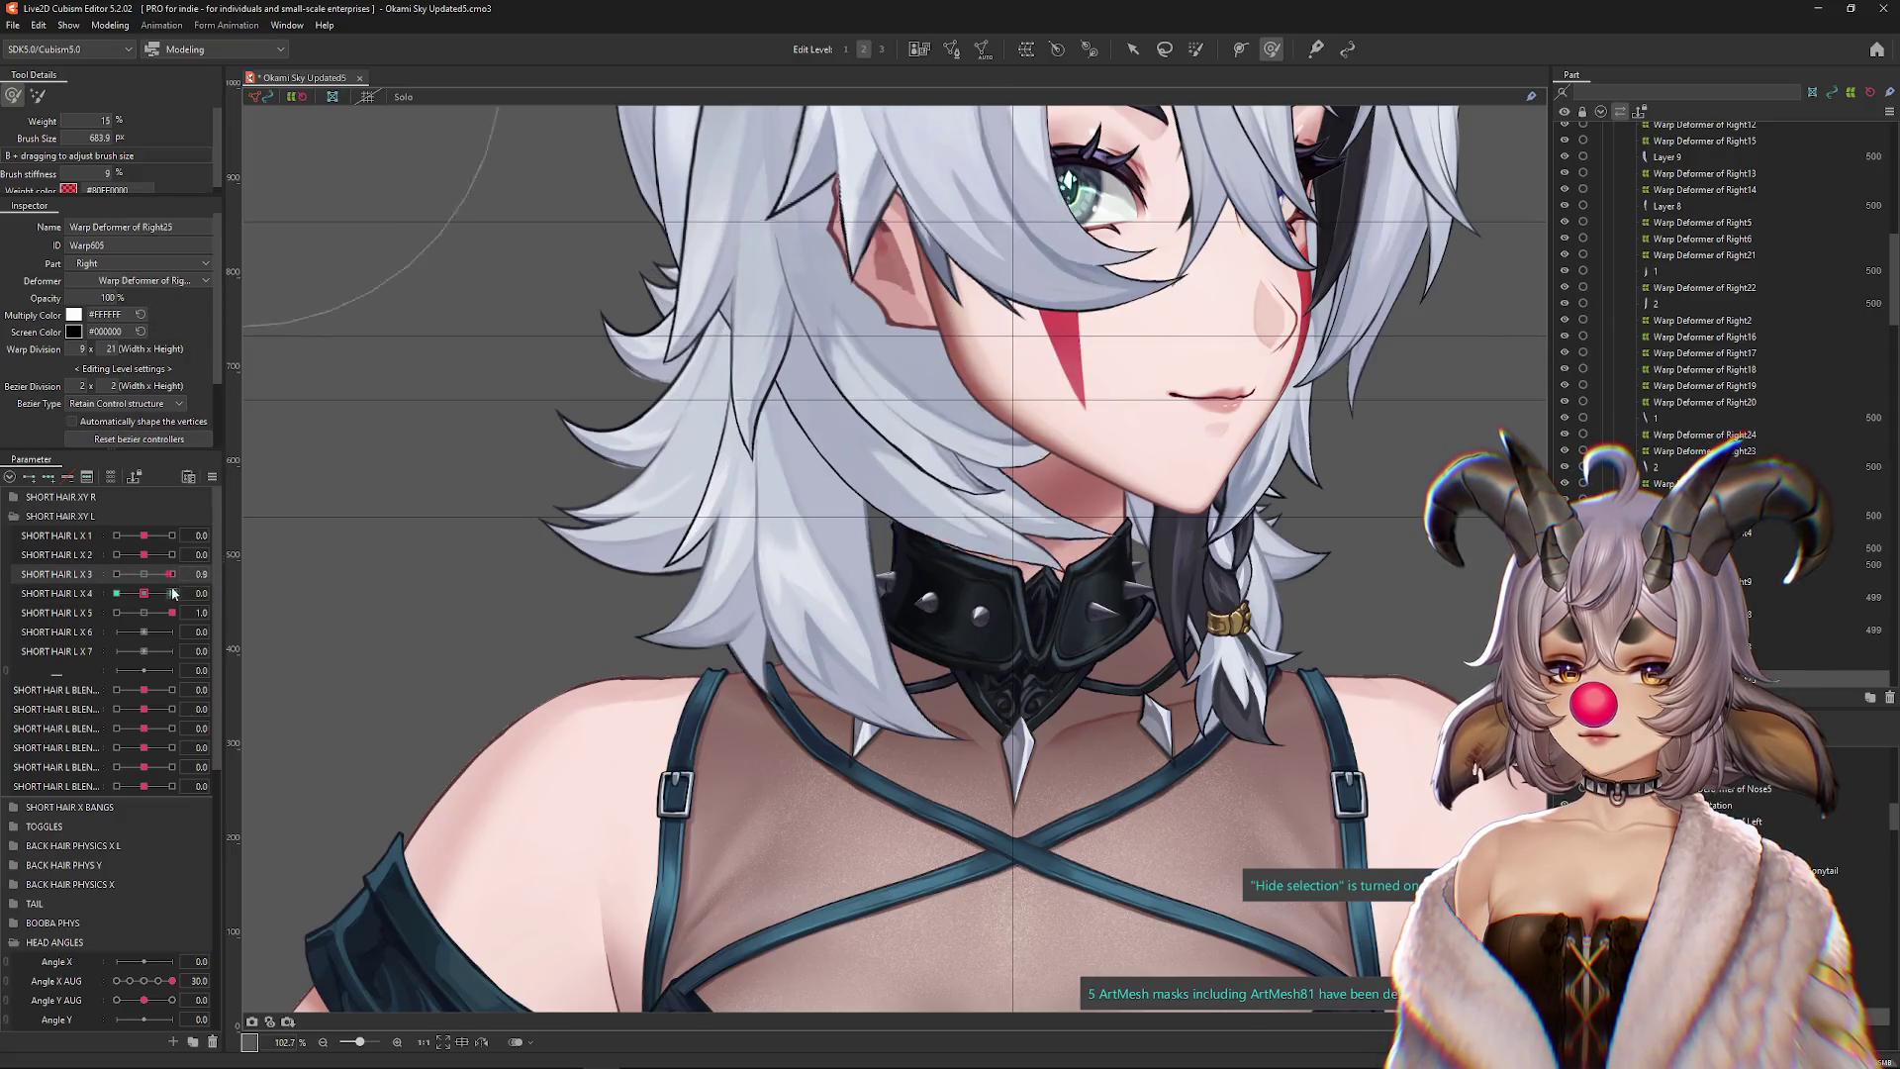
Preview the strand across SHORT HAIR L X 3, then set SHORT HAIR L X 4 to its -1 keyform
drag(170, 575, 116, 583)
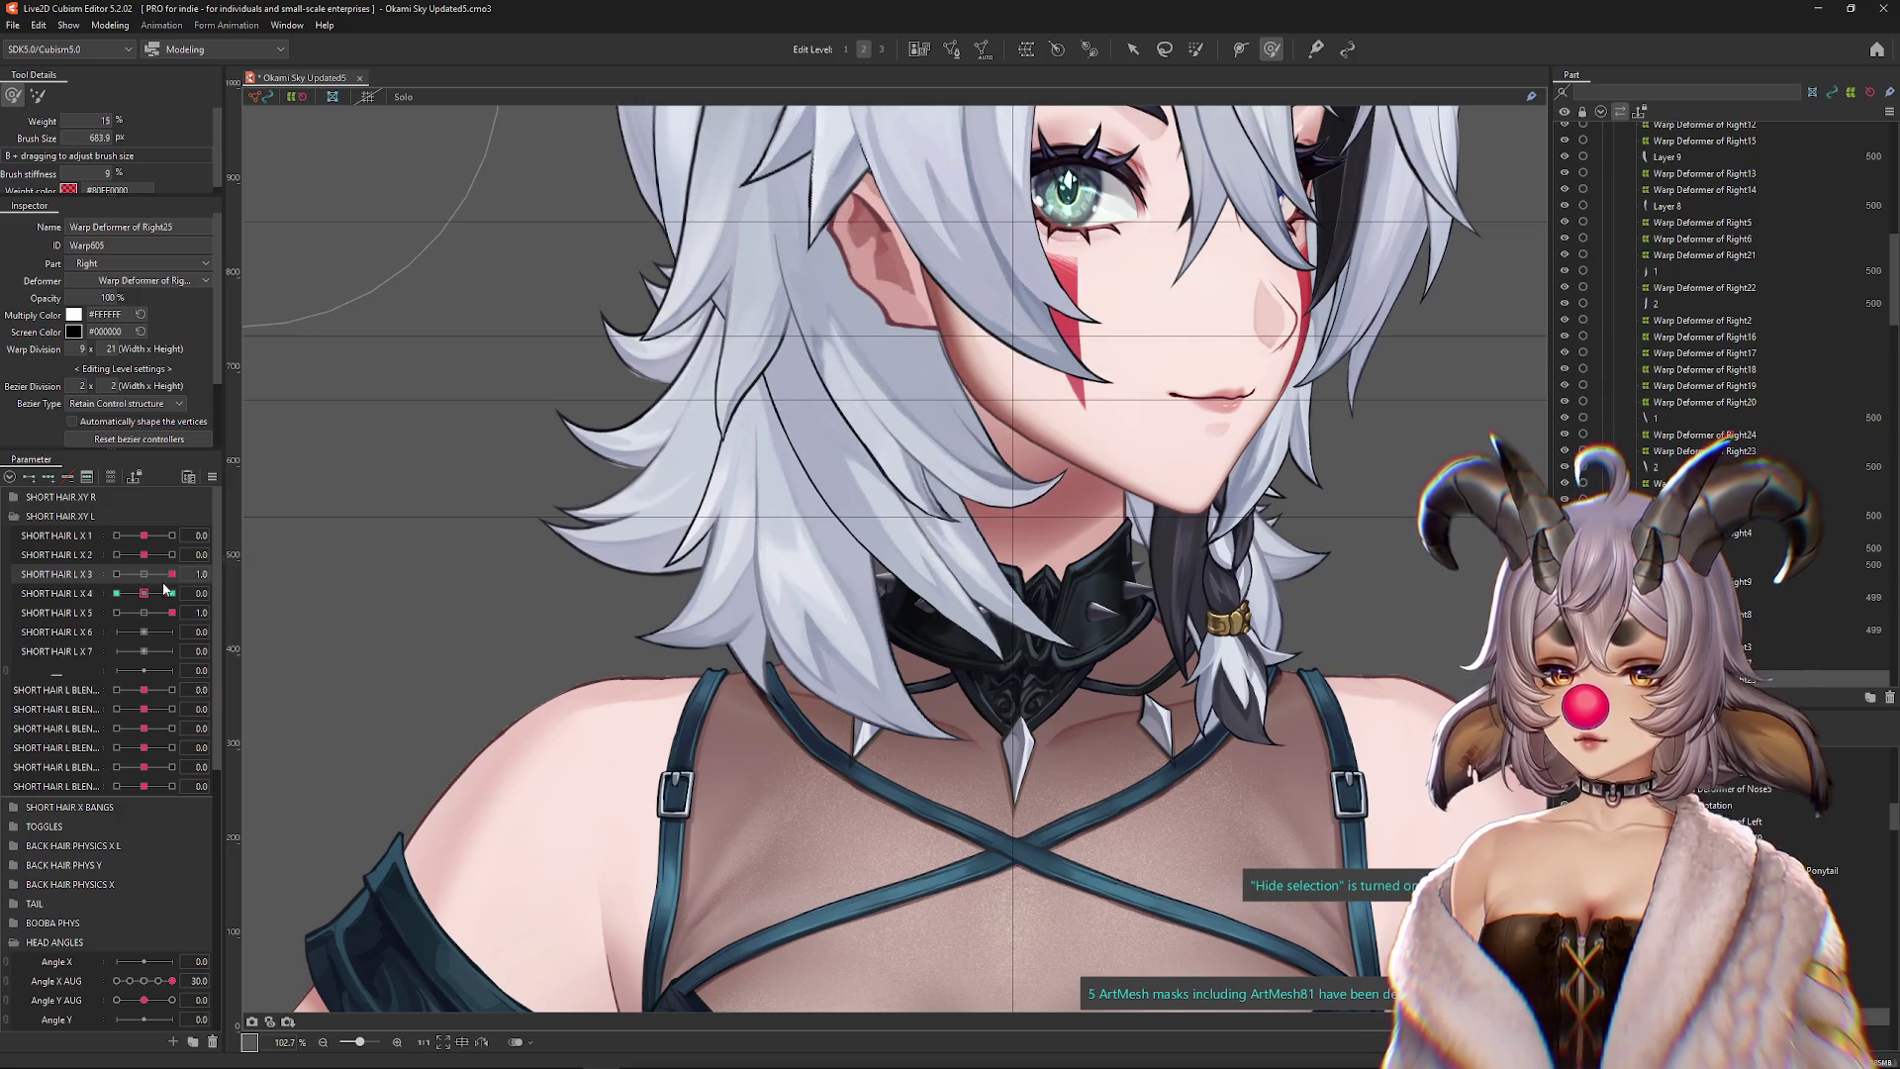
mouse_move(144, 575)
mouse_down()
mouse_move(169, 576)
mouse_move(116, 594)
mouse_move(173, 594)
mouse_up()
click(144, 593)
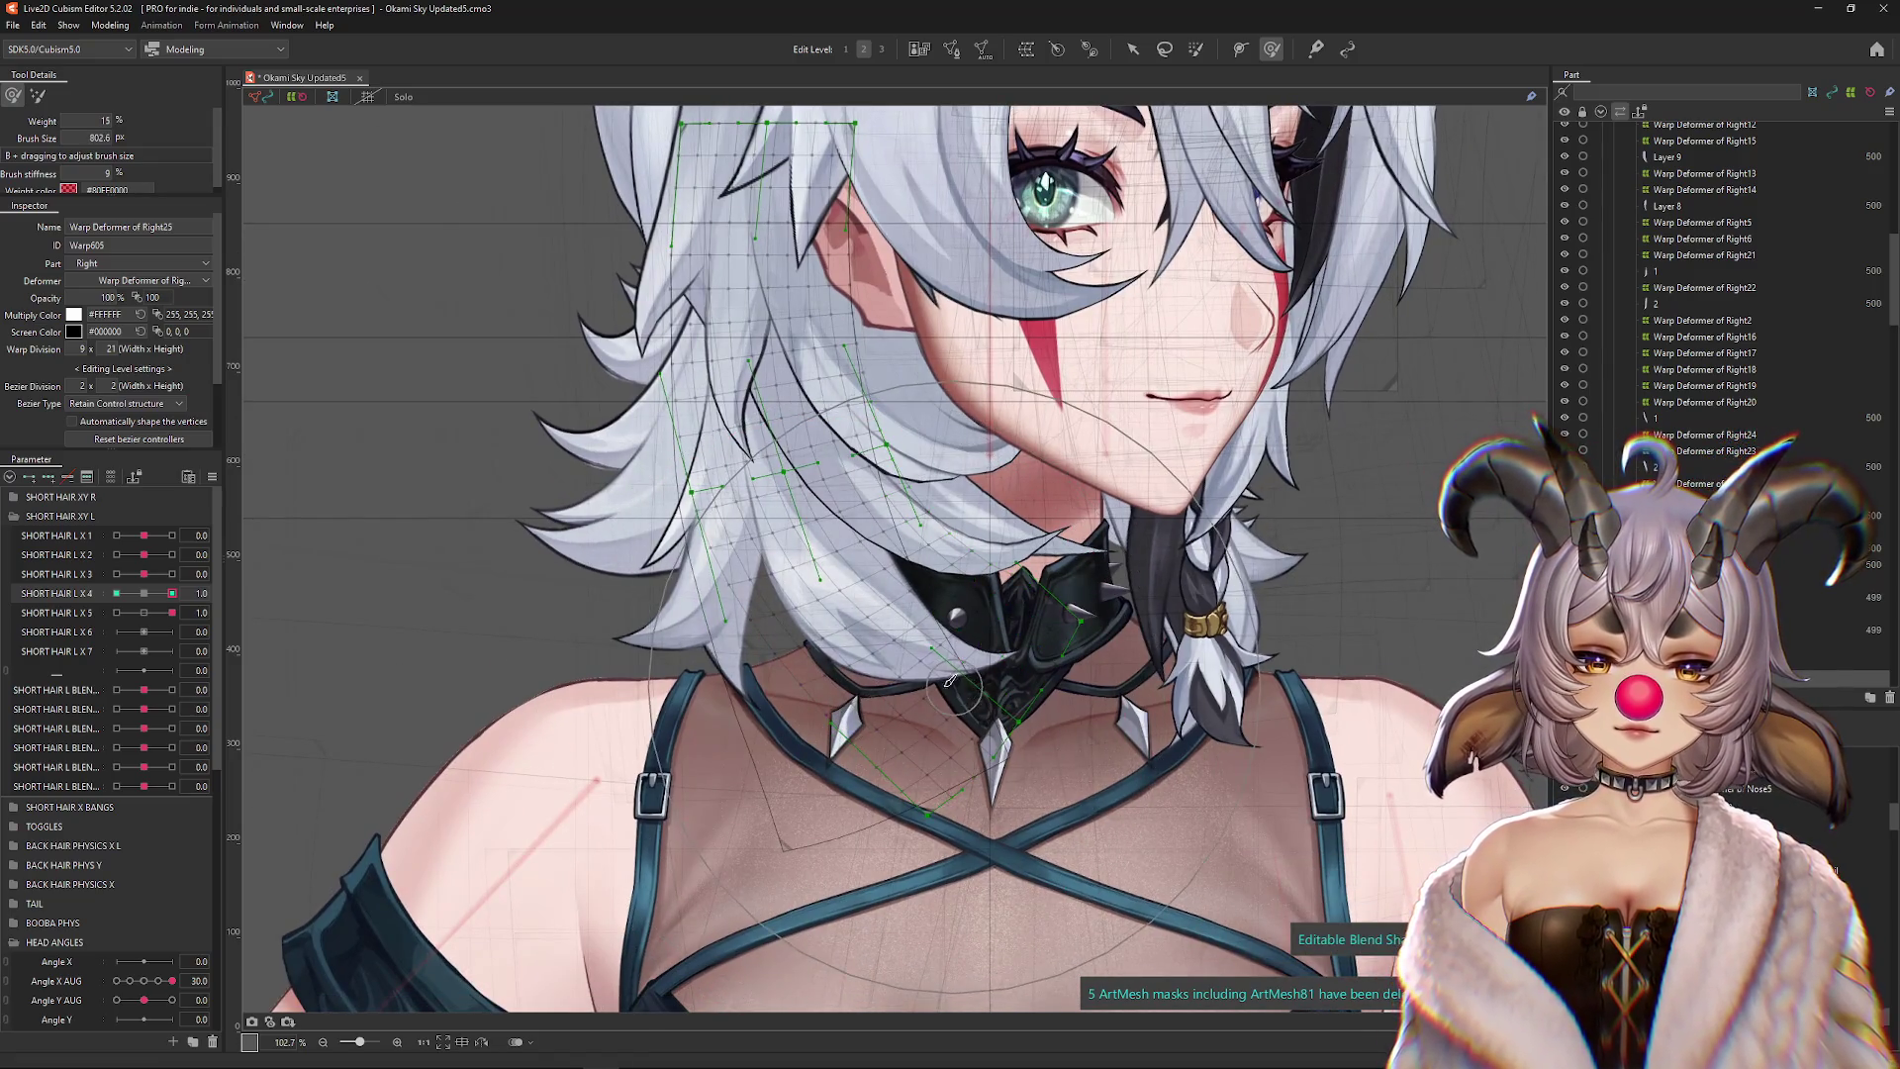
drag(138, 600, 116, 594)
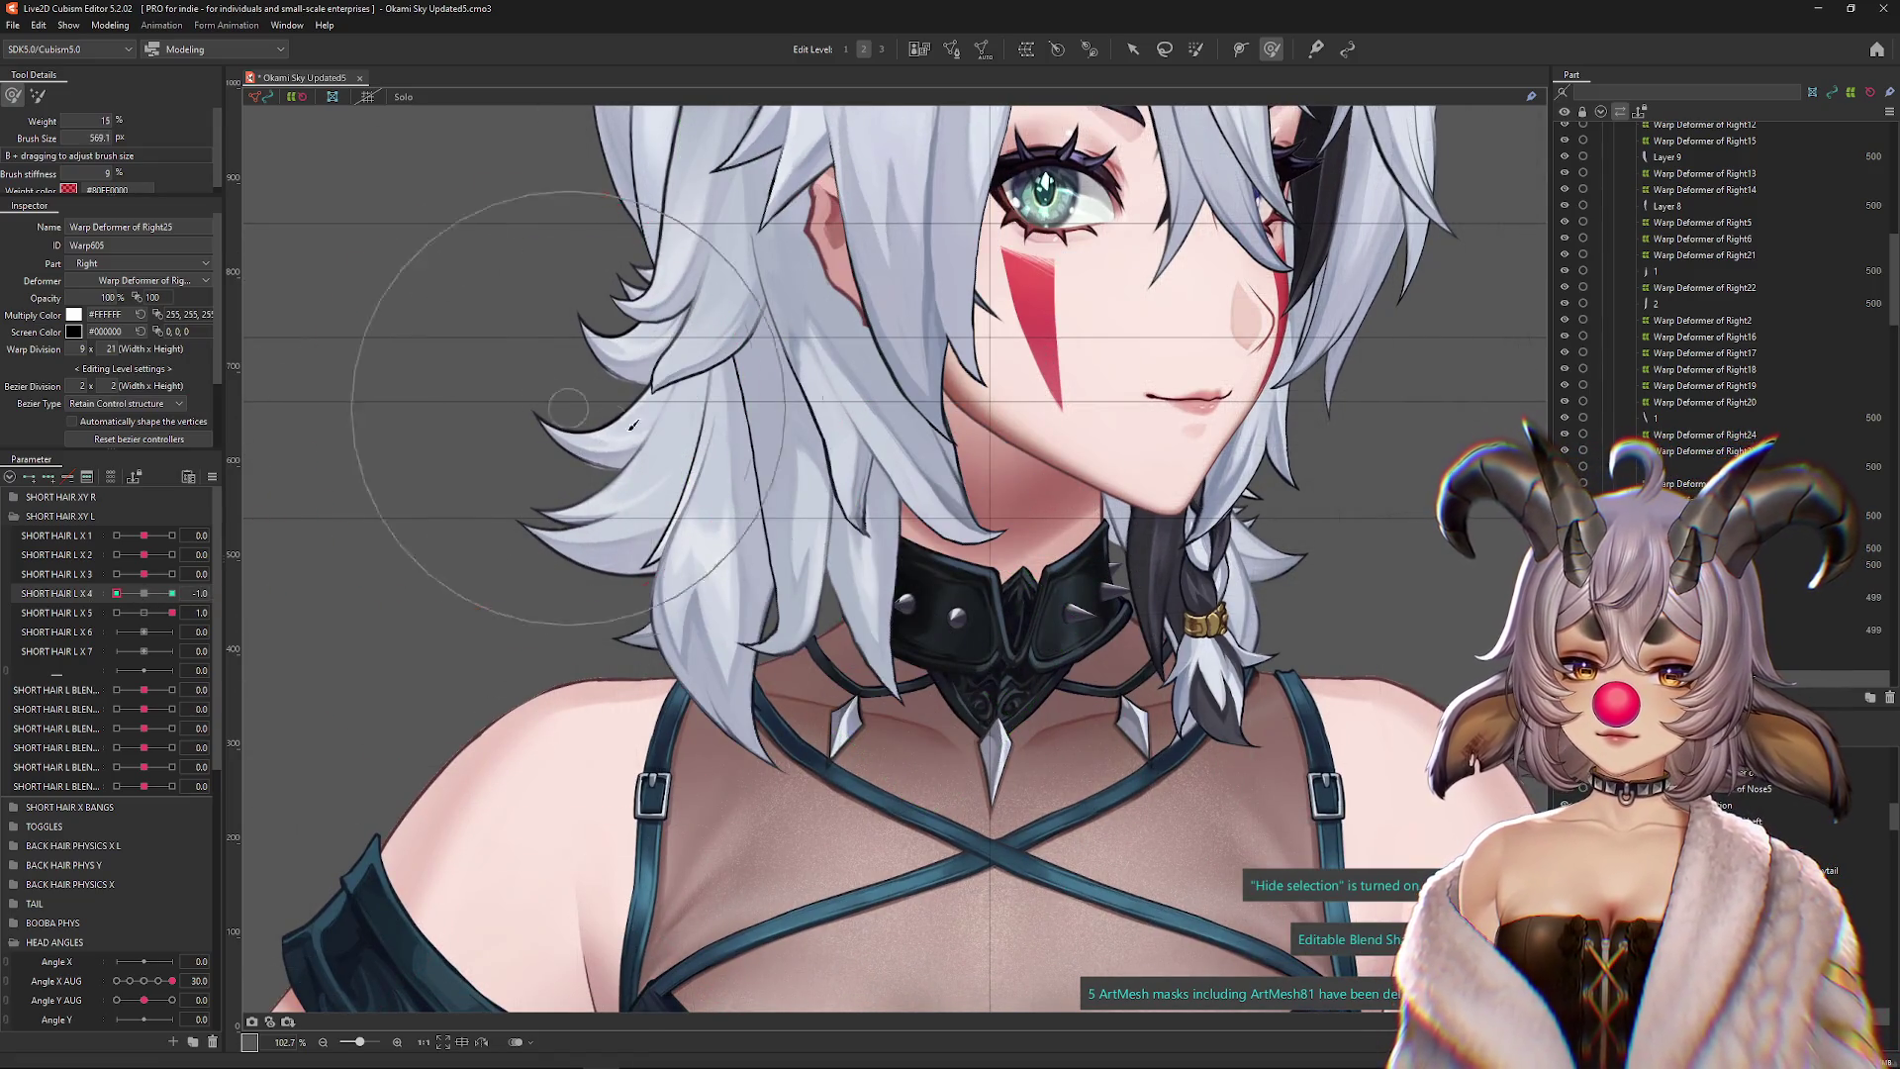
Brush-sculpt the SHORT HAIR L X 4 = -1 shape with the mesh hidden, then reset X 4 to neutral
key(b)
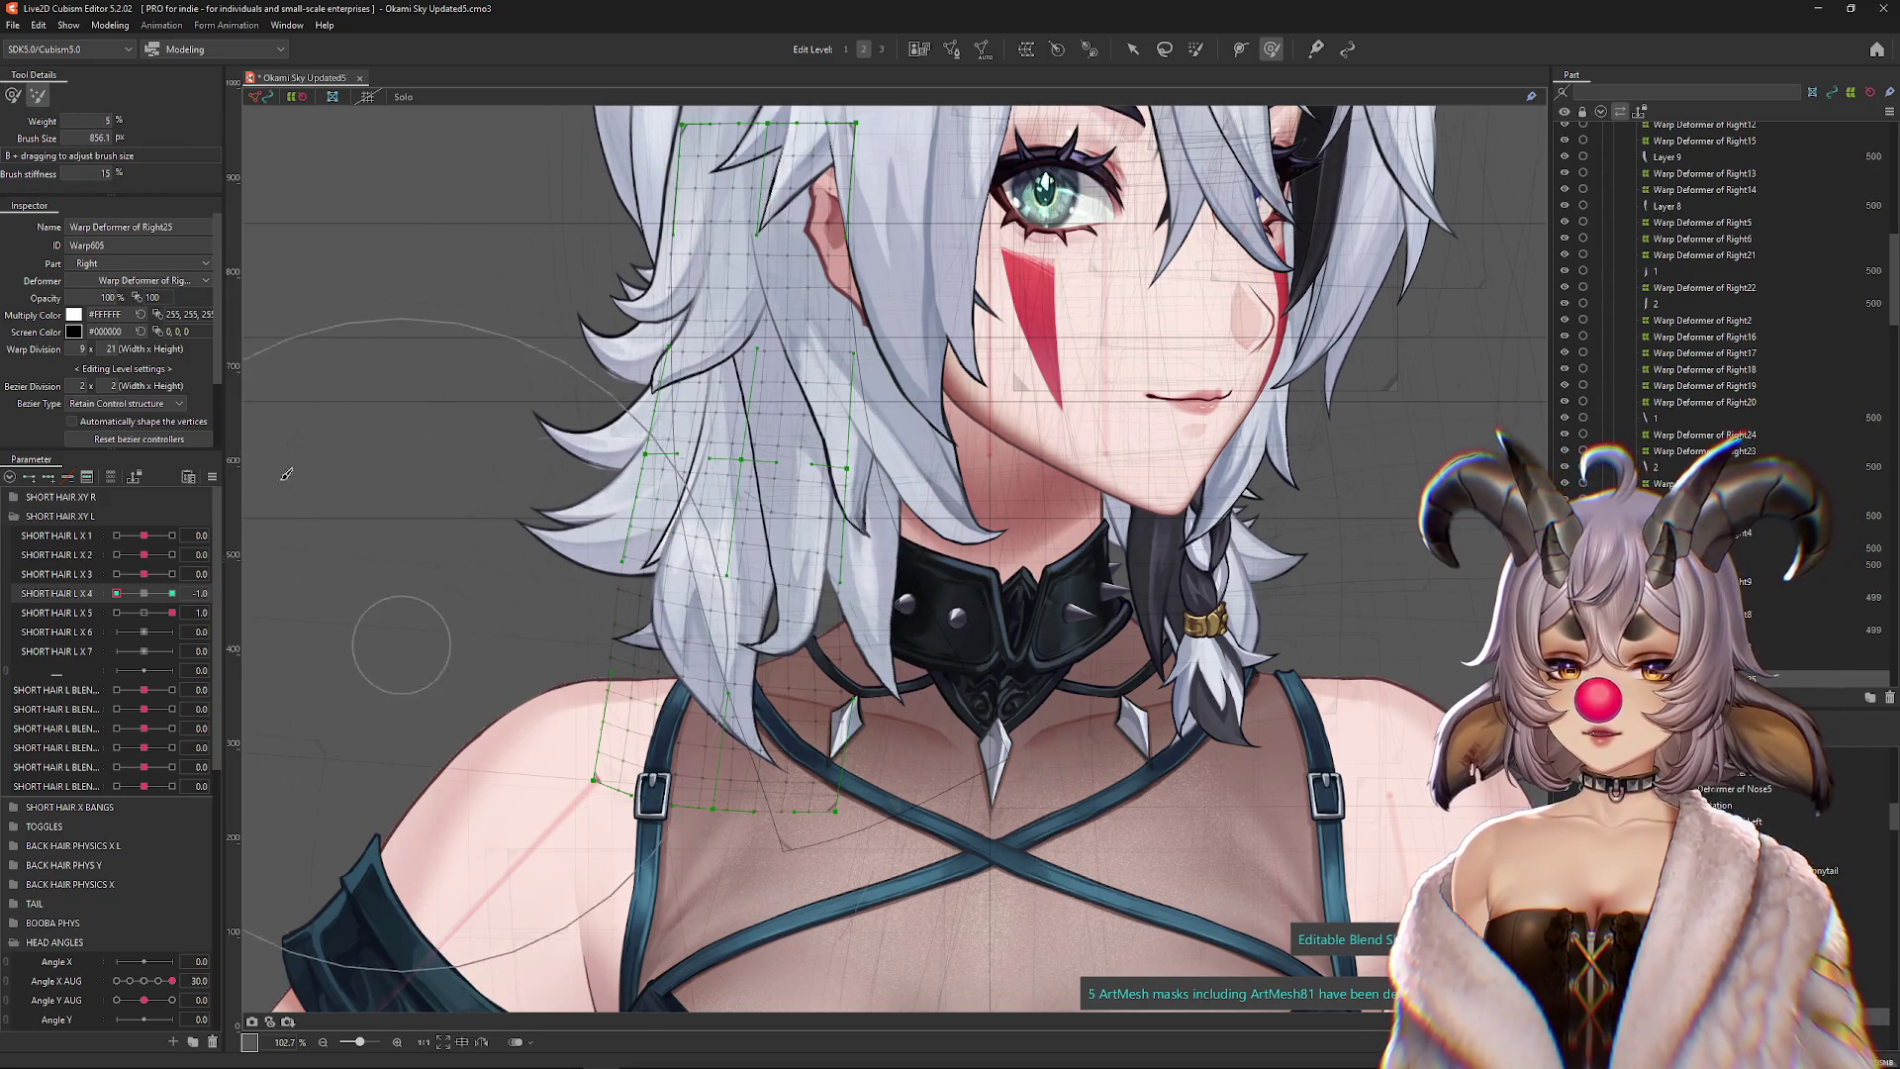
click(14, 96)
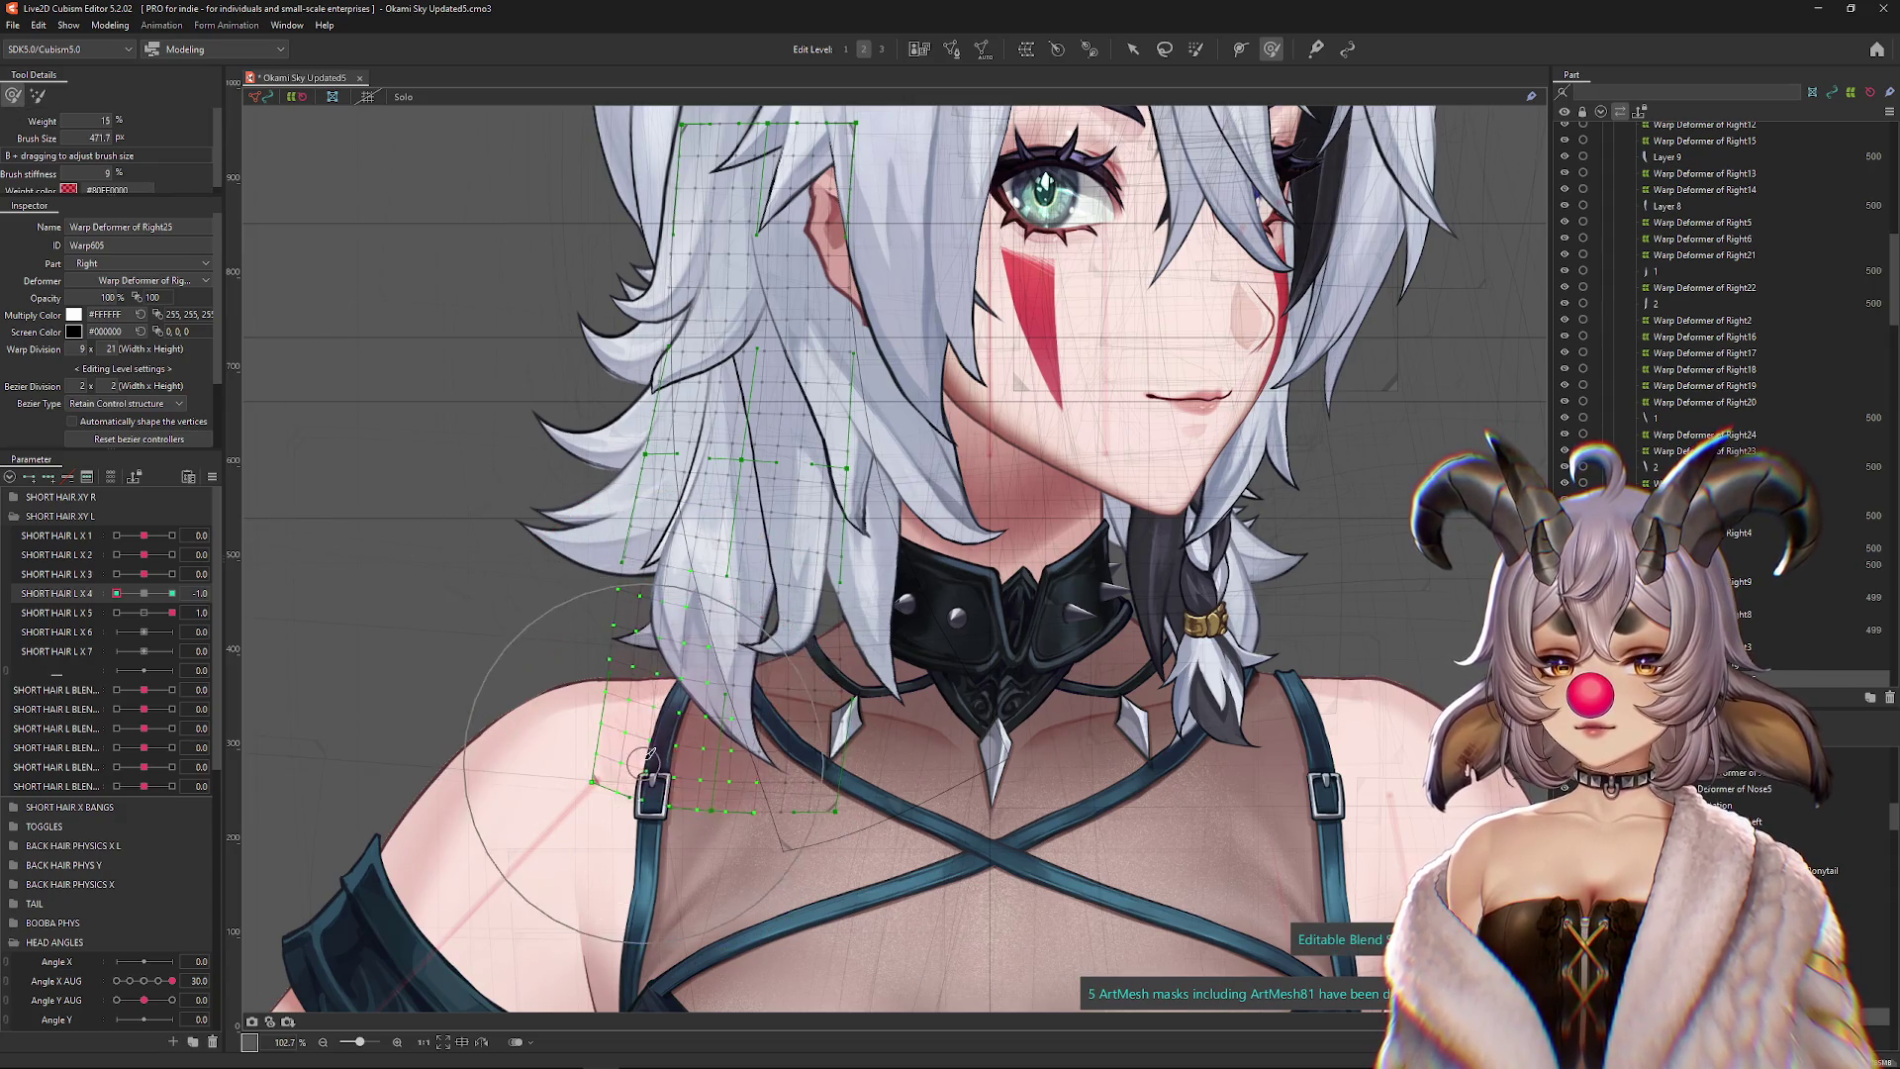
key(ctrl+h)
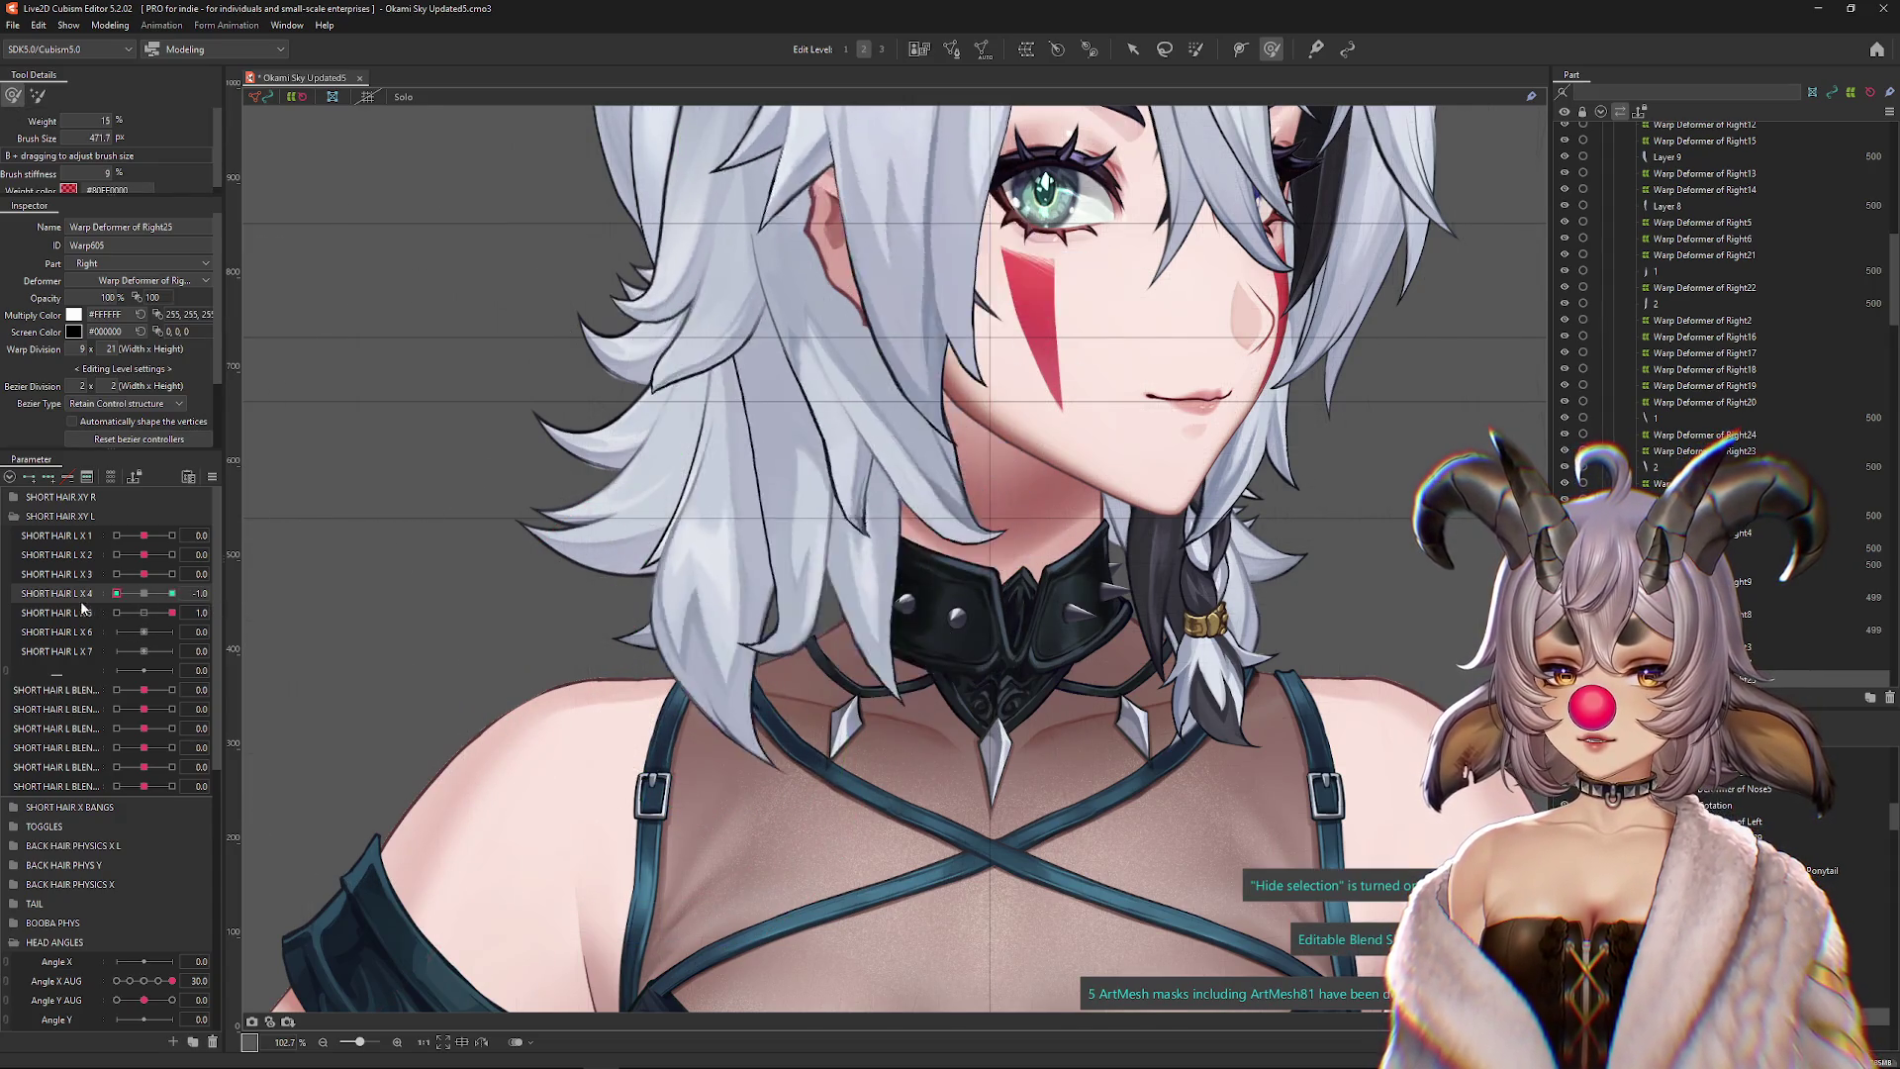
drag(129, 593, 144, 593)
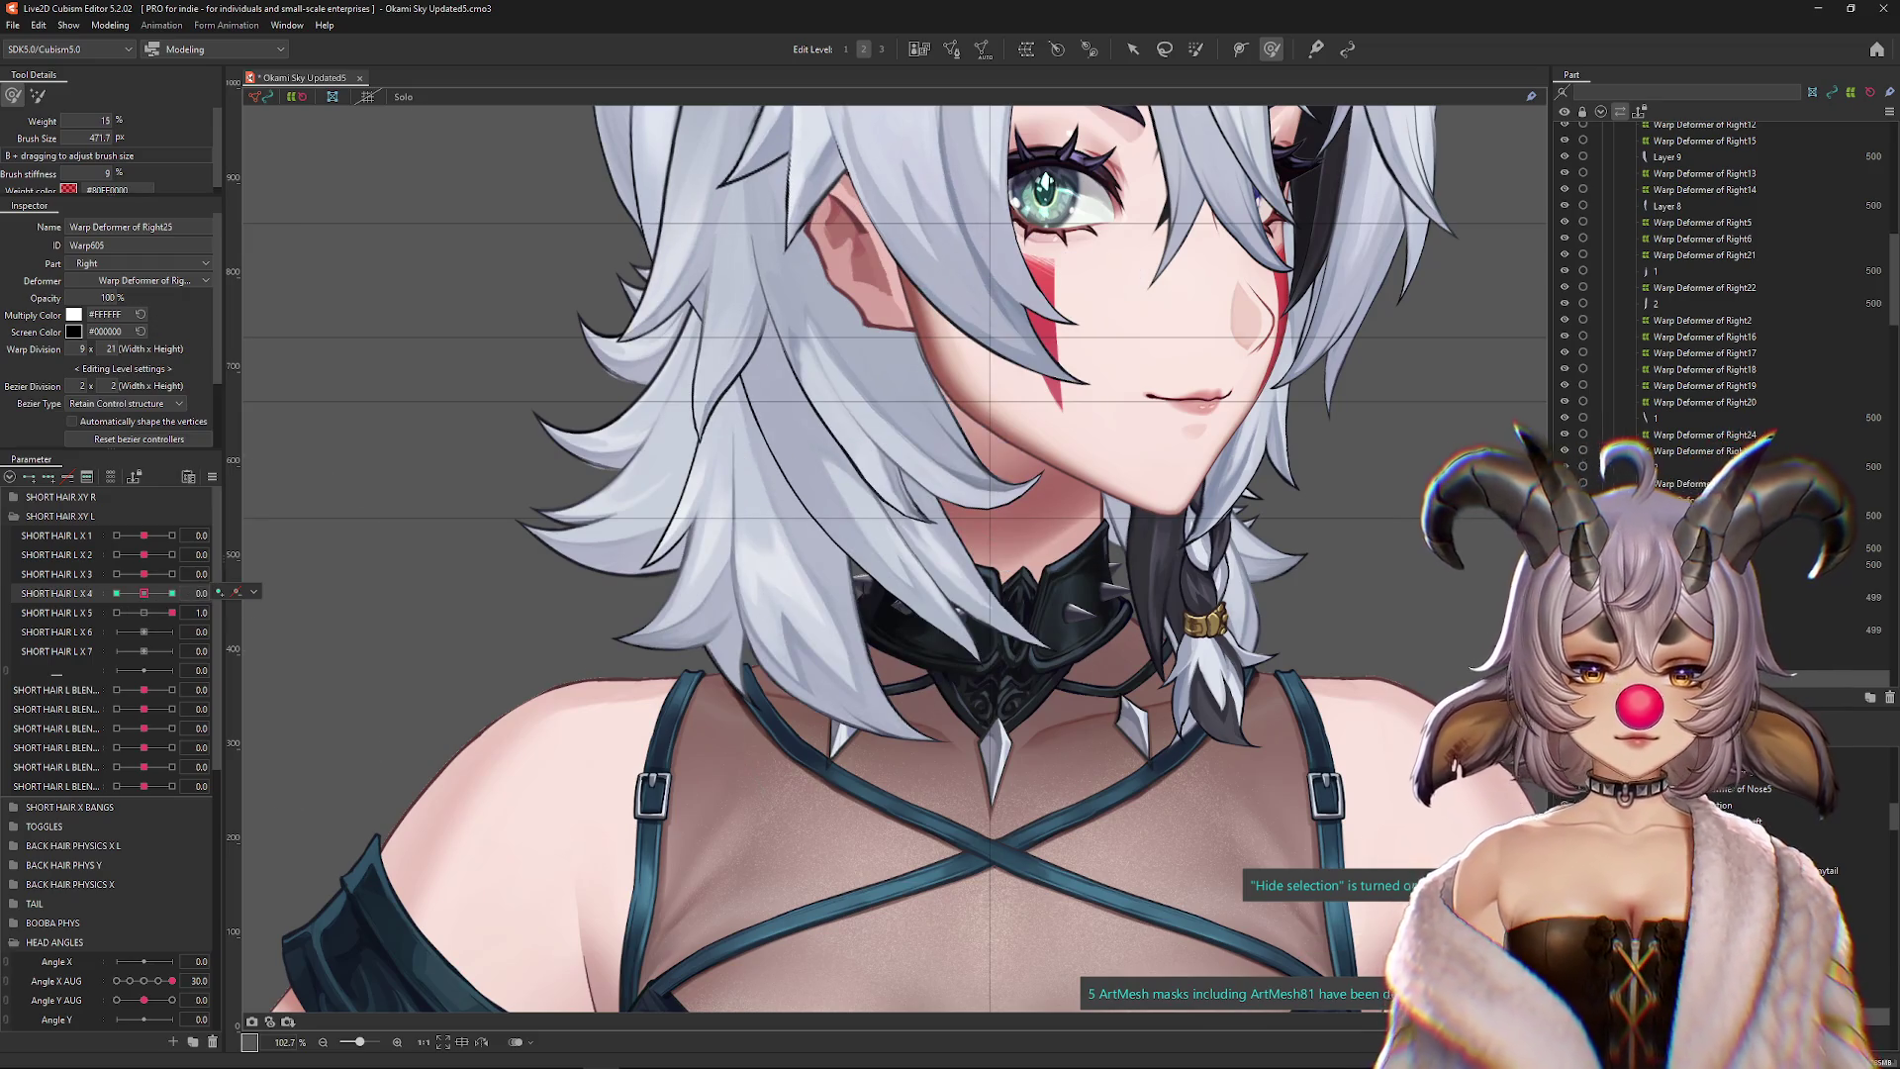
click(1026, 49)
Create the new warp deformer and set SHORT HAIR L X 5 to its 1 keyform
click(546, 602)
mouse_move(117, 613)
mouse_down()
mouse_move(151, 617)
mouse_move(109, 601)
mouse_move(144, 594)
mouse_up()
click(144, 612)
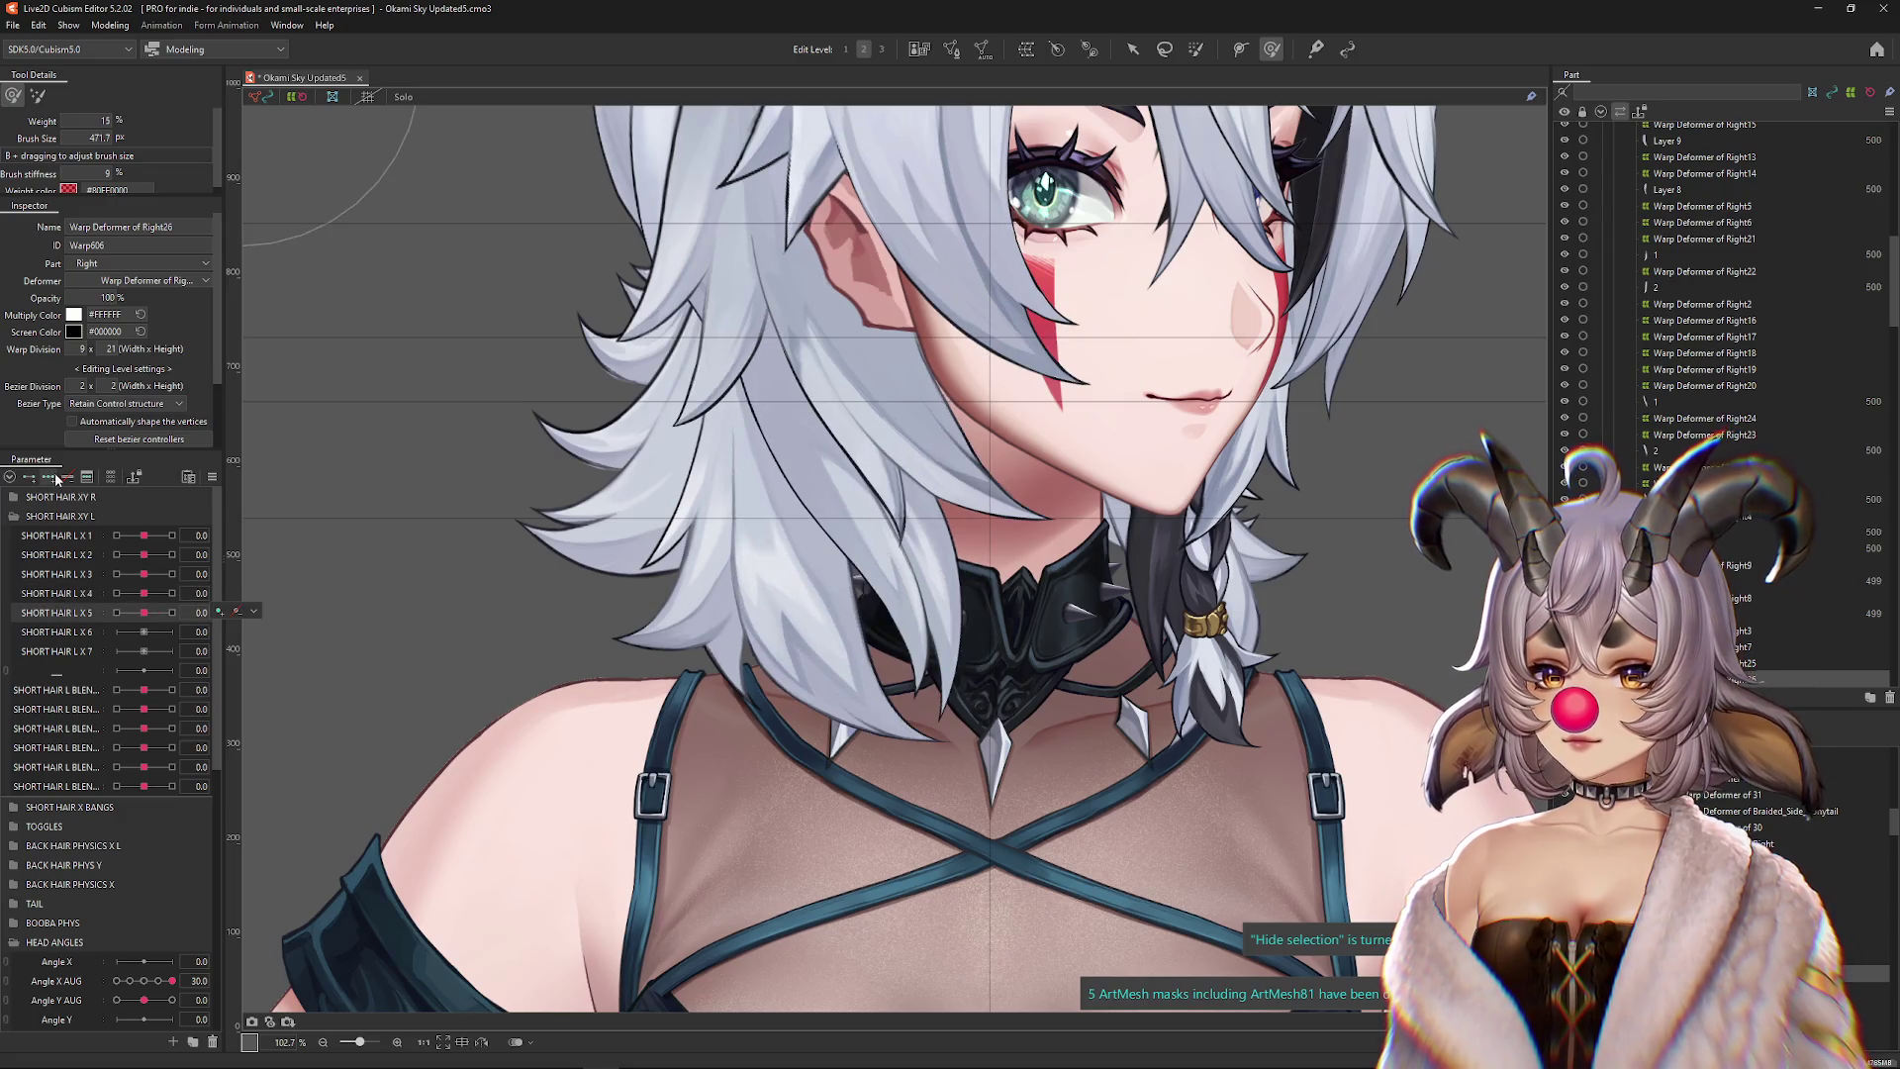
click(173, 612)
At SHORT HAIR L X 5 = 1, bend the strand along a temporary path, curving its tip up-right
key(v)
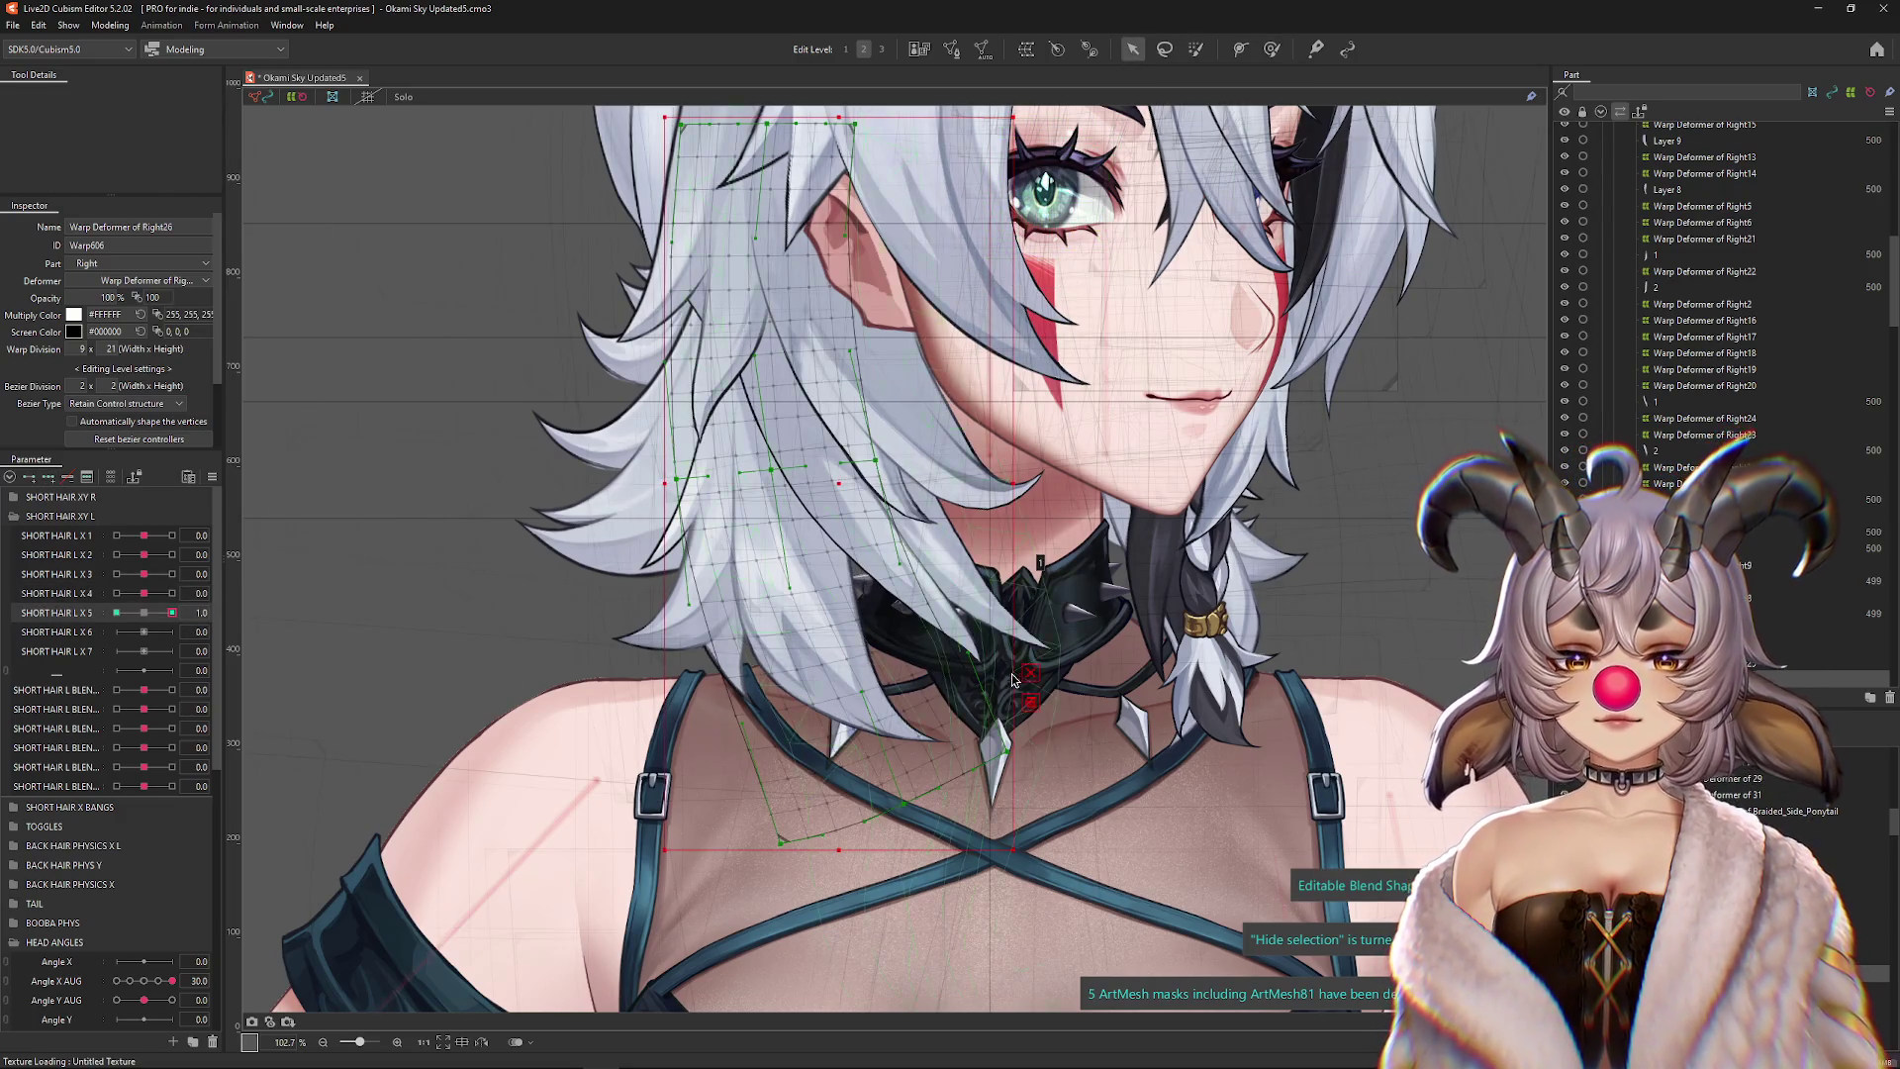
key(t)
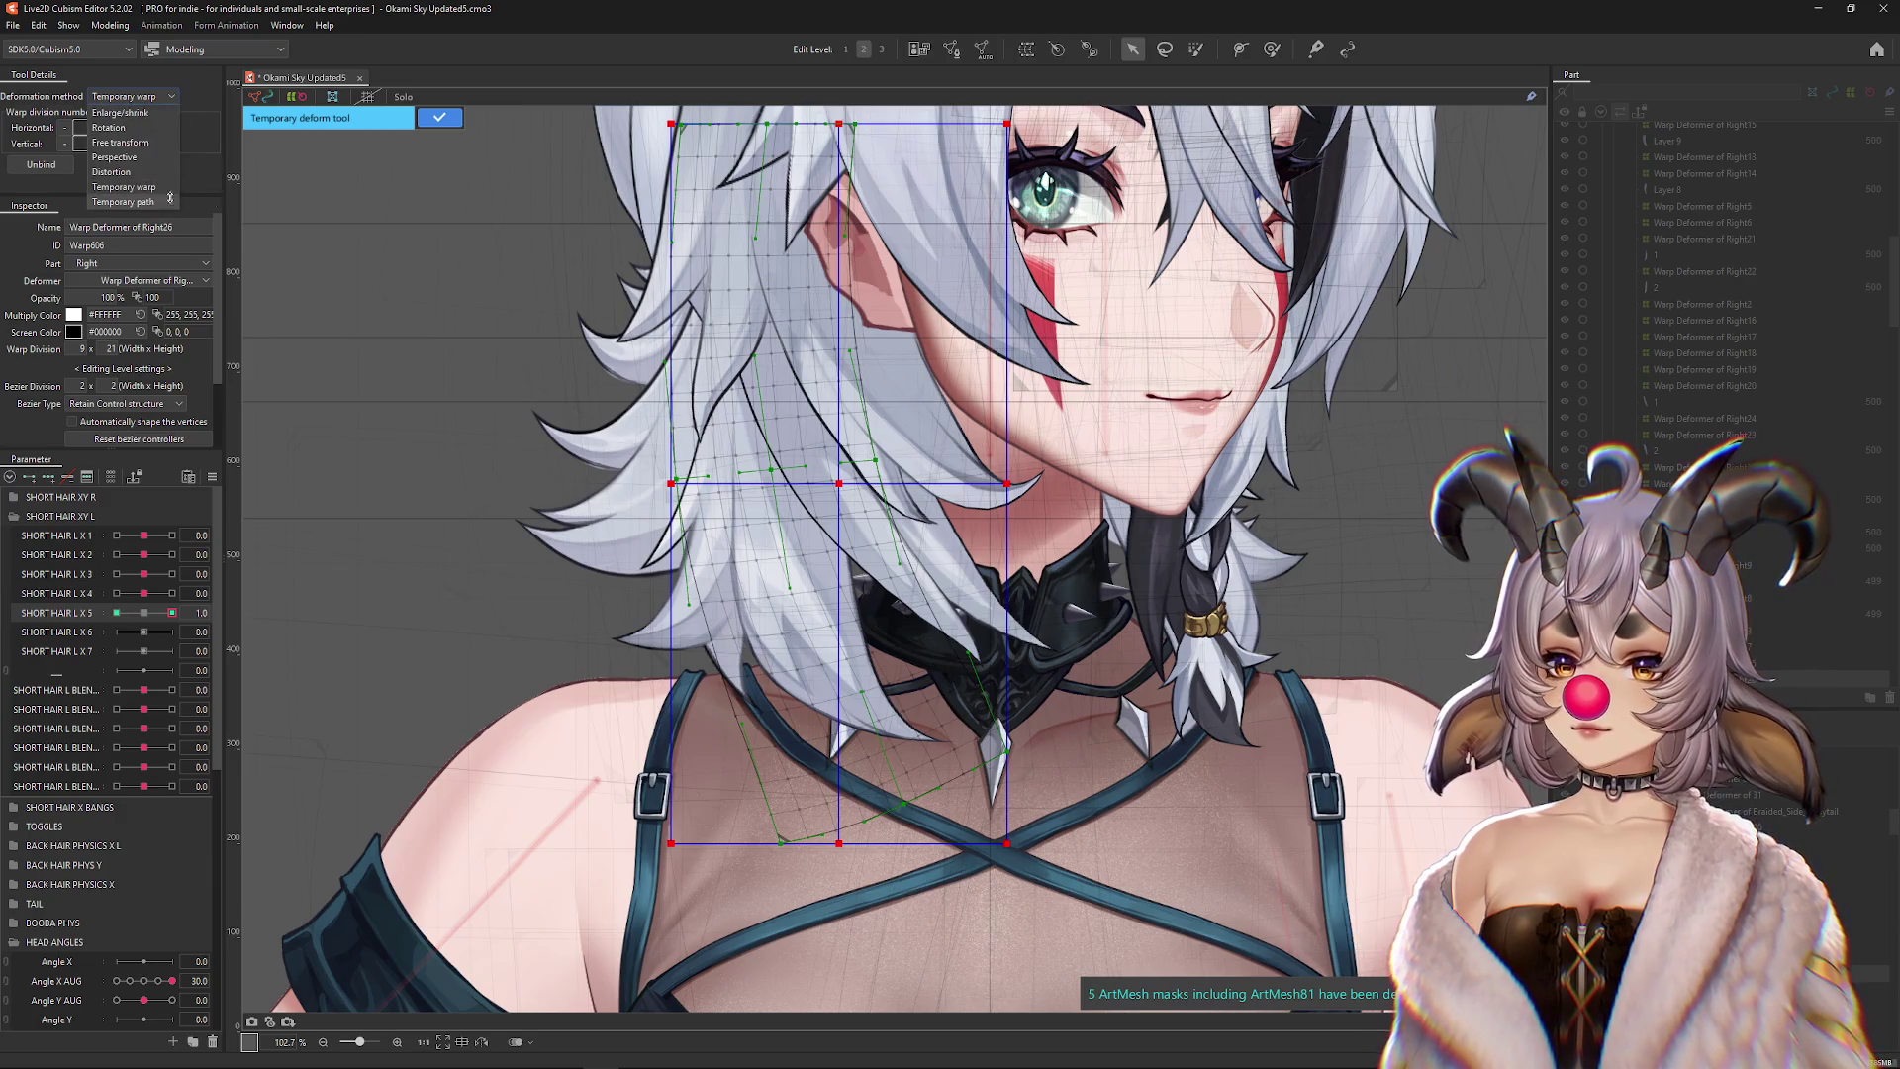
scroll(730, 295, up, 3)
click(742, 239)
click(752, 417)
click(756, 580)
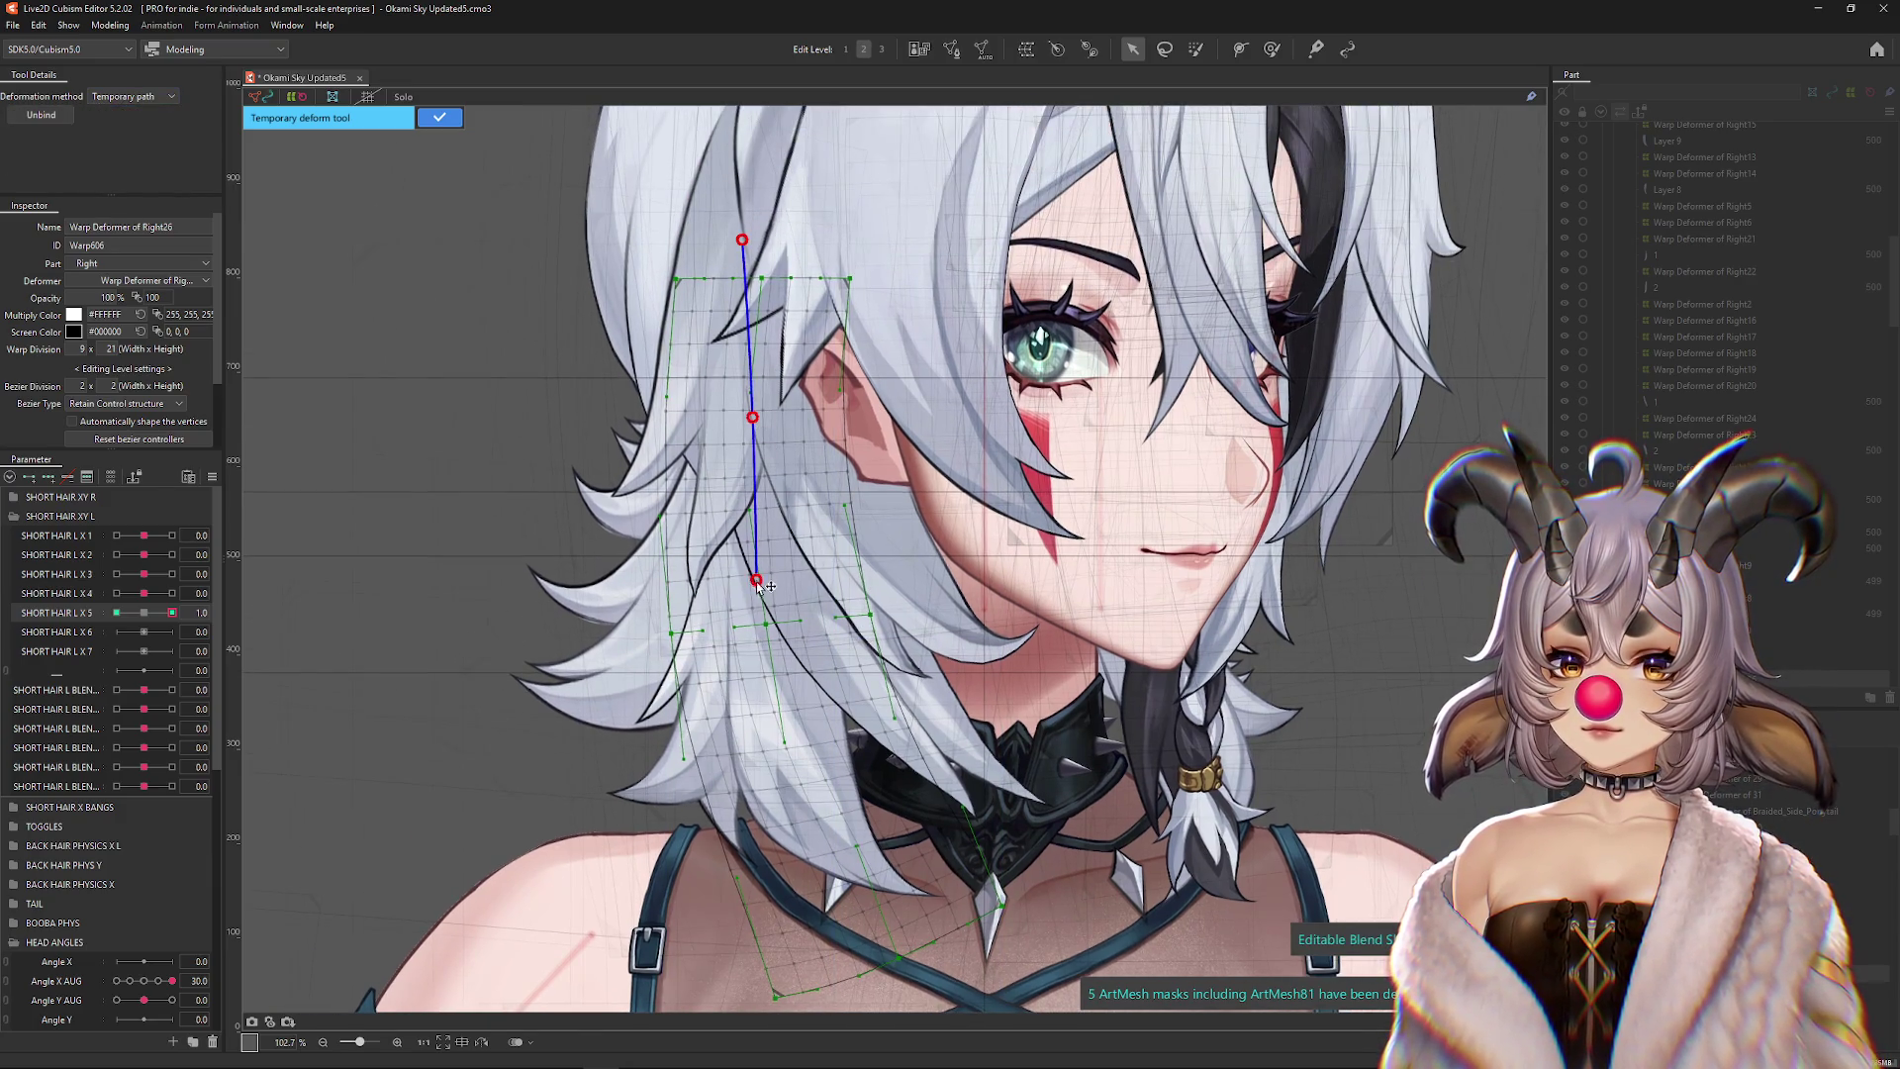
scroll(245, 680, down, 3)
mouse_move(172, 612)
mouse_down()
mouse_move(144, 613)
mouse_move(172, 613)
mouse_up()
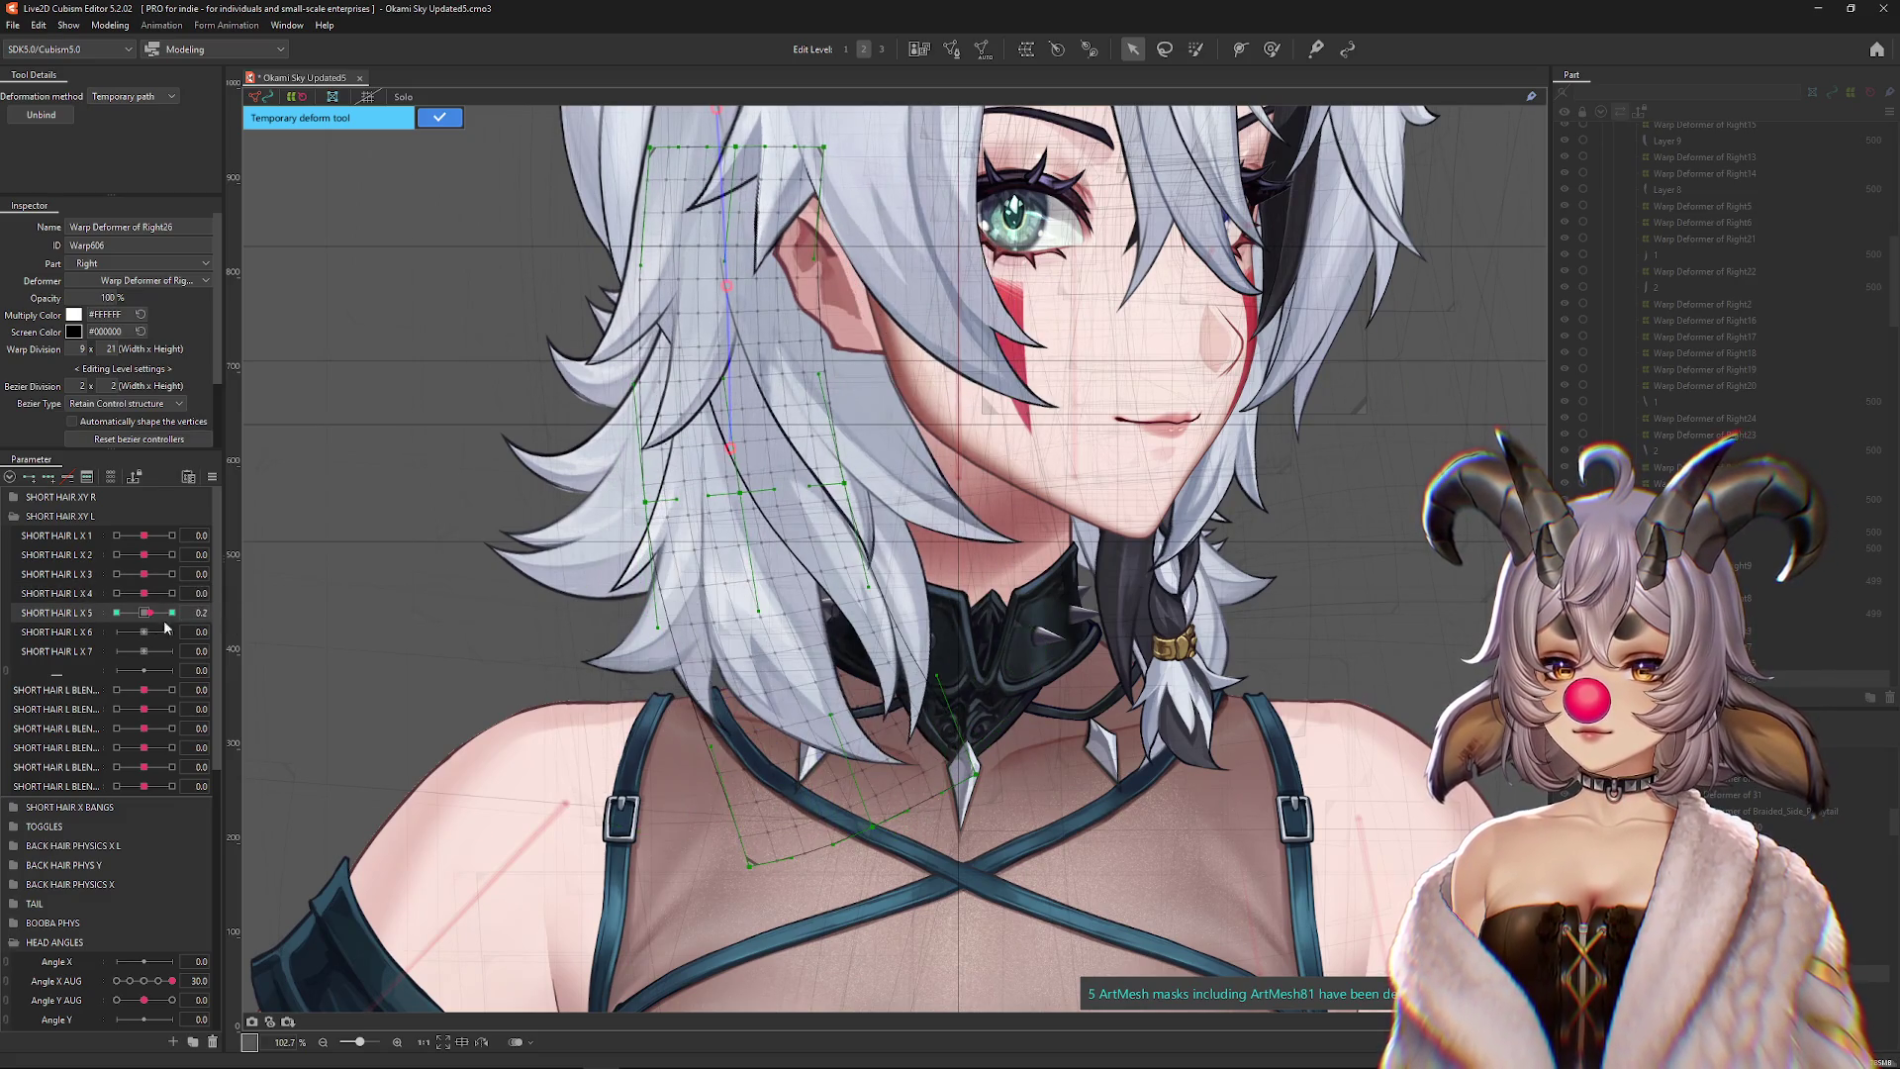
click(745, 561)
click(857, 905)
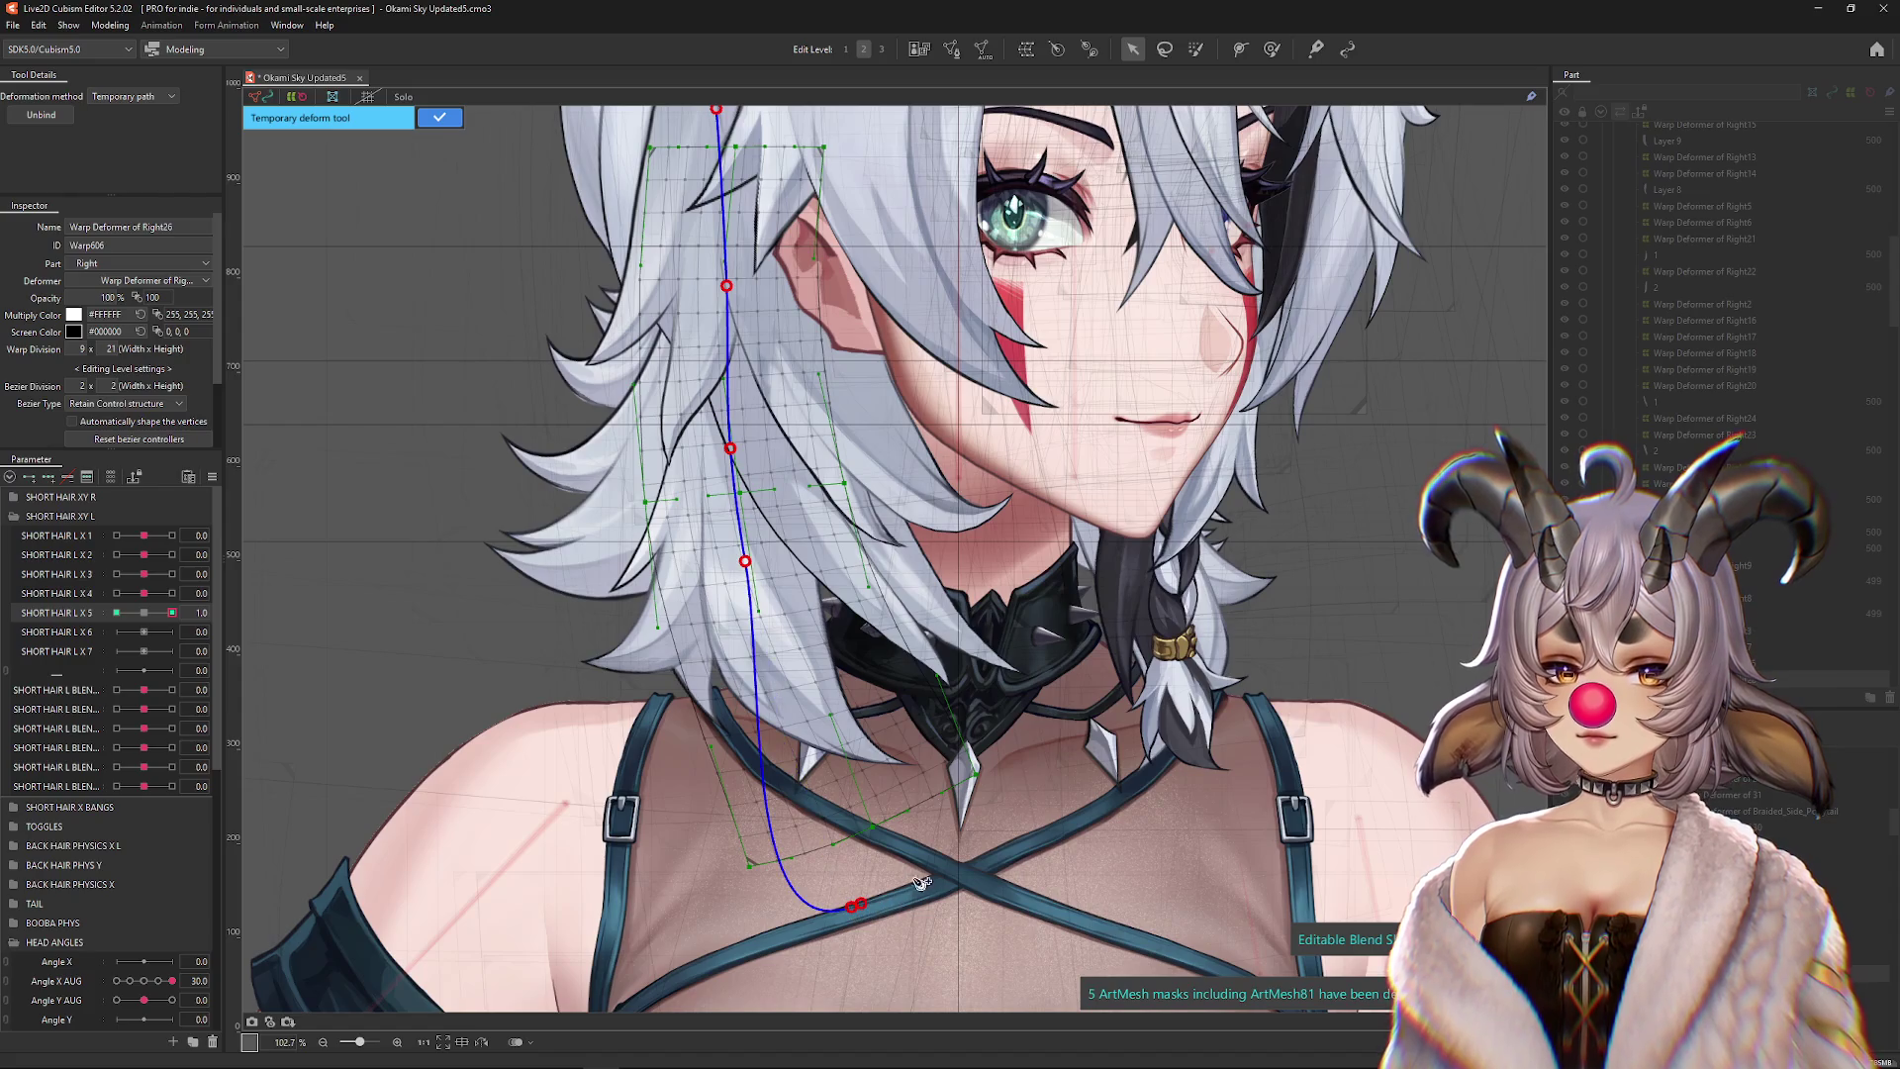
drag(861, 908, 995, 817)
click(439, 117)
Set SHORT HAIR L X 5 to its -1 keyform and choose the Temporary path deform method
click(117, 592)
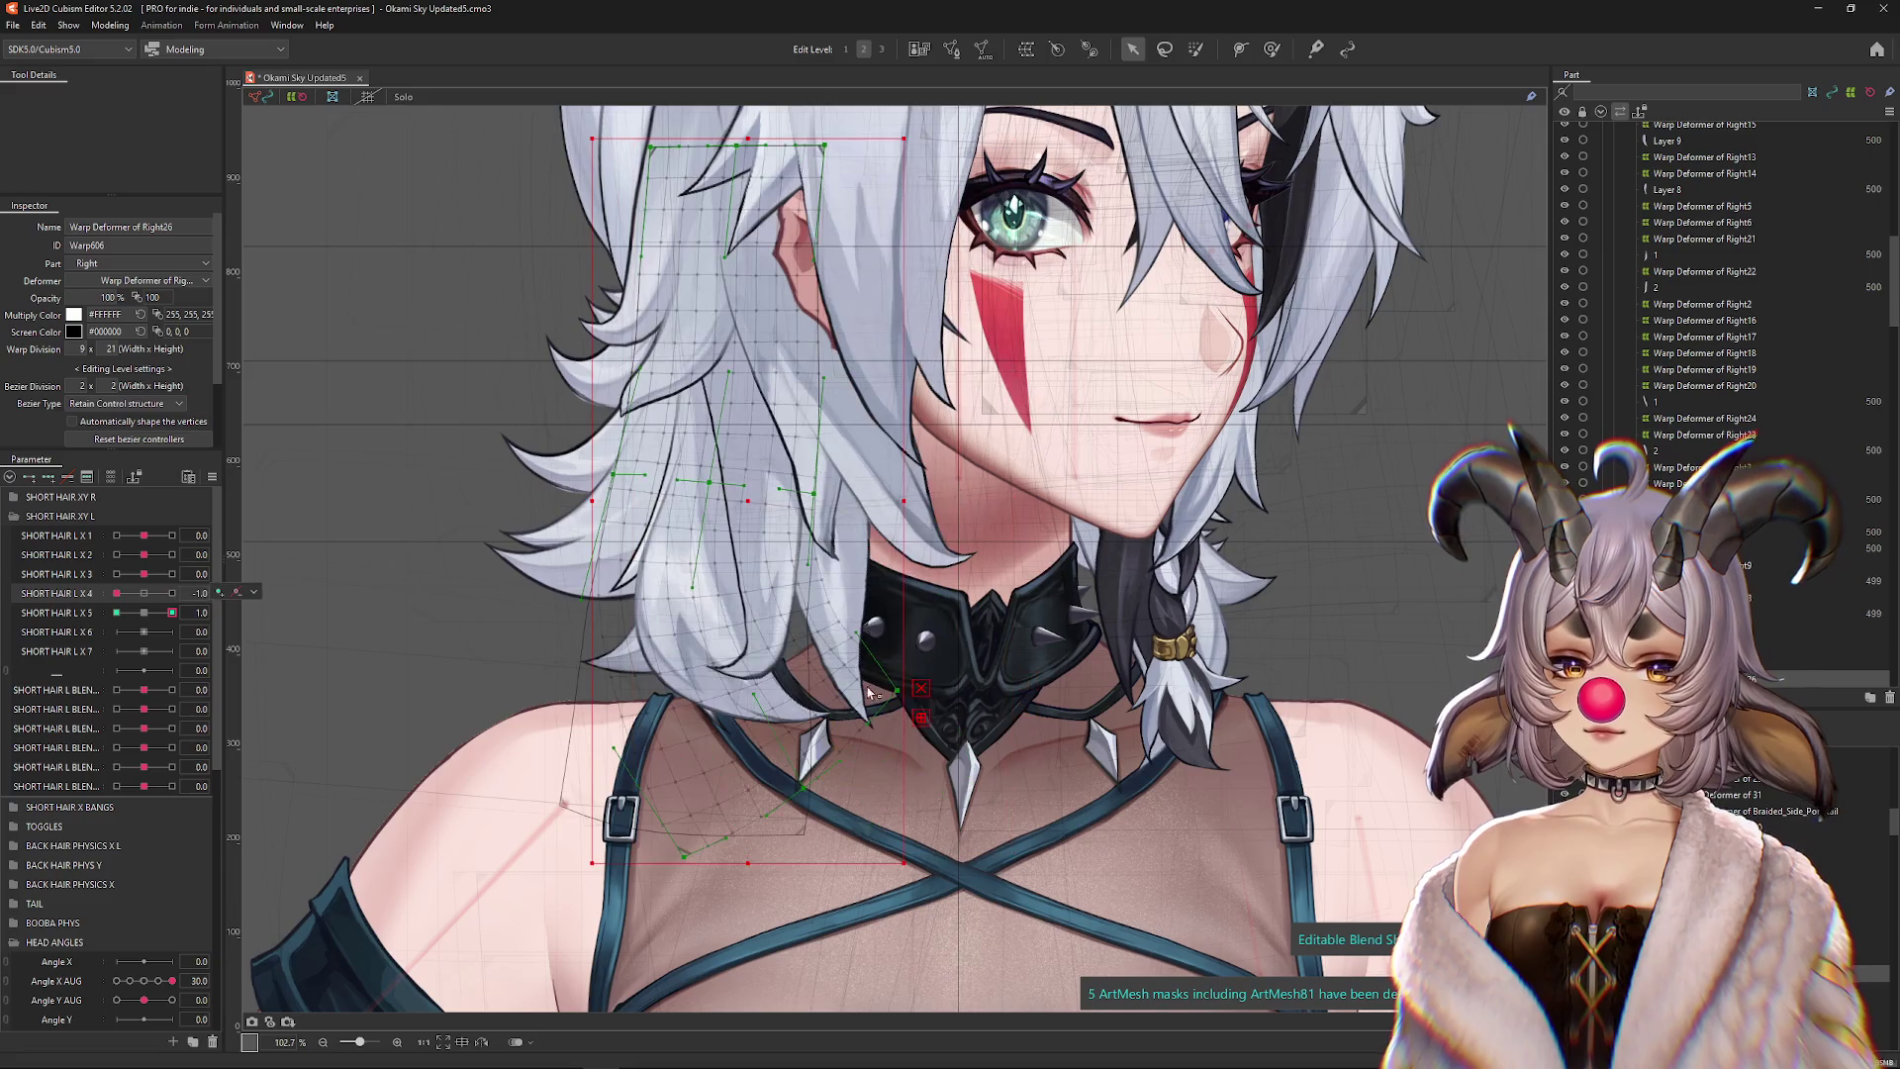
click(144, 593)
click(115, 613)
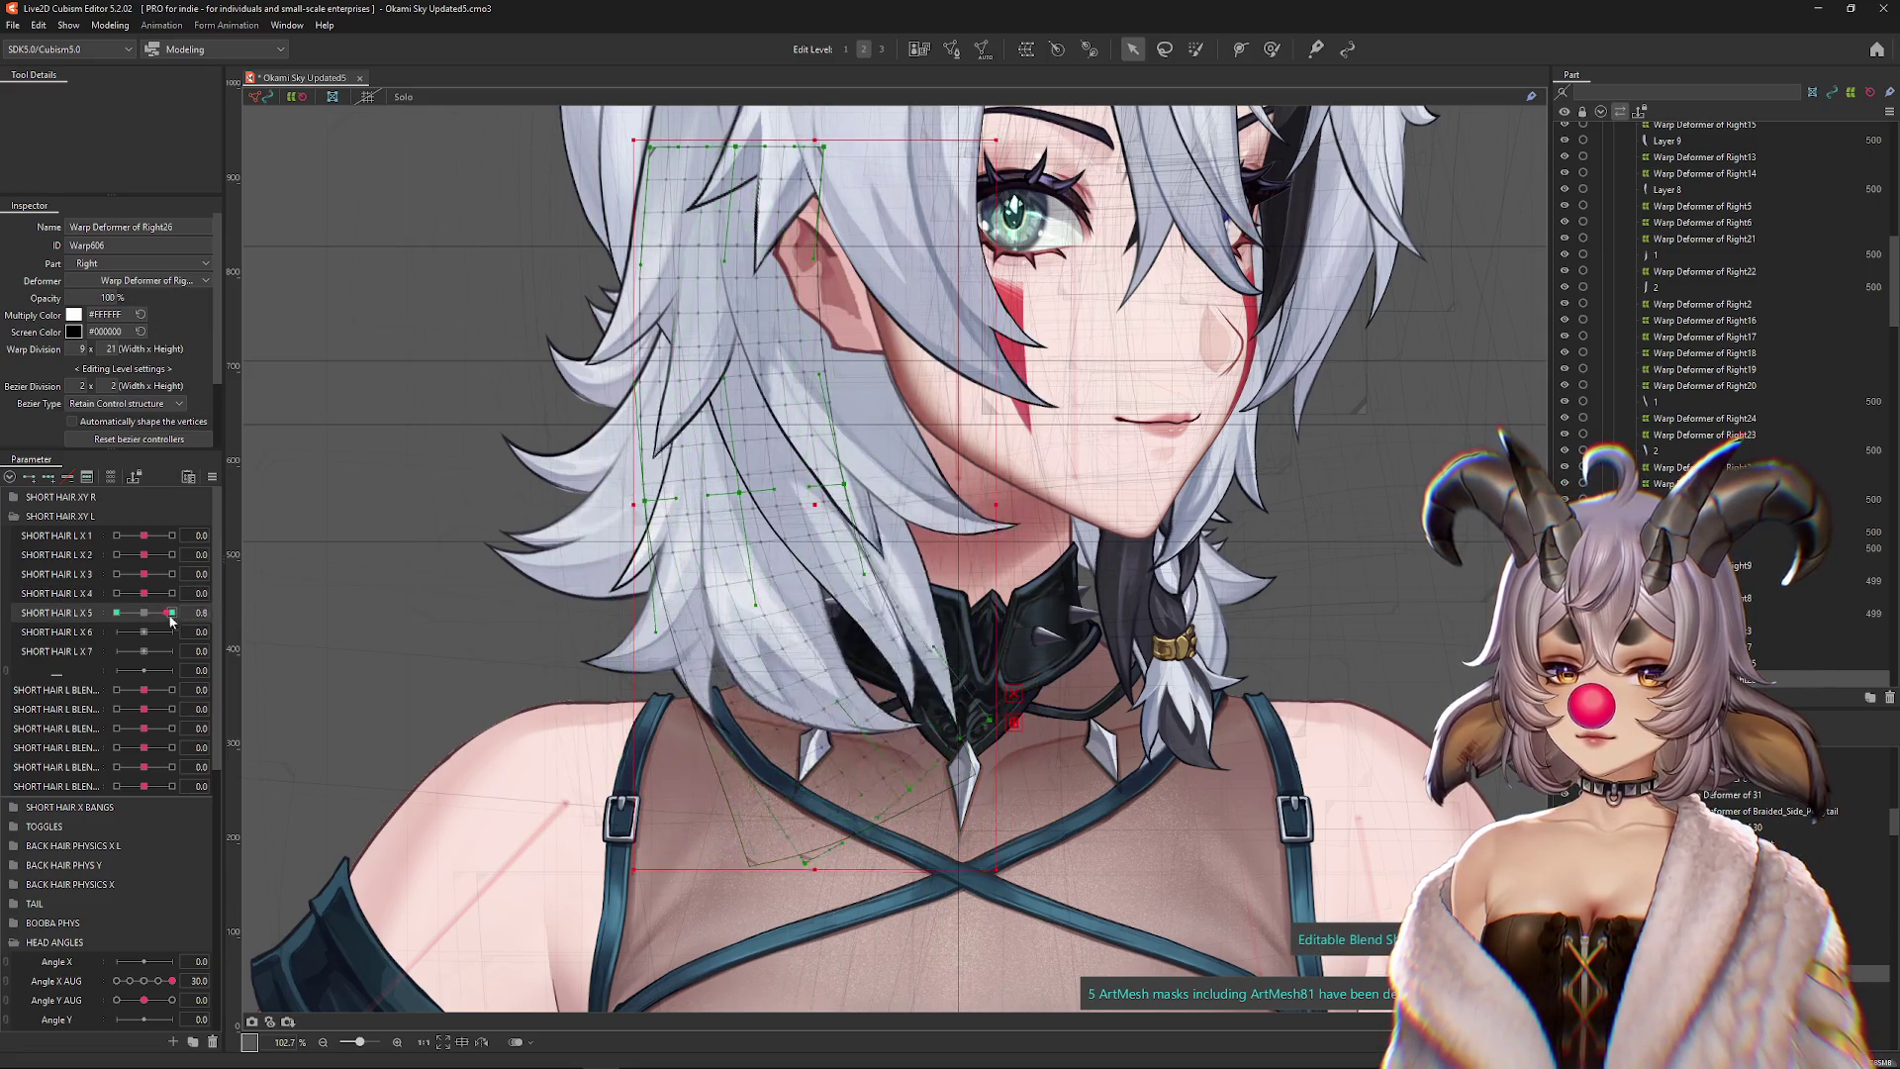
key(ctrl+t)
click(131, 96)
click(123, 202)
Draw a five-point path down the strand and bend its lower end to the left
click(753, 163)
click(752, 348)
click(755, 508)
click(753, 635)
scroll(760, 681, down, 3)
click(782, 929)
drag(760, 942, 693, 911)
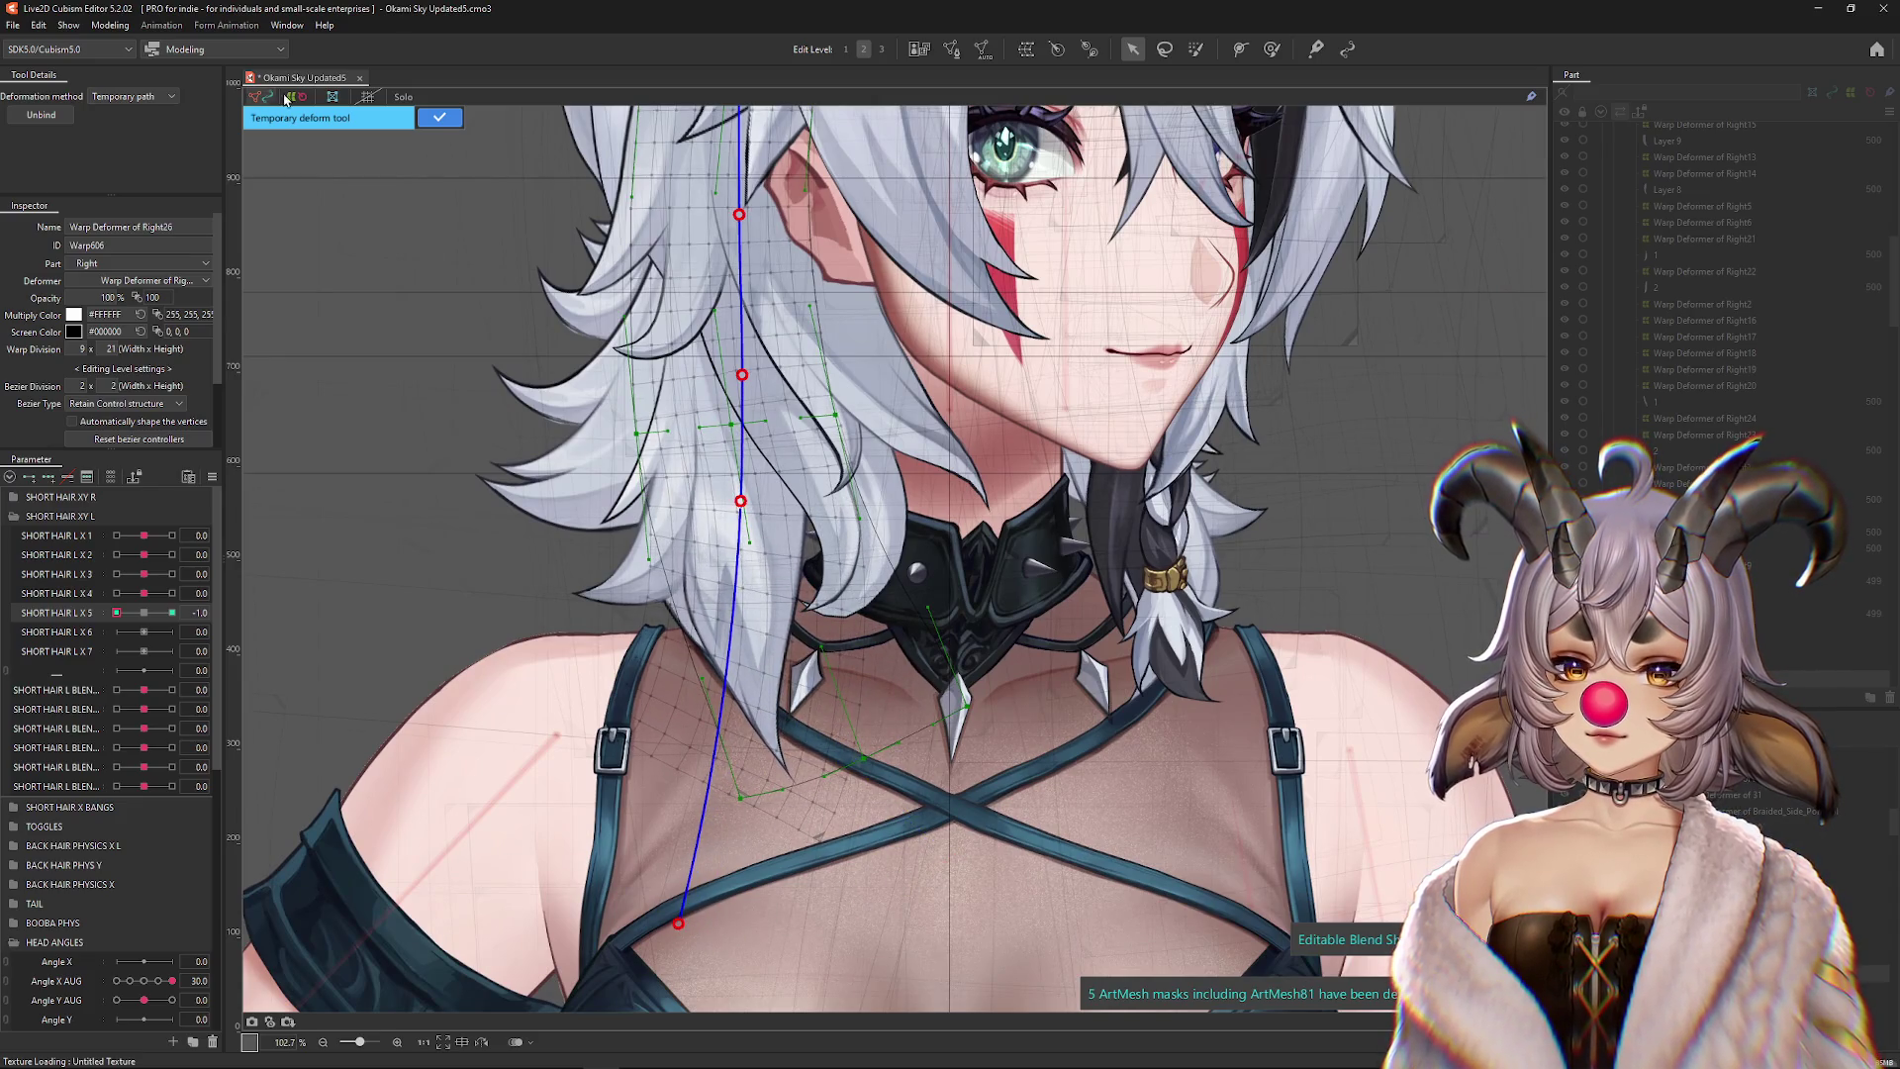
click(439, 117)
Switch to brush sculpting with the mesh hidden and return SHORT HAIR L X 5 to neutral
click(1272, 48)
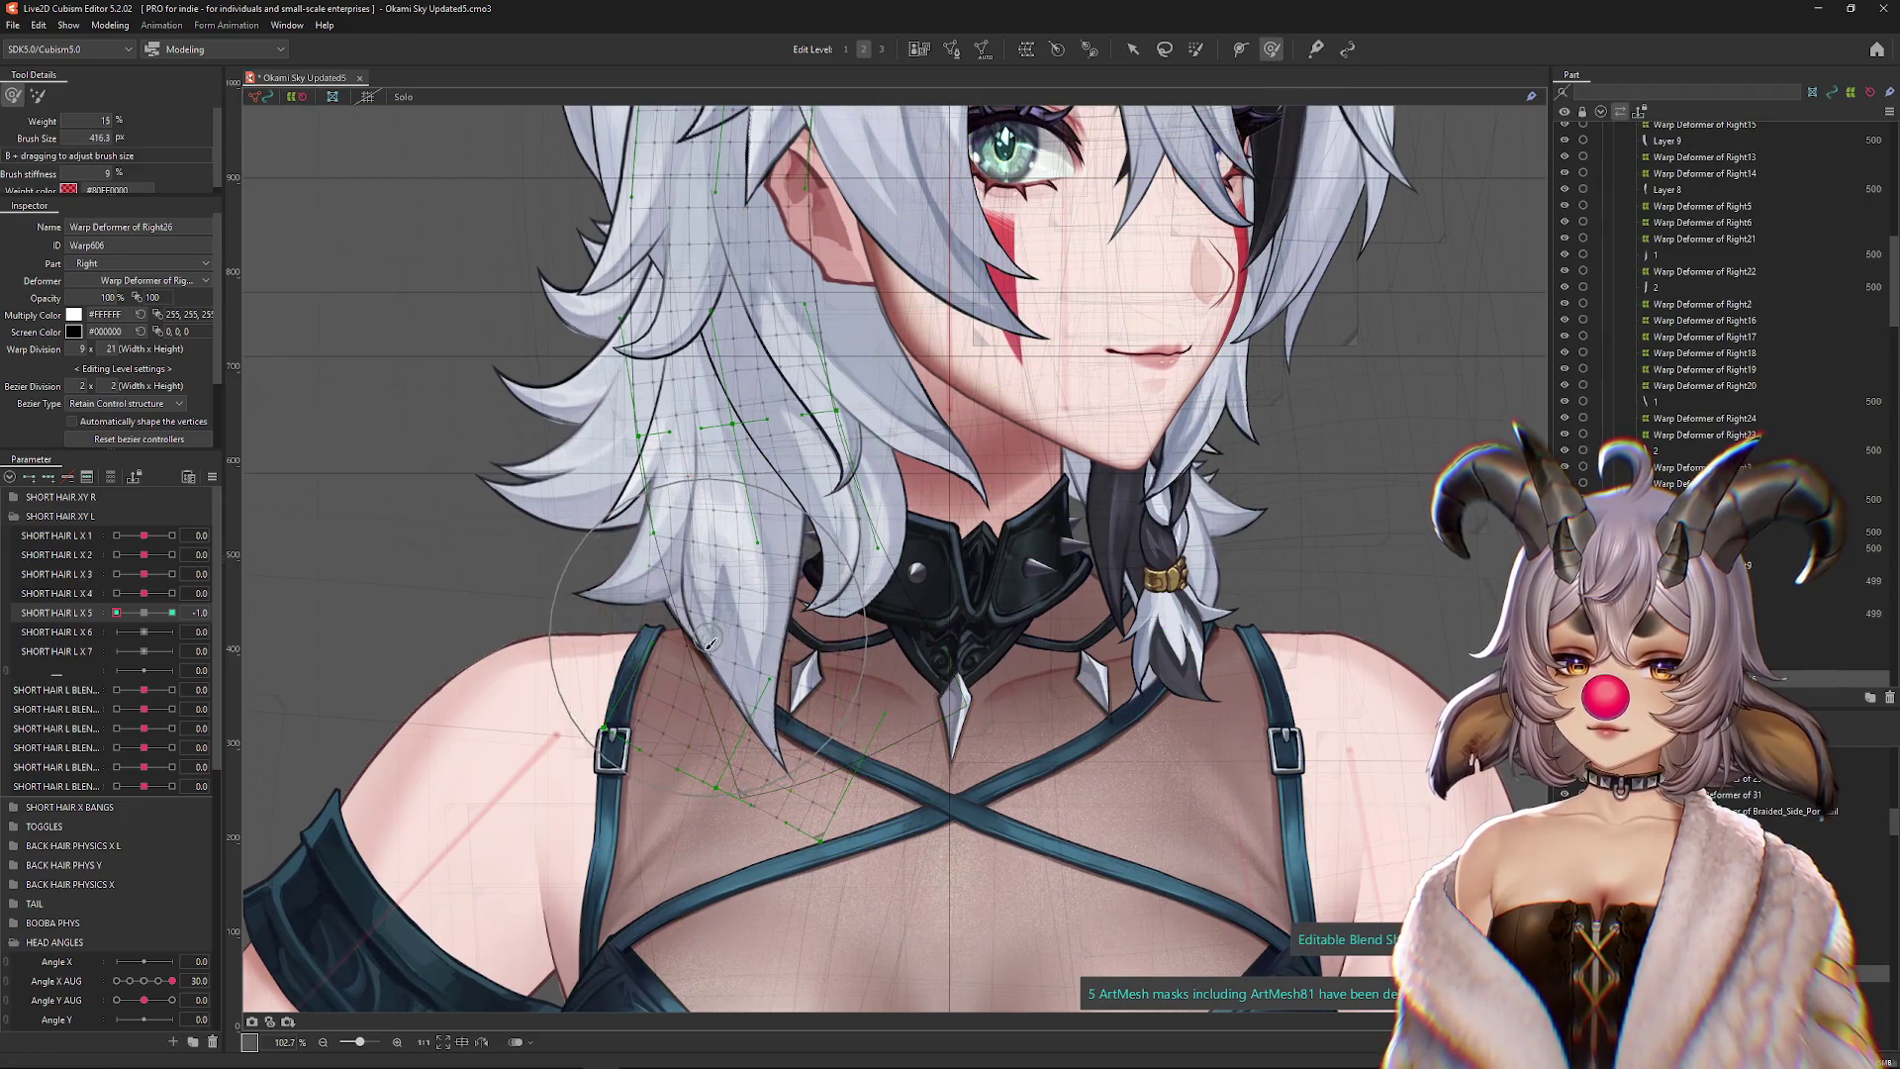
key(ctrl+h)
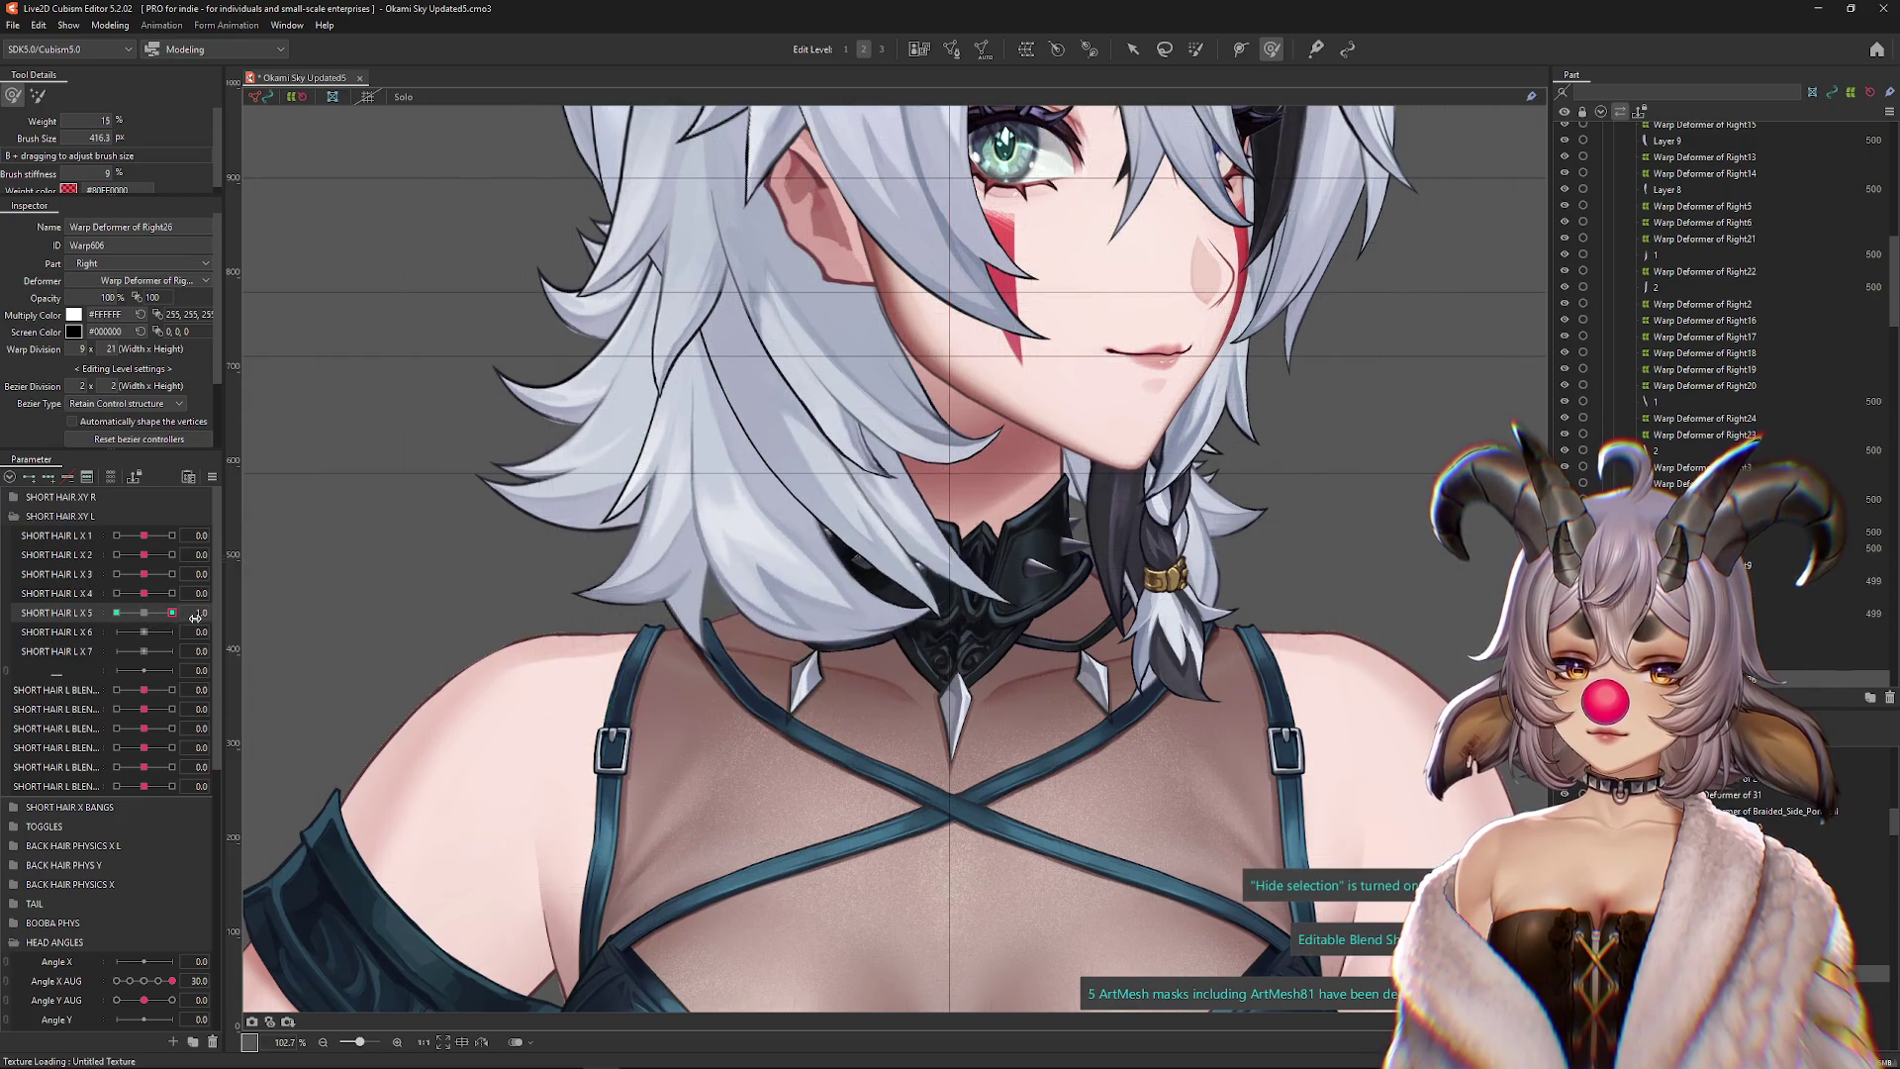
click(143, 612)
scroll(1476, 431, up, 1)
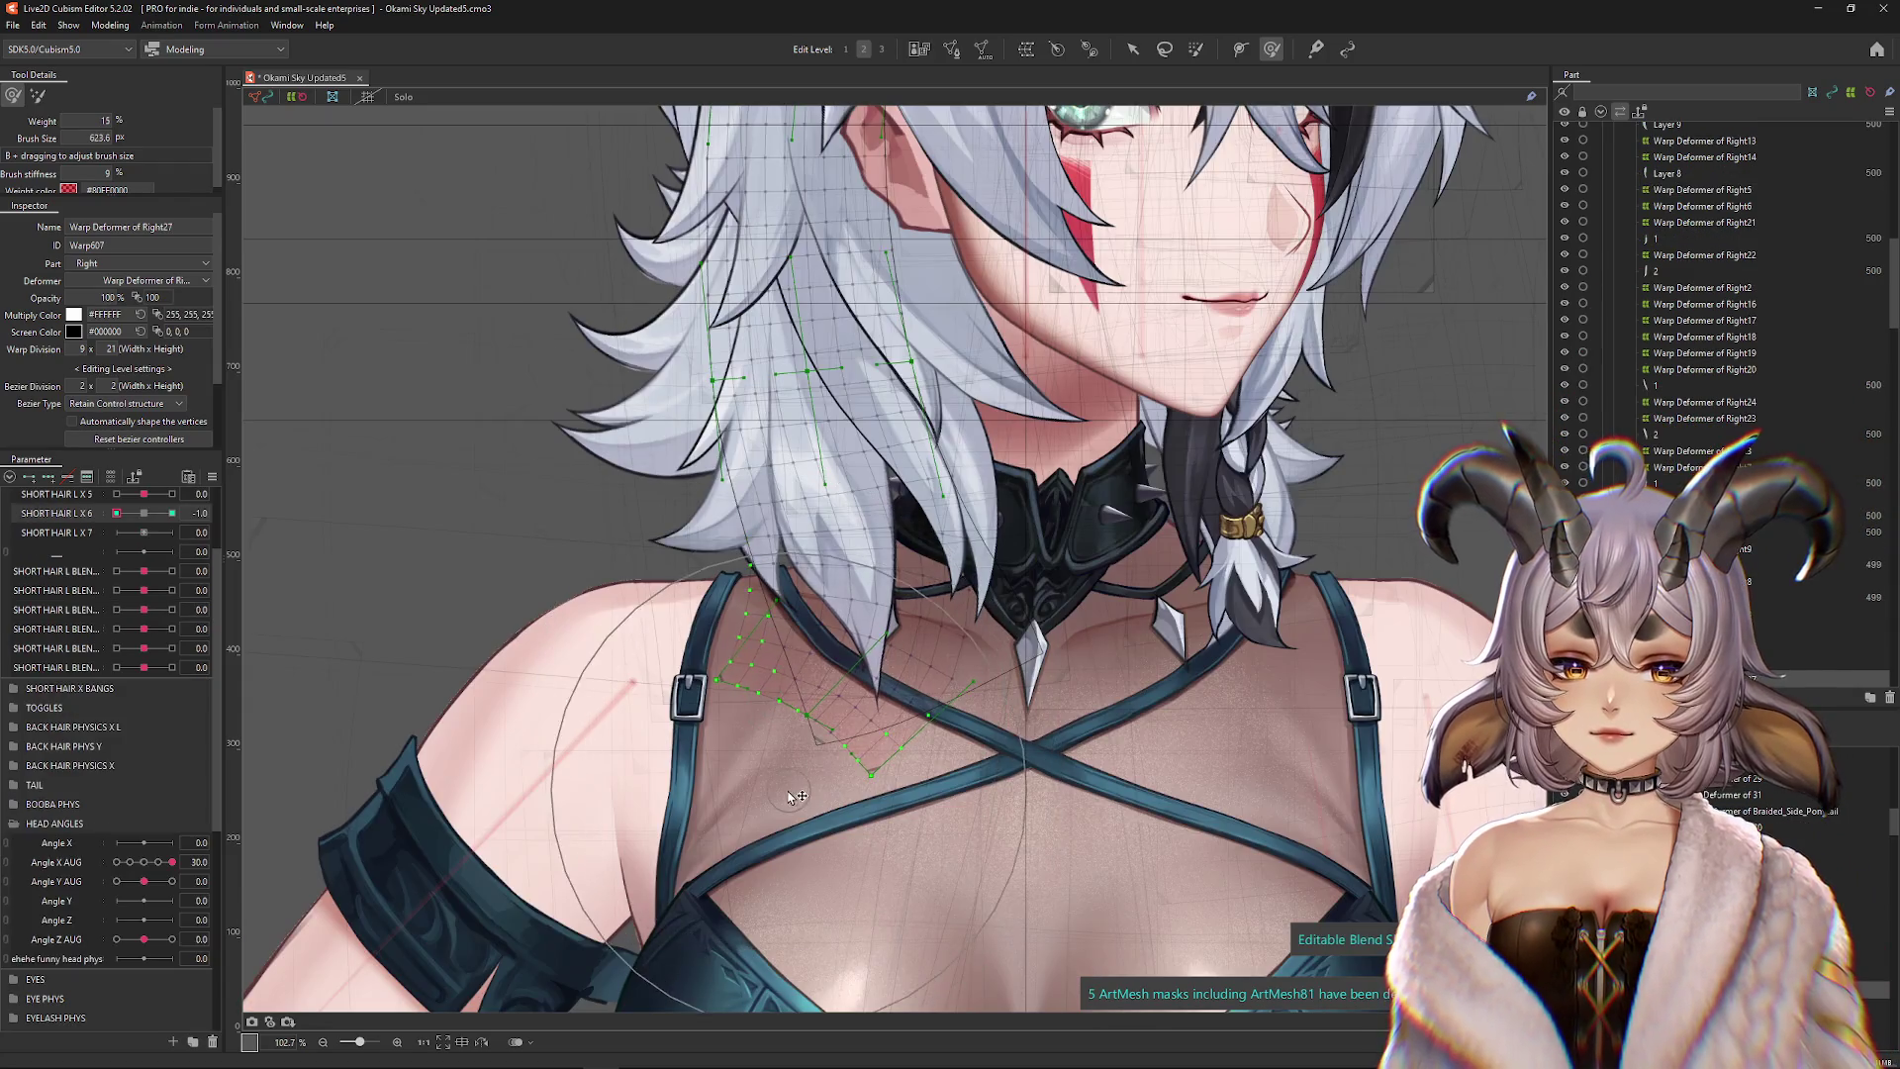
Reset SHORT HAIR L X 6 to 0 and brush-select the hair strand's points
drag(172, 513, 143, 512)
drag(947, 346, 965, 423)
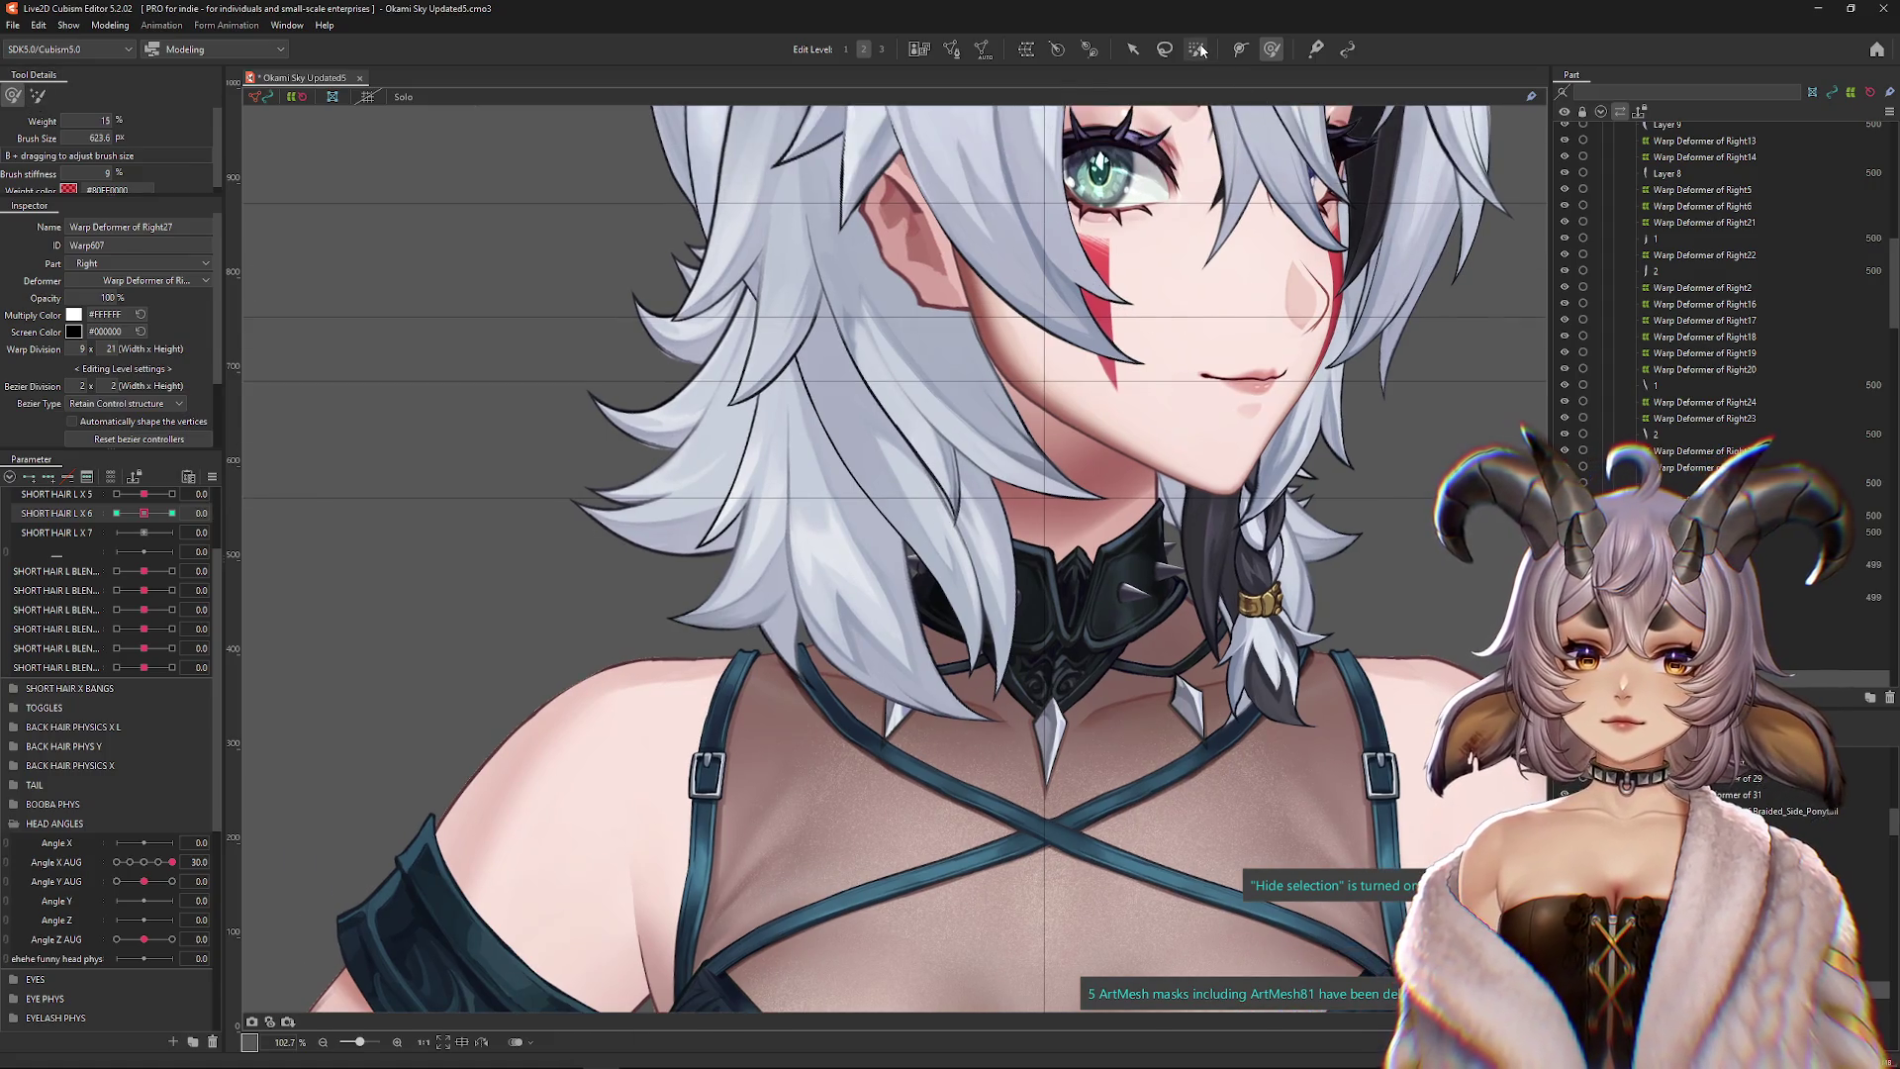
key(b)
click(719, 438)
drag(720, 439, 719, 522)
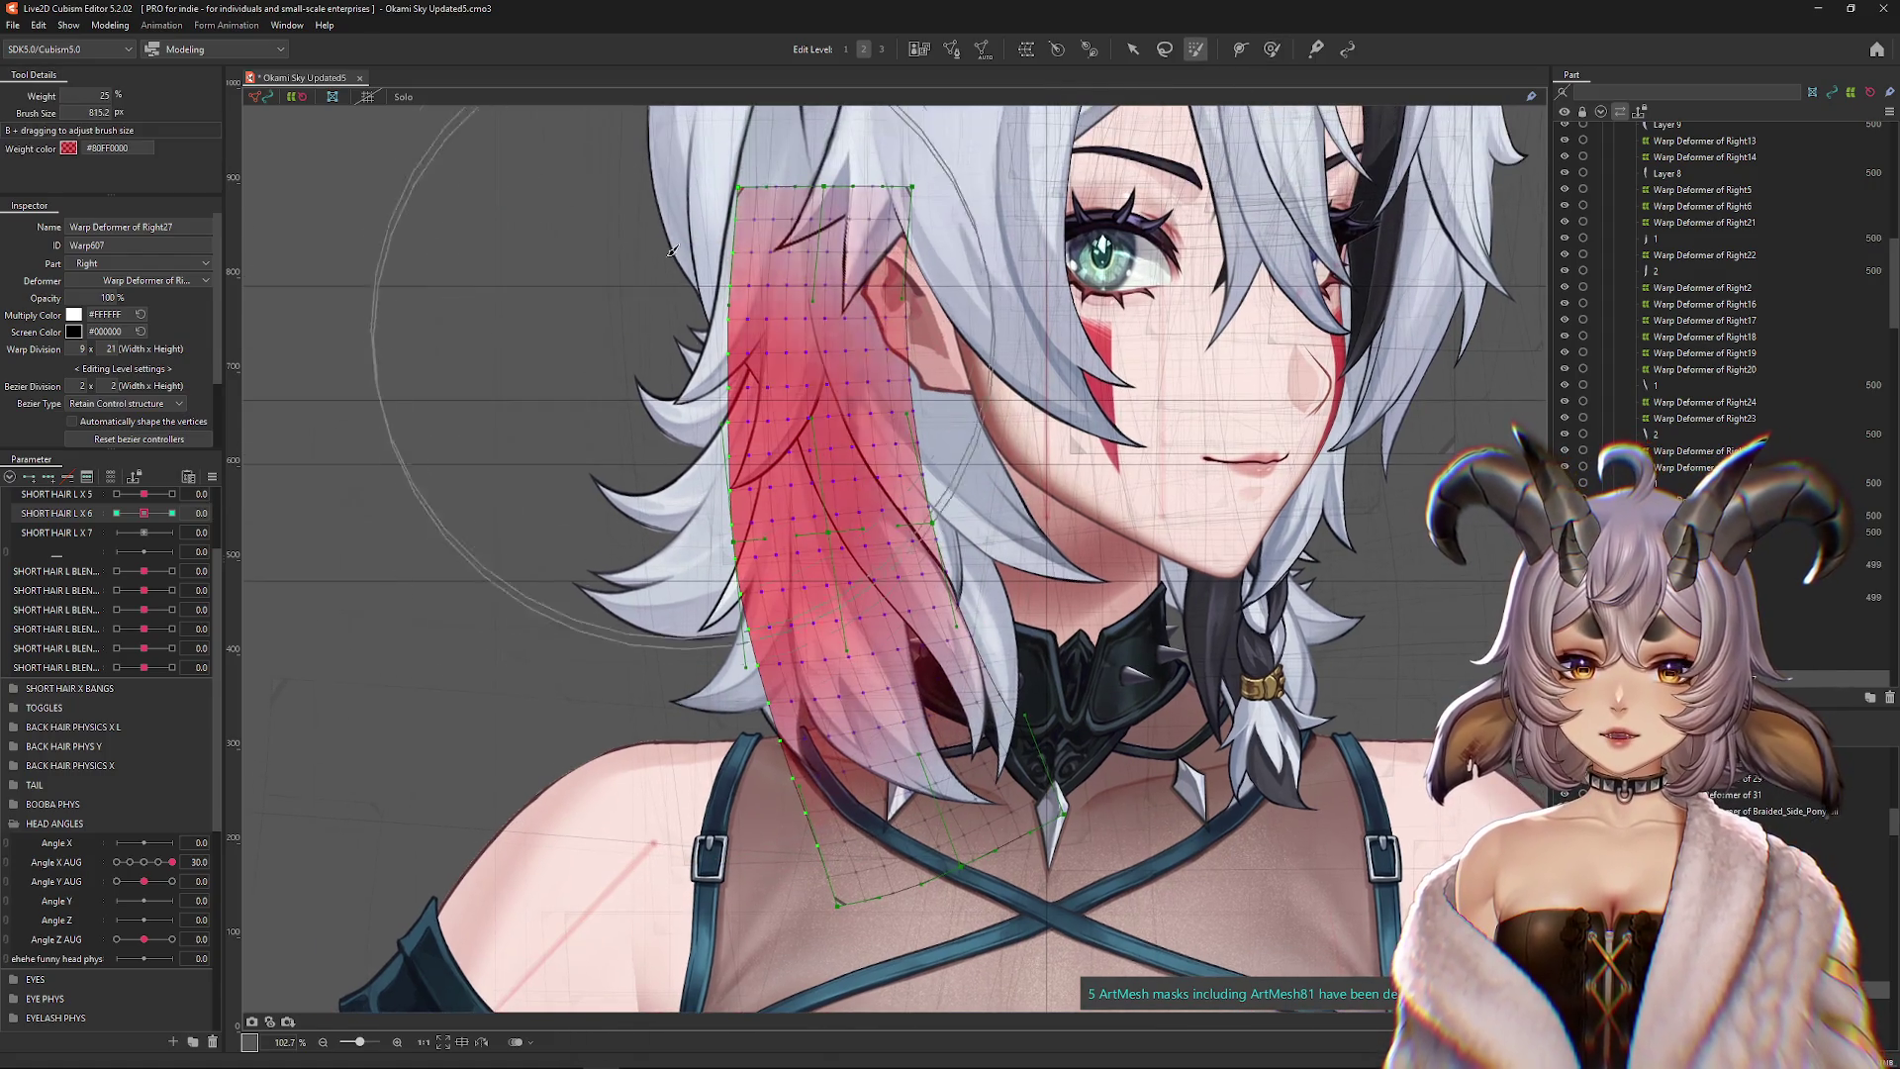
Set SHORT HAIR L X 6 to -1 and ready an enlarged sculpting brush with the mesh hidden
click(117, 512)
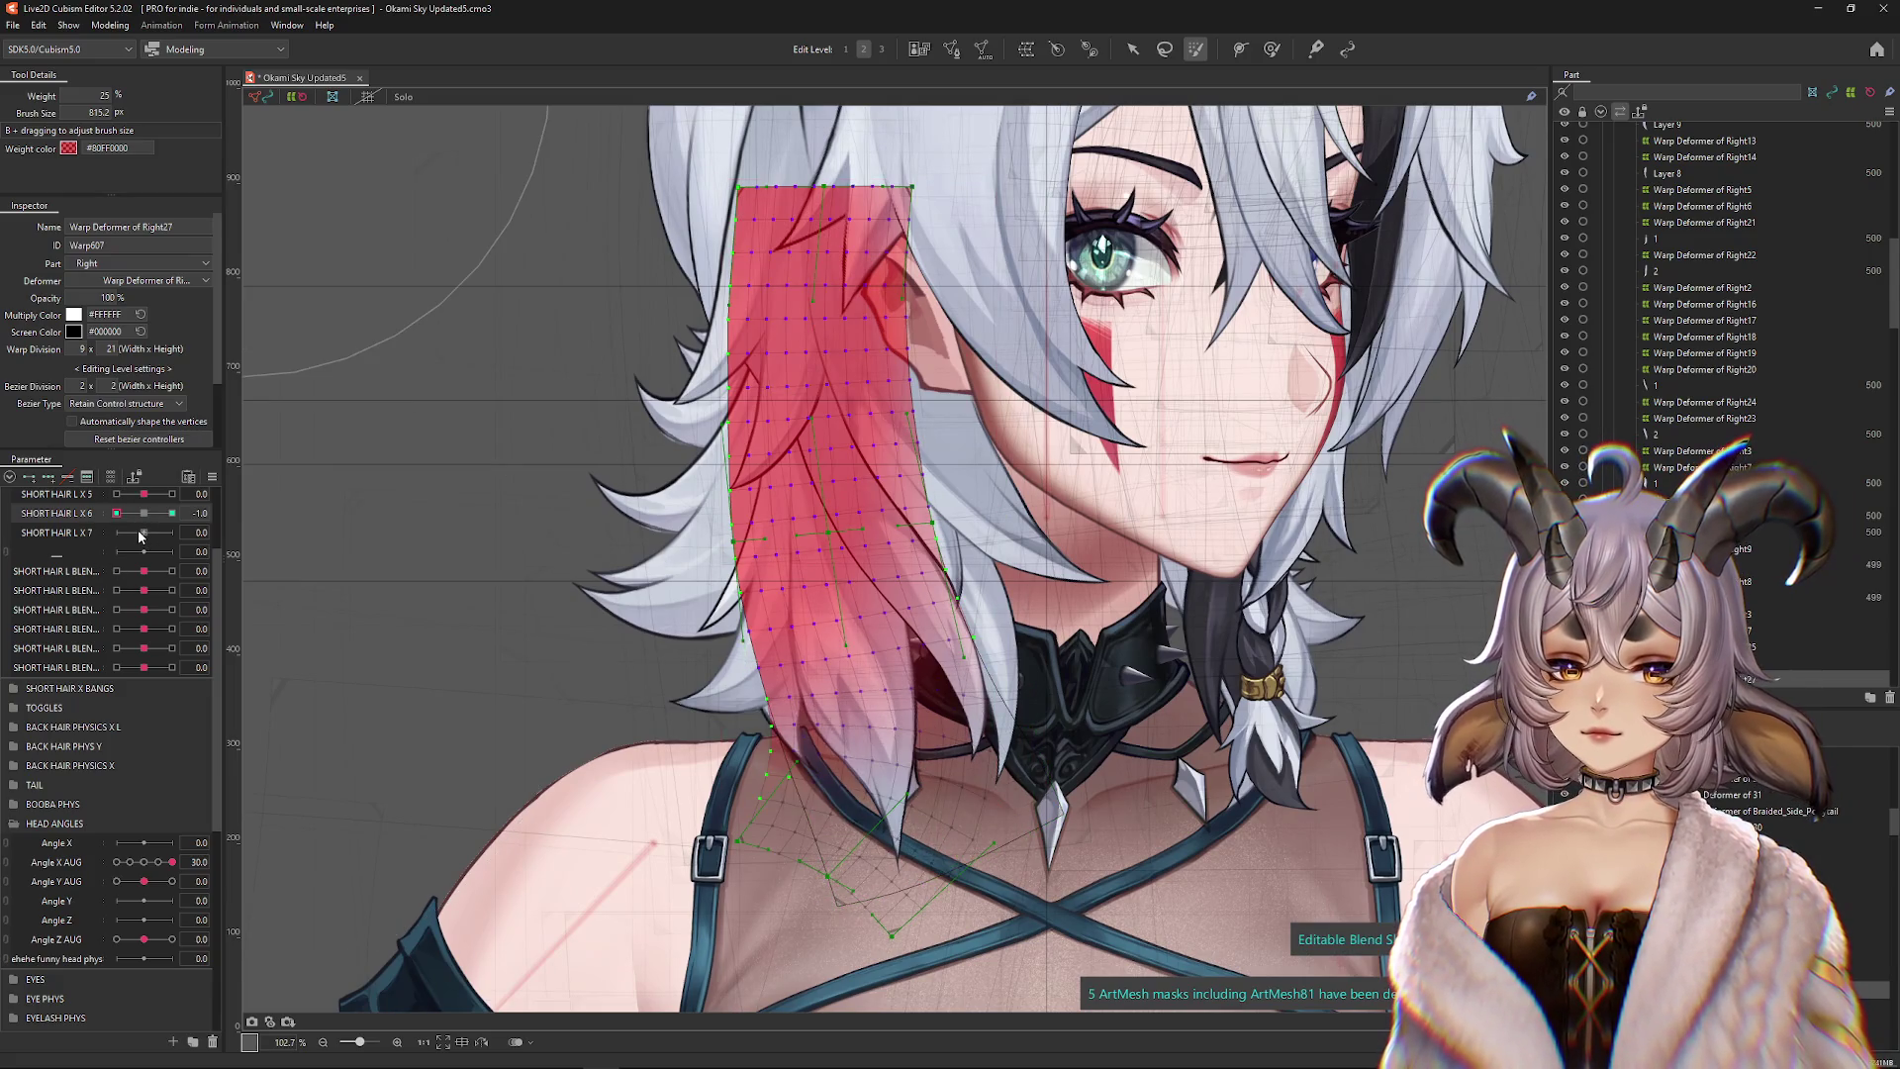
drag(117, 513, 197, 531)
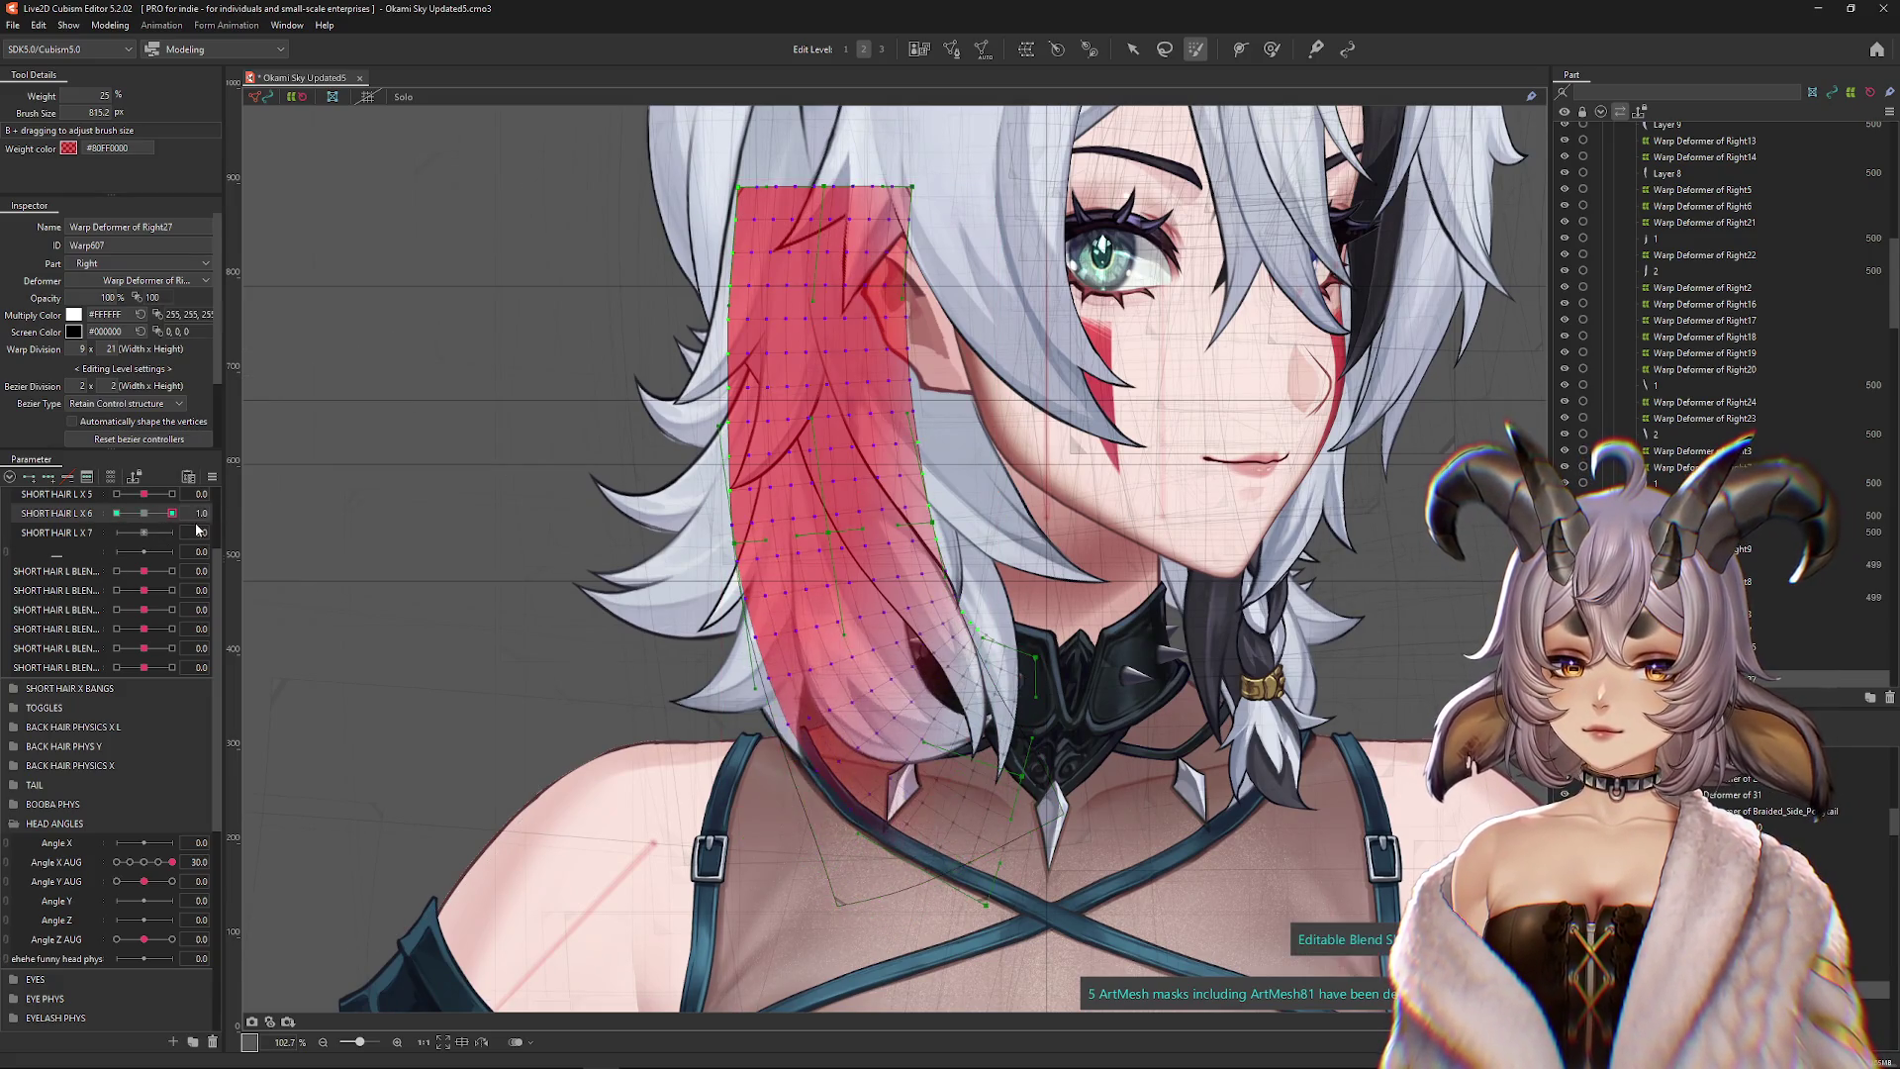
click(116, 512)
click(1274, 52)
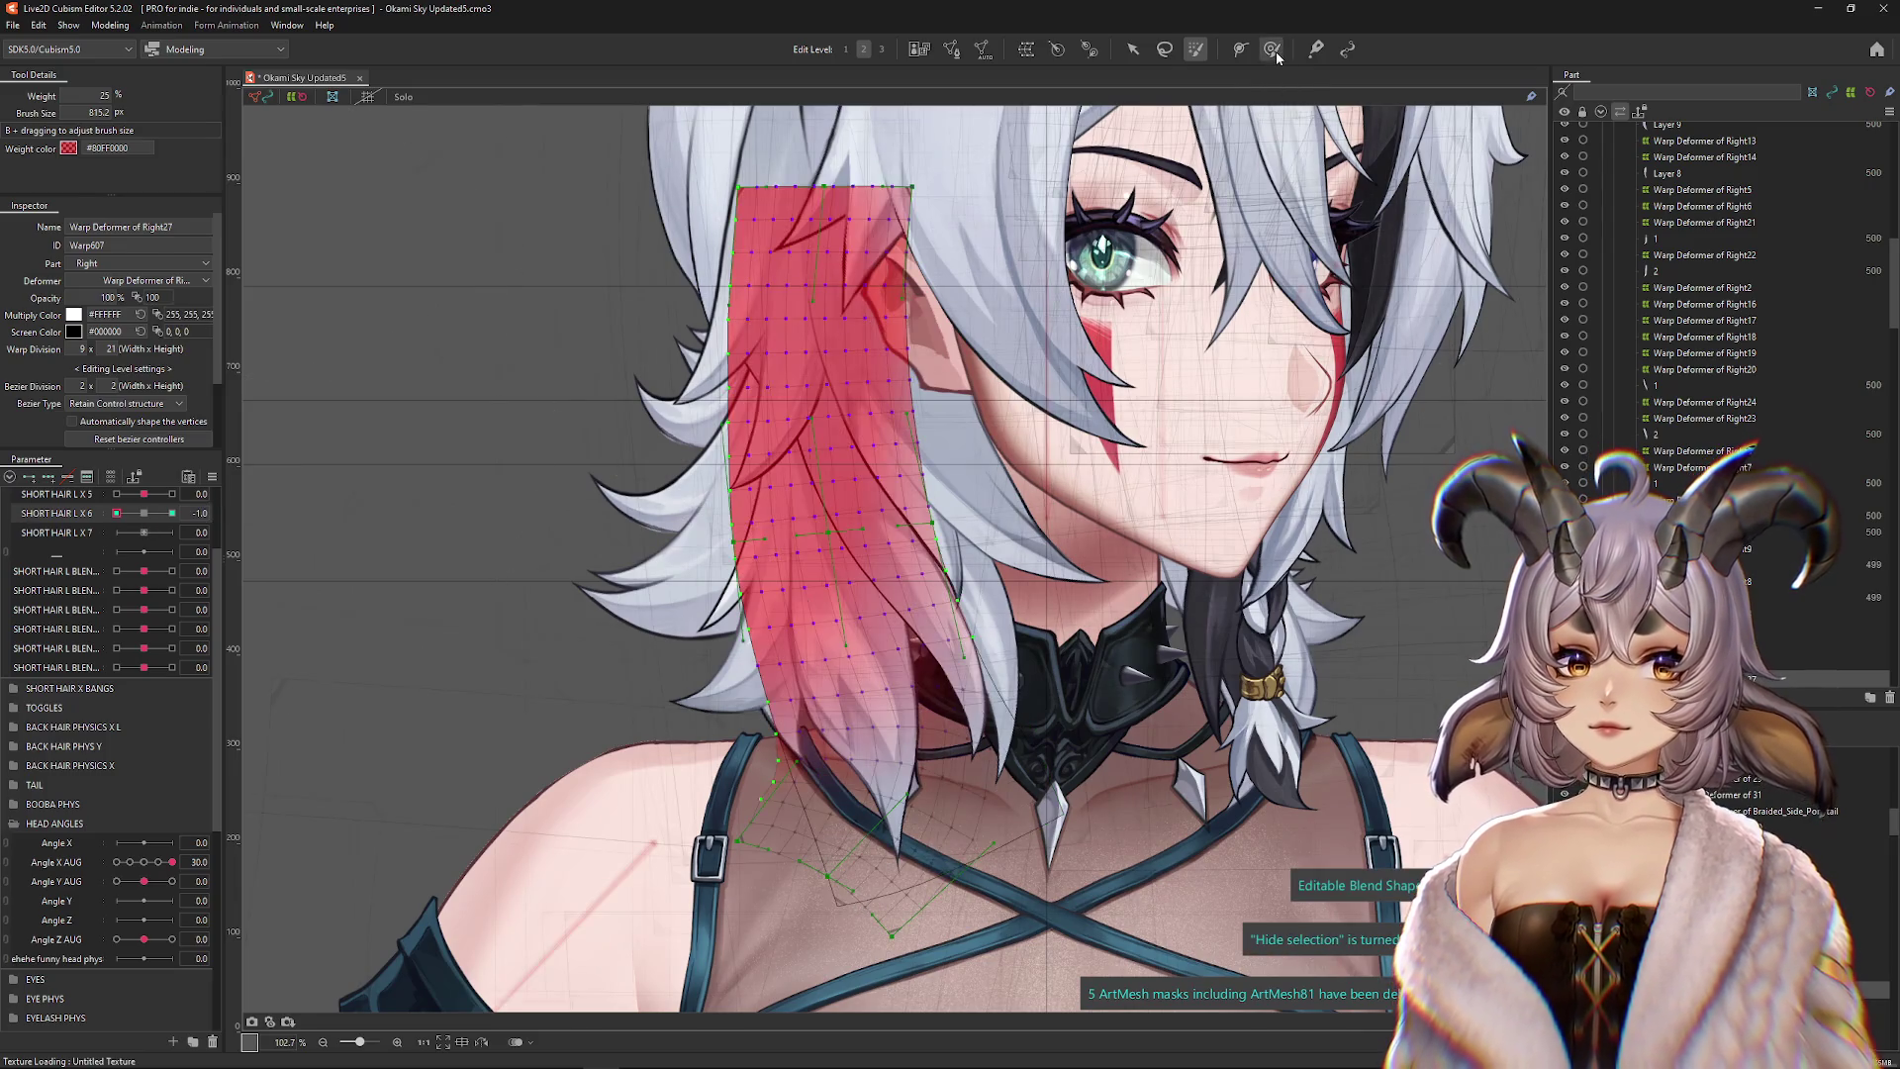
click(1274, 51)
mouse_move(845, 812)
mouse_down()
mouse_move(805, 629)
mouse_move(846, 747)
mouse_move(836, 823)
mouse_up()
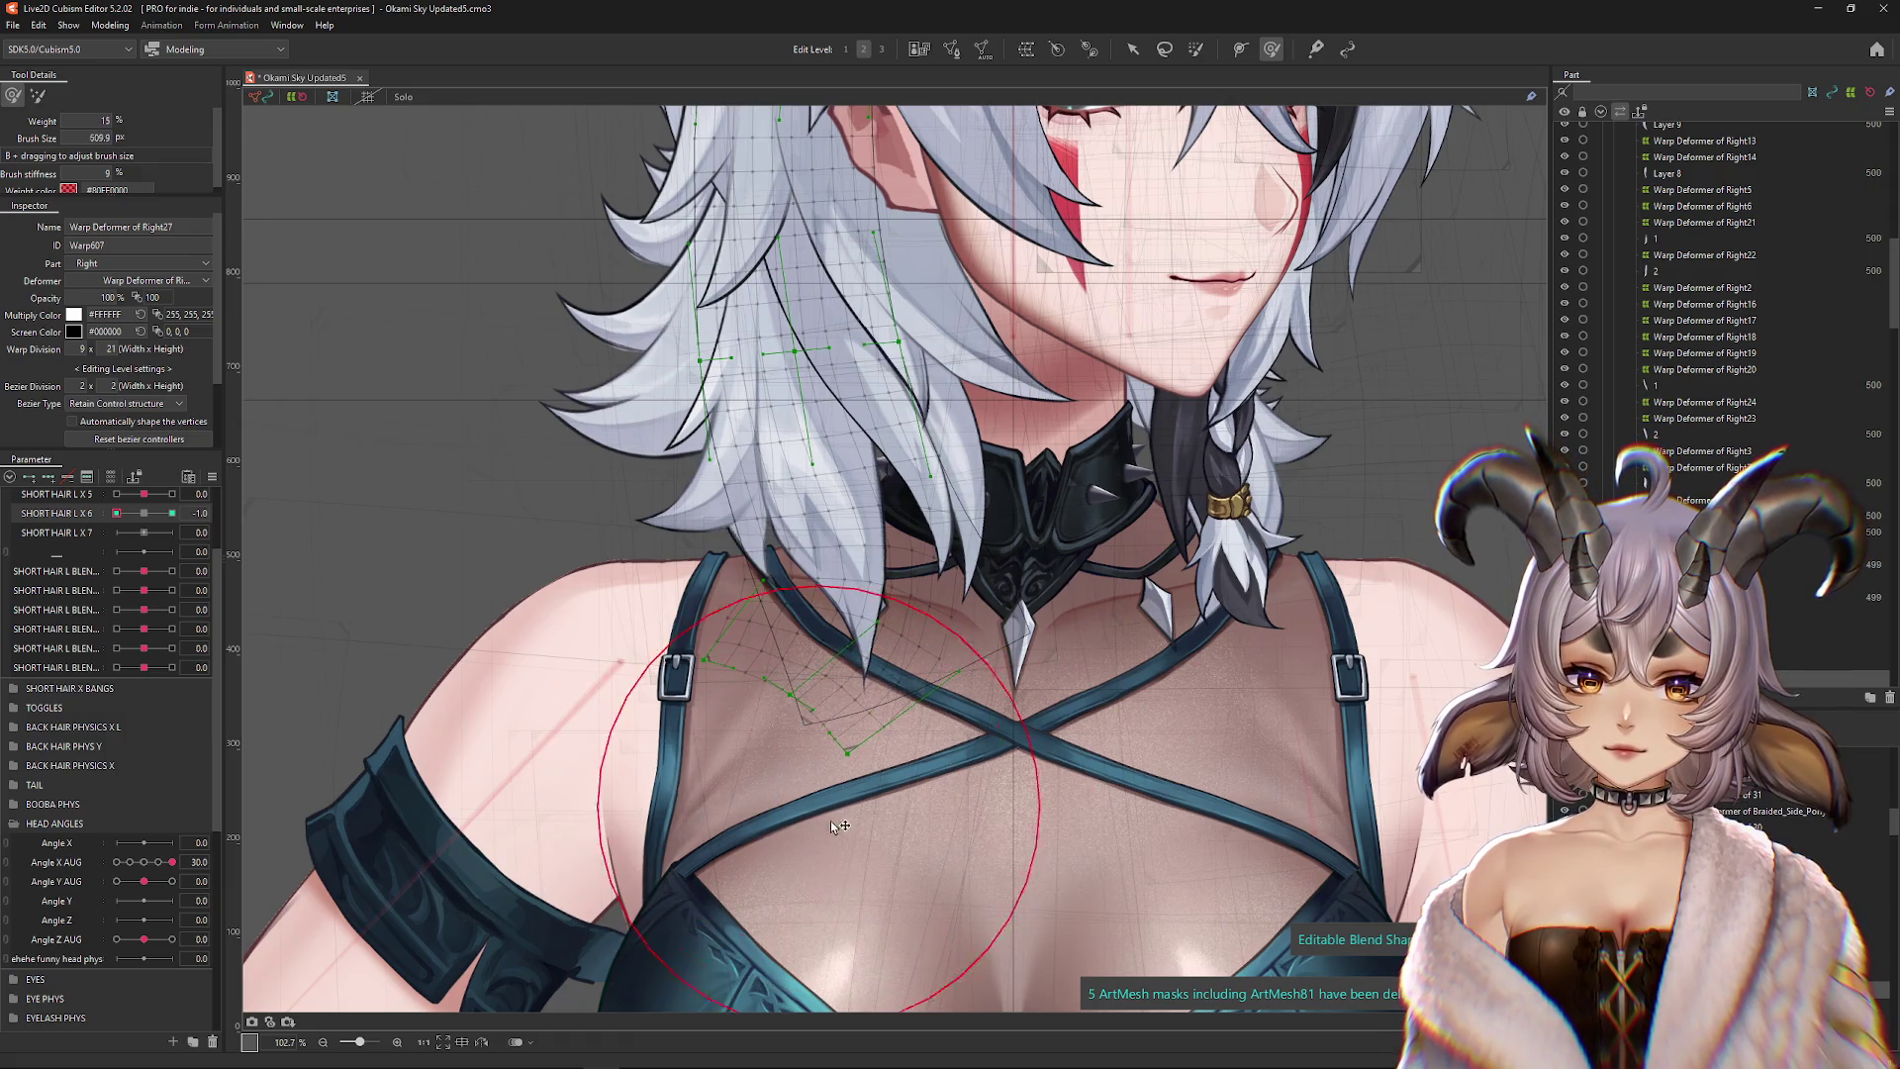
key(ctrl+h)
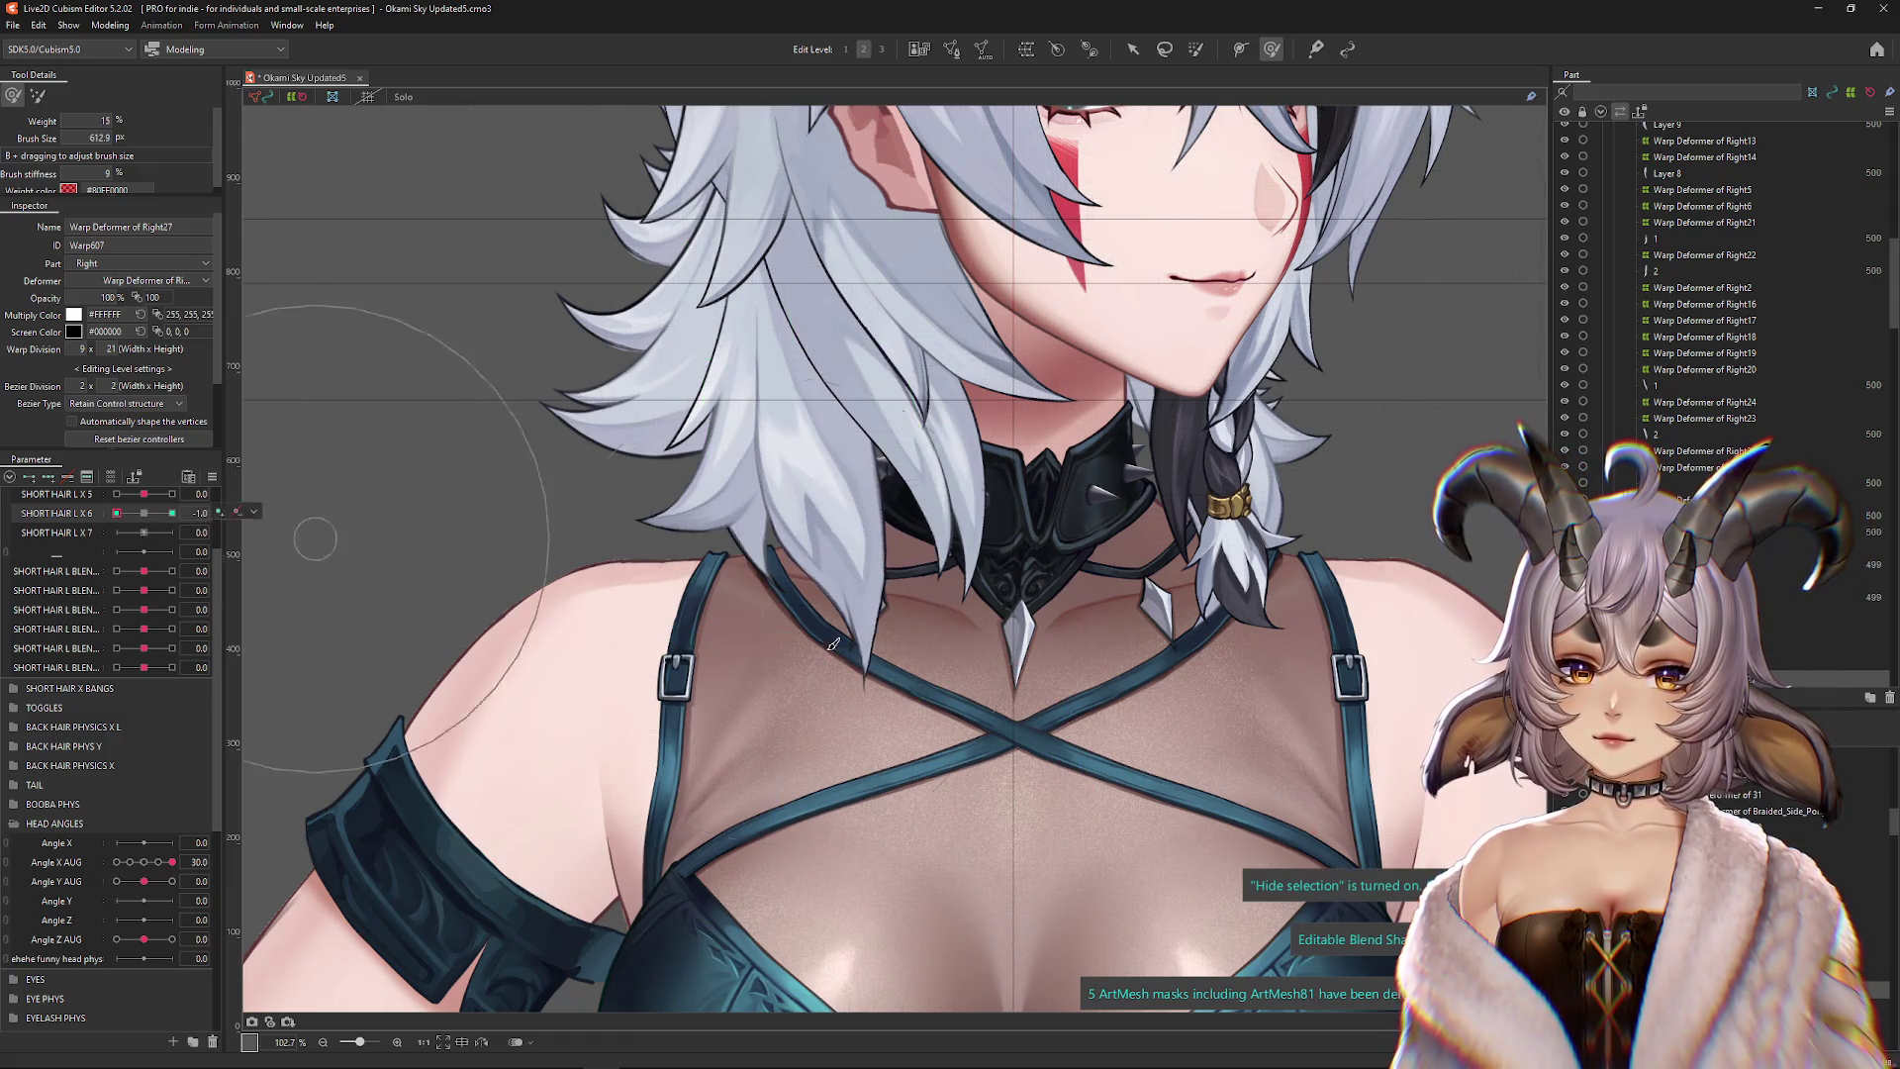
drag(300, 567, 623, 567)
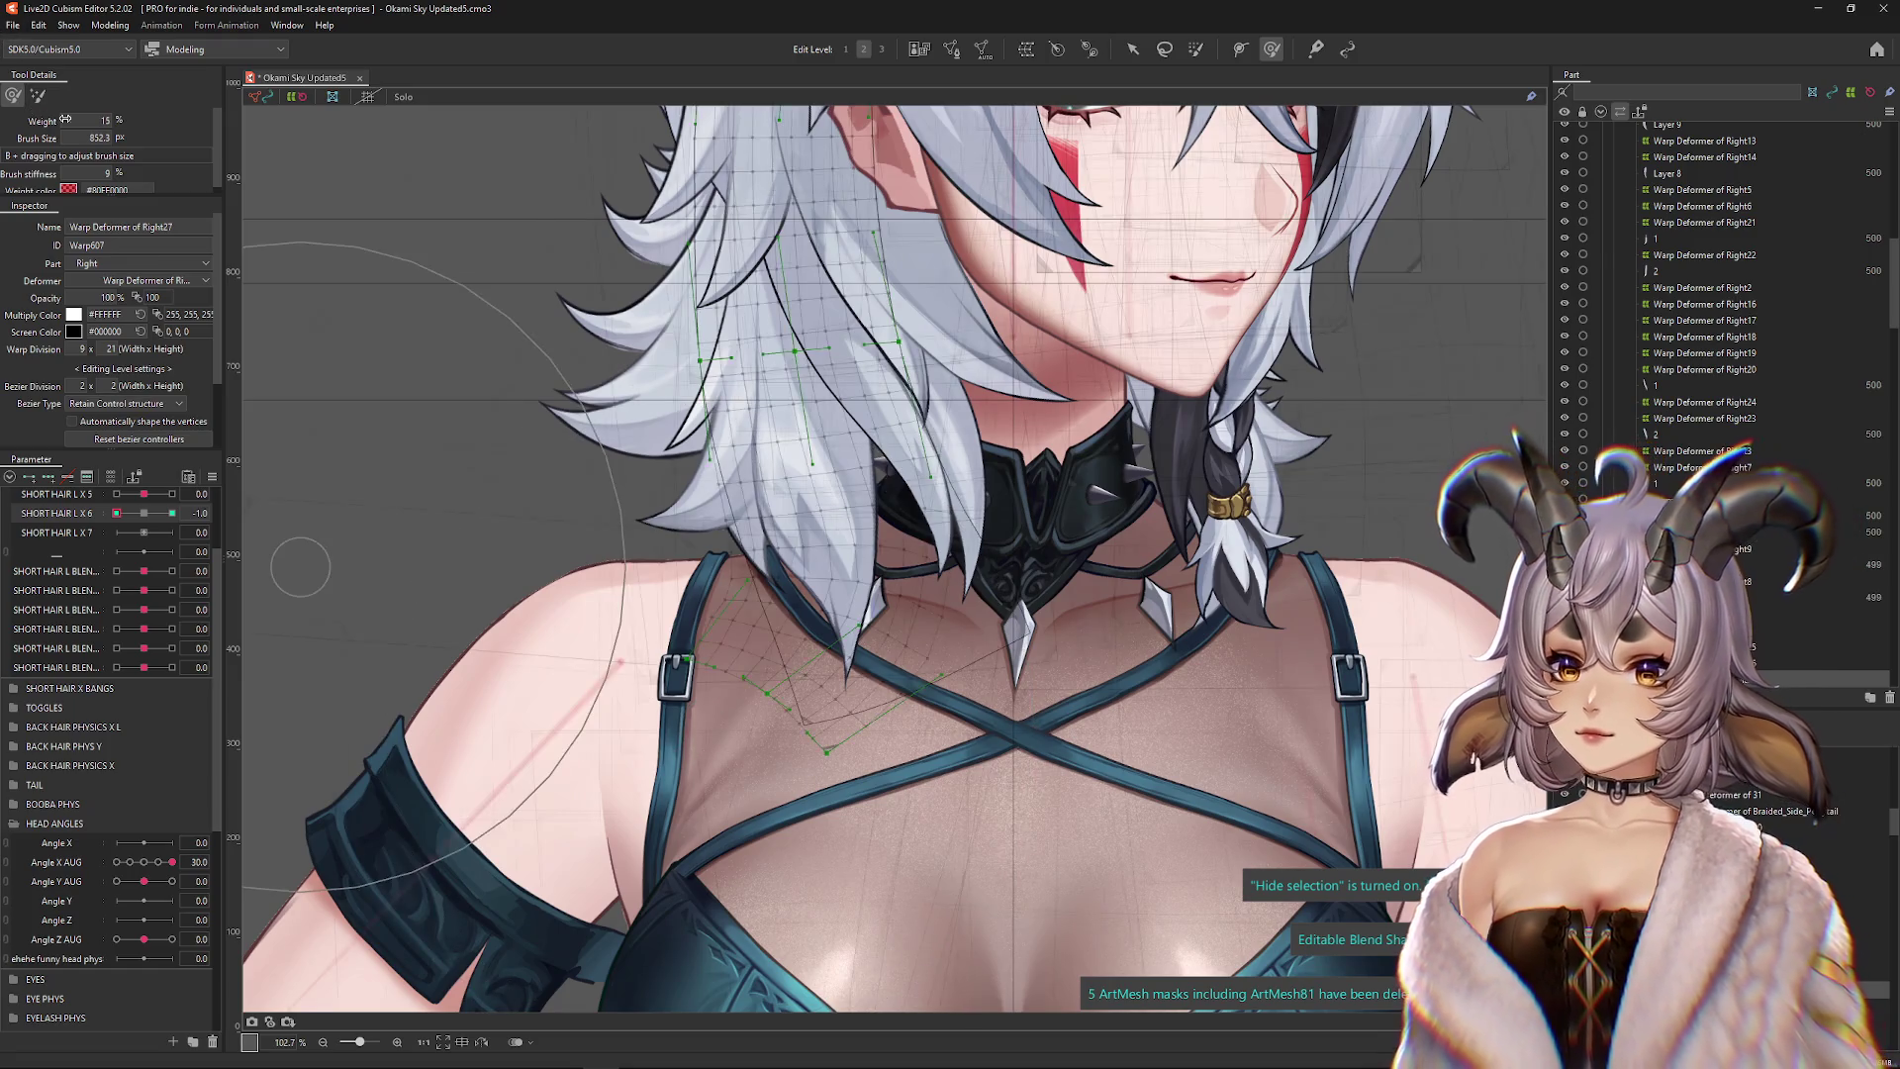
click(38, 95)
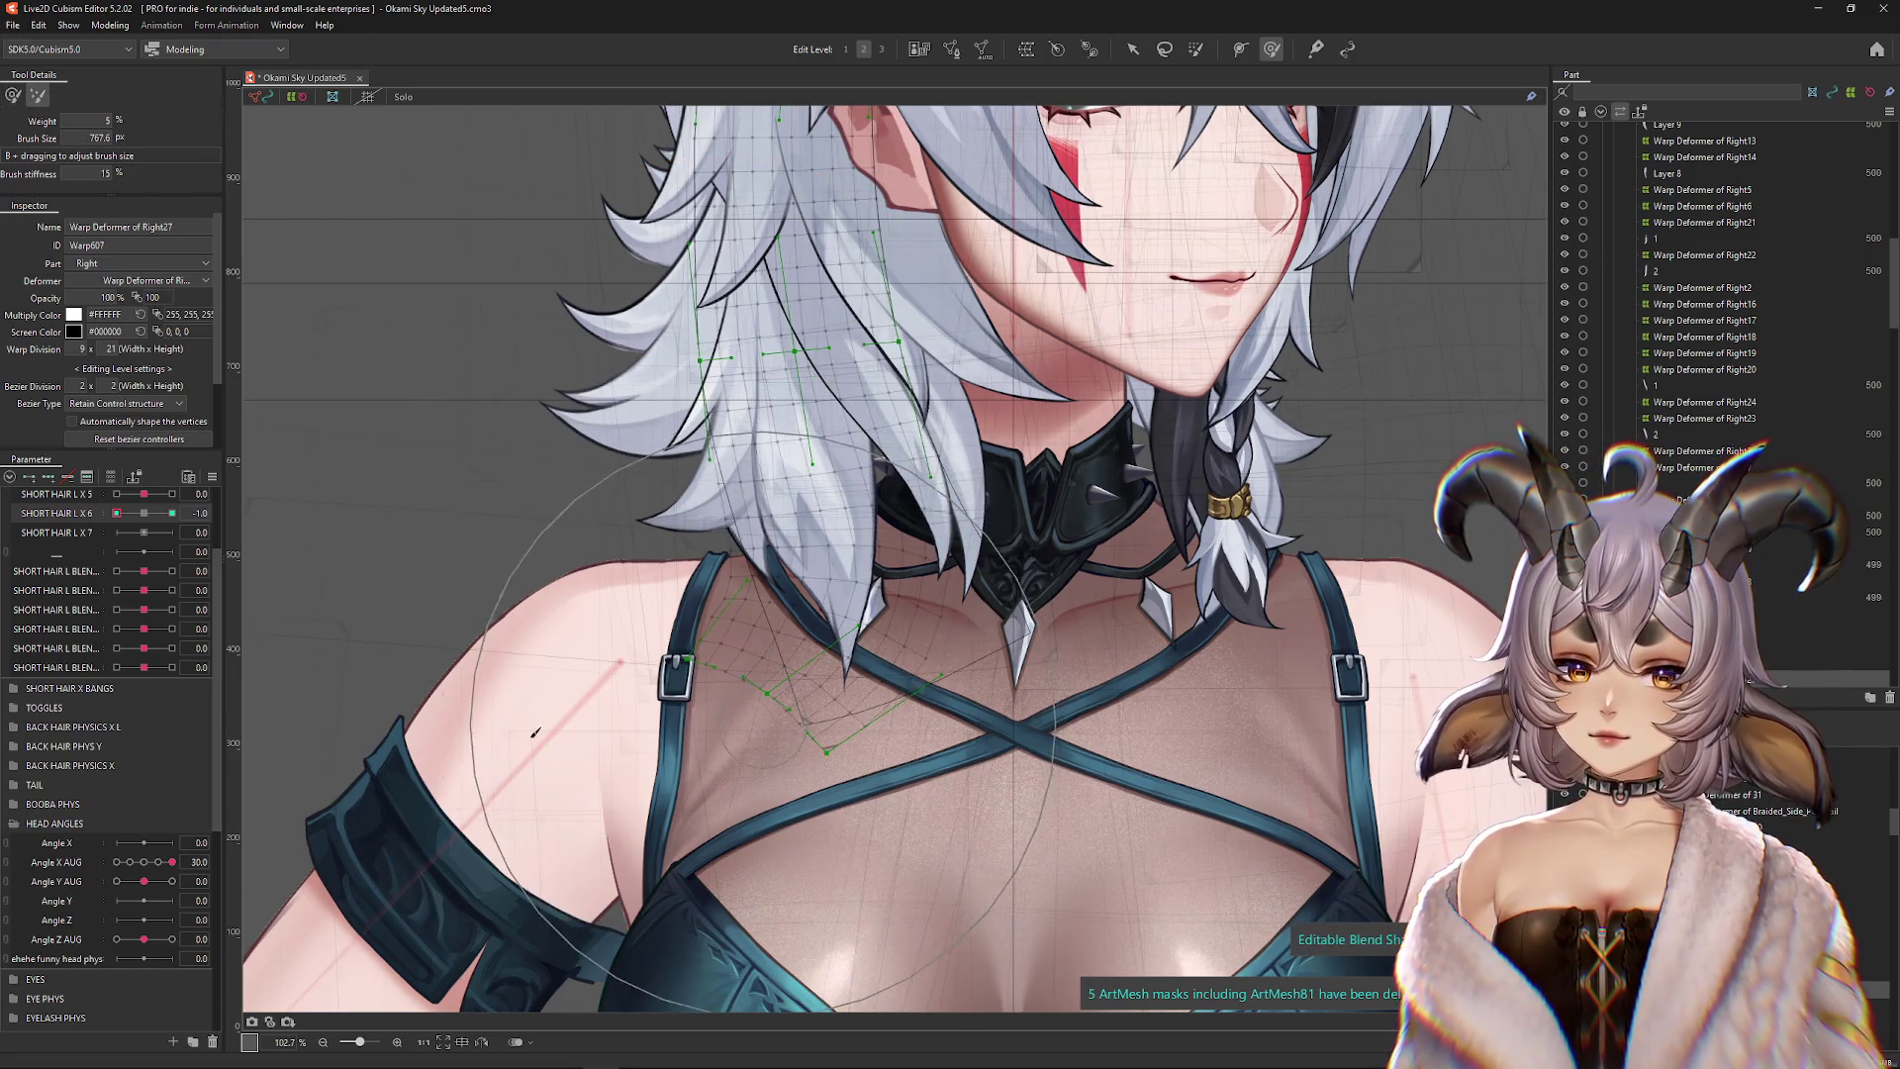
Sculpt the strand at SHORT HAIR L X 6 = 1, resizing the brush for fine and broad edits
drag(118, 513, 172, 513)
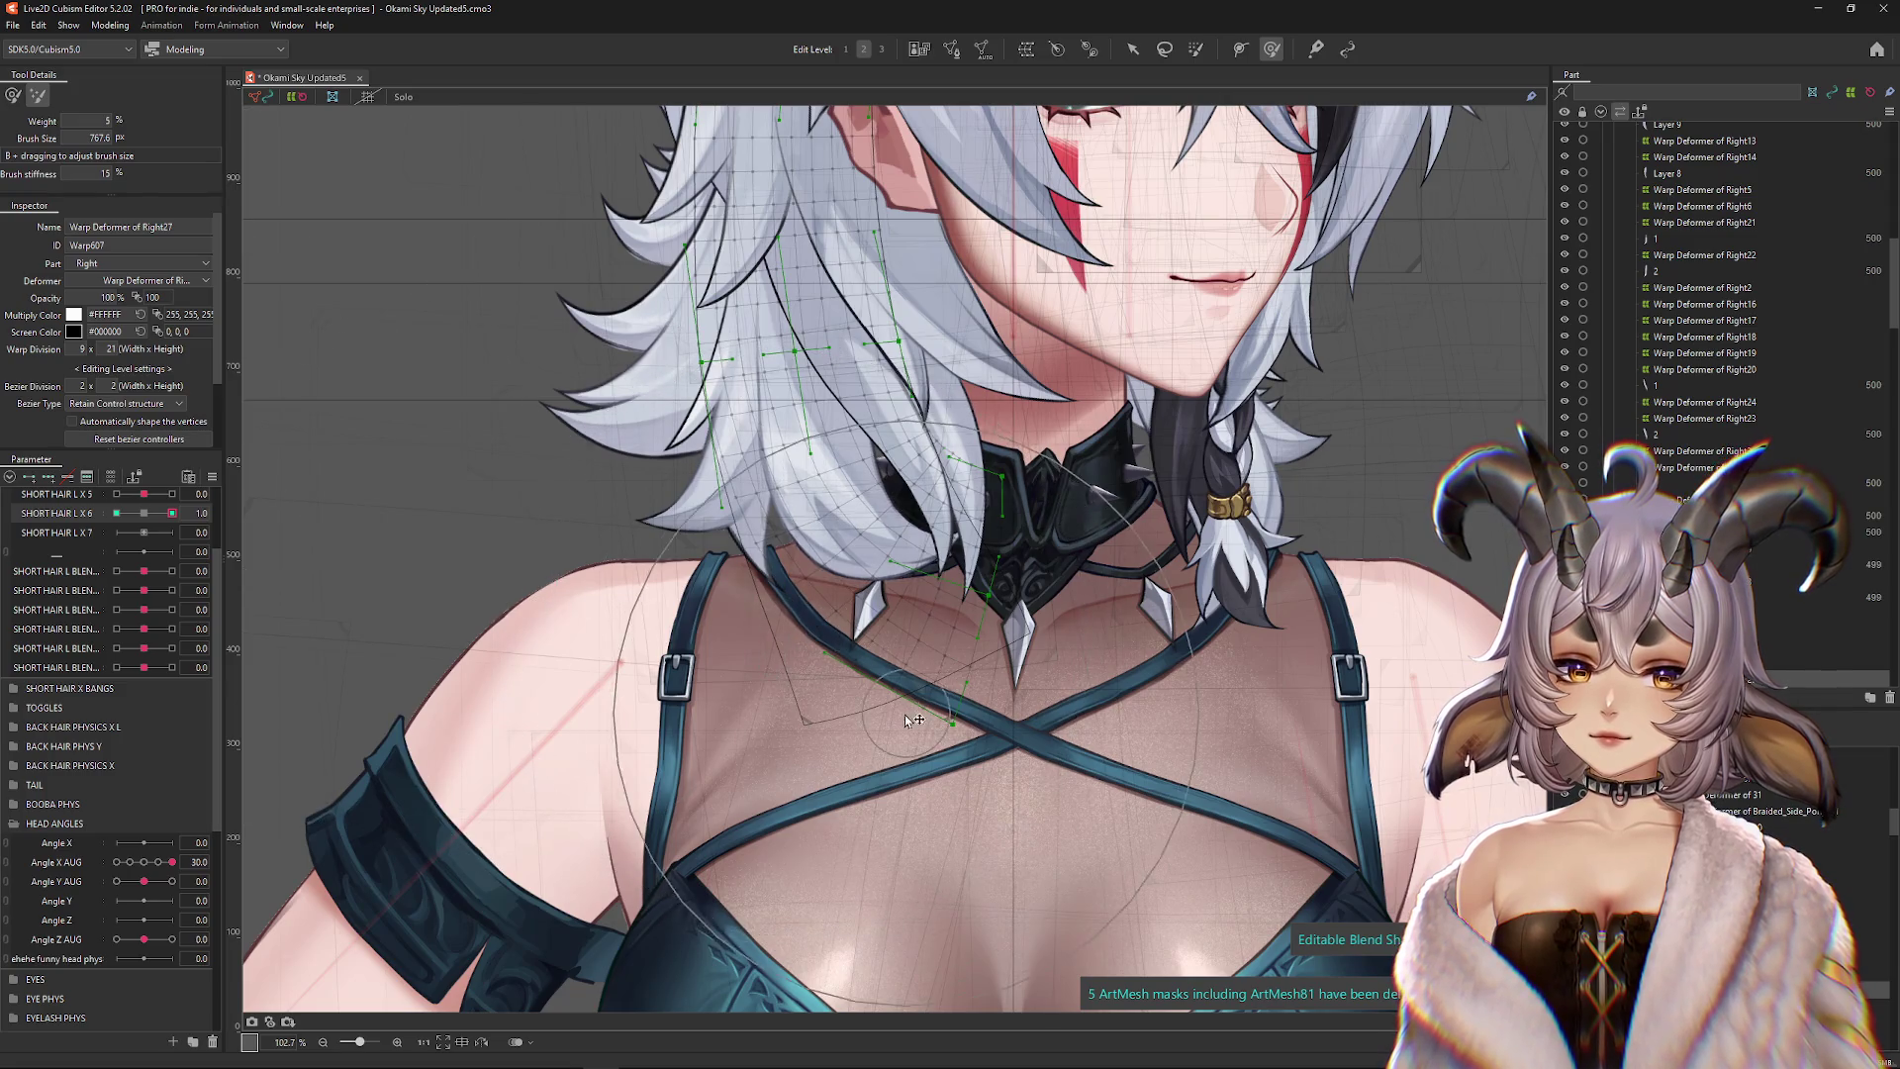
key(ctrl+h)
click(144, 513)
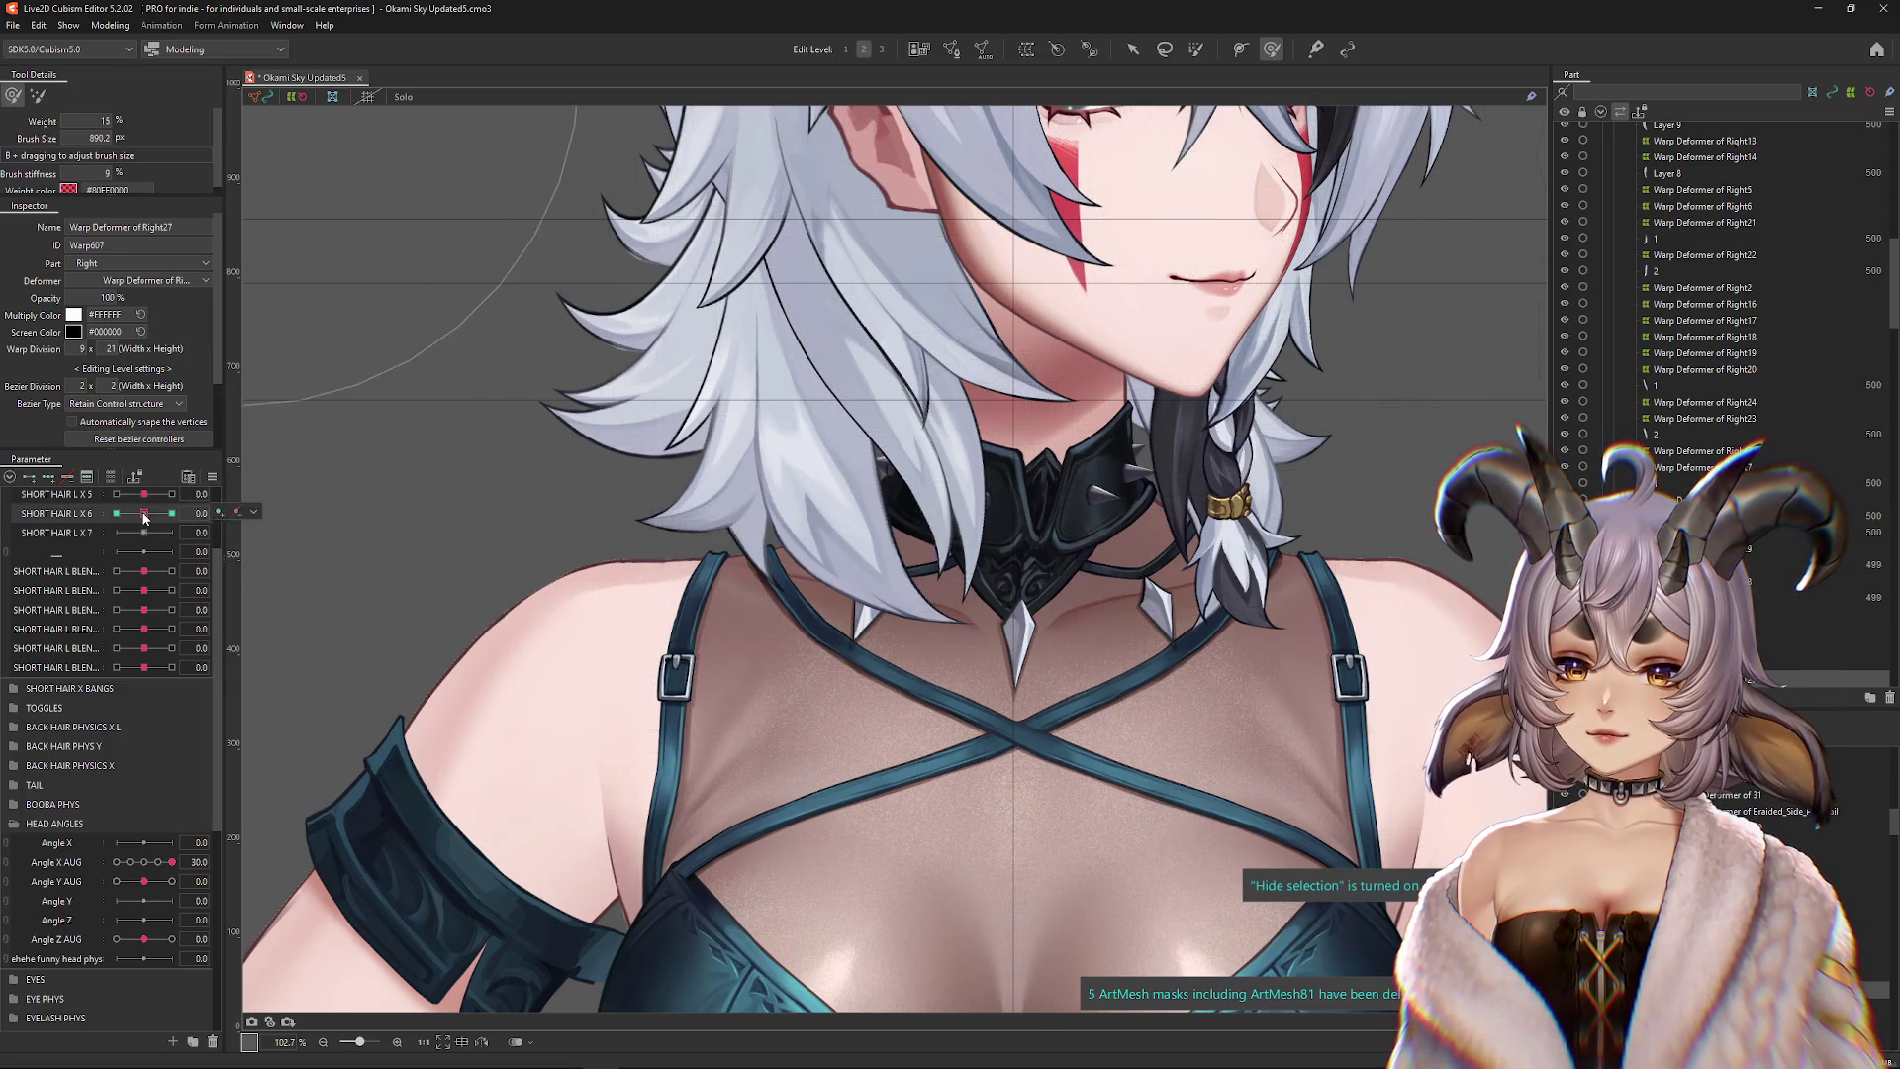
drag(144, 513, 227, 524)
mouse_move(636, 466)
mouse_down()
mouse_move(752, 425)
mouse_move(805, 447)
mouse_up()
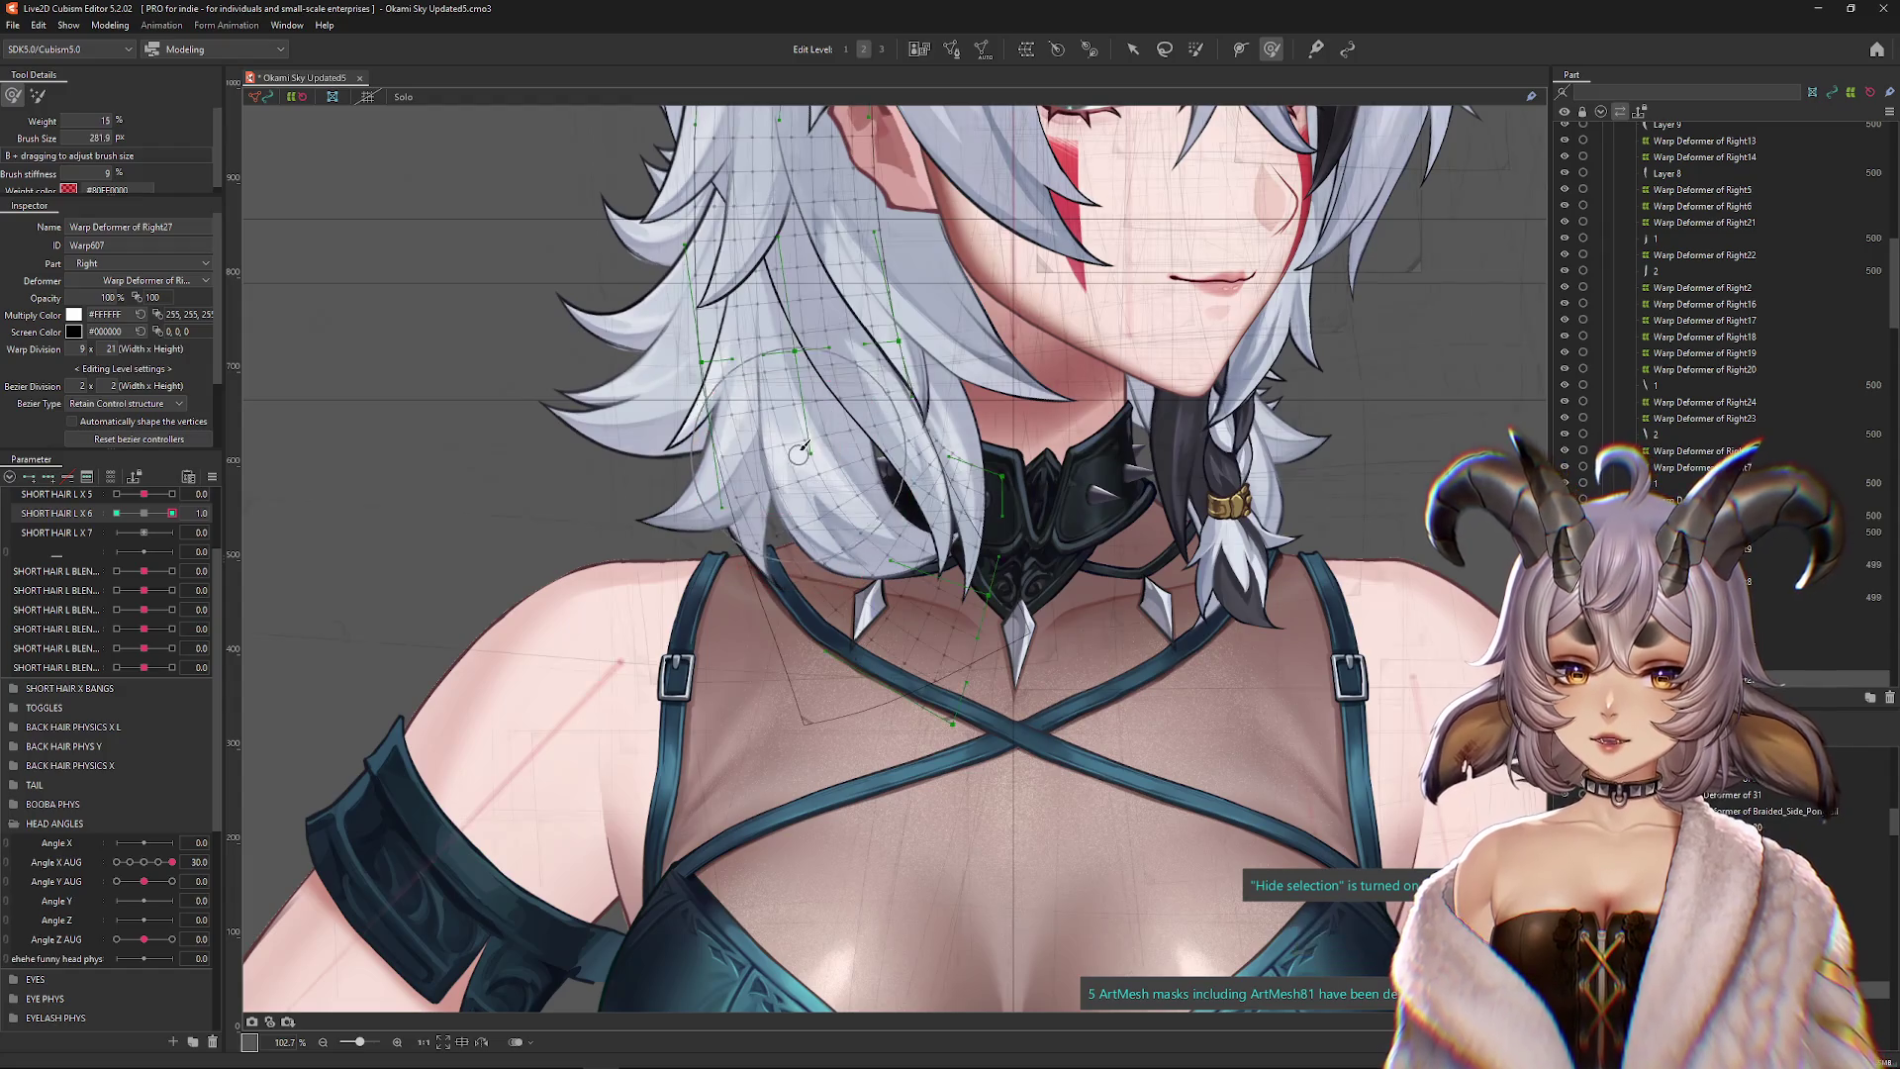
drag(823, 641, 846, 705)
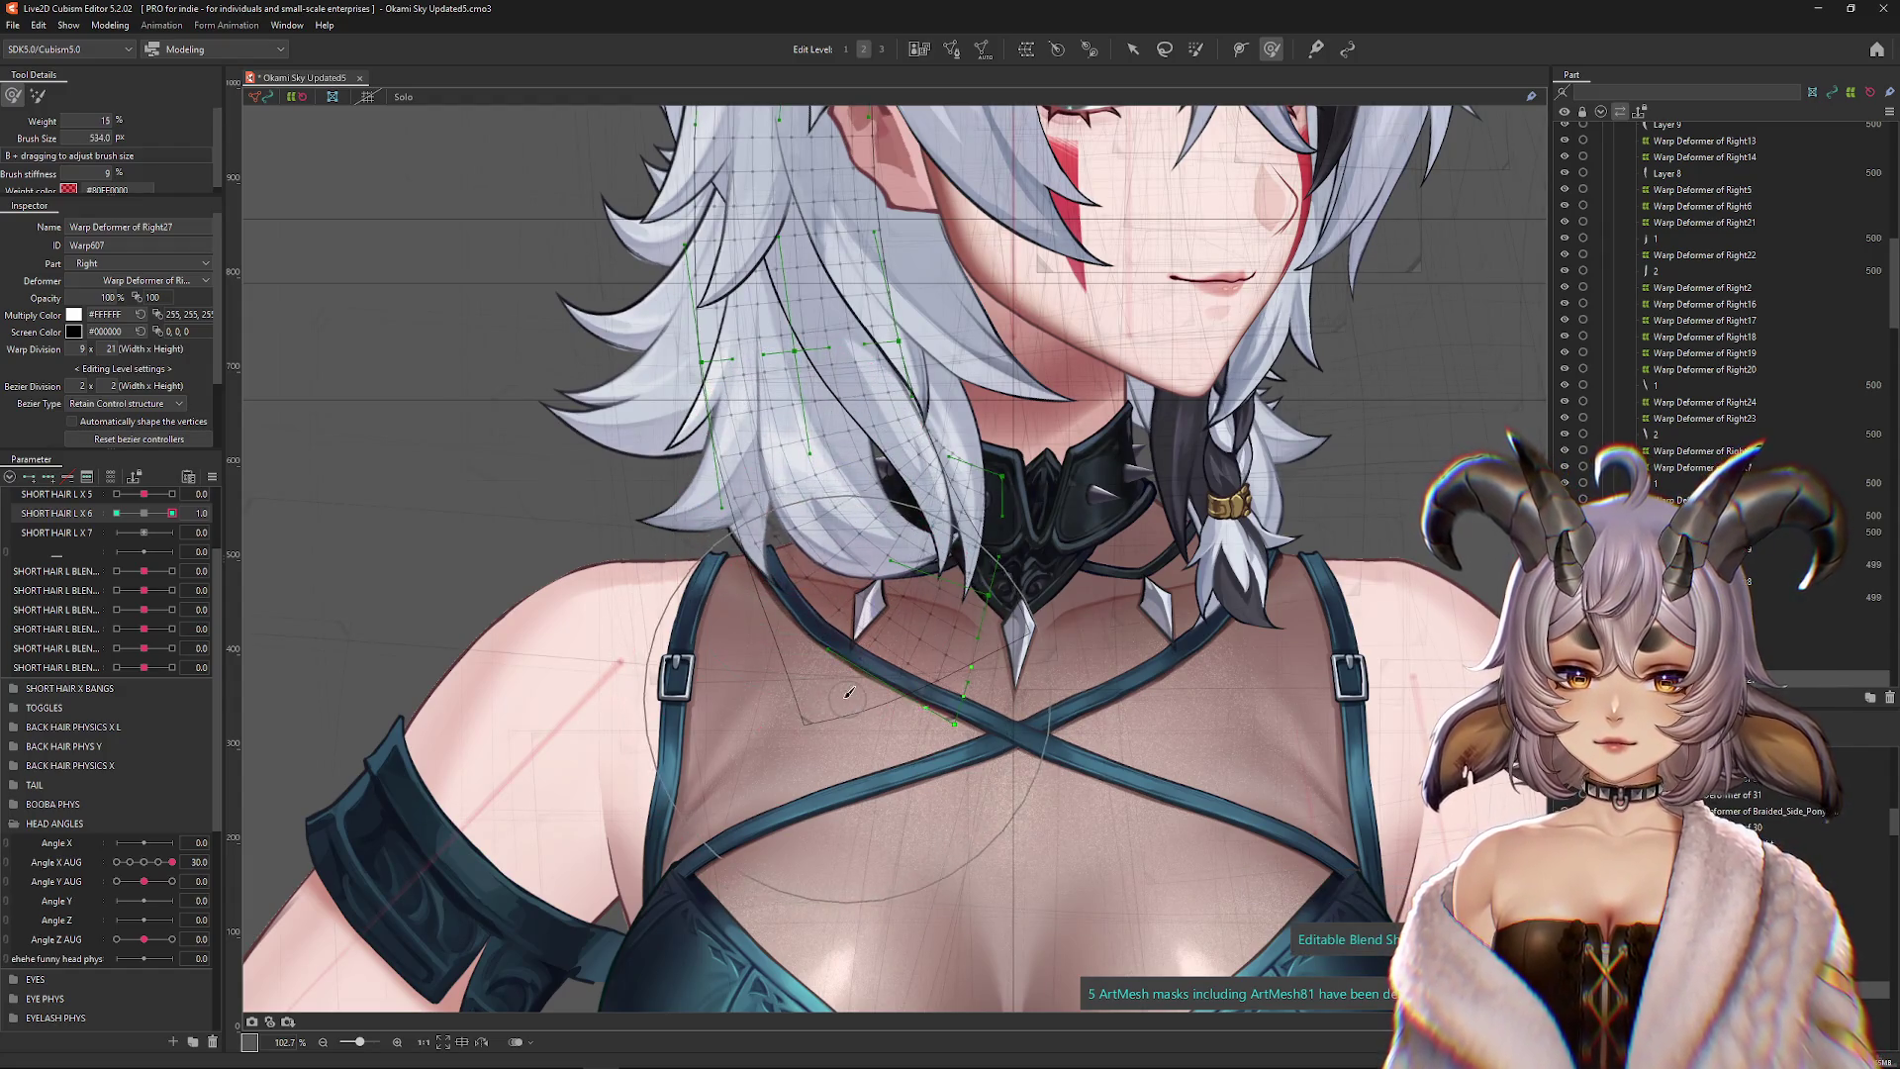
At SHORT HAIR L X 6 = -1, reshape the lower strand over the chest with a larger brush
click(141, 512)
drag(141, 513, 116, 513)
drag(693, 728, 777, 797)
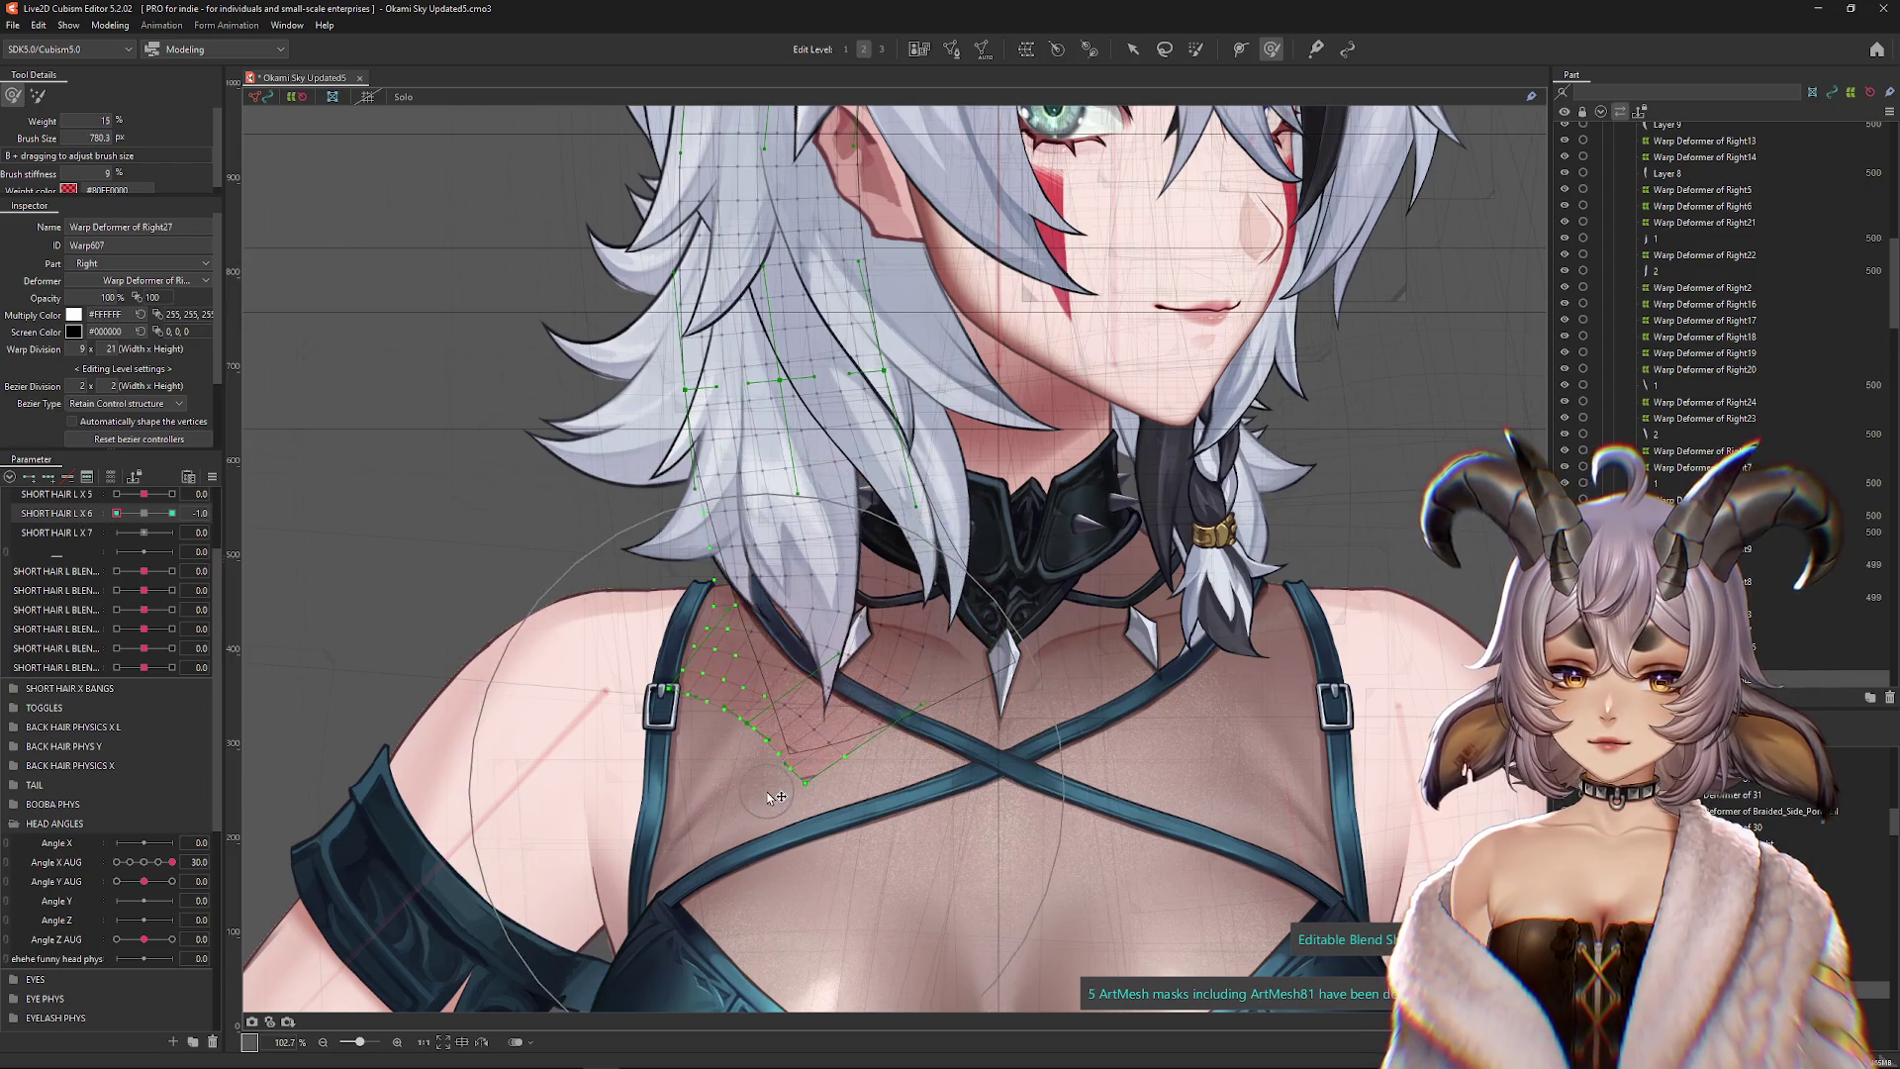
mouse_move(475, 594)
mouse_down()
mouse_move(360, 551)
mouse_move(297, 554)
mouse_up()
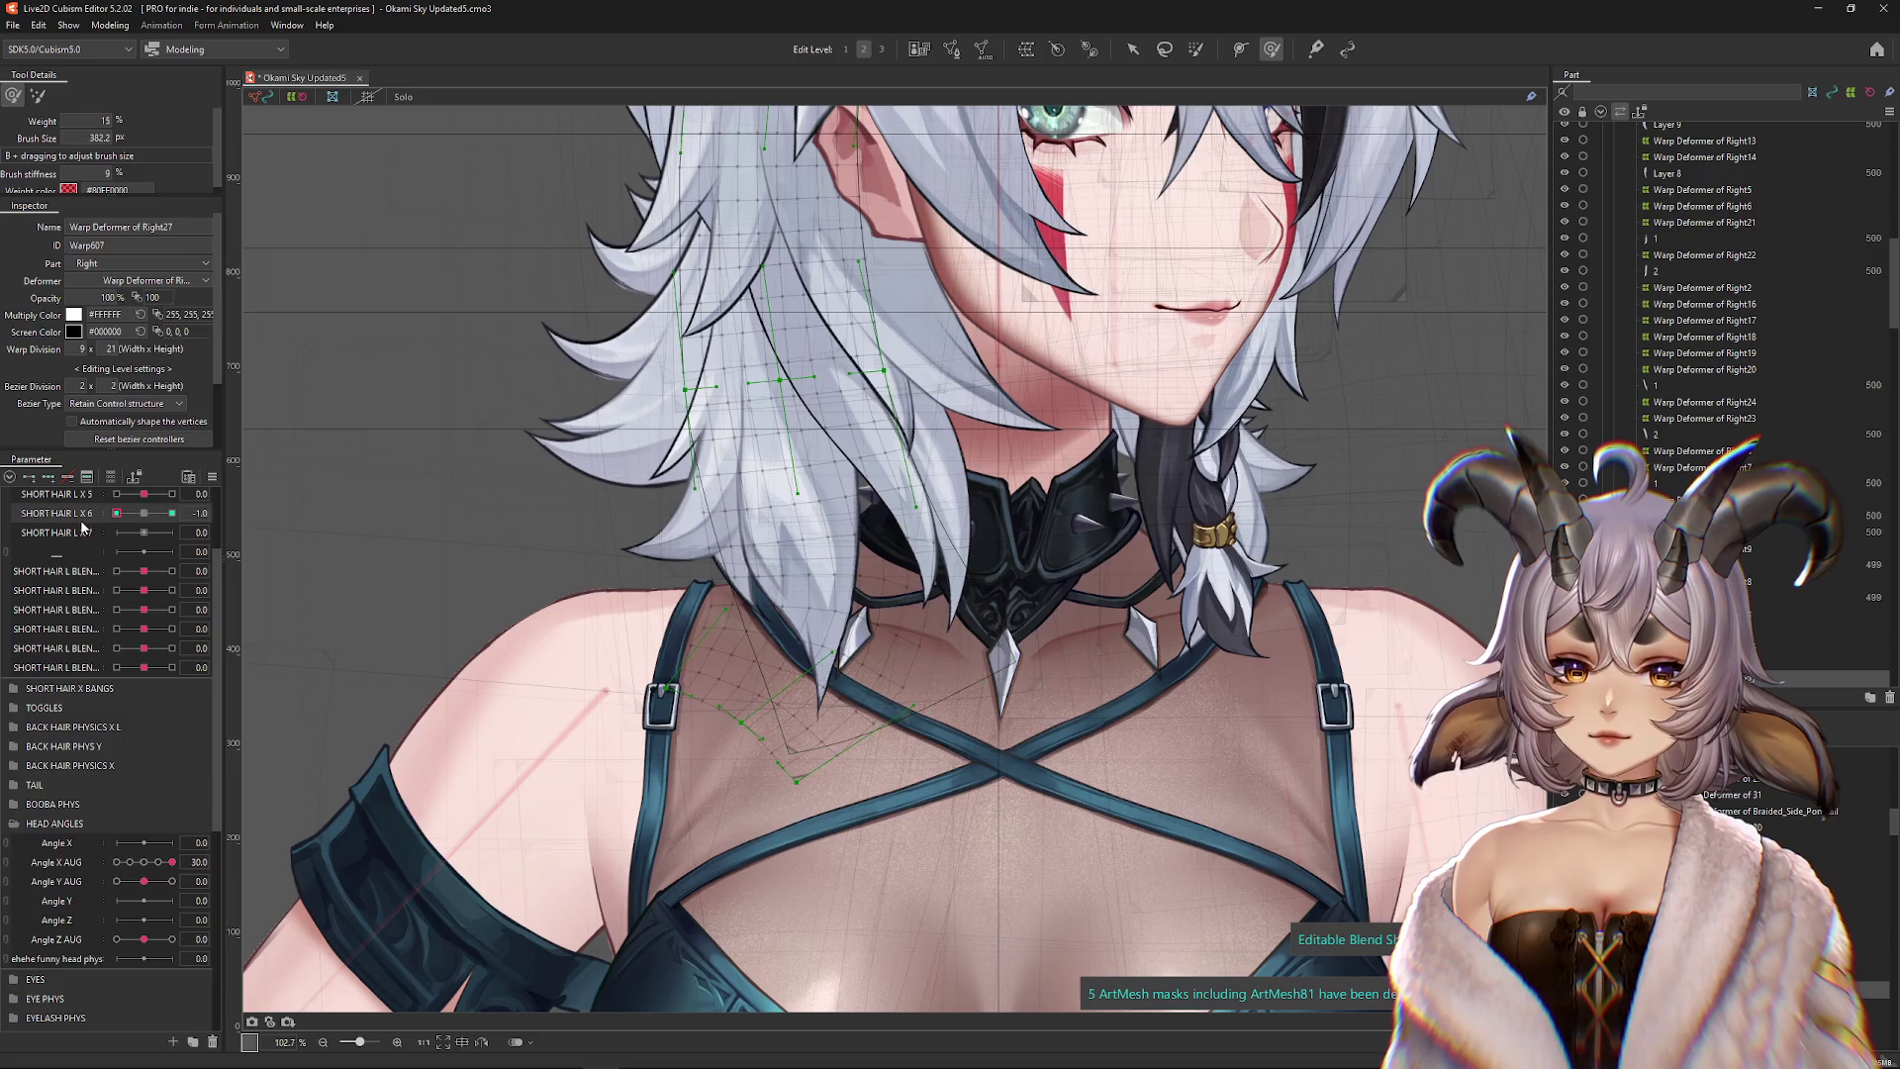
drag(693, 693, 1057, 650)
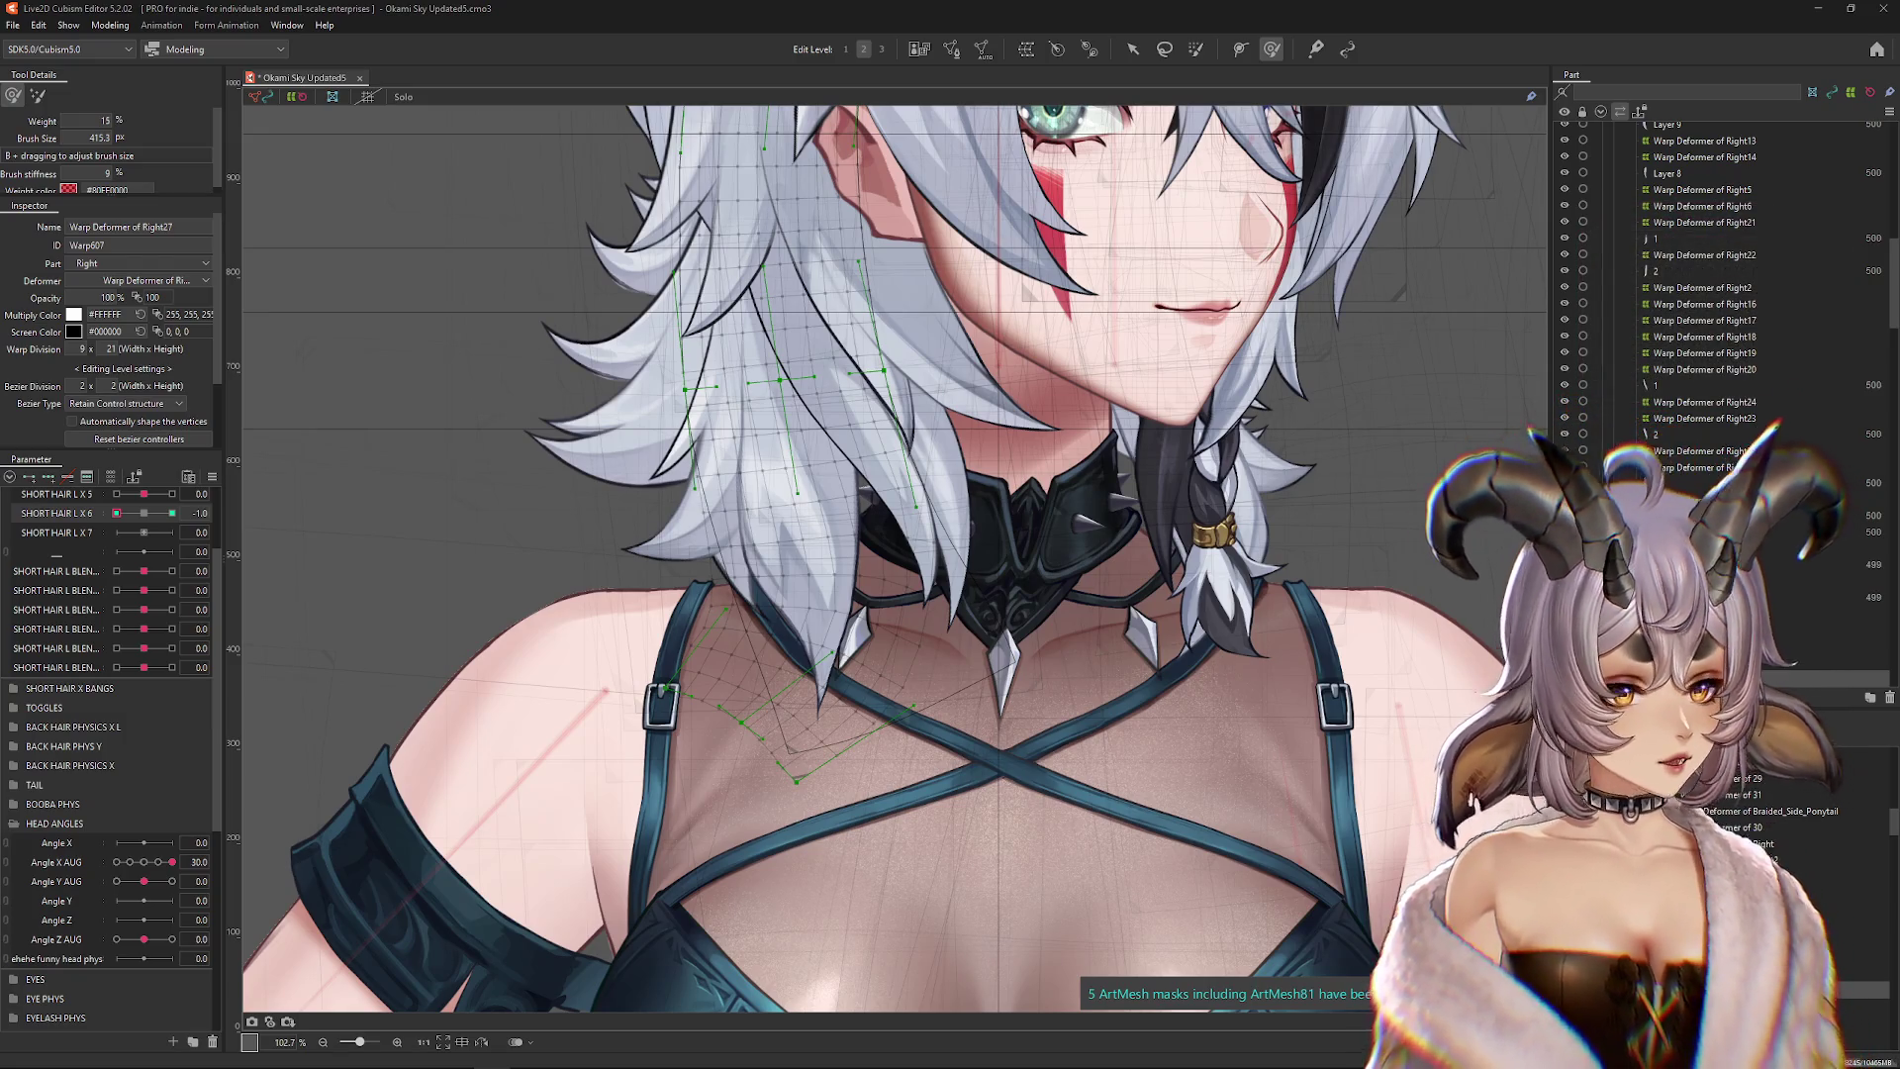
Zoom out and back in on the left short hair strands
scroll(456, 347, down, 3)
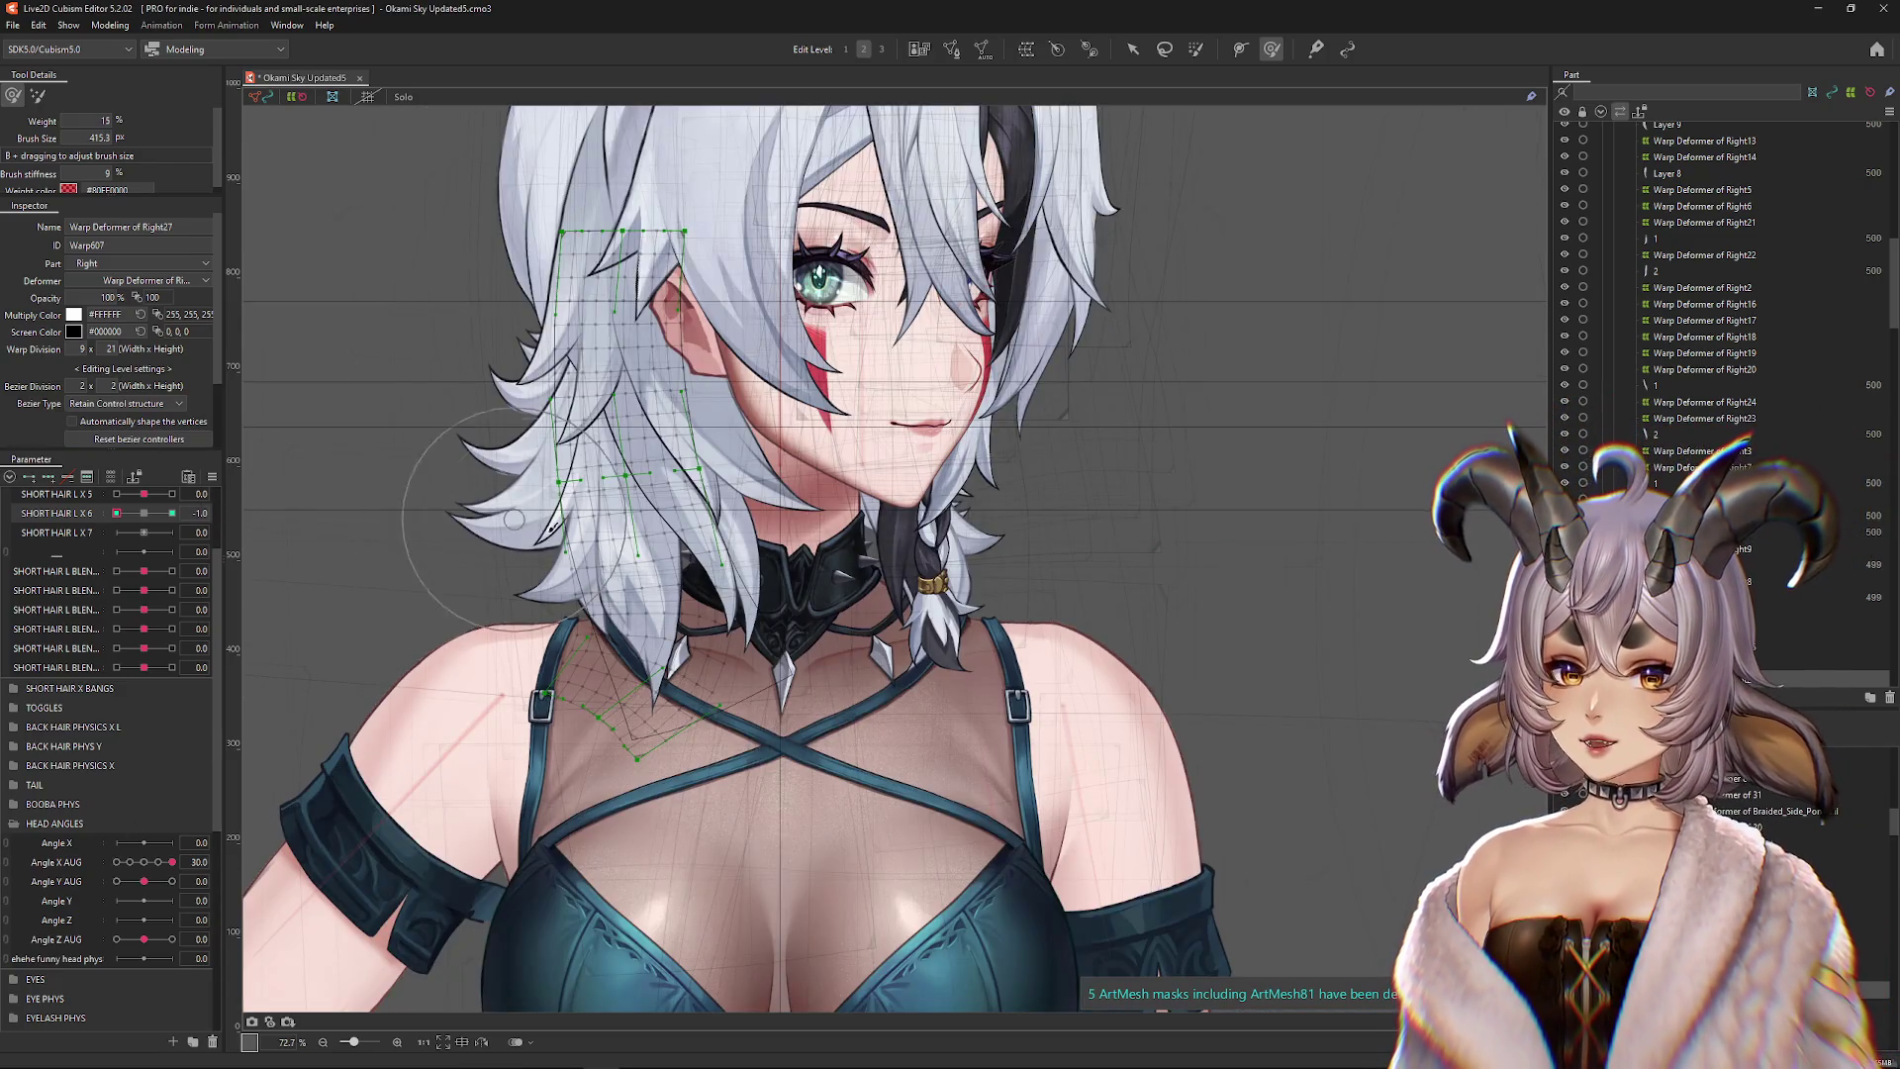
scroll(542, 531, up, 2)
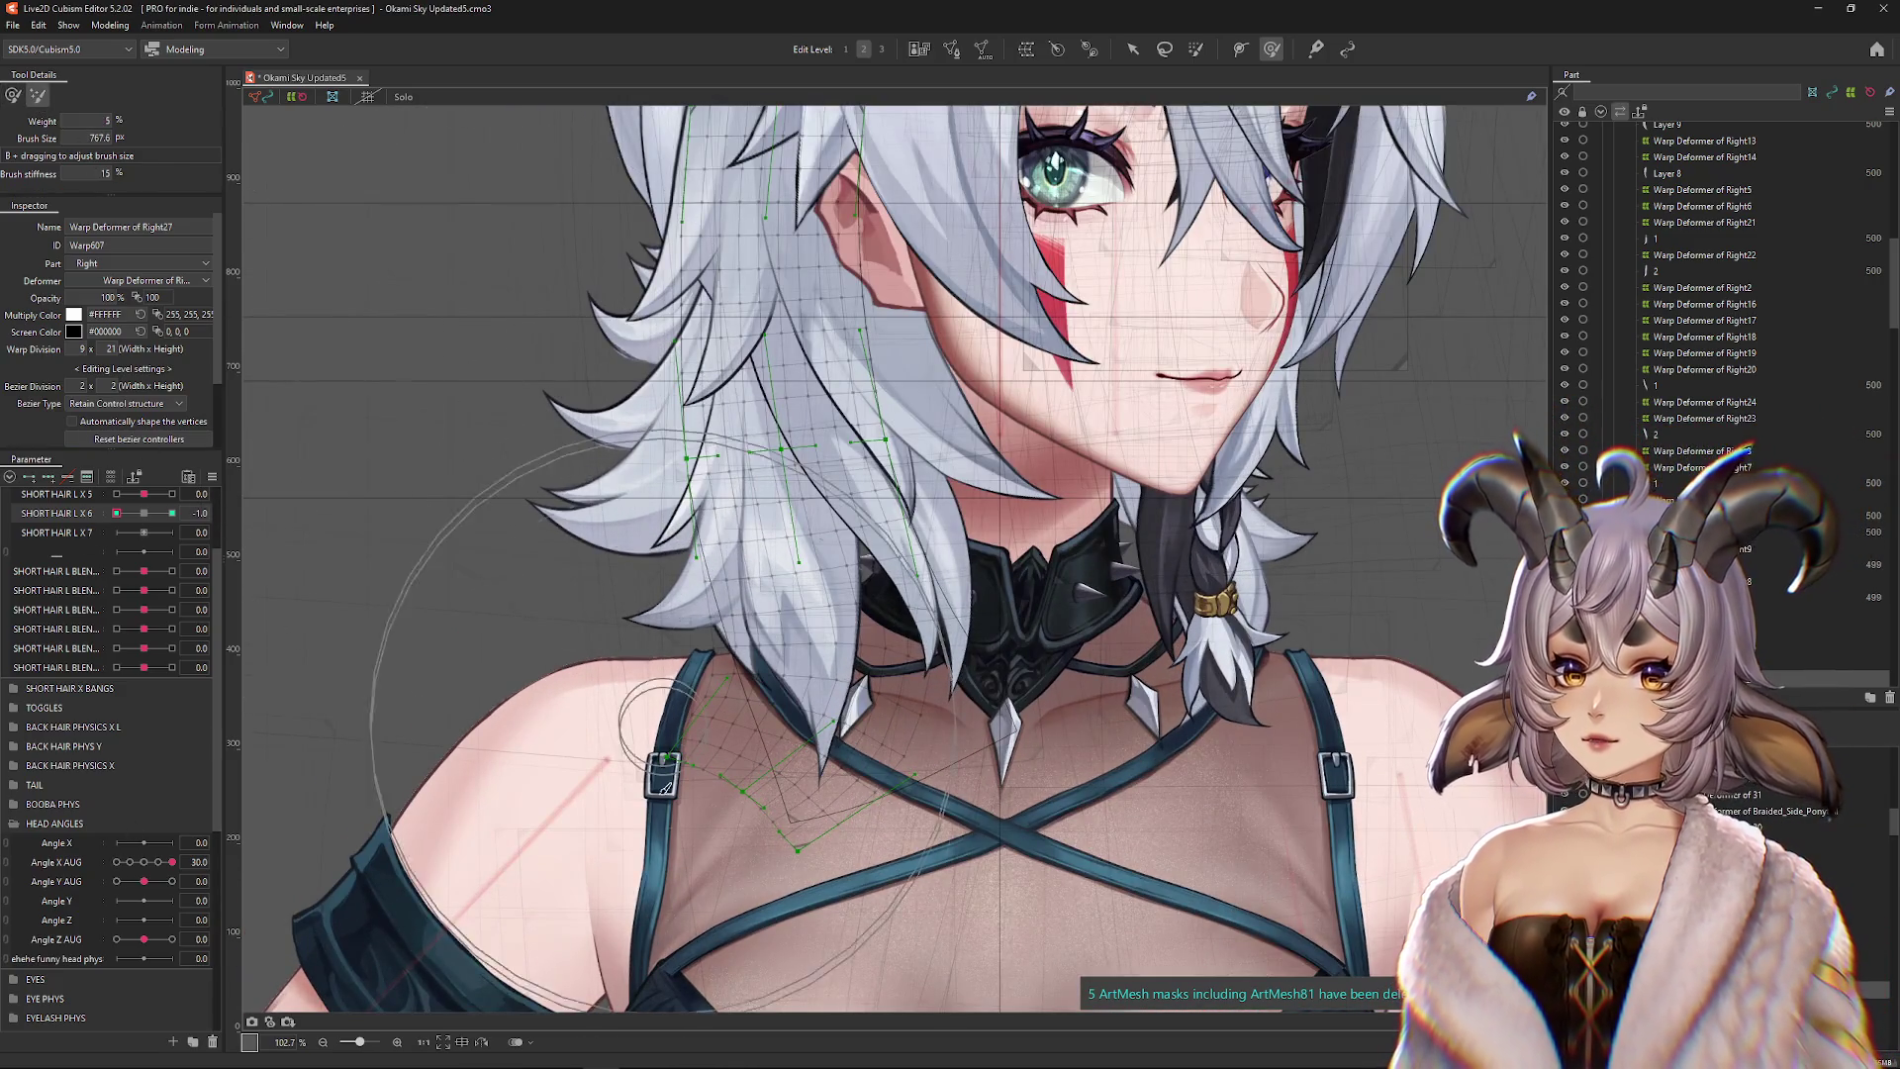
scroll(785, 737, down, 1)
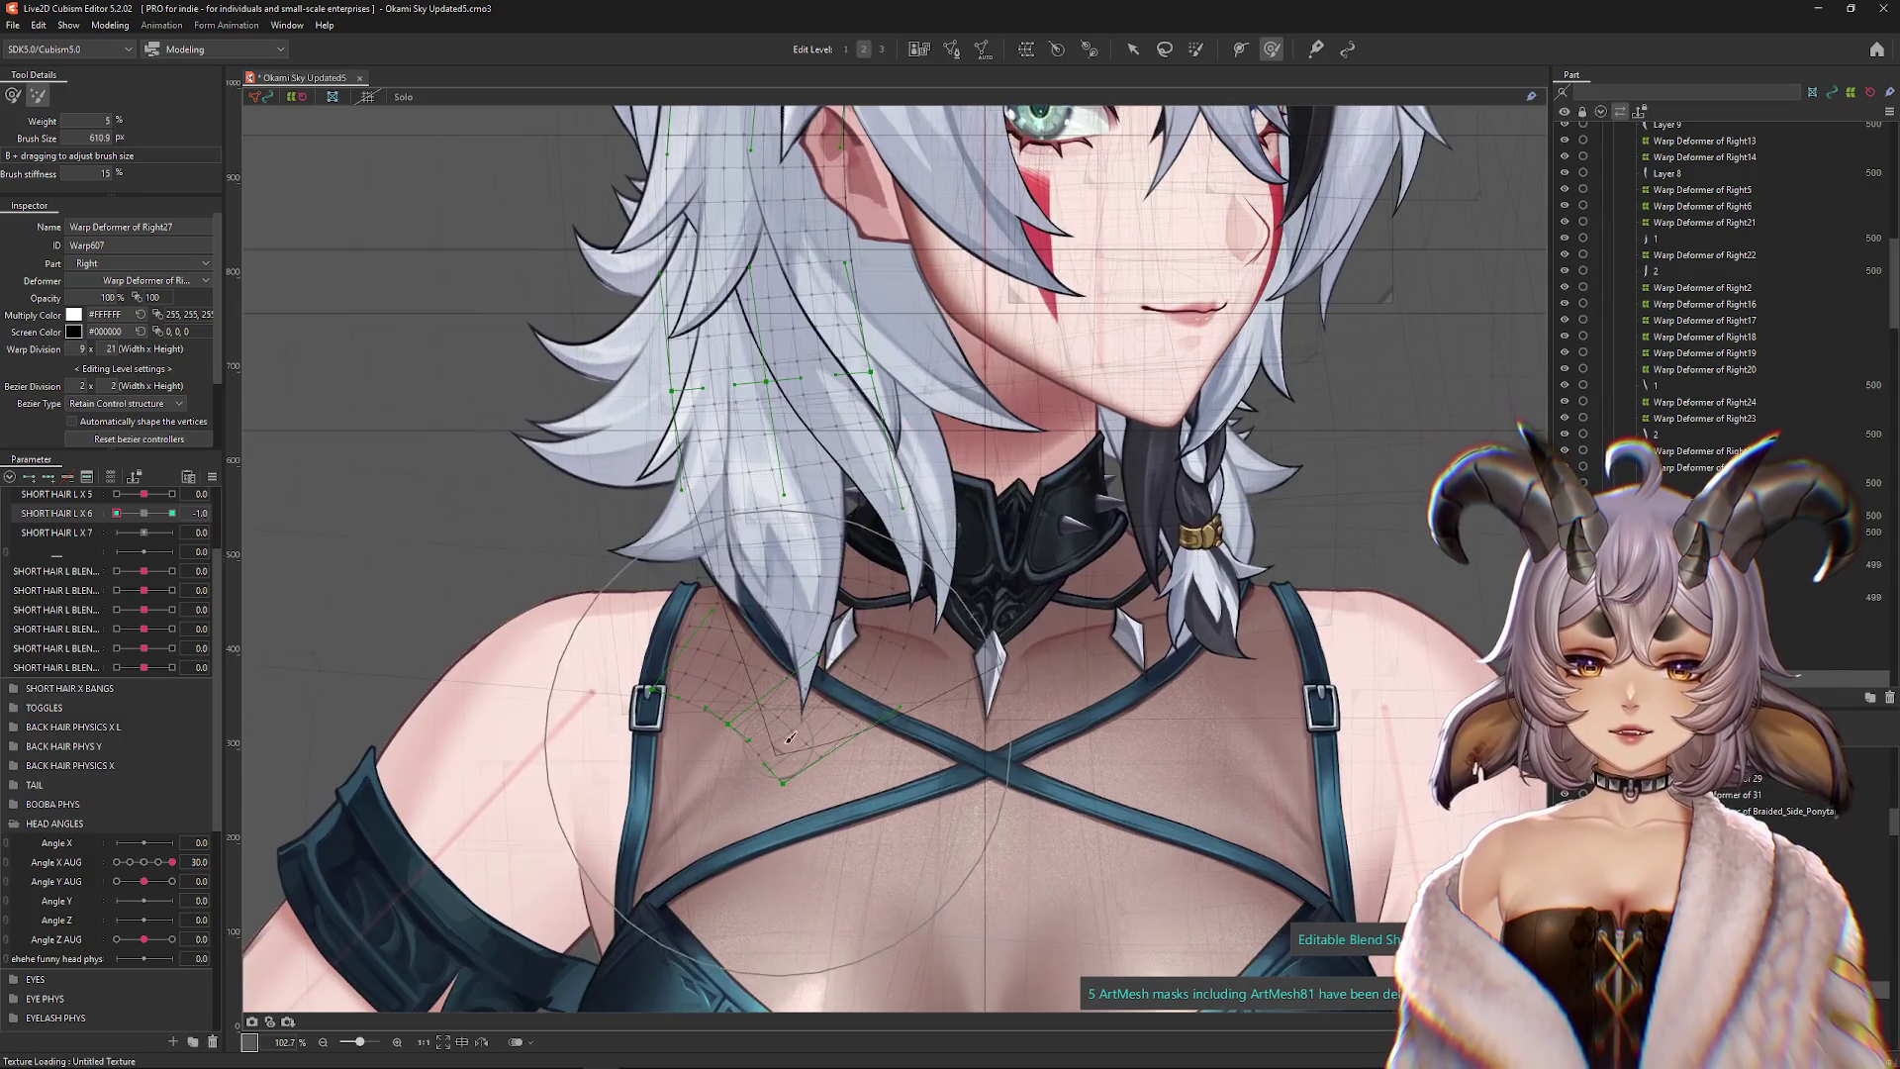
Switch the brush to weight 15 and push the lower hair strands into shape
drag(568, 824, 799, 738)
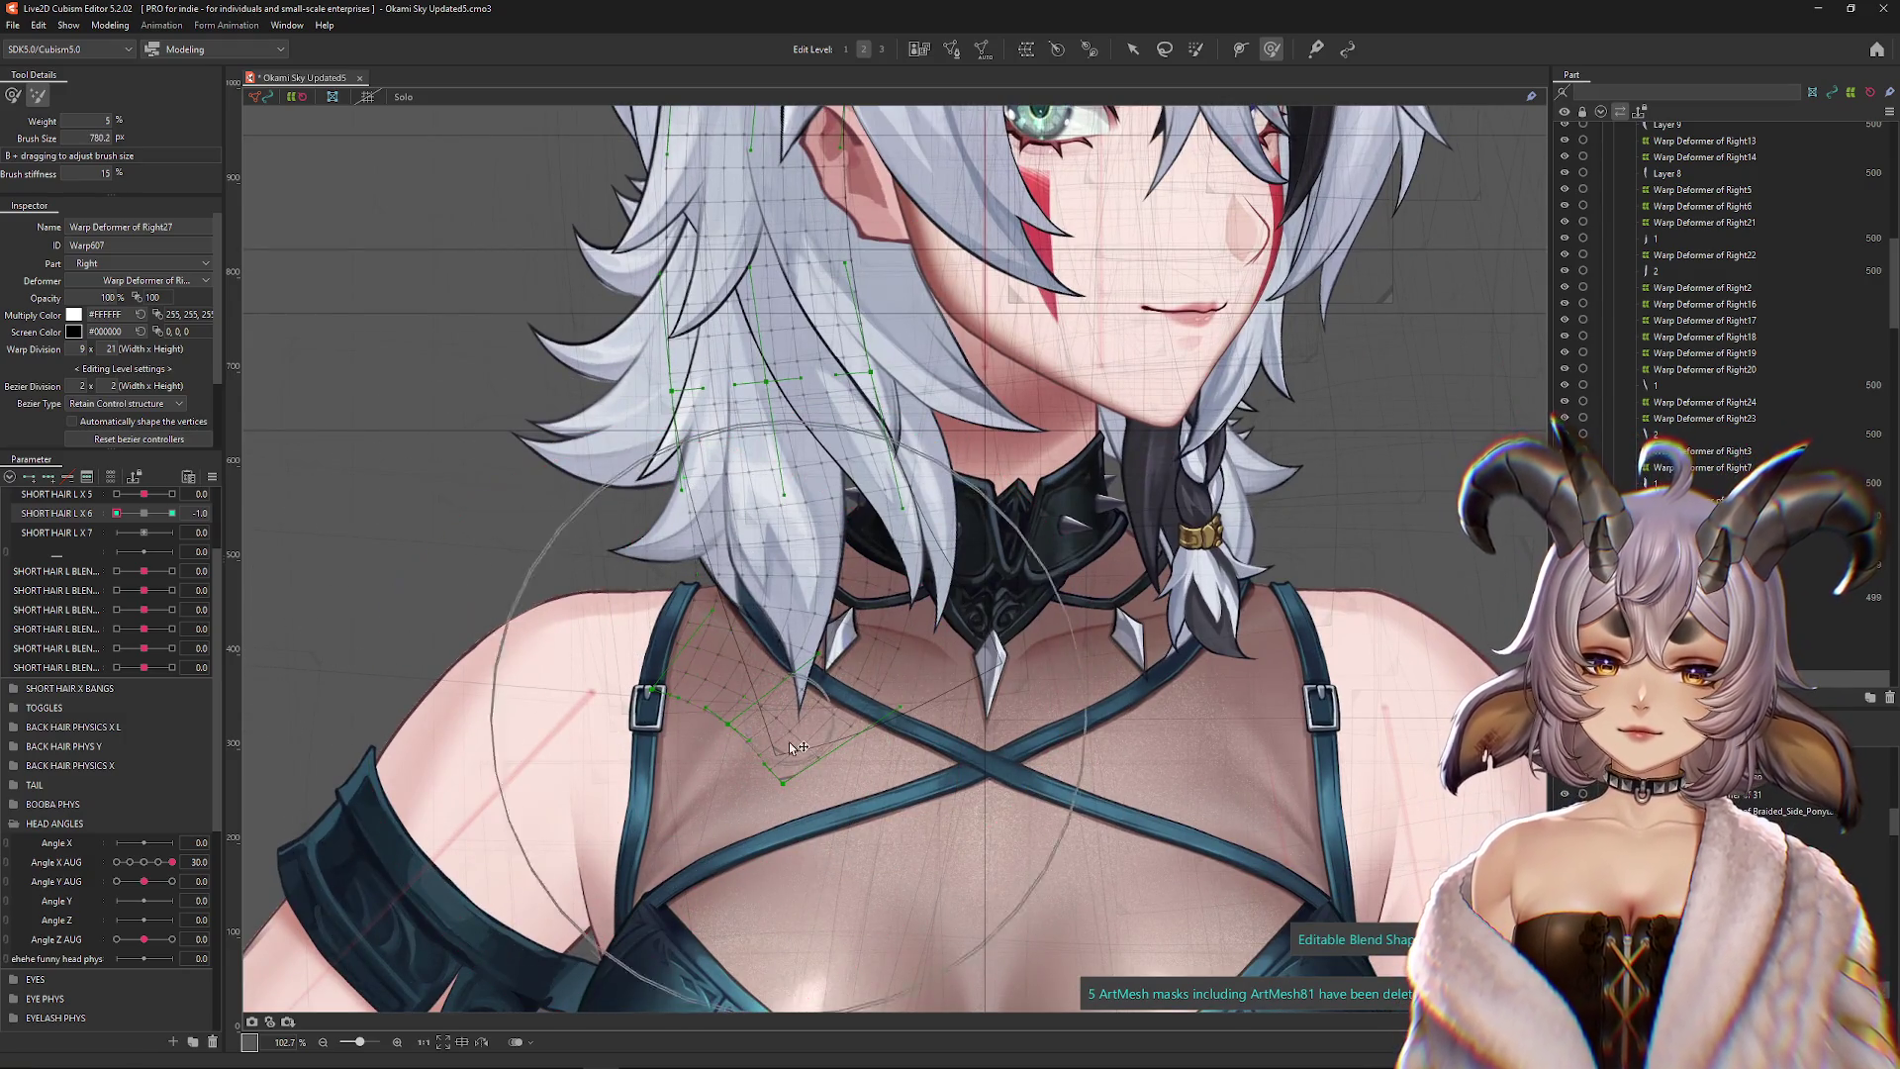
scroll(798, 738, down, 1)
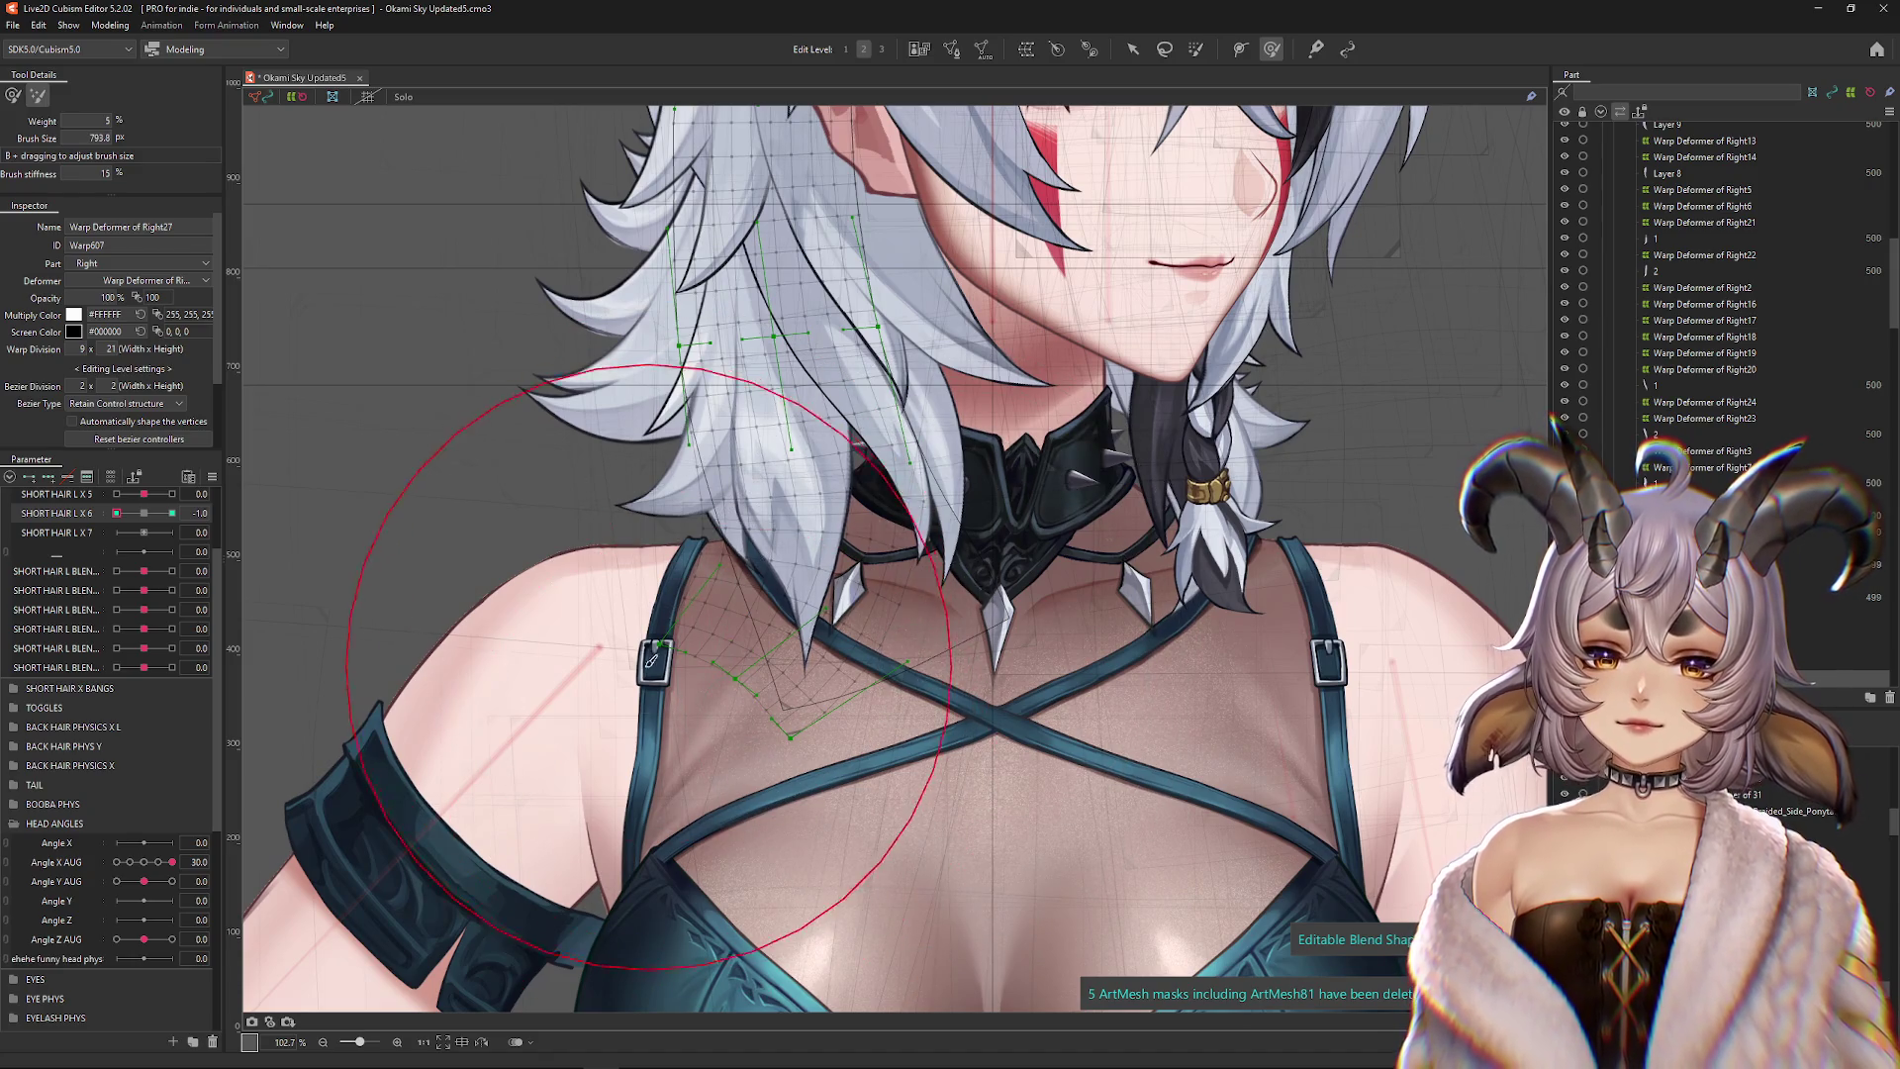
key(g)
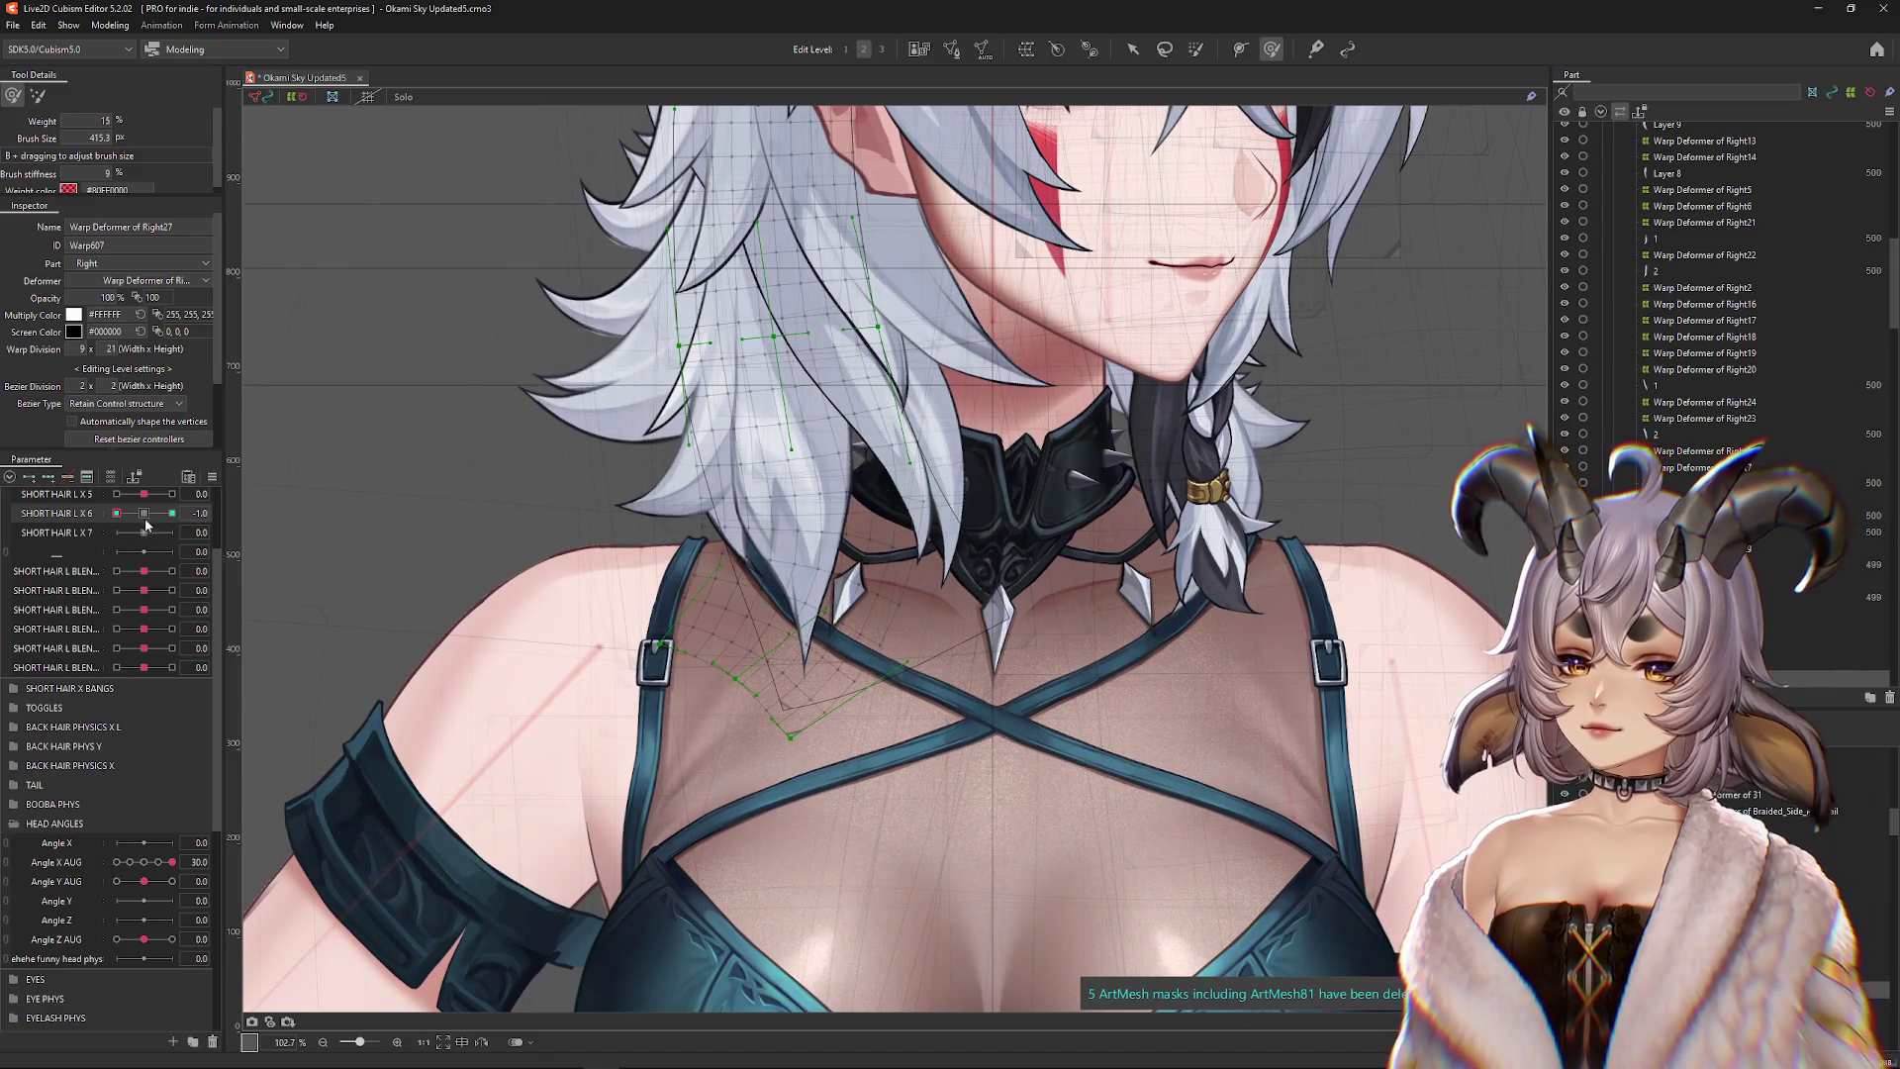
drag(494, 554, 540, 435)
drag(744, 510, 762, 509)
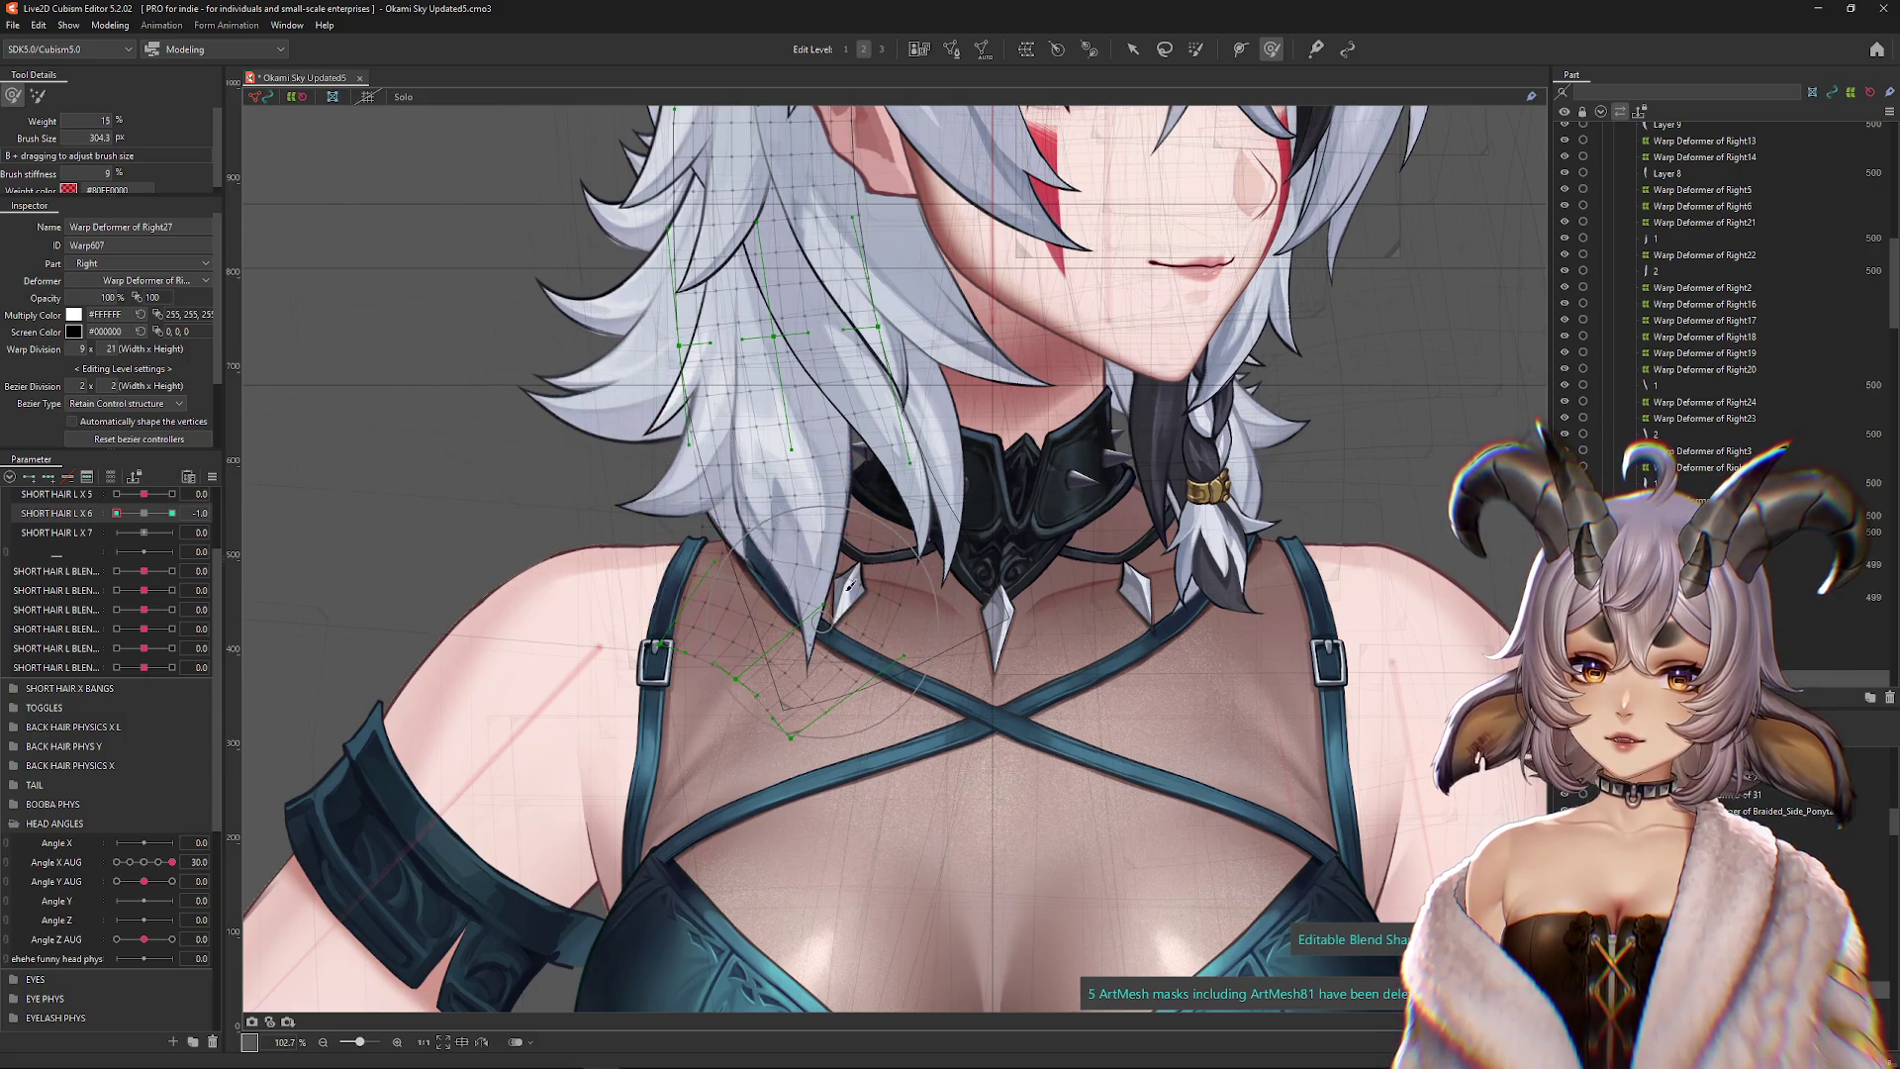
drag(849, 586, 873, 636)
Fine-tune the brush size and check the hair at SHORT HAIR L X 6 rest and 1
drag(436, 614, 467, 614)
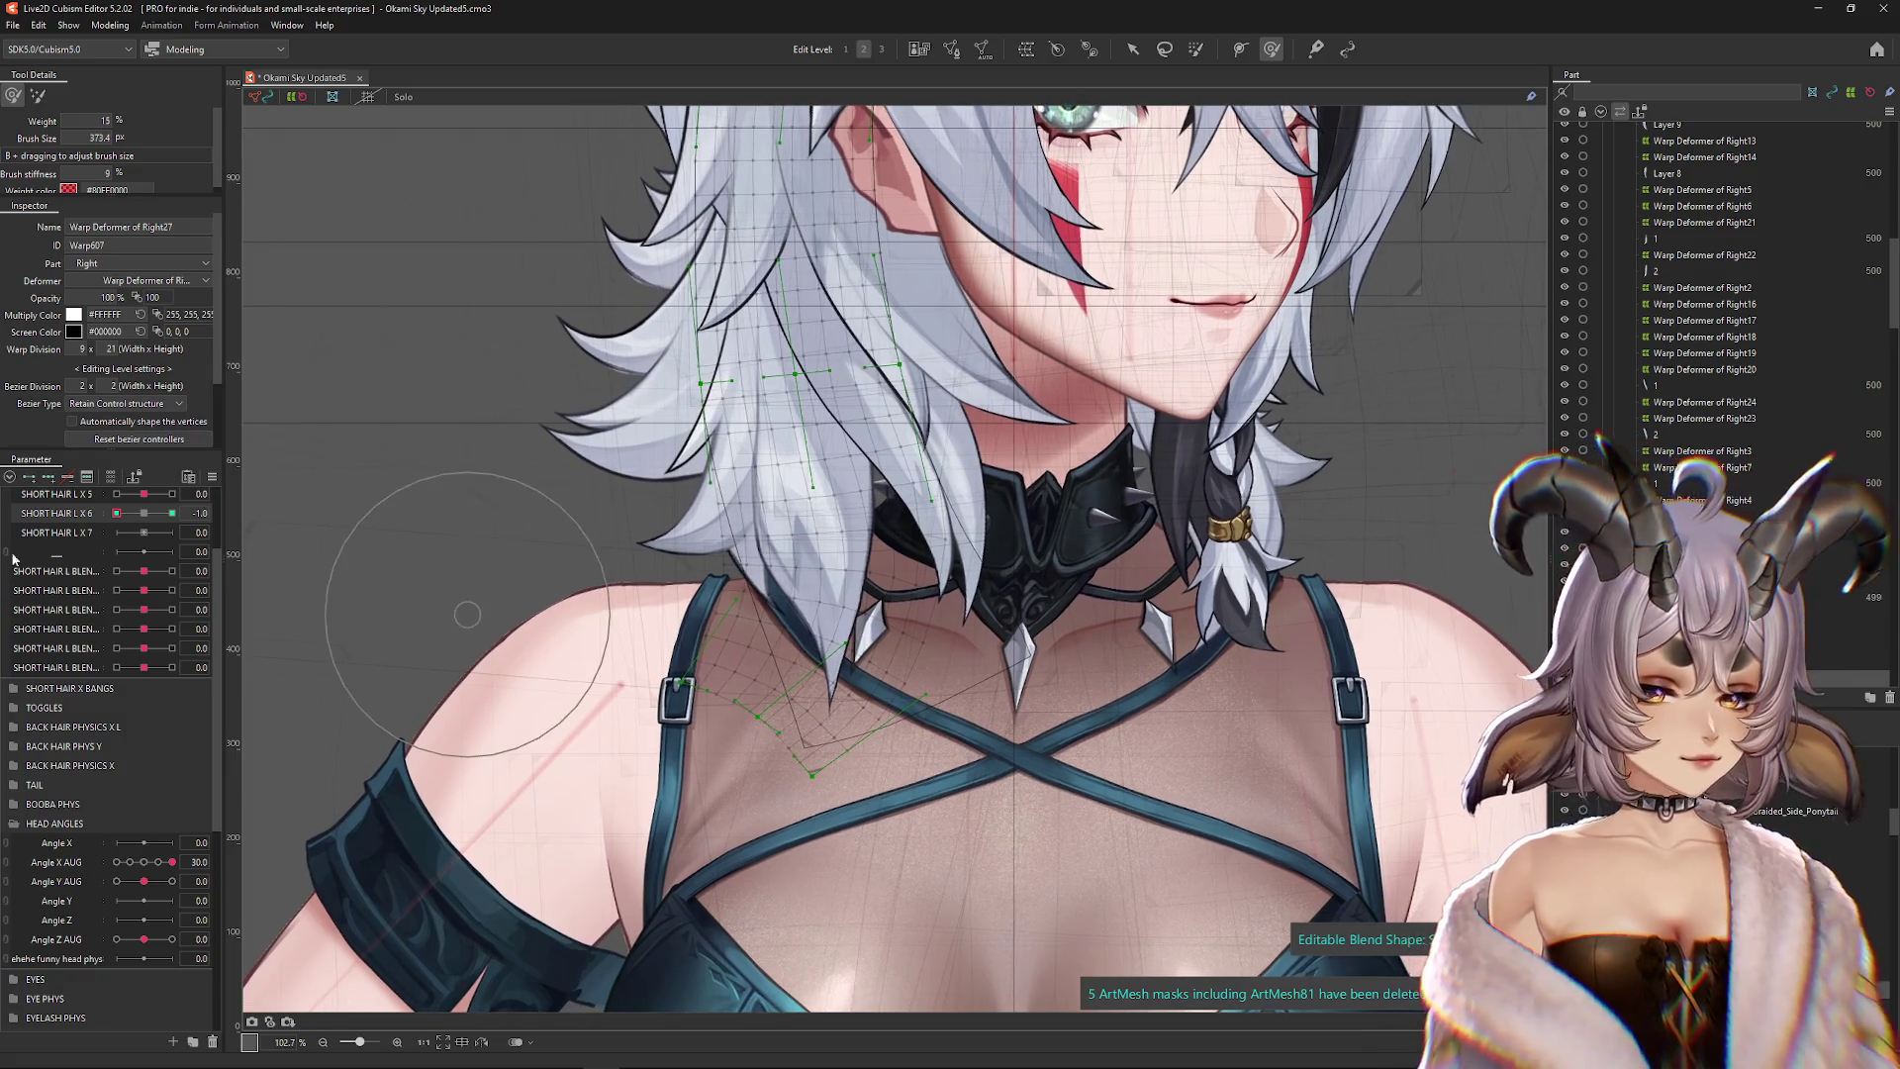
drag(357, 531, 430, 534)
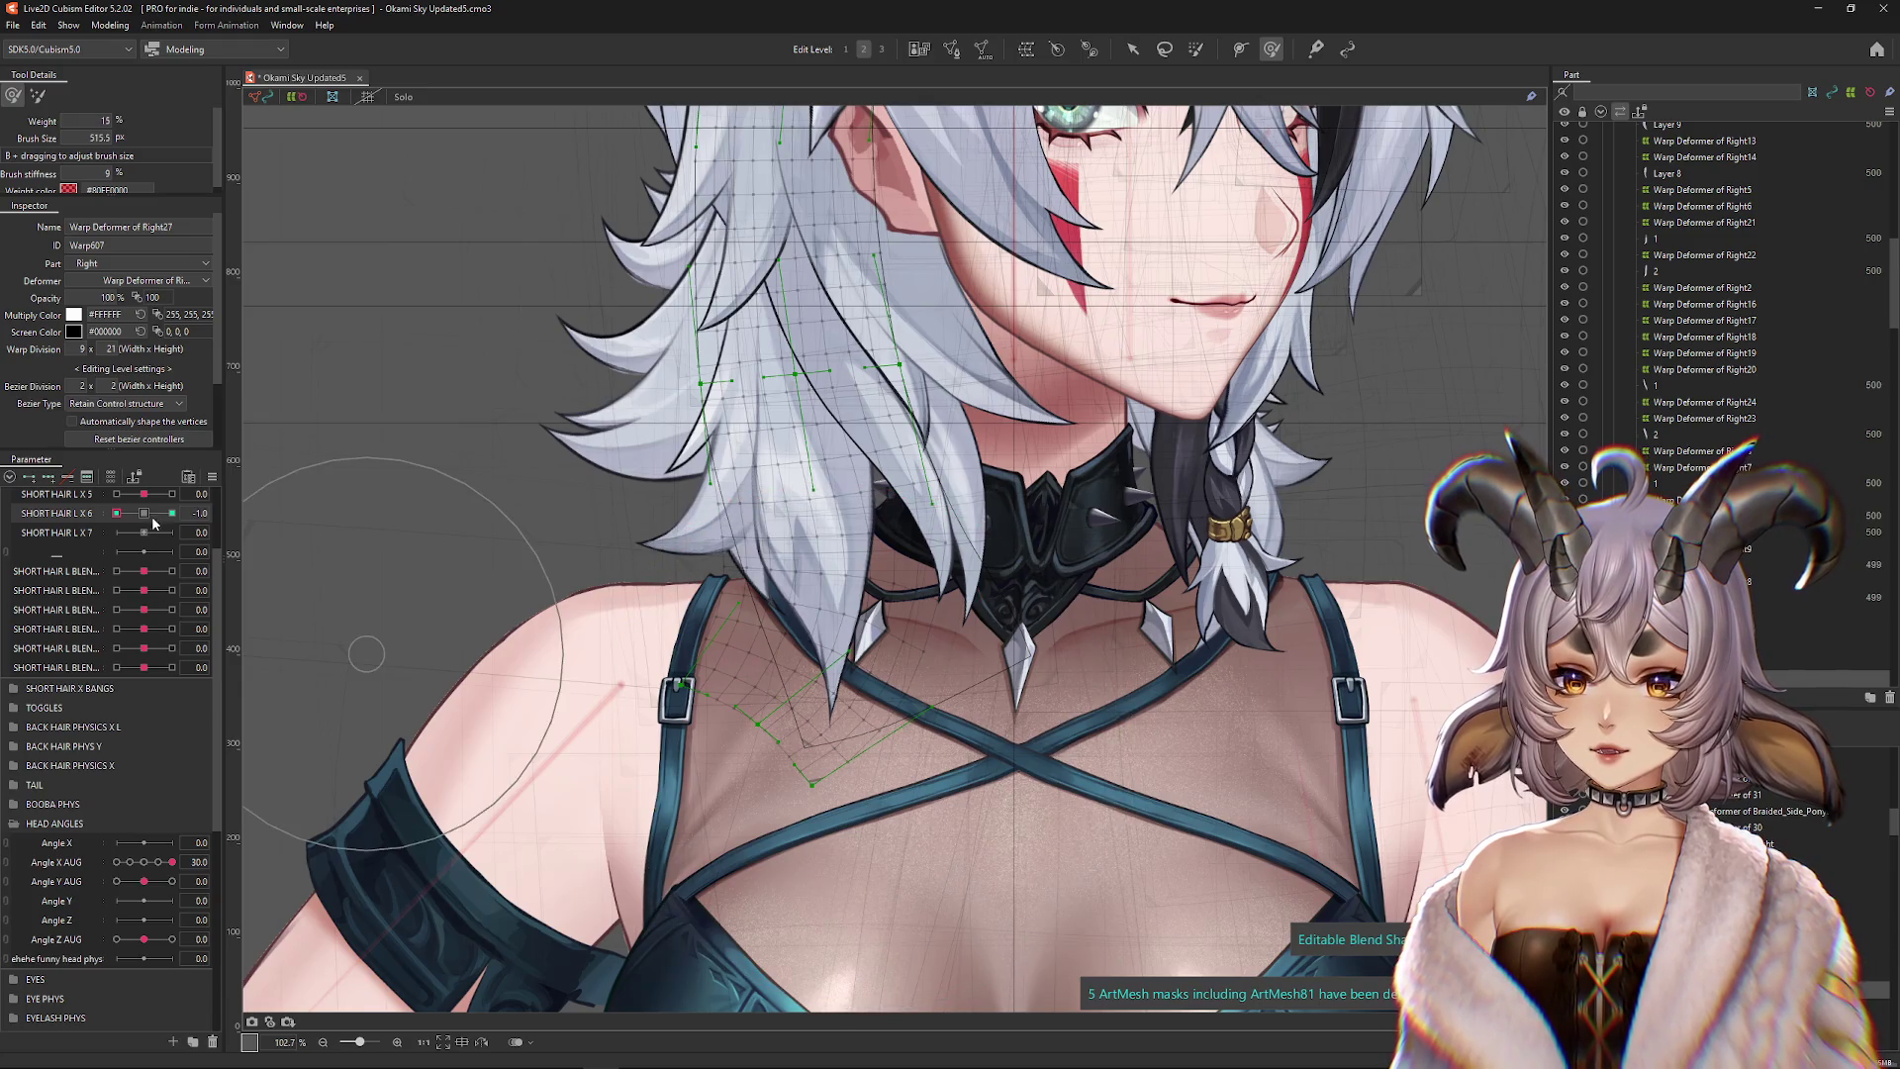
mouse_move(554, 574)
mouse_down()
mouse_move(715, 441)
mouse_move(732, 458)
mouse_up()
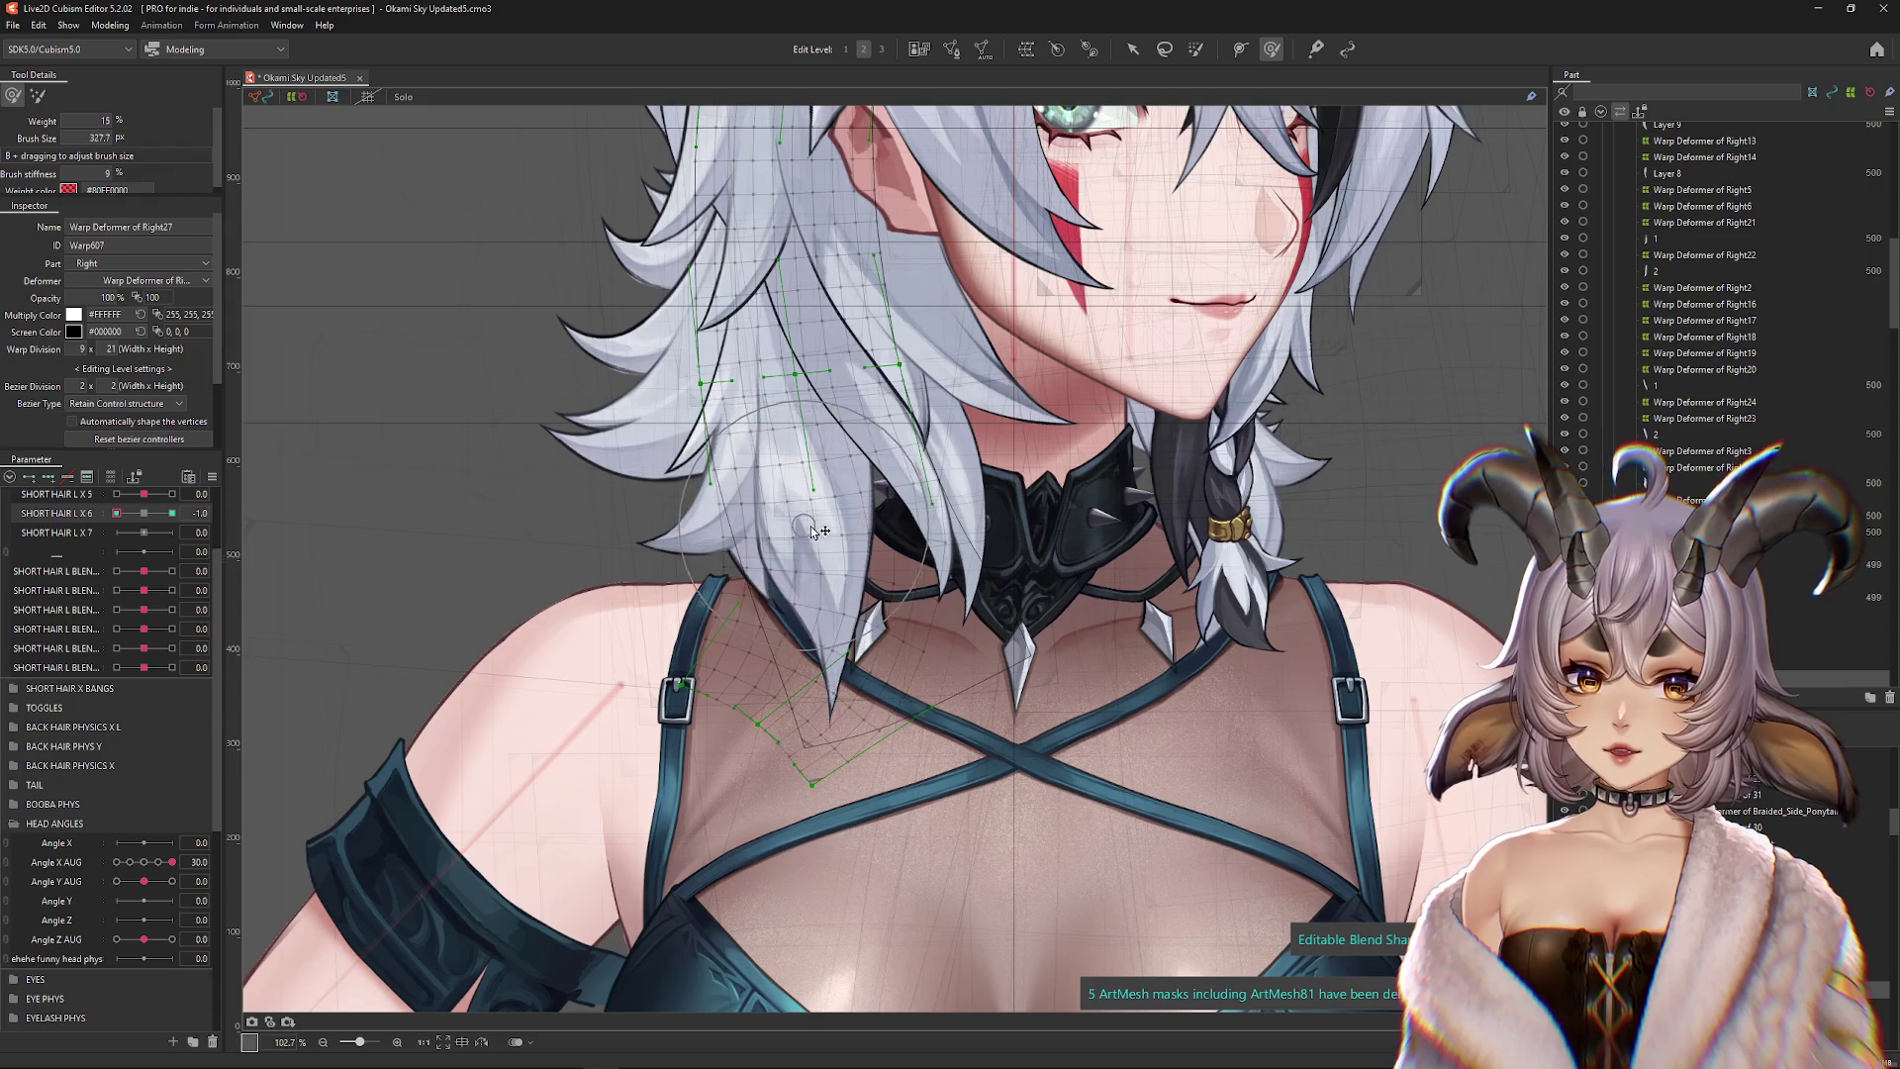
click(134, 515)
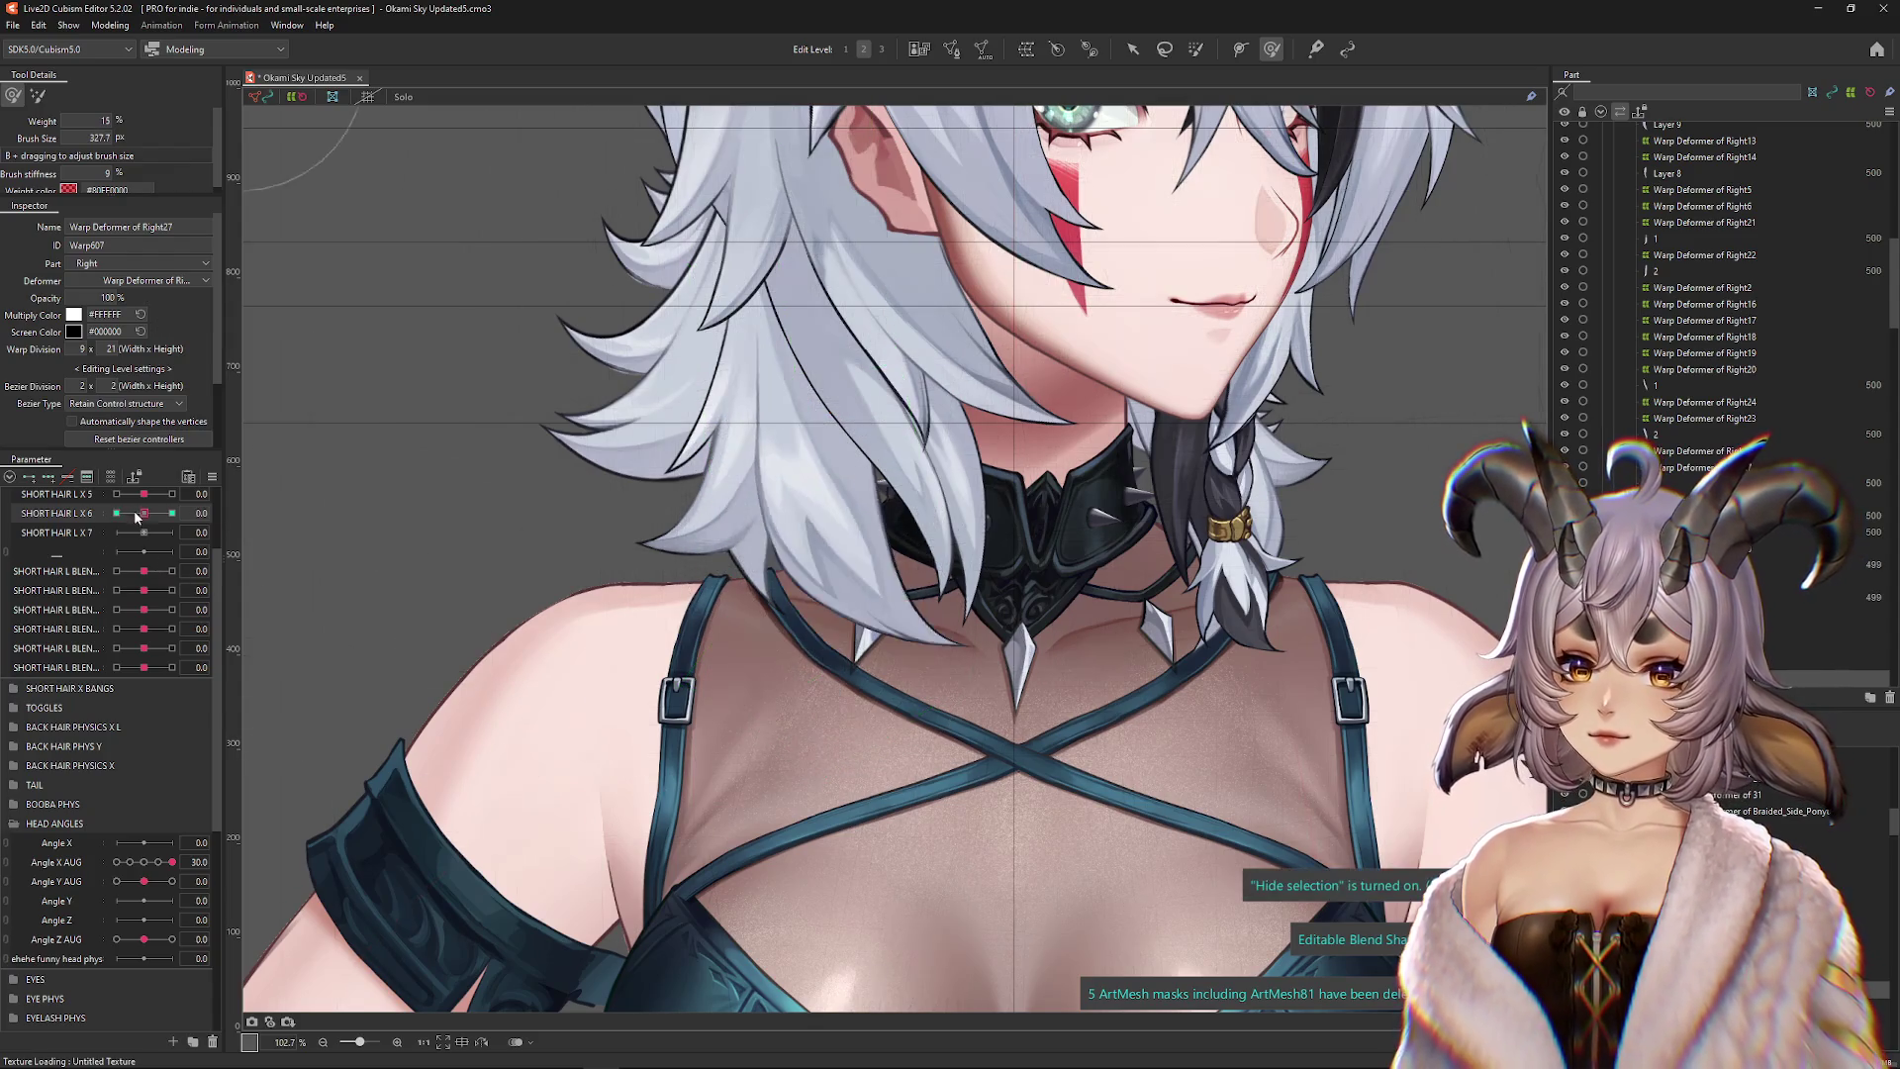
click(172, 512)
mouse_move(698, 431)
mouse_down()
mouse_move(786, 418)
mouse_move(791, 465)
mouse_move(692, 436)
mouse_up()
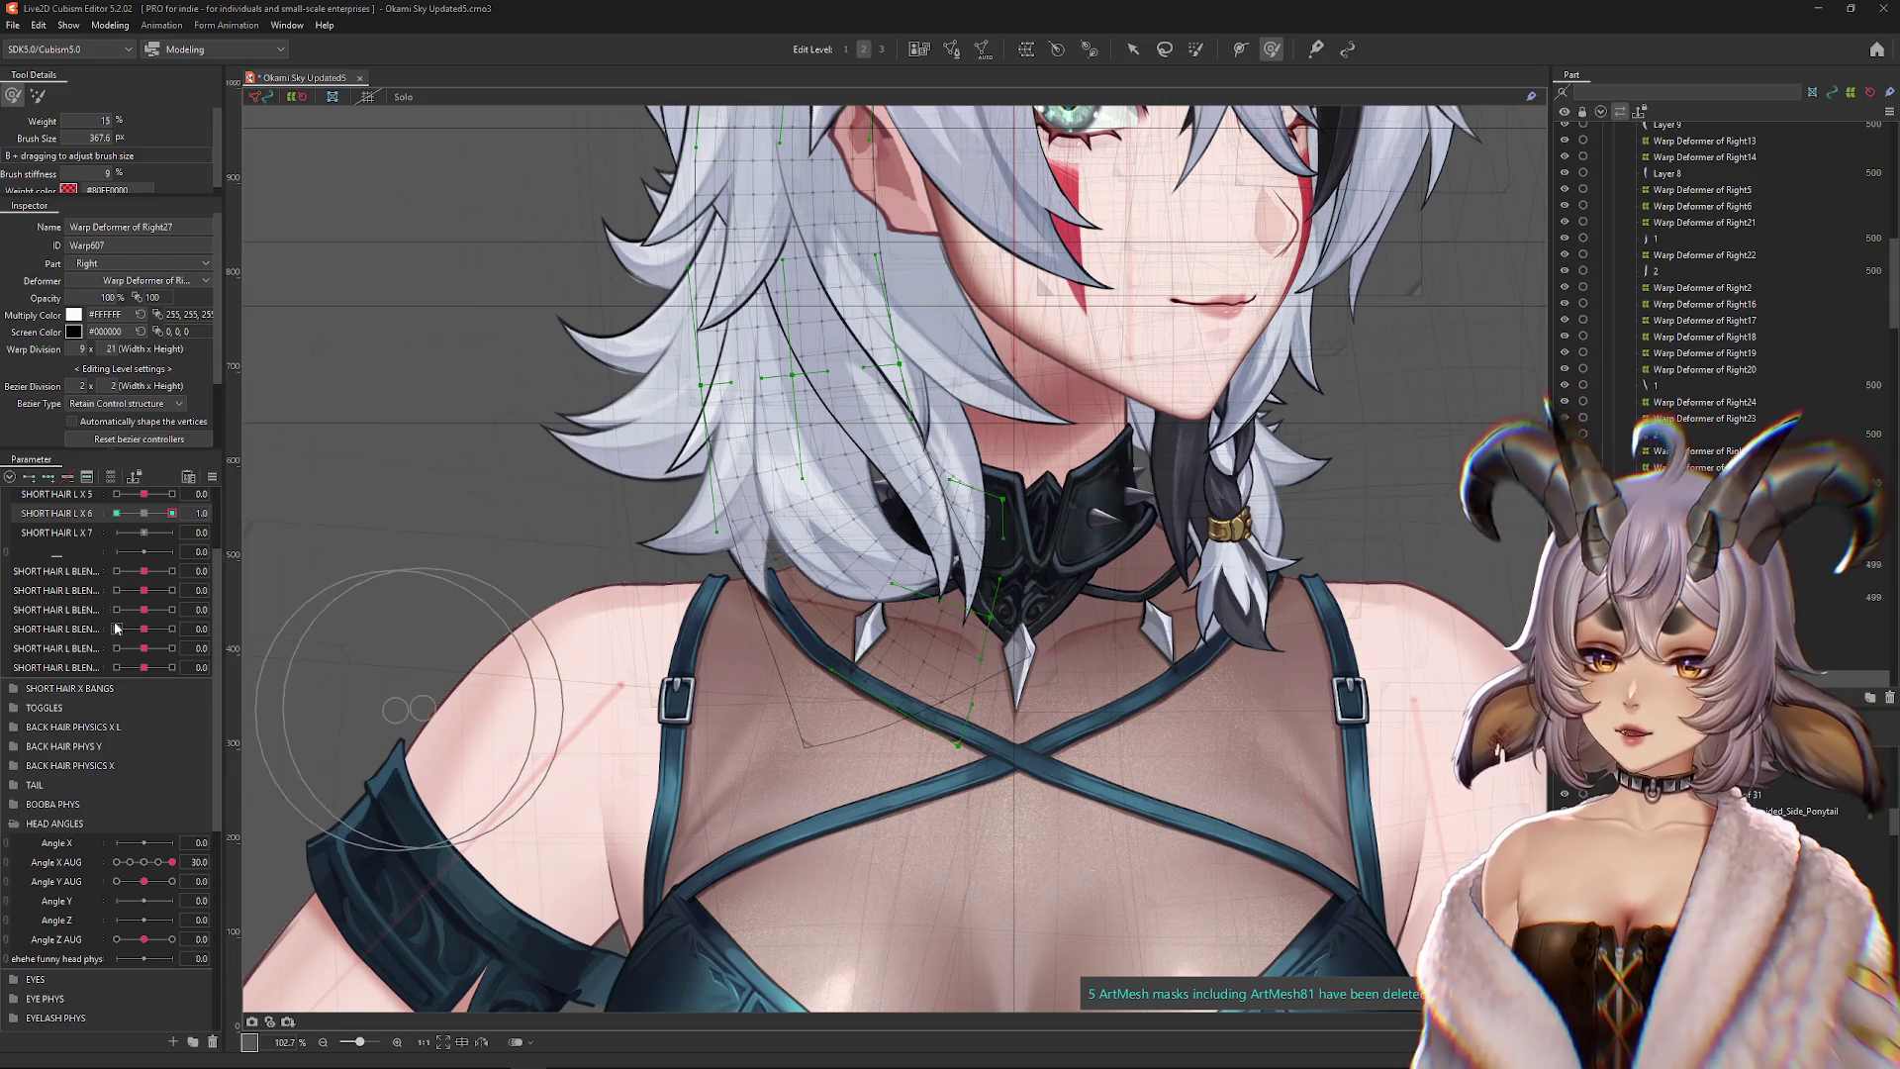
Select the SHORT HAIR L X 6 keyform and zoom to about 145% on the hair above the collar
click(156, 522)
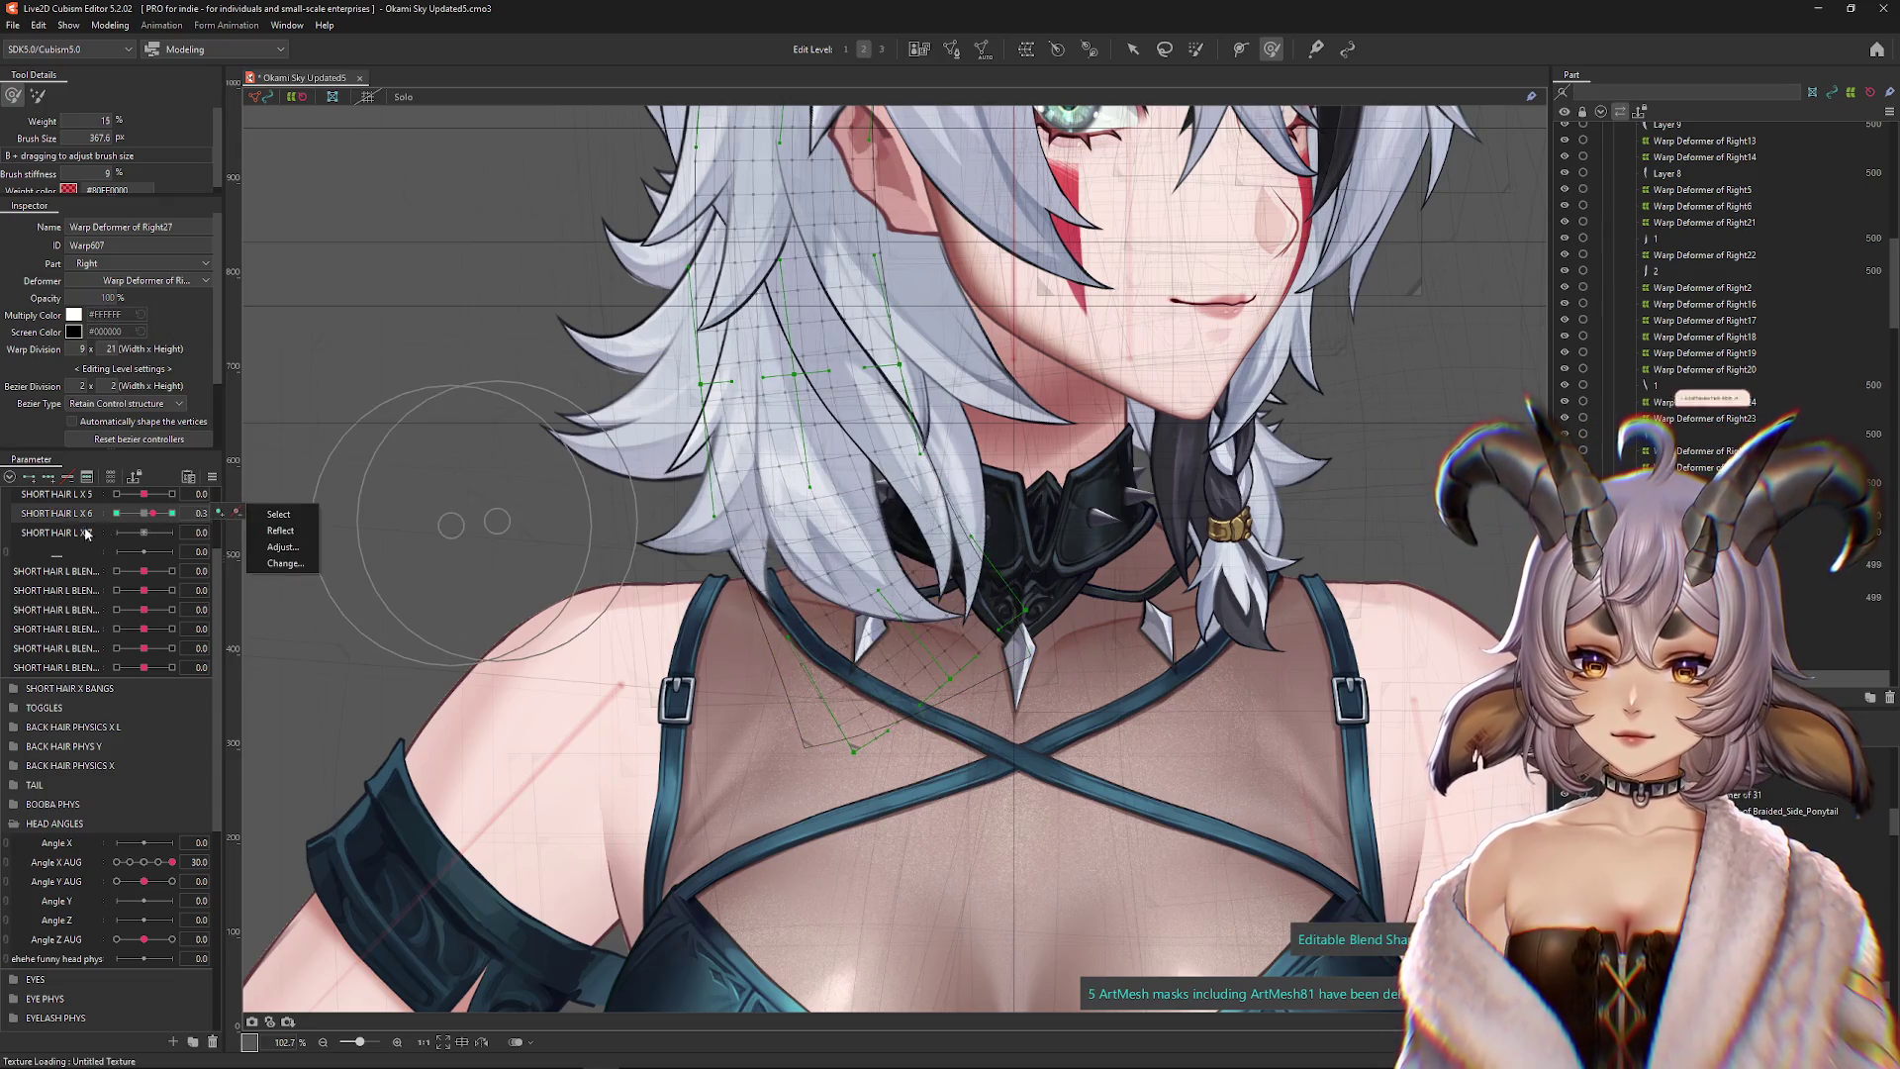
drag(1023, 583, 1059, 660)
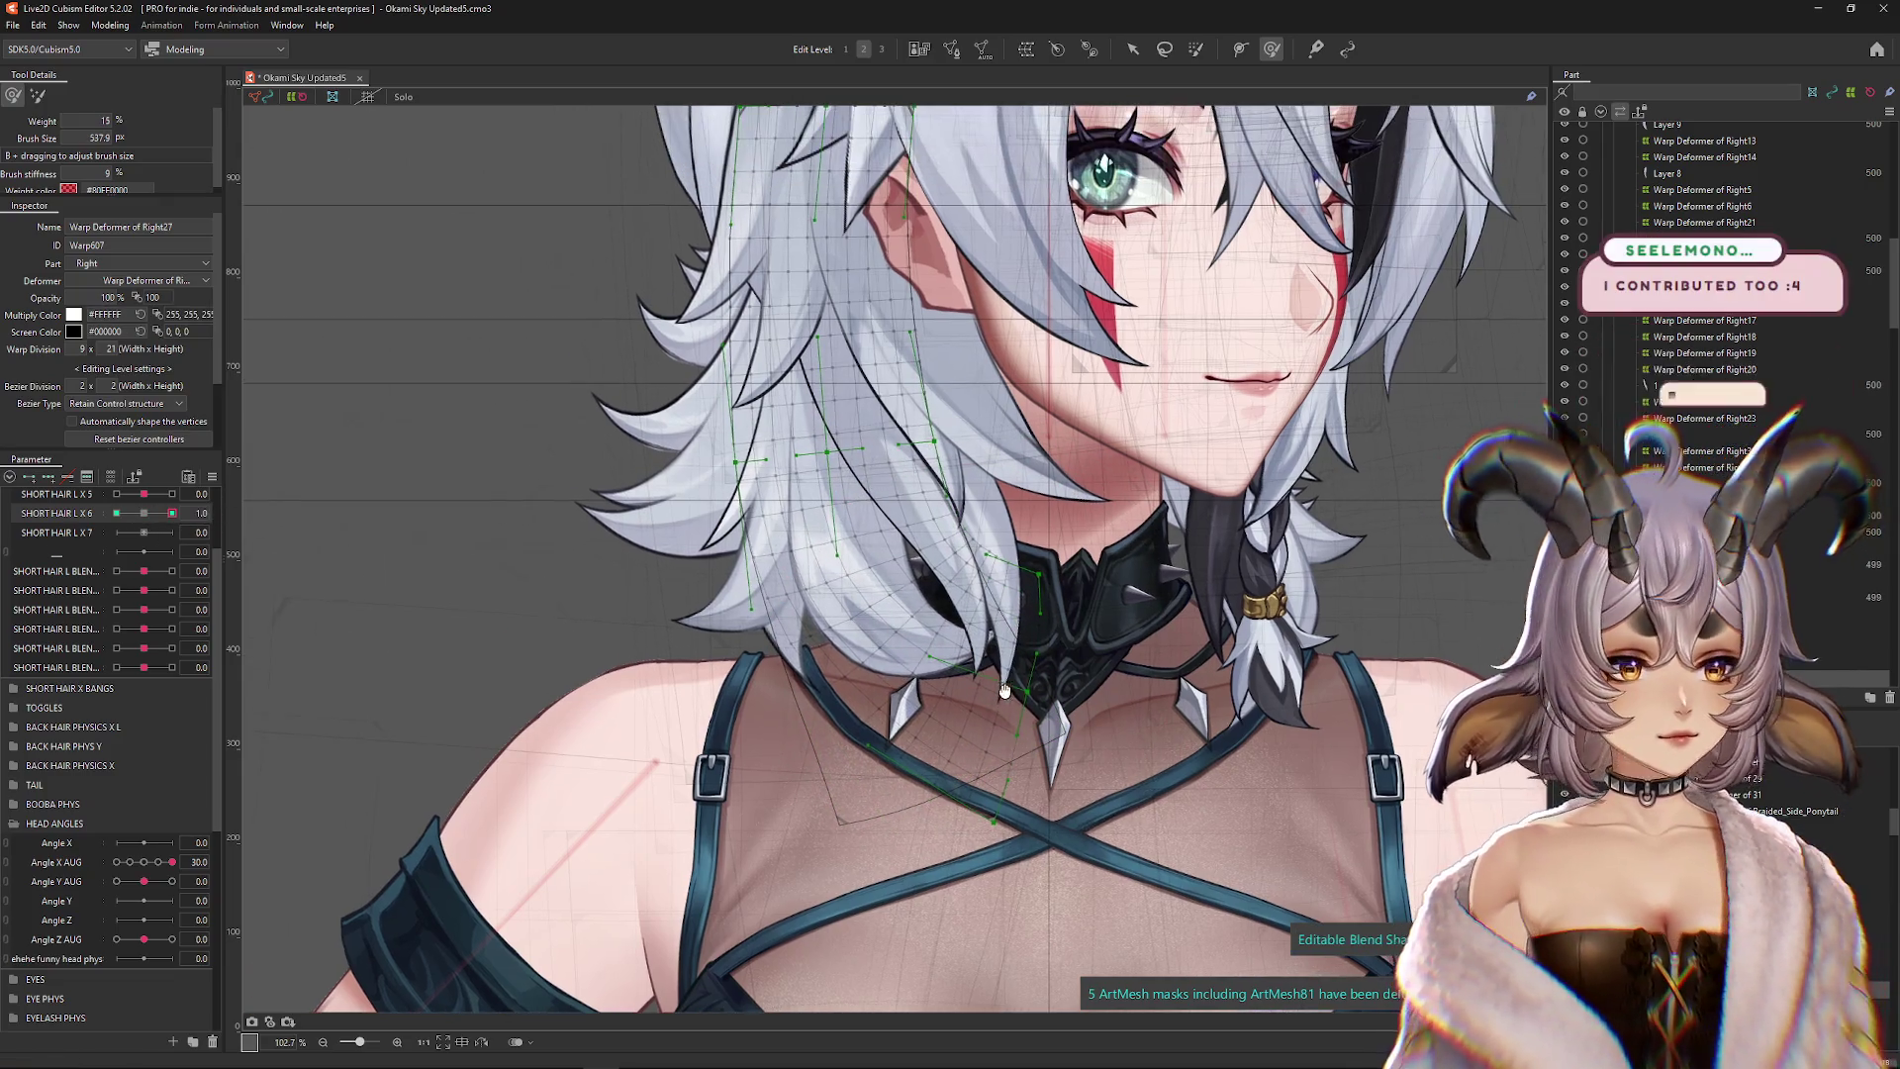
scroll(1059, 660, up, 3)
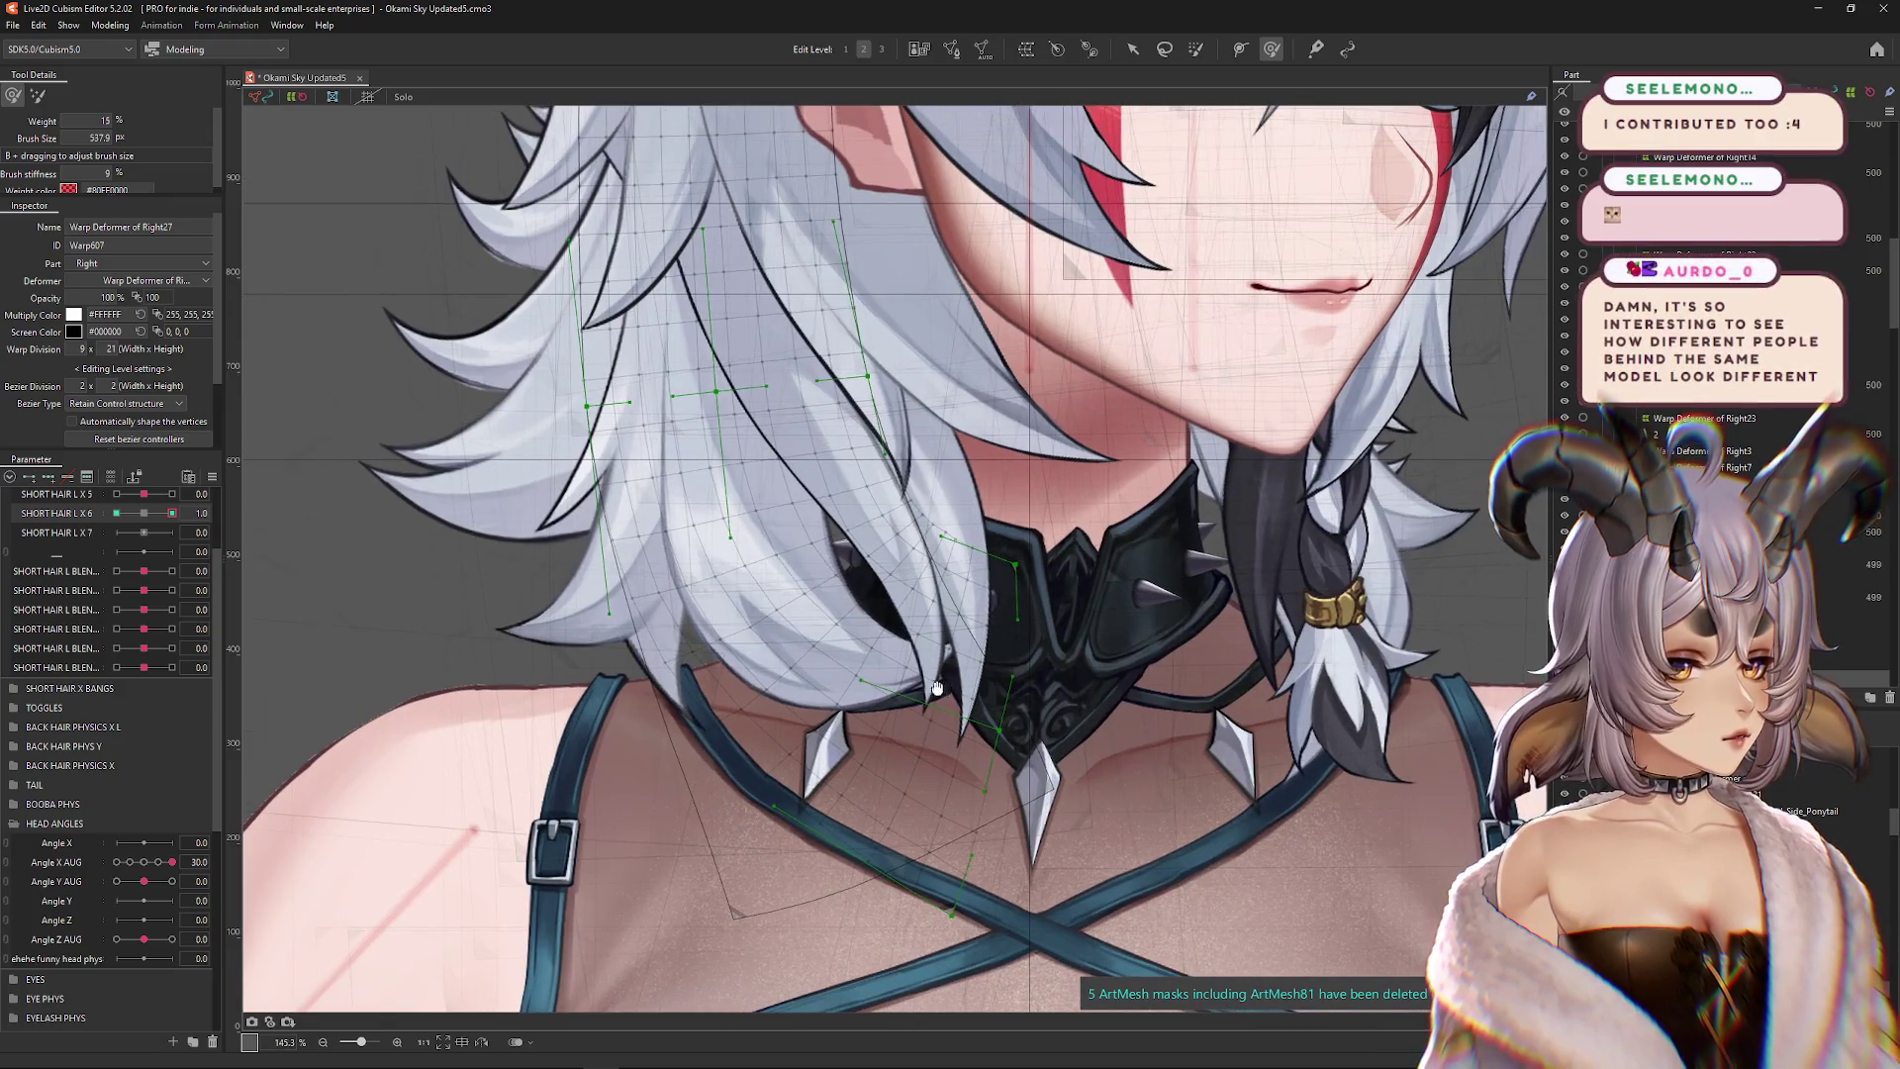
drag(946, 653, 986, 623)
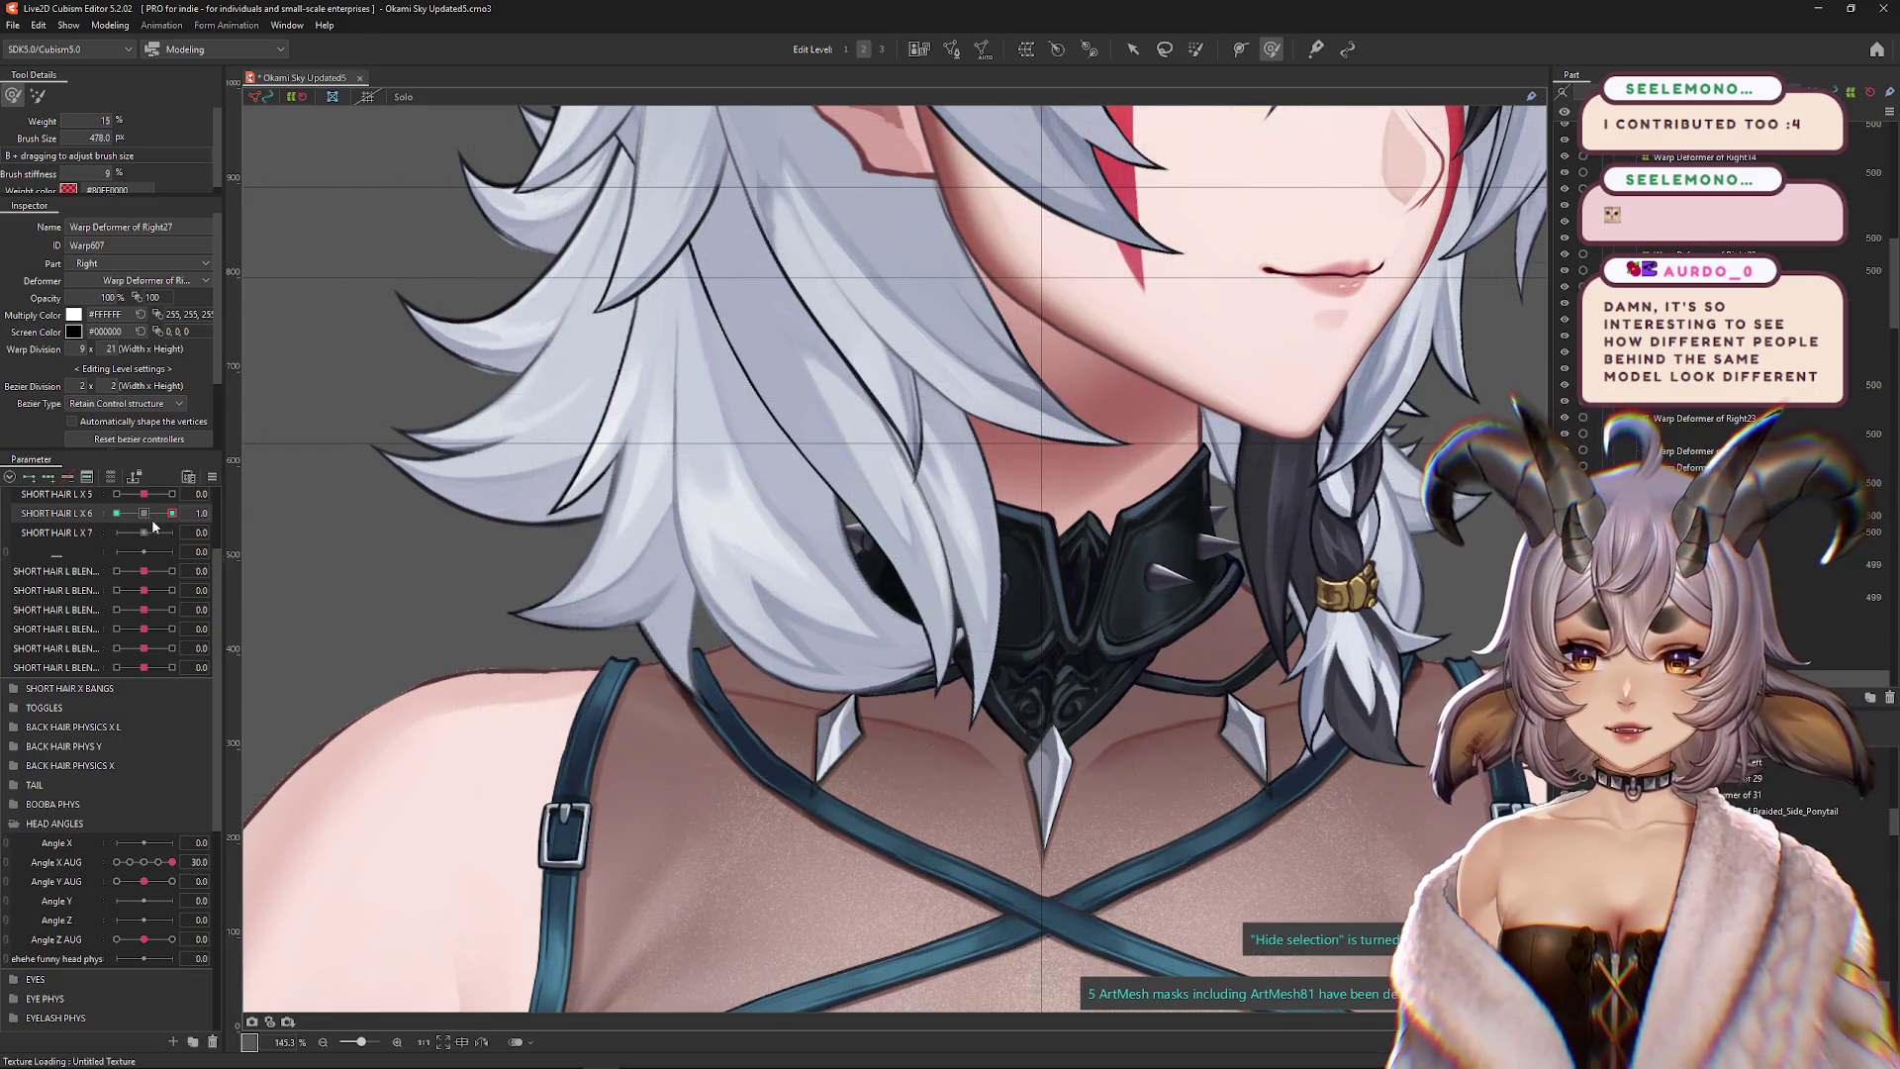
At SHORT HAIR L X 6 = 1, sculpt the strand tips near the collar with a resized brush
click(116, 514)
click(172, 513)
drag(759, 598, 762, 649)
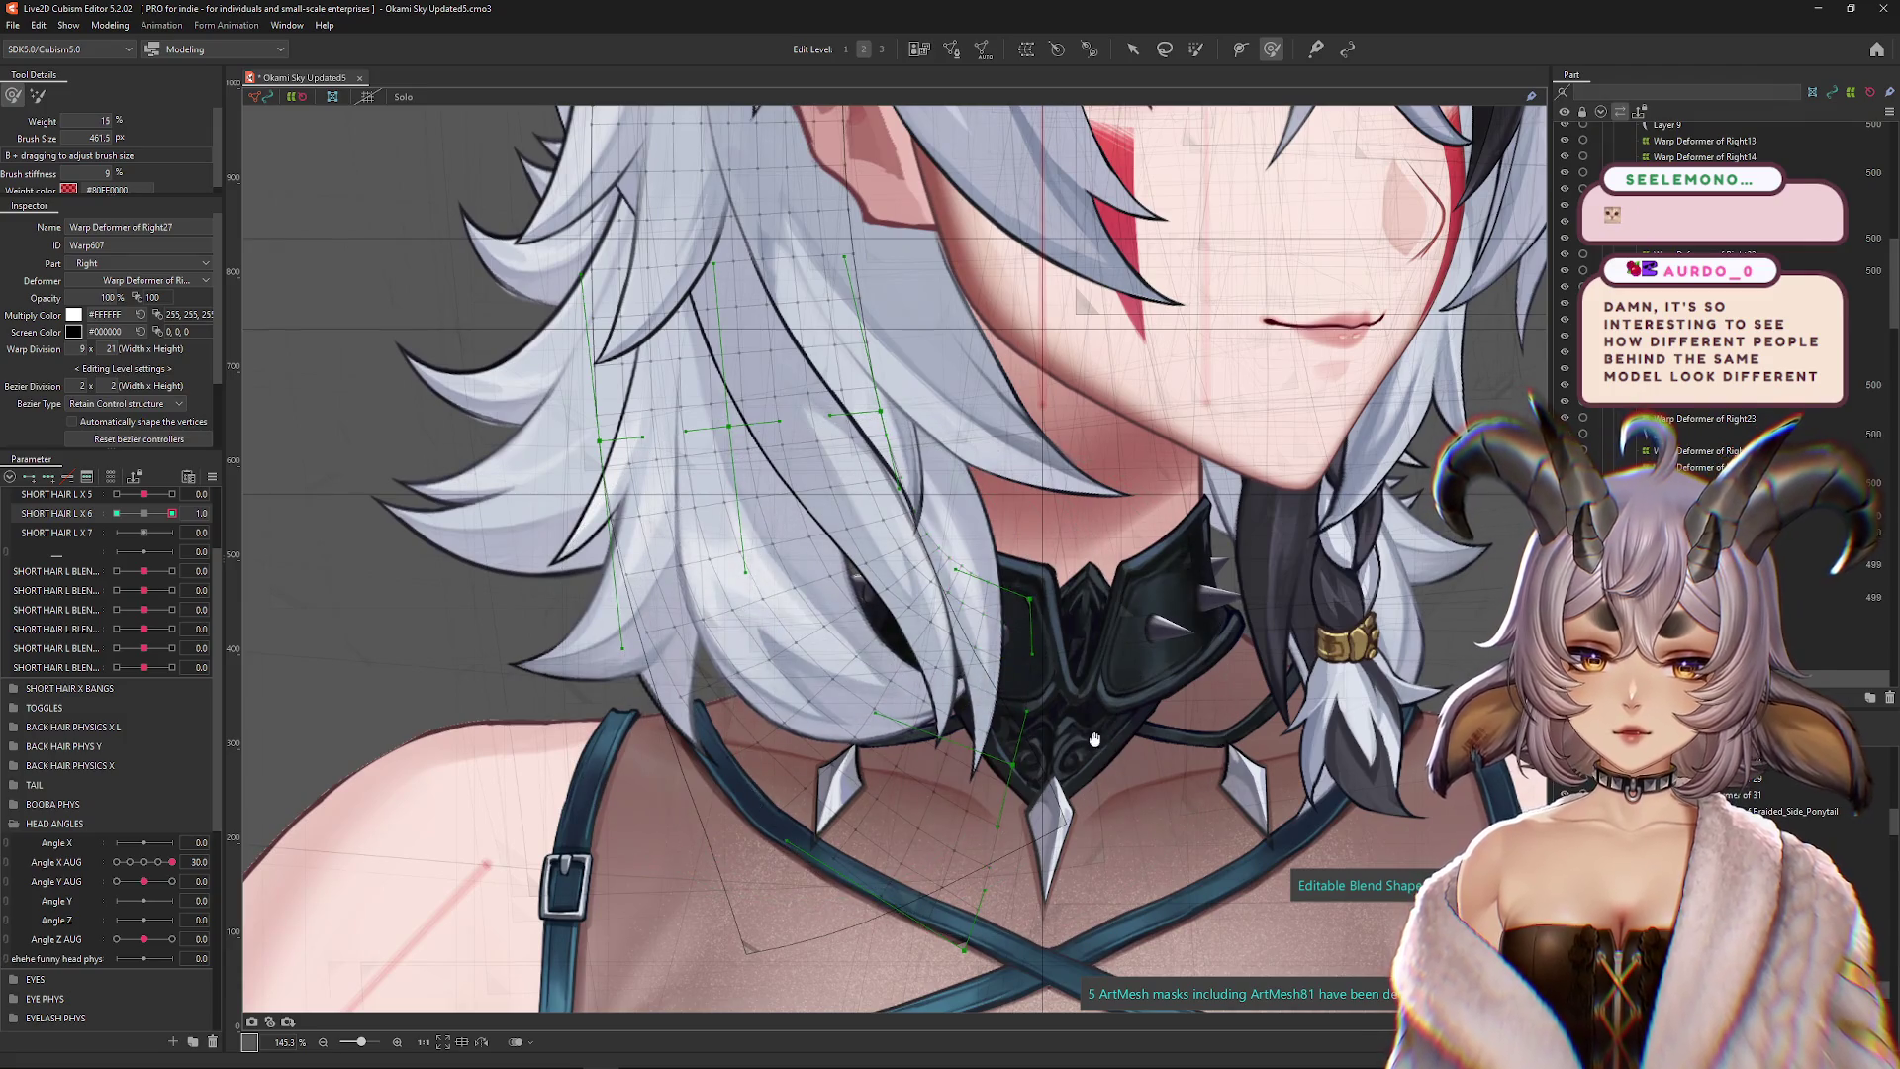
key(ctrl+h)
key(b)
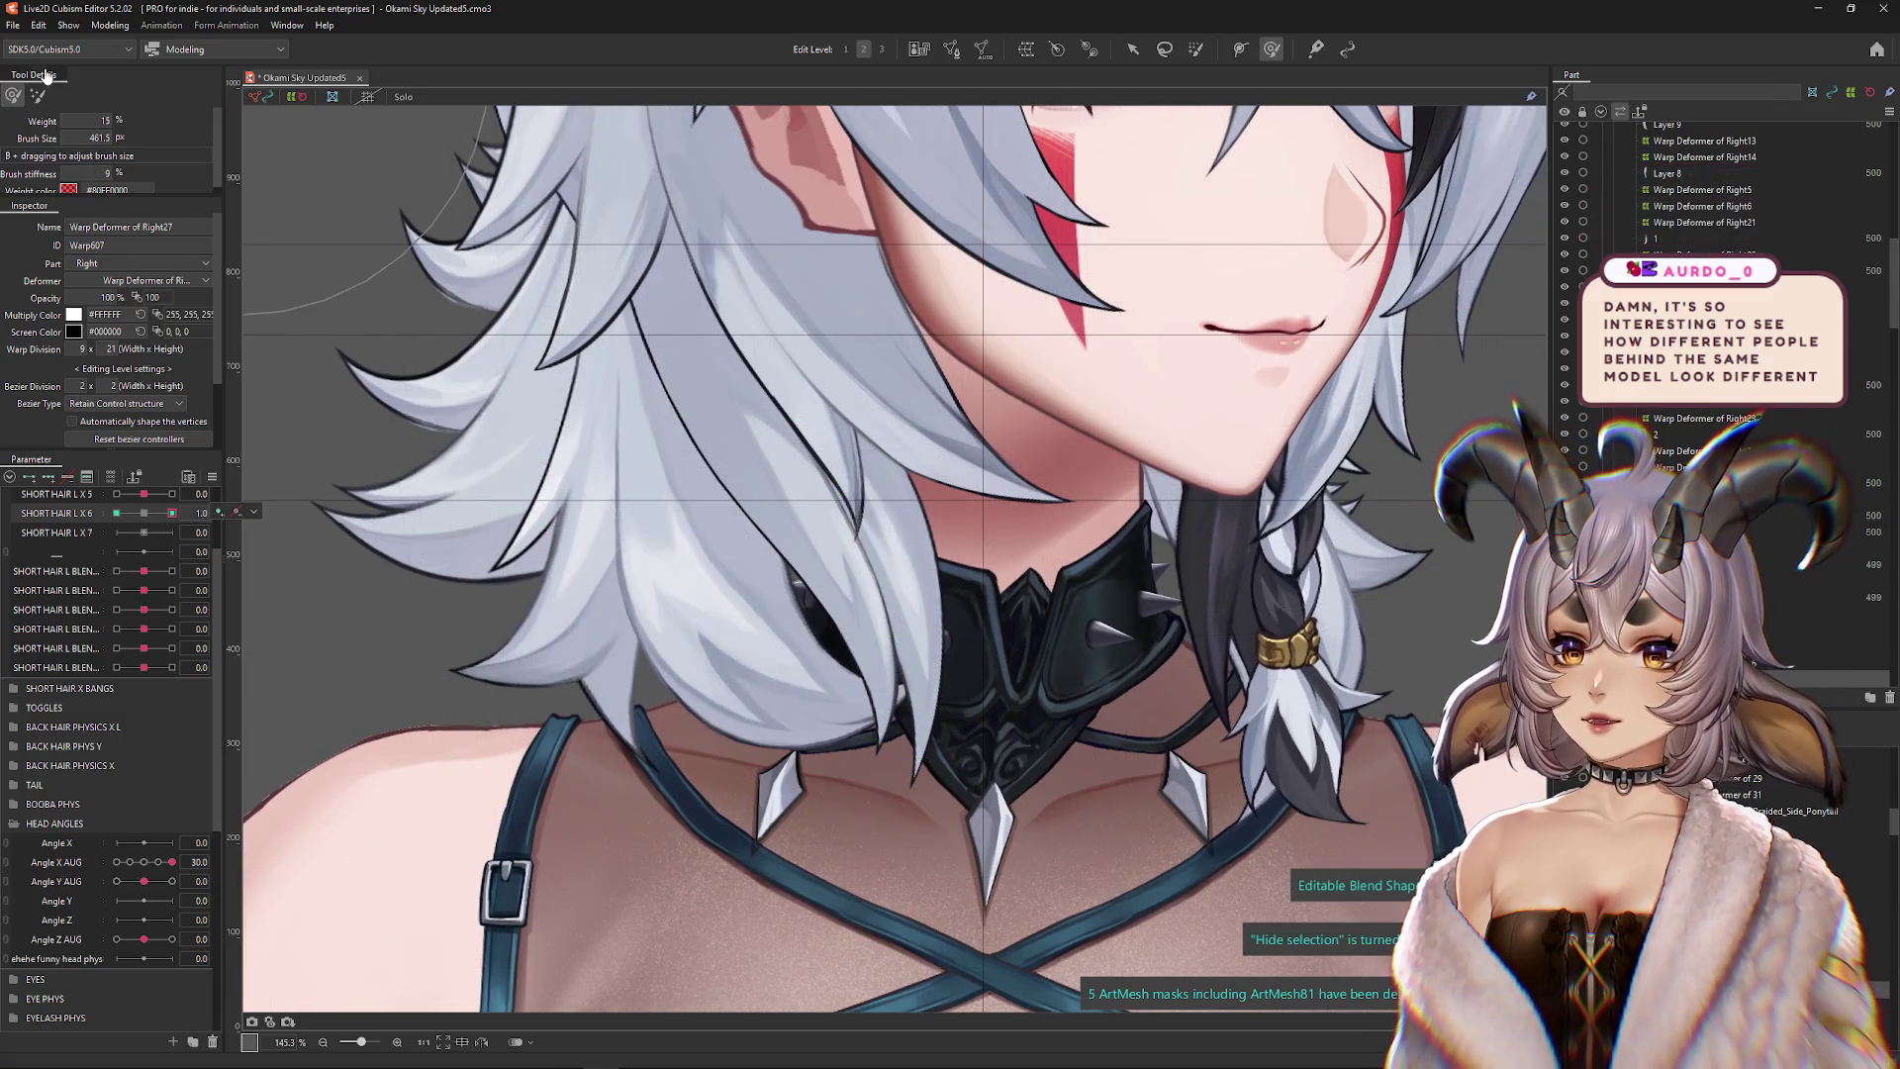
drag(862, 734, 327, 435)
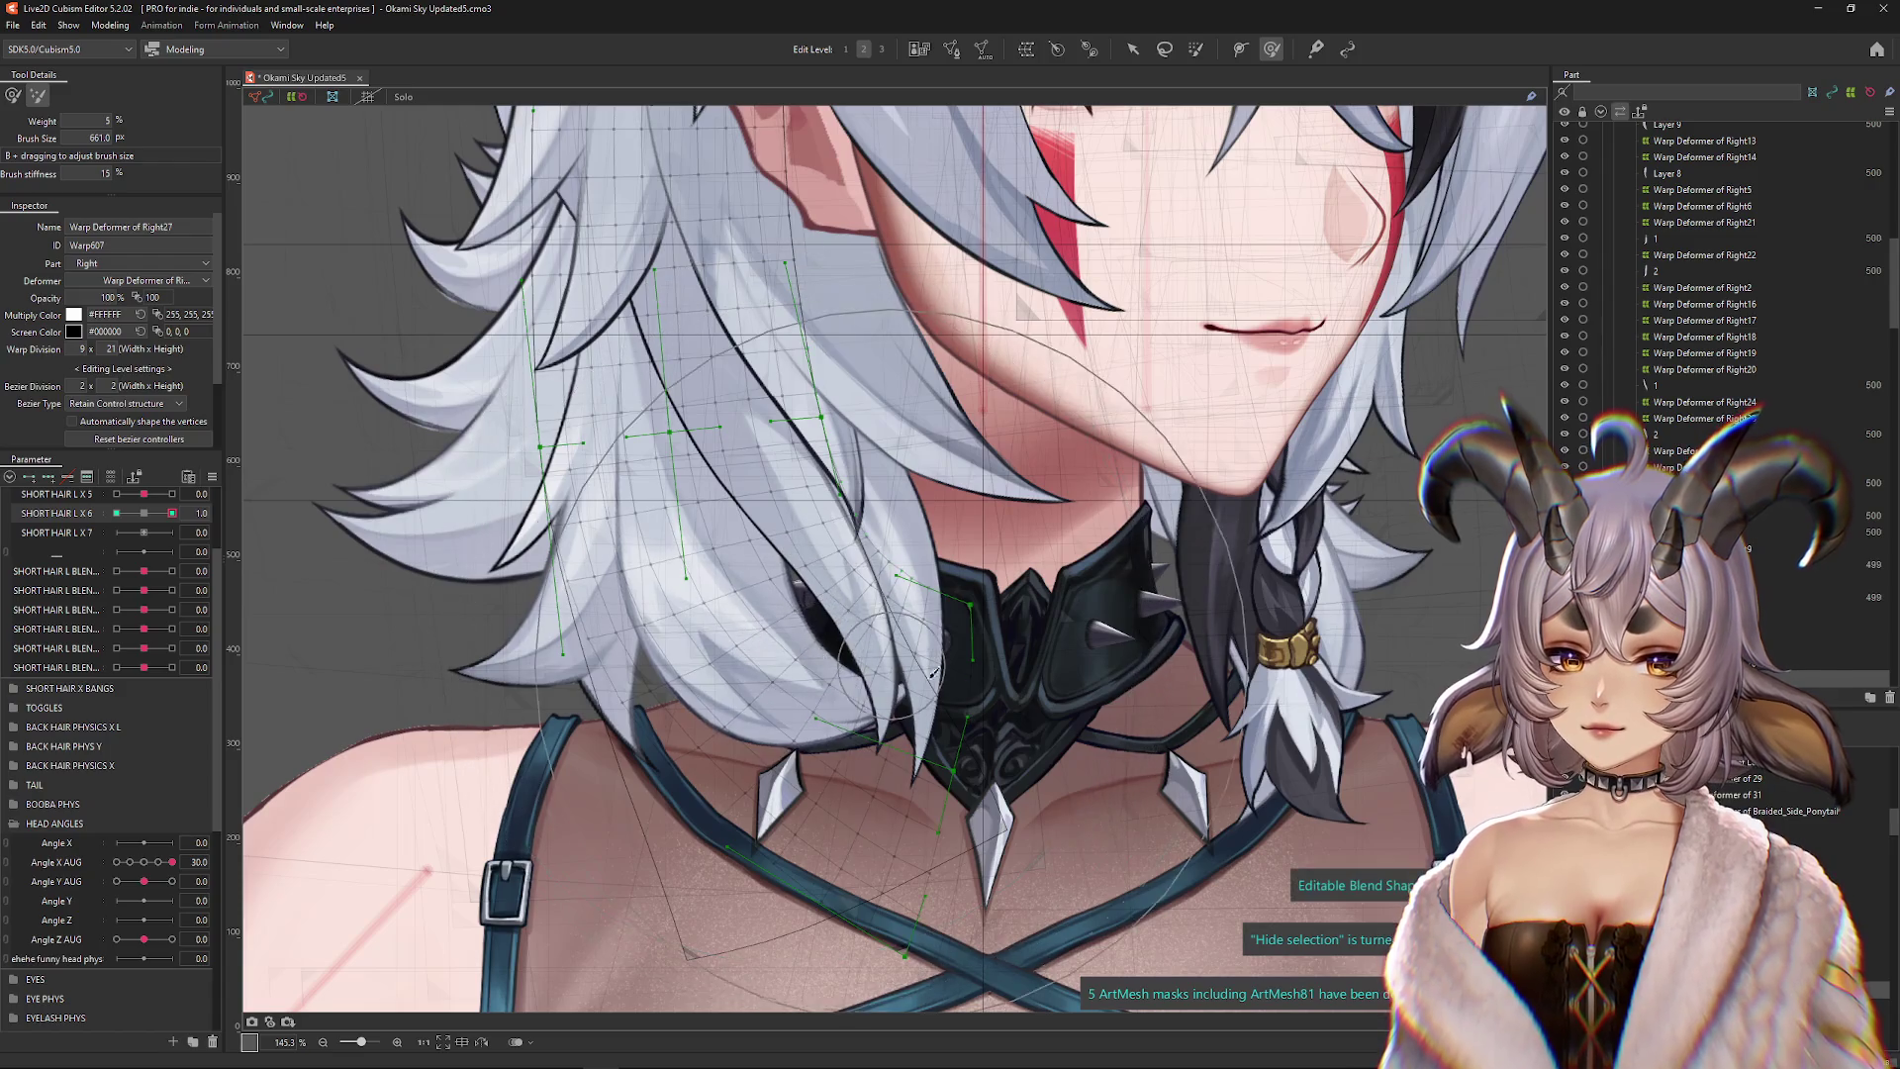
key(b)
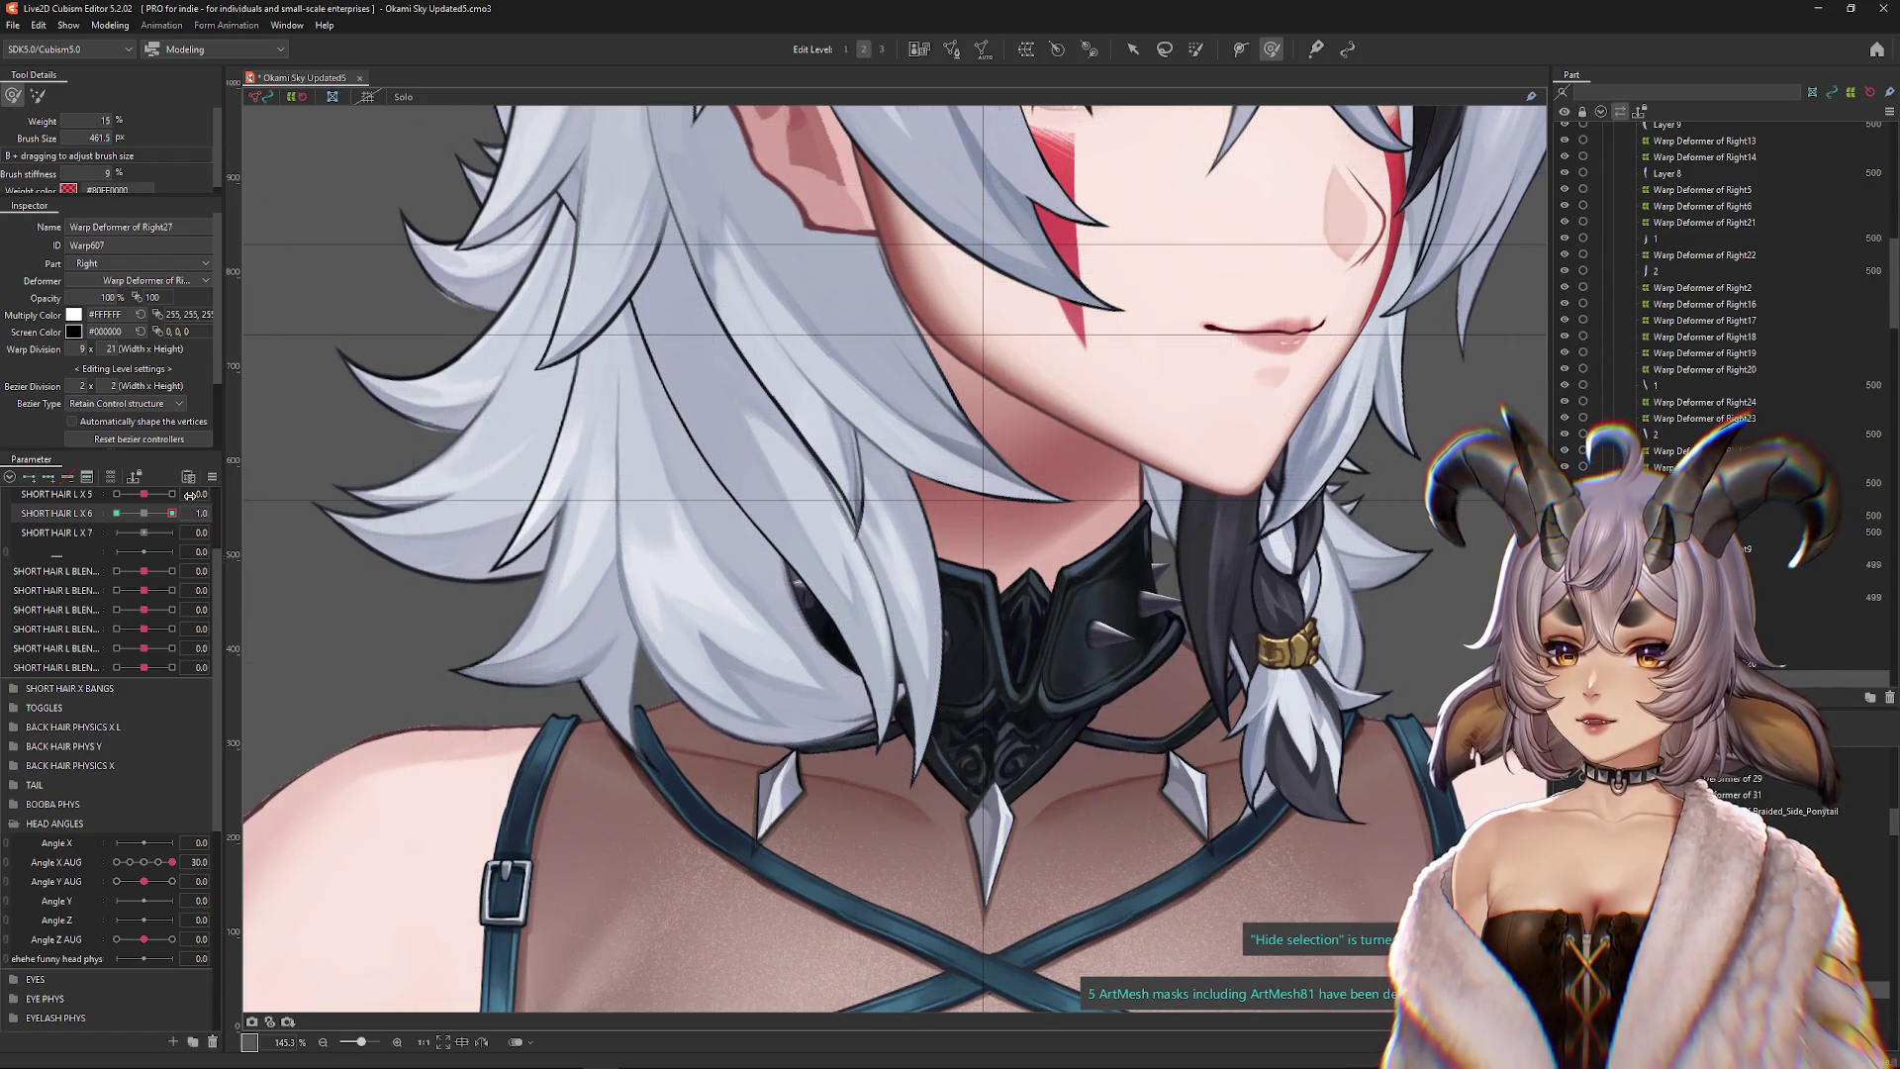
drag(572, 659, 665, 735)
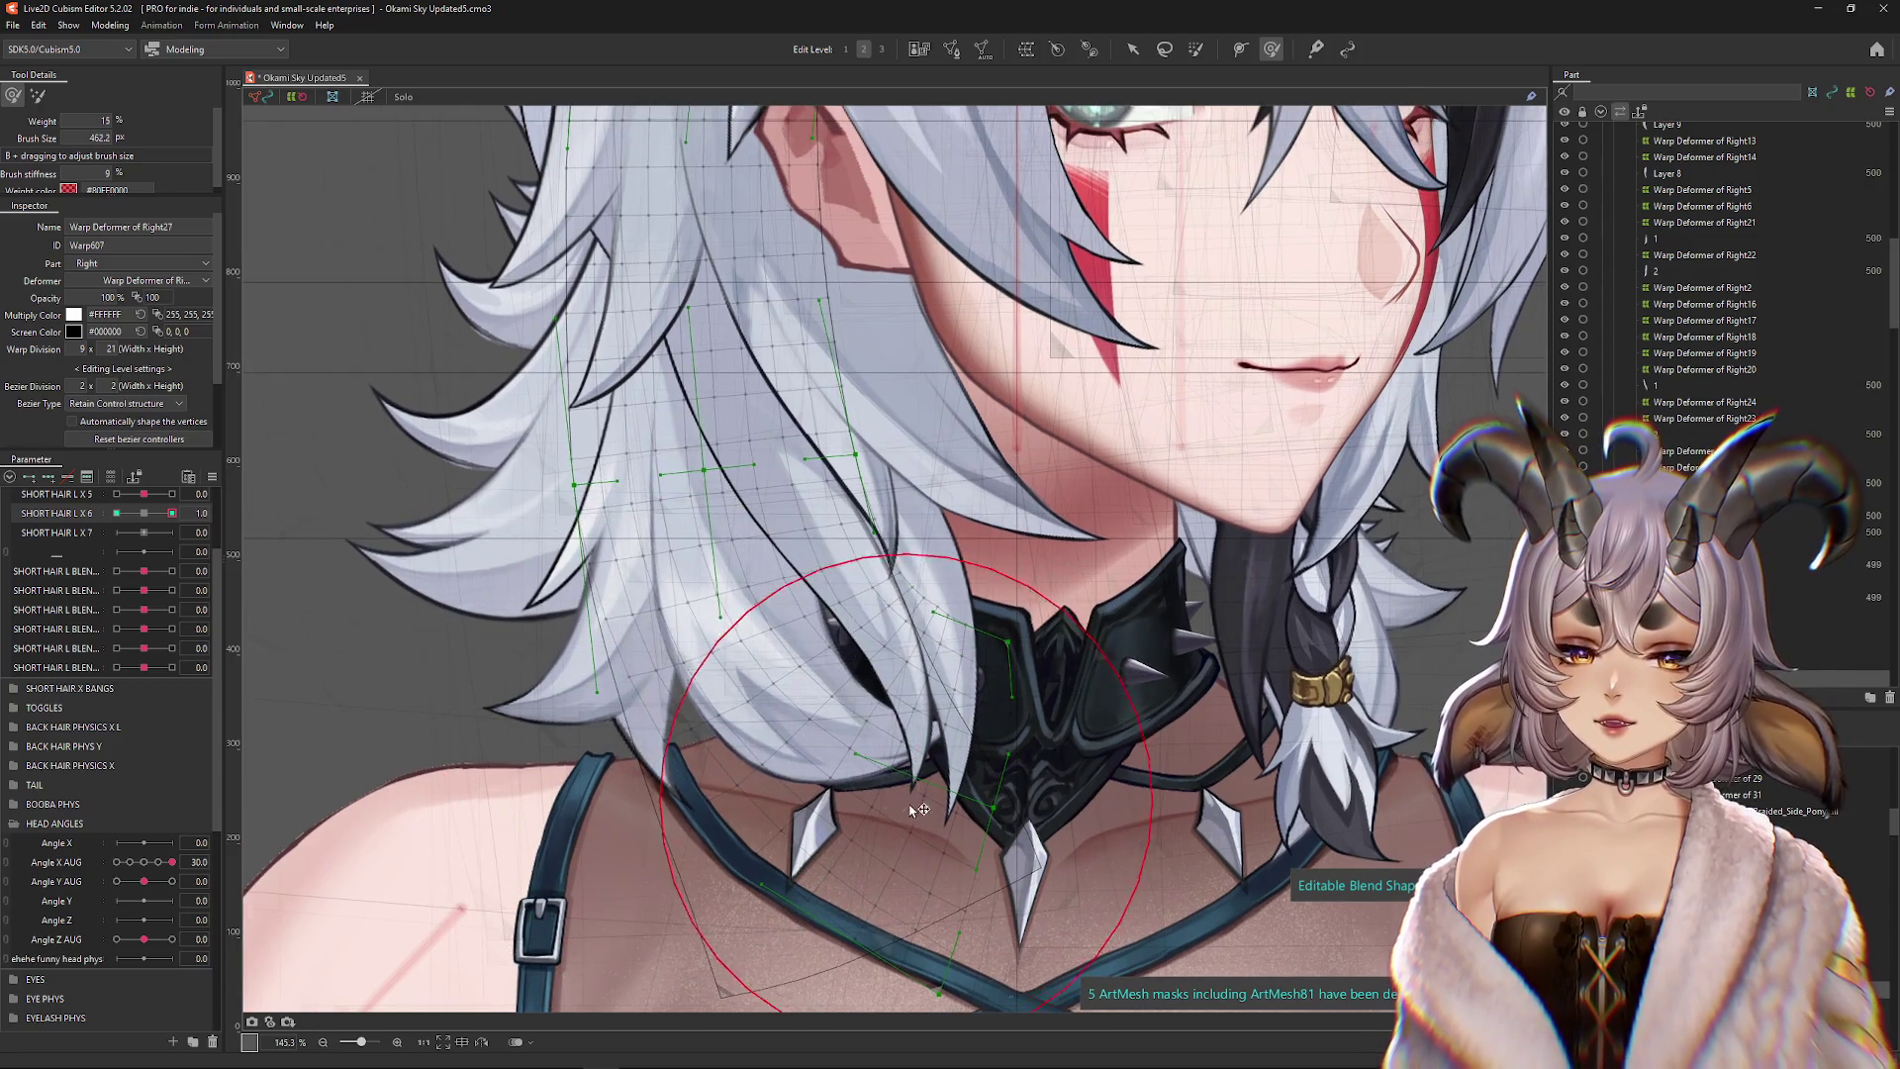
drag(665, 736, 1029, 693)
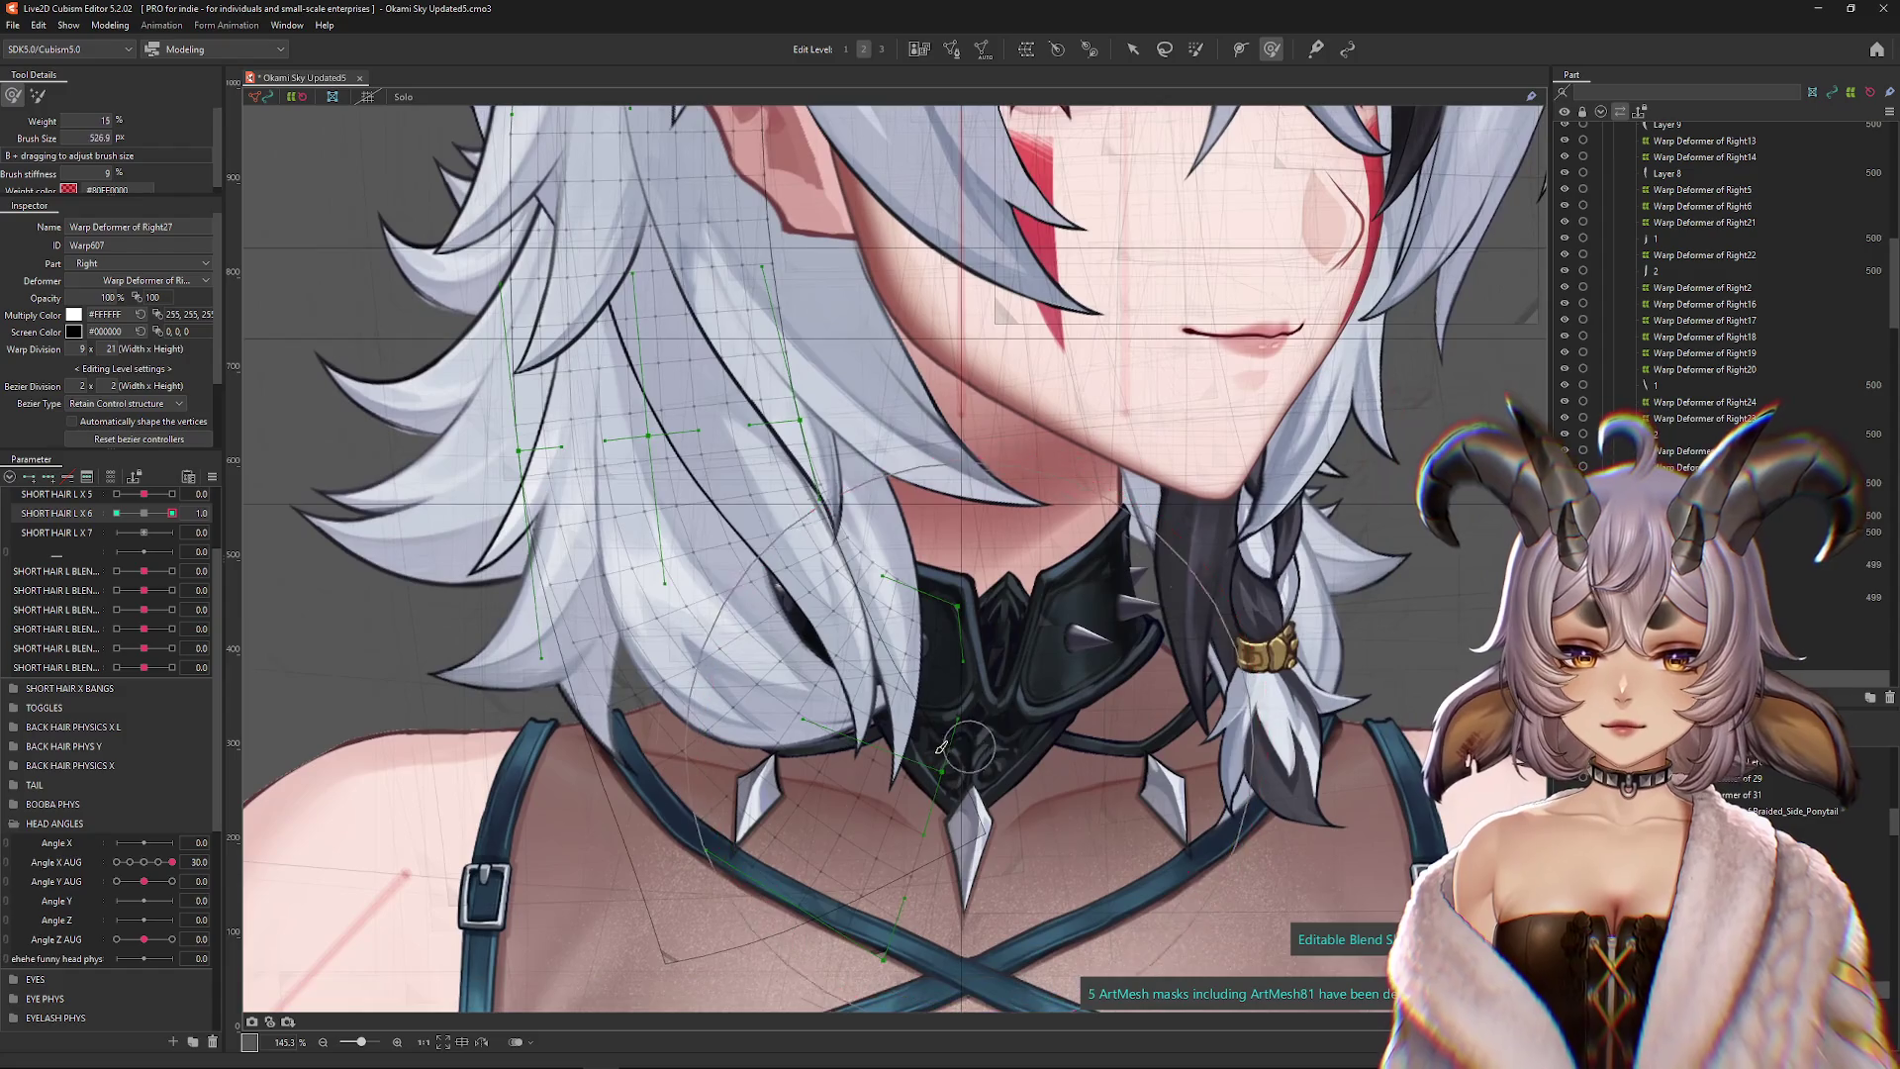
key(h)
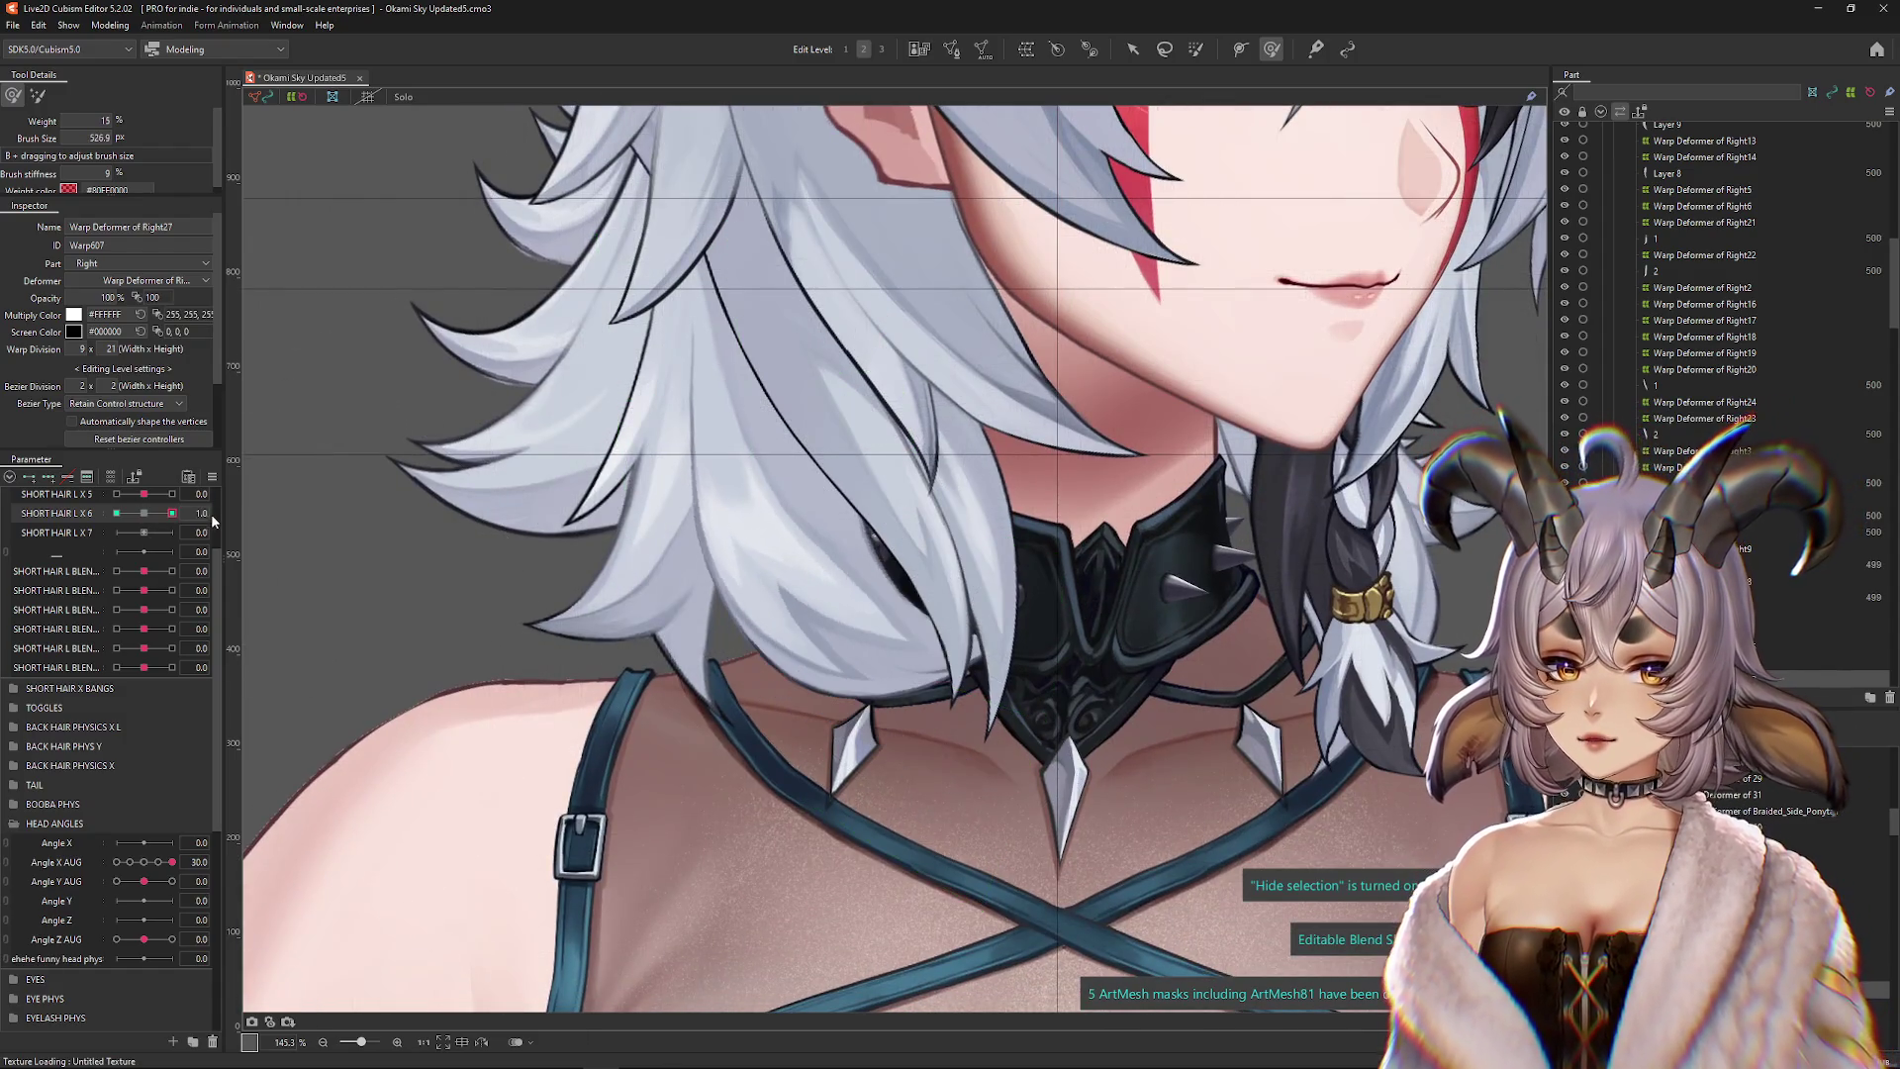
Refine the left hair's SHORT HAIR L X 6 = -1 pose with a slightly smaller brush
click(117, 513)
drag(116, 513, 145, 514)
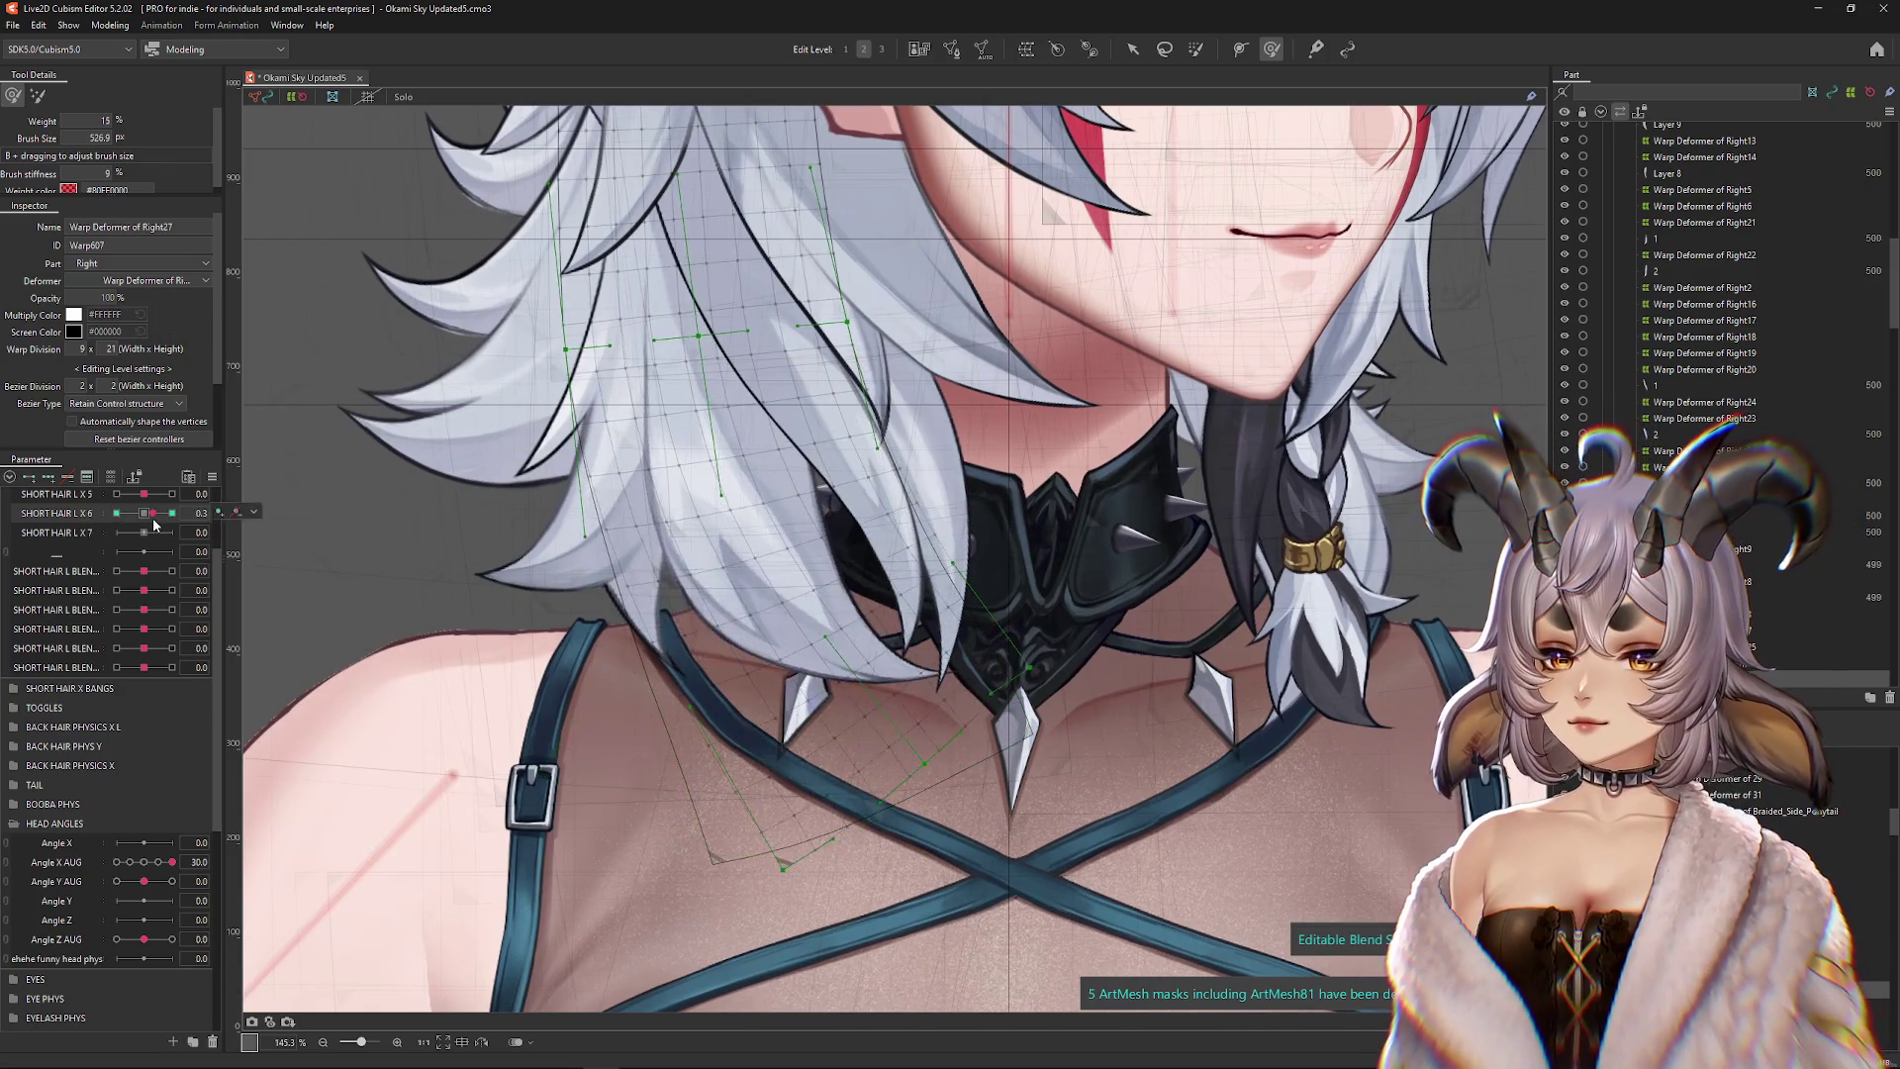
drag(146, 515, 99, 515)
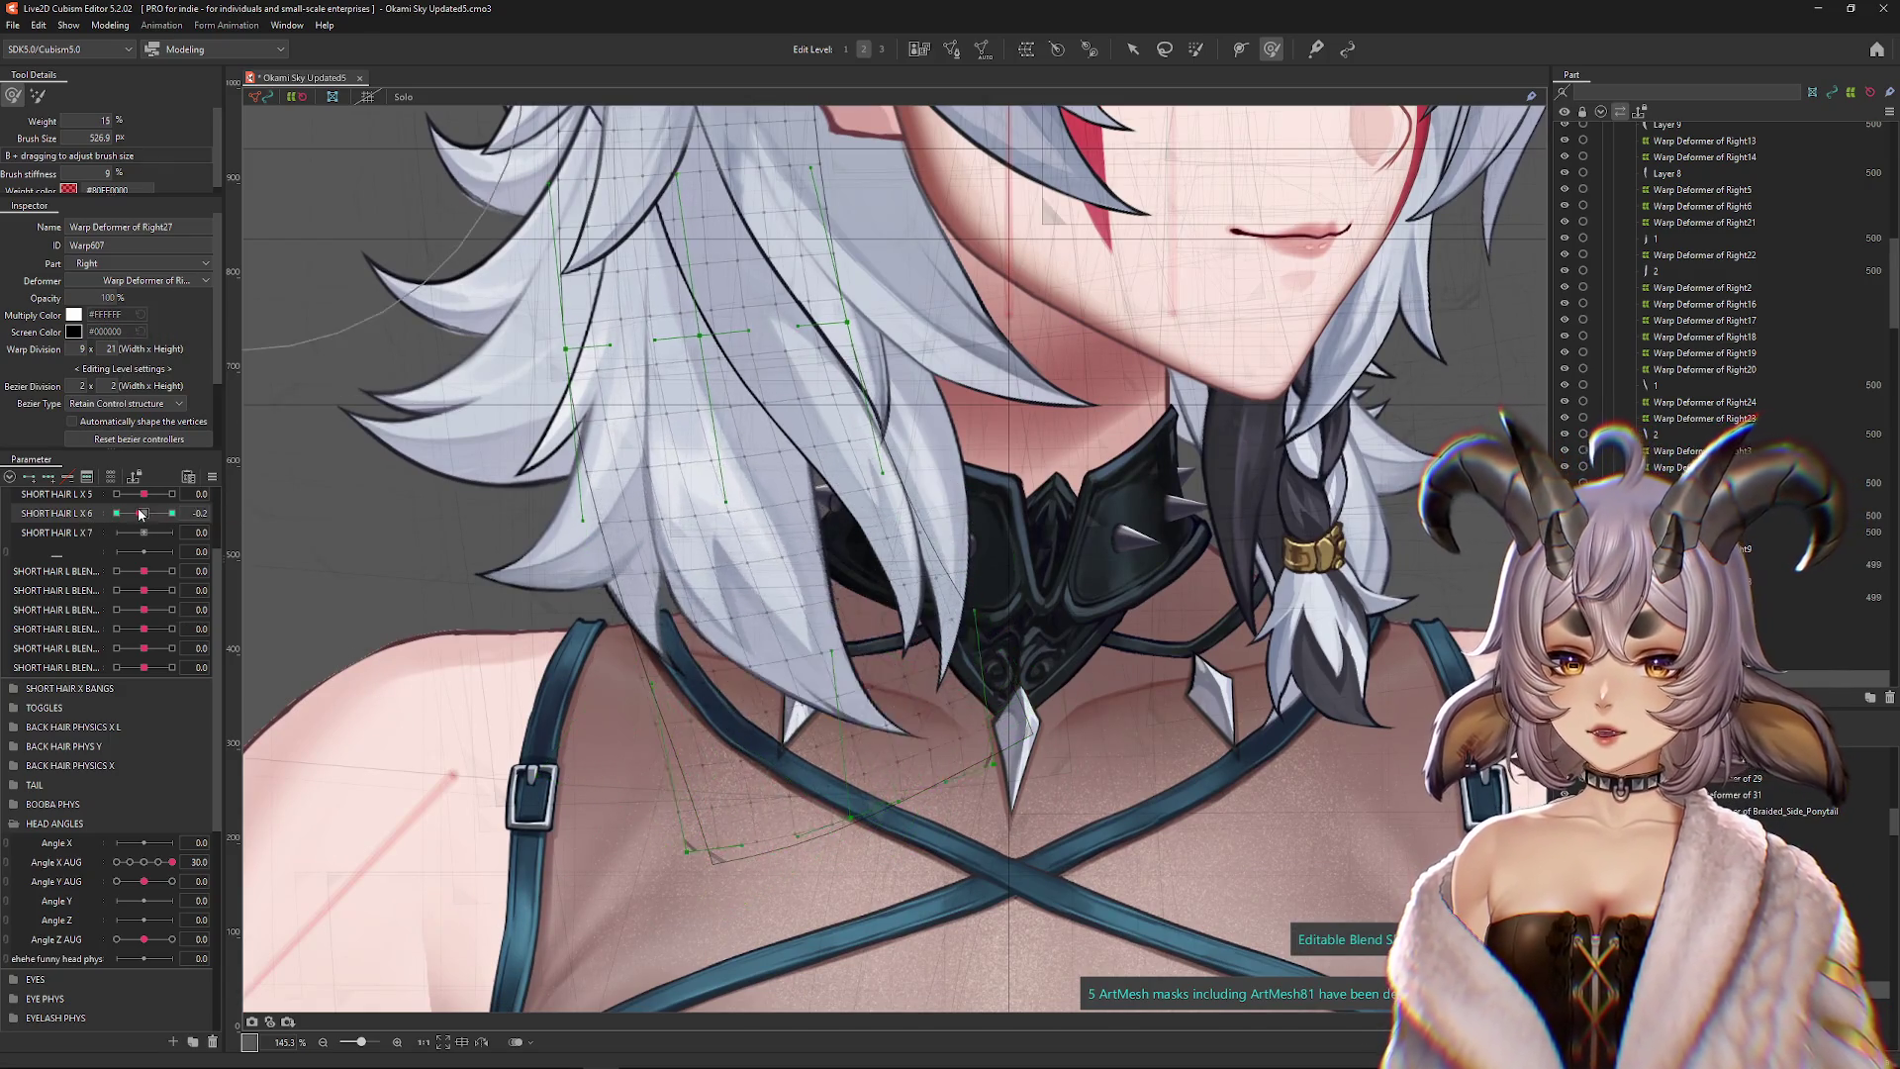
drag(580, 608, 550, 607)
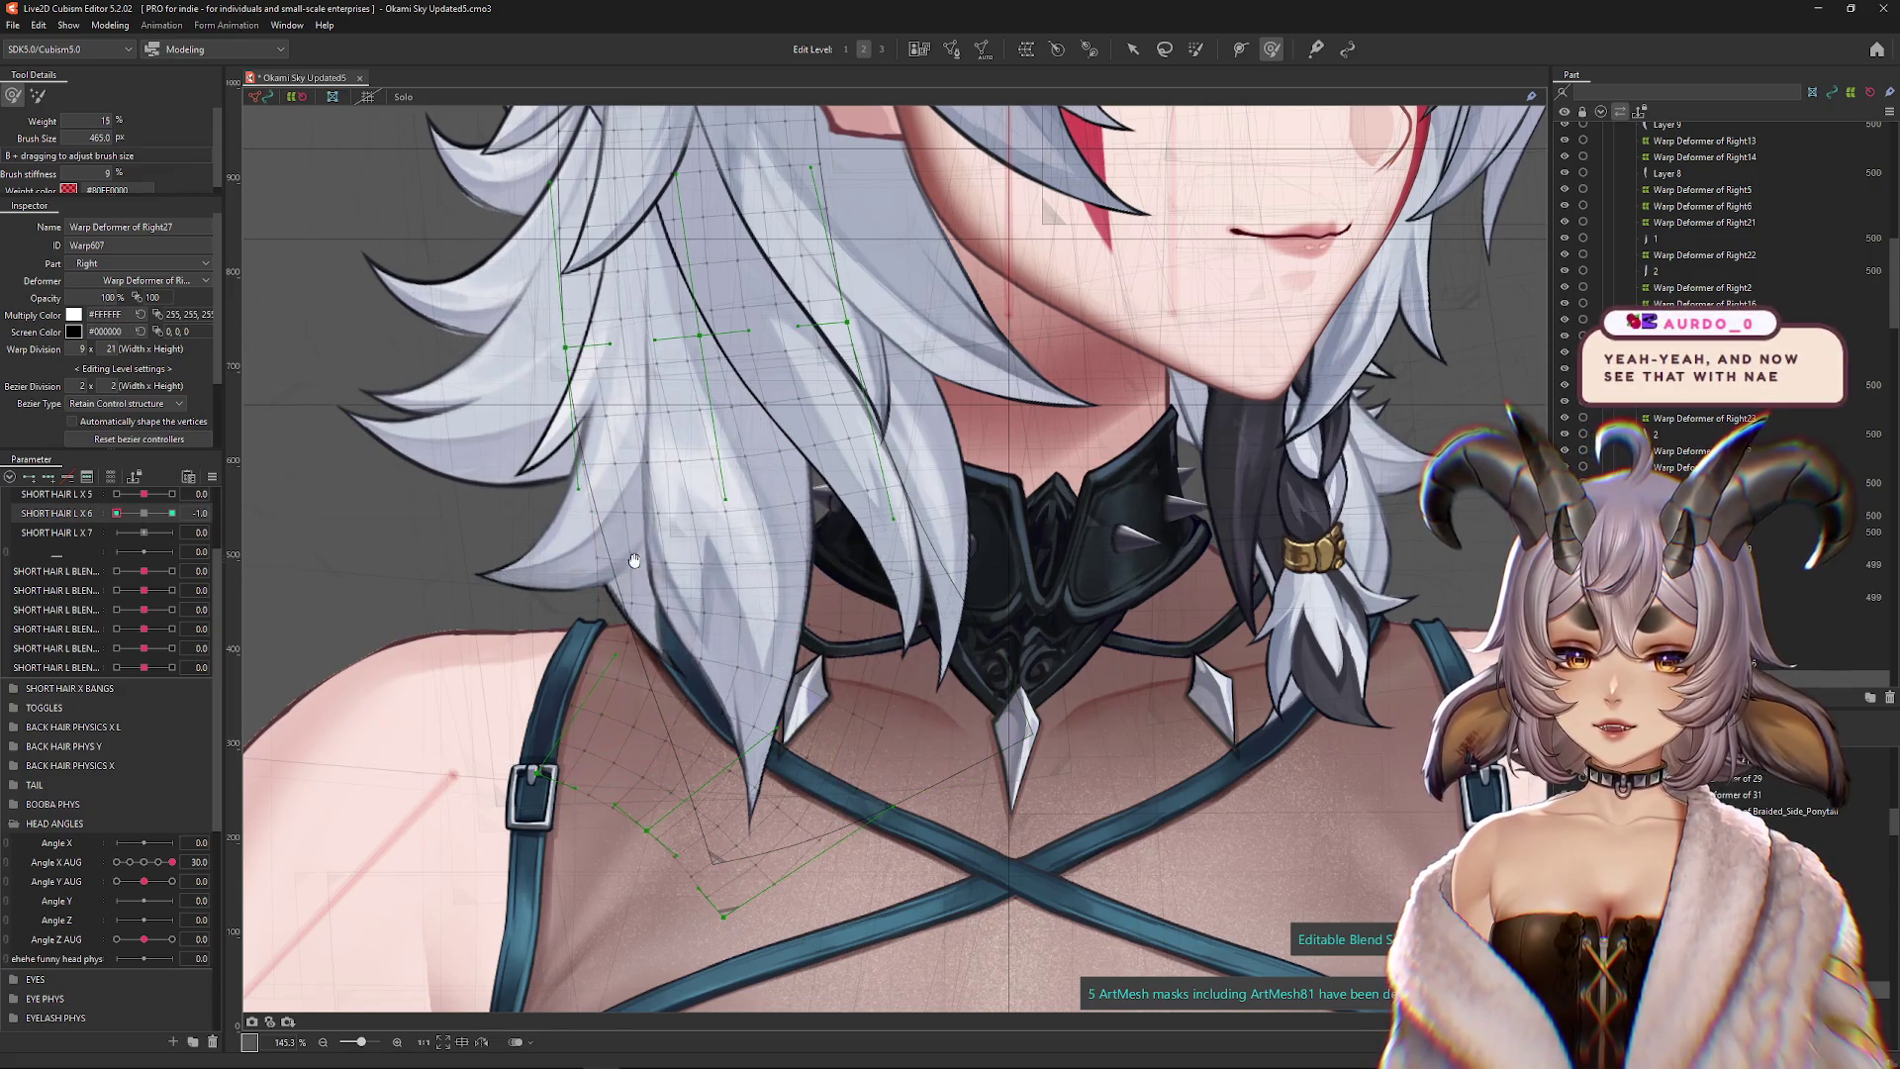
drag(867, 585, 891, 624)
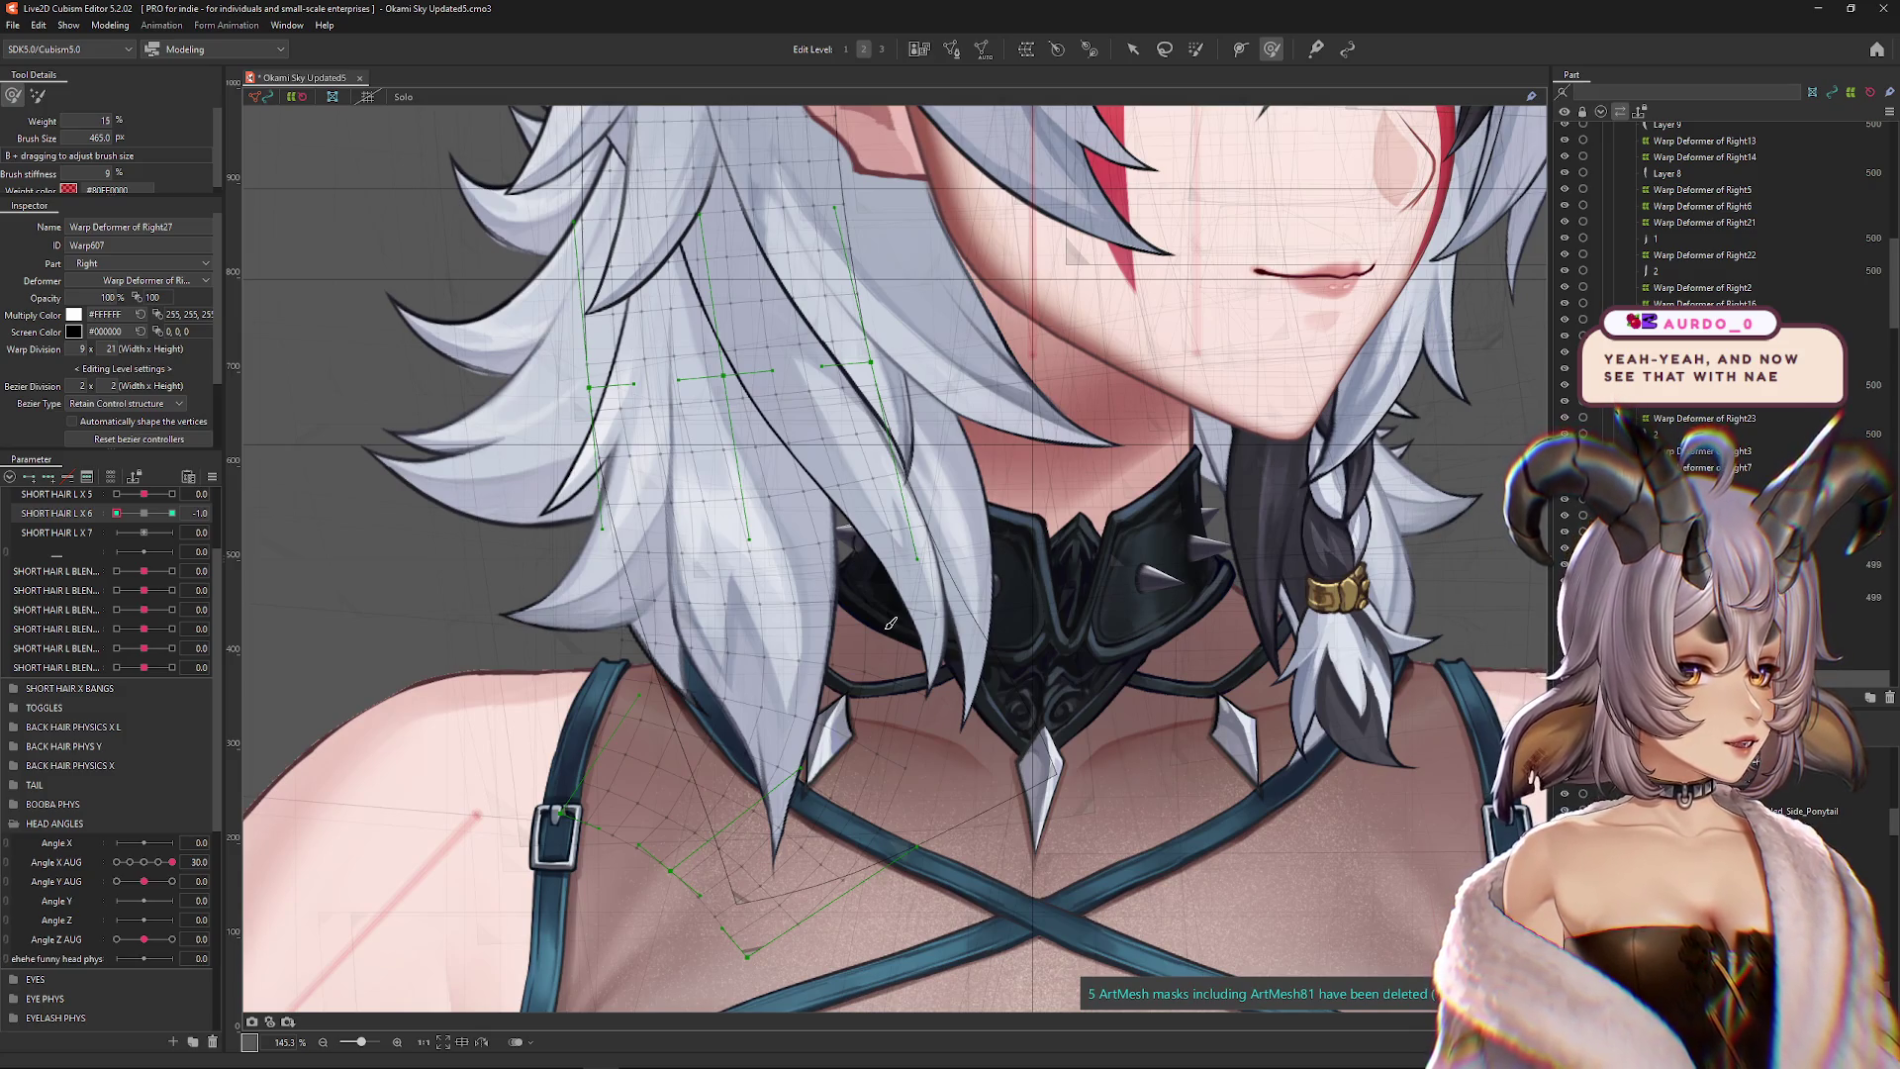
click(290, 462)
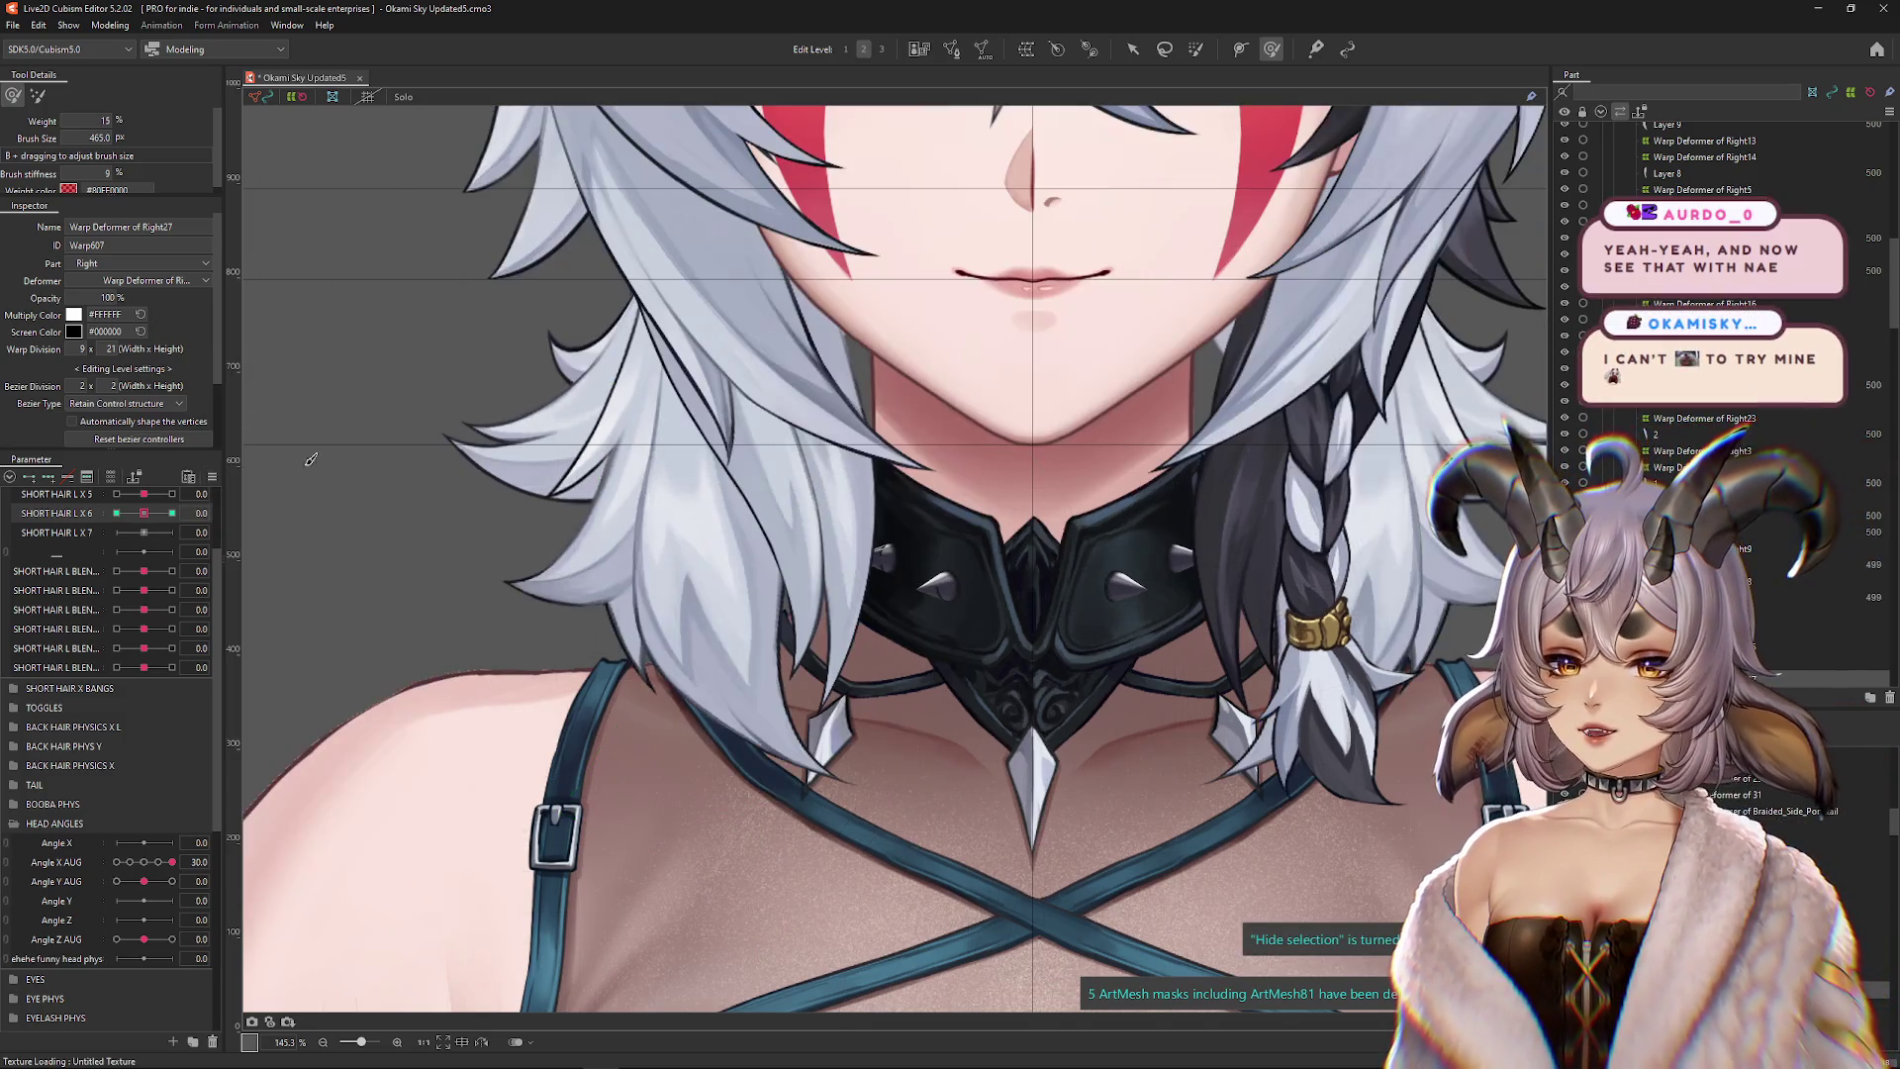
drag(1034, 440, 1057, 482)
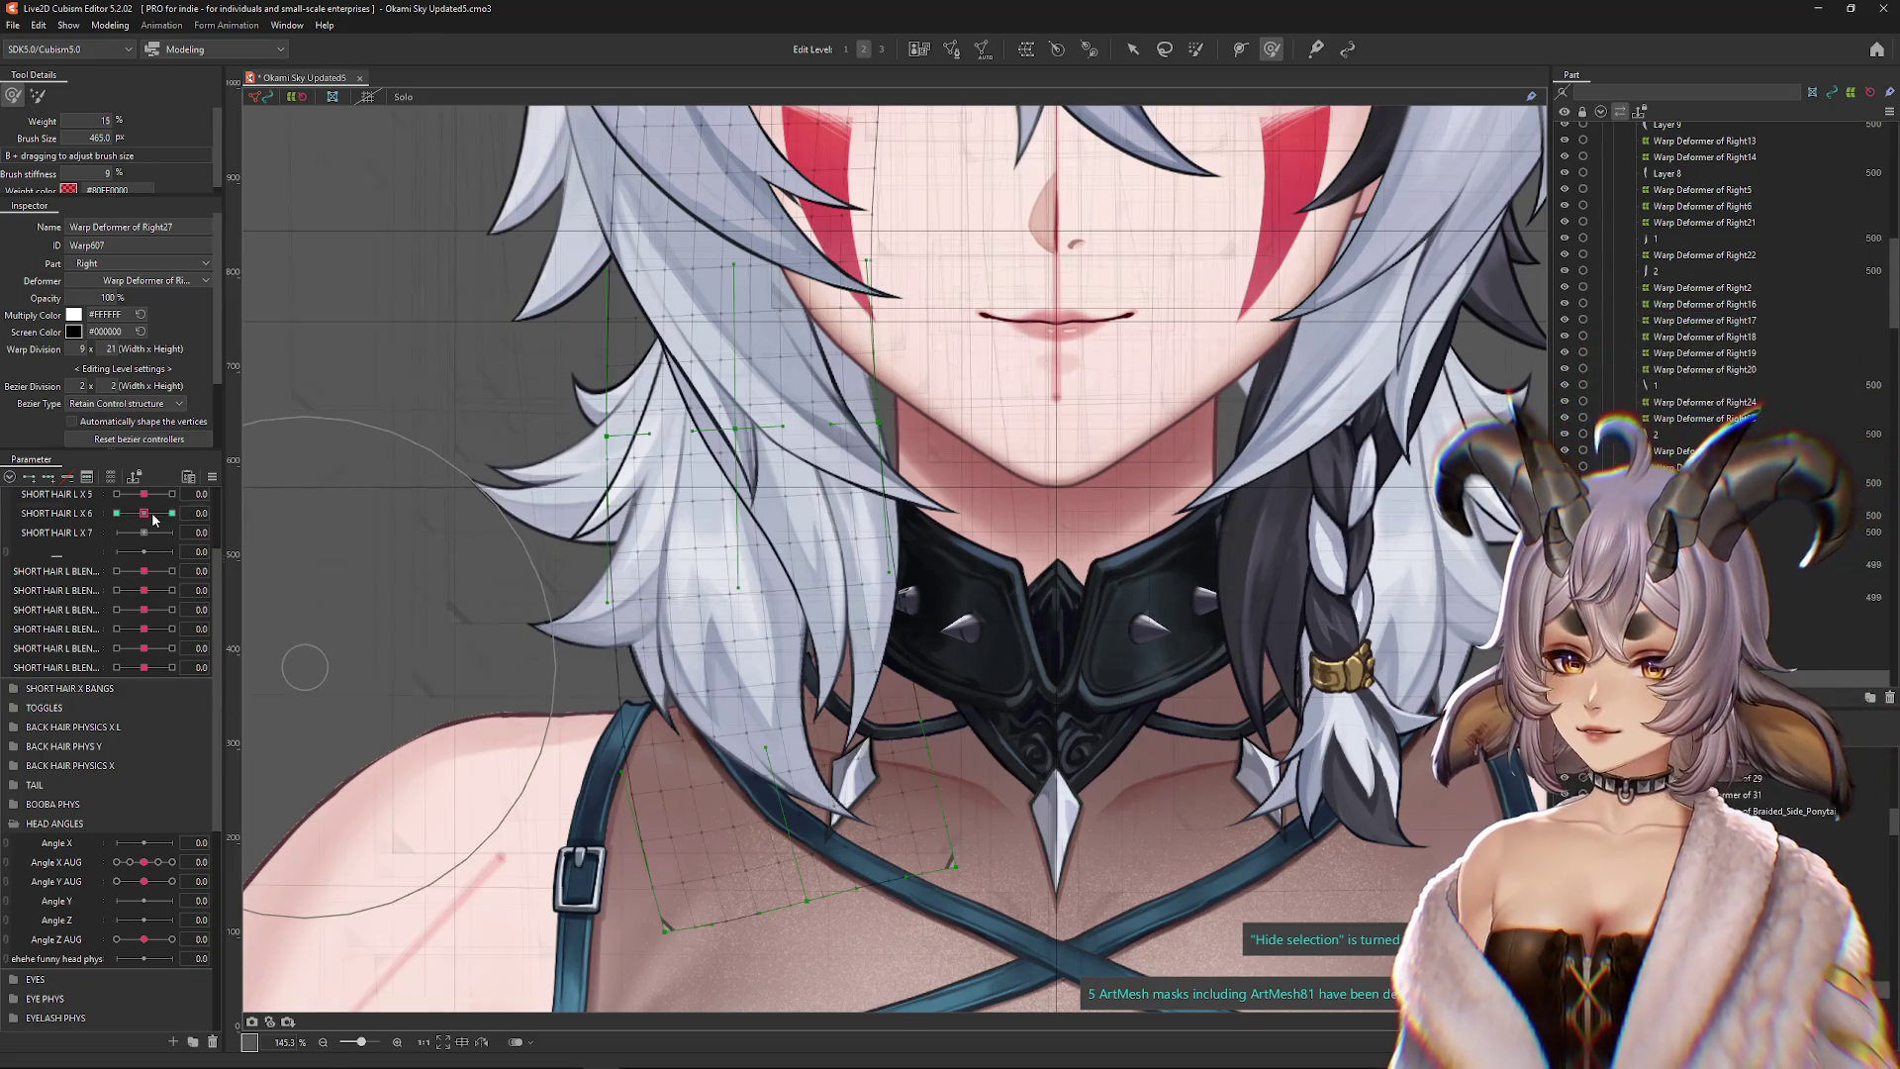
Reset parameters to defaults, set Angle X AUG to 30, and preview SHORT HAIR L X 6 at -1 and 0
drag(144, 513, 141, 513)
click(212, 476)
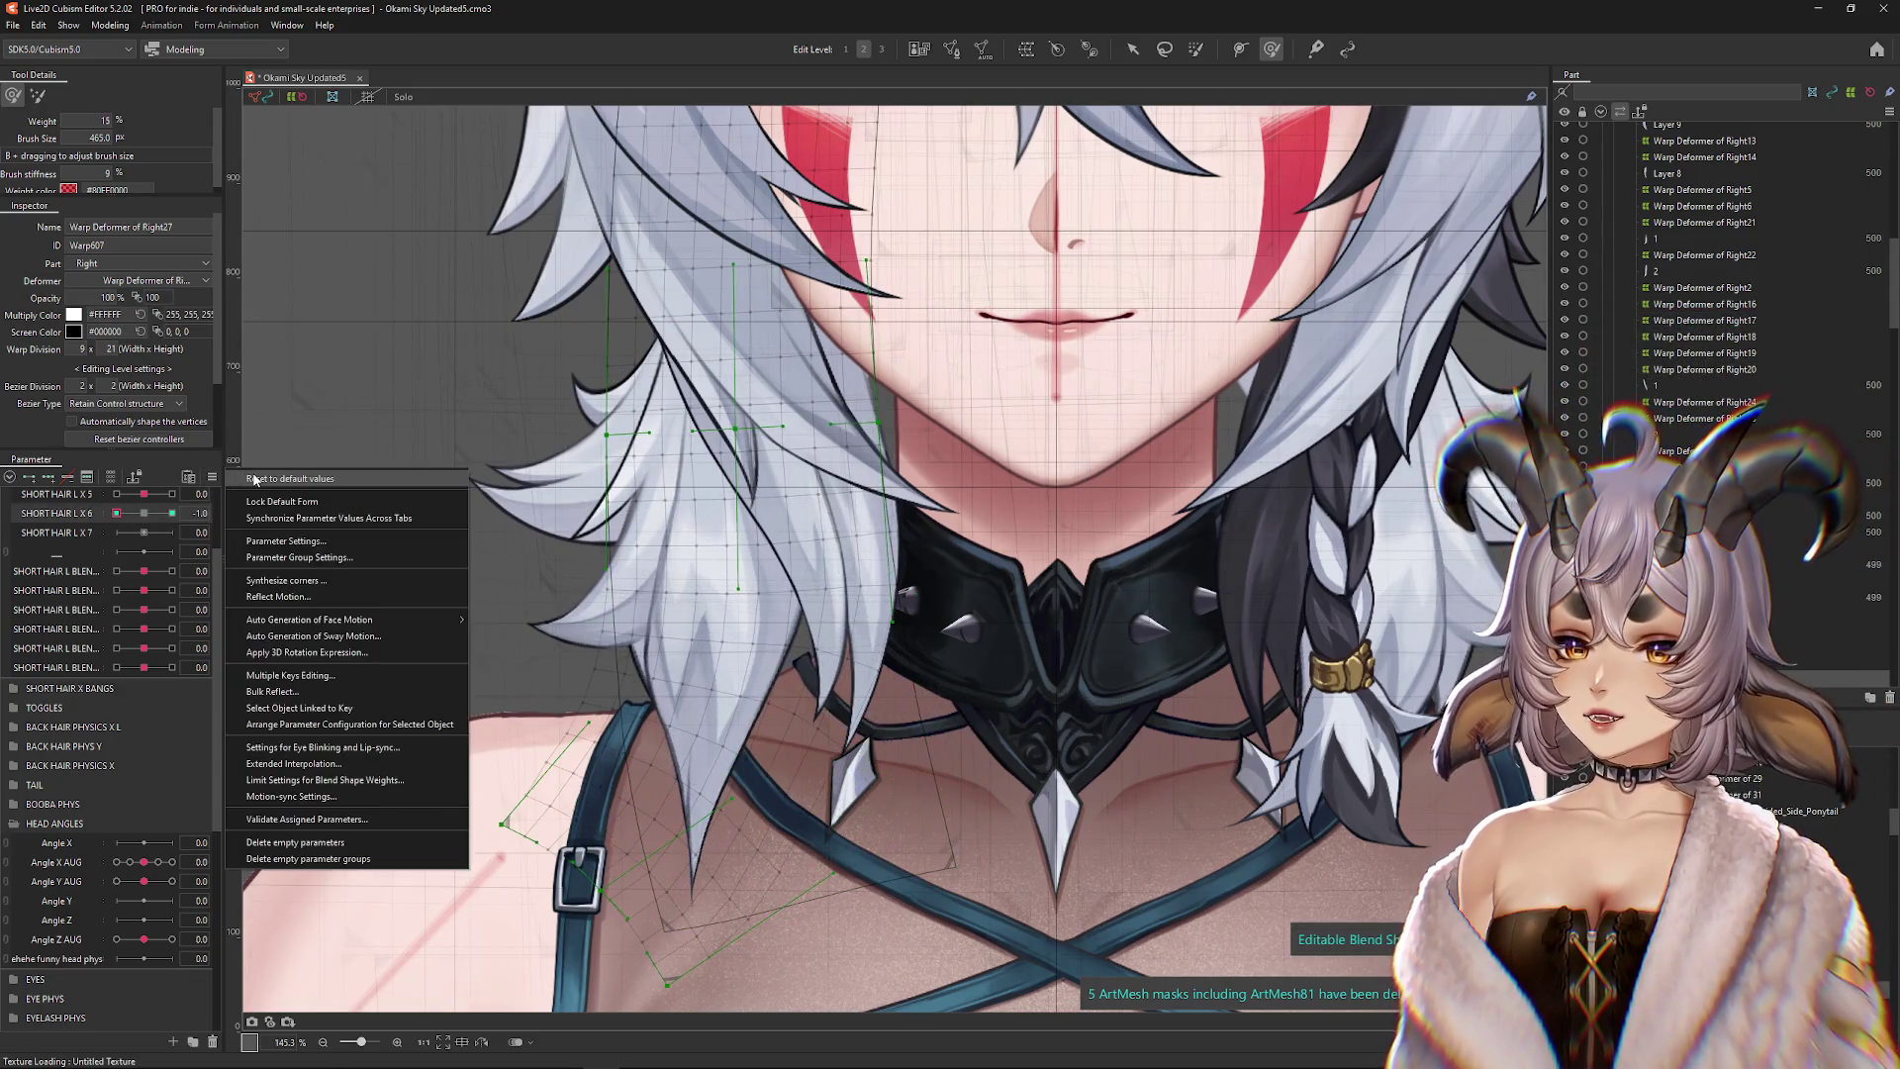
click(287, 487)
scroll(549, 494, down, 5)
click(172, 862)
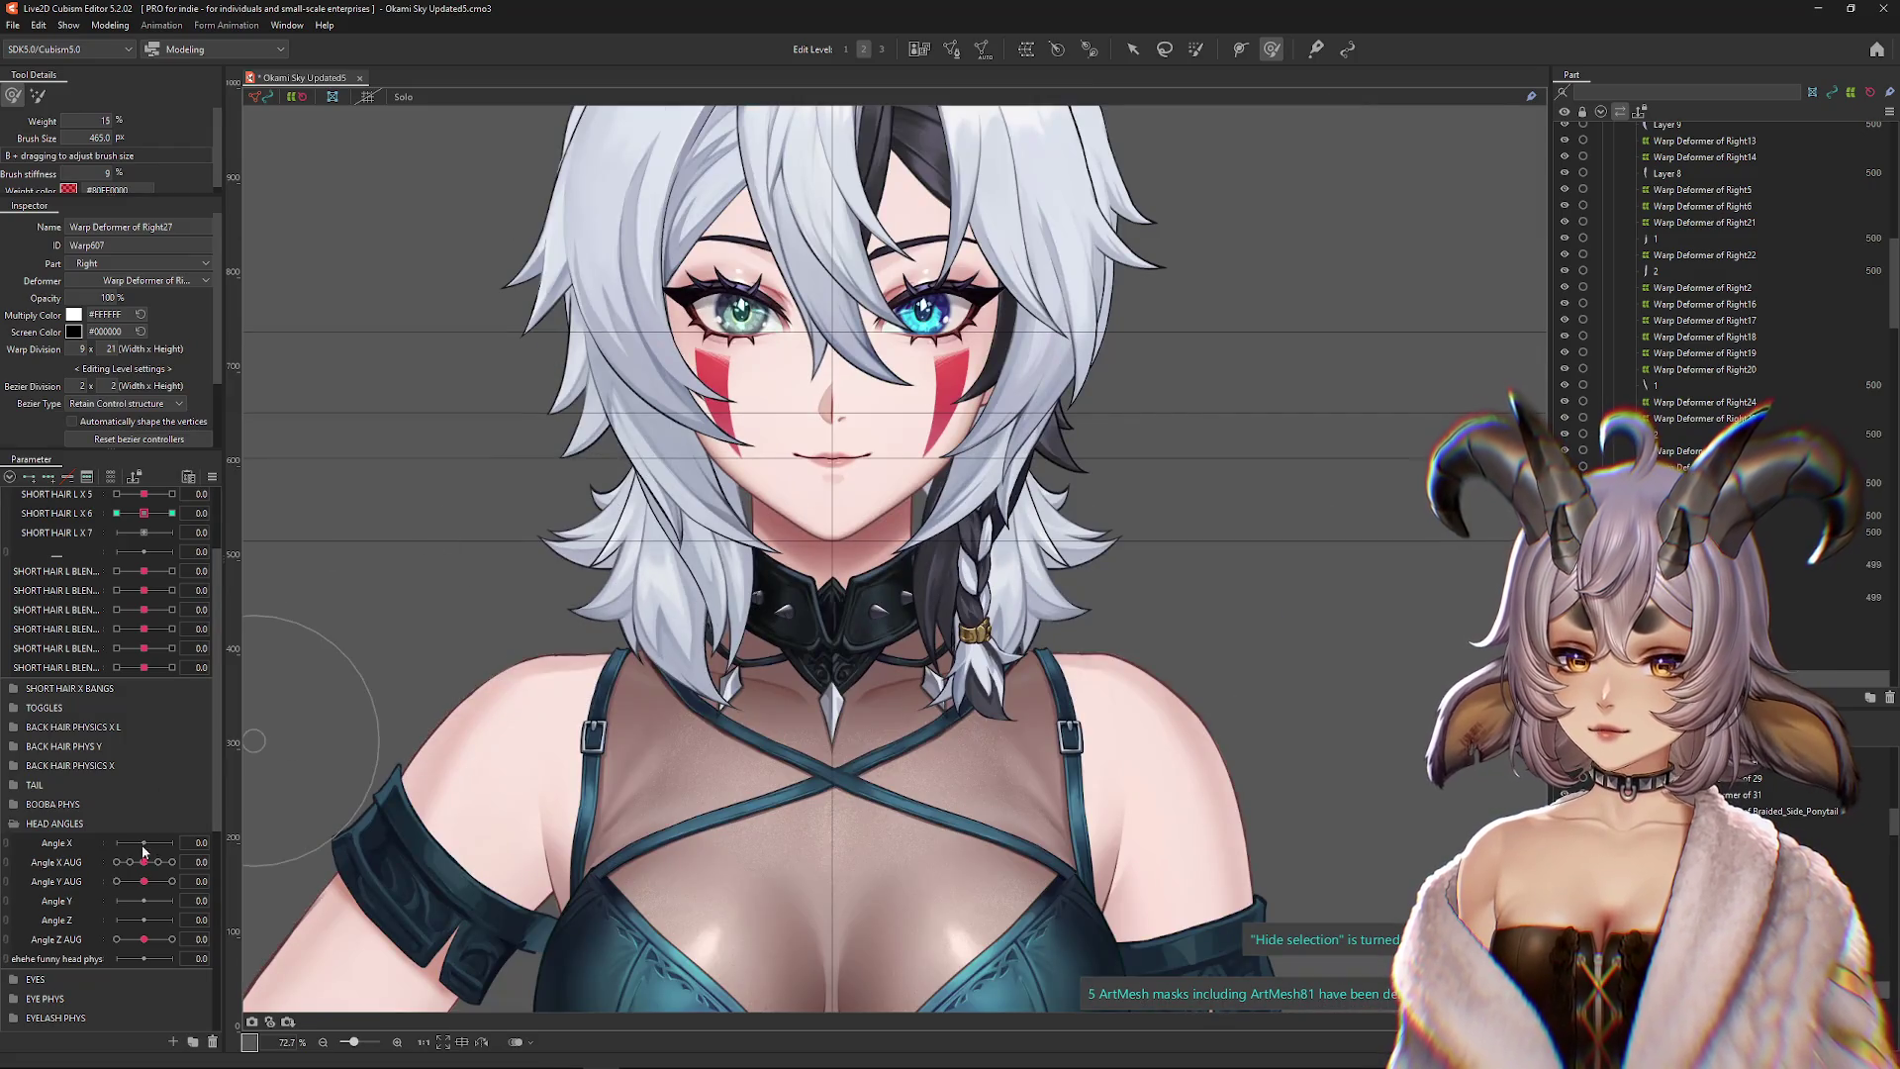
scroll(673, 505, up, 5)
click(116, 512)
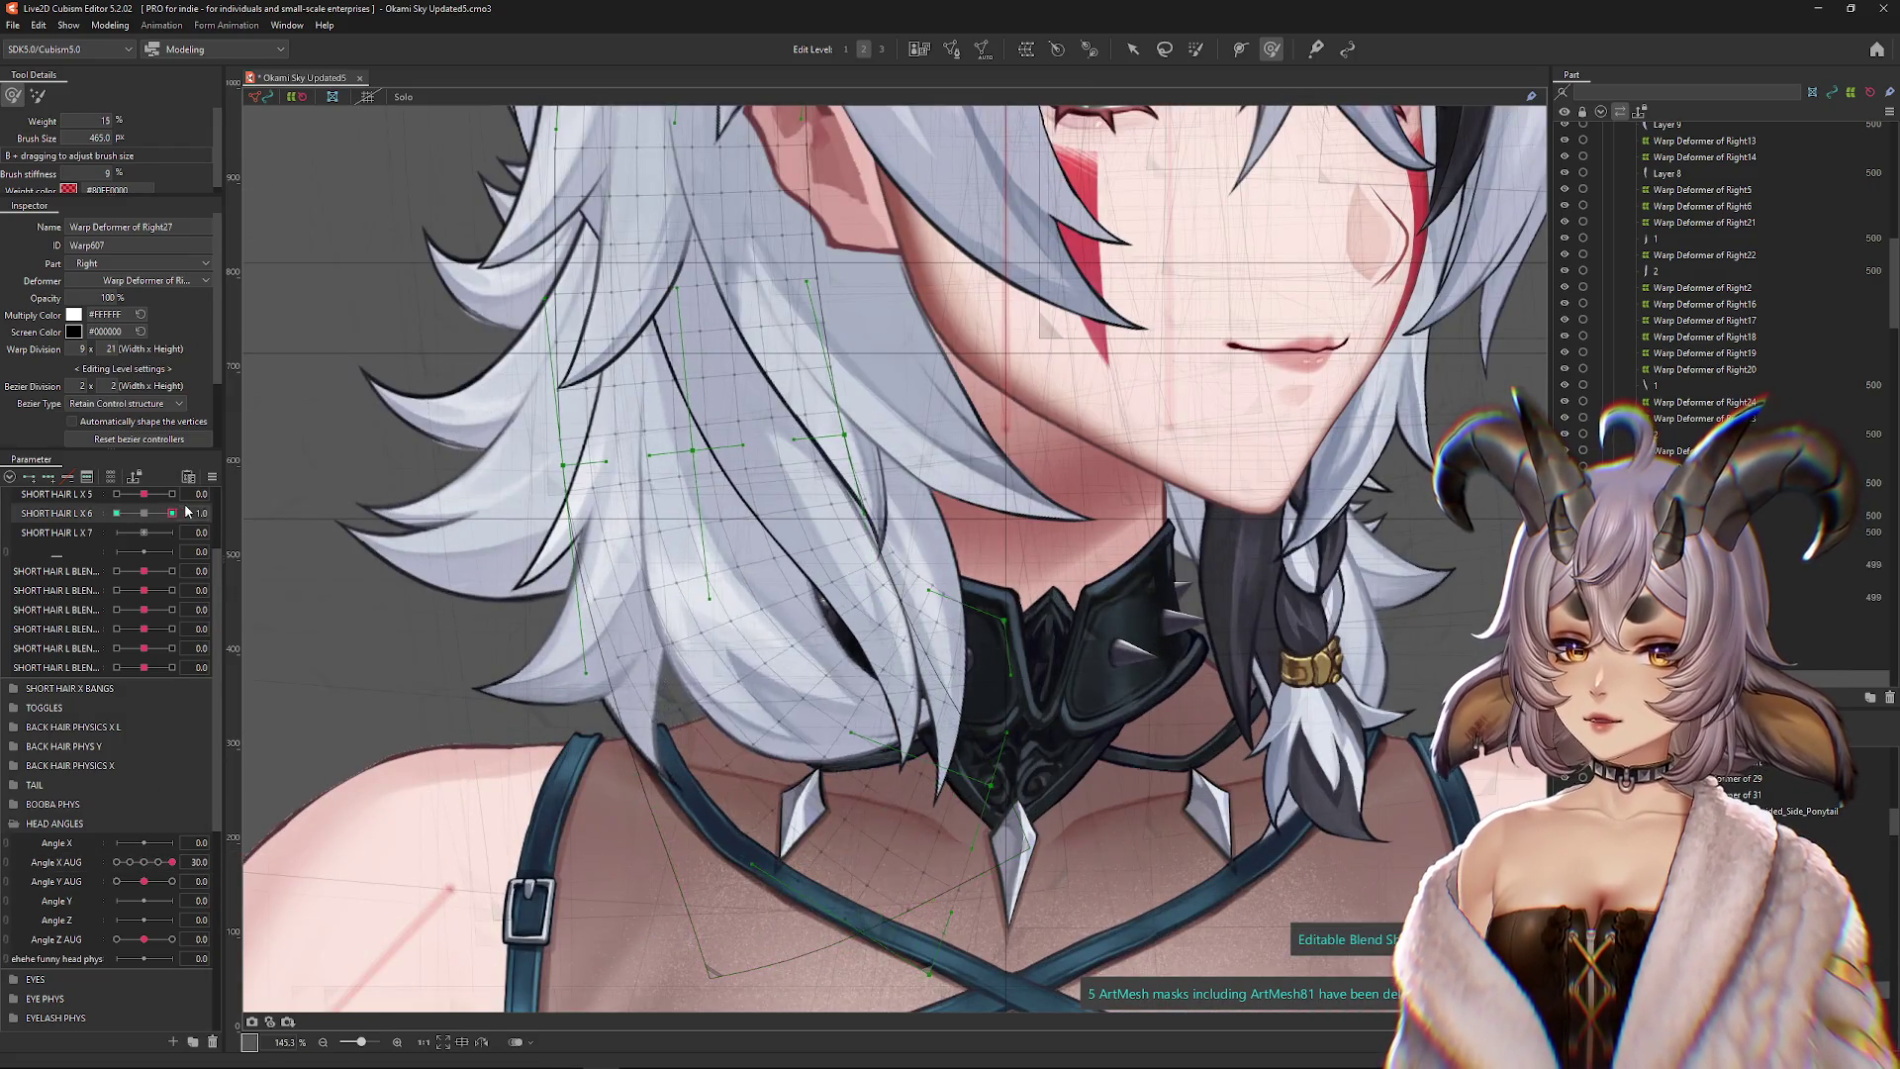
click(143, 513)
click(38, 95)
Paint full weight onto the upper left hair warp deformer, testing SHORT HAIR L X 6 at 1
drag(895, 290, 963, 499)
scroll(925, 364, down, 2)
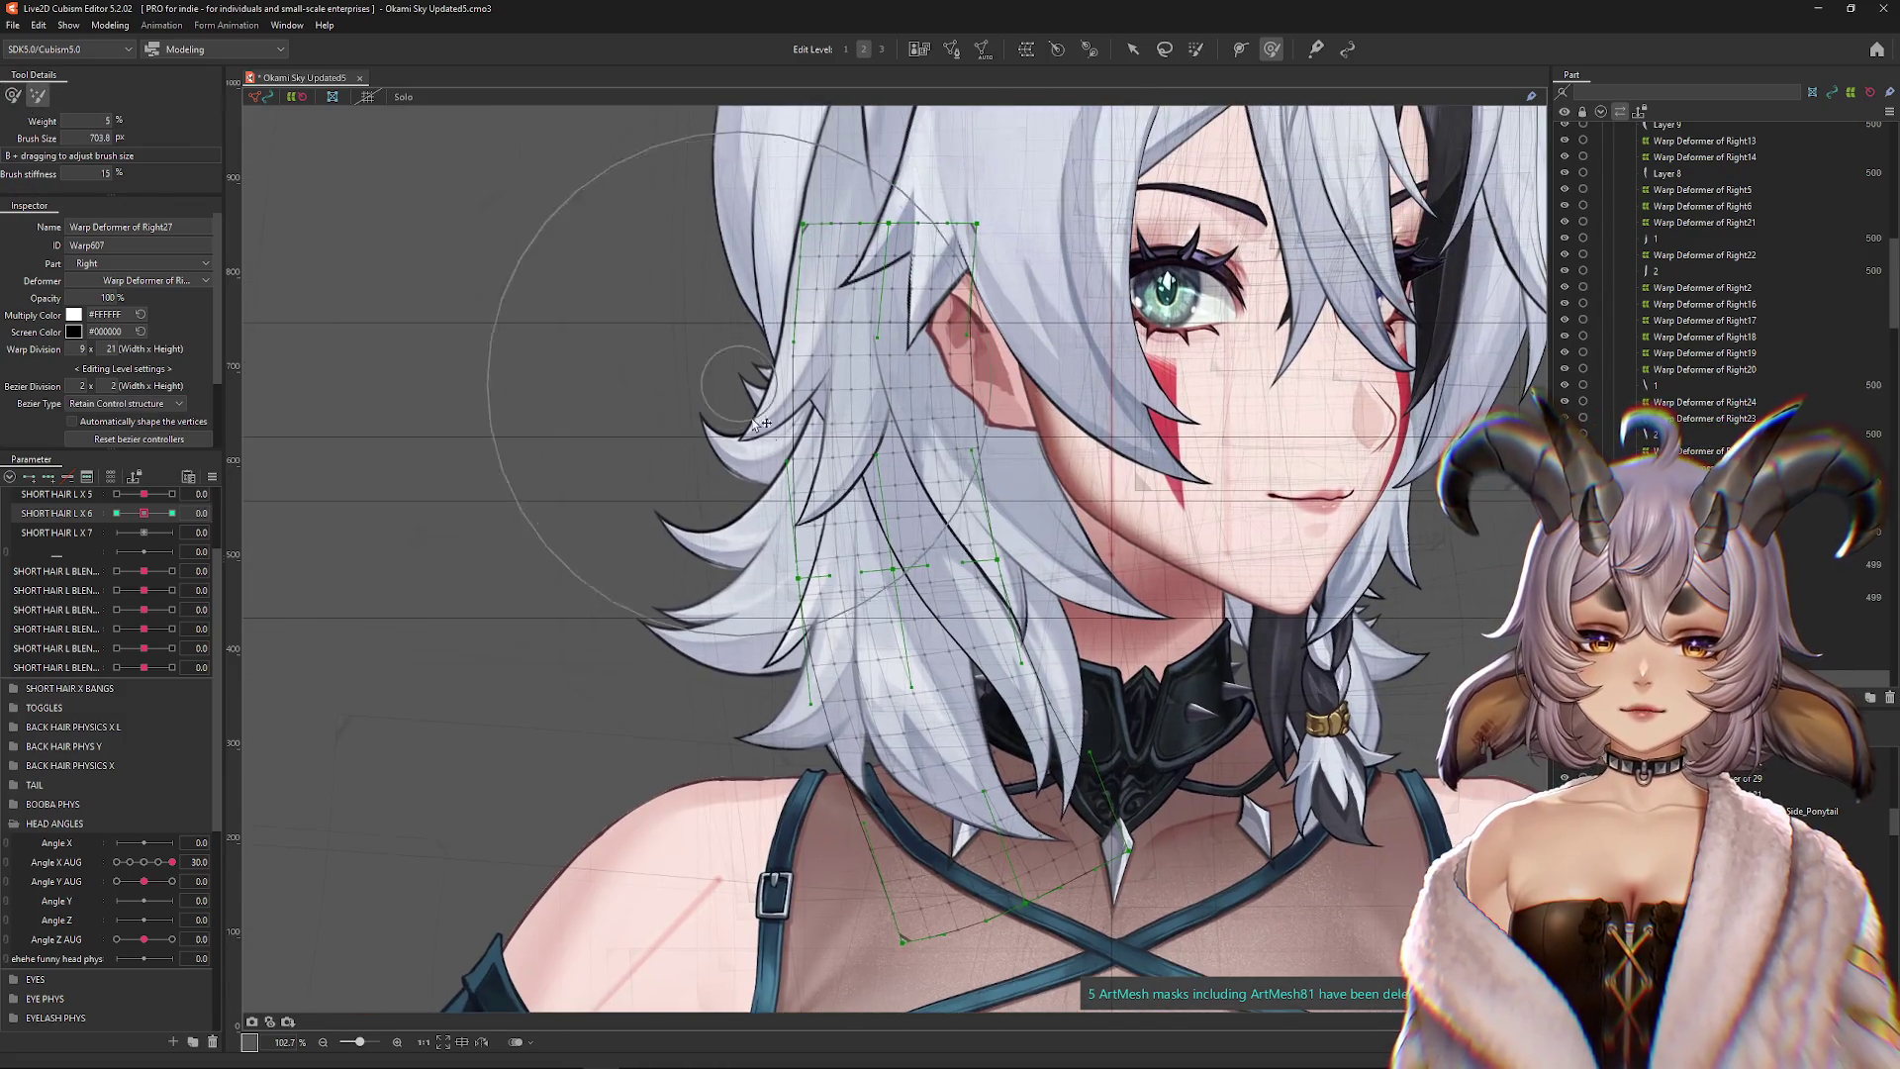
click(1196, 51)
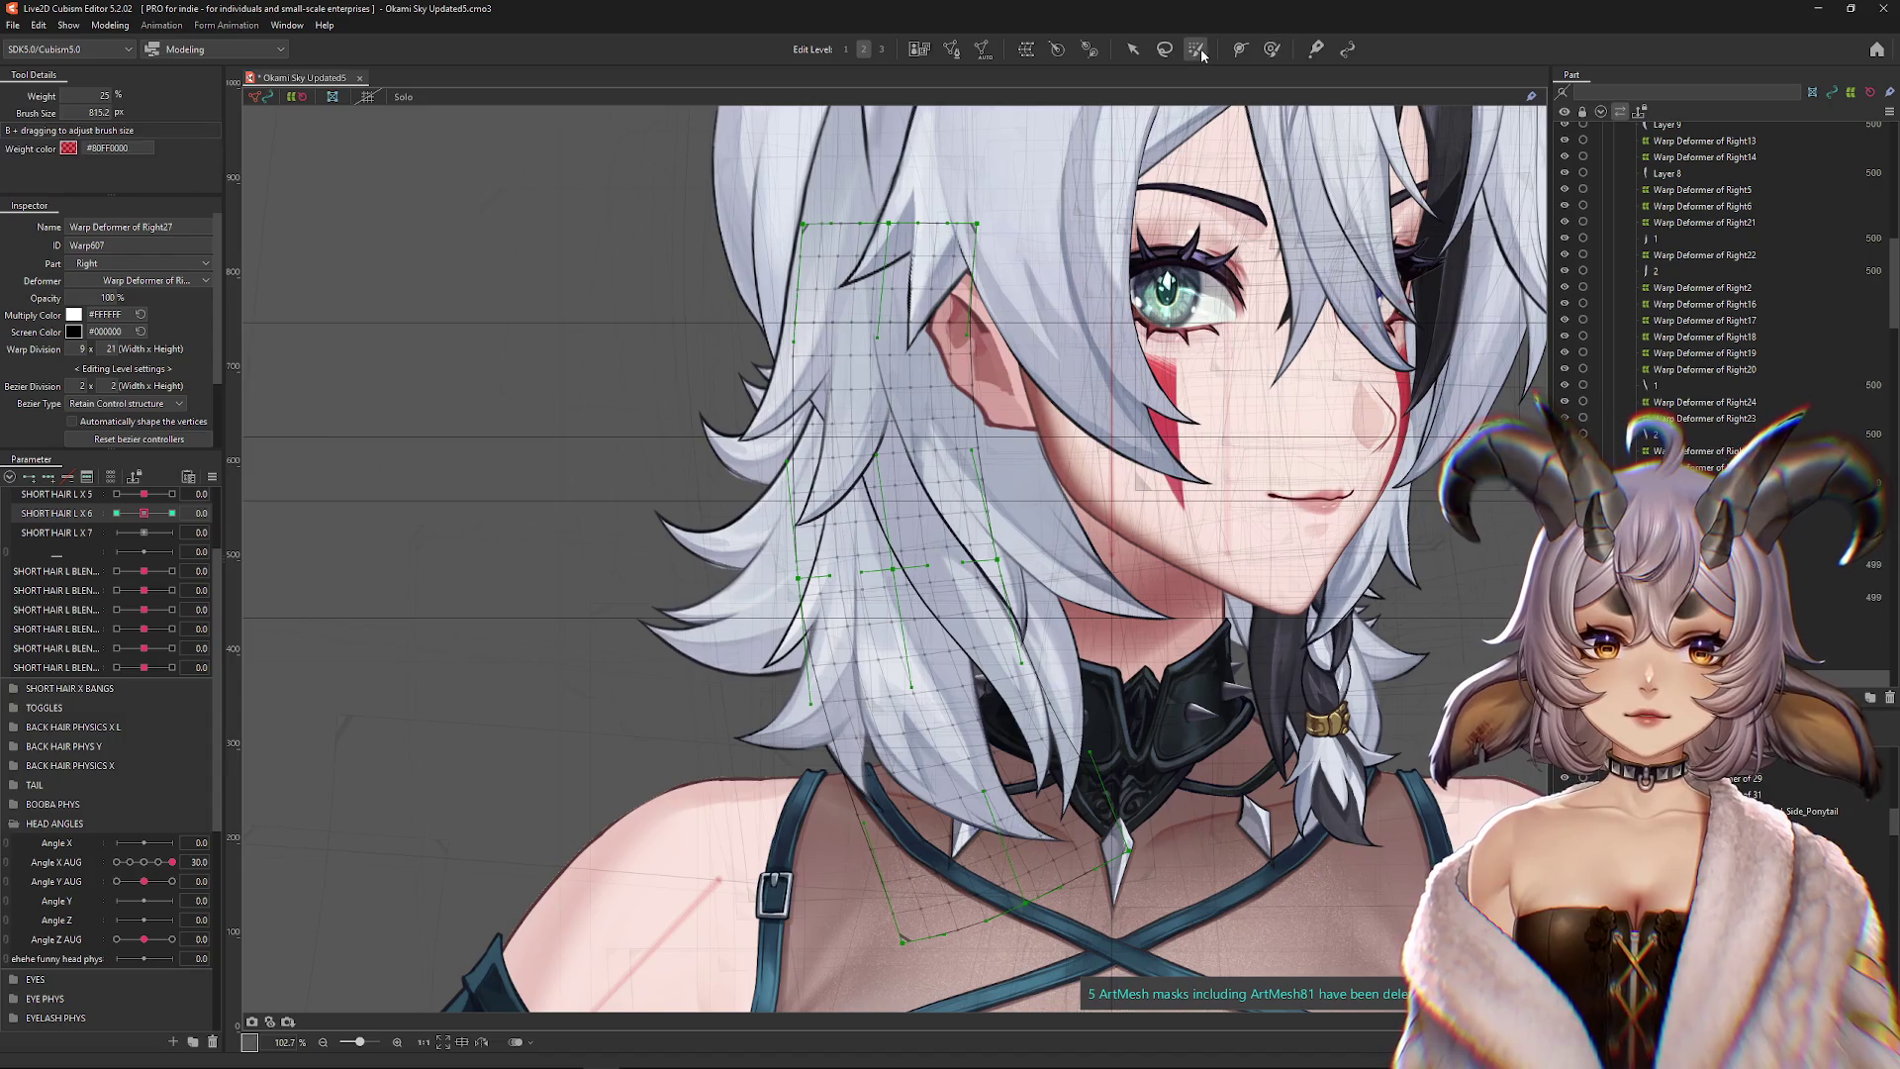
click(844, 471)
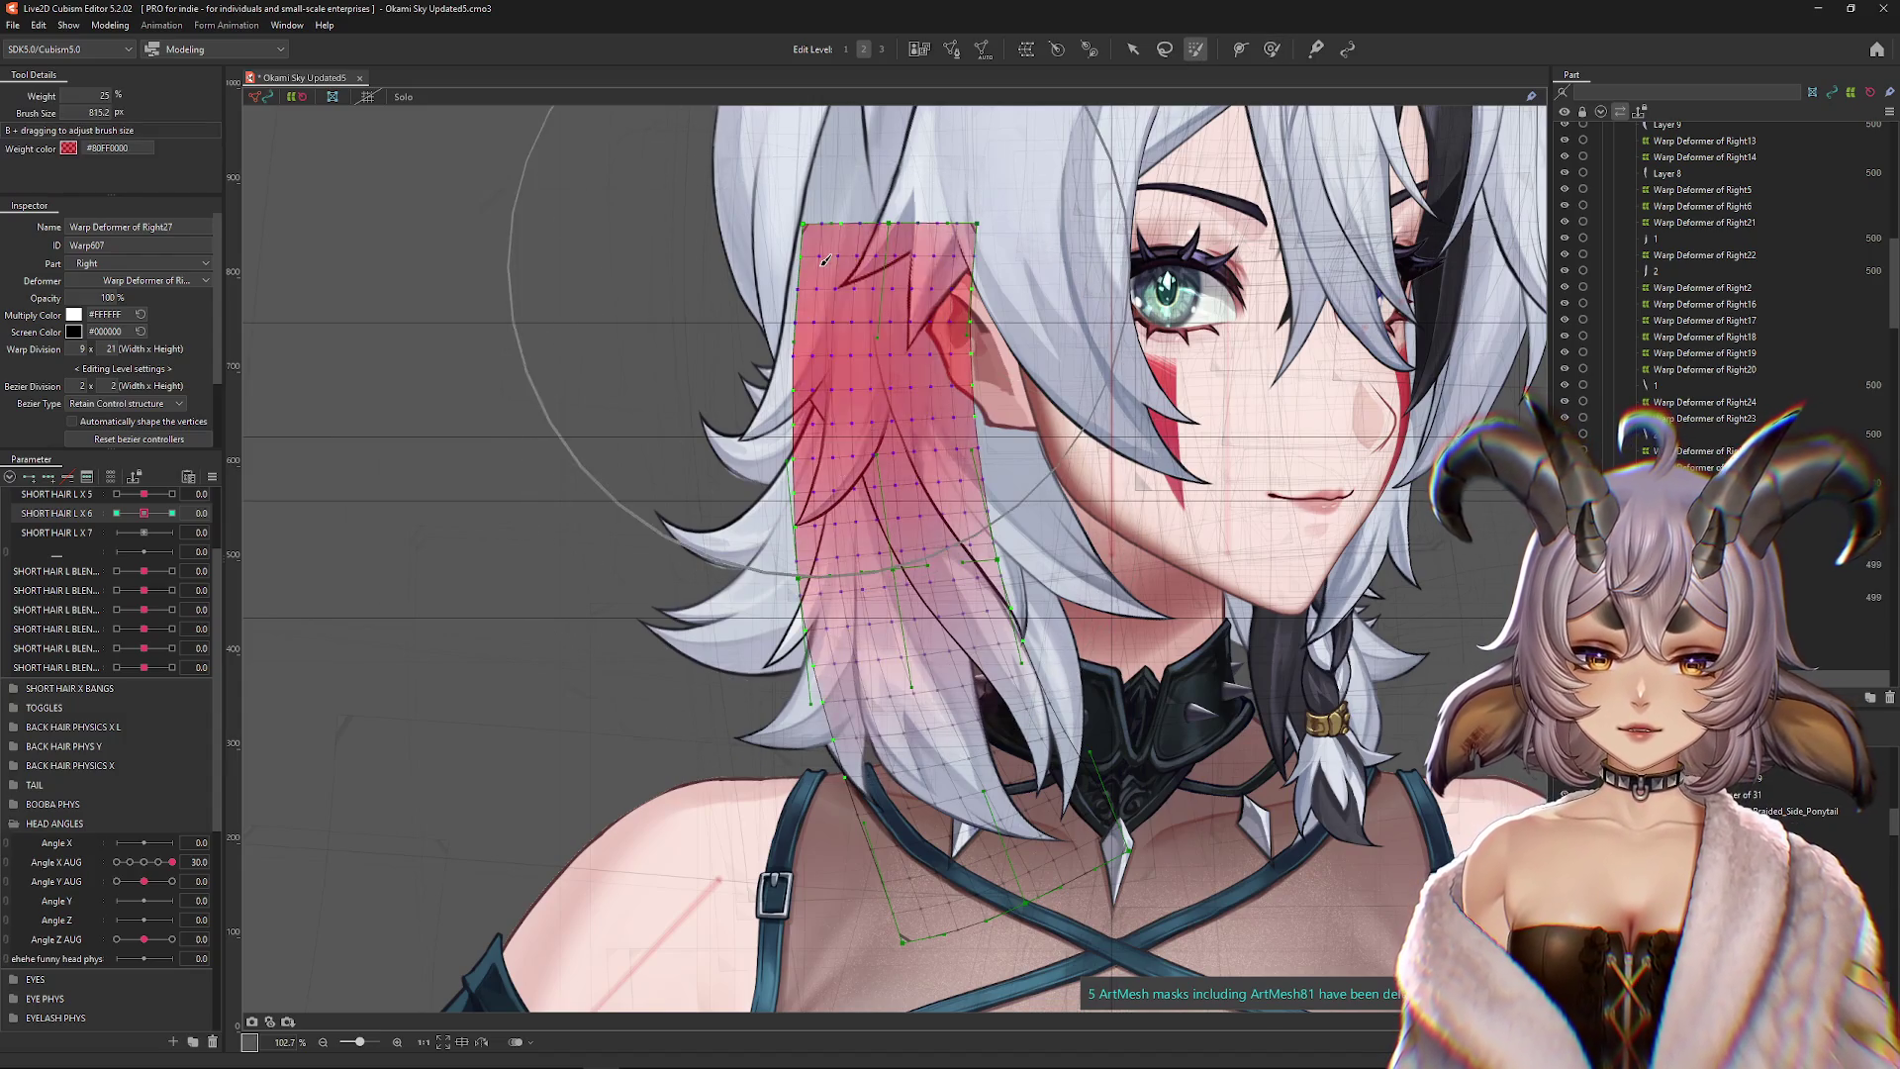
click(172, 512)
click(145, 513)
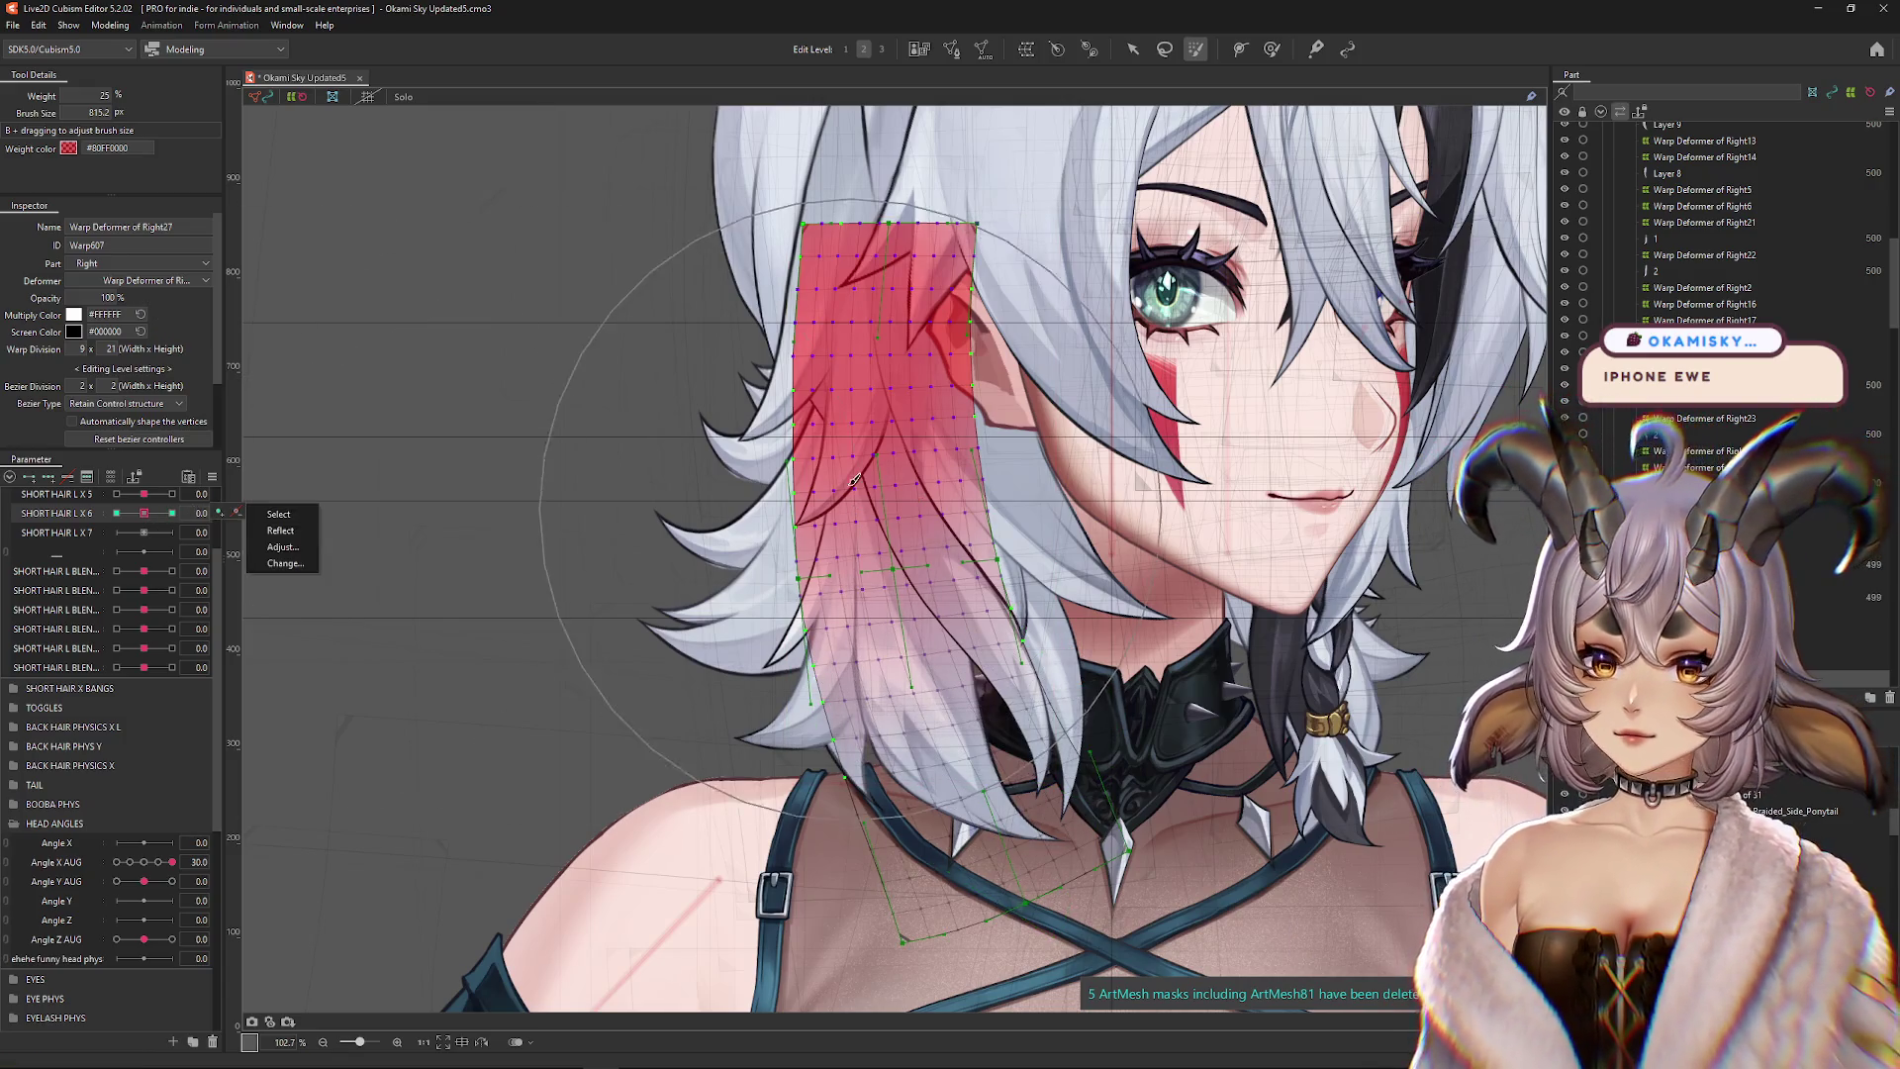
click(819, 438)
click(819, 439)
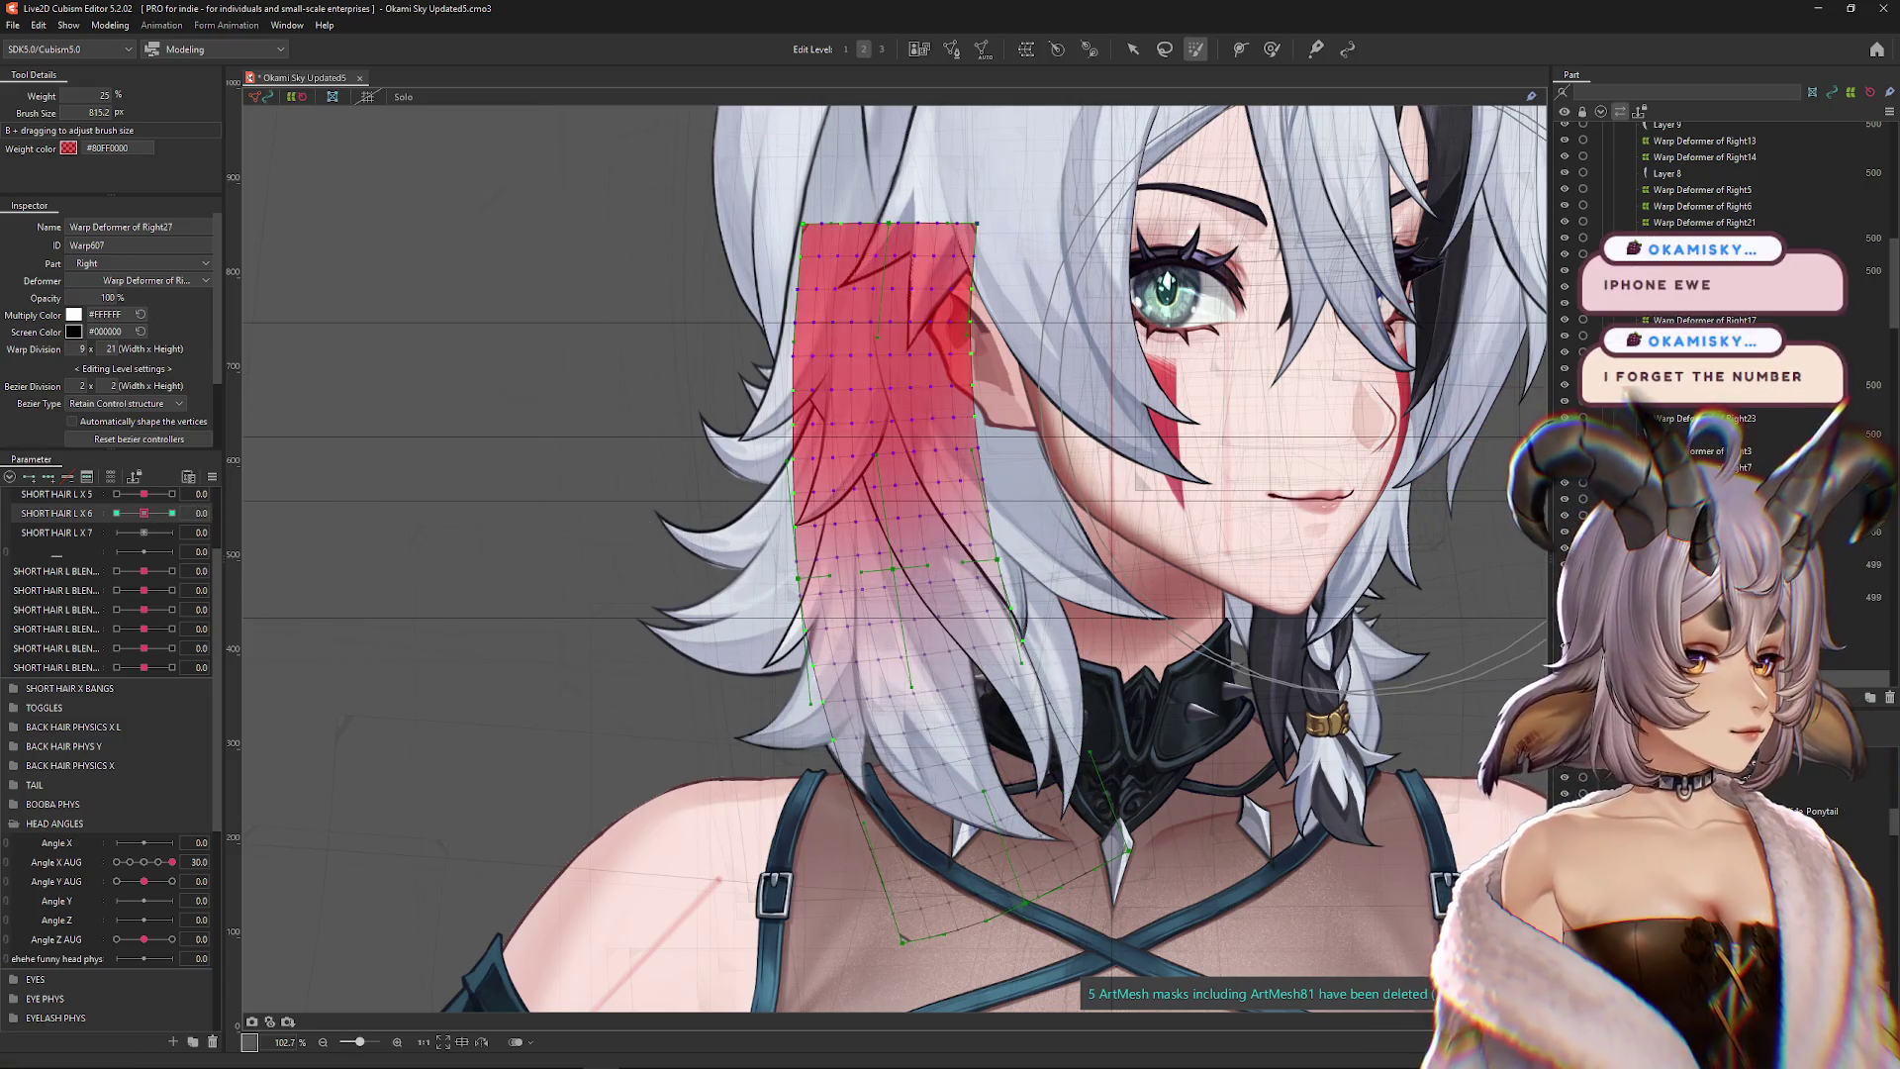
Preview the hair motion across SHORT HAIR L X 6 from -1 to 1, then return it to 0
drag(145, 512, 193, 512)
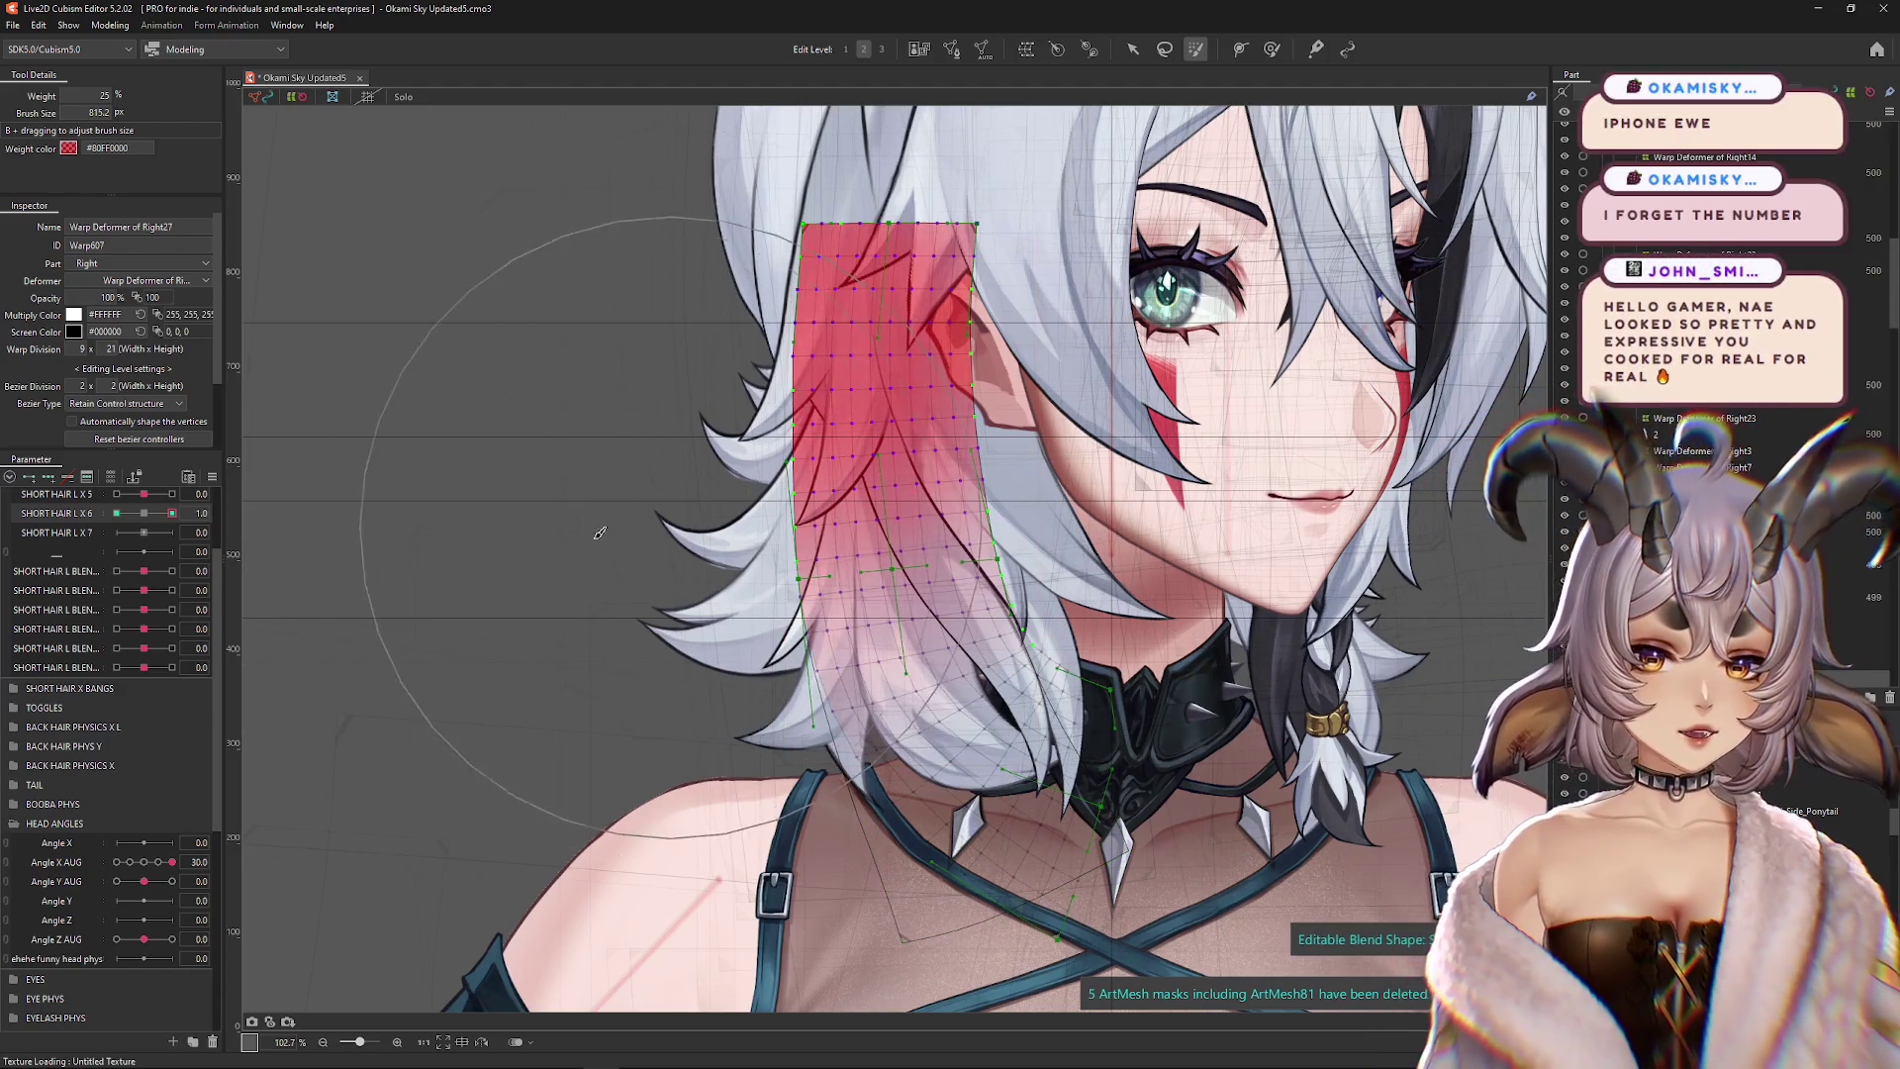
key(h)
drag(508, 602, 475, 561)
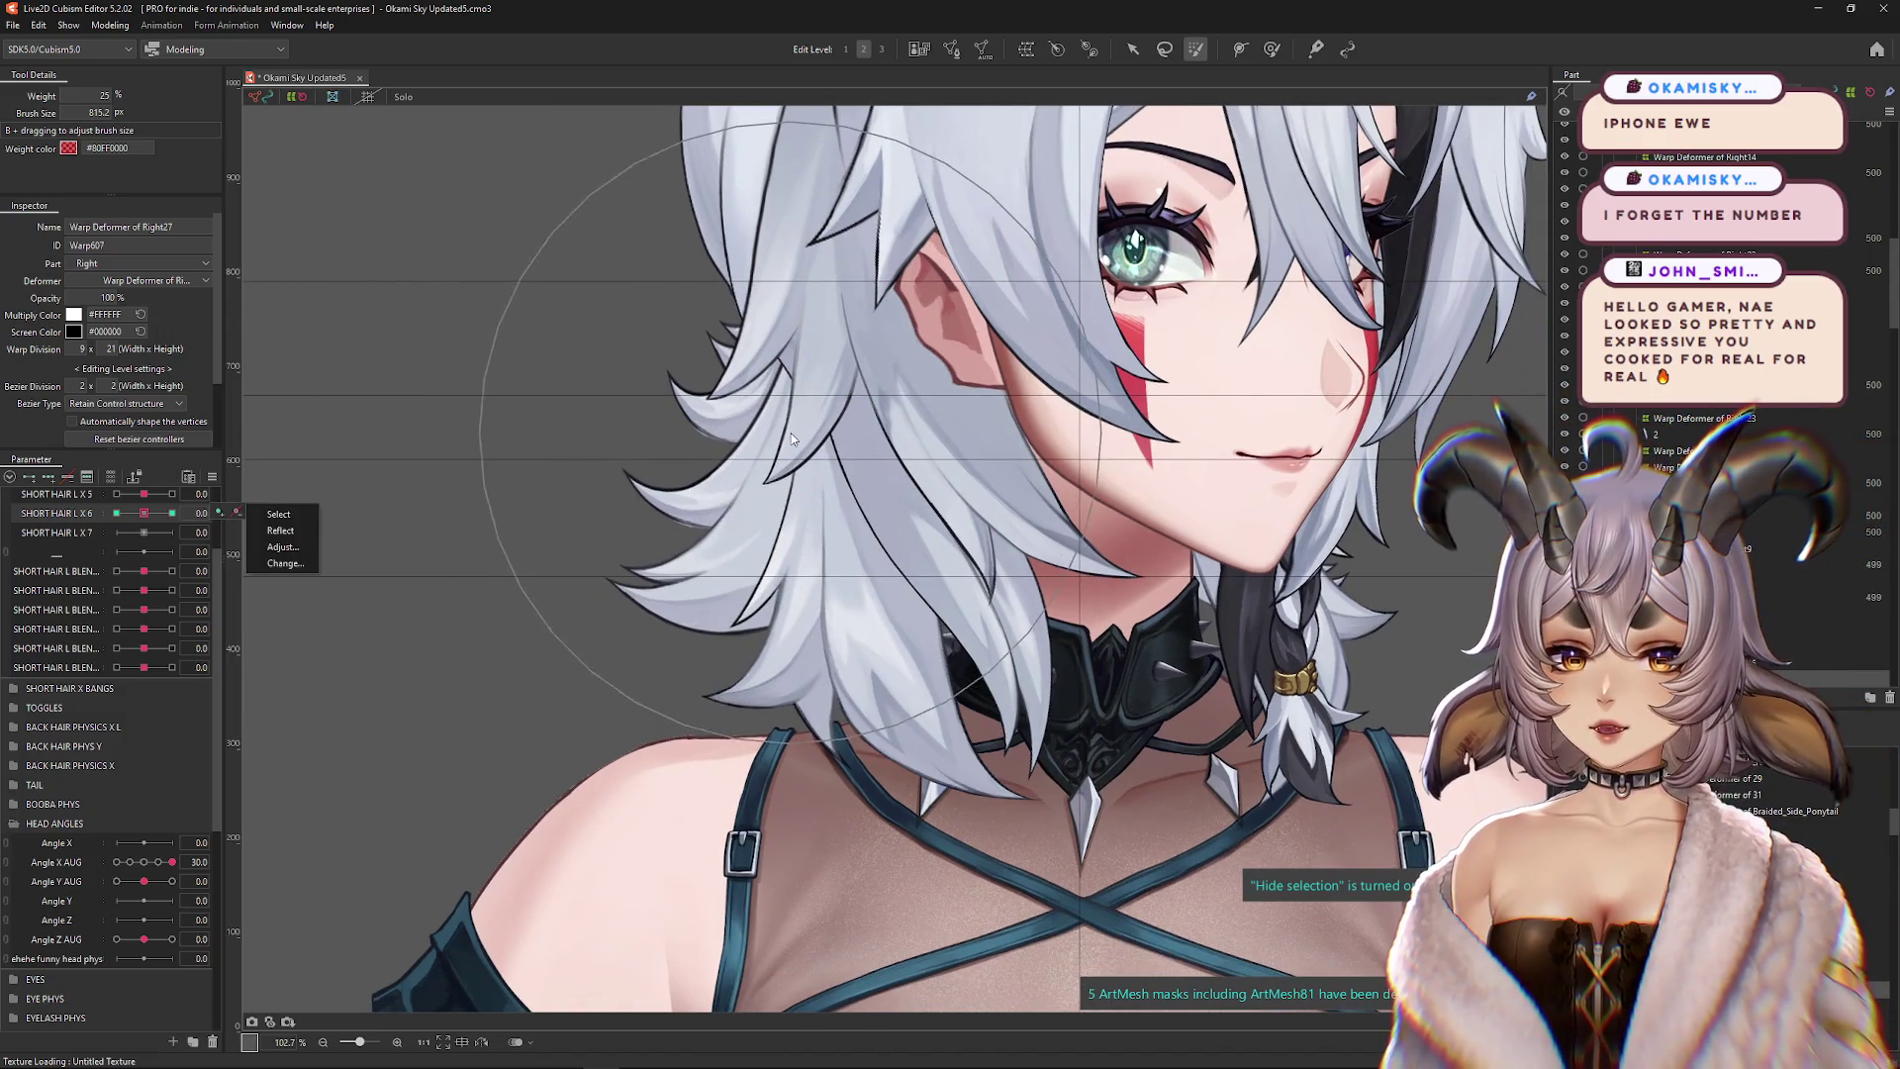
key(h)
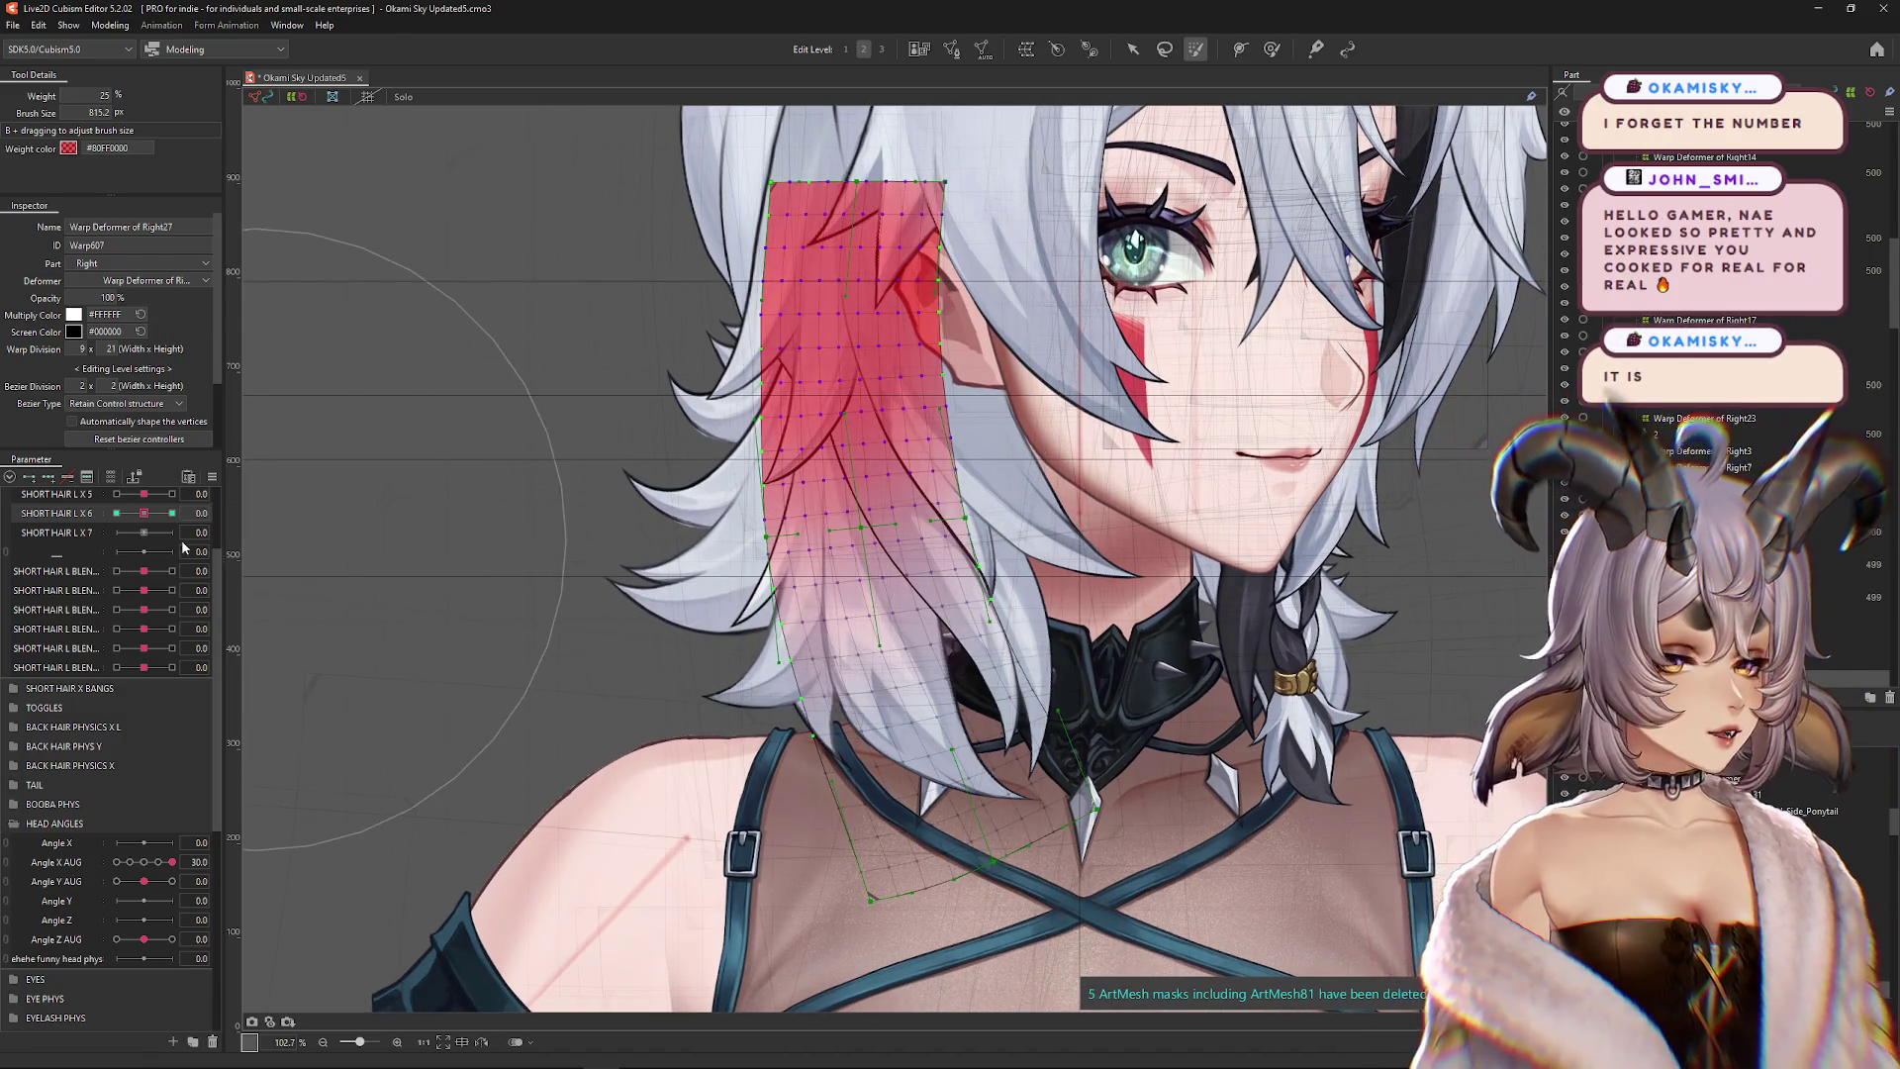
drag(143, 513, 116, 513)
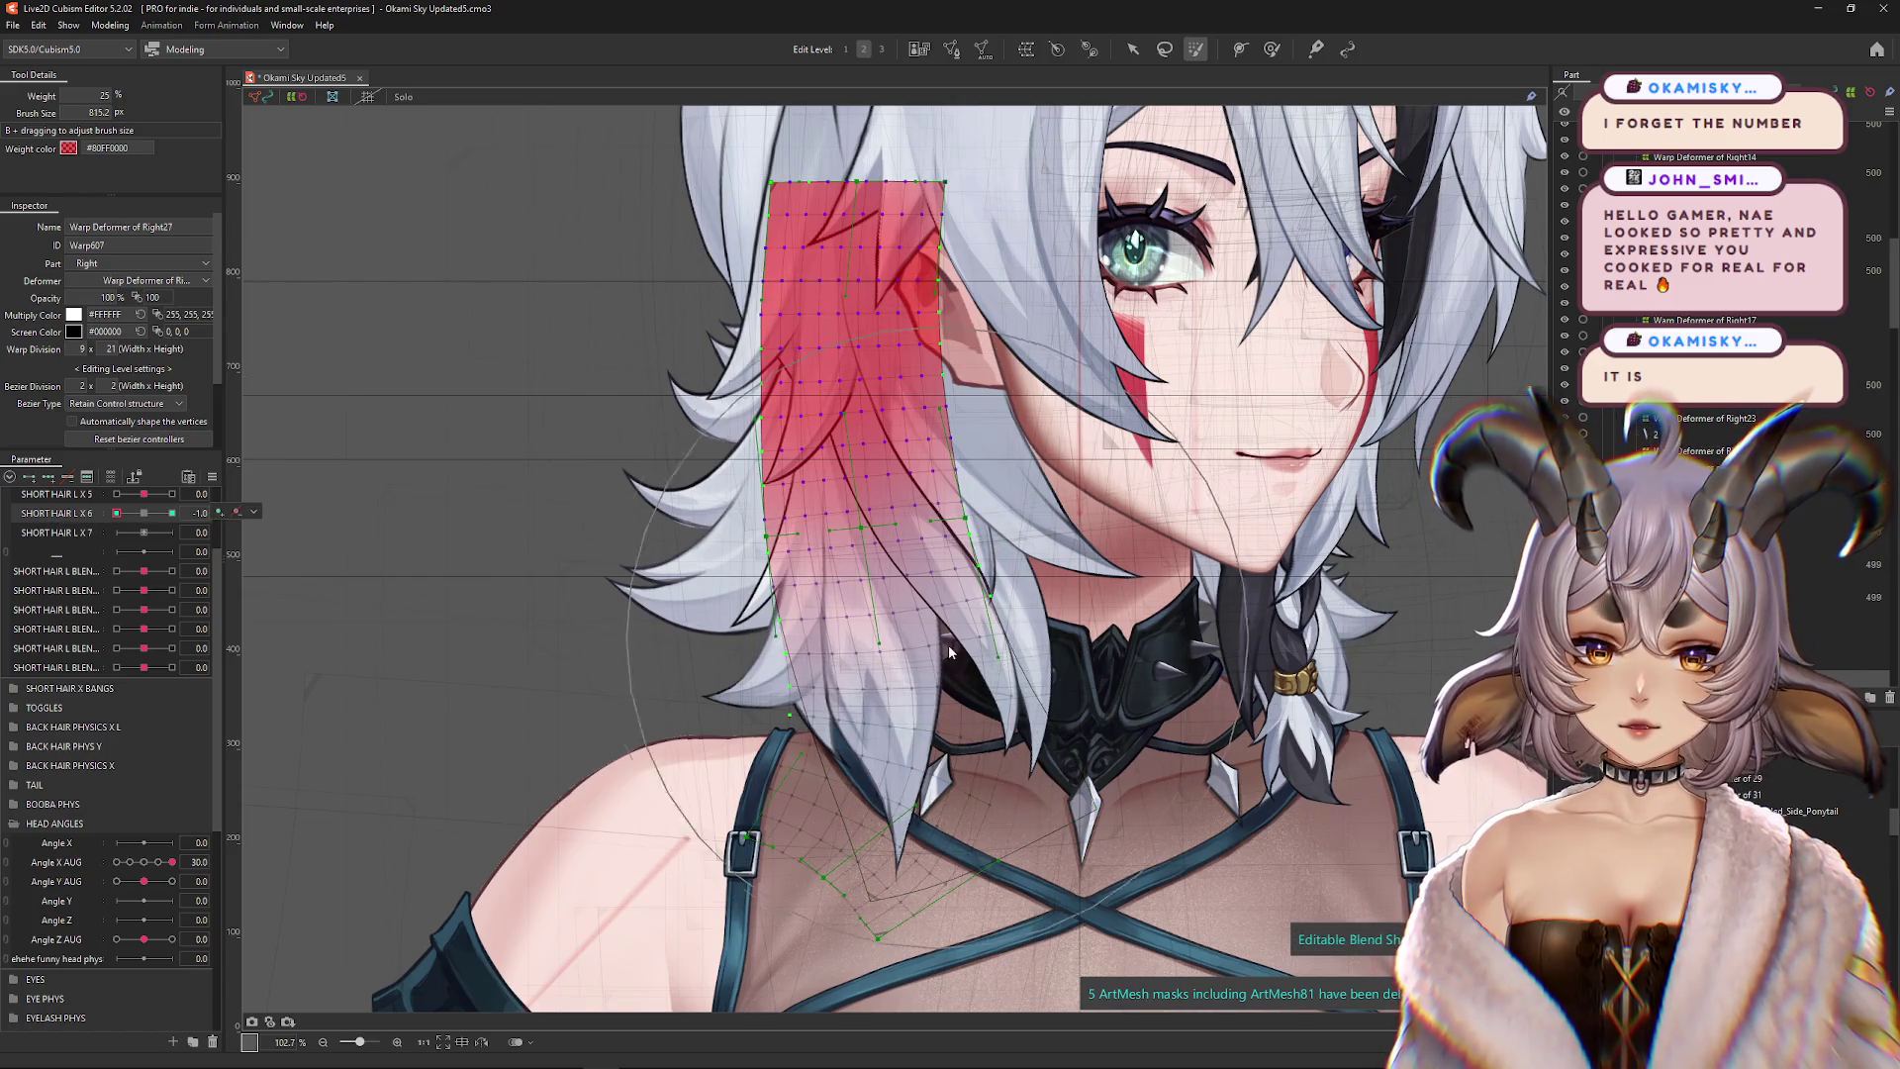
key(h)
drag(948, 643, 862, 515)
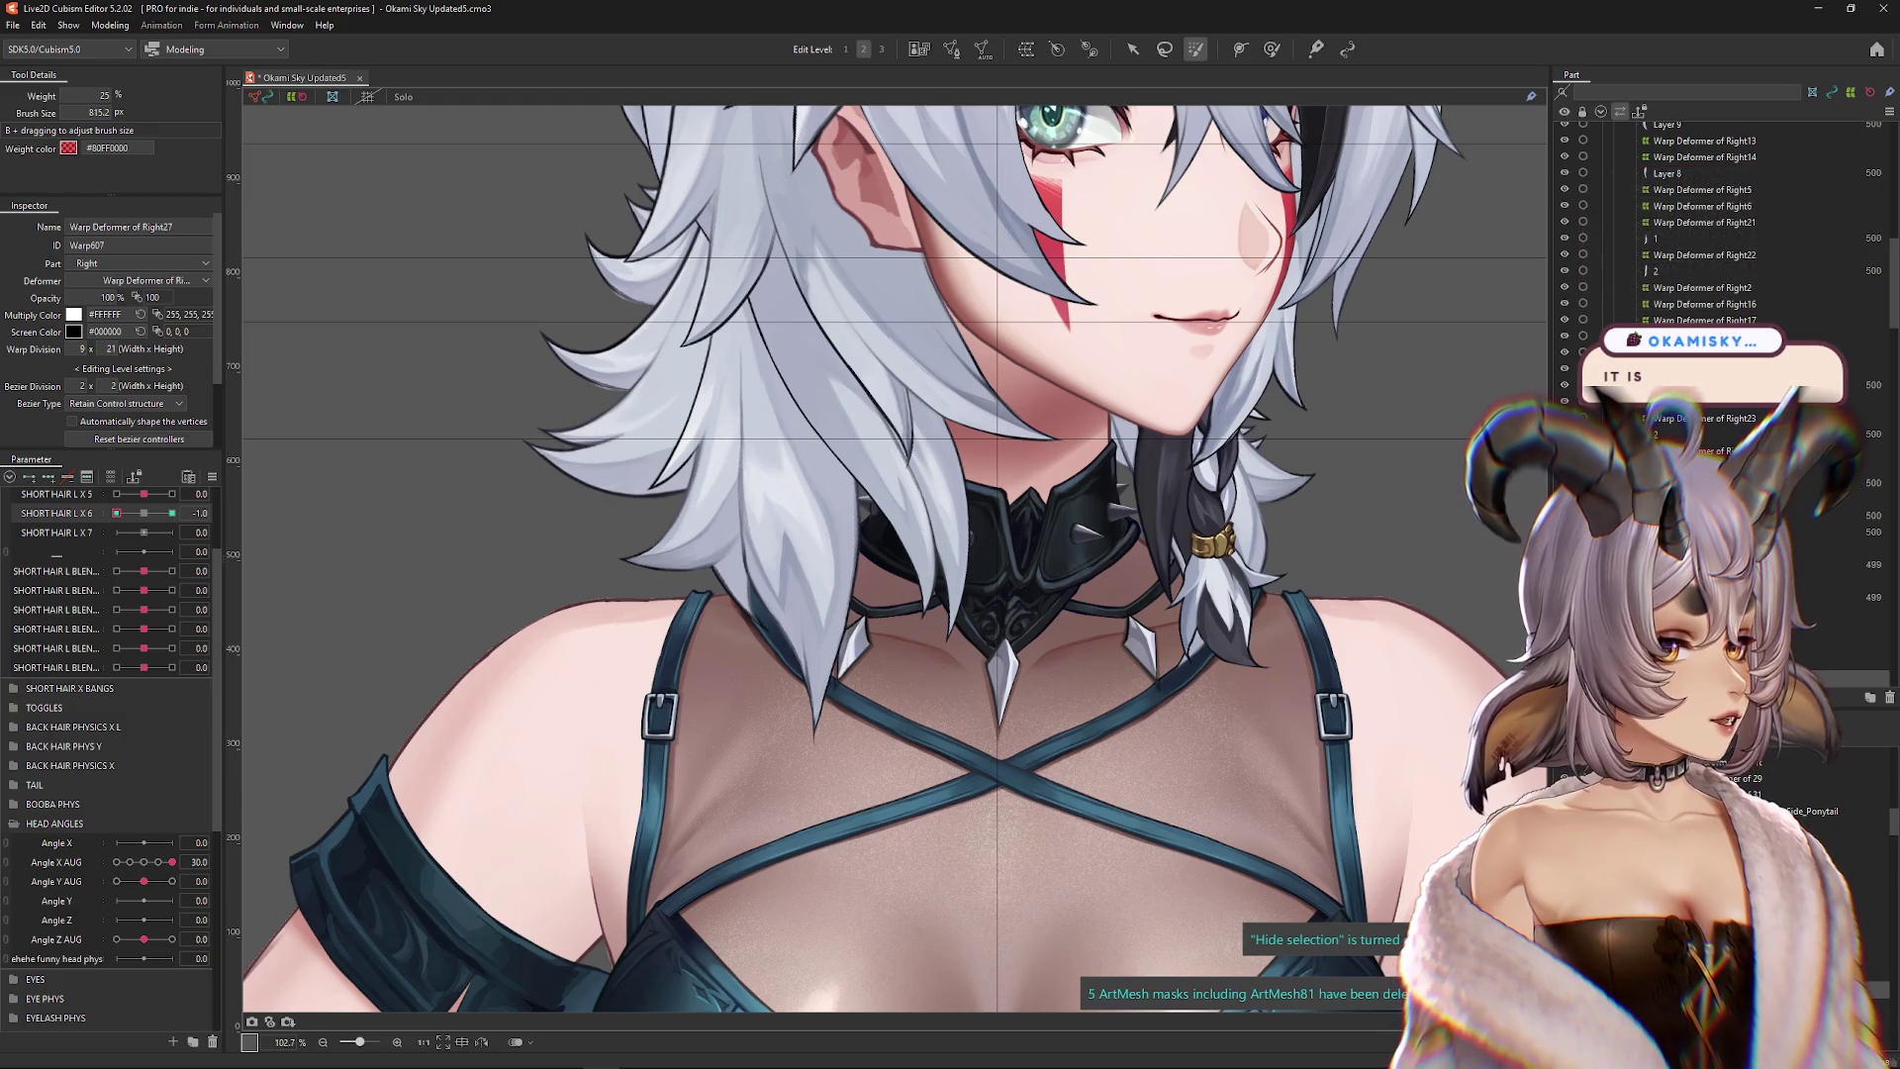
drag(116, 513, 152, 512)
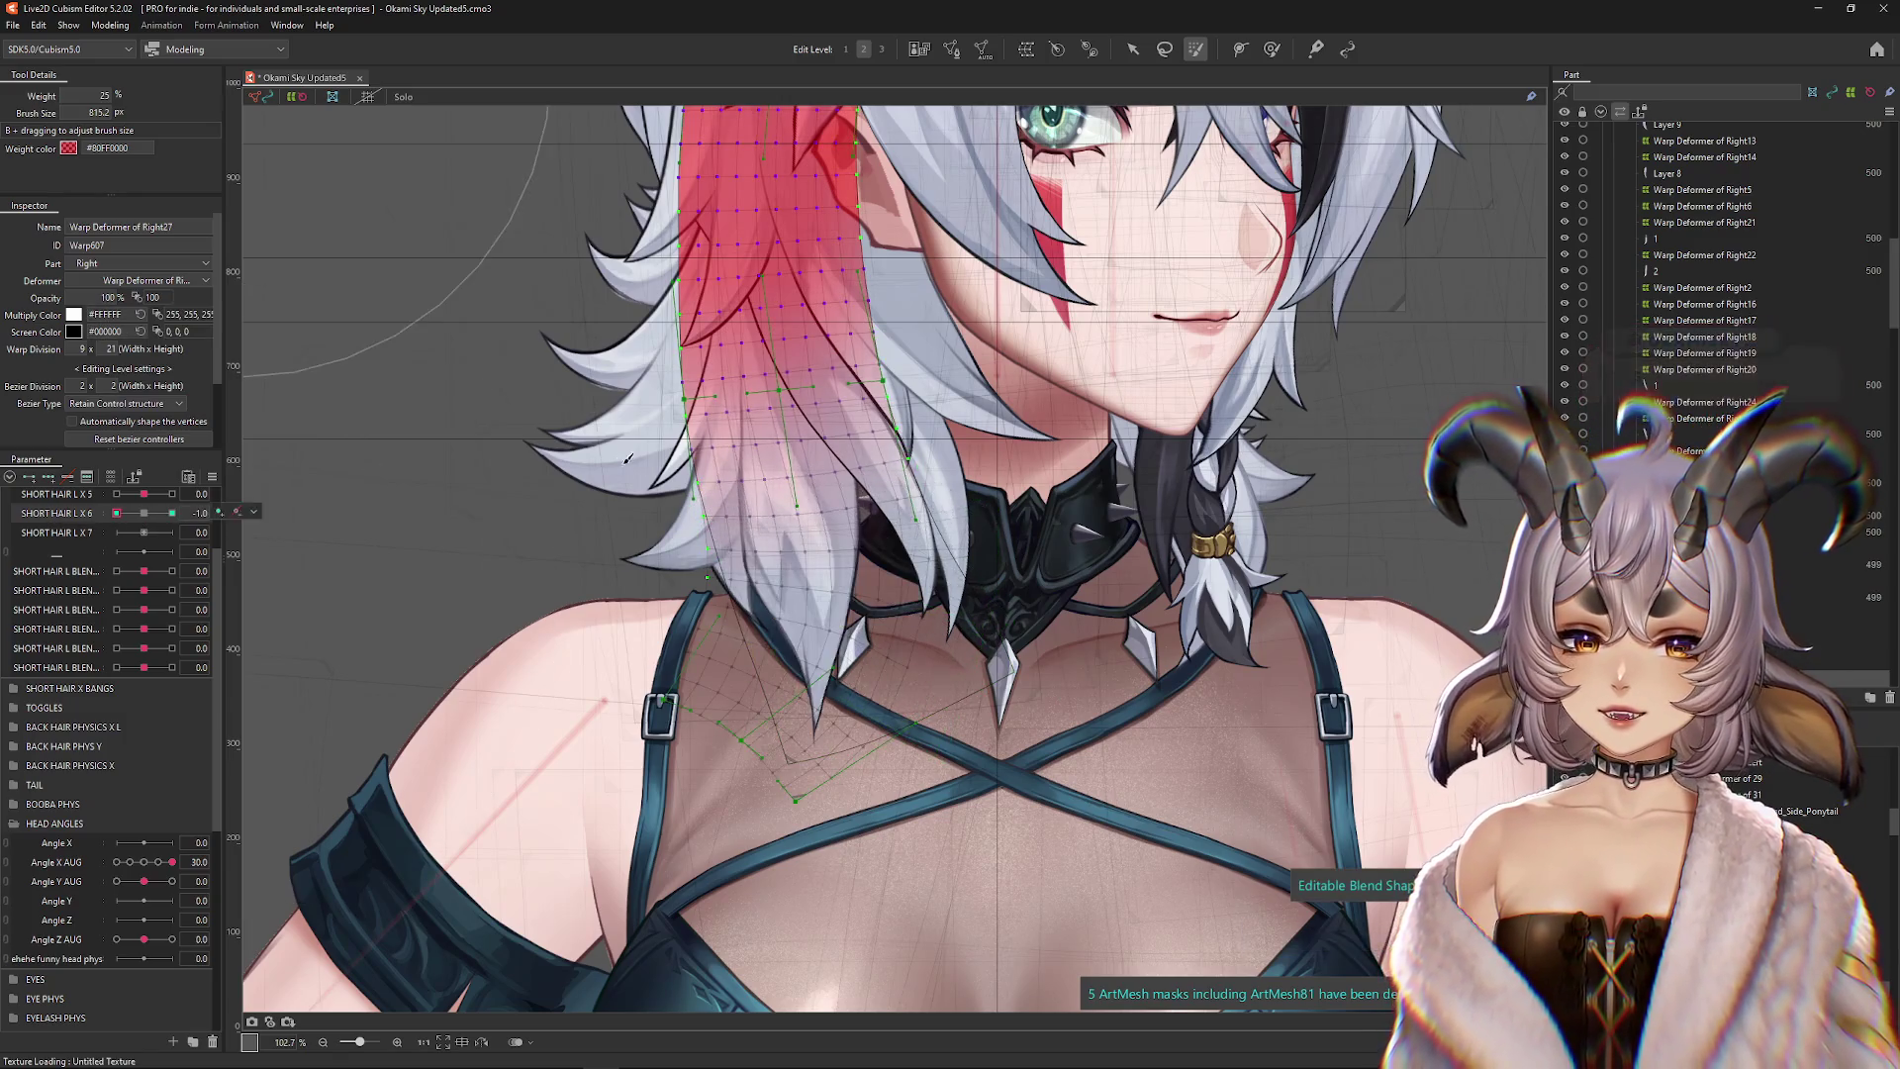
click(144, 513)
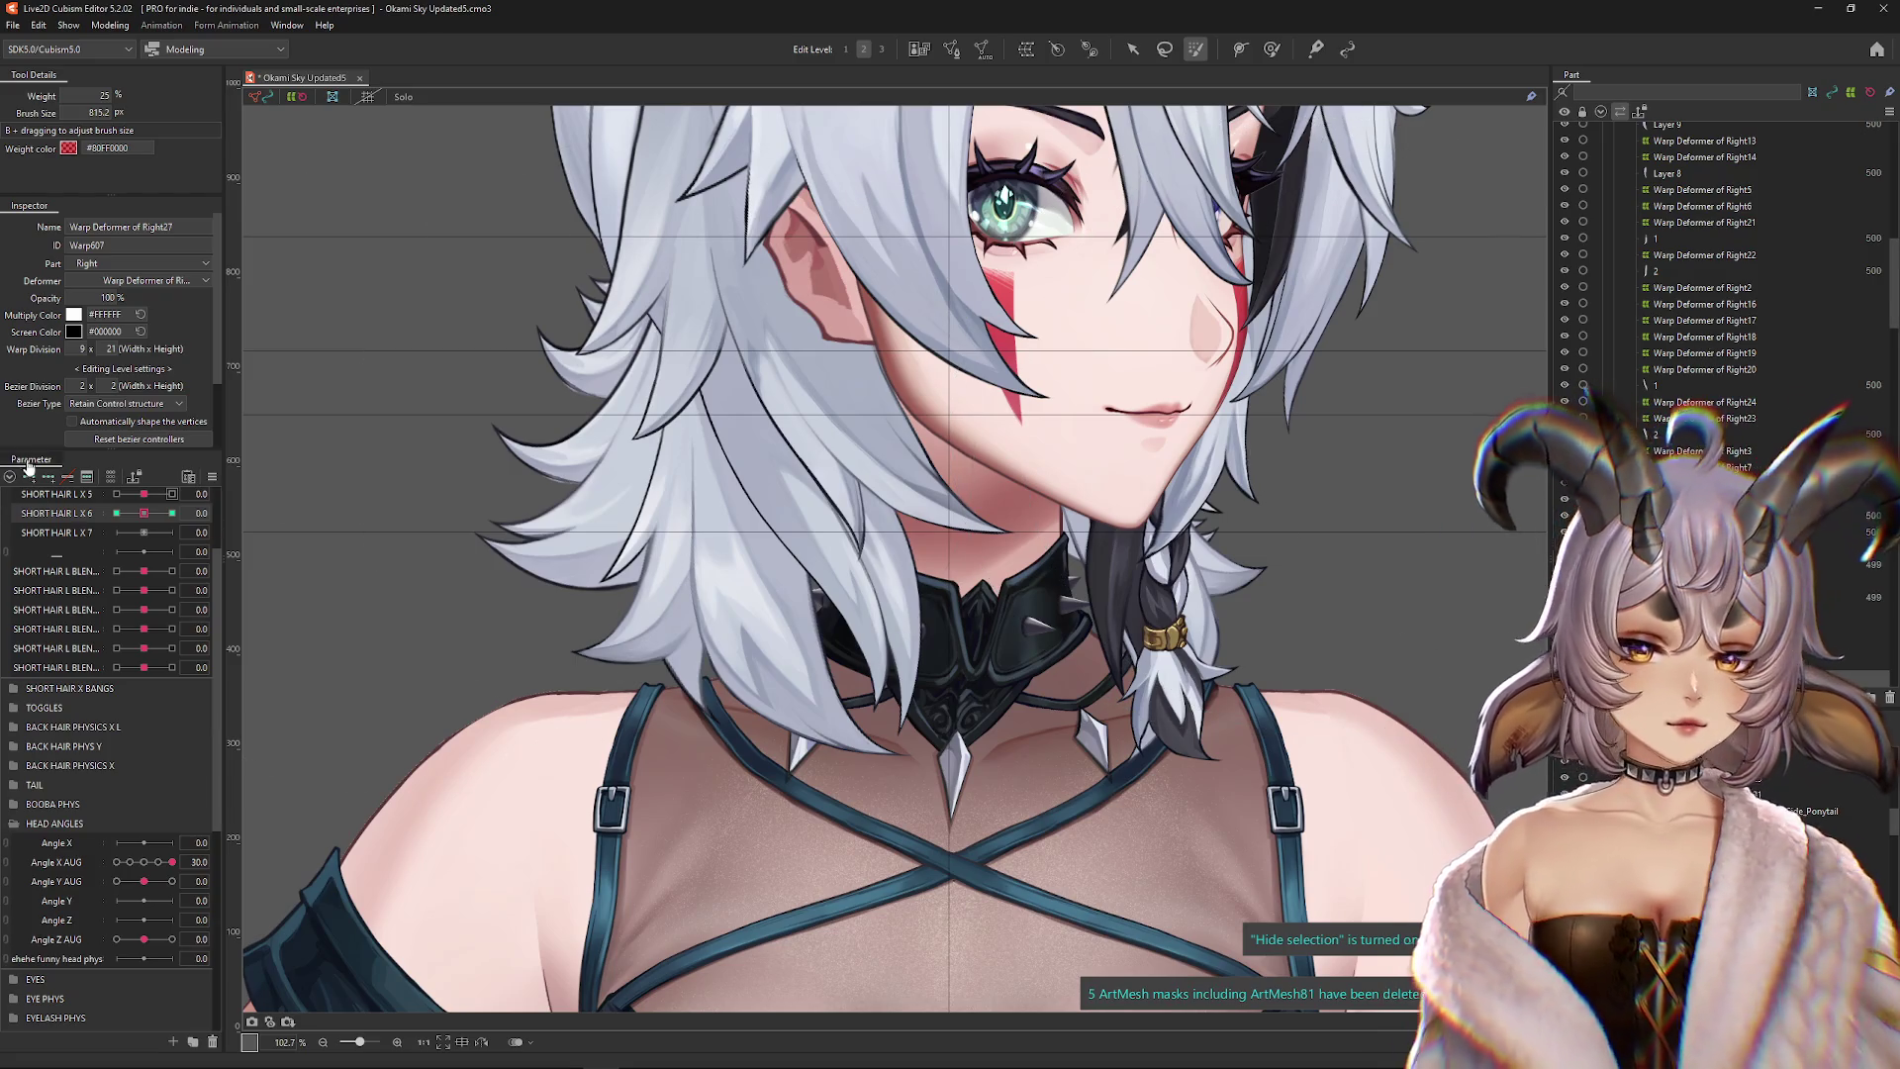
Set SHORT HAIR L X 6's extended interpolation to SNS Interpolation with 5 points
click(212, 477)
click(319, 763)
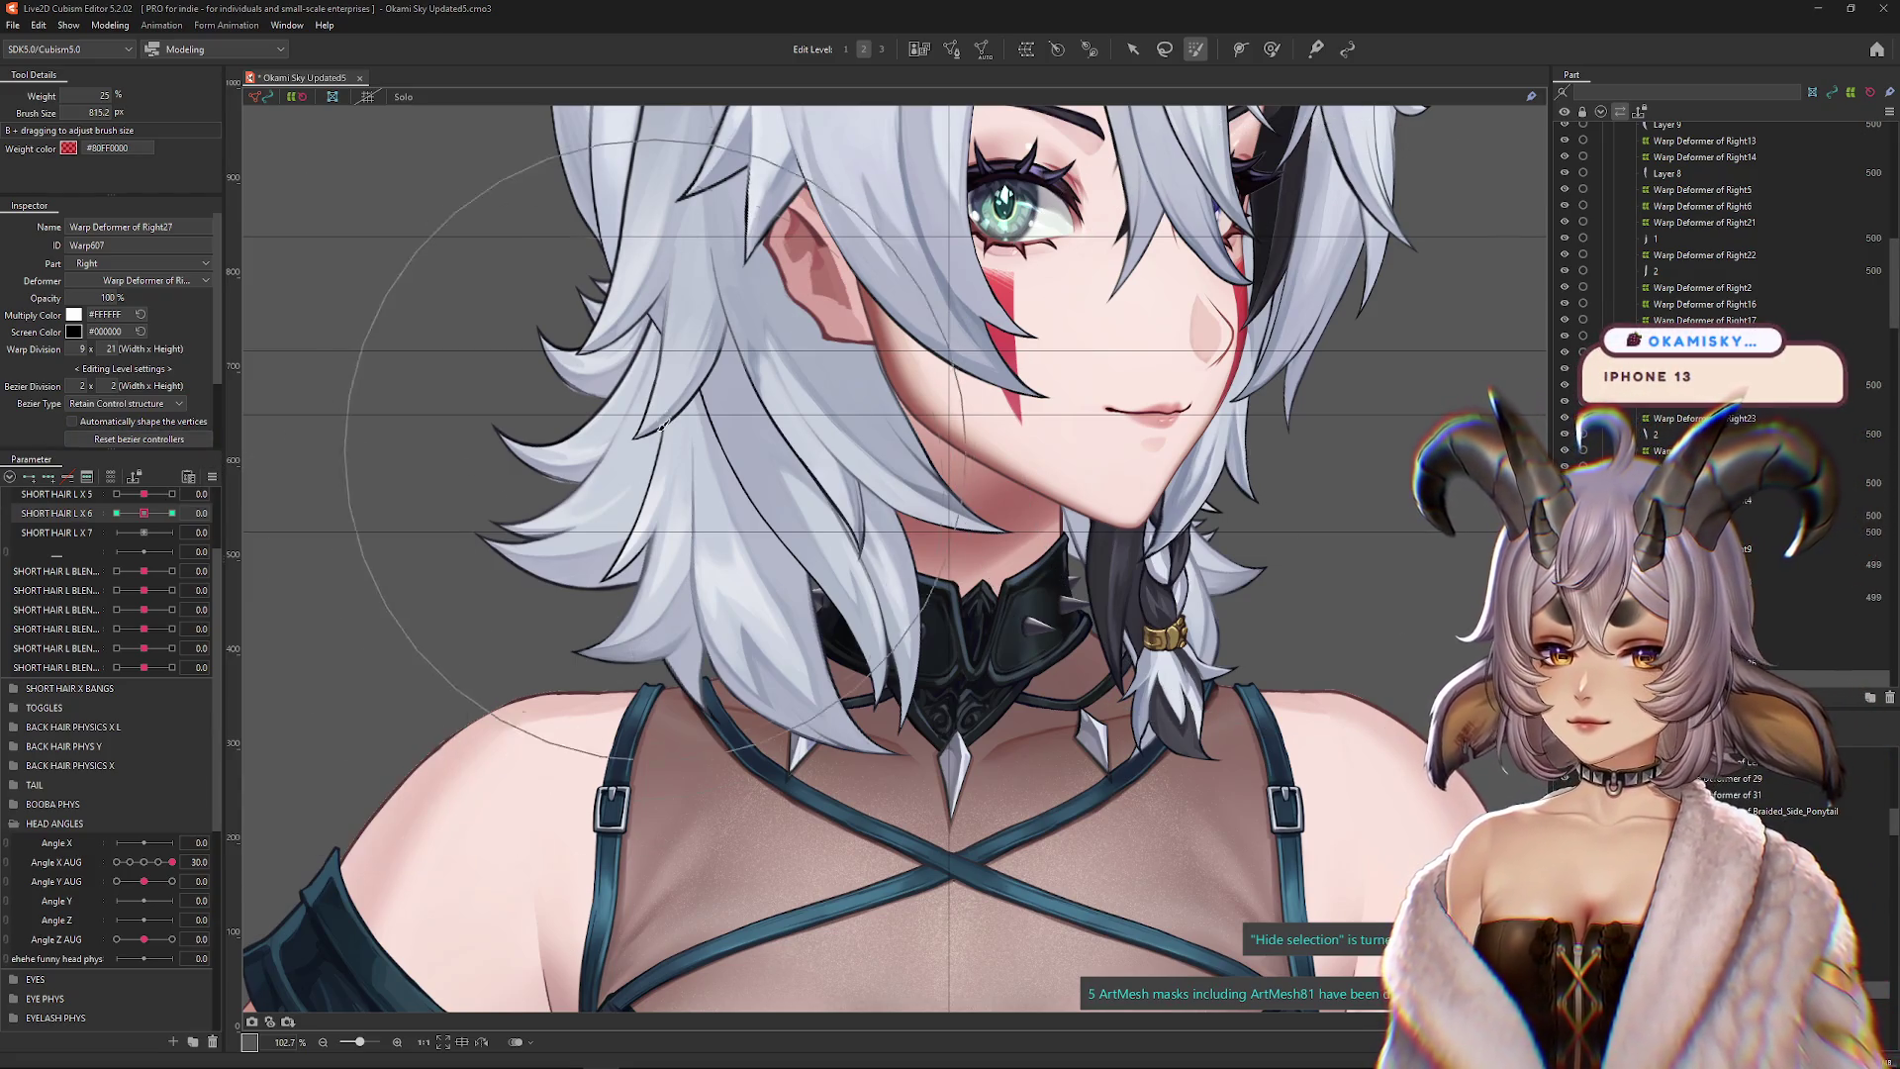
drag(699, 323, 654, 322)
click(672, 362)
click(634, 410)
click(638, 399)
click(638, 418)
click(699, 318)
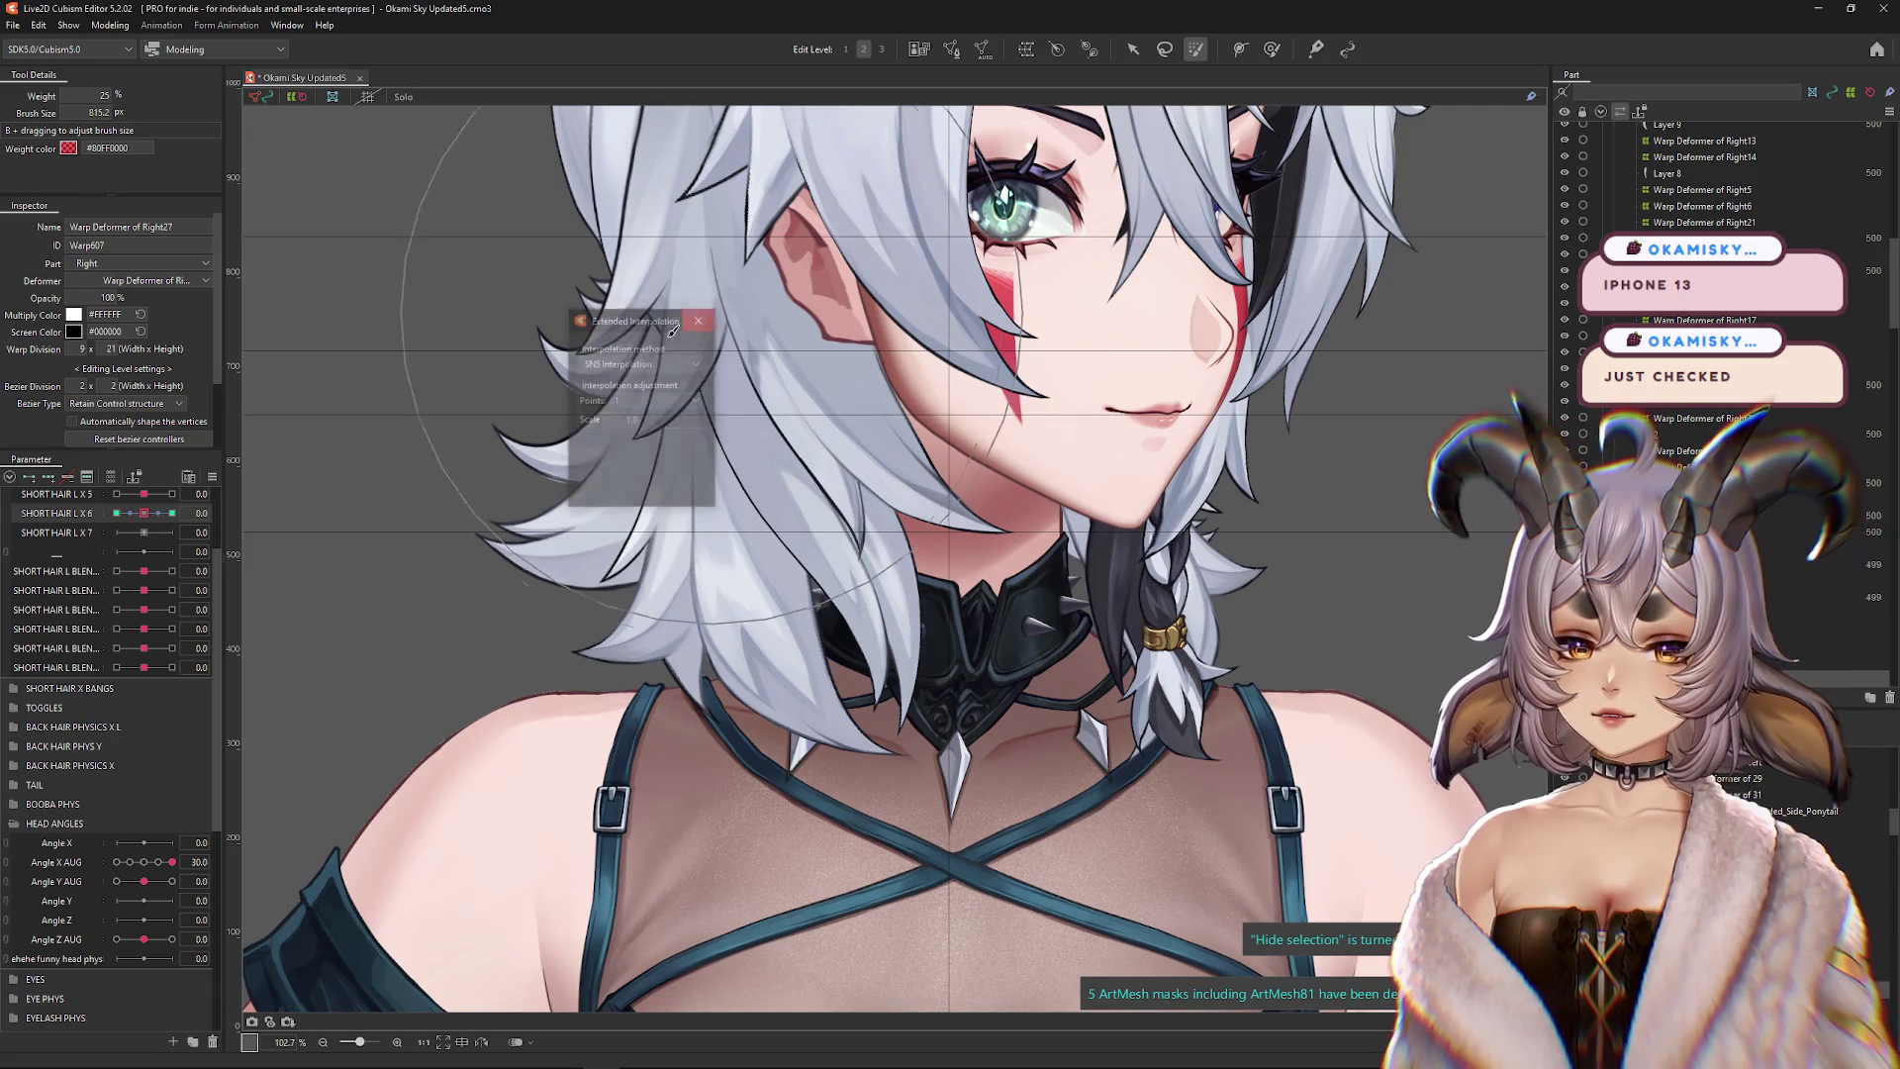
Test SHORT HAIR L X 6 and L X 5 sliders, then reset all parameters to defaults
click(172, 513)
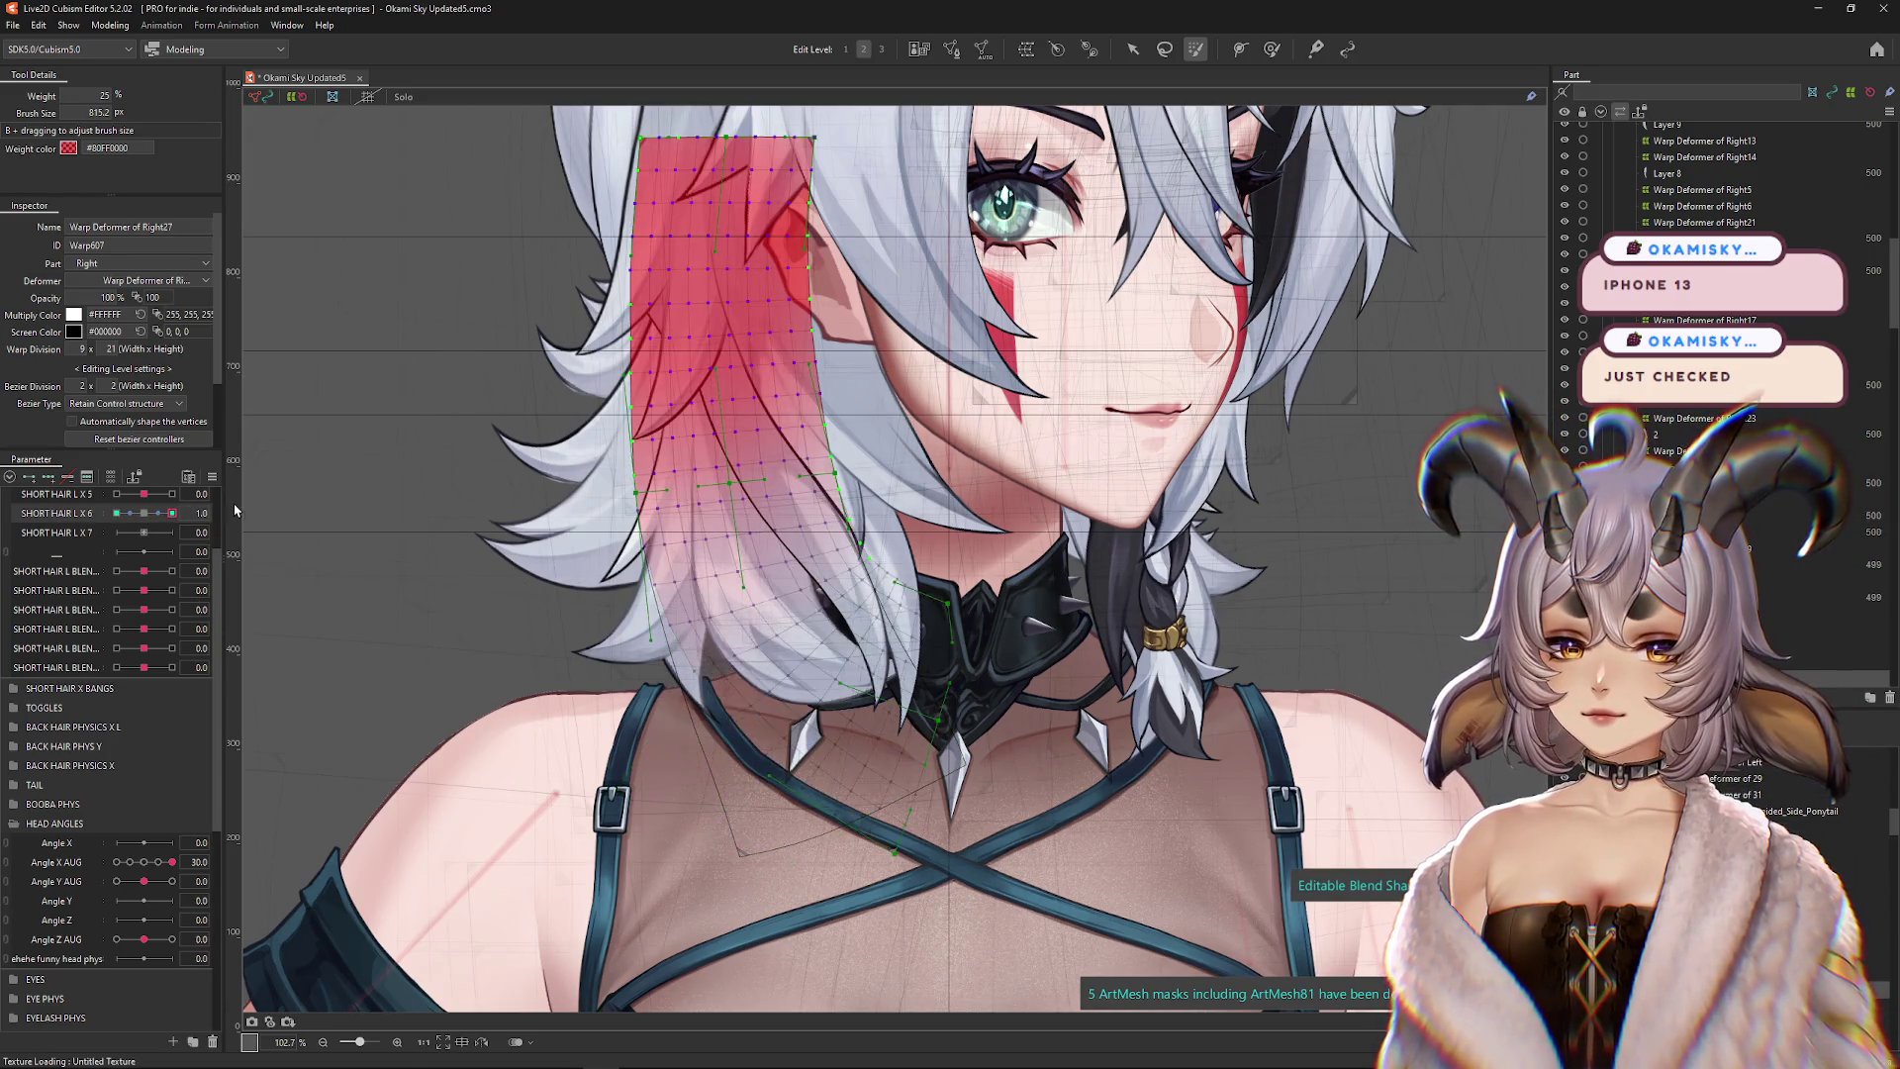
click(135, 512)
drag(143, 494, 149, 508)
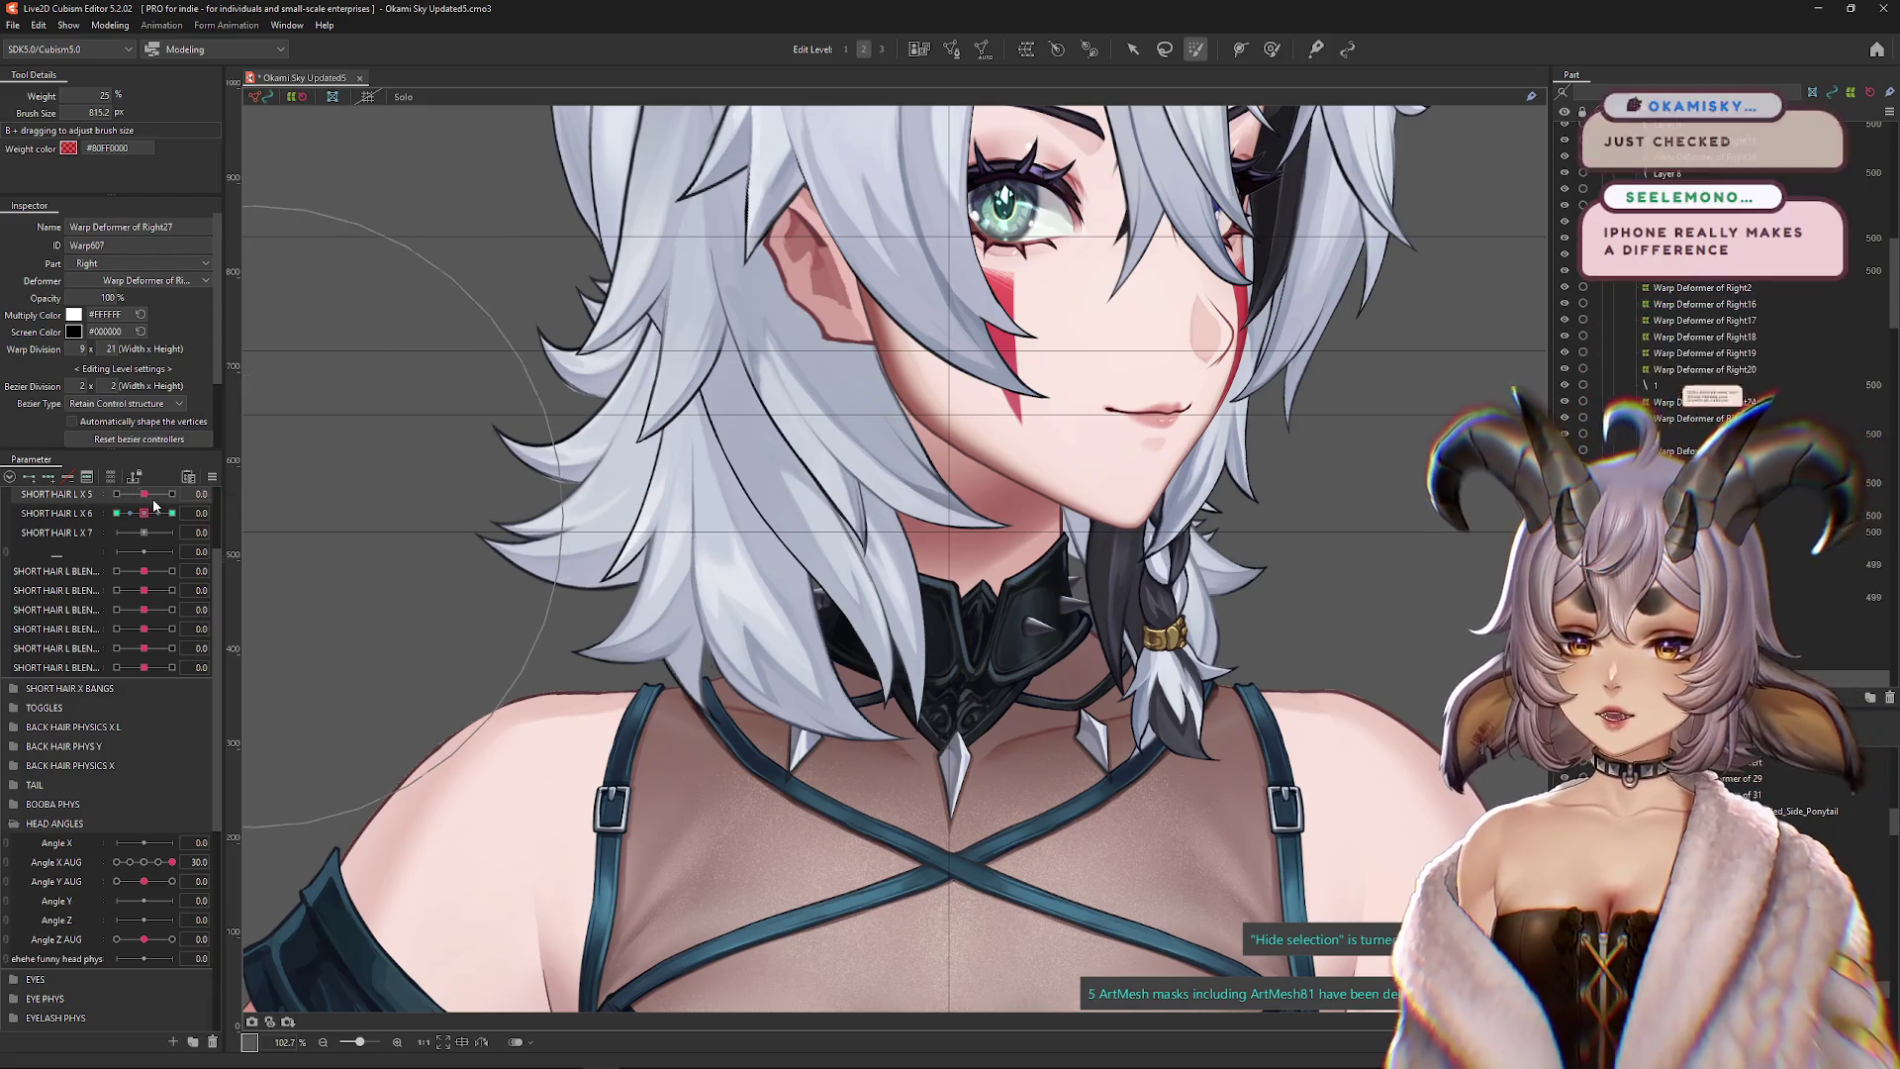
click(172, 513)
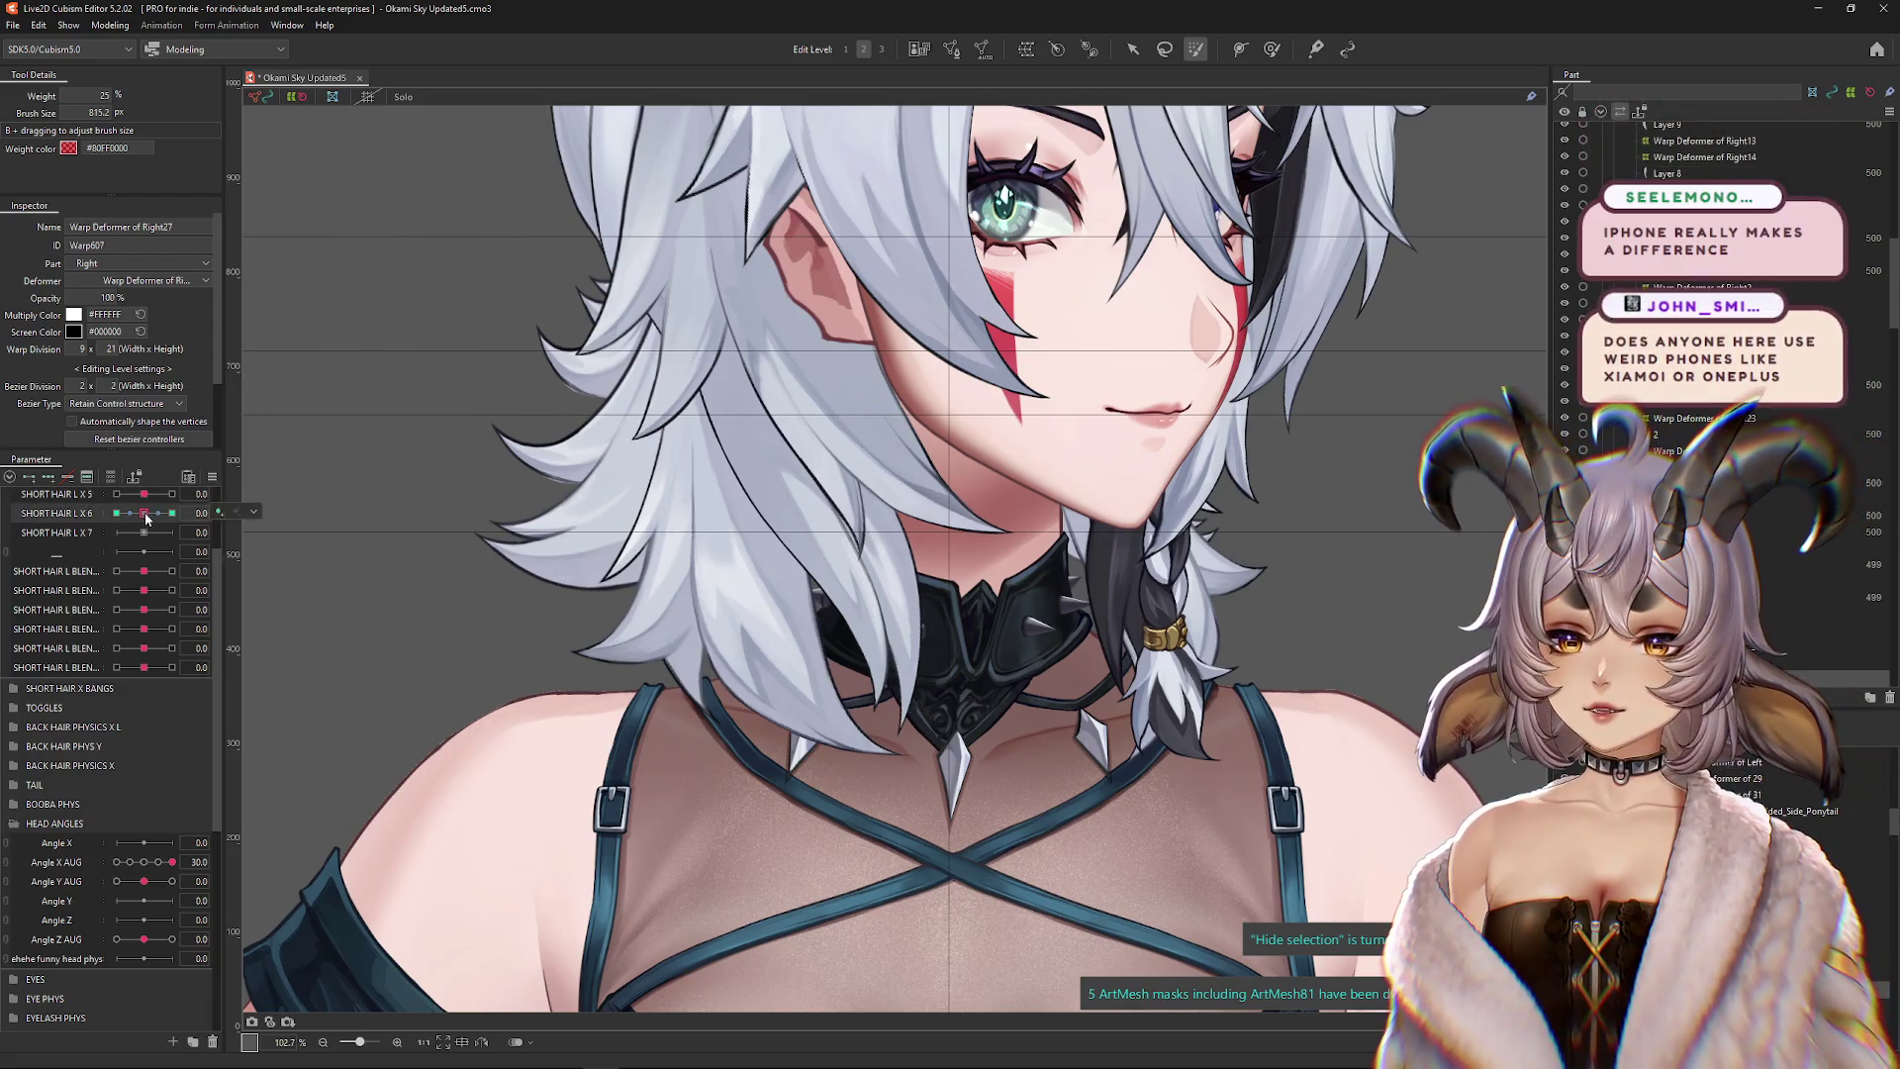
click(212, 476)
click(297, 480)
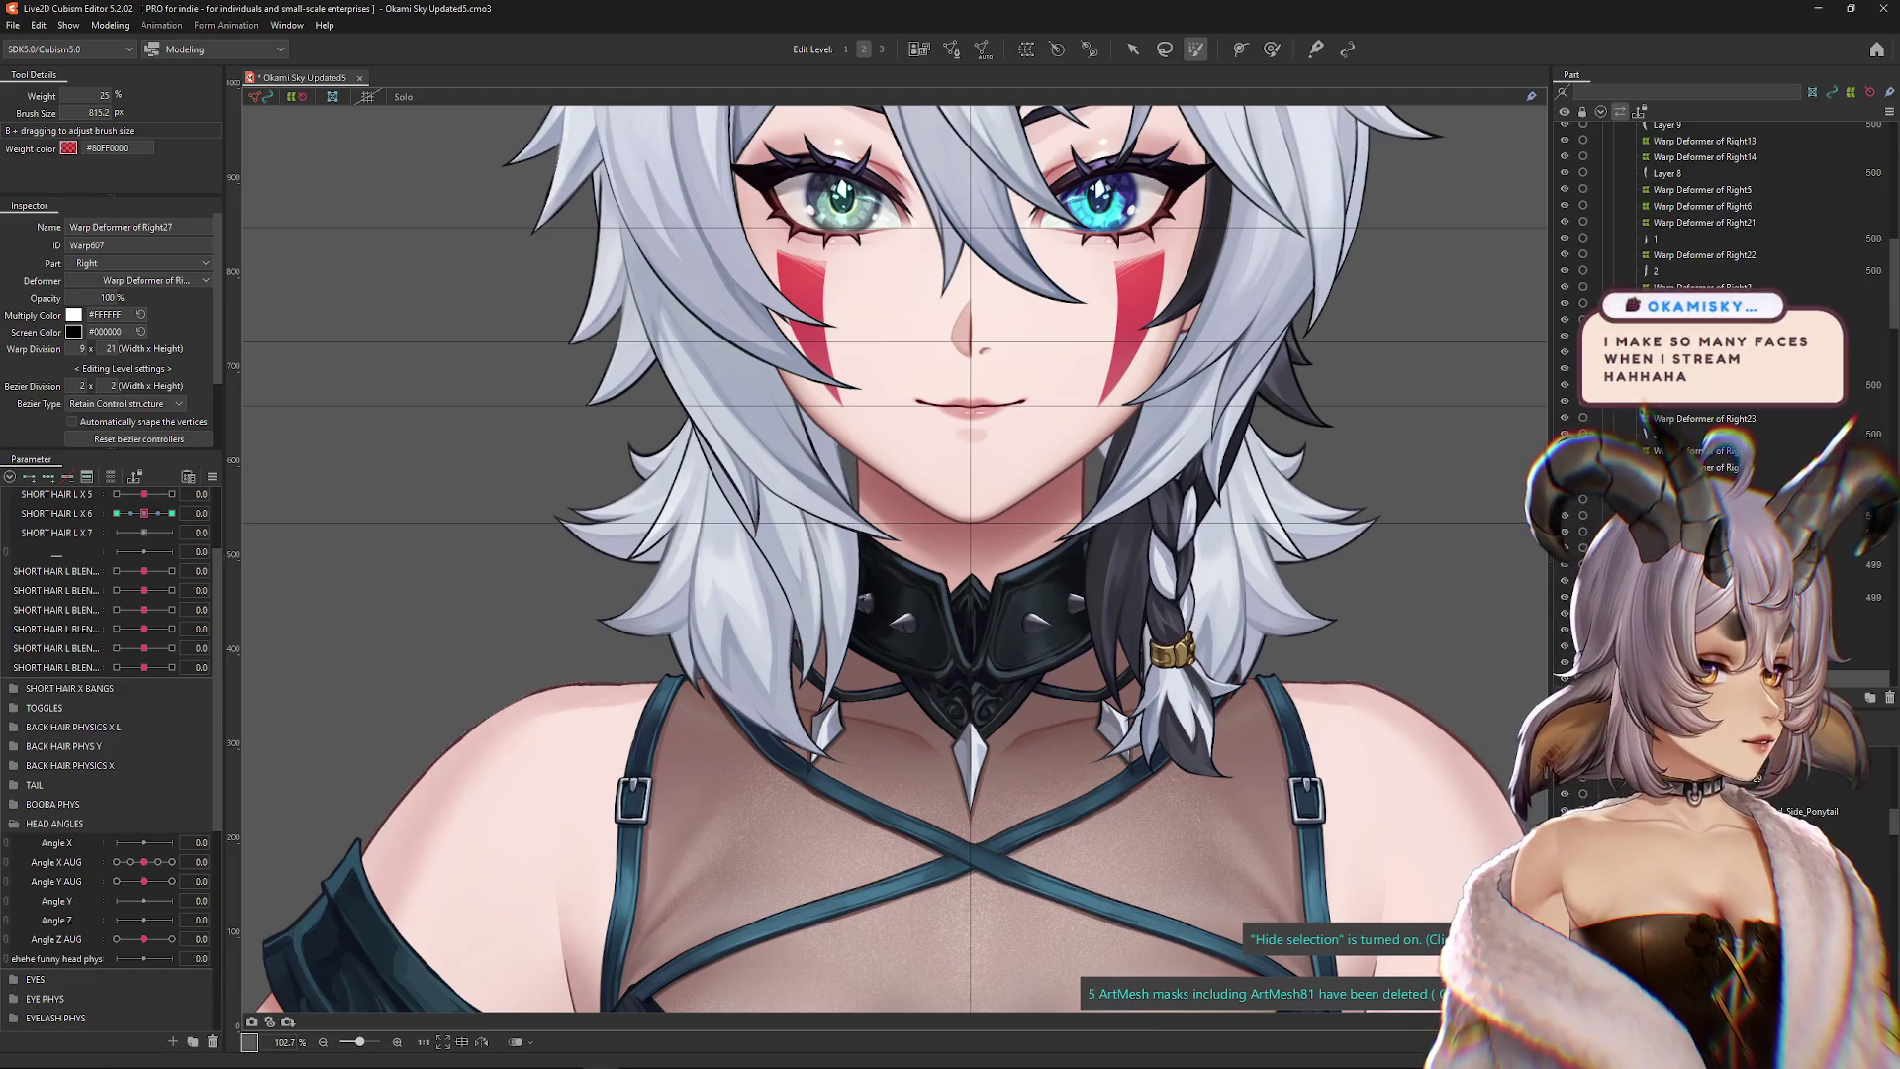
Push SHORT HAIR L X 6 to -1 to check the hair keyform
scroll(1085, 461, down, 3)
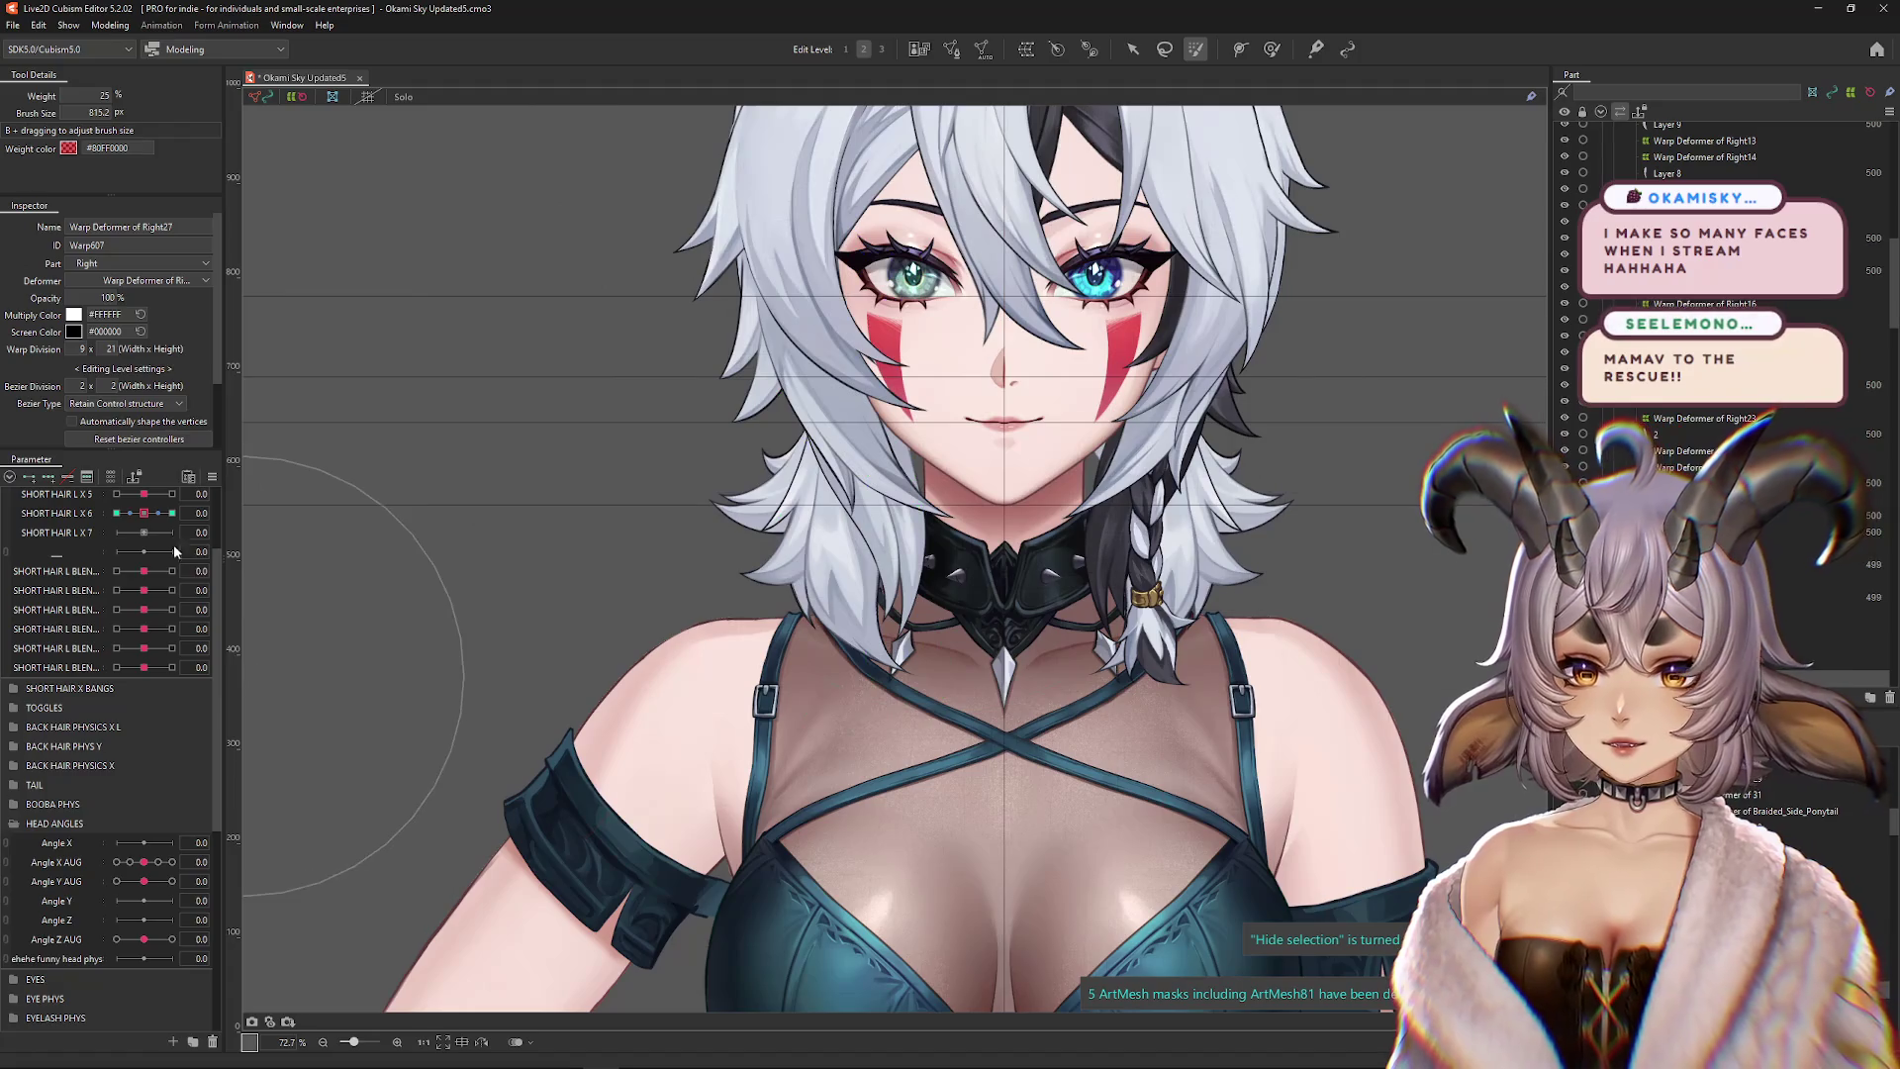
mouse_move(144, 512)
mouse_down()
mouse_move(104, 513)
mouse_move(206, 511)
mouse_move(143, 493)
mouse_up()
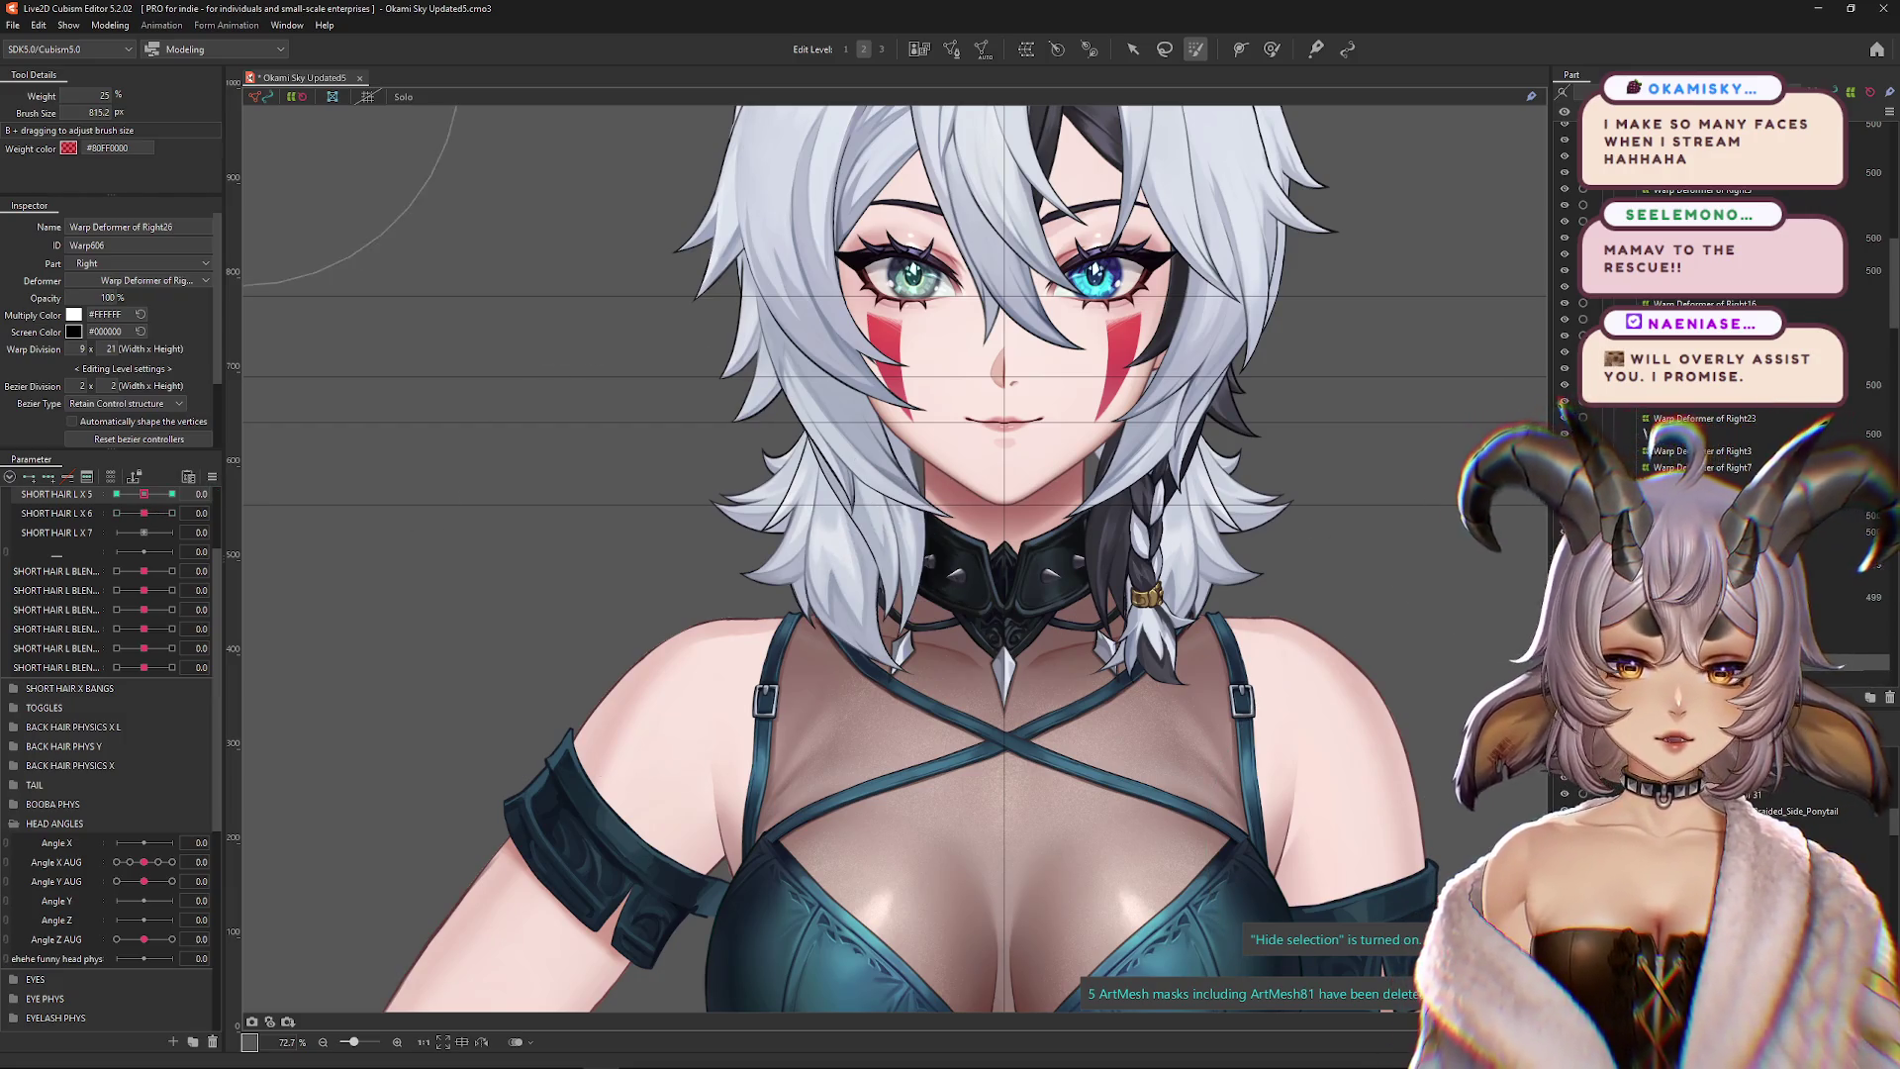
Set SHORT HAIR L X 5's extended interpolation to 1 point
click(211, 476)
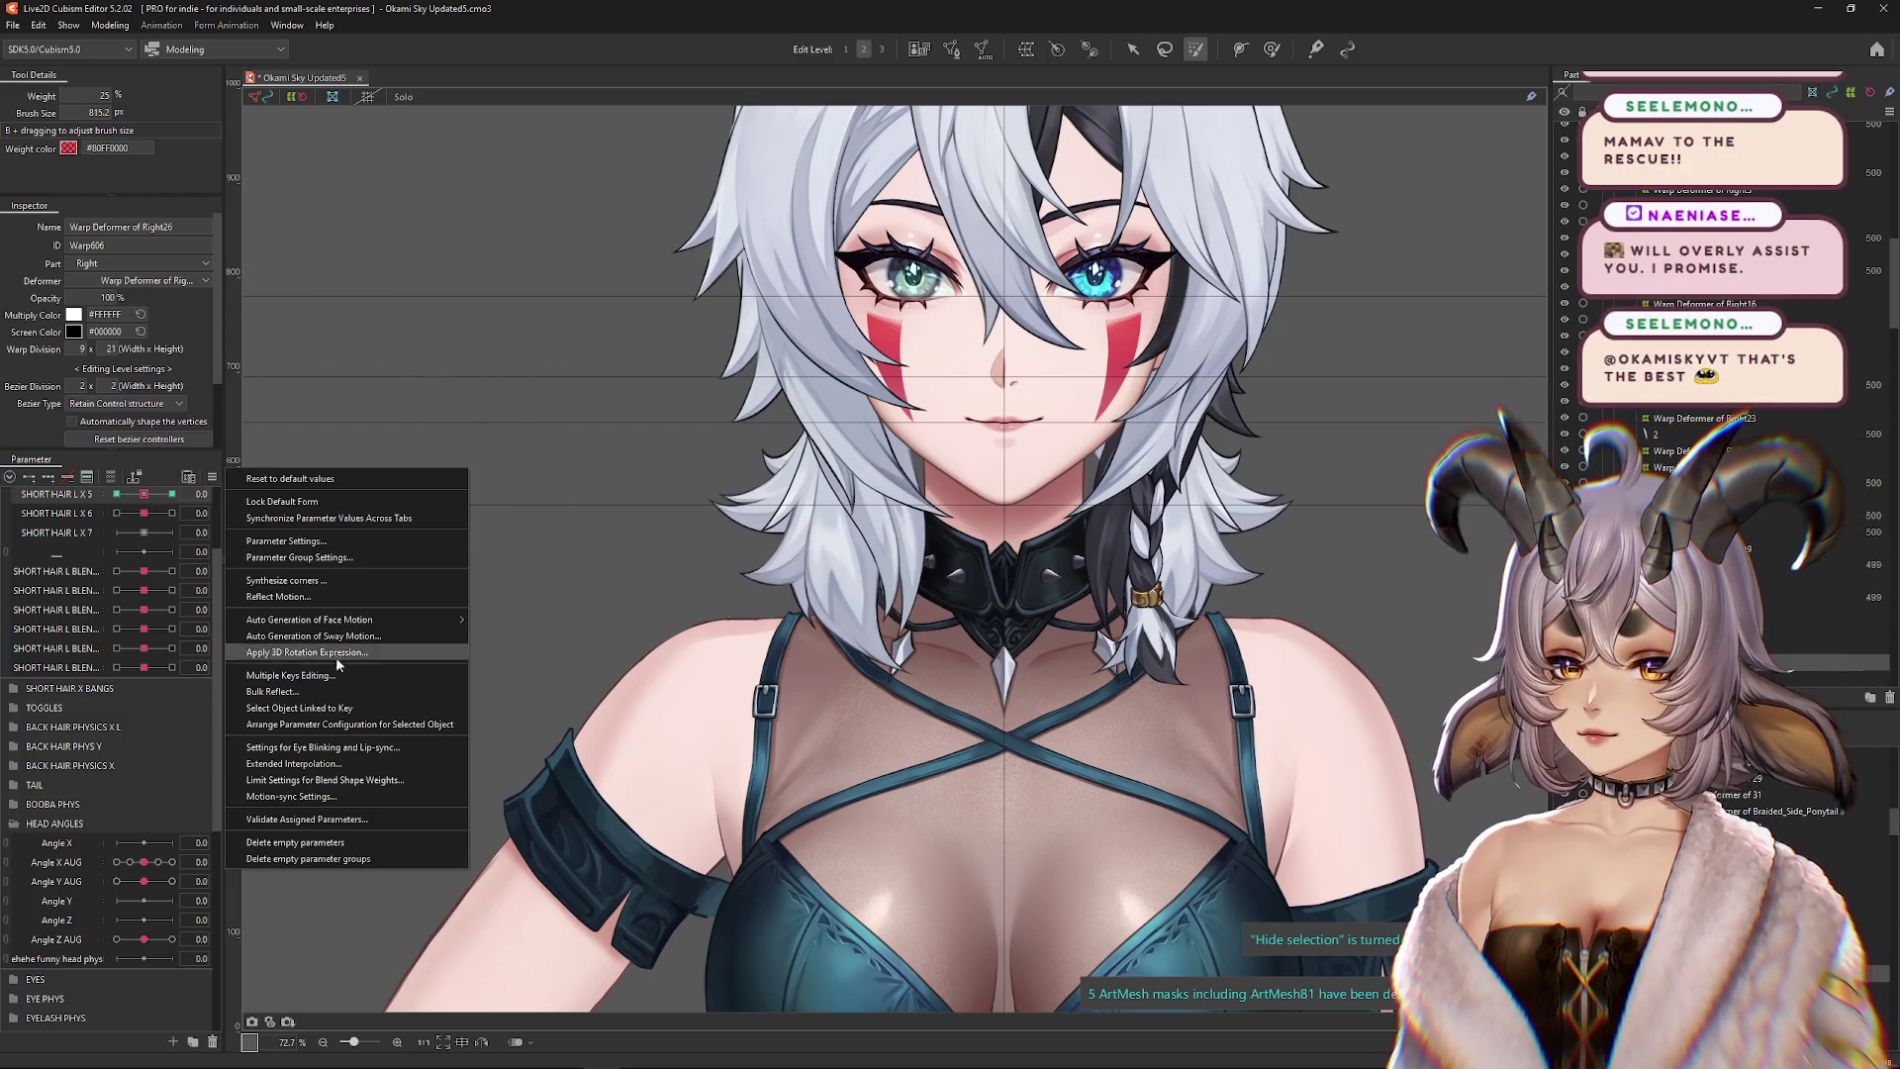
click(297, 763)
click(619, 399)
click(634, 416)
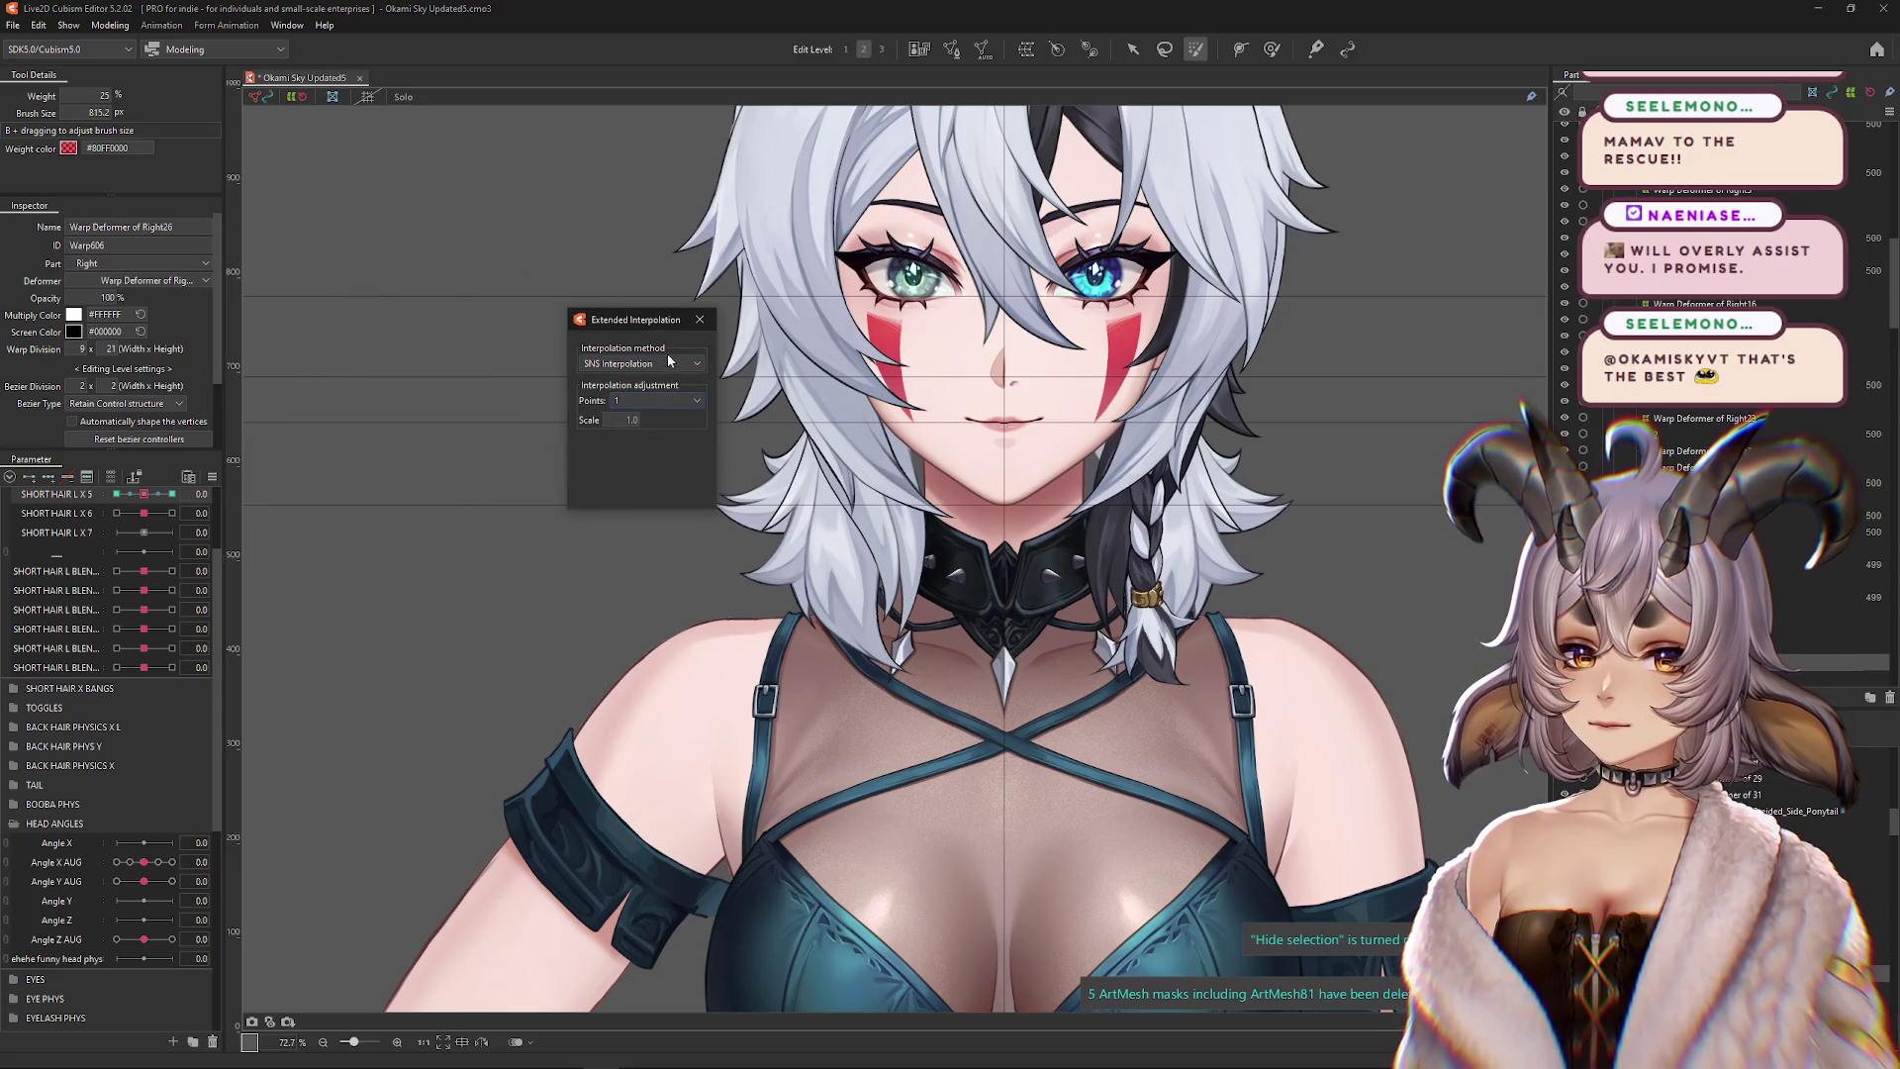
click(692, 325)
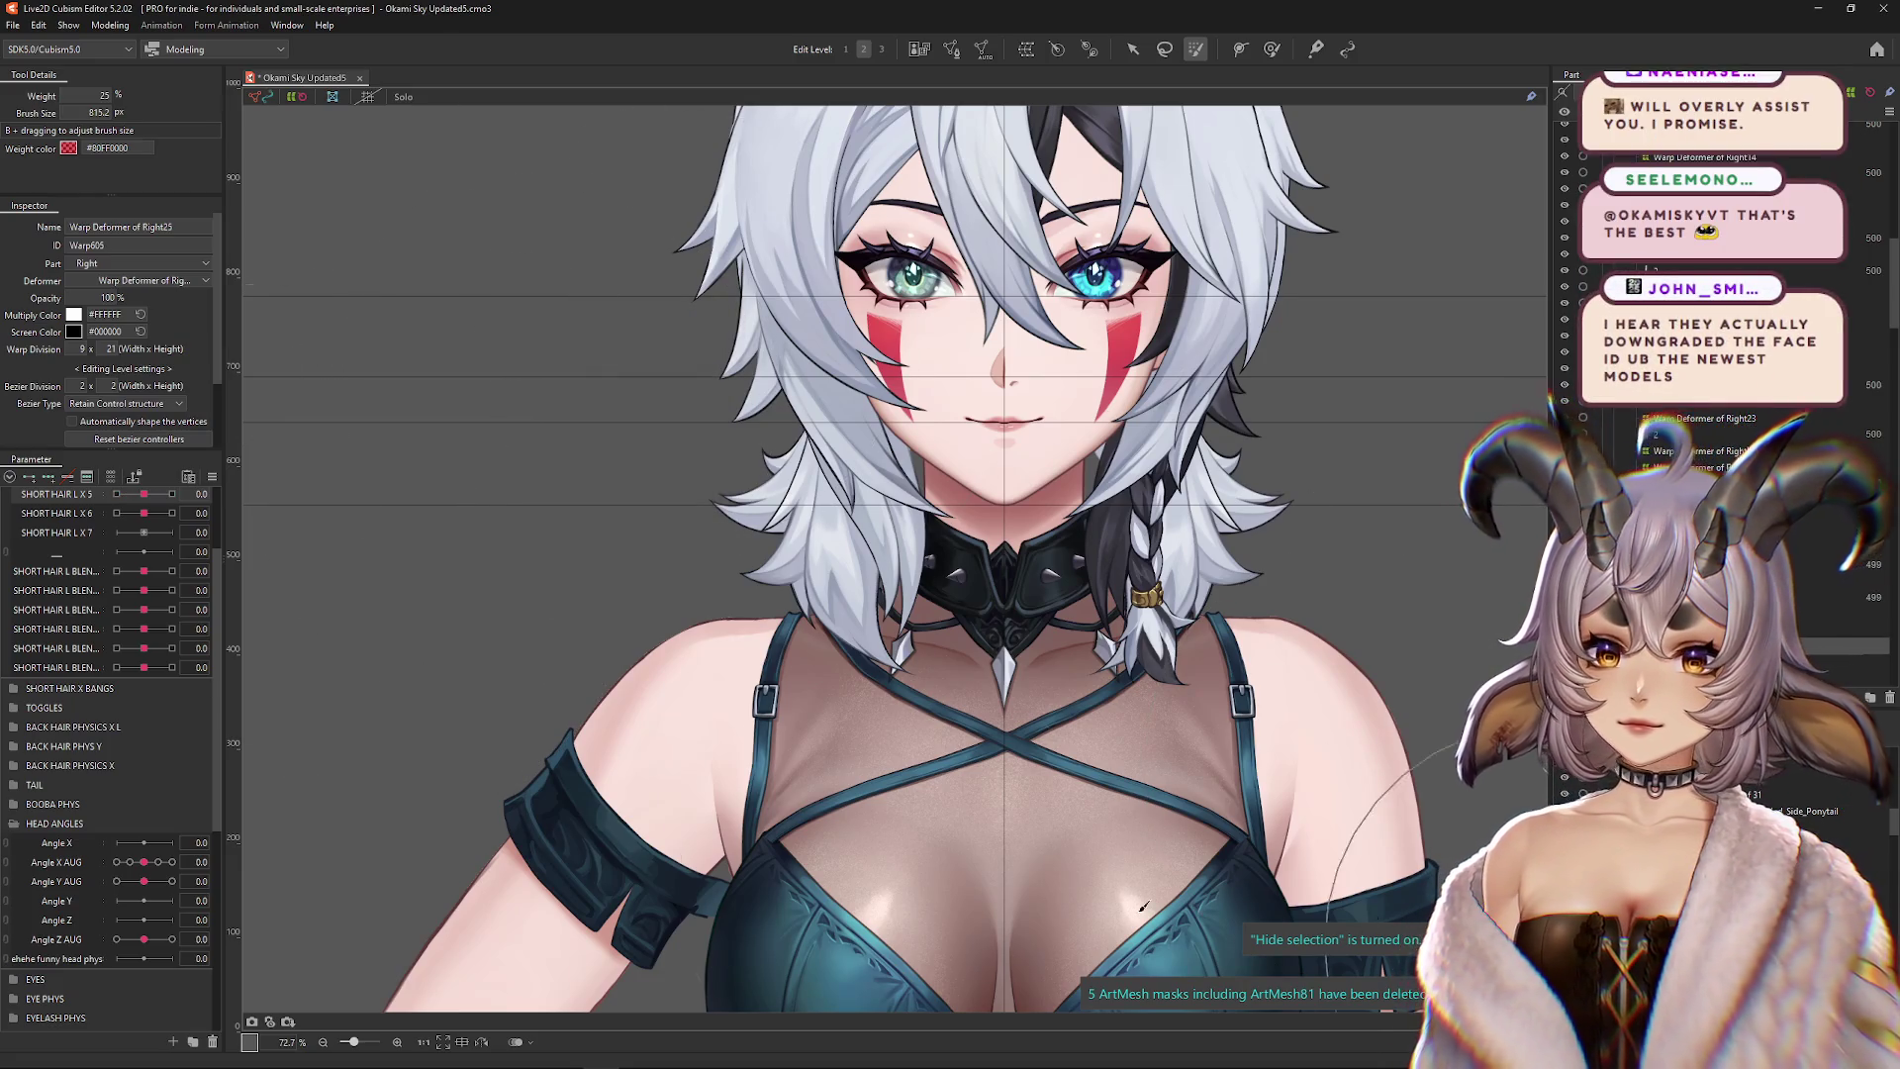
Give SHORT HAIR L X 4 SNS Interpolation with 1 point
scroll(145, 634, up, 1)
click(144, 536)
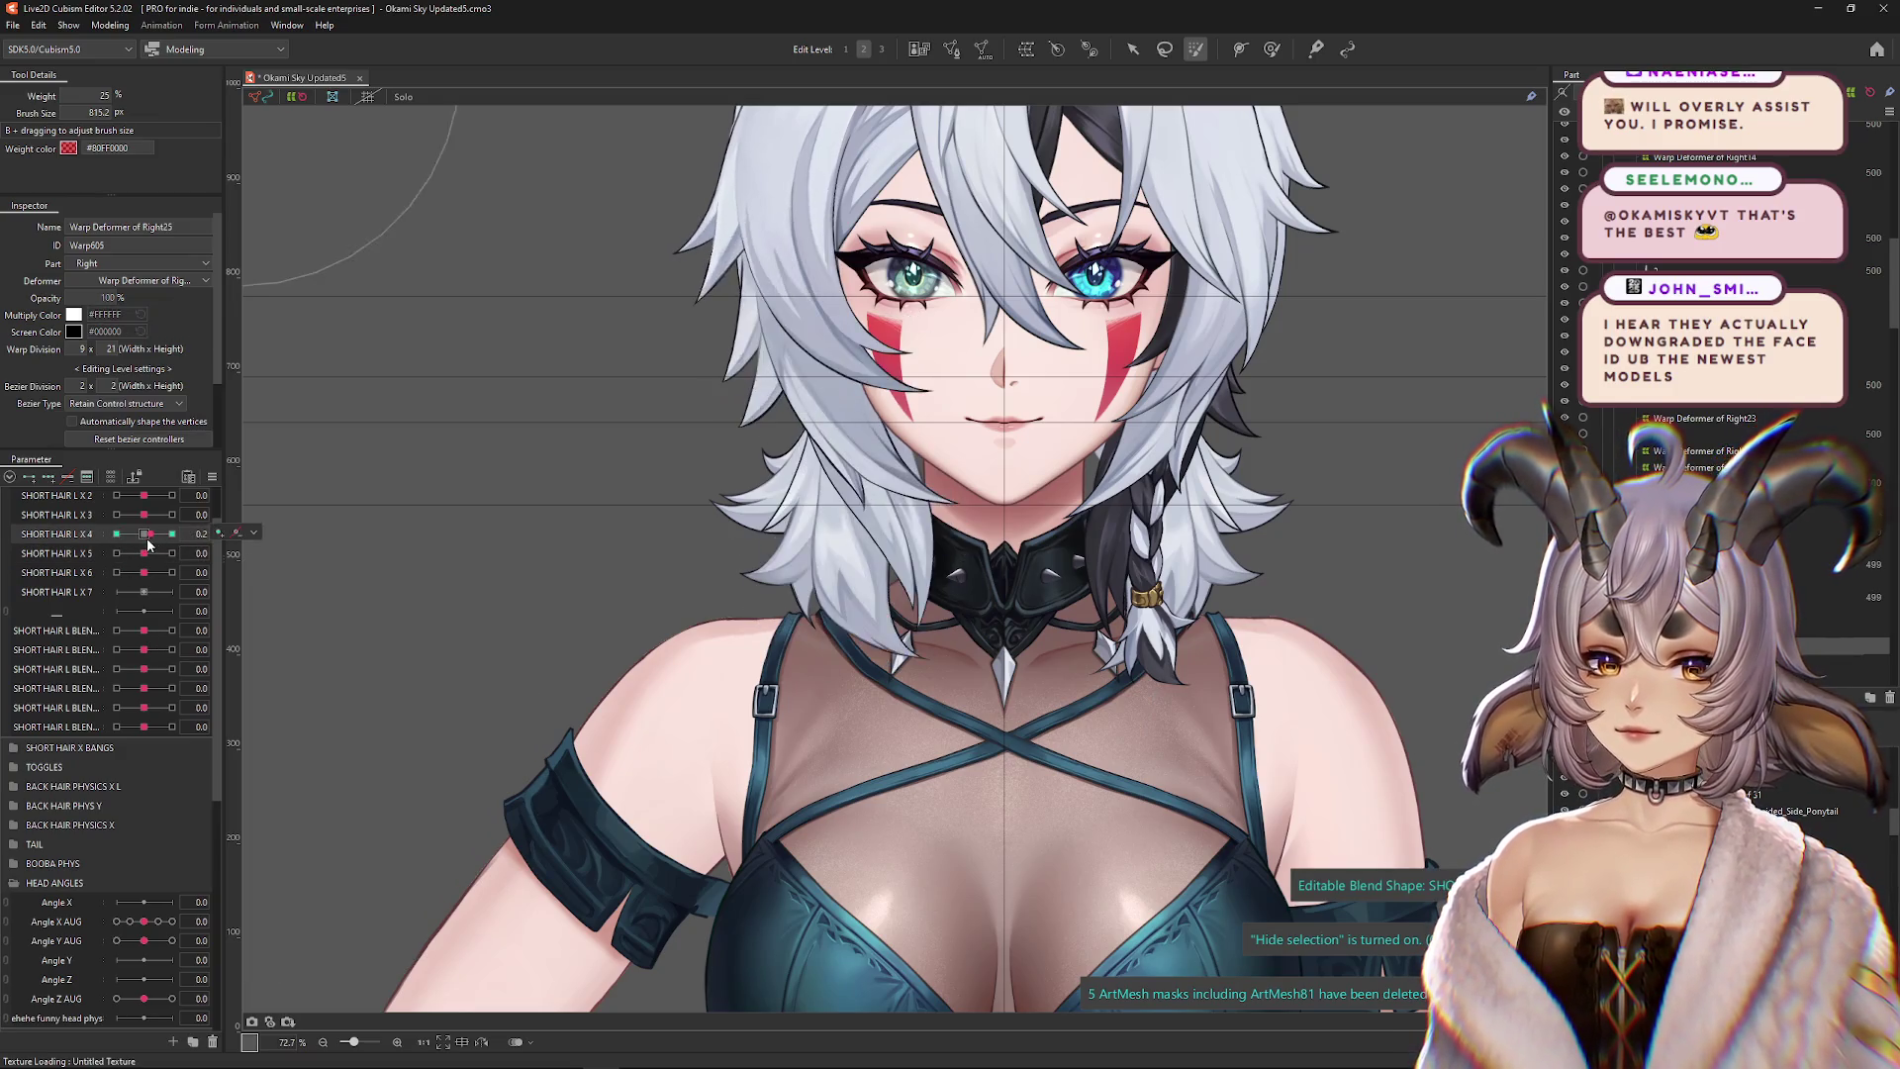
click(191, 479)
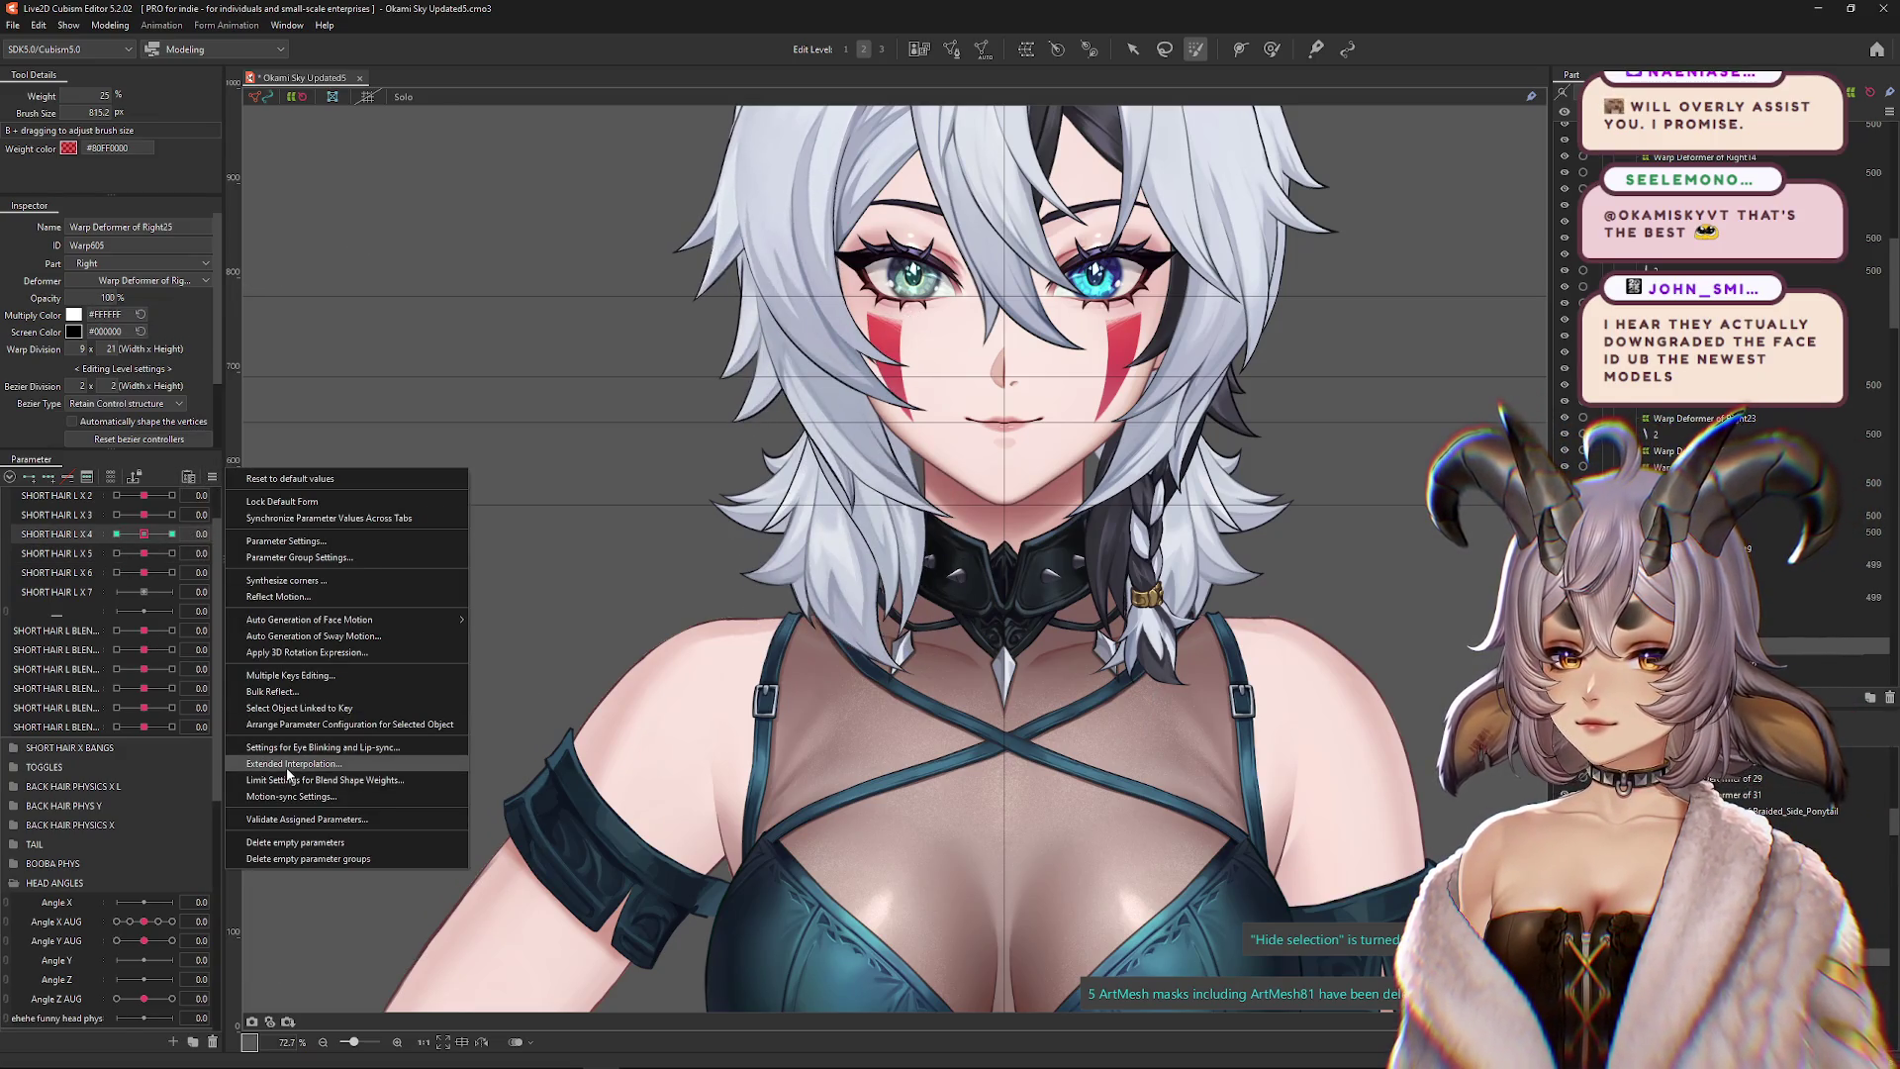
click(326, 772)
click(641, 363)
click(633, 411)
click(656, 400)
click(648, 438)
click(701, 321)
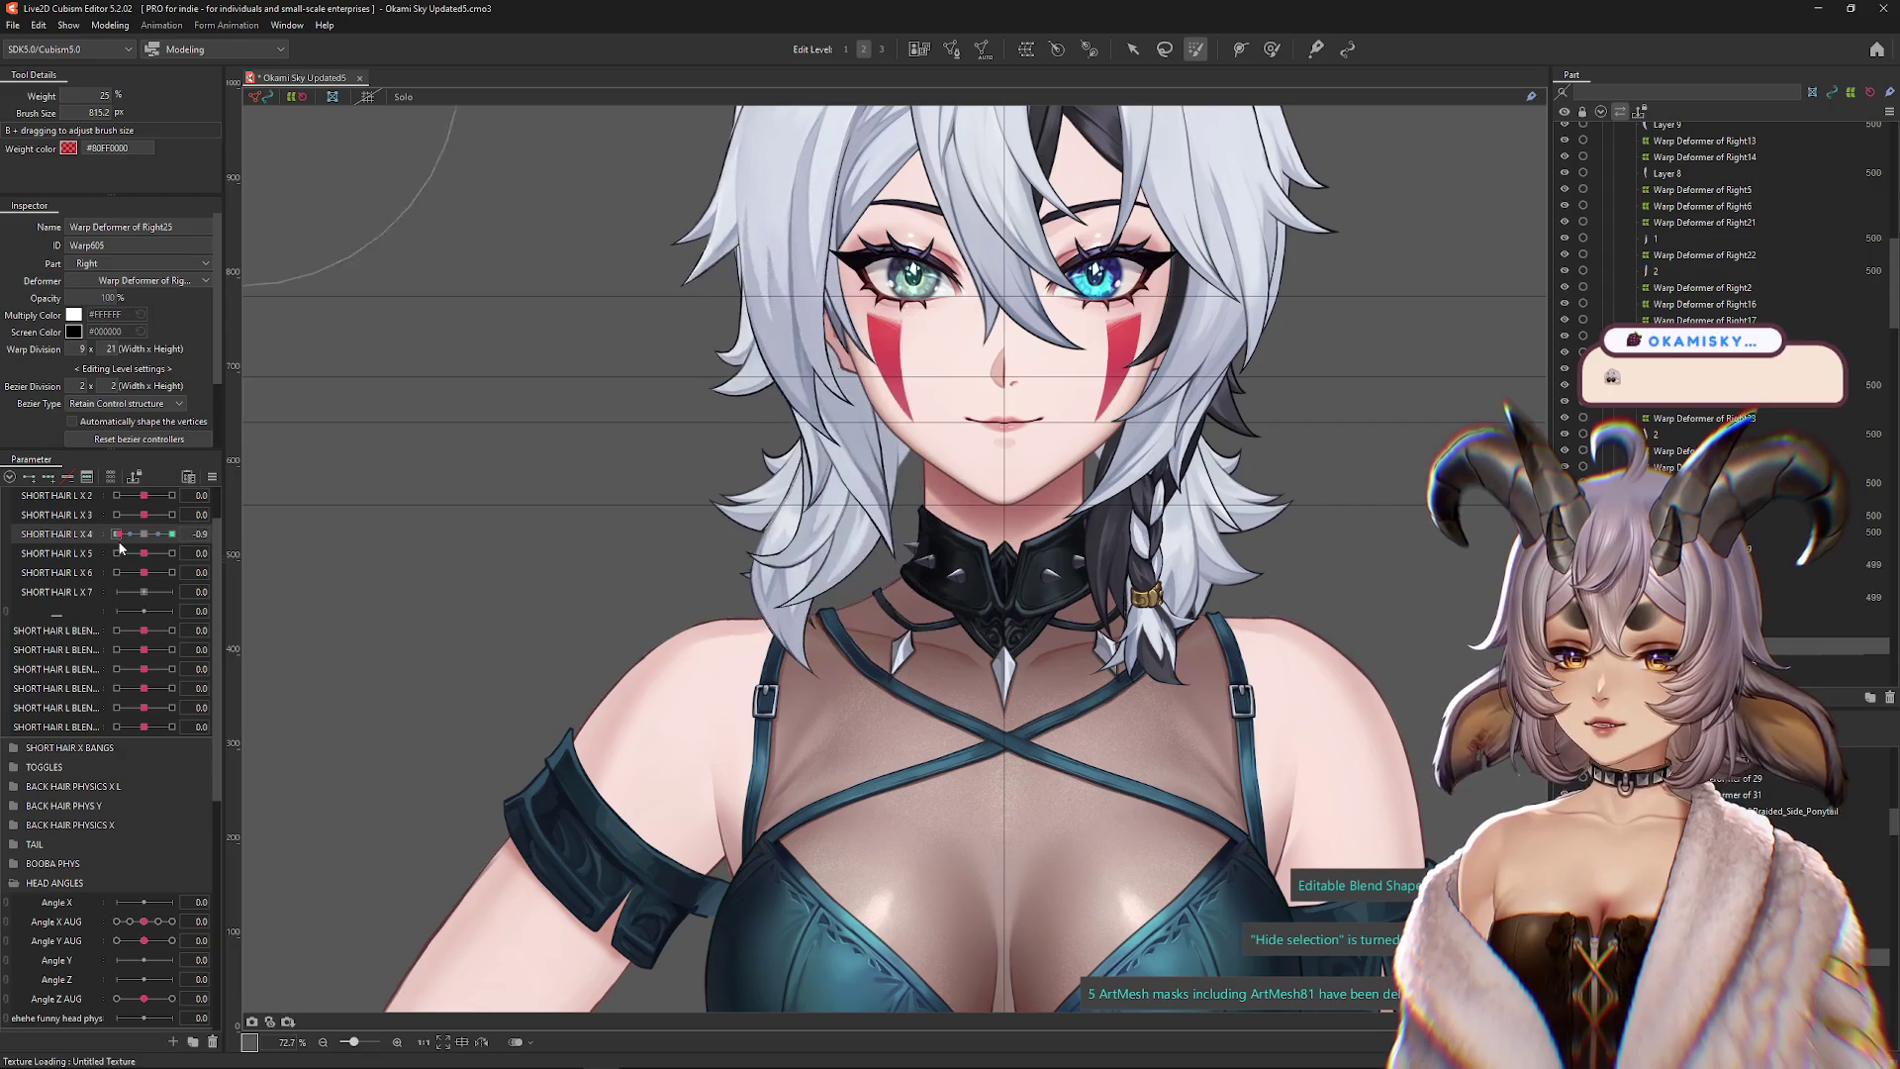
scroll(911, 590, up, 5)
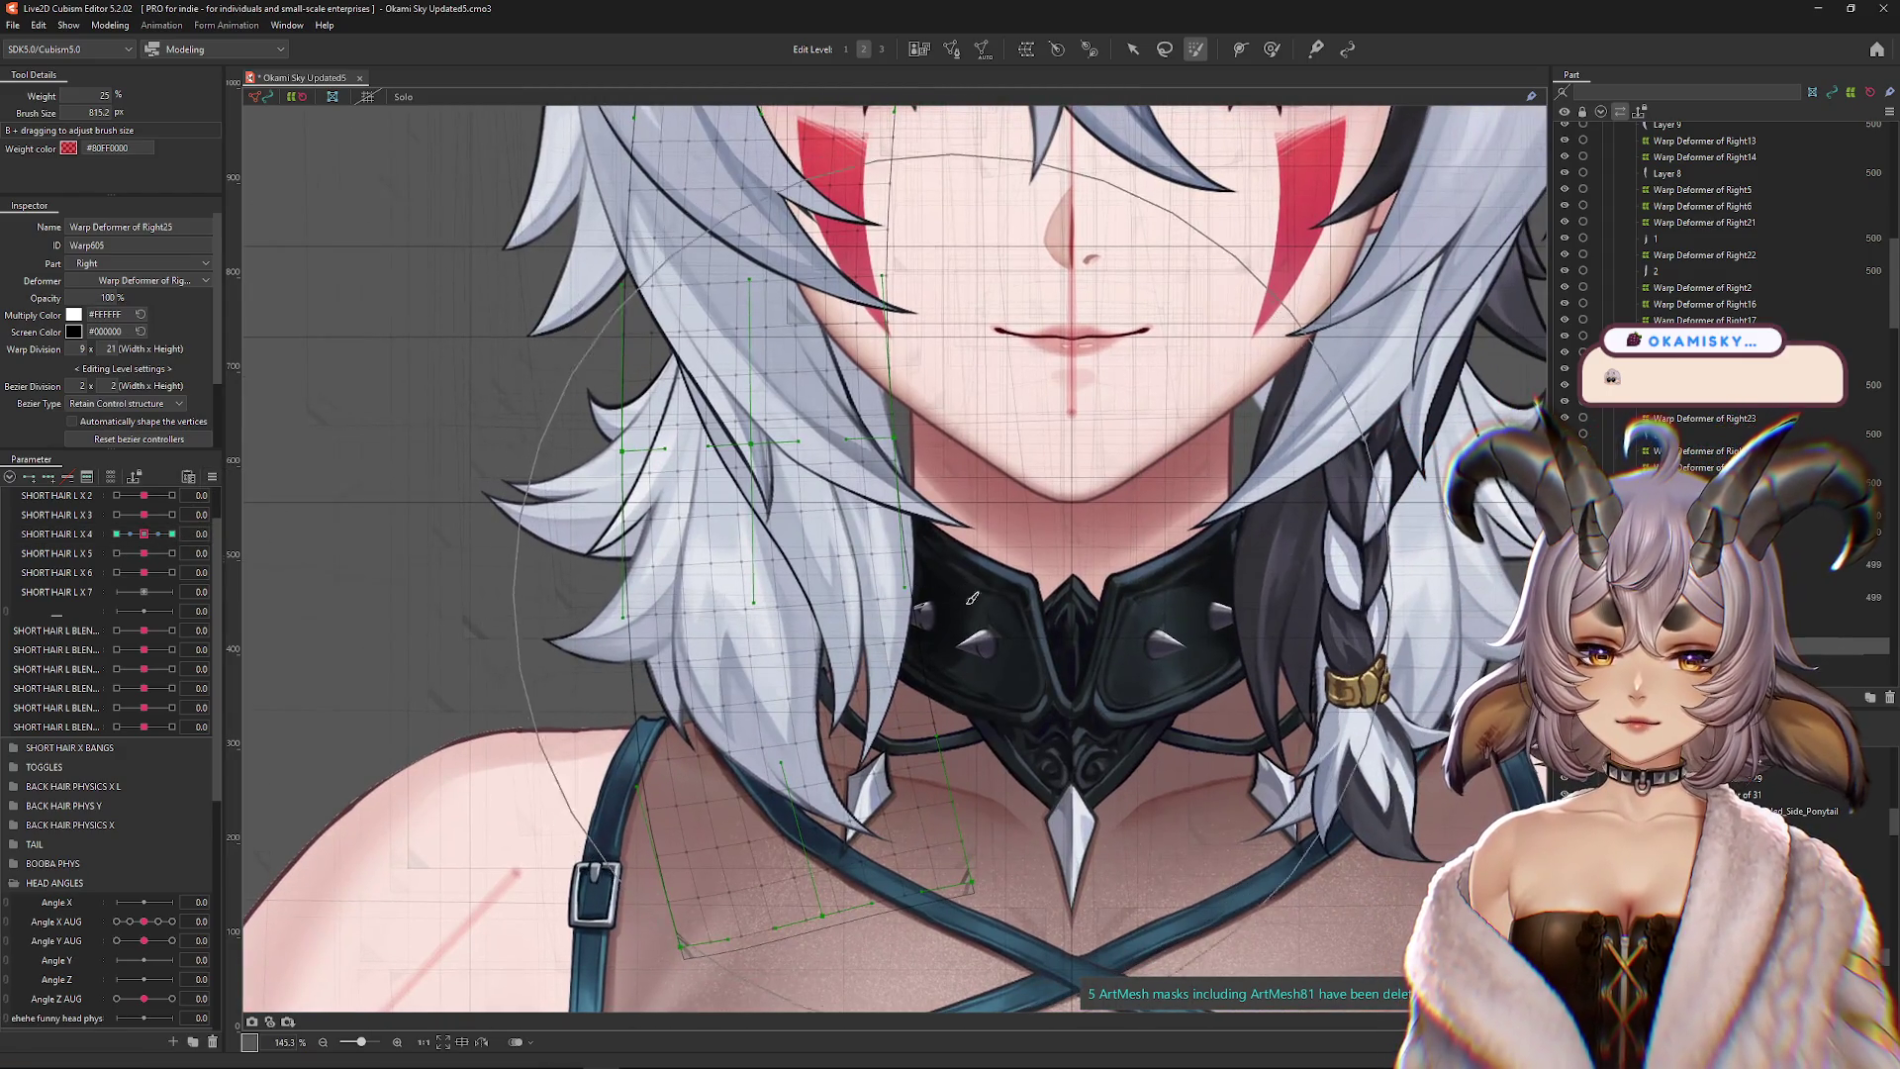
Shrink the brush to about 430 px and preview hair motion along SHORT HAIR L X 4, leaving it slightly negative
drag(911, 590, 854, 505)
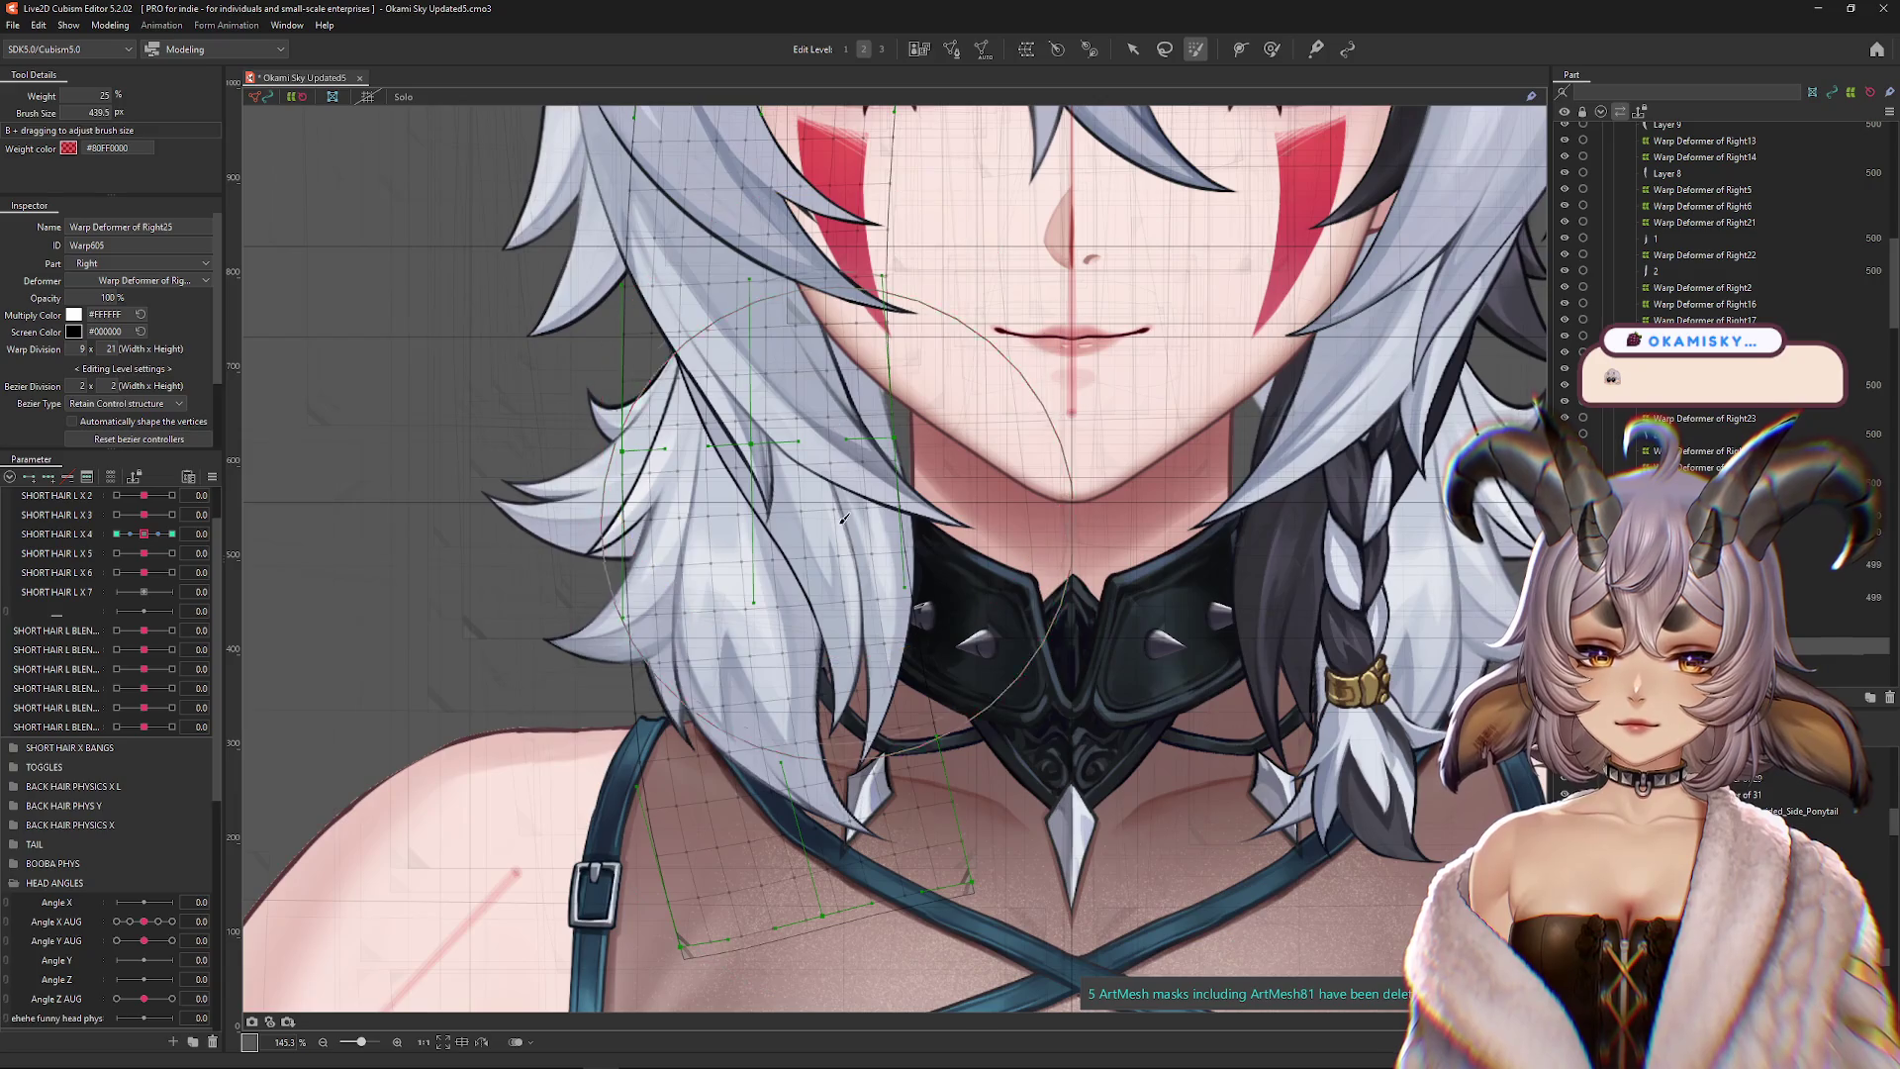
scroll(854, 505, down, 5)
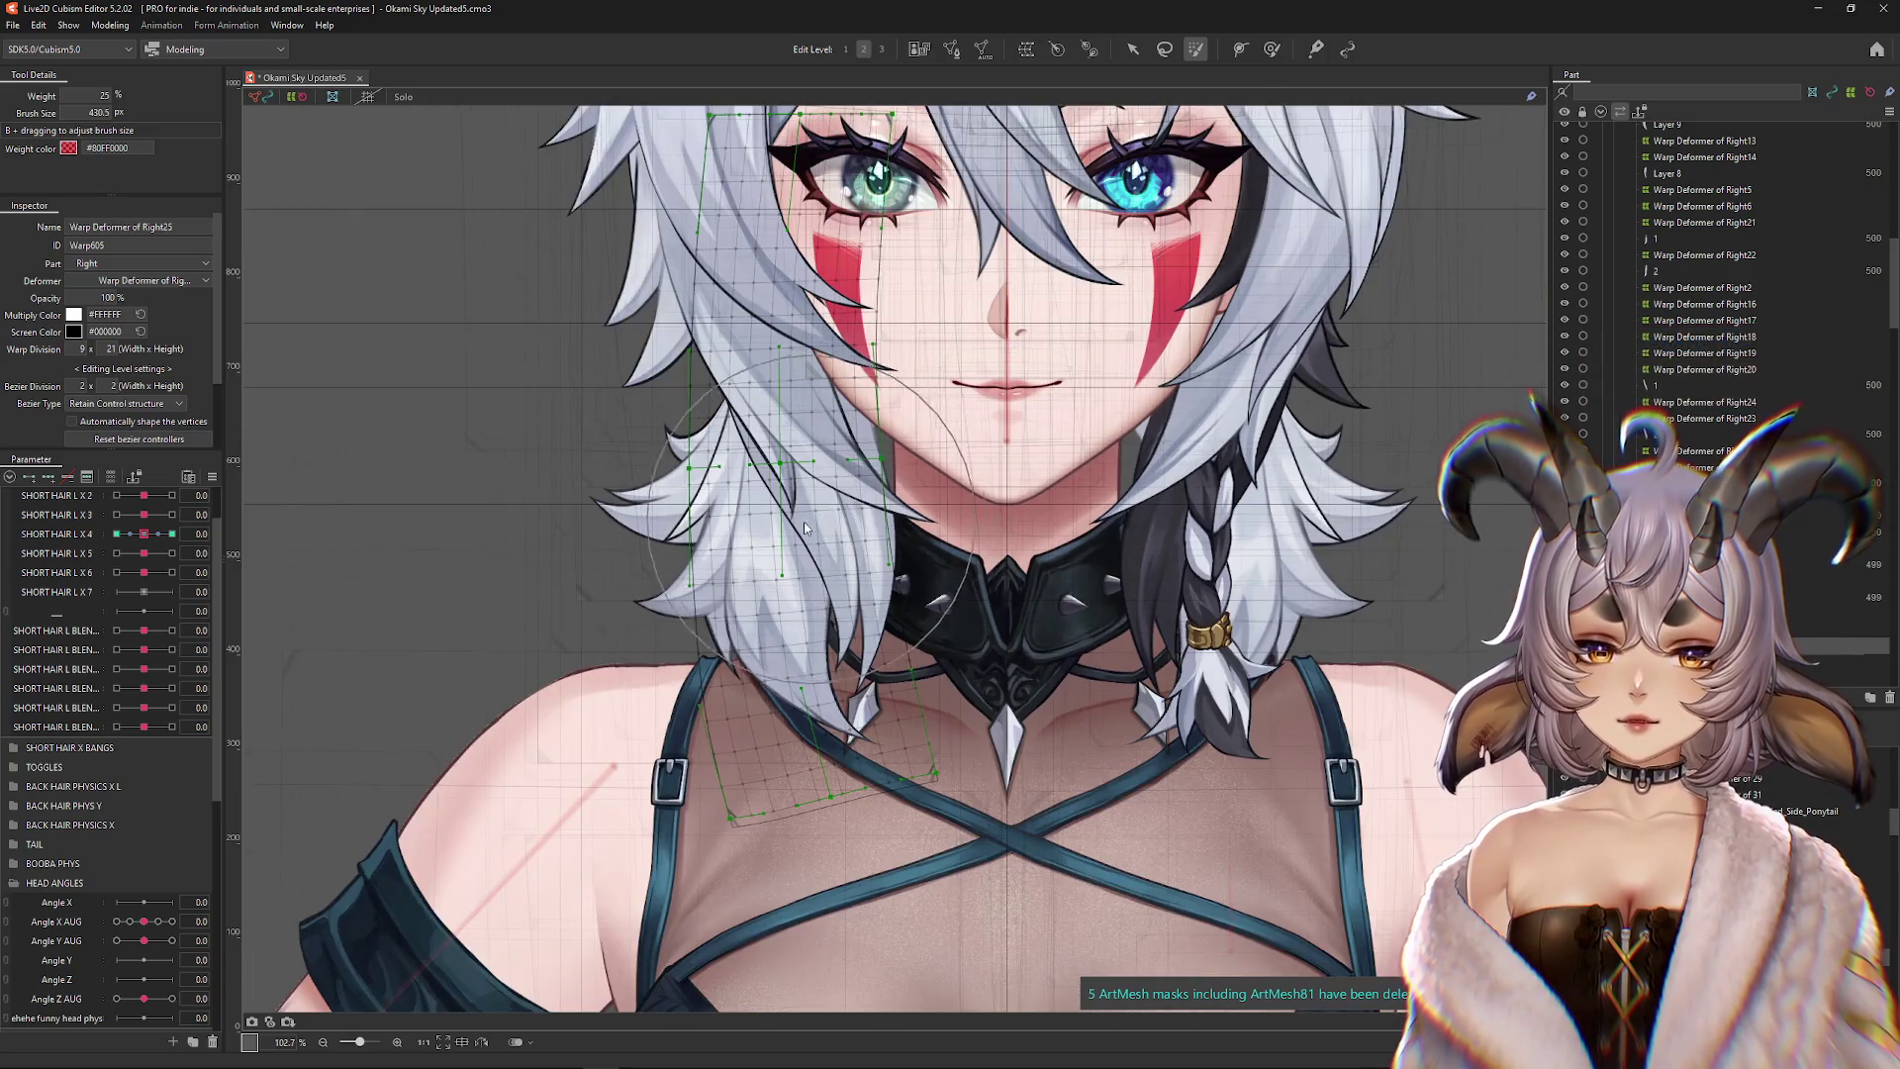
key(ctrl+h)
scroll(782, 527, up, 5)
mouse_move(144, 533)
mouse_down()
mouse_move(182, 536)
mouse_move(143, 542)
mouse_up()
key(ctrl+h)
scroll(555, 416, up, 2)
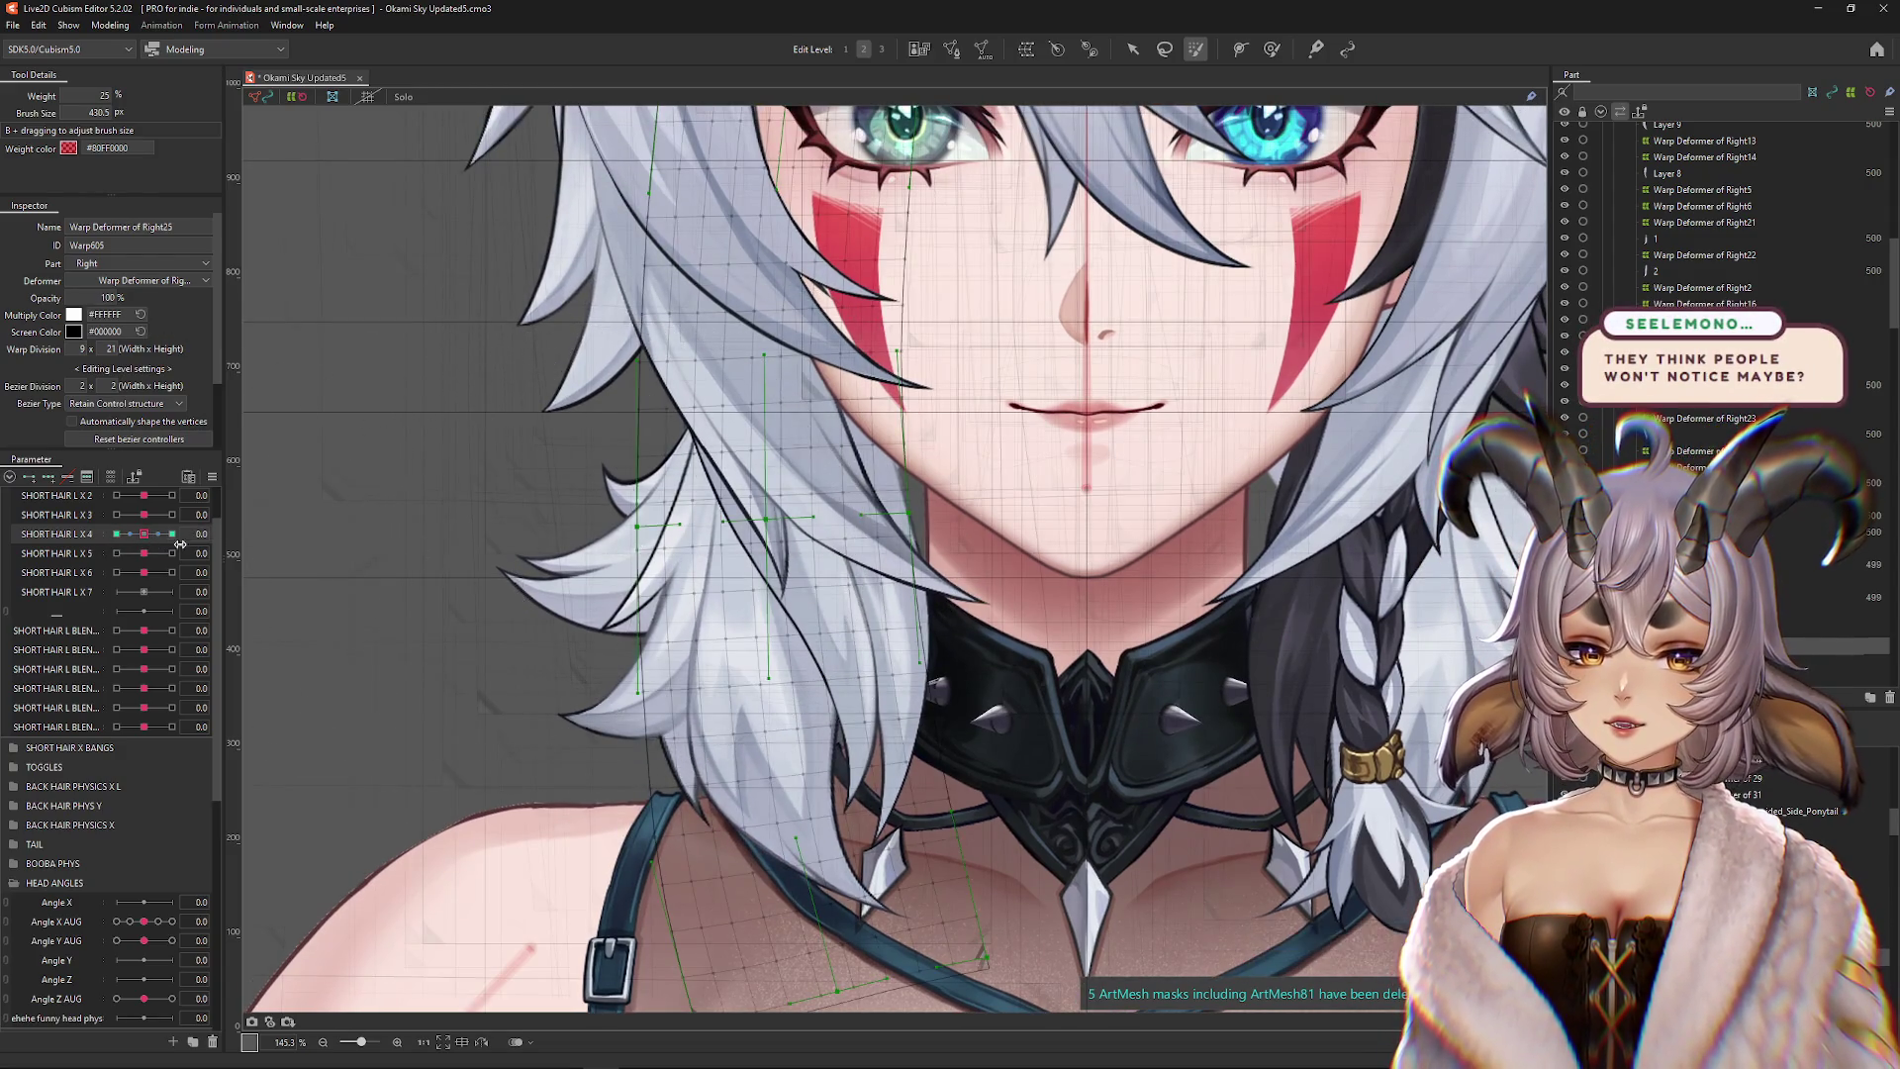
mouse_move(146, 537)
mouse_down()
mouse_move(128, 564)
mouse_move(145, 533)
mouse_up()
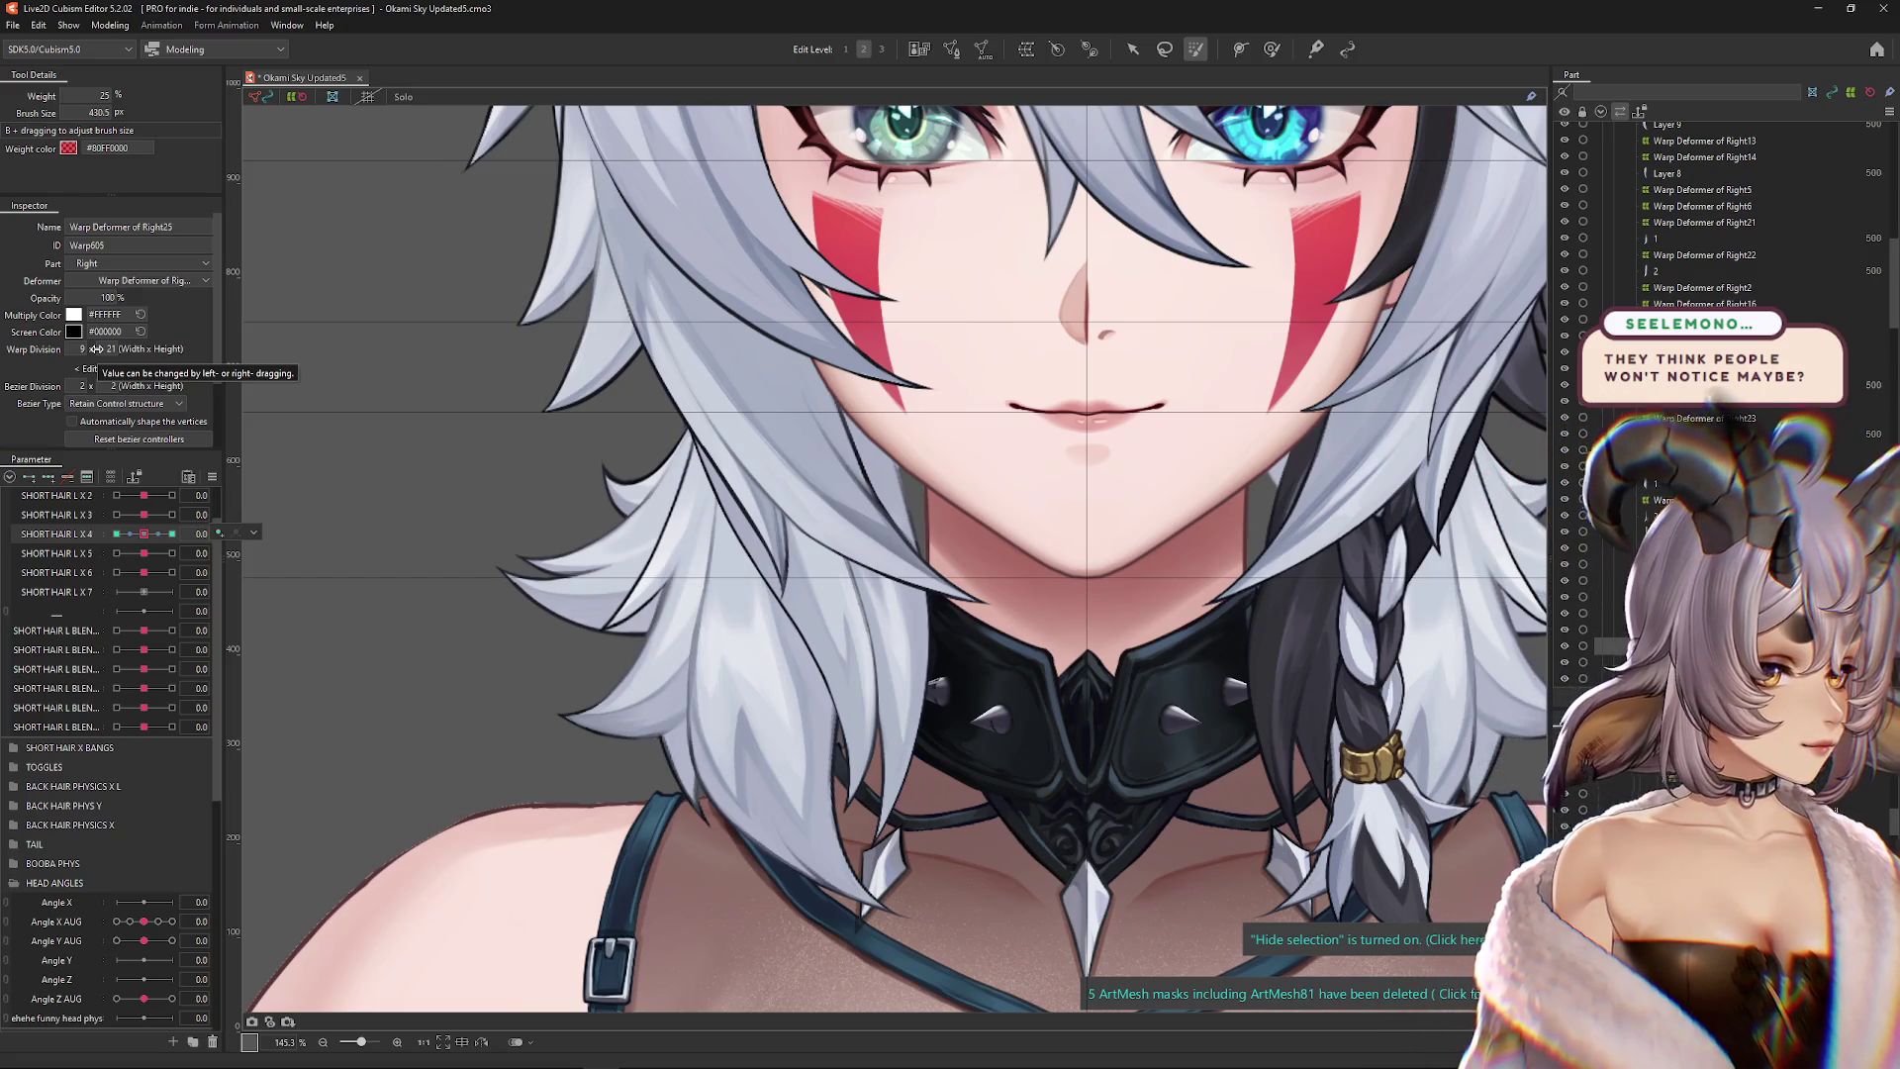
drag(144, 534, 151, 545)
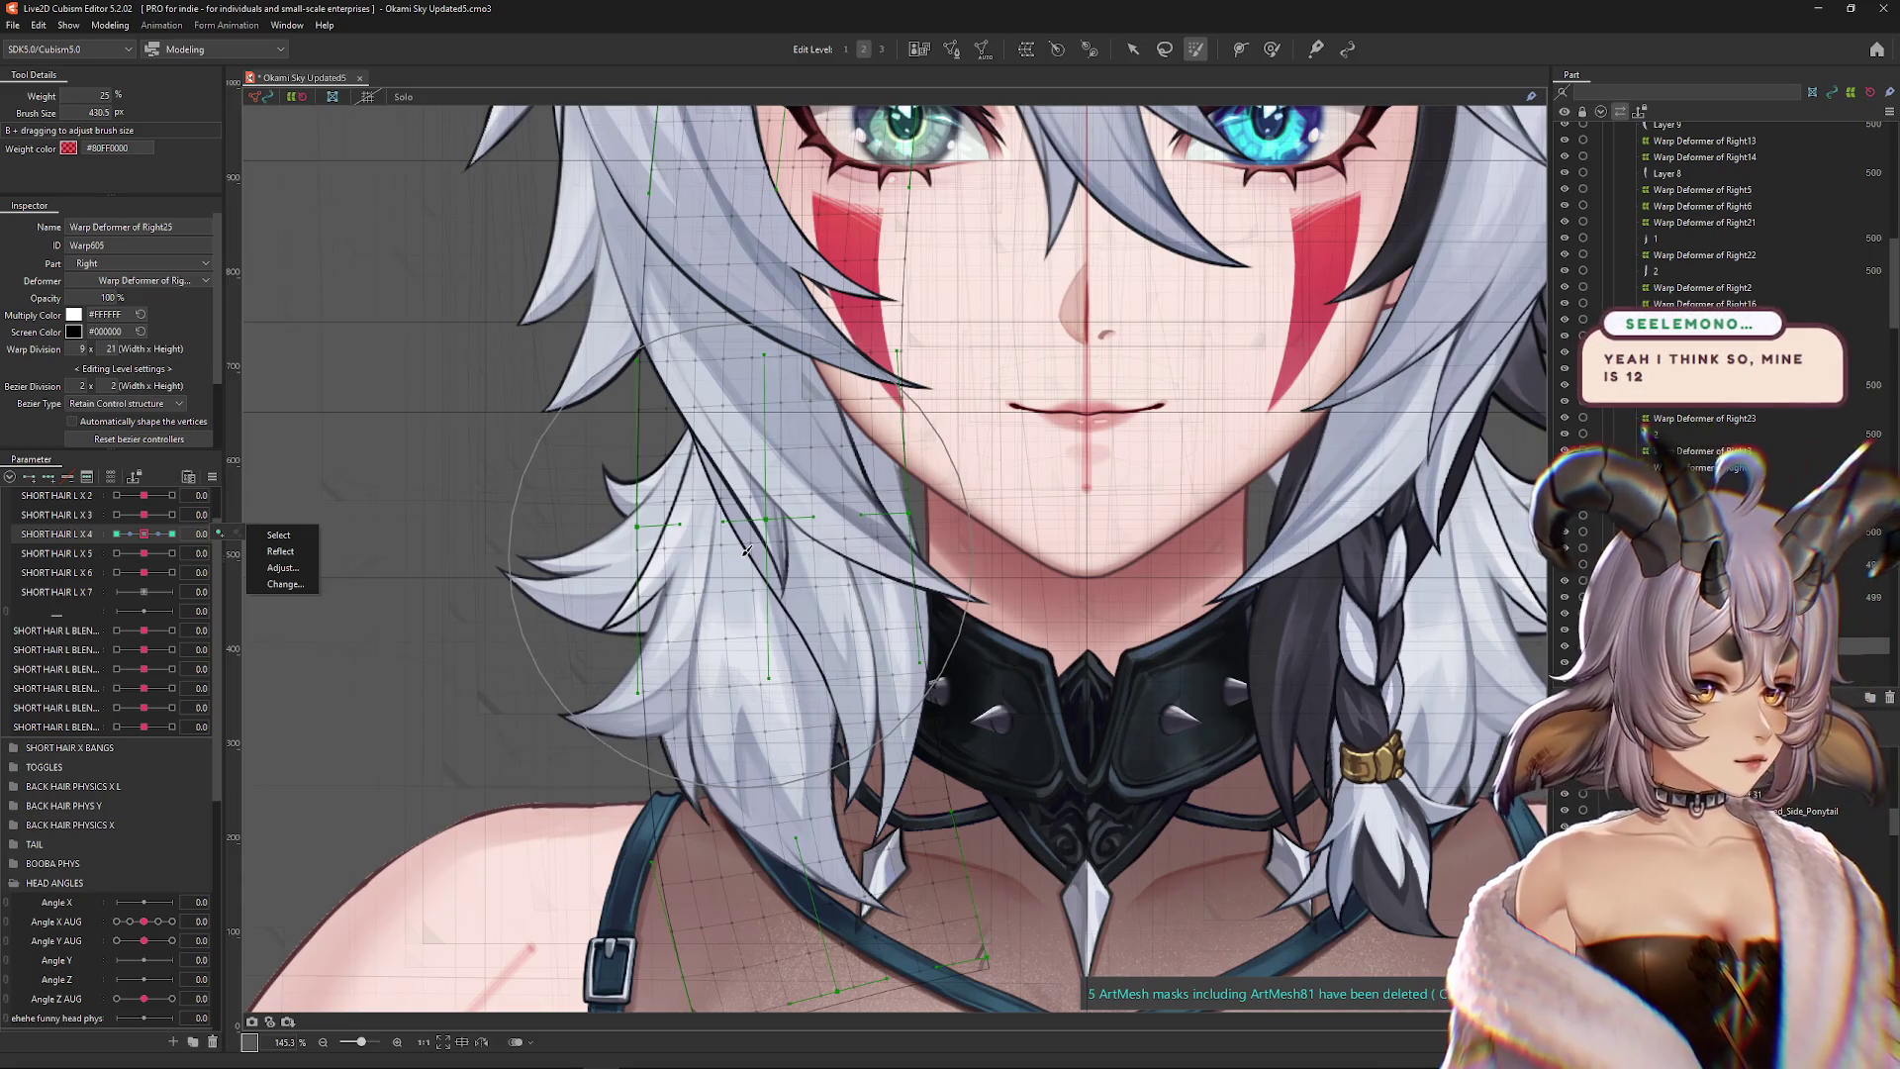
key(ctrl+h)
With Angle X AUG at 30, check SHORT HAIR L X 5 and L X 6 keys and switch to the deform brush
click(172, 922)
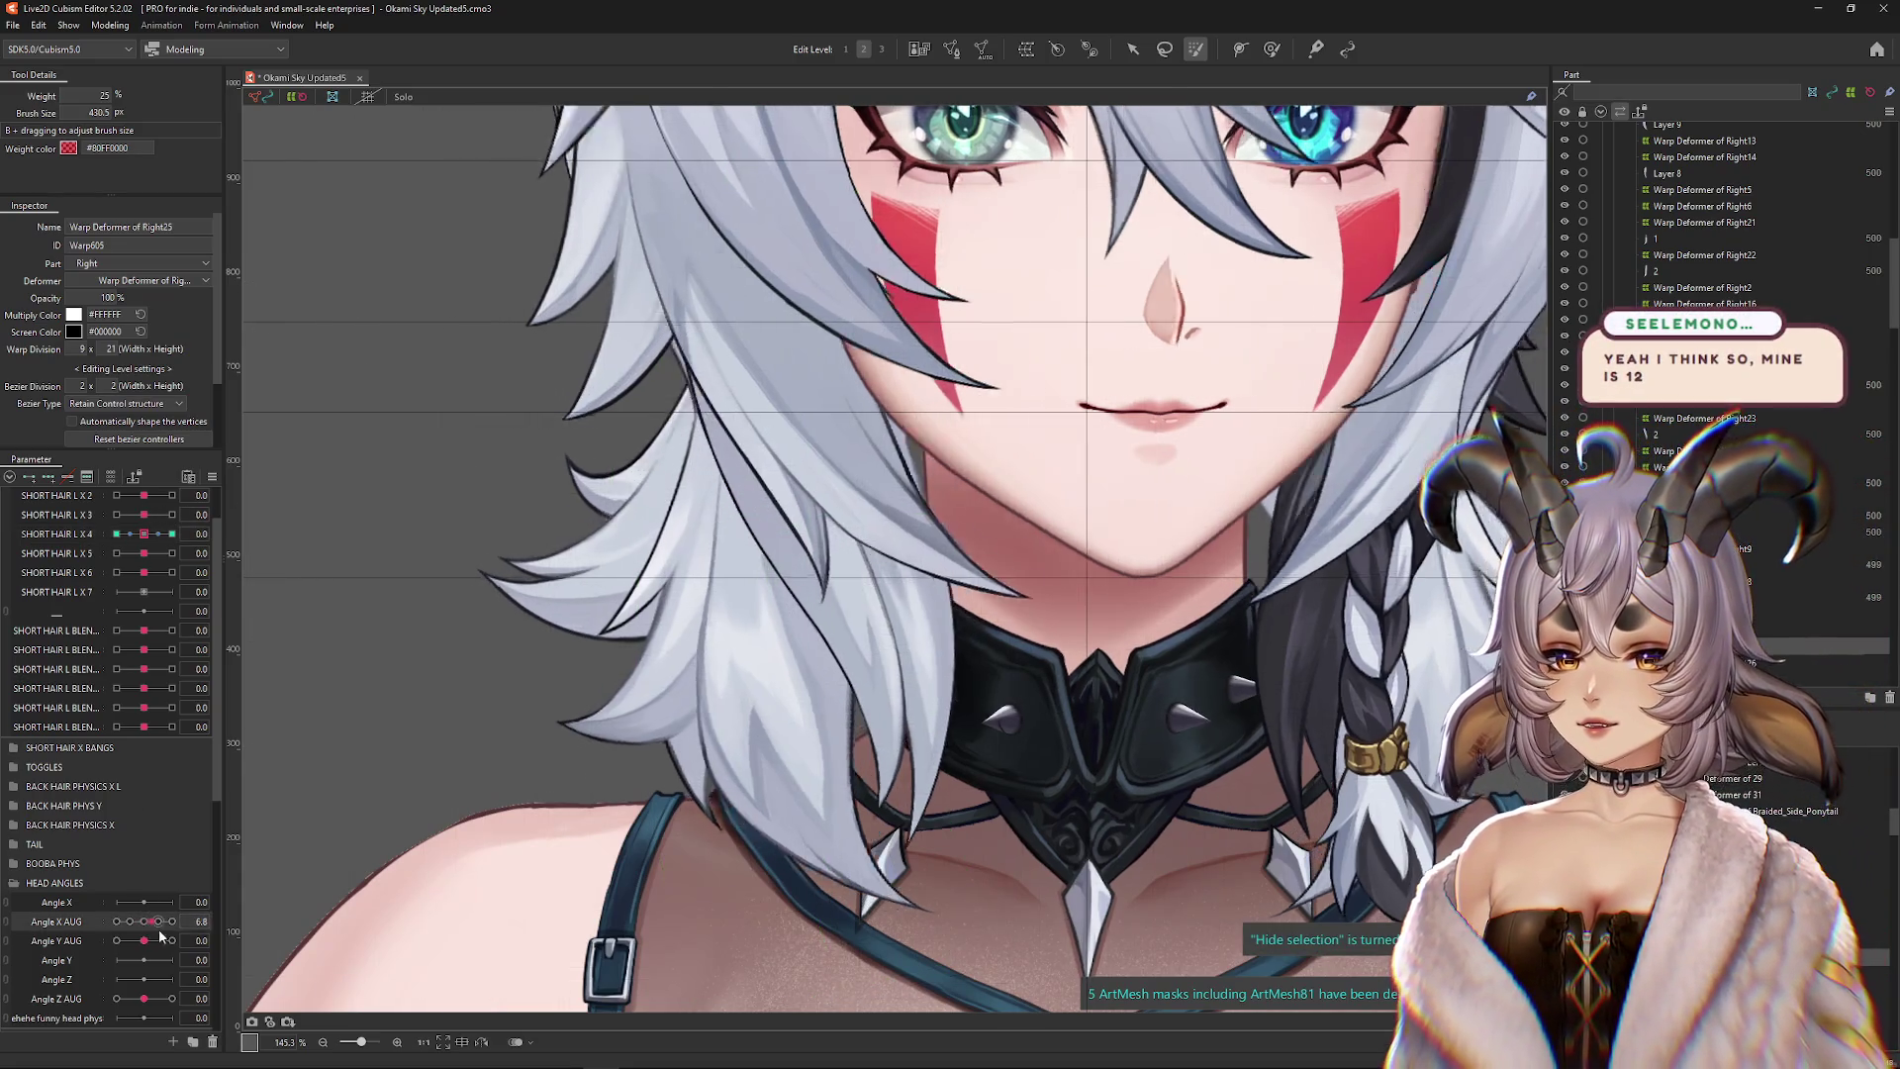
click(173, 553)
click(117, 553)
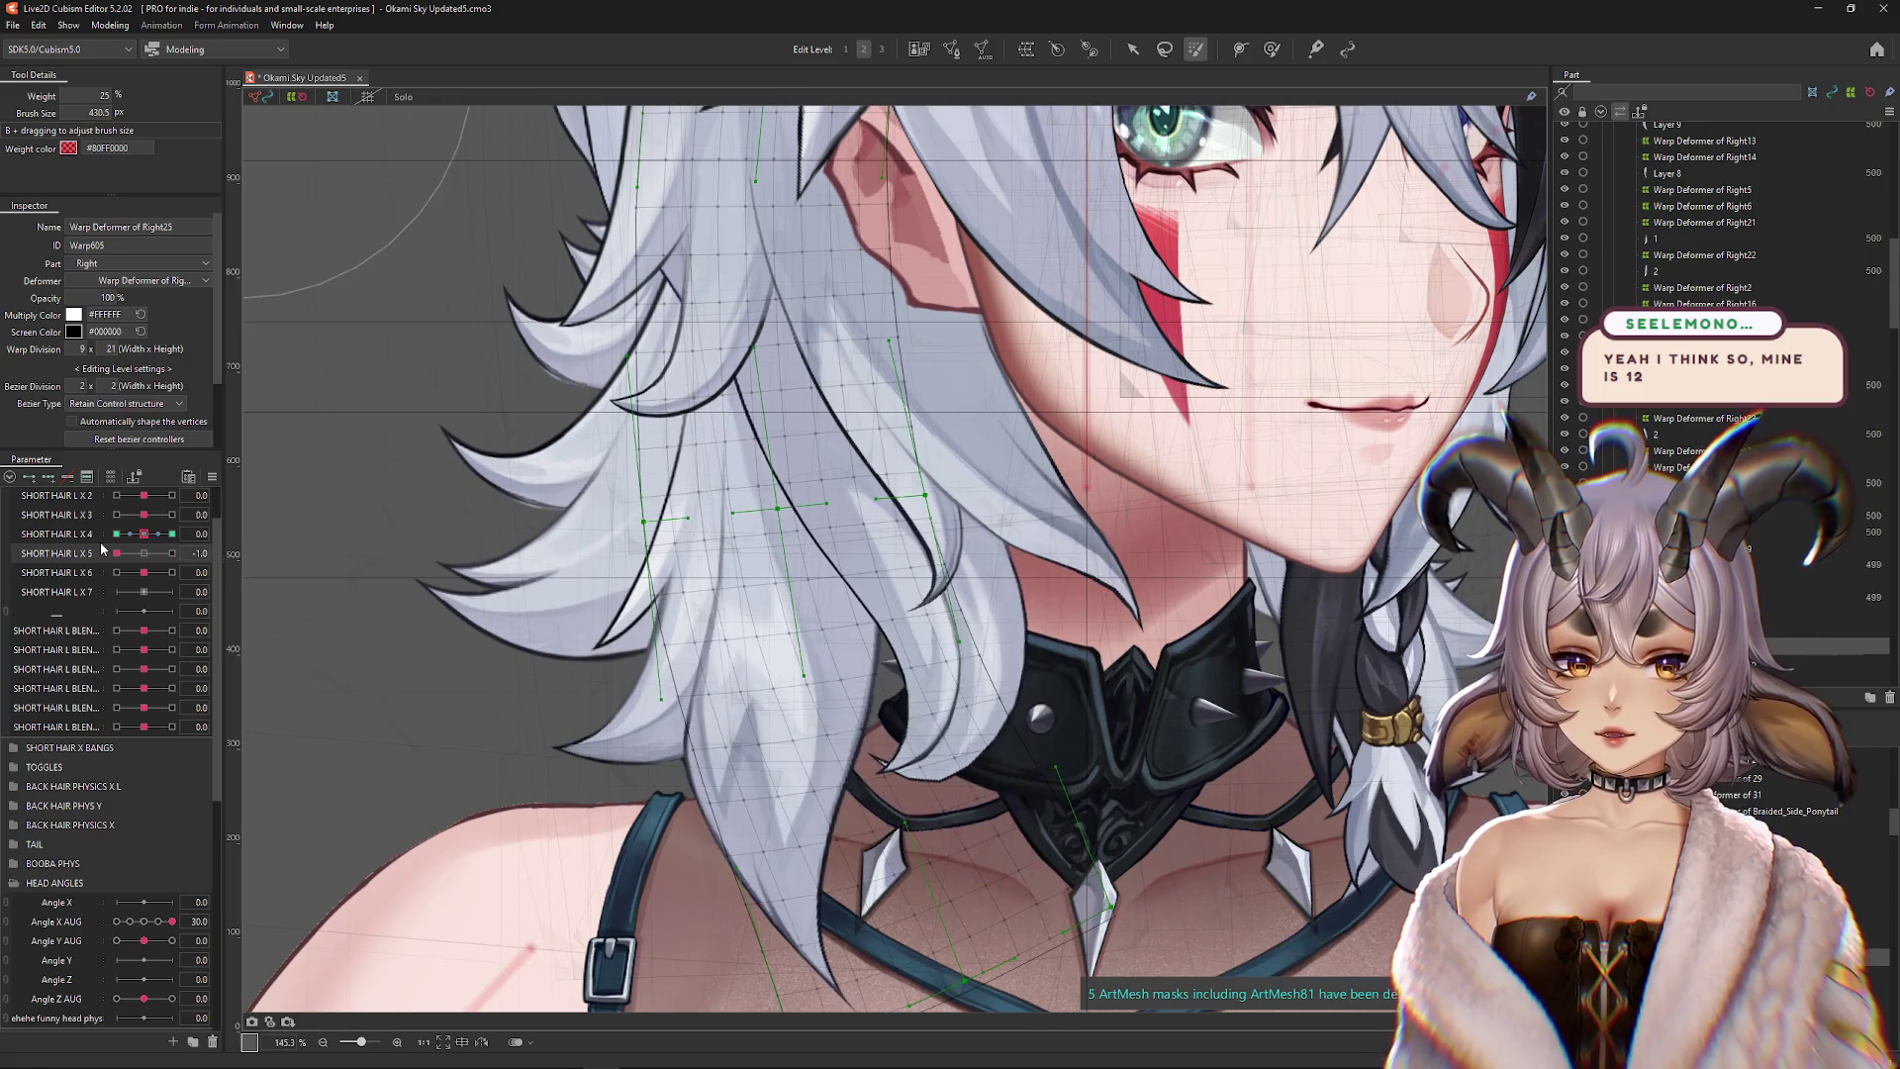
click(145, 552)
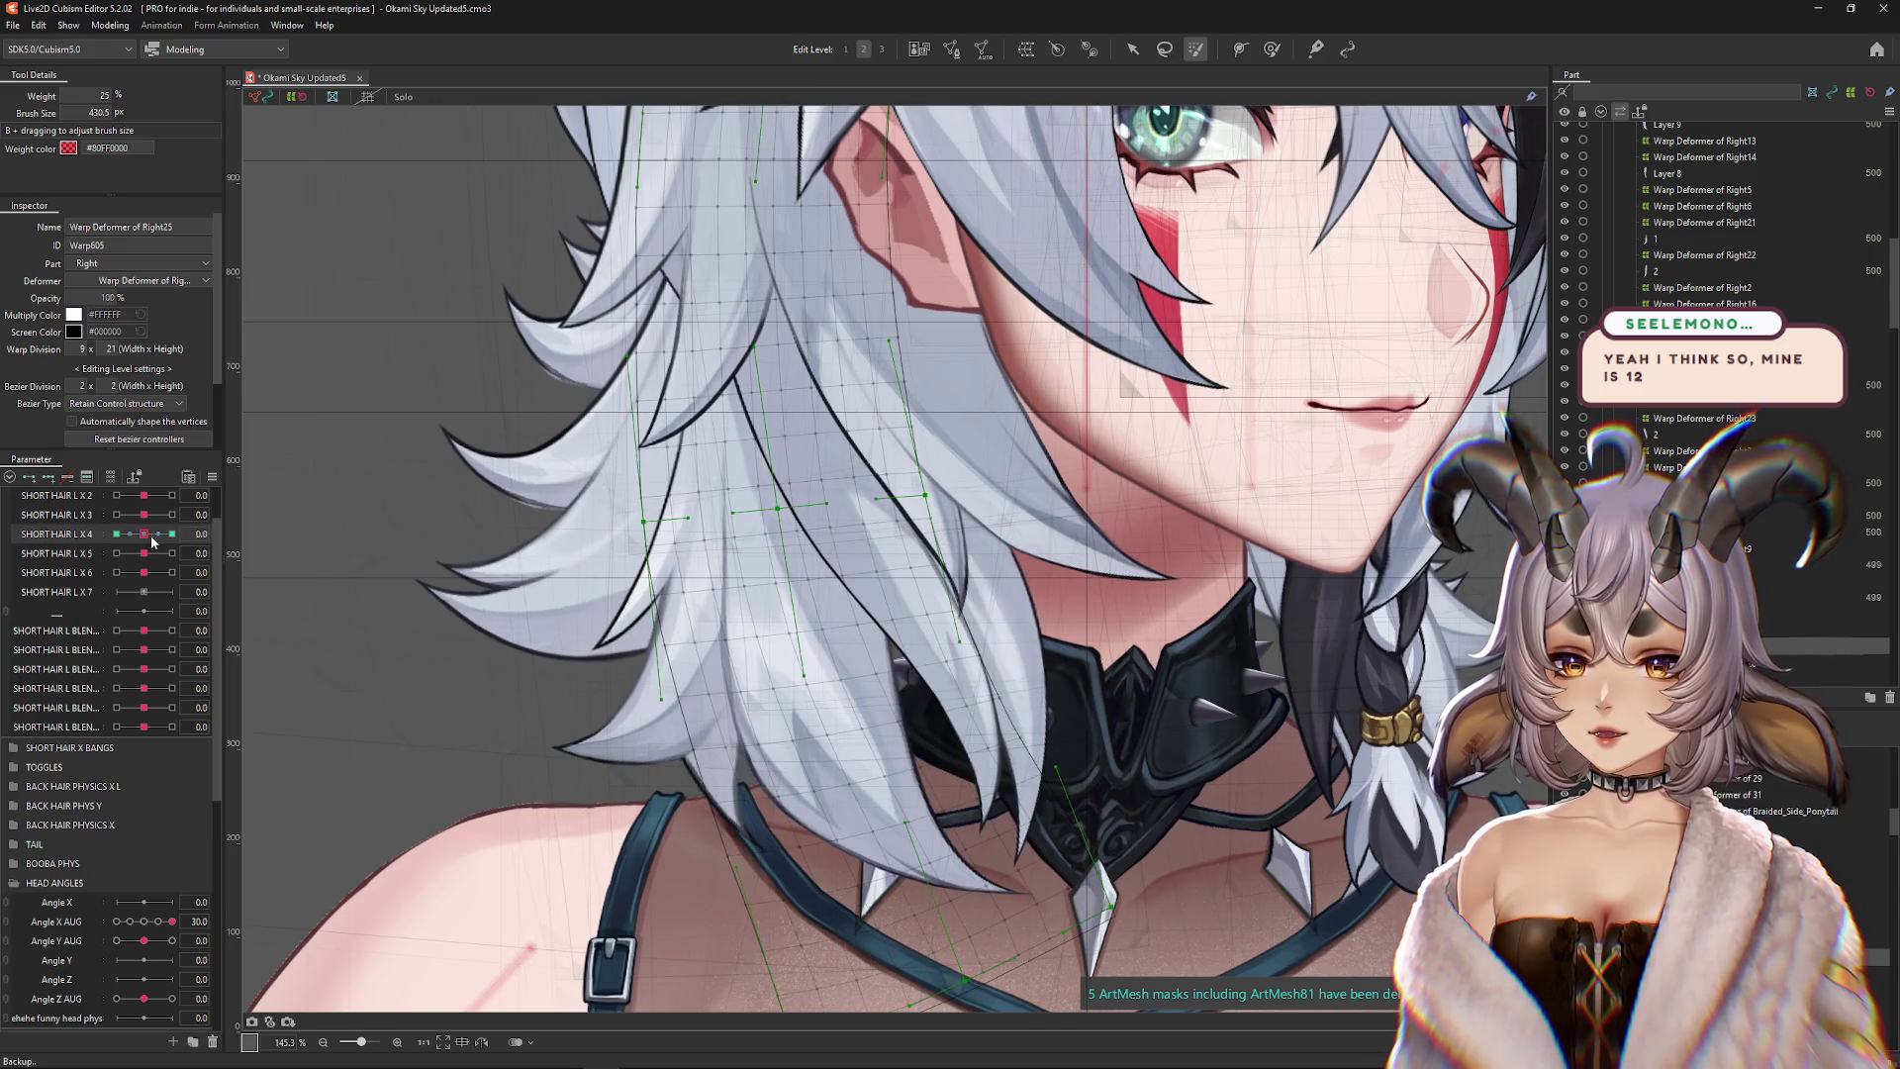
click(140, 558)
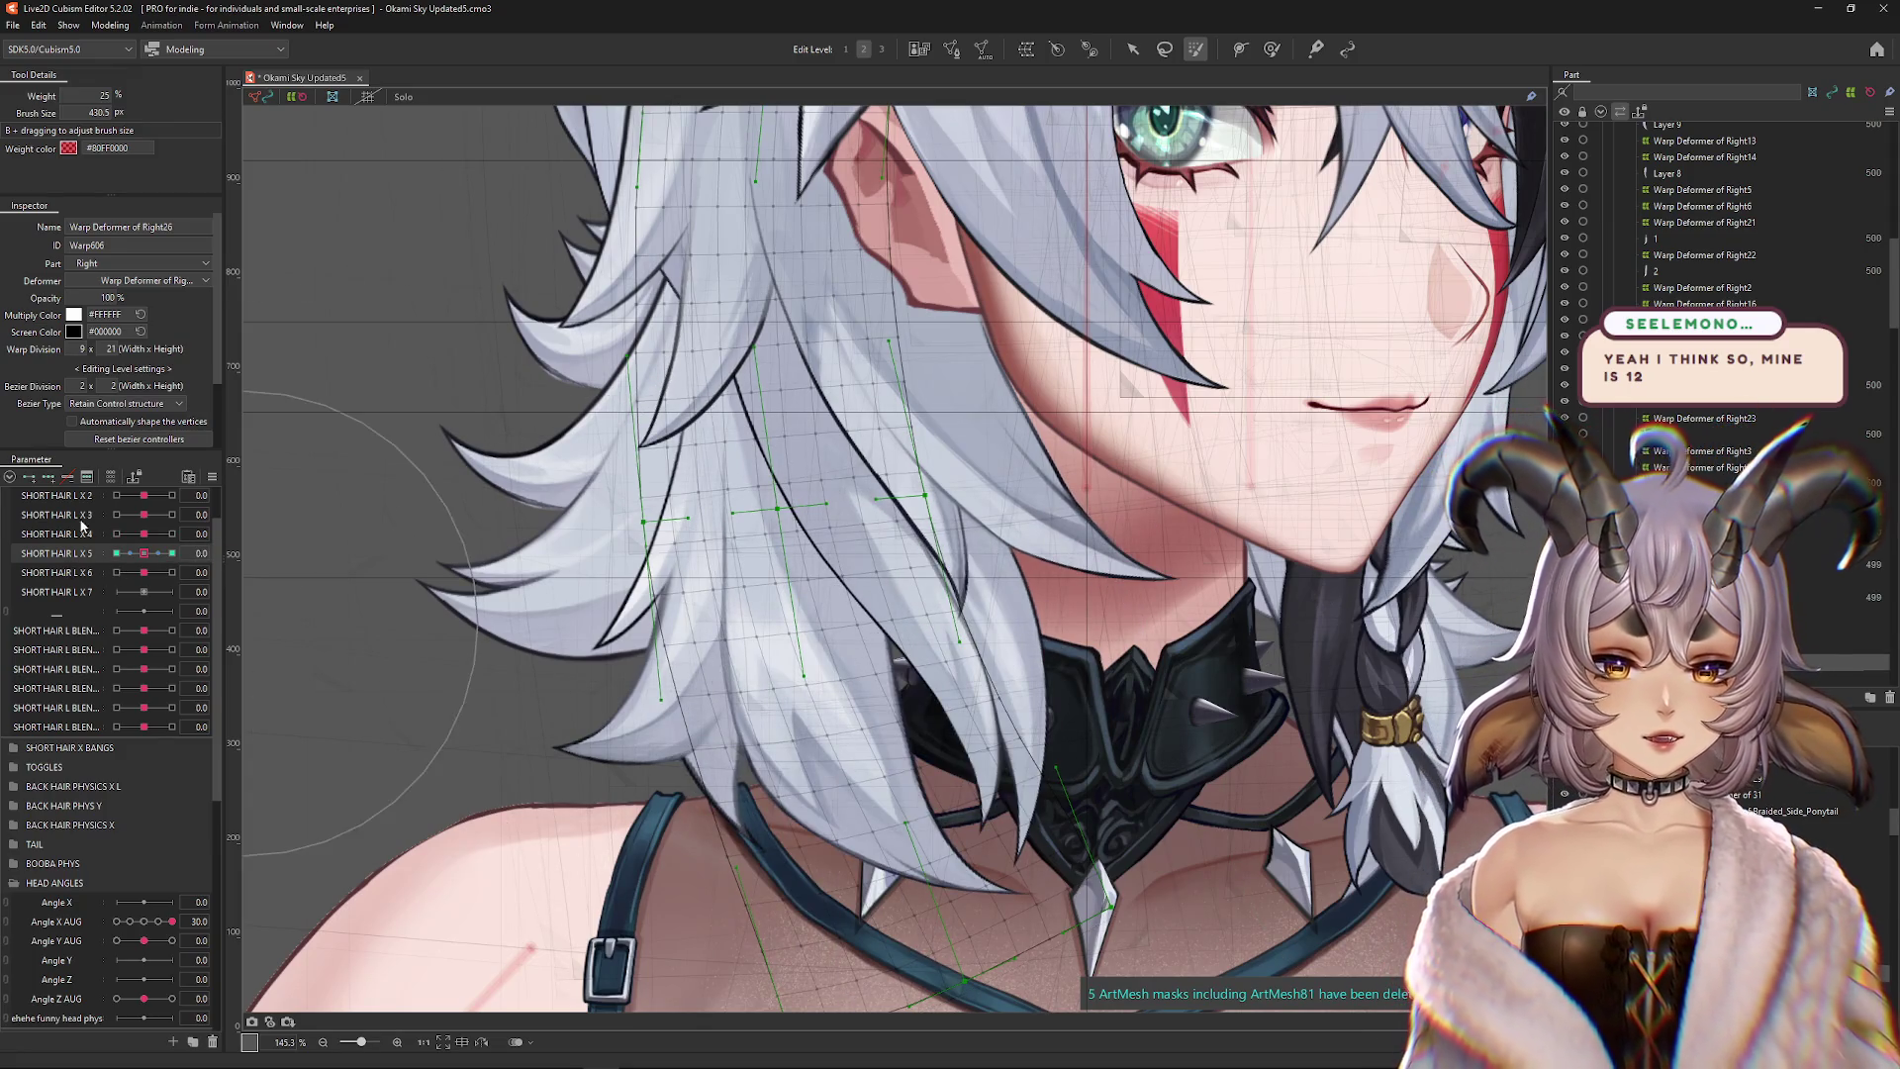
key(h)
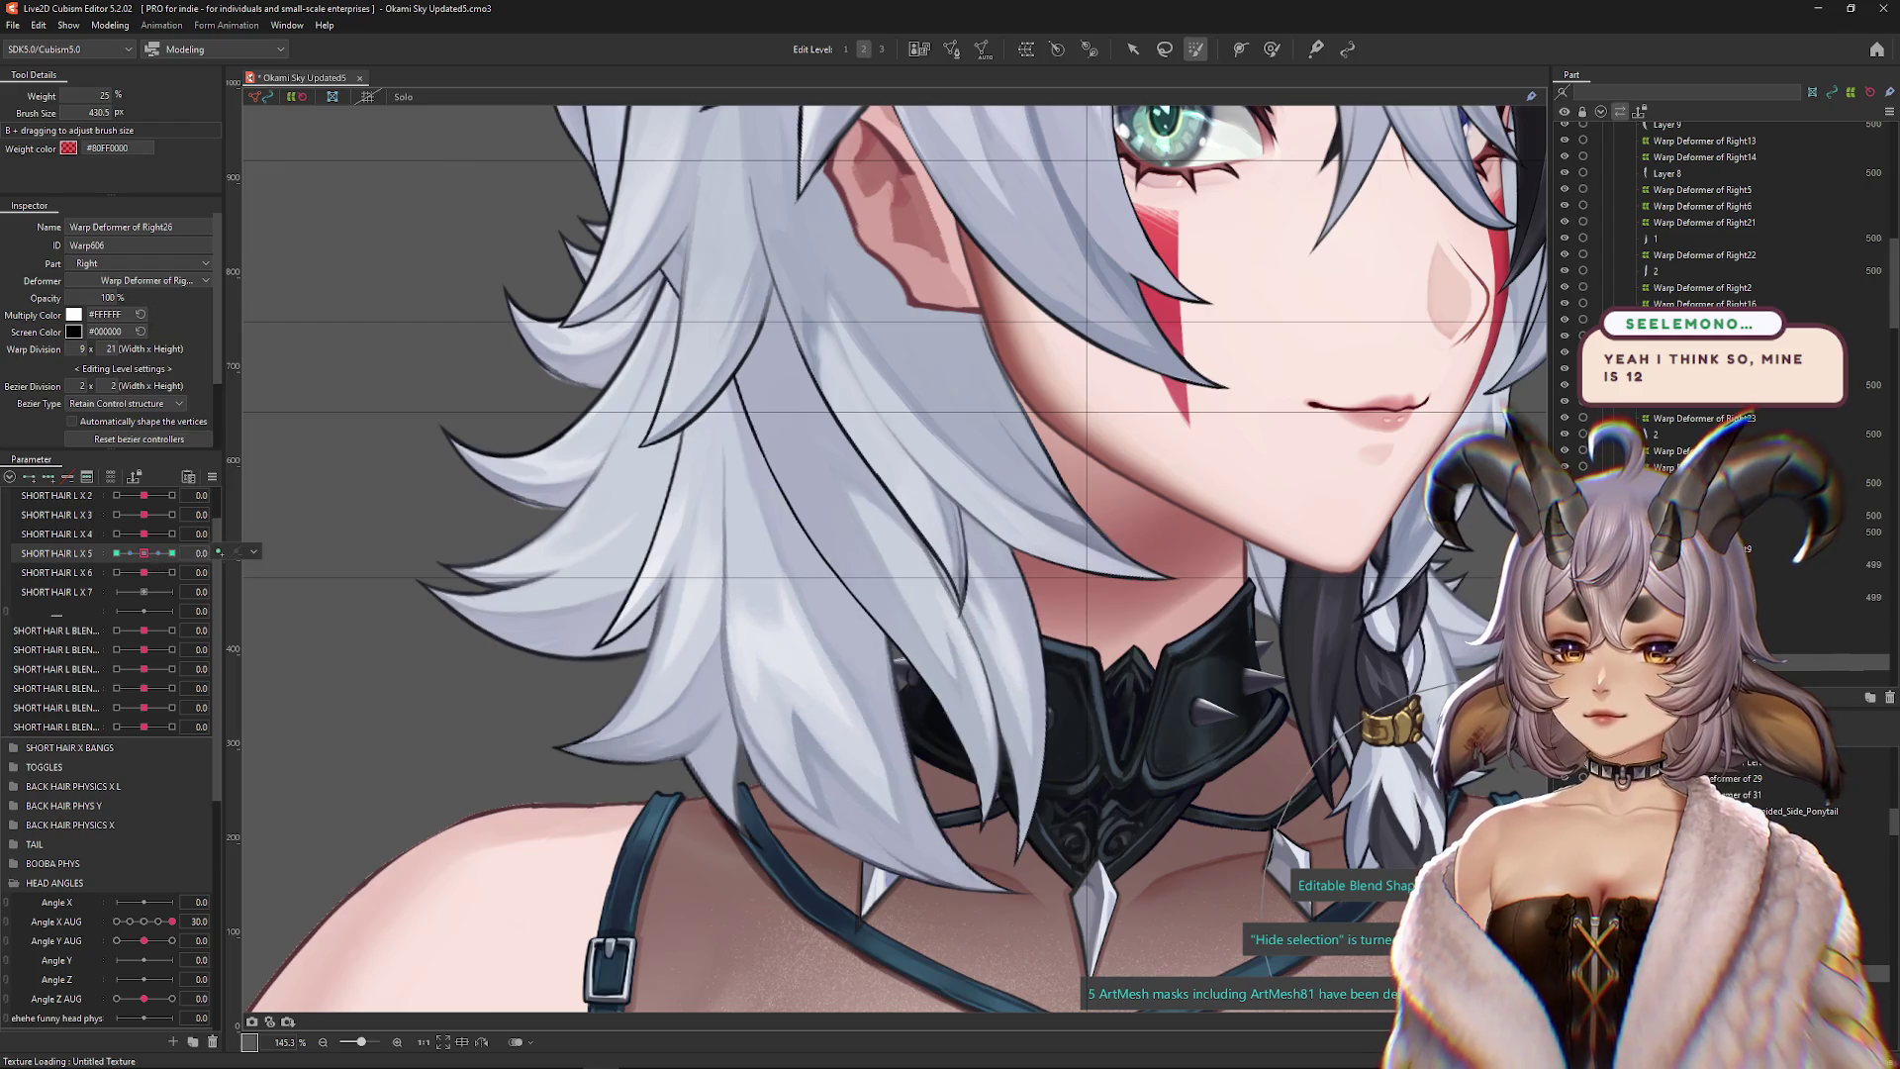
click(116, 572)
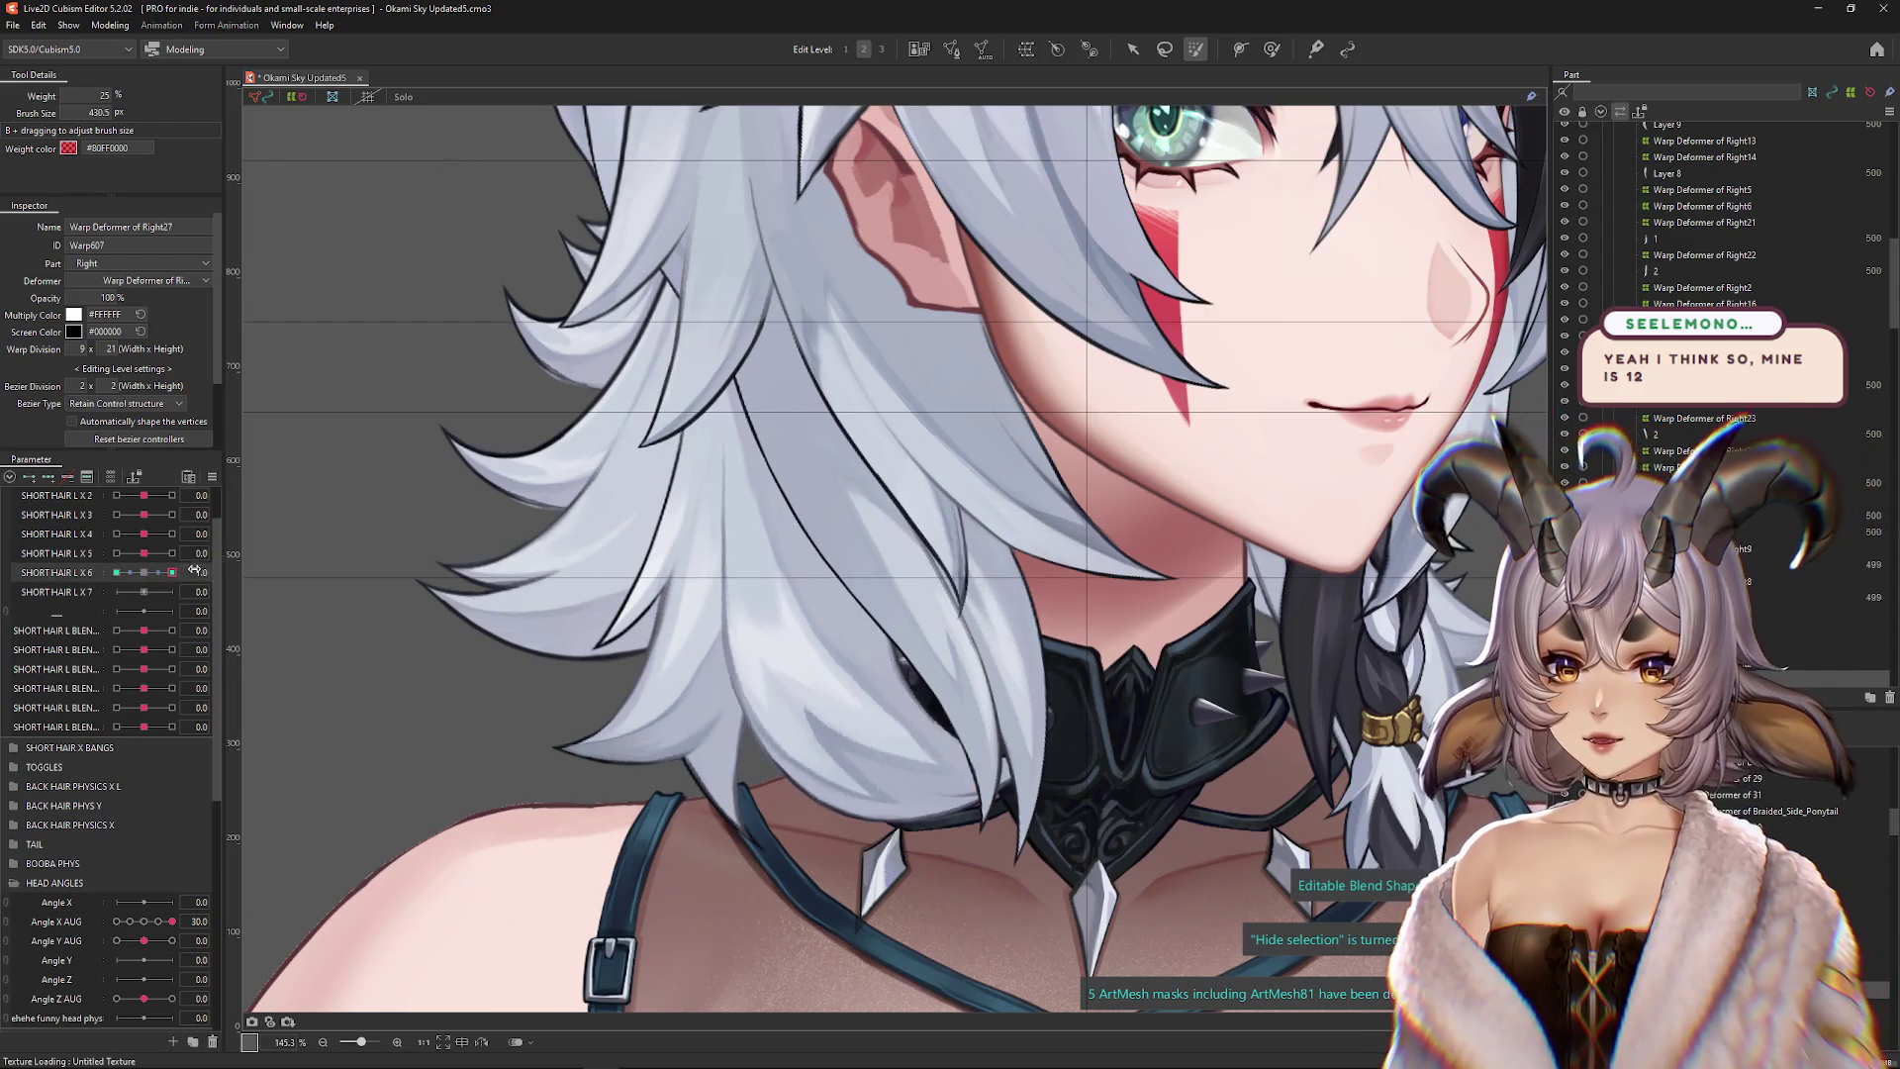
key(h)
scroll(891, 554, down, 2)
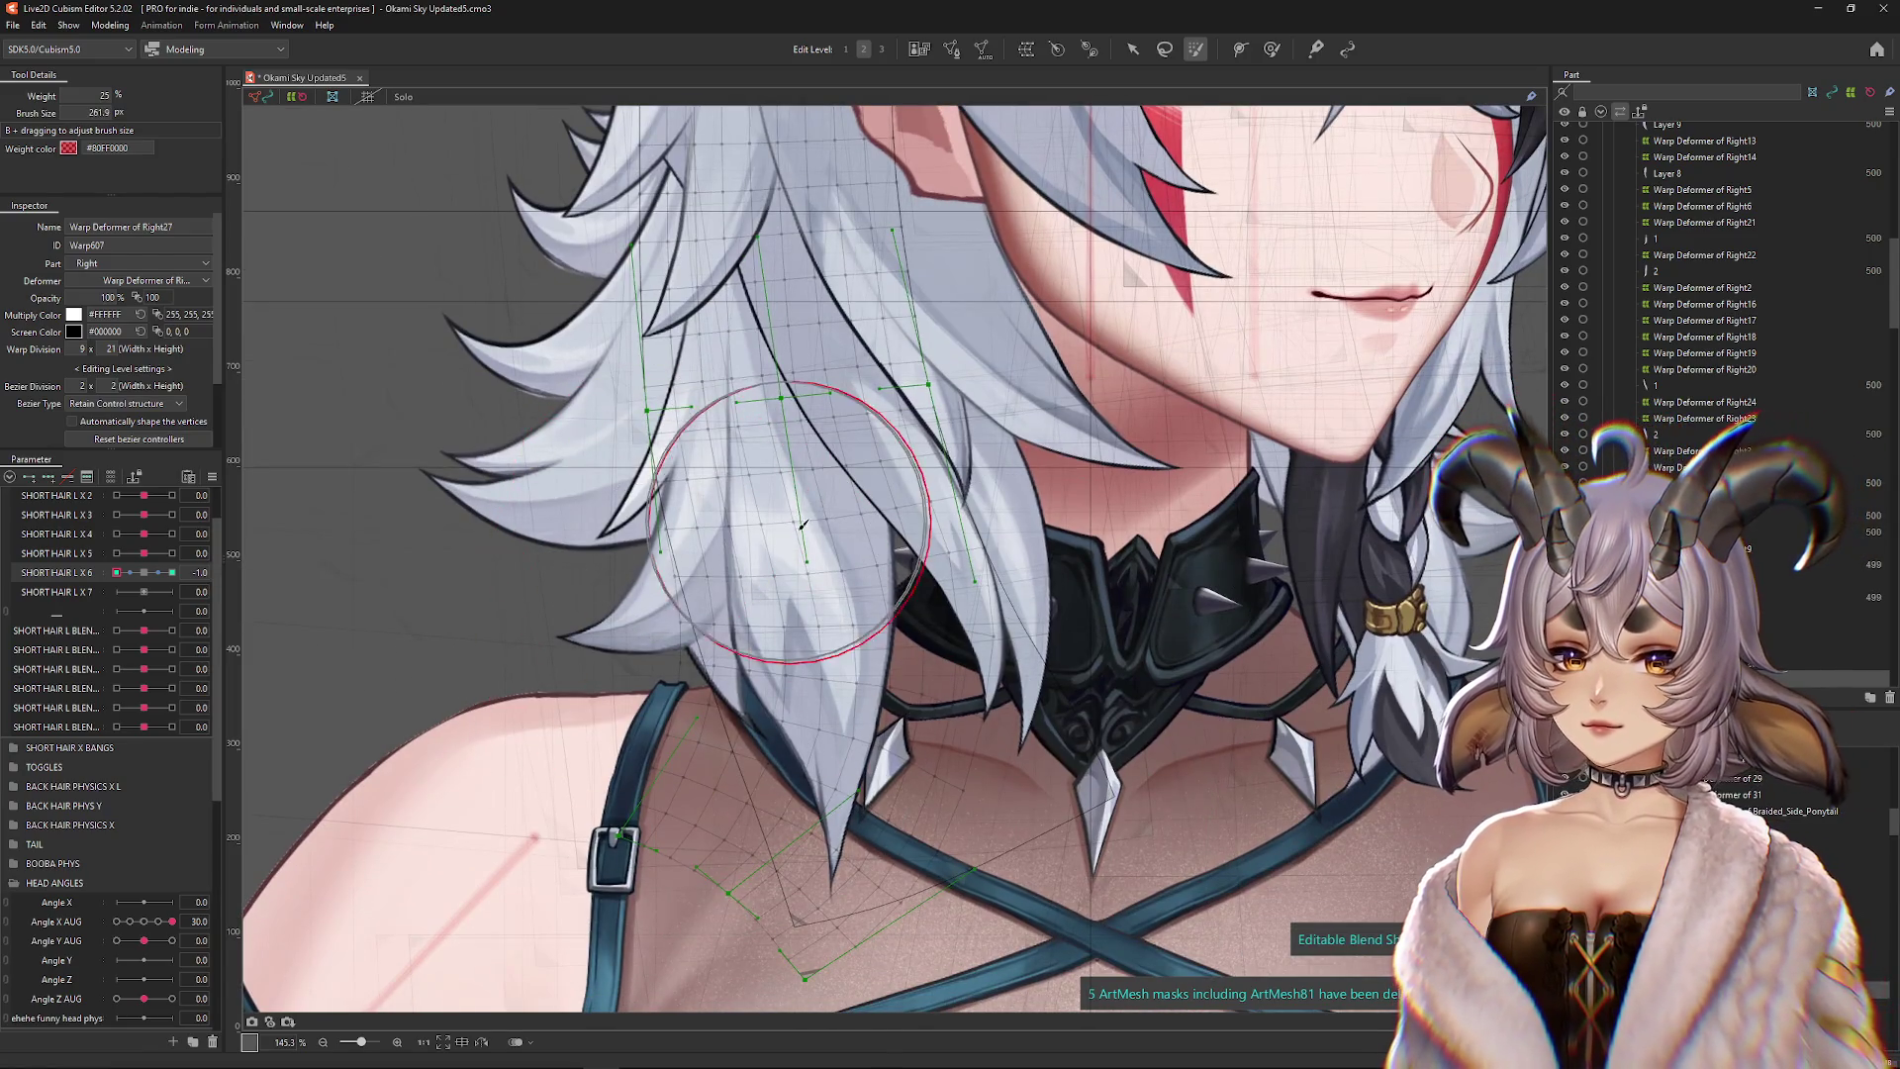
key(h)
key(shift+b)
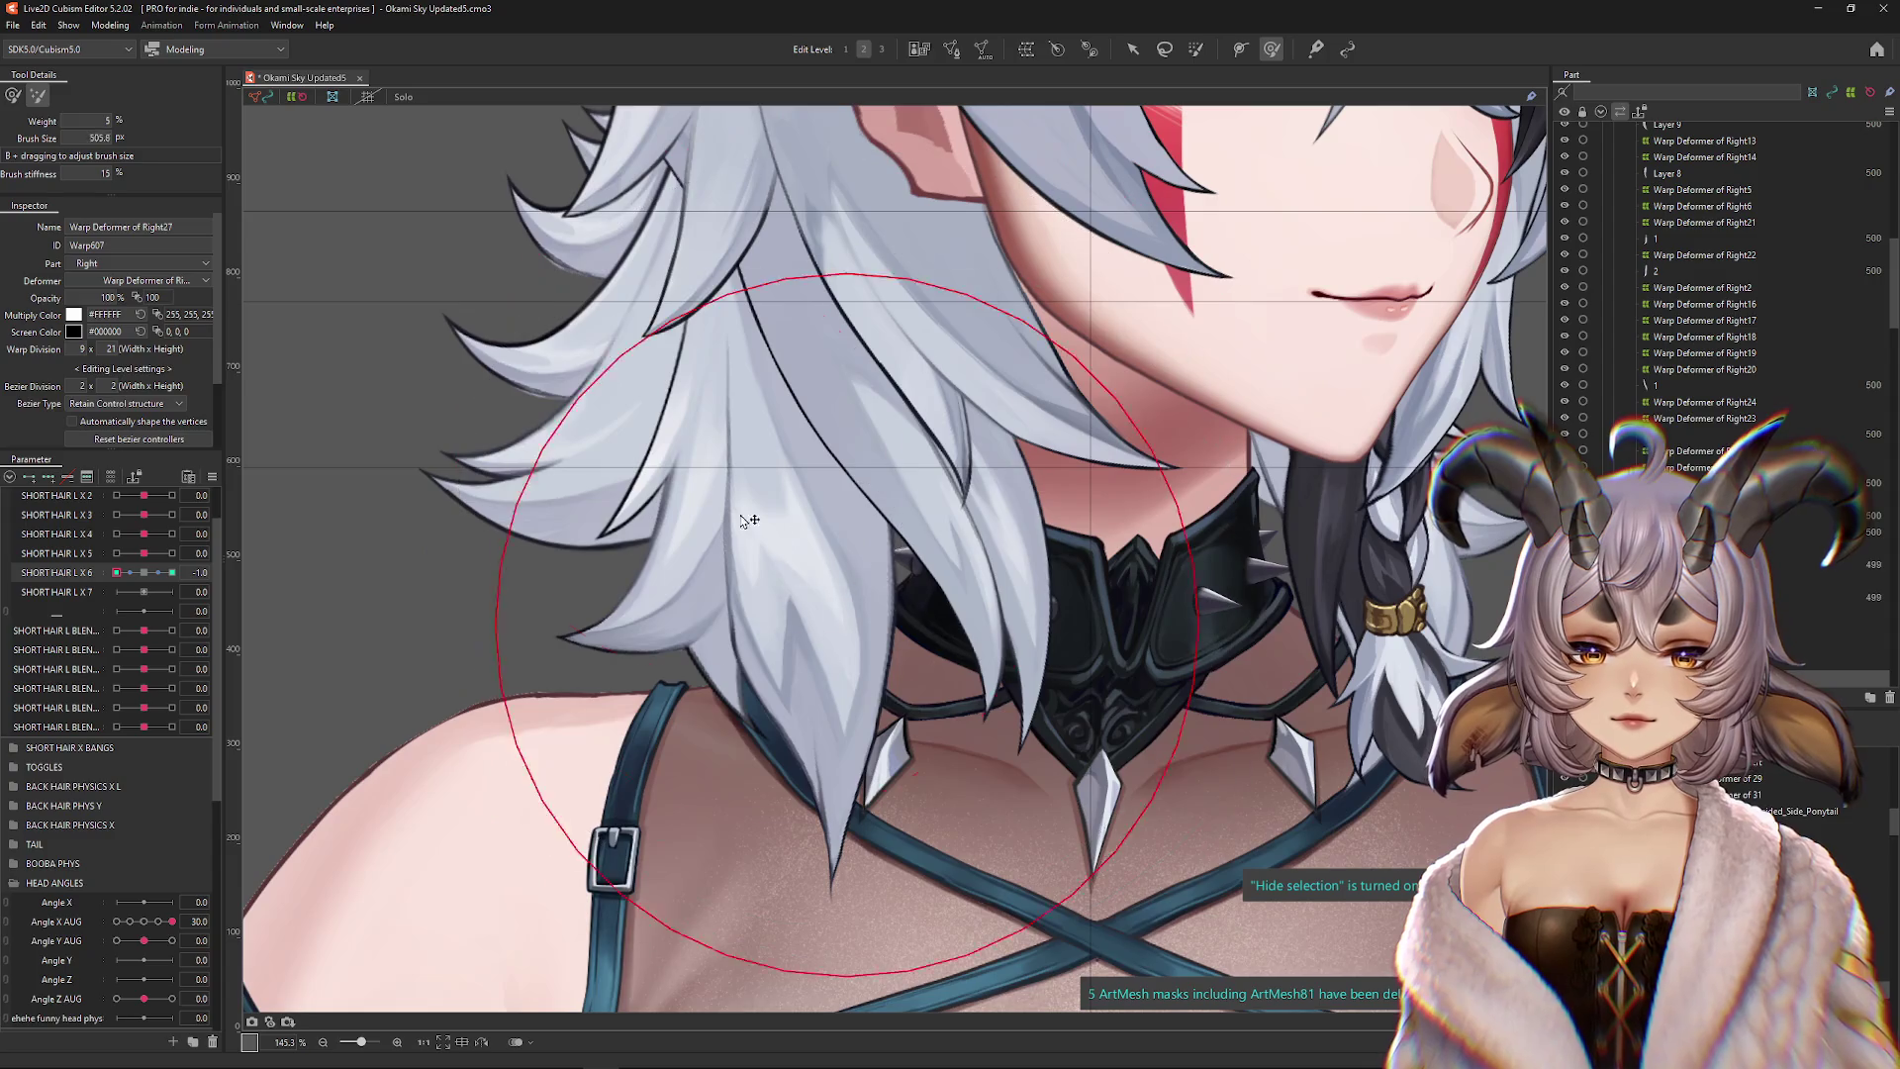
click(110, 25)
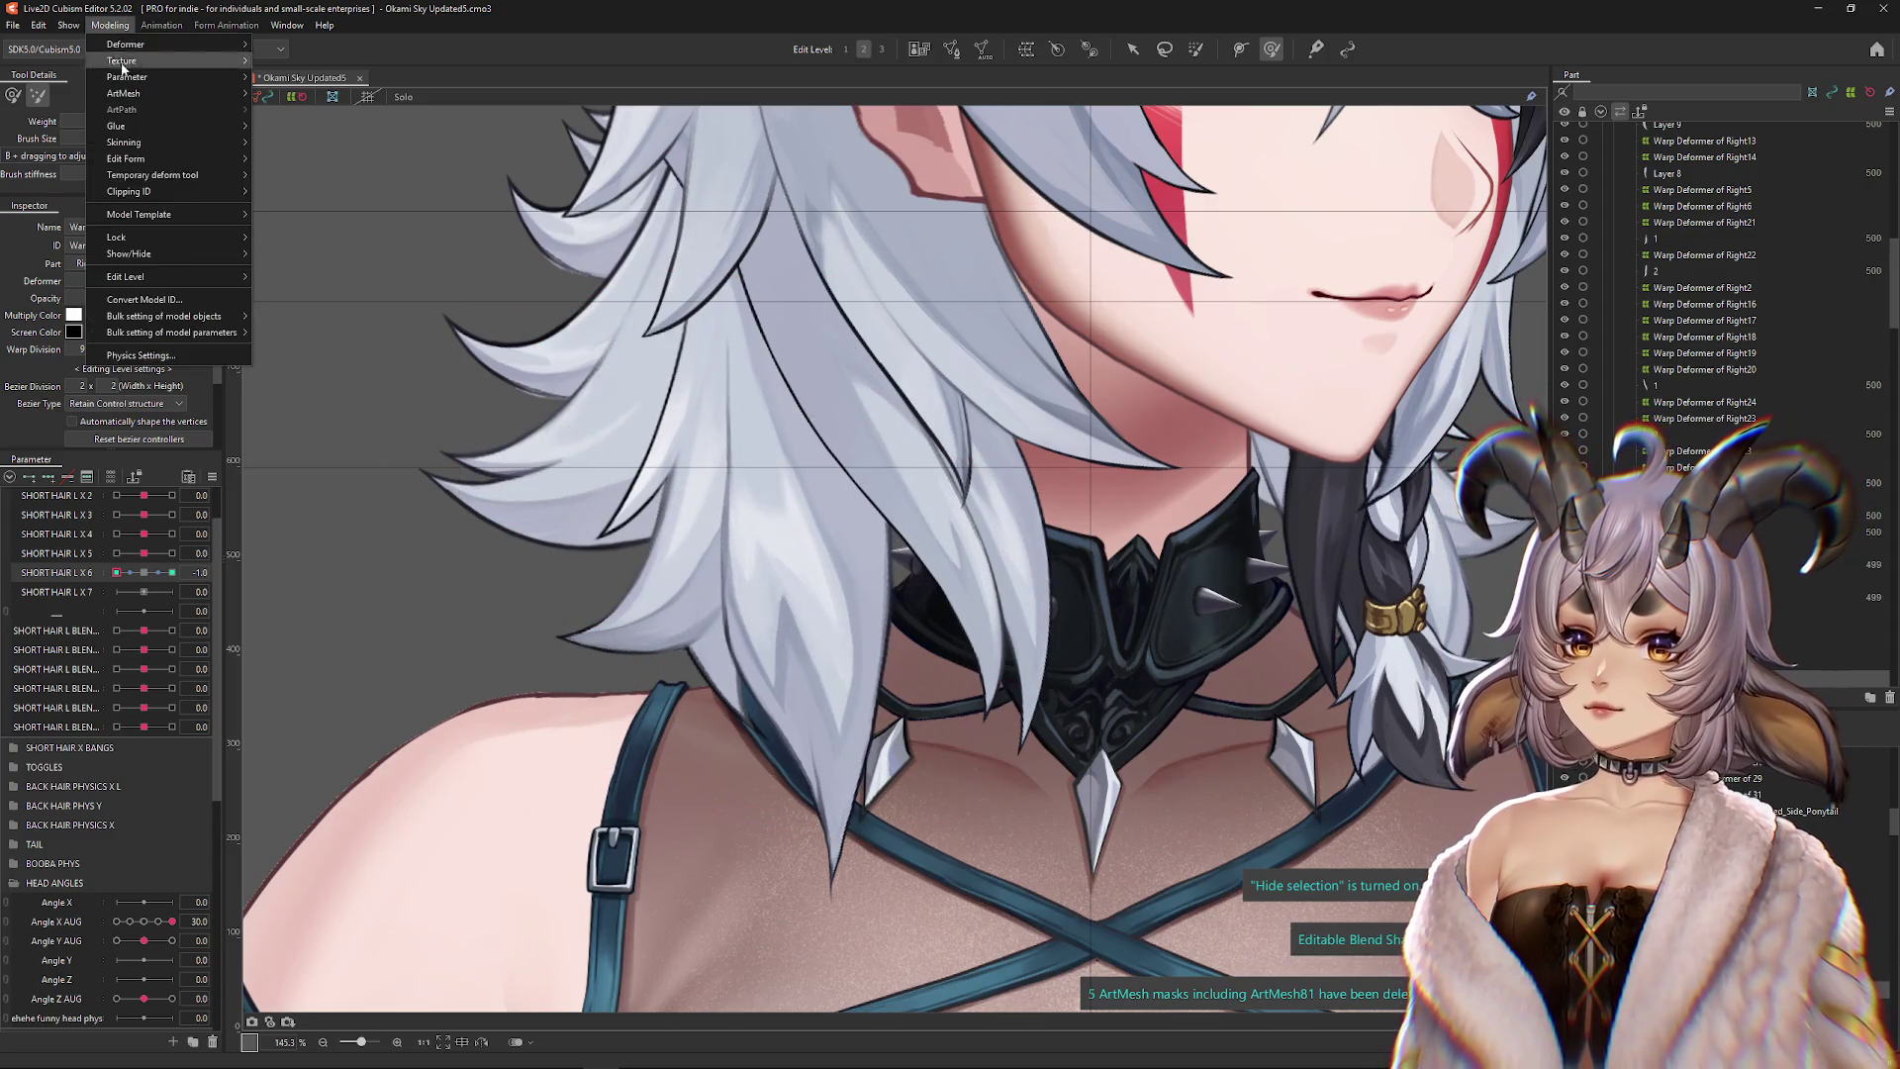
Open Physics Settings, sway the preview head, and select the SHORT L XY SWAY group
click(164, 358)
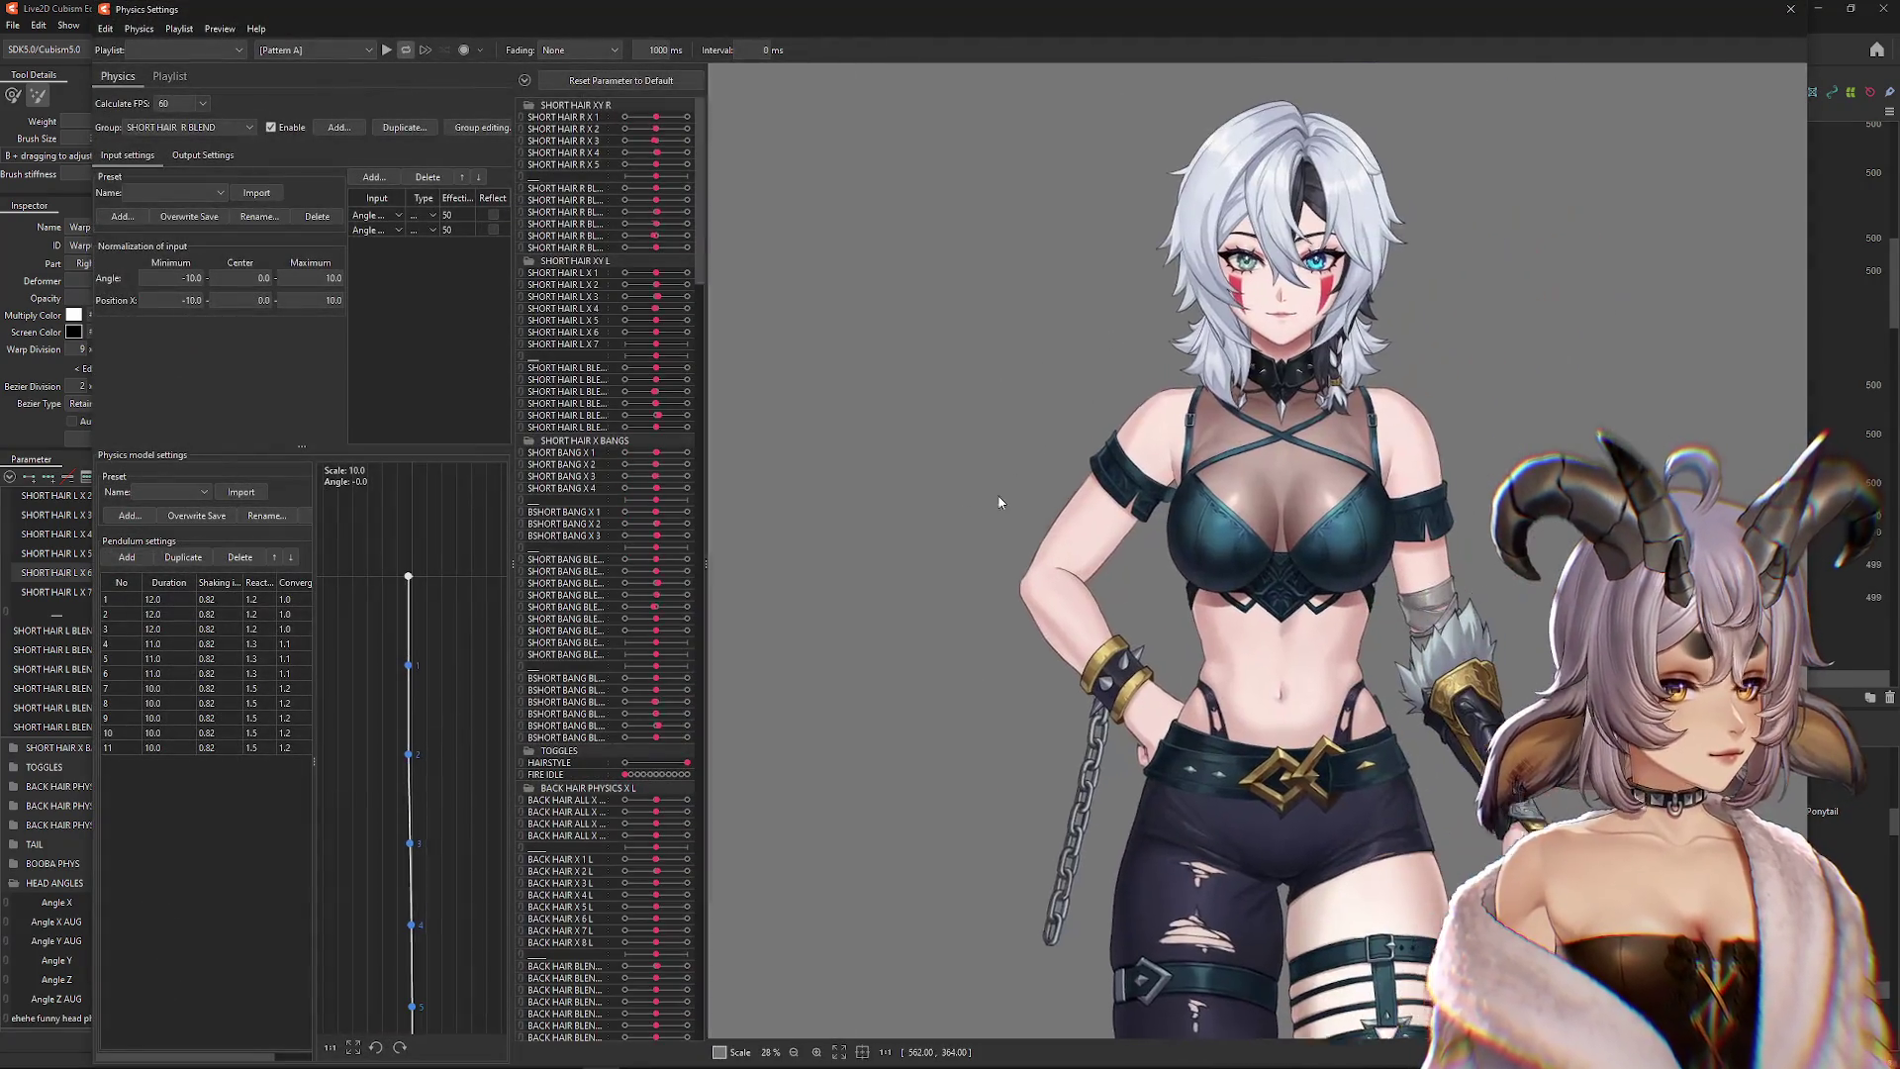
scroll(1151, 433, up, 3)
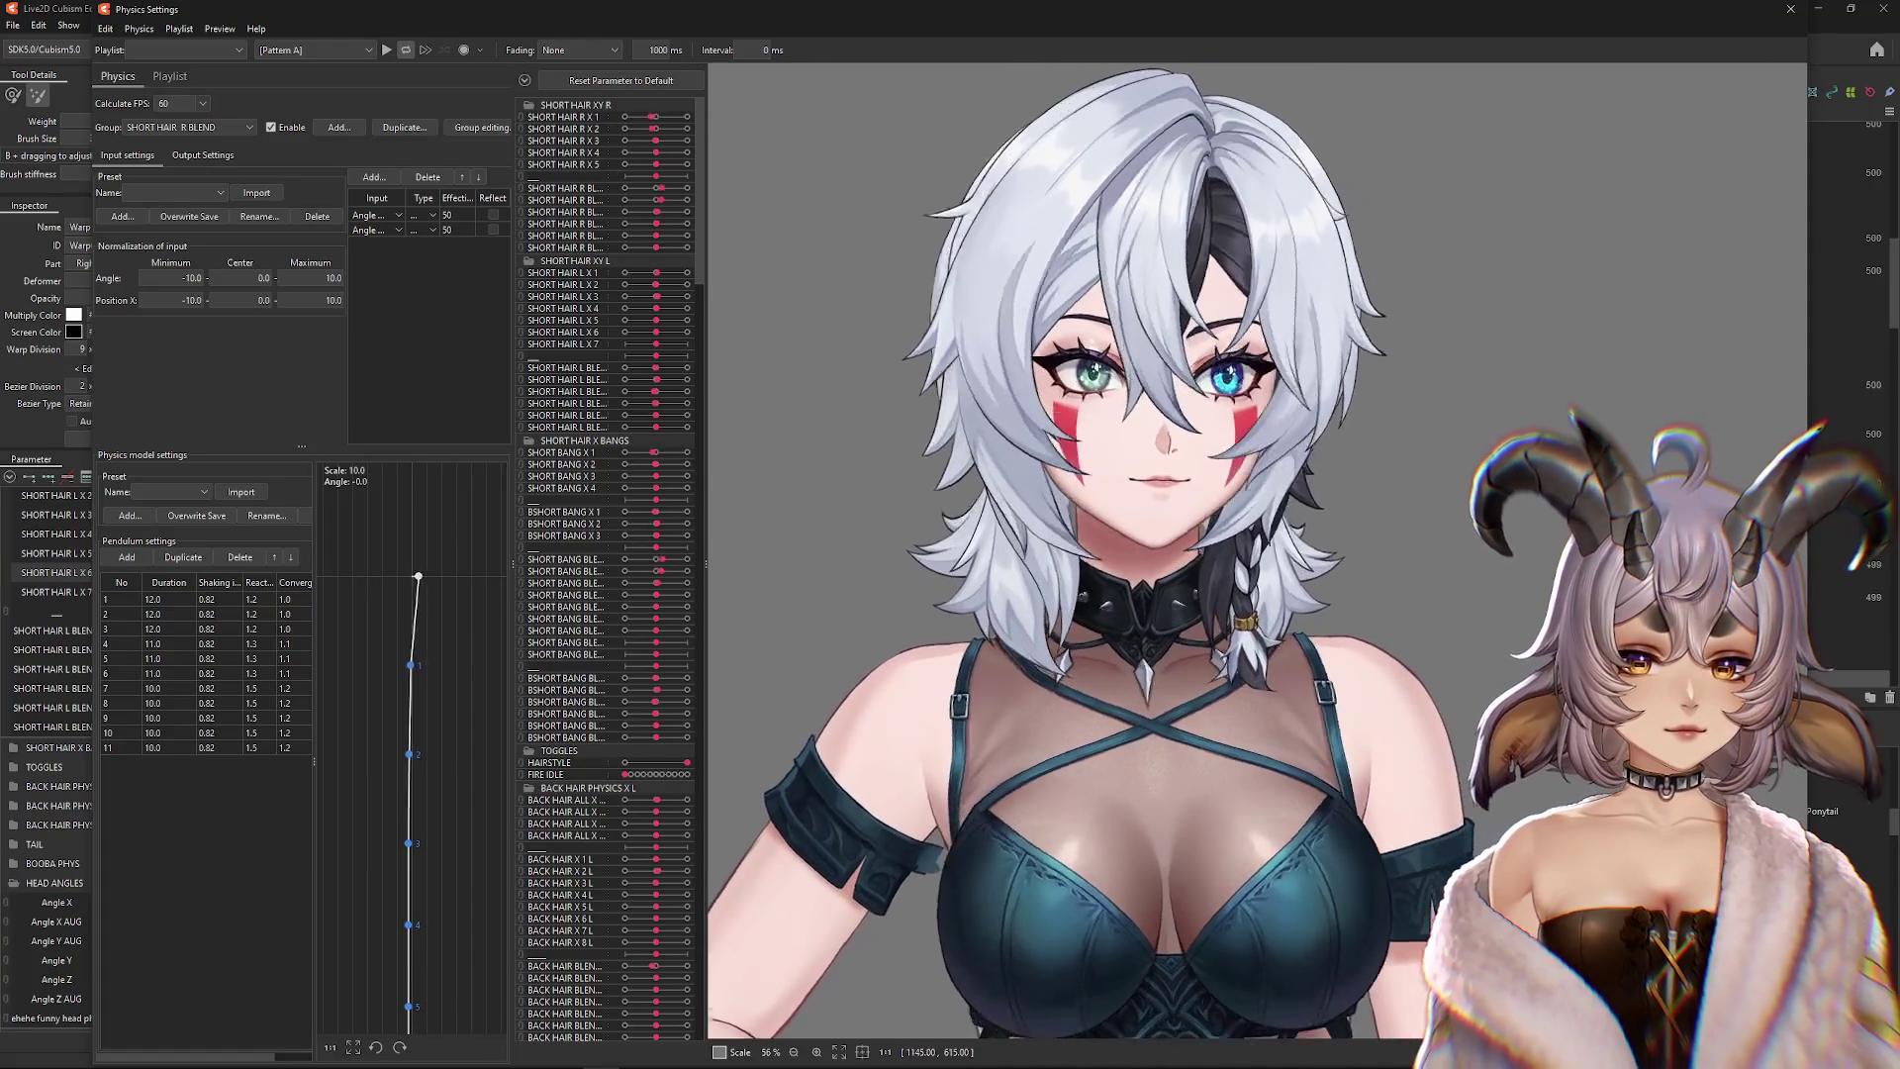
mouse_move(1150, 432)
mouse_down()
mouse_move(1113, 422)
mouse_move(1302, 423)
mouse_move(952, 550)
mouse_move(1411, 606)
mouse_move(823, 393)
mouse_up()
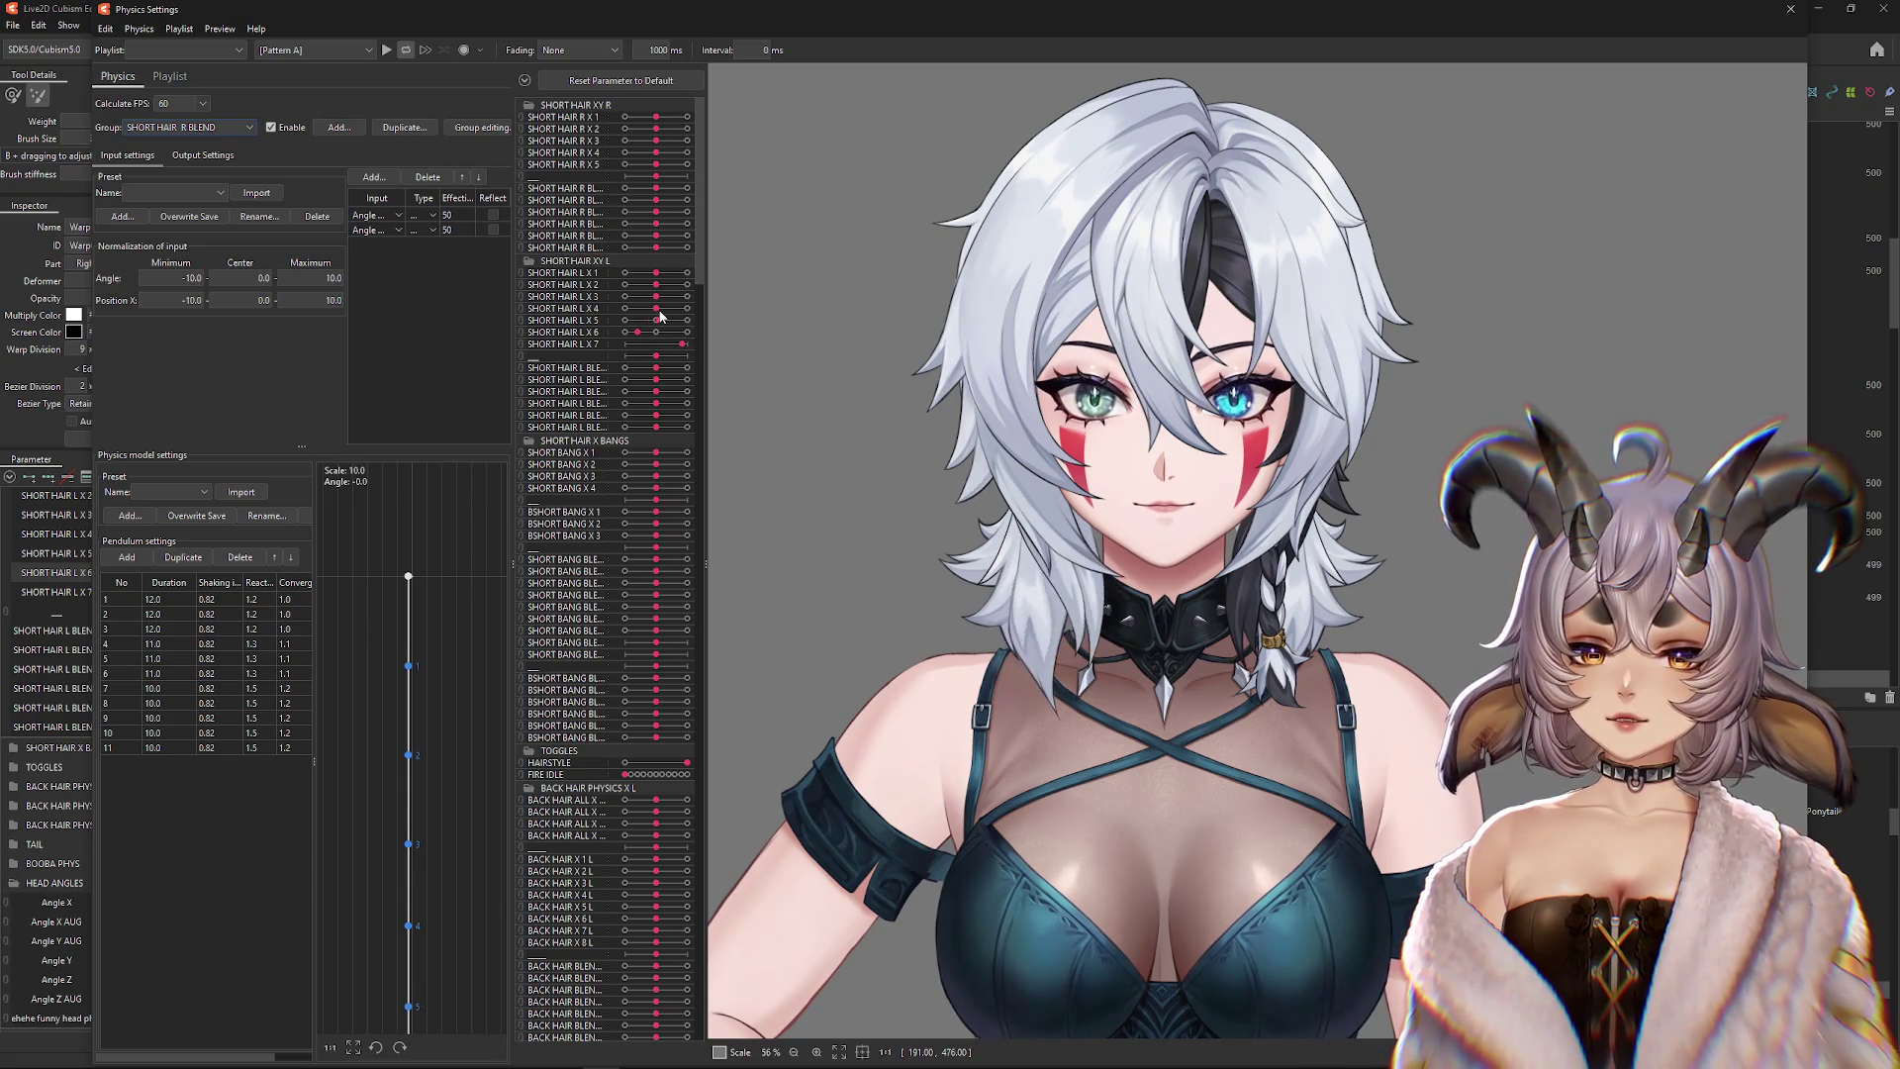
click(179, 156)
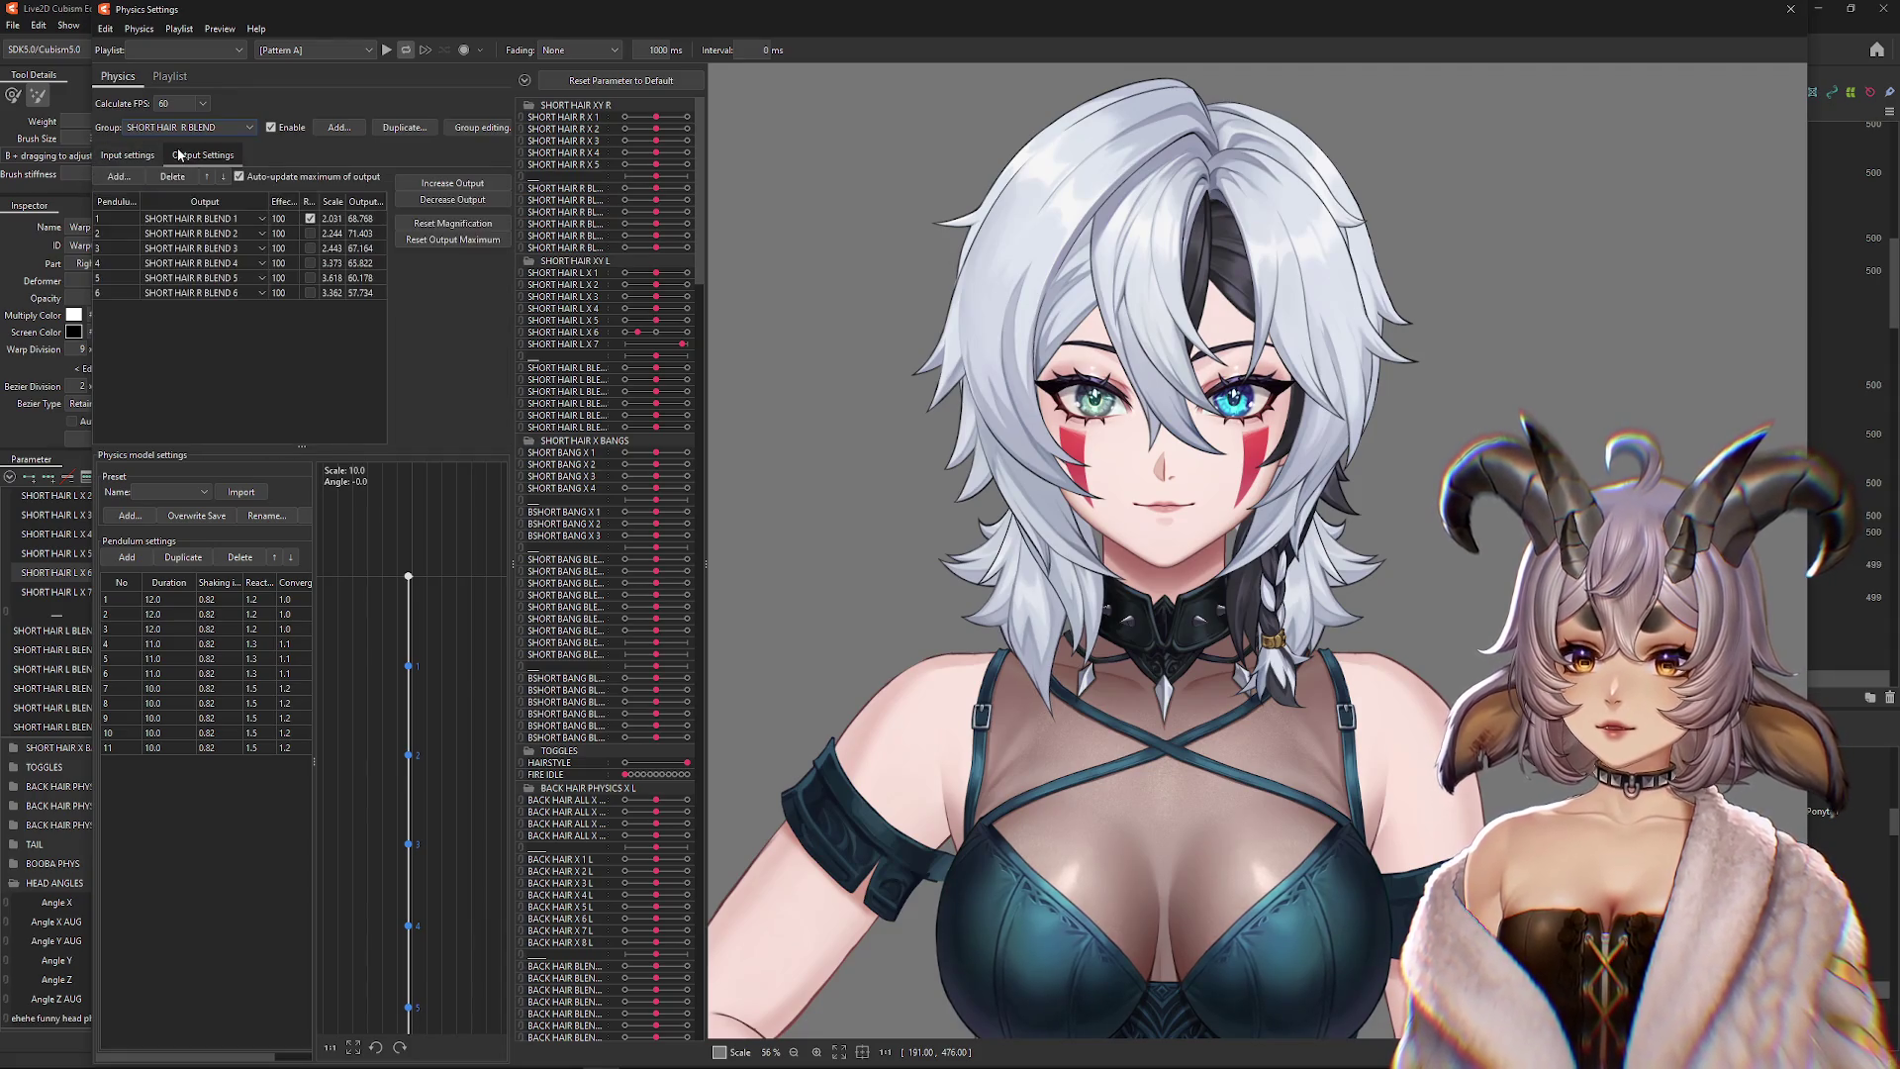
click(183, 129)
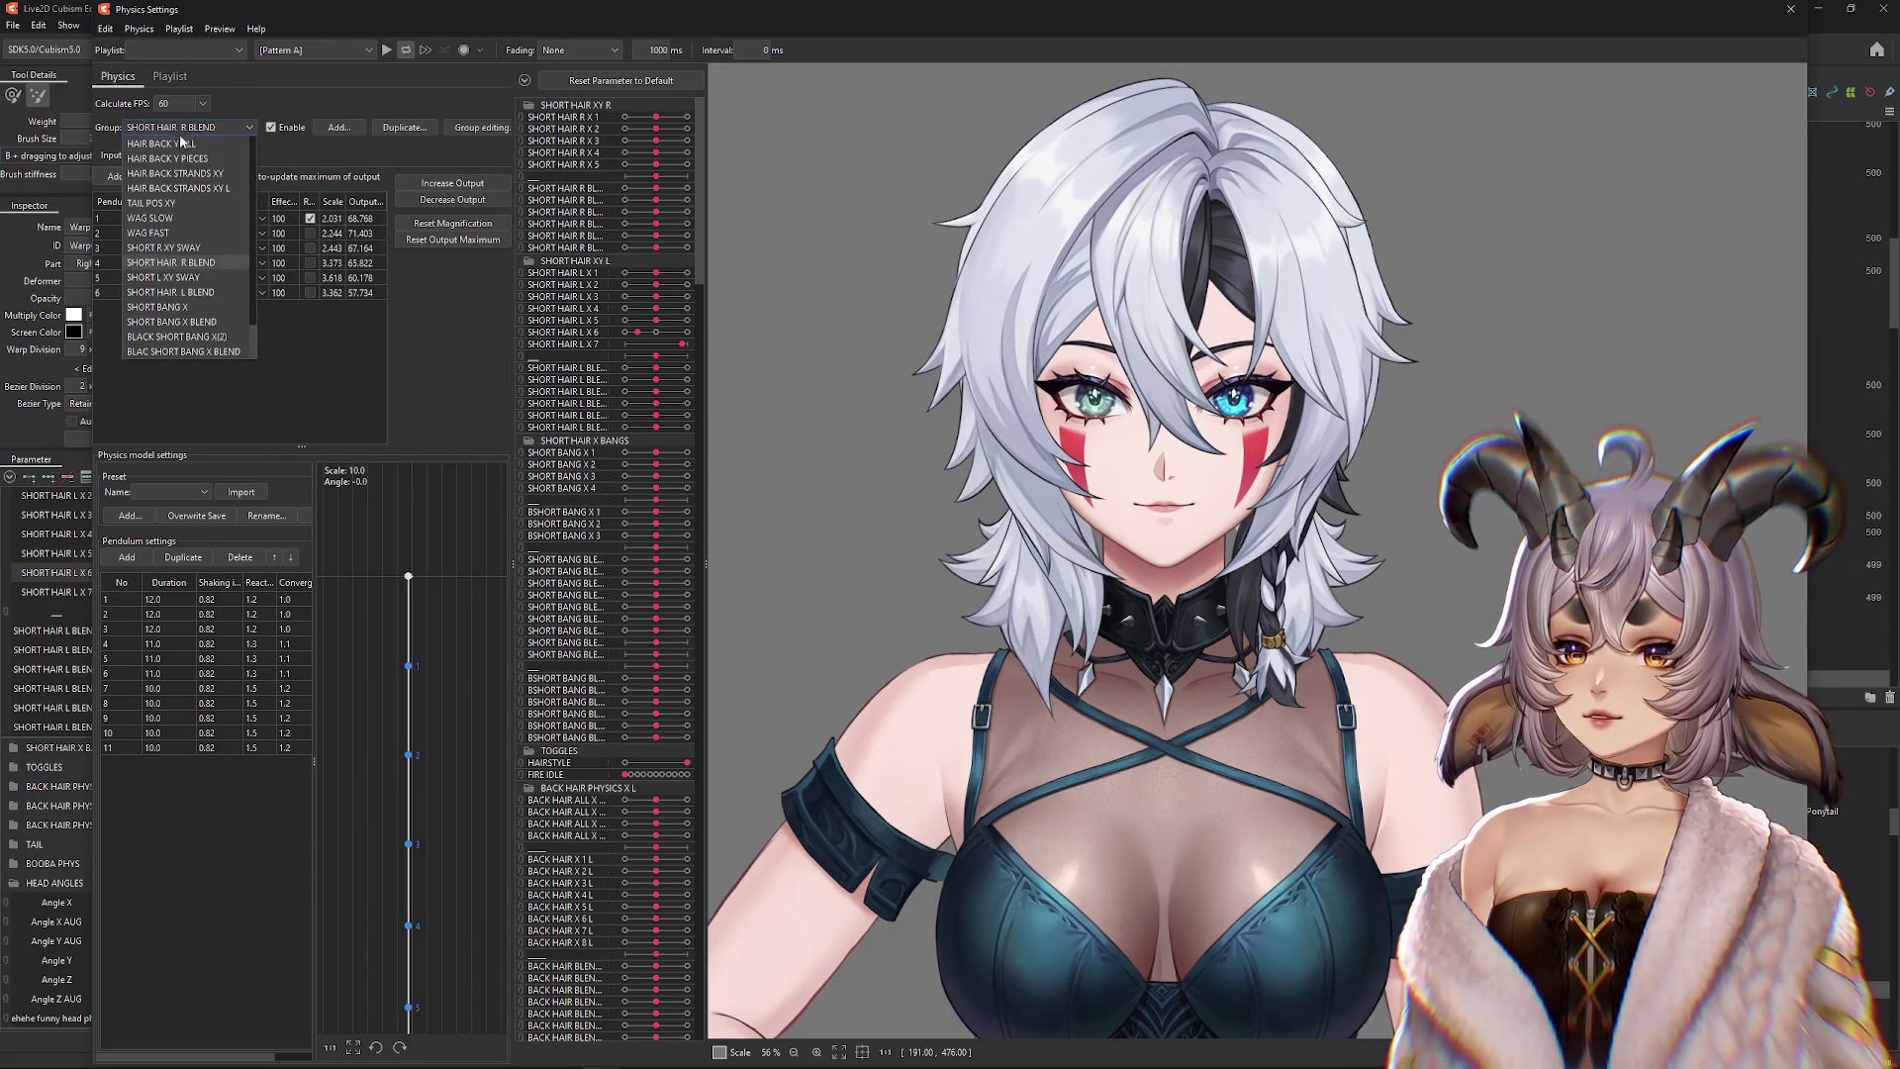
click(188, 247)
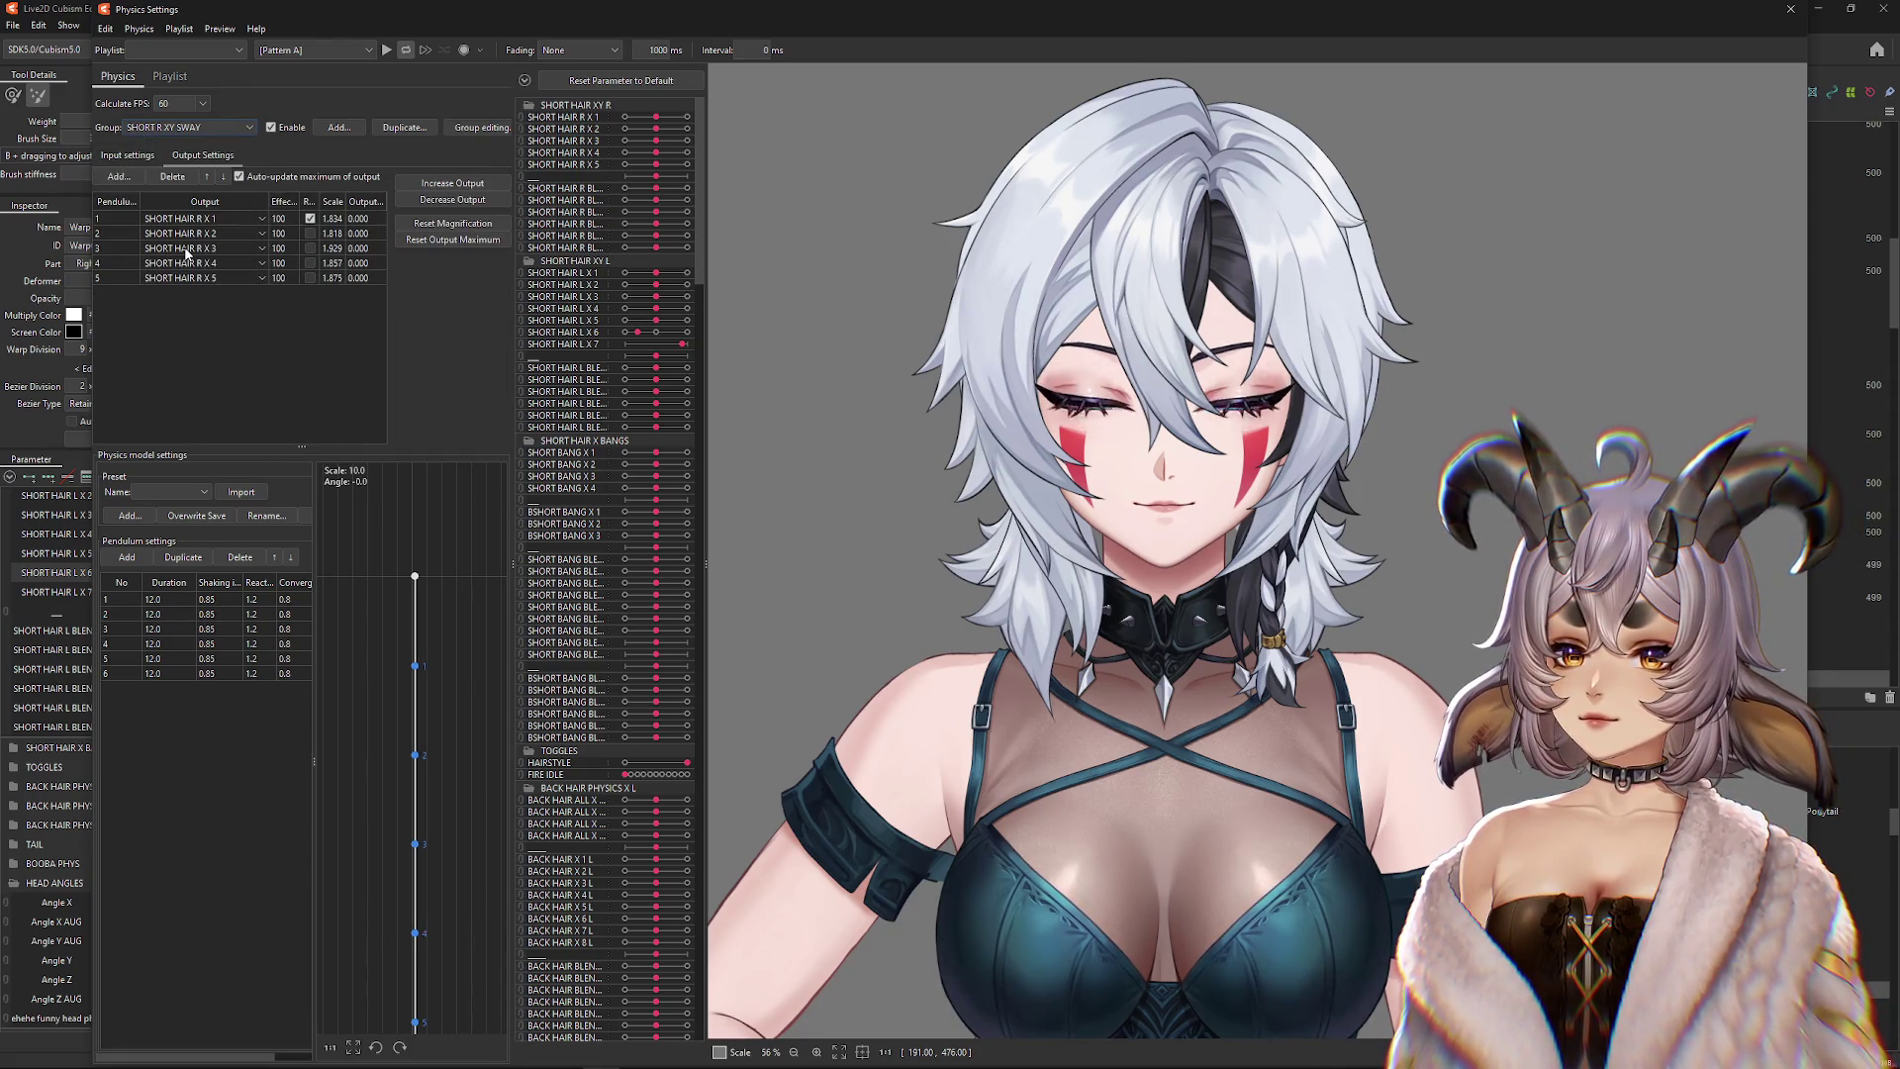
click(187, 129)
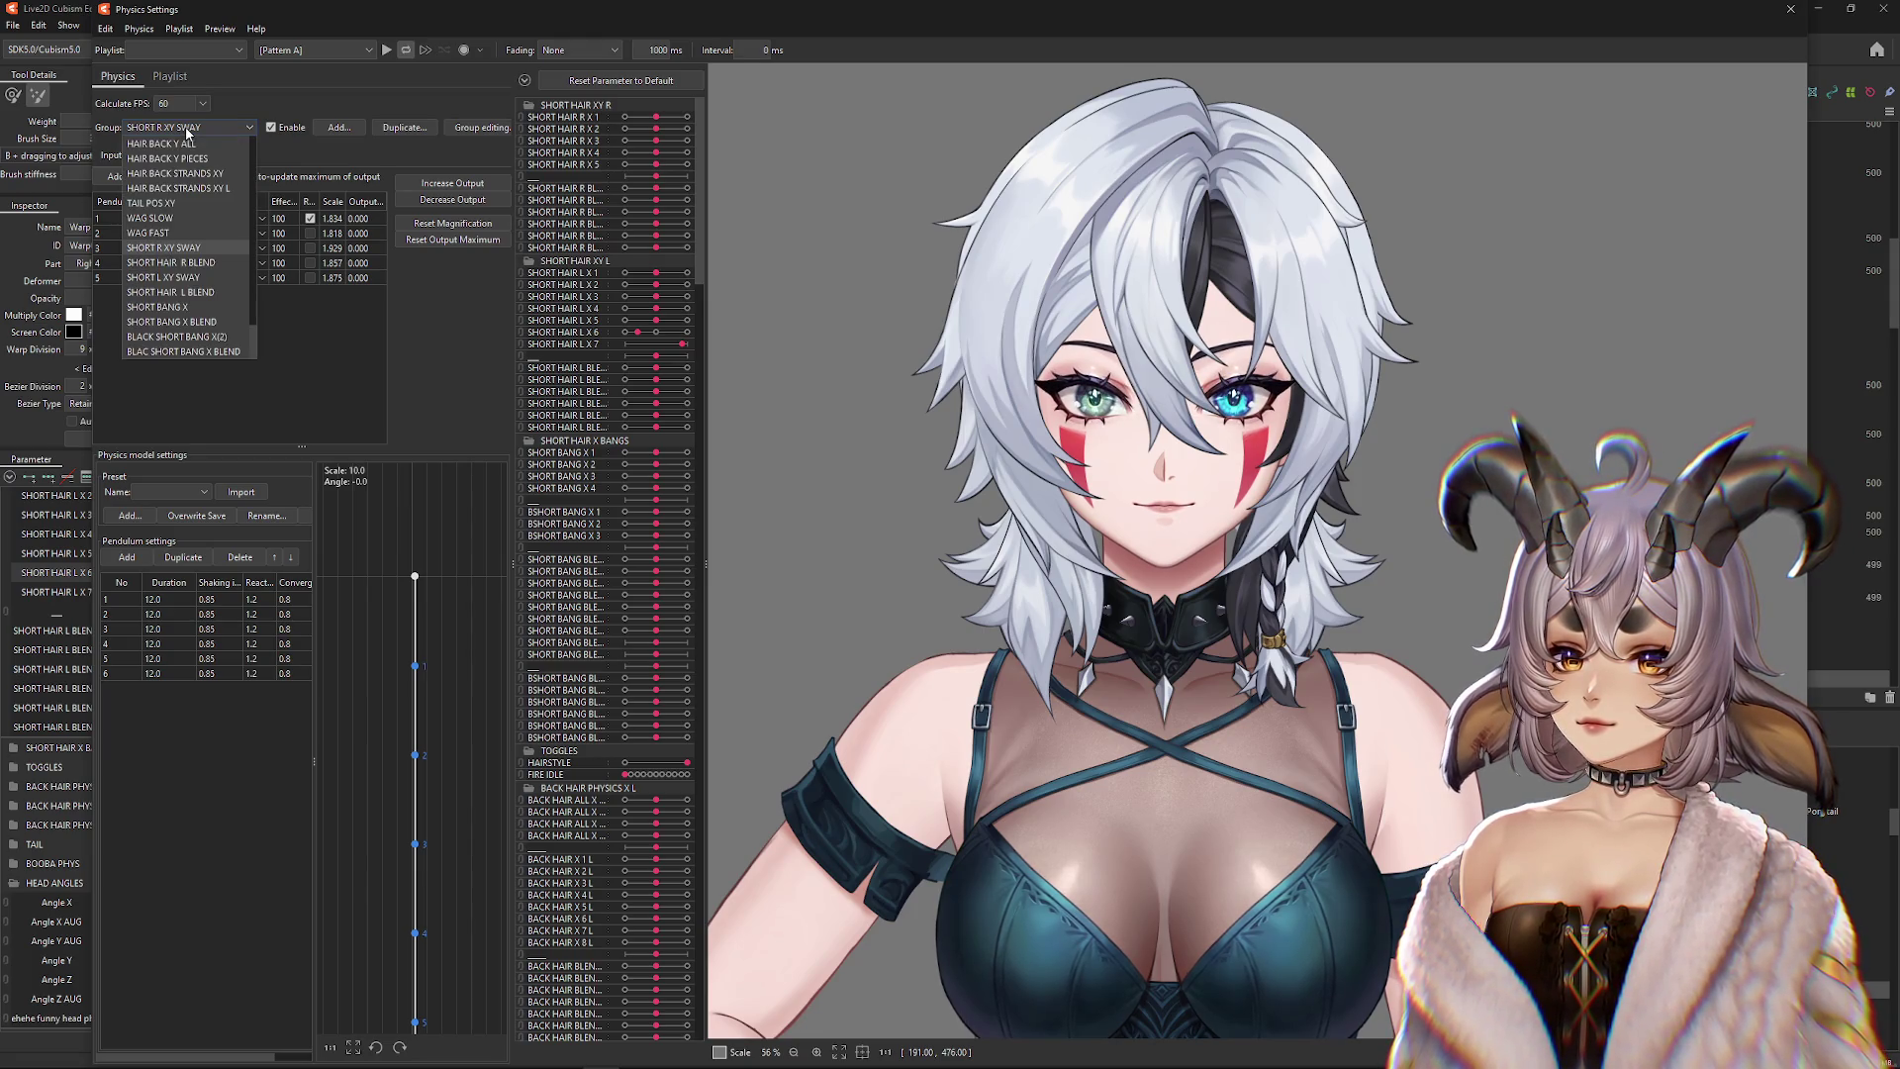
click(183, 279)
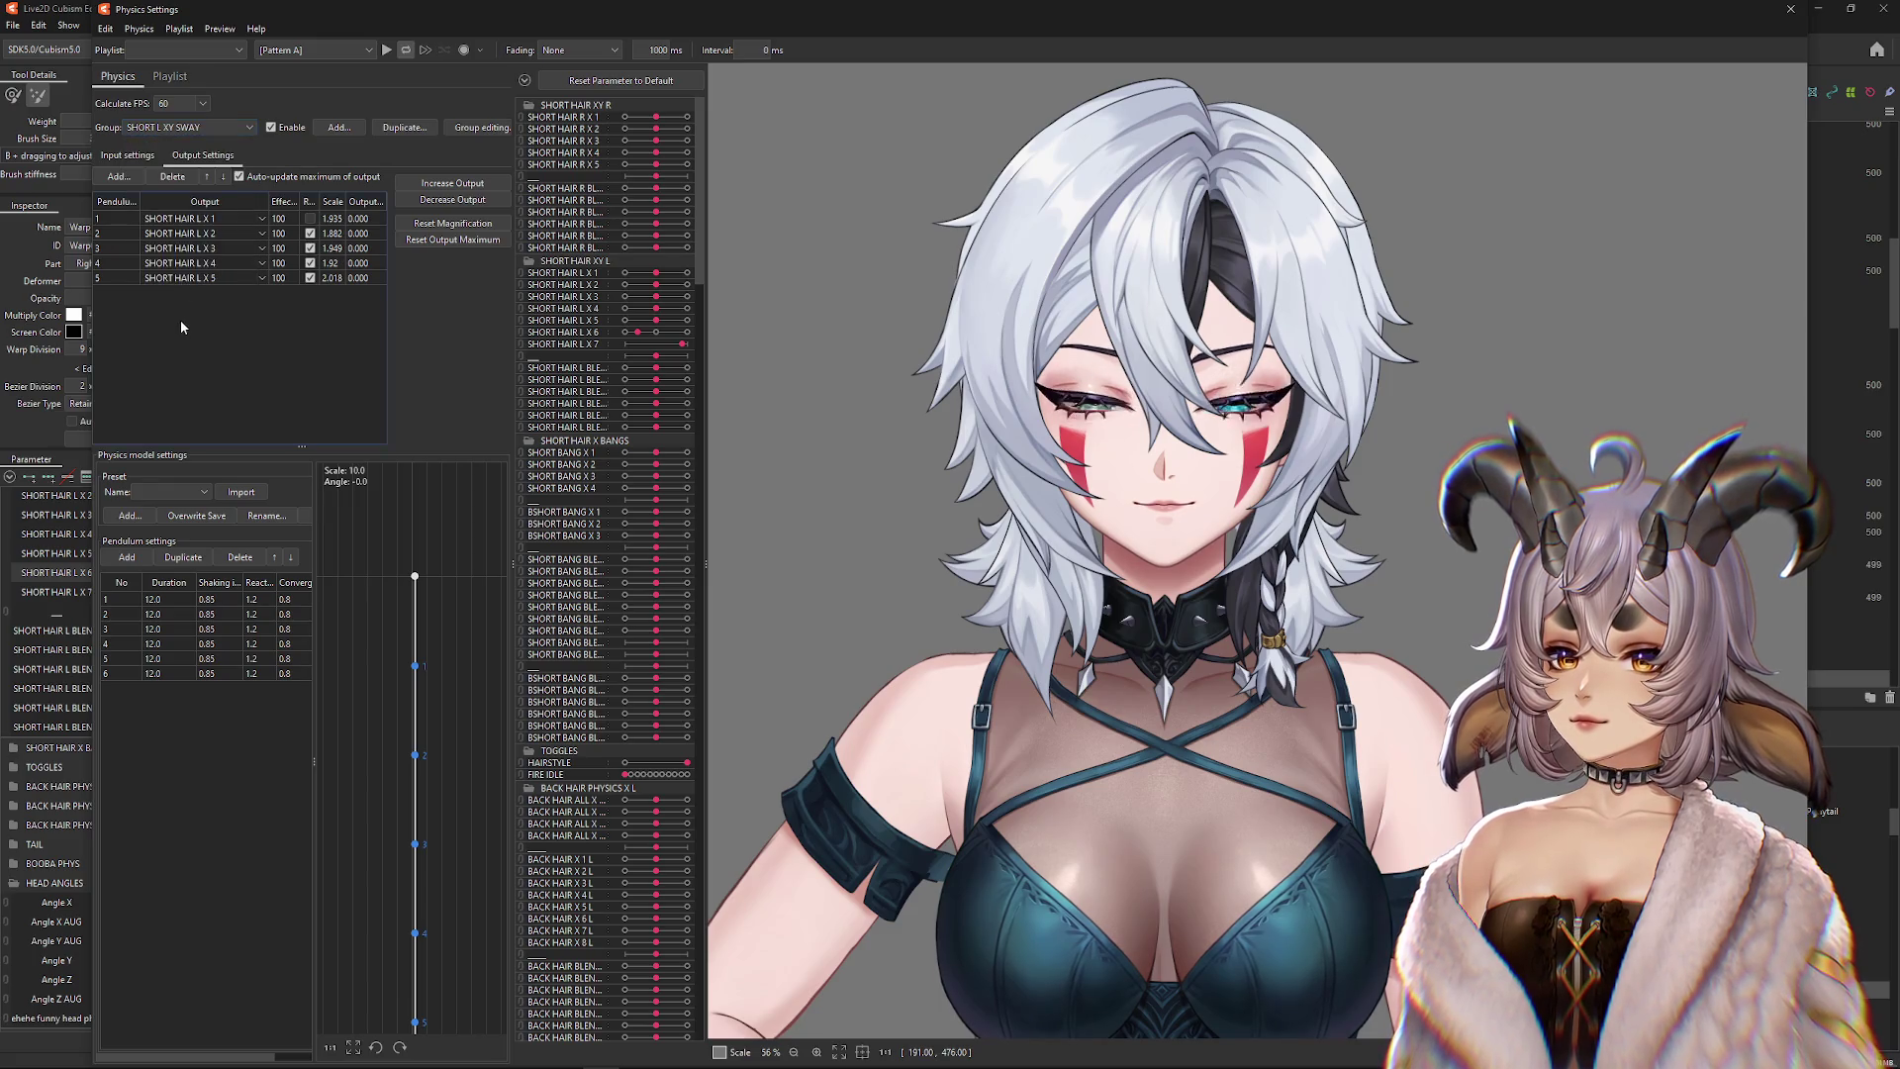
Add SHORT HAIR L X 6 and L X 7 as reversed outputs linked to a new seventh pendulum
click(111, 177)
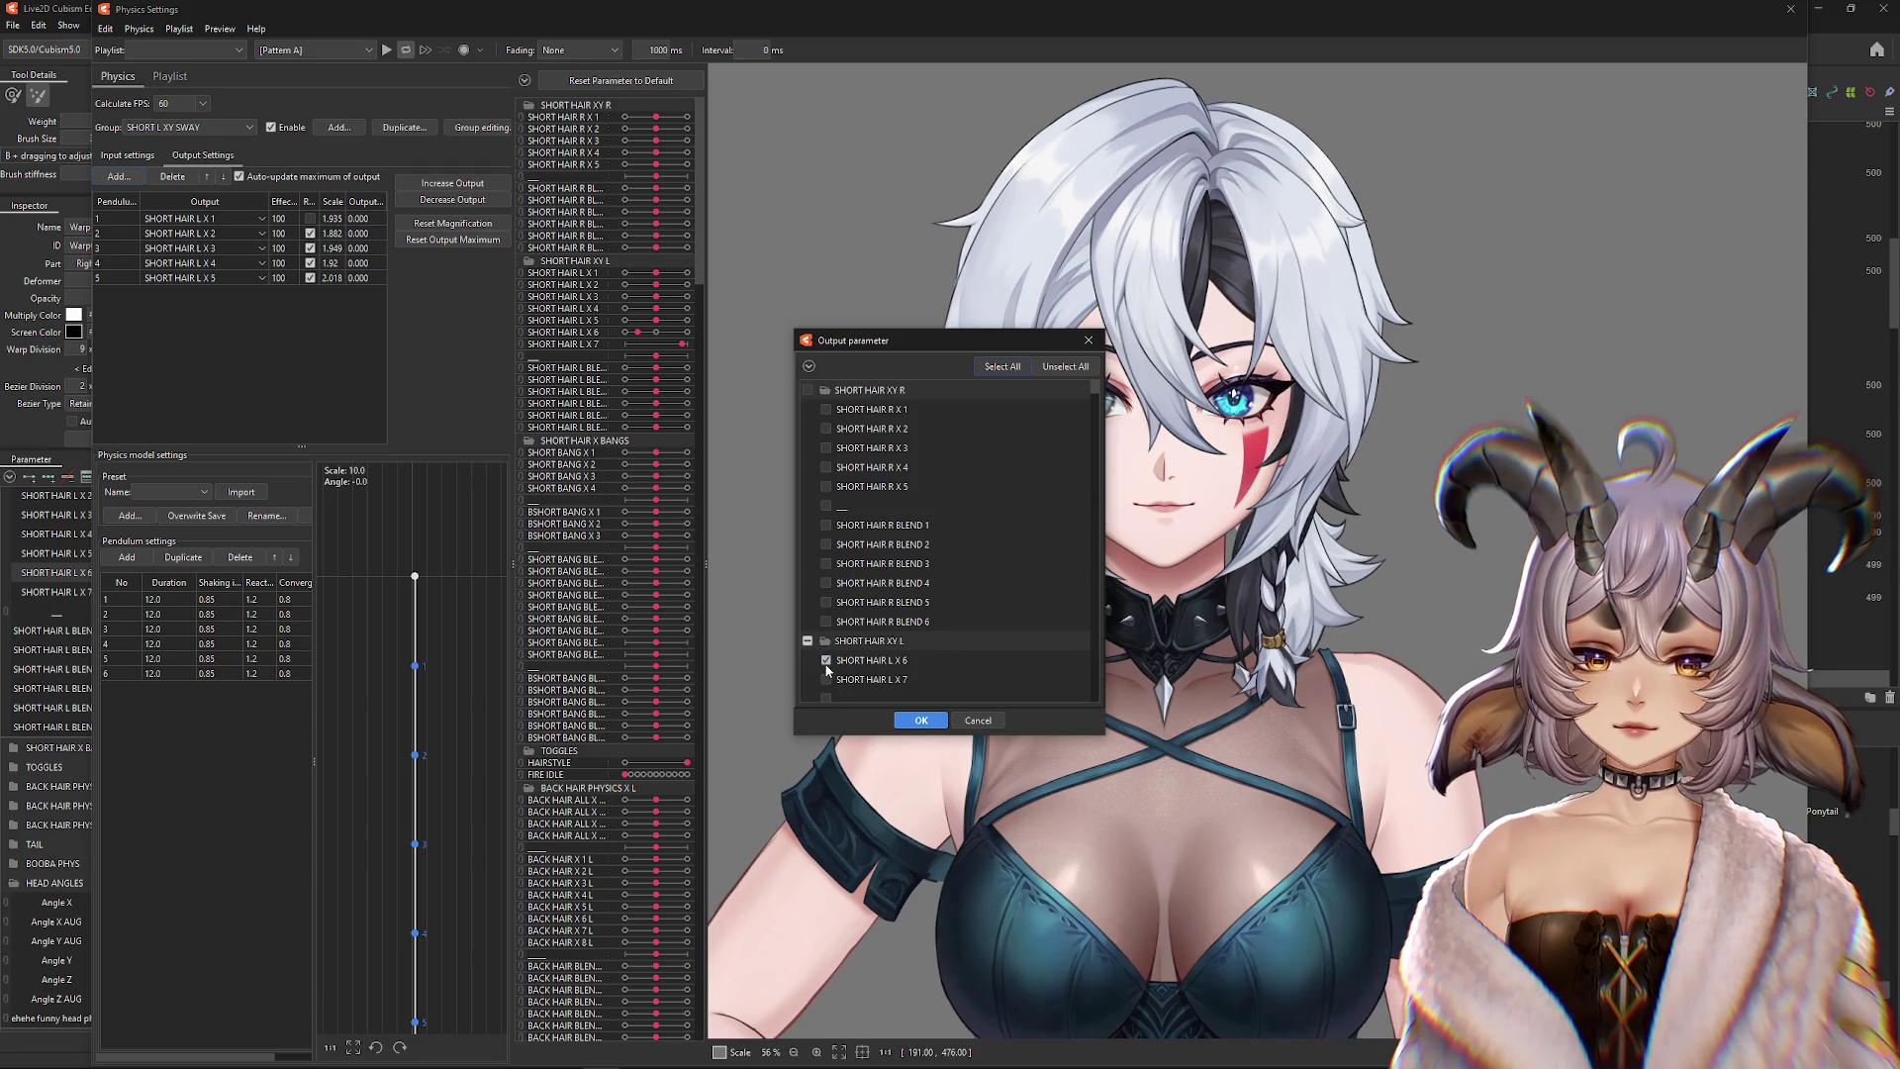
click(920, 720)
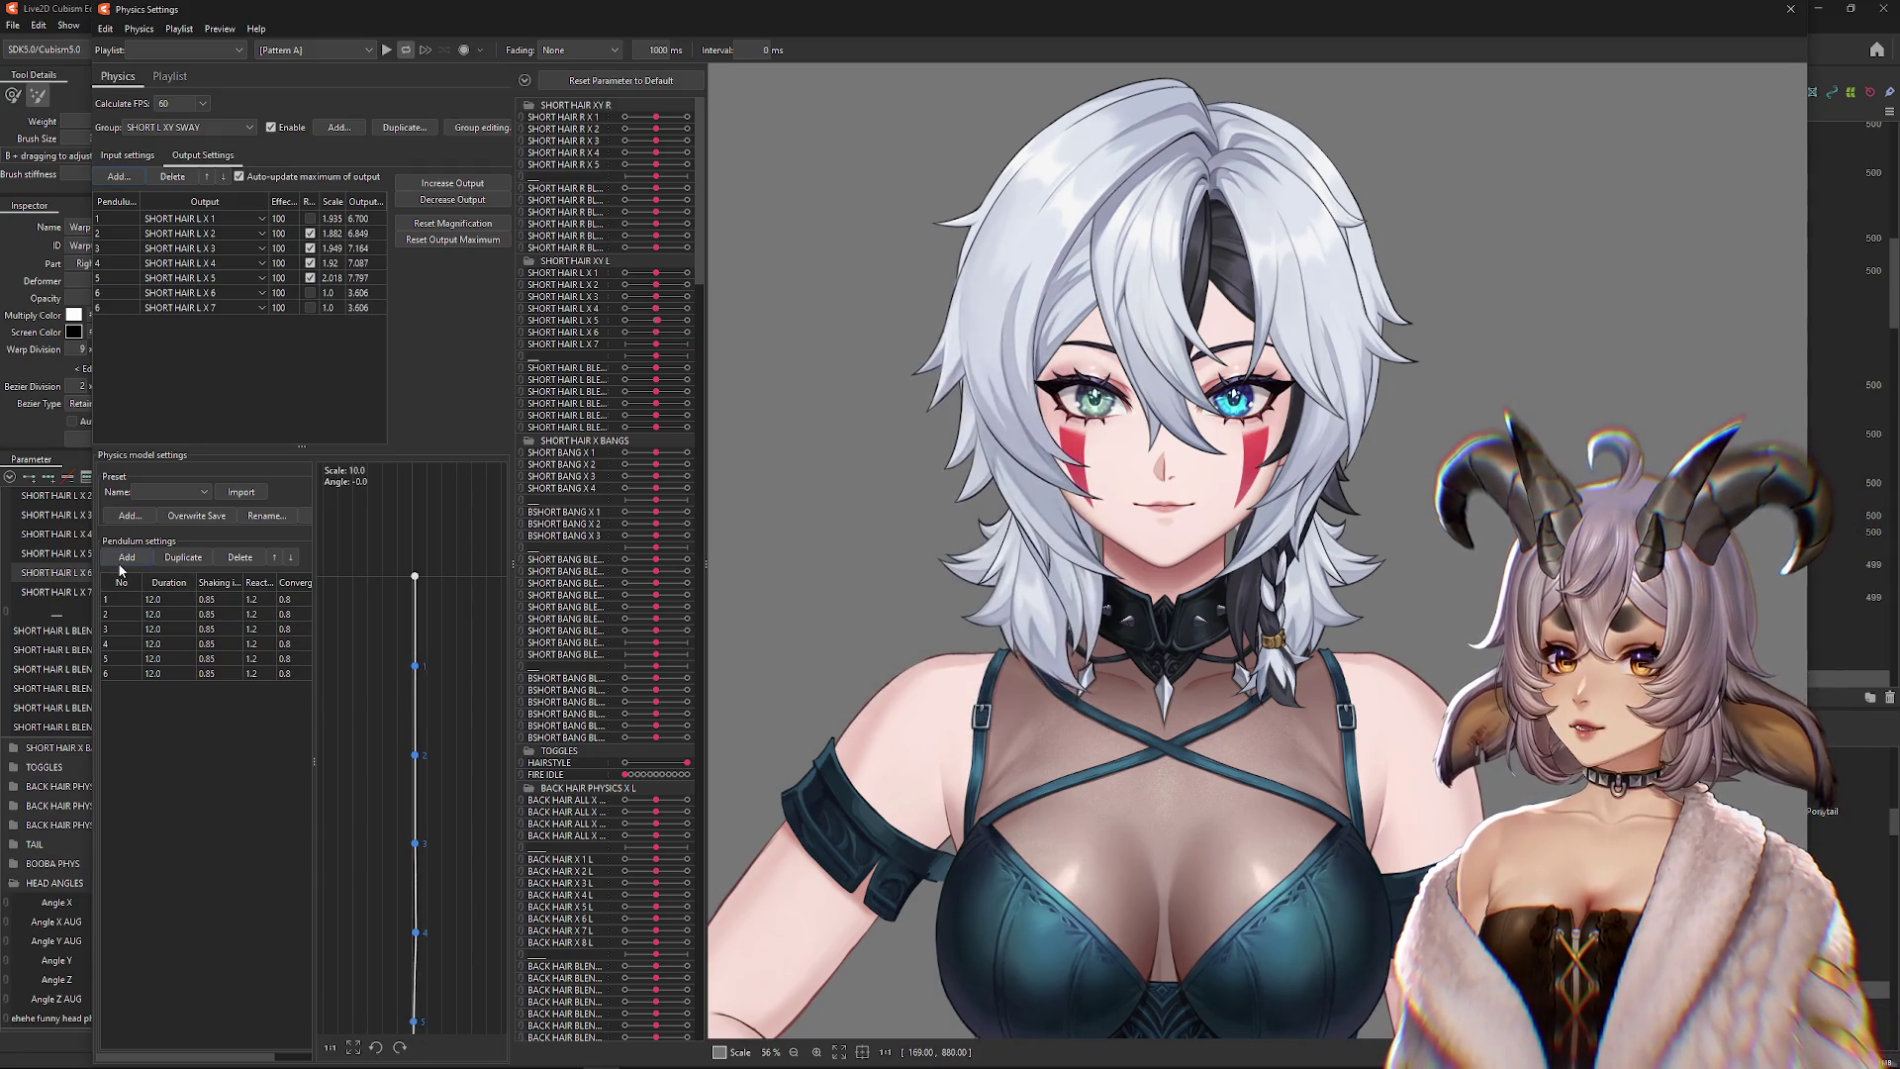
click(127, 557)
click(116, 307)
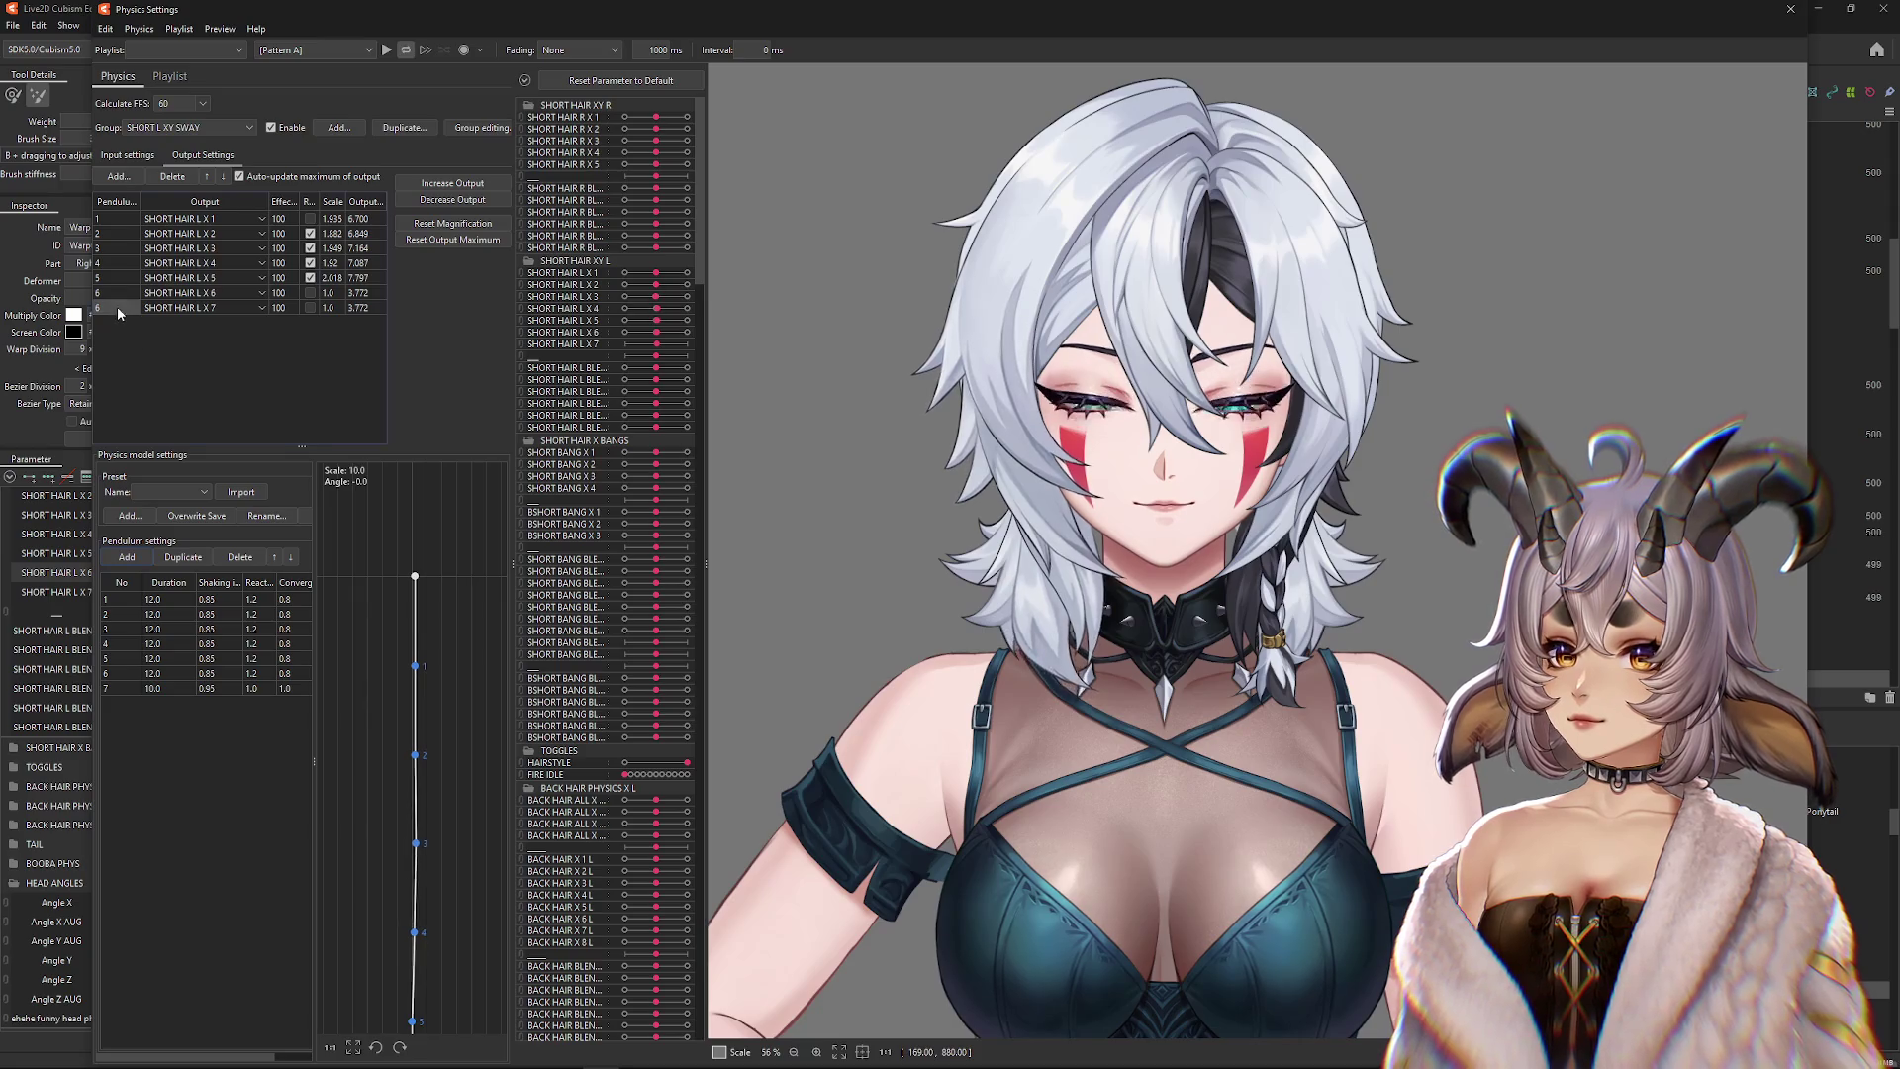
click(128, 341)
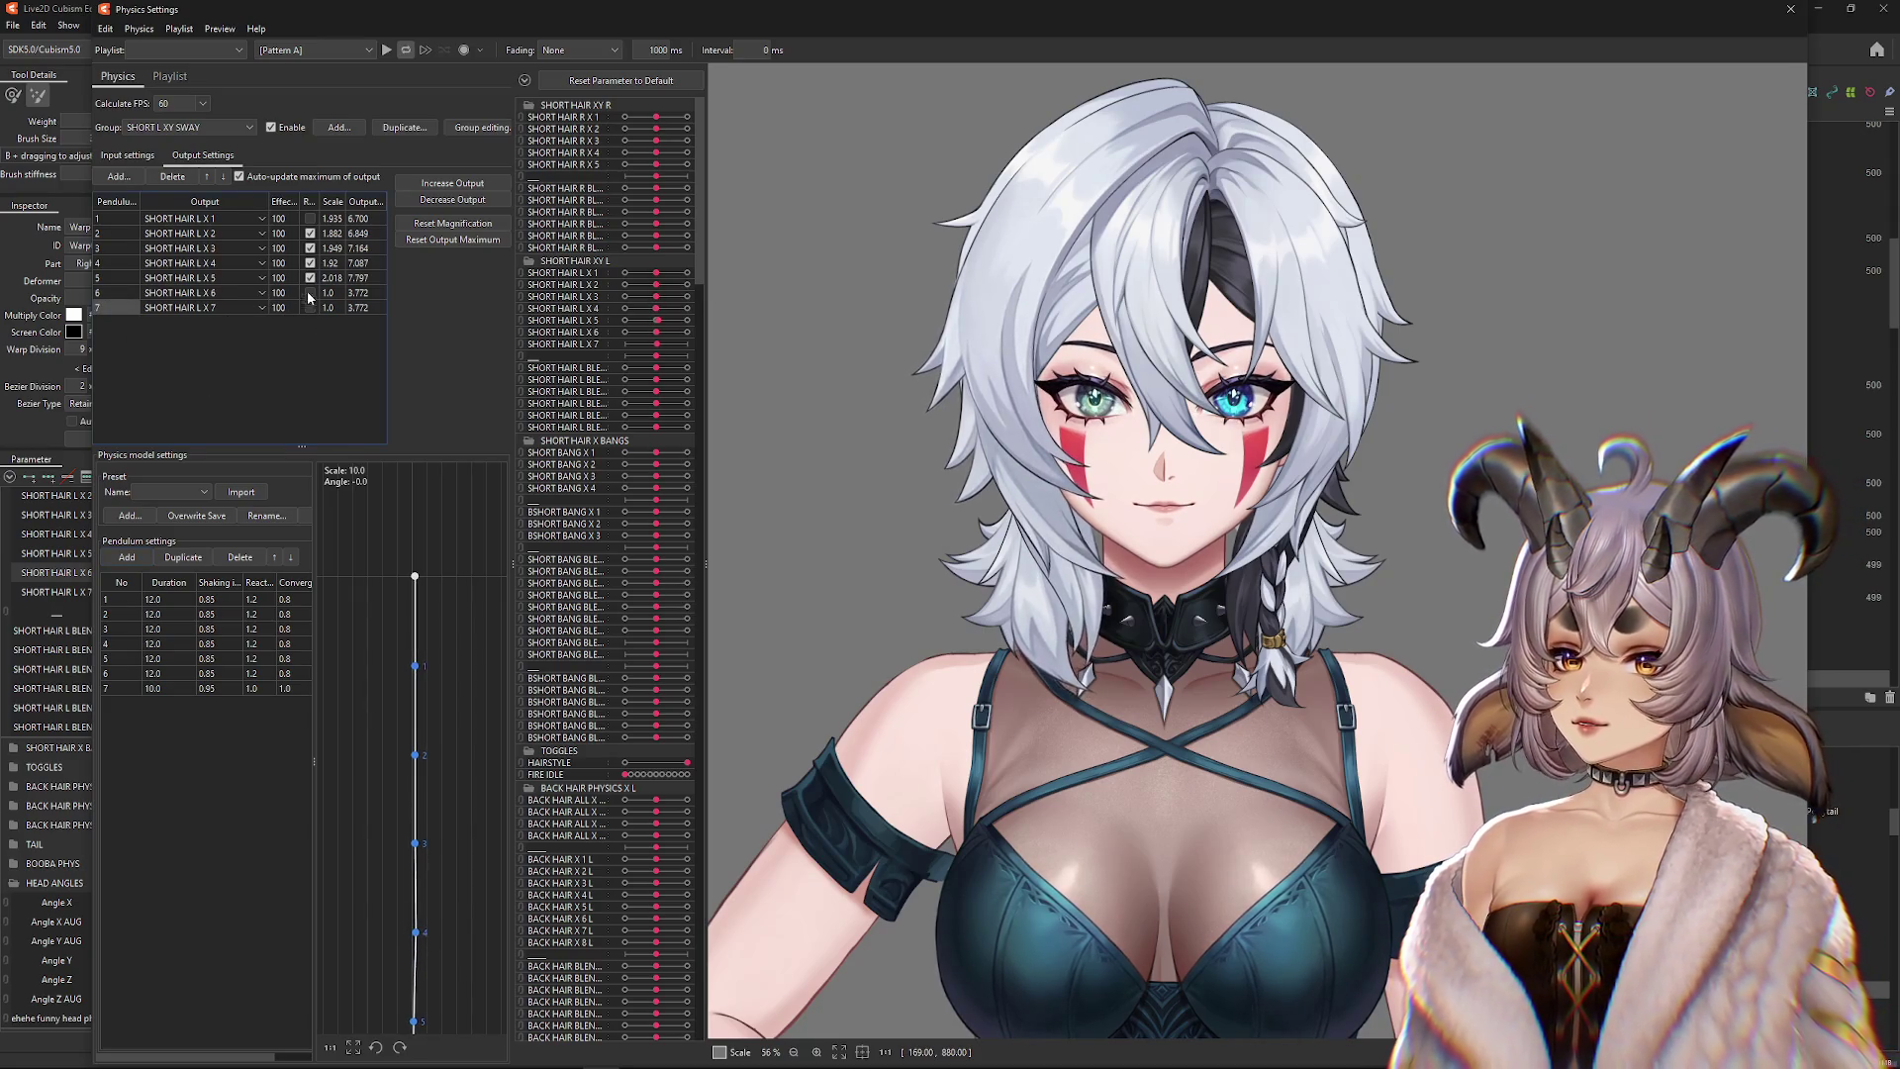
click(310, 293)
click(310, 307)
Set React 1.2 and Converg 0.8 for every pendulum
right_click(248, 584)
click(250, 599)
key(Return)
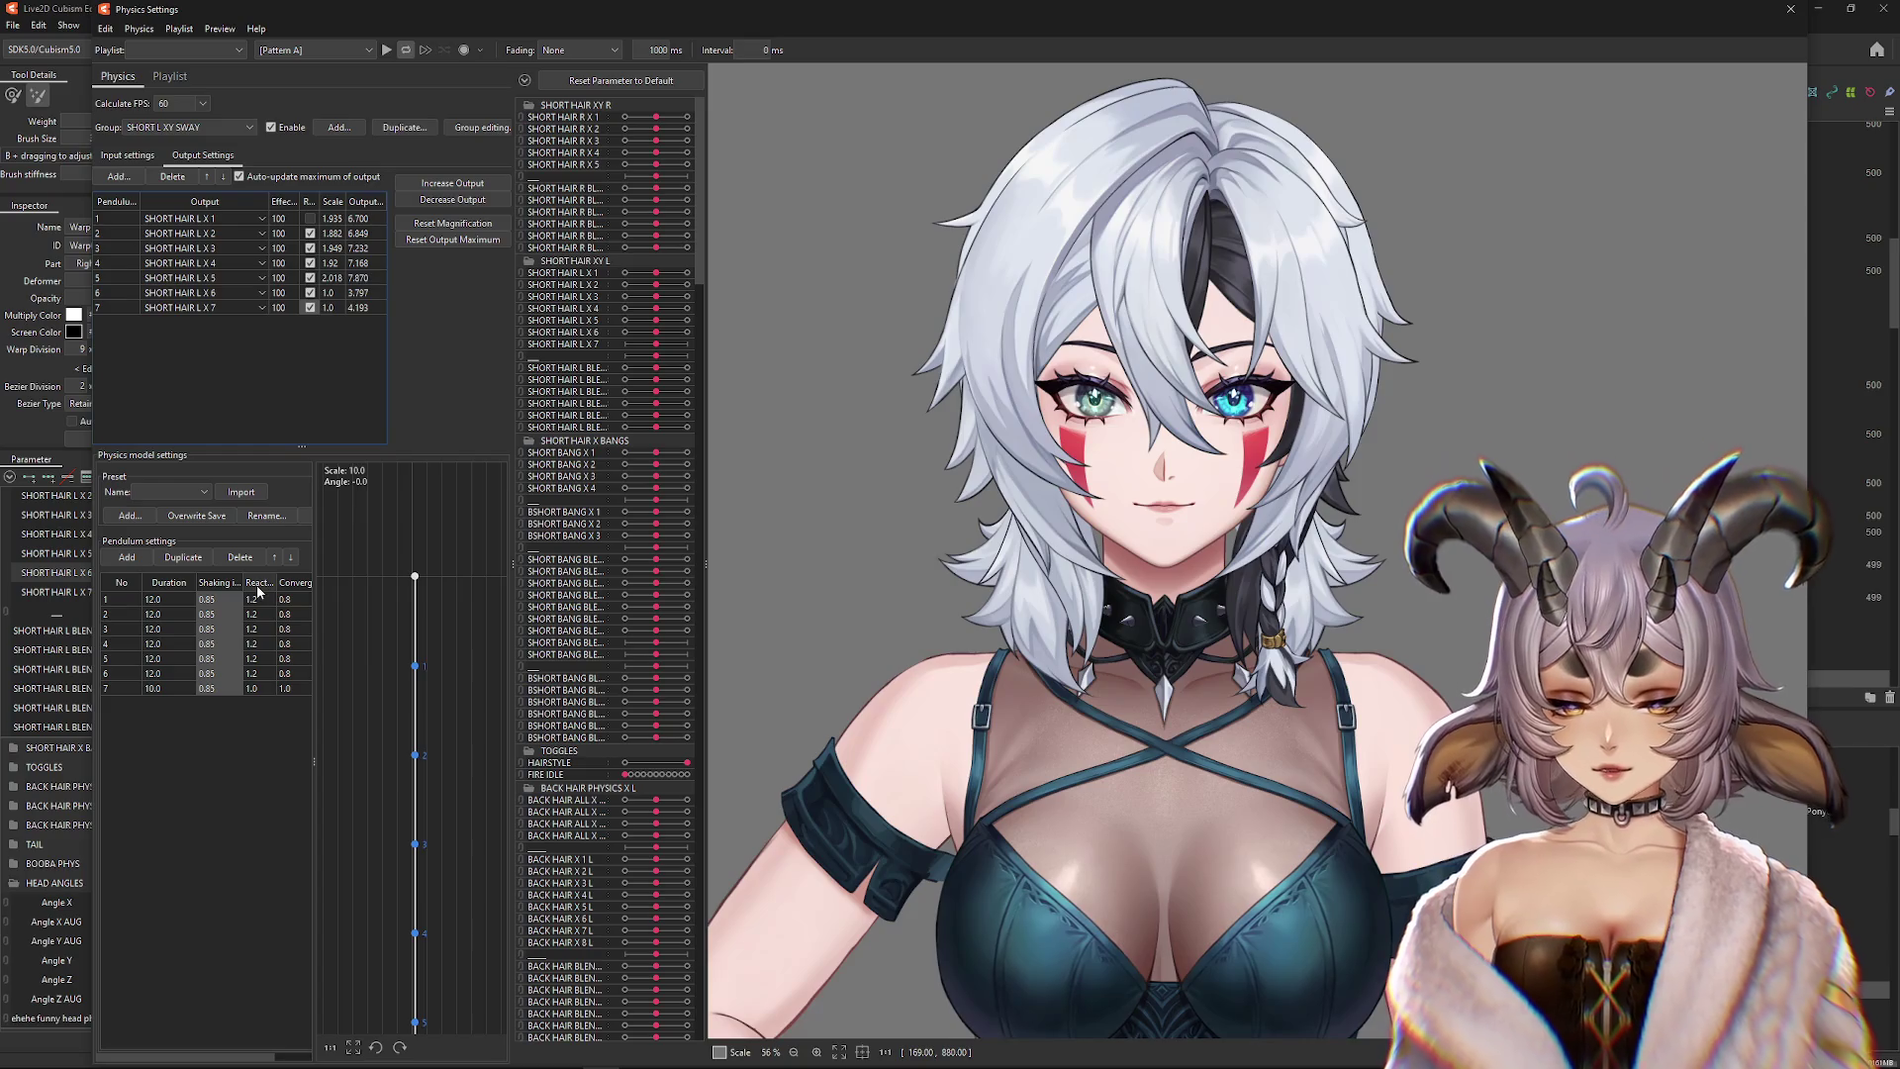
right_click(256, 592)
click(265, 599)
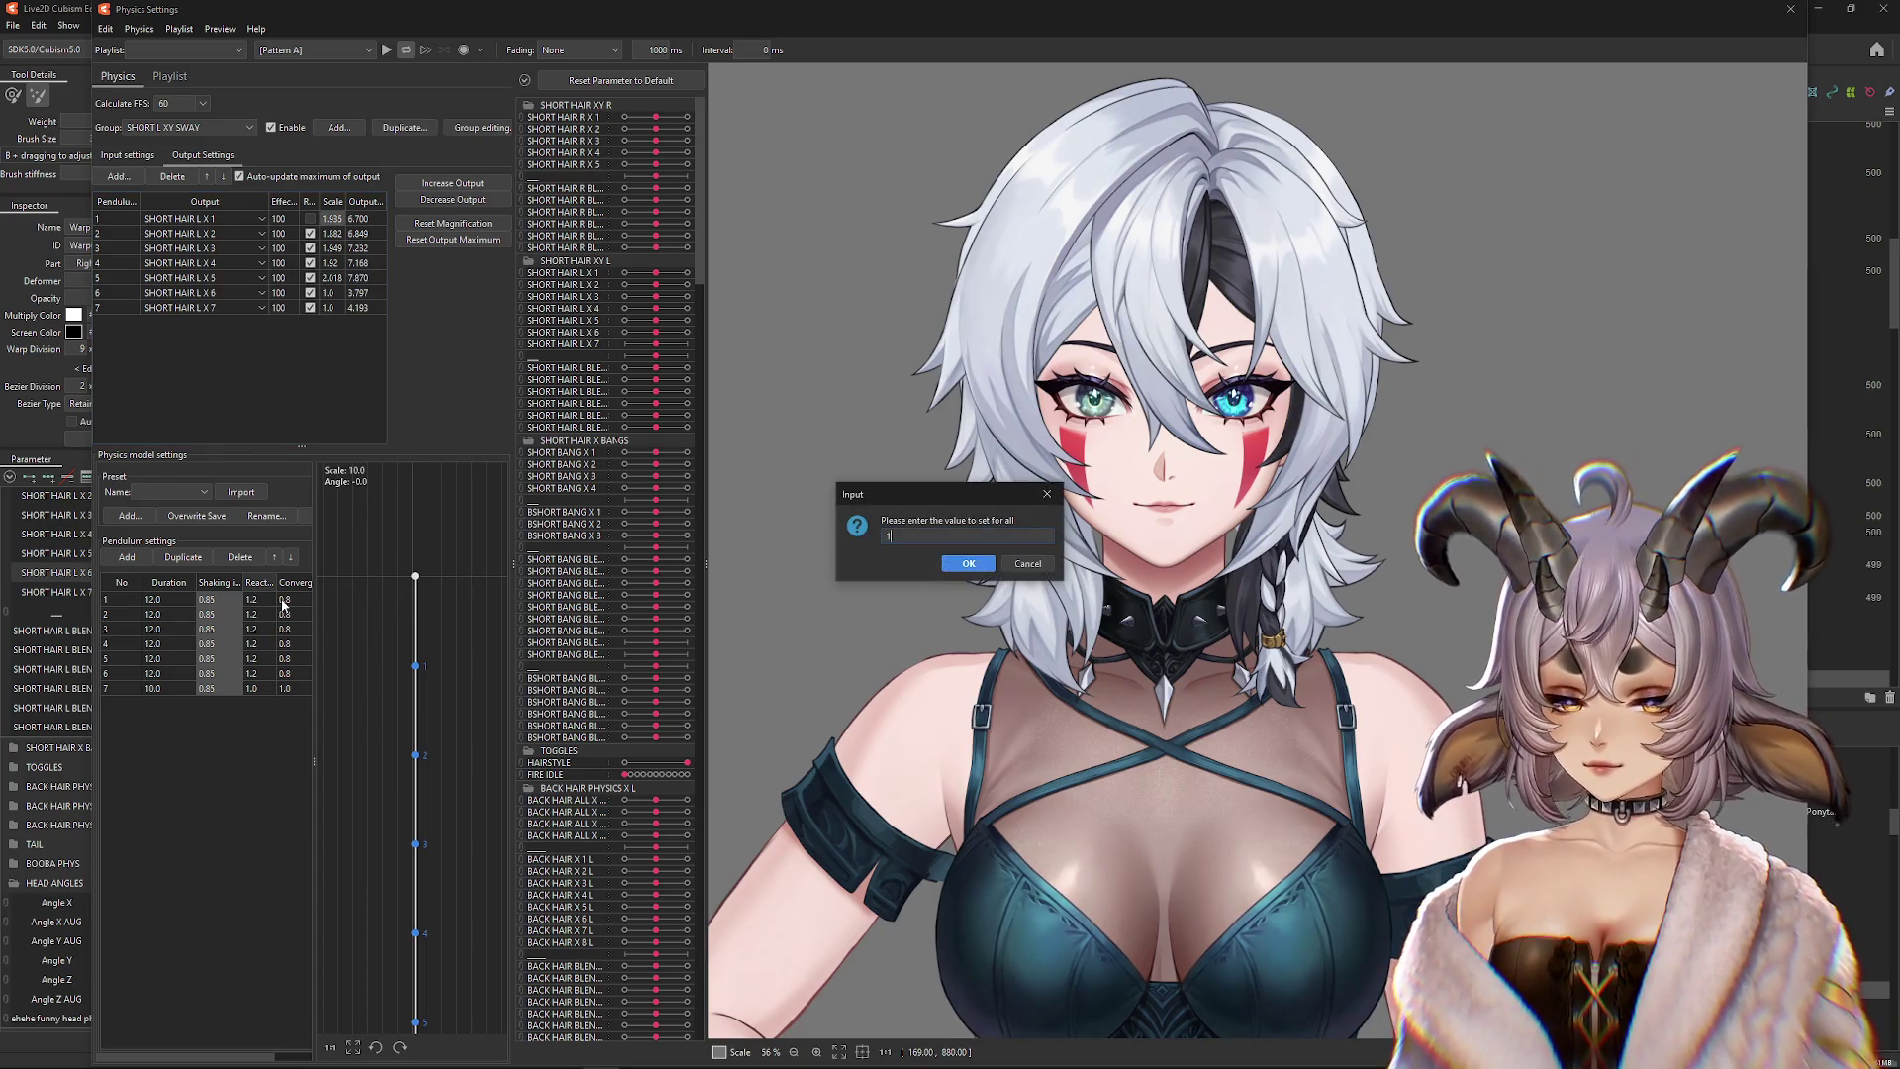
key(Return)
right_click(293, 585)
click(323, 596)
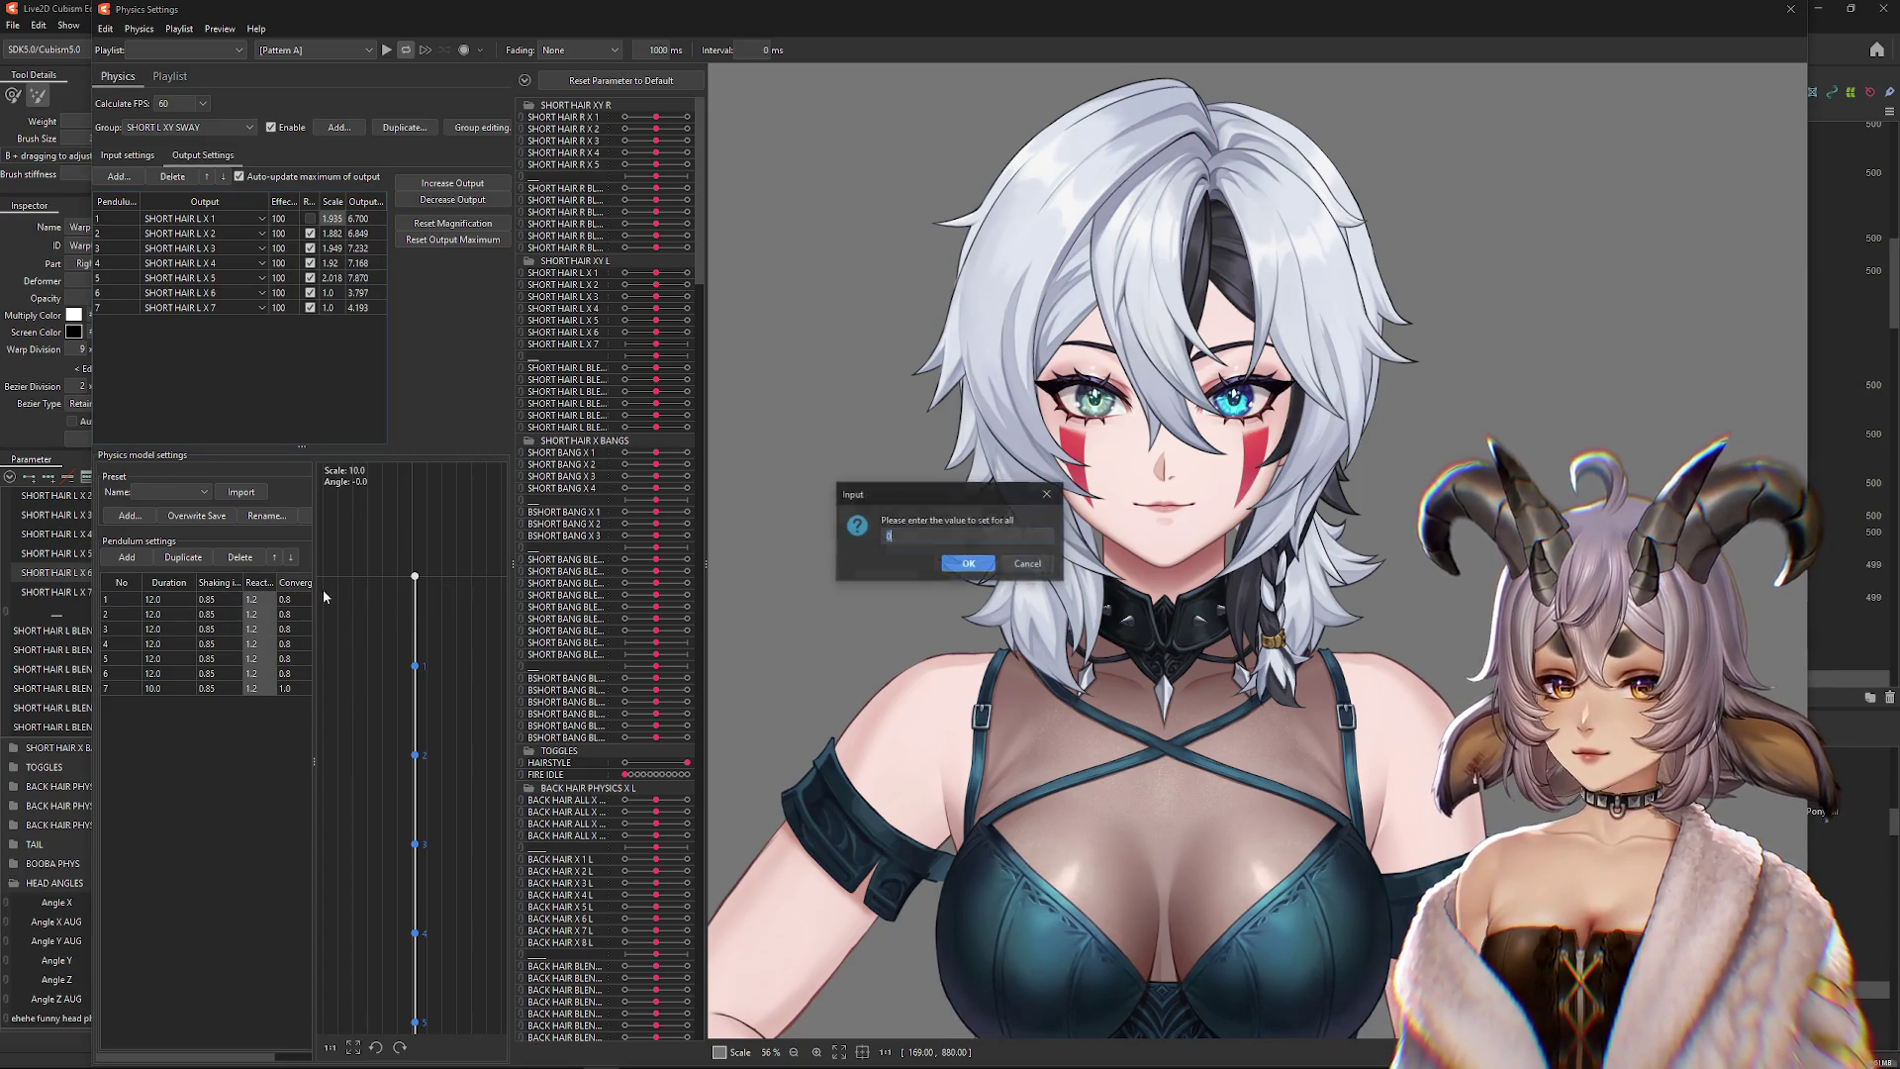
text(0.8)
key(Return)
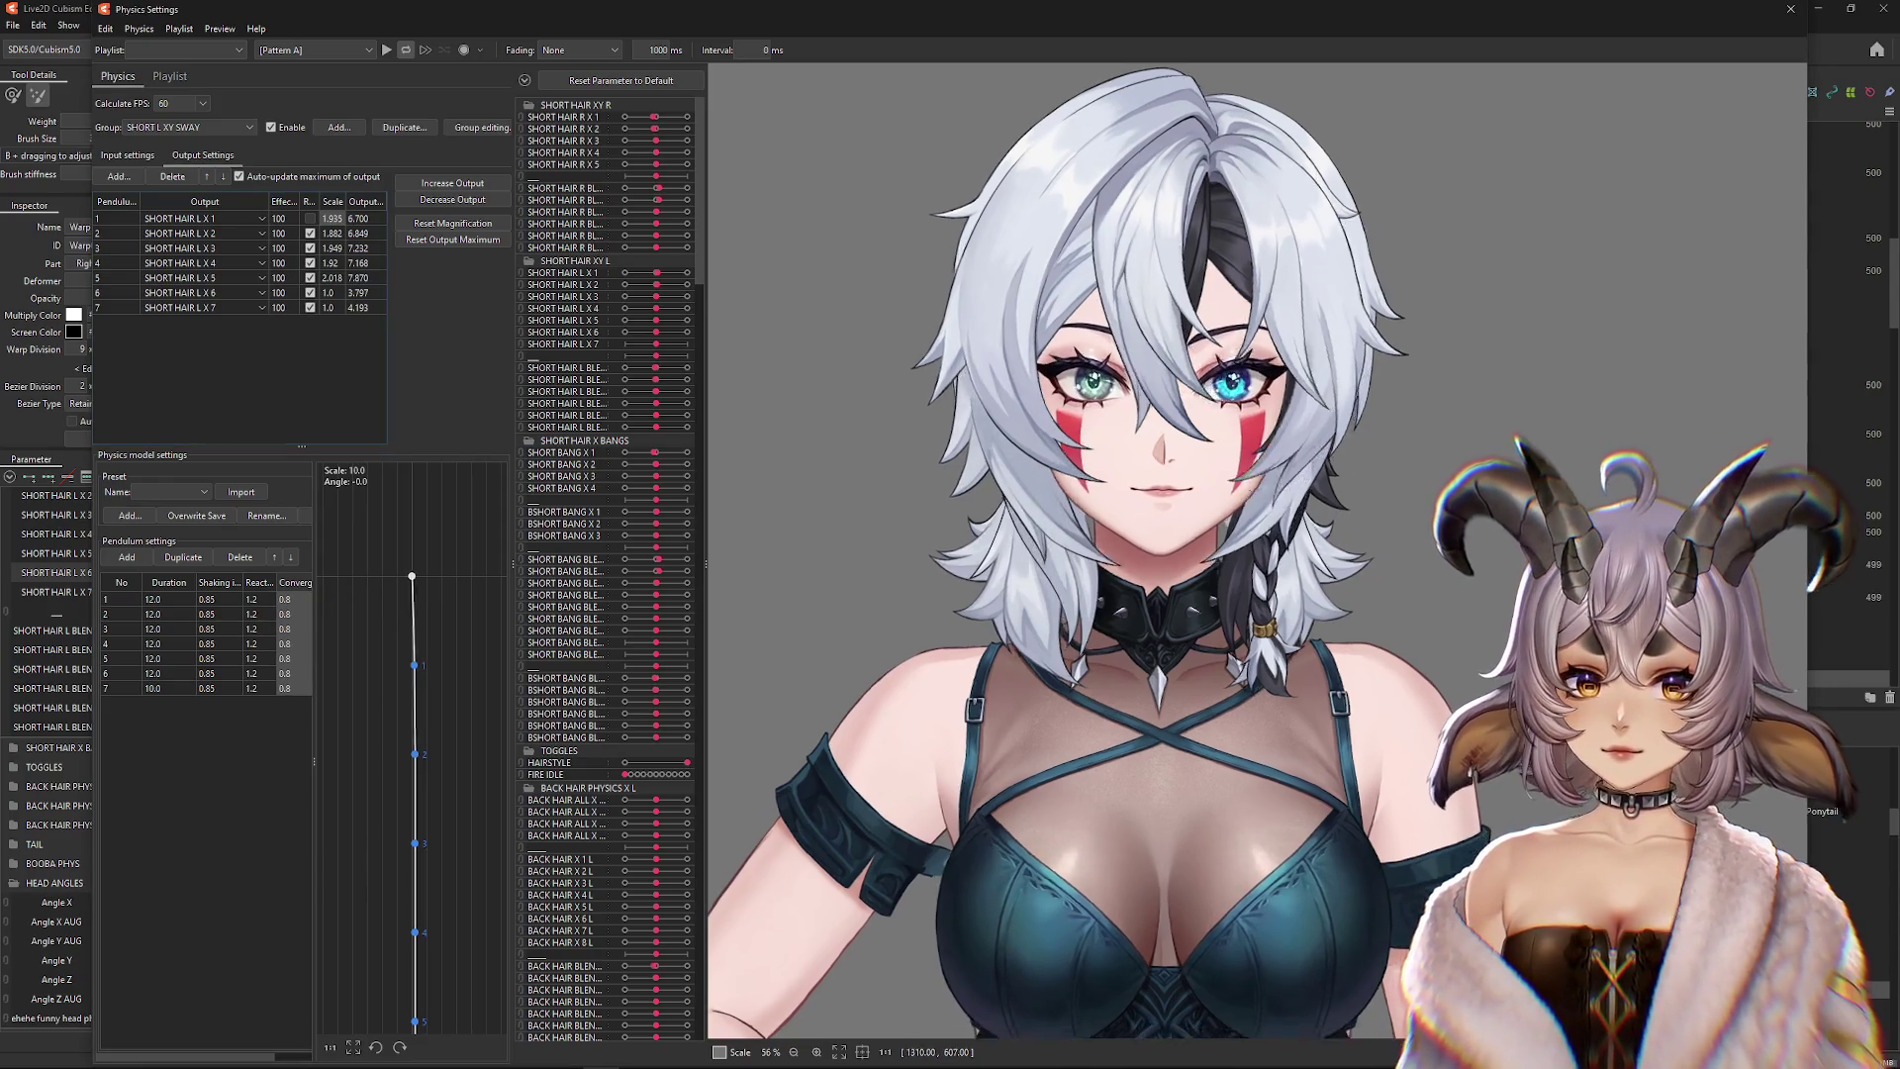
mouse_move(773, 559)
mouse_down()
mouse_move(757, 568)
mouse_move(978, 559)
mouse_move(748, 567)
mouse_move(1379, 574)
mouse_up()
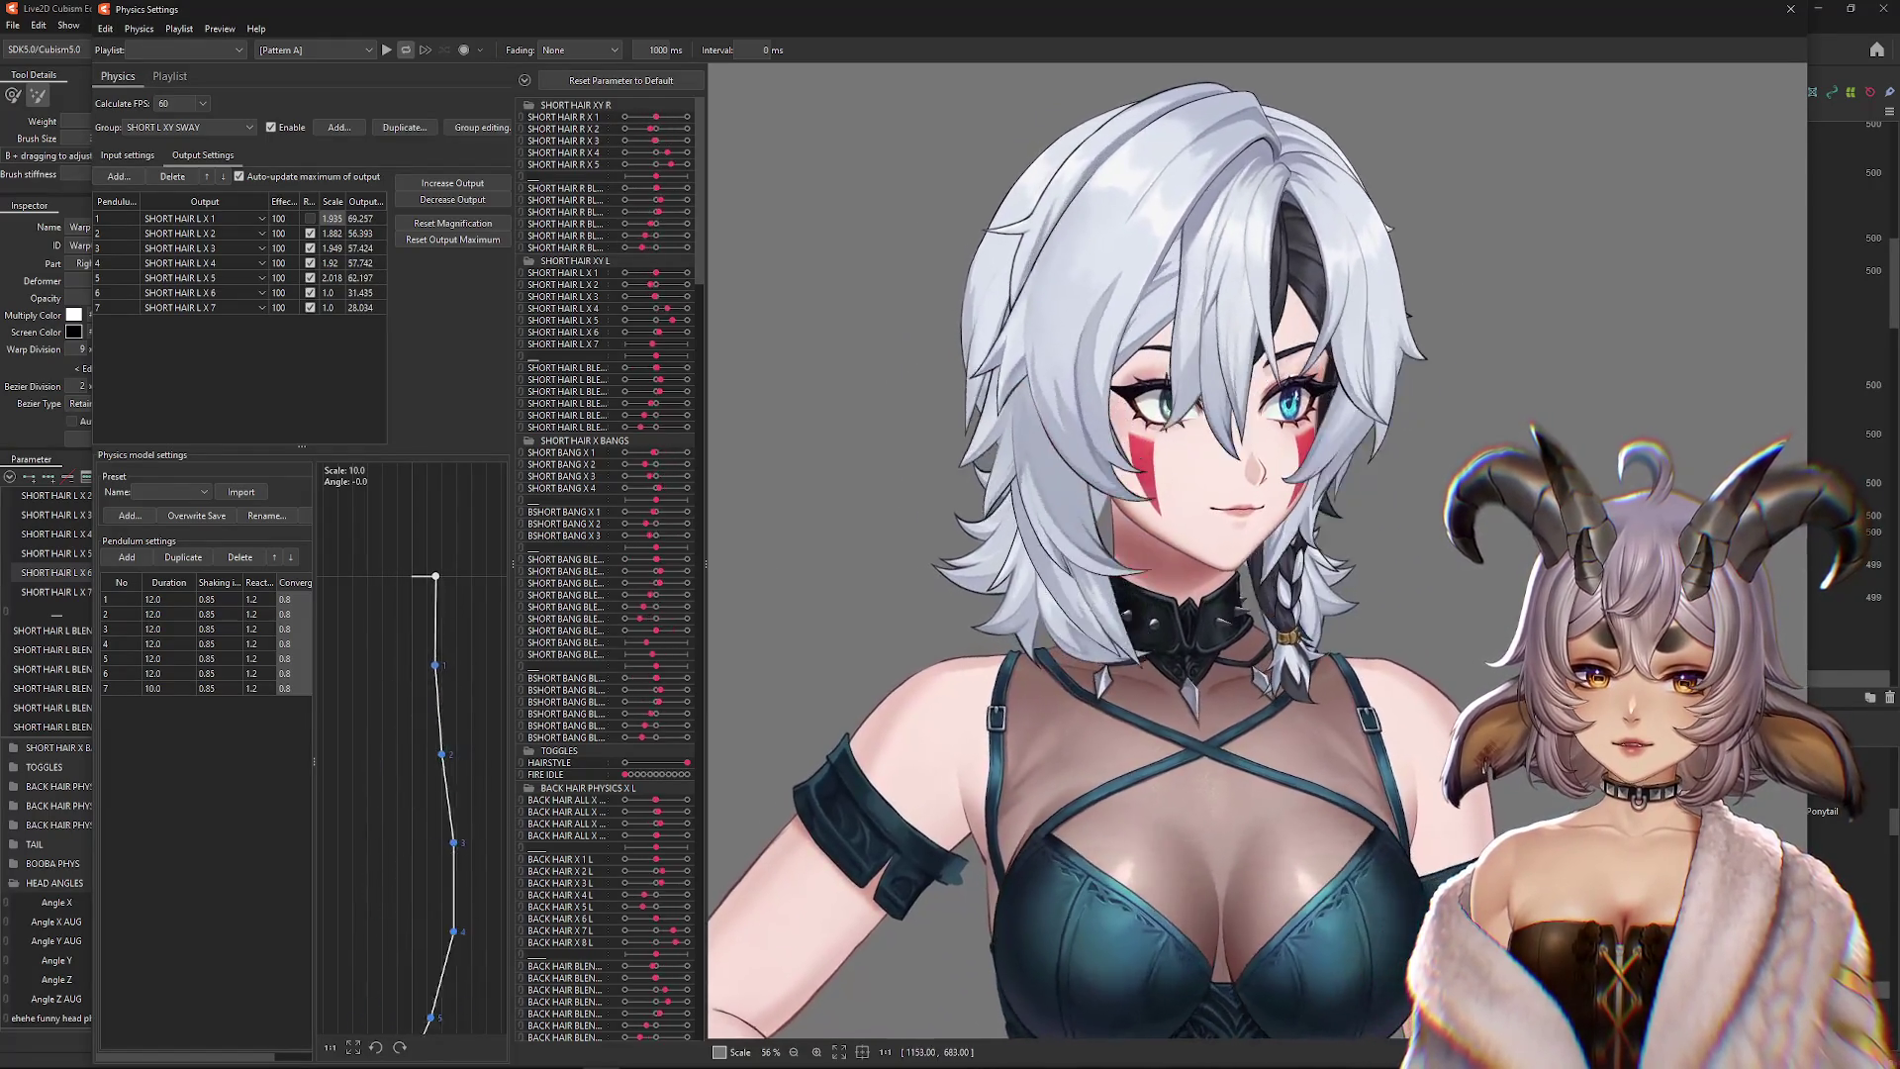
mouse_move(985, 596)
mouse_down()
mouse_move(1411, 596)
mouse_move(745, 574)
mouse_move(516, 588)
mouse_move(536, 589)
mouse_up()
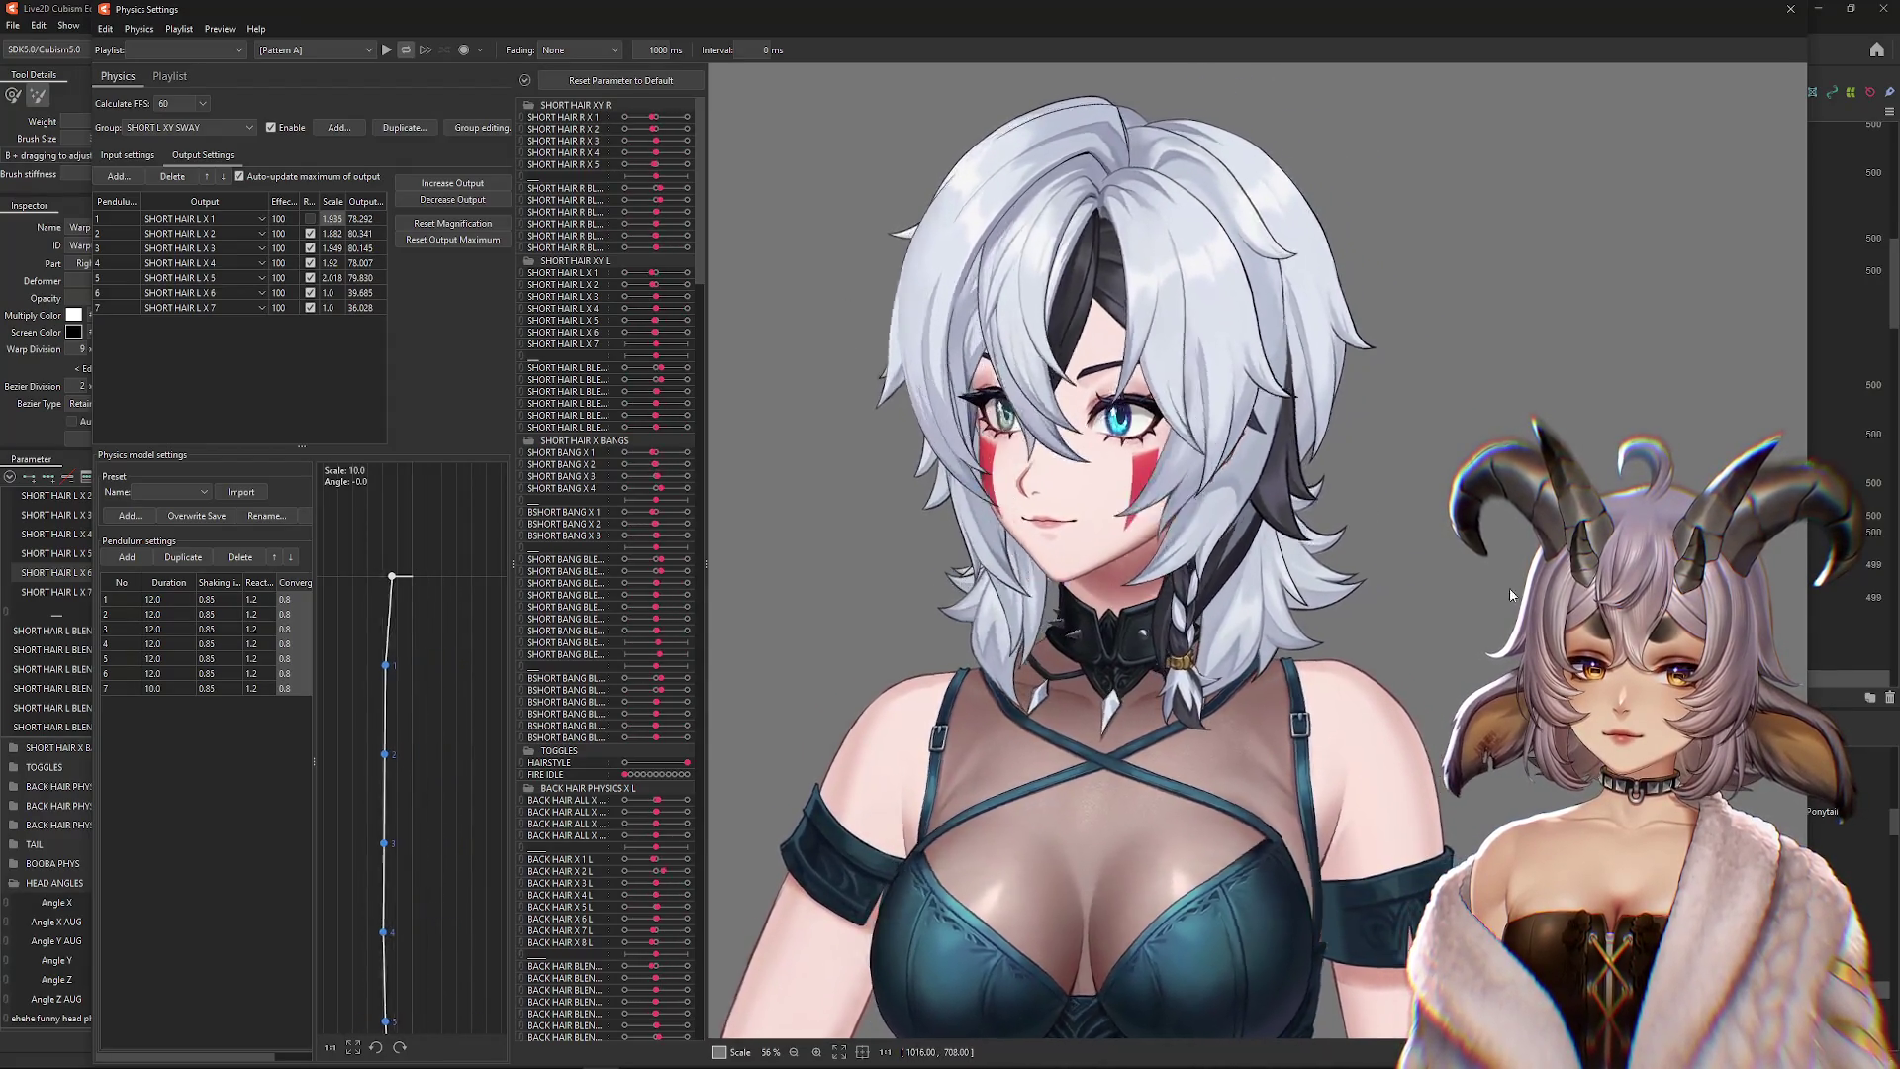
drag(1464, 594, 1534, 591)
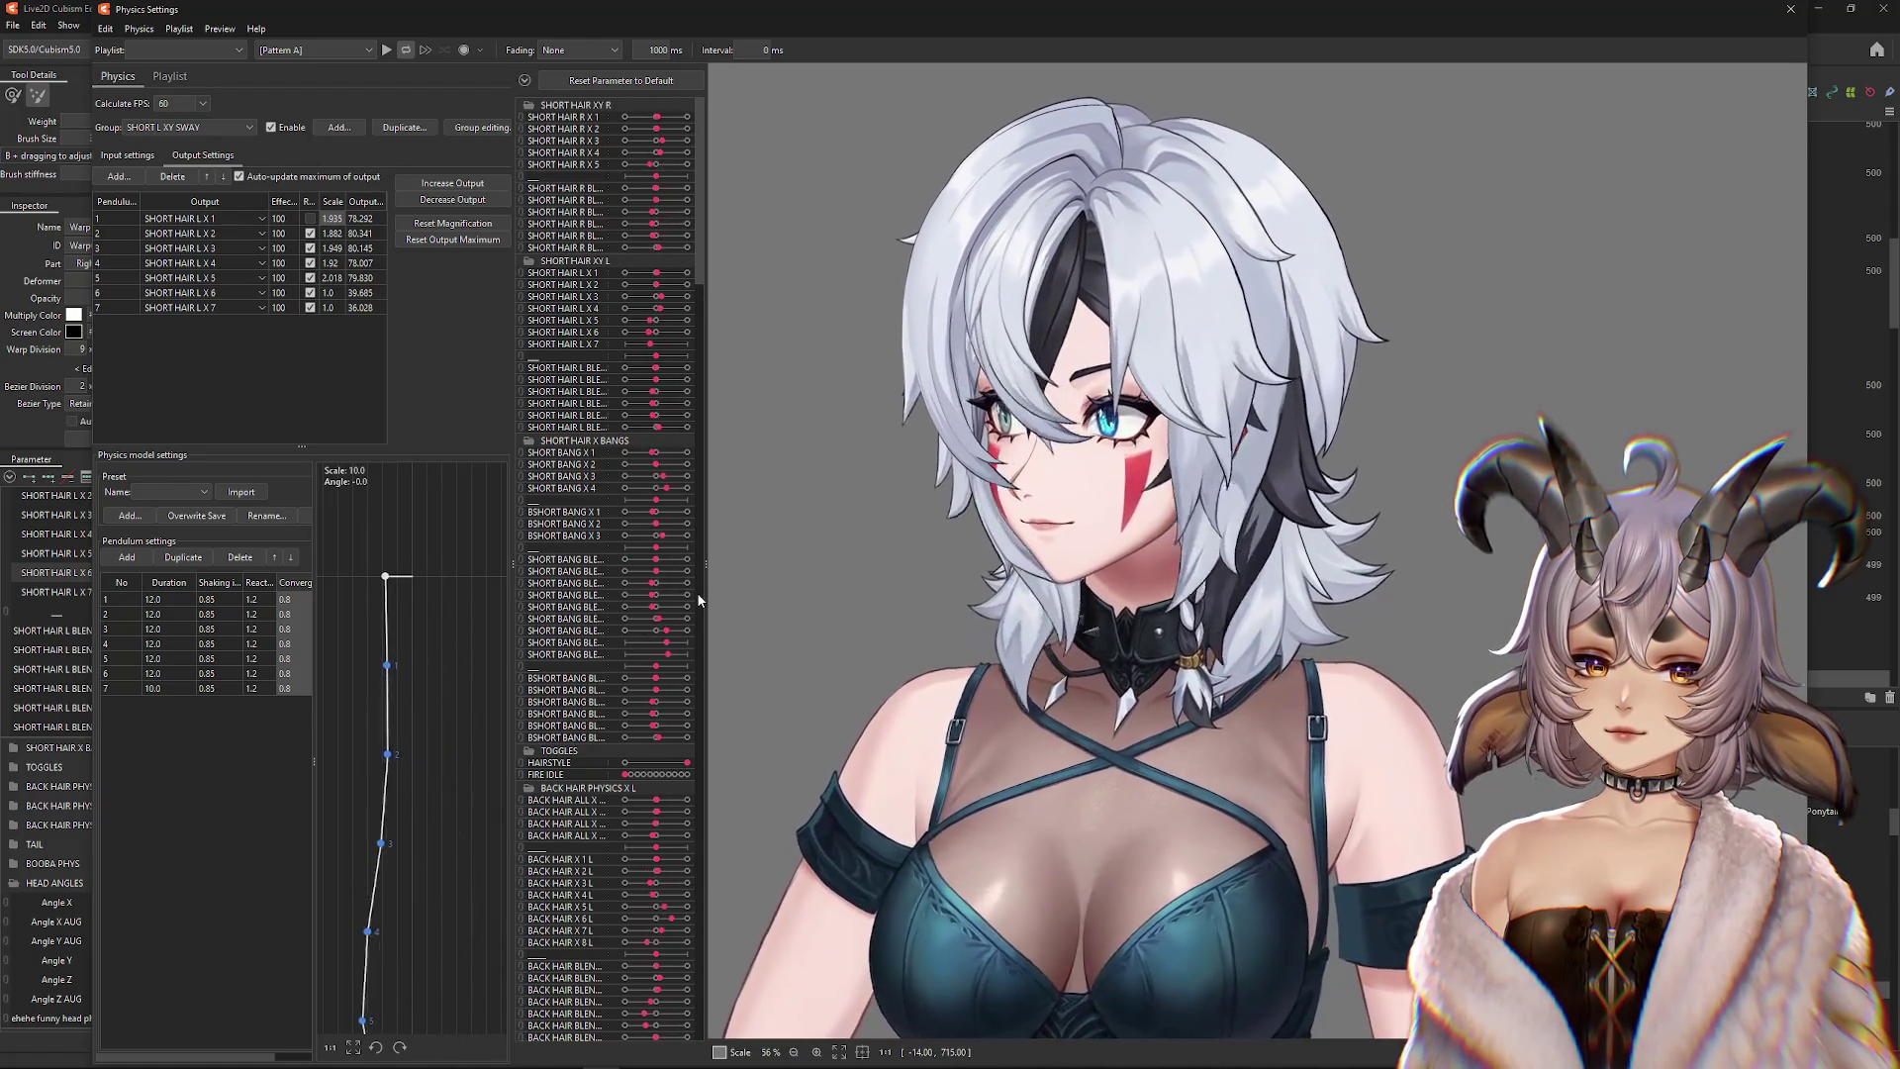
drag(696, 592, 1732, 564)
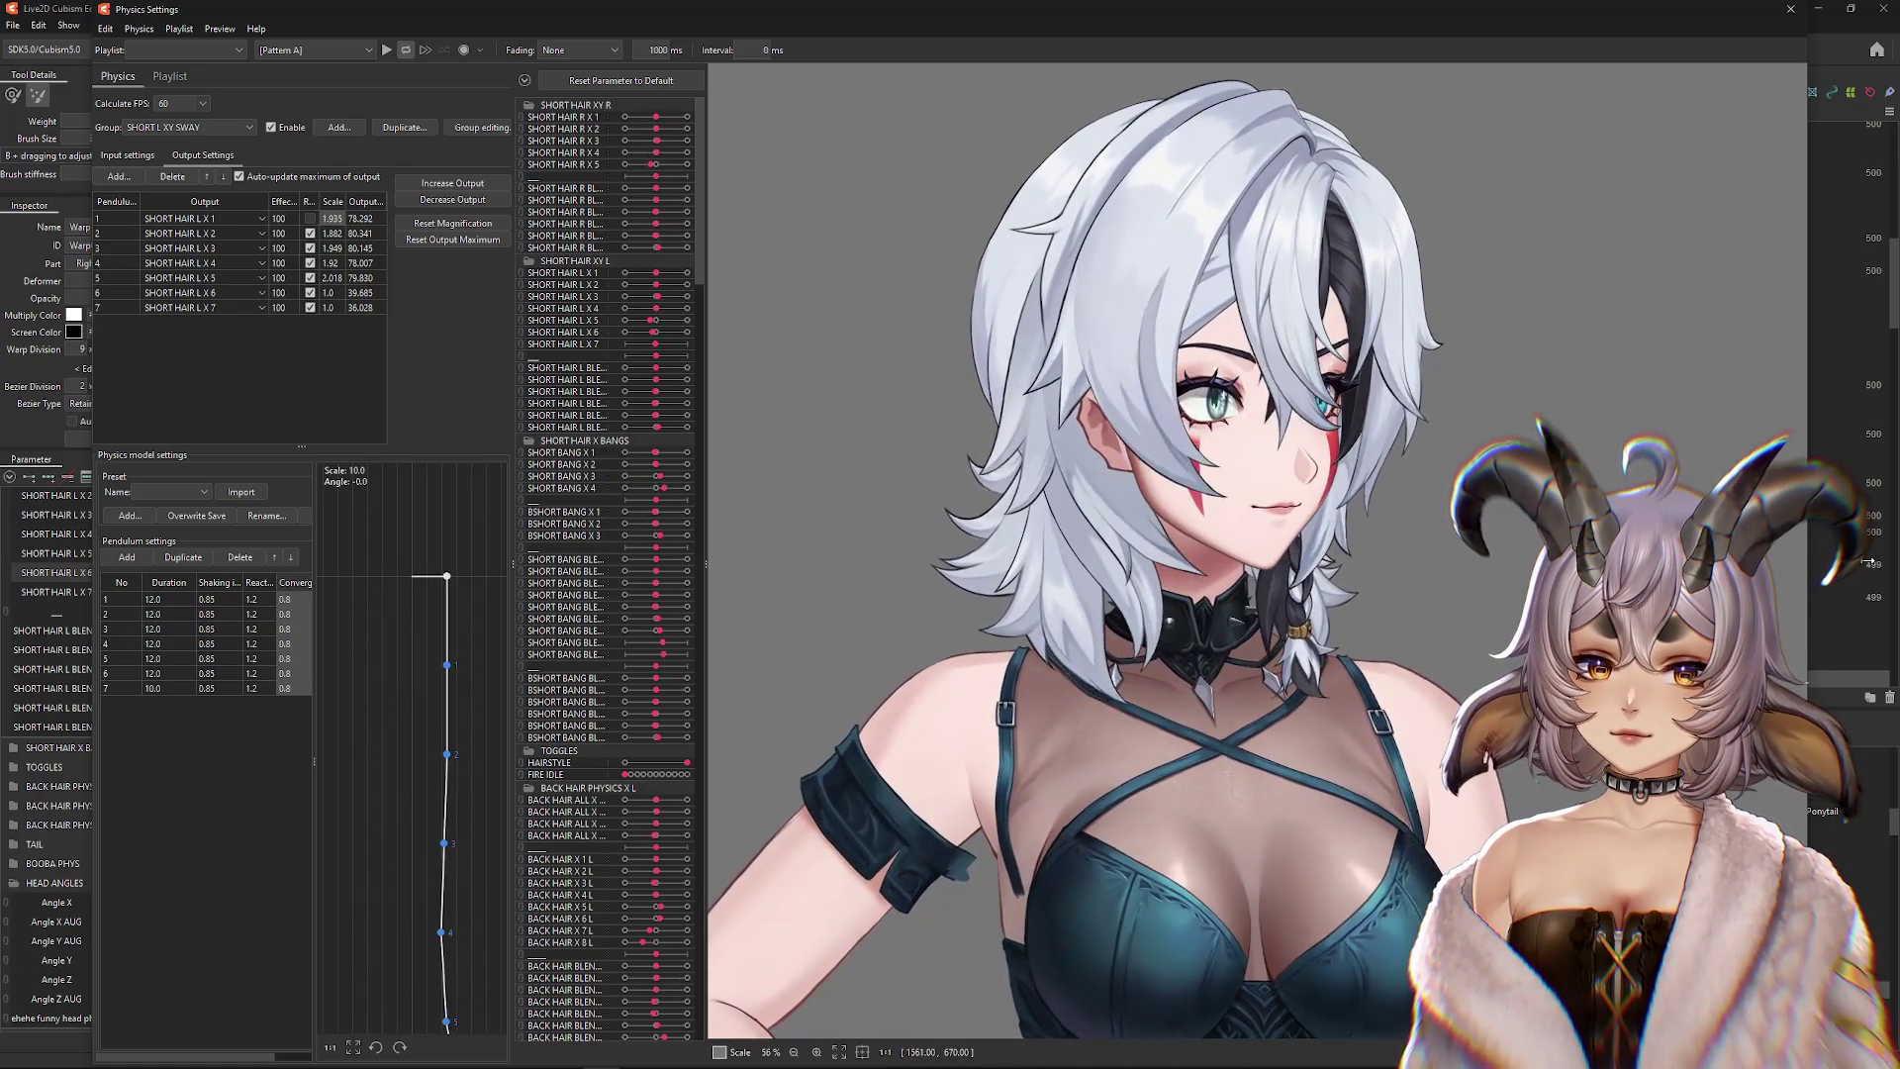
drag(720, 574, 1425, 552)
mouse_move(1102, 562)
mouse_down()
mouse_move(1598, 563)
mouse_move(492, 560)
mouse_move(806, 568)
mouse_move(1039, 418)
mouse_up()
Close Physics Settings, reset all parameters, and set SHORT HAIR L X 6 to 1.0
click(60, 475)
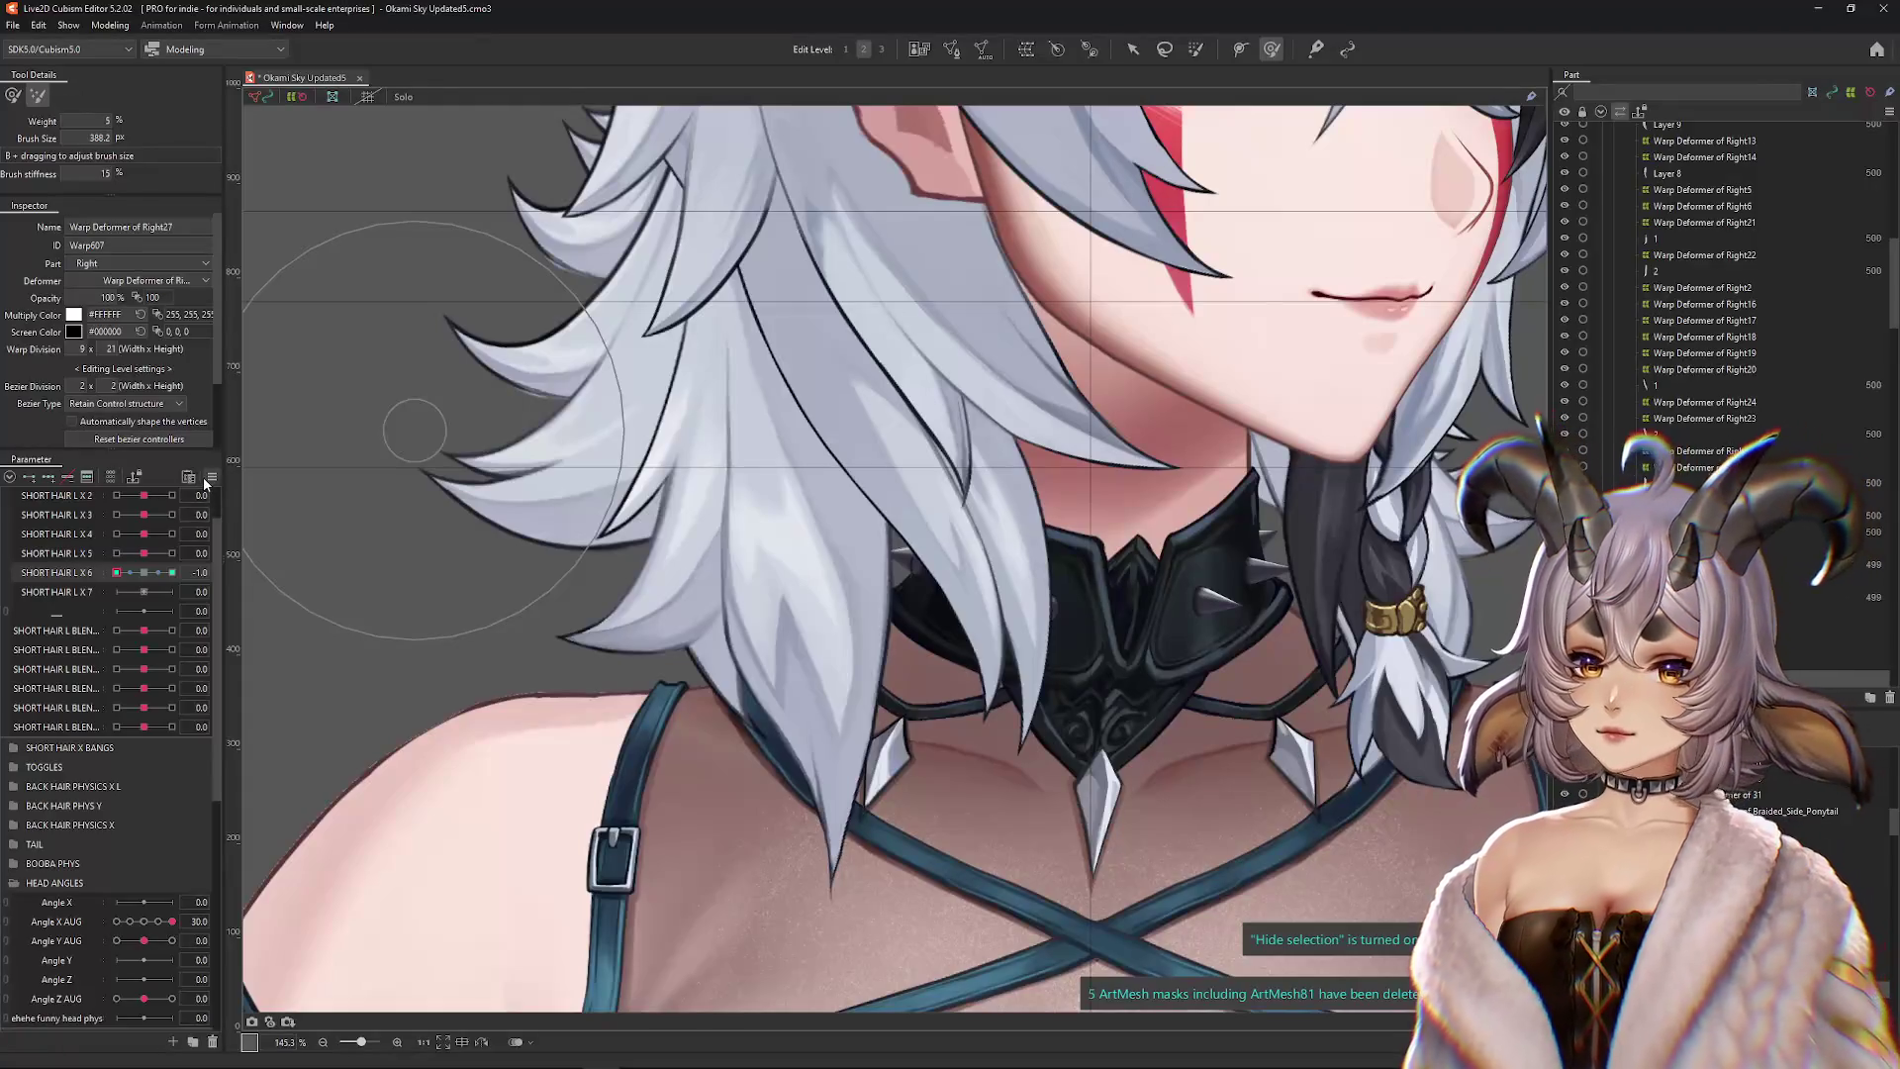
click(212, 477)
click(244, 479)
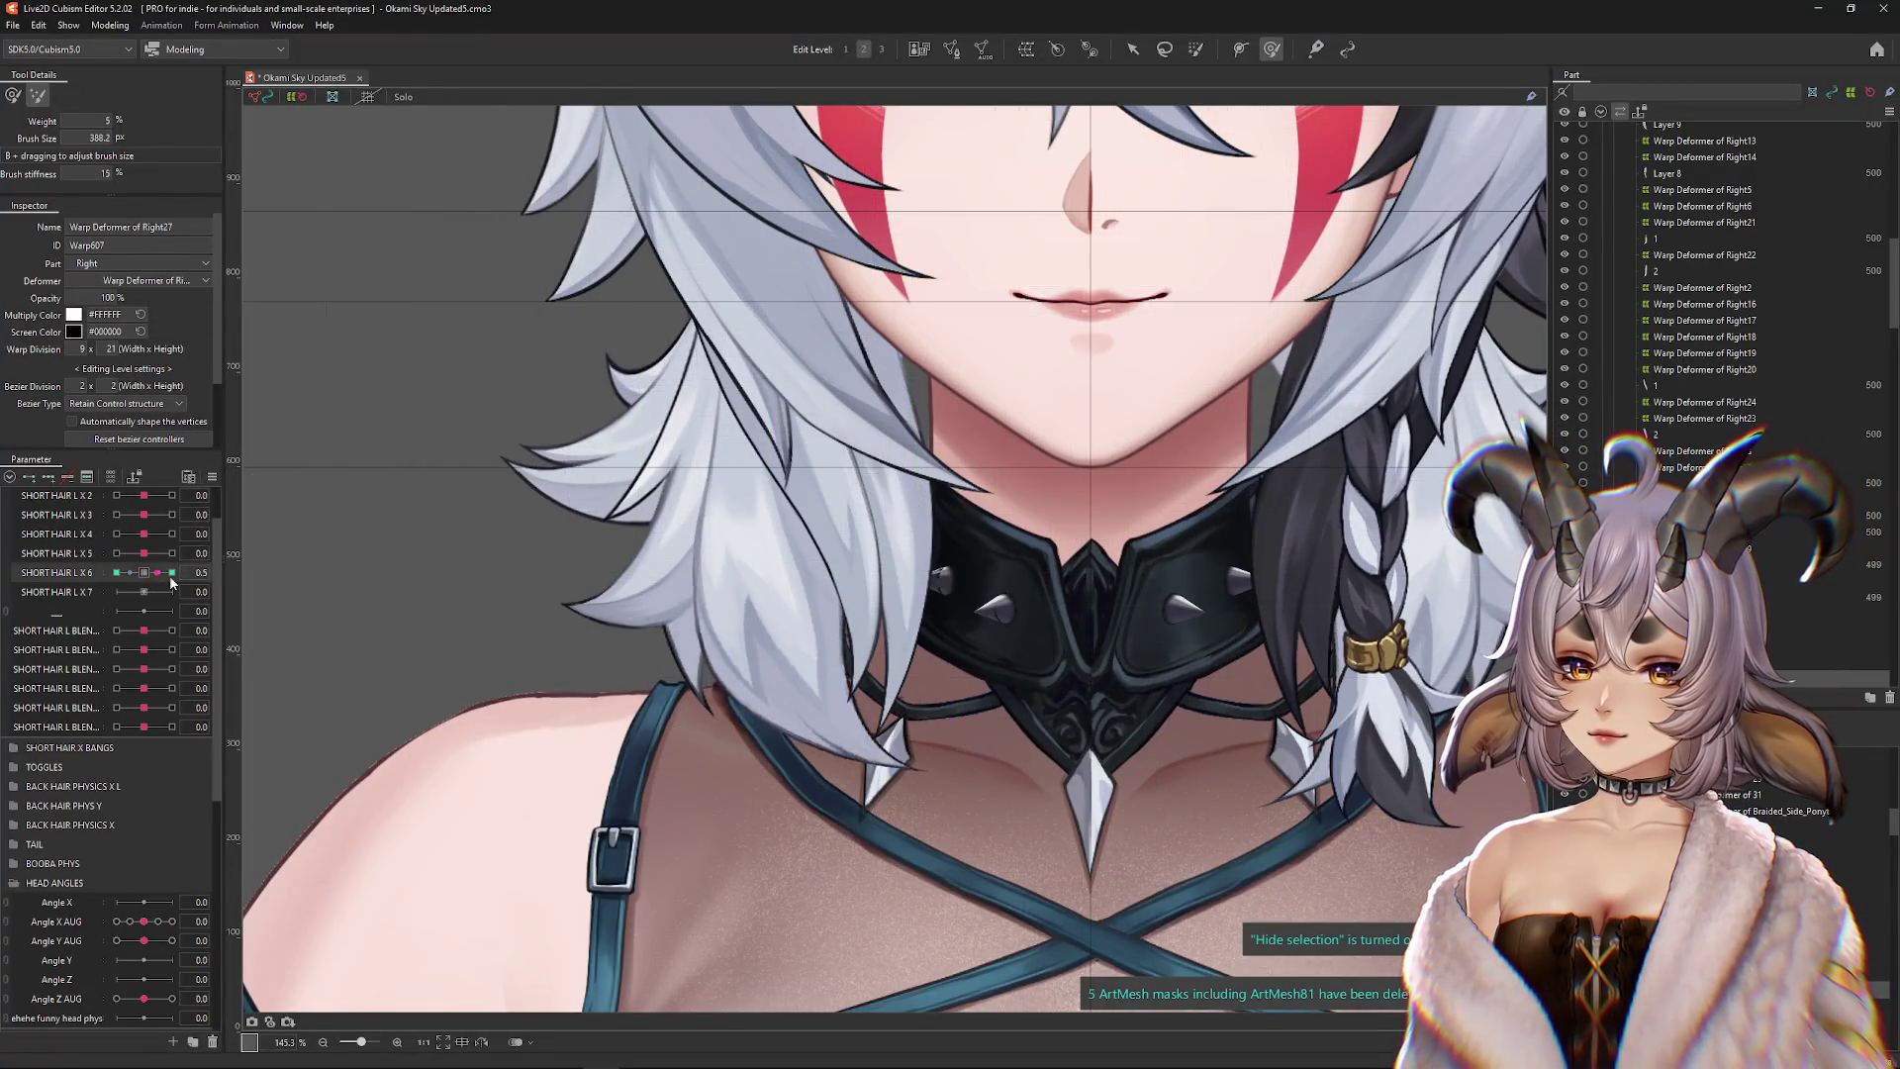
mouse_move(147, 579)
mouse_down()
mouse_move(129, 576)
mouse_move(181, 575)
mouse_move(117, 573)
mouse_up()
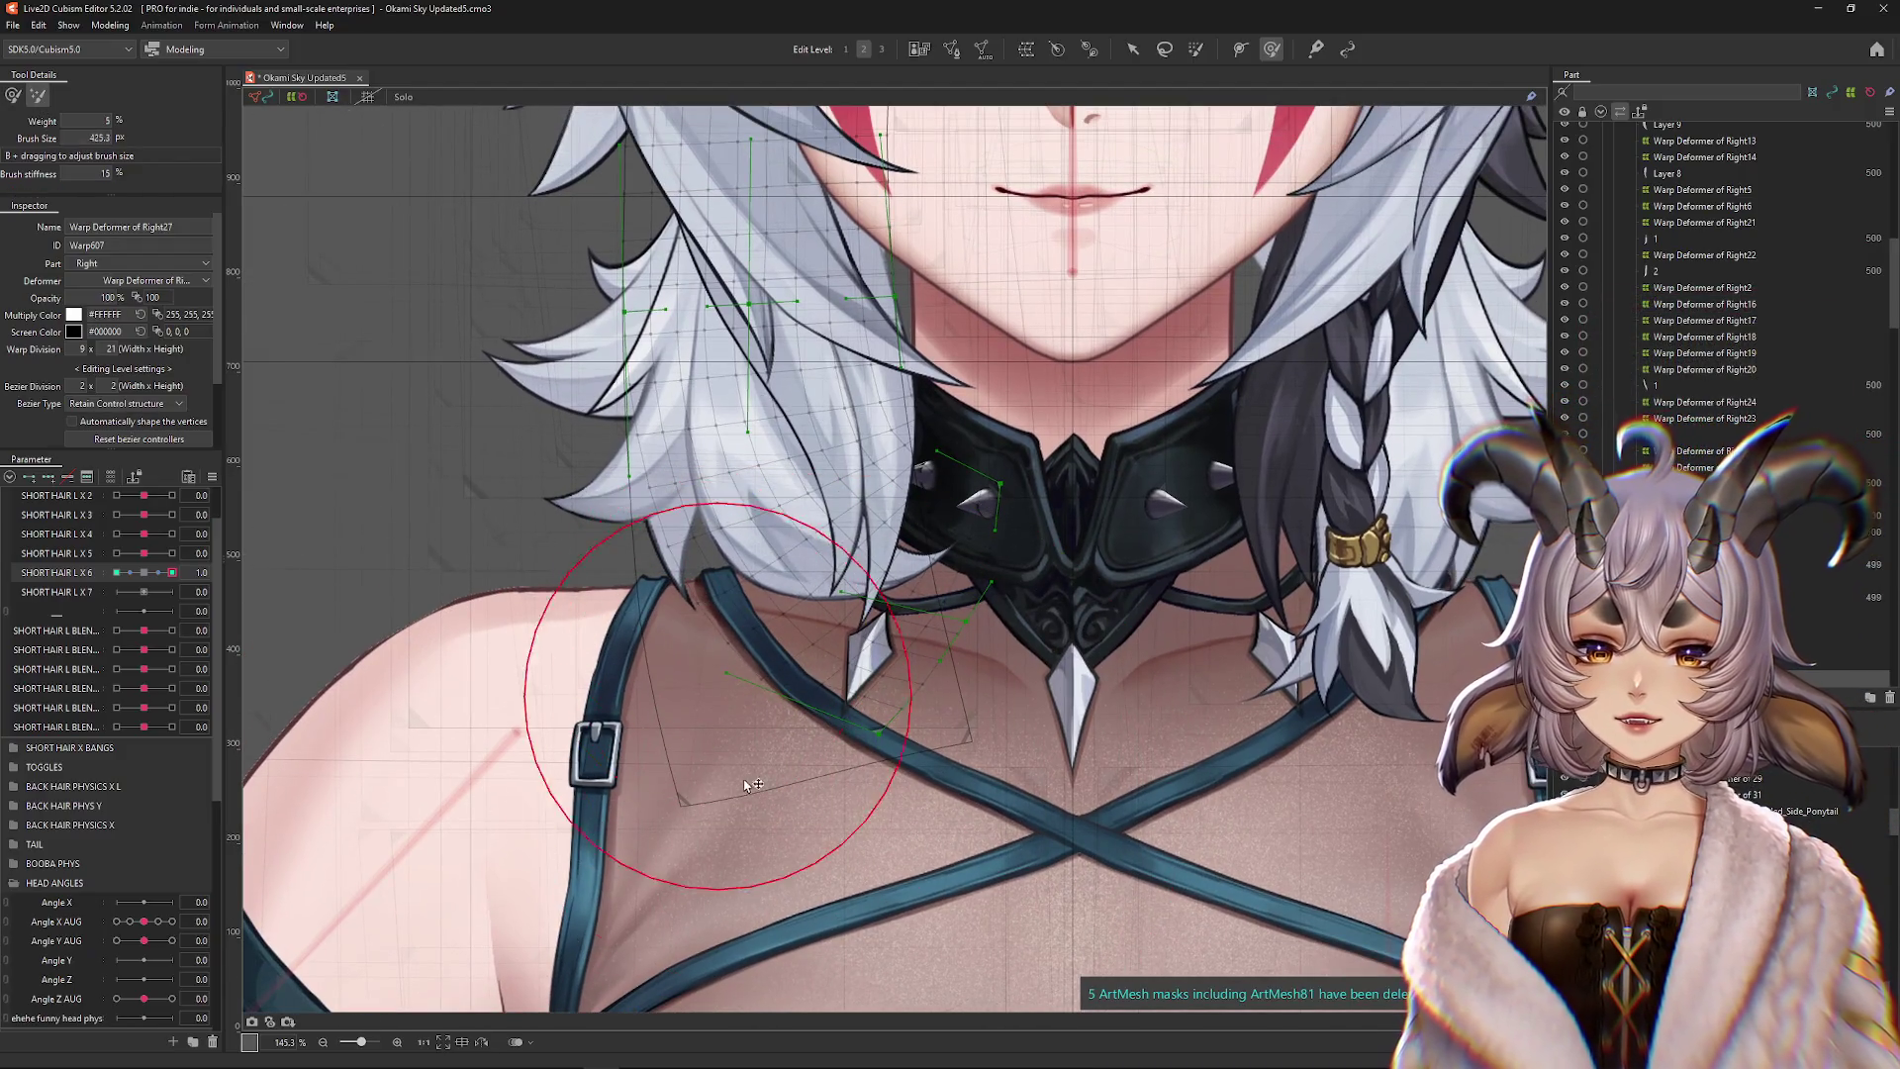
Resize the brush, switch its sculpting mode, and cycle SHORT HAIR L X 6 through its ±1 keys
drag(748, 785, 730, 744)
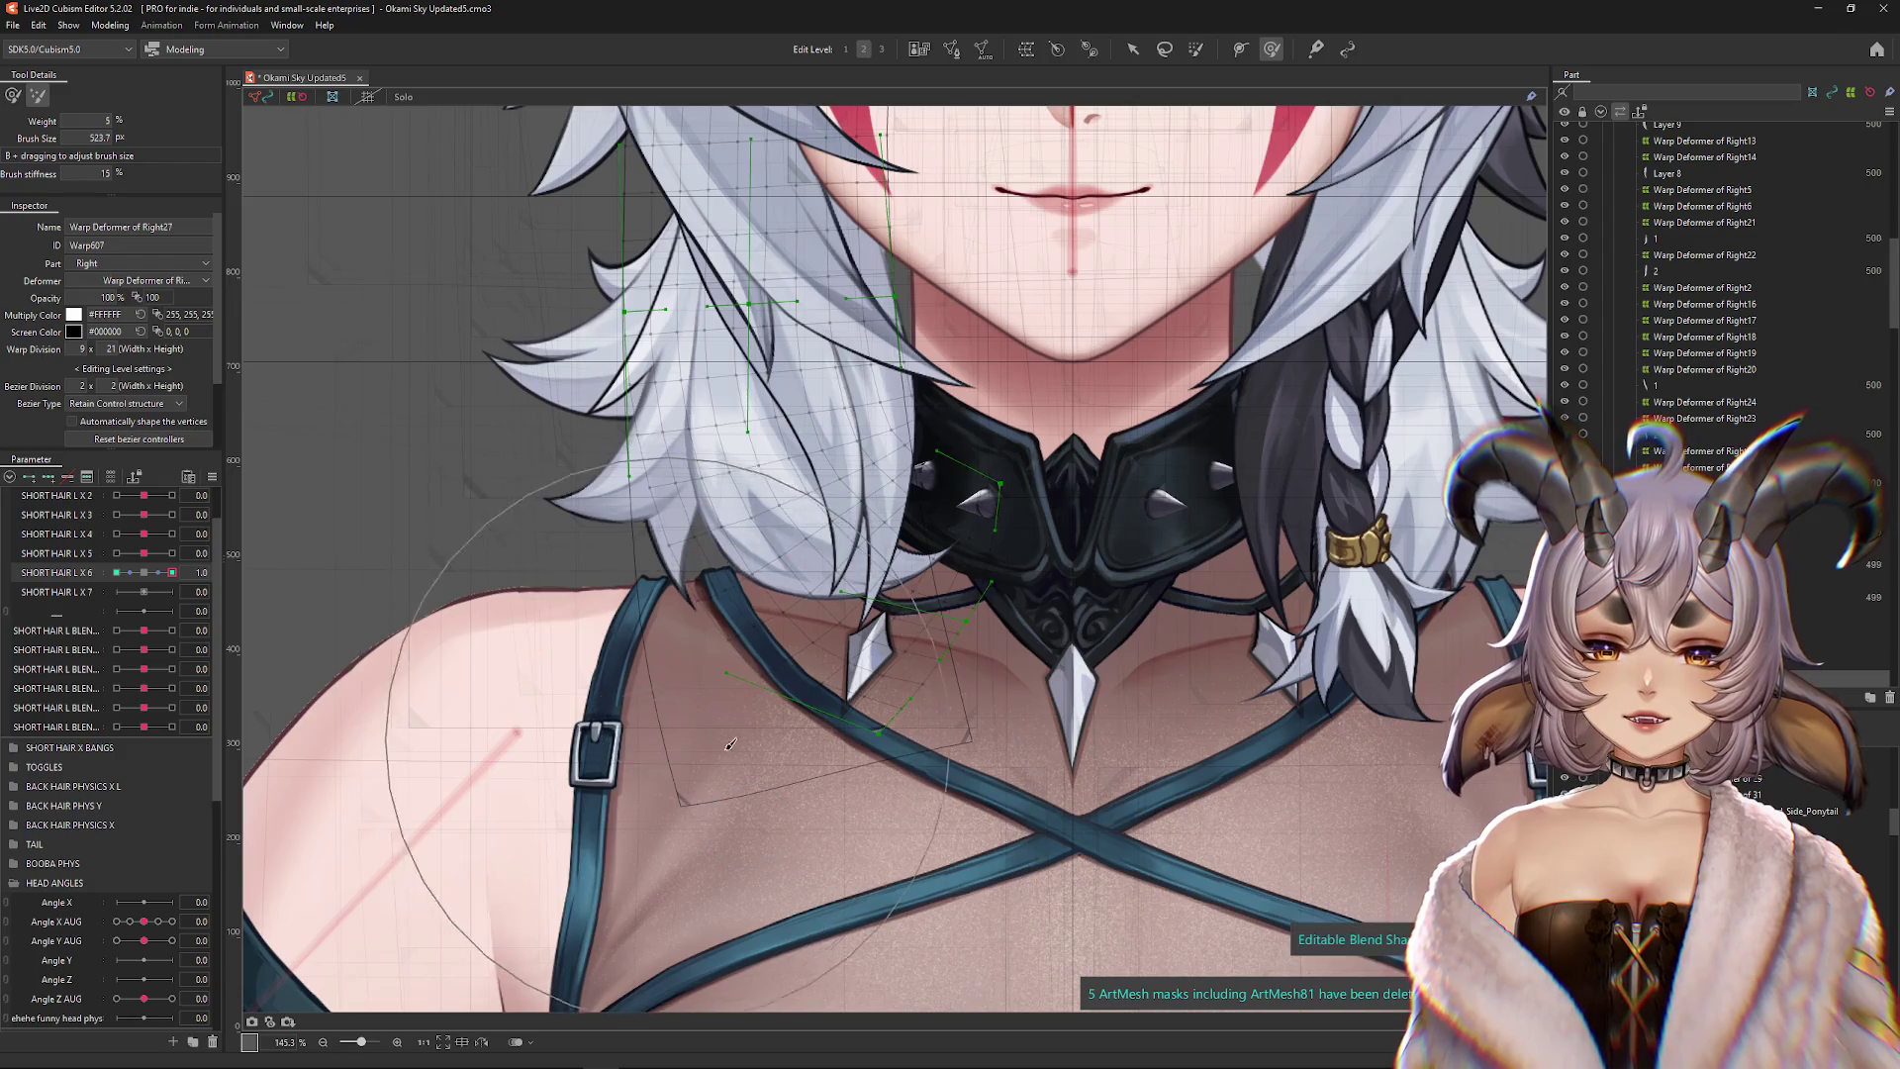
click(12, 96)
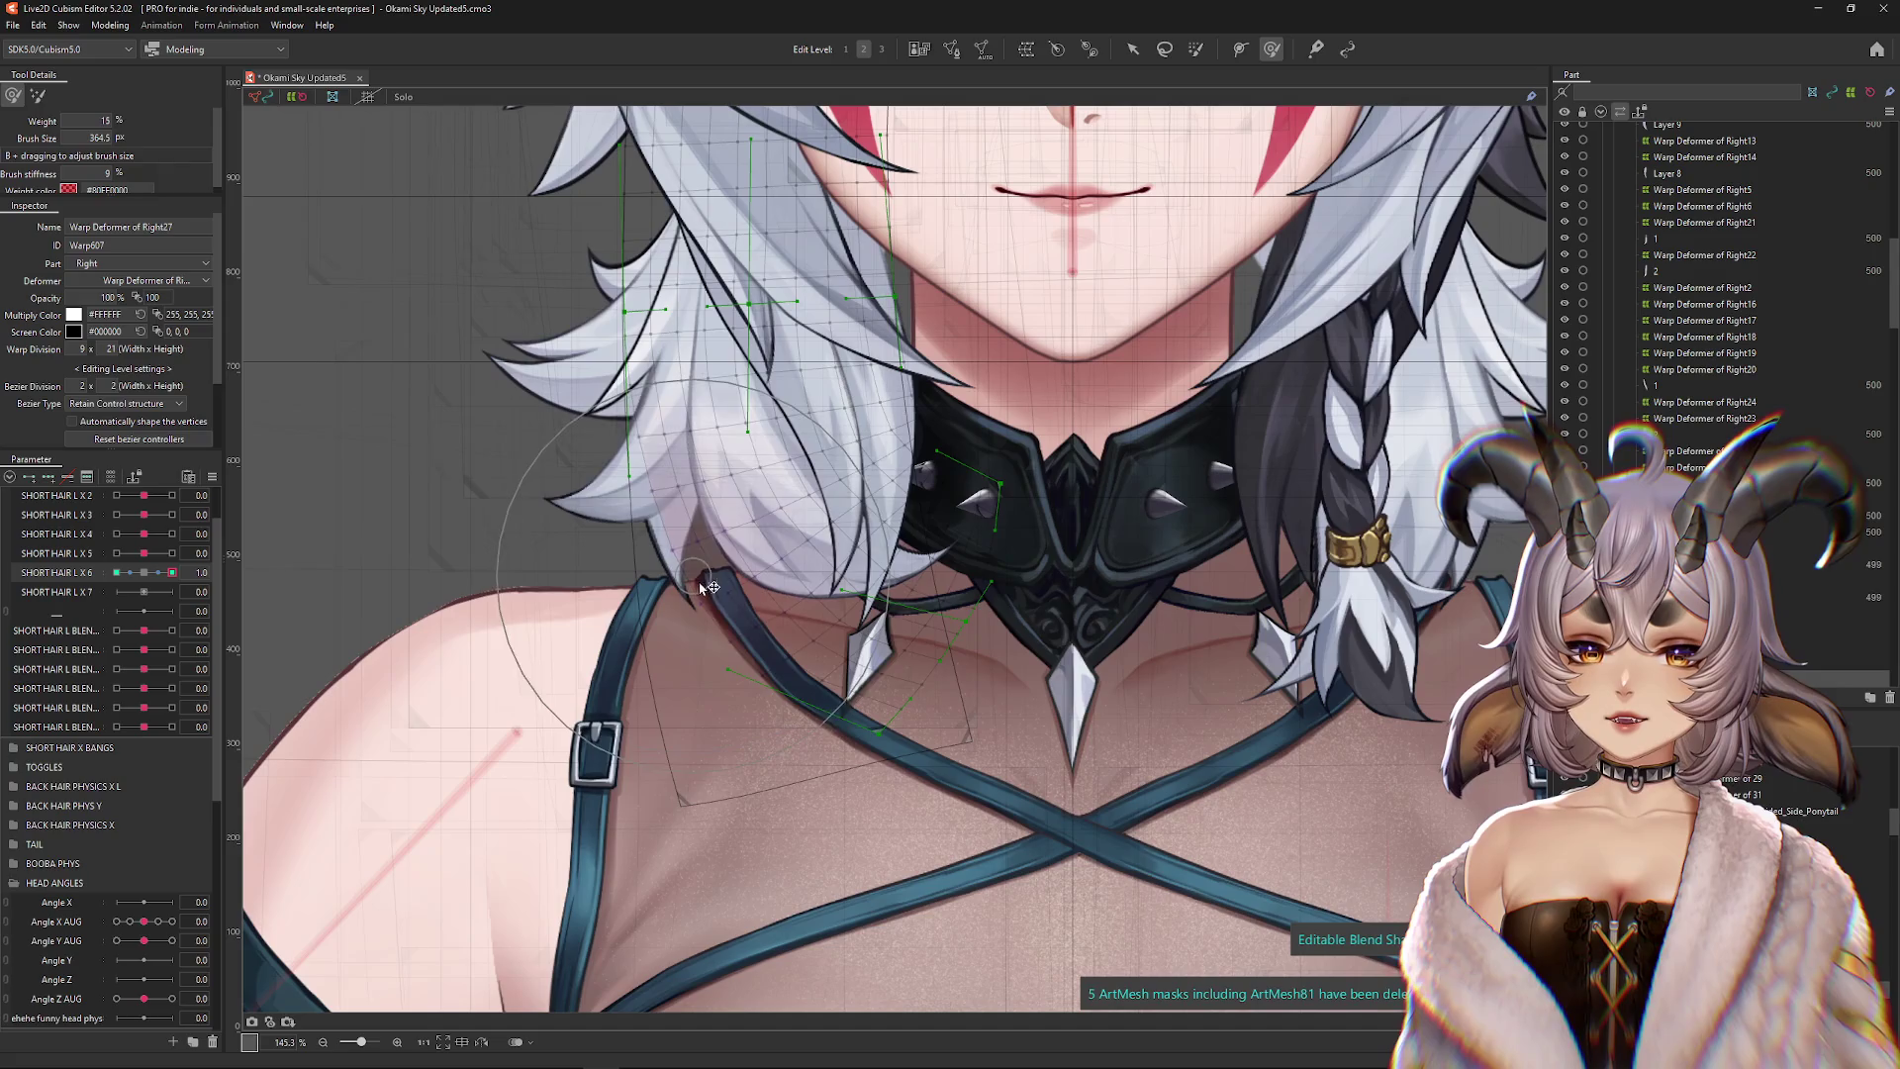
key(ctrl+h)
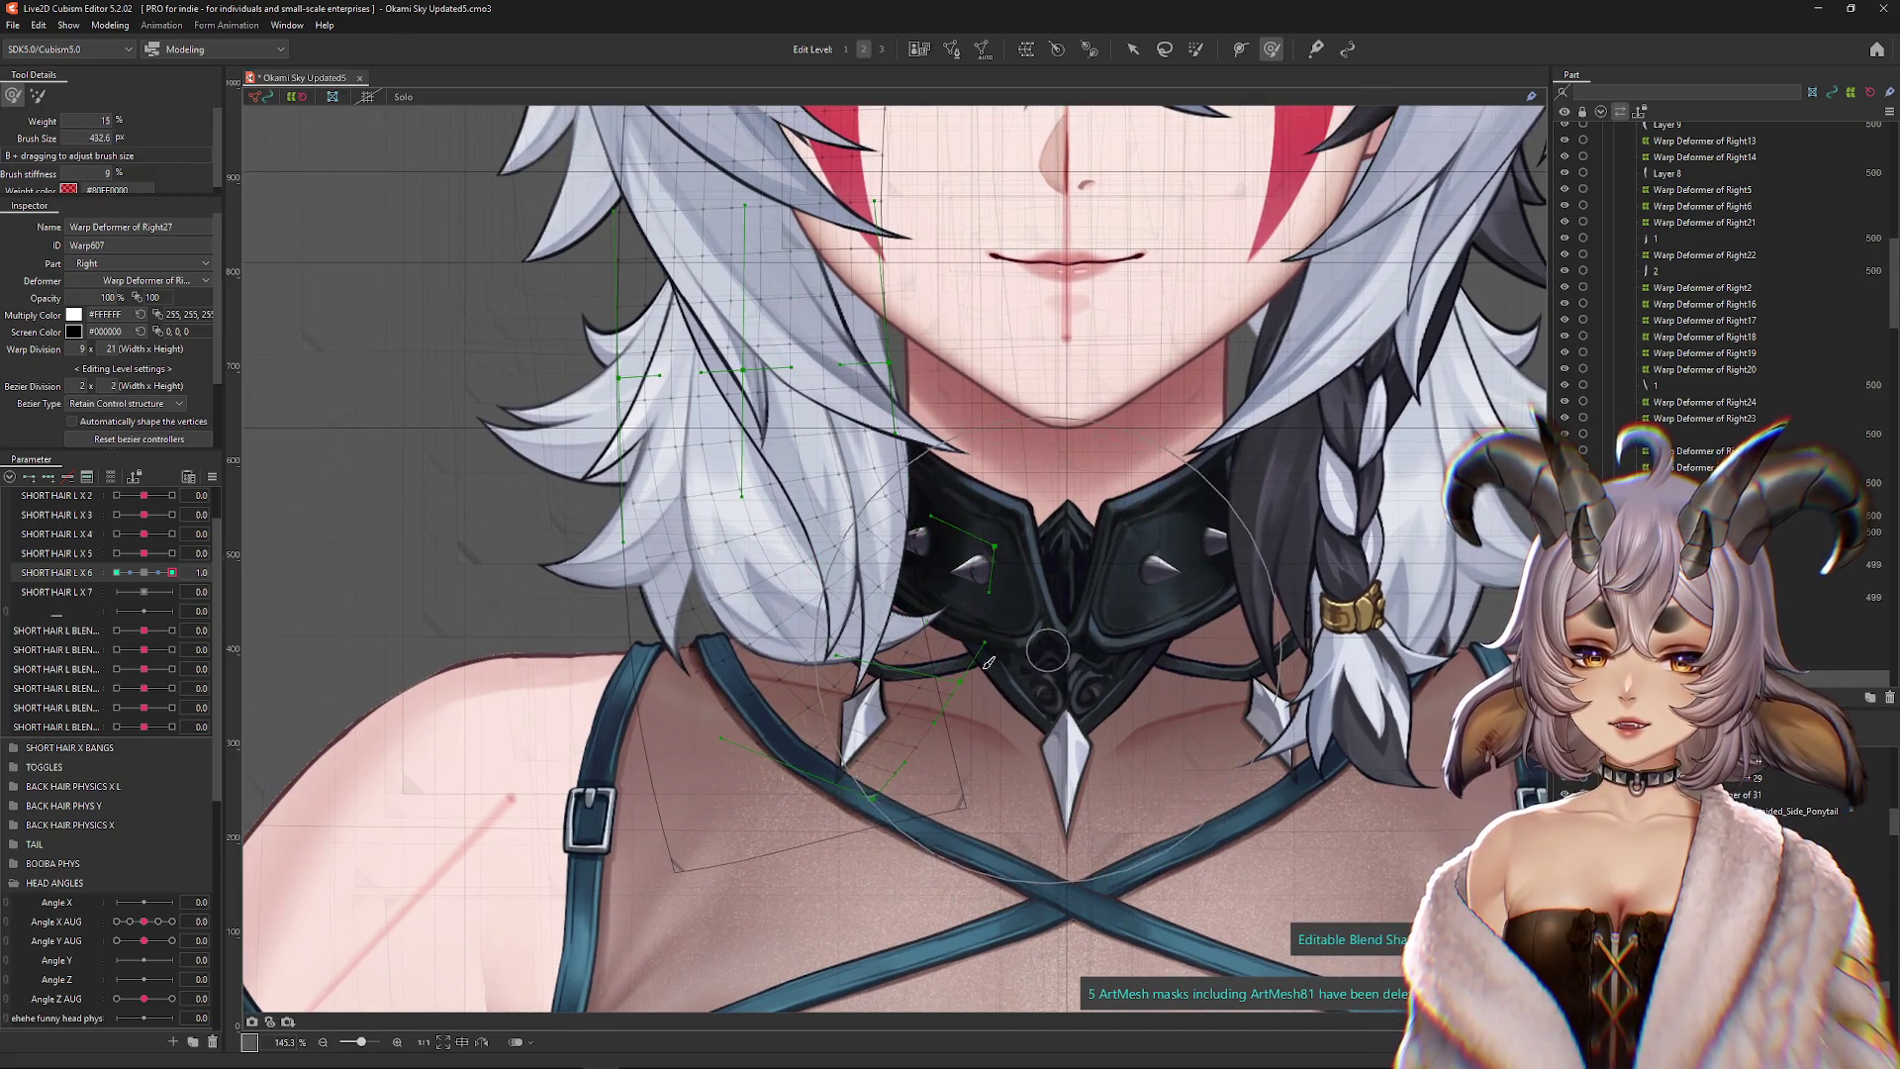
drag(661, 450, 670, 465)
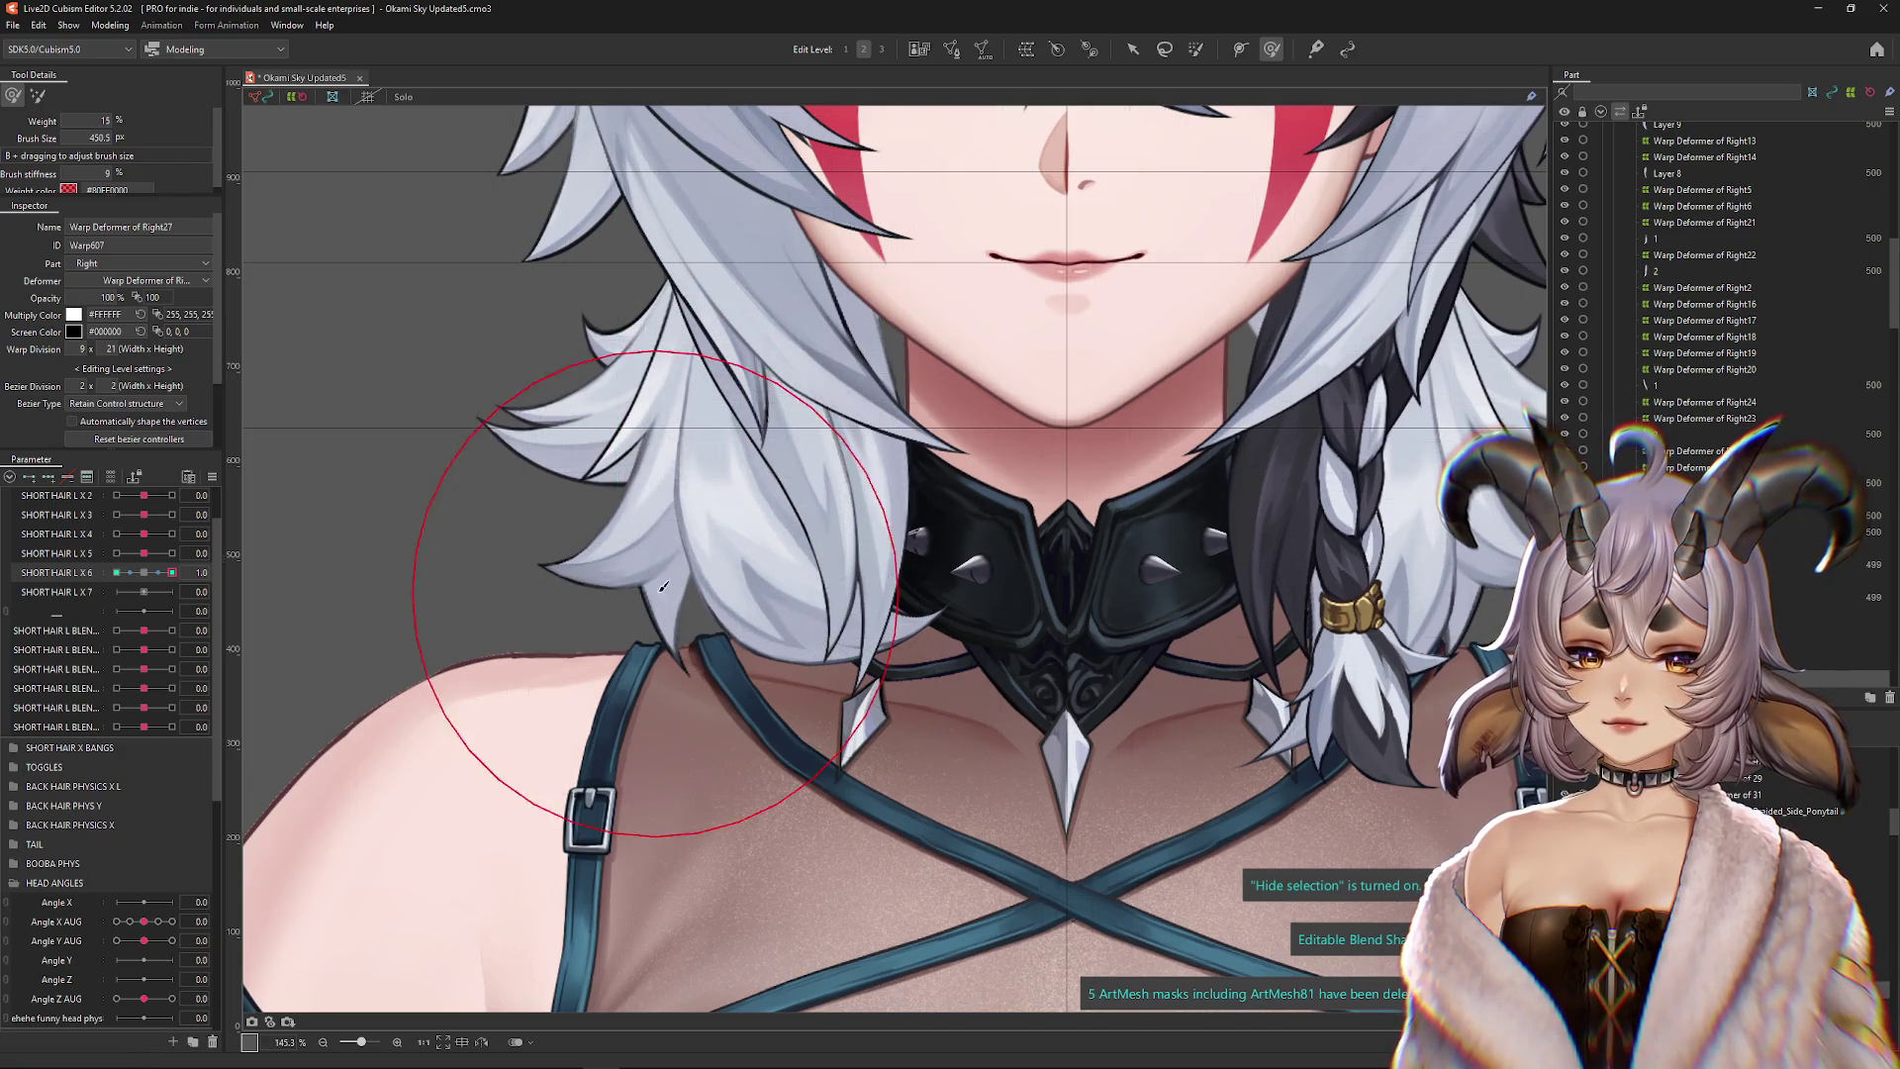
key(ctrl+h)
click(138, 577)
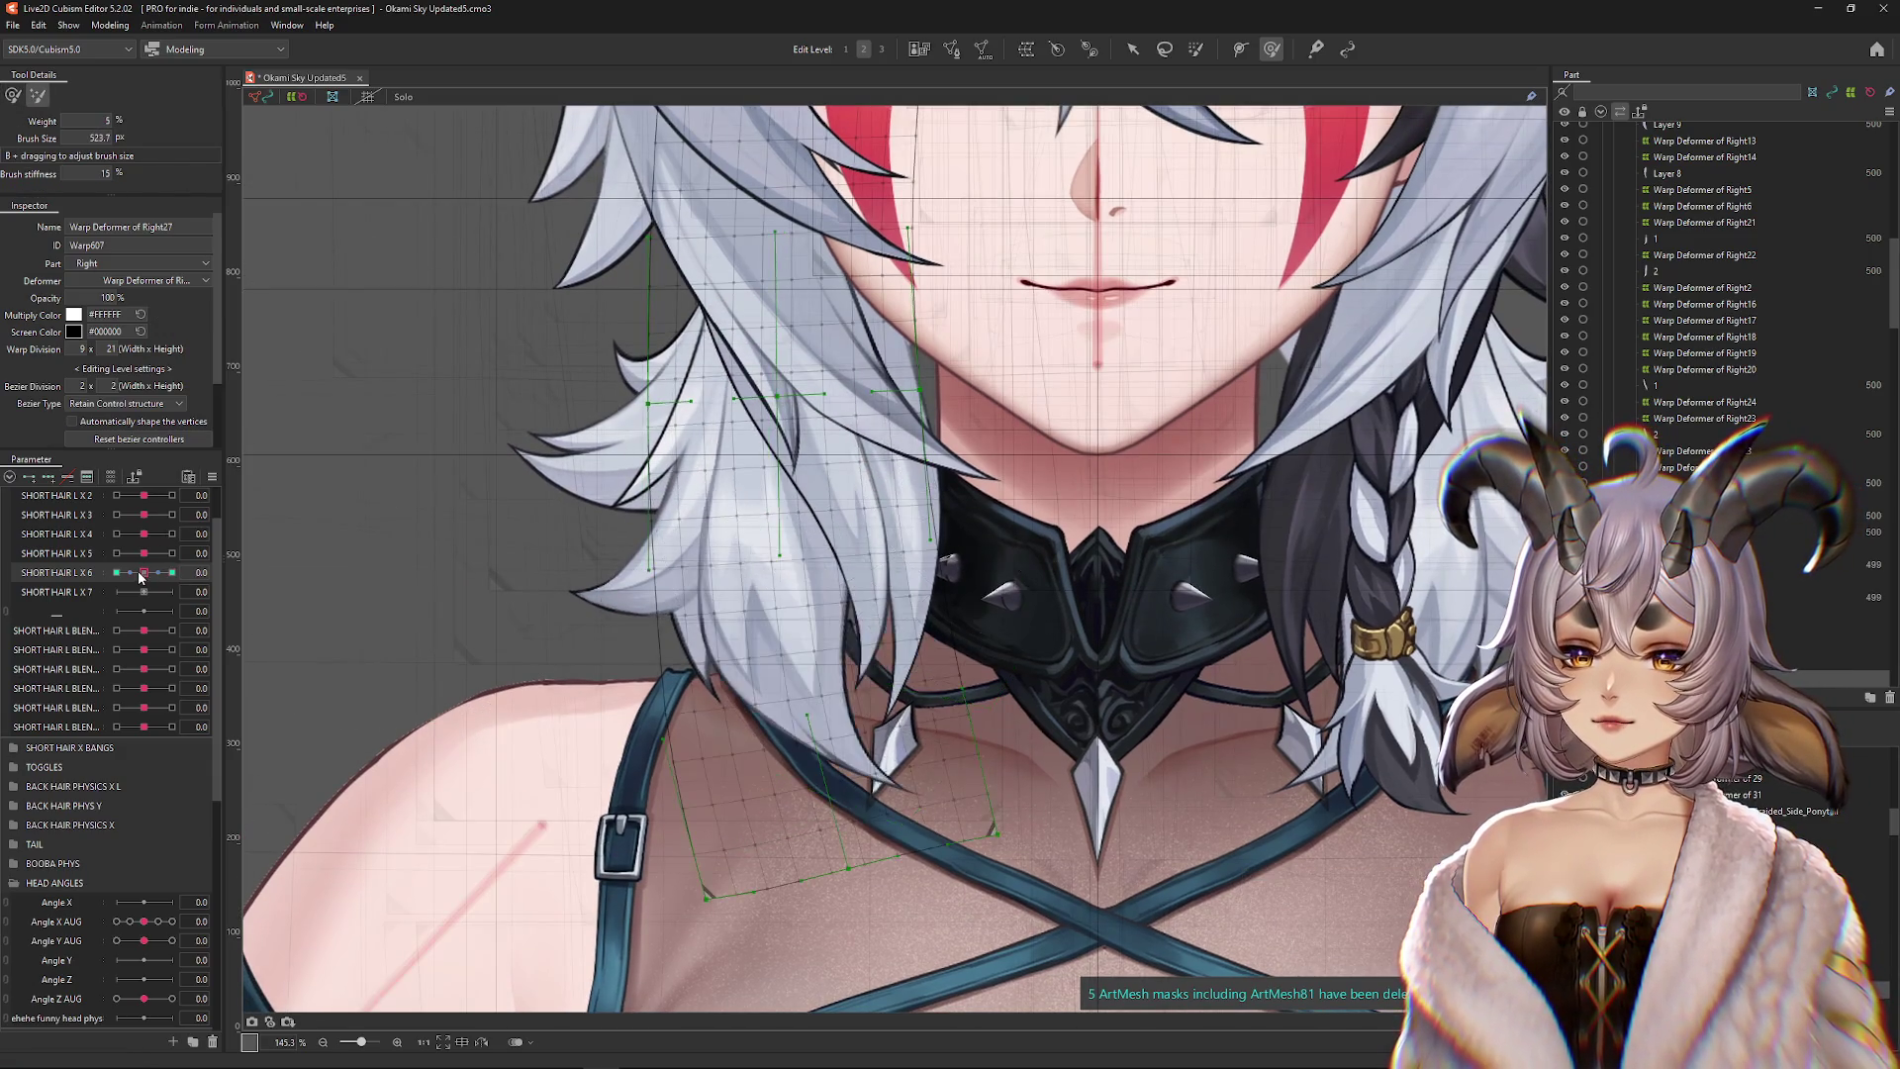
click(172, 572)
drag(512, 456, 523, 456)
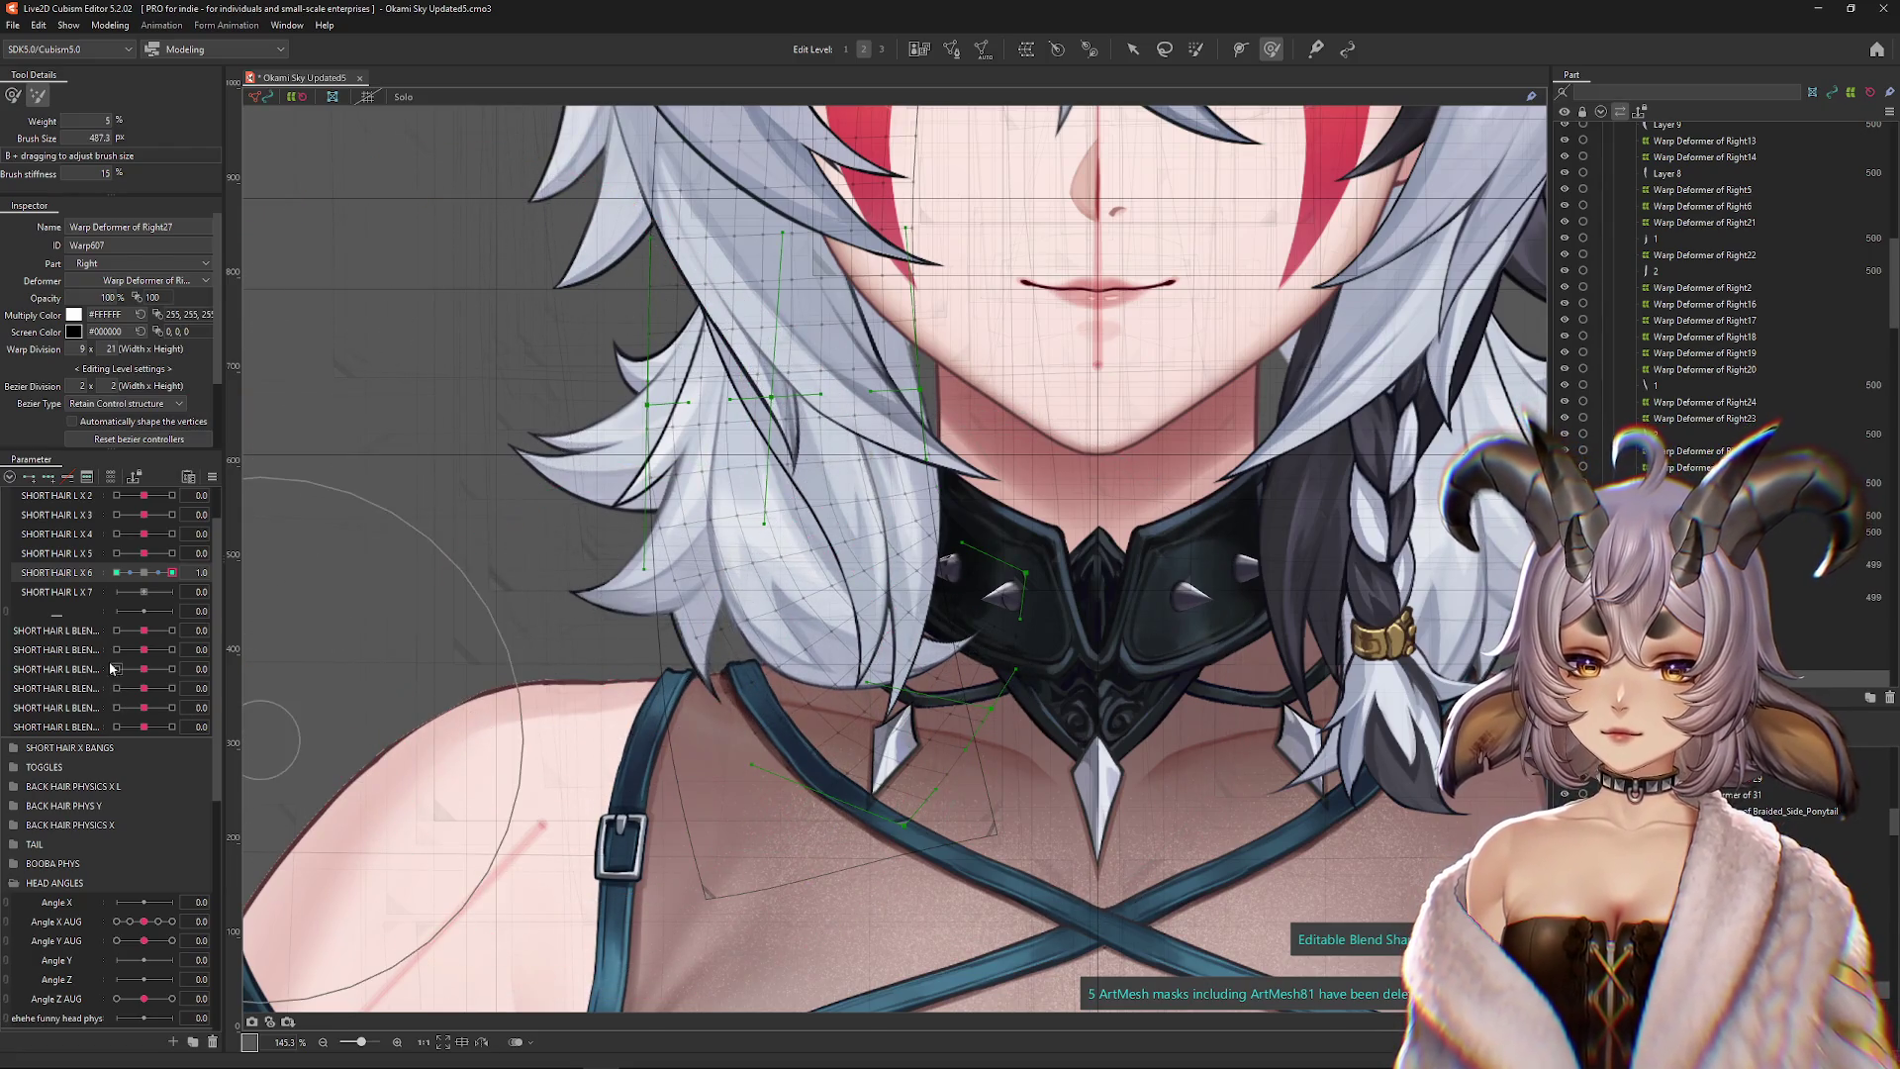
click(115, 572)
click(172, 572)
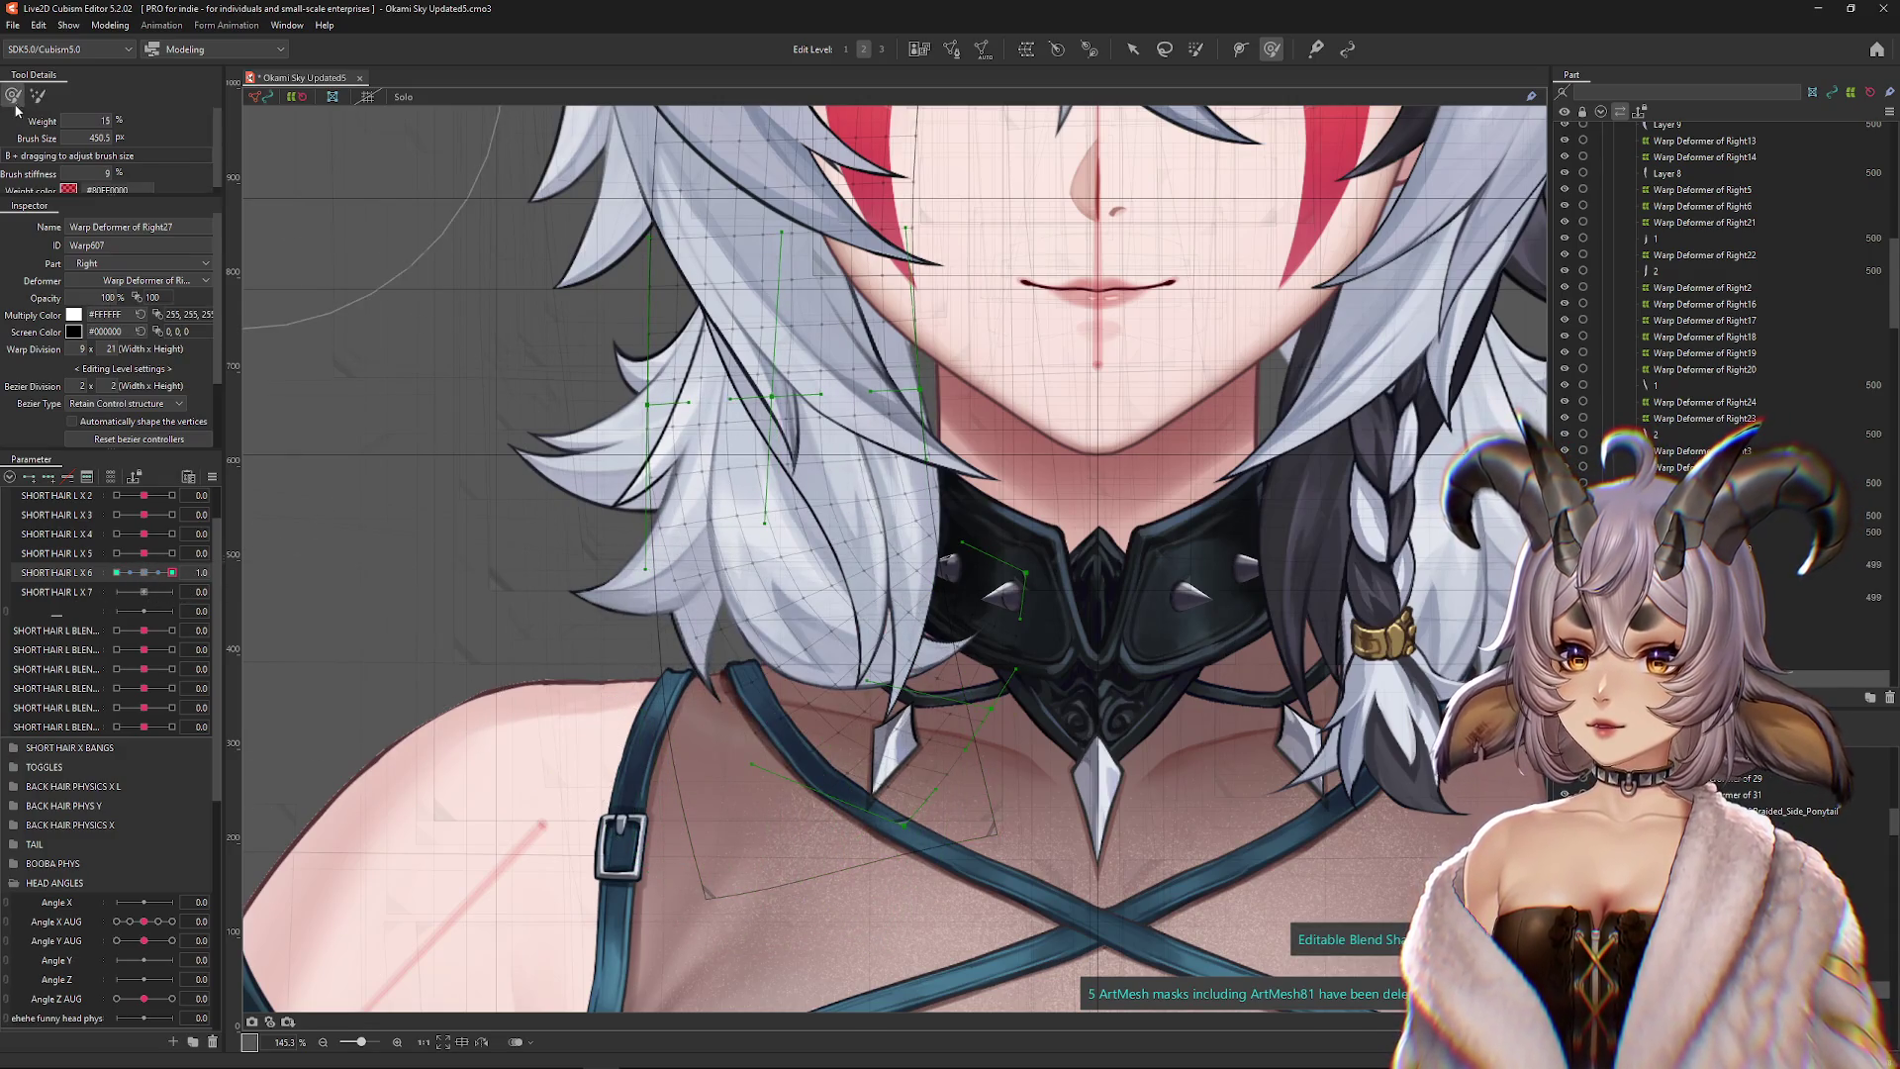
click(145, 572)
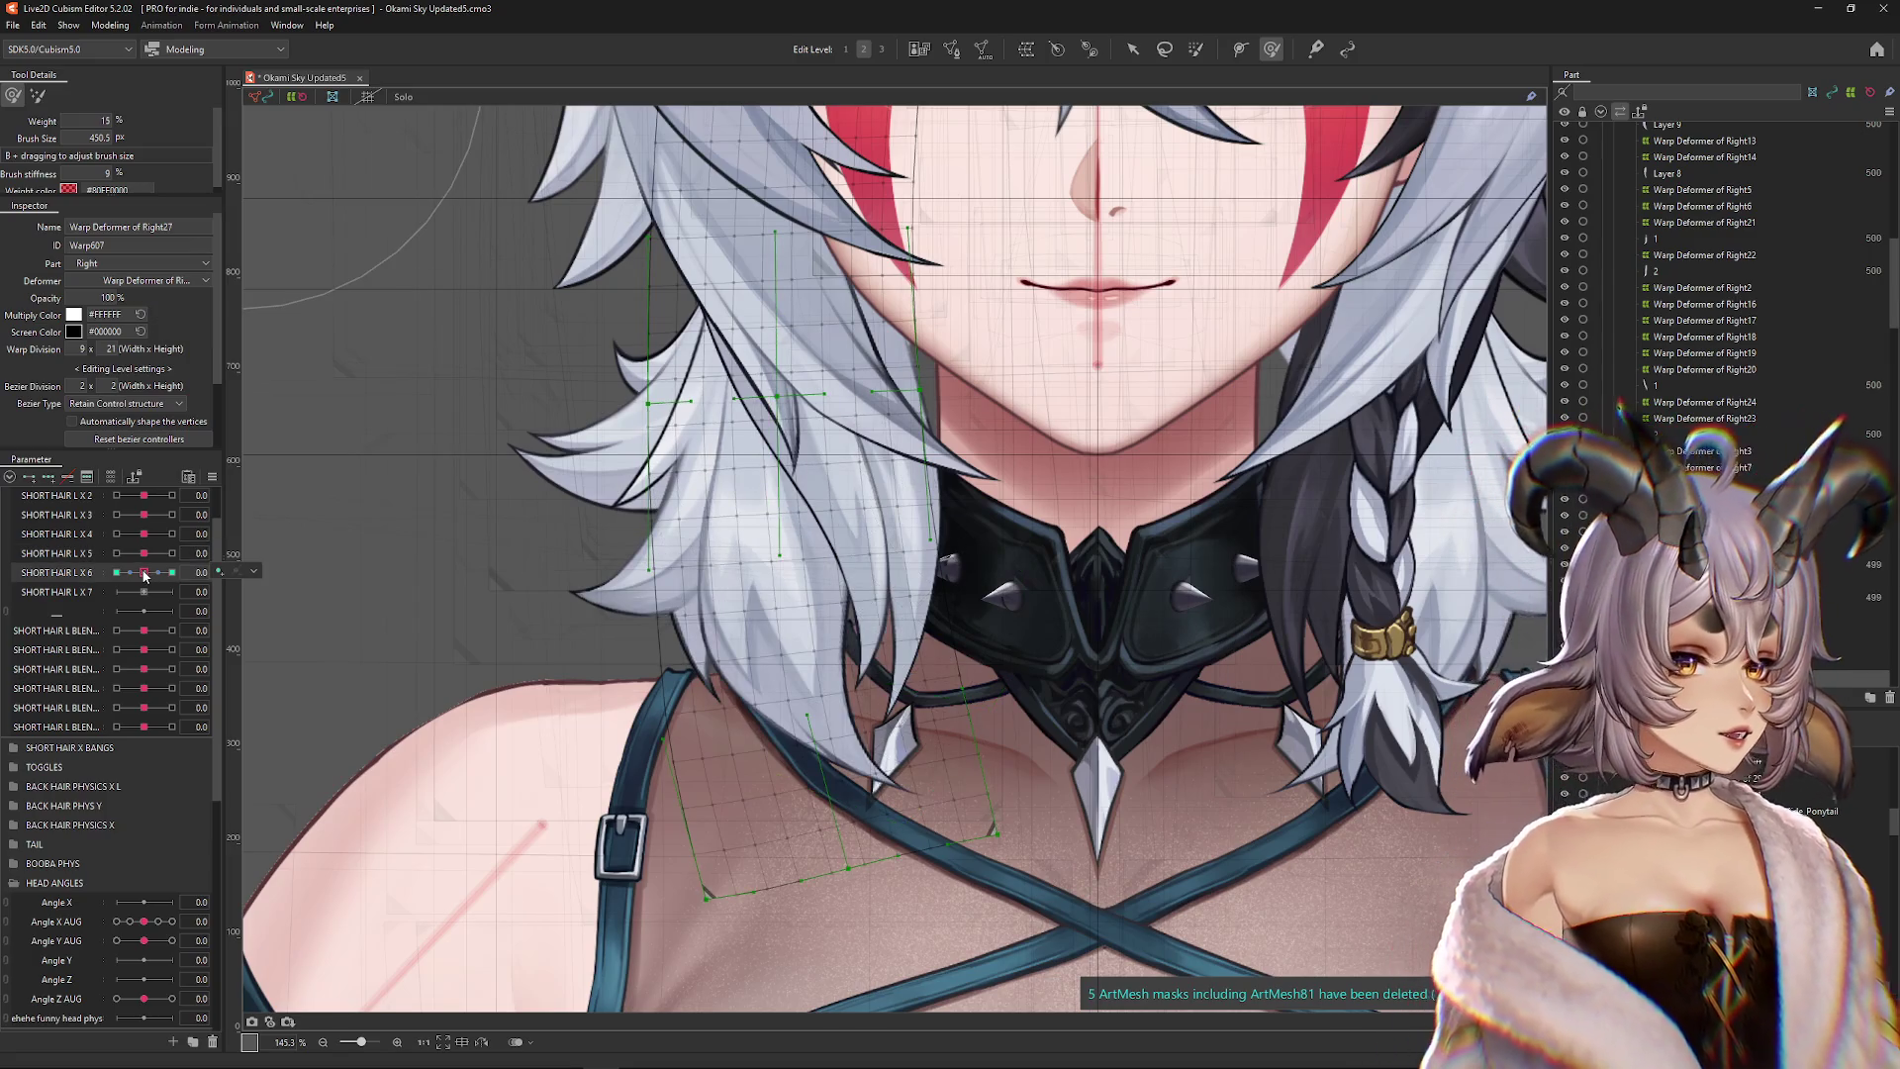
Pull a hair strand down over the strap at SHORT HAIR L X 6 -1, then reshape the hair at +1
click(116, 572)
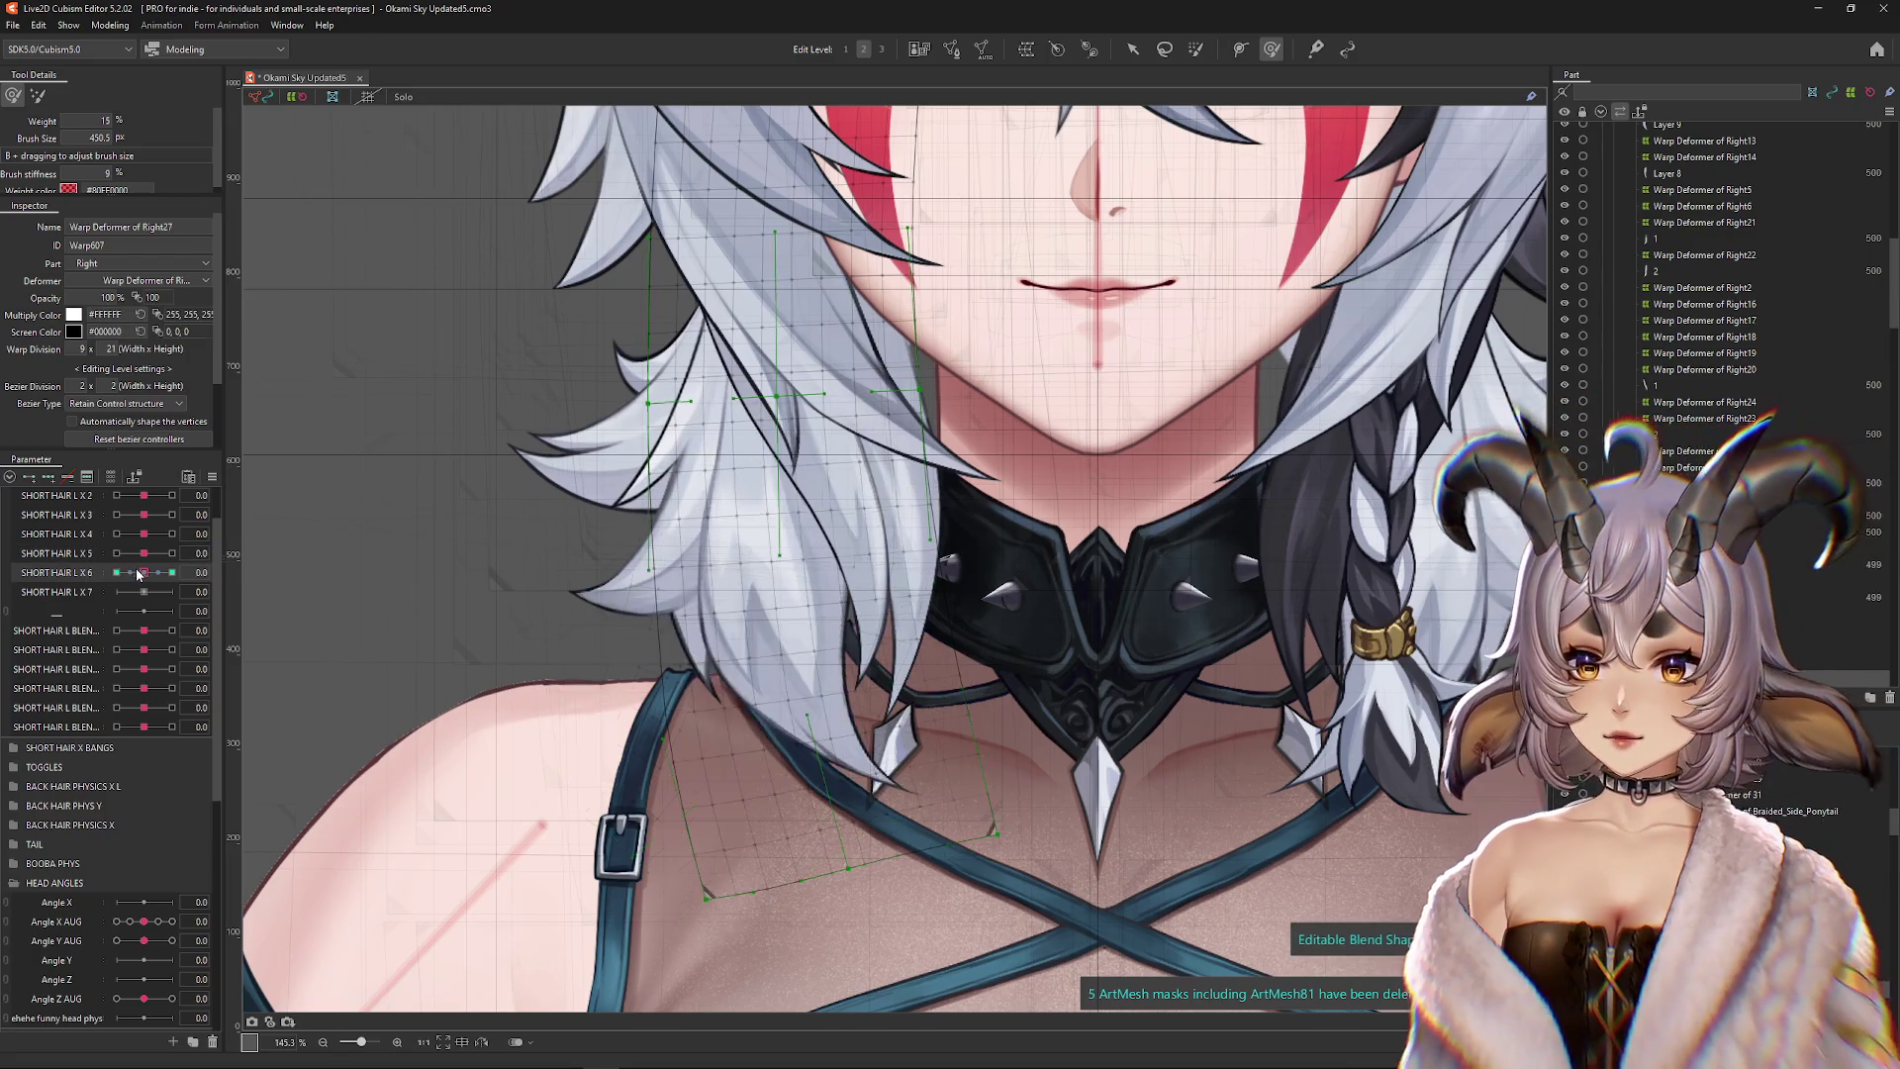
drag(581, 607, 554, 607)
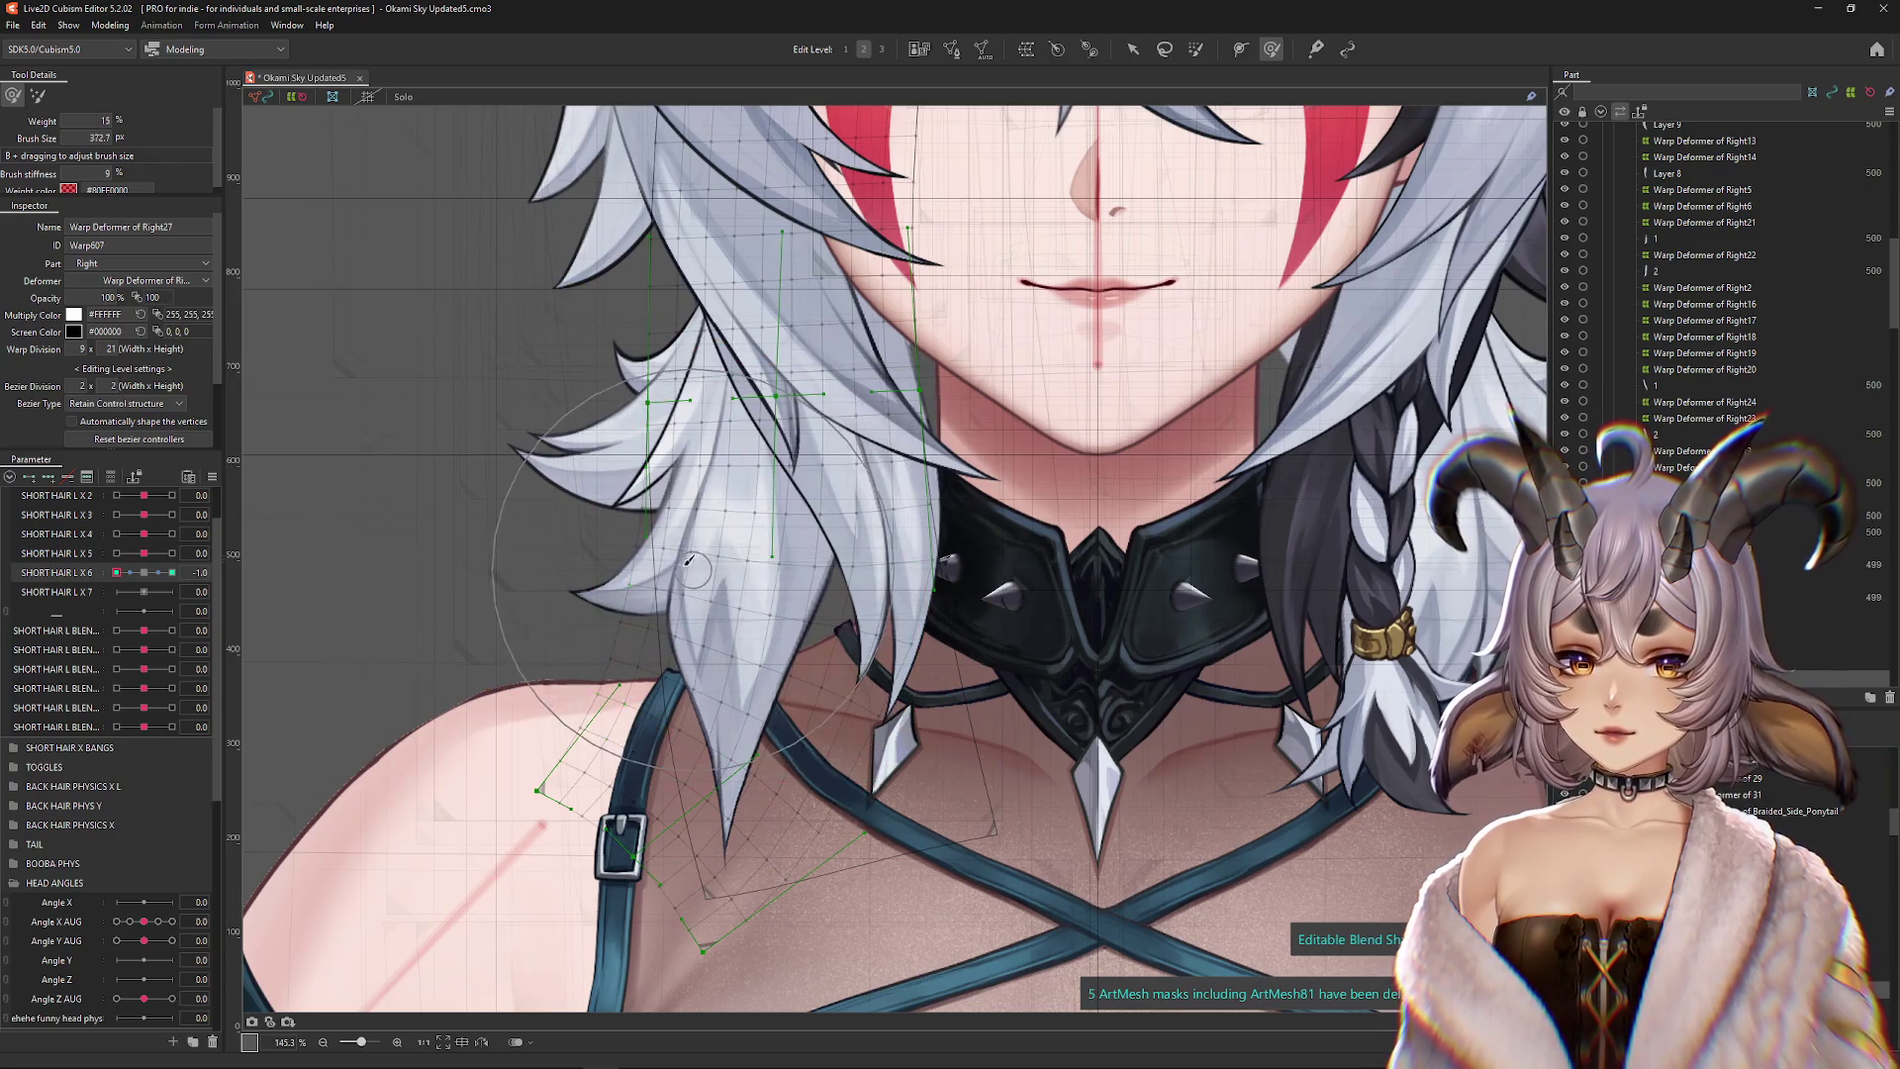
mouse_move(487, 636)
mouse_down()
mouse_move(743, 551)
mouse_move(552, 785)
mouse_move(725, 687)
mouse_up()
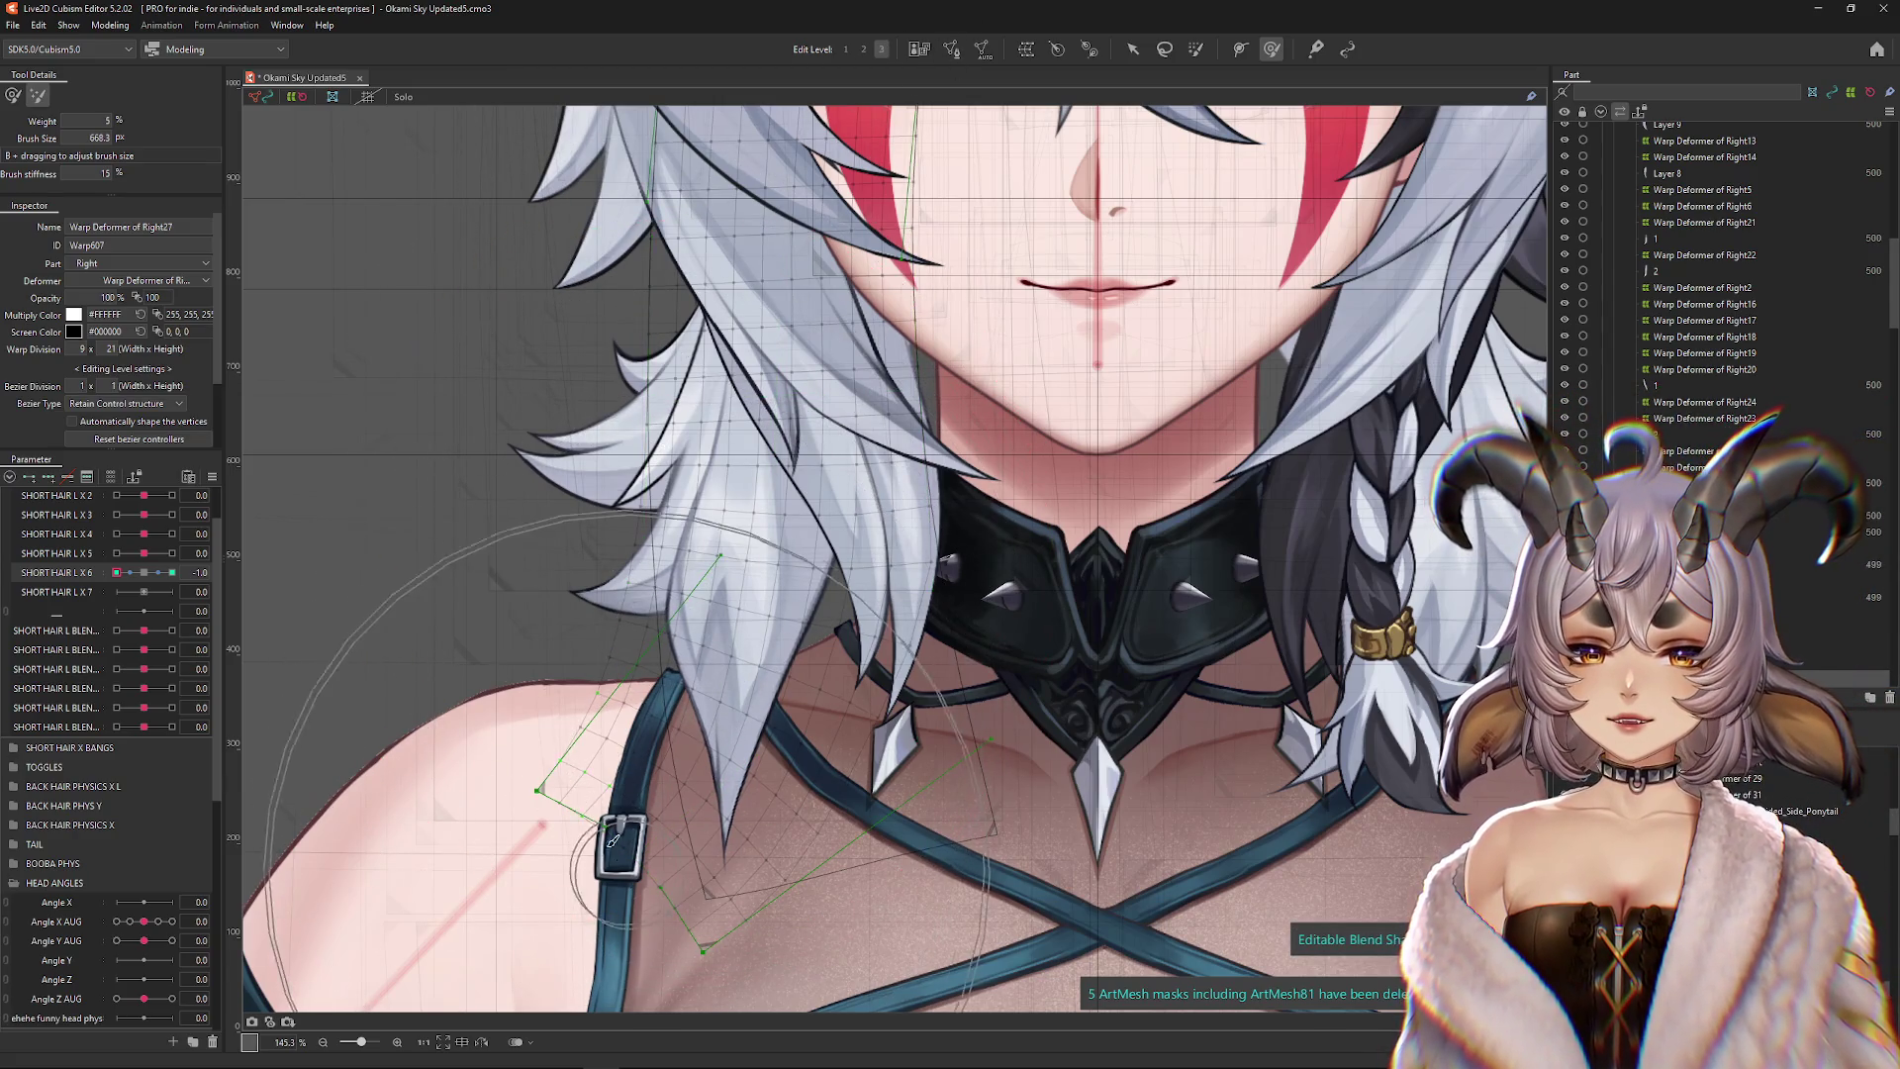
key(ctrl+h)
scroll(473, 581, down, 1)
mouse_move(117, 573)
mouse_down()
mouse_move(624, 618)
mouse_move(577, 555)
mouse_move(669, 551)
mouse_up()
drag(767, 619, 254, 578)
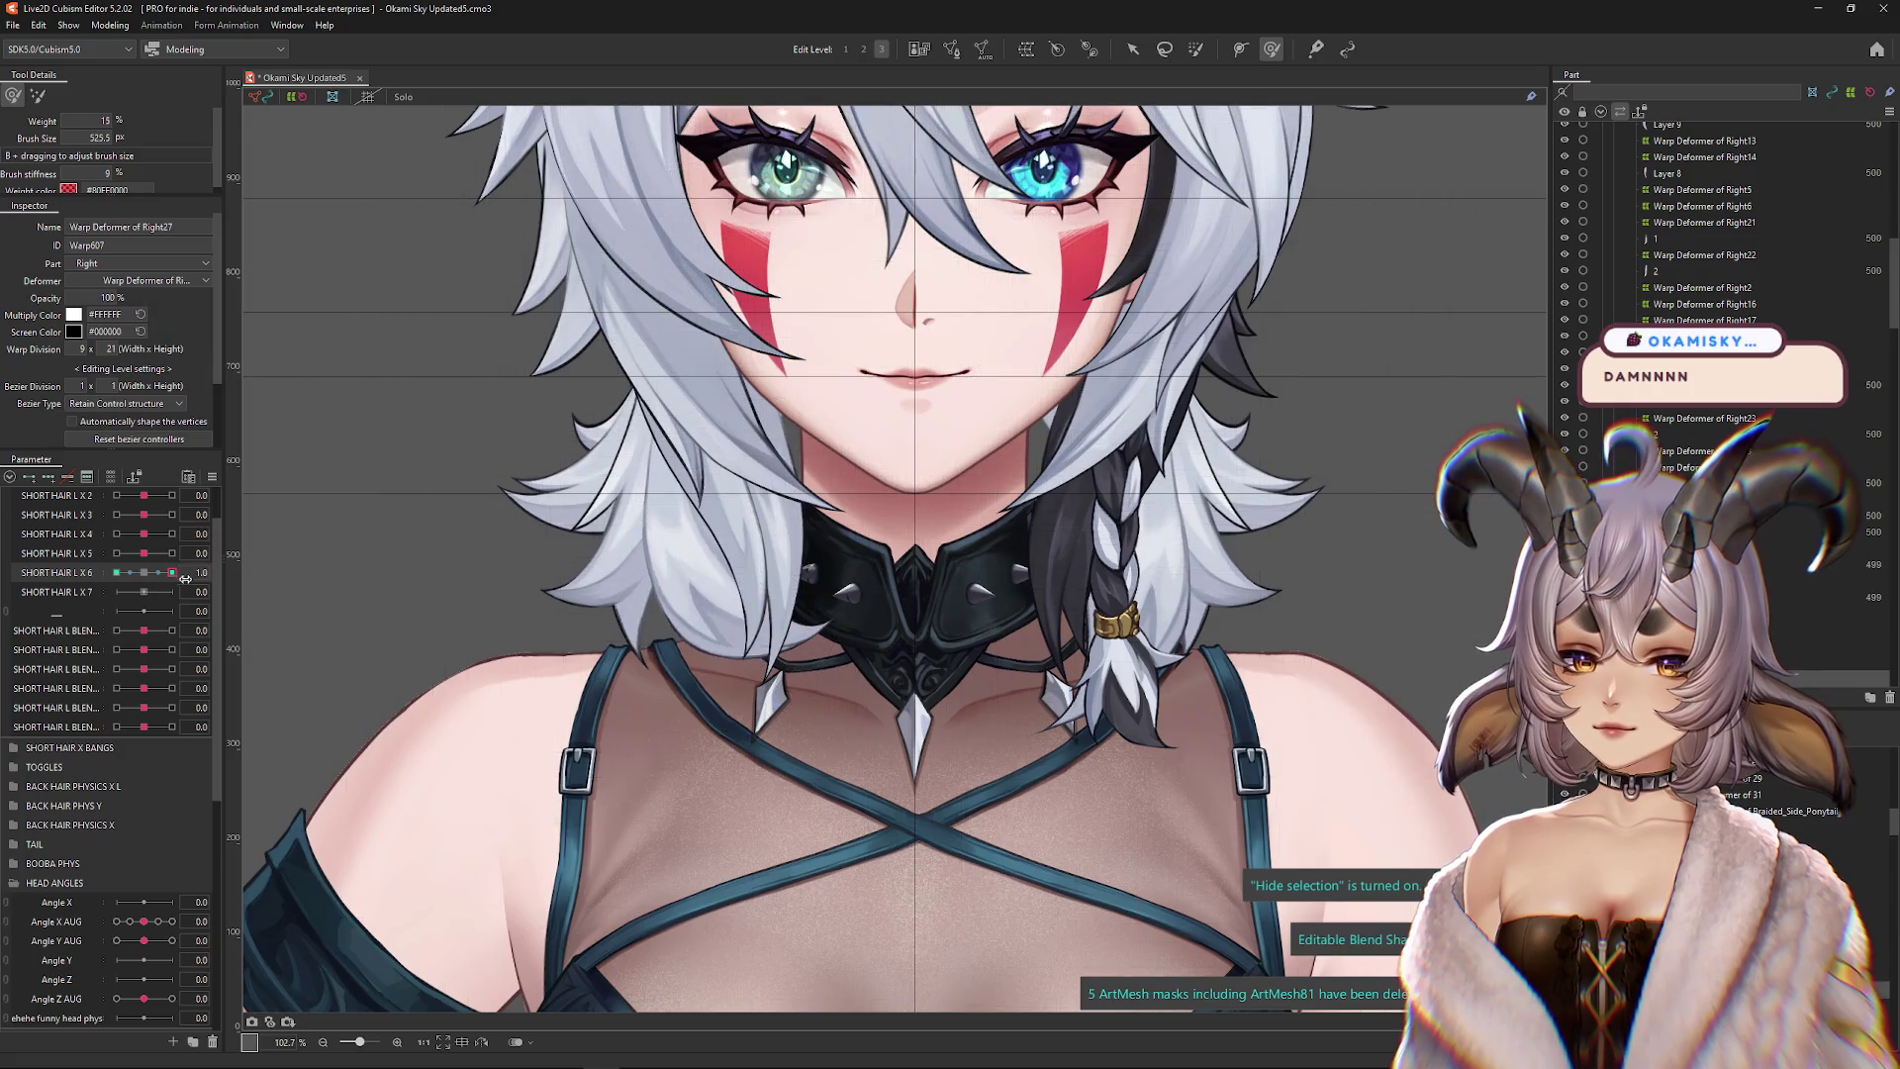
click(116, 573)
click(145, 573)
Hide the deformer grid, select the art mesh named 1, and pan the view up
key(ctrl+h)
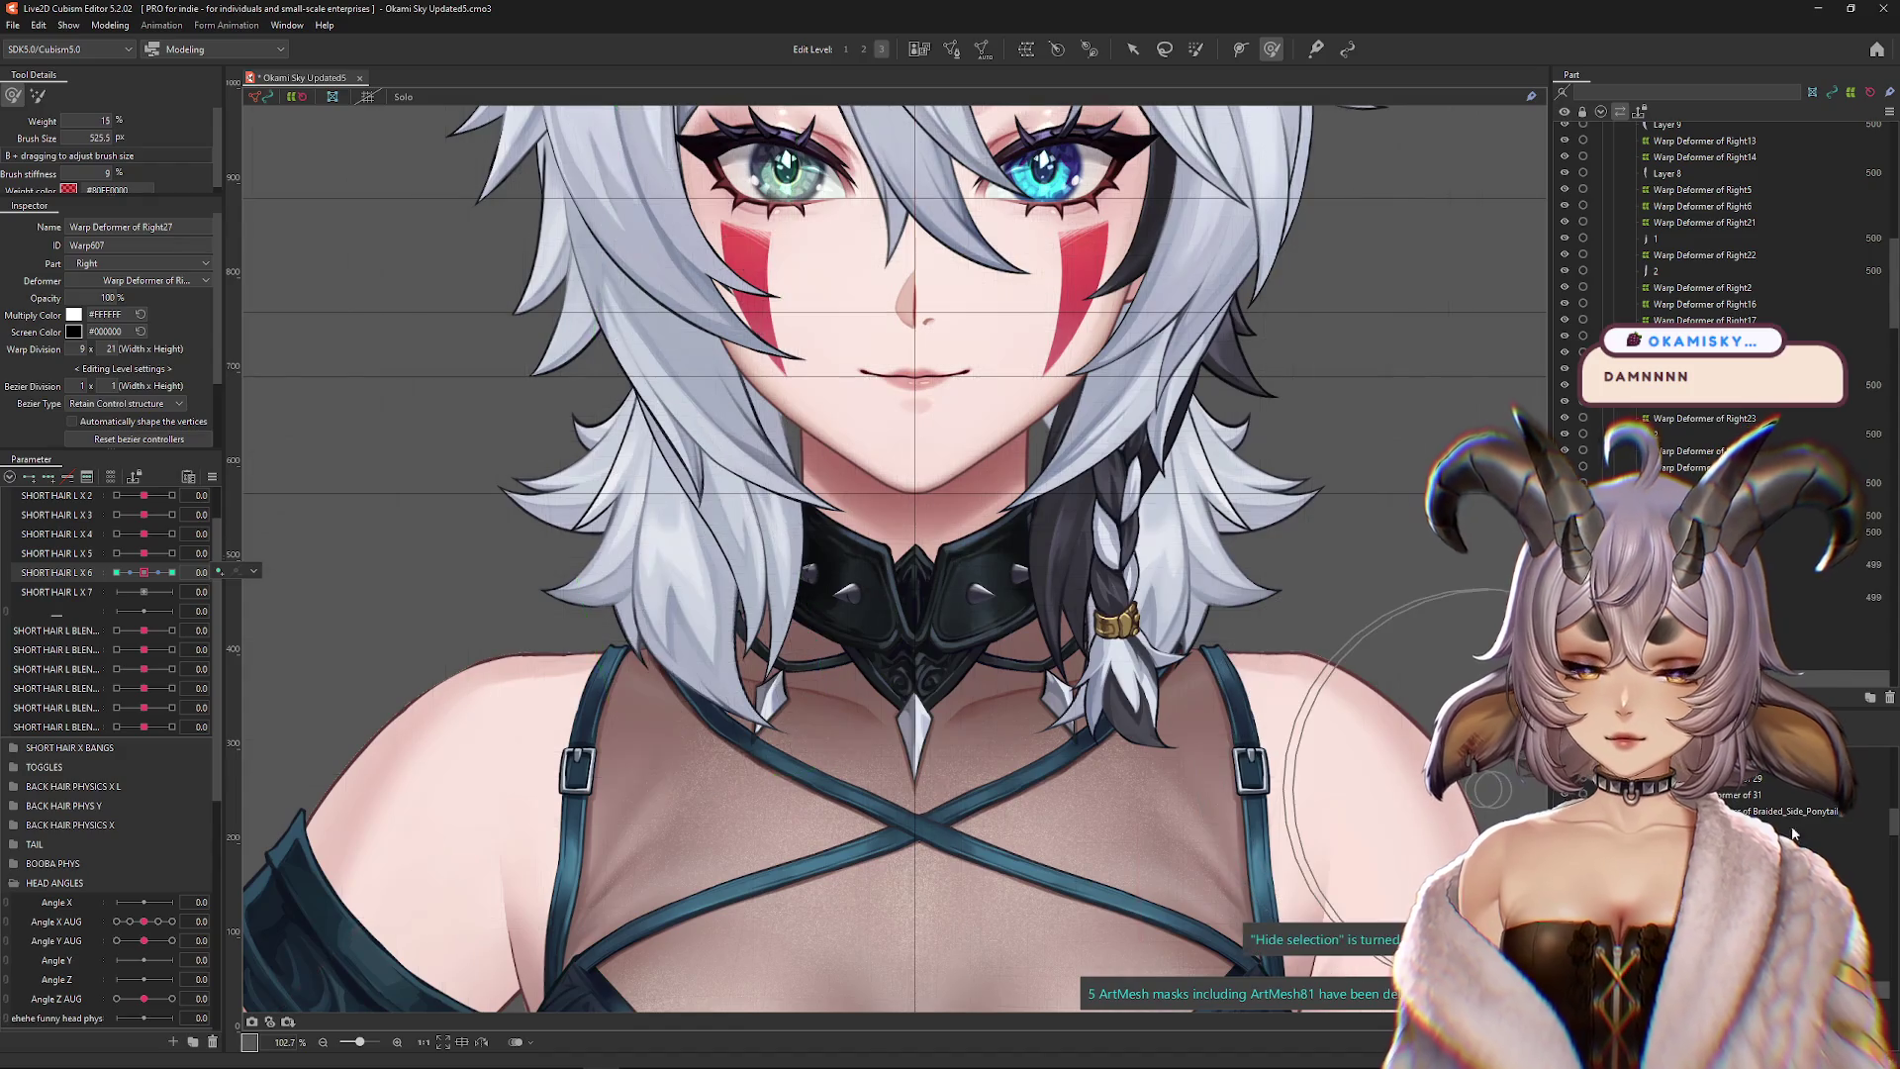
click(1490, 789)
drag(912, 608, 958, 551)
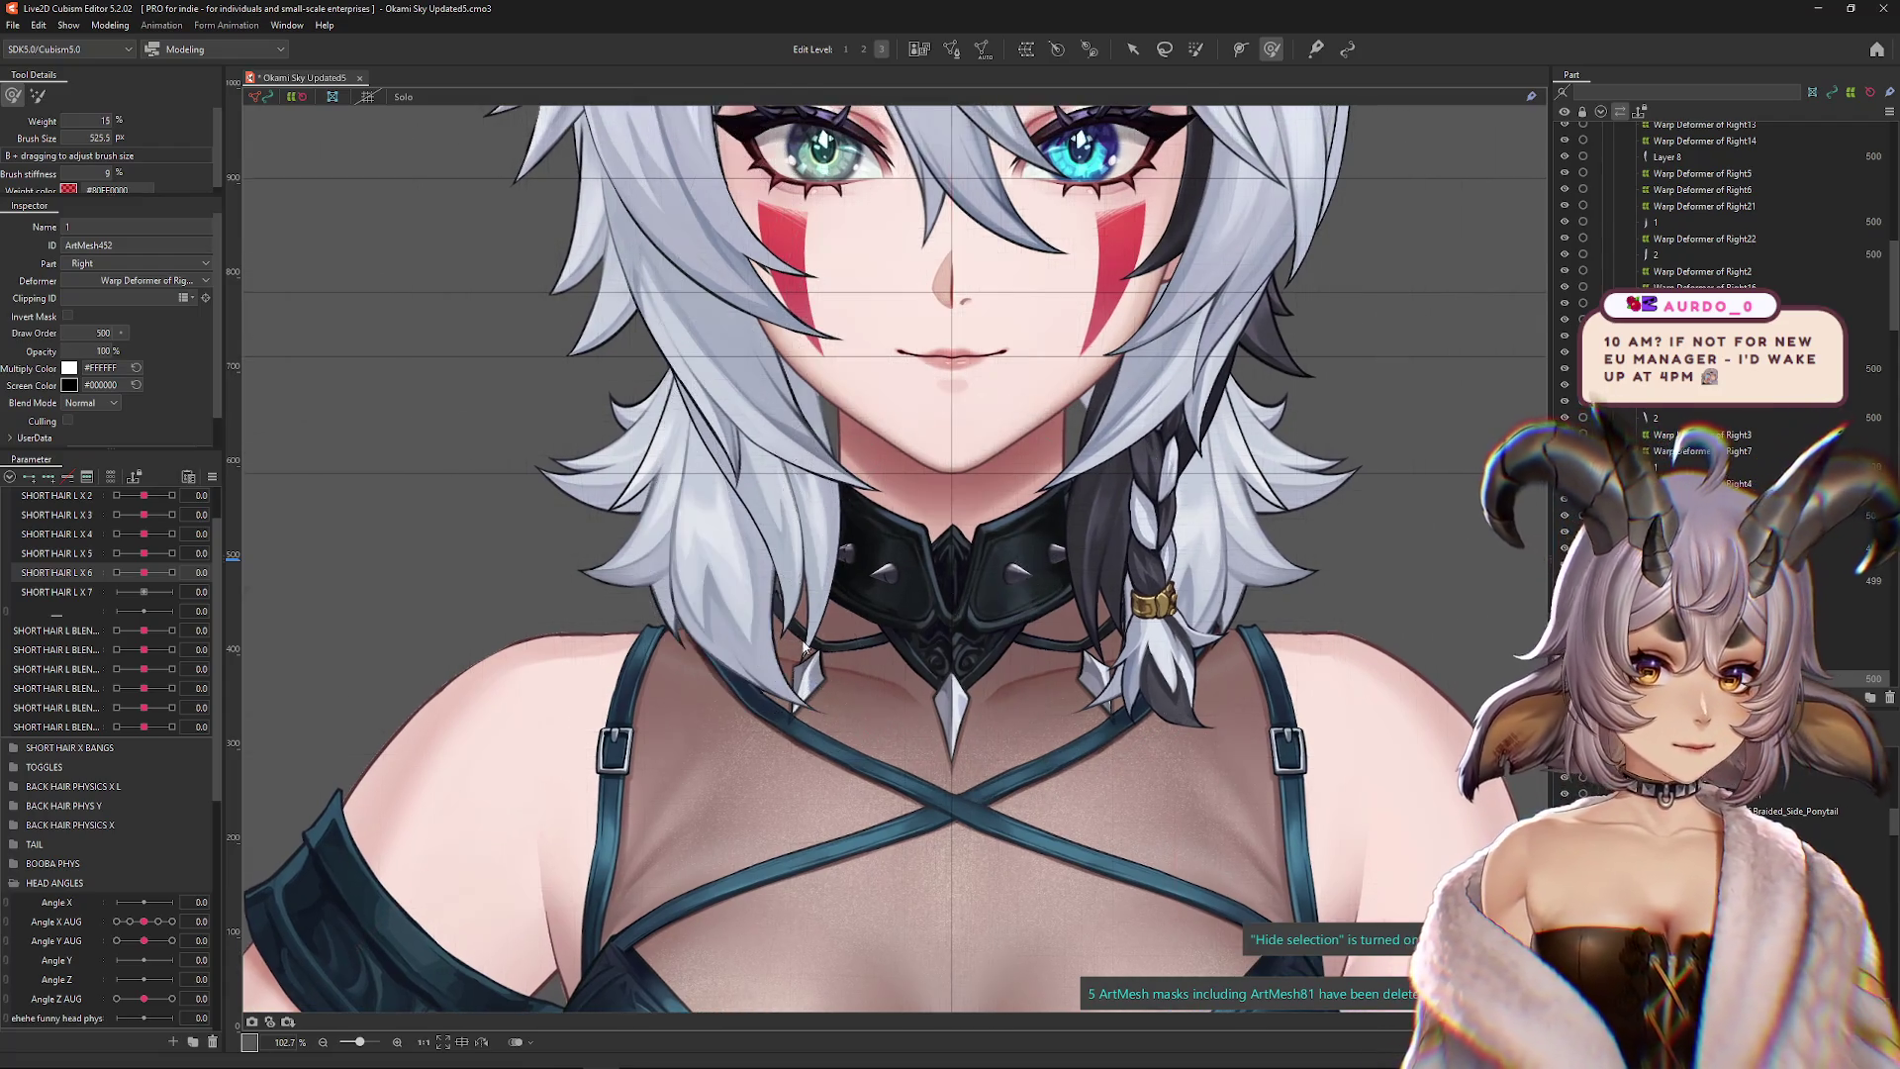
Select SHORT HAIR L X 7 and zoom in on the left hair strand with a smaller brush
drag(154, 740, 280, 737)
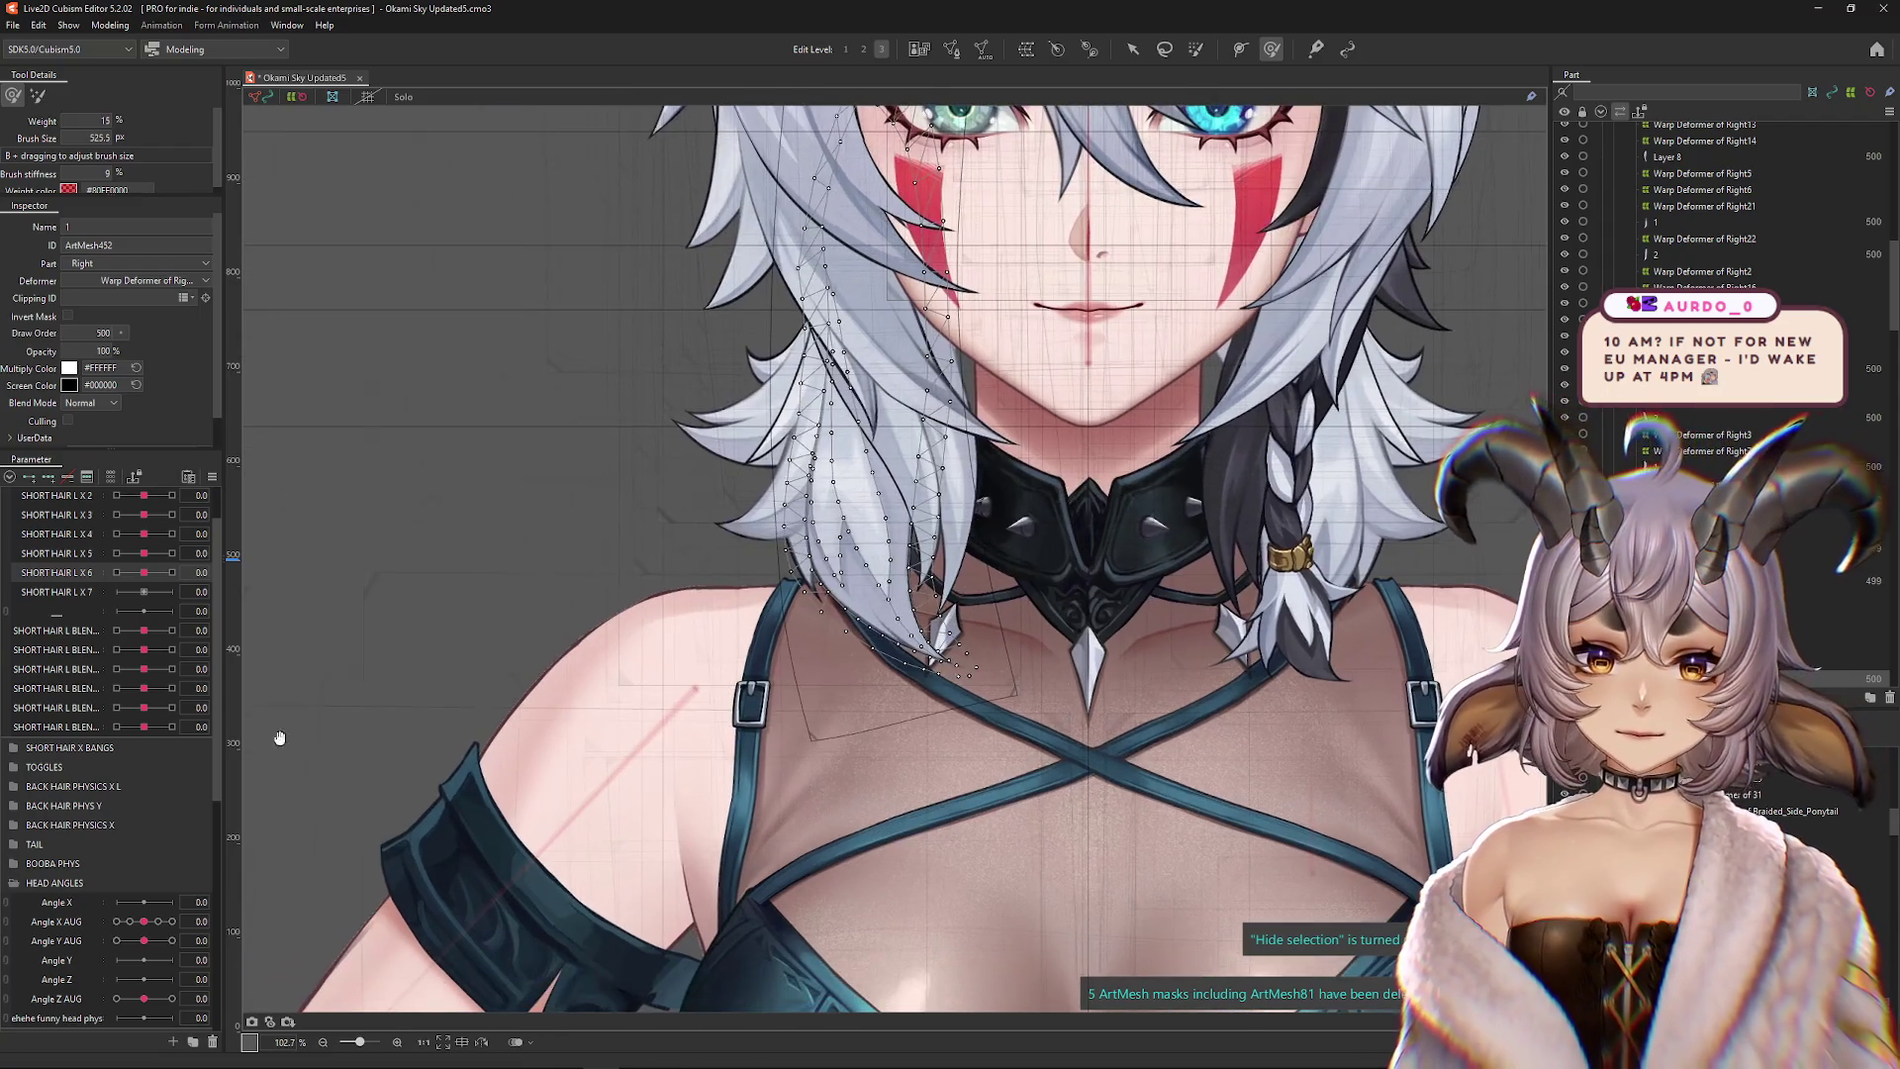
mouse_move(143, 572)
mouse_down()
mouse_move(124, 572)
mouse_move(141, 573)
mouse_up()
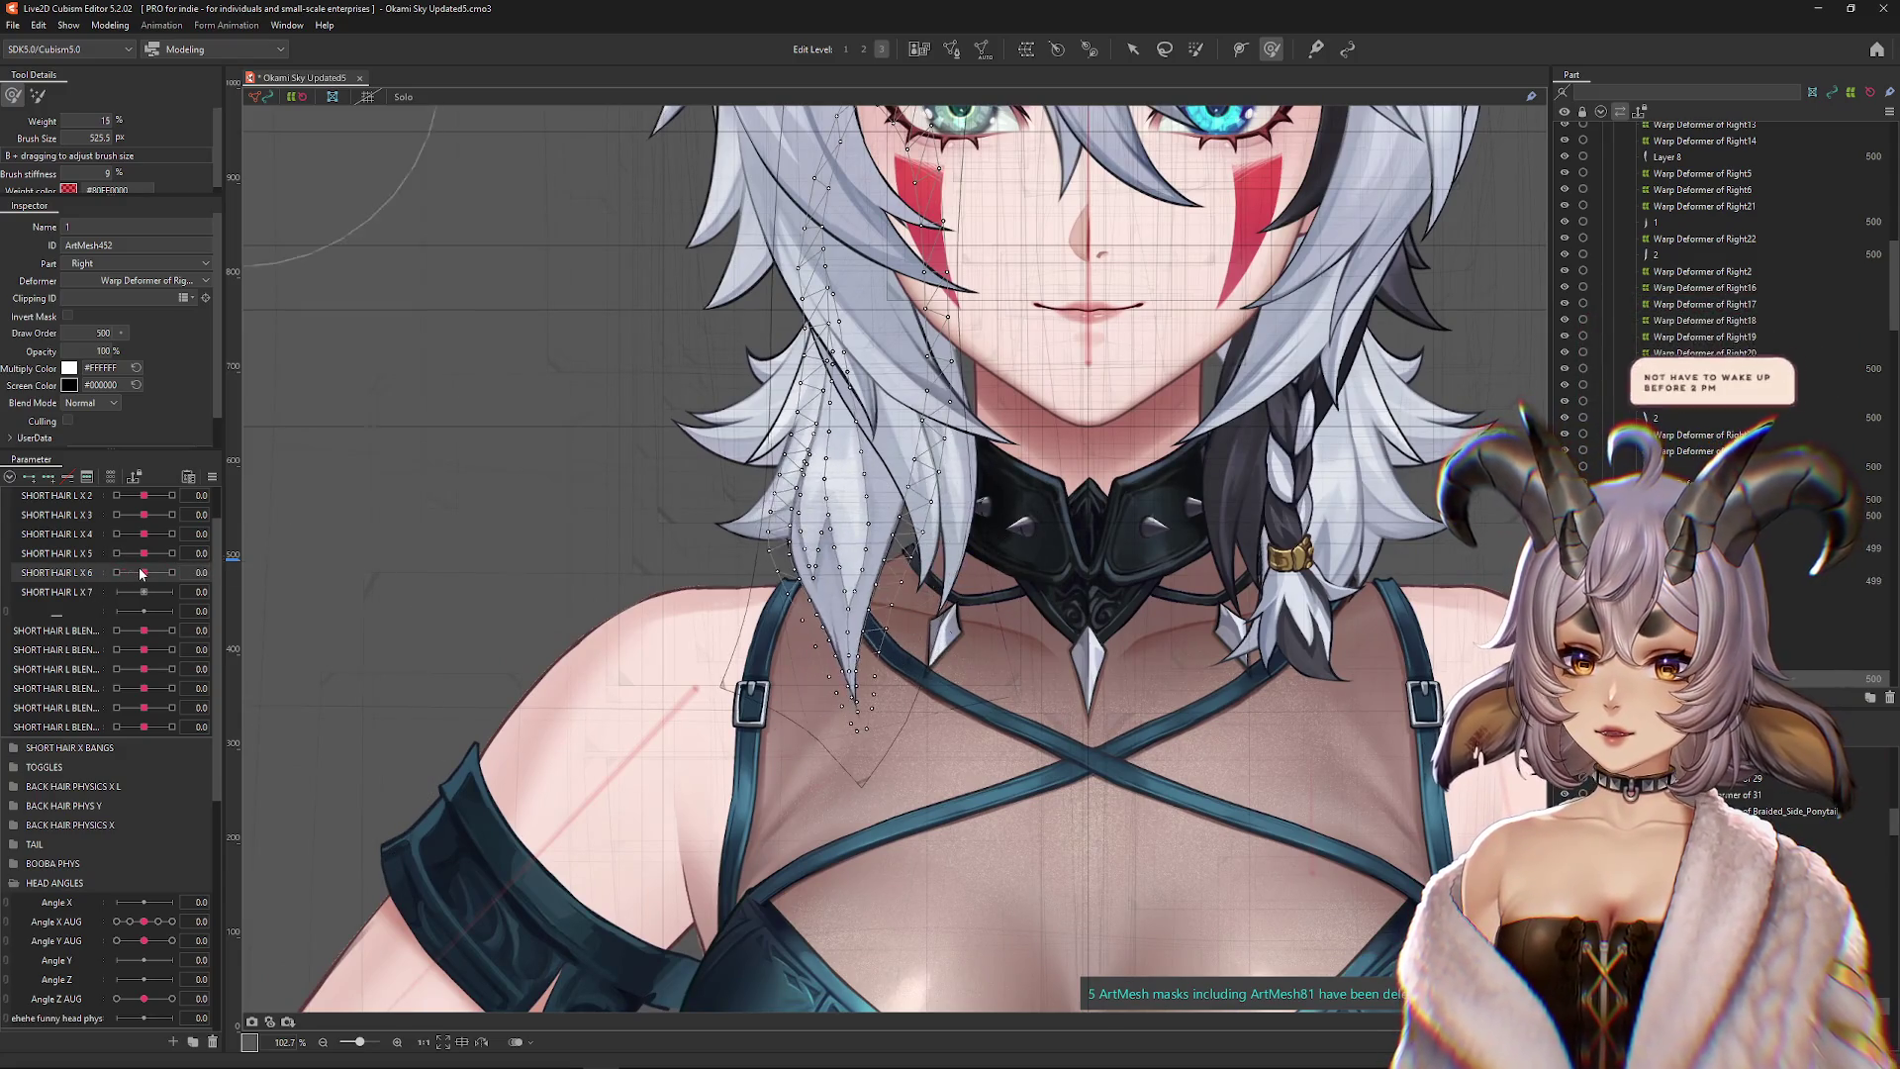
click(142, 593)
scroll(992, 517, up, 3)
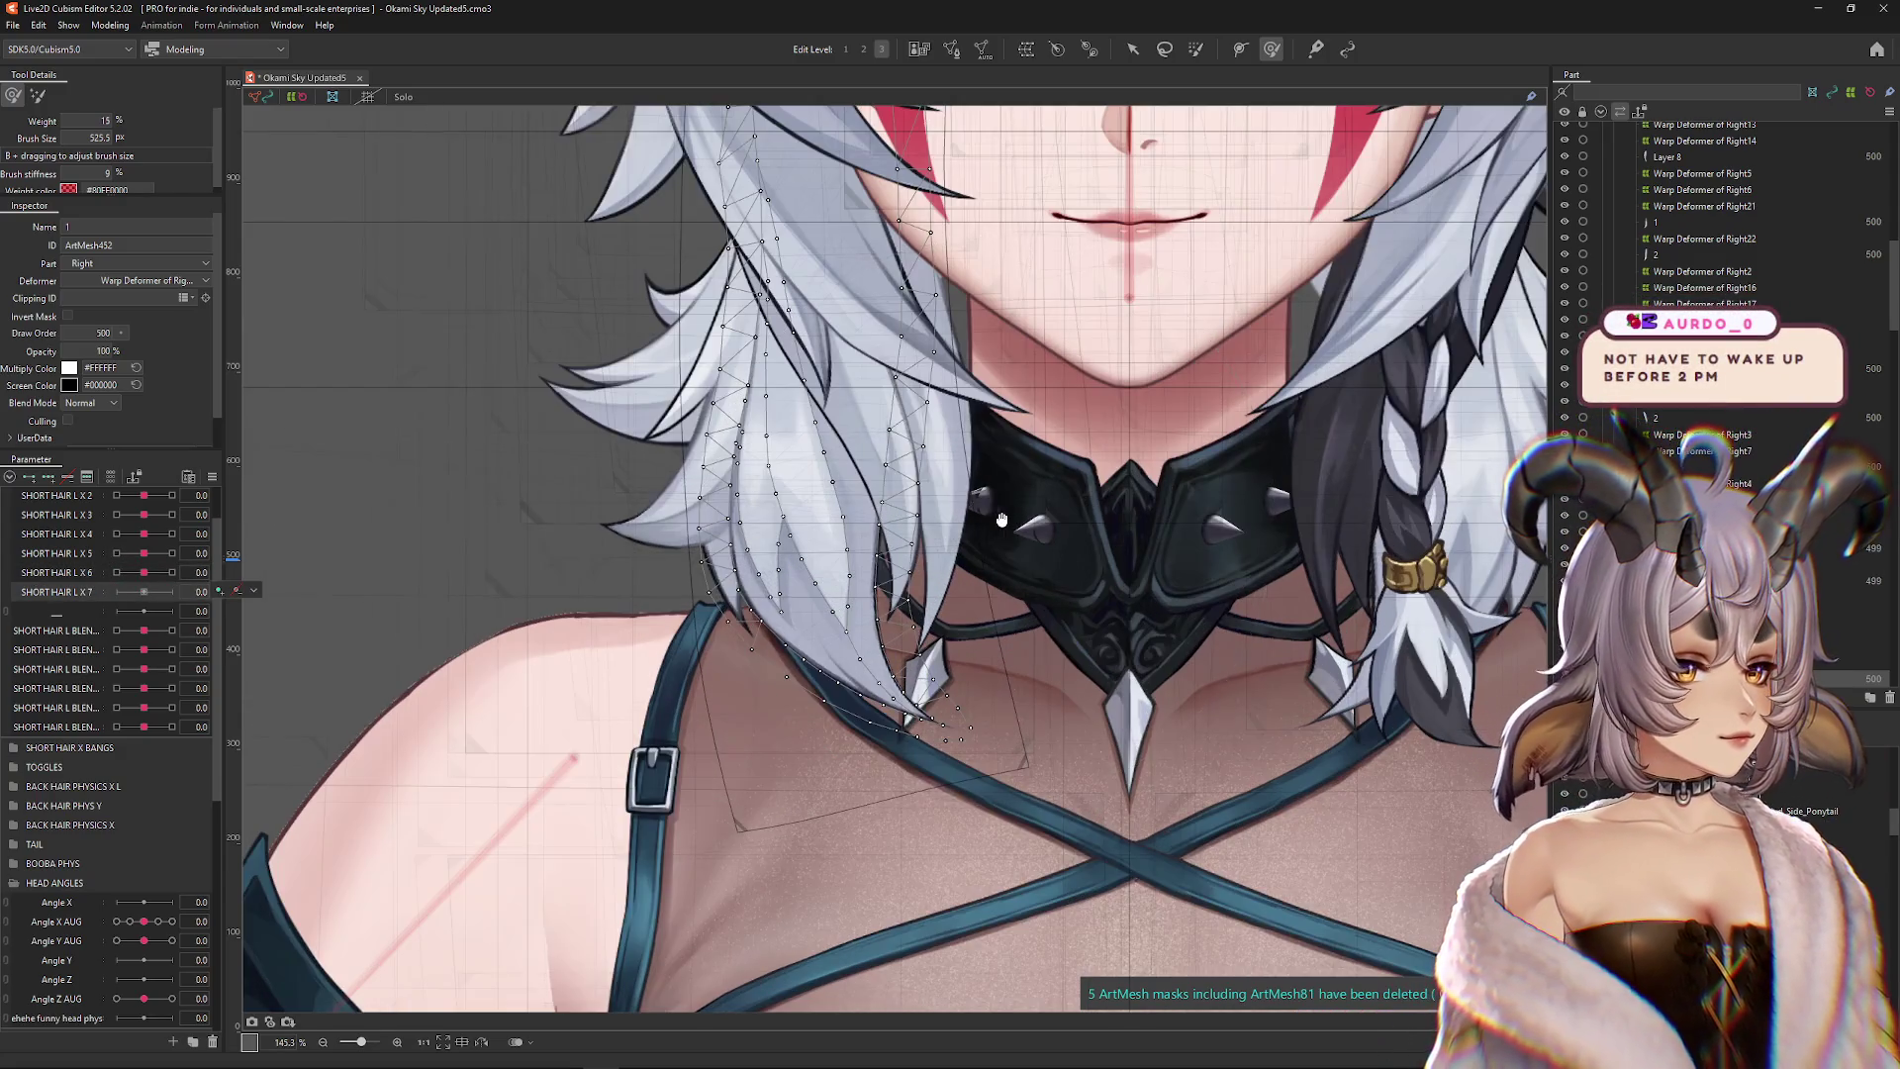
drag(994, 528, 1002, 551)
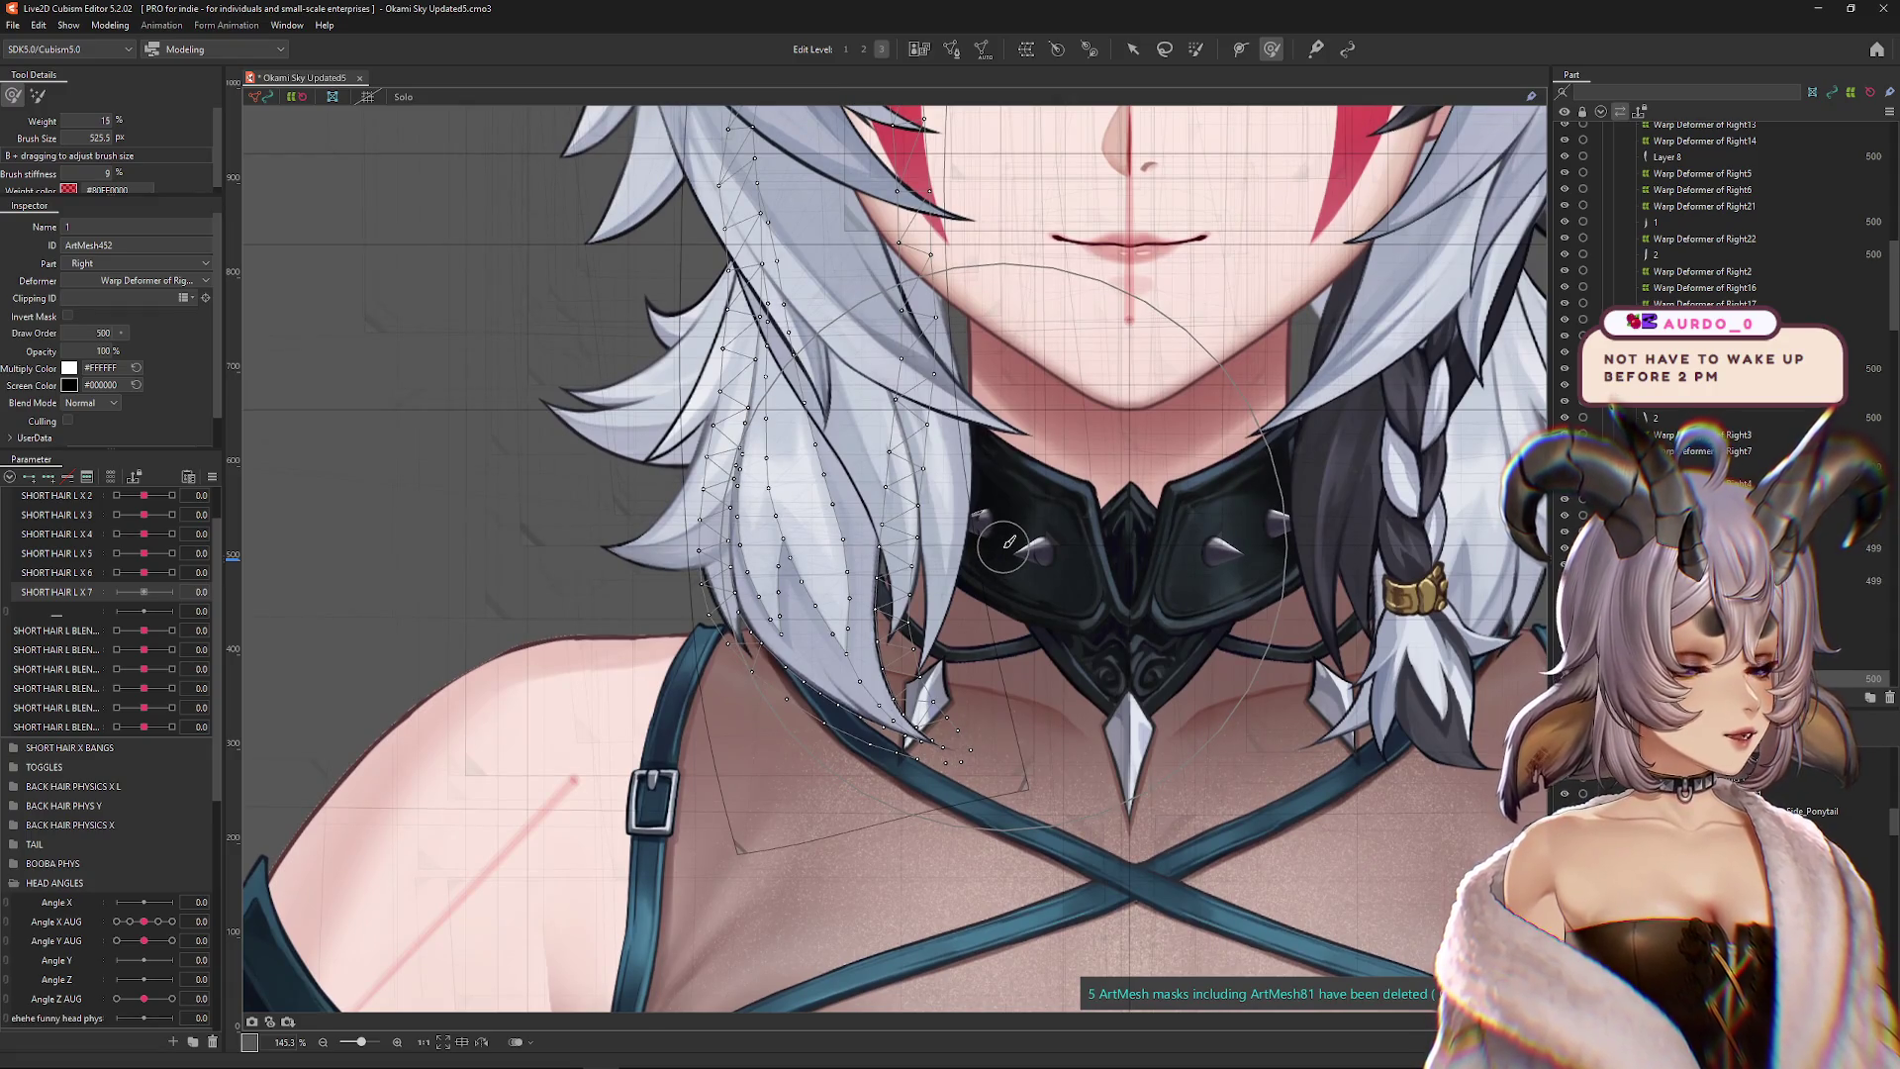
scroll(918, 623, down, 2)
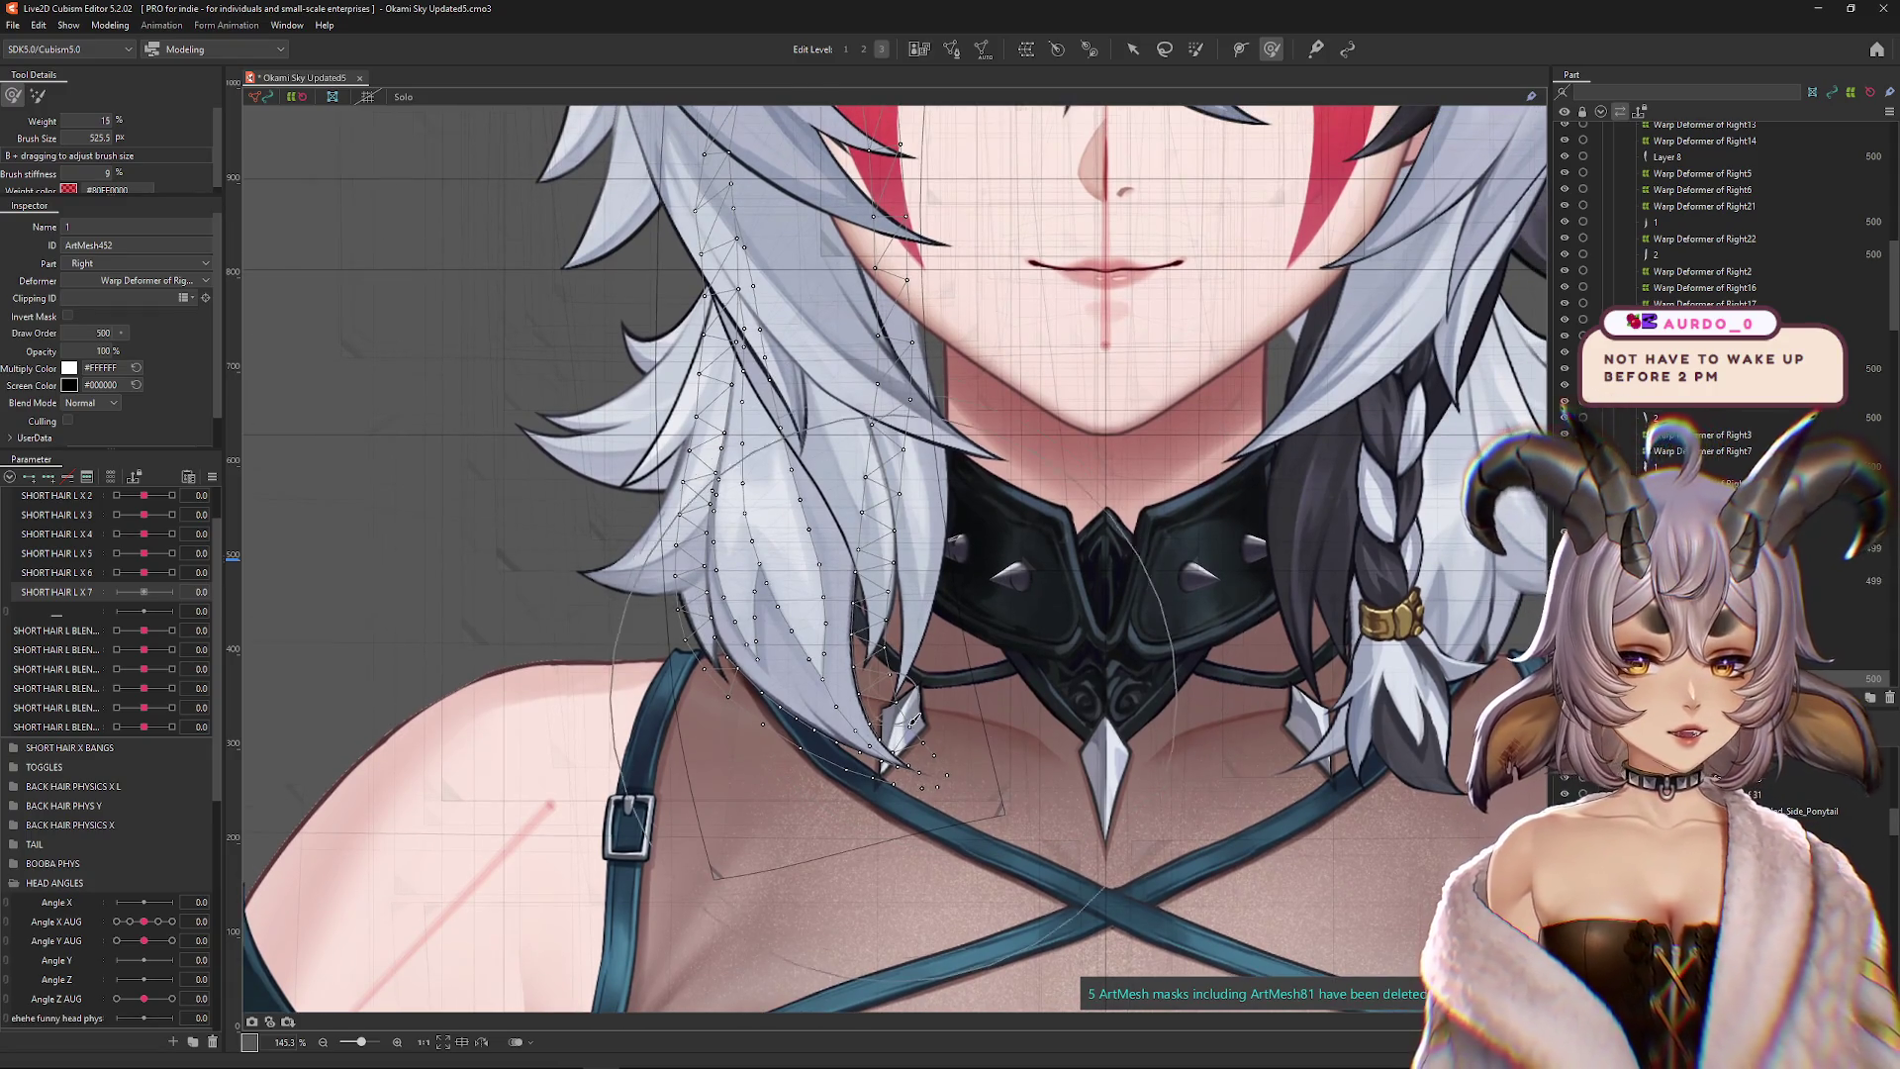
scroll(965, 653, up, 2)
drag(990, 744, 940, 744)
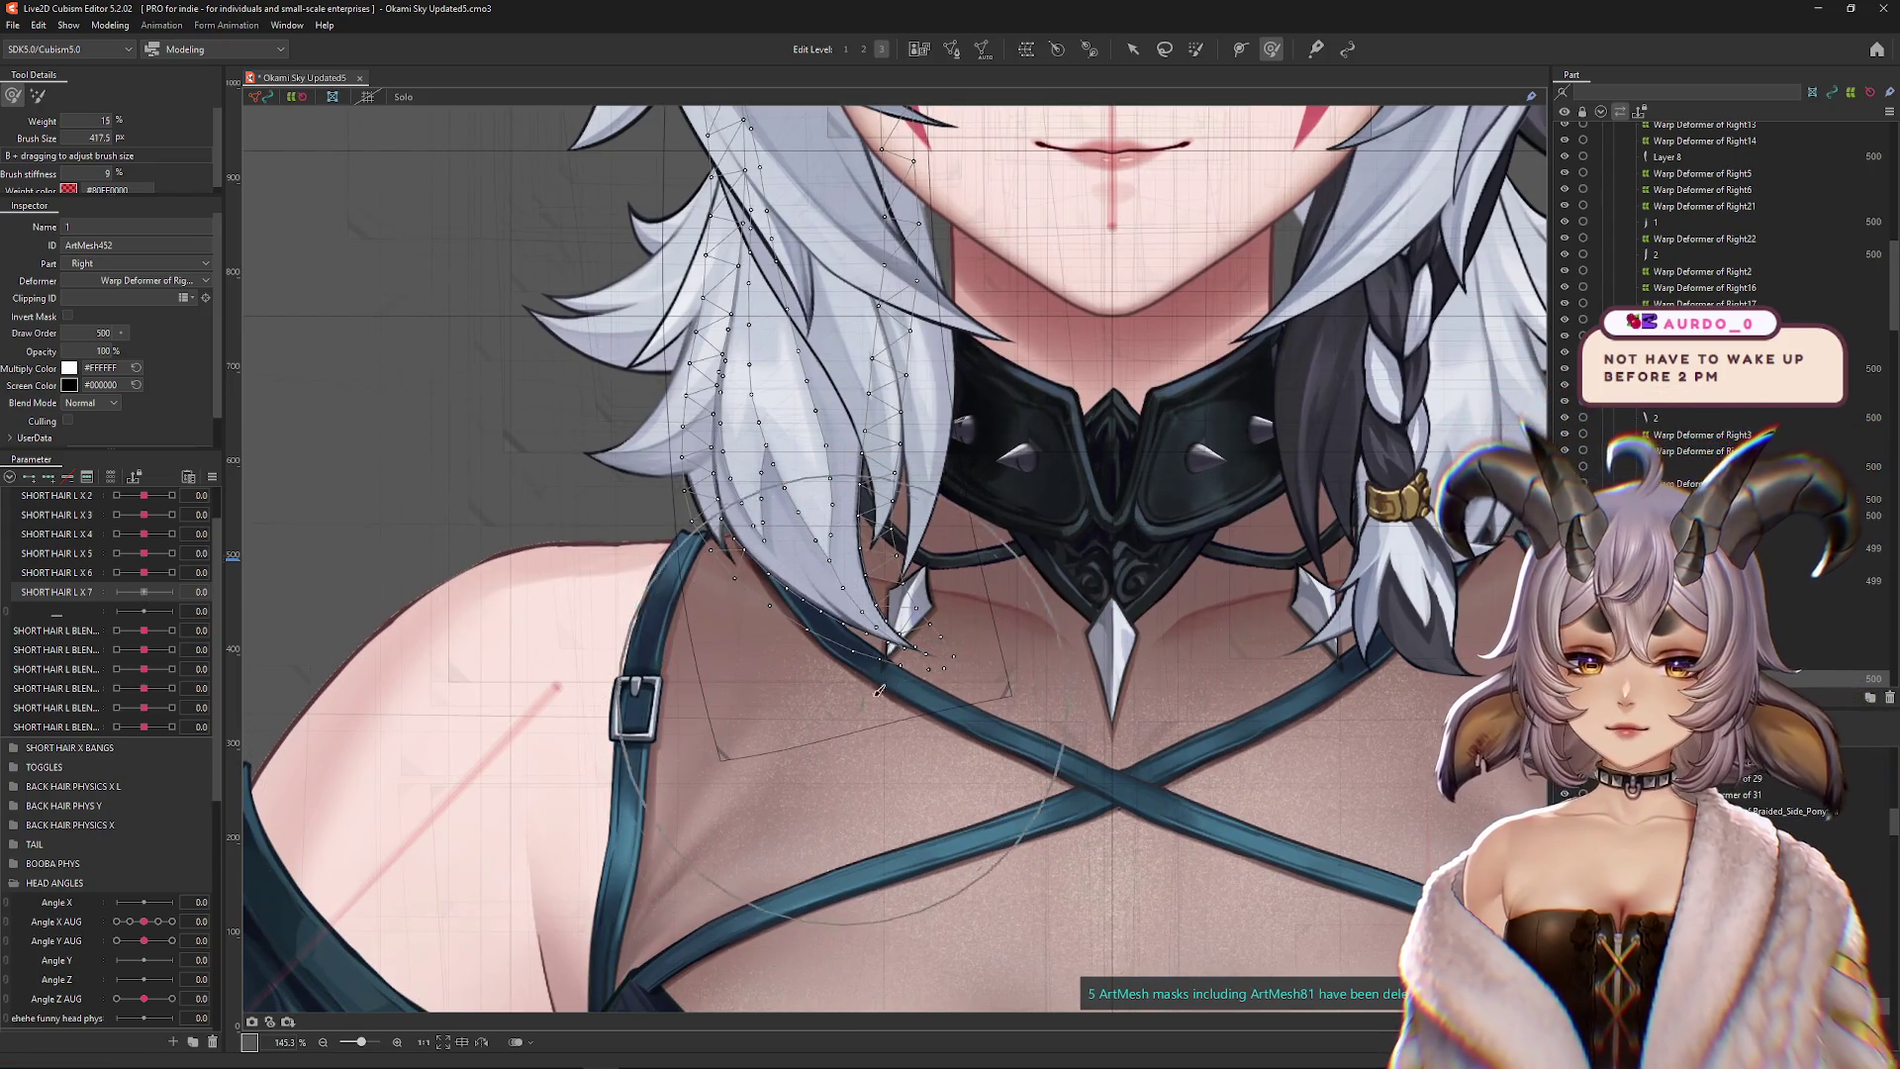
drag(1045, 719, 1047, 760)
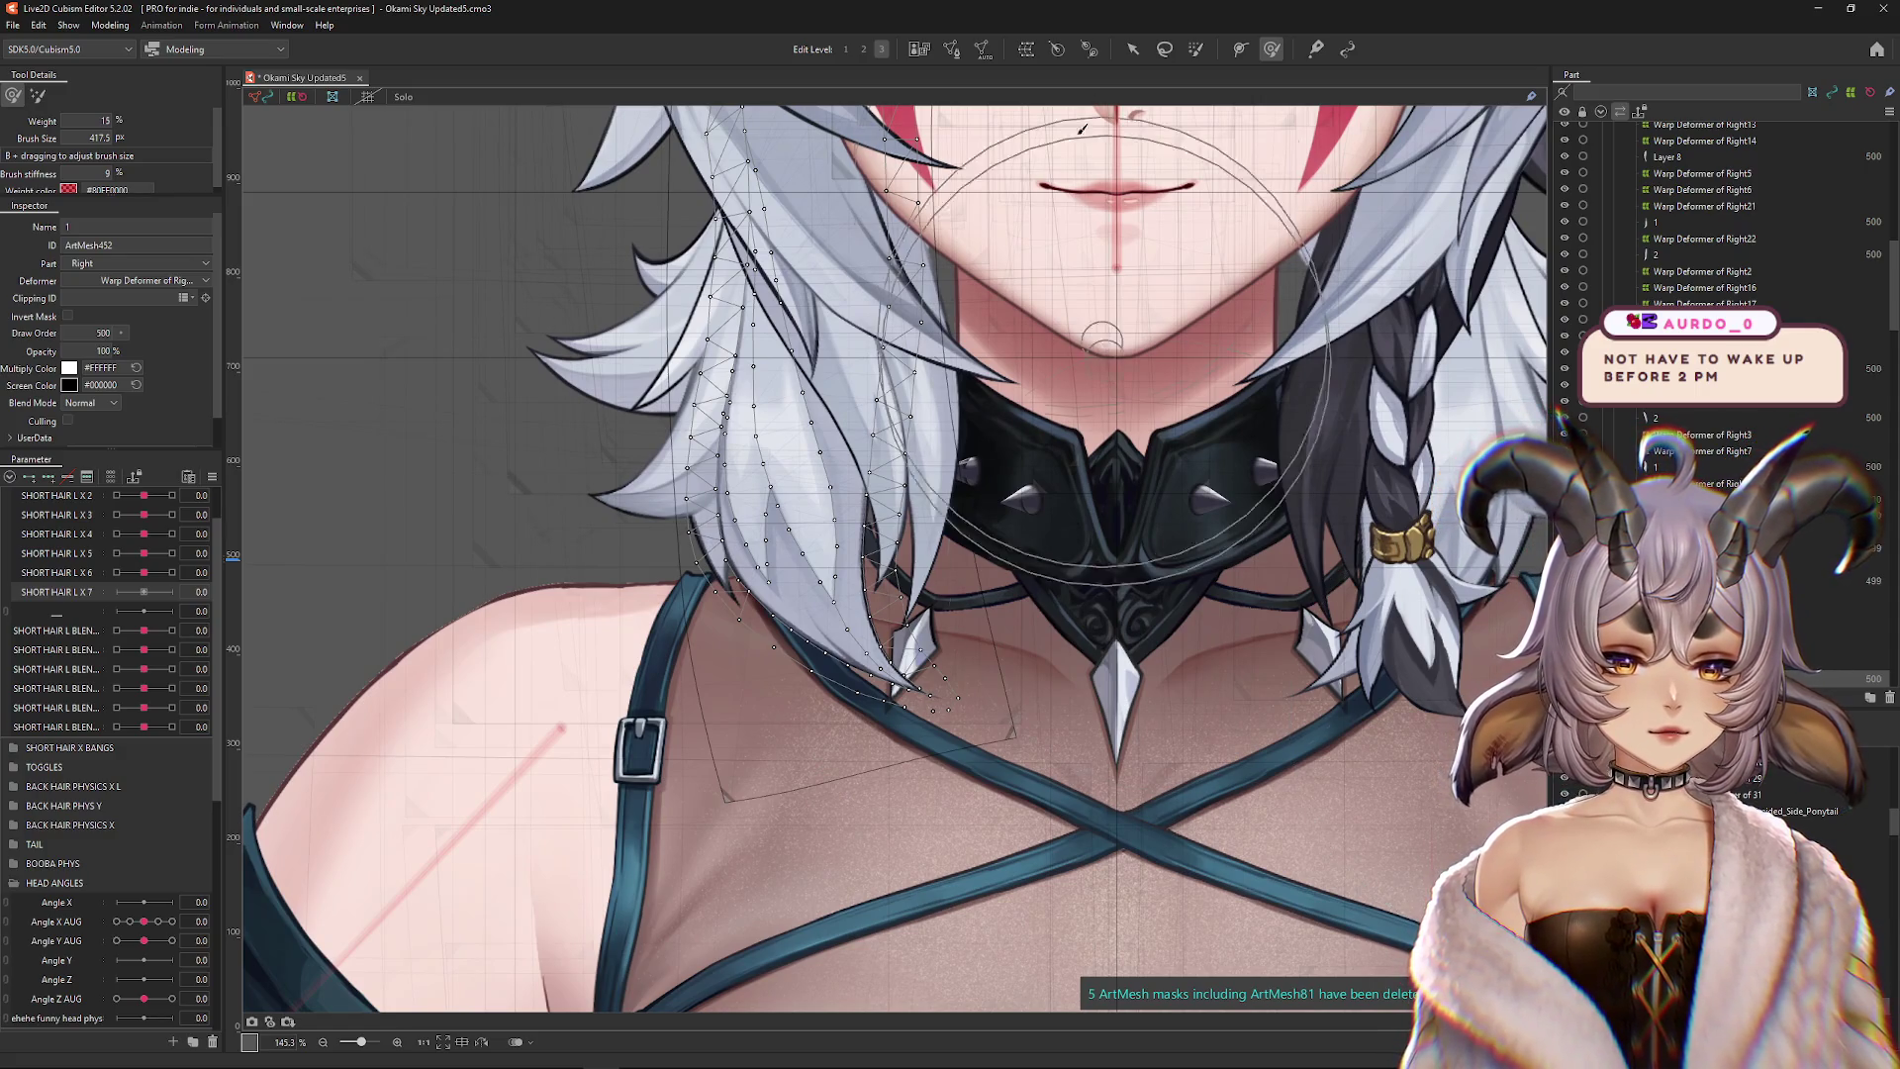
Select the left strand mesh, solo it, and place the first deform path points from root downward
click(1030, 170)
click(713, 376)
drag(989, 495, 999, 548)
click(1240, 49)
click(403, 96)
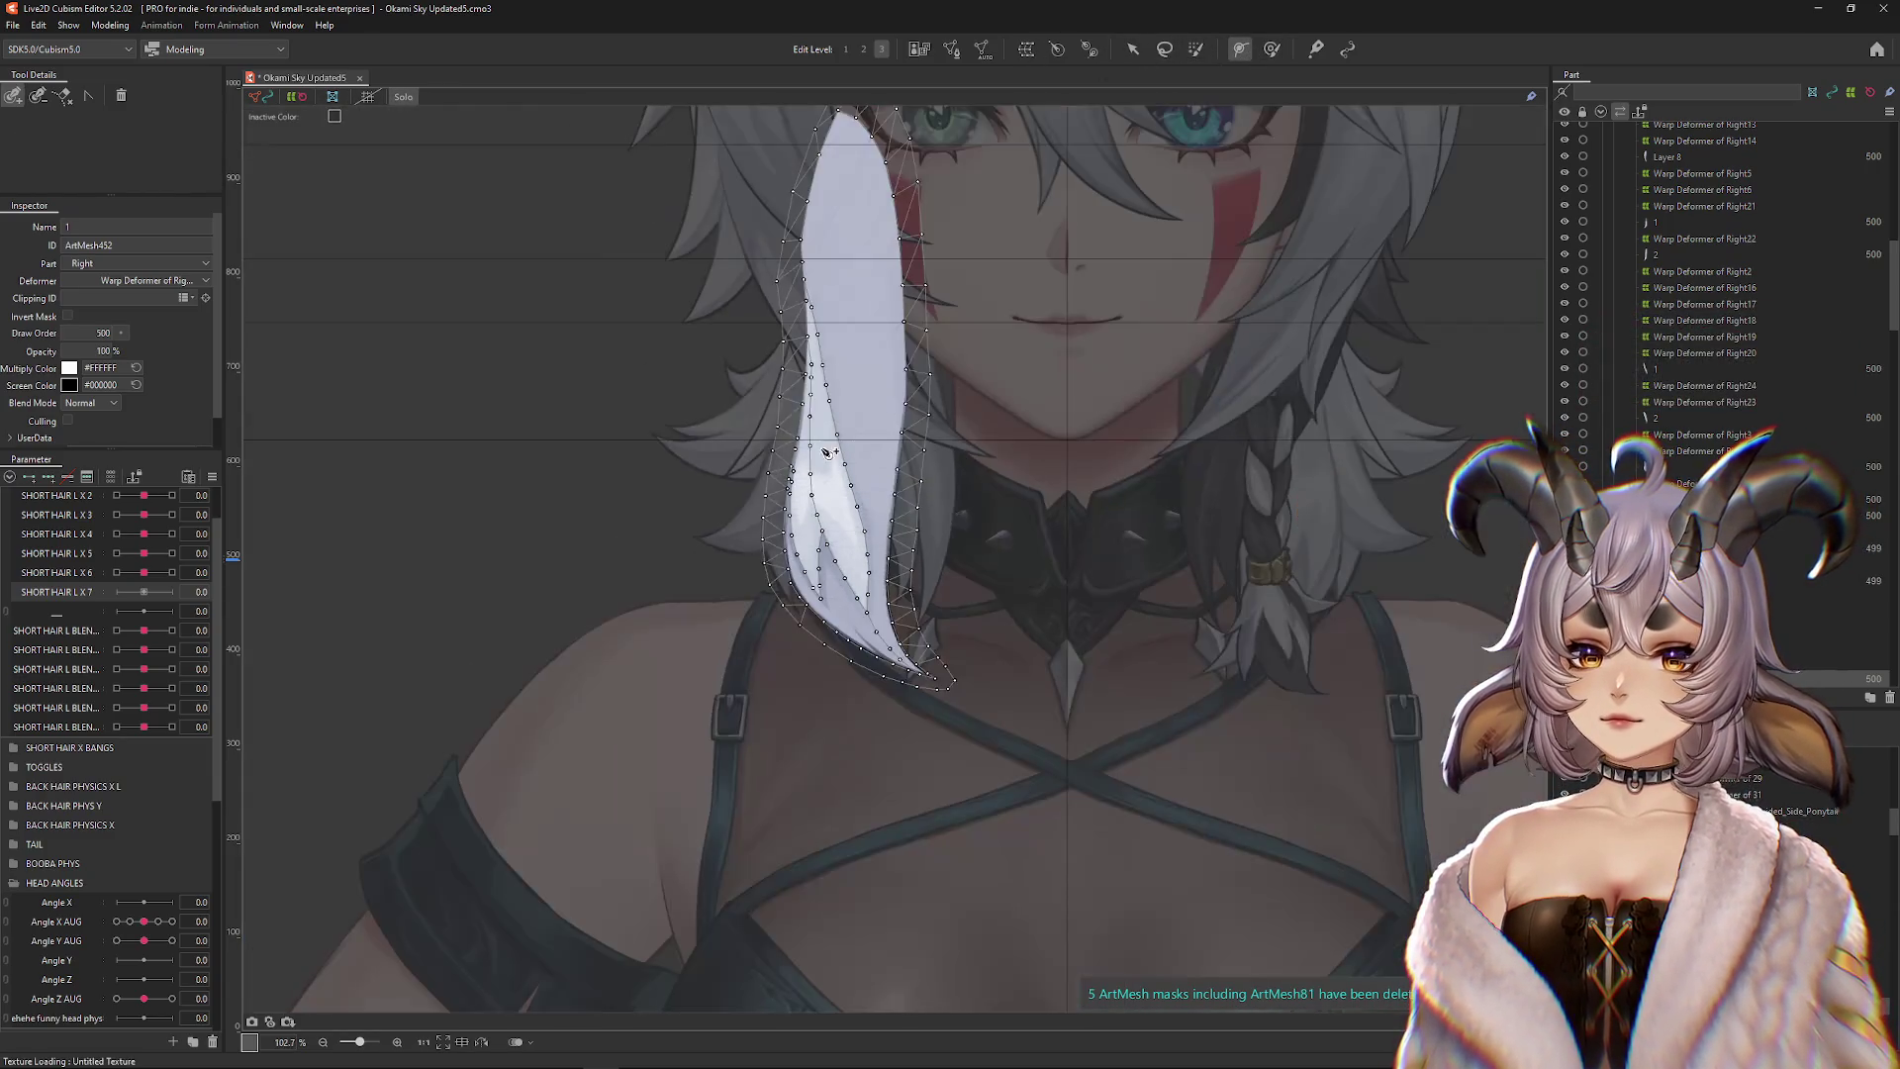
scroll(990, 594, down, 3)
click(876, 189)
click(876, 304)
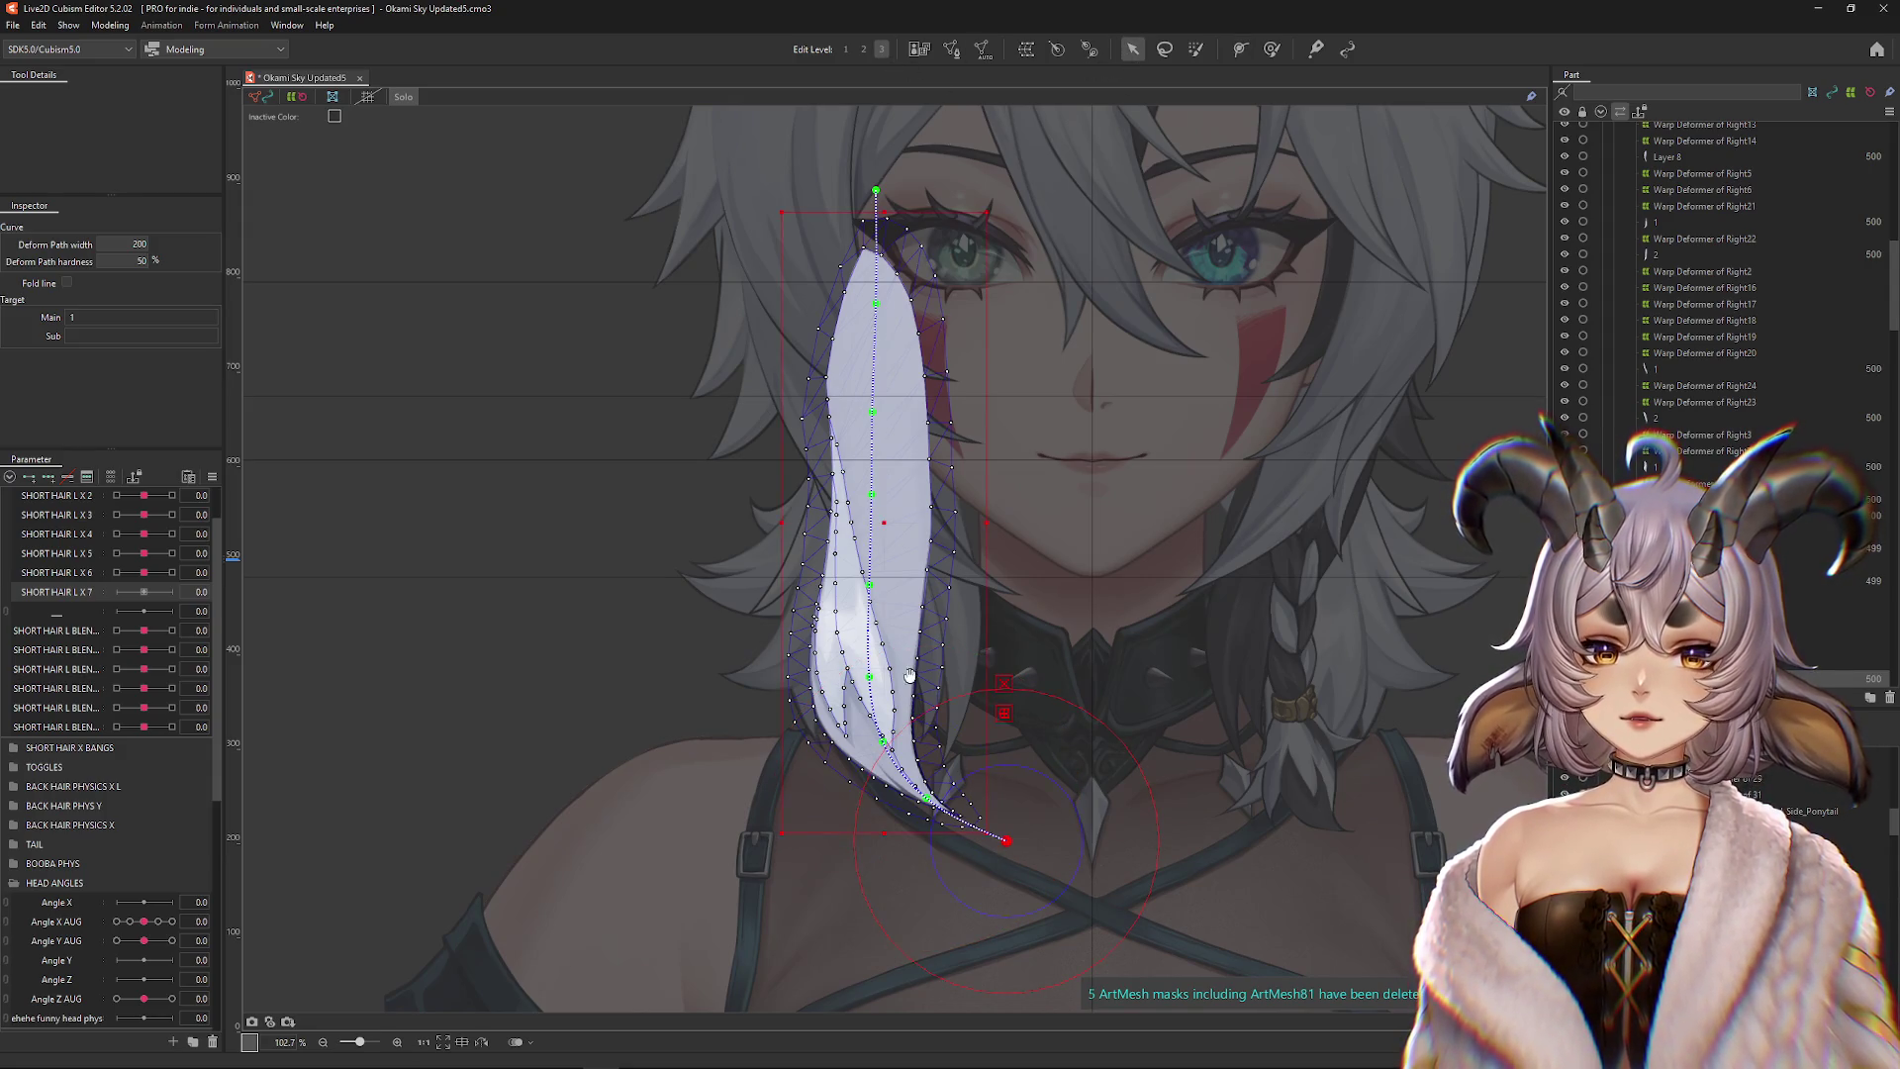
Follow the strand tip, turn off Solo to show the full model, and check SHORT HAIR L X 6 at -1
drag(909, 675, 656, 355)
click(404, 97)
scroll(917, 722, up, 5)
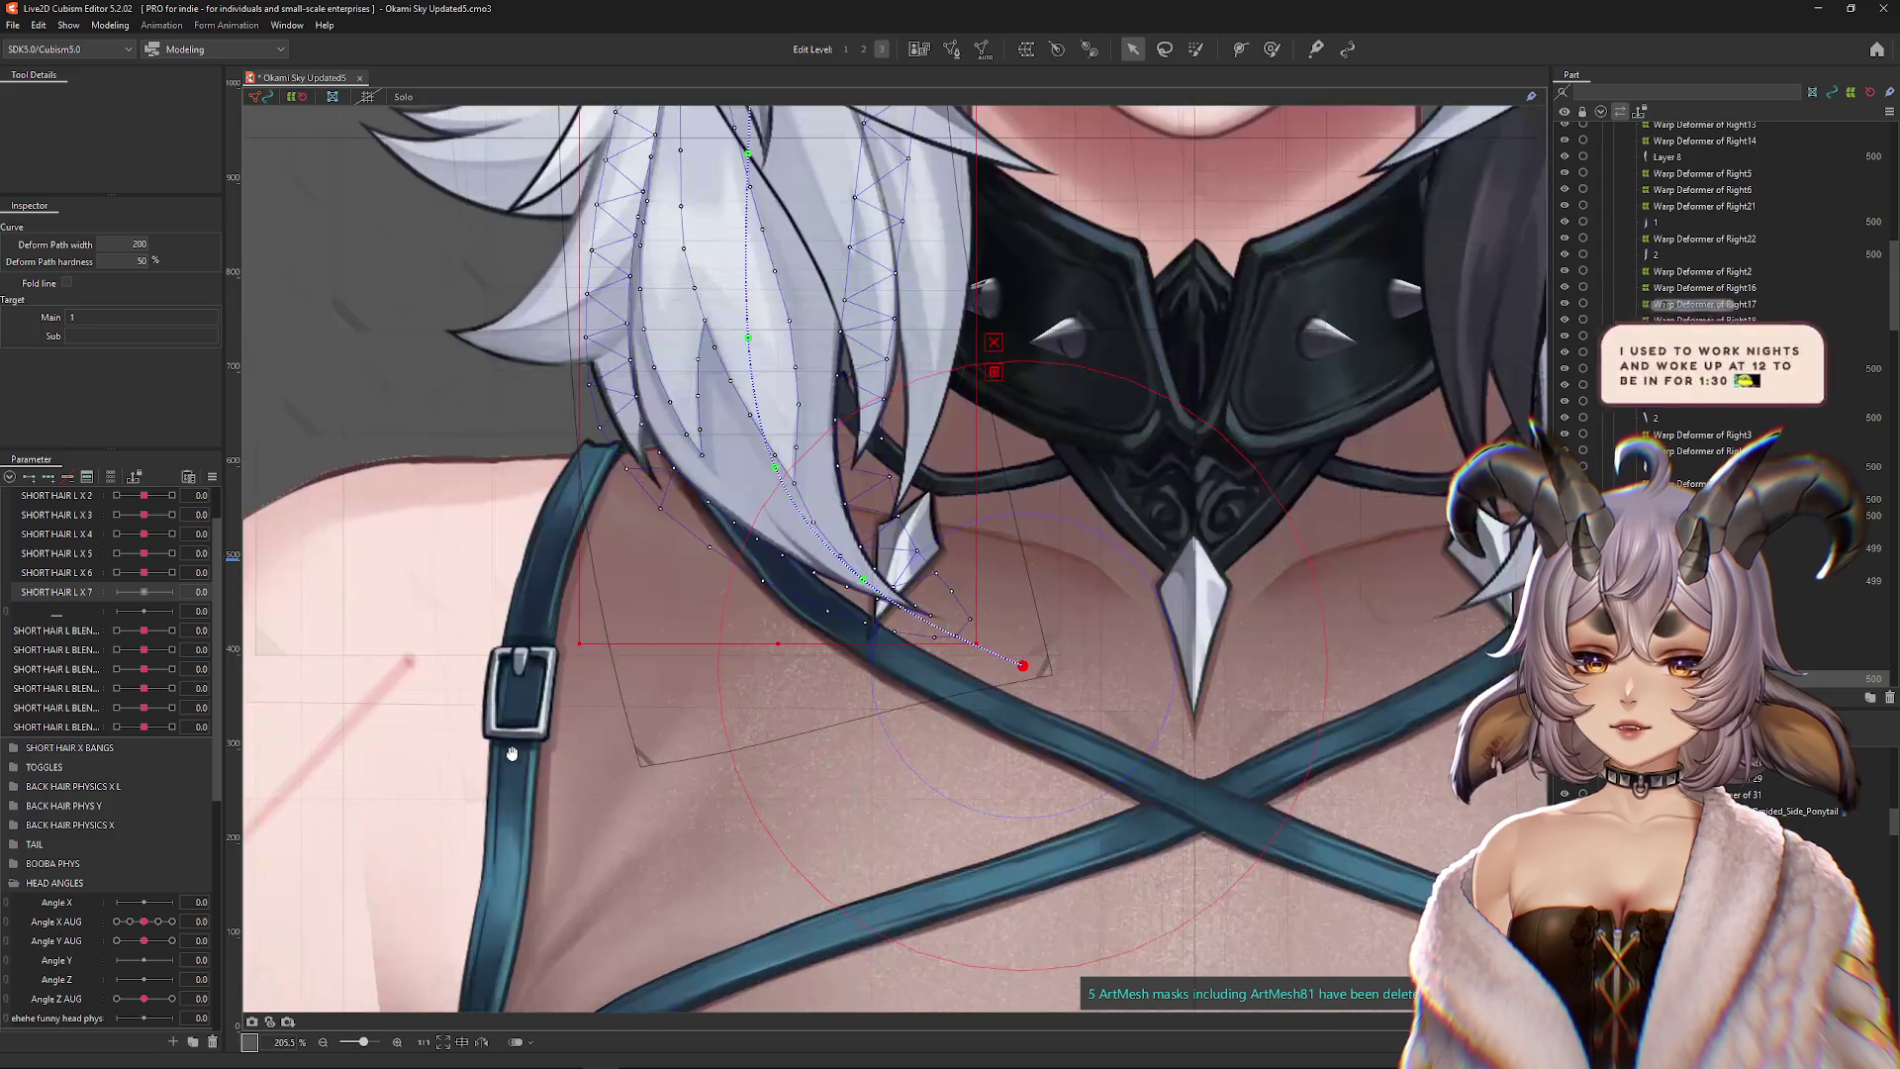
mouse_move(150, 580)
mouse_down()
mouse_move(88, 582)
mouse_move(148, 578)
mouse_up()
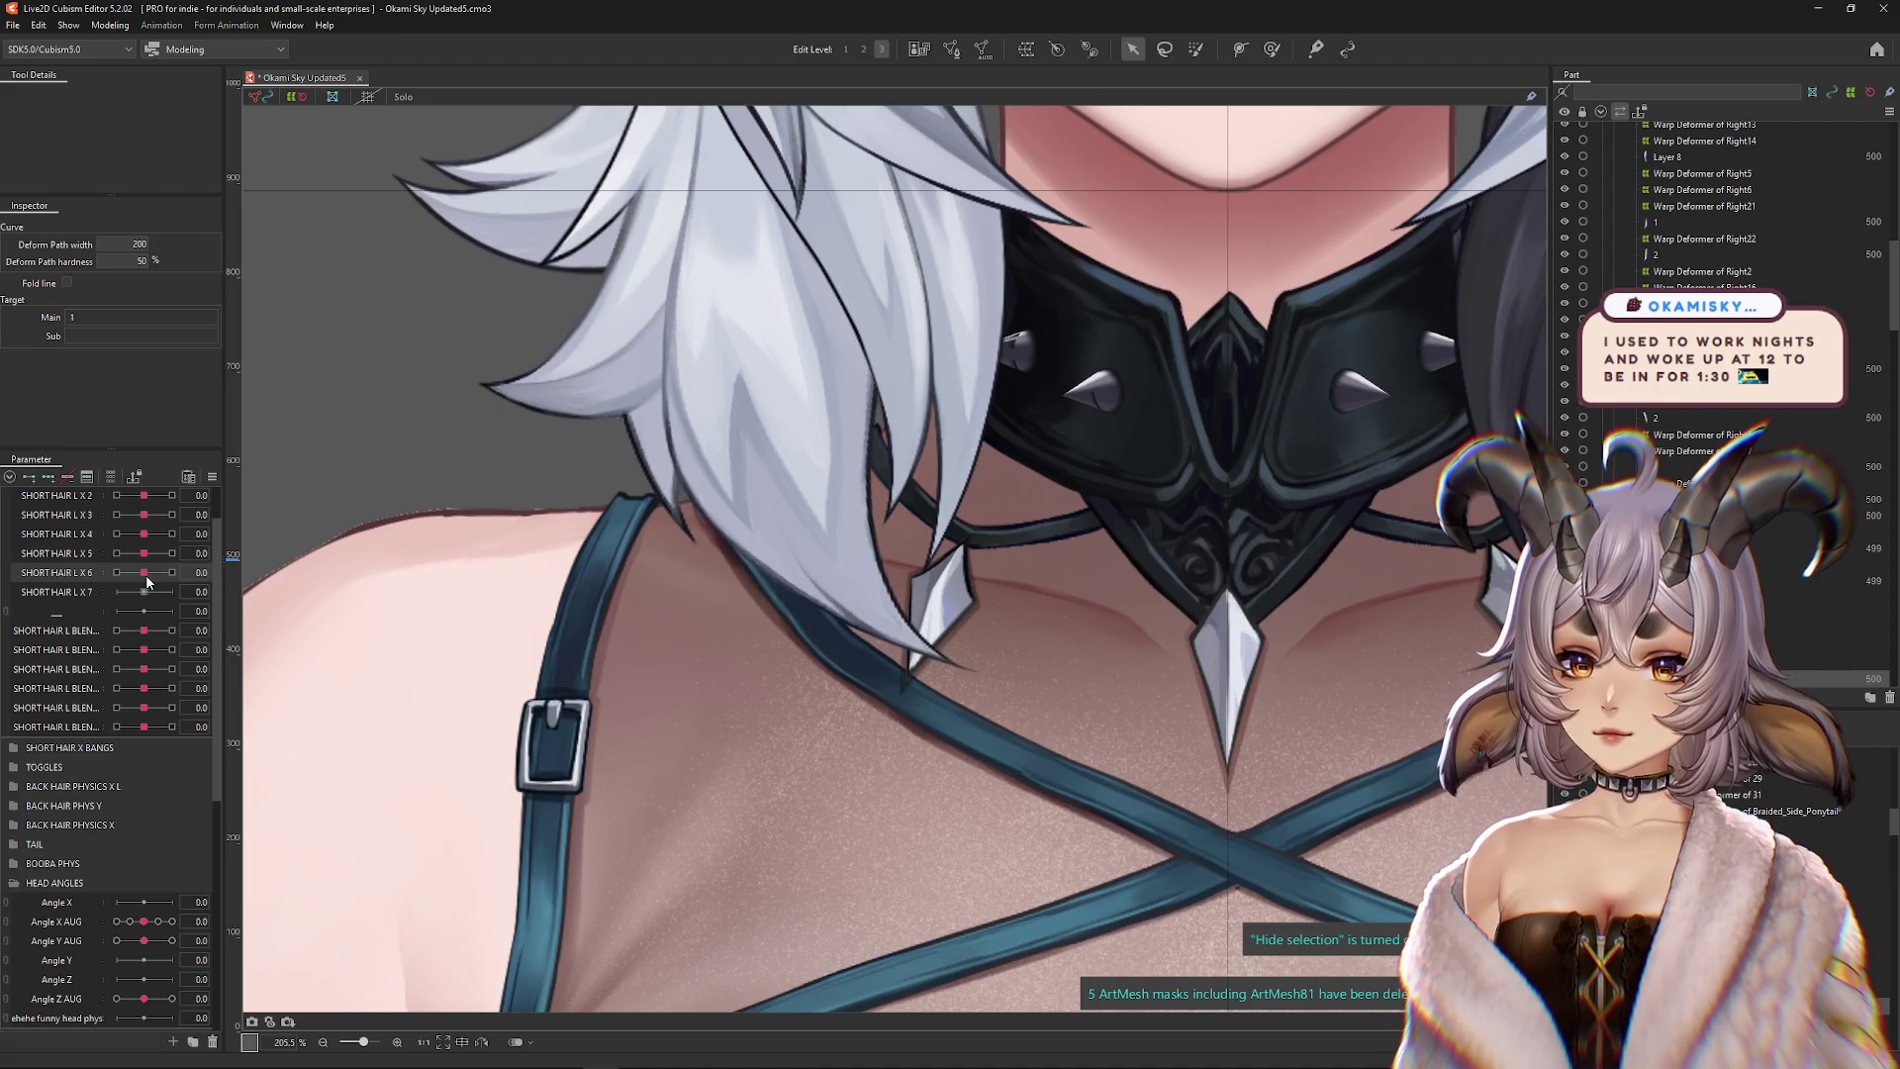
click(147, 594)
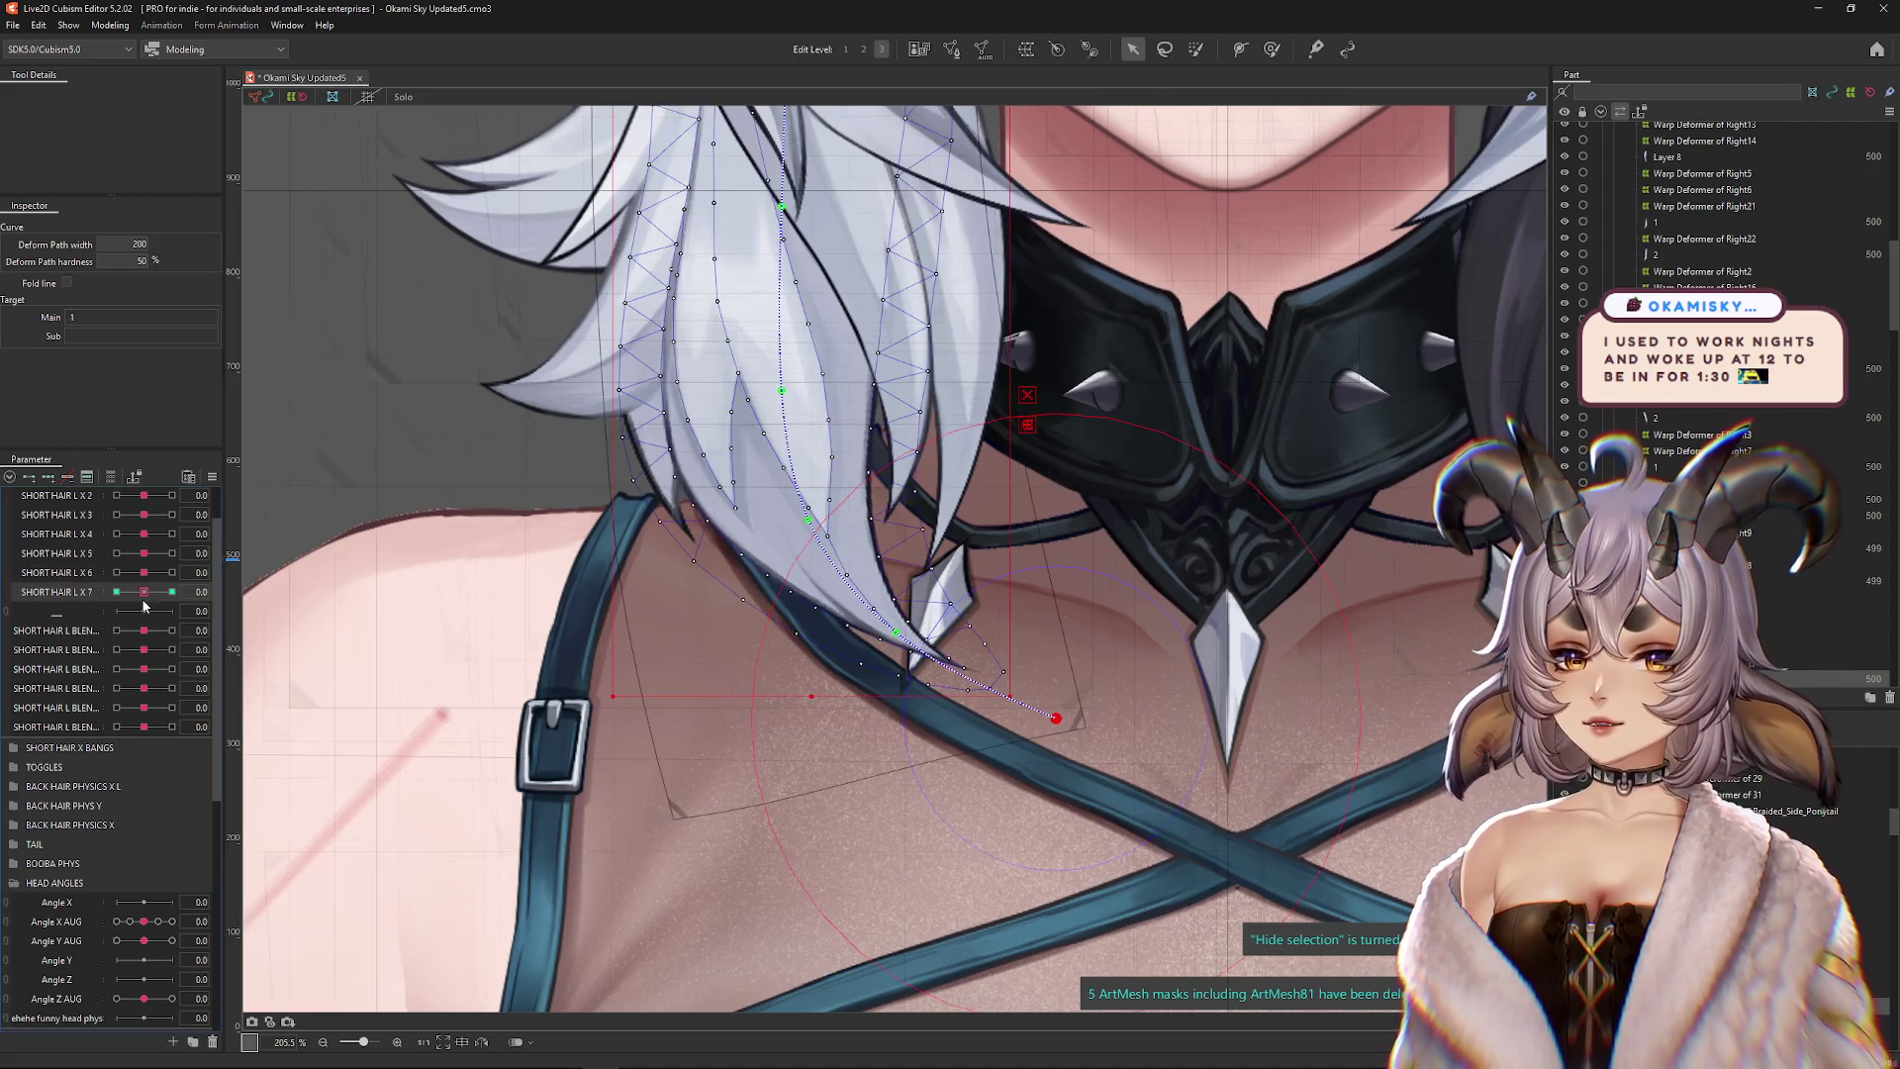
At SHORT HAIR L X 7 = 1, drag the deform path's tip up and inward, comparing against 0
click(172, 592)
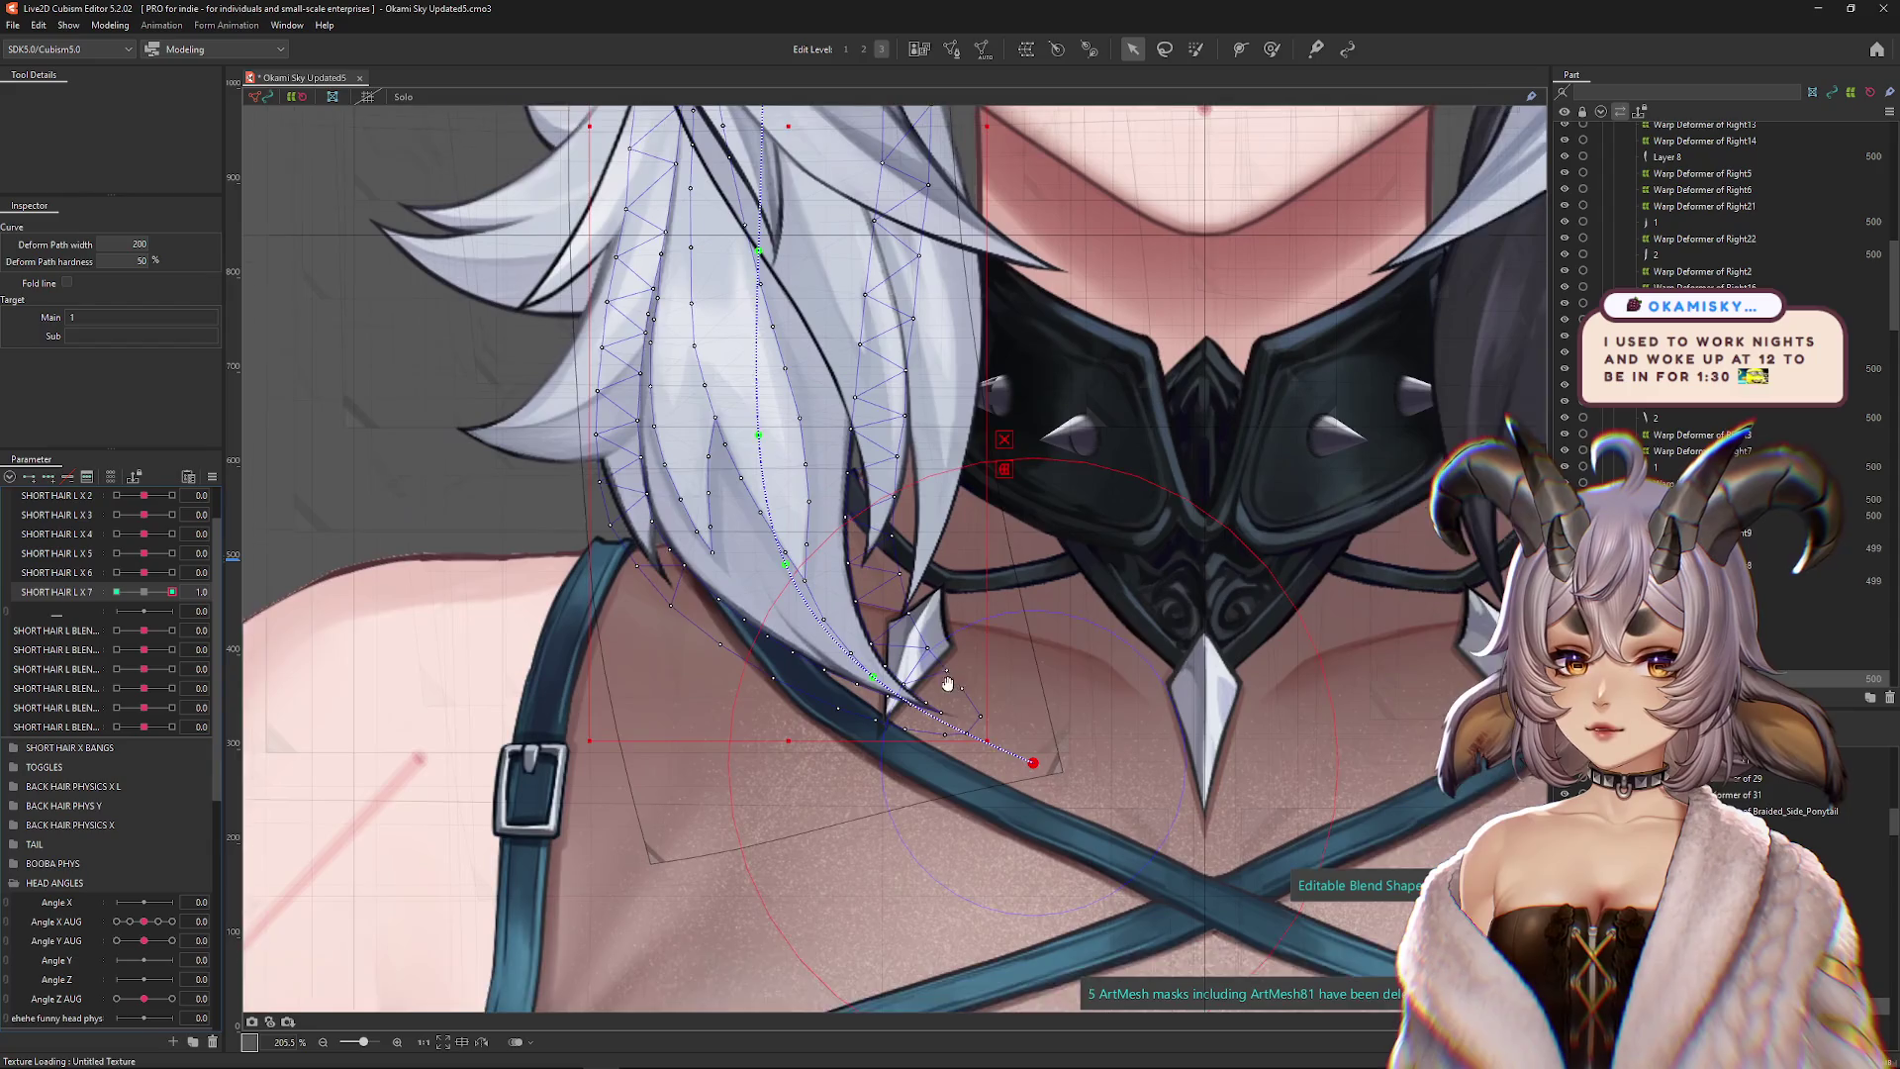
drag(1058, 700, 1048, 620)
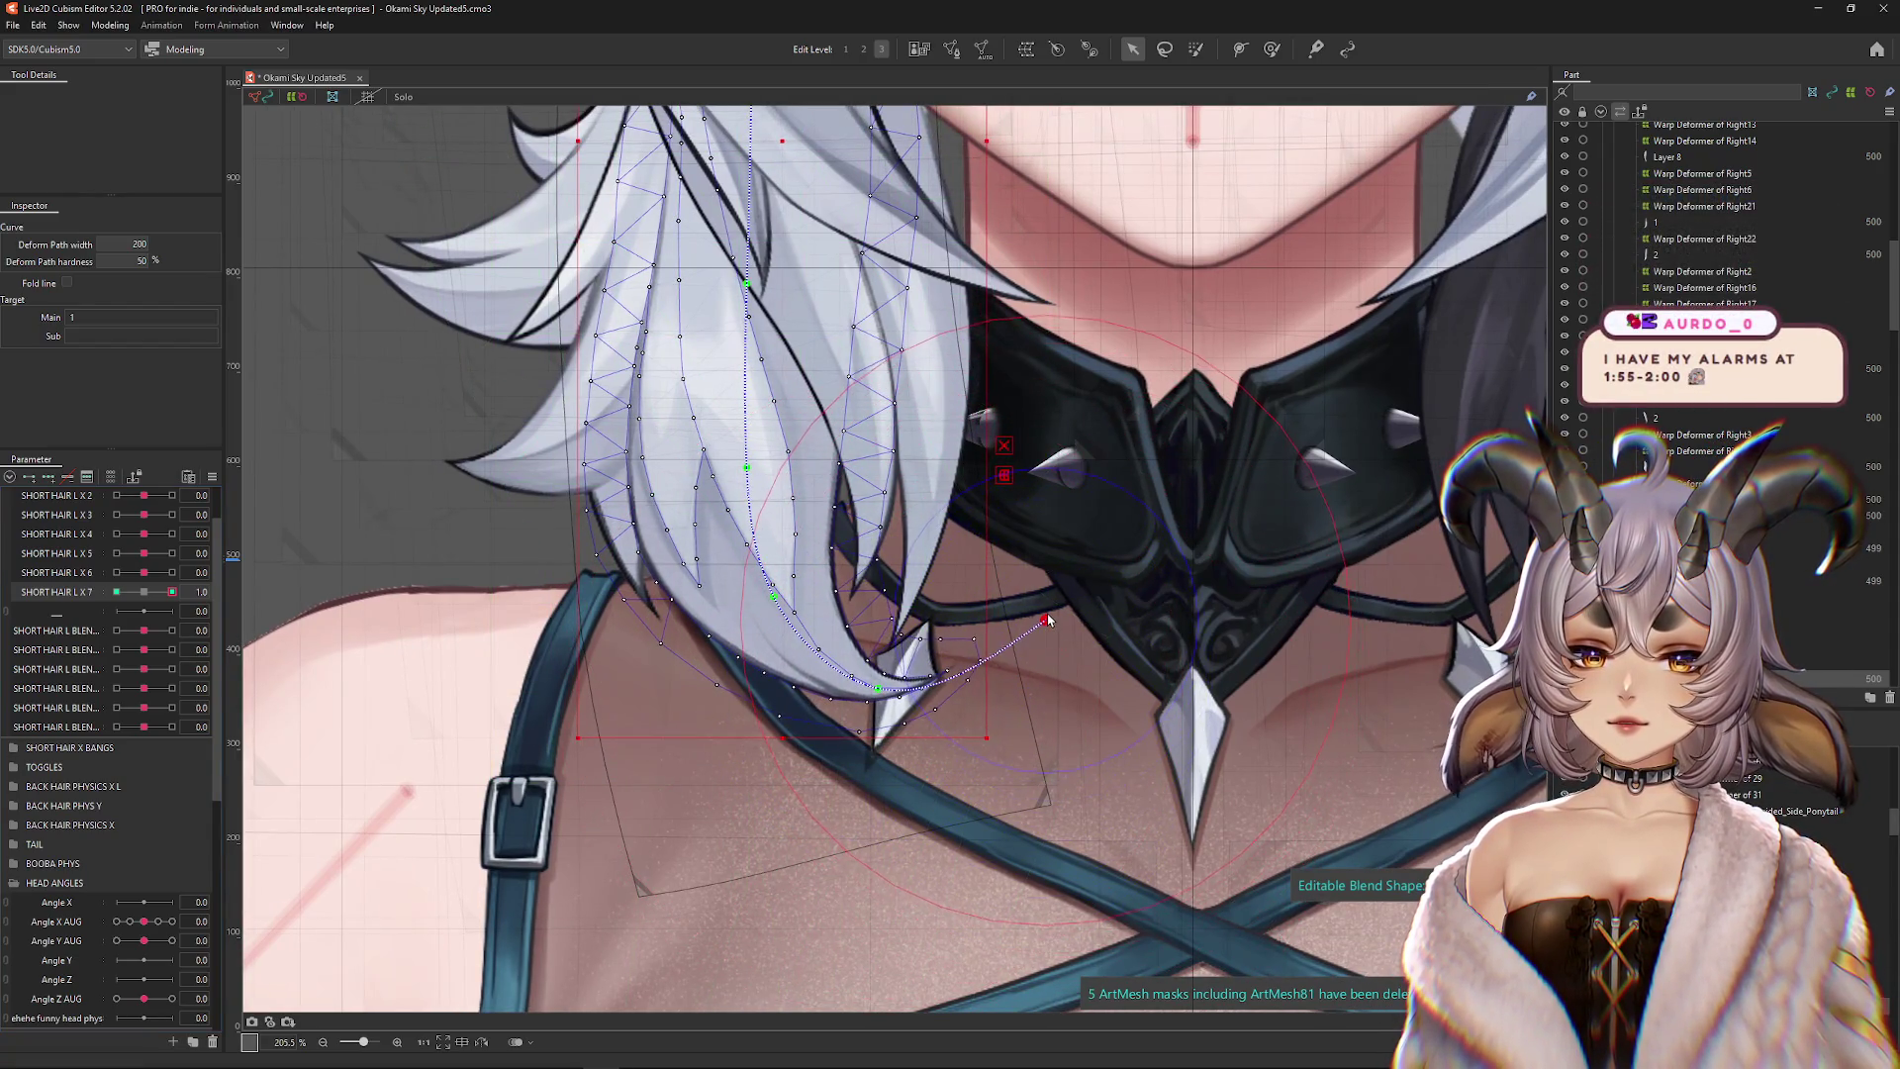
drag(773, 599, 761, 603)
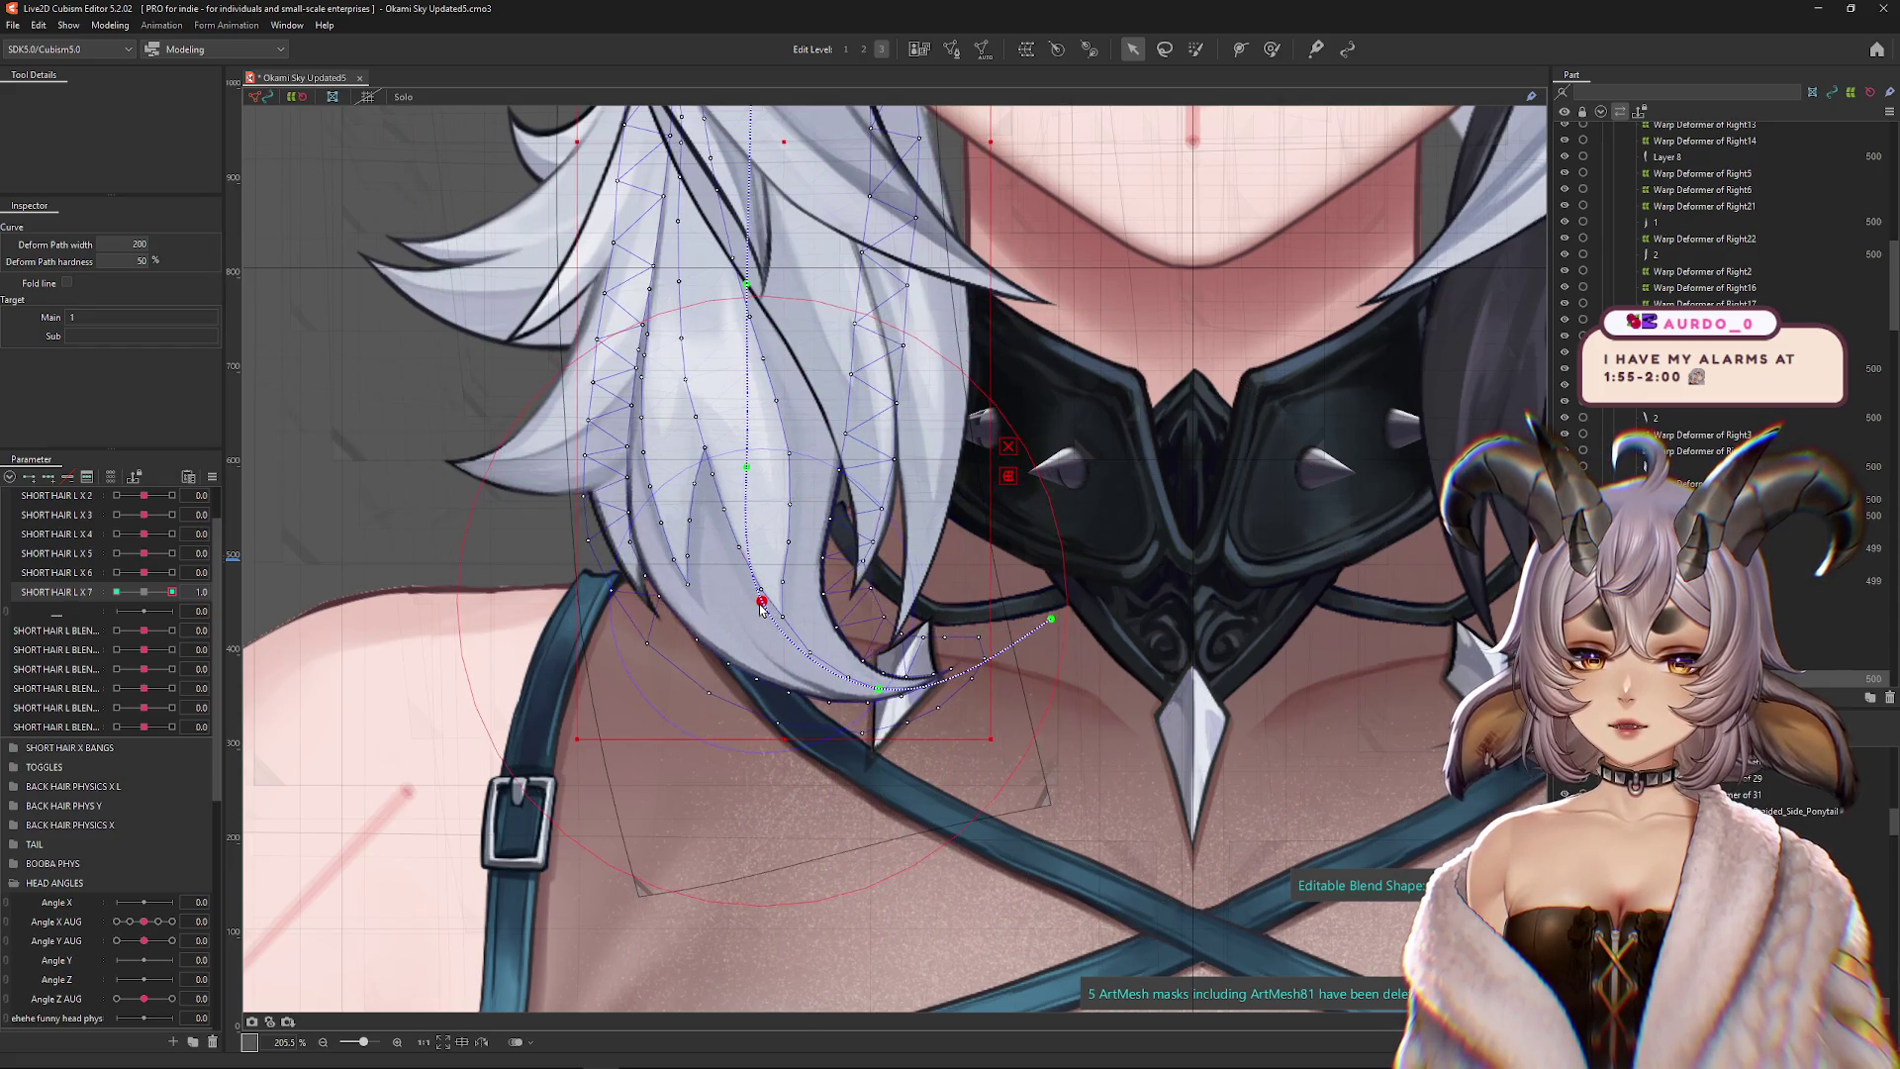
key(ctrl+z)
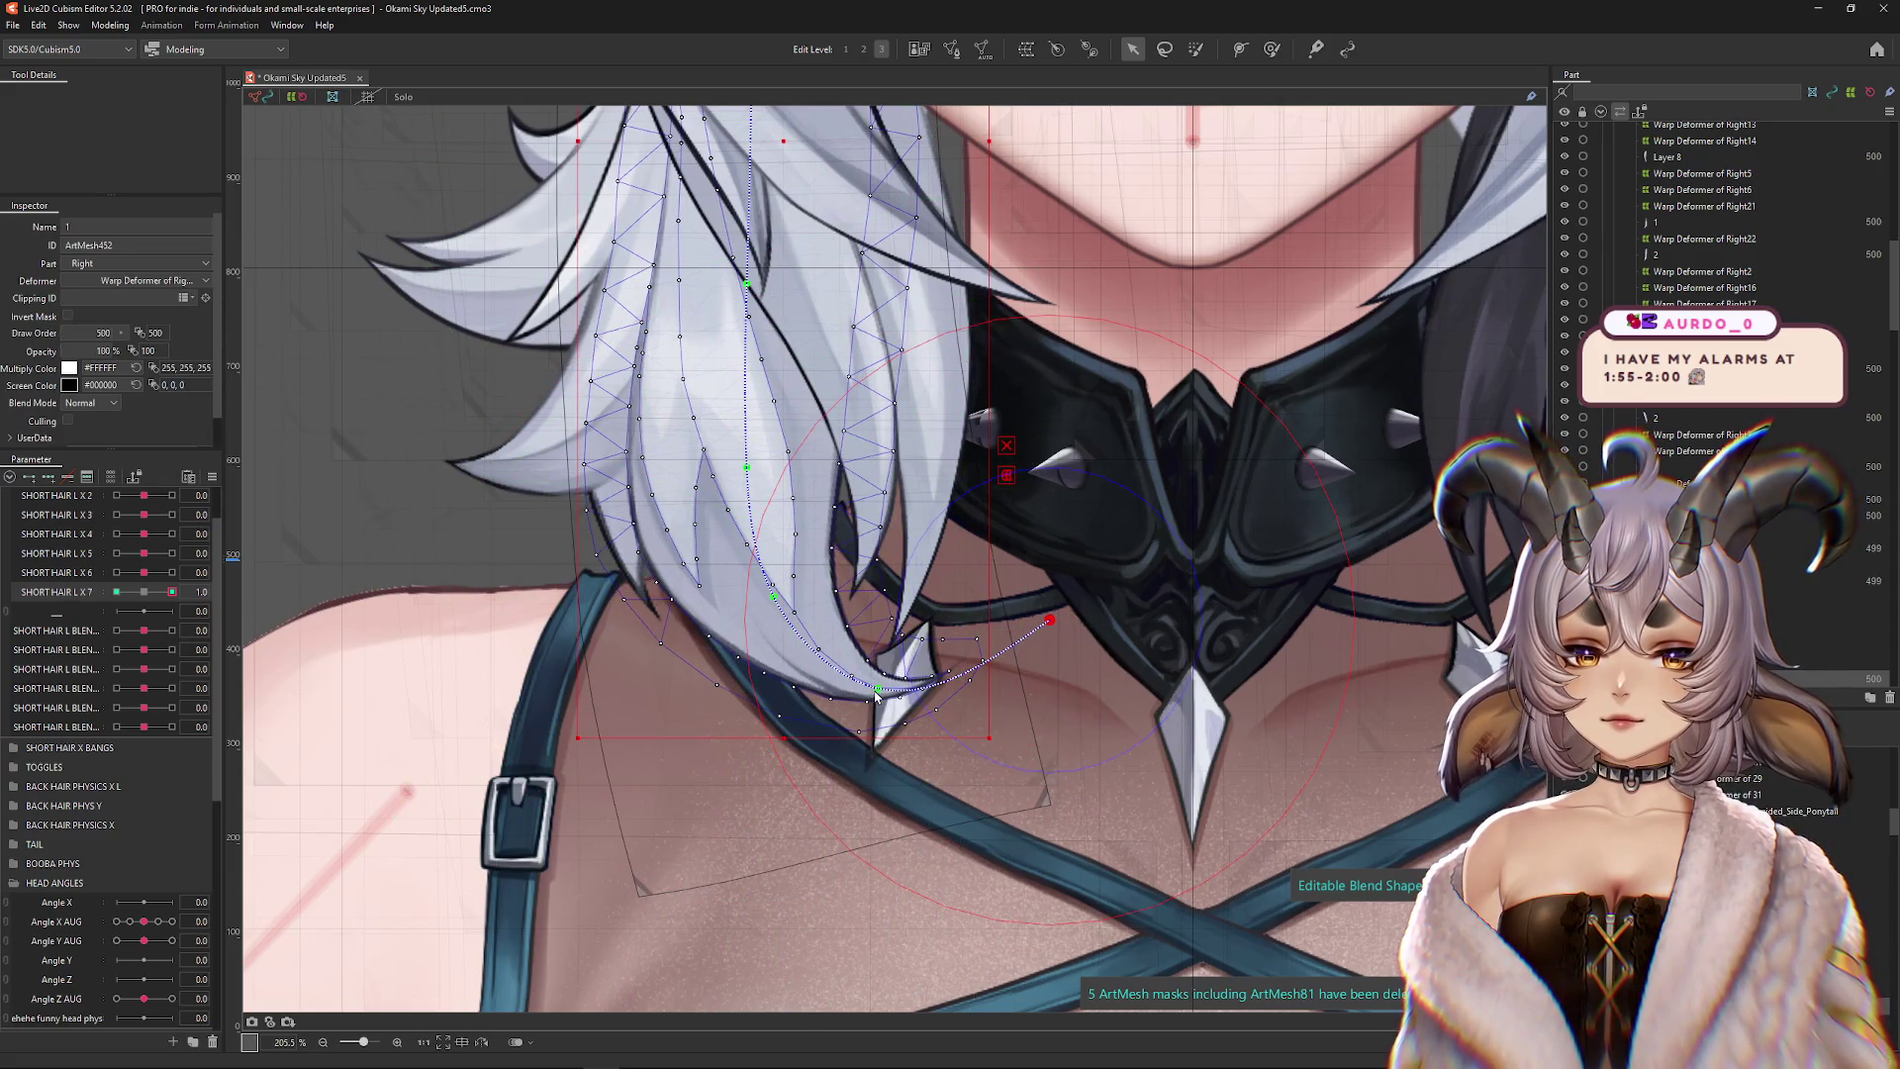
mouse_move(1049, 621)
mouse_down()
mouse_move(1037, 591)
mouse_move(1010, 665)
mouse_up()
mouse_move(805, 647)
mouse_down()
mouse_move(799, 679)
mouse_move(688, 658)
mouse_move(772, 640)
mouse_up()
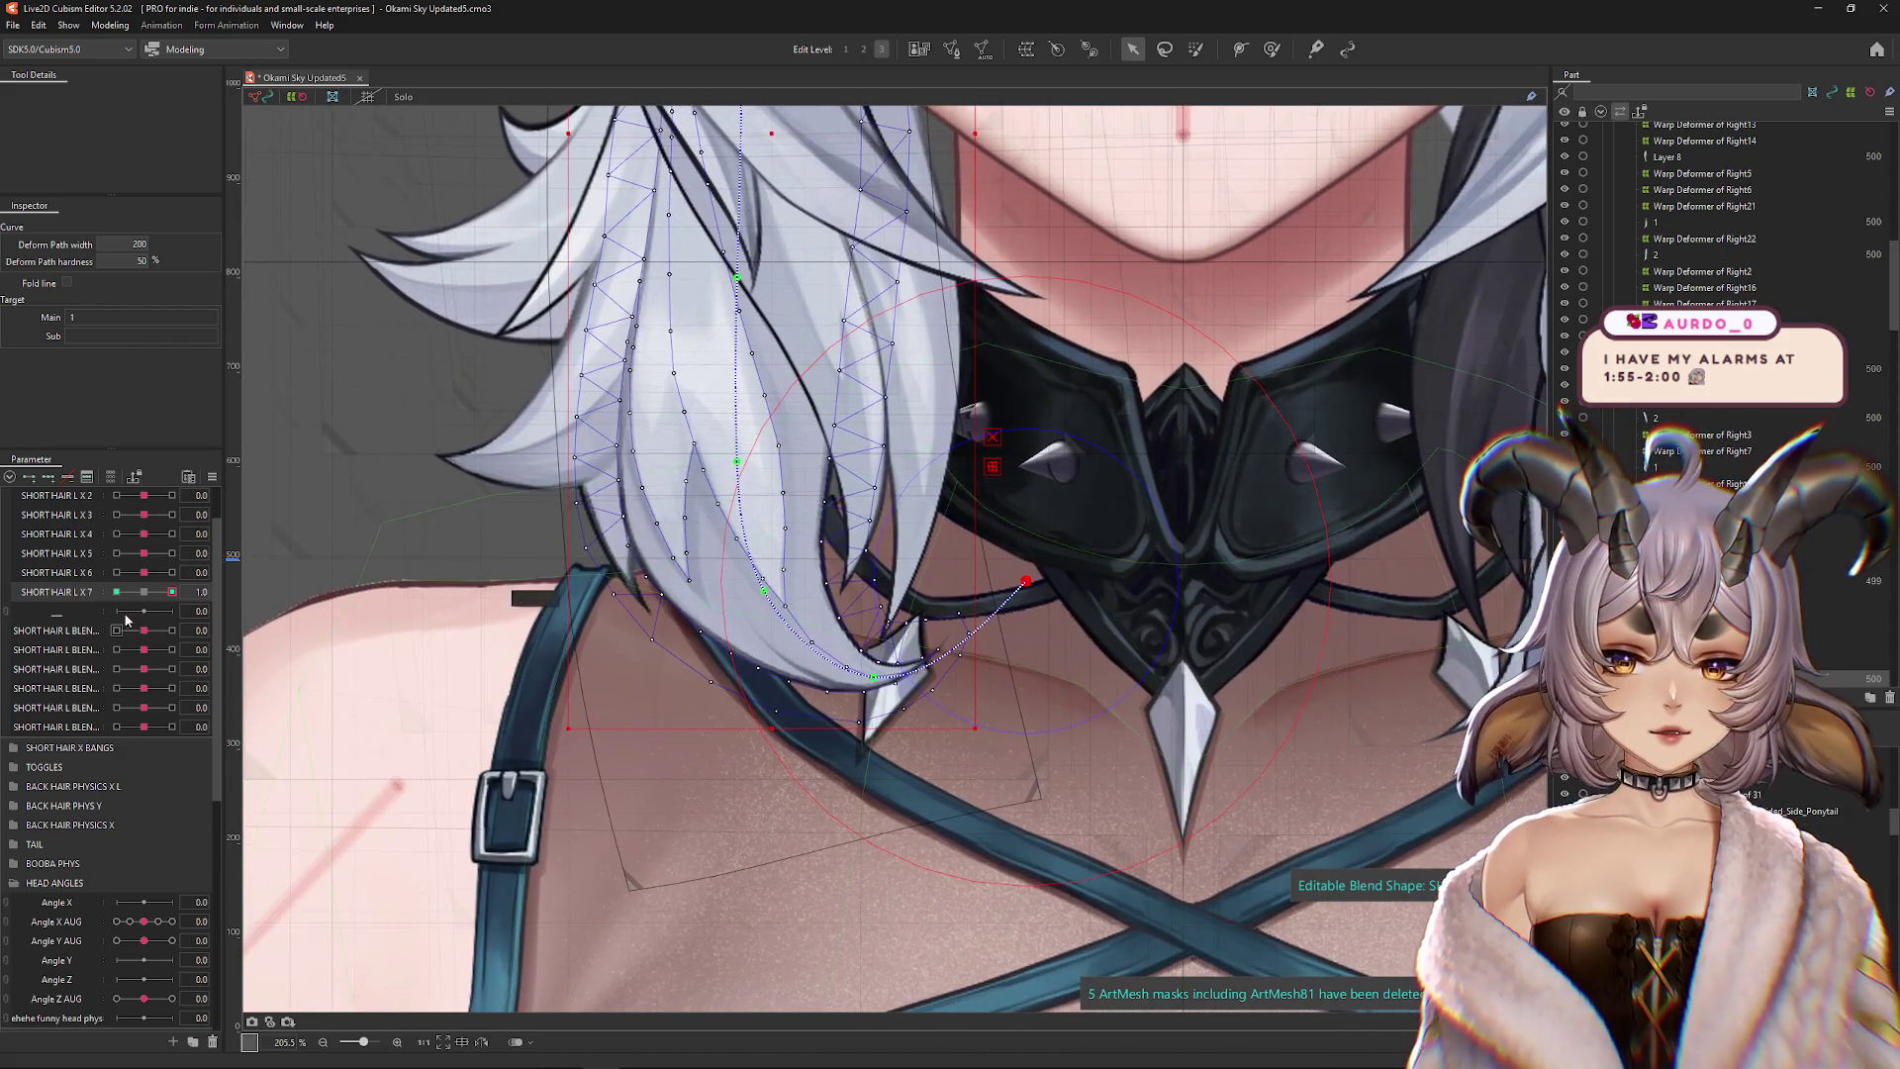
click(142, 591)
drag(158, 591, 173, 591)
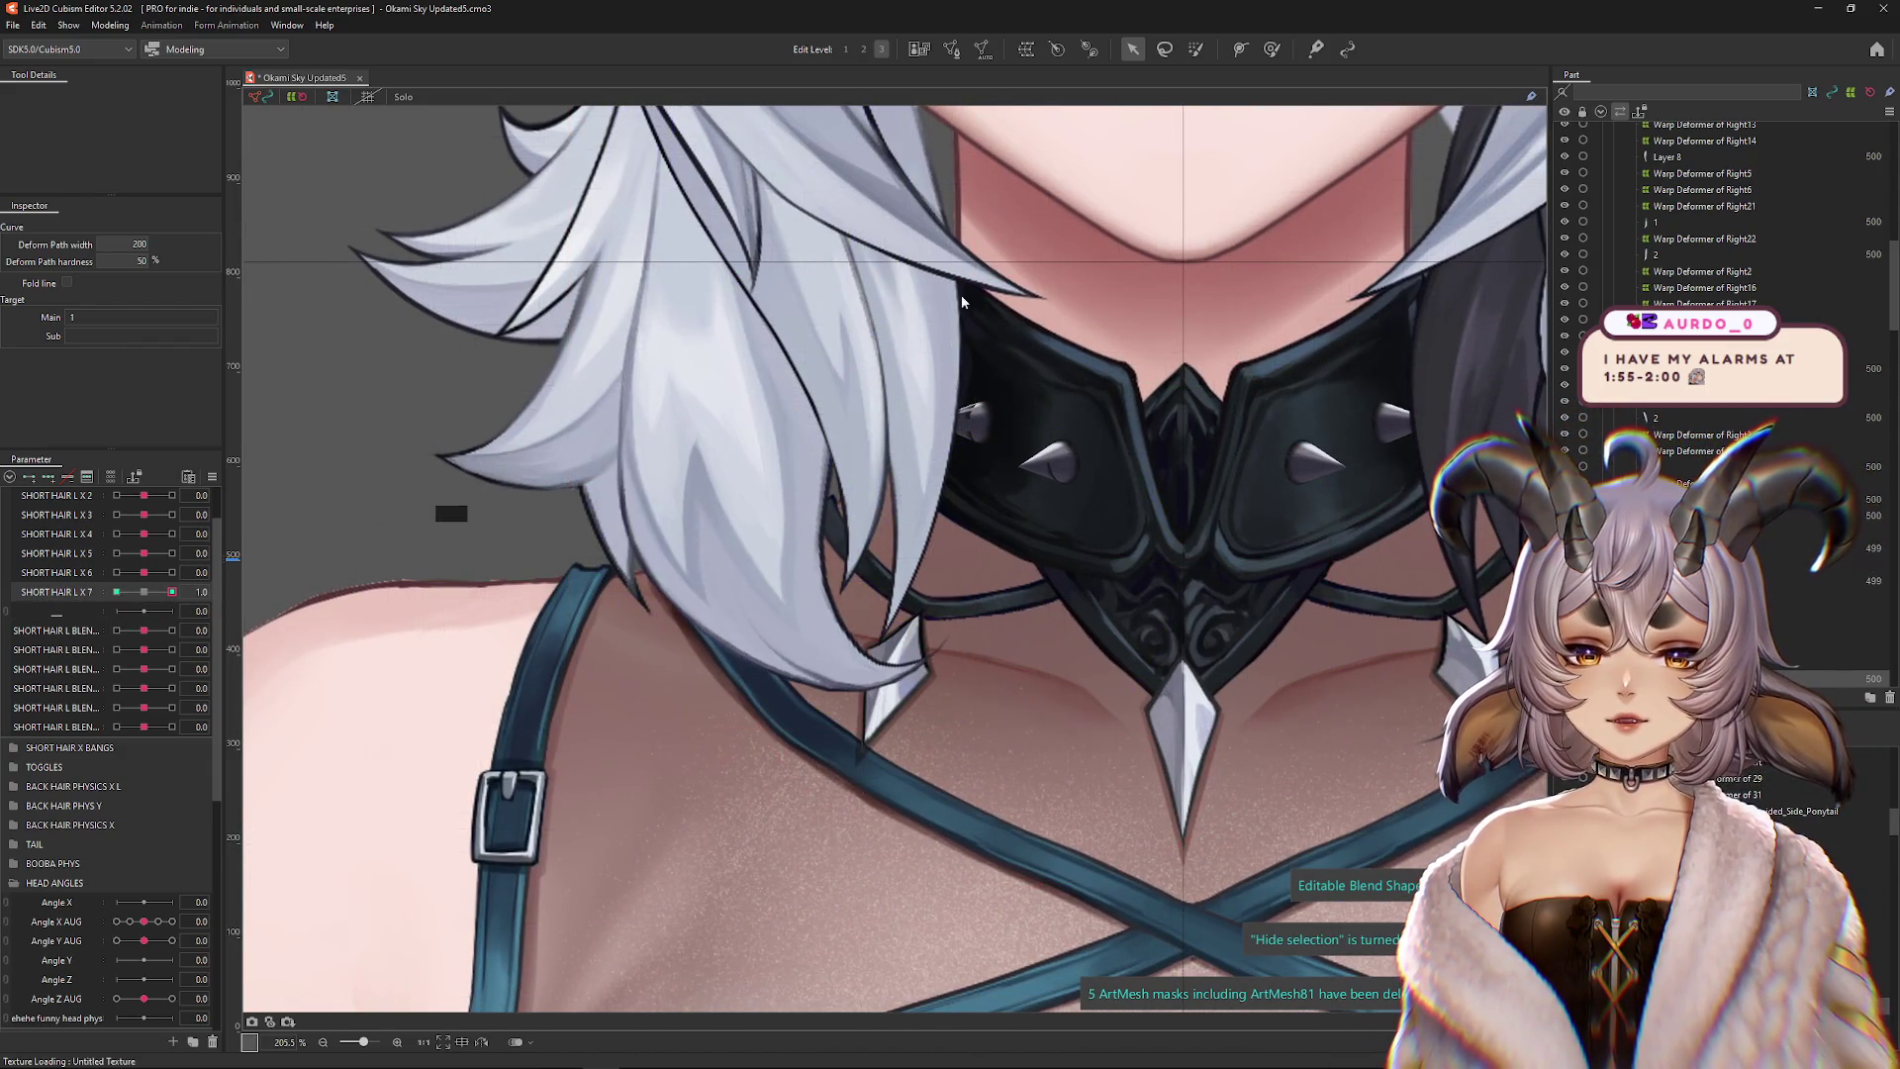
Brush-sculpt the strand's tip slightly up and inward, previewing the curl at intermediate values
click(1272, 49)
drag(876, 601, 792, 693)
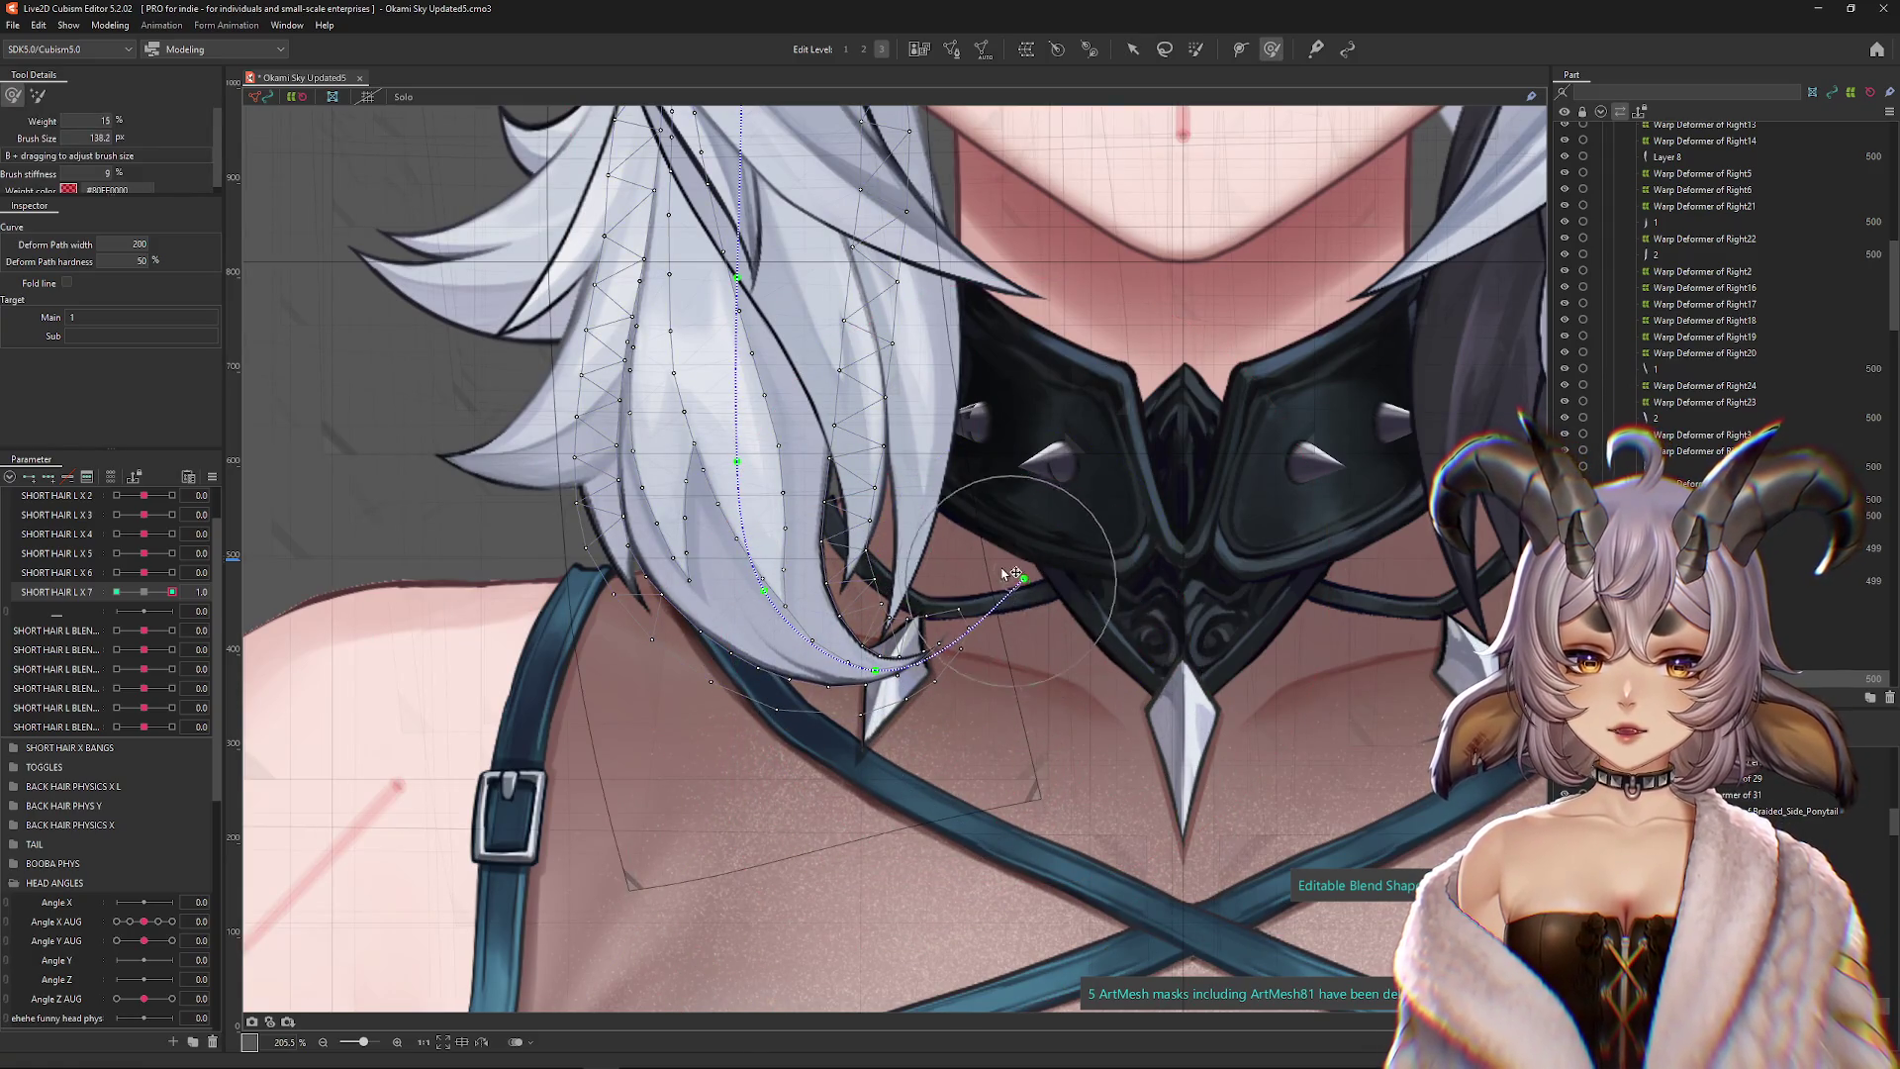
drag(789, 629, 867, 631)
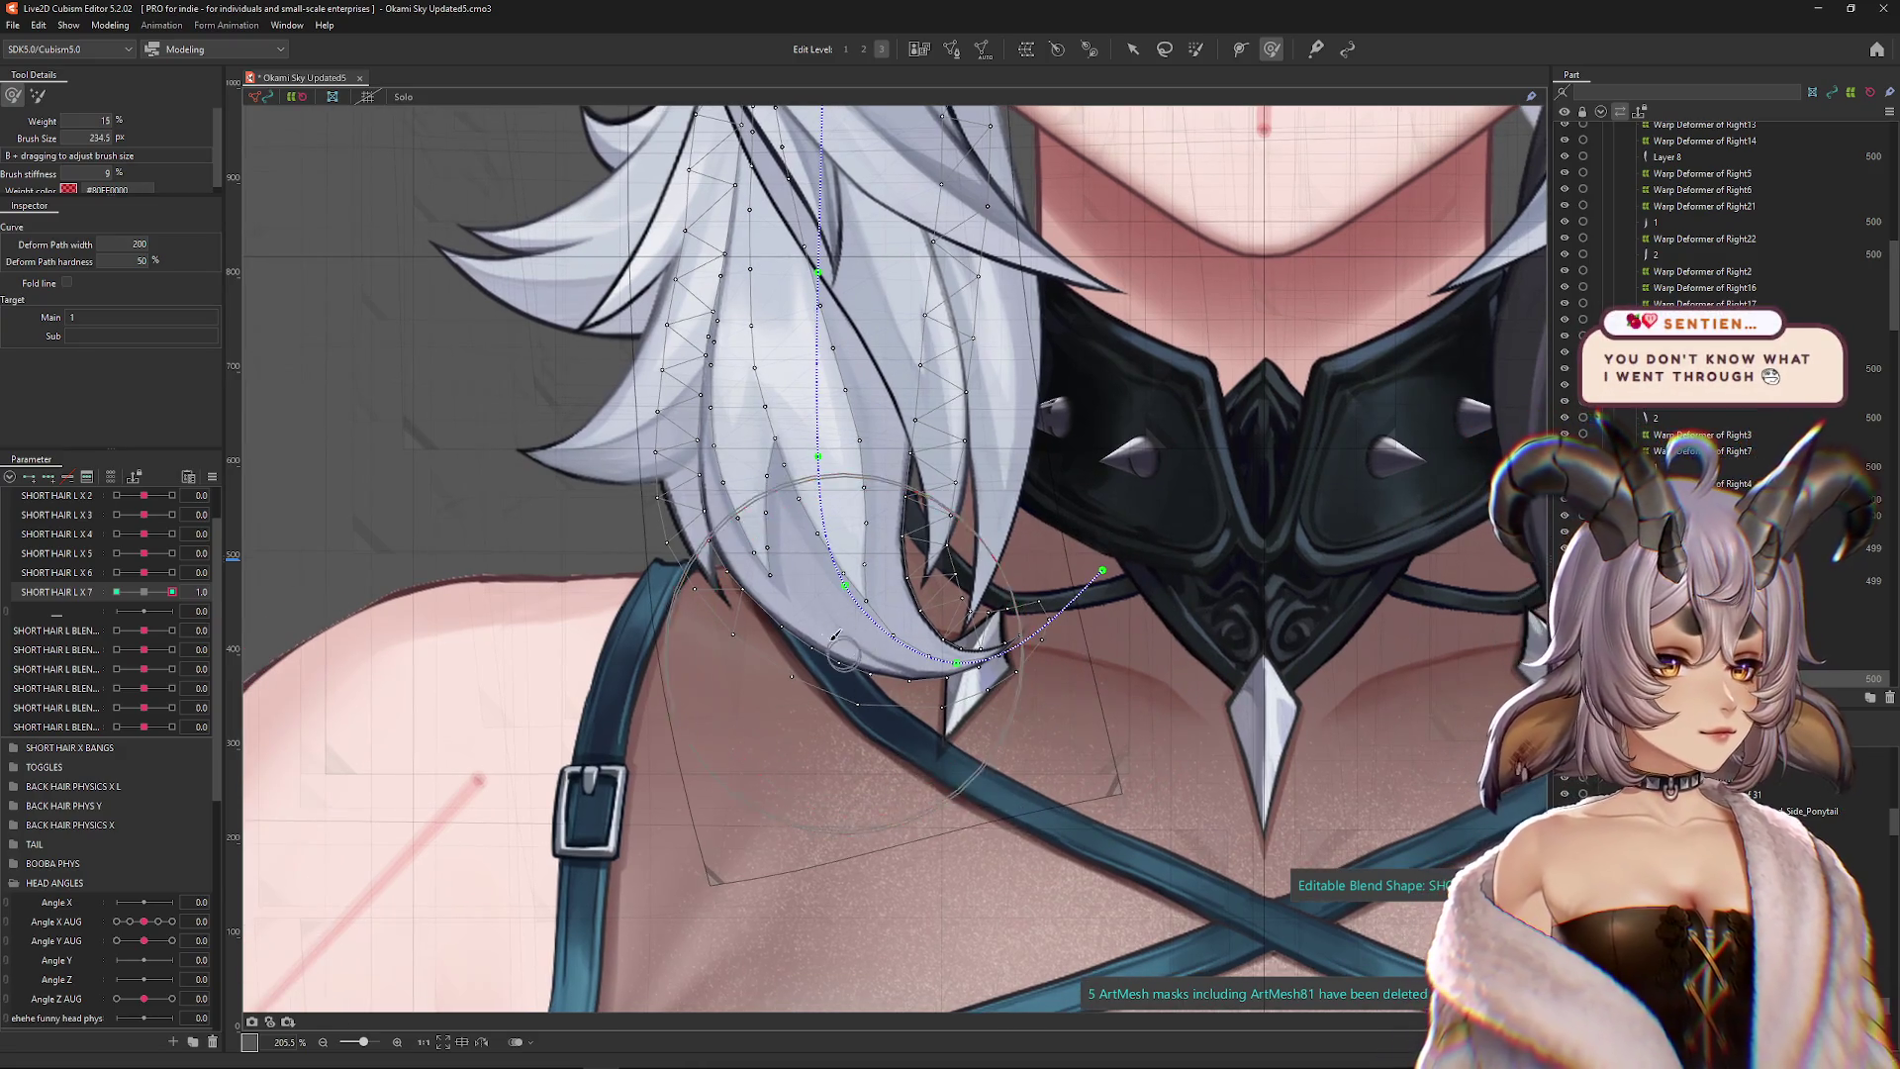
key(b)
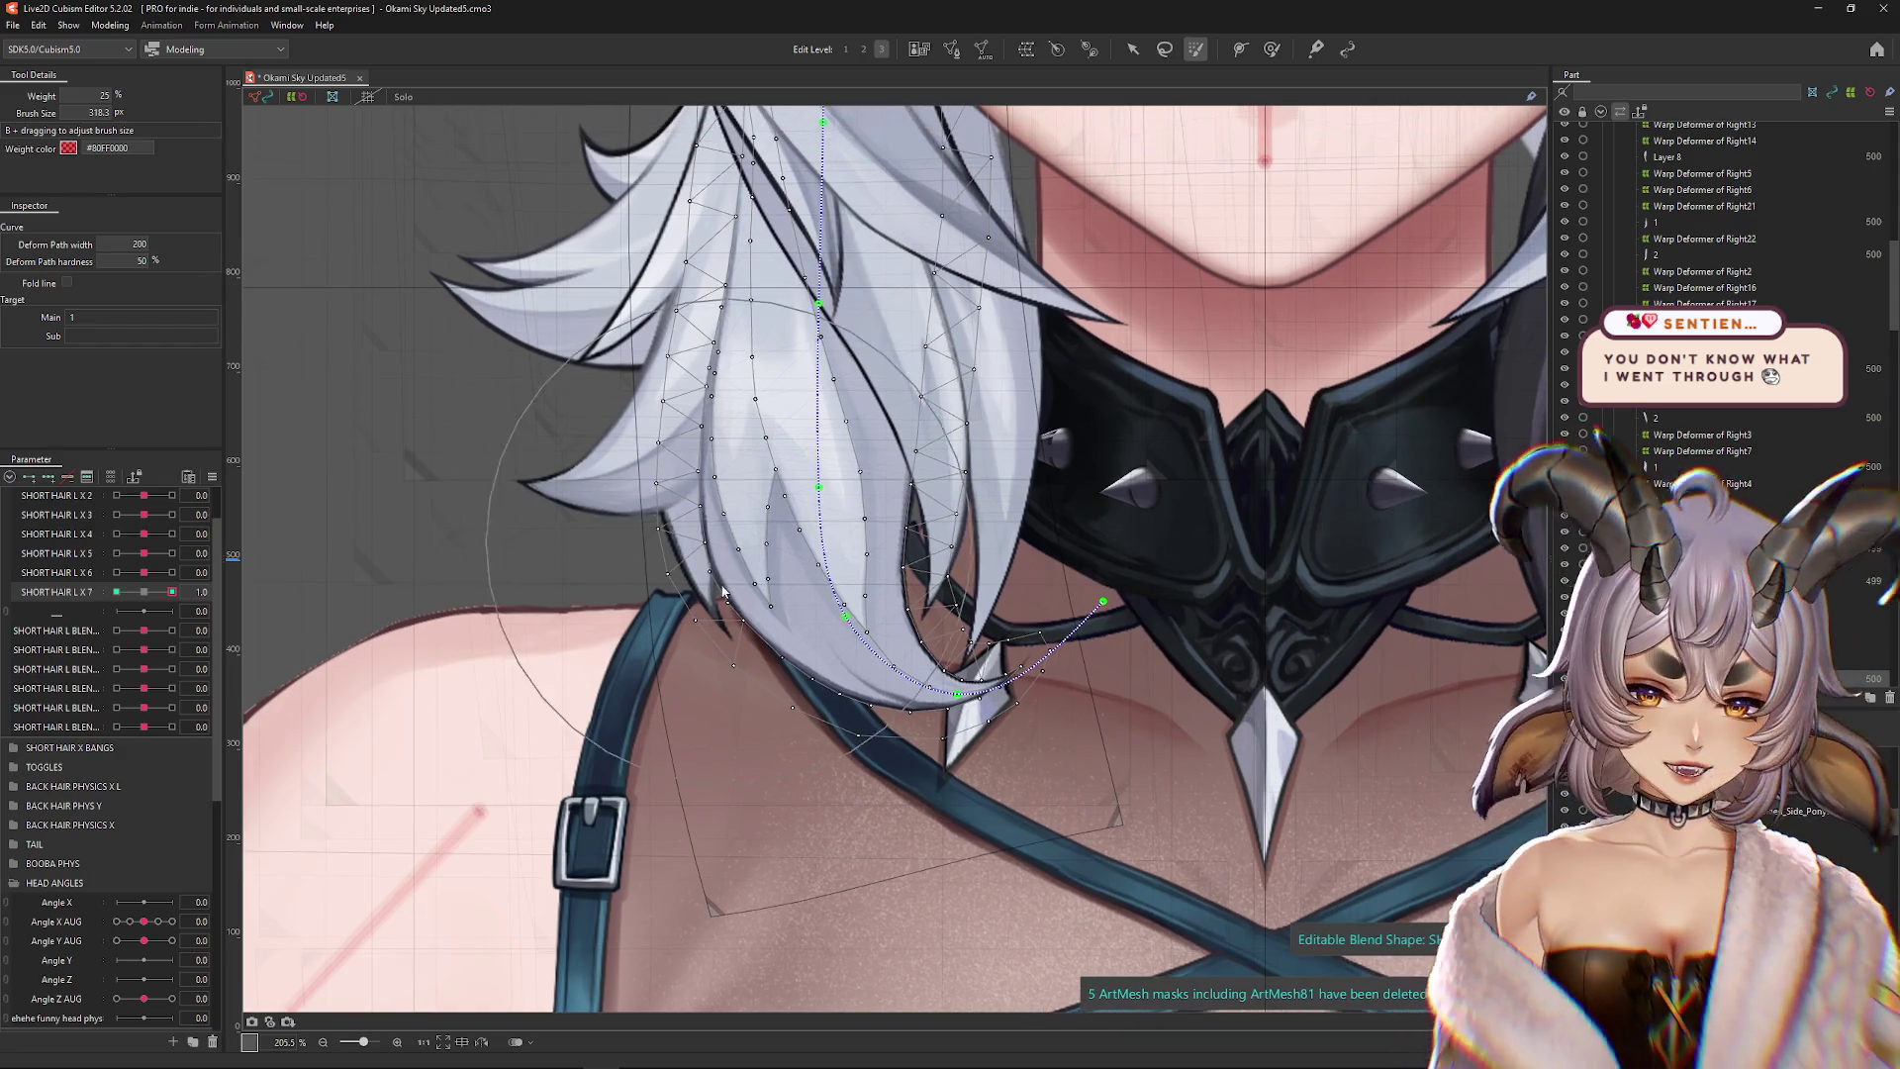
mouse_move(173, 591)
mouse_down()
mouse_move(149, 594)
mouse_move(178, 596)
mouse_up()
mouse_move(742, 431)
mouse_down()
mouse_move(730, 485)
mouse_move(779, 485)
mouse_up()
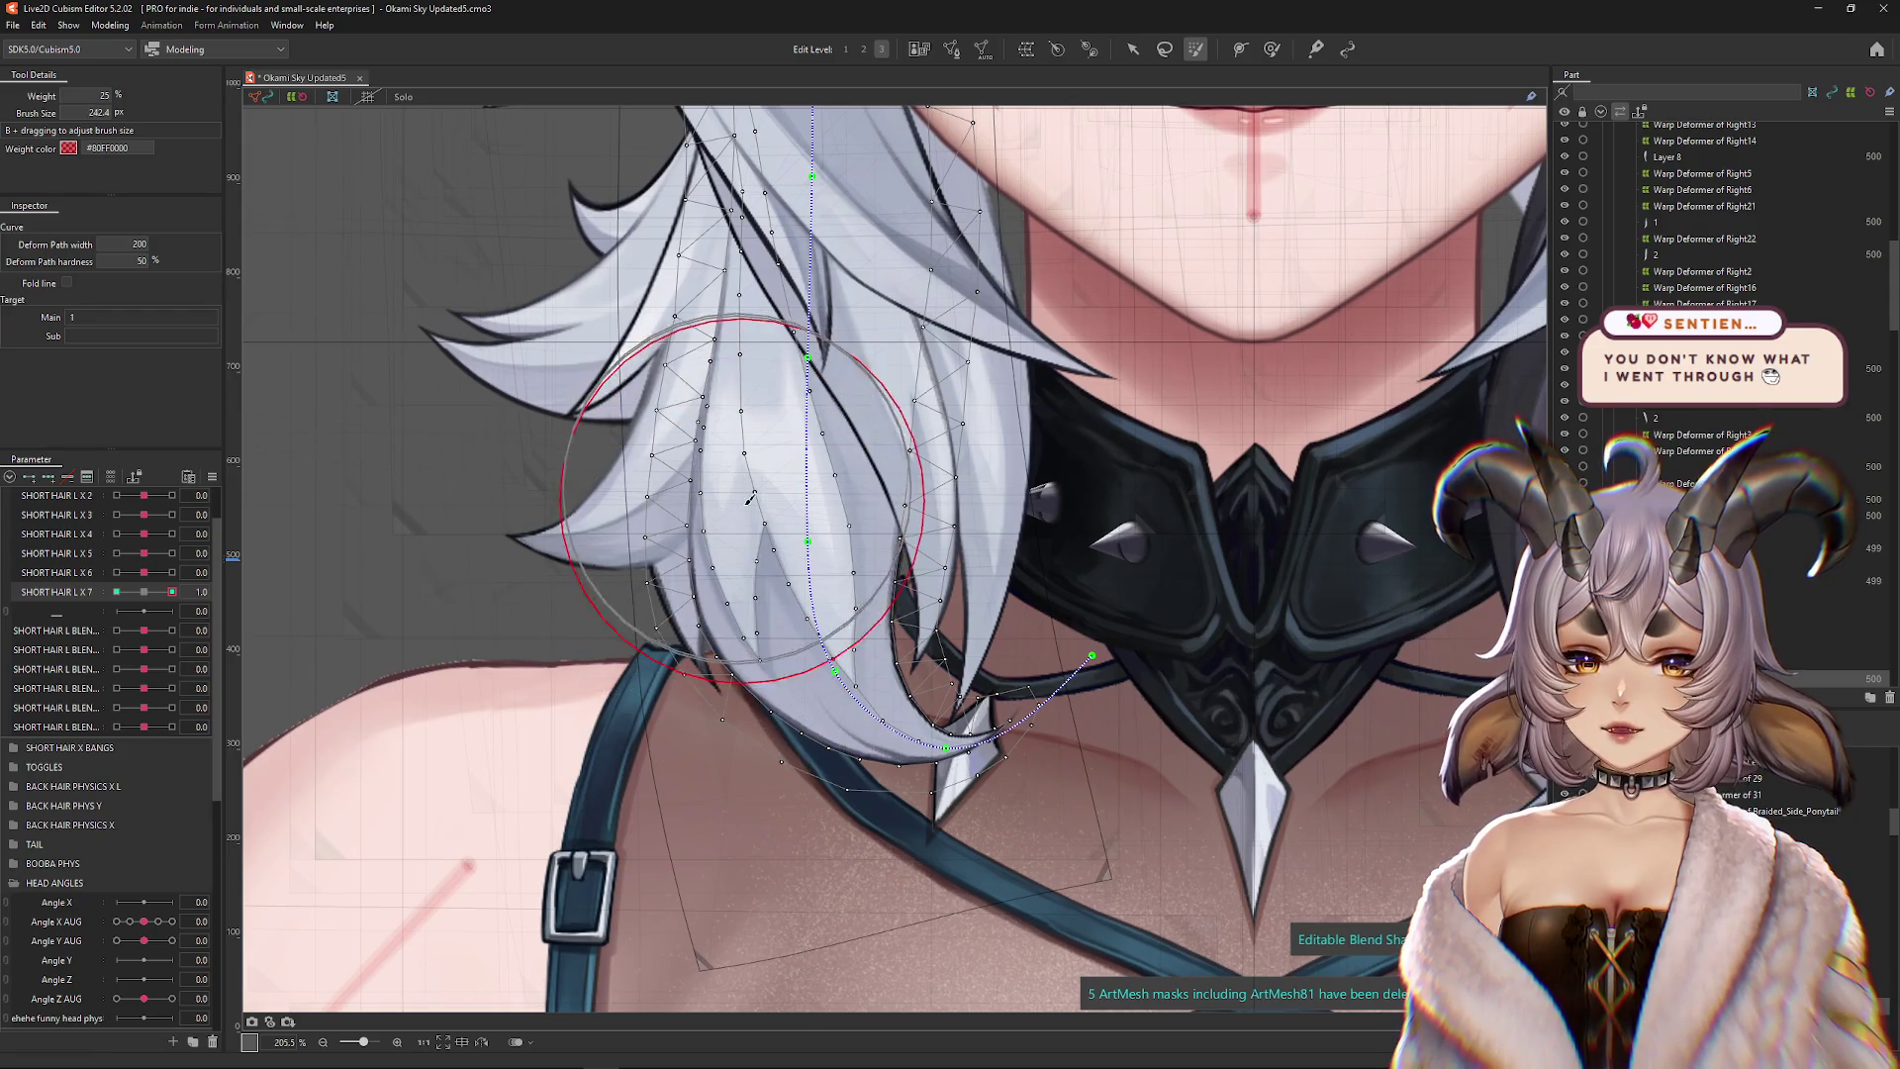
key(Escape)
drag(172, 592, 166, 593)
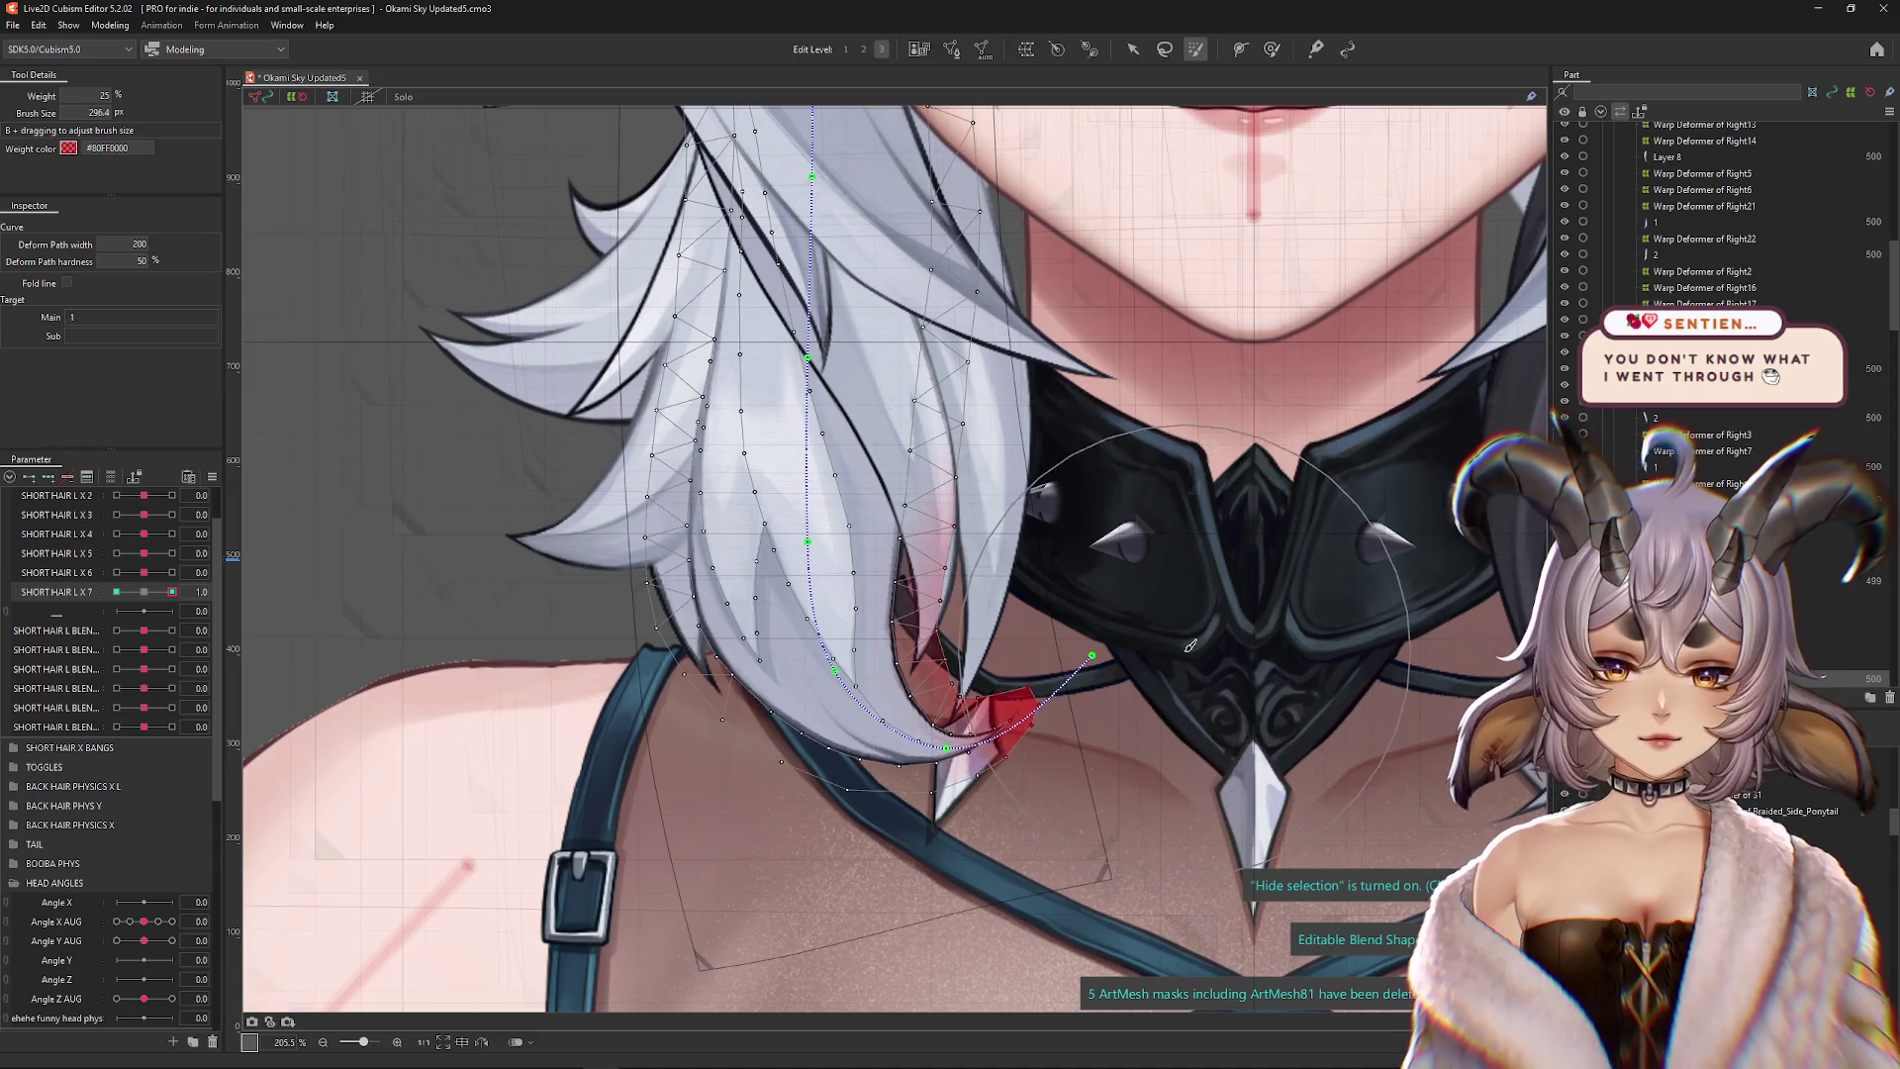
click(1271, 48)
mouse_move(1093, 656)
mouse_down()
mouse_move(1075, 631)
mouse_move(1089, 614)
mouse_move(1025, 676)
mouse_move(1041, 684)
mouse_up()
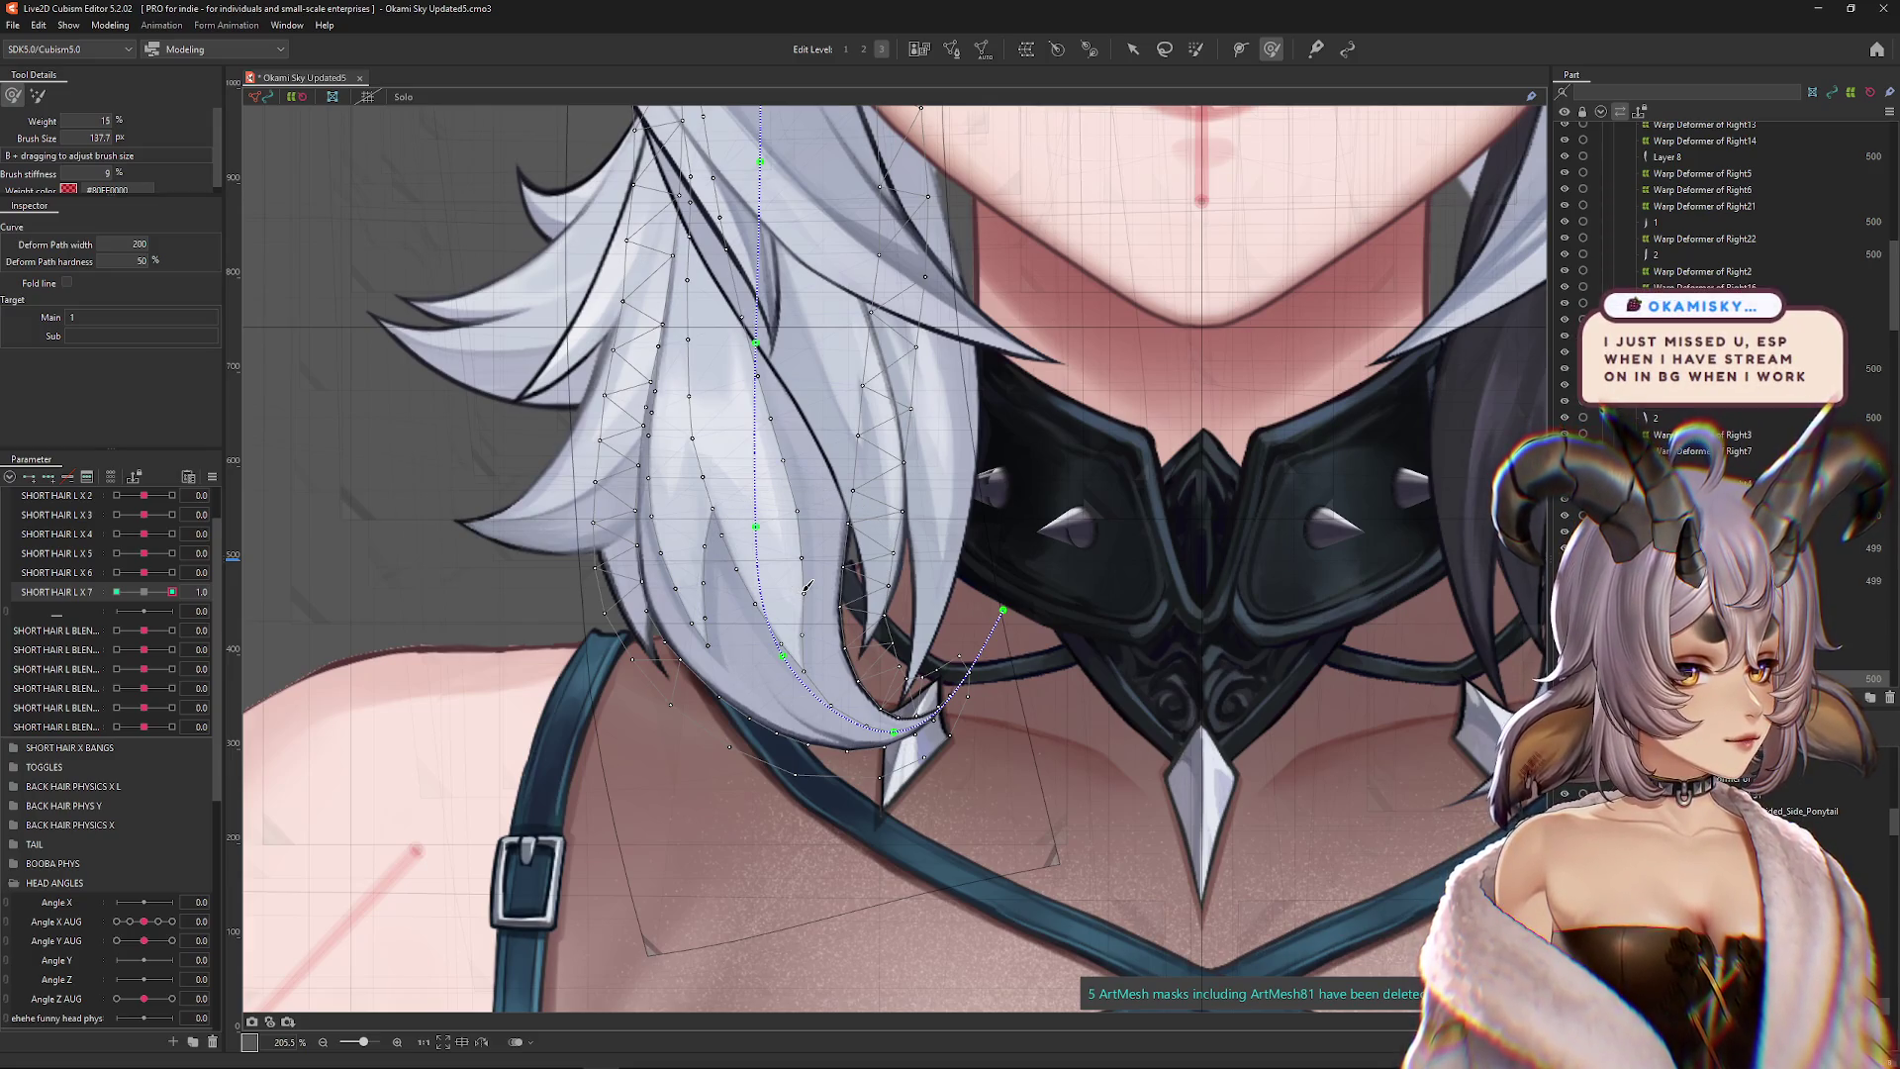
scroll(780, 585, down, 2)
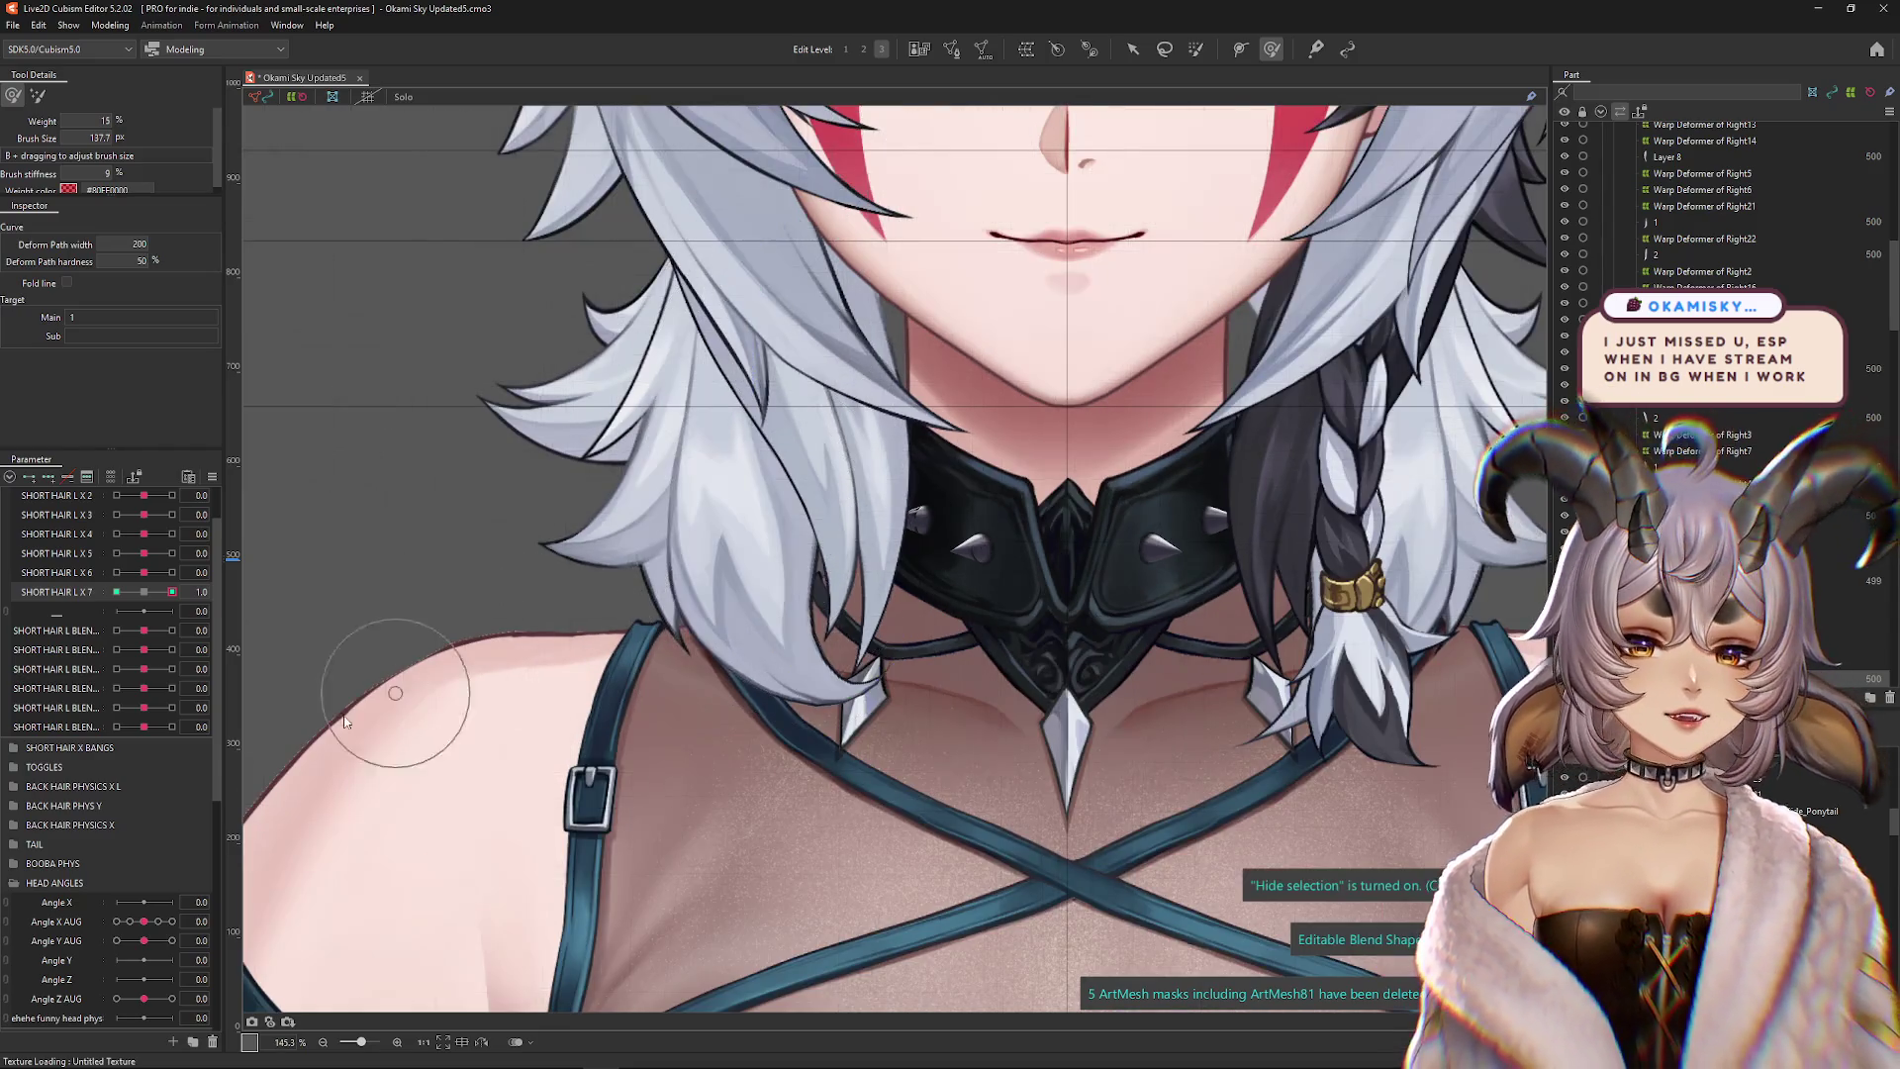
Preview SHORT HAIR L X 7 at 1.0 and shrink the sculpting brush for fine edits
click(146, 594)
drag(146, 594, 176, 593)
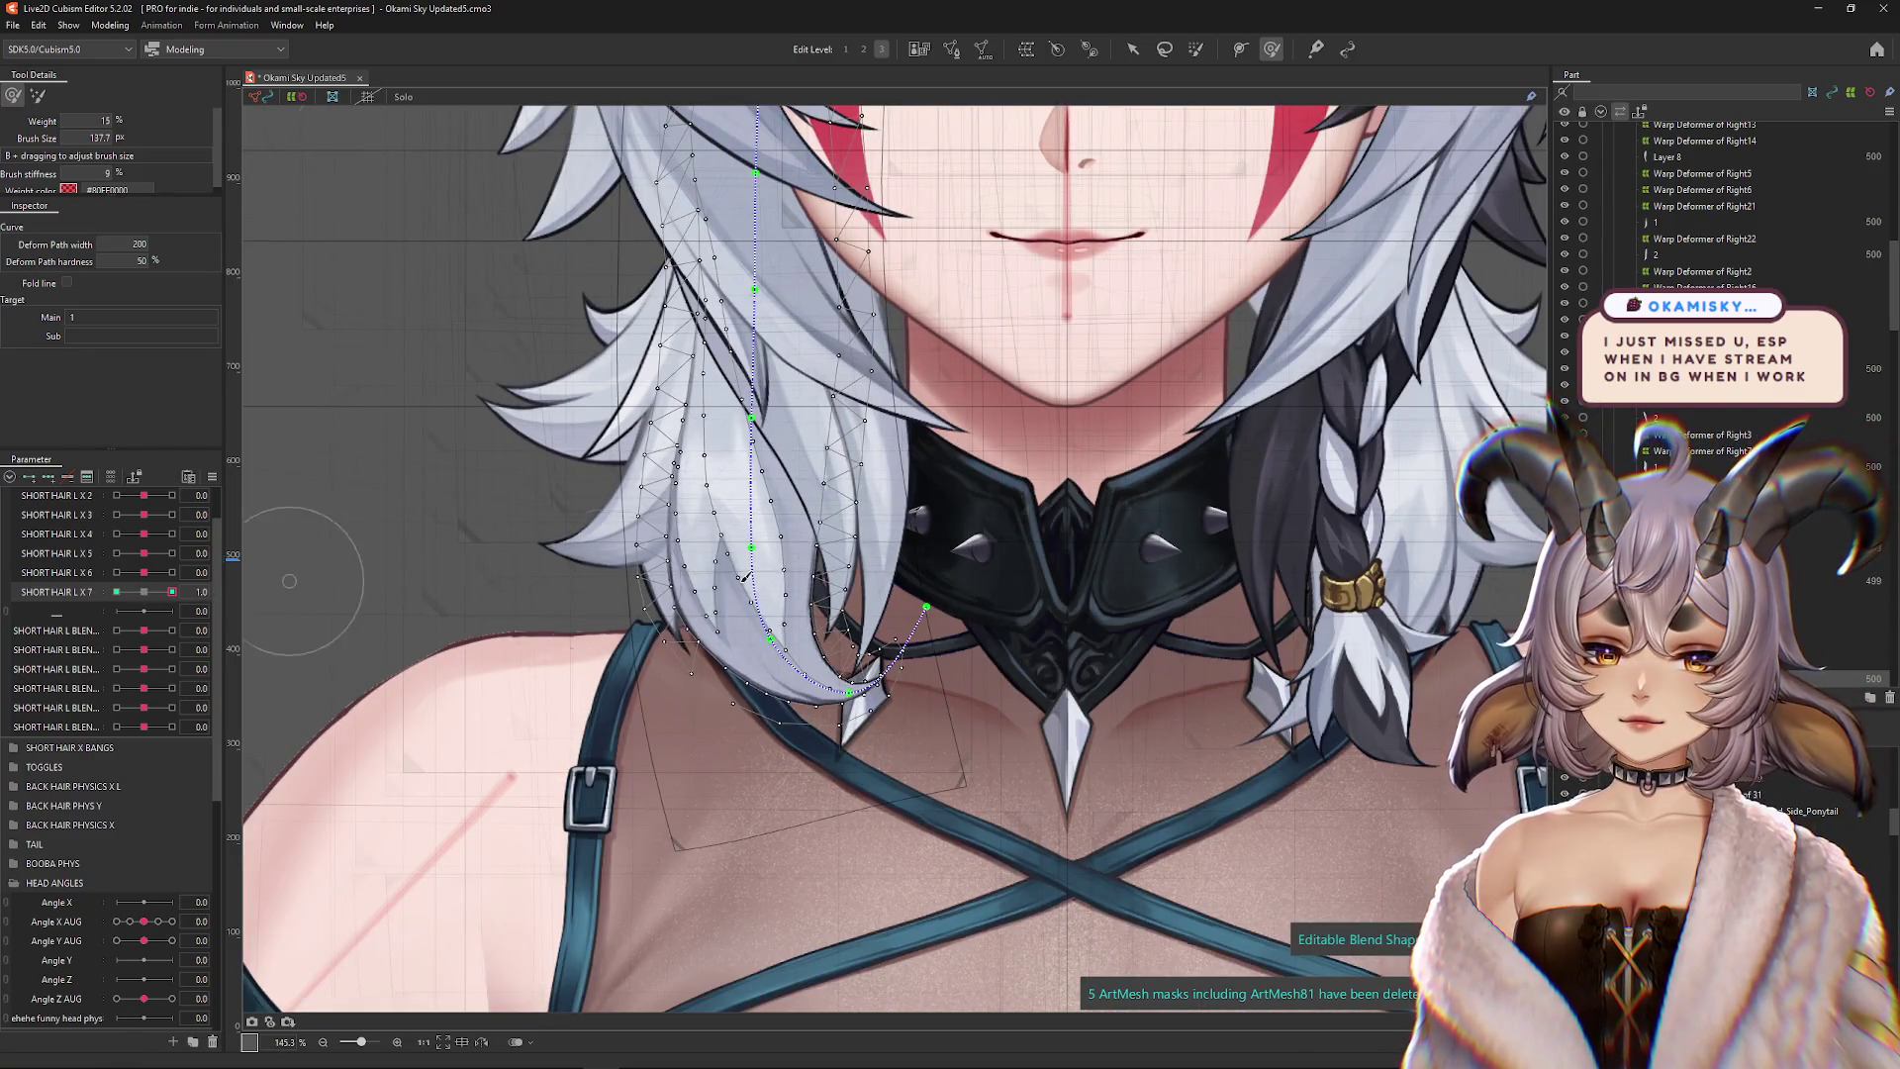
mouse_move(901, 701)
mouse_down()
mouse_move(908, 618)
mouse_move(896, 642)
mouse_move(817, 658)
mouse_up()
scroll(809, 622, up, 3)
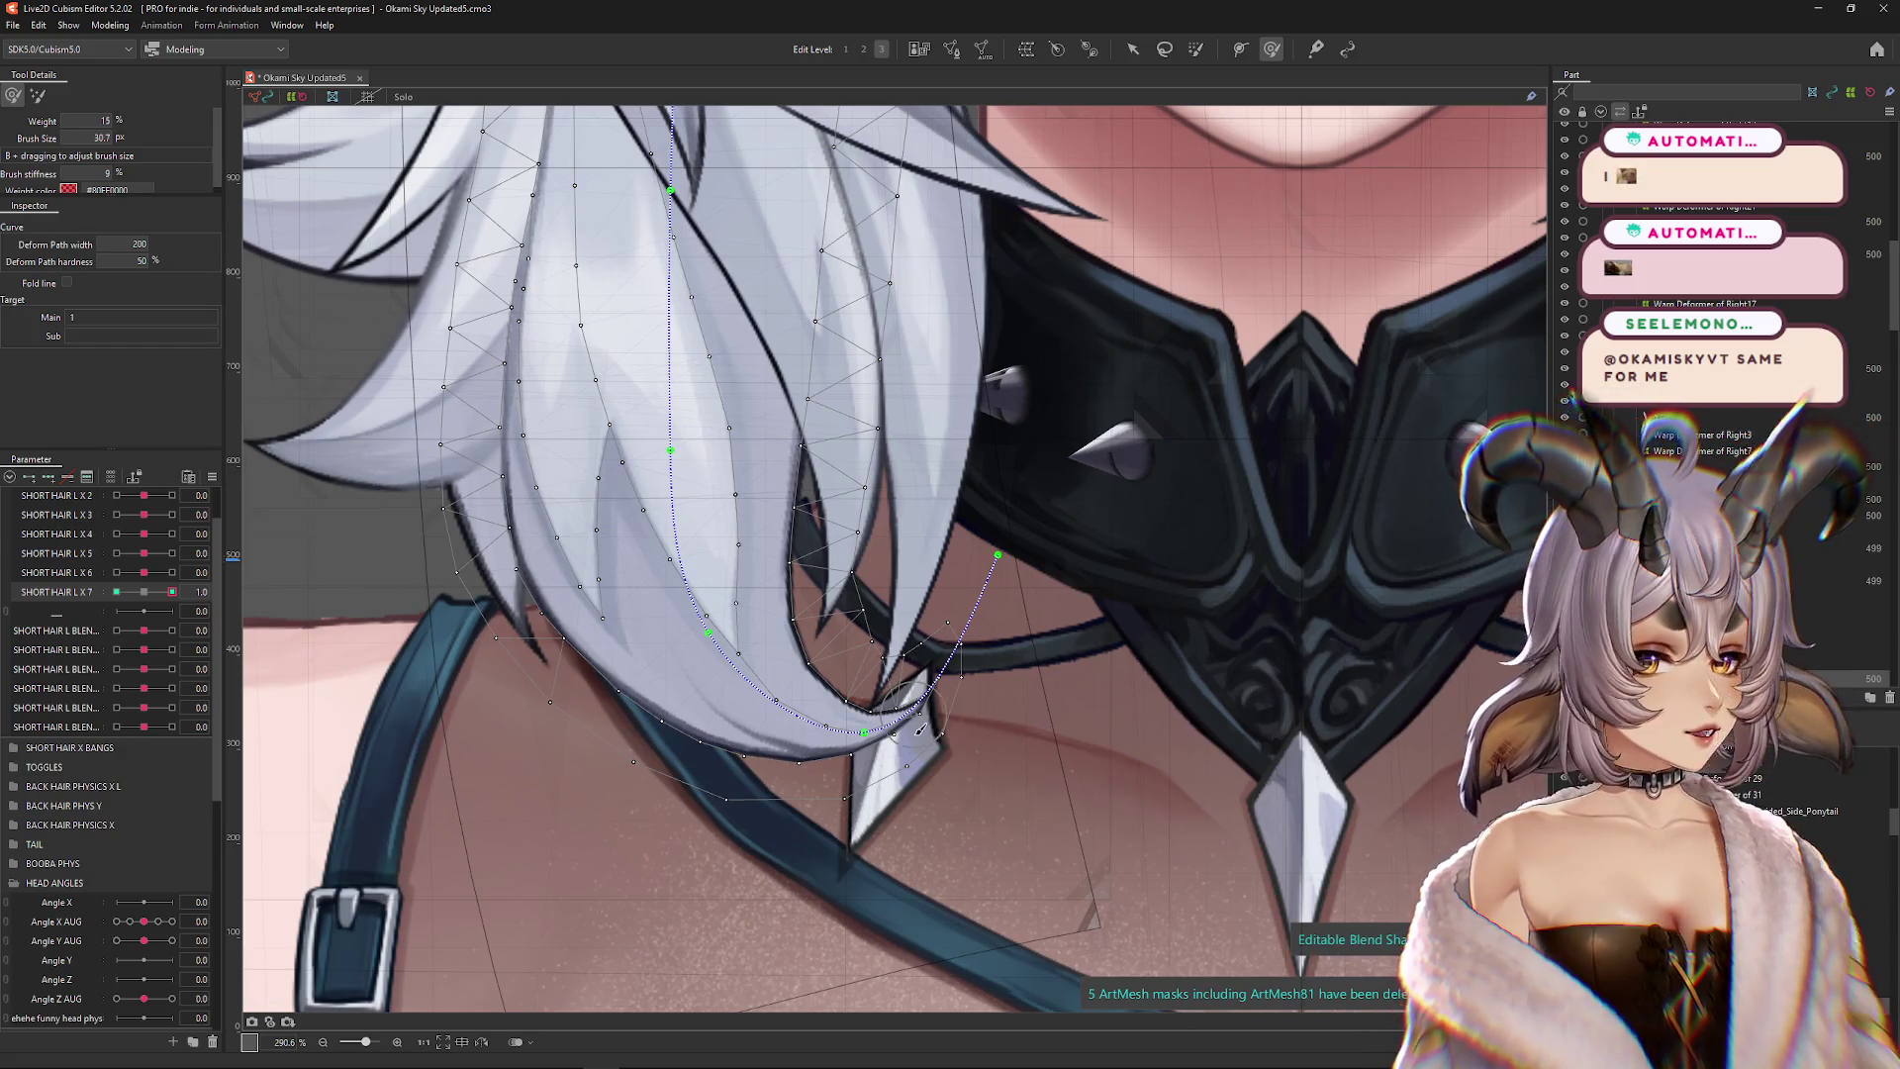
scroll(871, 704, up, 2)
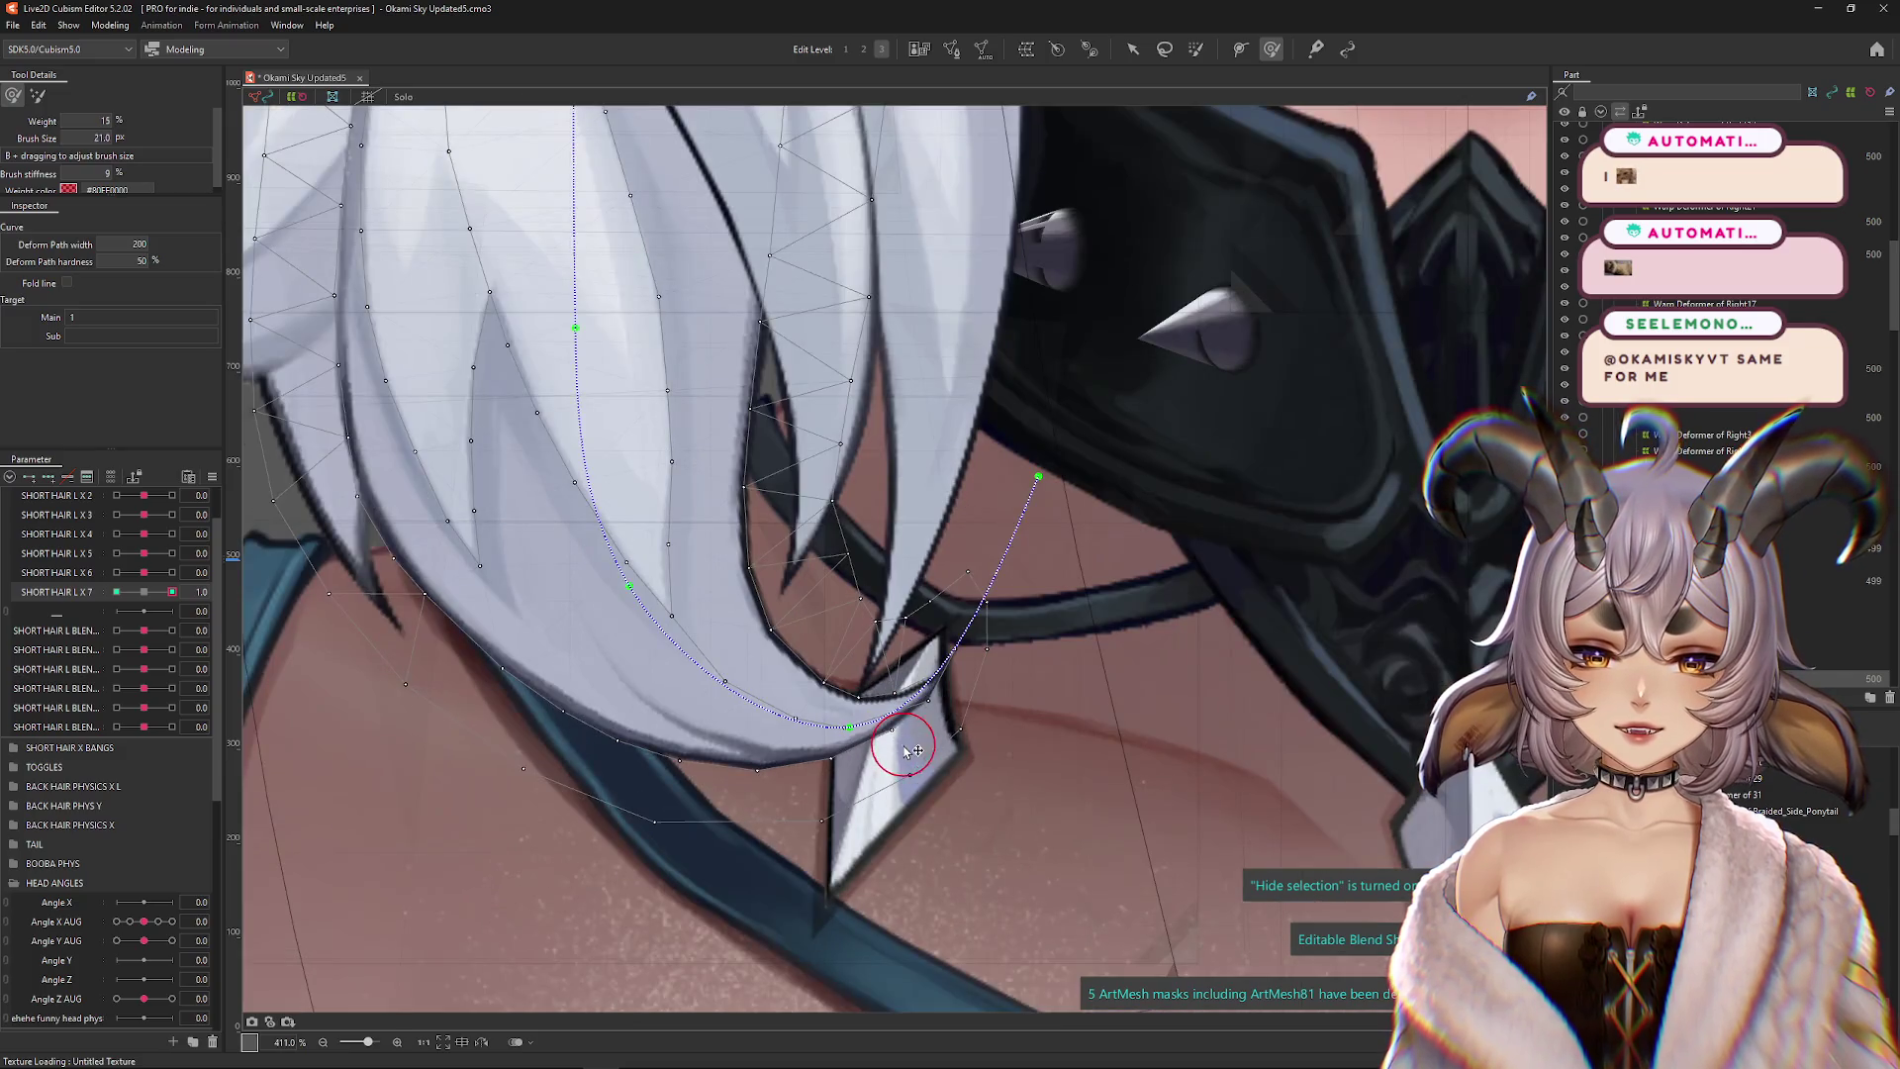
scroll(785, 742, down, 4)
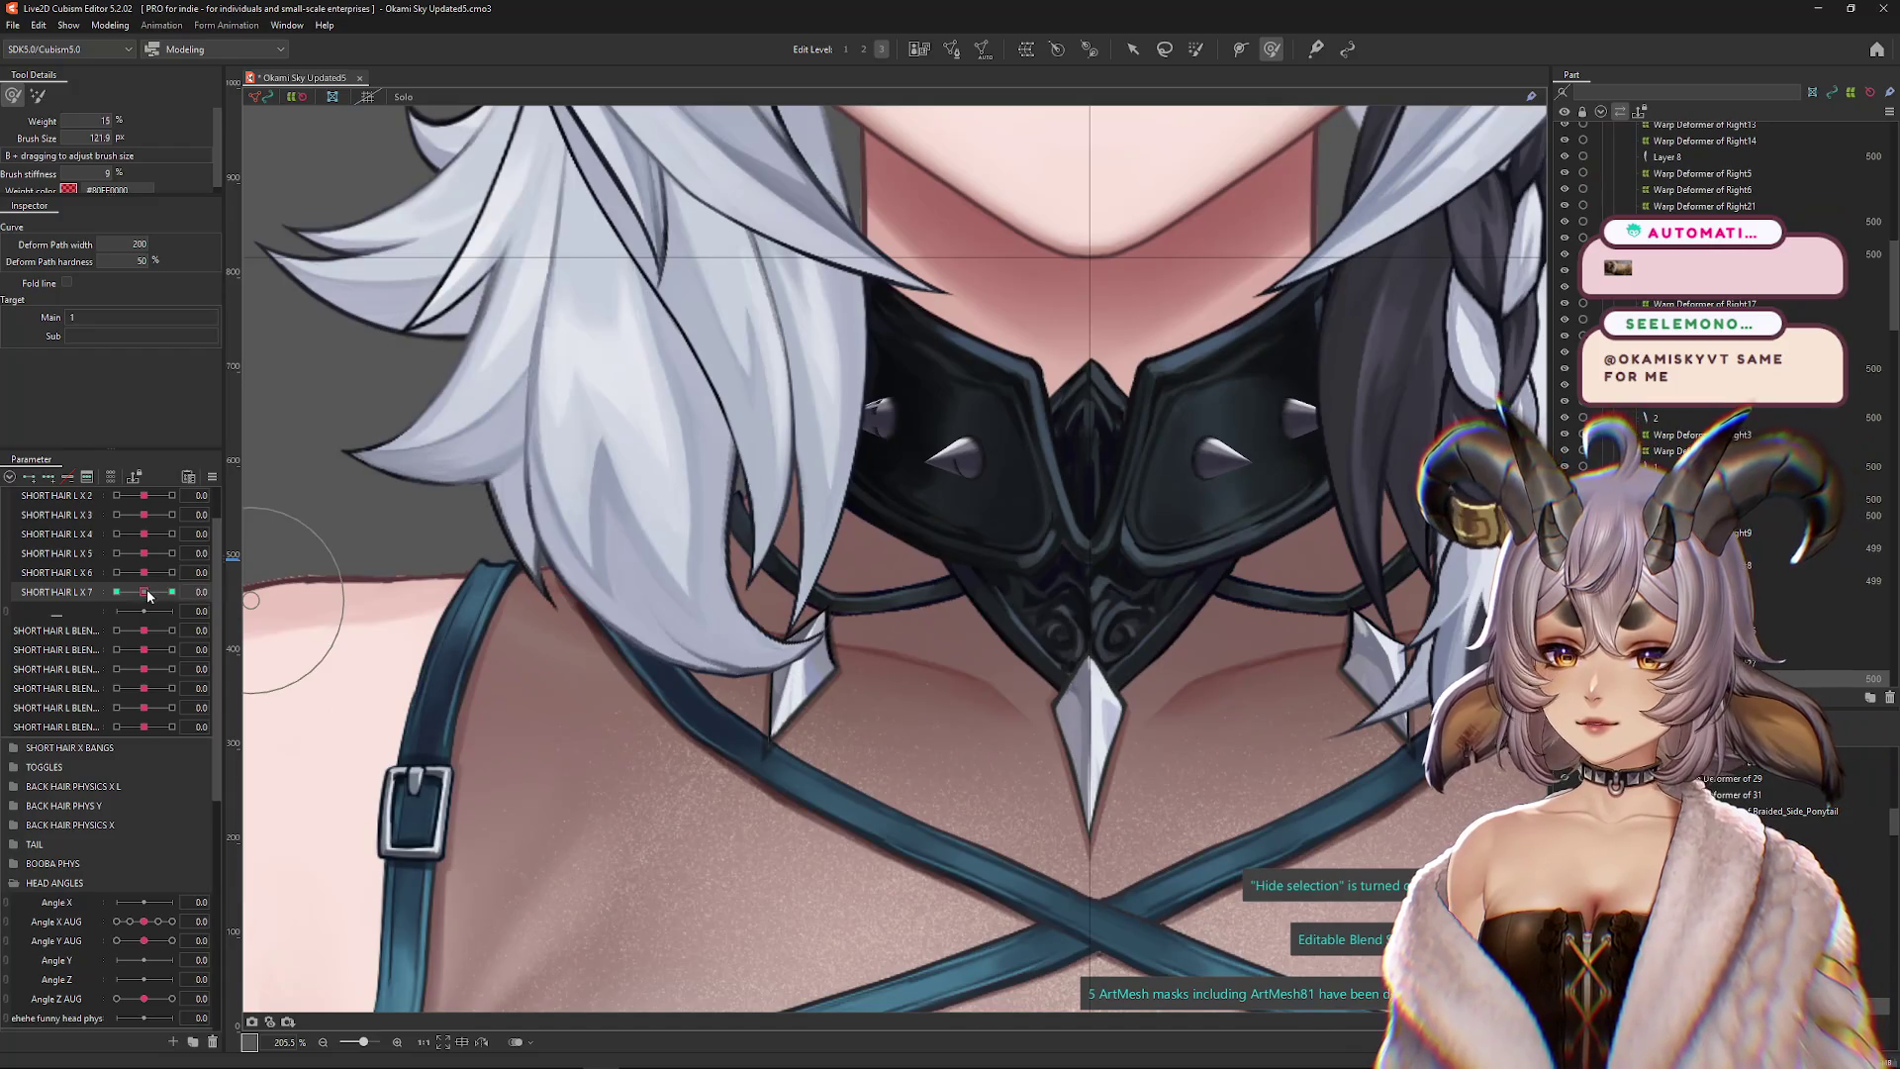
drag(149, 594, 172, 592)
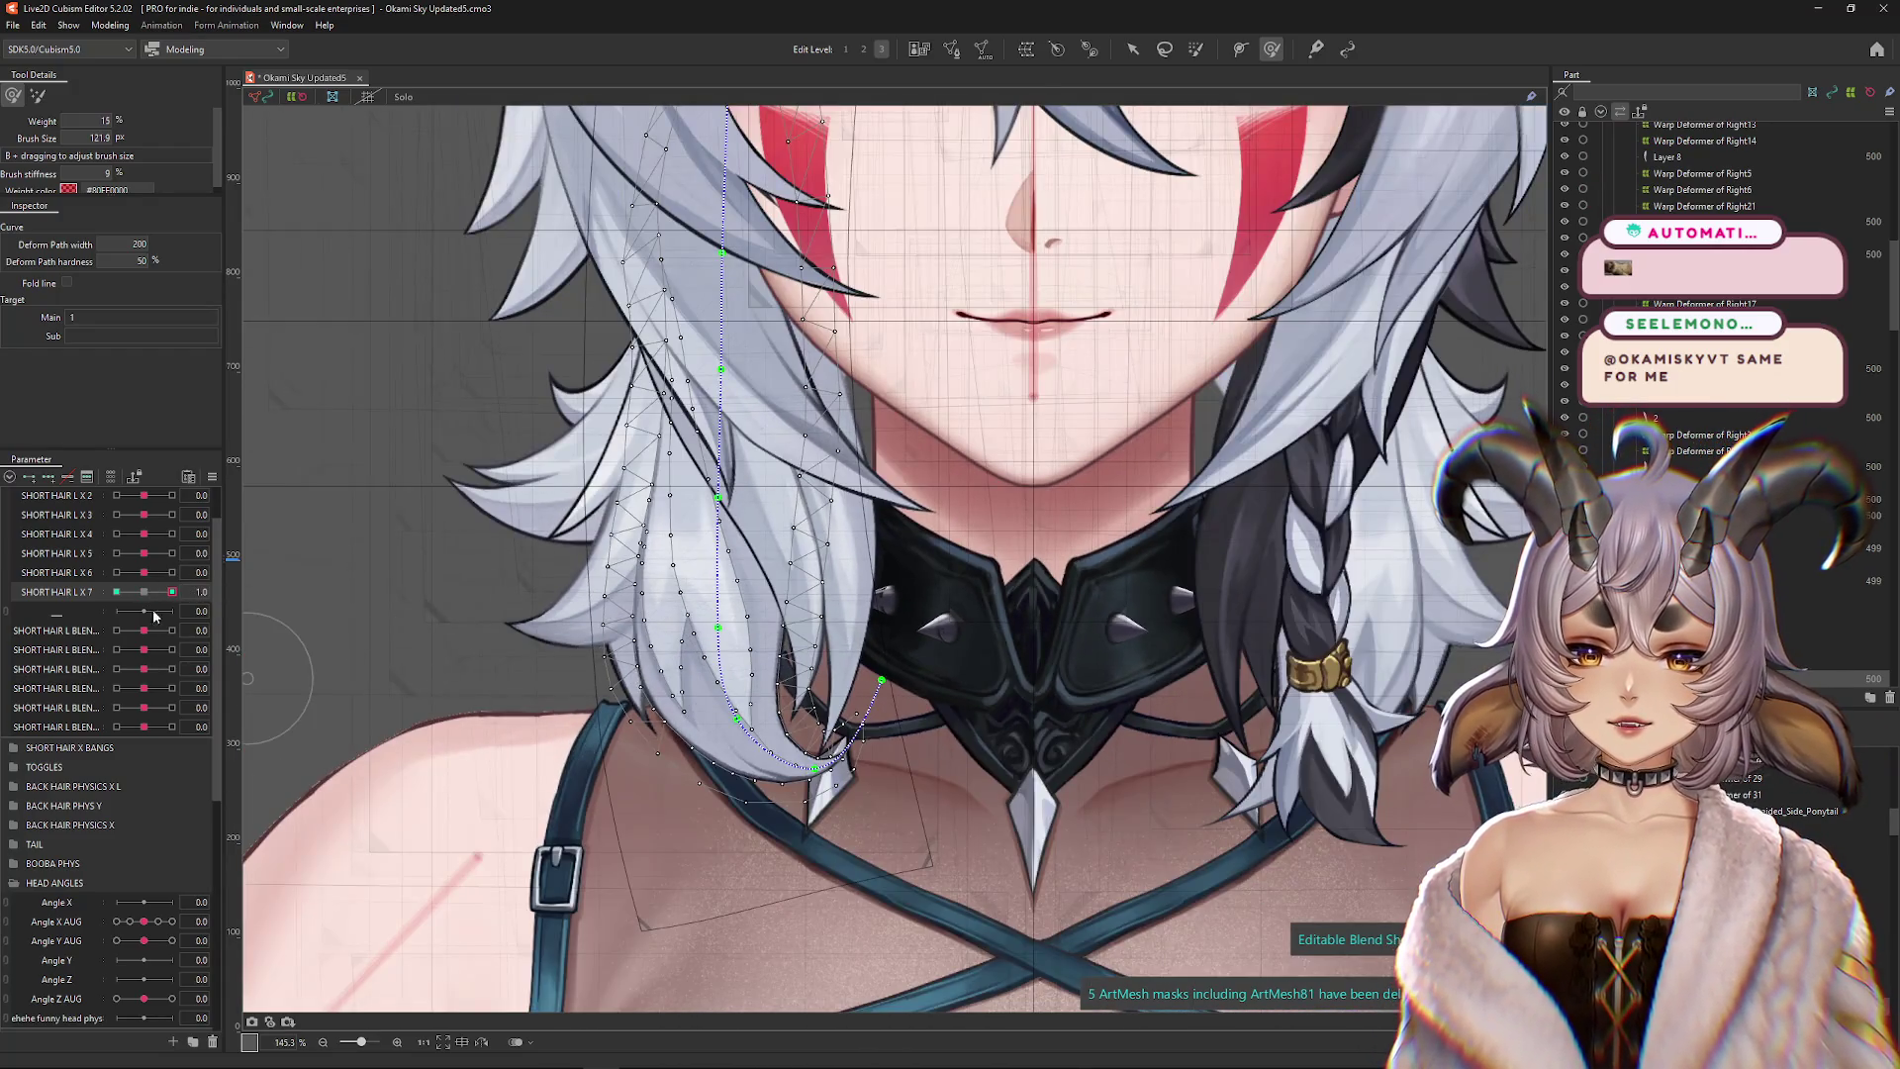
Set SHORT HAIR L X 7 to -1.0 and select the arrow tool
click(116, 591)
drag(692, 644, 801, 406)
click(1133, 49)
scroll(987, 567, up, 2)
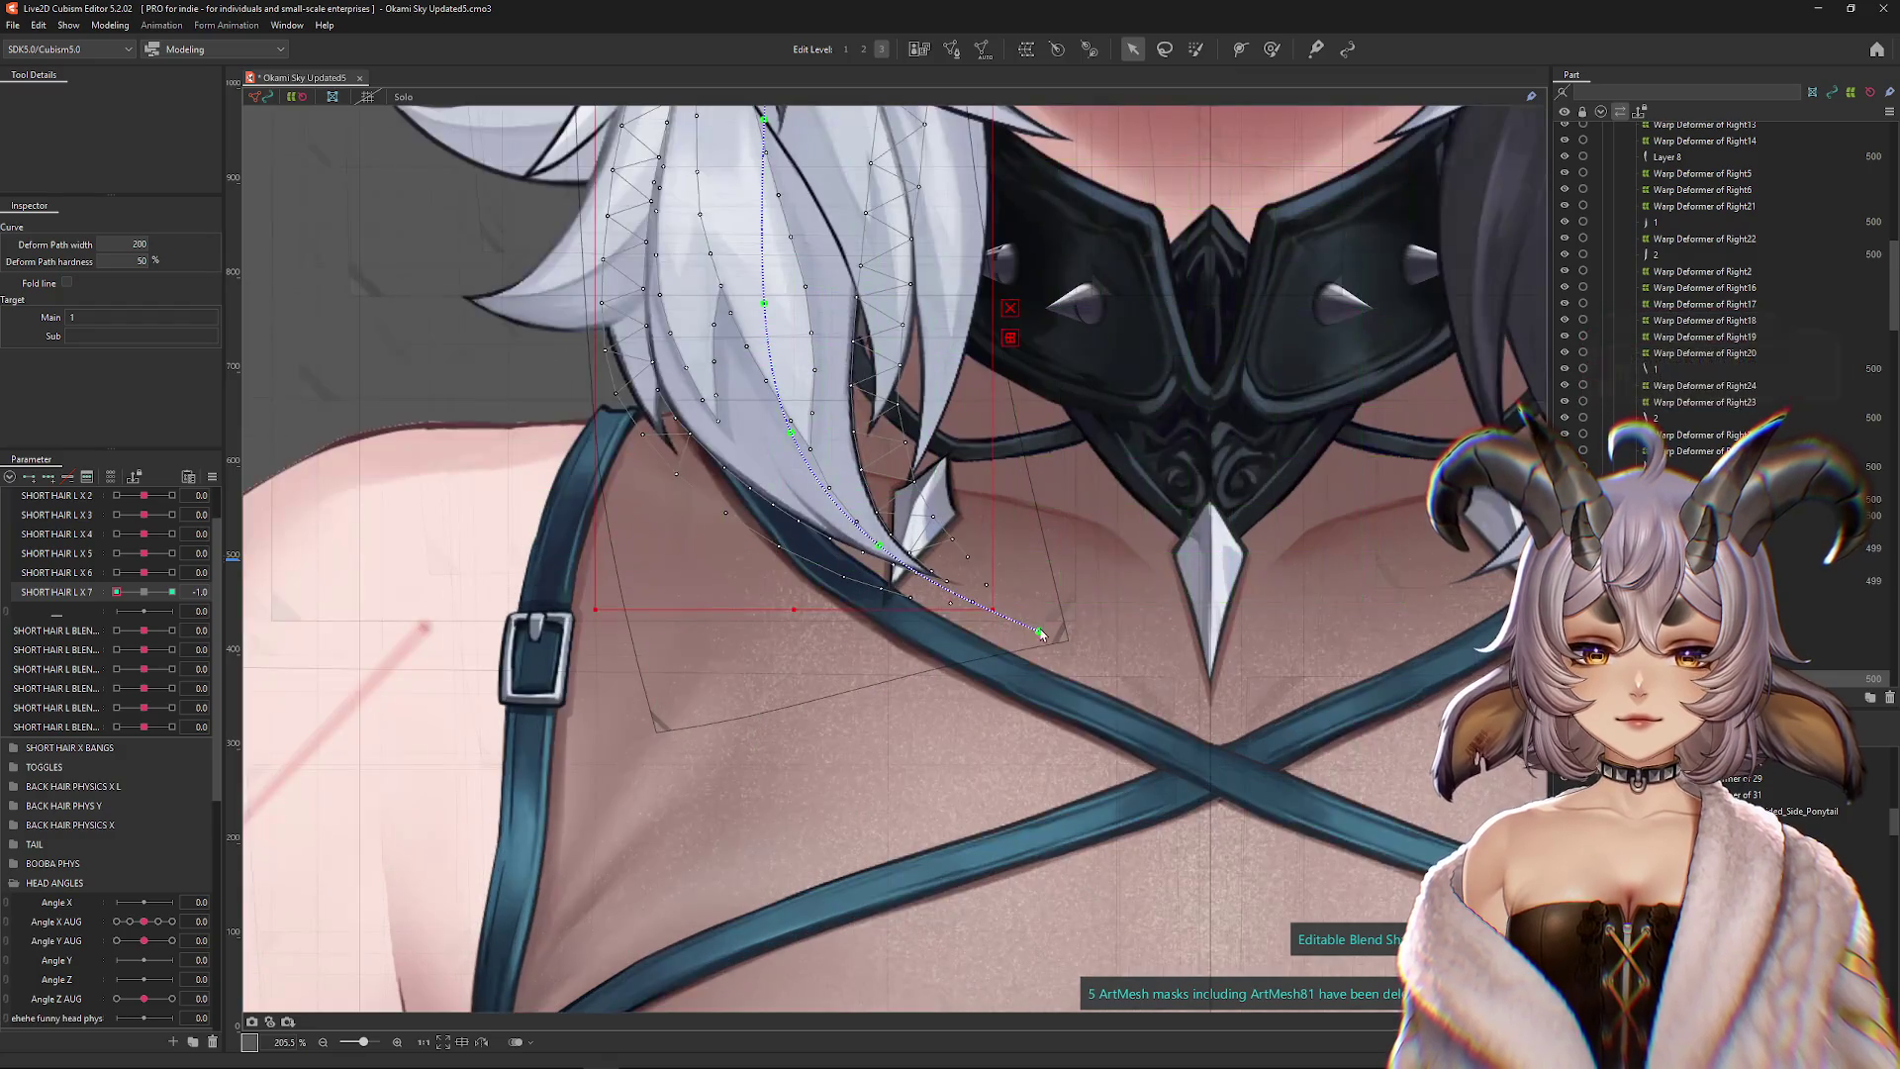
Drag the deform path's end and middle points down and left for the -1 pose
click(1240, 48)
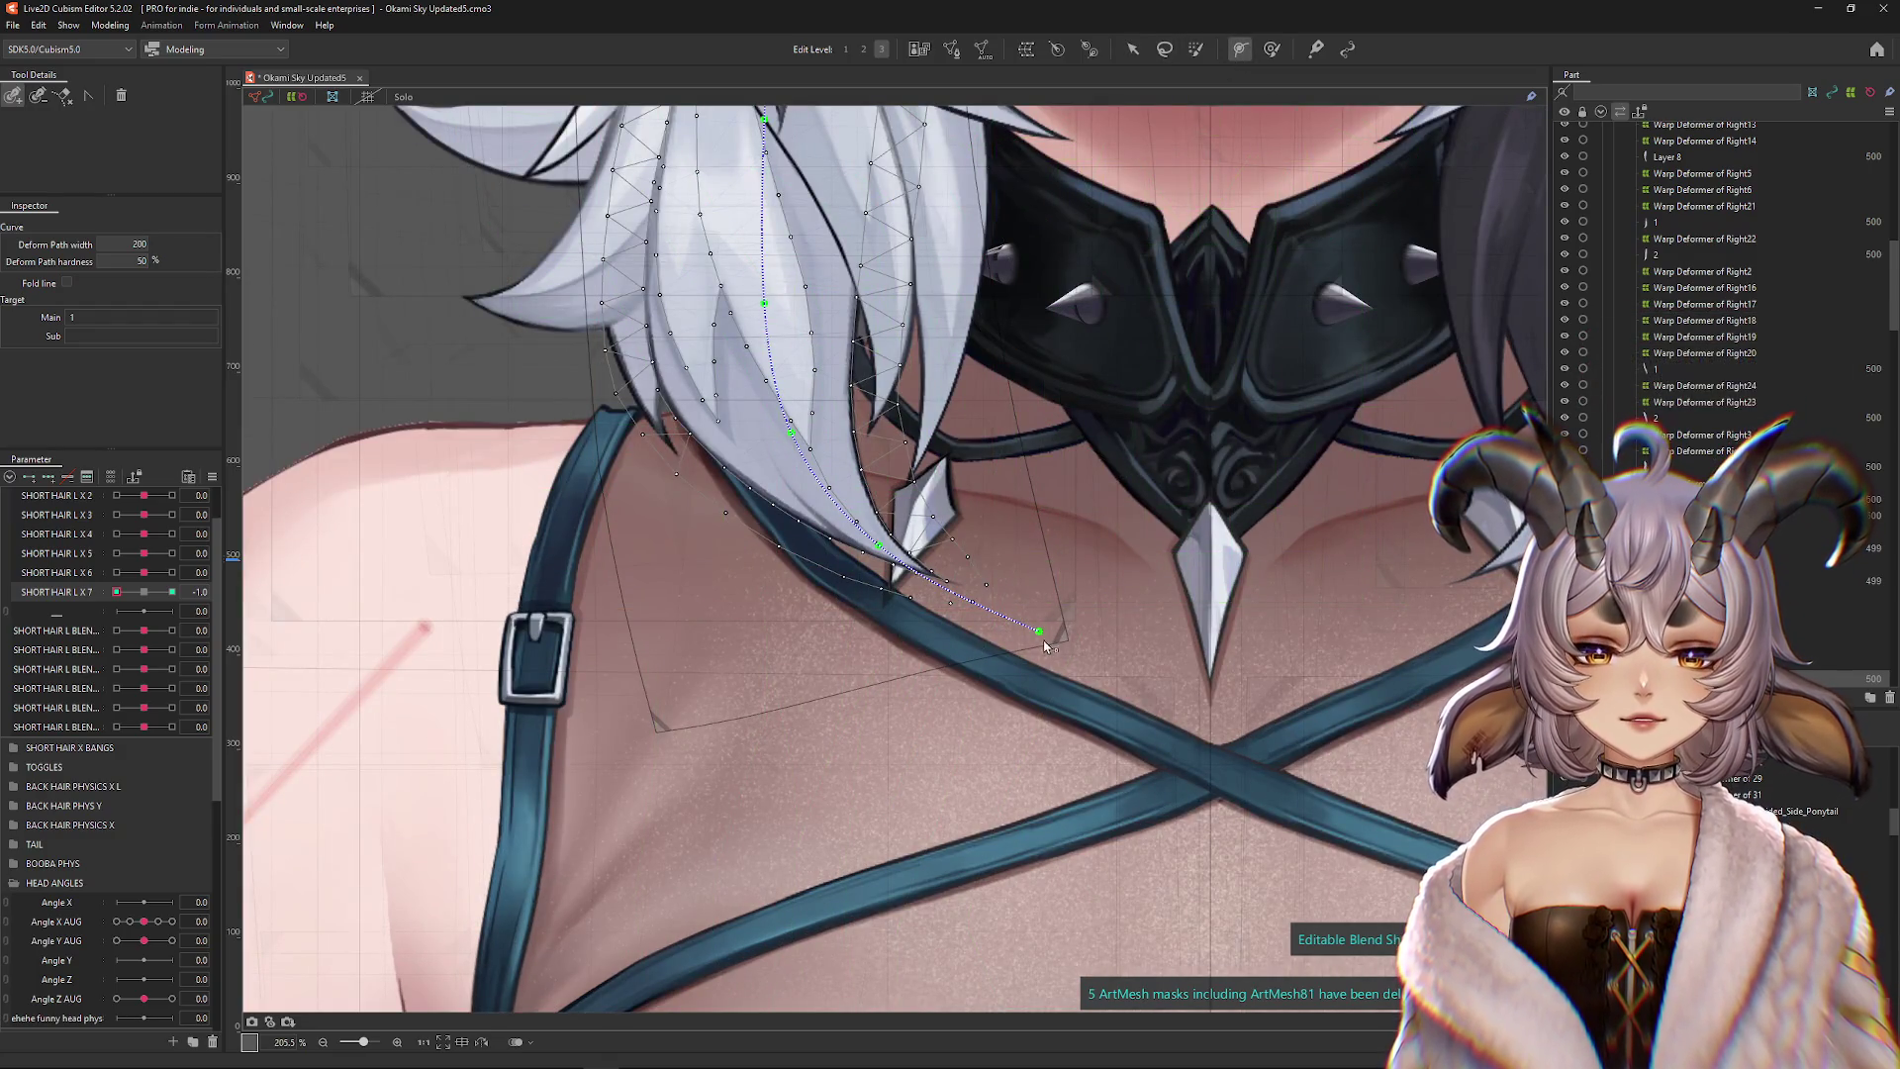
click(1128, 48)
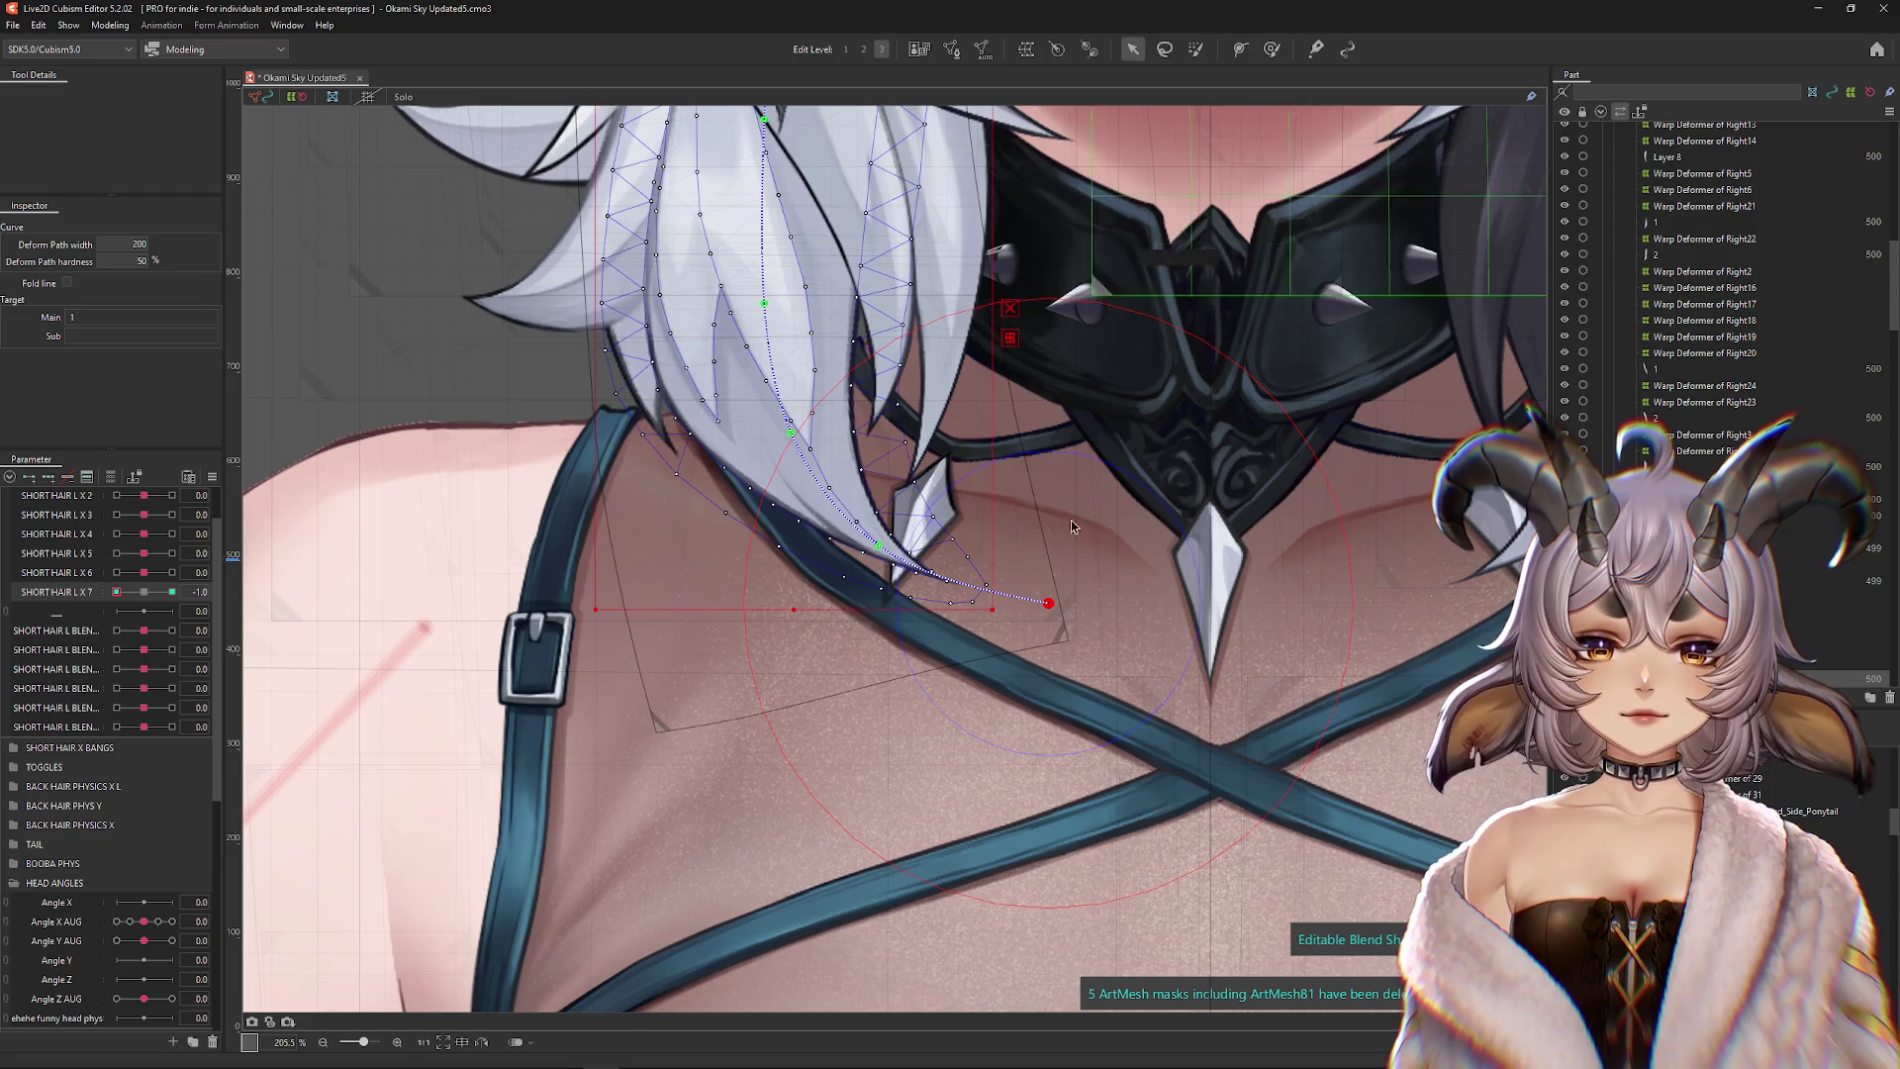
drag(1049, 603, 972, 690)
drag(878, 545, 852, 560)
drag(957, 714, 860, 740)
scroll(860, 739, up, 3)
Nudge the hair mesh smoother with the deform brush, checking it at SHORT HAIR L X 7 = 1.0
click(1270, 52)
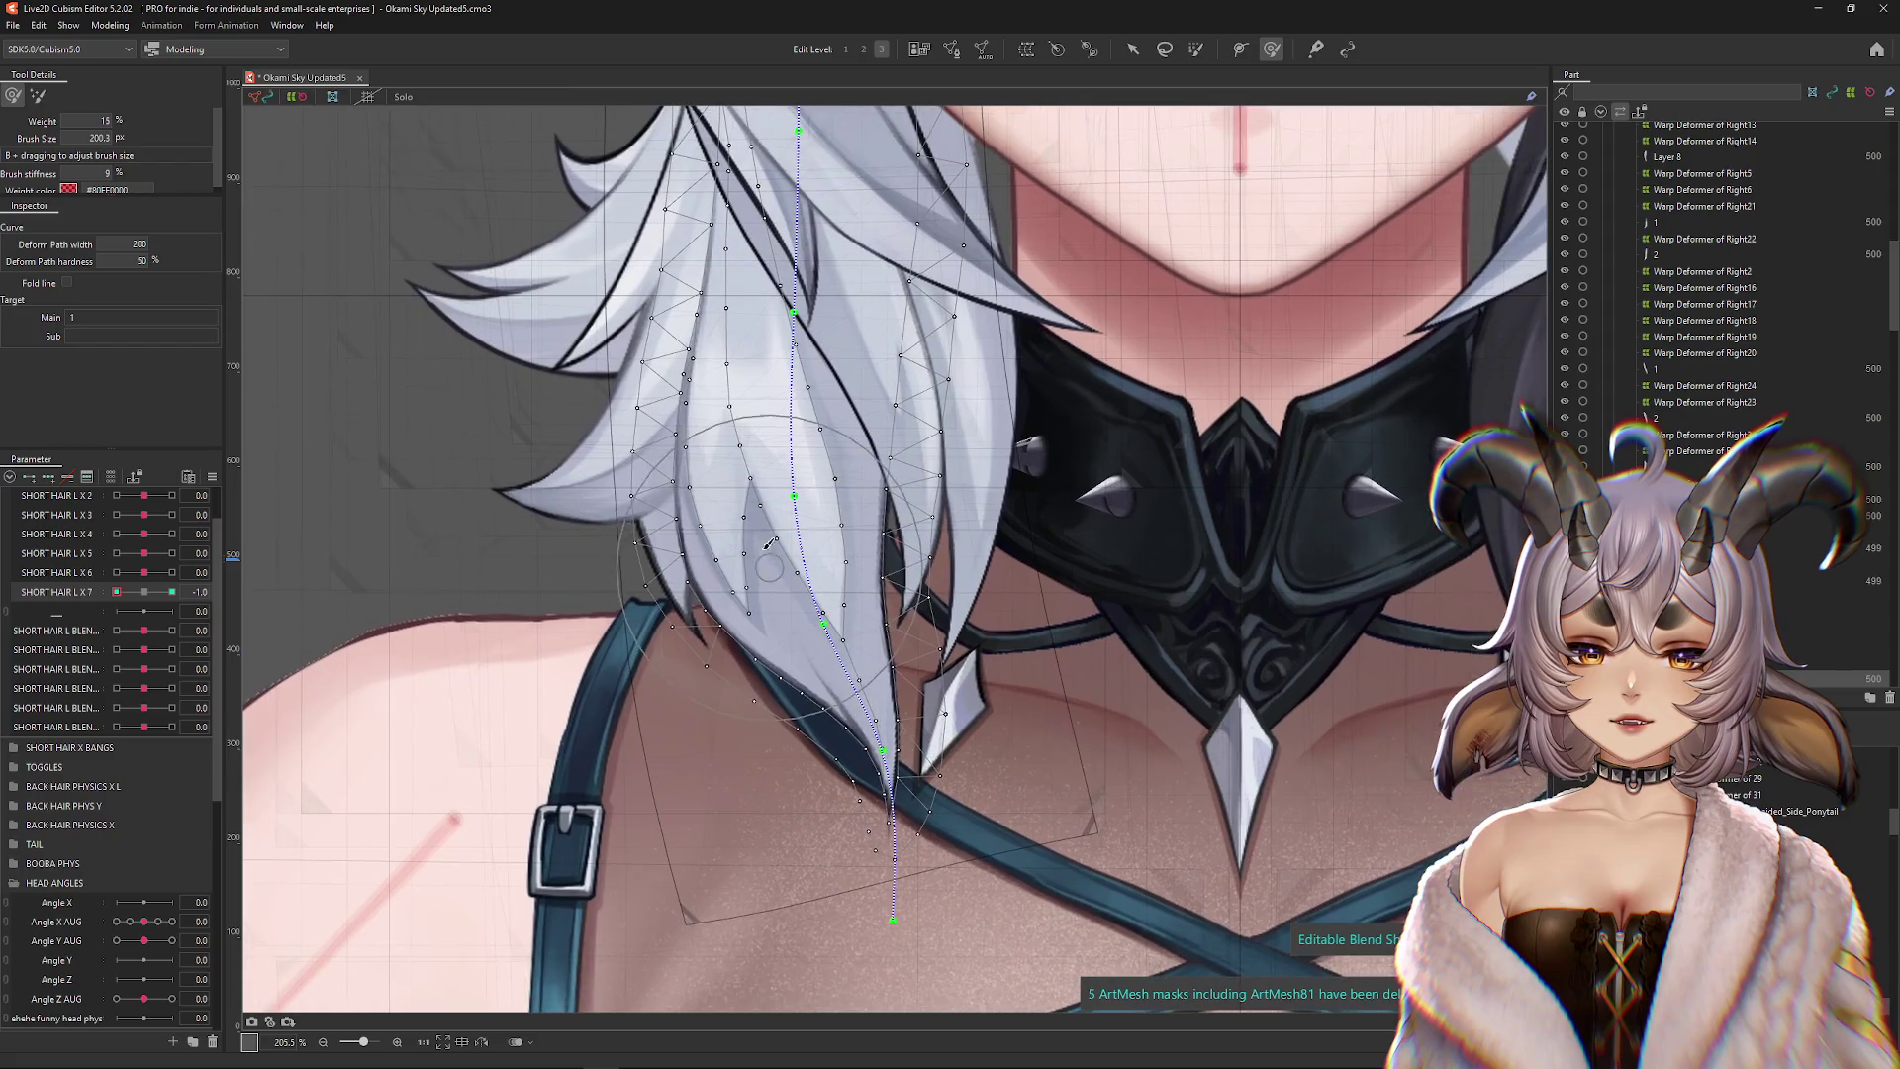
click(172, 592)
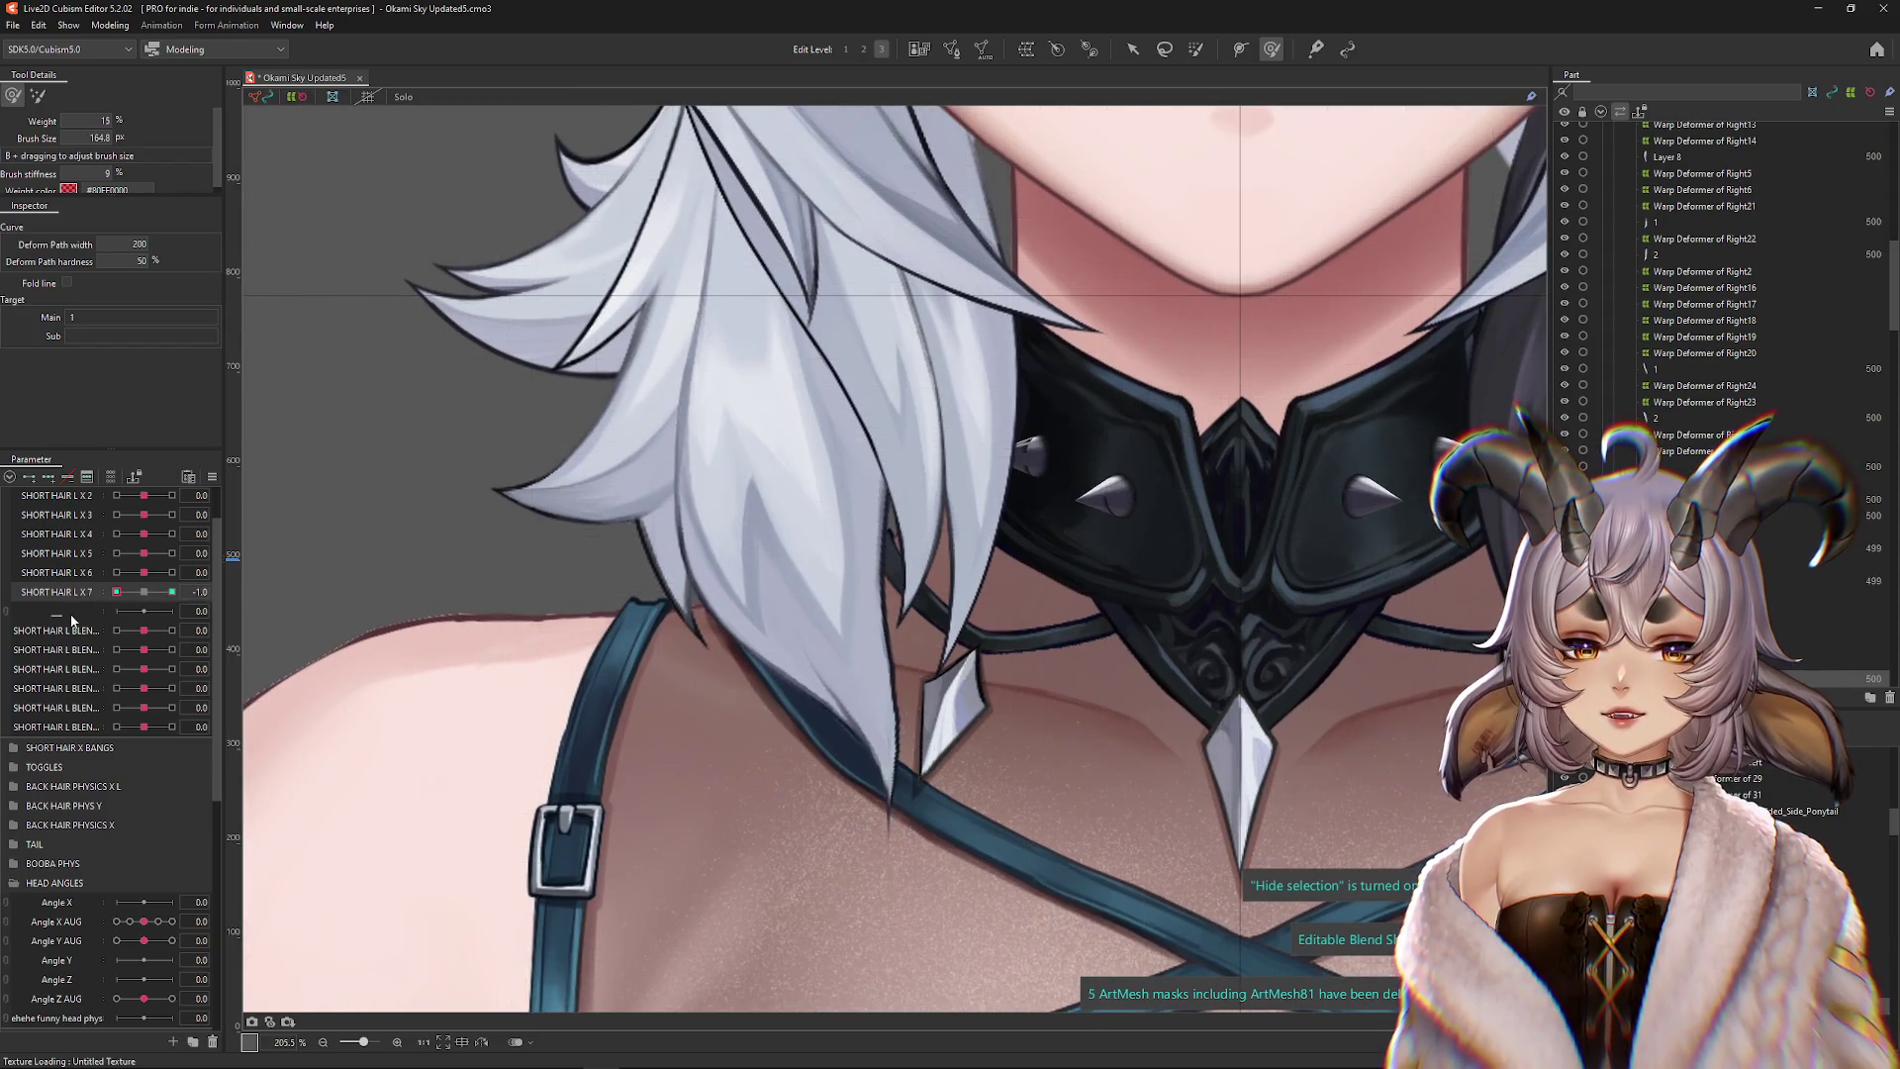
click(788, 702)
mouse_move(796, 643)
mouse_down()
mouse_move(828, 683)
mouse_move(917, 651)
mouse_up()
scroll(912, 679, up, 3)
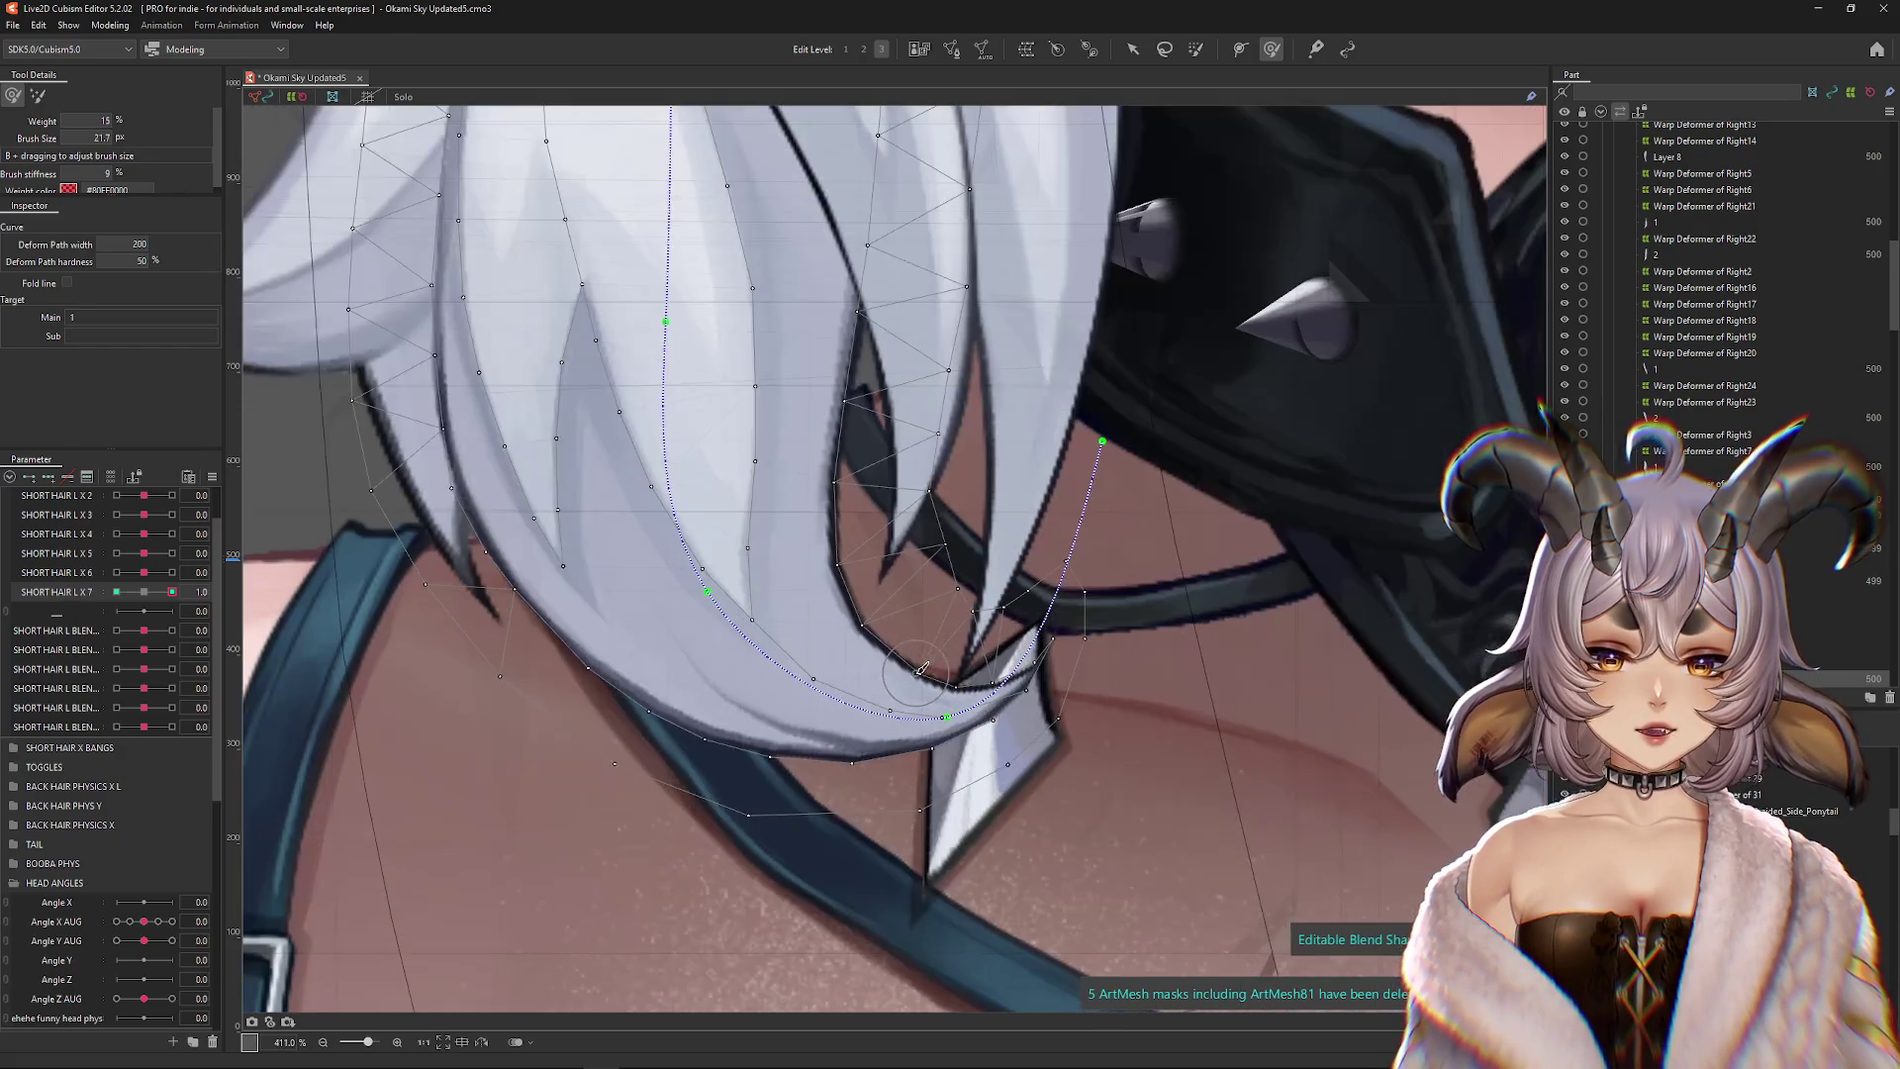
Deform-brush the curled tip tighter against the collar, resizing the brush and toggling the mesh to review
scroll(963, 673, down, 2)
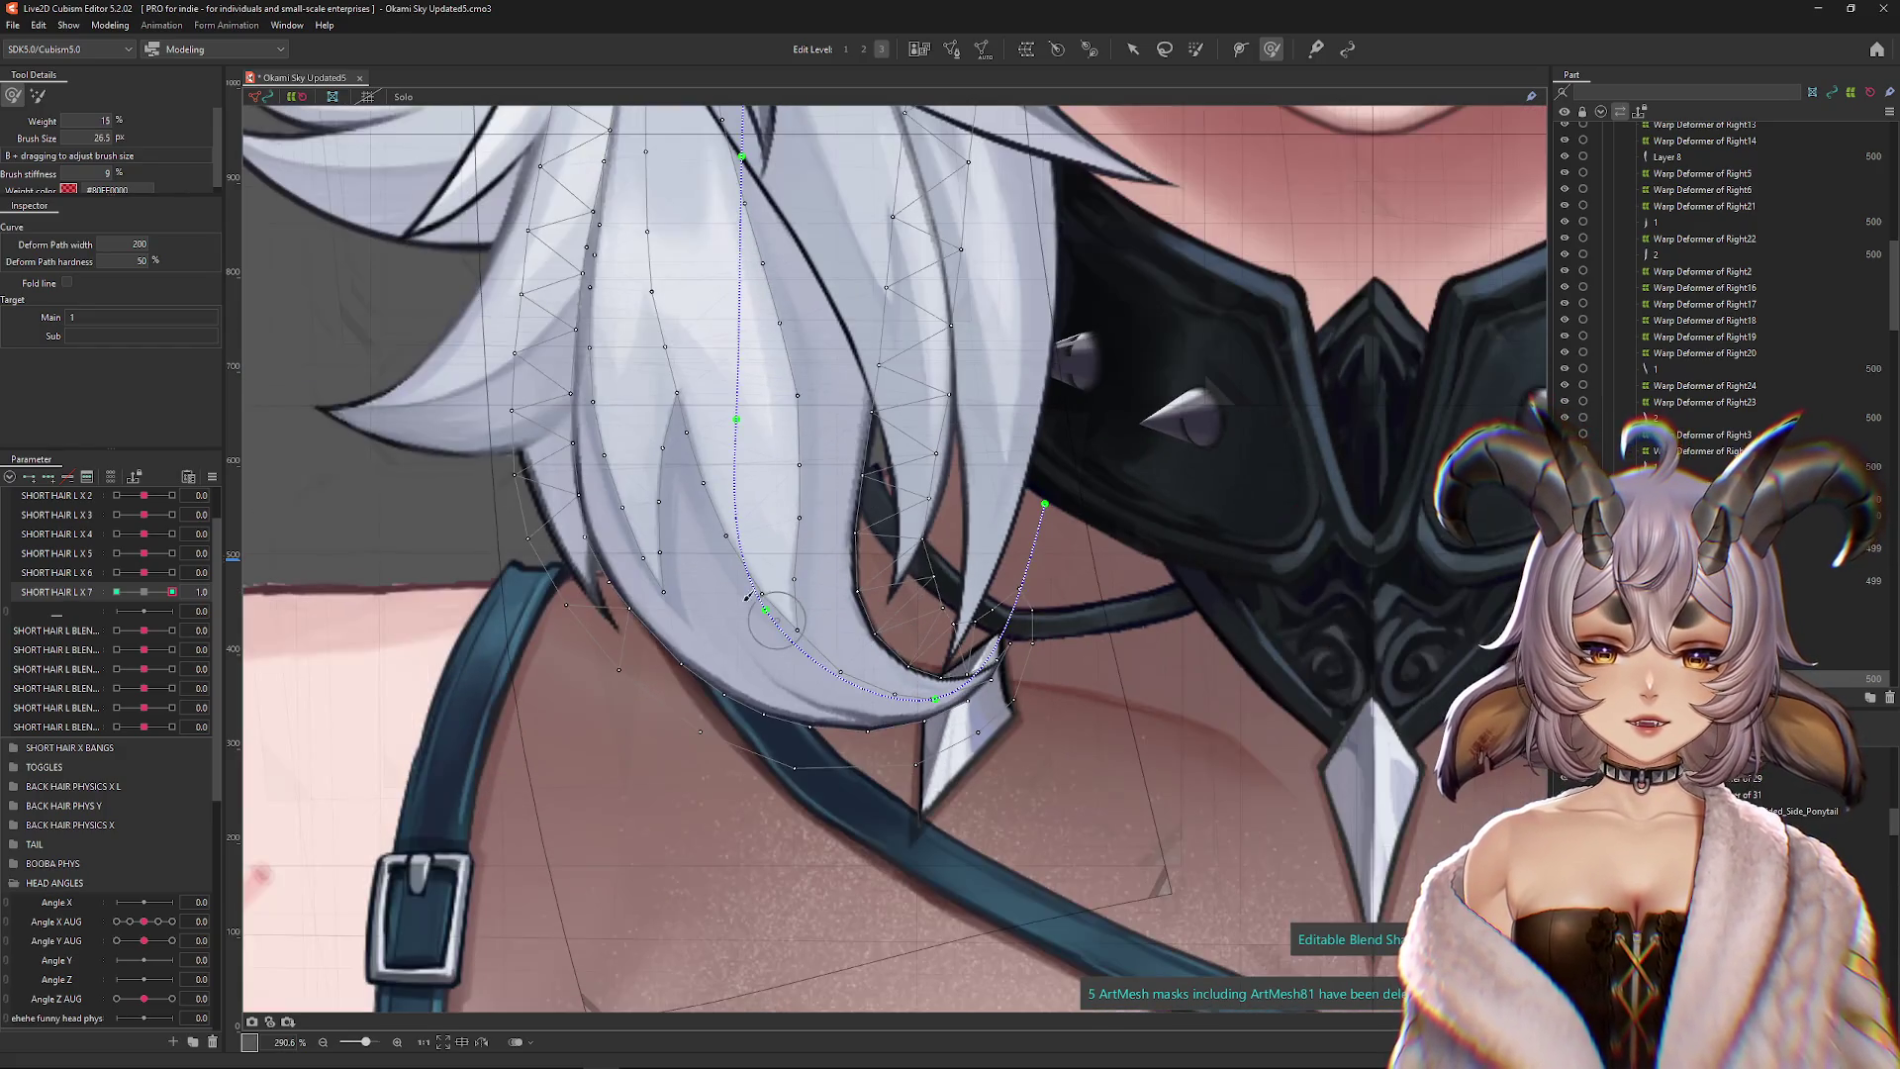
mouse_move(718, 430)
mouse_down()
mouse_move(787, 655)
mouse_move(836, 665)
mouse_up()
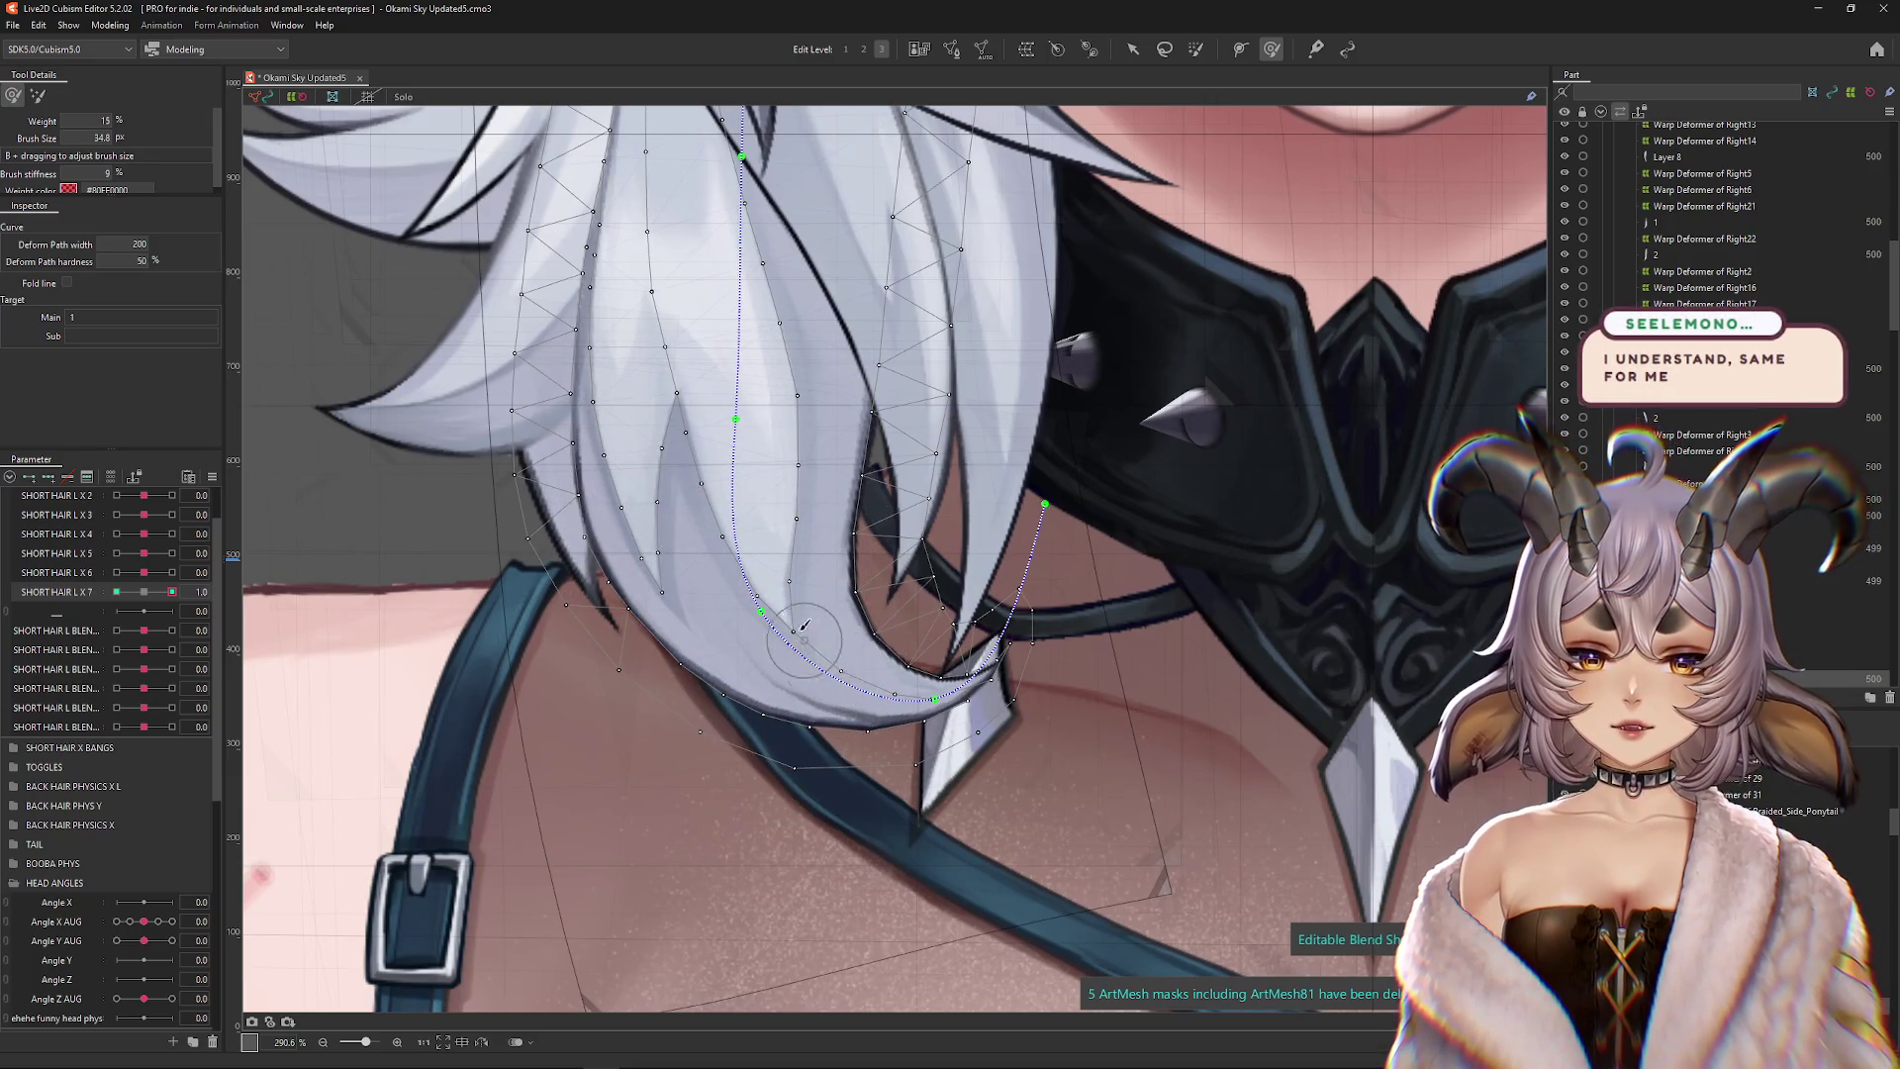
key(ctrl+h)
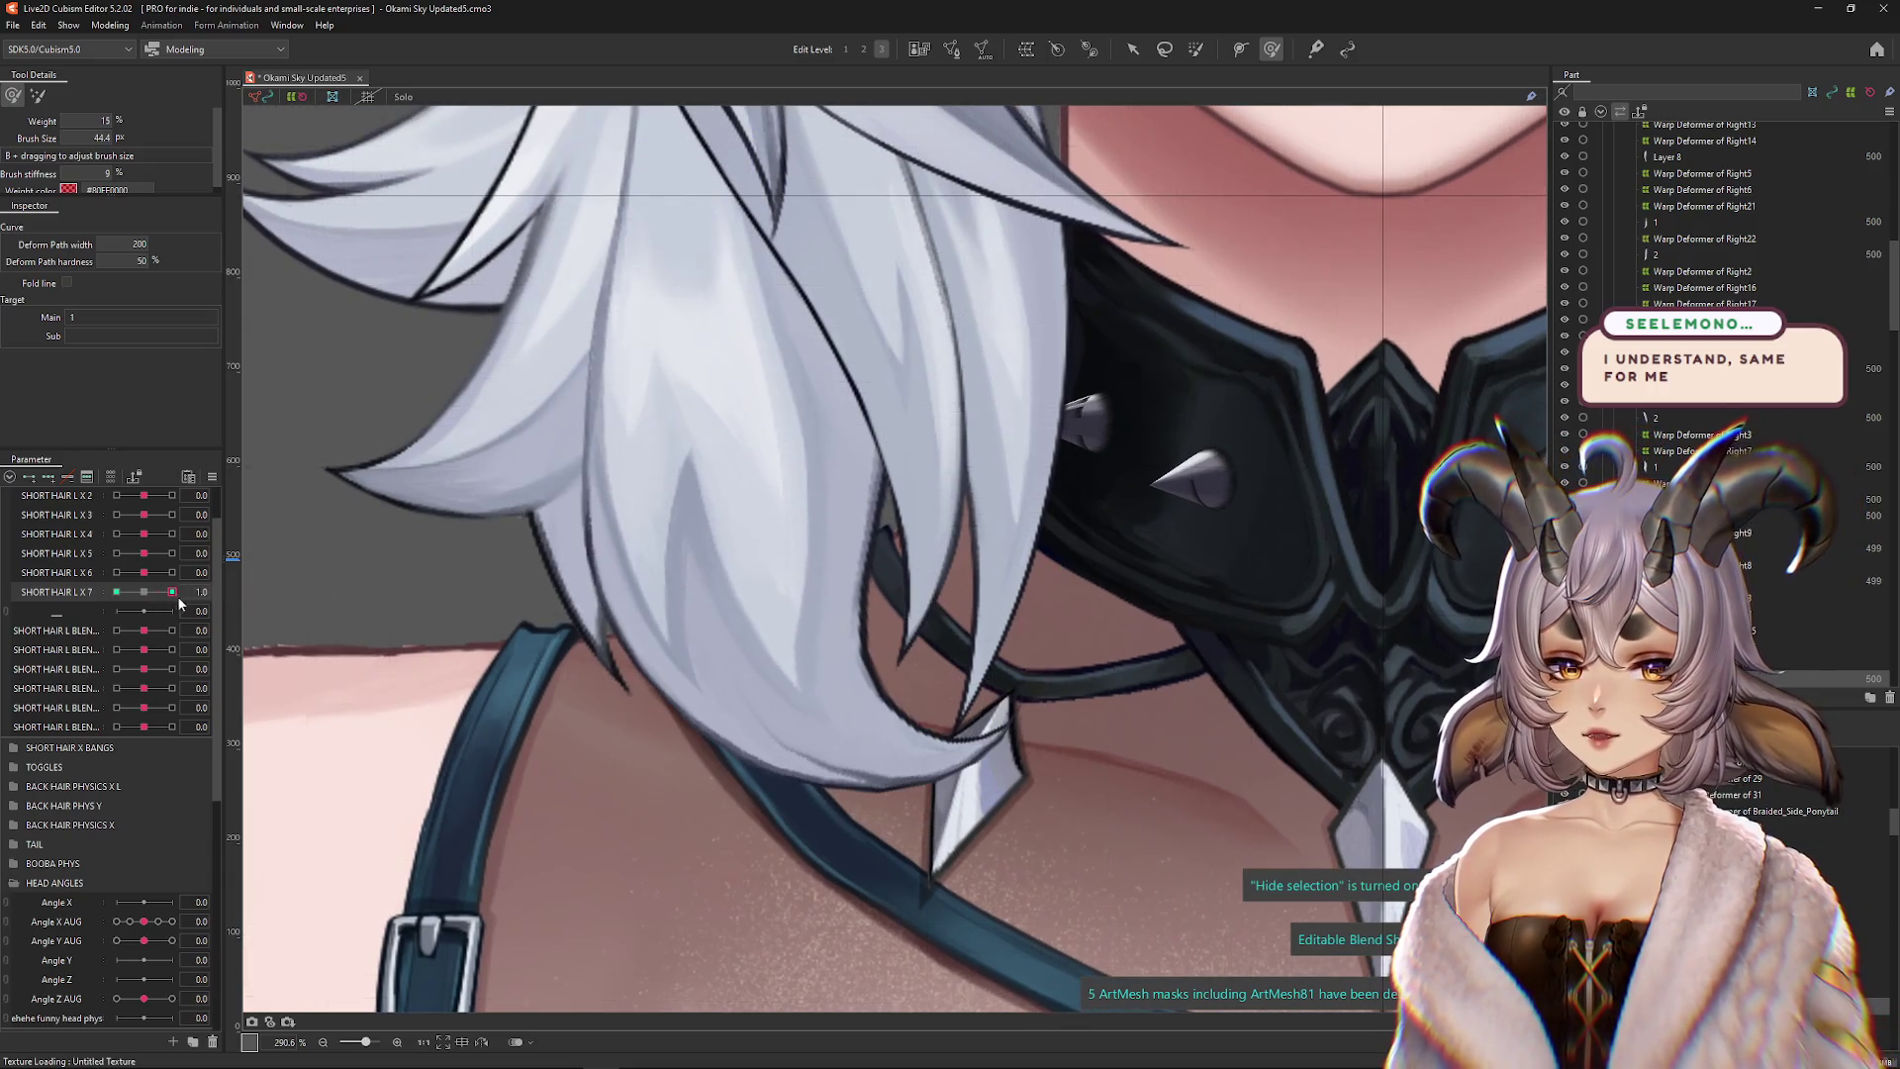
mouse_move(696, 528)
mouse_down()
mouse_move(737, 495)
mouse_move(782, 562)
mouse_move(787, 479)
mouse_up()
key(ctrl+h)
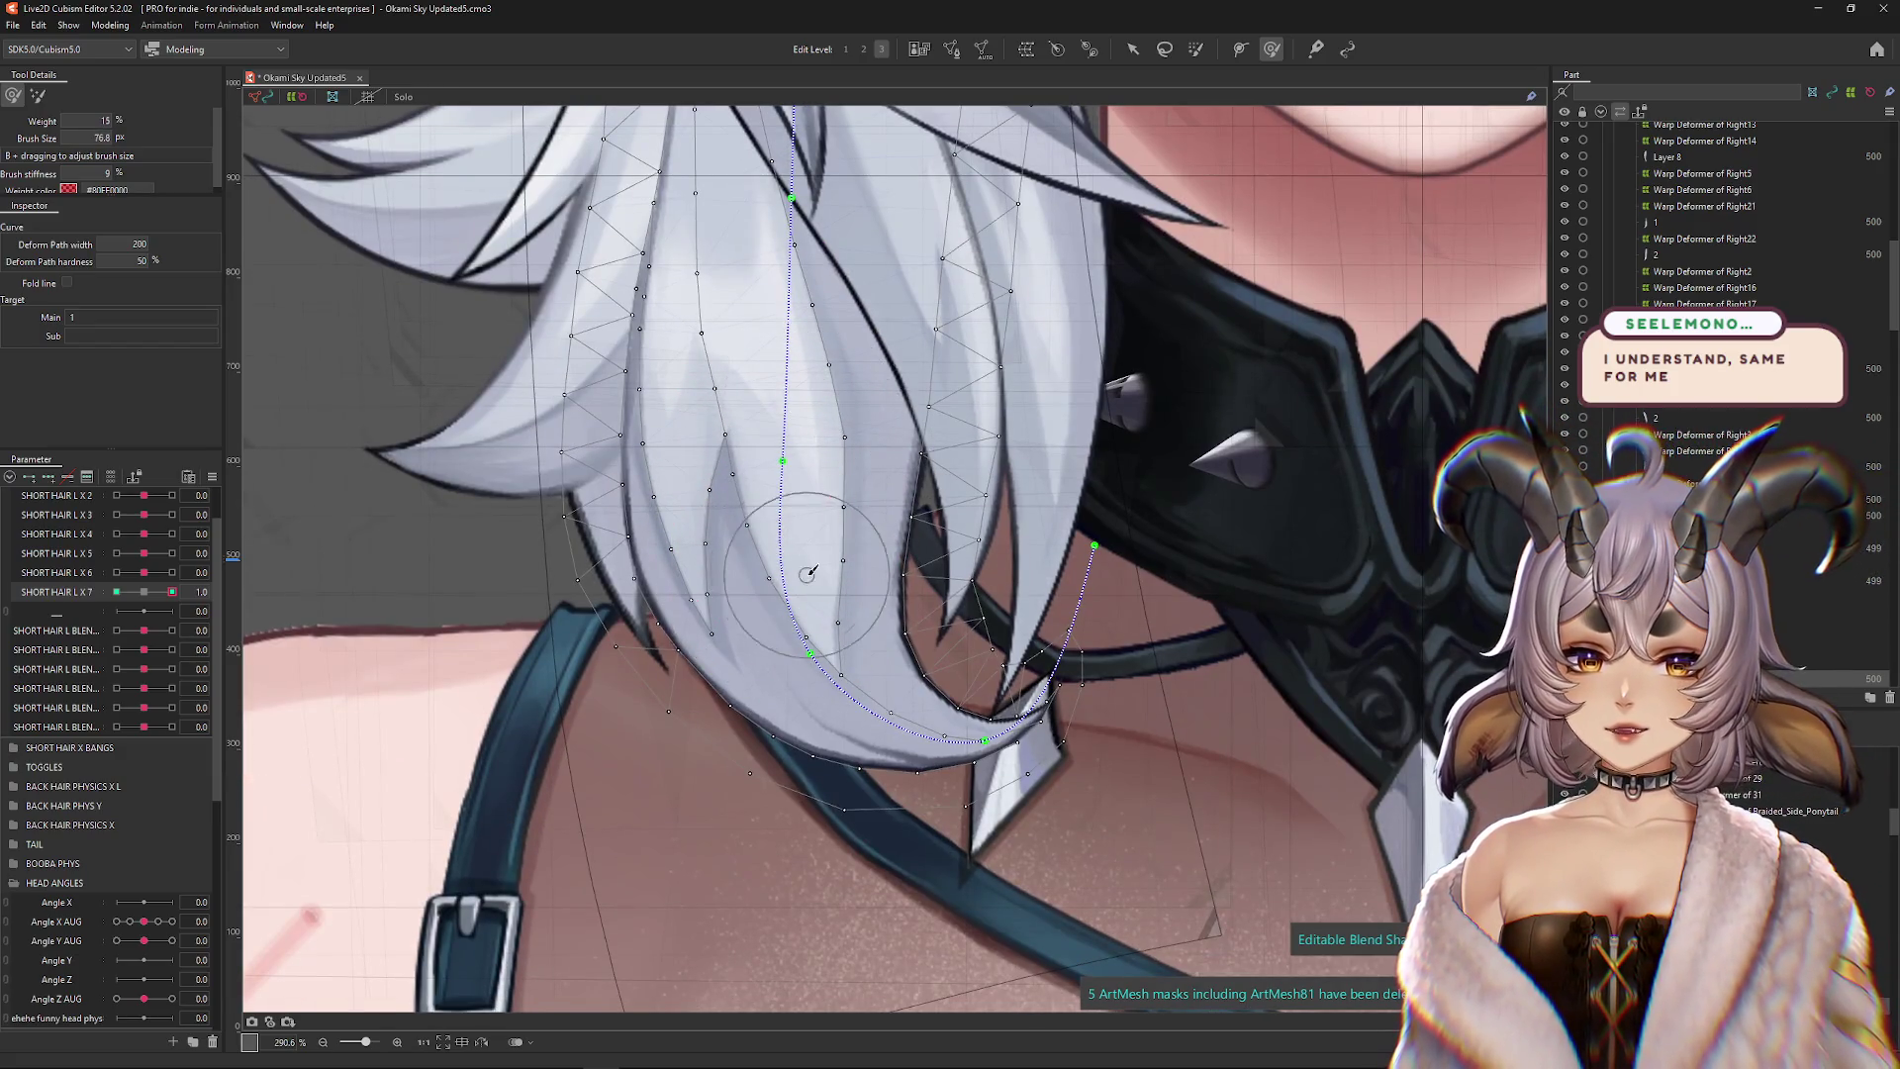
scroll(809, 655, down, 3)
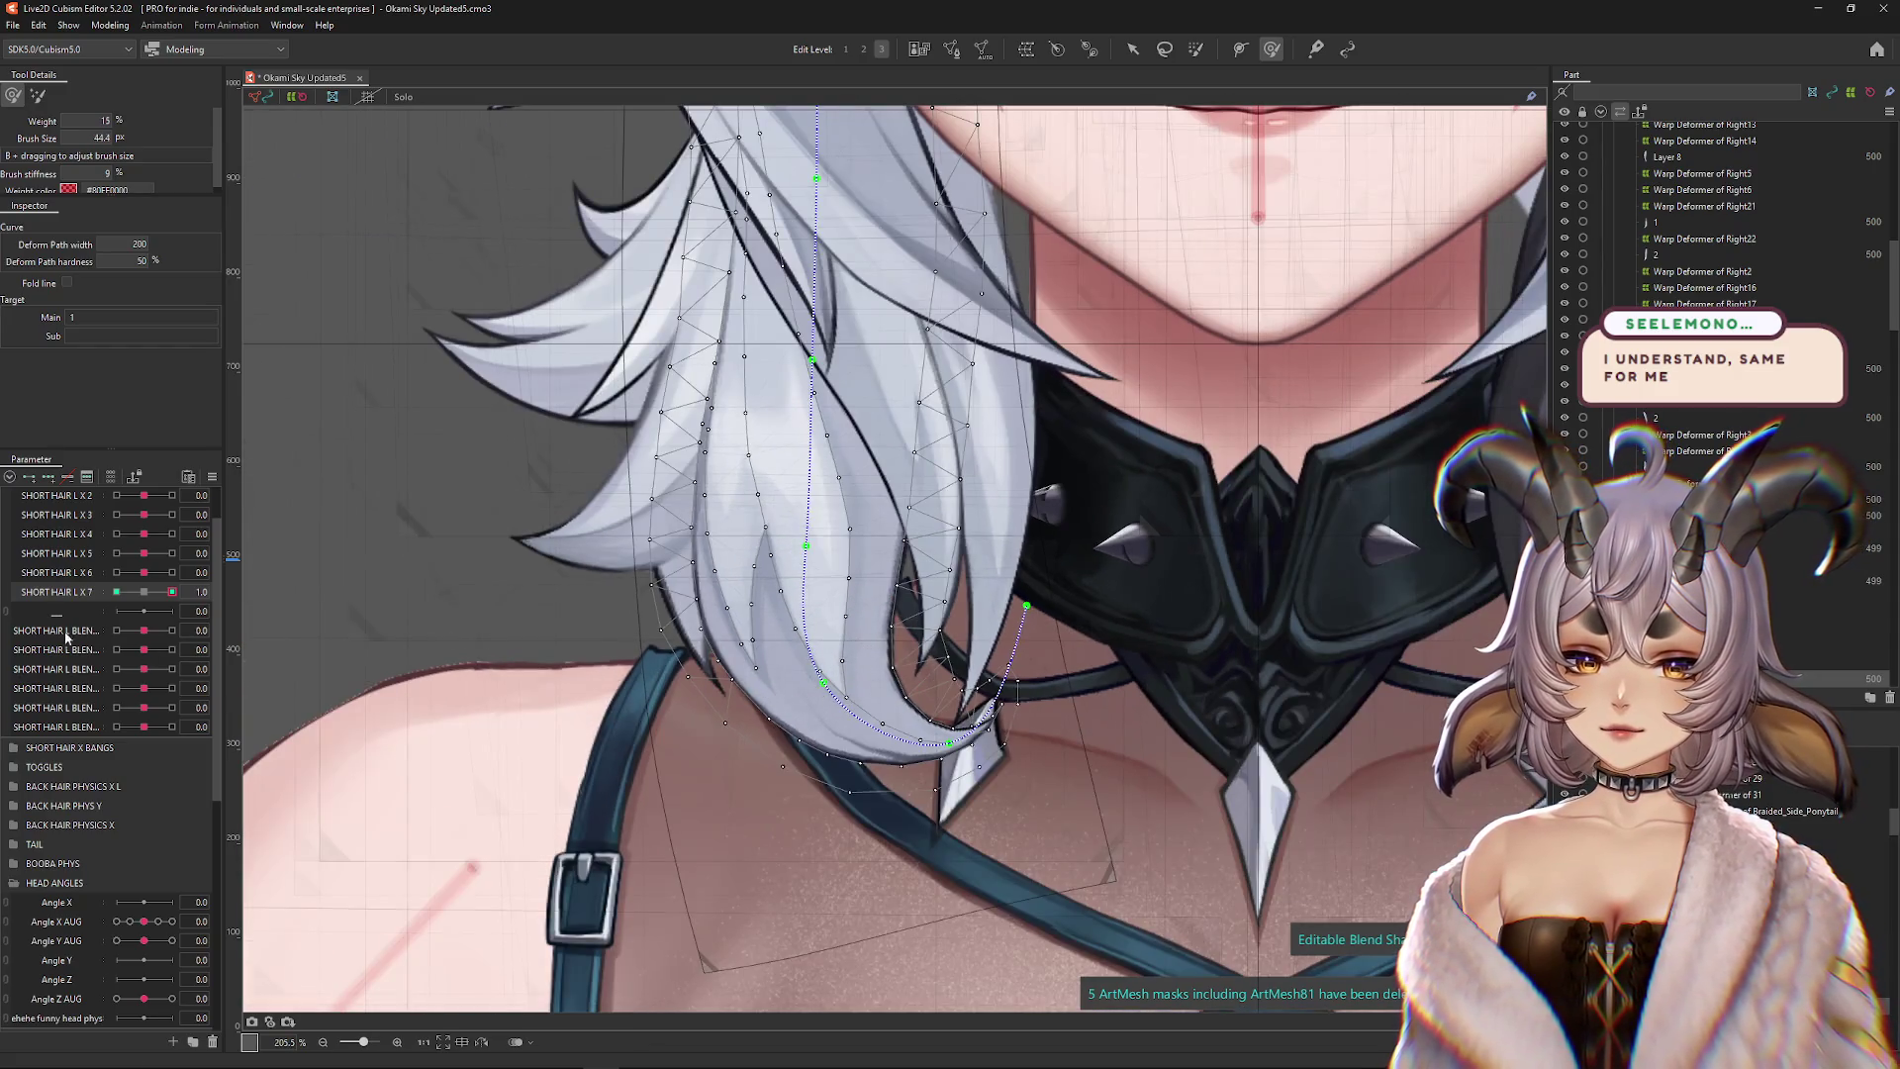
key(ctrl+h)
click(144, 592)
key(ctrl+h)
drag(475, 868, 660, 832)
key(ctrl+h)
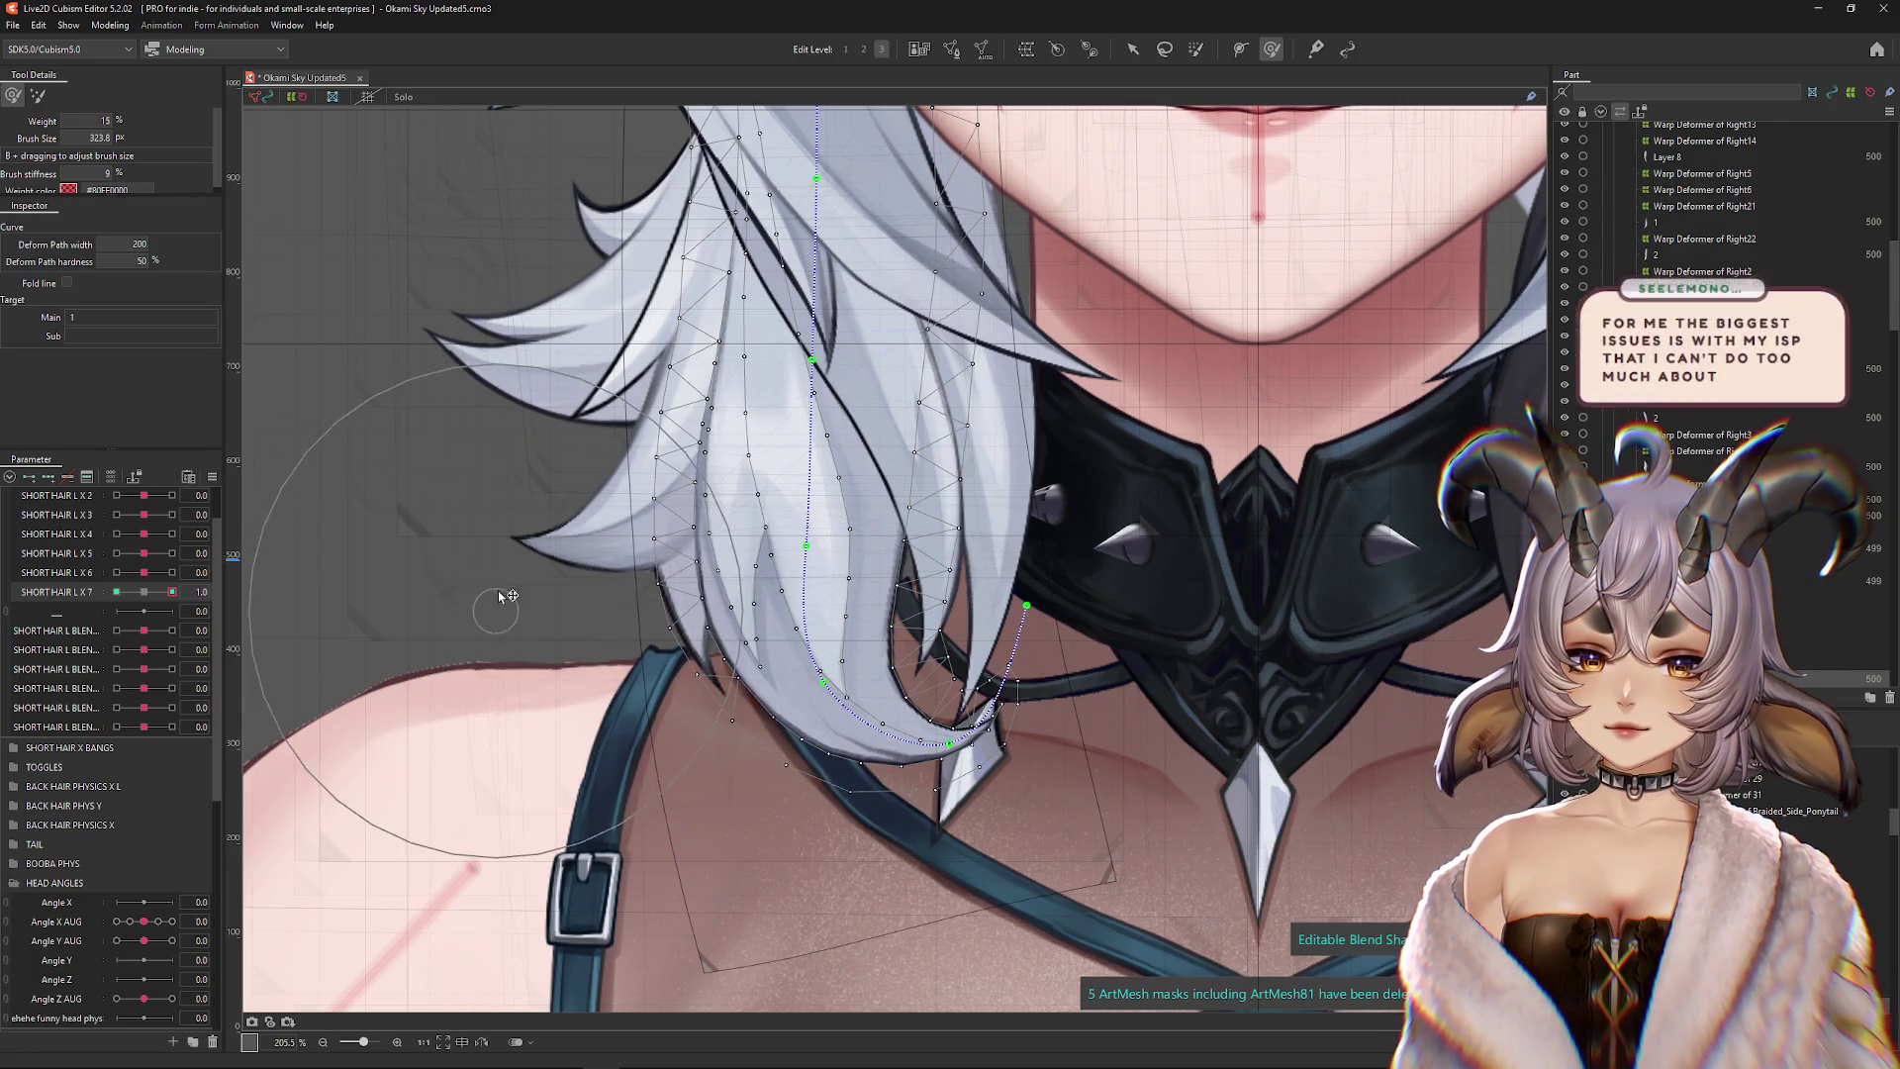
drag(465, 445, 331, 537)
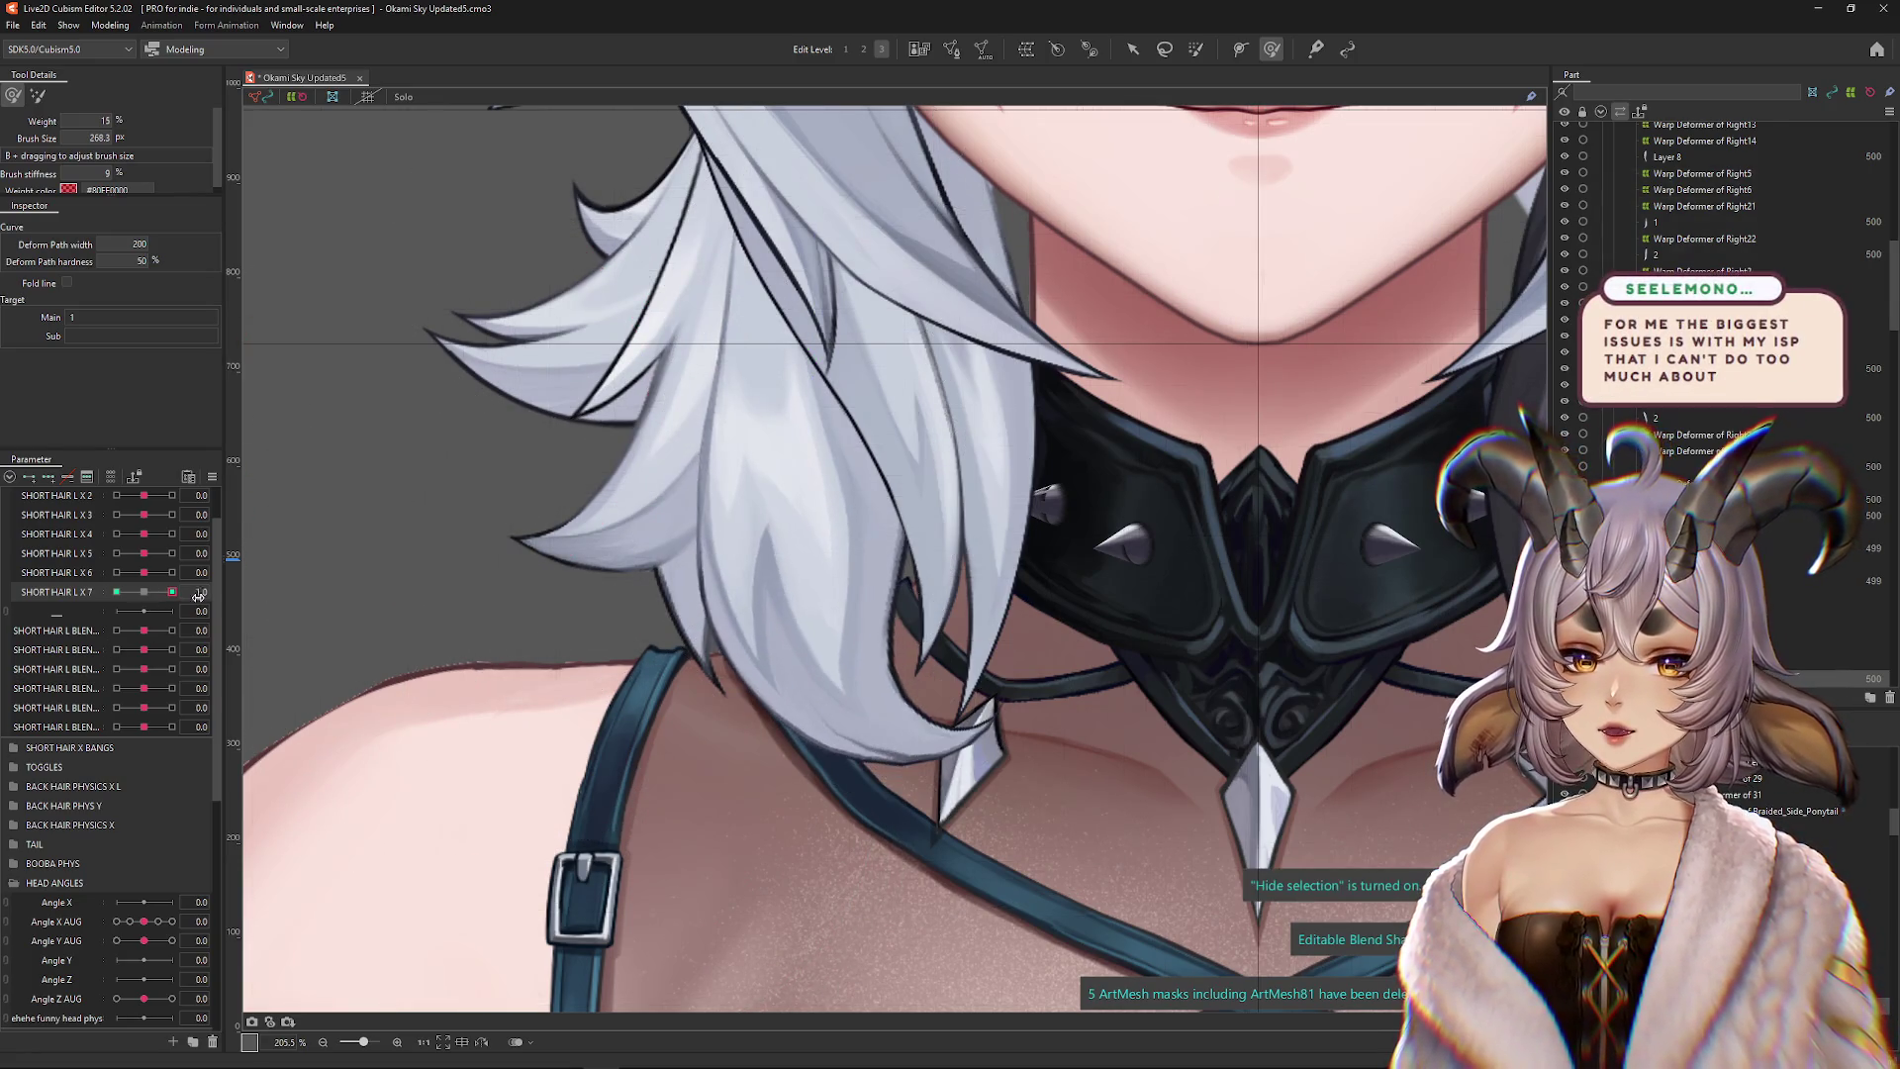
click(145, 592)
Paint deform weight 15 down the central strand with a size 268.3 brush, then test at 1.0
key(ctrl+h)
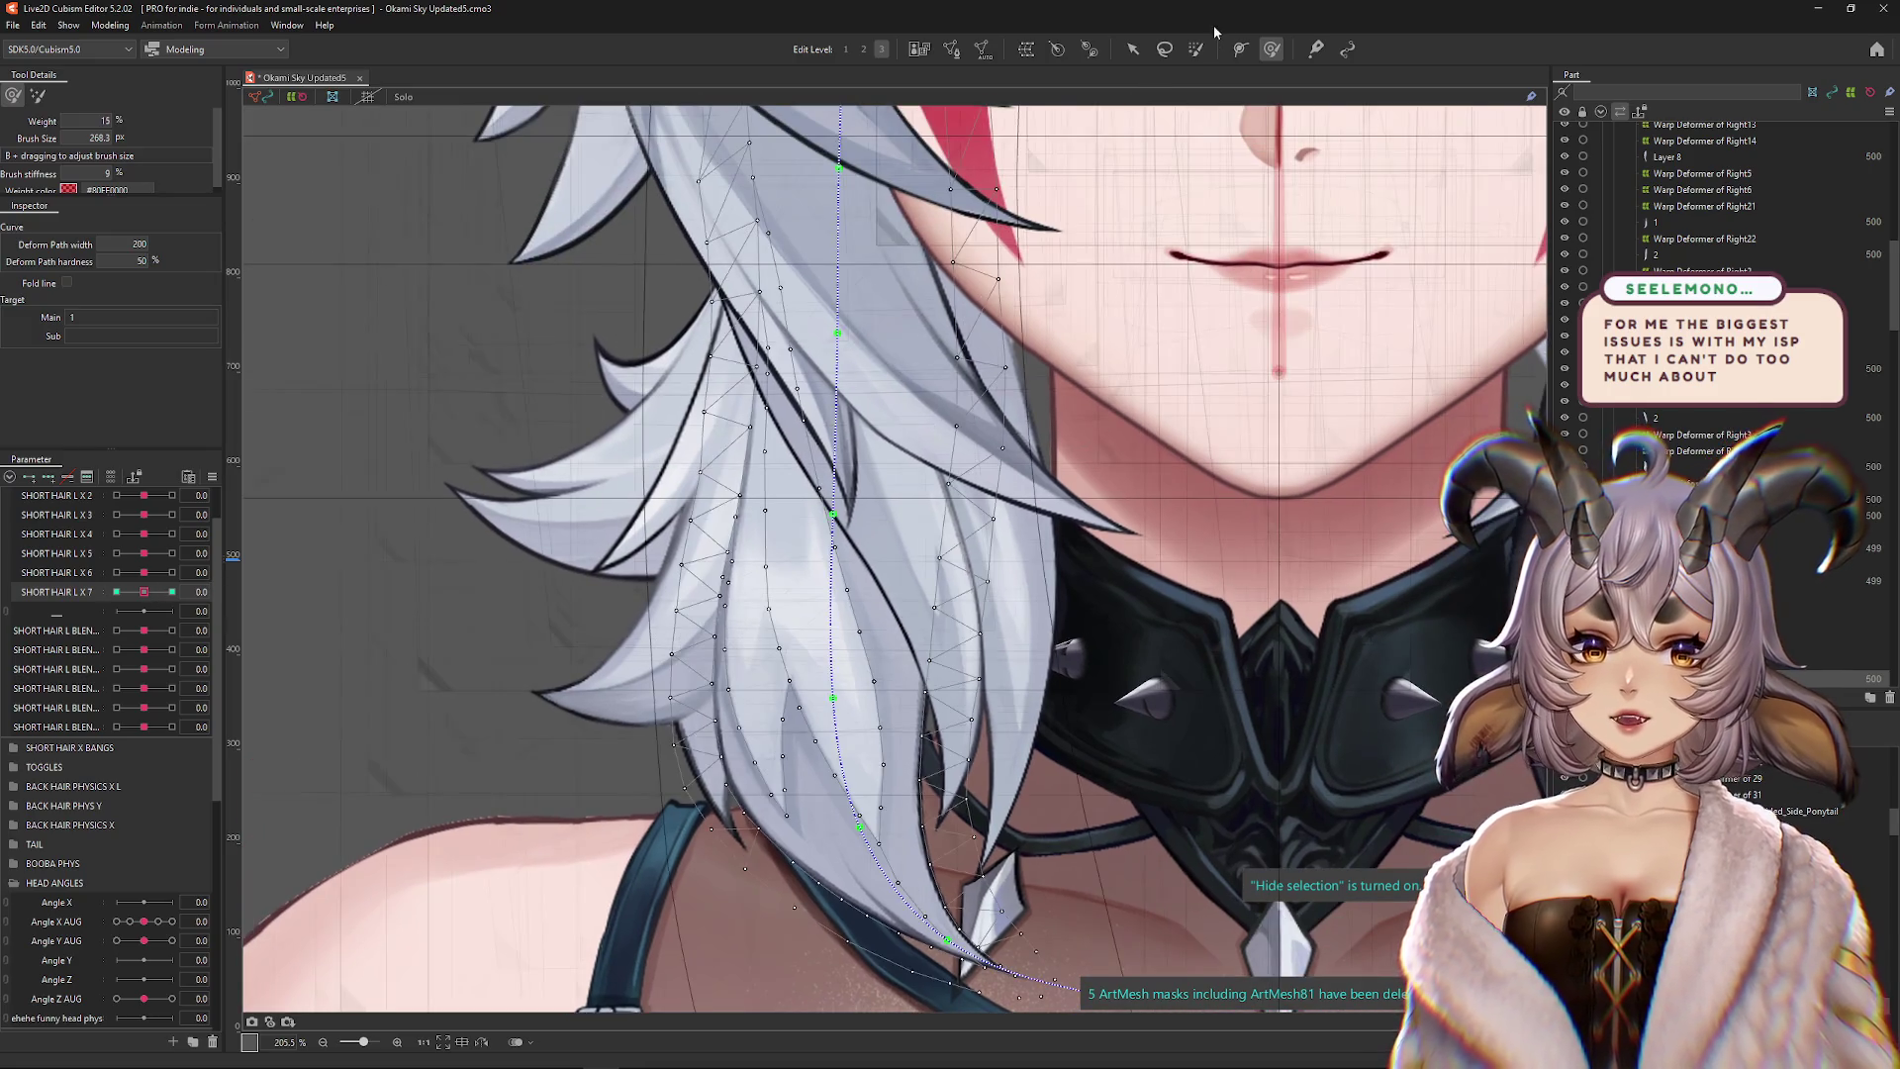
drag(595, 634, 692, 634)
mouse_move(752, 198)
mouse_down()
mouse_move(891, 297)
mouse_move(752, 445)
mouse_move(870, 373)
mouse_move(885, 432)
mouse_up()
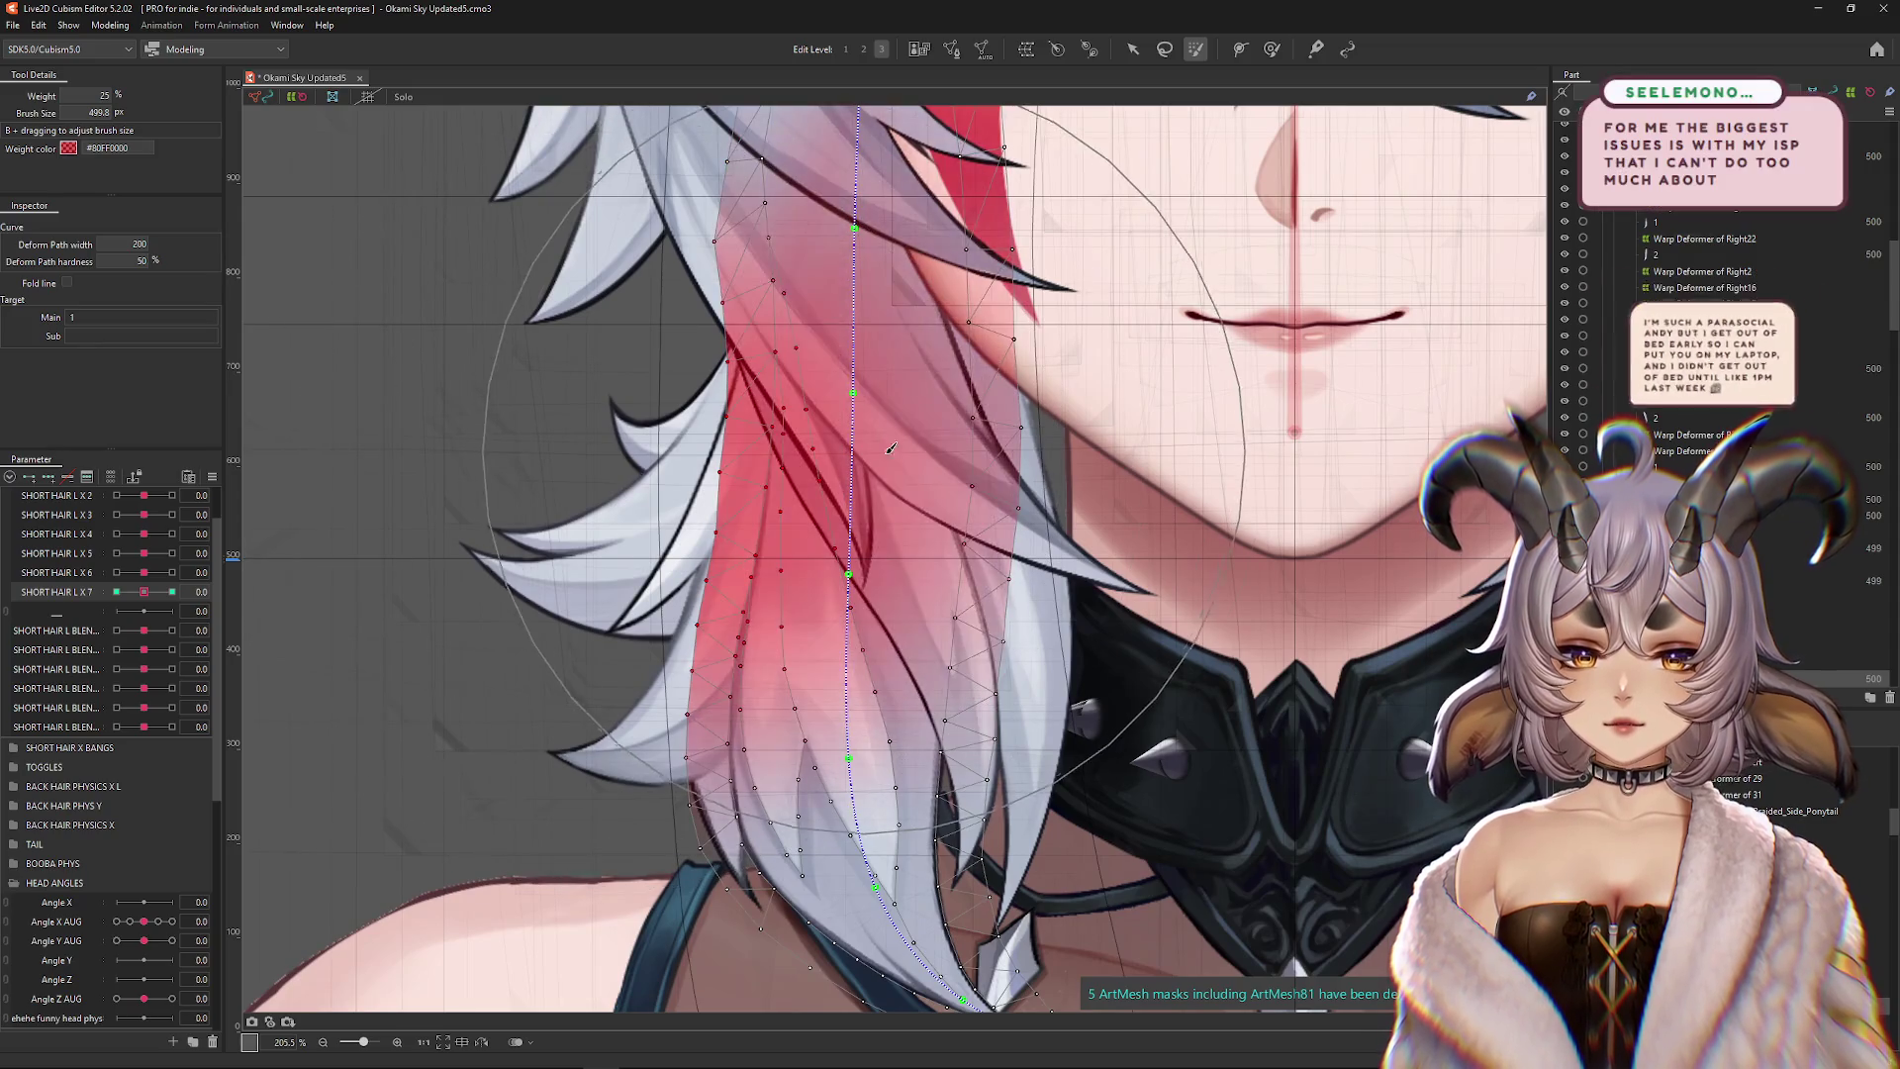
drag(871, 297, 841, 515)
drag(834, 162, 834, 294)
scroll(834, 294, down, 3)
scroll(692, 481, up, 2)
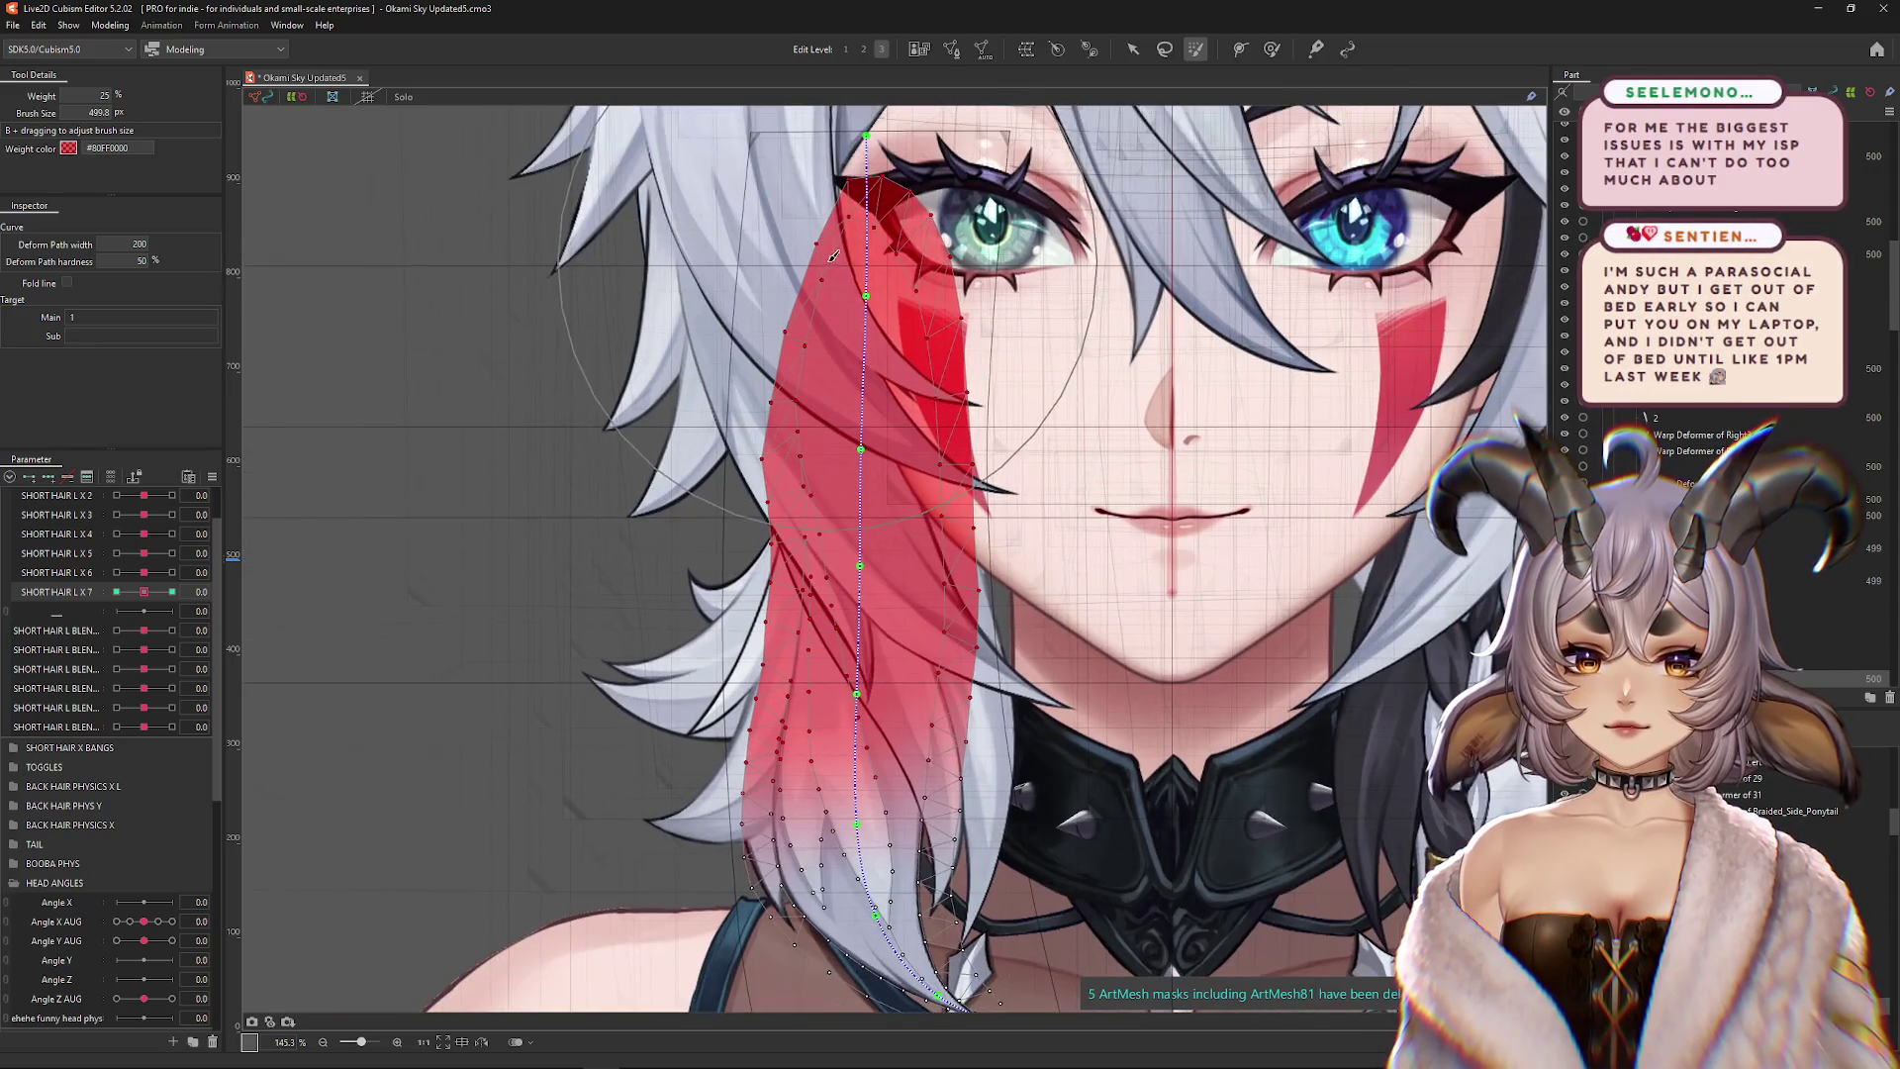
mouse_move(692, 482)
mouse_down()
mouse_move(851, 416)
mouse_move(890, 217)
mouse_move(829, 177)
mouse_move(792, 594)
mouse_move(574, 456)
mouse_move(791, 316)
mouse_move(816, 147)
mouse_up()
scroll(693, 396, down, 2)
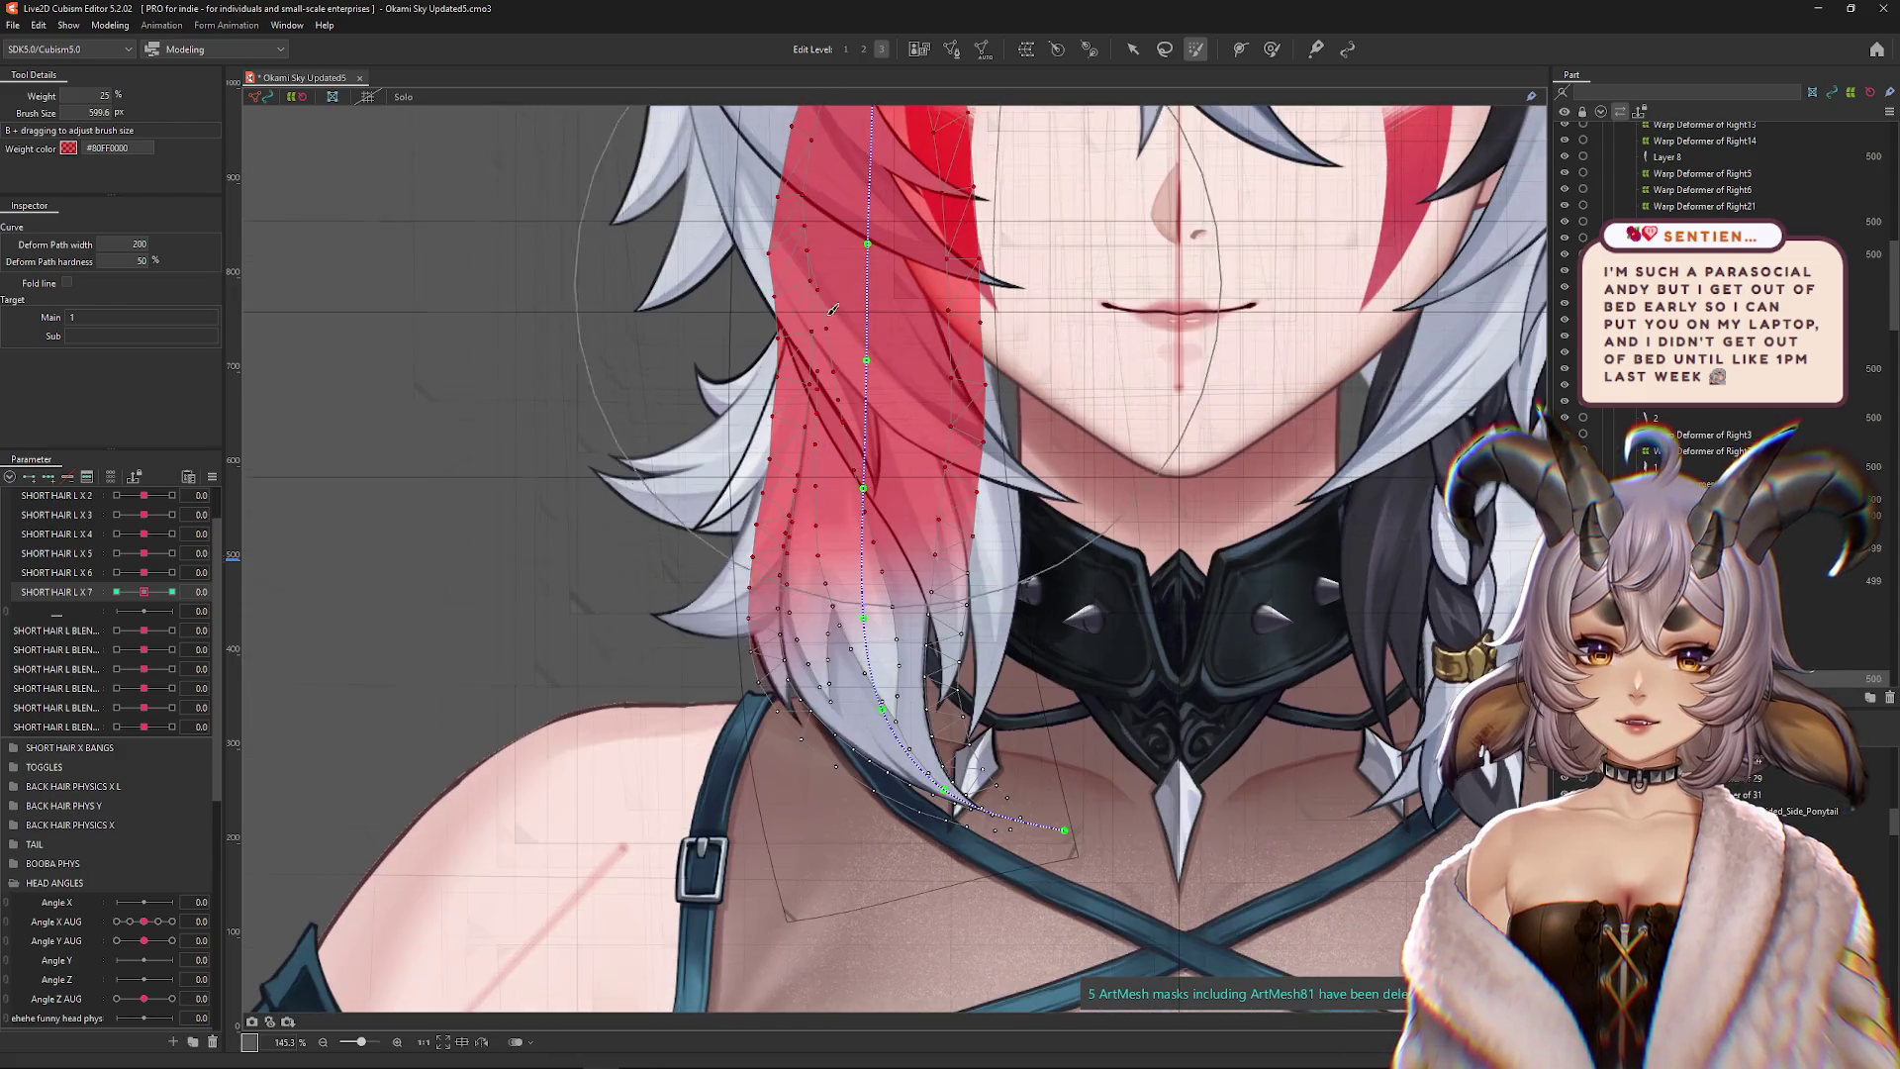
click(173, 592)
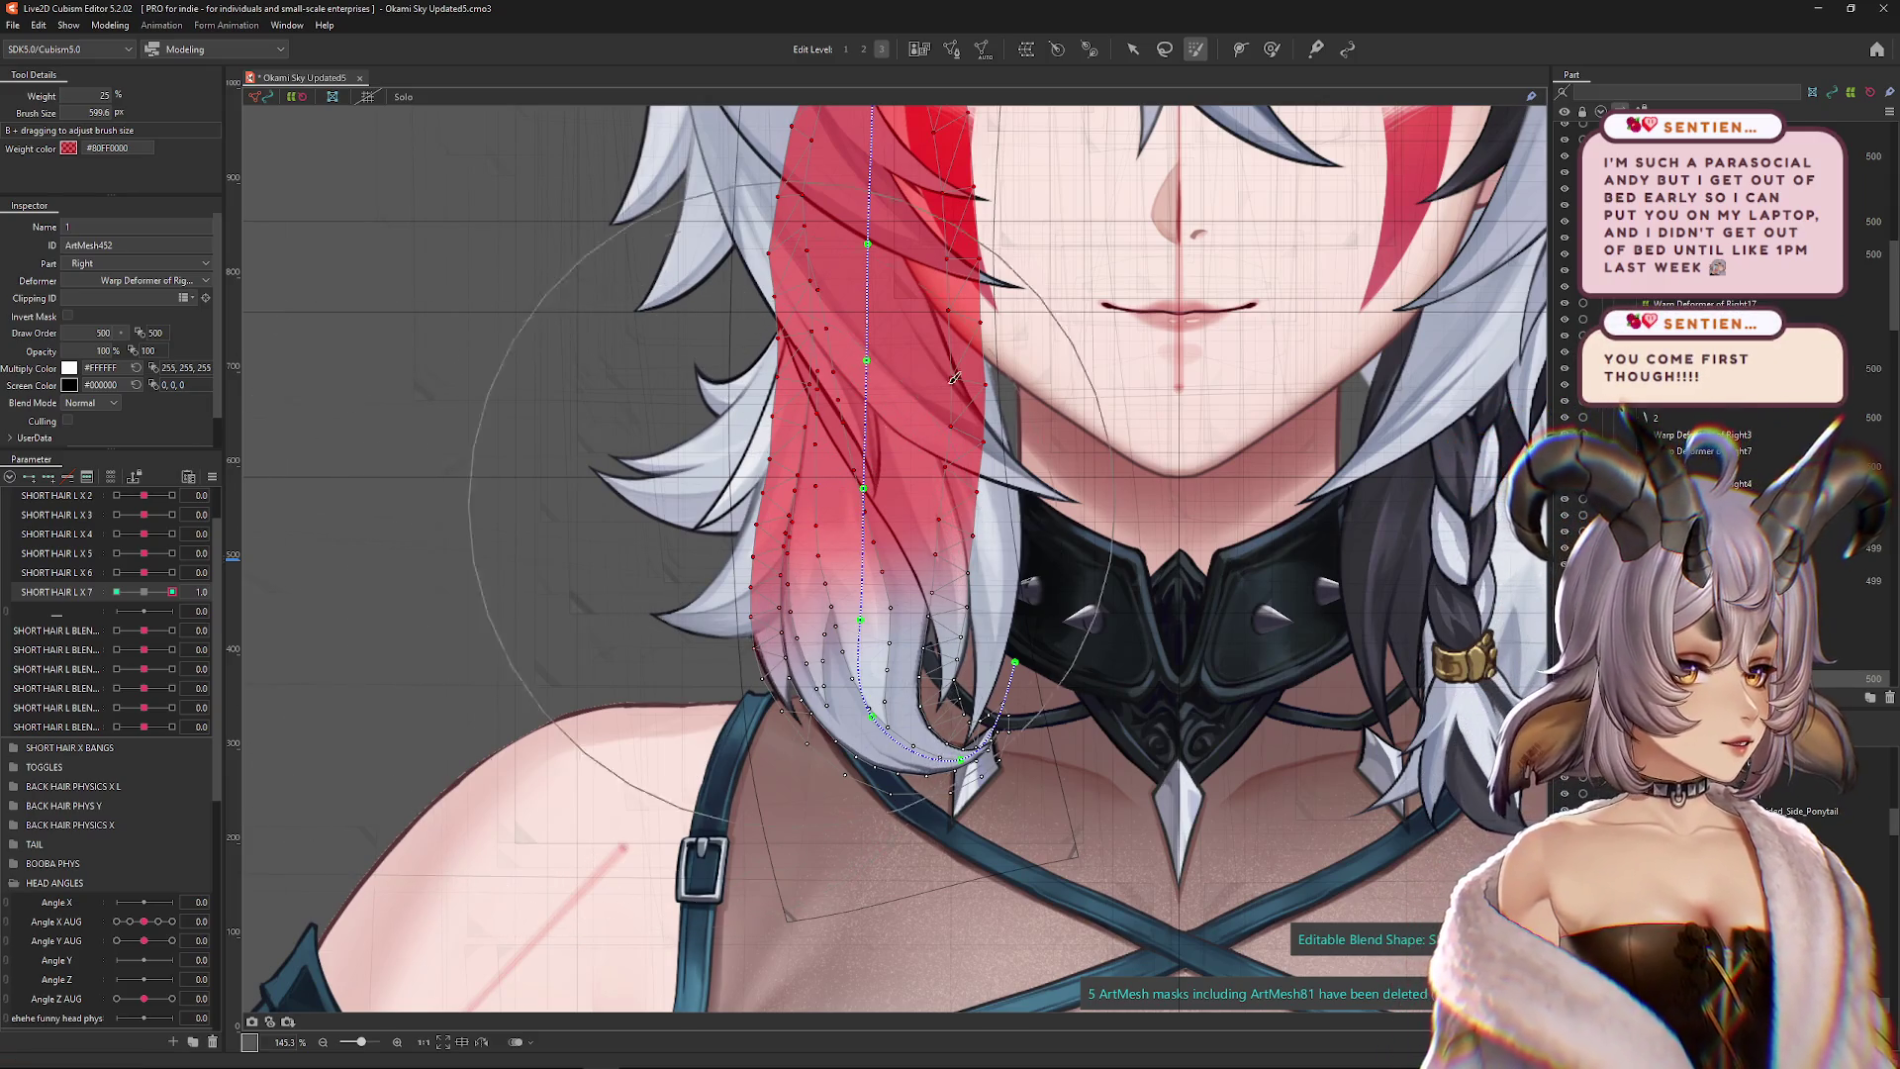
key(b)
scroll(916, 502, up, 3)
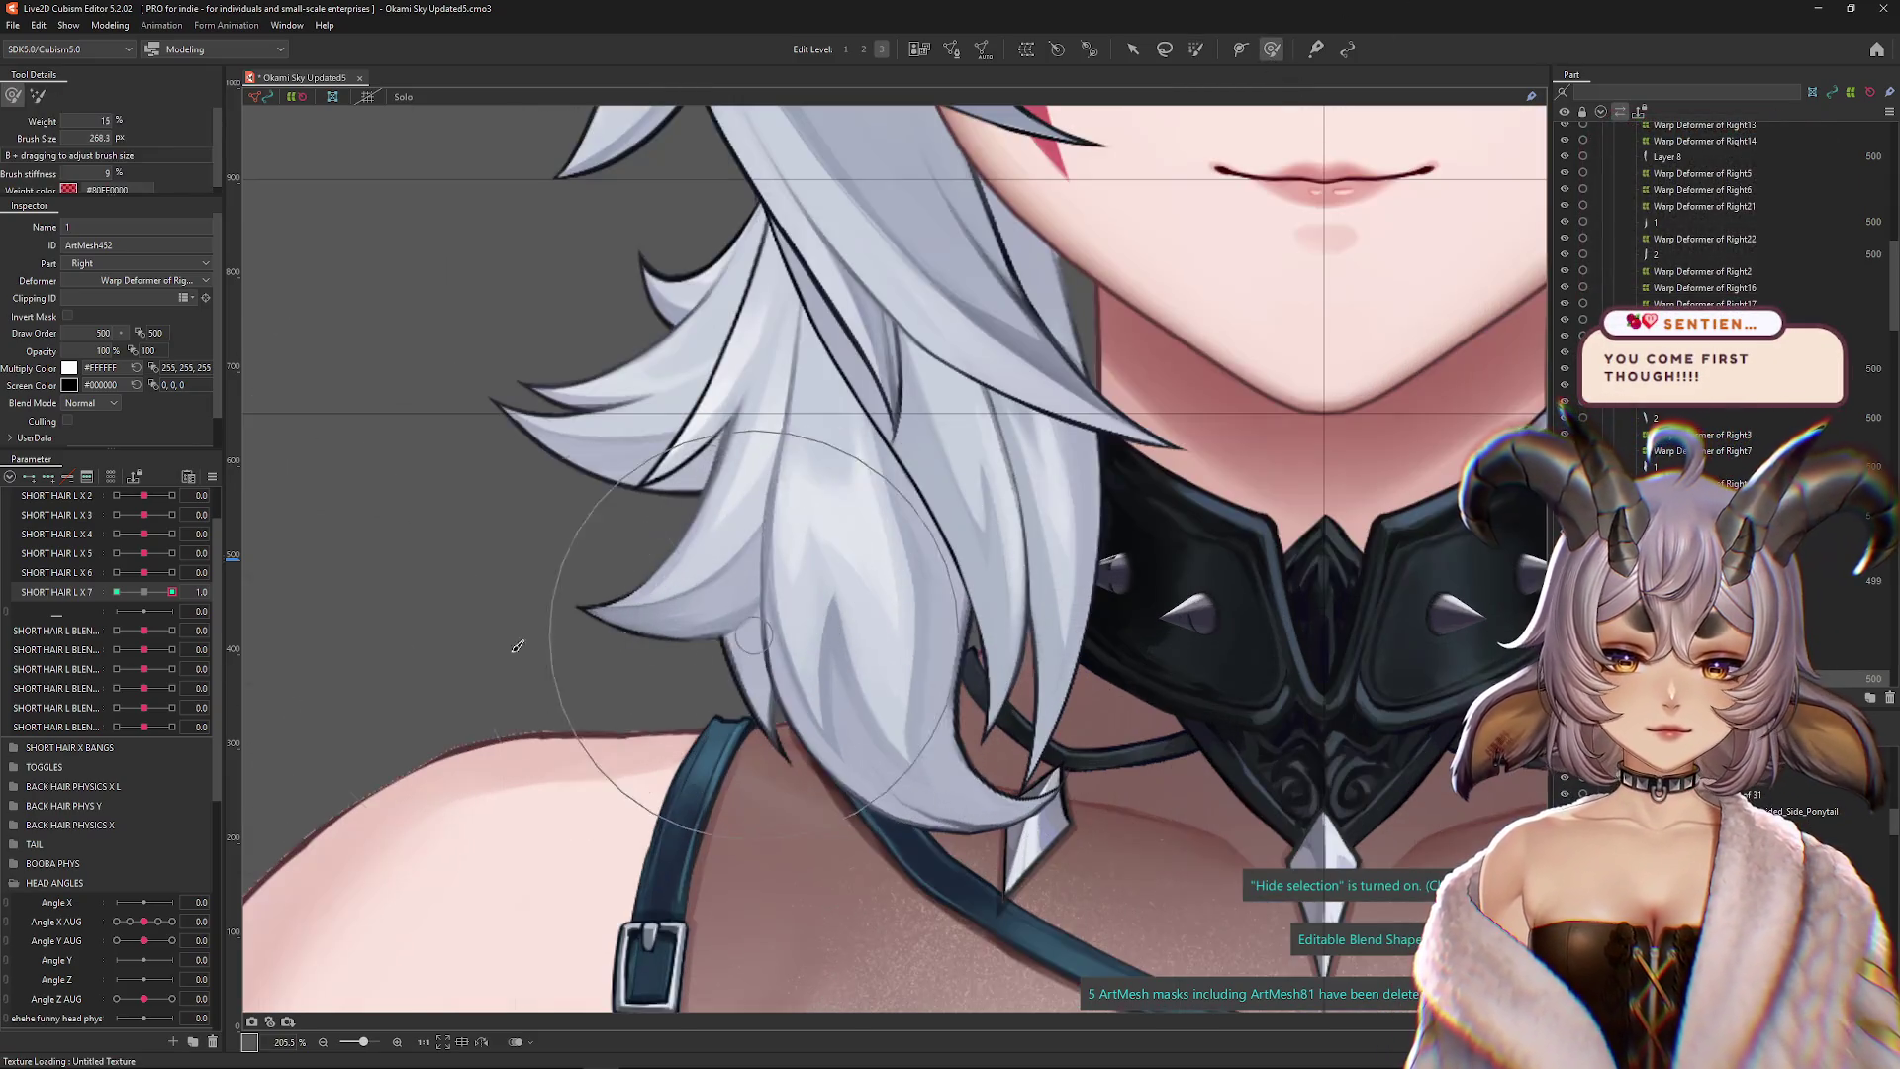
Set SHORT HAIR L X 7 to 1.0 and adjust the sculpting brush size around the strand
click(145, 593)
drag(147, 595, 173, 591)
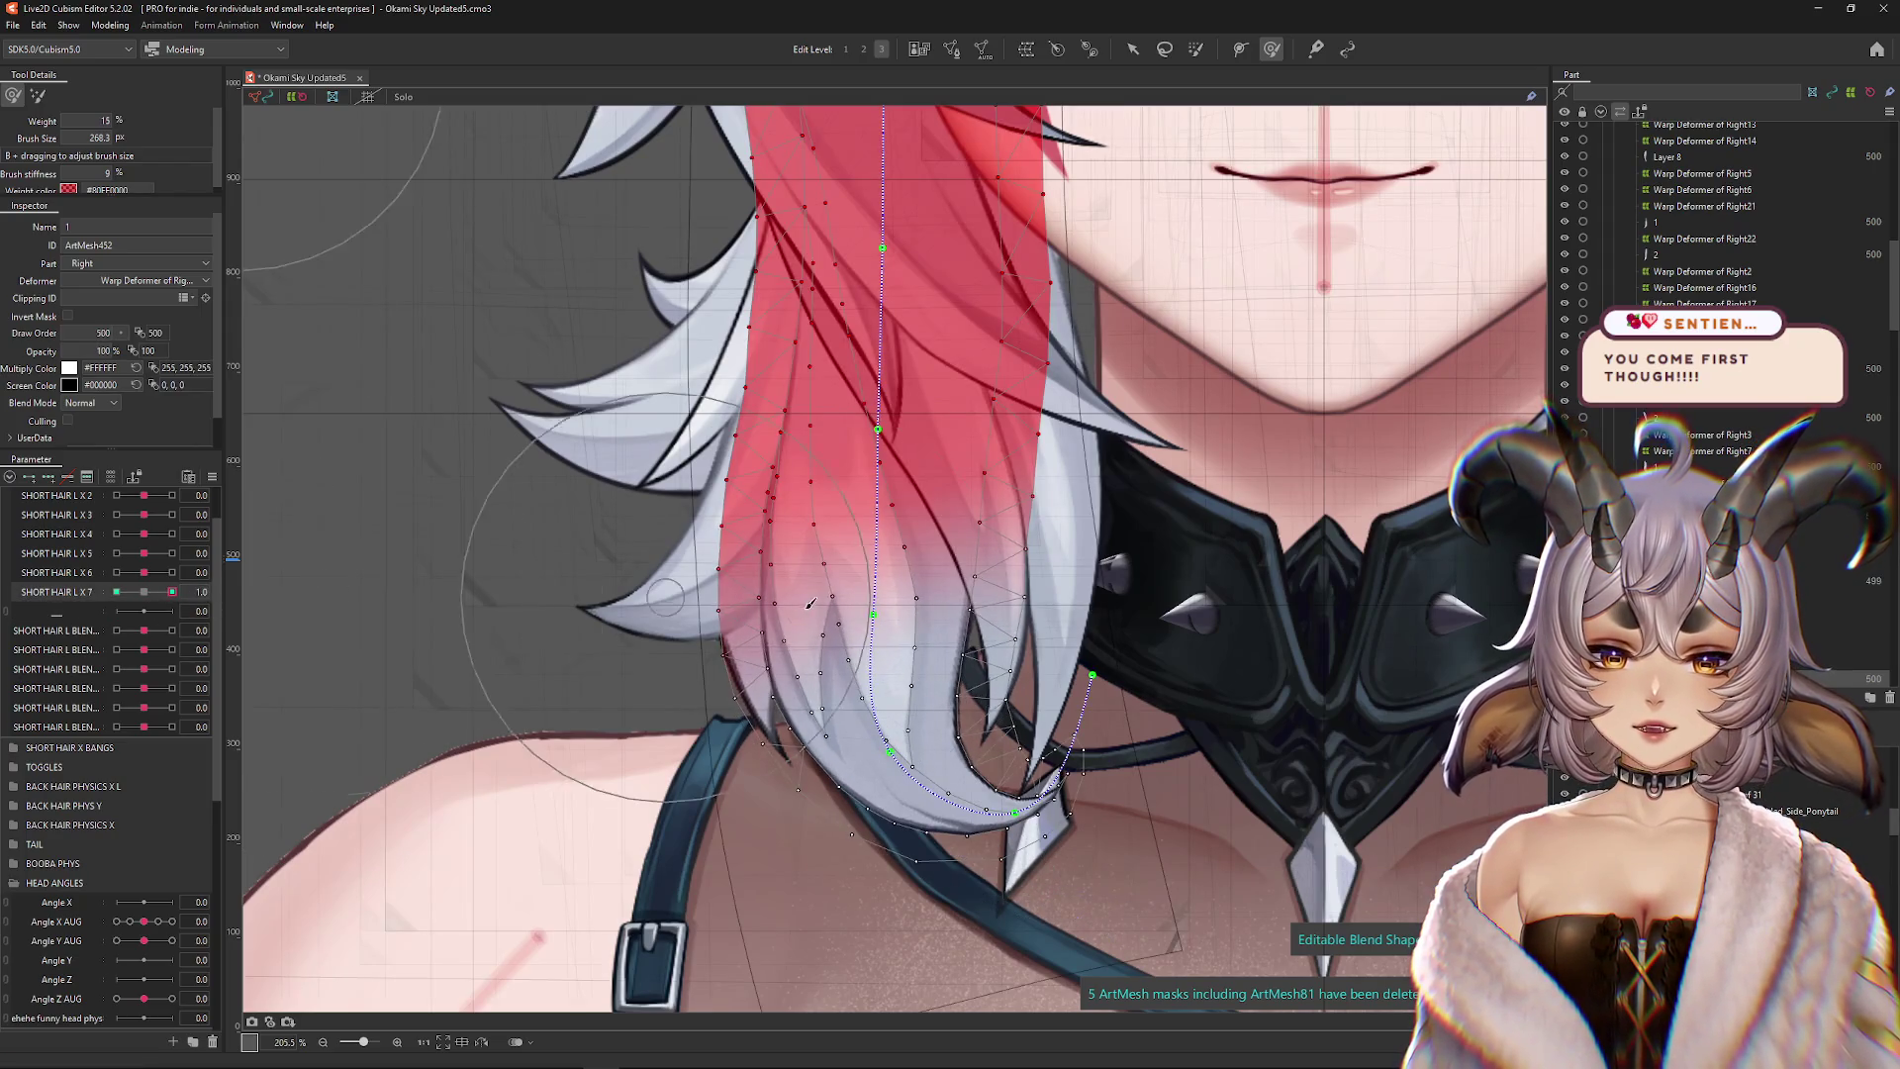
drag(889, 557, 928, 543)
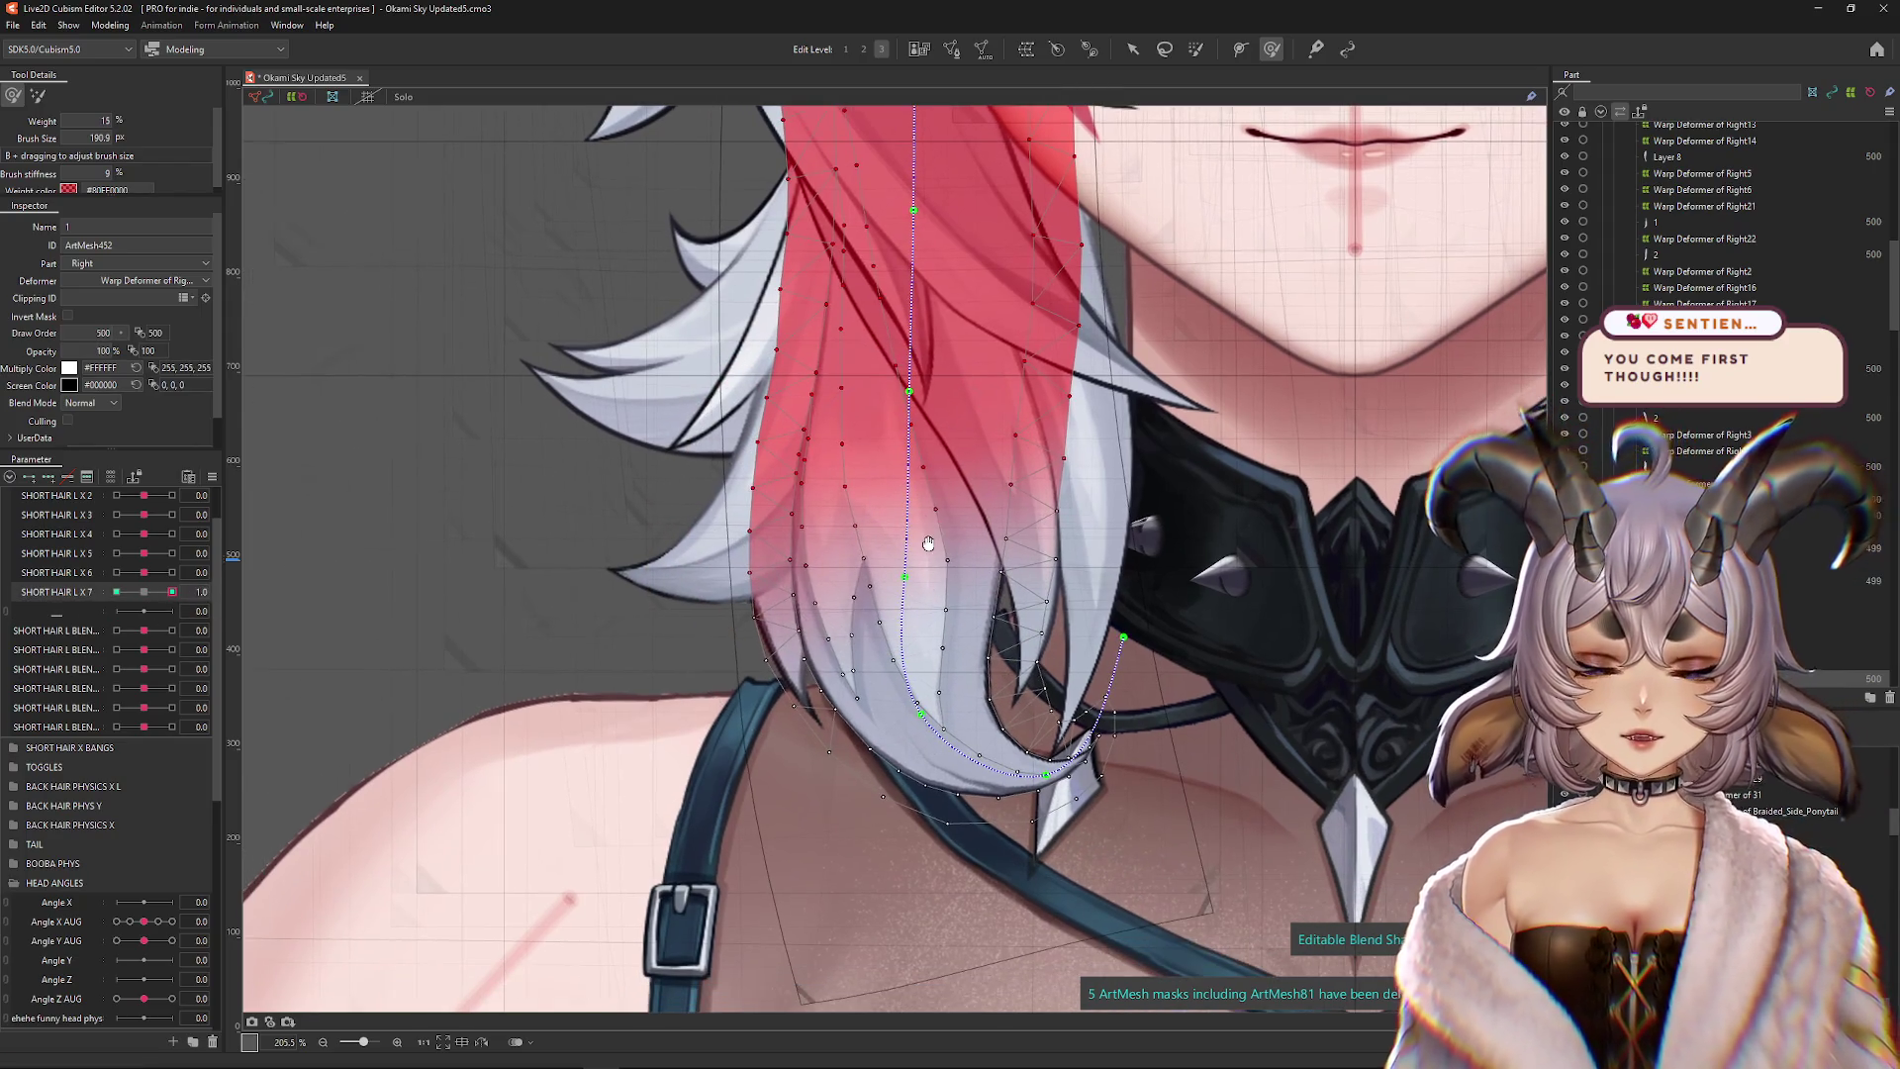
mouse_move(905, 480)
mouse_down()
mouse_move(922, 513)
mouse_move(888, 511)
mouse_up()
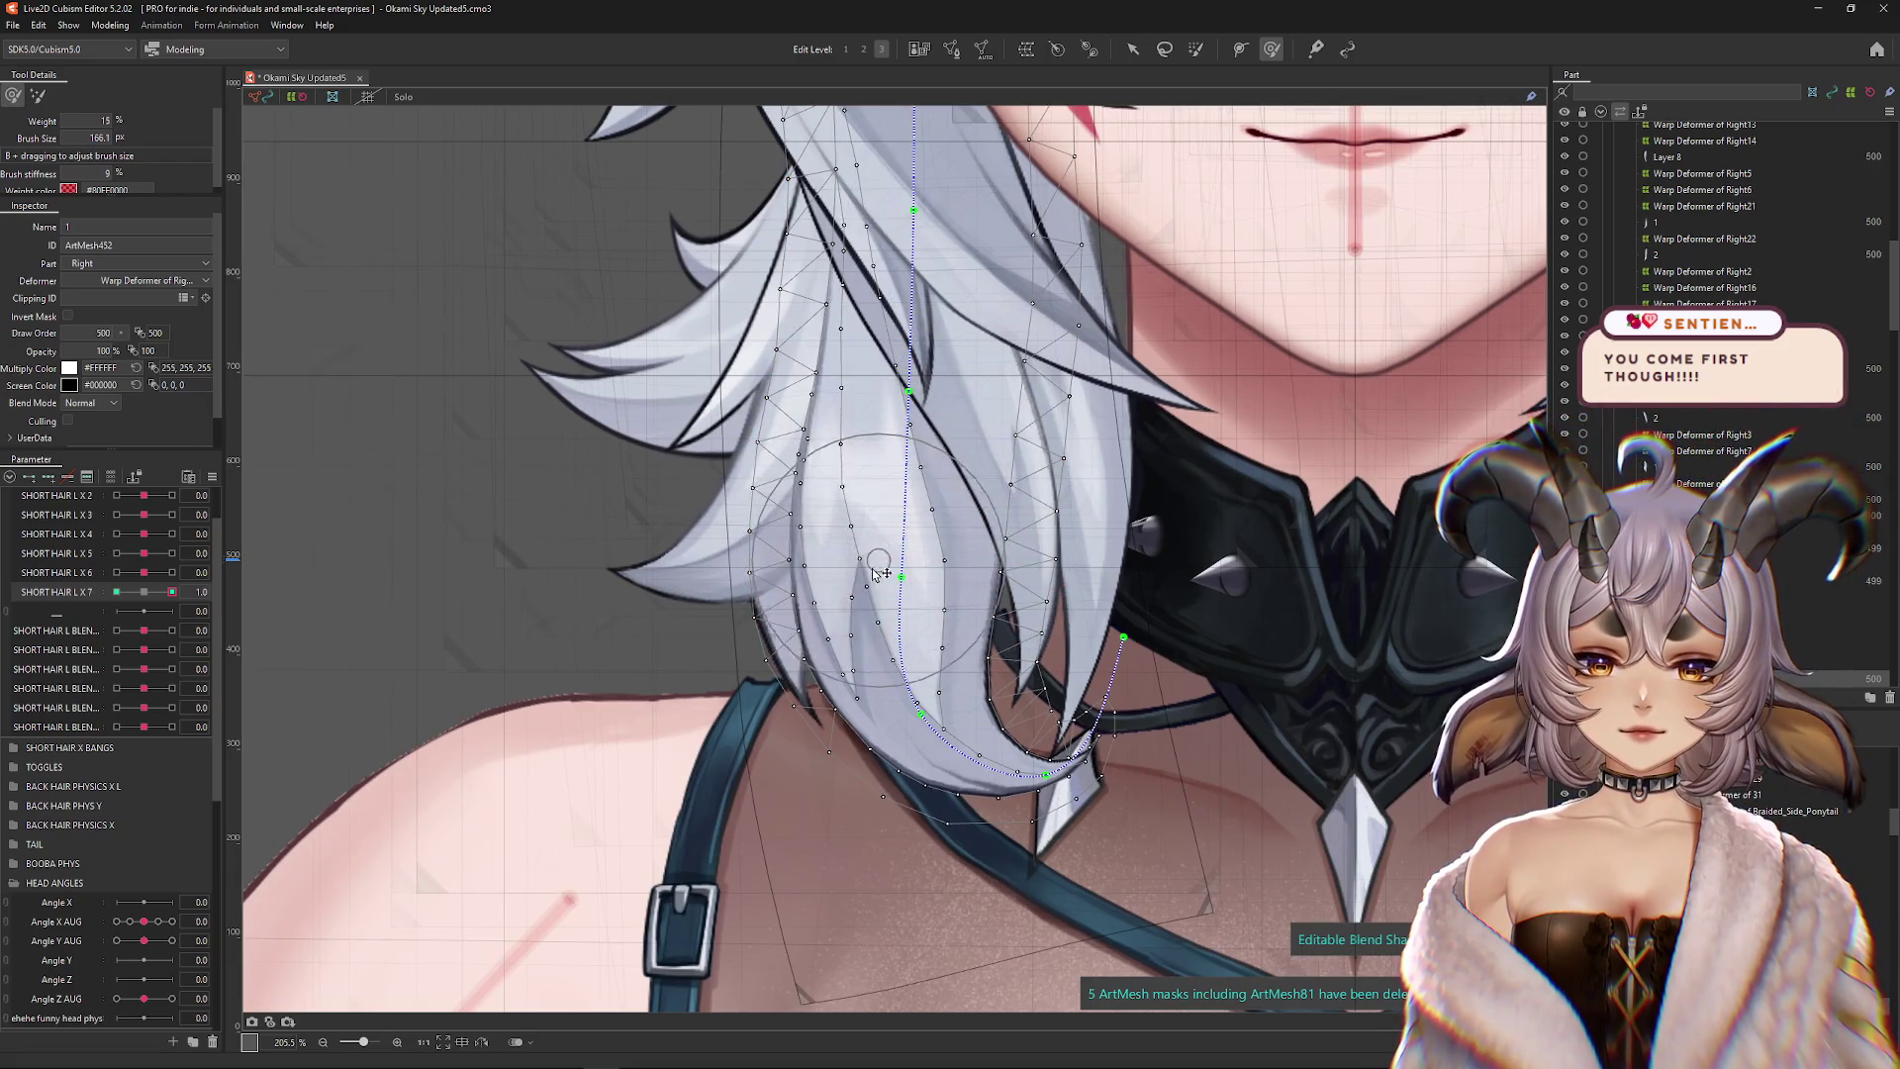
drag(915, 577, 937, 600)
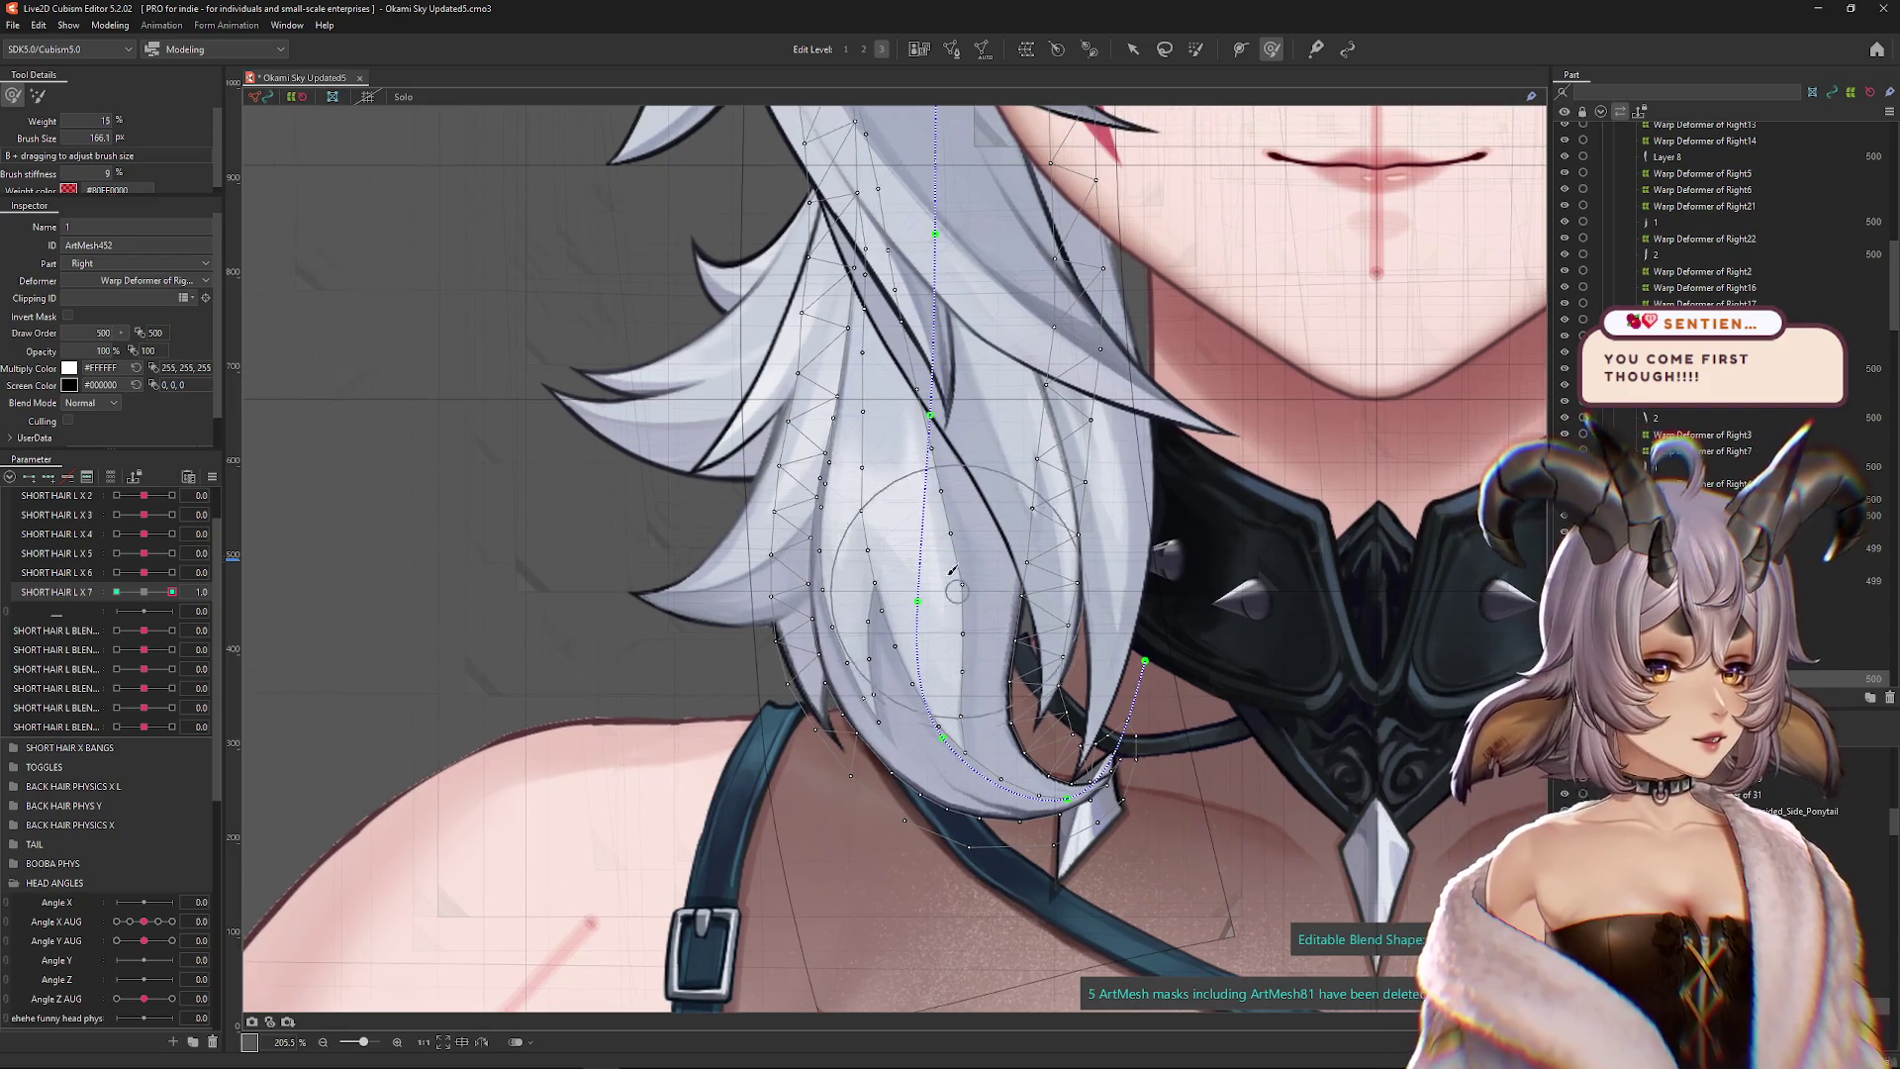
mouse_move(934, 495)
mouse_down()
mouse_move(961, 569)
mouse_move(893, 462)
mouse_move(903, 483)
mouse_up()
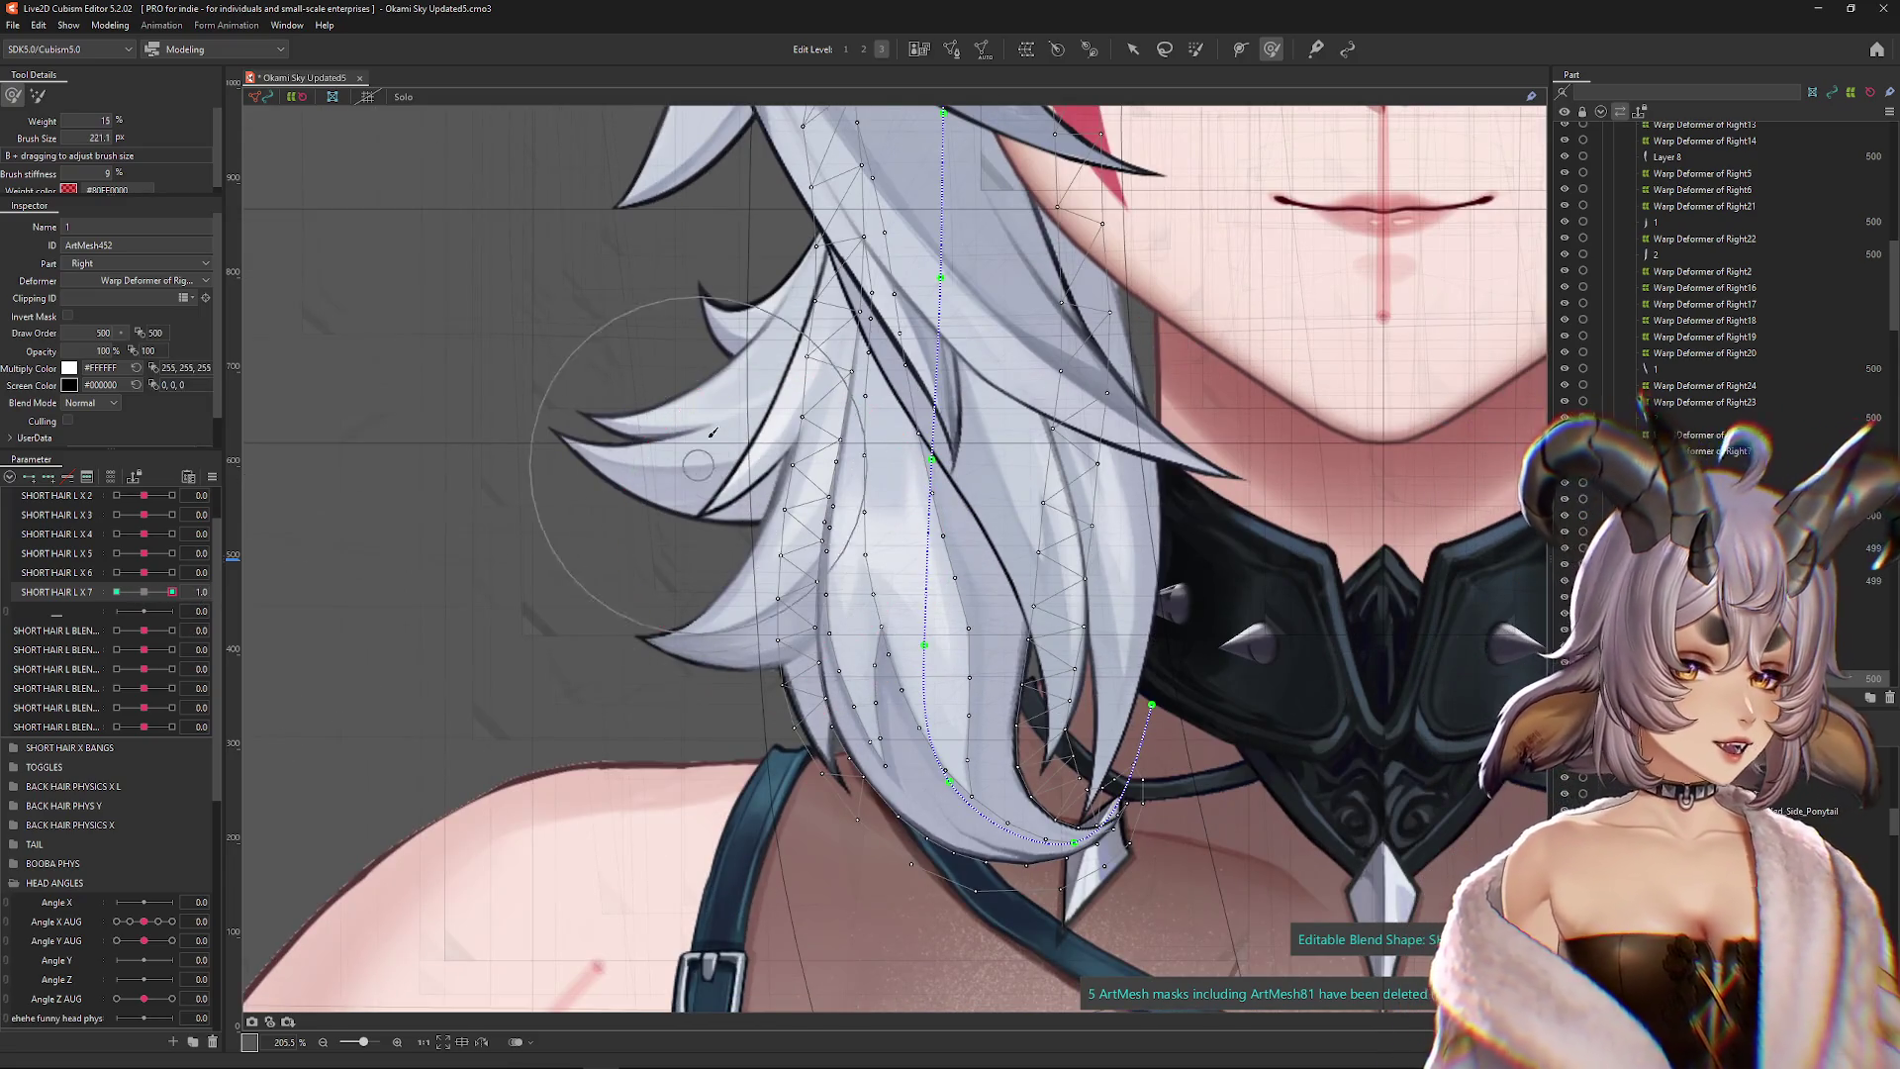
scroll(732, 534, up, 2)
scroll(712, 564, up, 1)
drag(695, 572, 806, 530)
scroll(705, 580, down, 4)
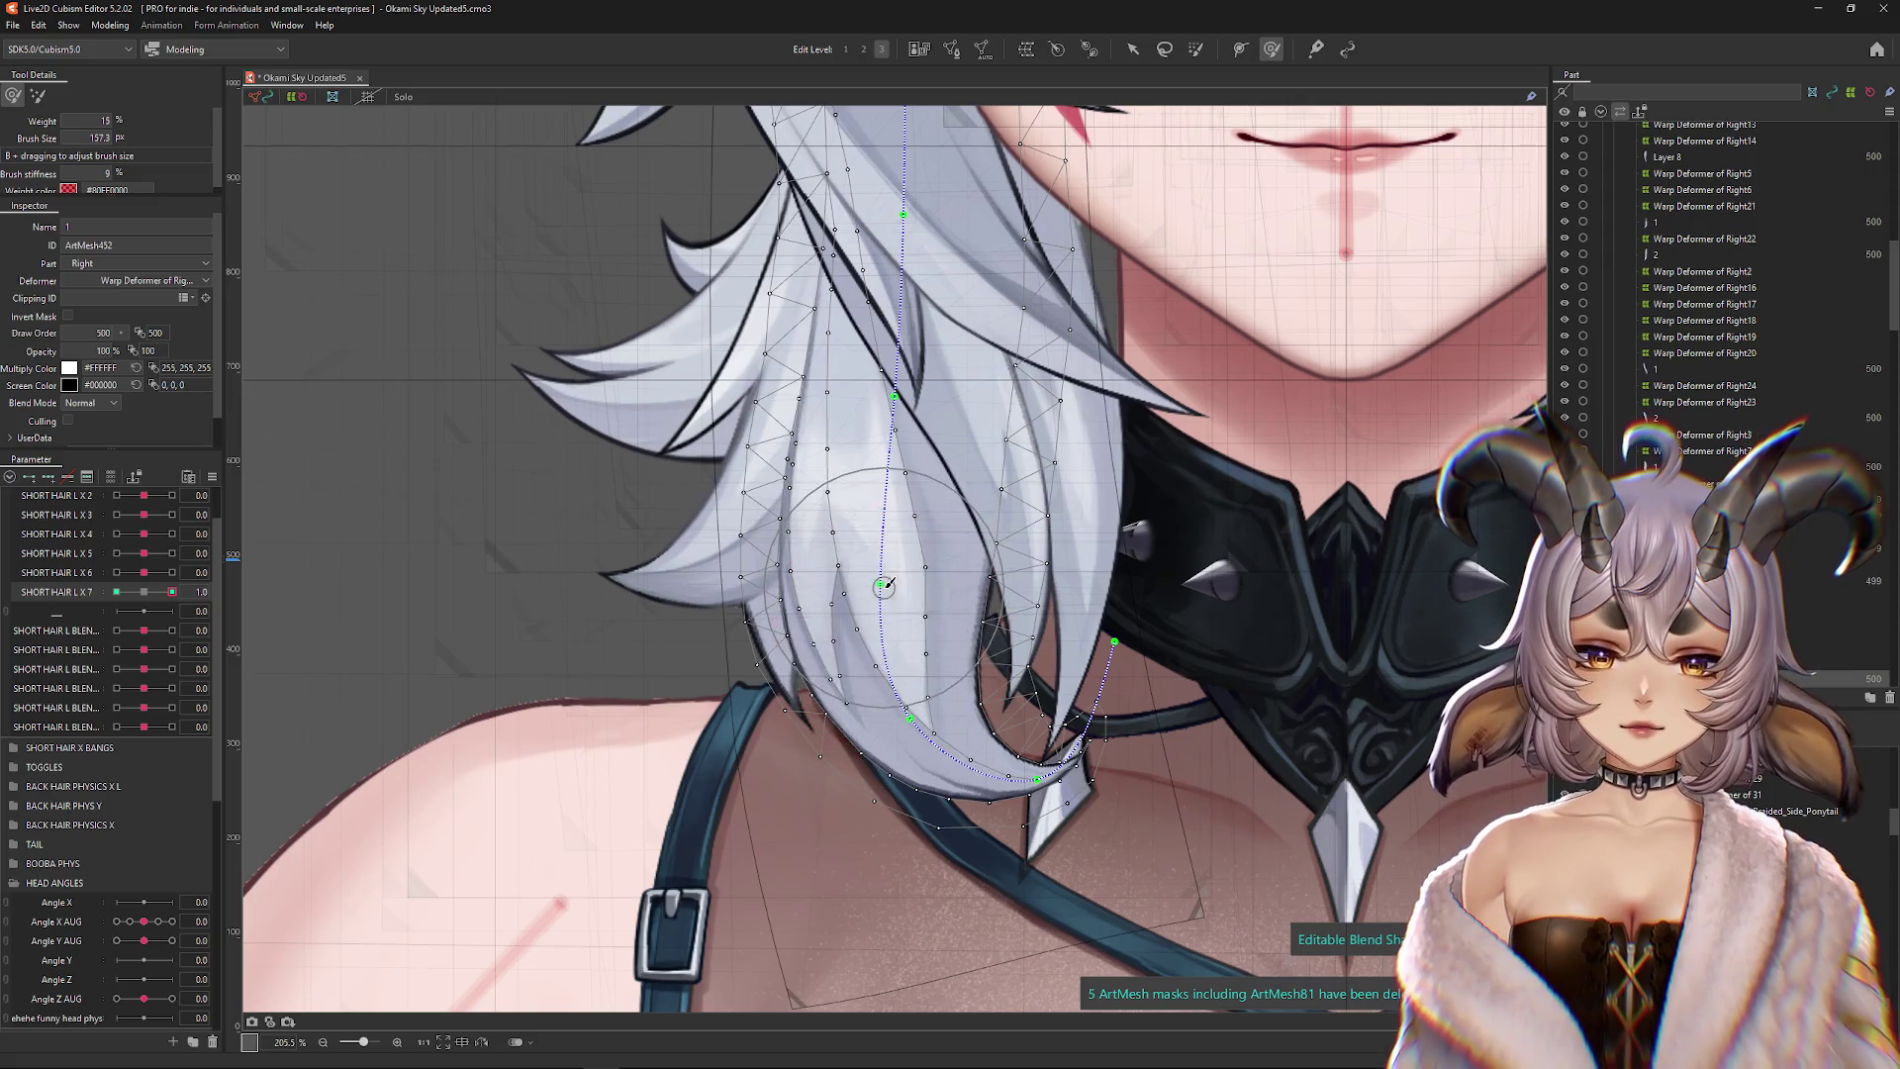
scroll(902, 626, up, 1)
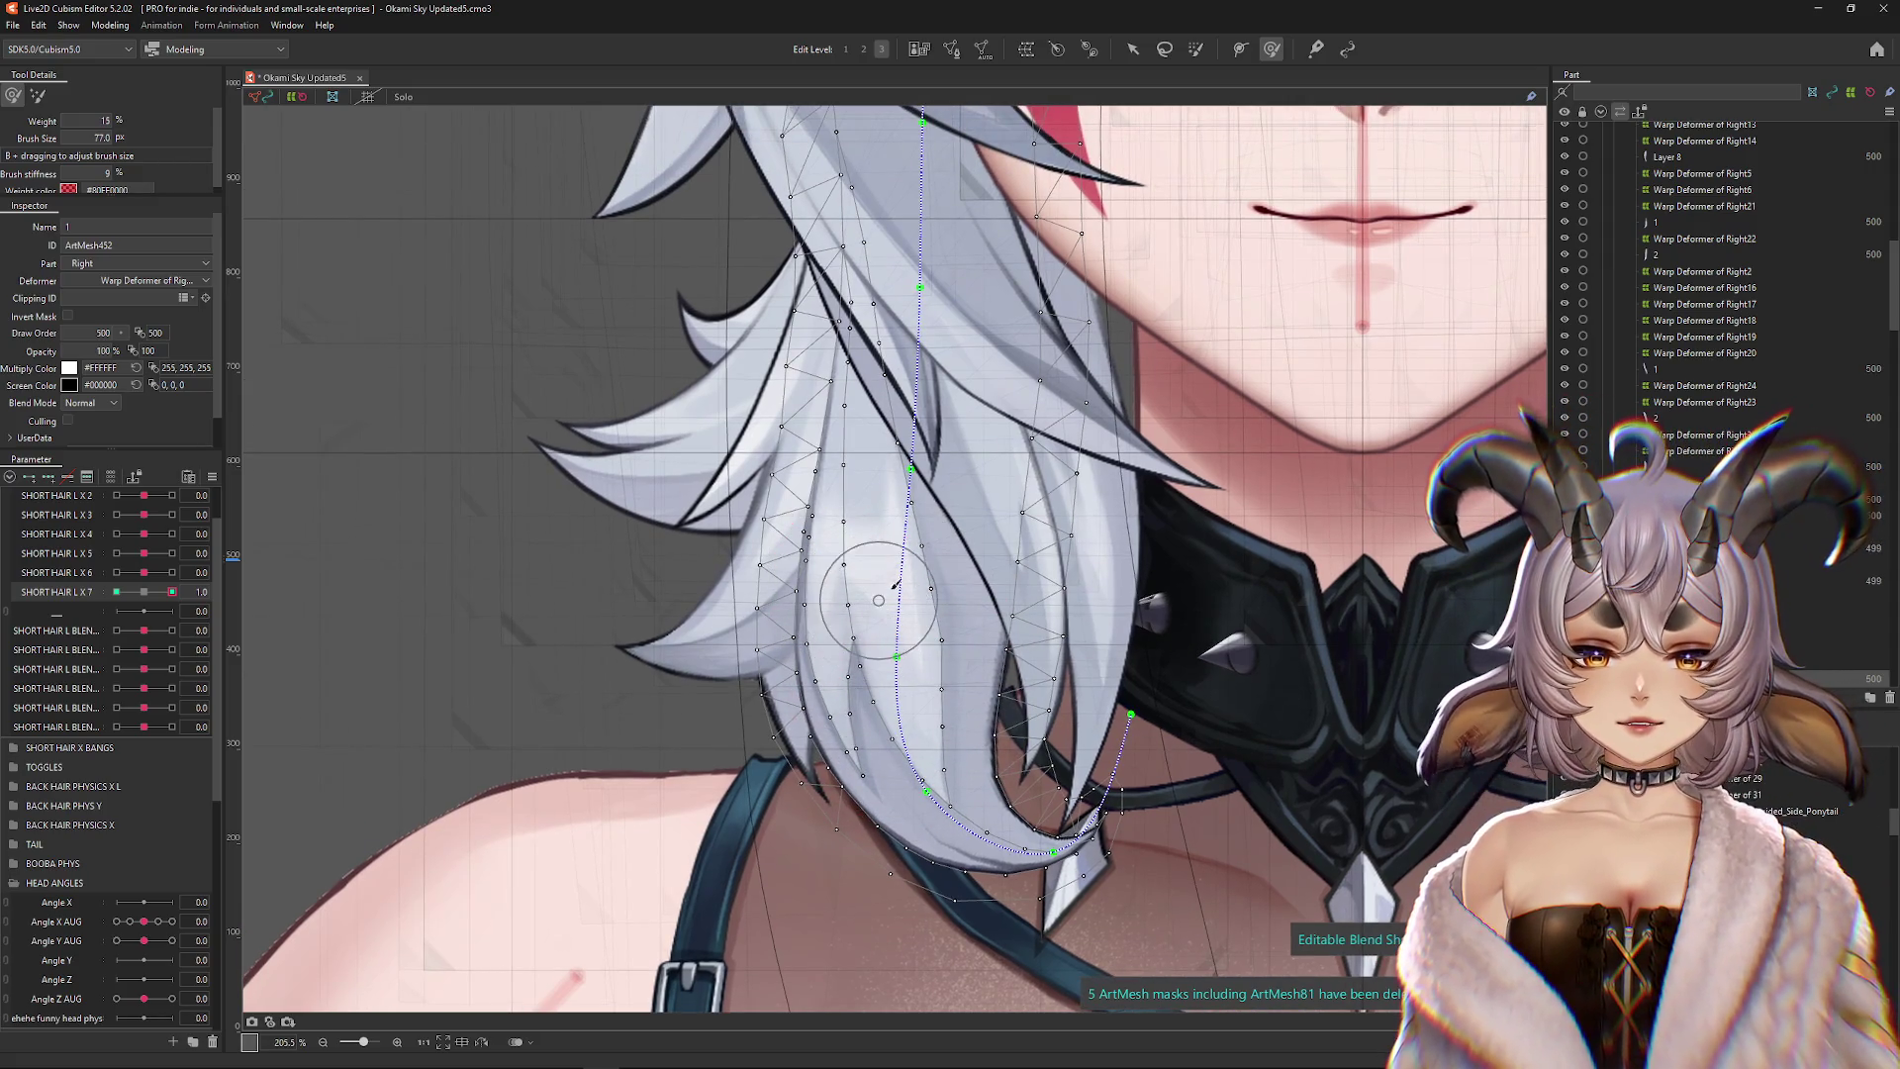
mouse_move(922, 644)
mouse_down()
mouse_move(906, 673)
mouse_move(925, 715)
mouse_up()
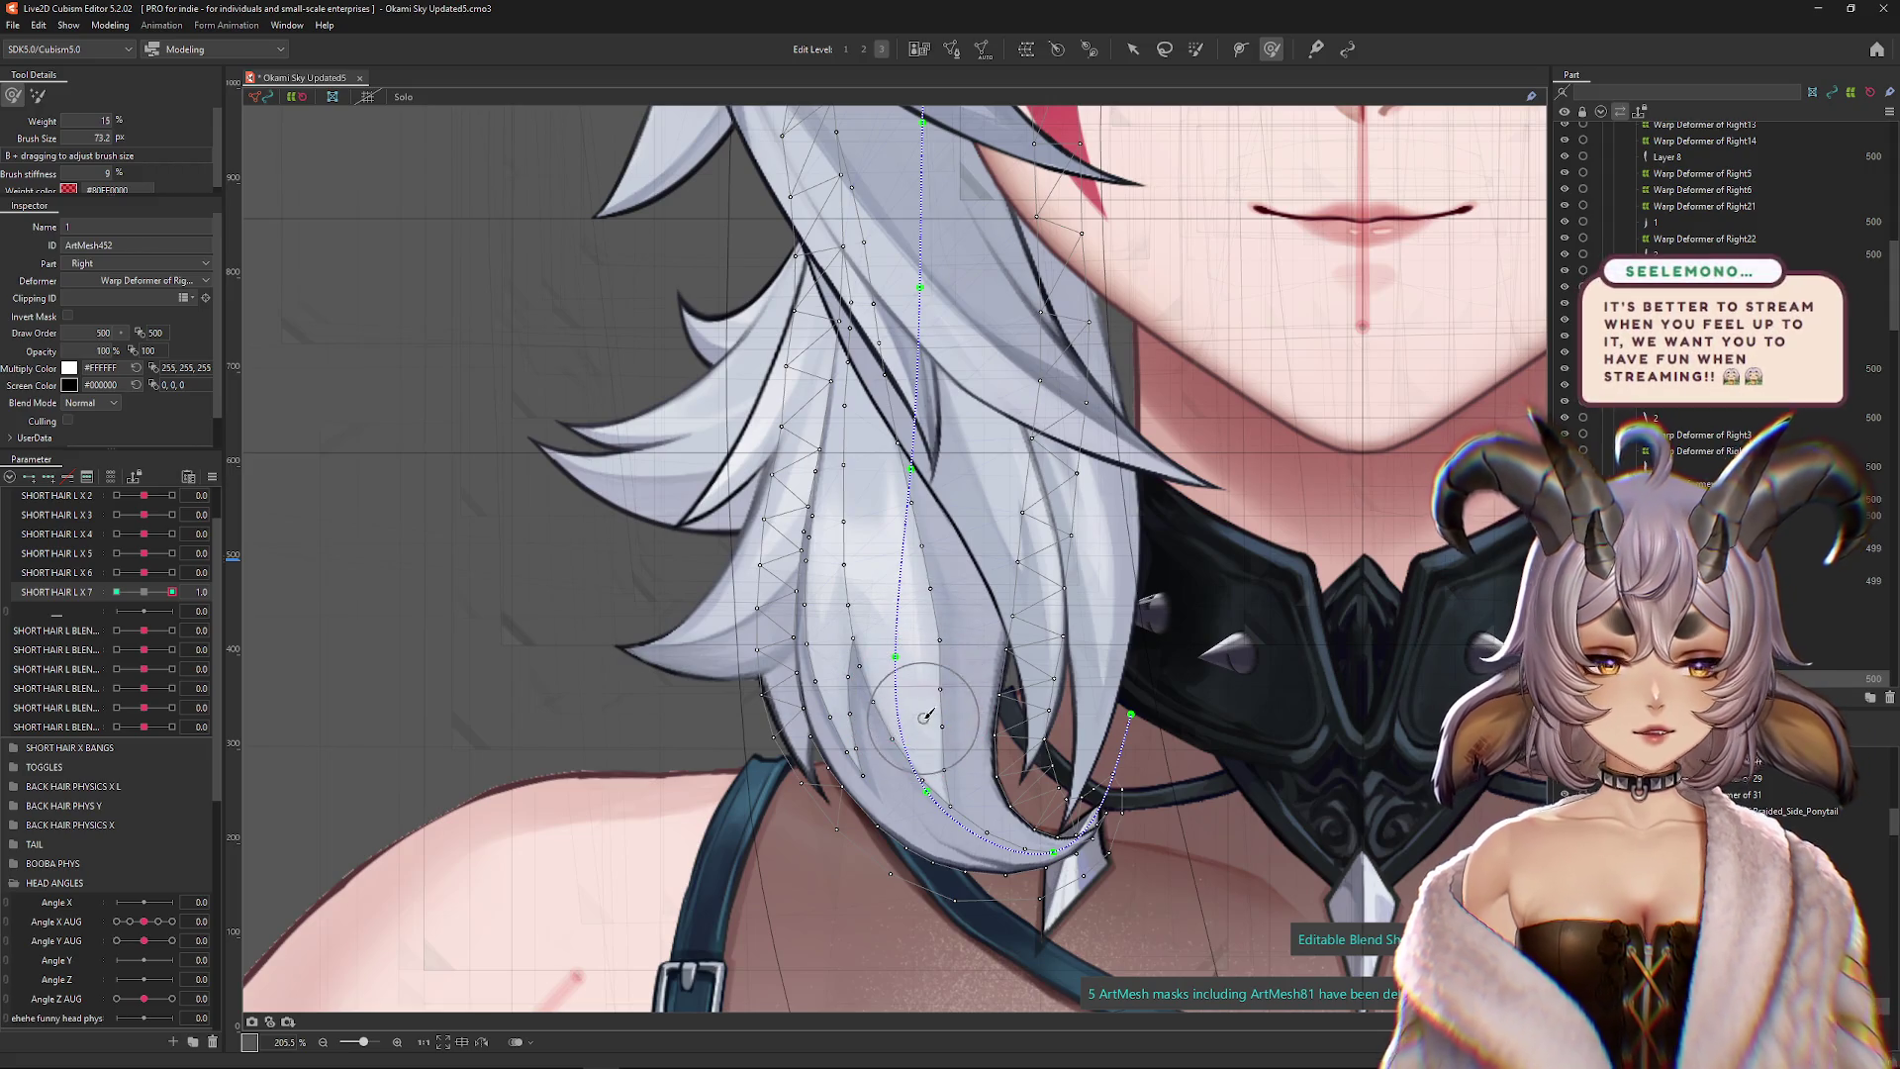
Resize the sculpting brush to 176.4 and flip SHORT HAIR L X 7 to -1
key(ctrl+h)
scroll(829, 681, down, 4)
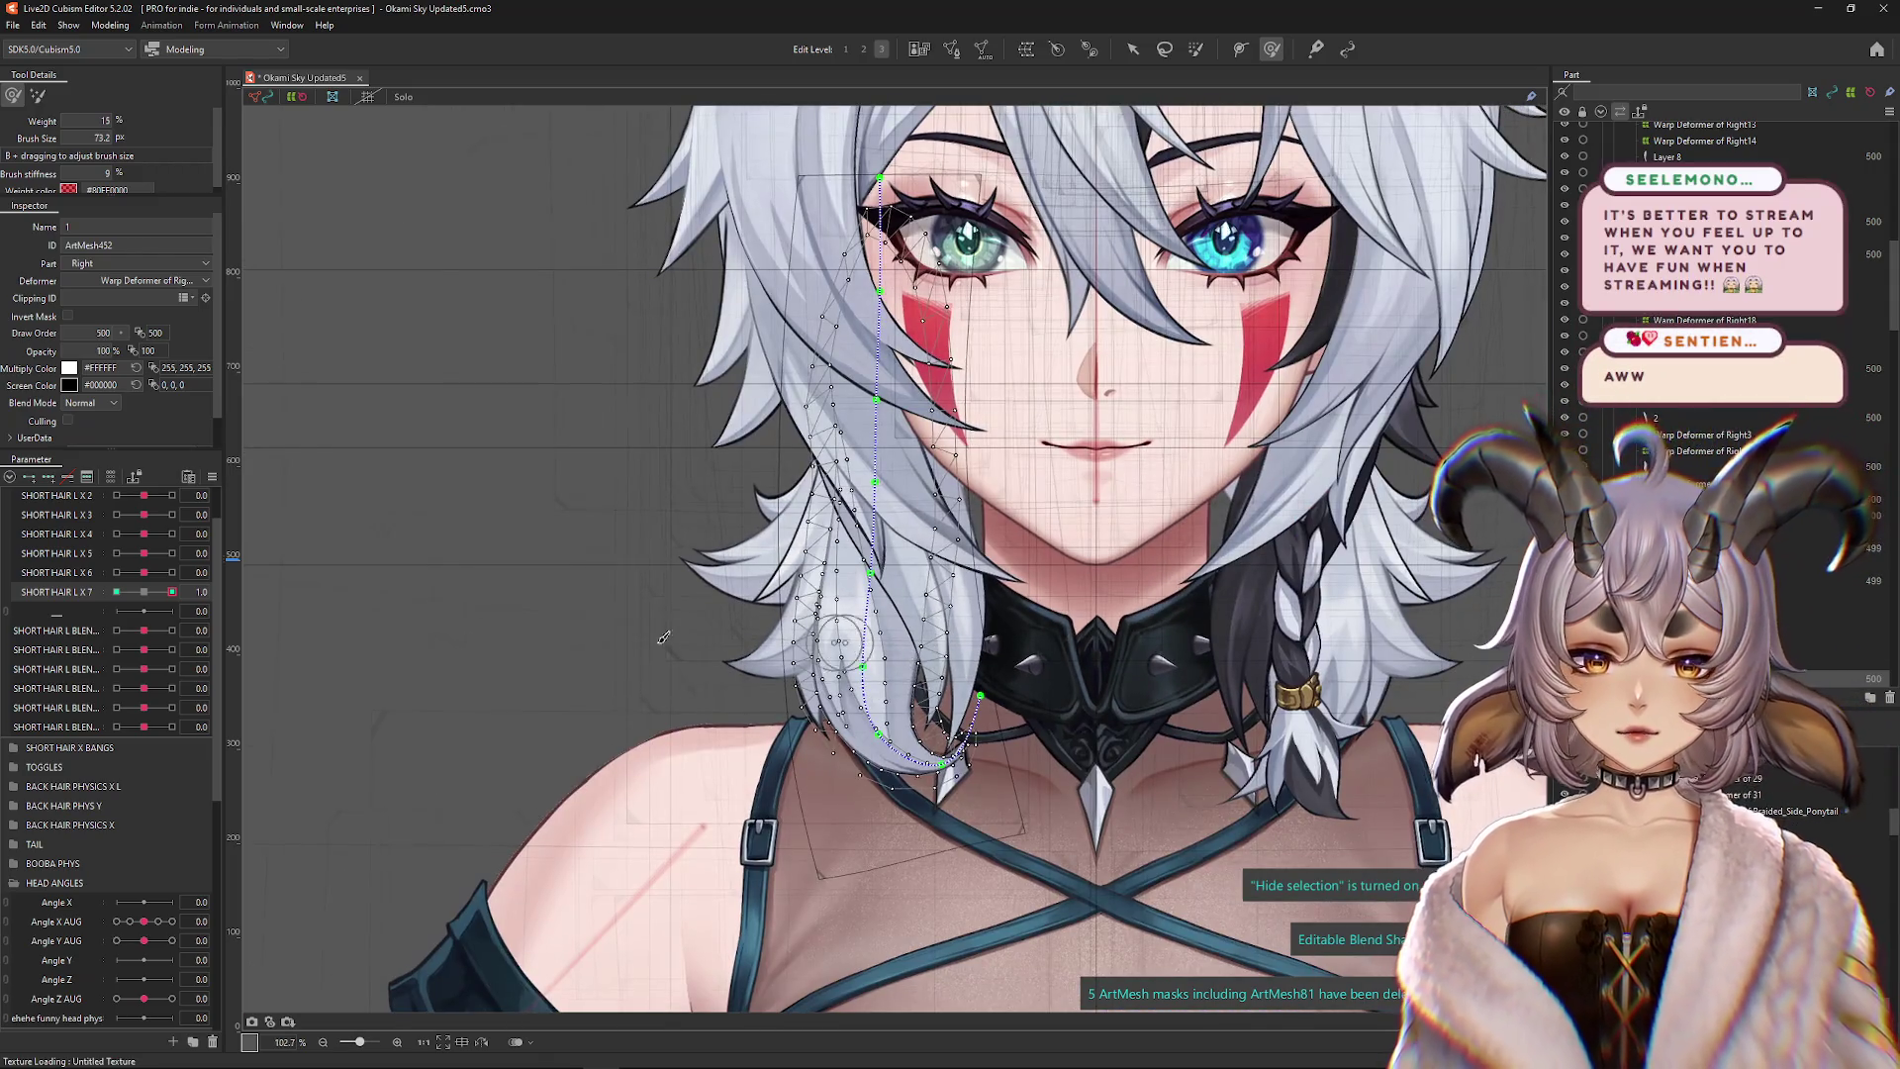
key(ctrl+h)
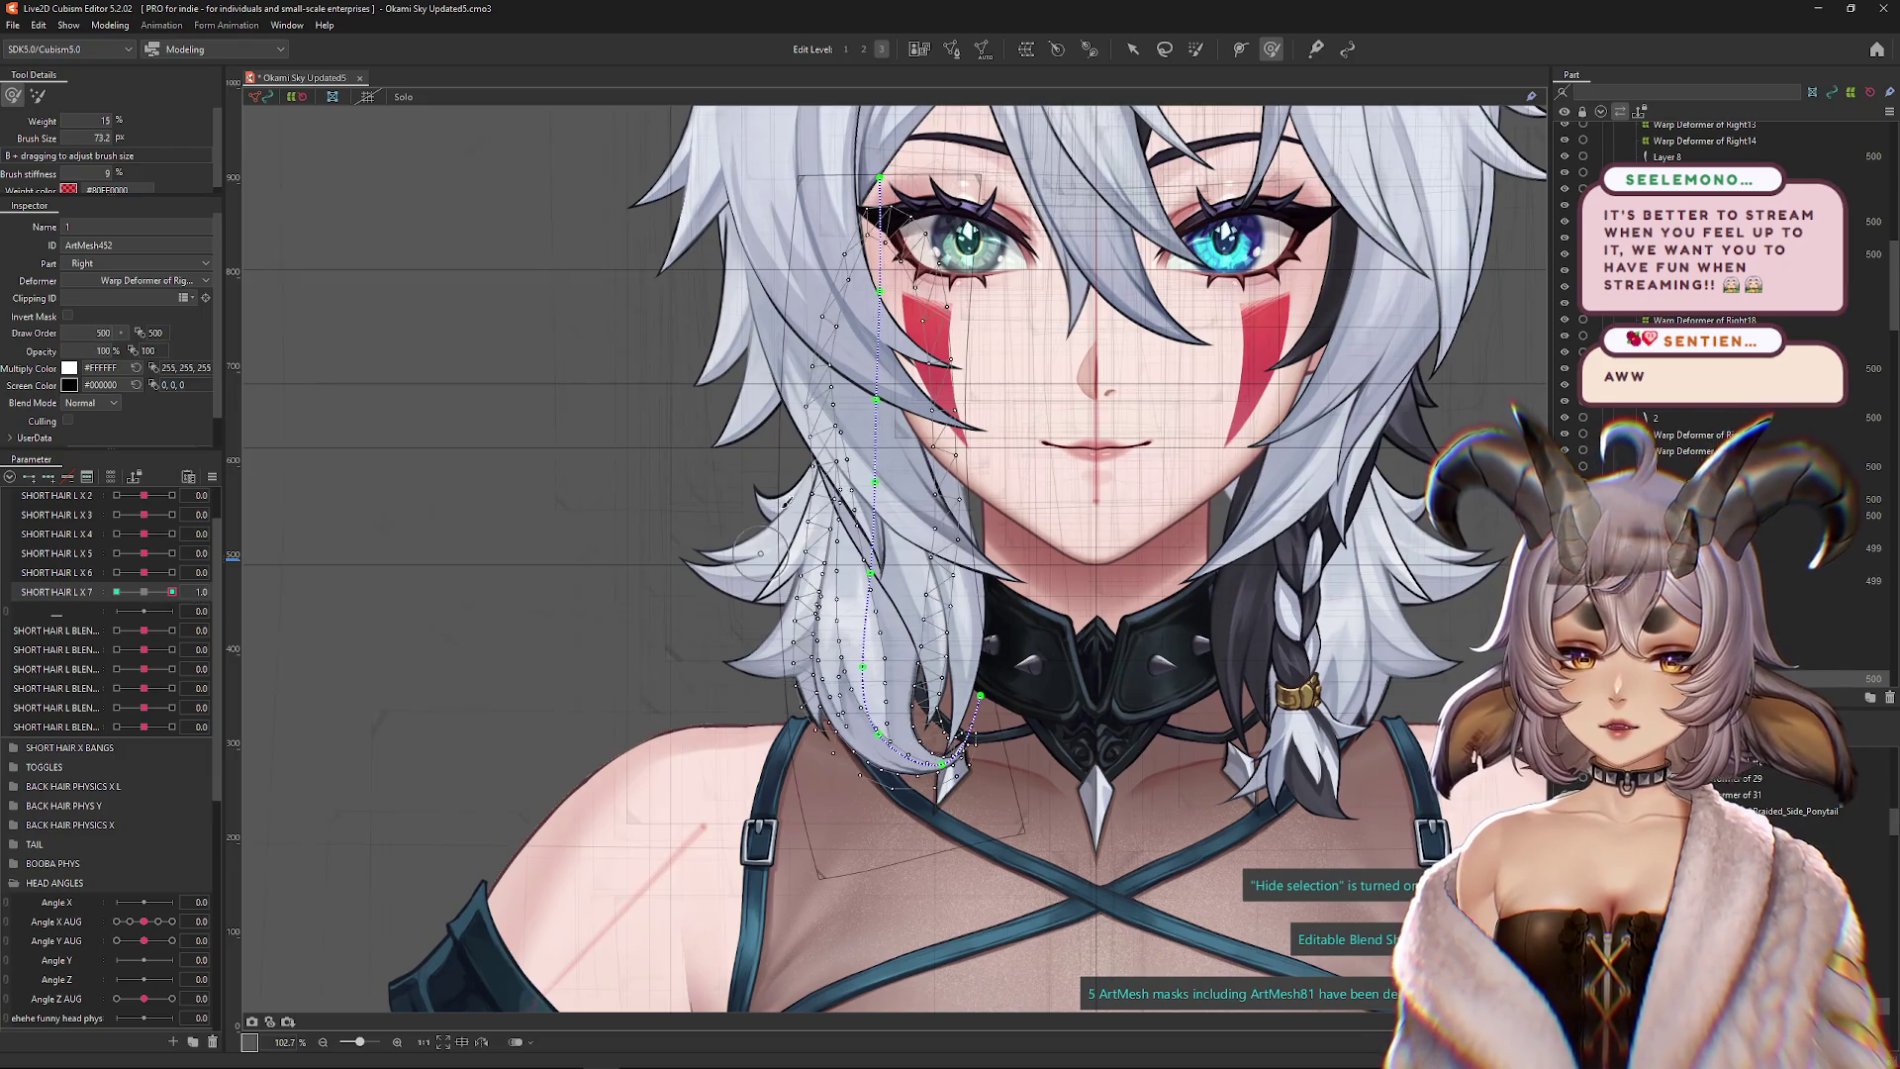
drag(851, 460, 860, 542)
scroll(860, 542, up, 2)
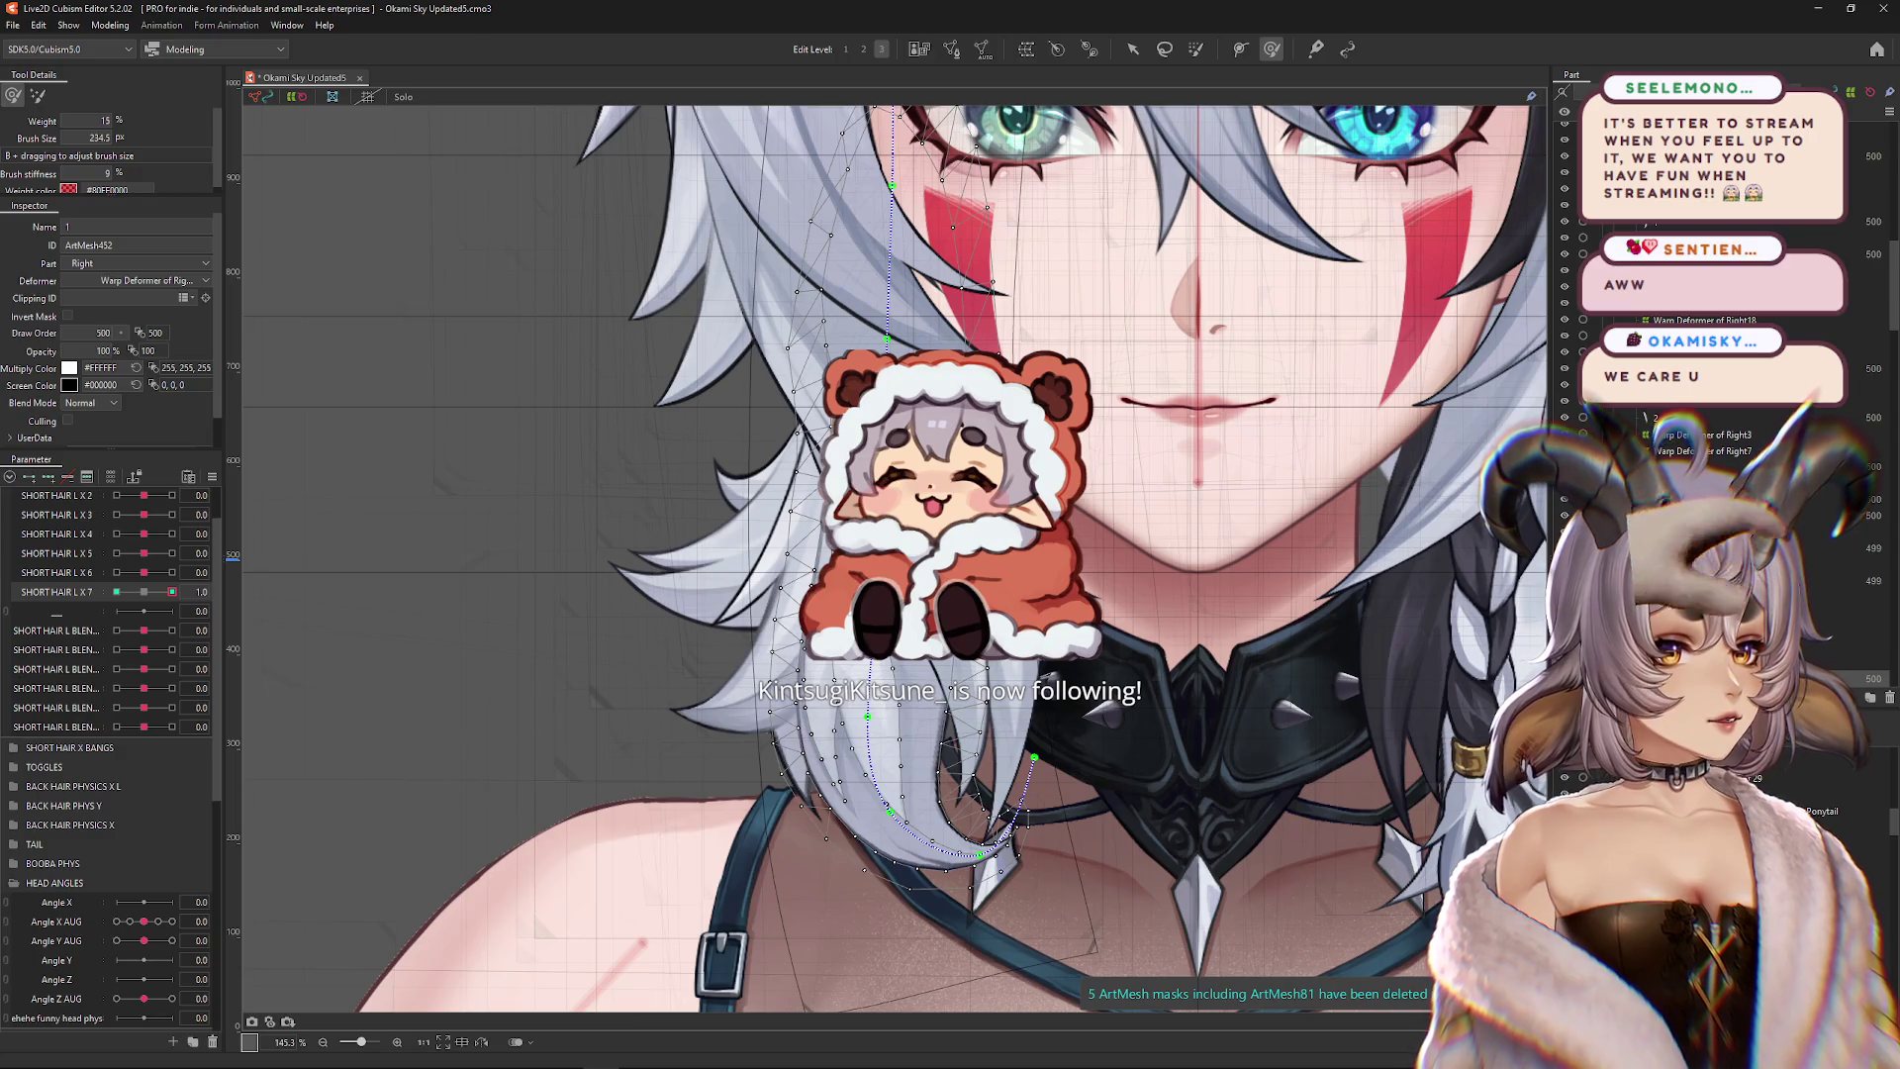
scroll(752, 554, down, 1)
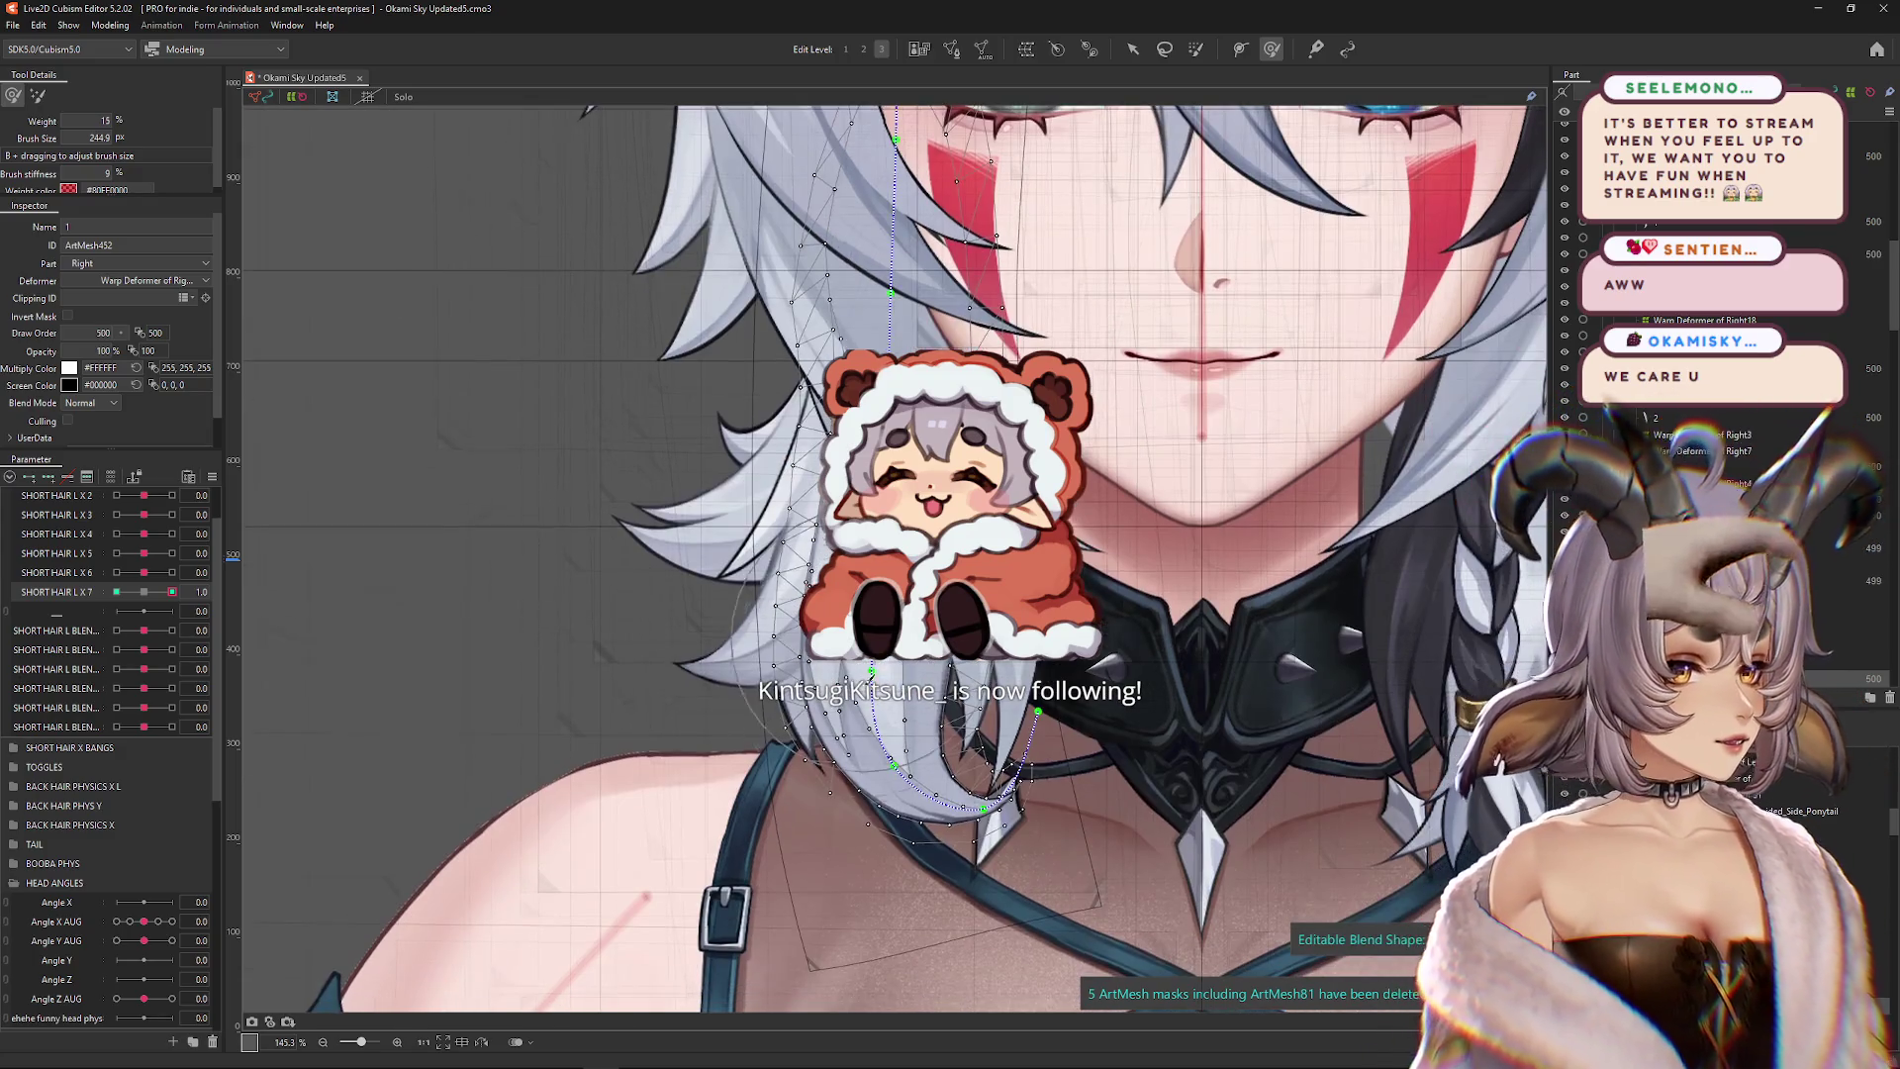
scroll(900, 687, up, 2)
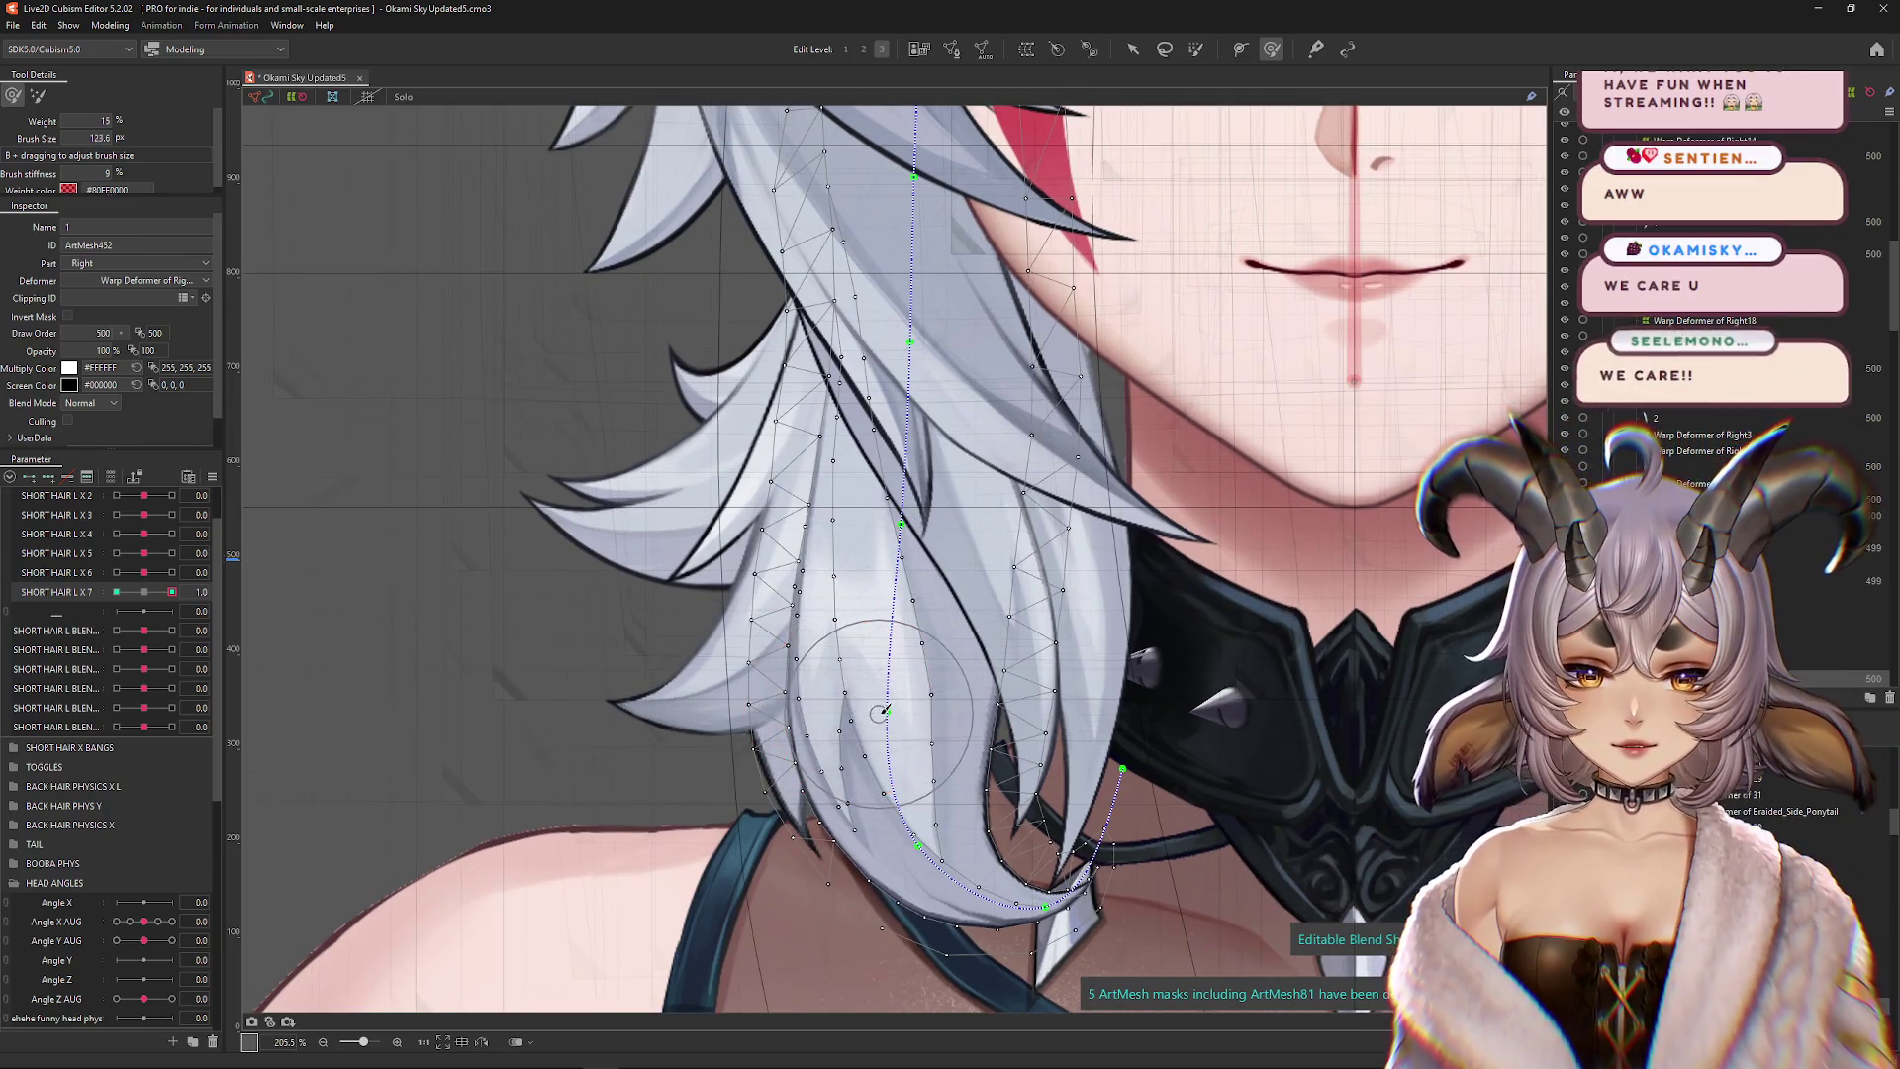
scroll(885, 679, down, 2)
scroll(880, 676, down, 1)
scroll(880, 676, down, 2)
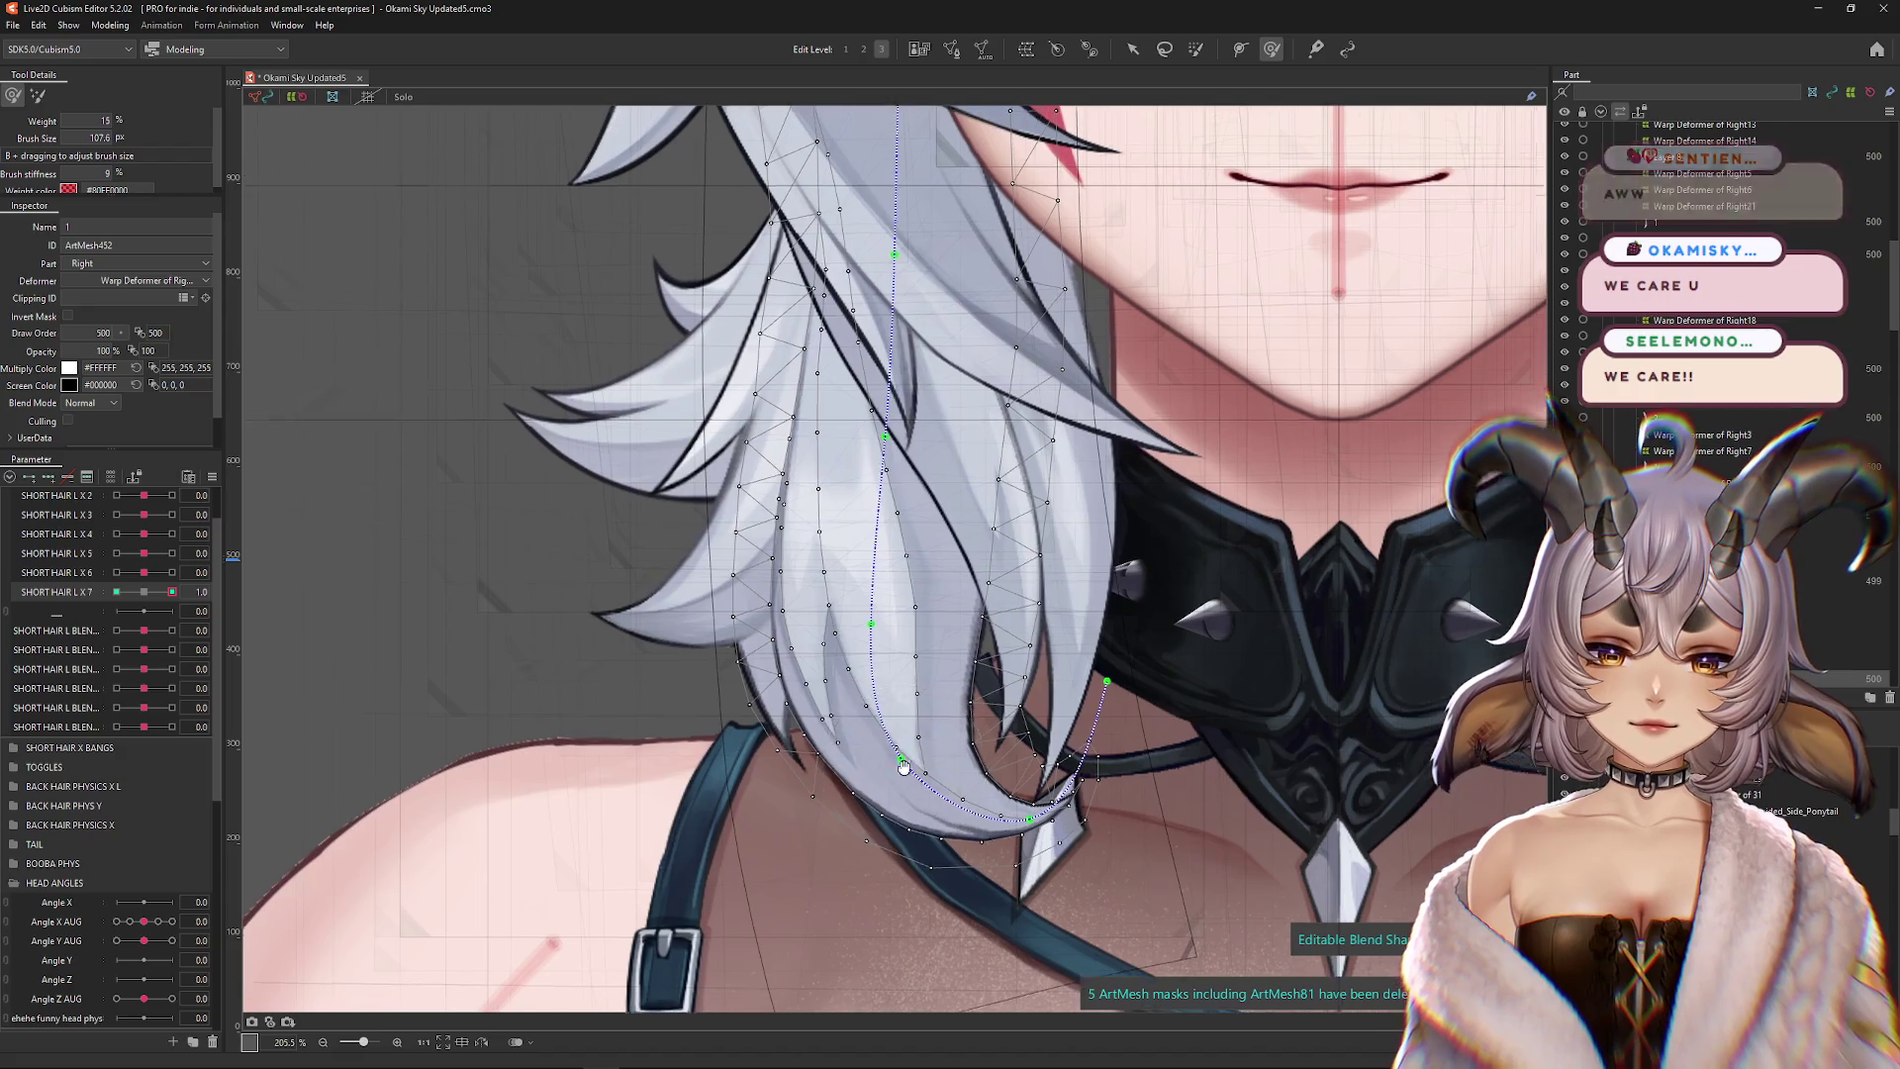
click(116, 591)
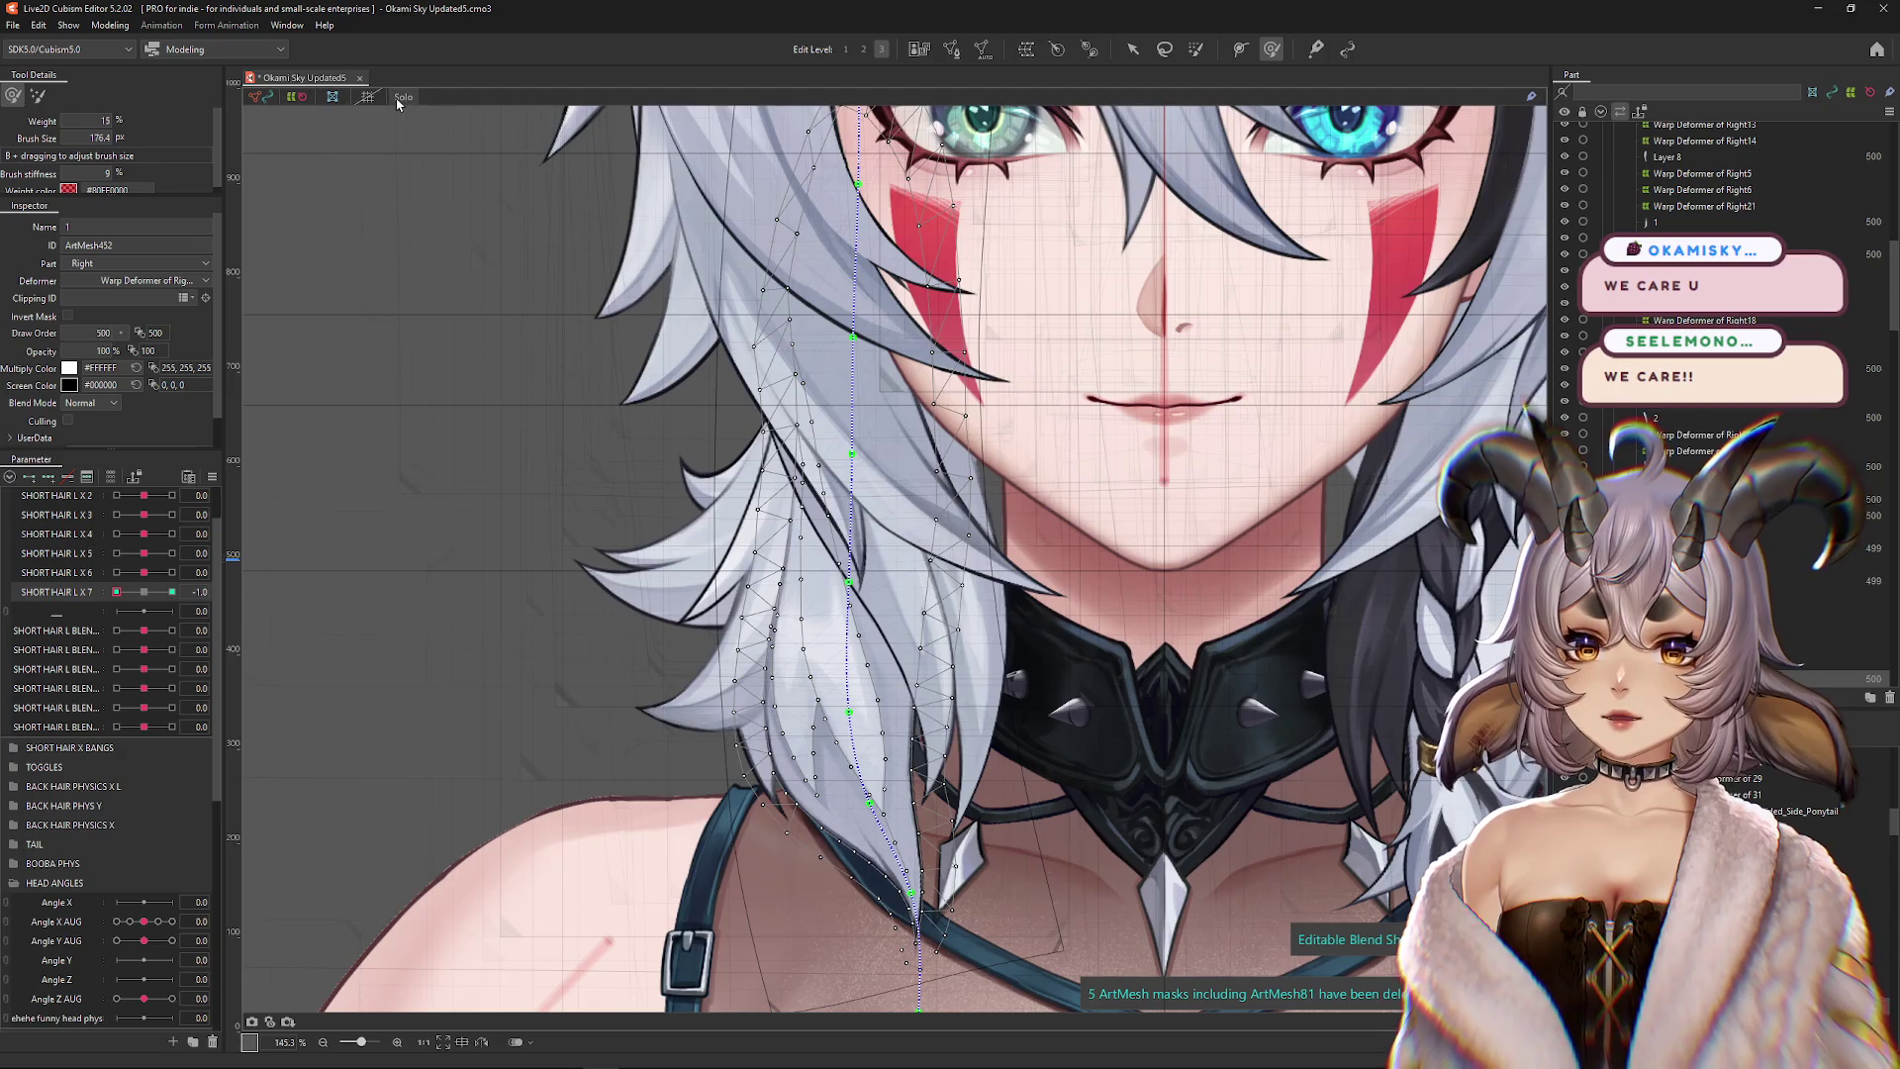
Solo the left strand and deform-brush its -1 shape straight over the collar, ending at brush size 22.6
click(831, 497)
scroll(831, 497, up, 3)
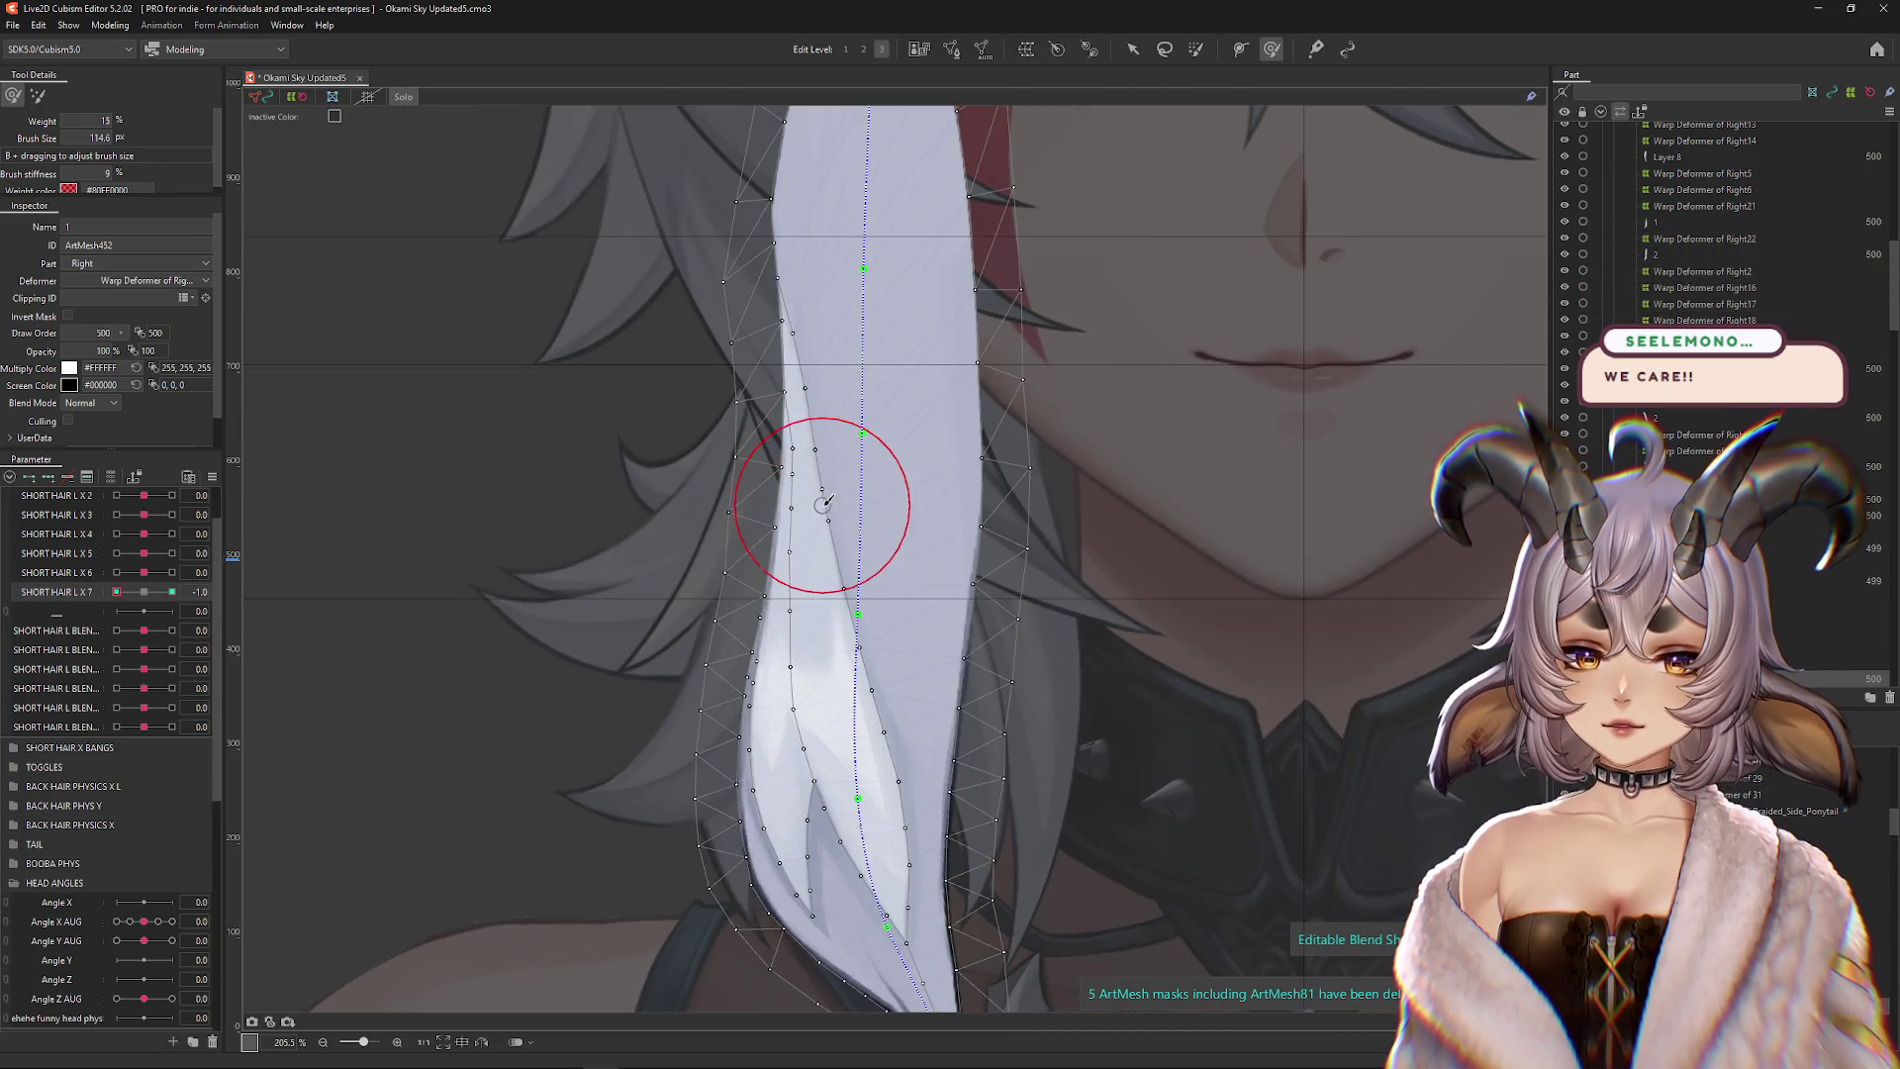
mouse_move(840, 605)
mouse_down()
mouse_move(829, 540)
mouse_move(868, 601)
mouse_up()
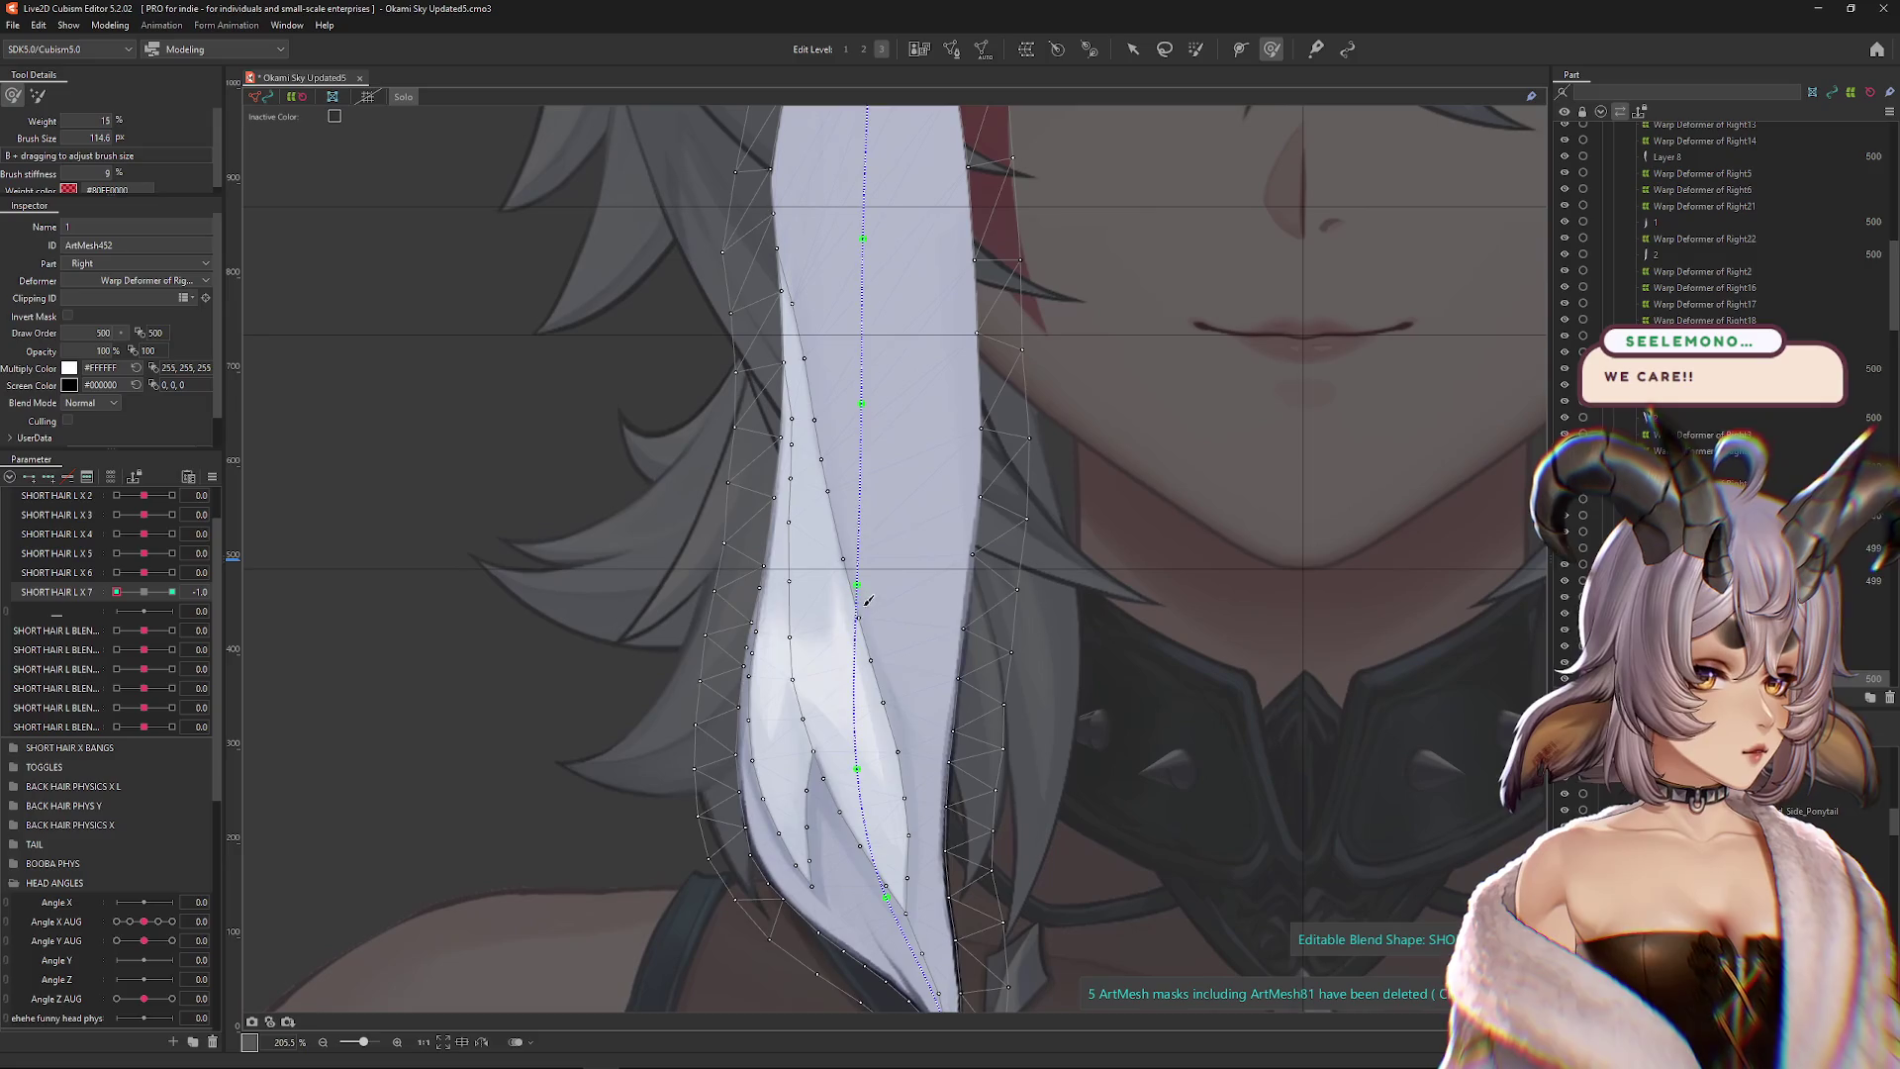
drag(823, 680, 843, 675)
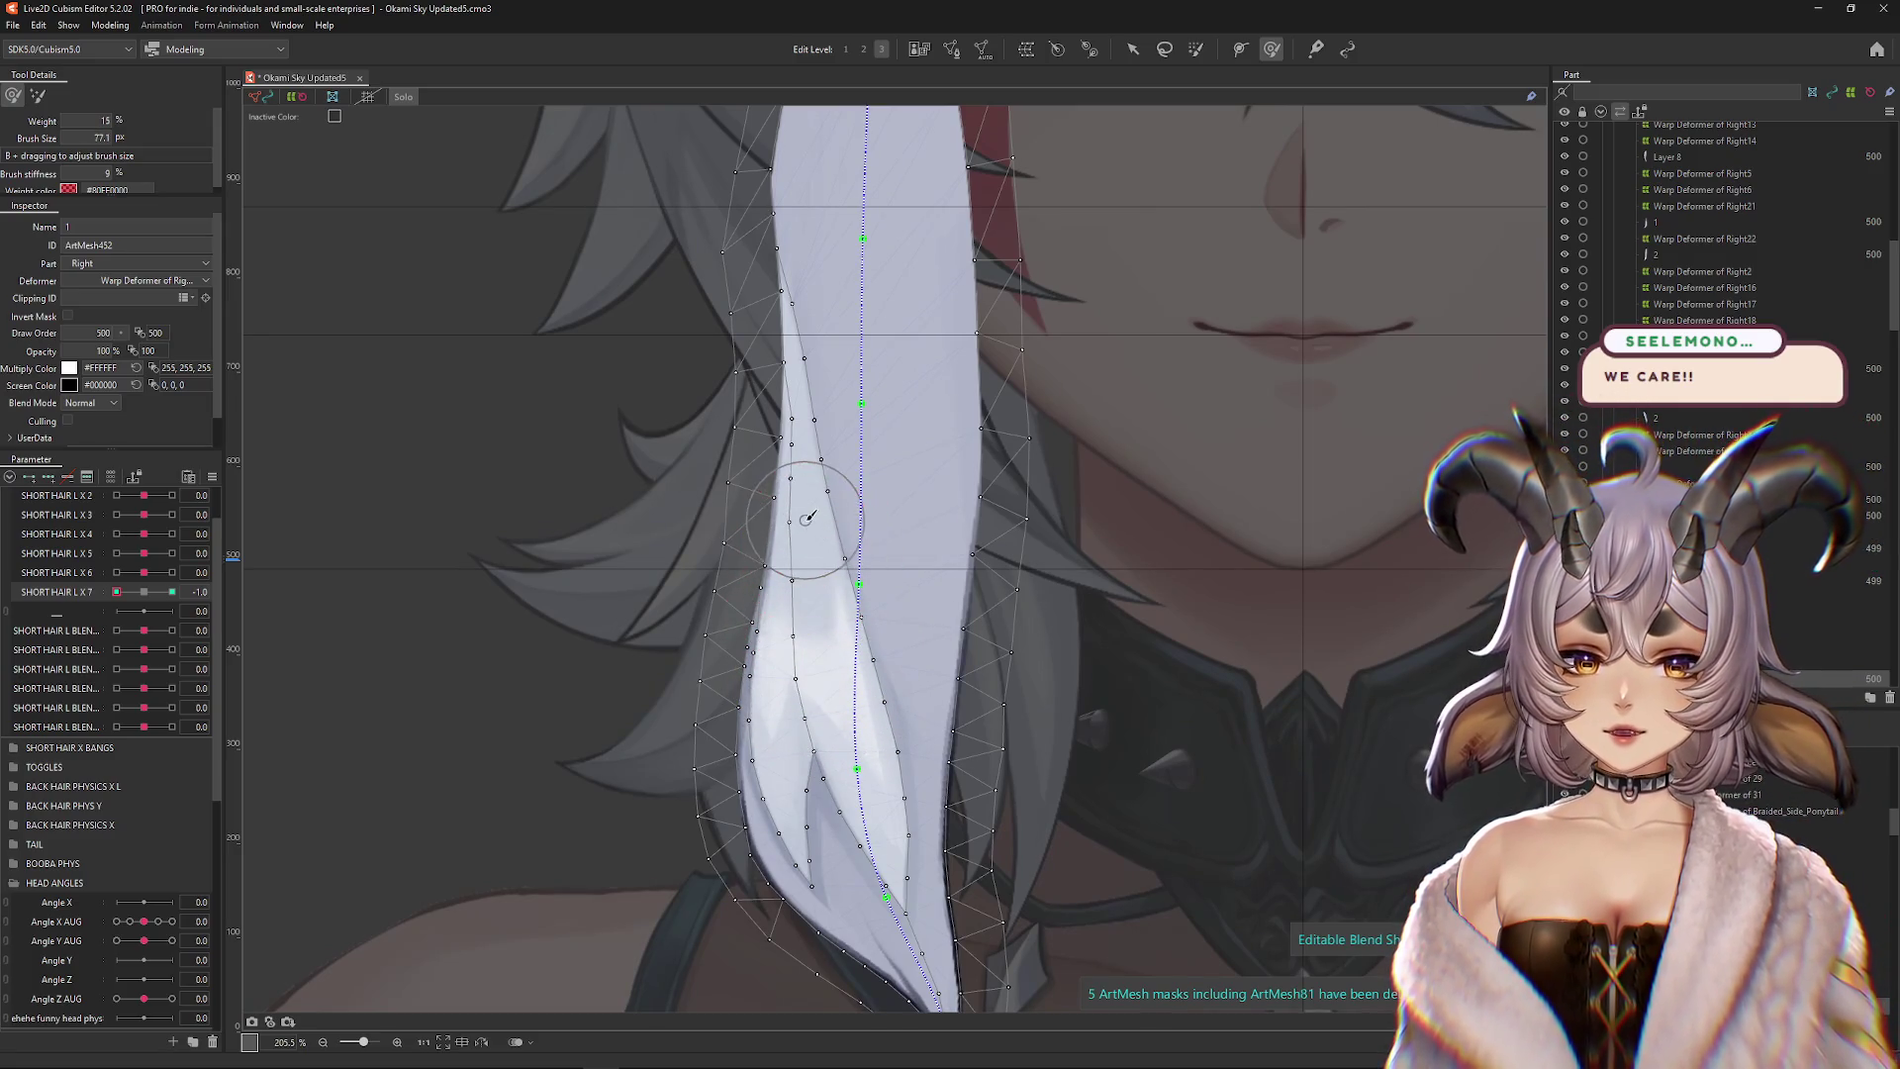
drag(820, 521, 803, 525)
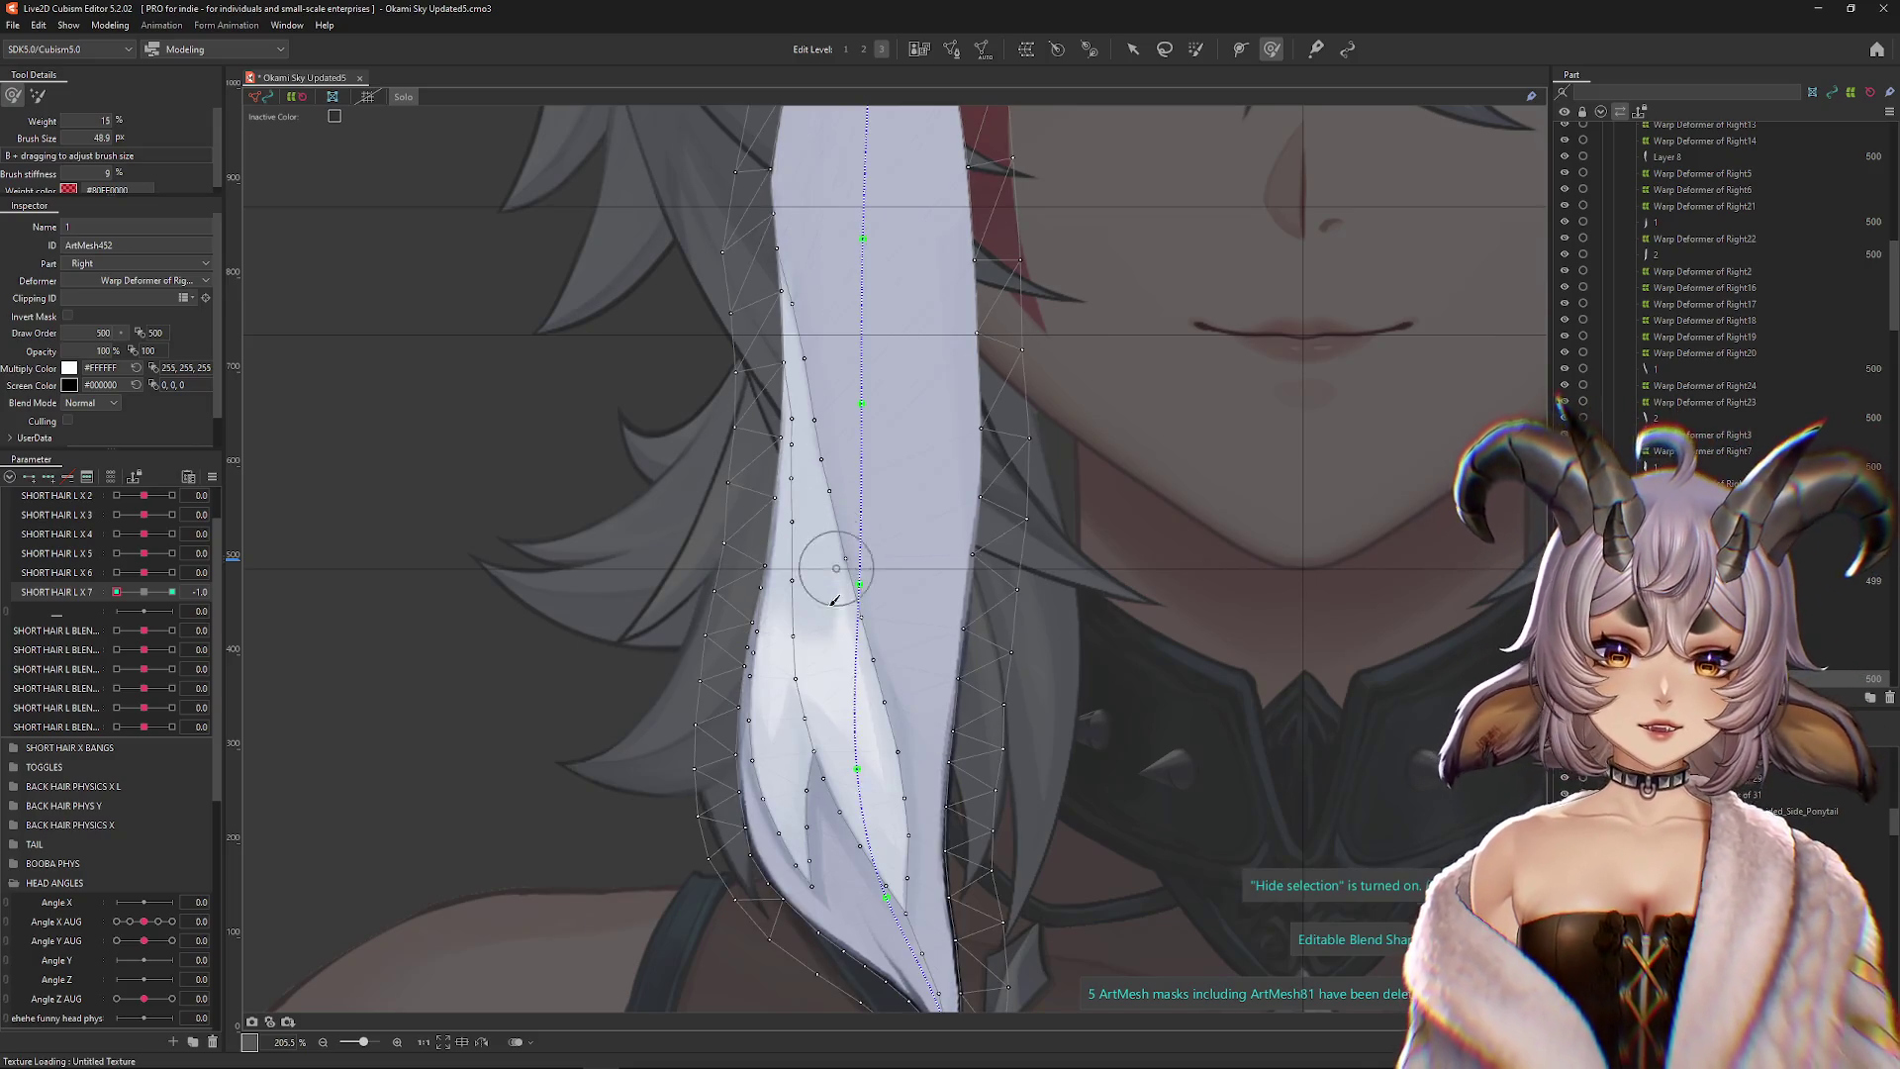
drag(835, 627, 871, 693)
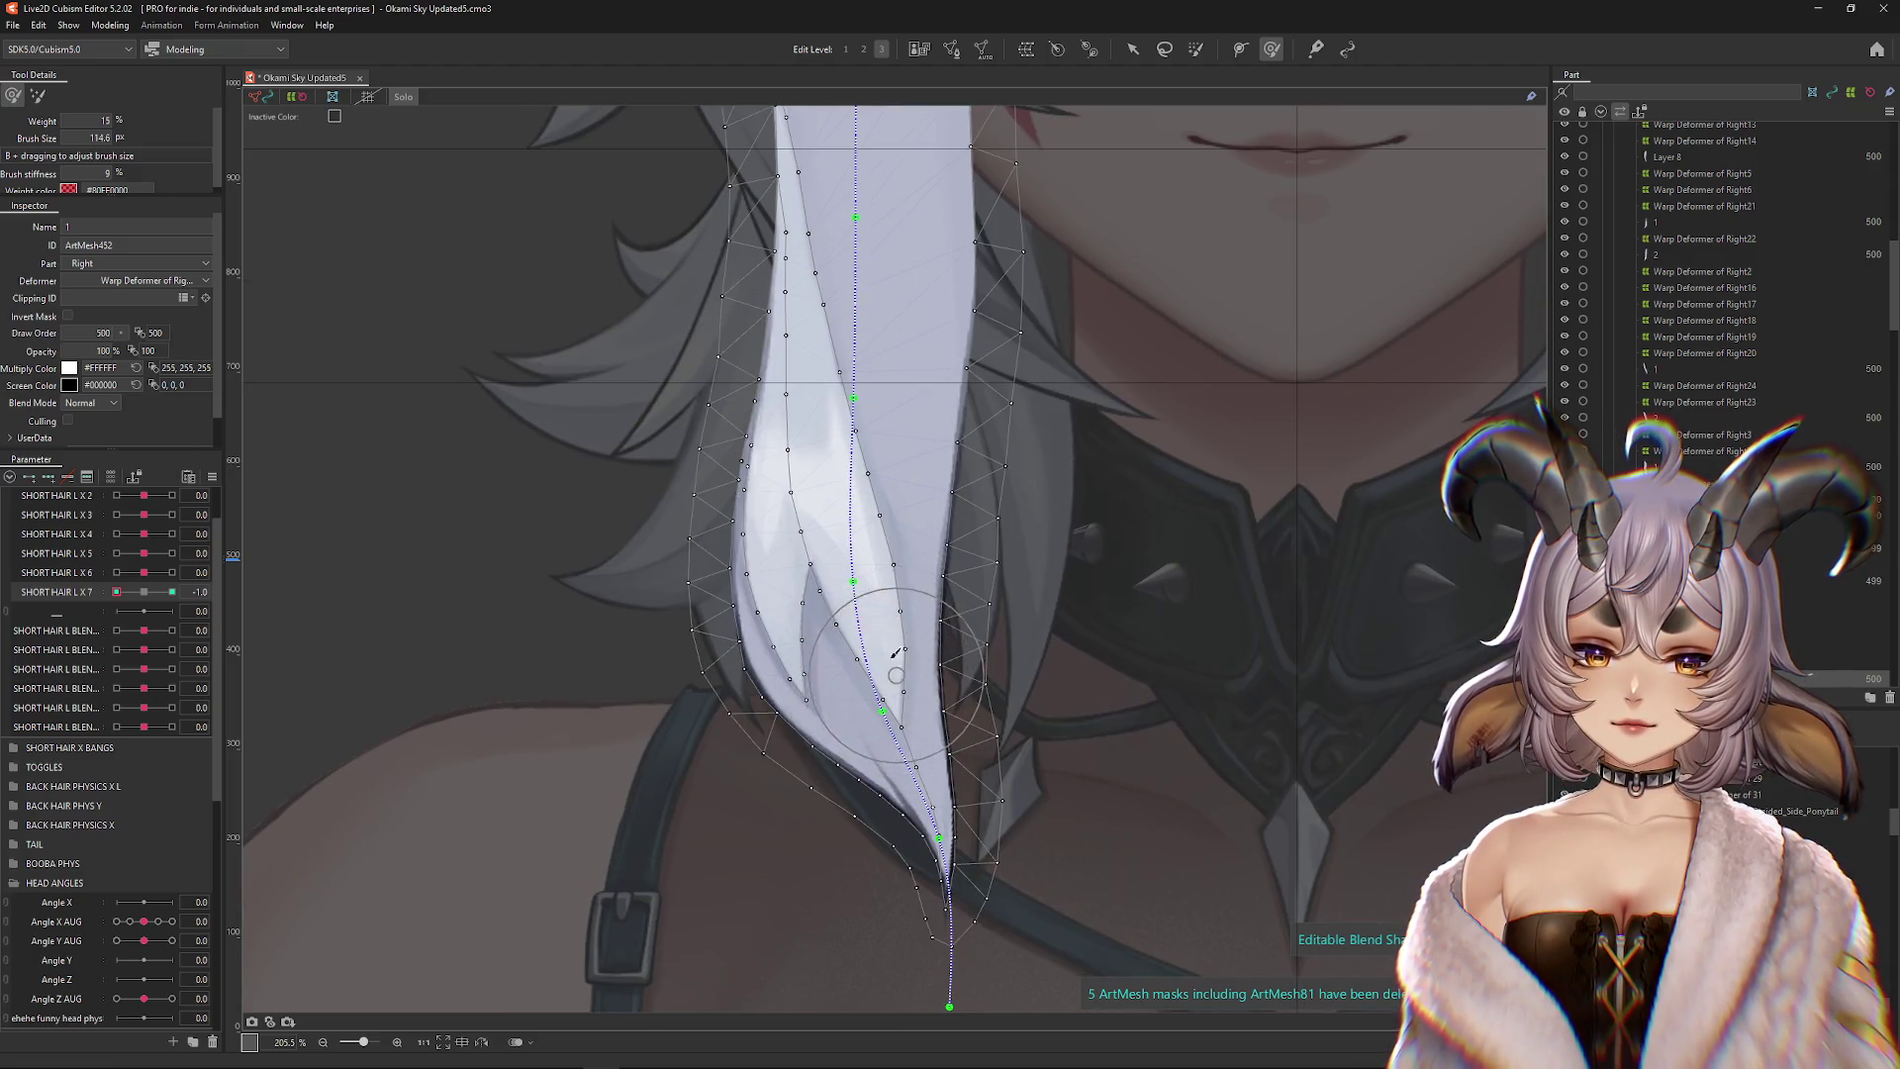
mouse_move(821, 514)
mouse_down()
mouse_move(822, 498)
mouse_move(836, 566)
mouse_move(860, 544)
mouse_up()
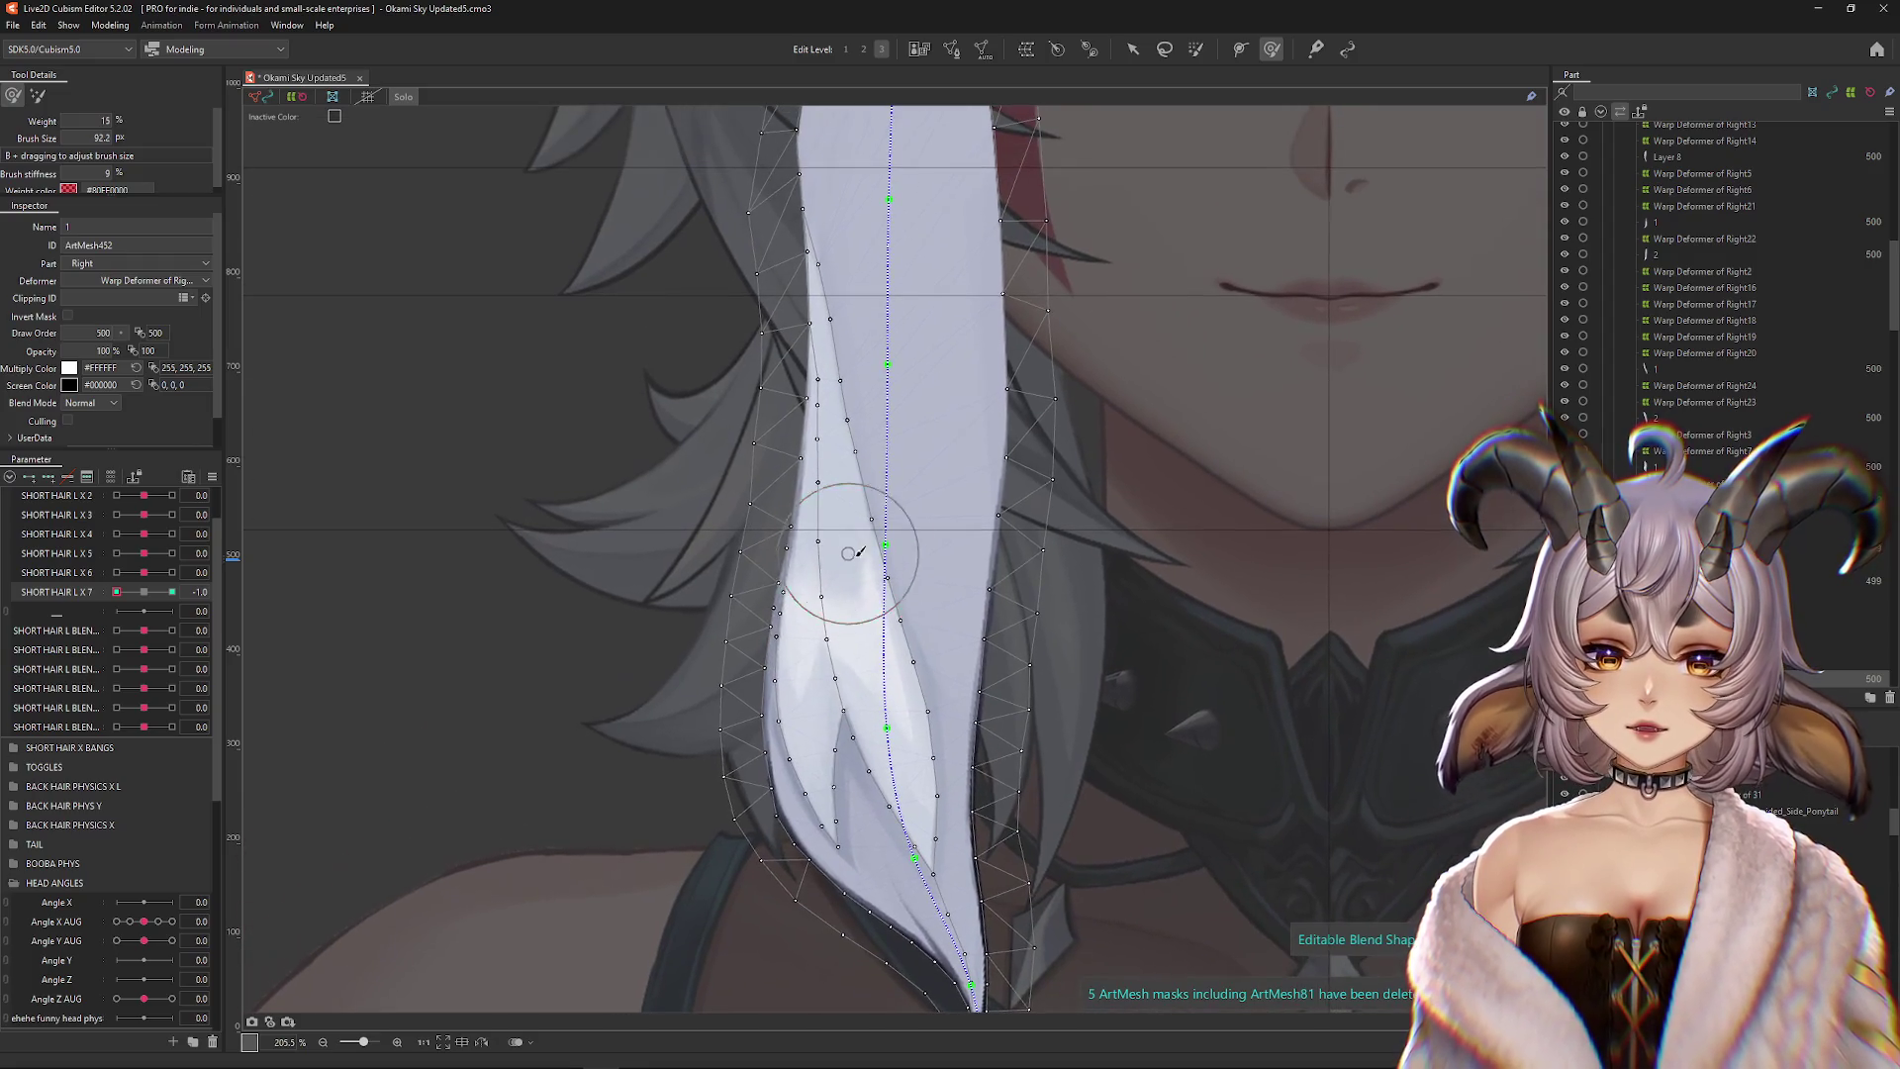
mouse_move(902, 809)
mouse_down()
mouse_move(904, 723)
mouse_move(915, 774)
mouse_up()
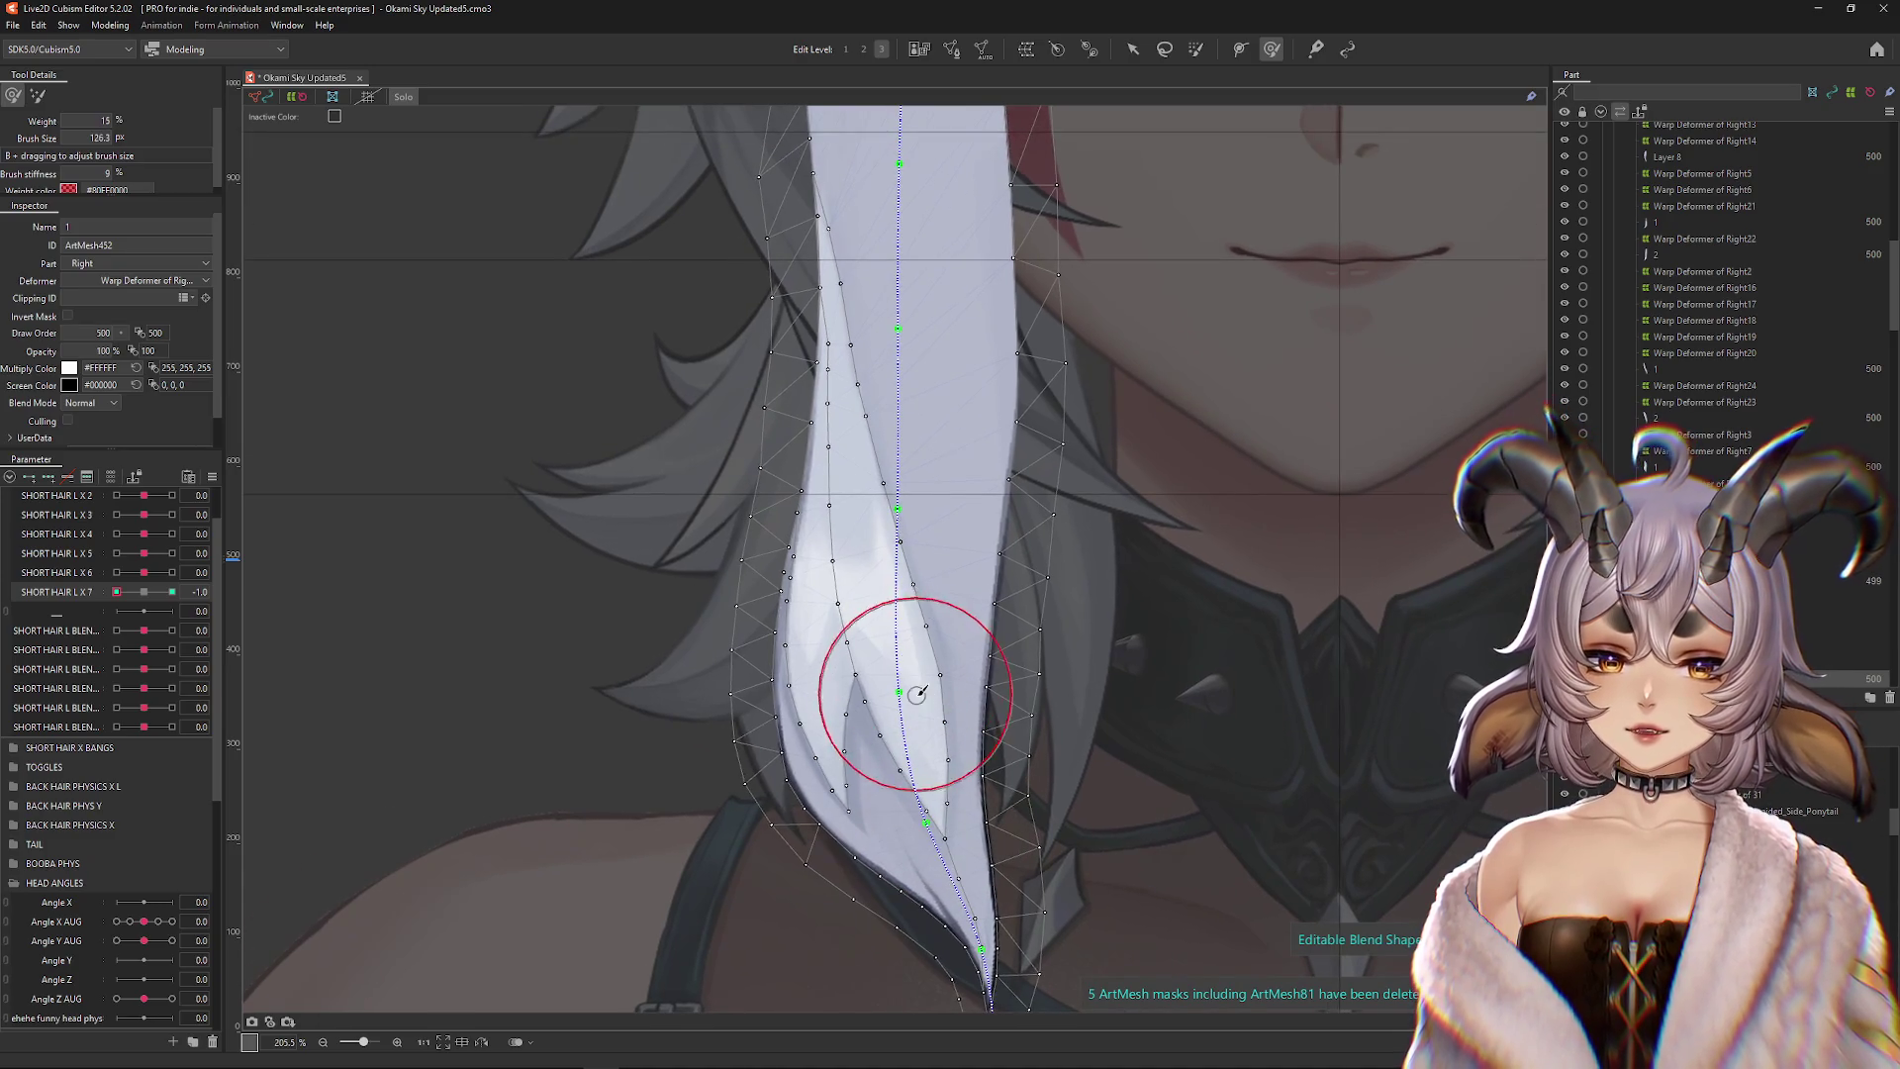
mouse_move(903, 542)
mouse_down()
mouse_move(904, 509)
mouse_move(834, 487)
mouse_up()
scroll(904, 509, up, 2)
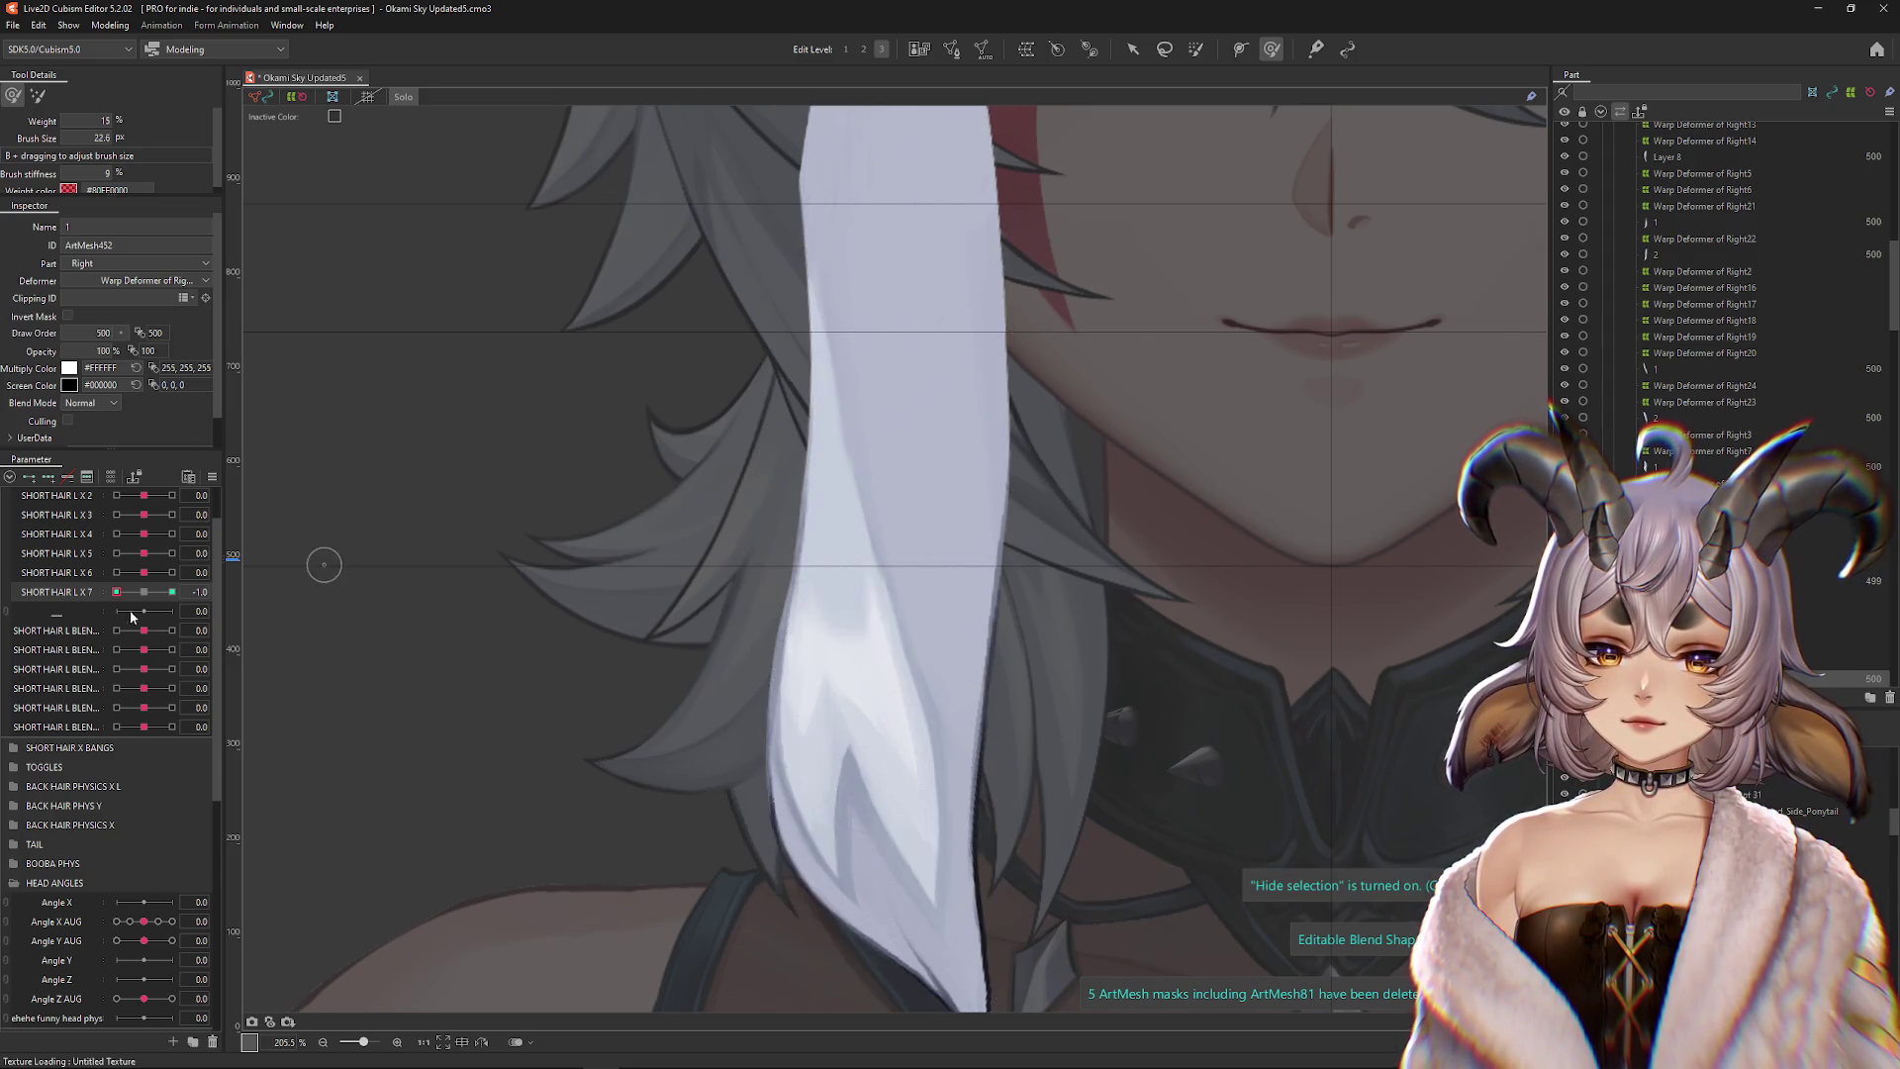
At SHORT HAIR L X 7 = 1, enlarge the brush and sculpt the curled hair tip
click(172, 592)
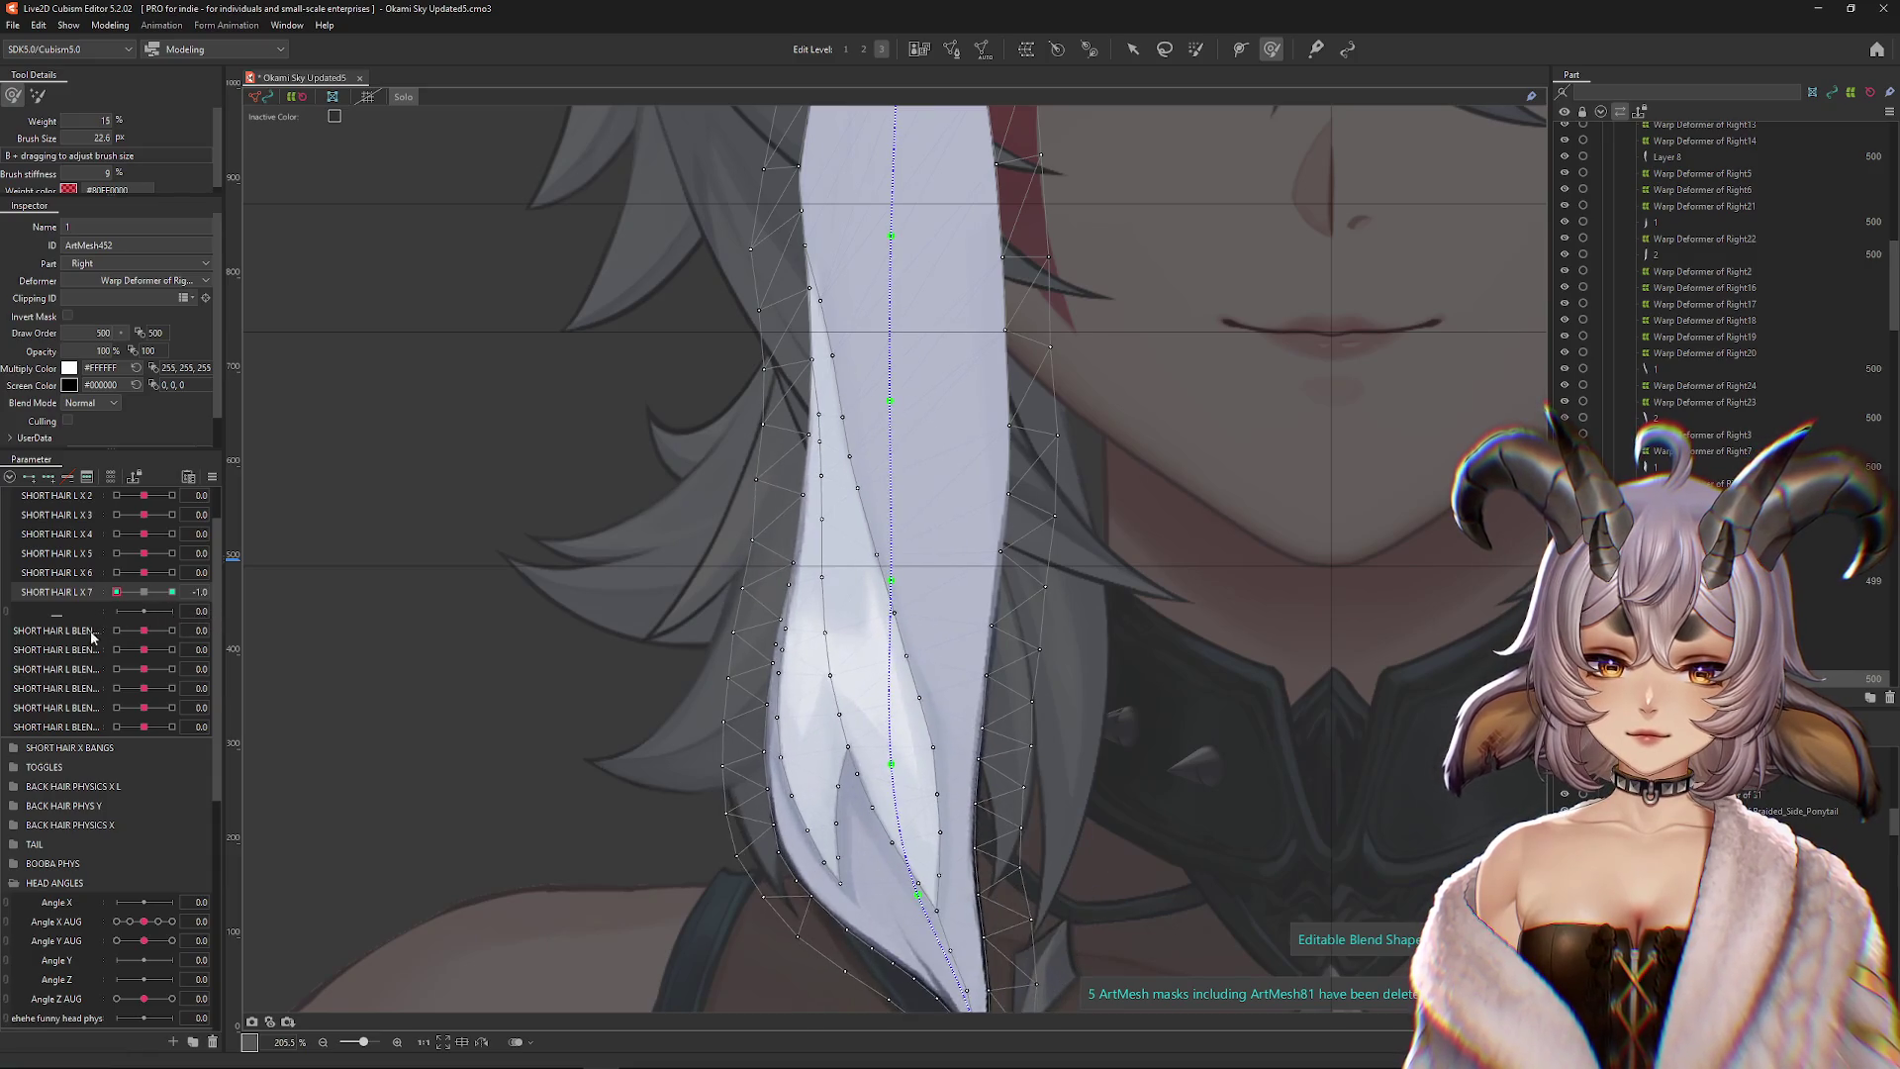
key(ctrl+h)
scroll(821, 475, down, 2)
mouse_move(838, 416)
mouse_down()
mouse_move(806, 594)
mouse_move(883, 665)
mouse_move(891, 752)
mouse_up()
mouse_move(683, 673)
mouse_down()
mouse_move(859, 733)
mouse_move(791, 782)
mouse_move(841, 802)
mouse_move(811, 822)
mouse_move(902, 724)
mouse_move(848, 551)
mouse_up()
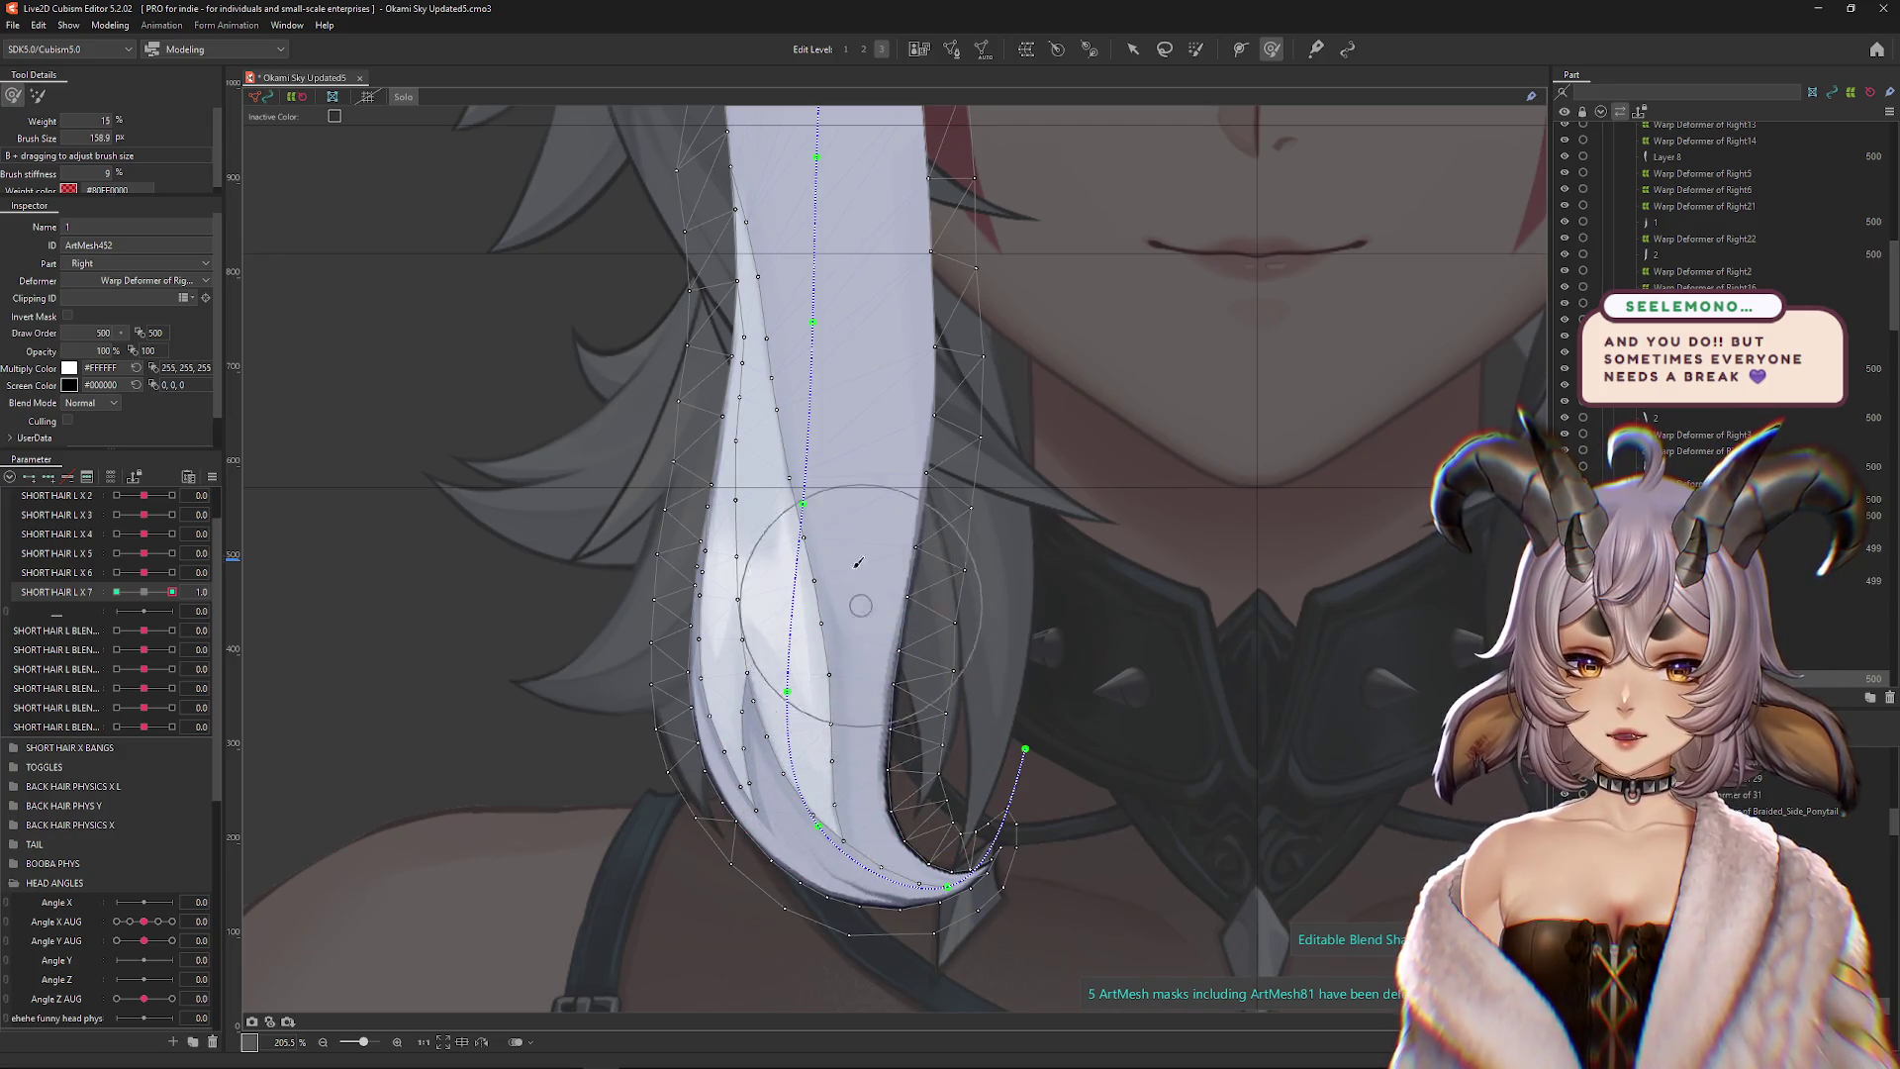
scroll(871, 621, up, 2)
mouse_move(871, 621)
mouse_down()
mouse_move(804, 398)
mouse_move(754, 447)
mouse_move(752, 542)
mouse_move(729, 538)
mouse_move(843, 587)
mouse_move(815, 573)
mouse_move(832, 699)
mouse_up()
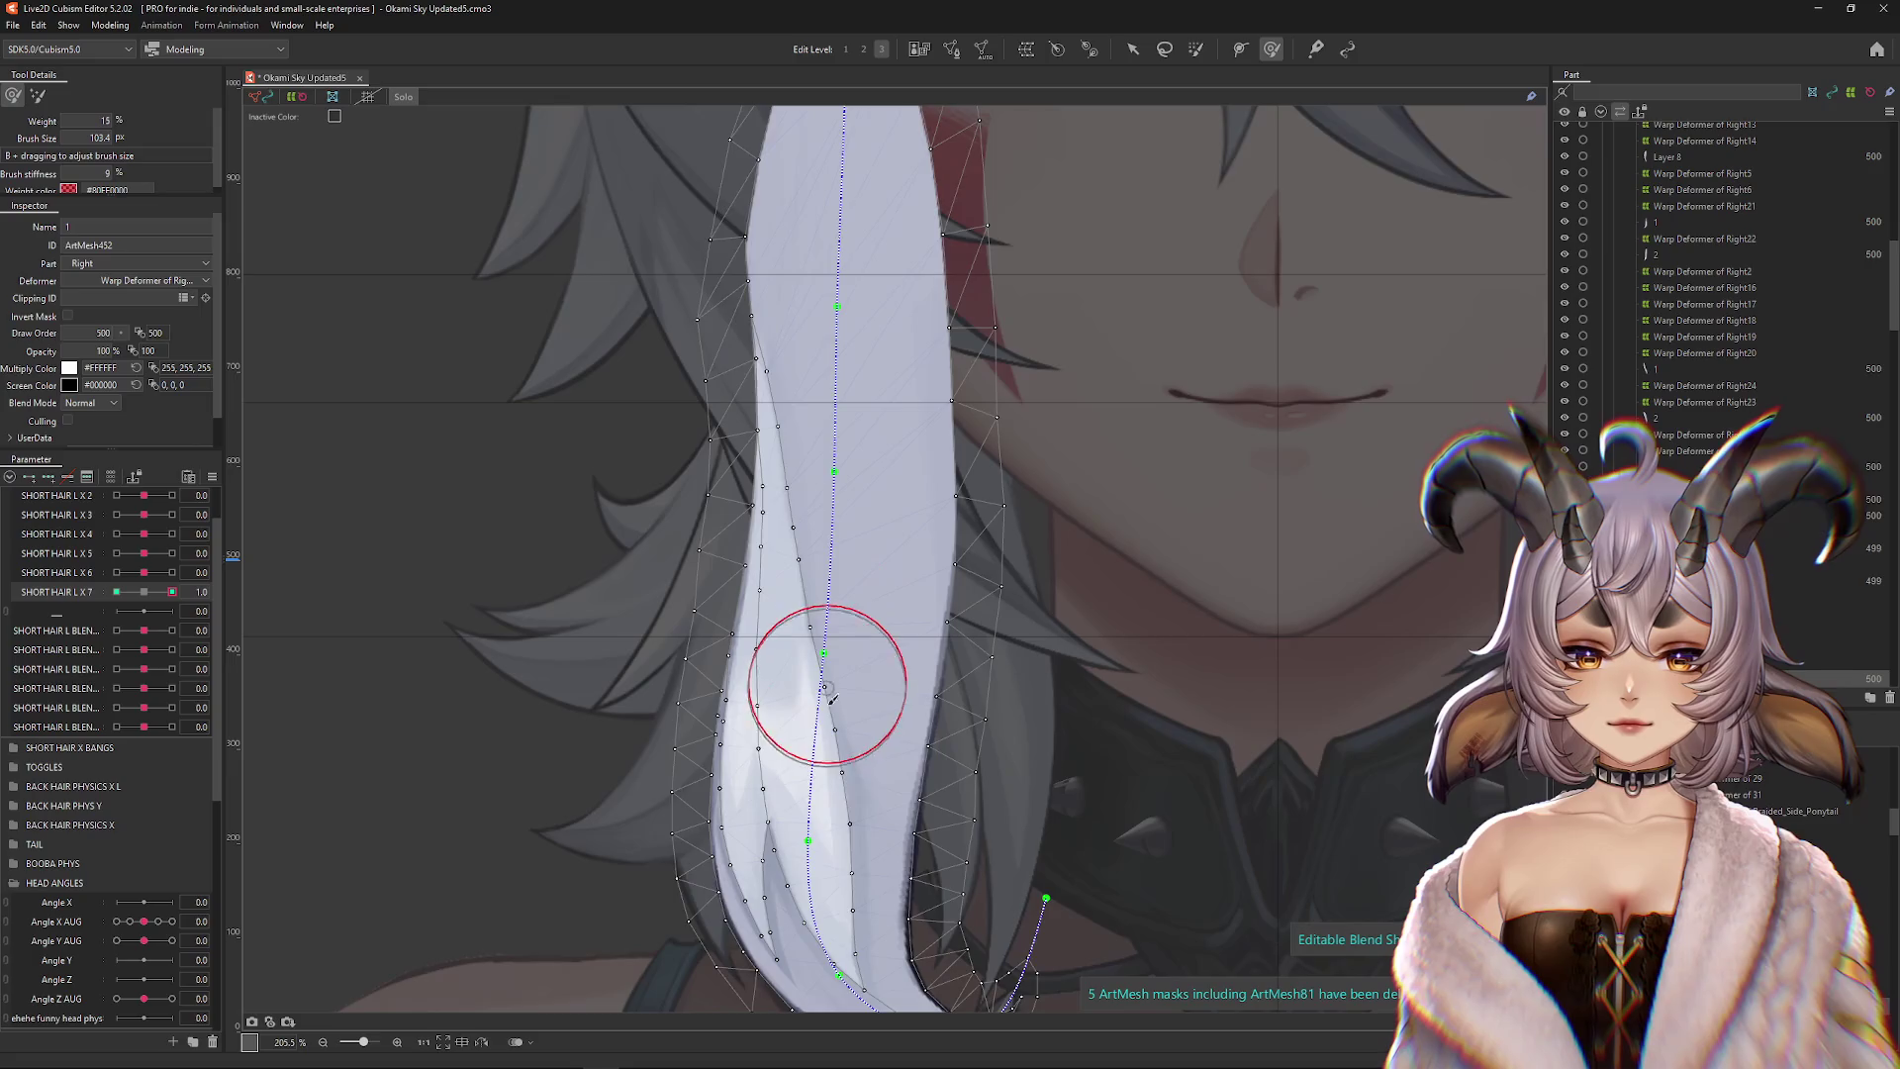
scroll(831, 698, down, 3)
key(ctrl+h)
At -1, smooth the strand's middle and upper part with a size 122.4 brush
click(116, 591)
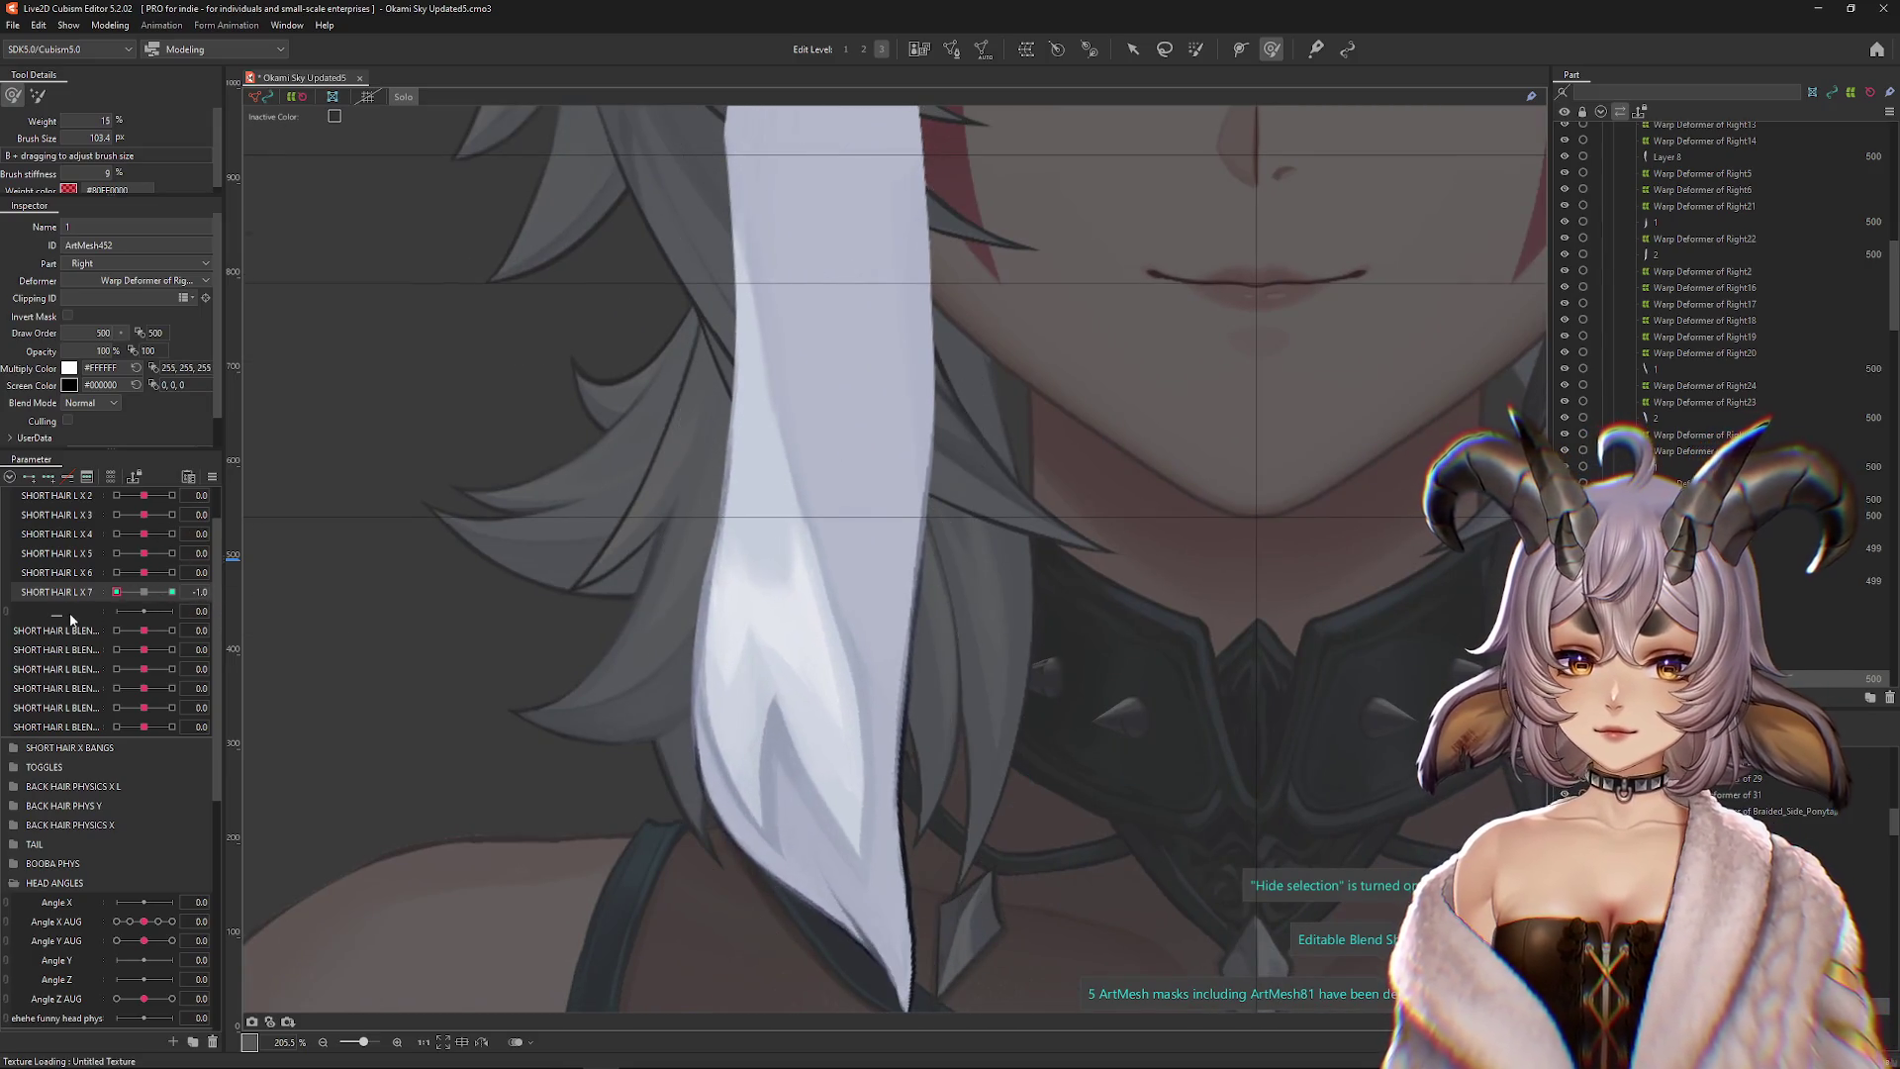
key(ctrl+h)
mouse_move(792, 509)
mouse_down()
mouse_move(824, 506)
mouse_move(757, 505)
mouse_up()
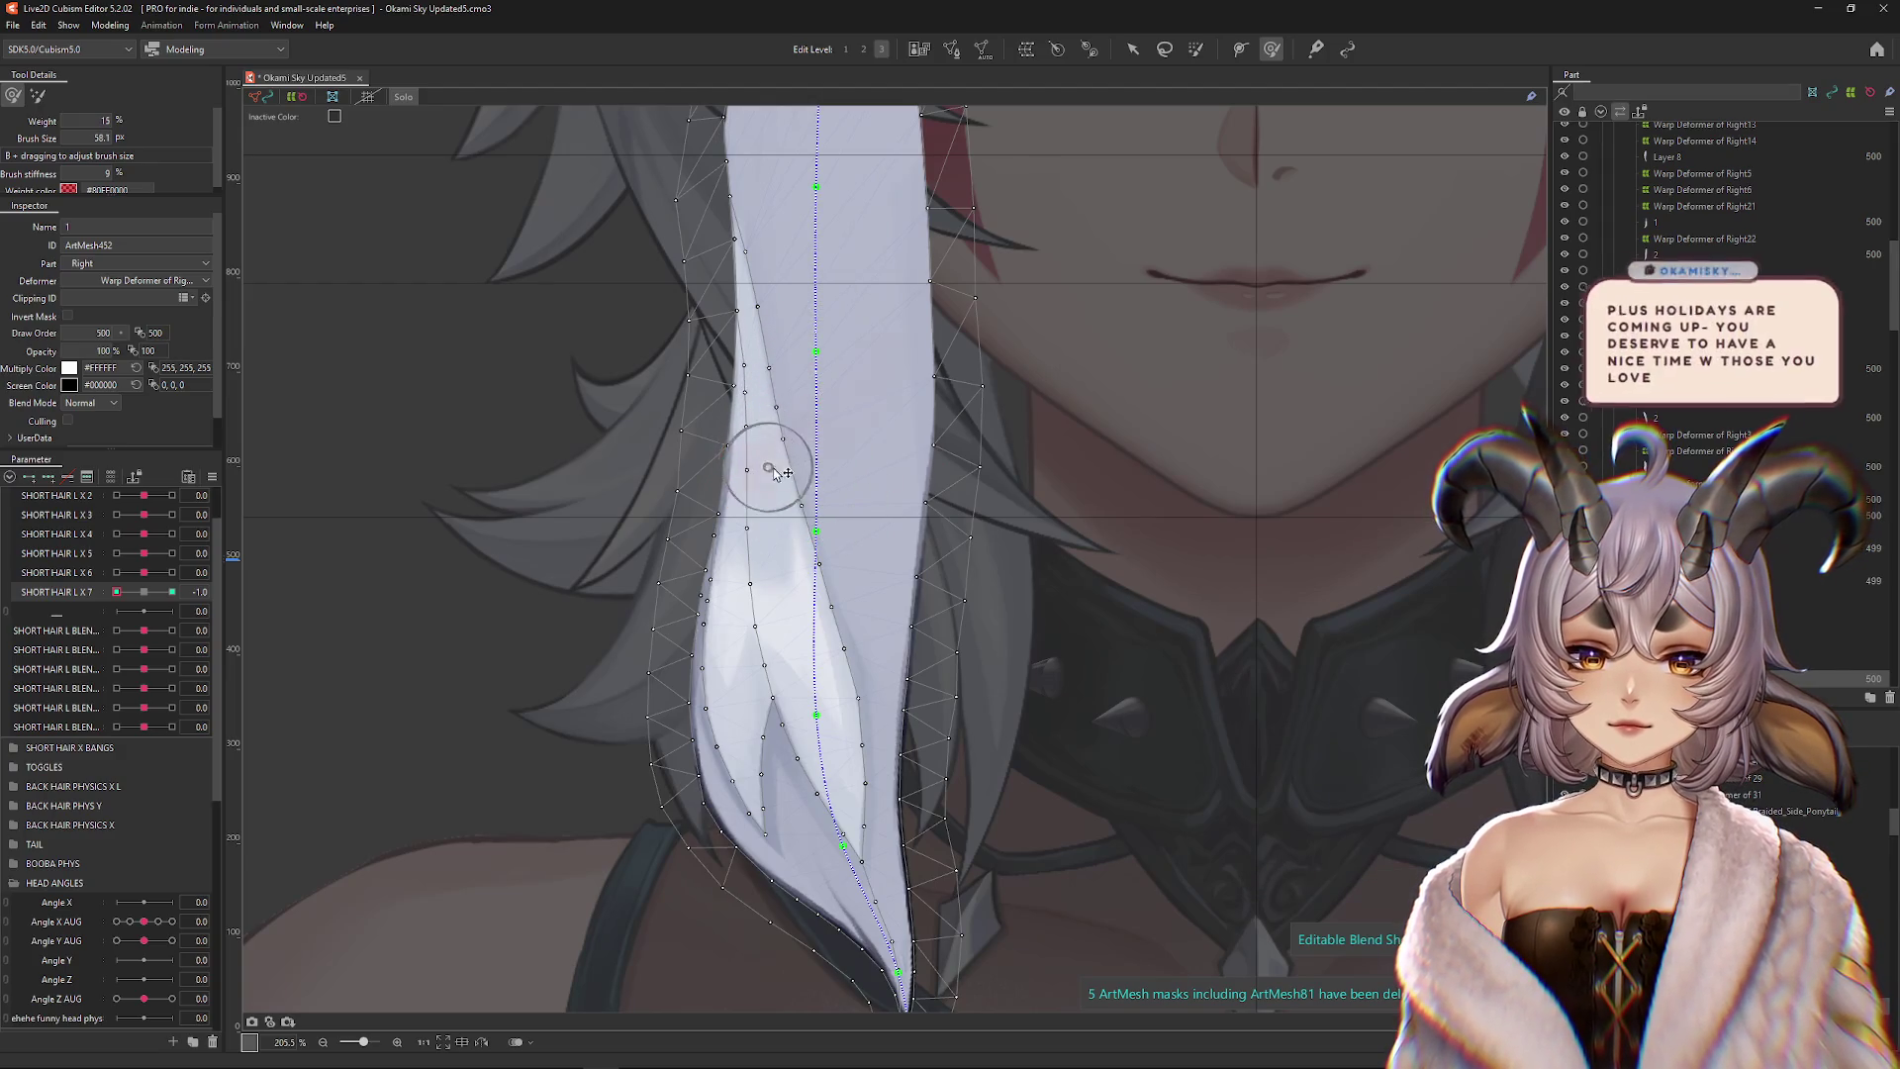
mouse_move(763, 594)
mouse_down()
mouse_move(805, 637)
mouse_move(821, 597)
mouse_up()
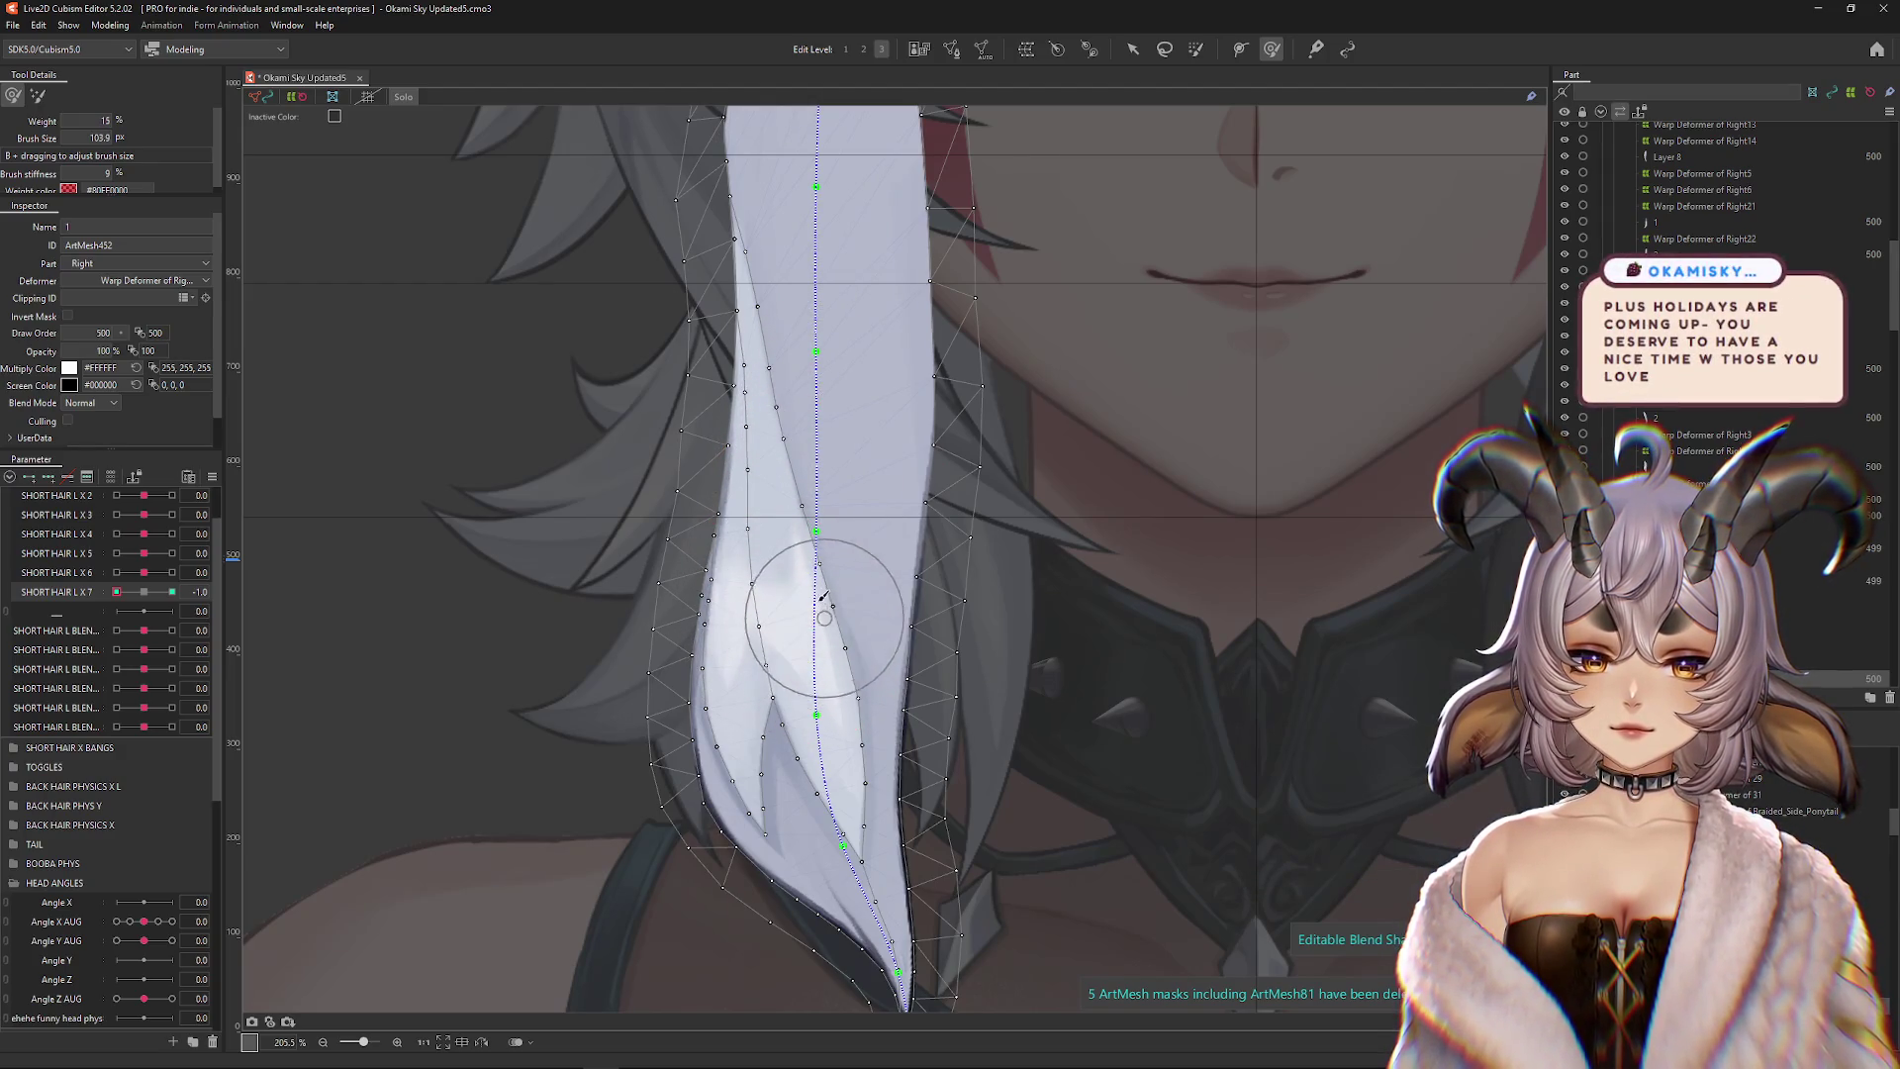
mouse_move(805, 501)
mouse_down()
mouse_move(713, 501)
mouse_move(666, 420)
mouse_move(814, 374)
mouse_move(833, 407)
mouse_move(828, 495)
mouse_move(752, 534)
mouse_move(770, 536)
mouse_move(760, 436)
mouse_move(772, 557)
mouse_move(848, 687)
mouse_move(815, 679)
mouse_move(832, 606)
mouse_up()
scroll(771, 557, up, 1)
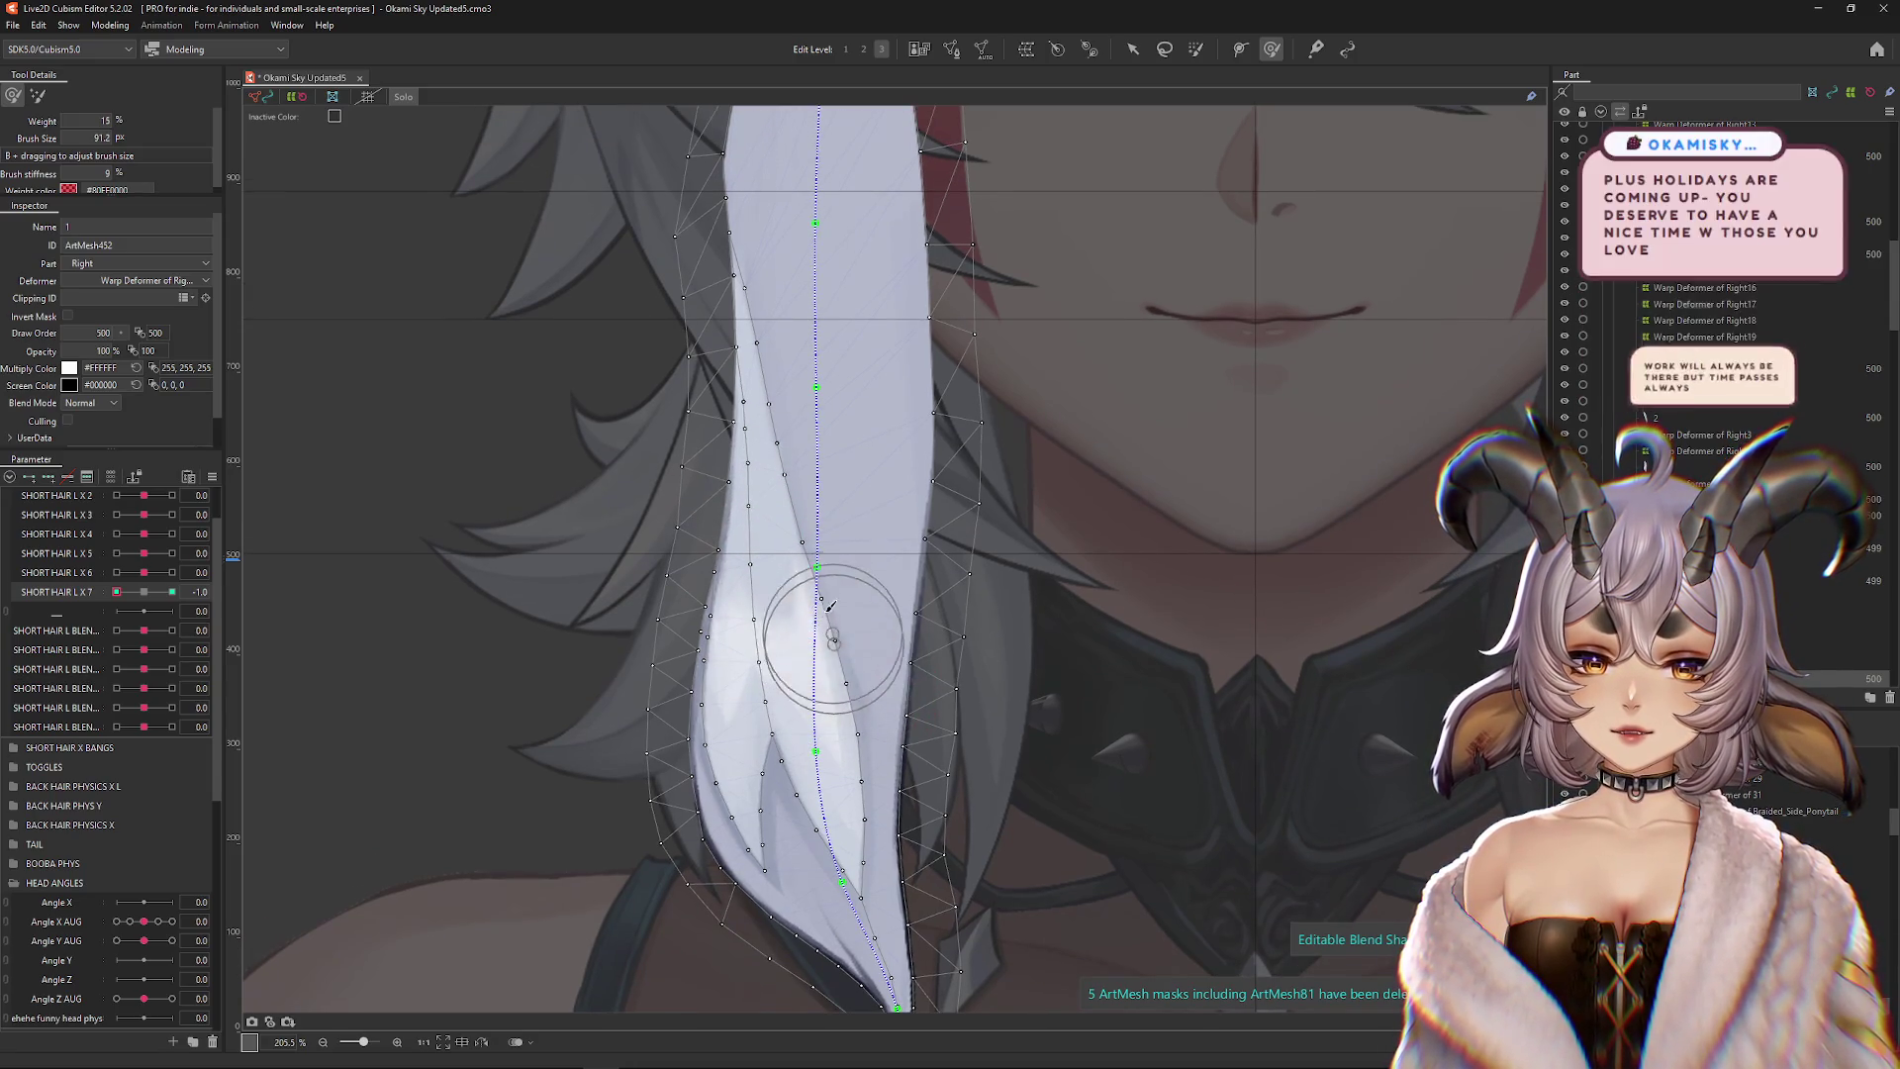
drag(809, 369, 826, 469)
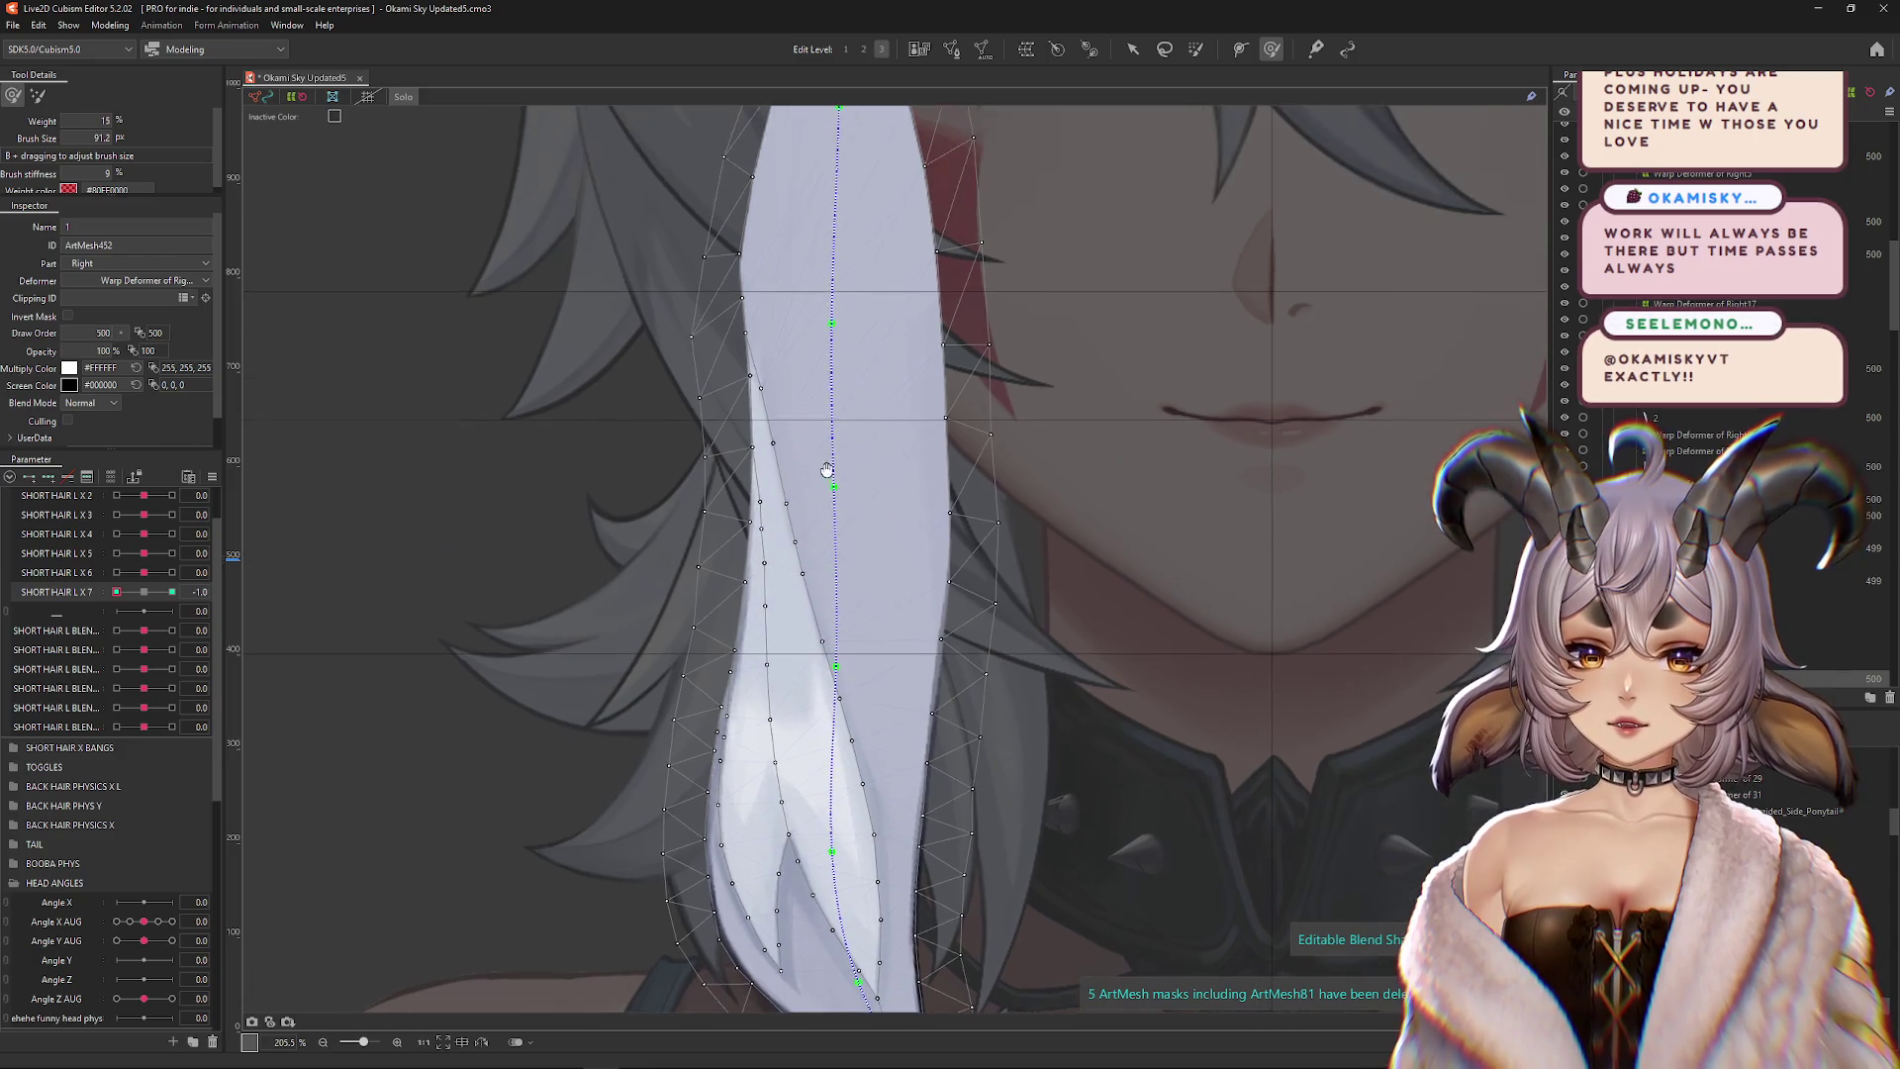
key(ctrl+h)
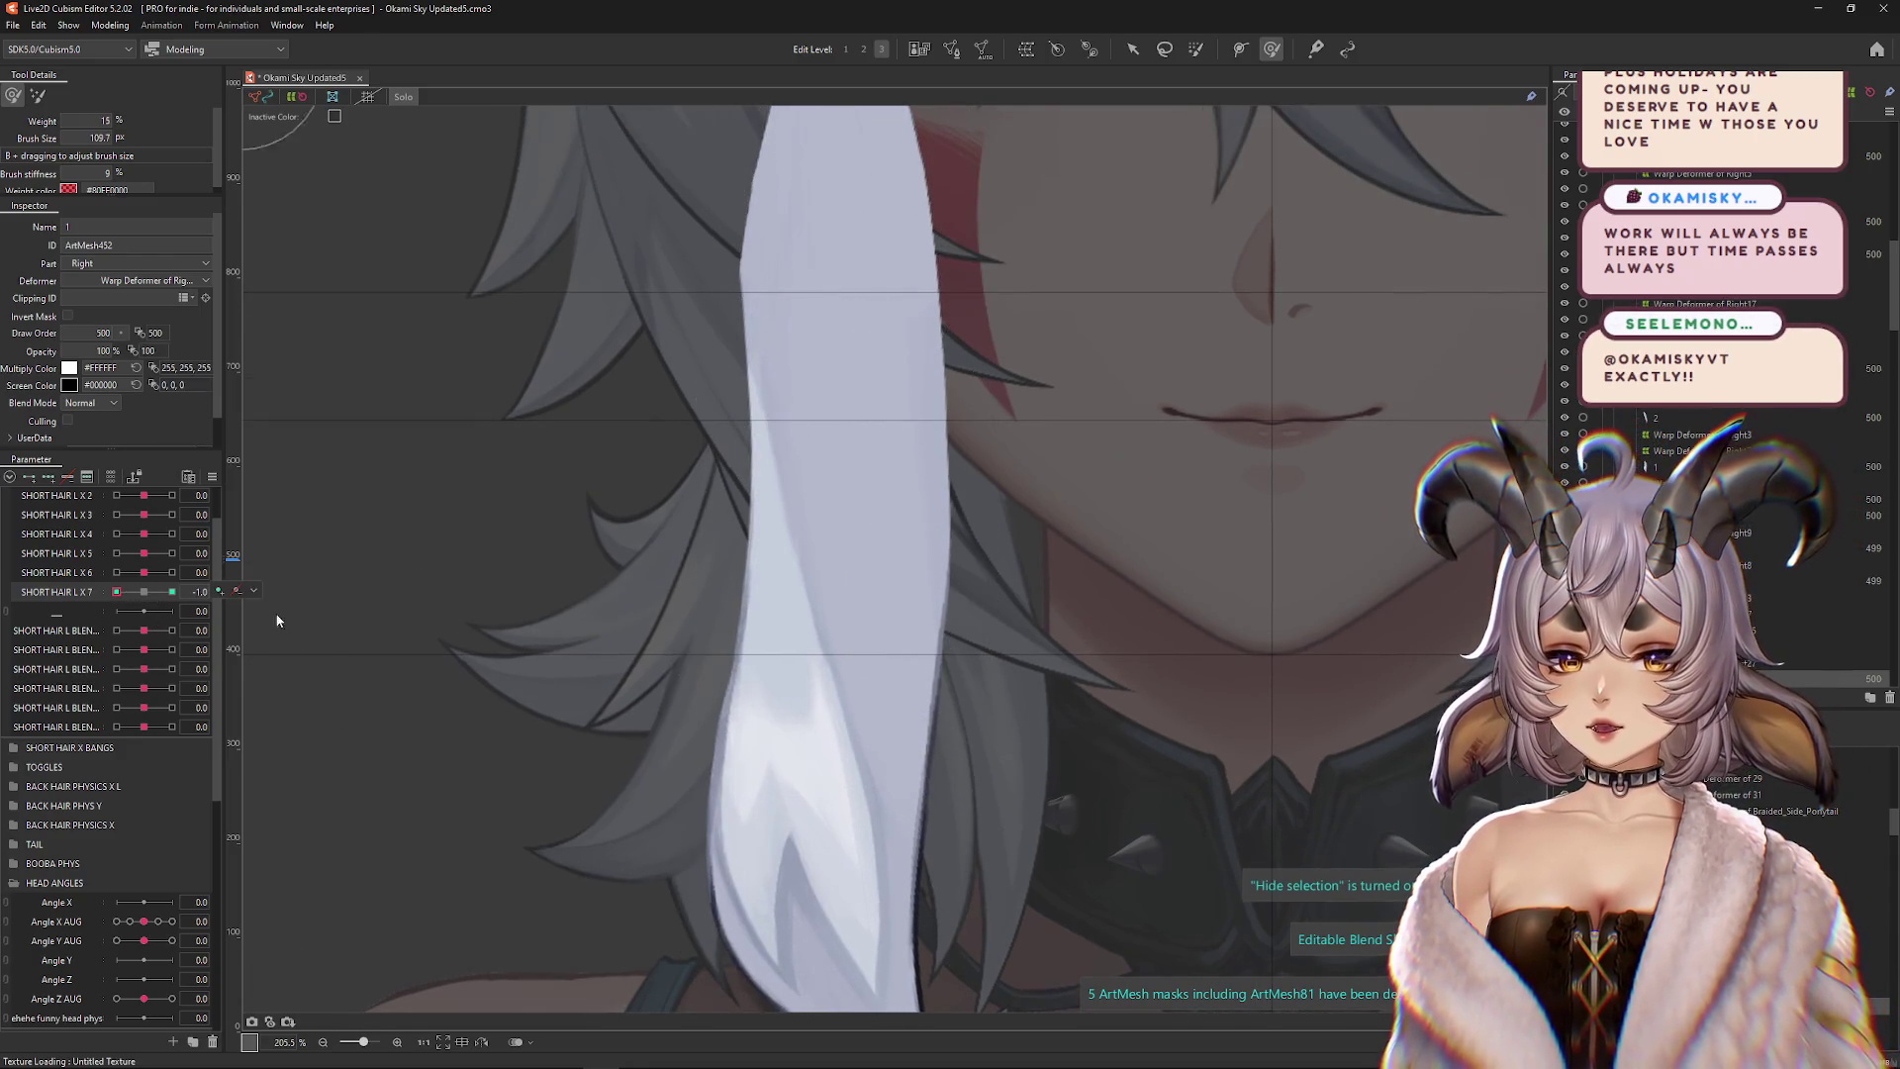
key(ctrl+h)
mouse_move(827, 712)
mouse_down()
mouse_move(785, 777)
mouse_move(827, 721)
mouse_move(786, 532)
mouse_move(820, 475)
mouse_move(787, 396)
mouse_move(797, 331)
mouse_move(800, 400)
mouse_up()
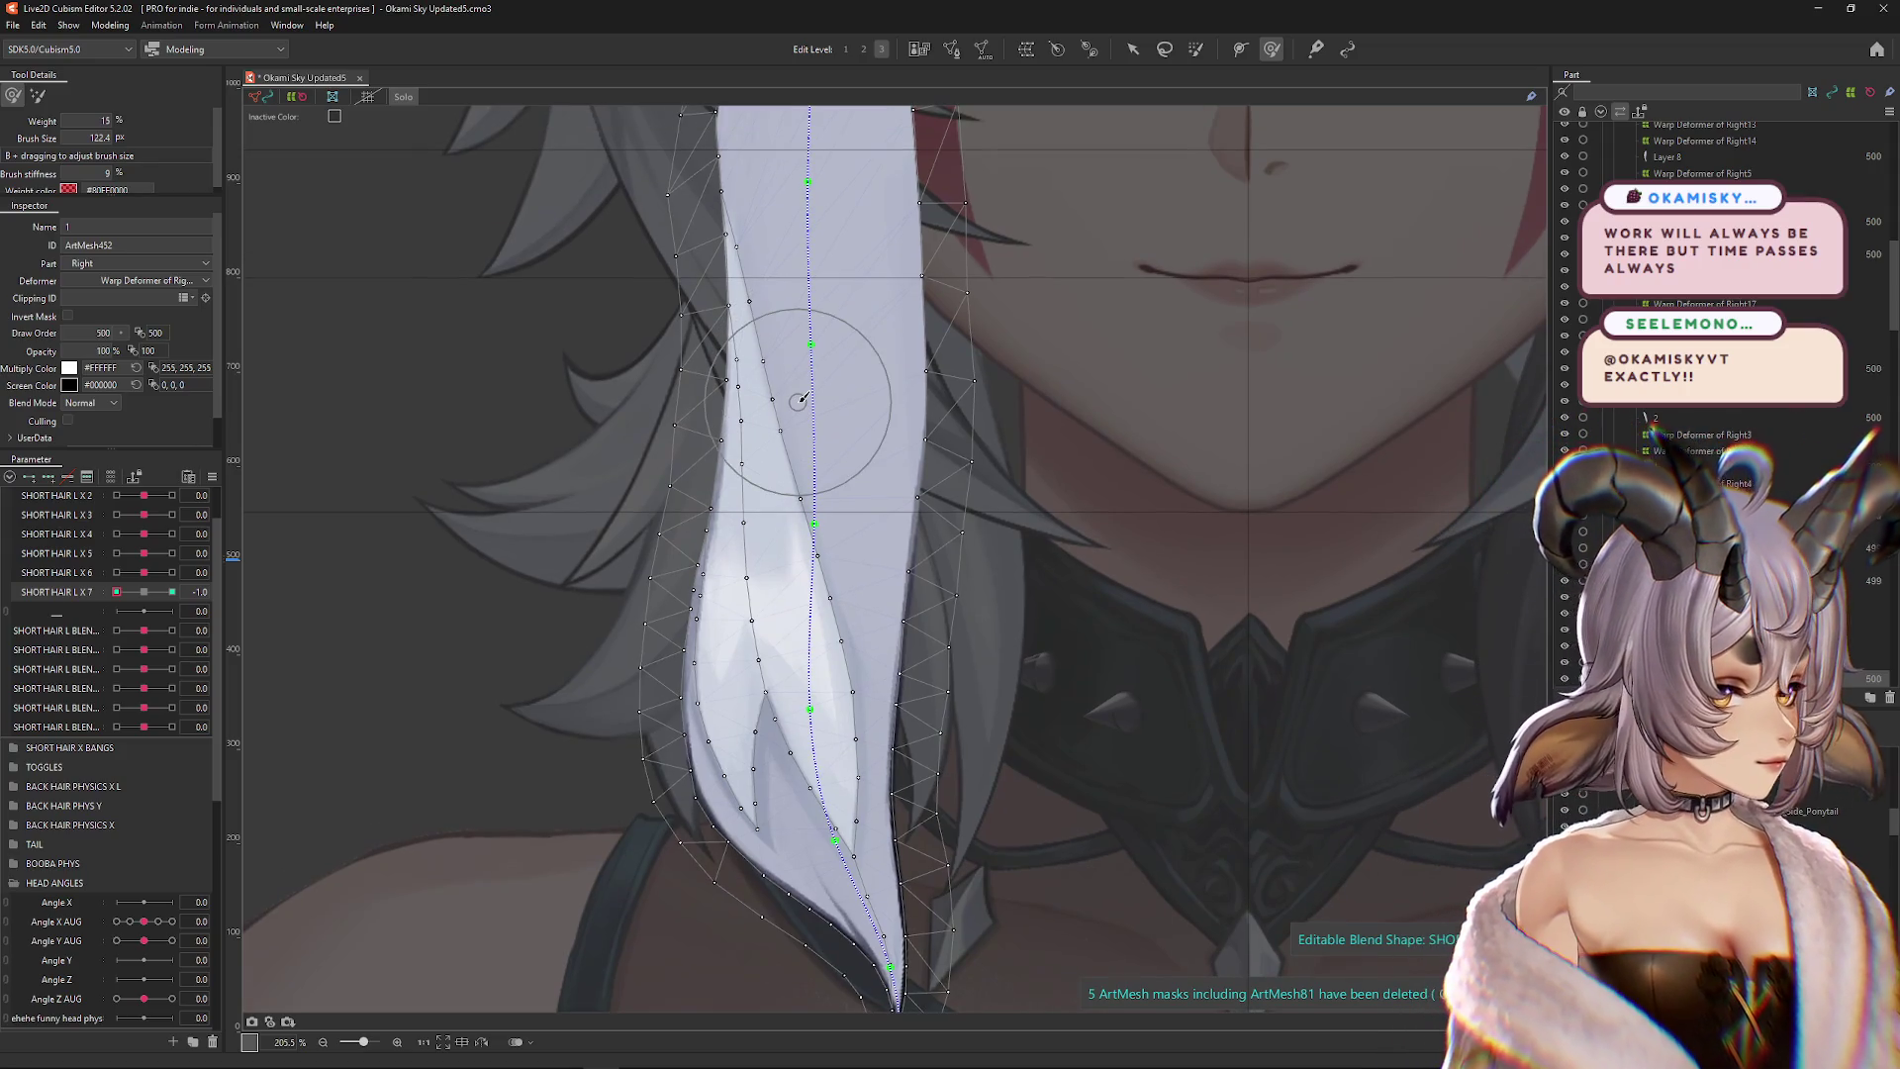
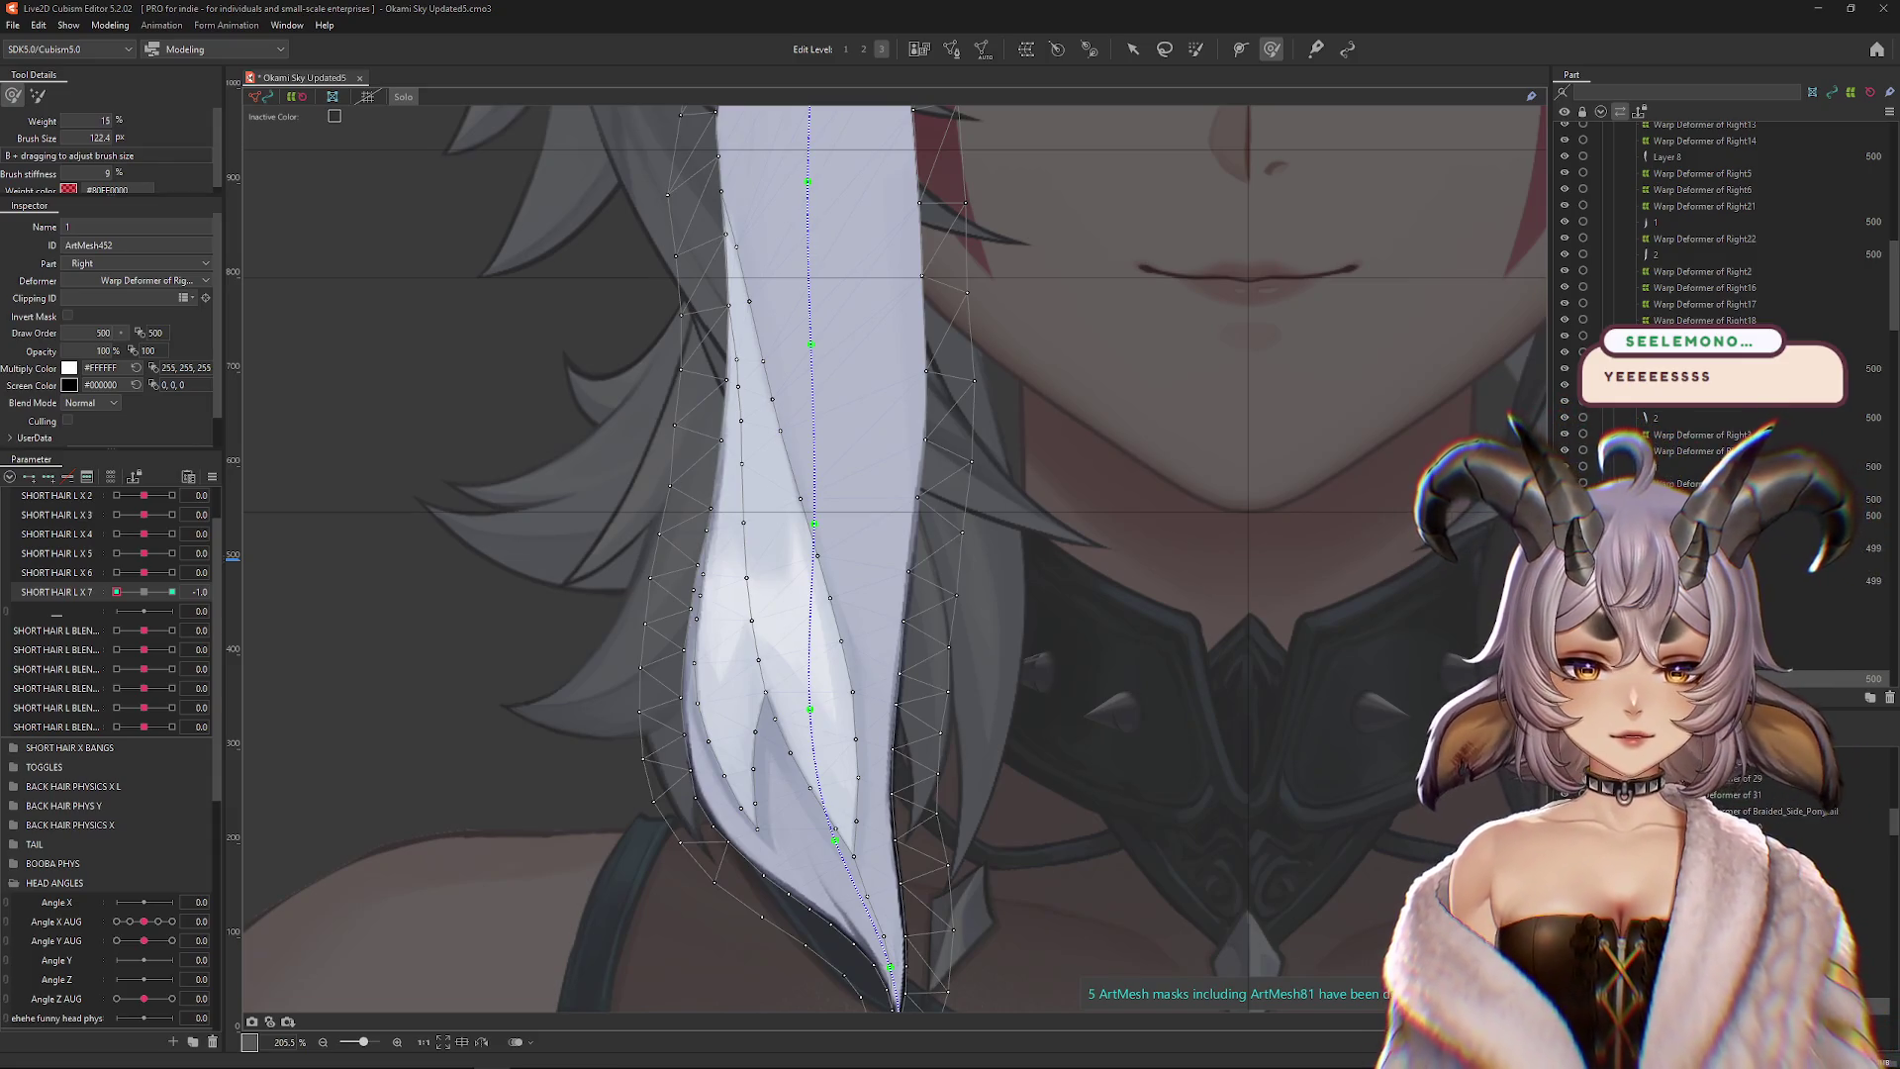
At SHORT HAIR L X 7 -1.0, resize the brush and nudge the white strand's warp points upward
drag(827, 620, 1123, 736)
drag(890, 638, 911, 658)
drag(146, 602, 99, 605)
drag(863, 492, 904, 550)
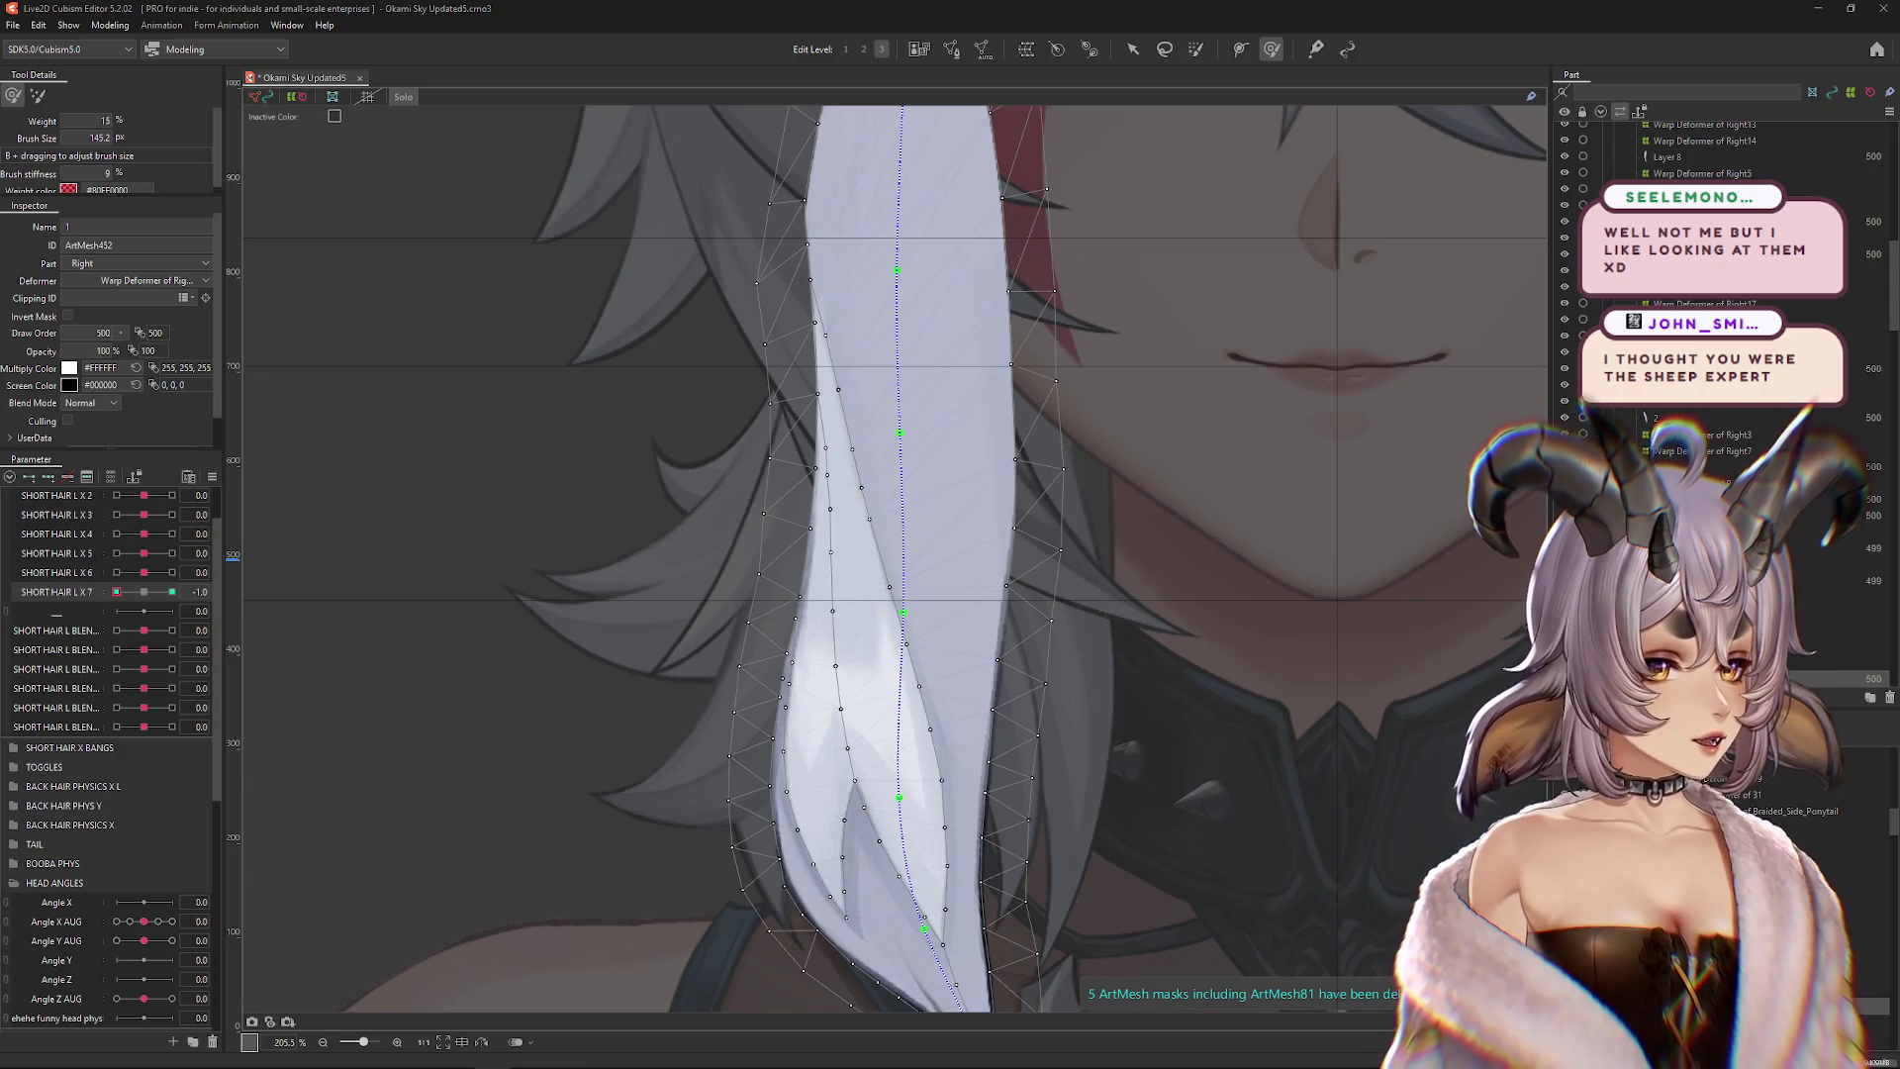
mouse_move(896, 673)
mouse_down()
mouse_move(870, 445)
mouse_move(871, 465)
mouse_move(829, 460)
mouse_up()
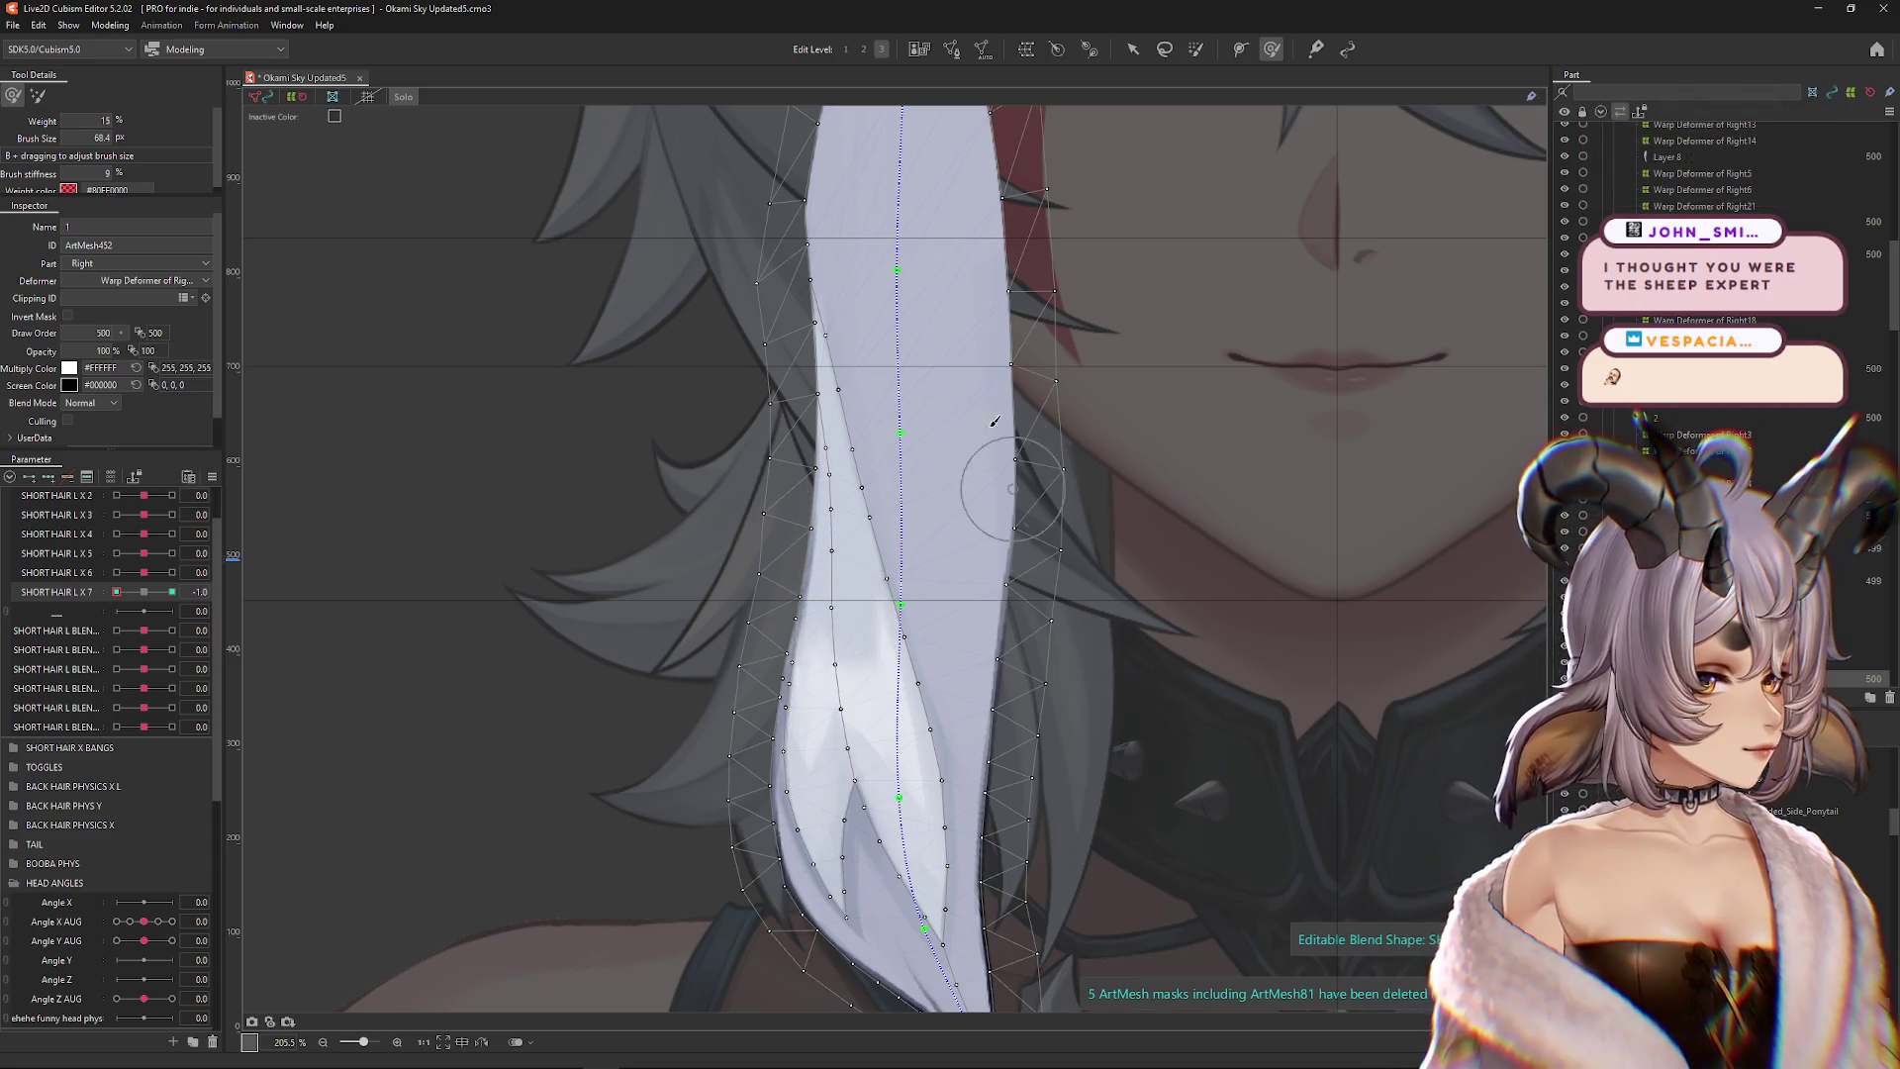
drag(995, 420, 891, 465)
key(ctrl+h)
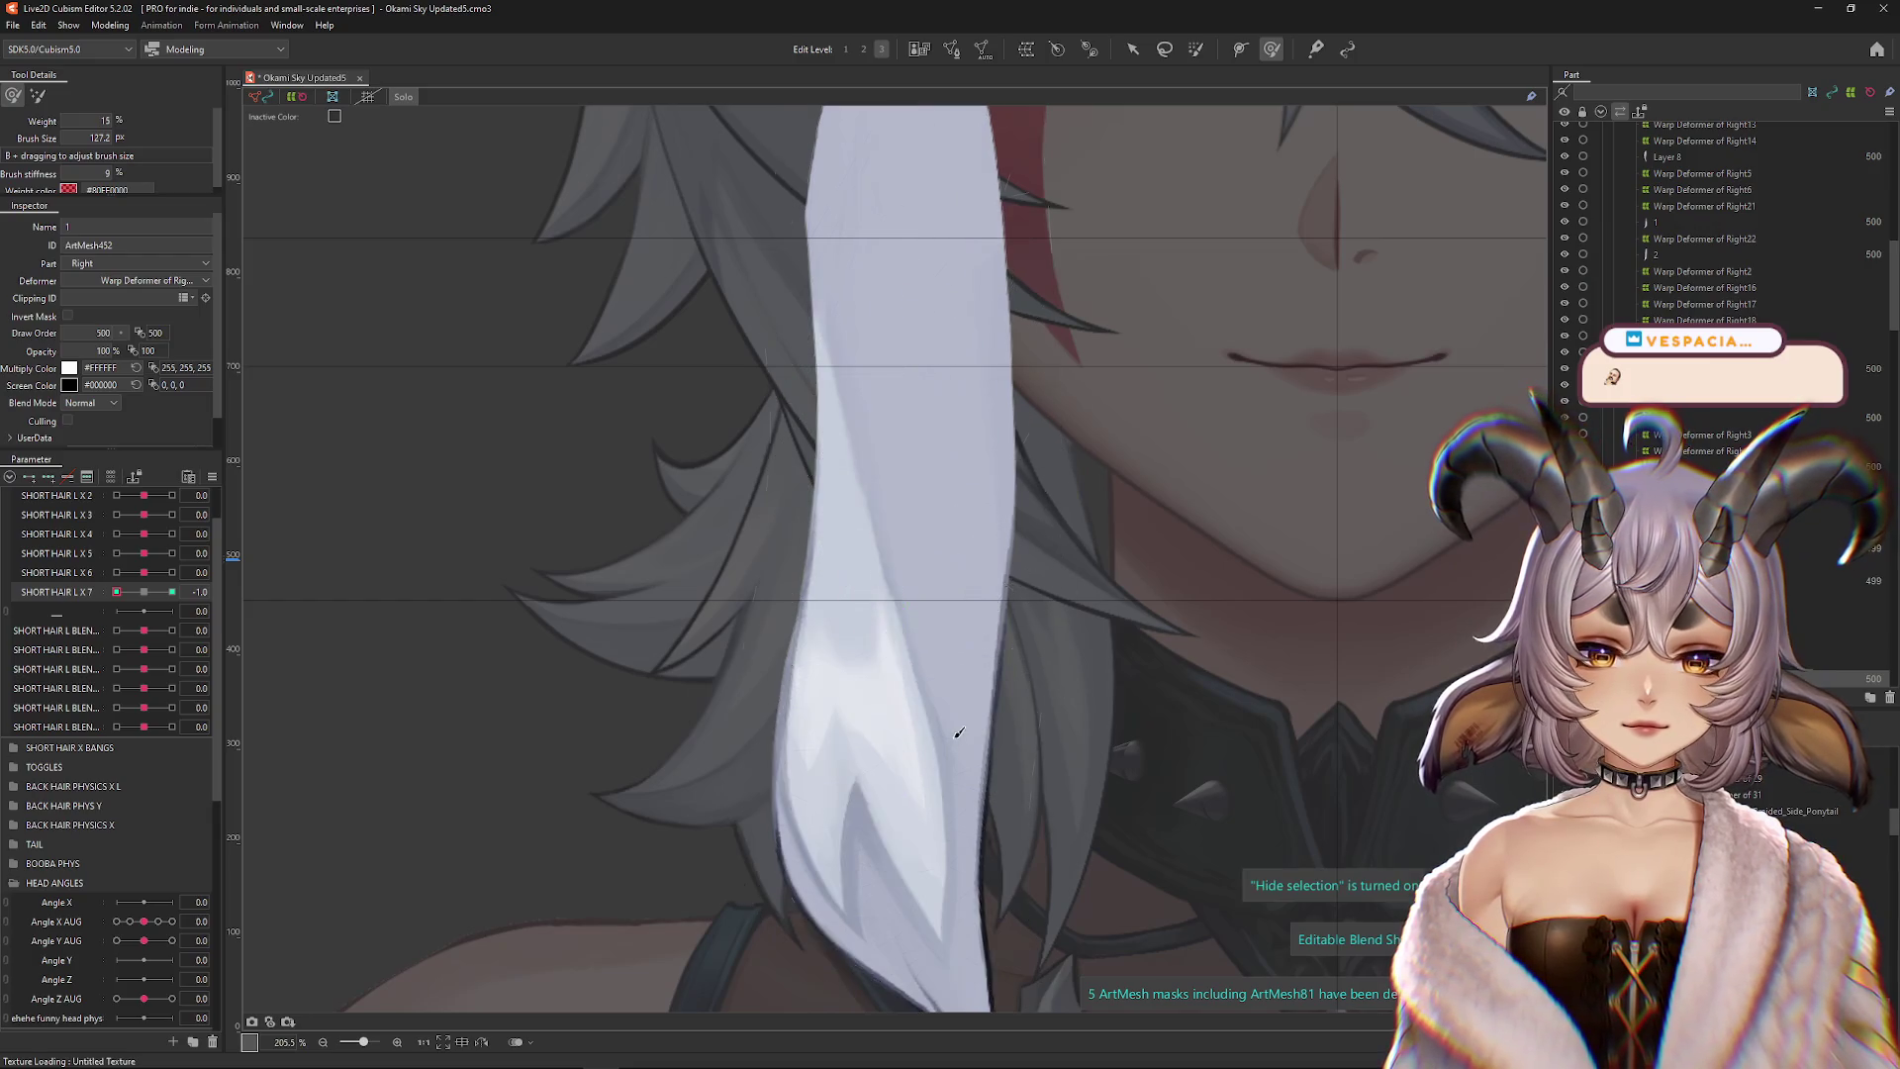
Preview the SHORT HAIR L X 6 bend at -1.0, then go back to X 7
scroll(772, 588, down, 5)
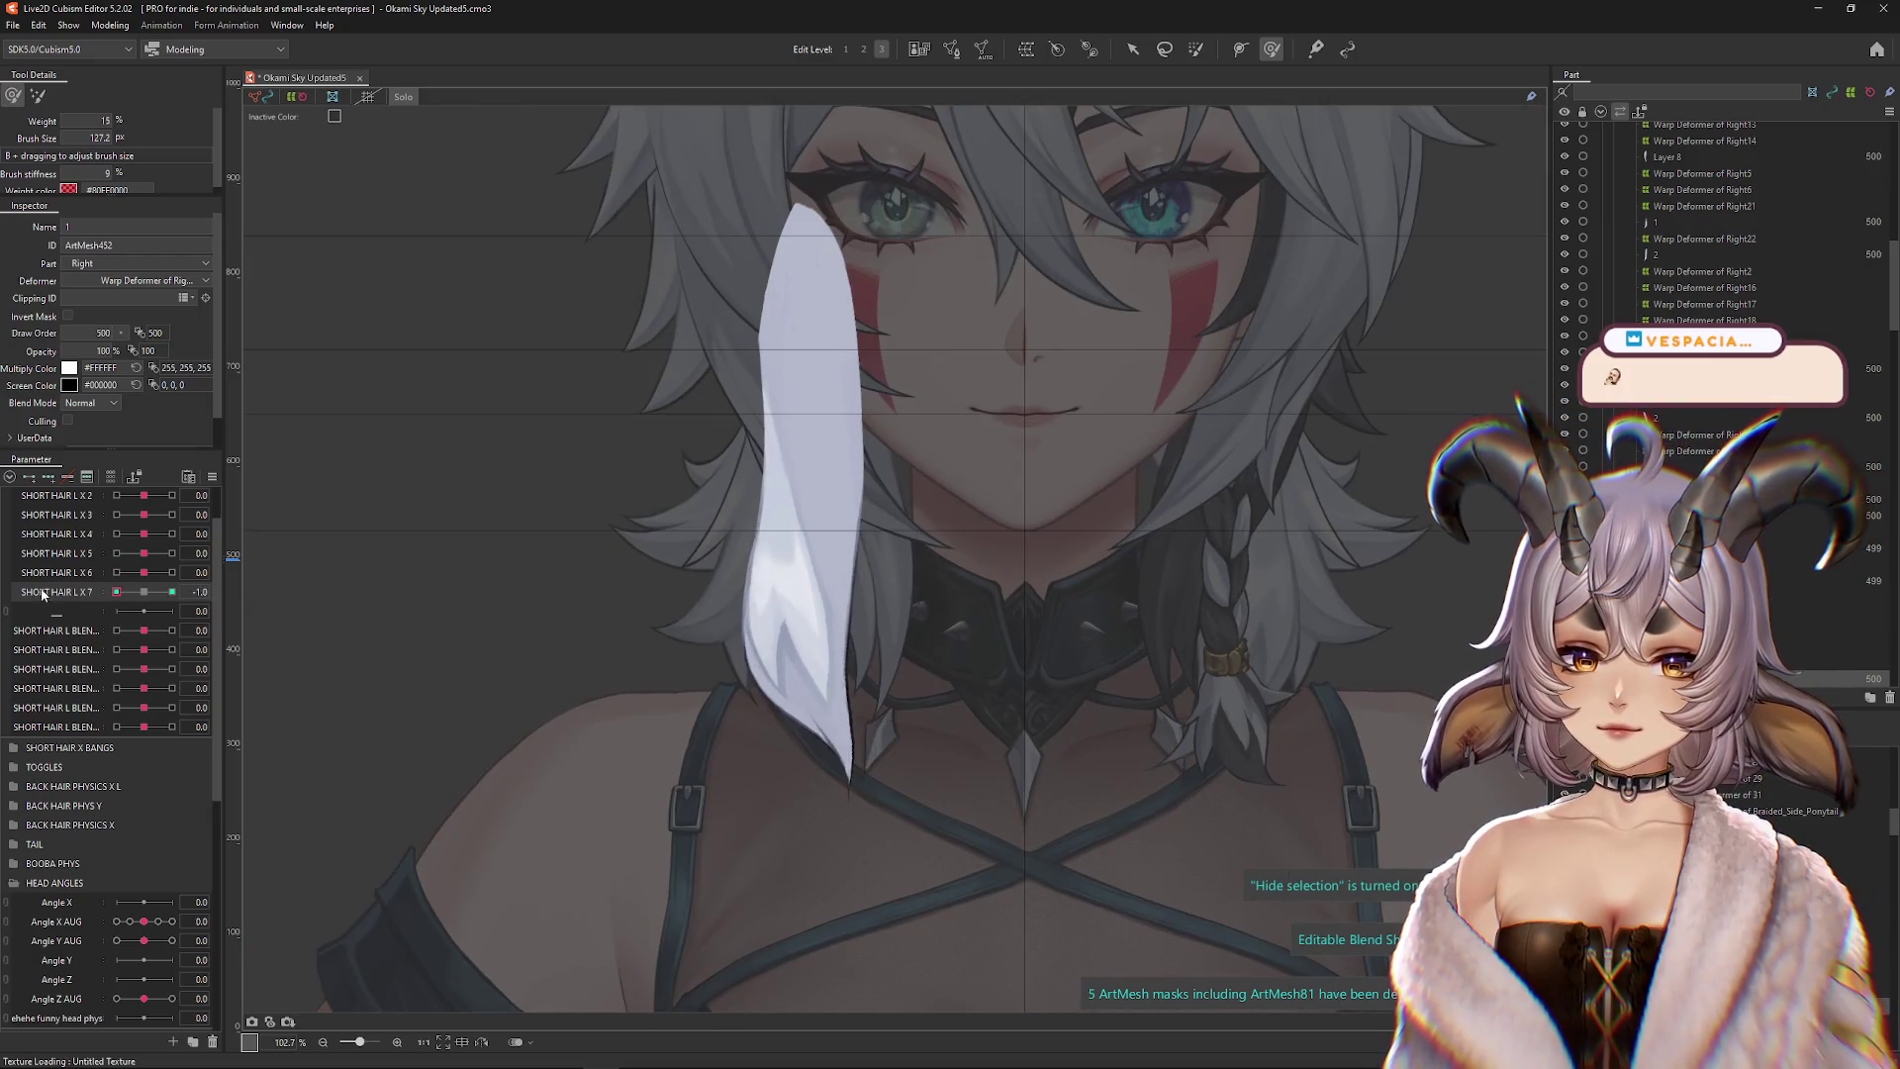
click(143, 592)
drag(143, 572, 101, 567)
click(150, 594)
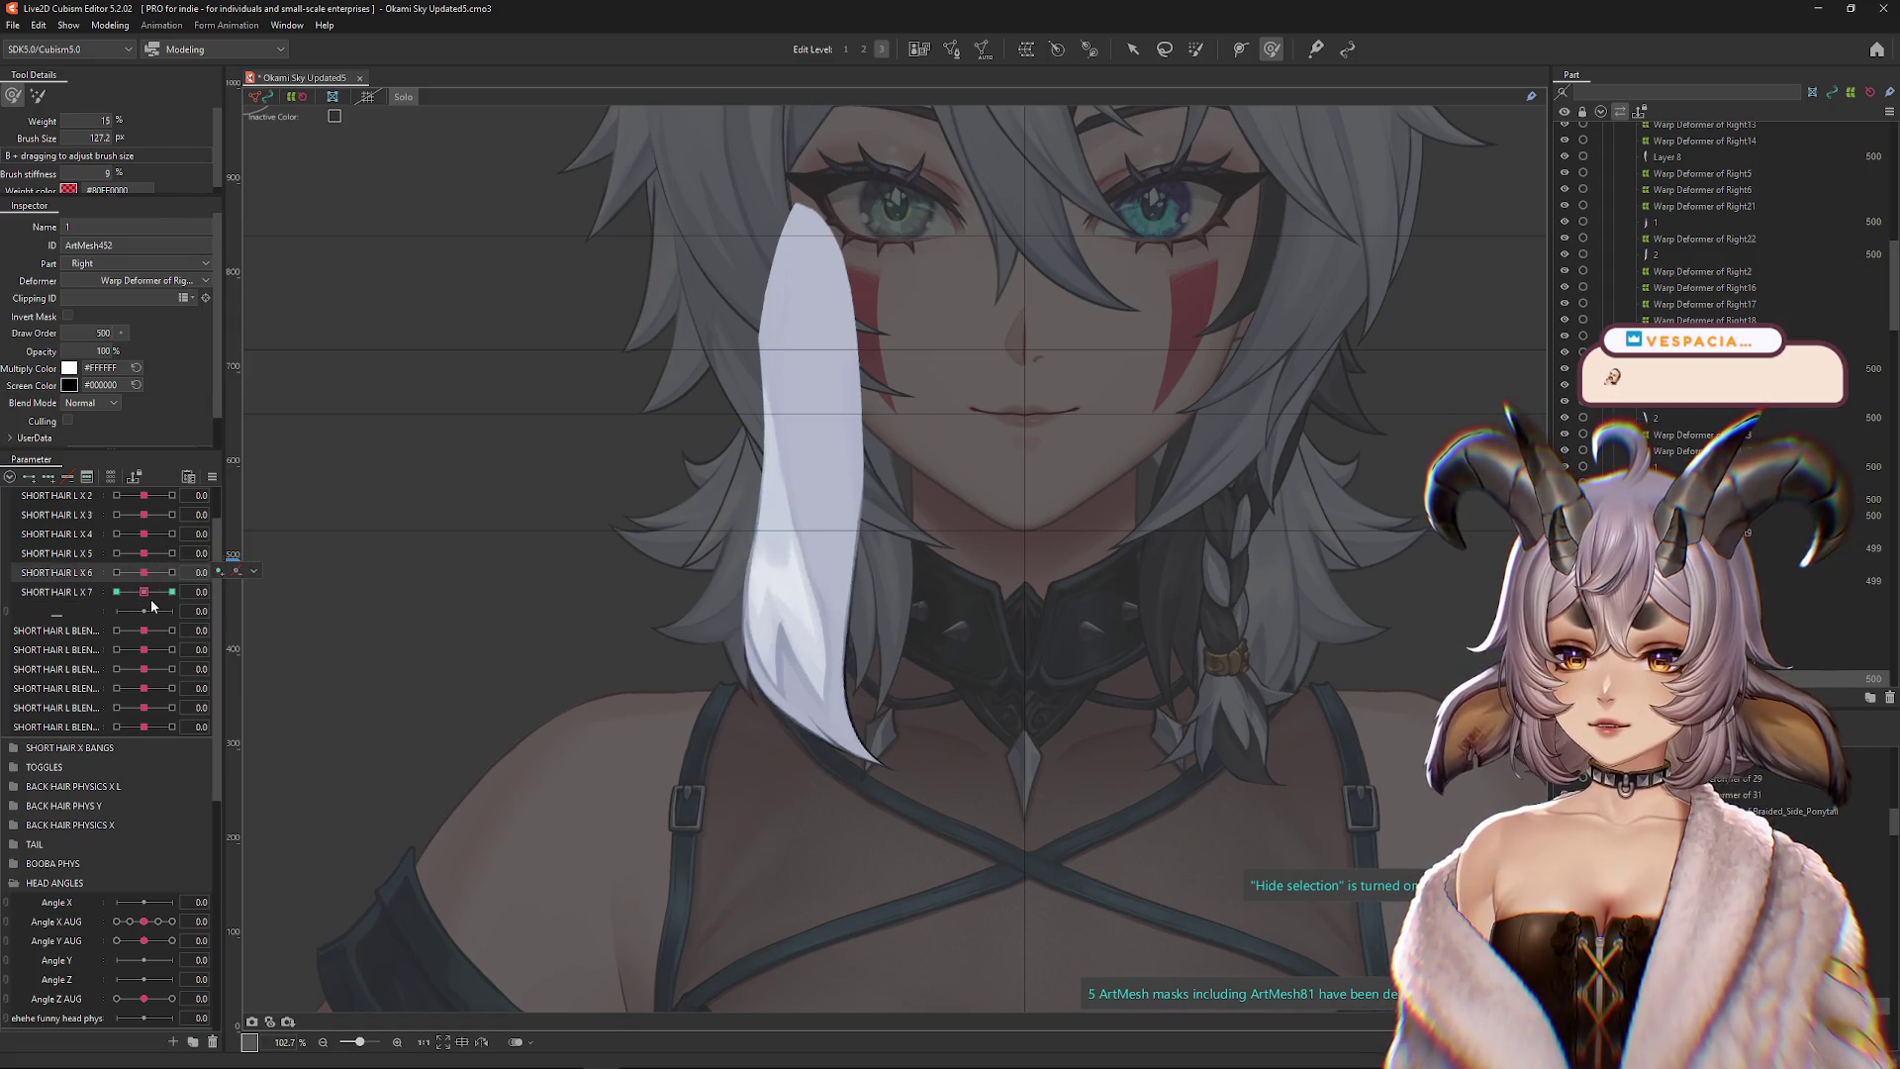
Check Ellipse extended interpolation on SHORT HAIR L X 7, then open Modeling > Physics Settings
click(211, 477)
click(317, 763)
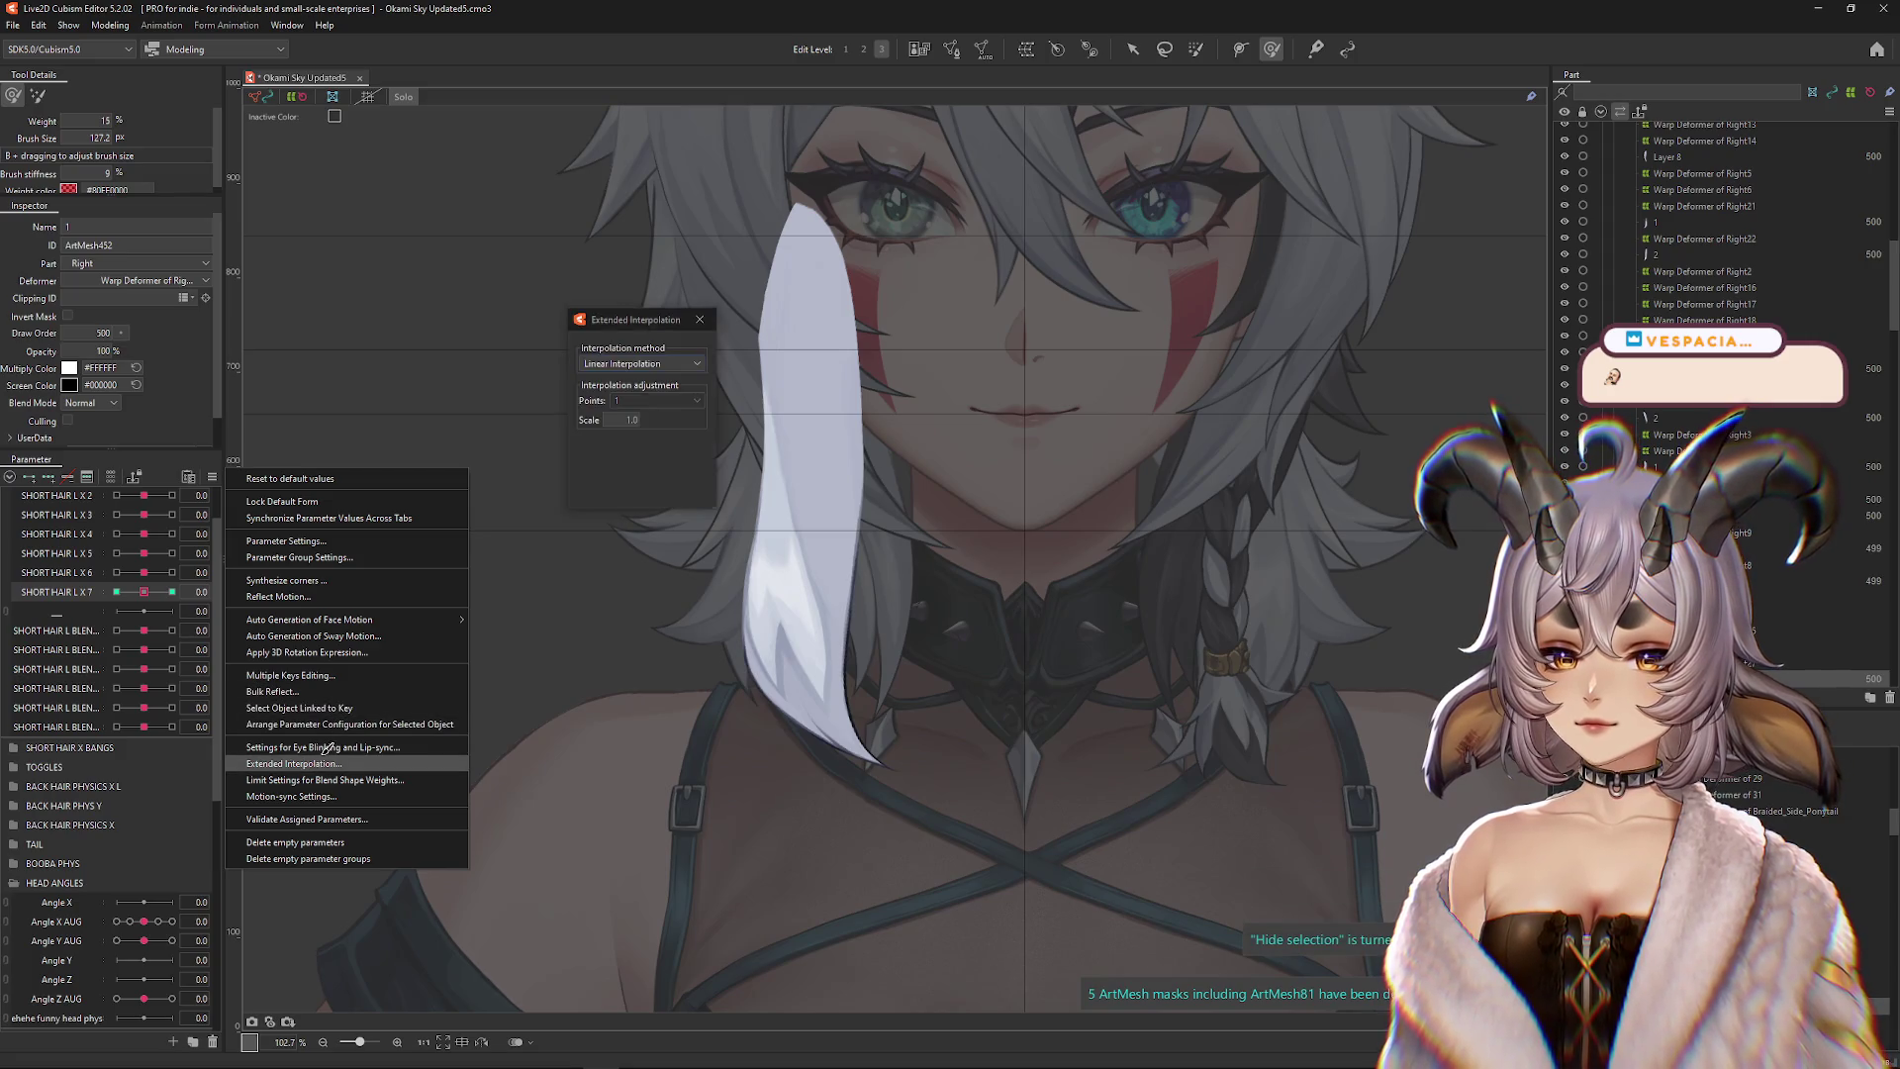
click(634, 363)
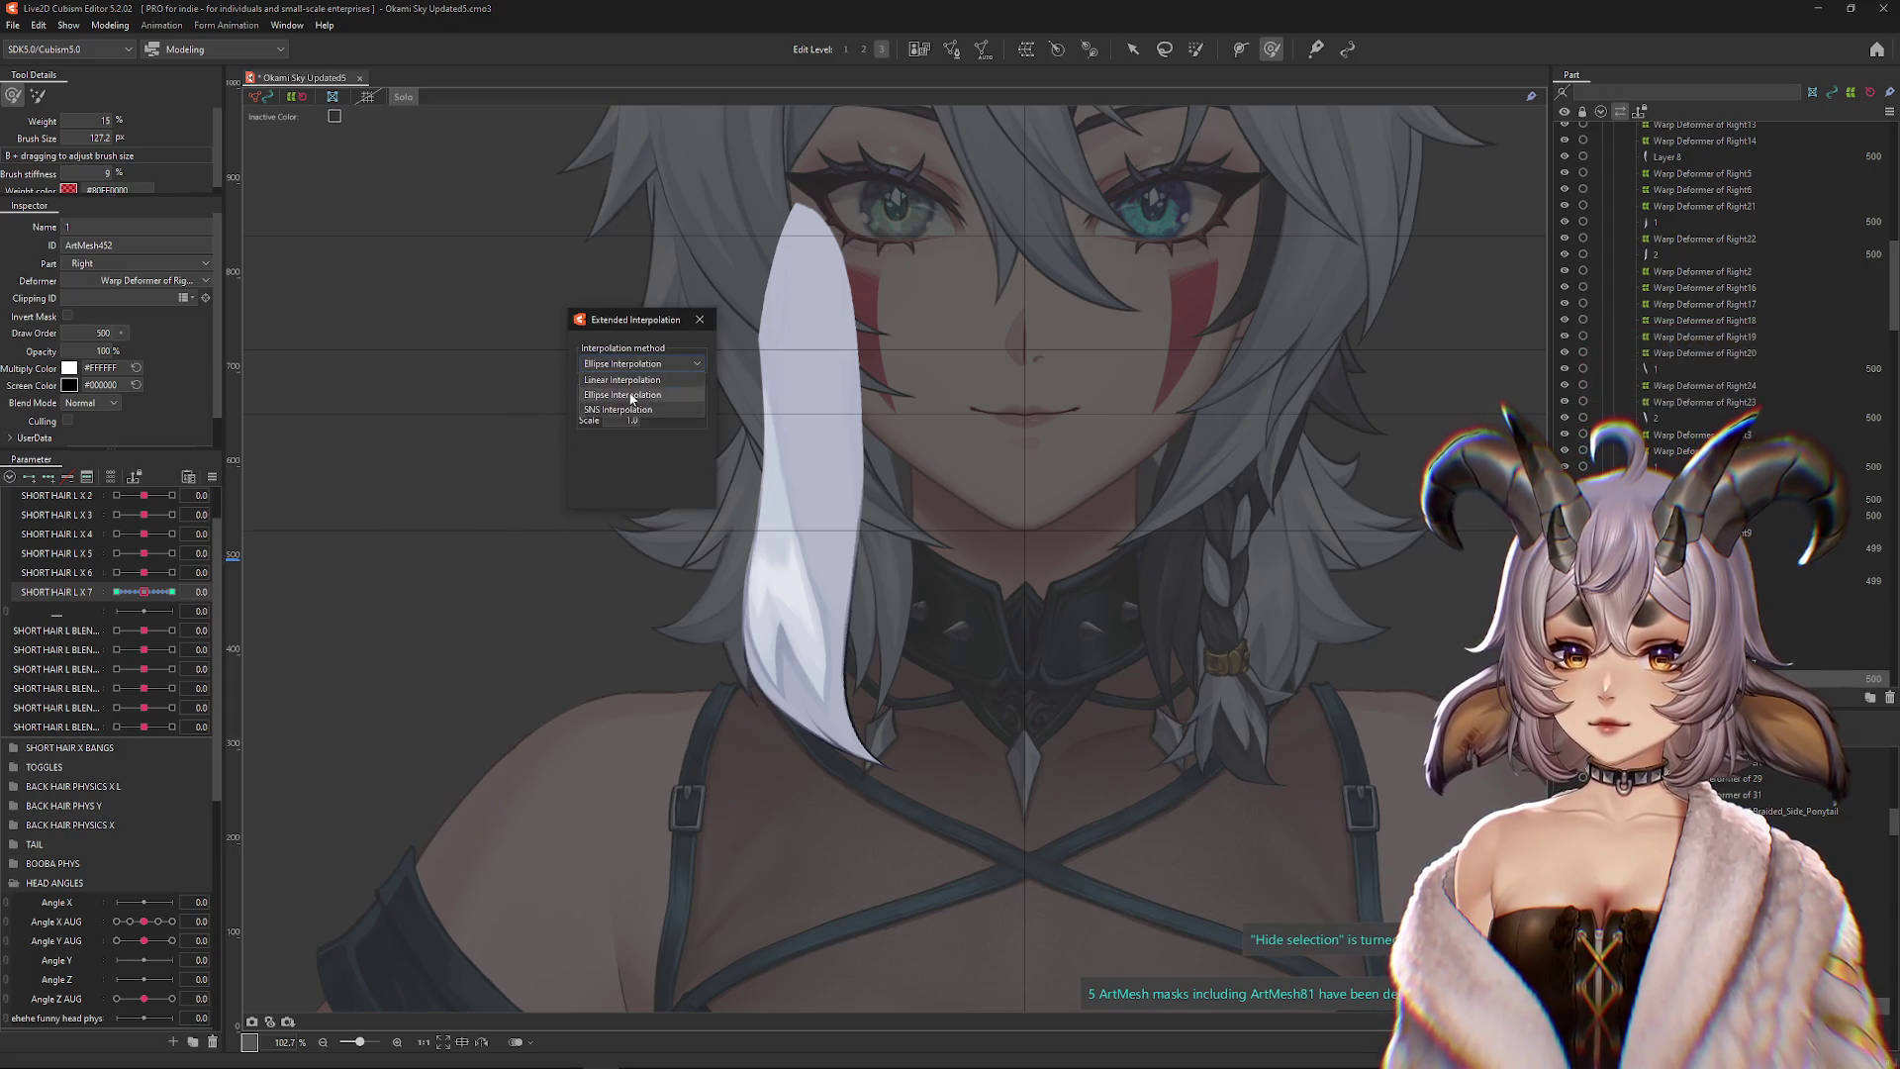
click(688, 490)
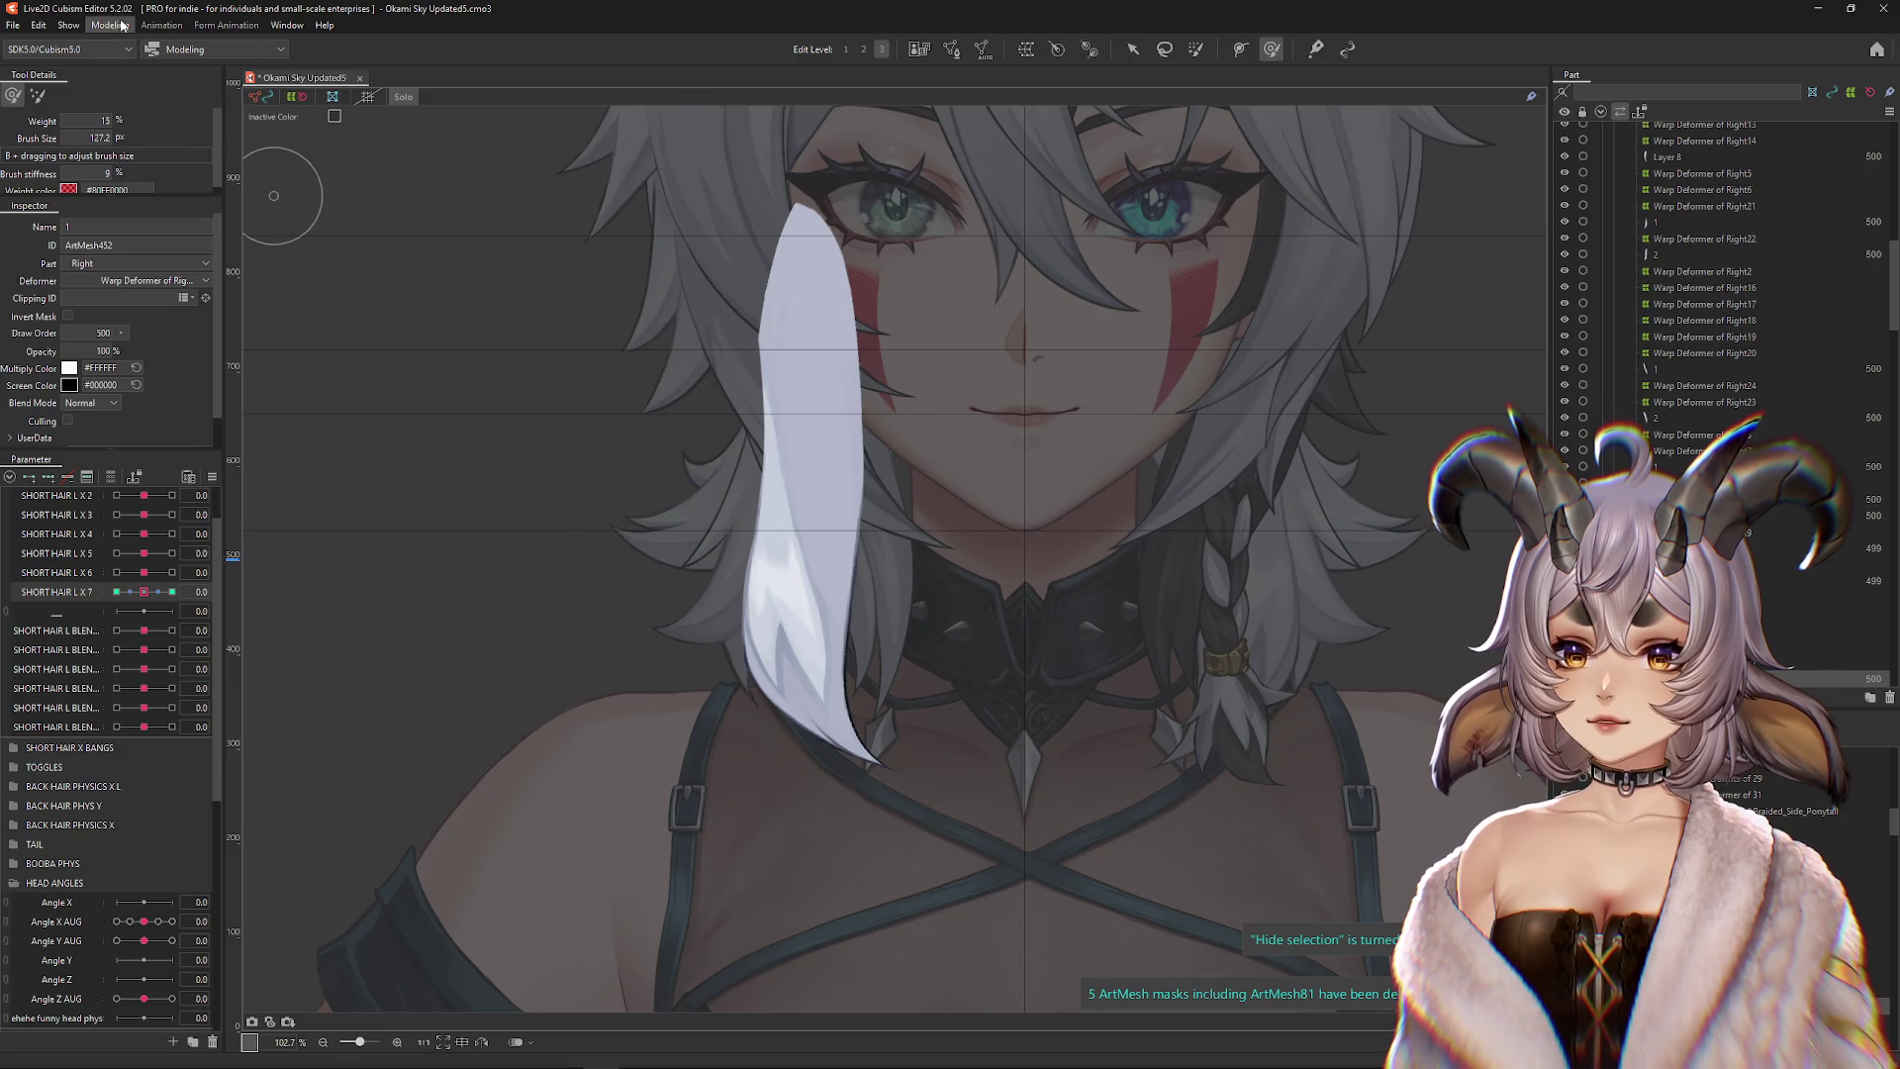
click(110, 25)
click(141, 355)
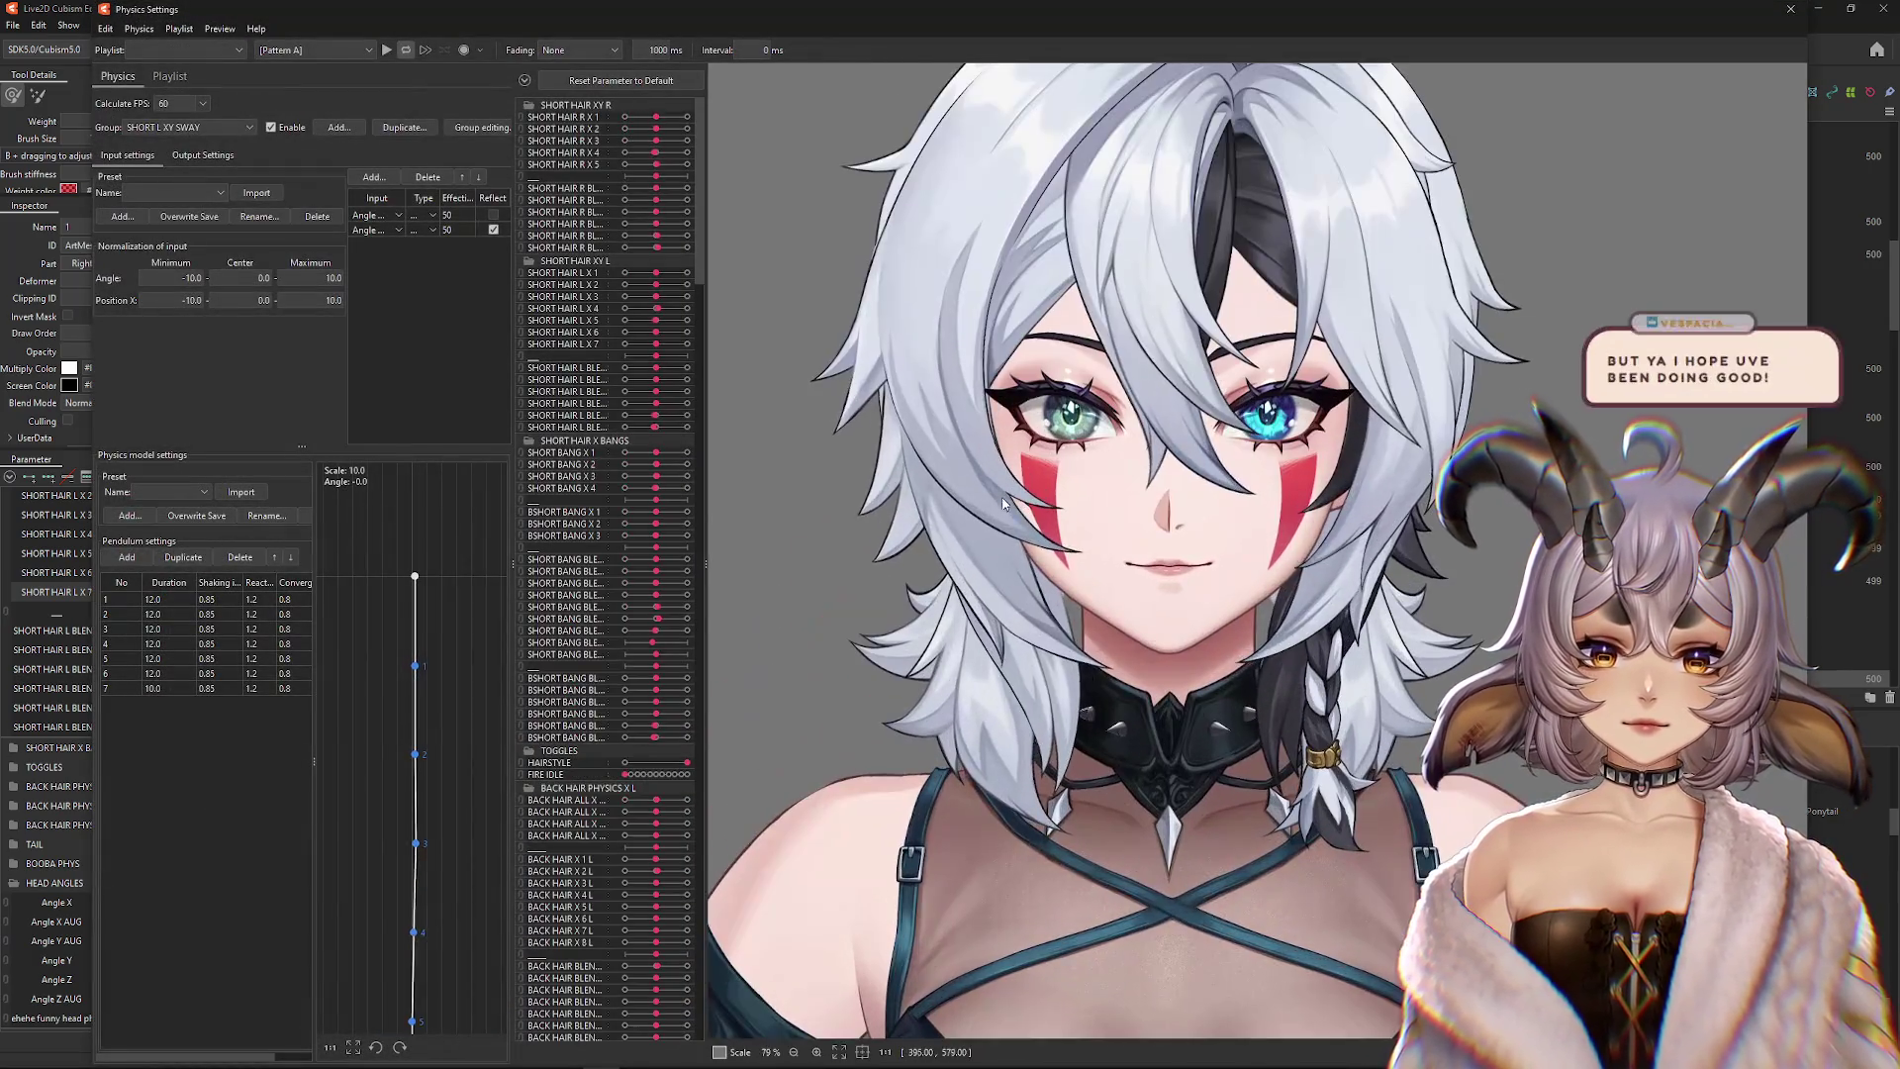
Swing and tilt the model in the preview to watch the SHORT L XY SWAY hair, then close Physics Settings
mouse_move(1003, 503)
mouse_down()
mouse_move(1342, 555)
mouse_move(1534, 539)
mouse_move(1048, 403)
mouse_move(1138, 416)
mouse_move(1237, 396)
mouse_move(1306, 327)
mouse_move(1327, 406)
mouse_move(1256, 515)
mouse_move(1287, 297)
mouse_move(1346, 416)
mouse_move(1314, 670)
mouse_move(1305, 471)
mouse_move(1227, 584)
mouse_up()
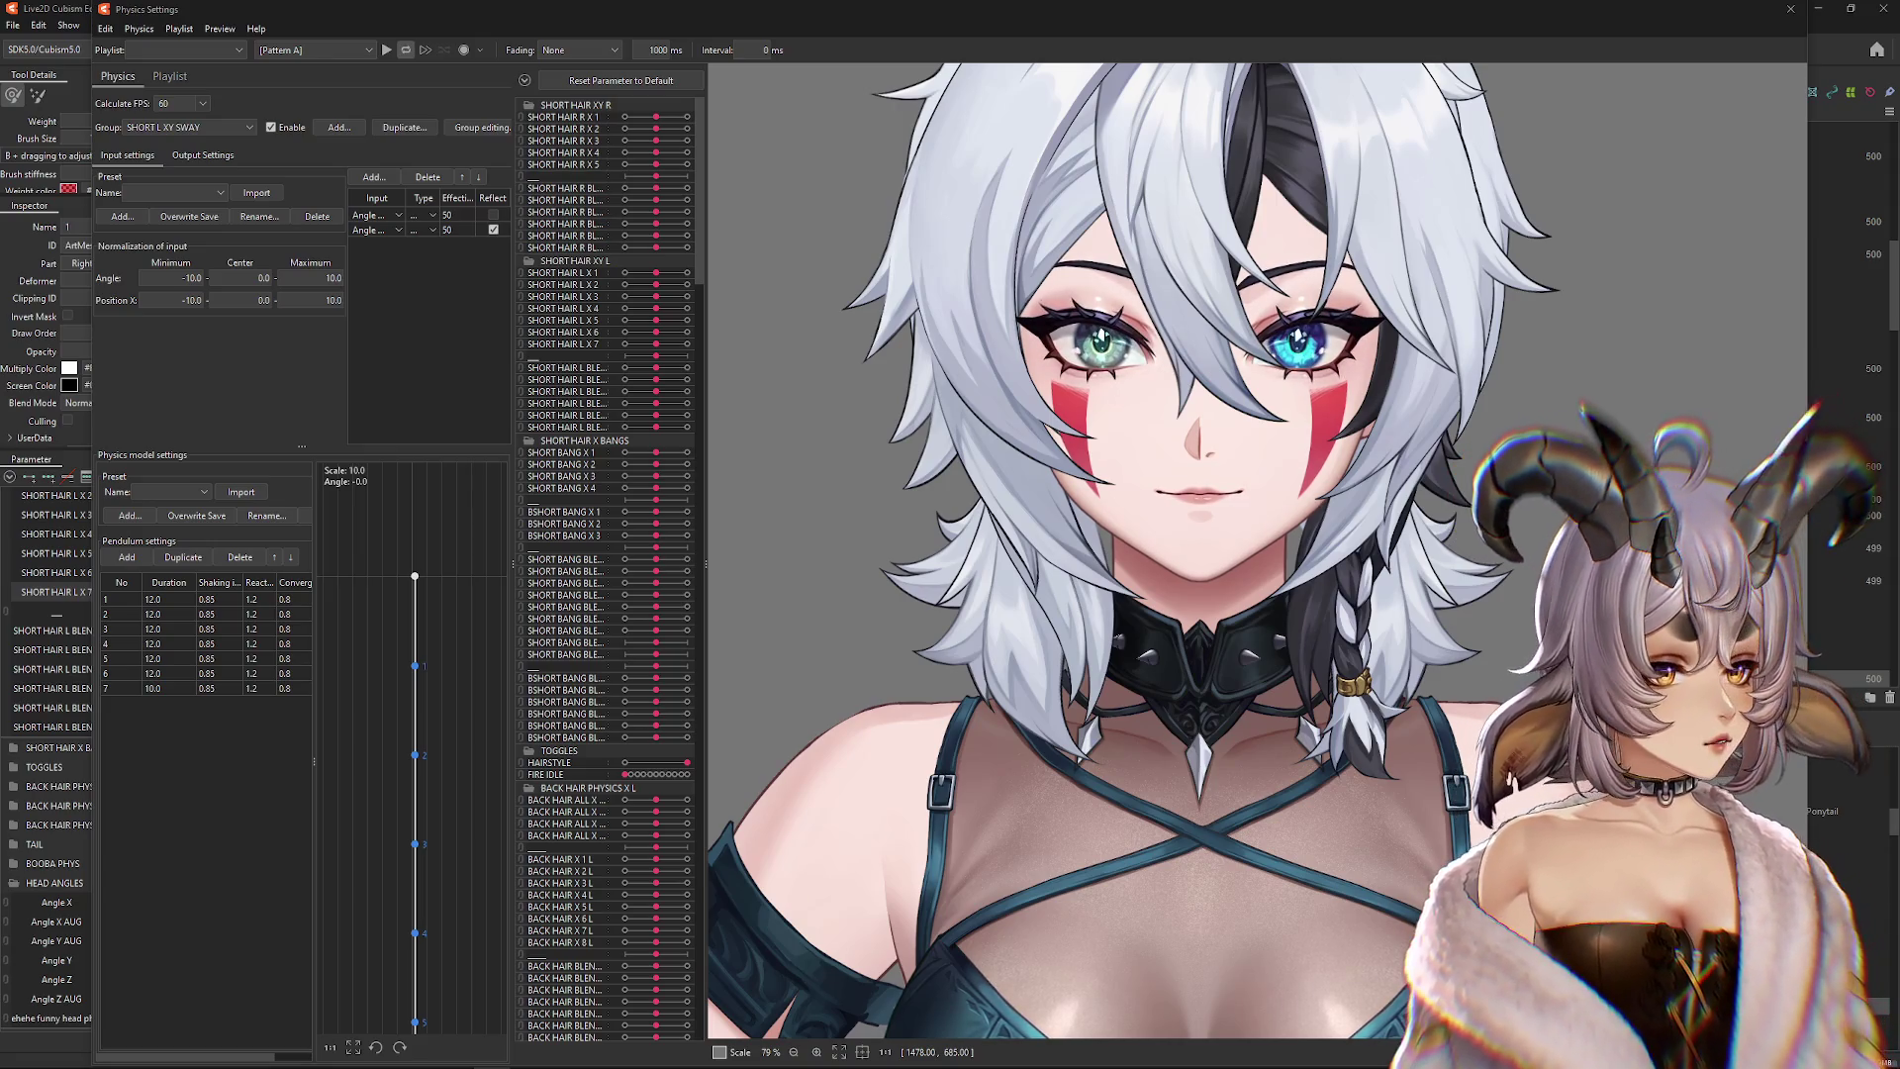
mouse_move(1227, 618)
mouse_down()
mouse_move(1153, 633)
mouse_move(1225, 541)
mouse_move(1039, 534)
mouse_move(1168, 673)
mouse_move(1138, 376)
mouse_move(1148, 593)
mouse_move(1262, 819)
mouse_move(1336, 346)
mouse_move(1435, 594)
mouse_move(1386, 743)
mouse_move(1615, 442)
mouse_move(1524, 455)
mouse_up()
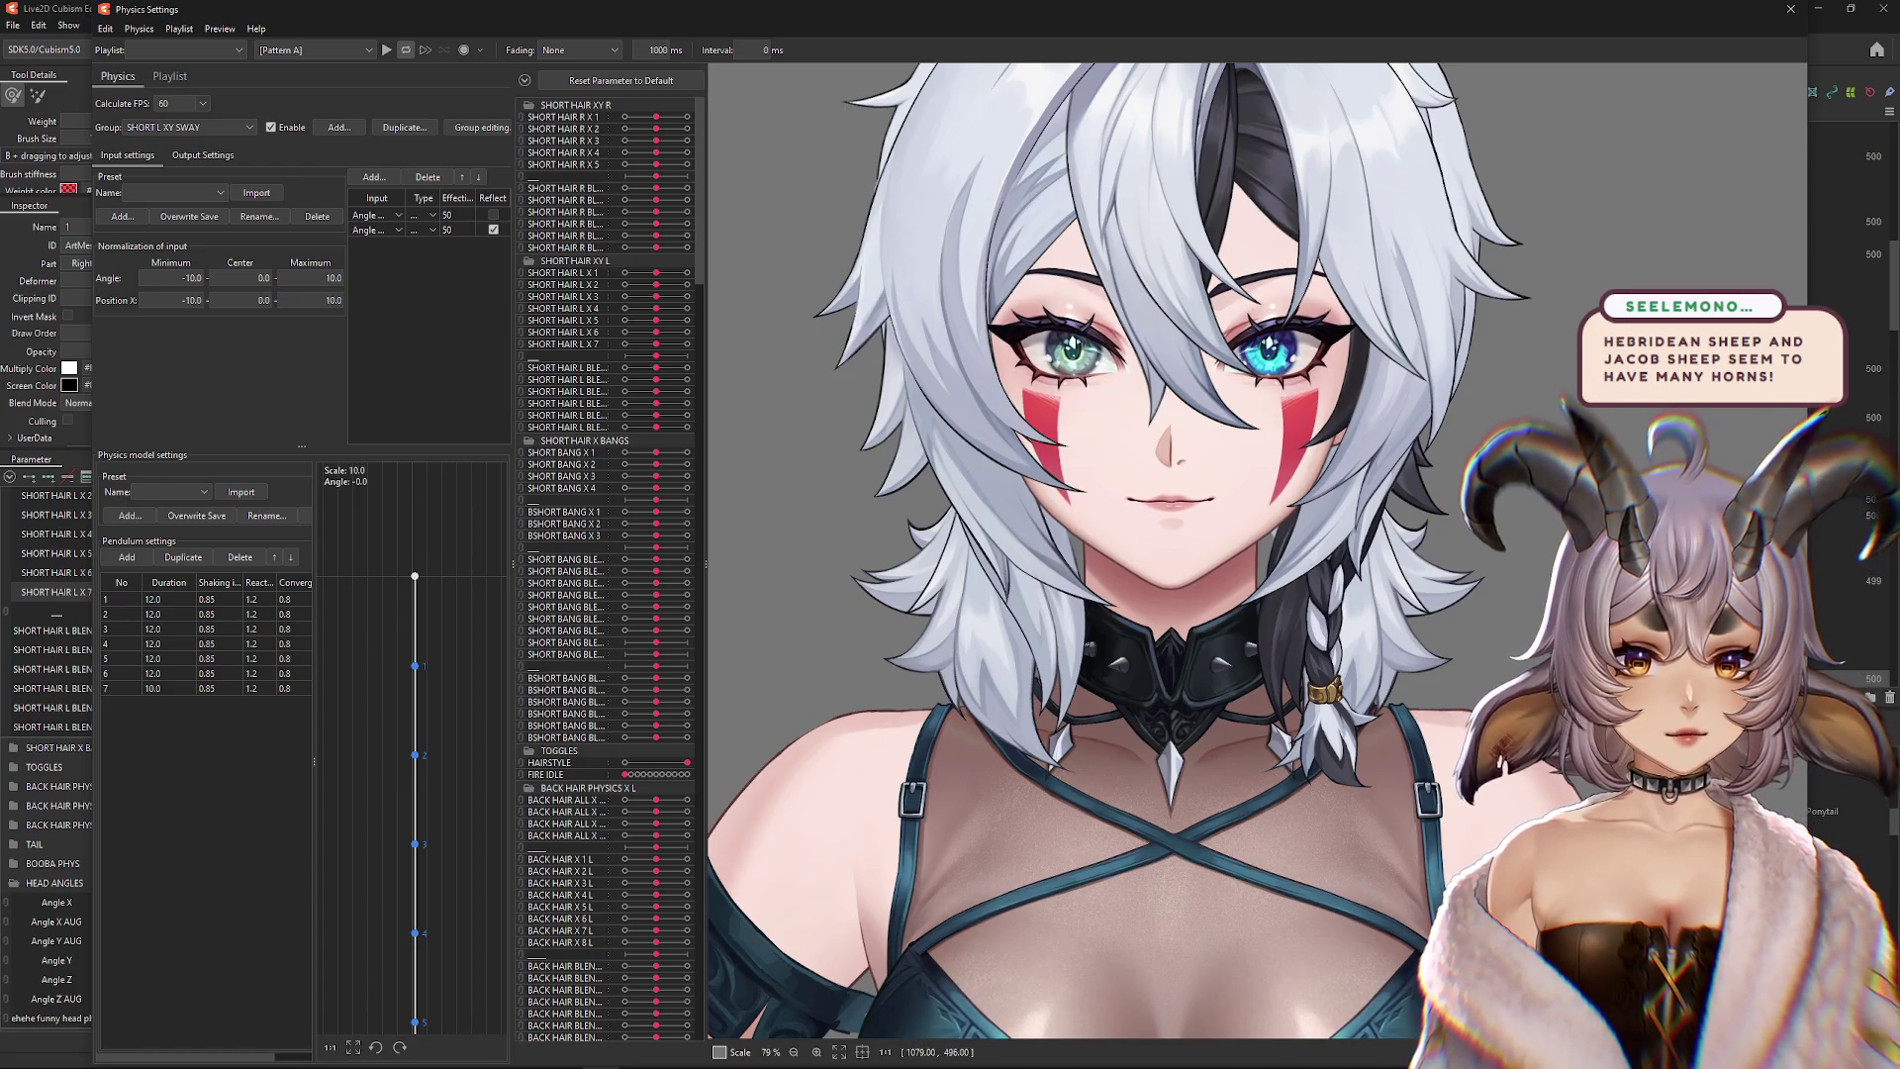
mouse_move(1569, 440)
mouse_down()
mouse_move(1561, 525)
mouse_move(1249, 512)
mouse_move(1310, 537)
mouse_move(1225, 562)
mouse_move(1275, 791)
mouse_move(1184, 788)
mouse_move(1188, 772)
mouse_up()
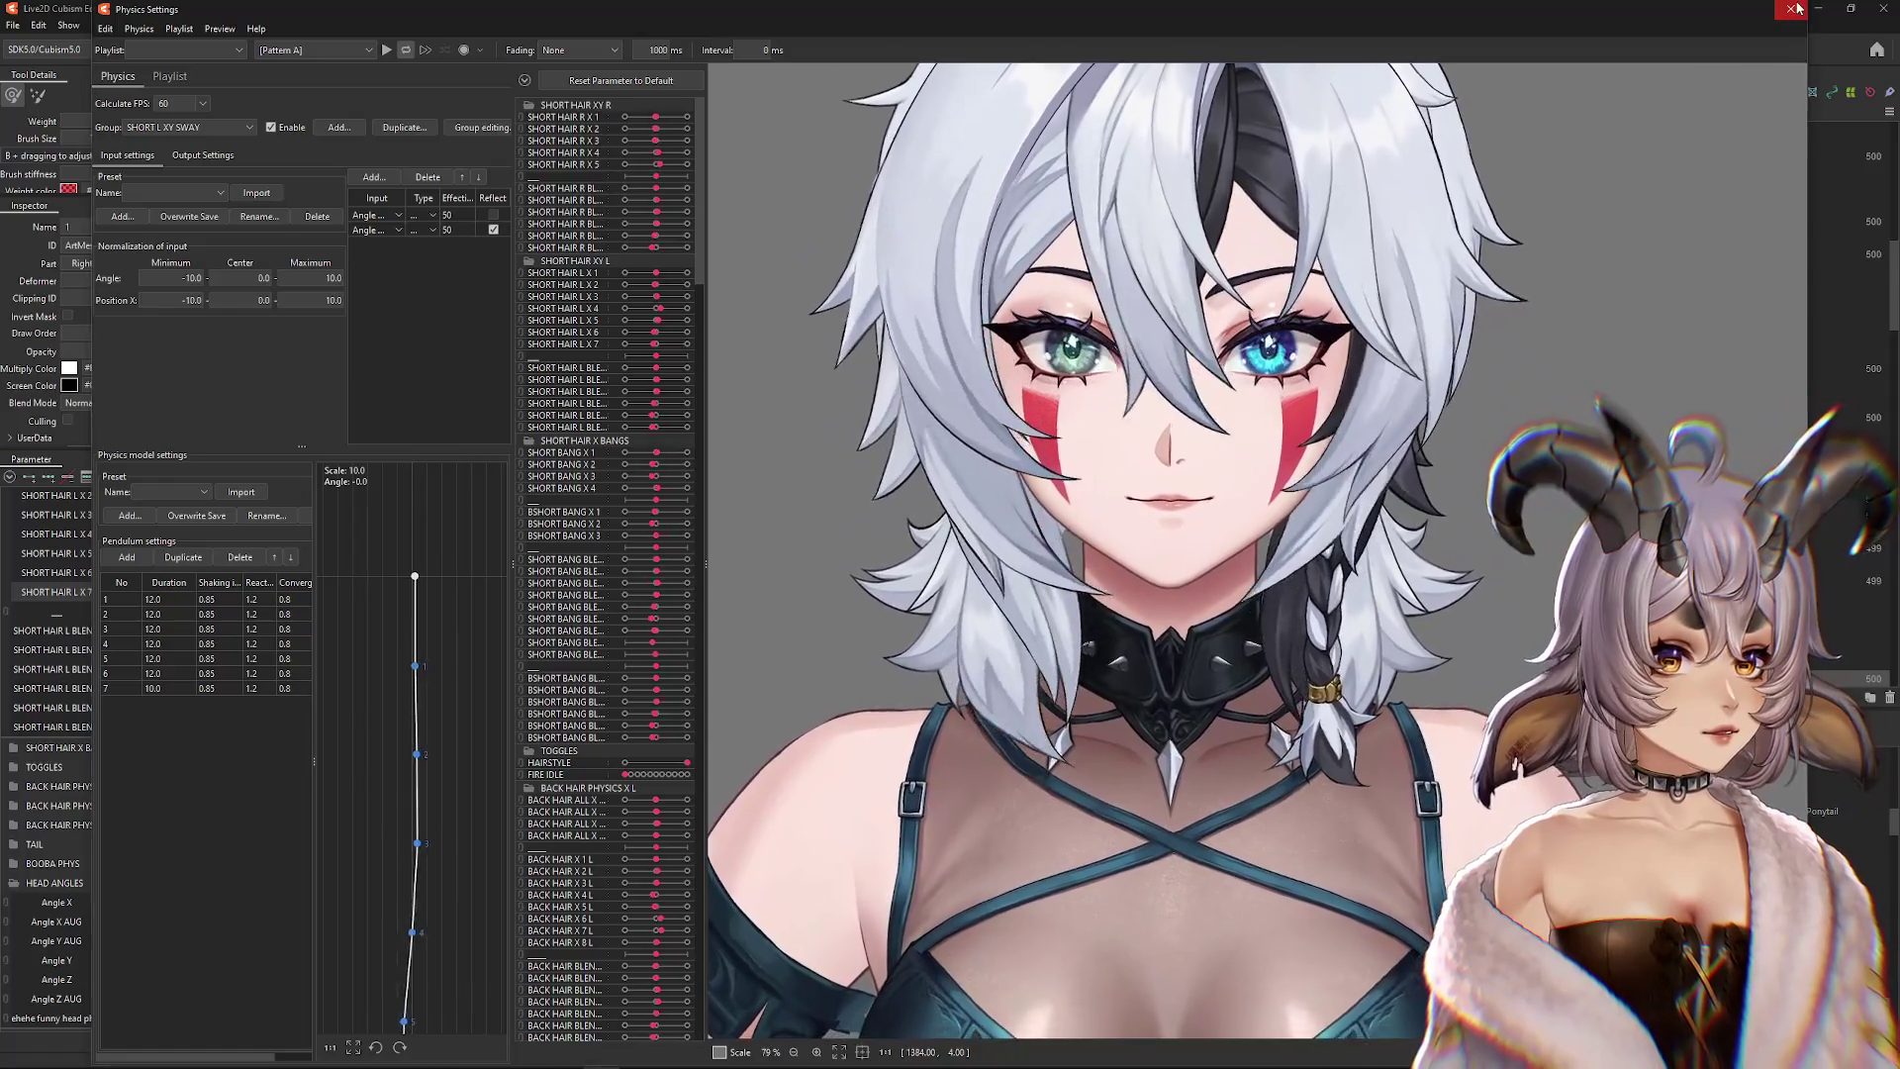
click(1796, 7)
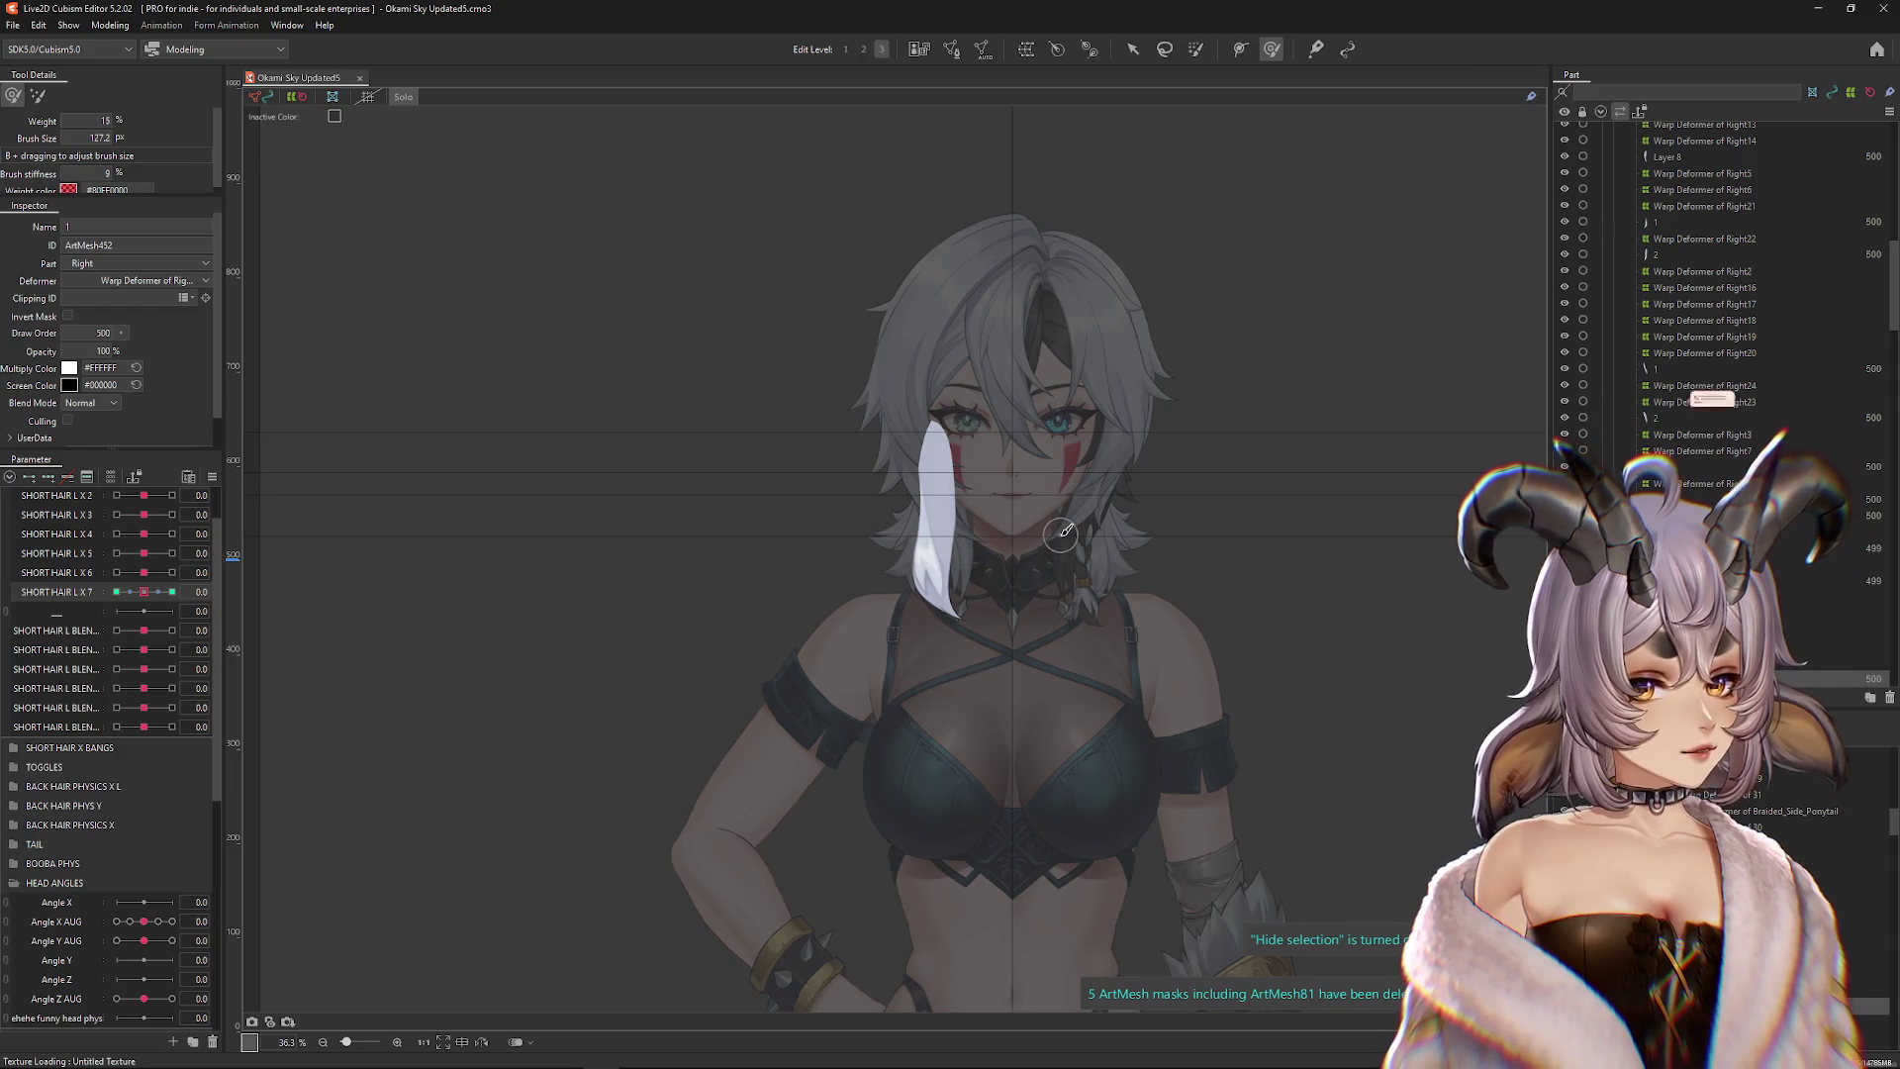
scroll(1061, 533, up, 5)
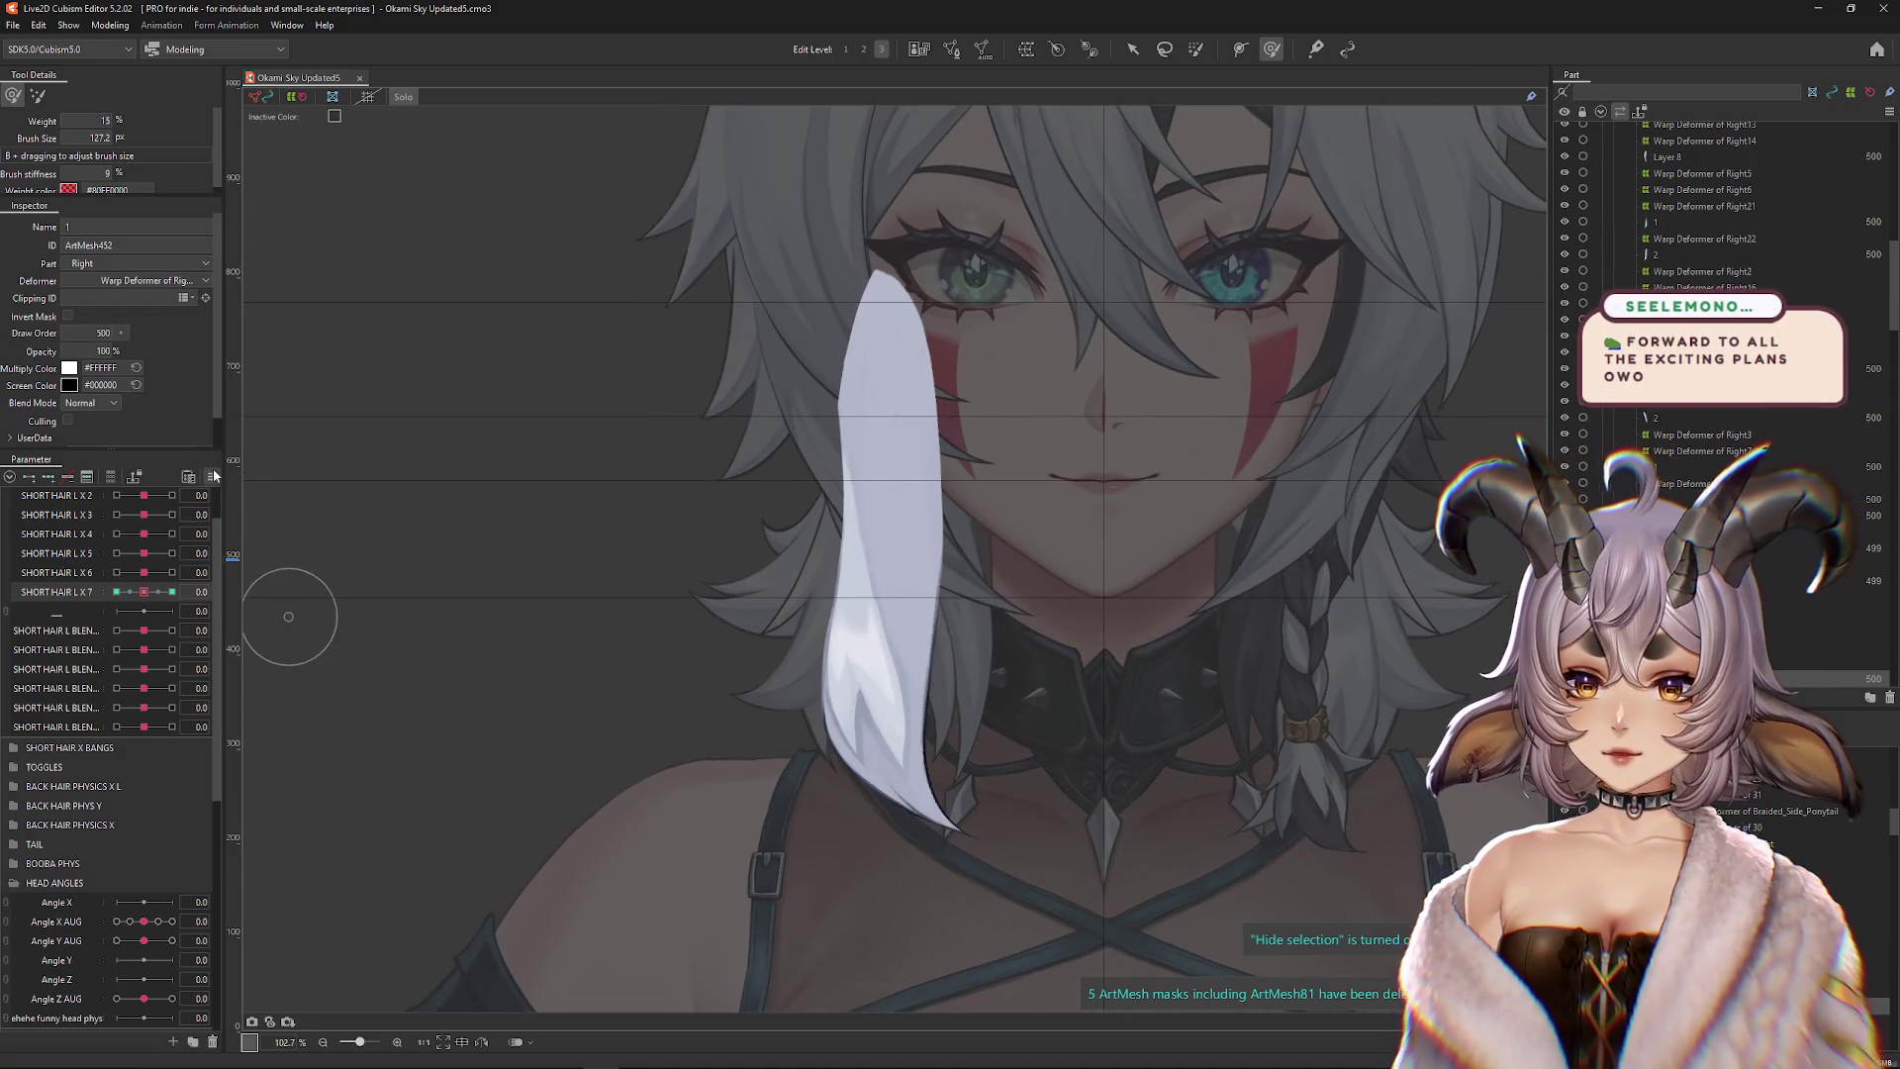
drag(543, 500, 578, 560)
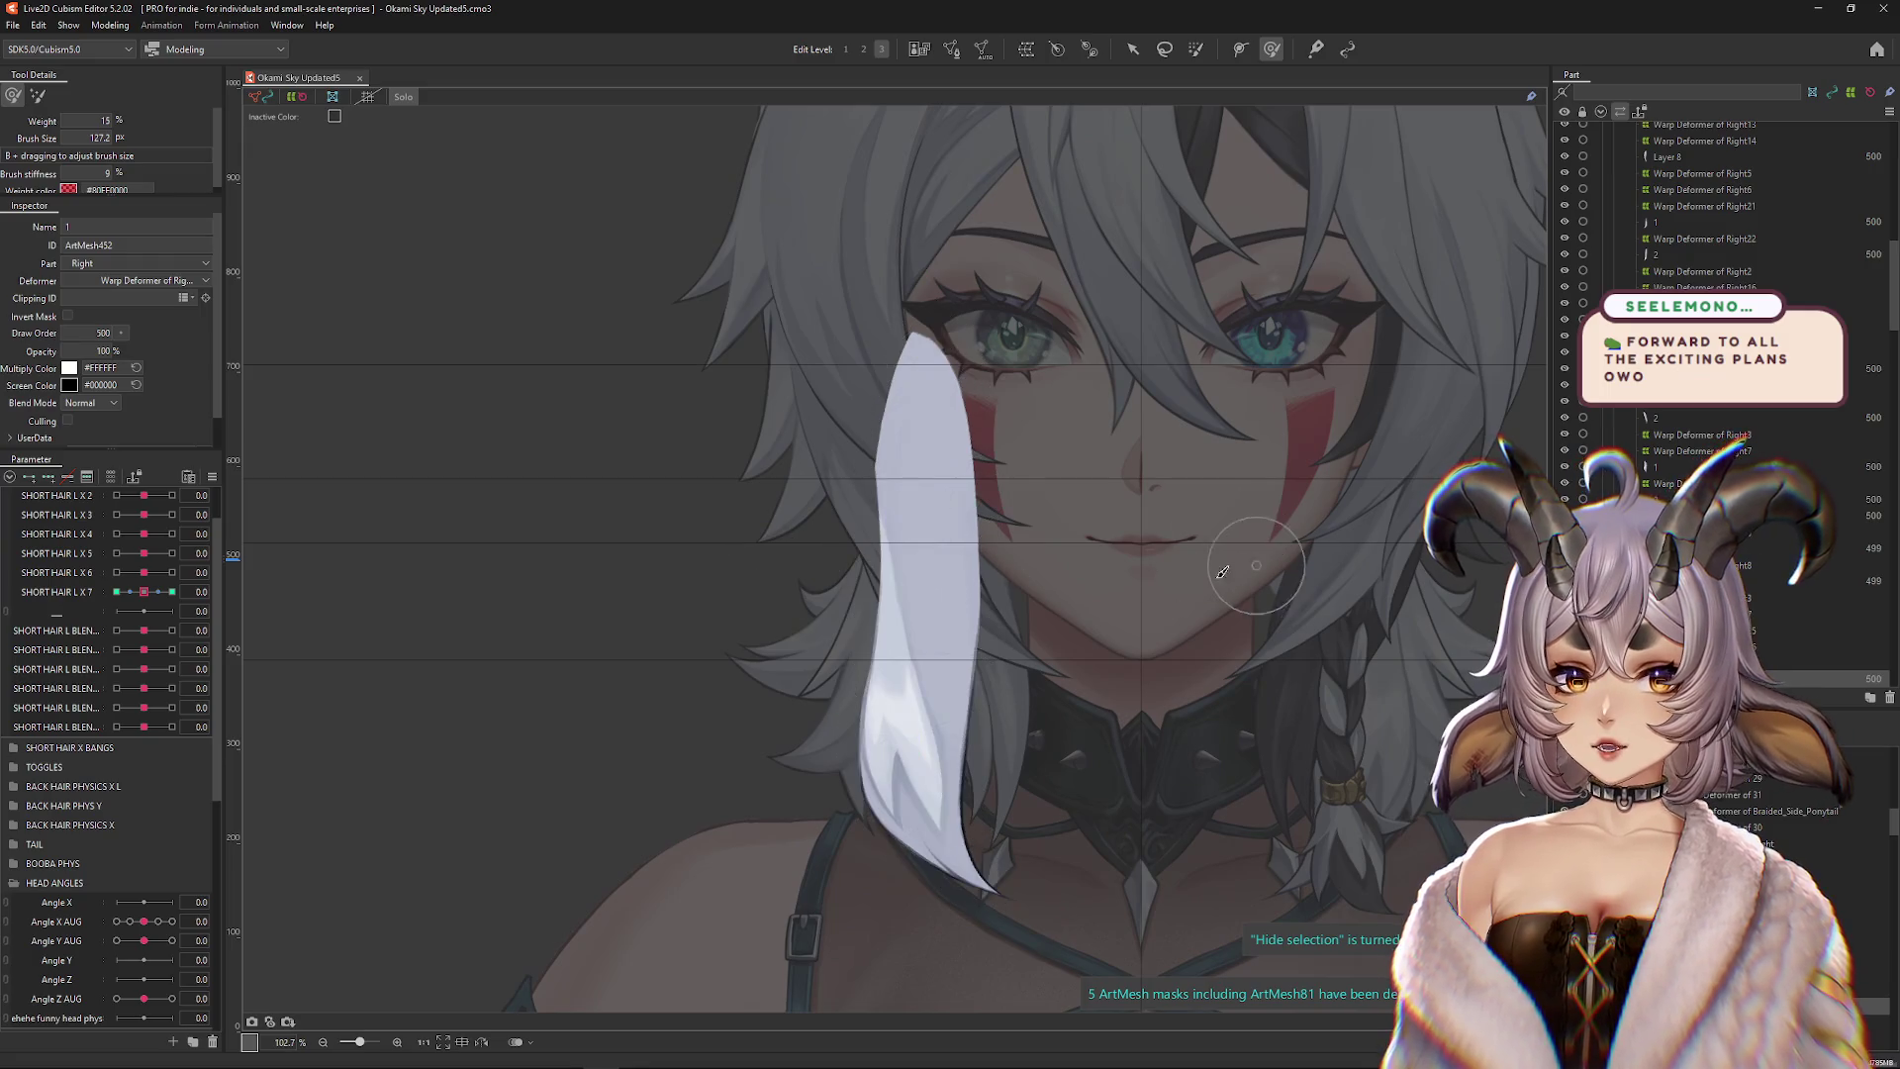
scroll(1223, 572, up, 4)
scroll(1178, 543, down, 4)
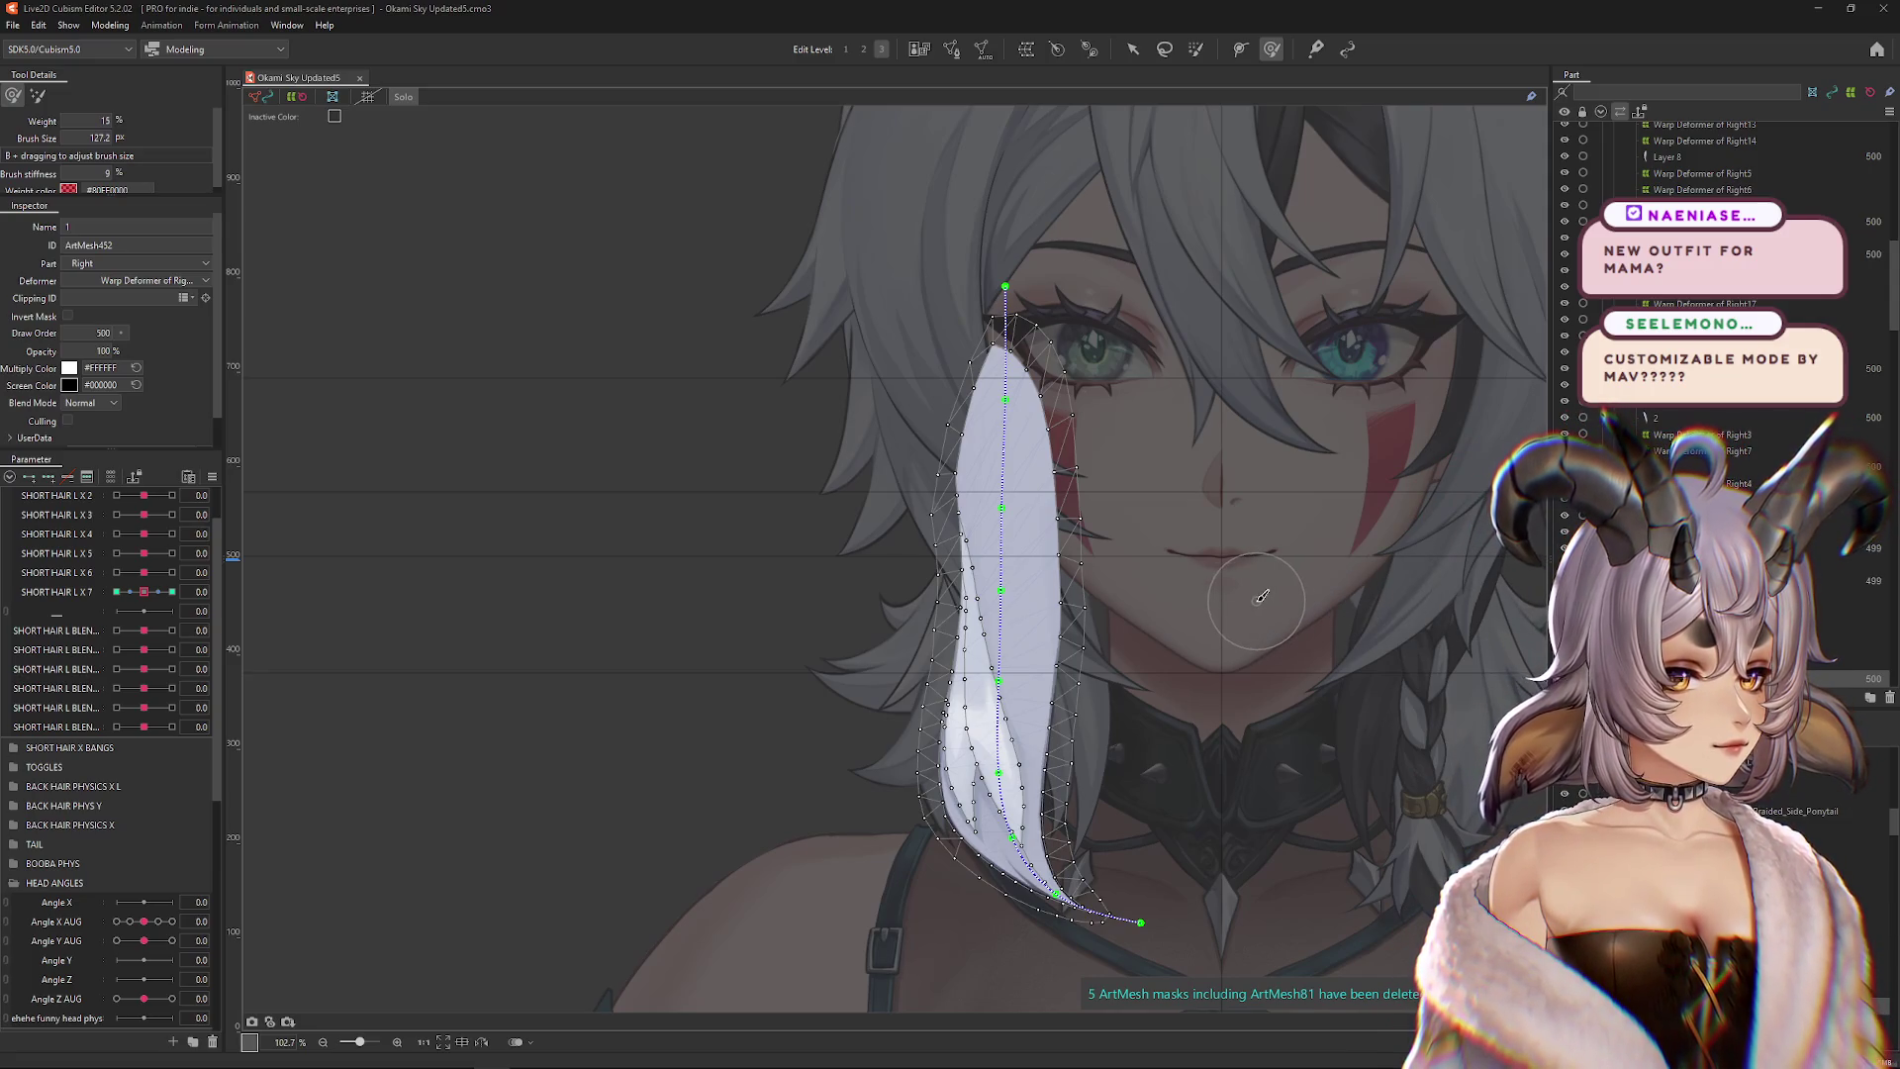
scroll(1101, 557, up, 3)
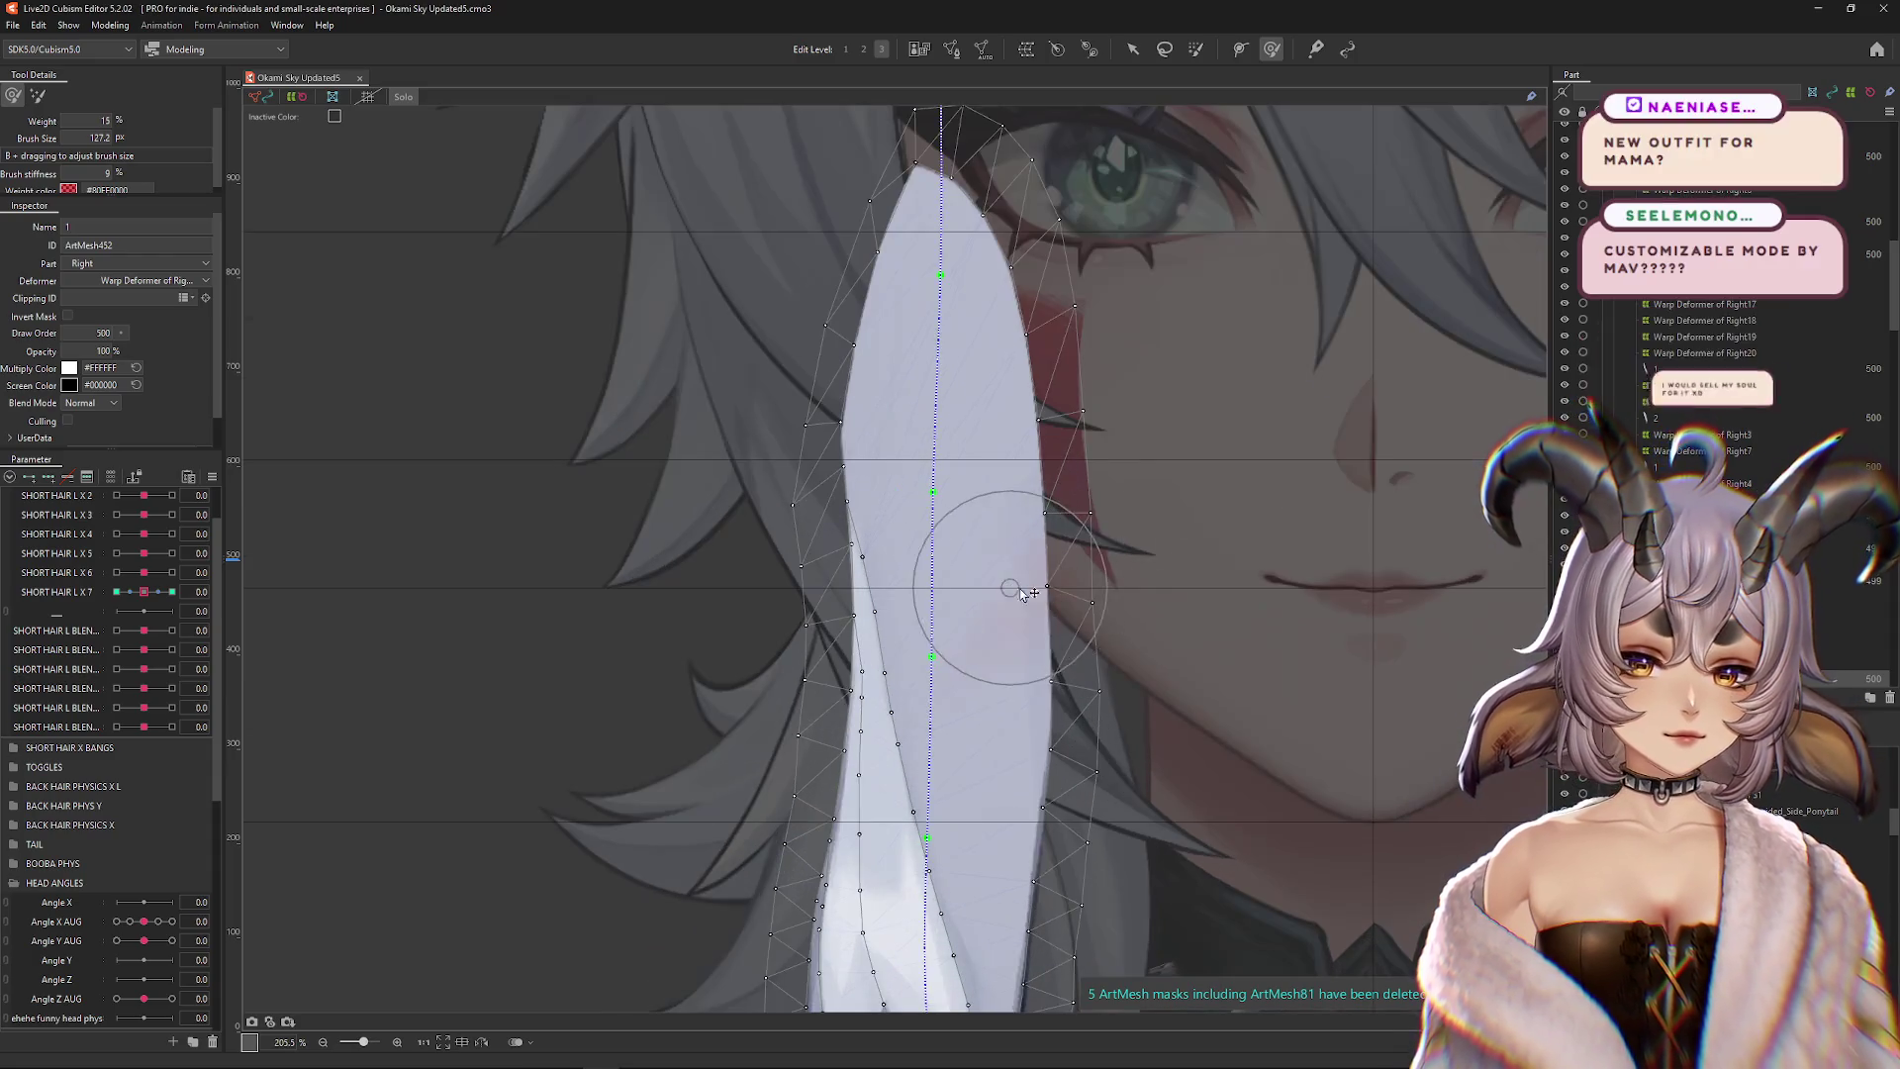
key(ctrl+h)
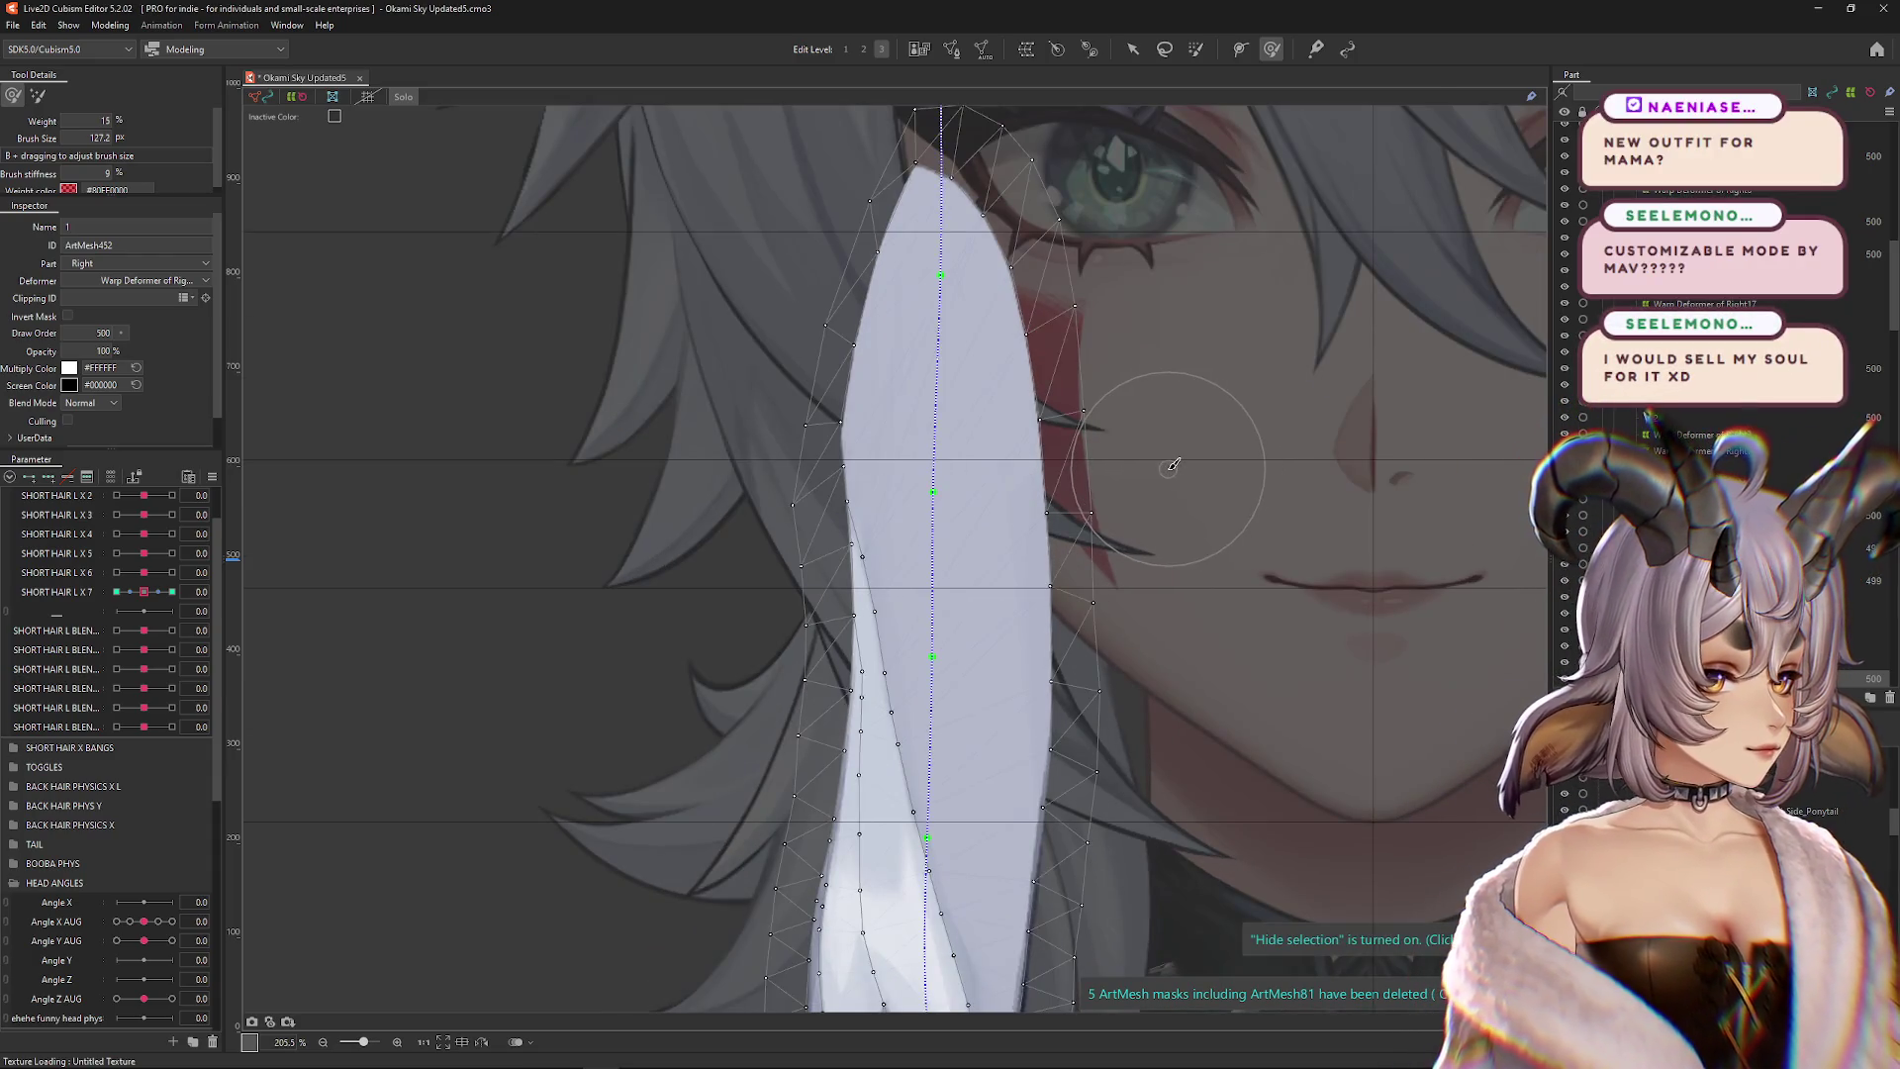
scroll(1148, 505, down, 3)
scroll(1127, 510, down, 2)
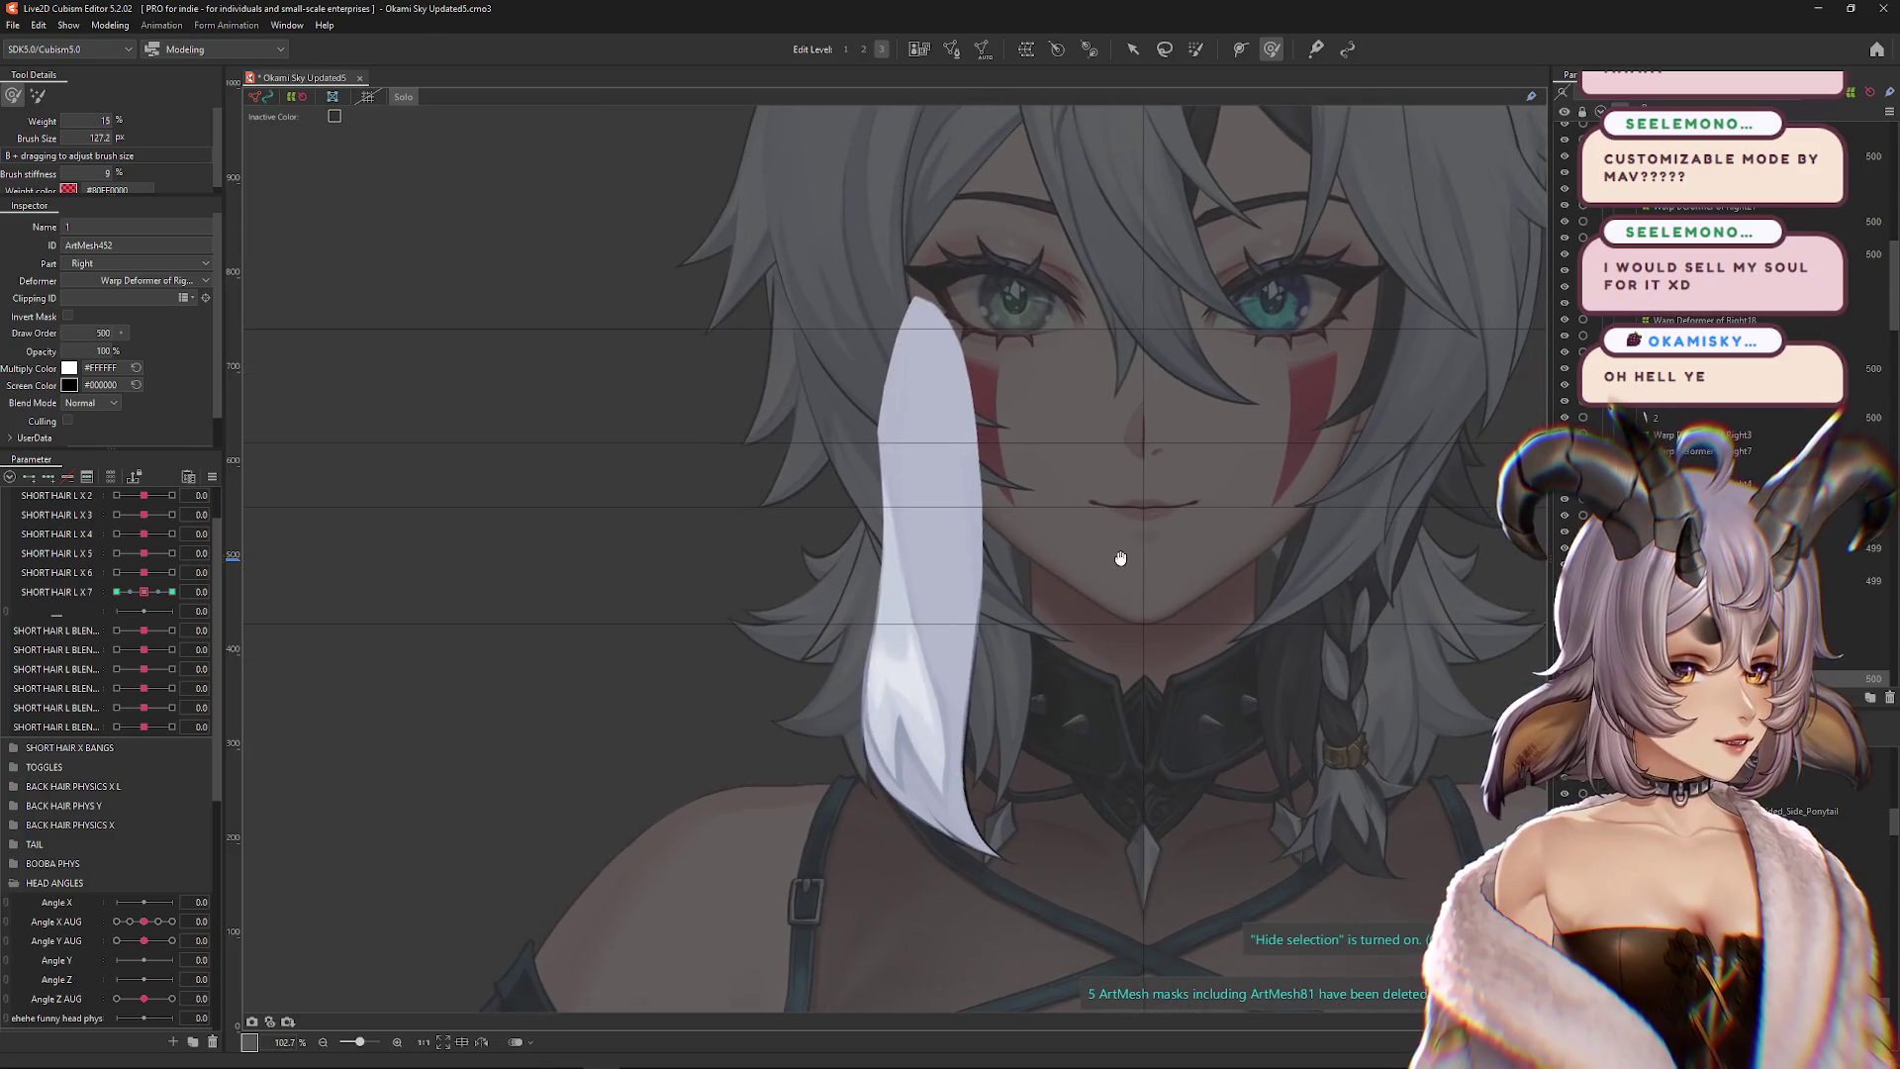
key(ctrl+h)
mouse_move(1046, 606)
mouse_down()
mouse_move(1054, 633)
mouse_move(1057, 456)
mouse_move(812, 396)
mouse_move(911, 340)
mouse_move(1030, 364)
mouse_move(1054, 537)
mouse_up()
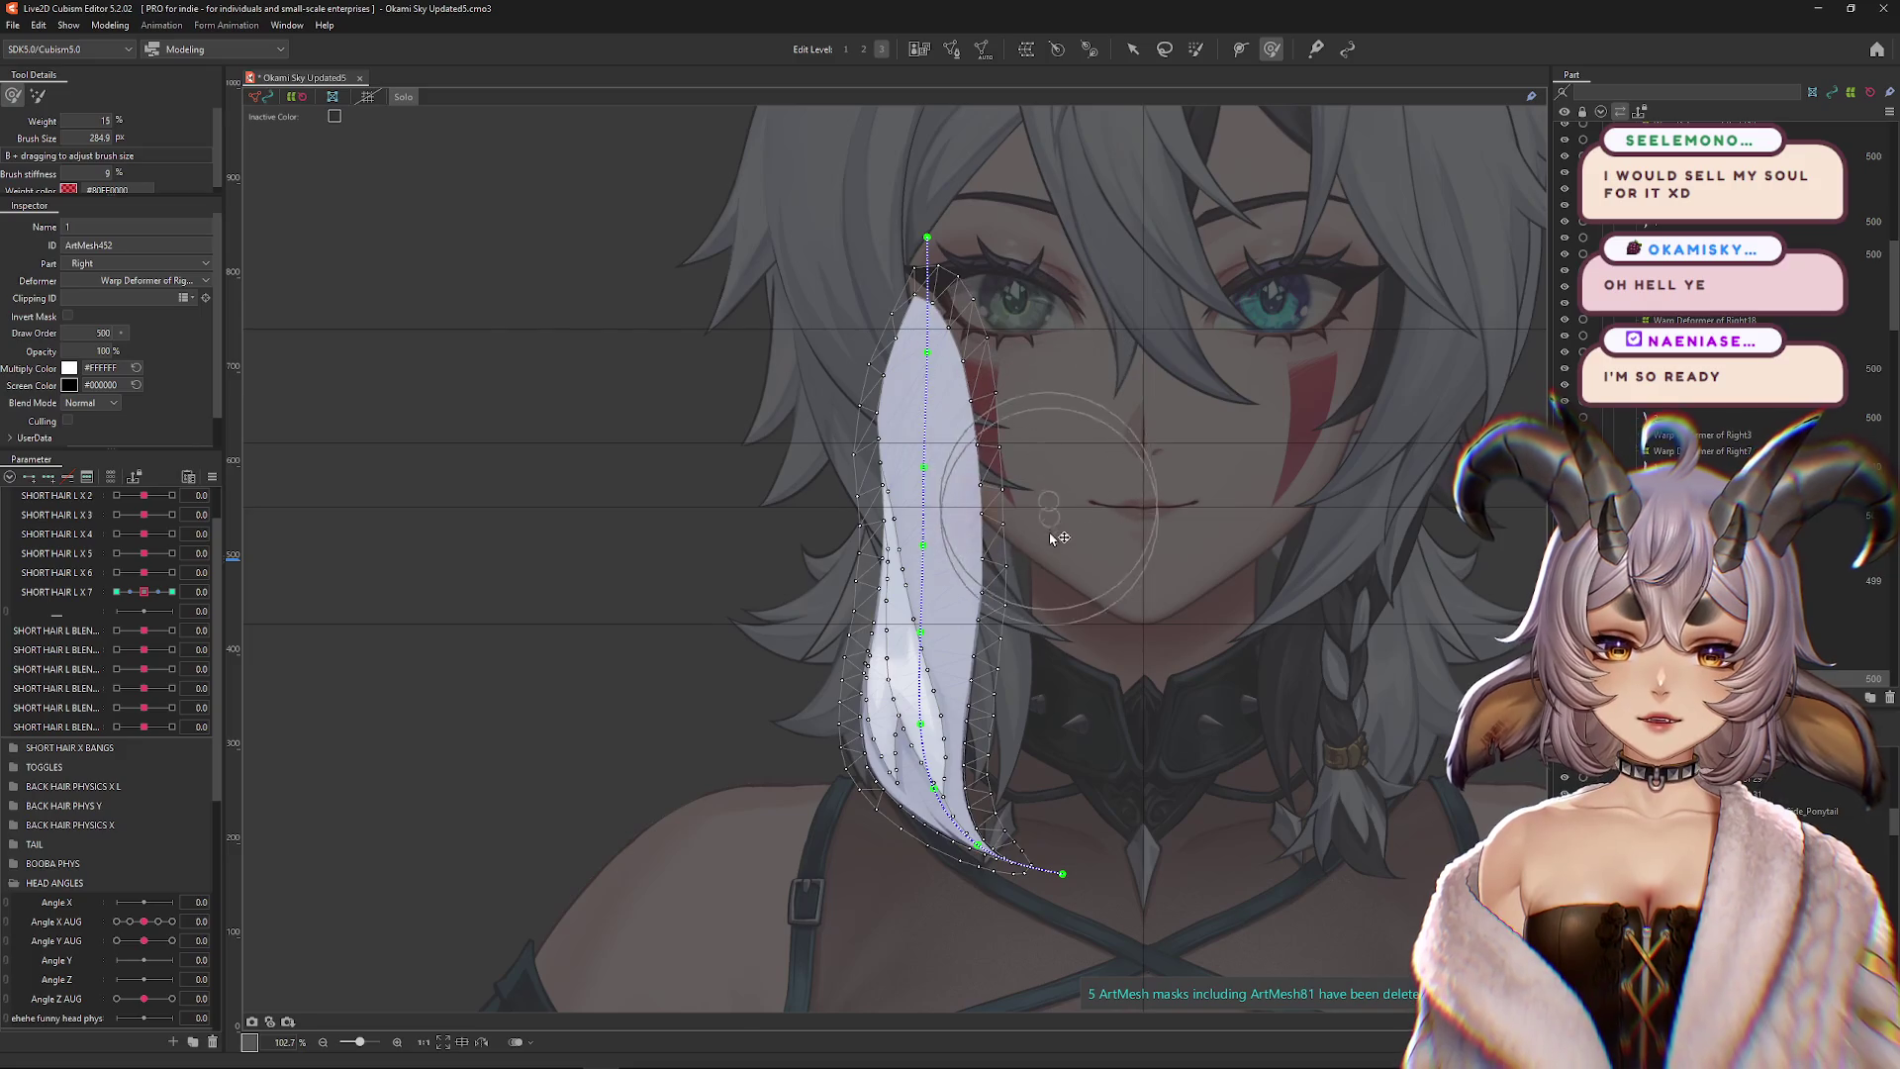
mouse_move(141, 592)
mouse_down()
mouse_move(188, 593)
mouse_move(134, 603)
mouse_up()
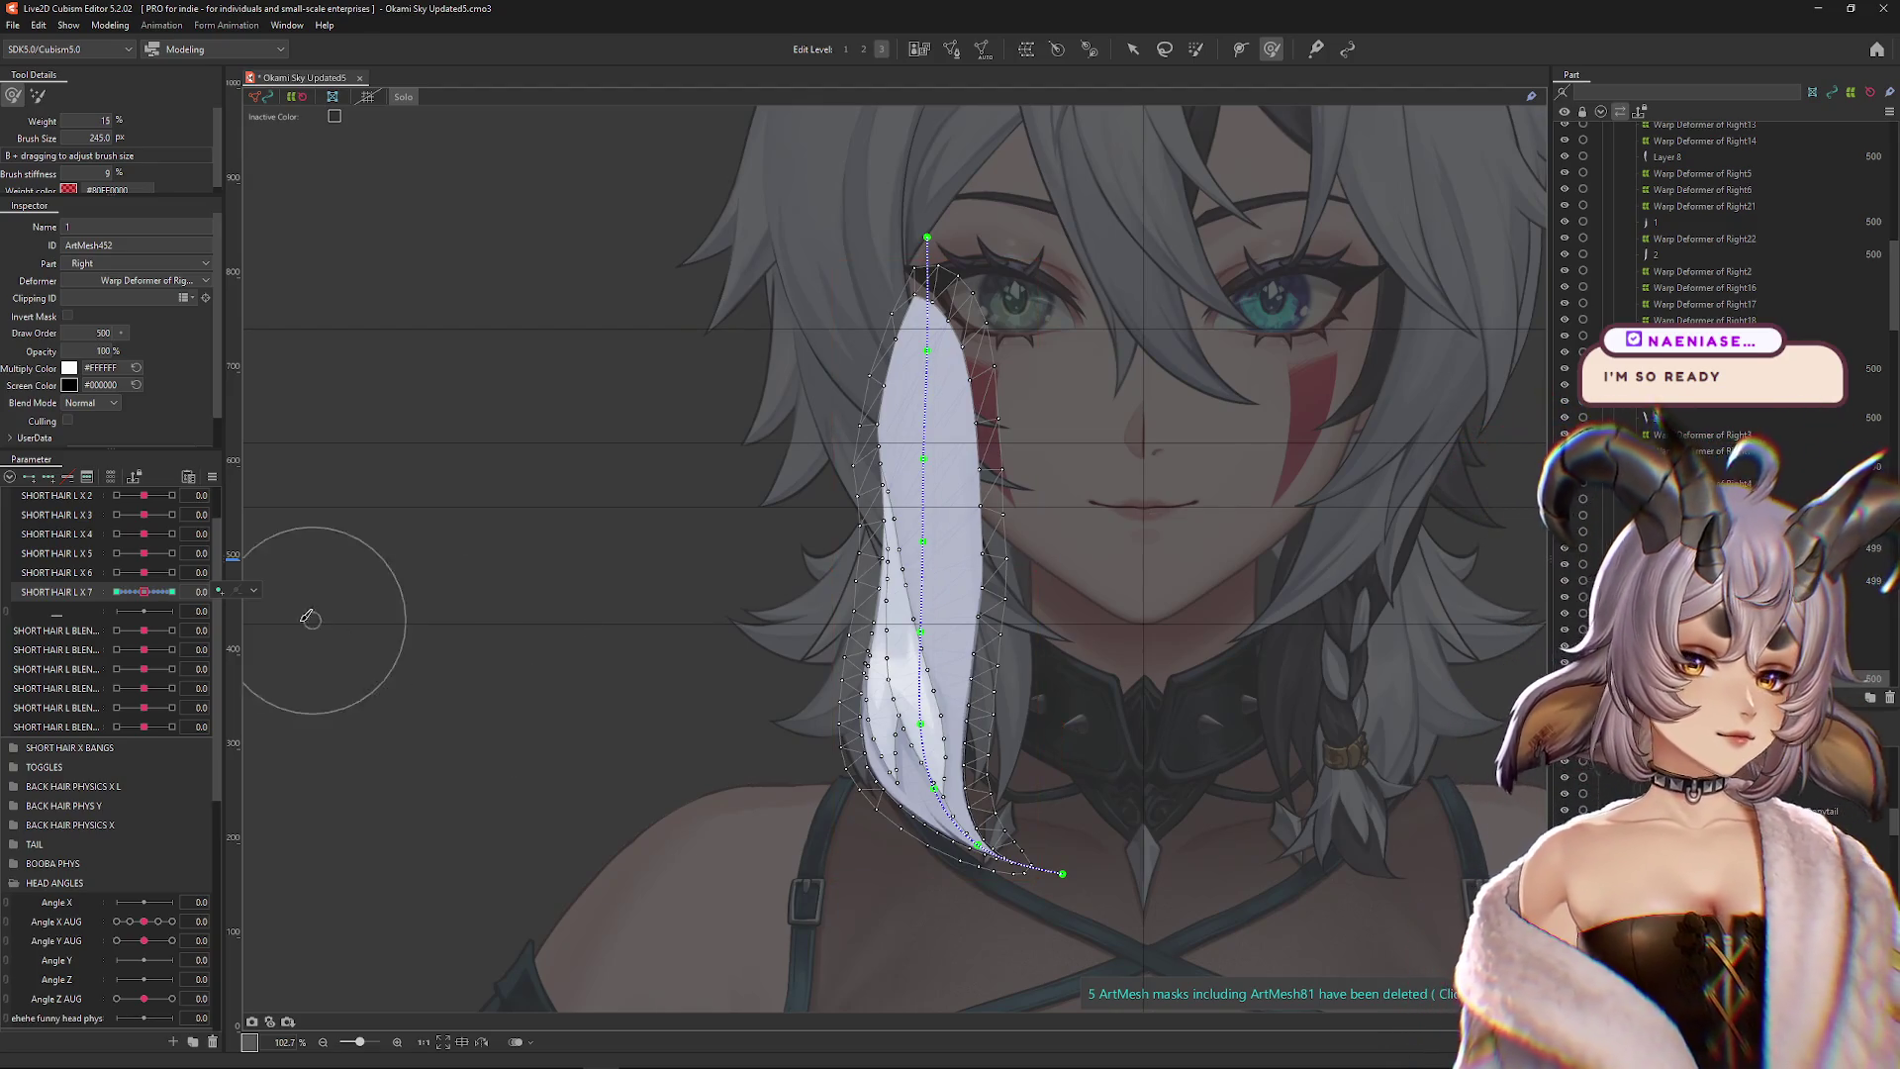
Set SHORT HAIR L X 7's extended interpolation to SNS Interpolation
click(139, 597)
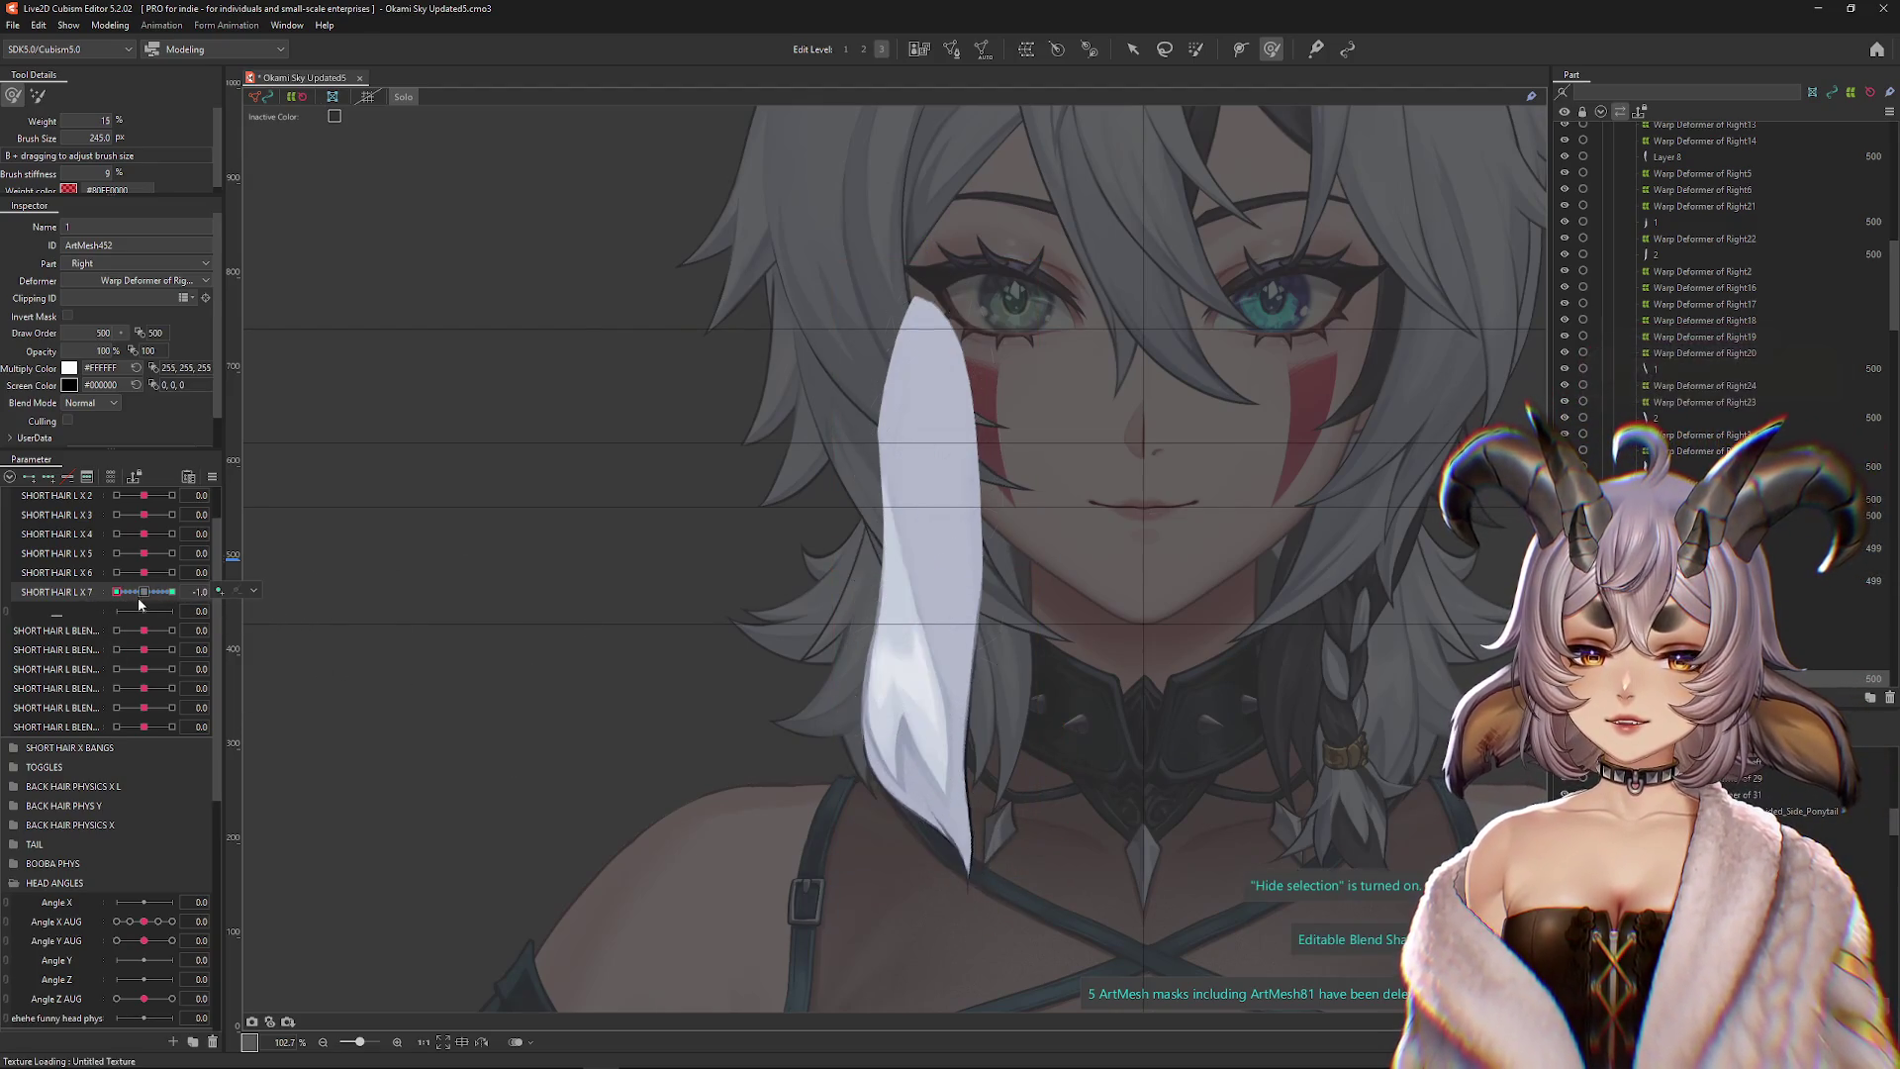
click(143, 592)
click(212, 477)
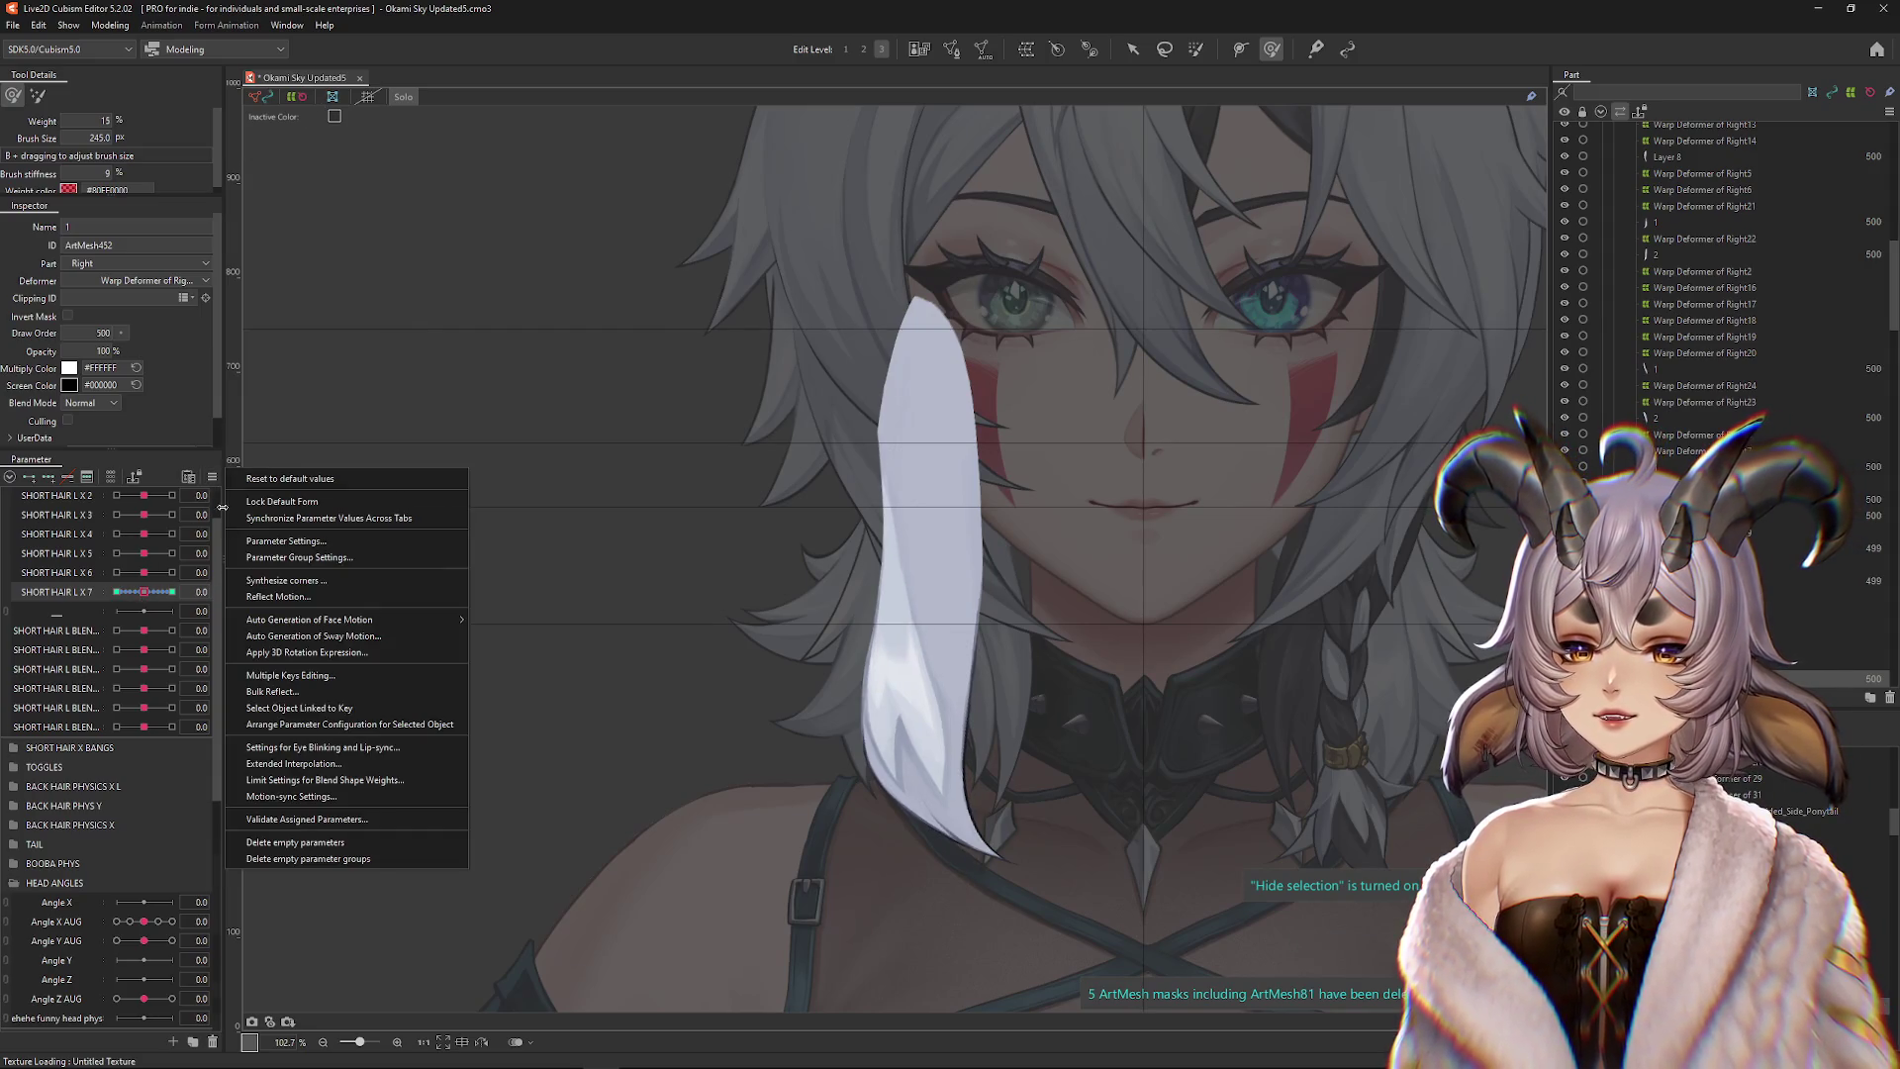
click(302, 779)
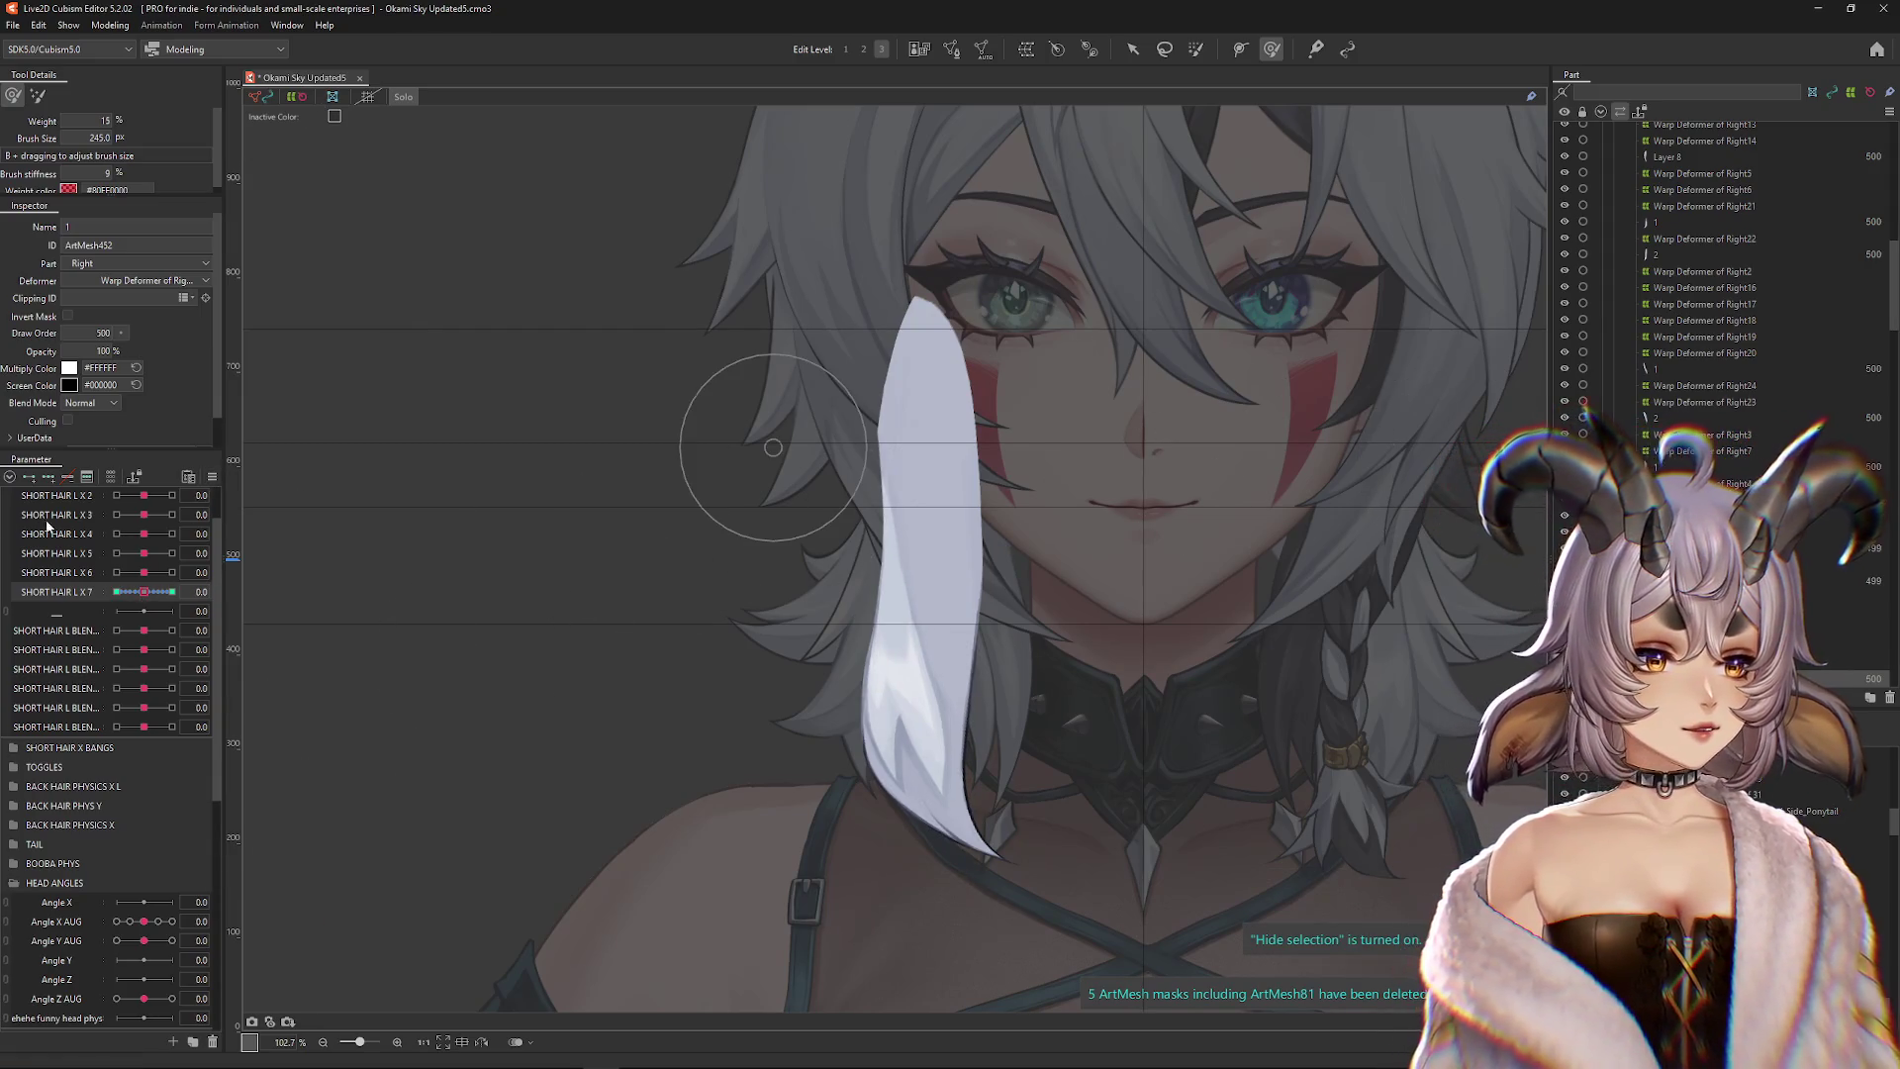
click(211, 478)
click(297, 778)
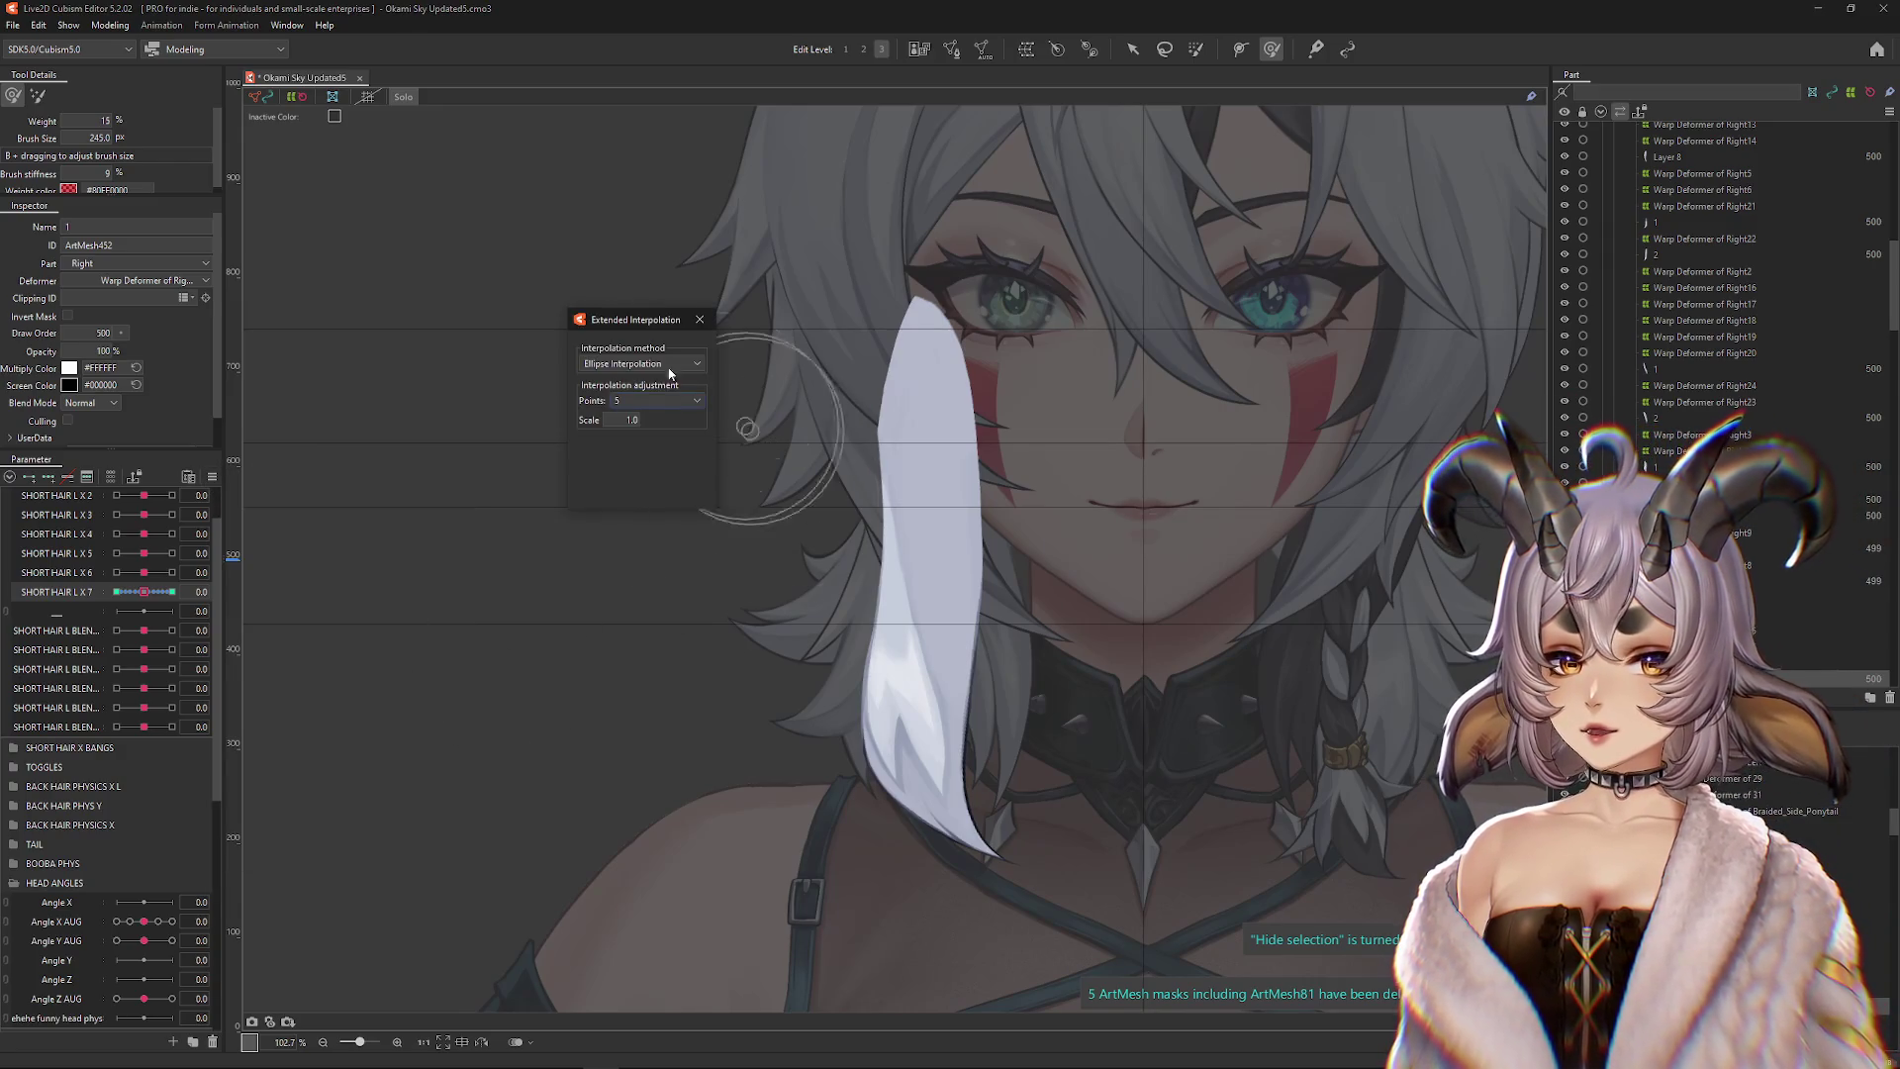
click(634, 364)
click(621, 409)
click(700, 319)
Hide the mesh wireframe and zoom in on the white strand bent along the cheek
scroll(858, 417, down, 3)
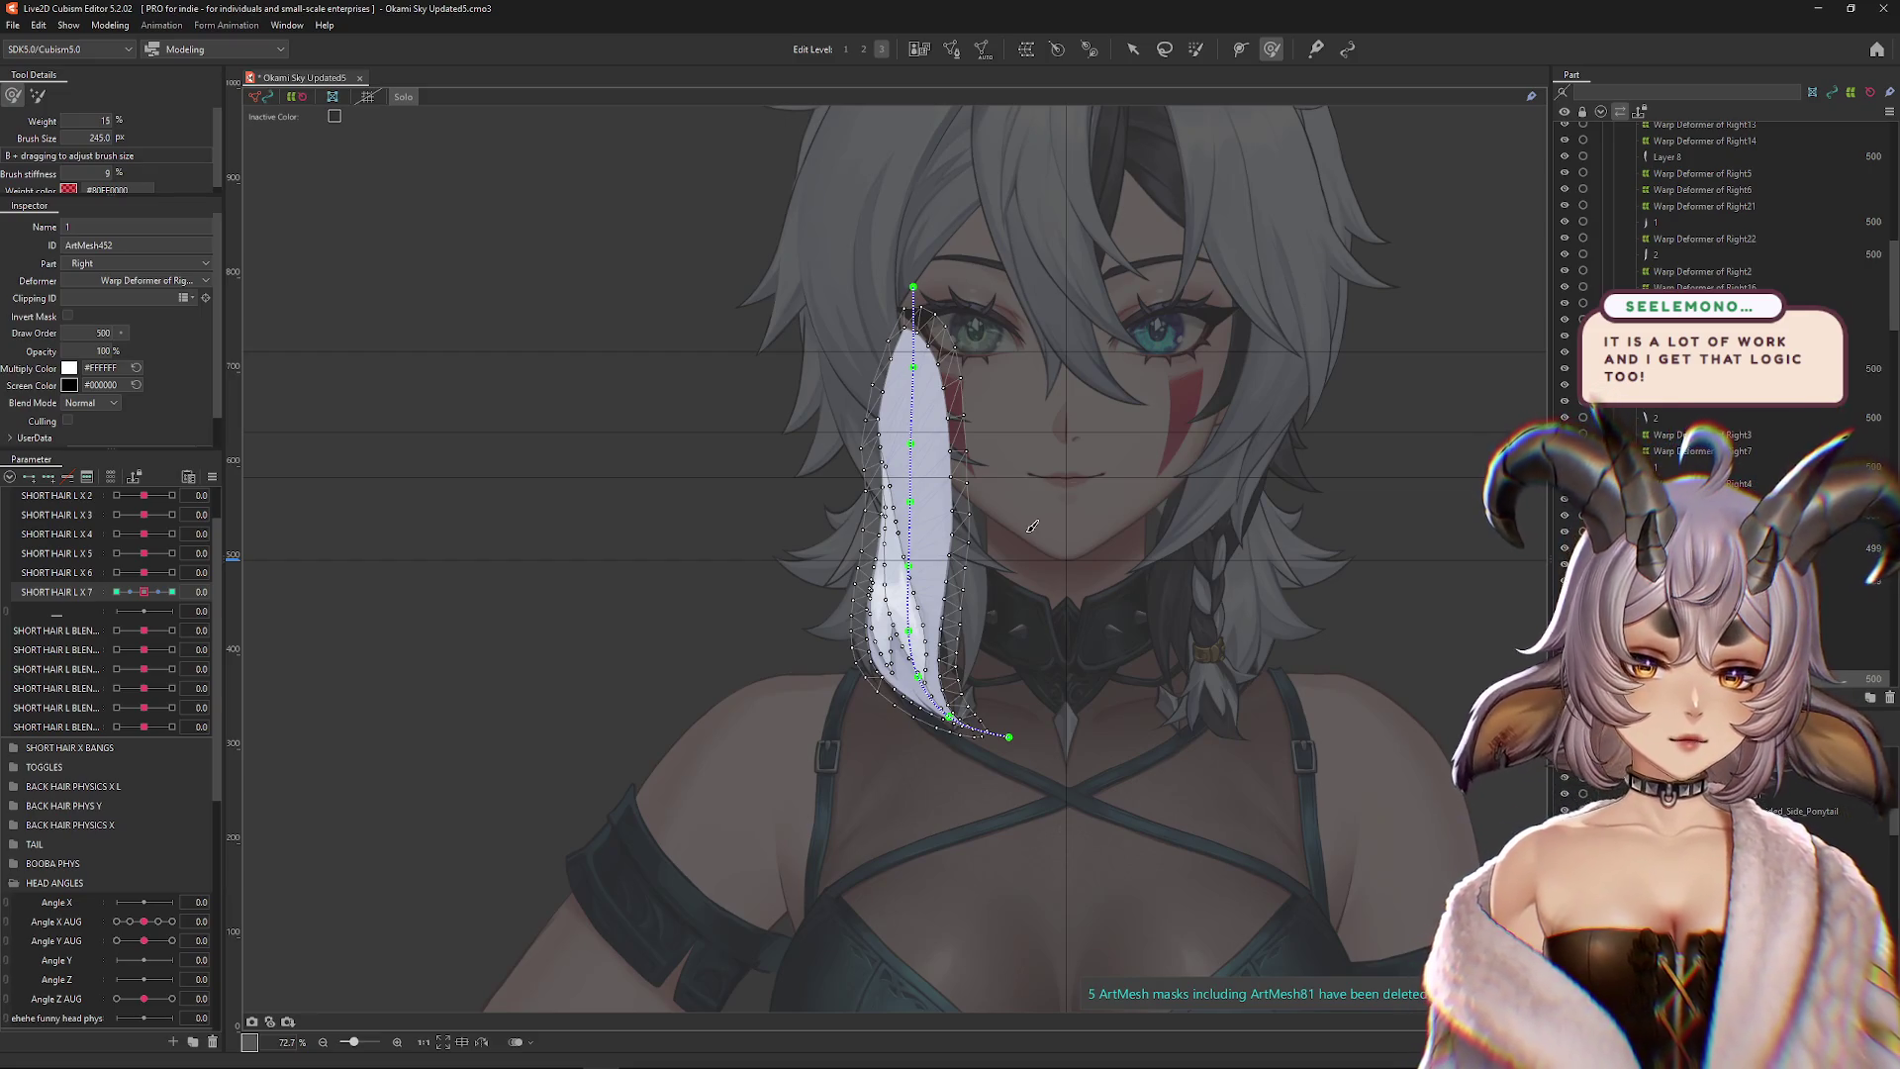
key(ctrl+h)
right_click(223, 466)
key(Escape)
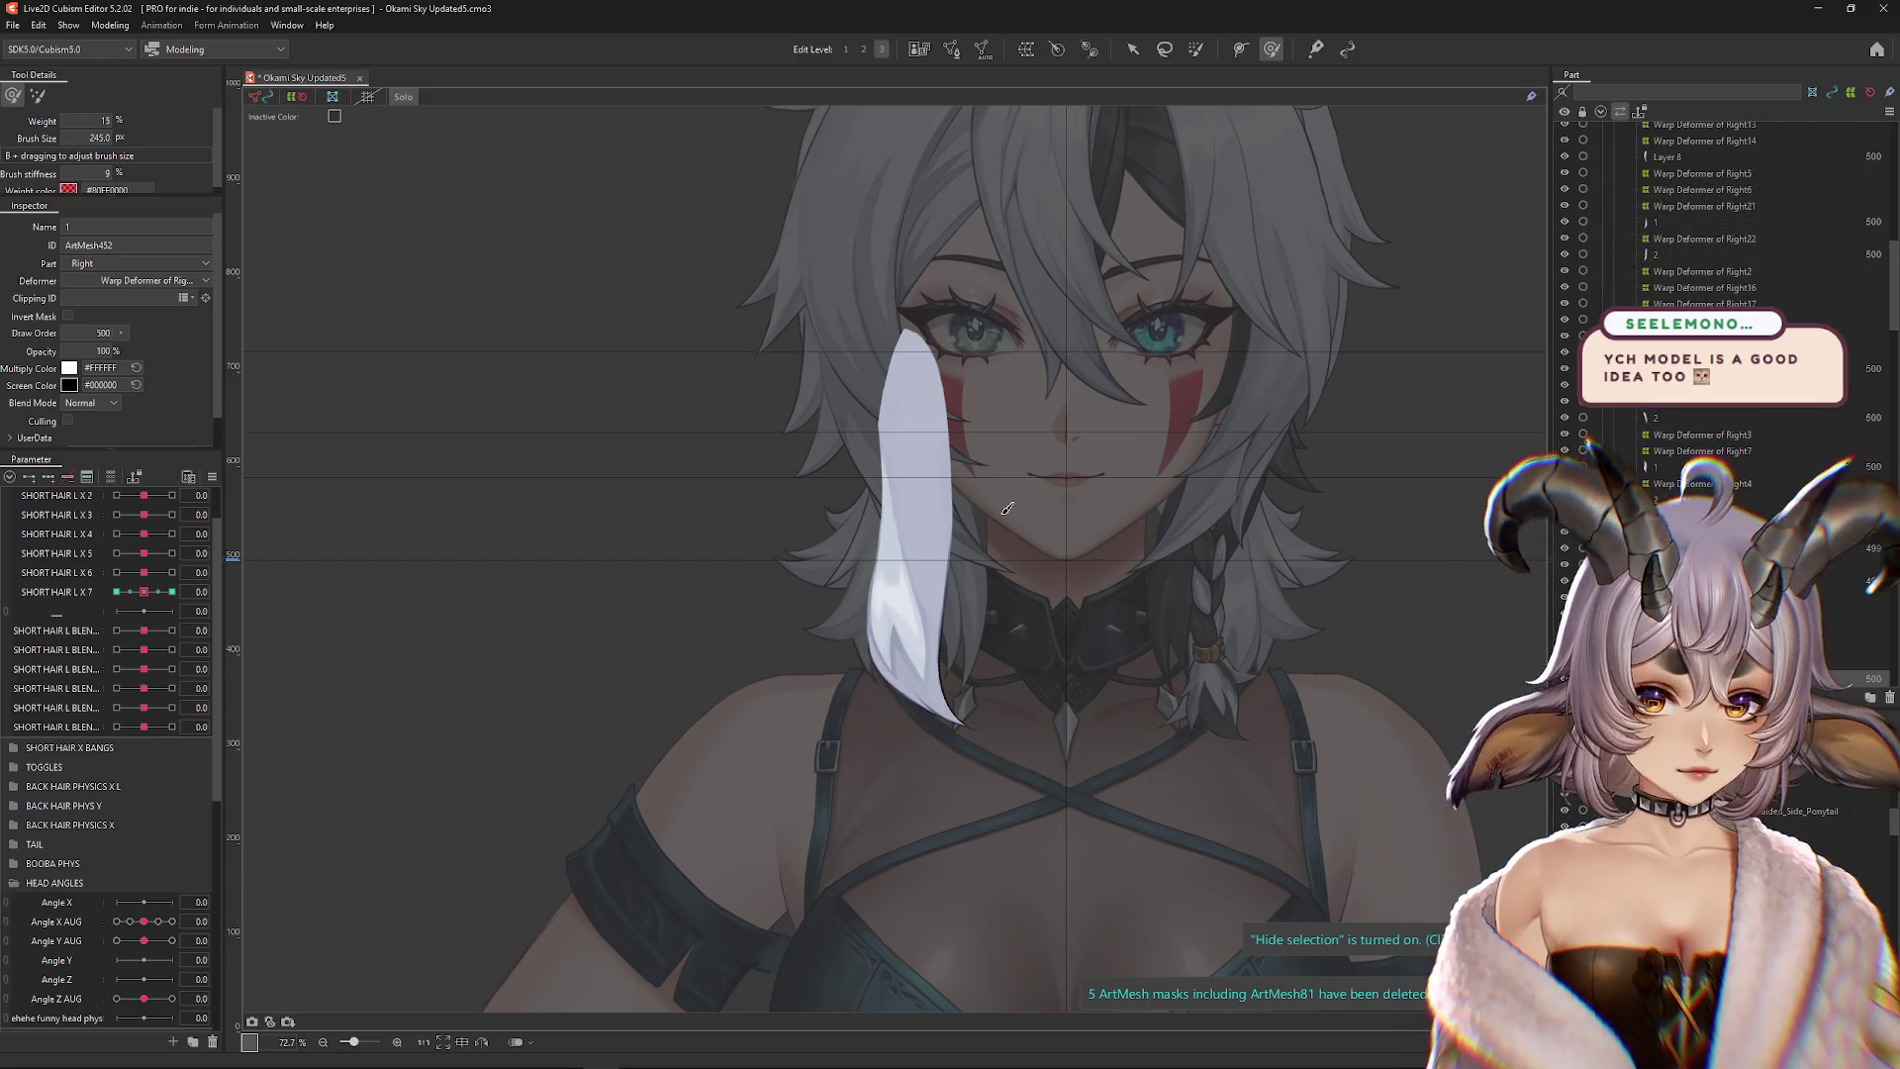
scroll(940, 465, up, 3)
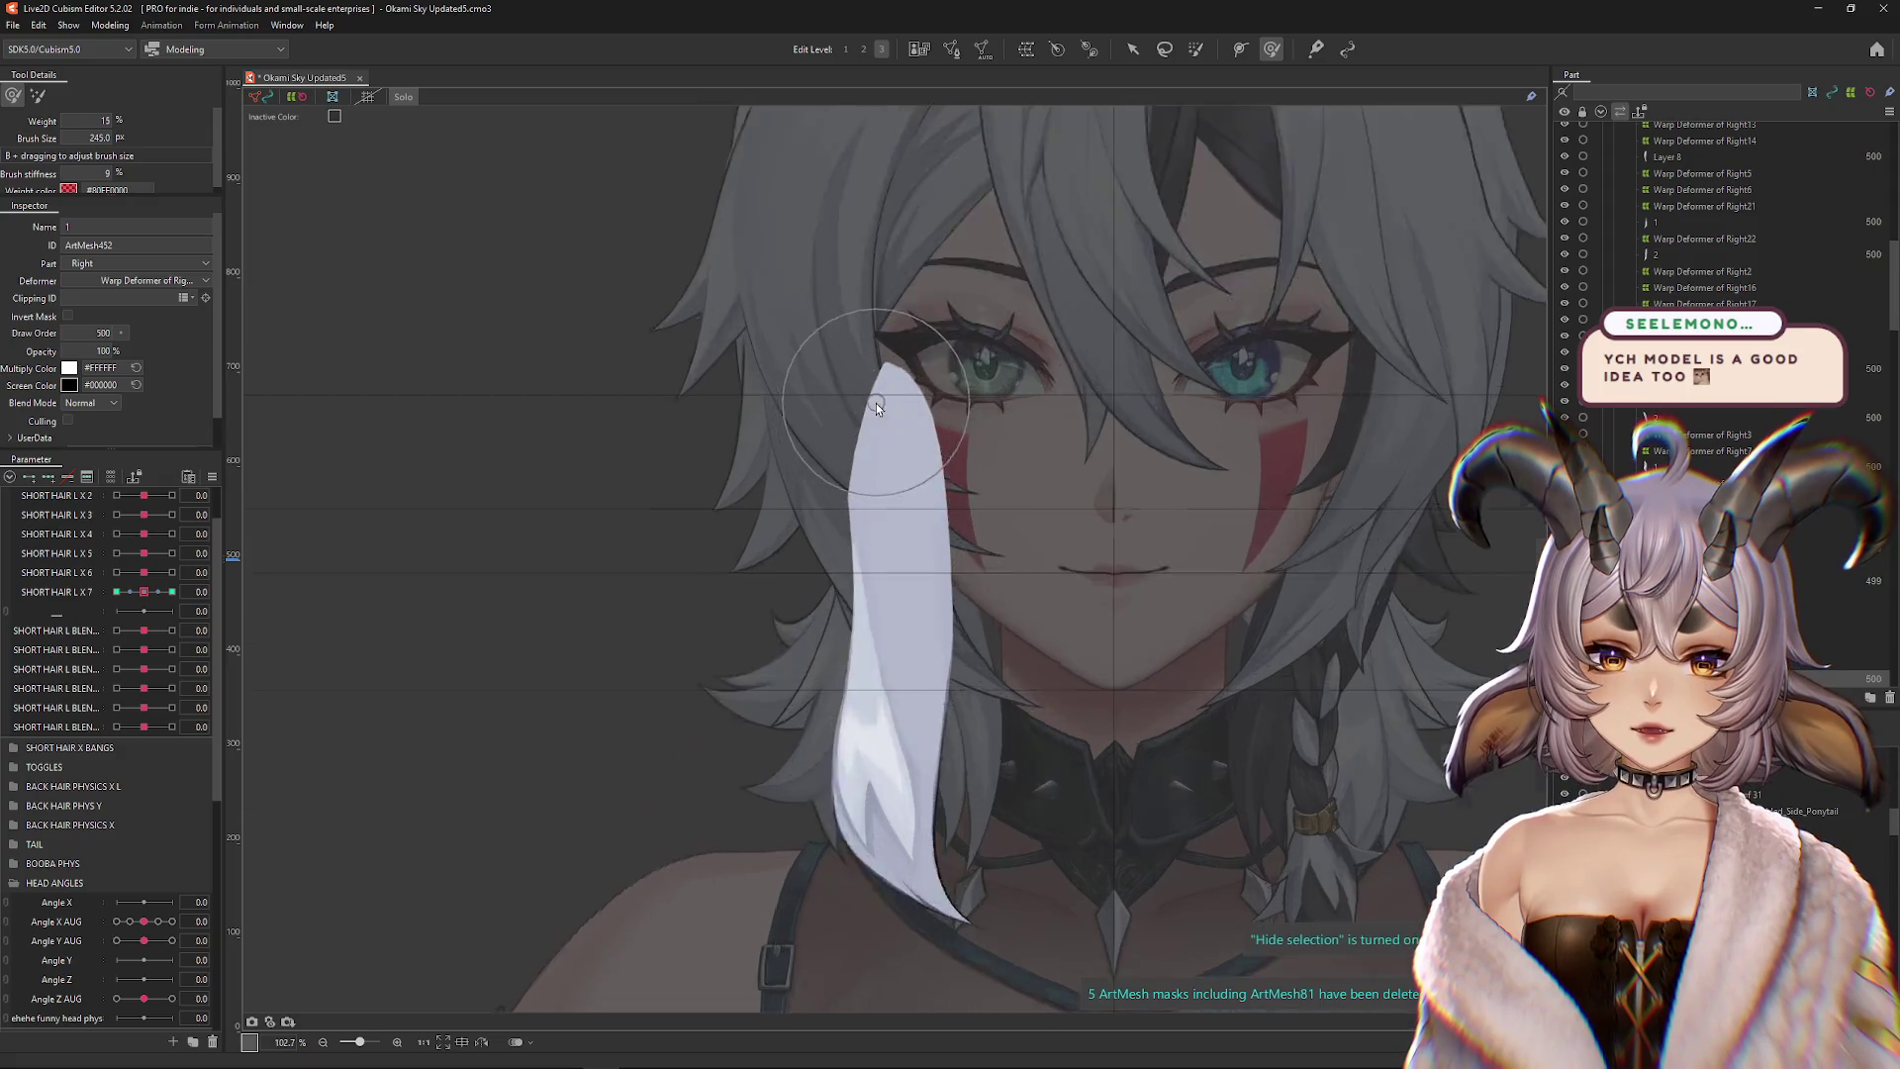
scroll(876, 402, up, 3)
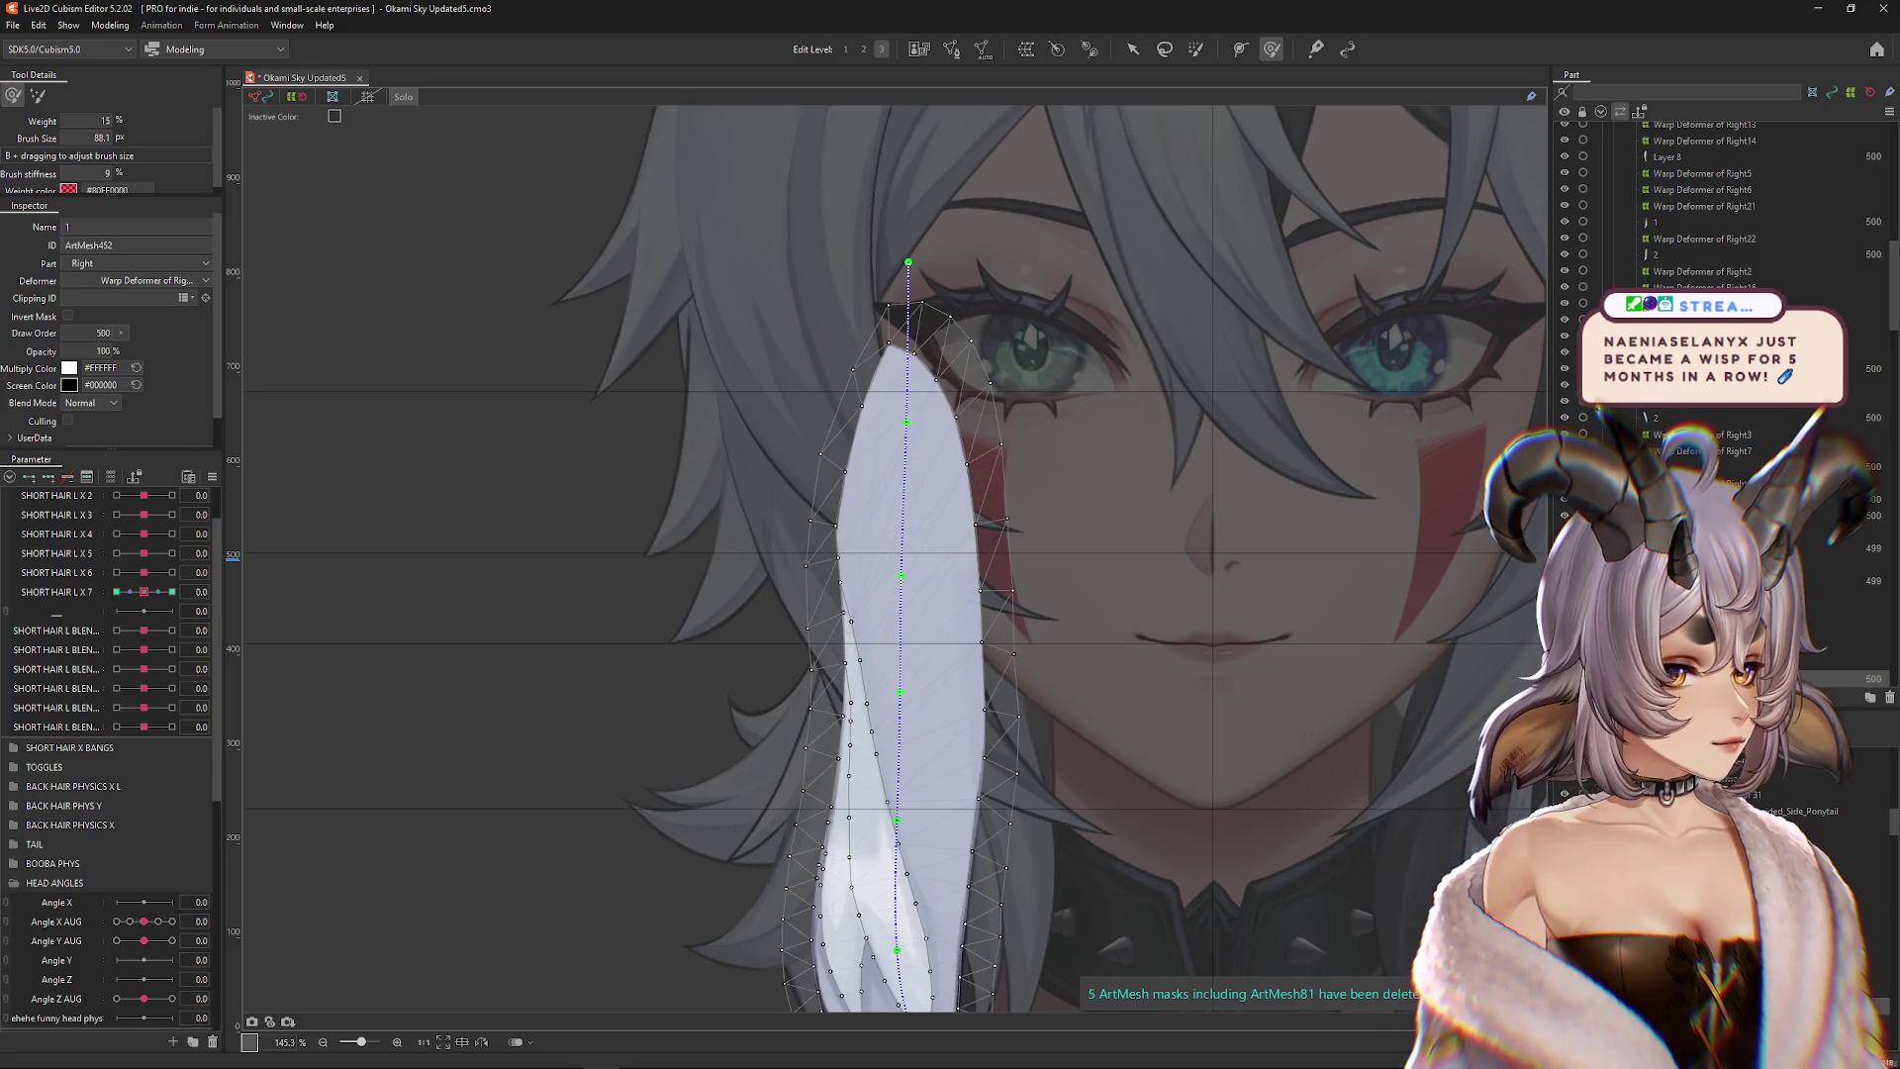
drag(1193, 541, 1181, 560)
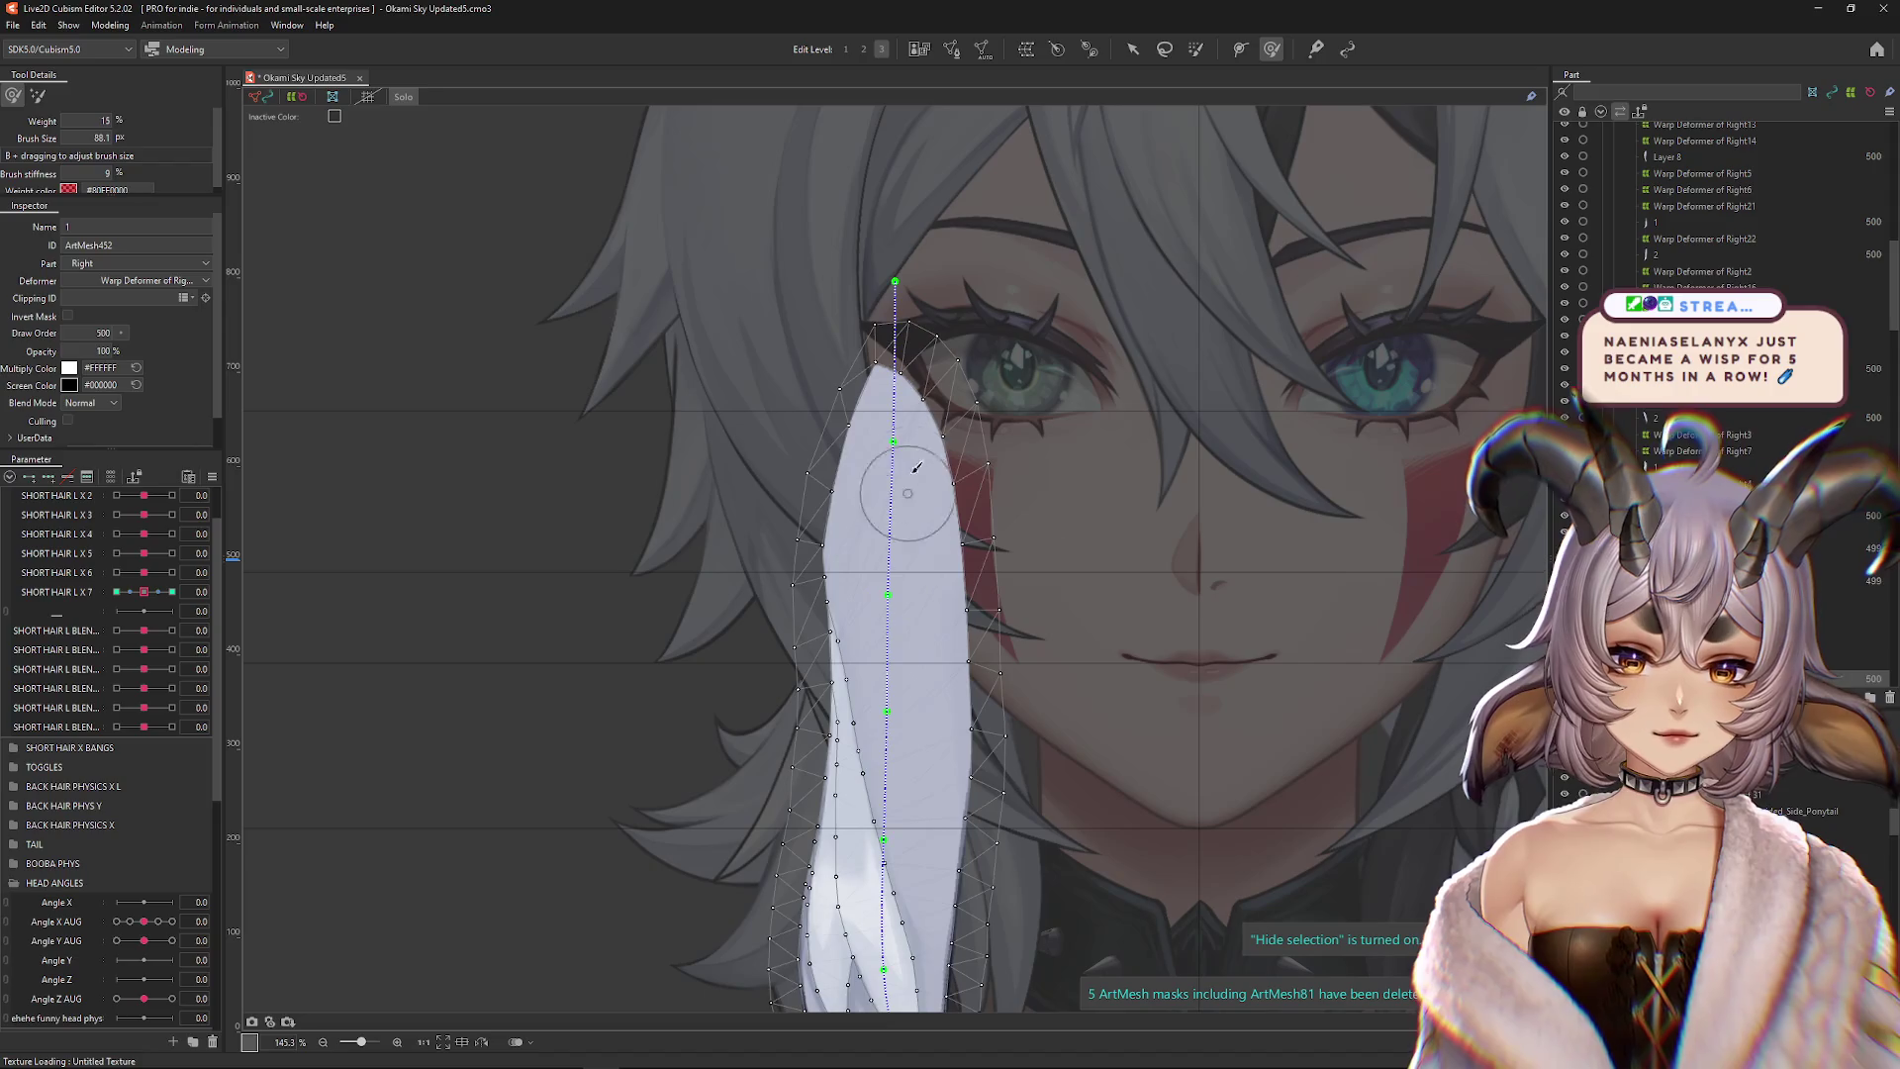
drag(806, 373, 722, 373)
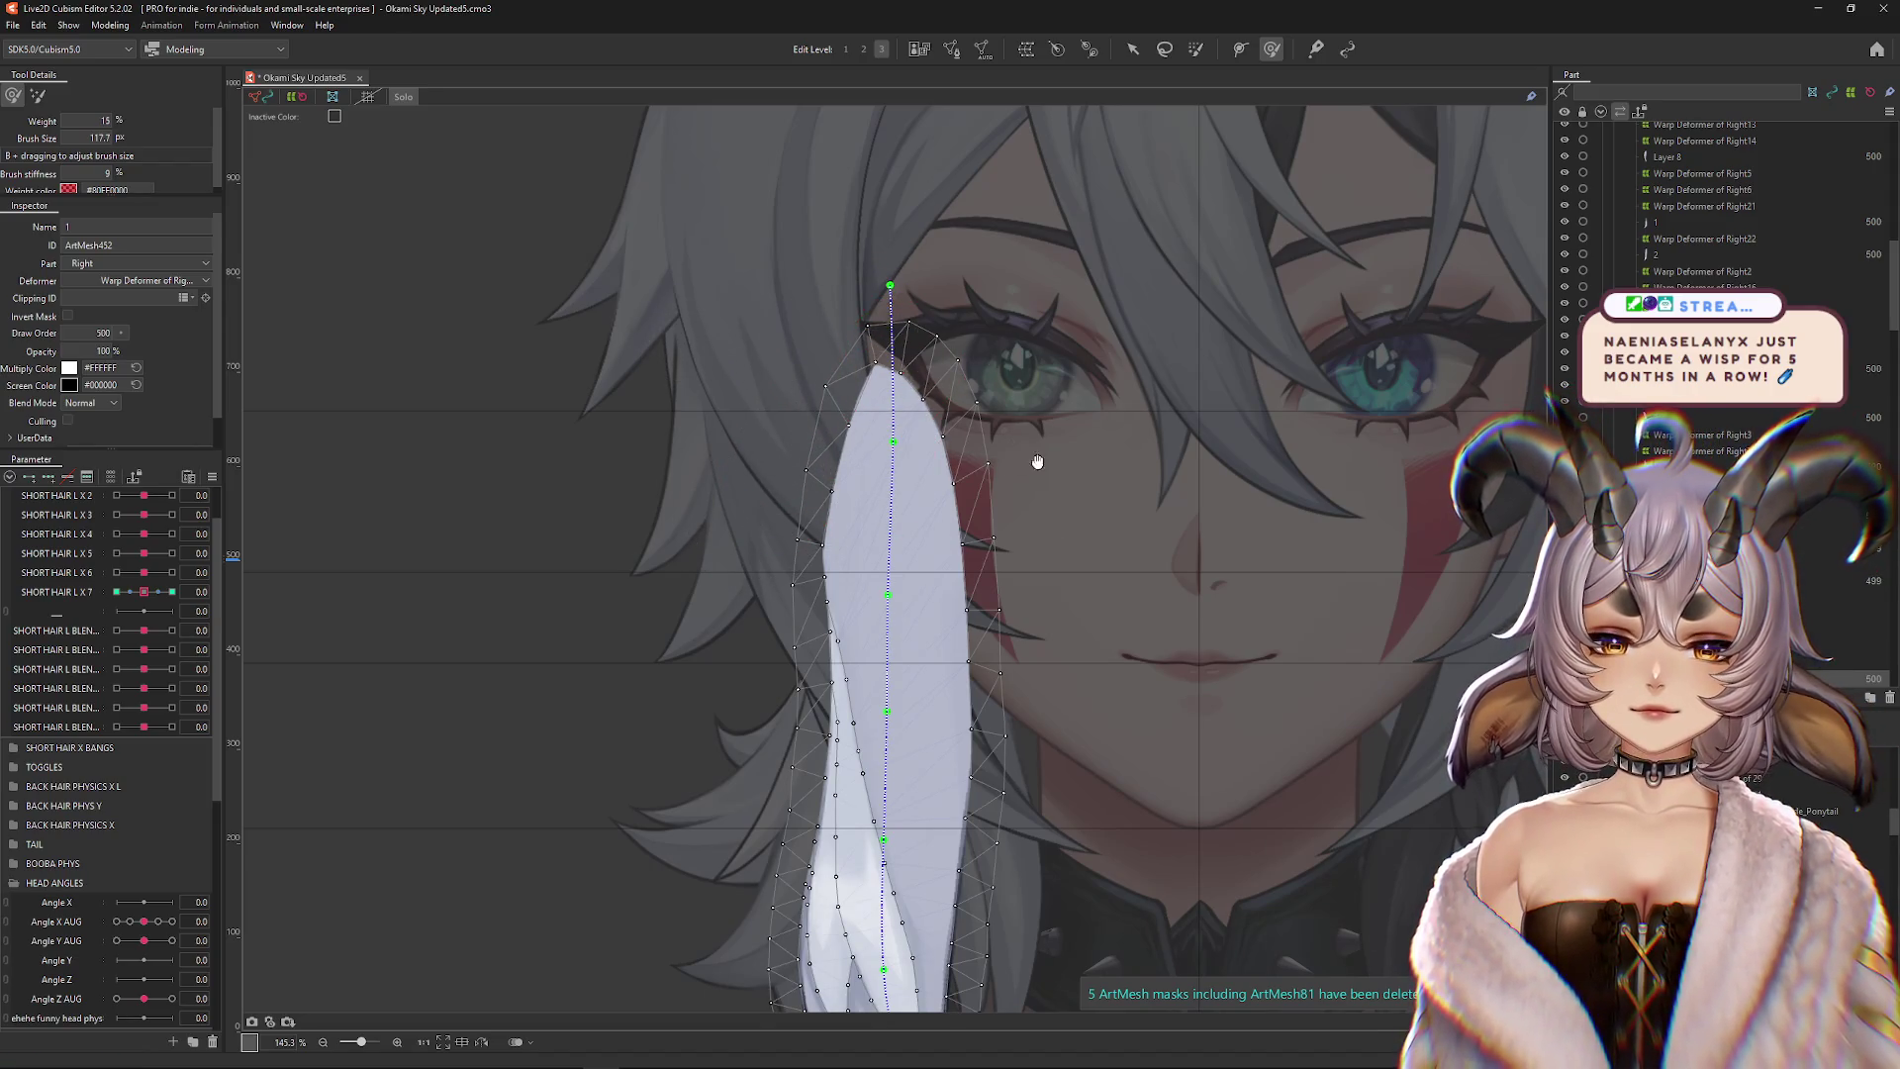
drag(921, 356, 897, 311)
drag(1020, 653, 1058, 681)
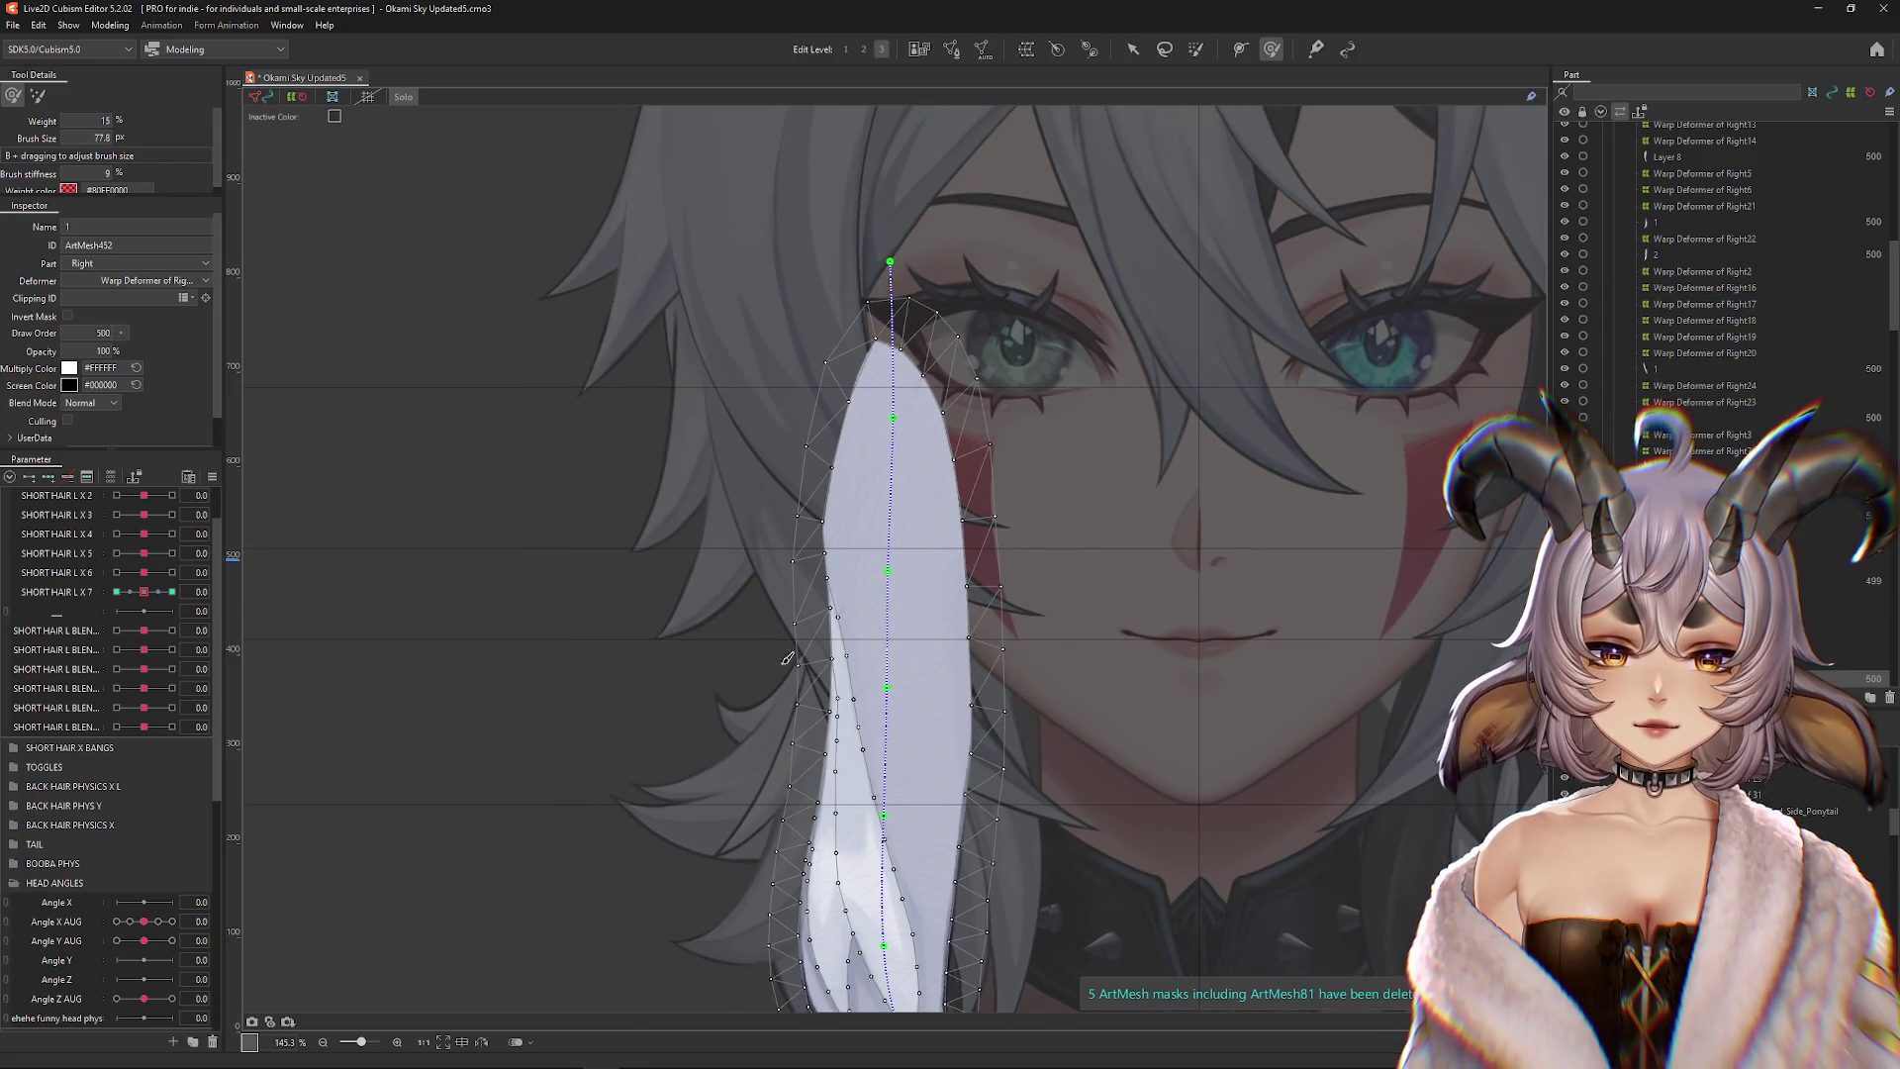
mouse_move(762, 578)
mouse_down()
mouse_move(742, 518)
mouse_move(831, 520)
mouse_move(857, 552)
mouse_up()
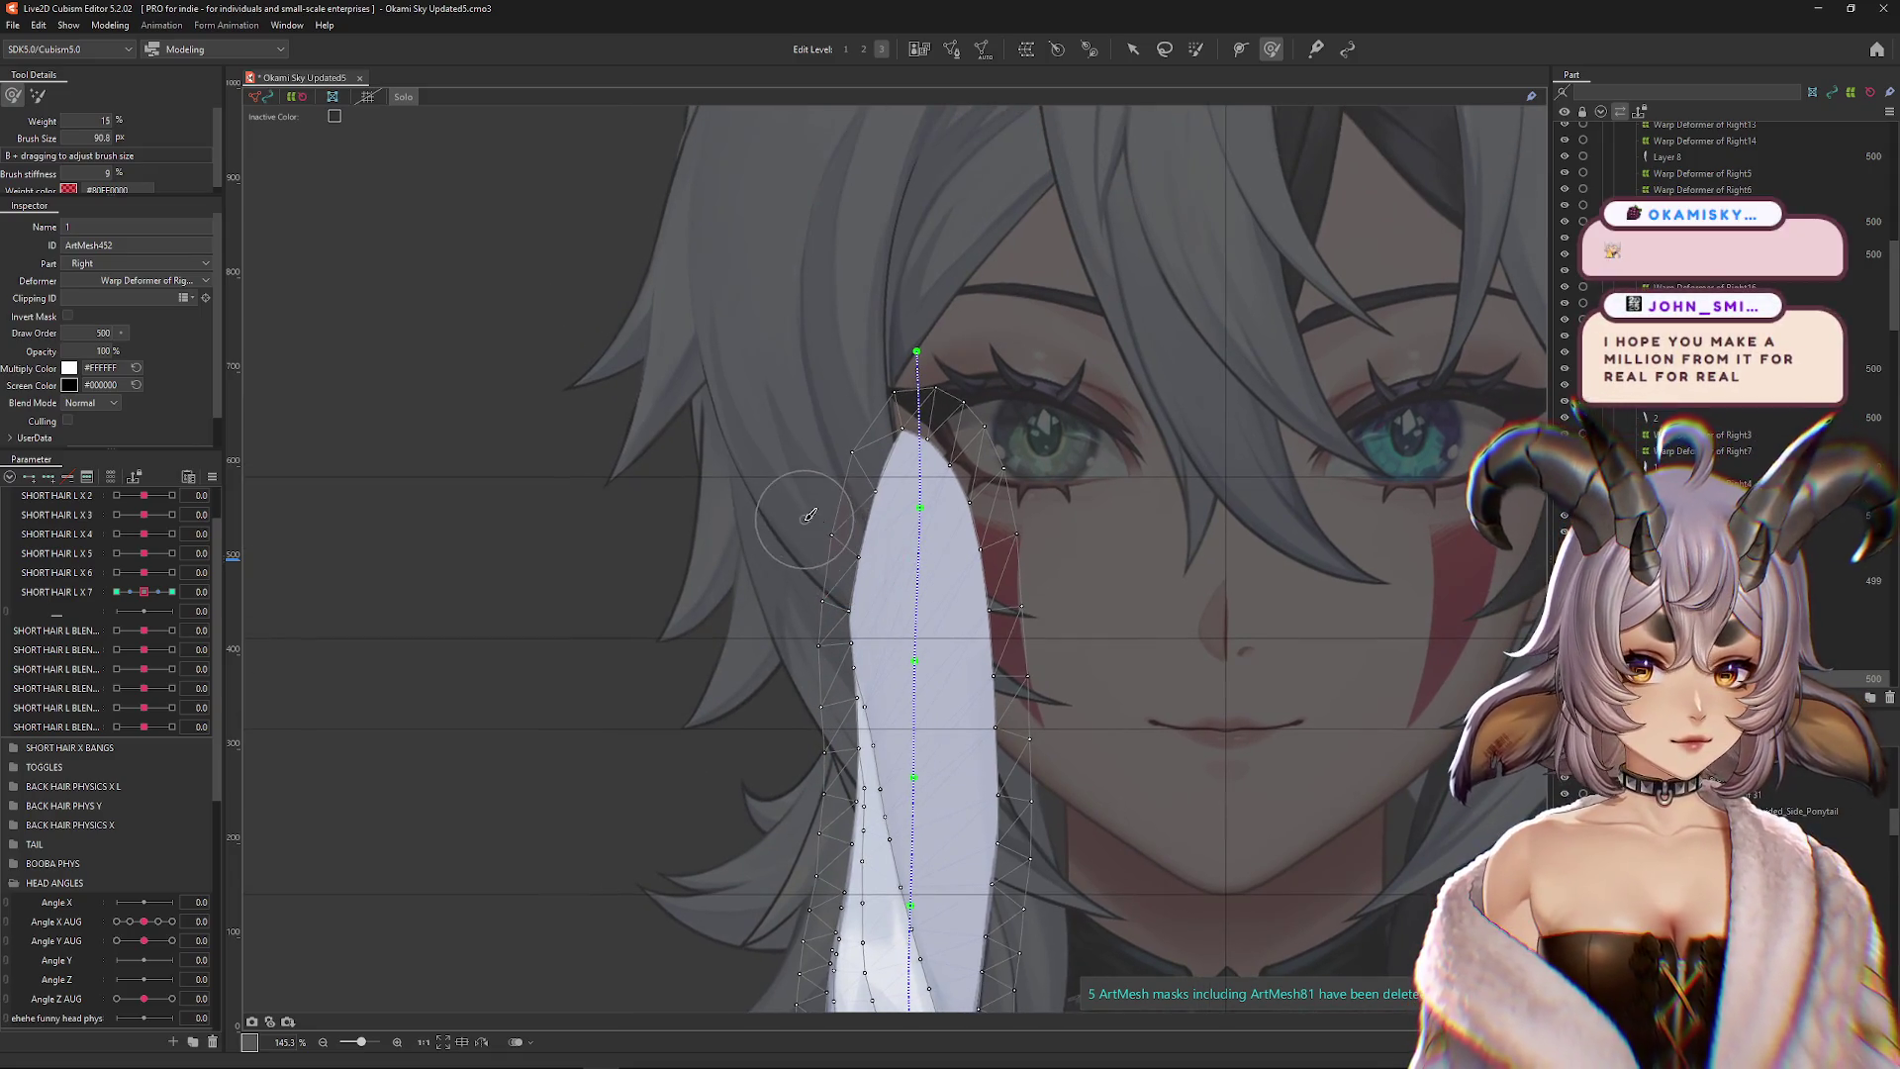
drag(1116, 500, 1079, 386)
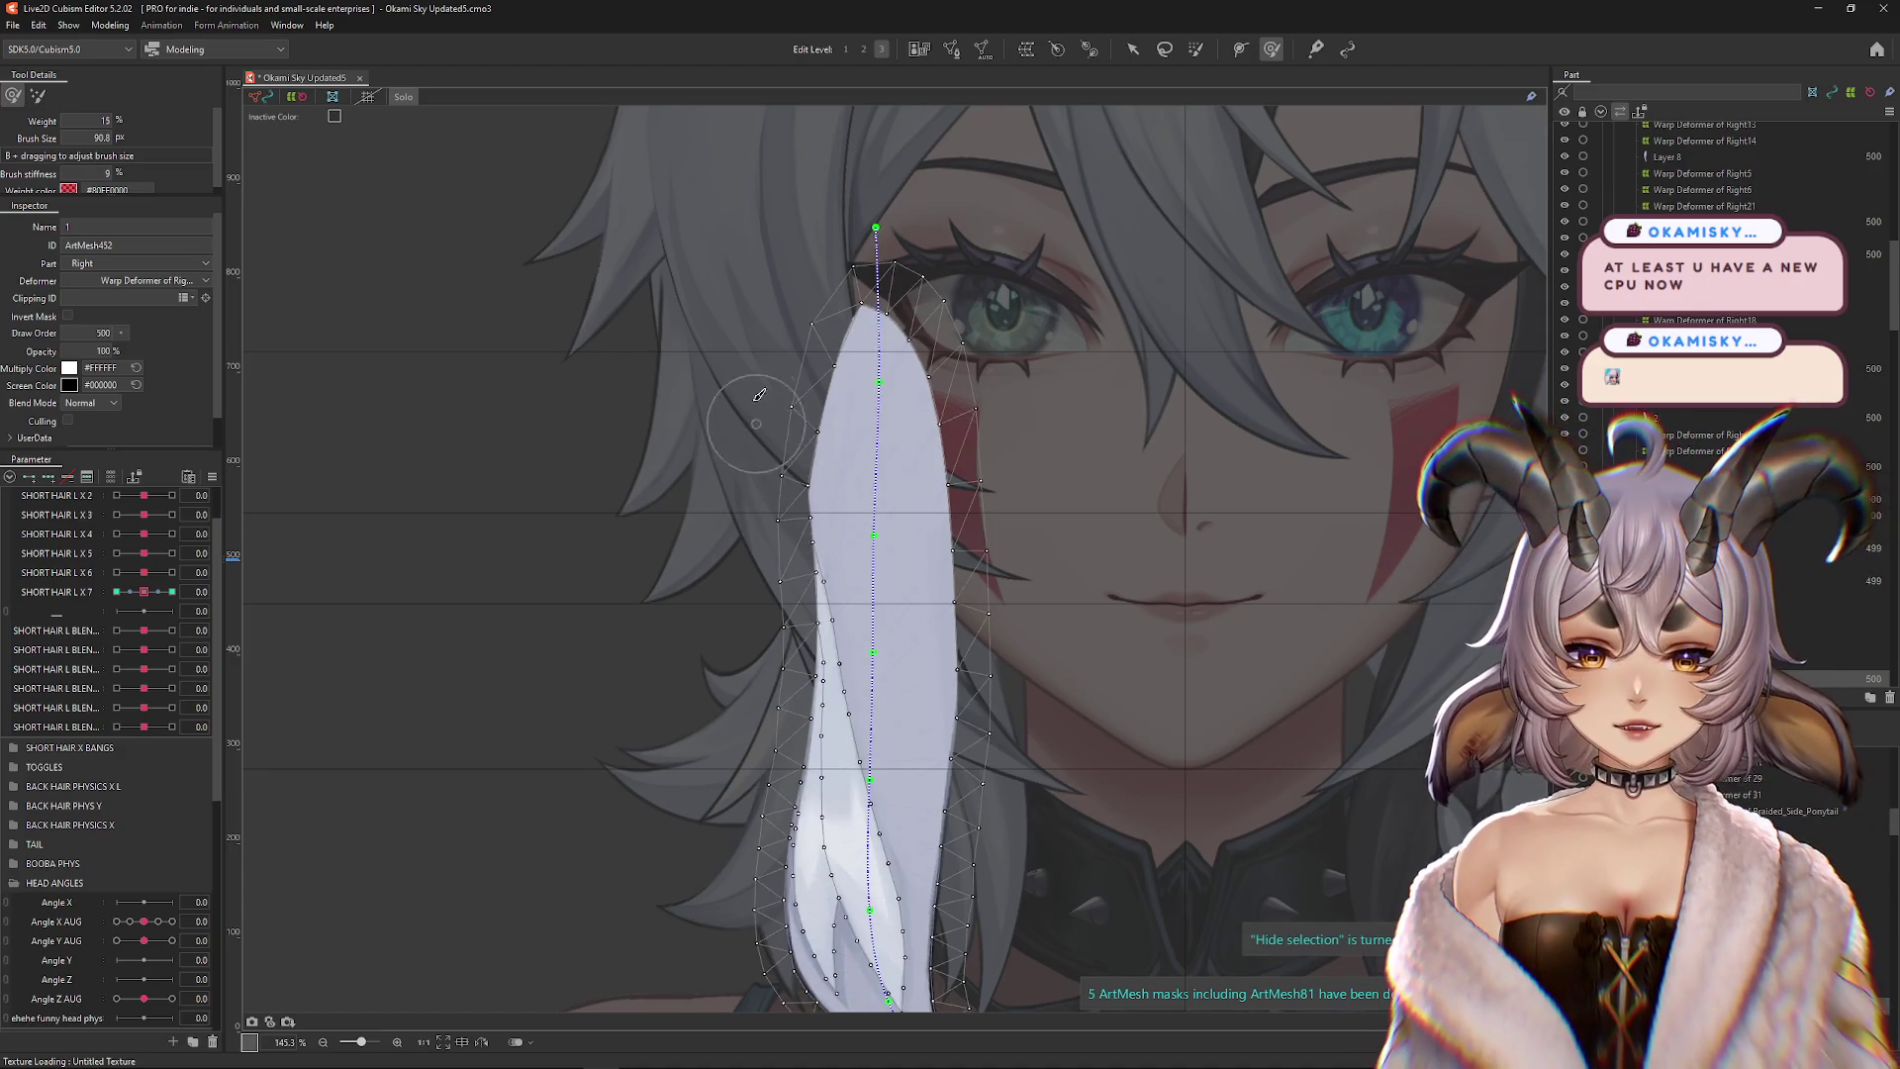
mouse_move(760, 374)
mouse_down()
mouse_move(770, 392)
mouse_move(798, 374)
mouse_move(828, 247)
mouse_up()
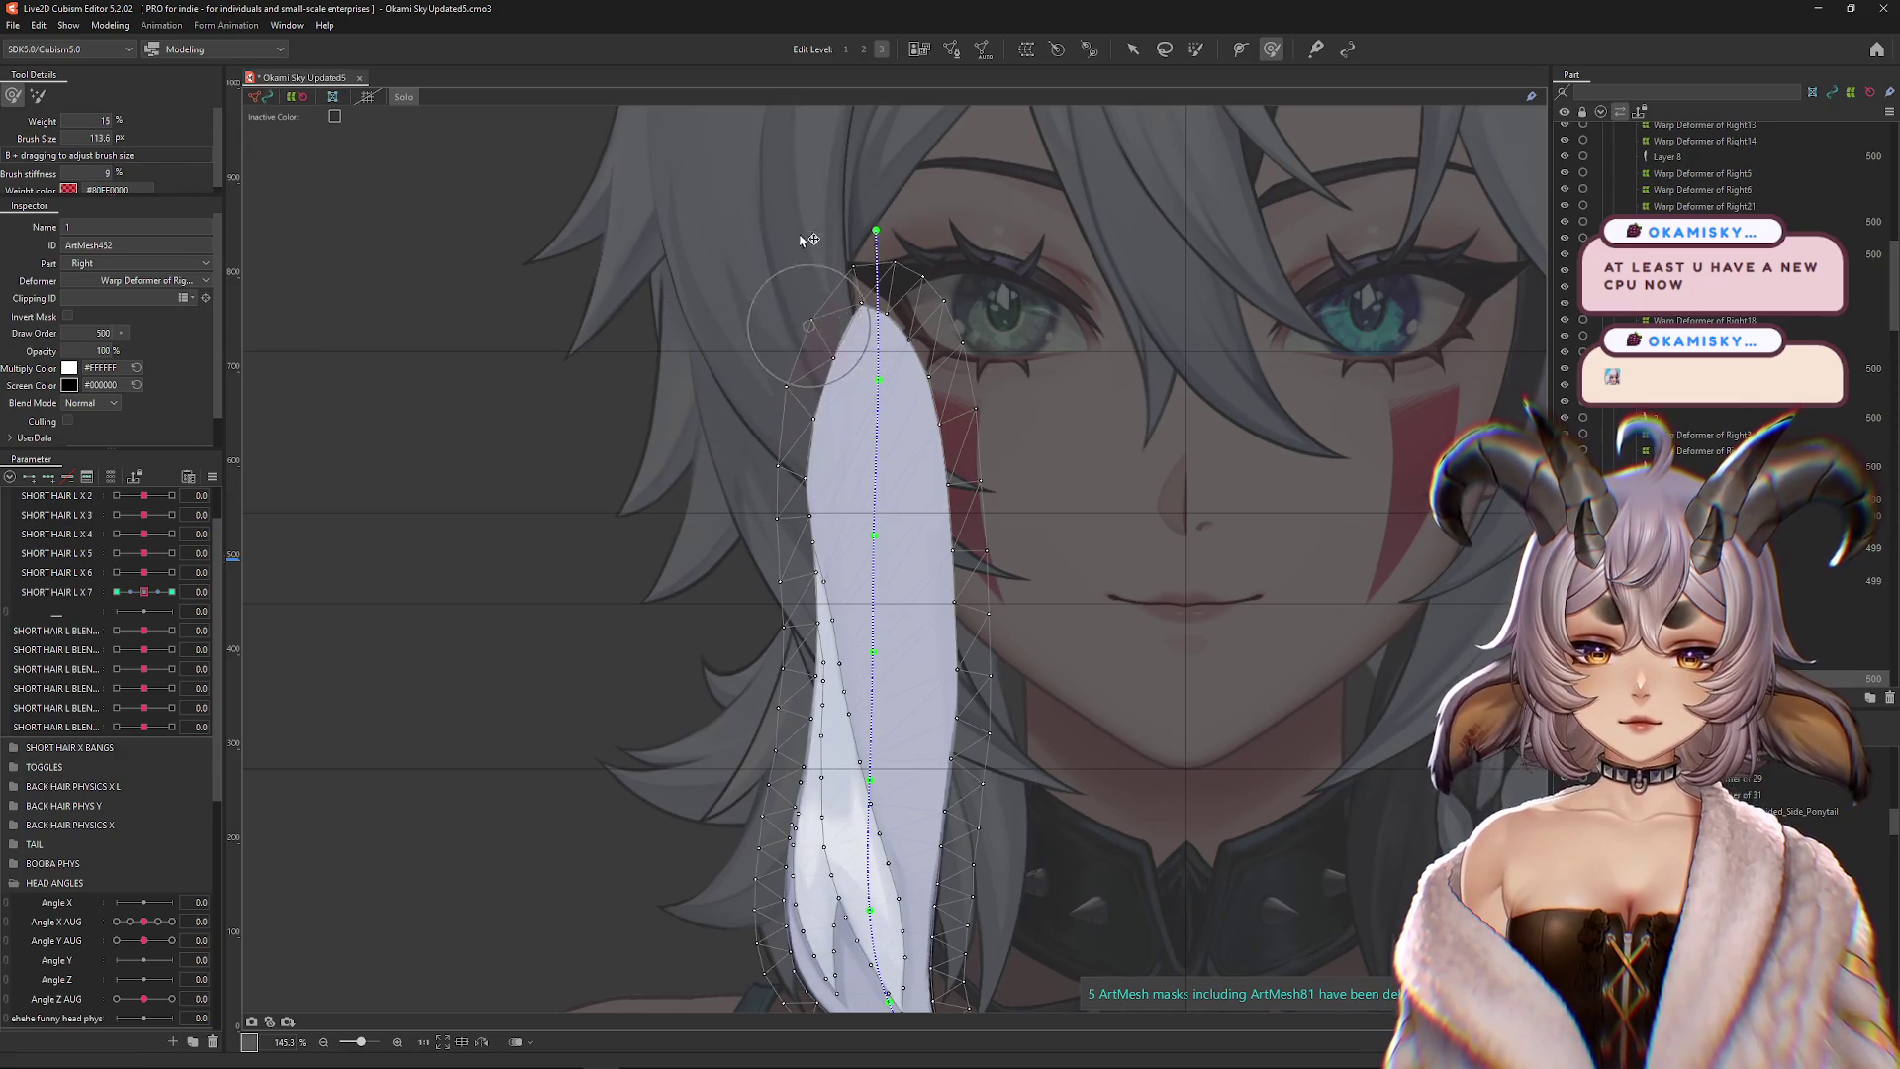
Add four new vertices to the white strand's mesh in Mesh Edit mode and apply
click(952, 49)
scroll(764, 376, up, 5)
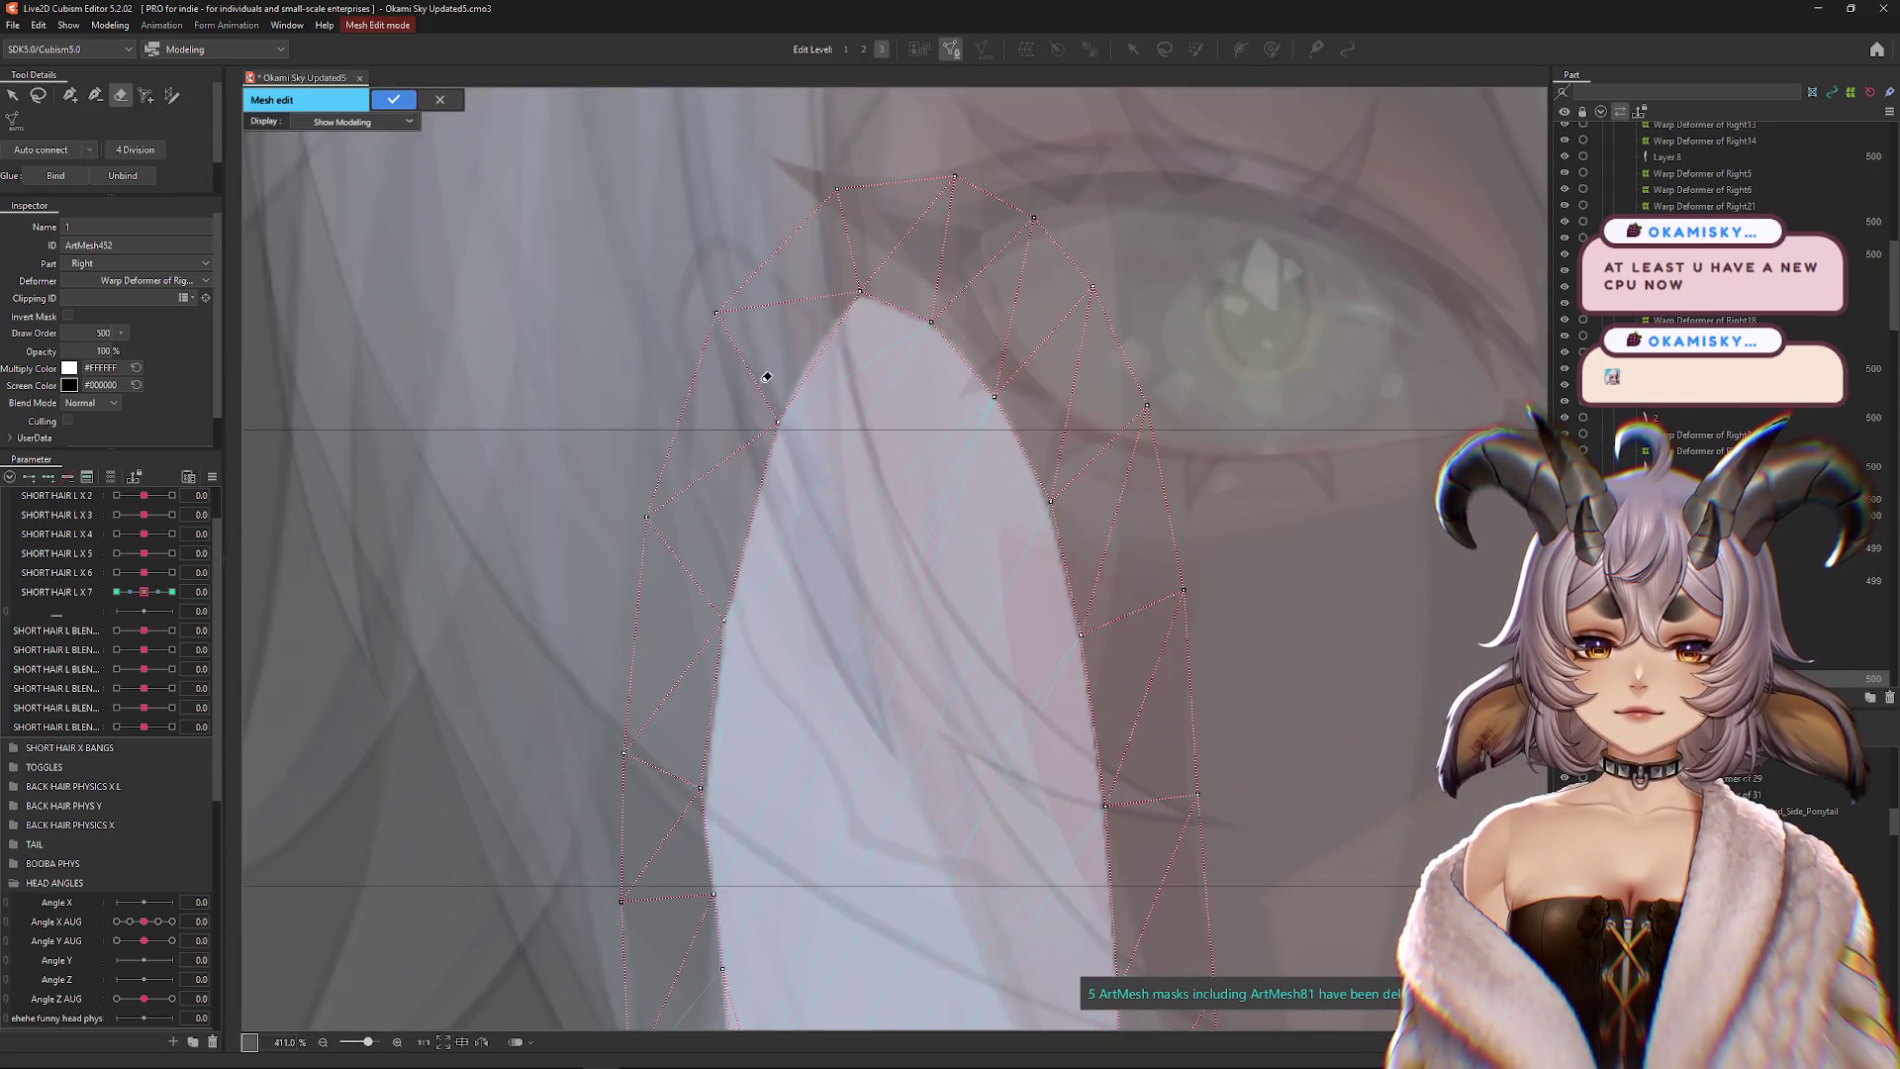
click(70, 94)
click(897, 519)
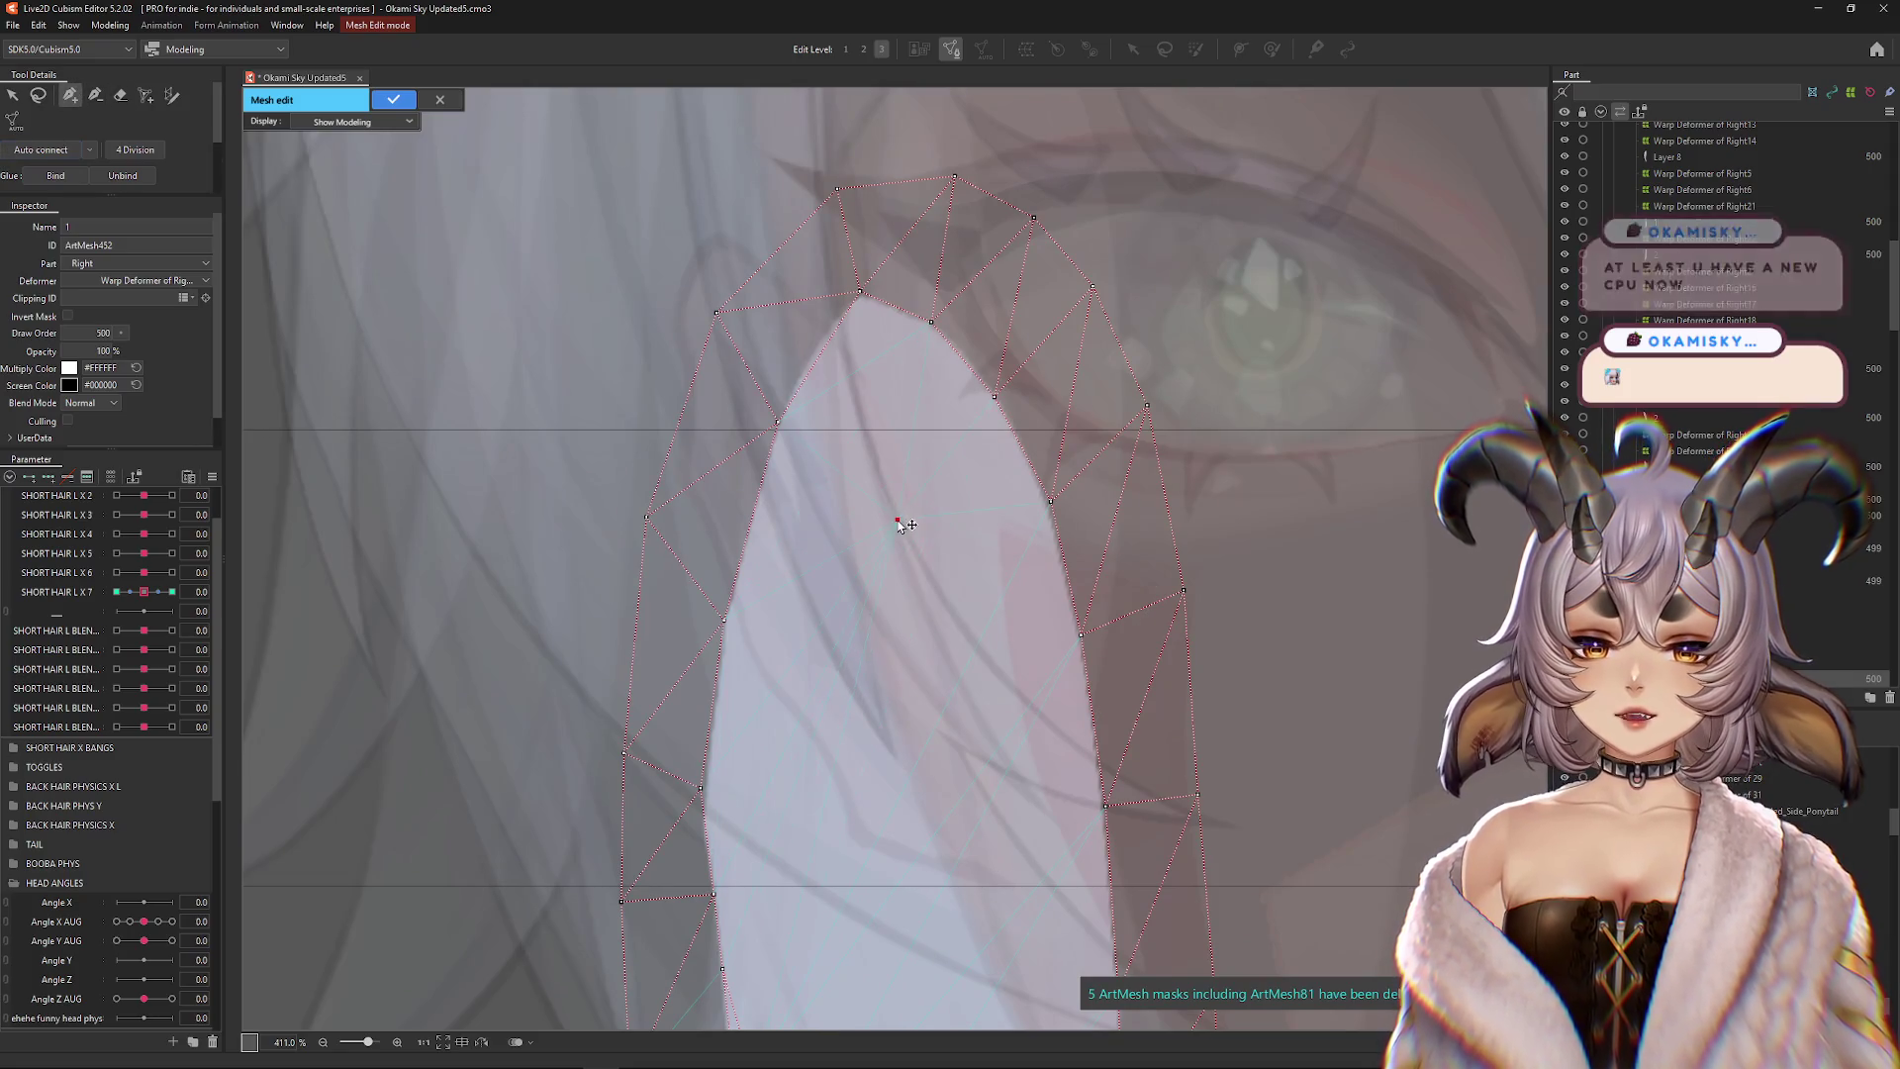
click(899, 737)
click(917, 899)
scroll(875, 687, down, 3)
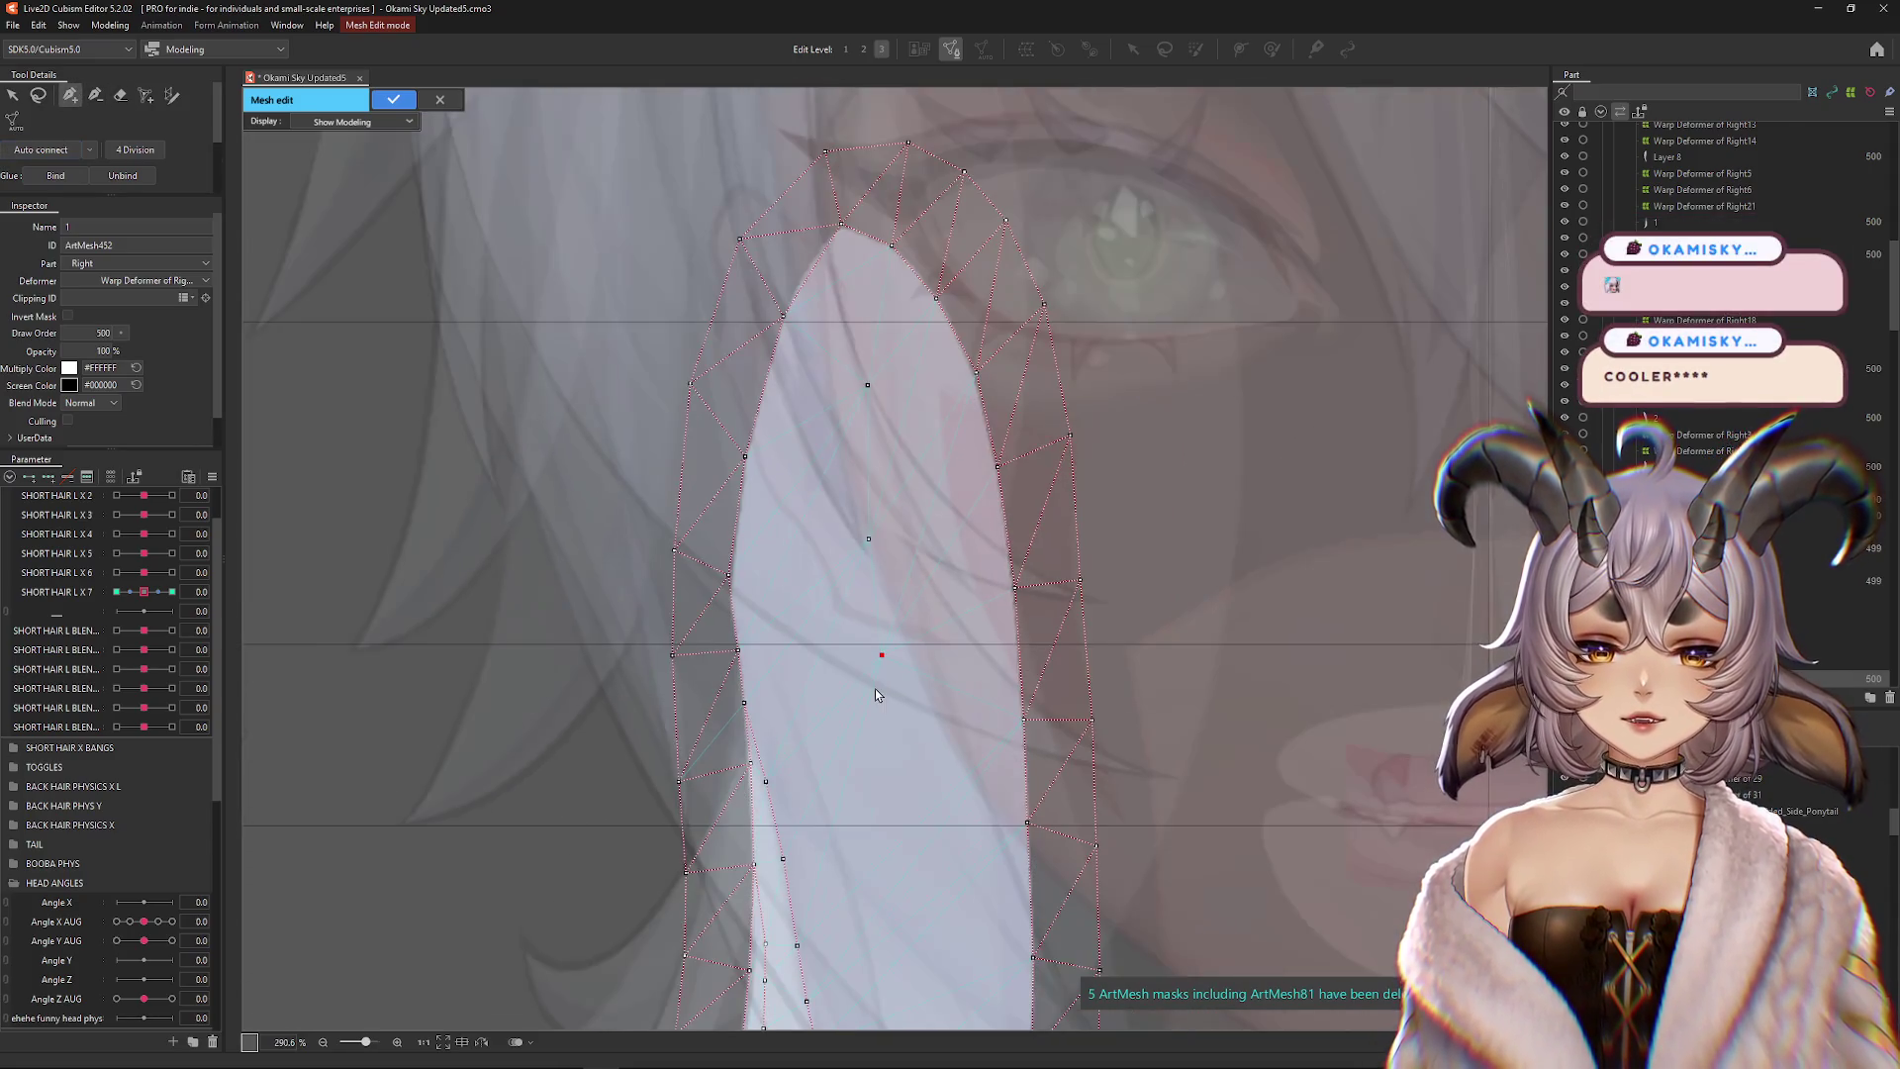
click(738, 518)
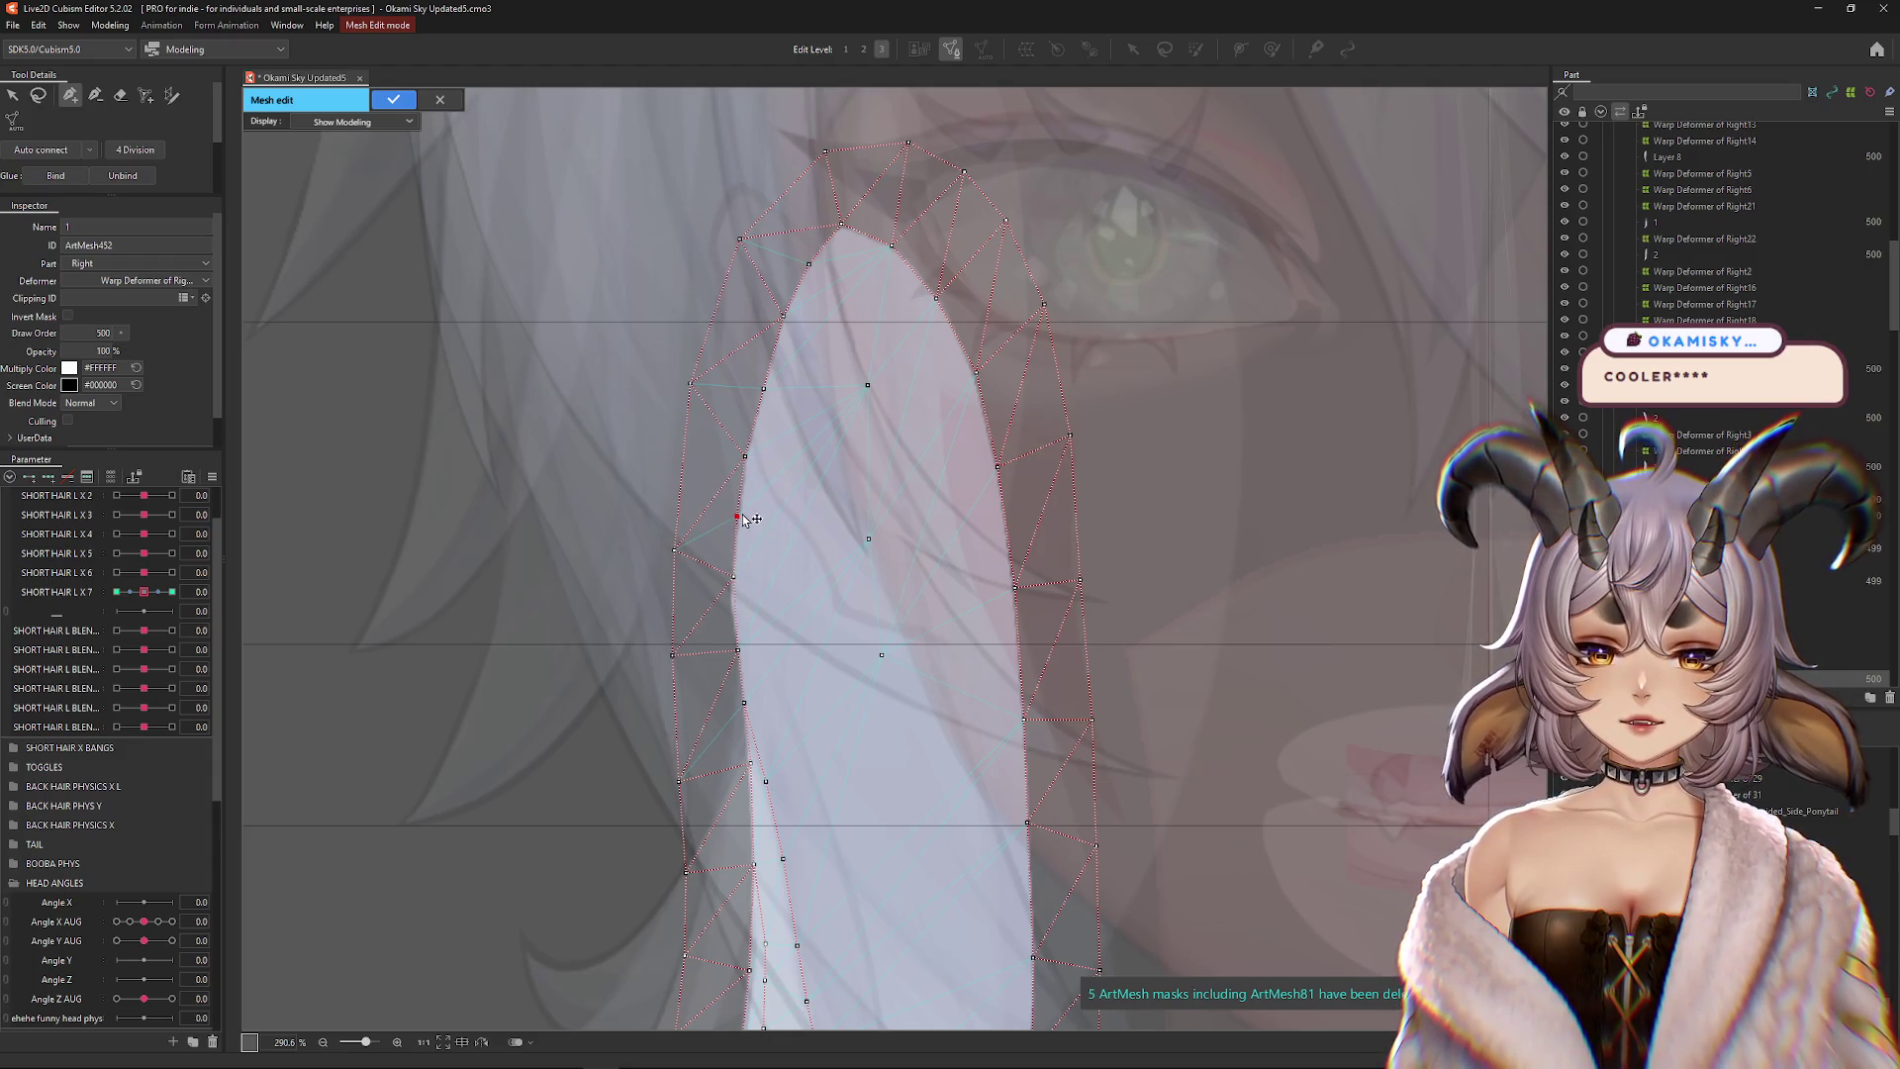
click(390, 101)
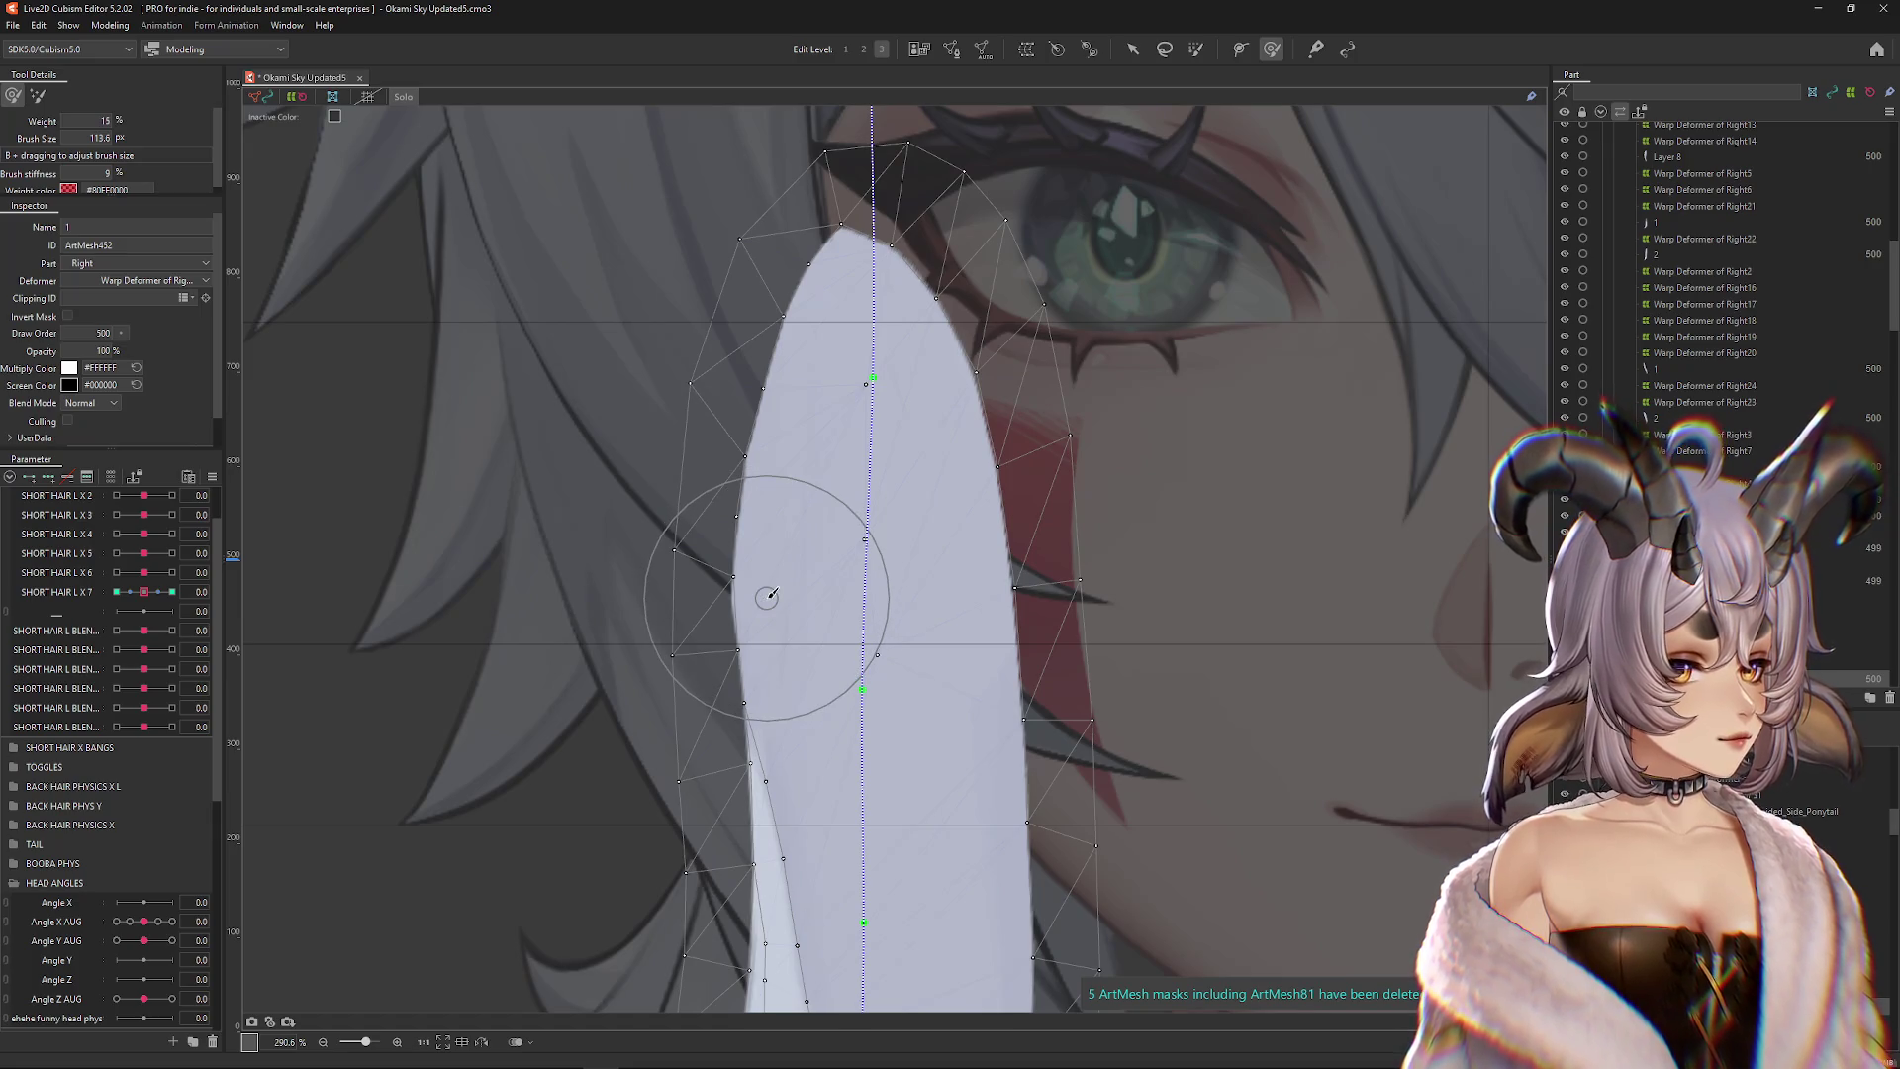
Reopen Mesh Edit for the strand and apply it again
scroll(976, 317, down, 5)
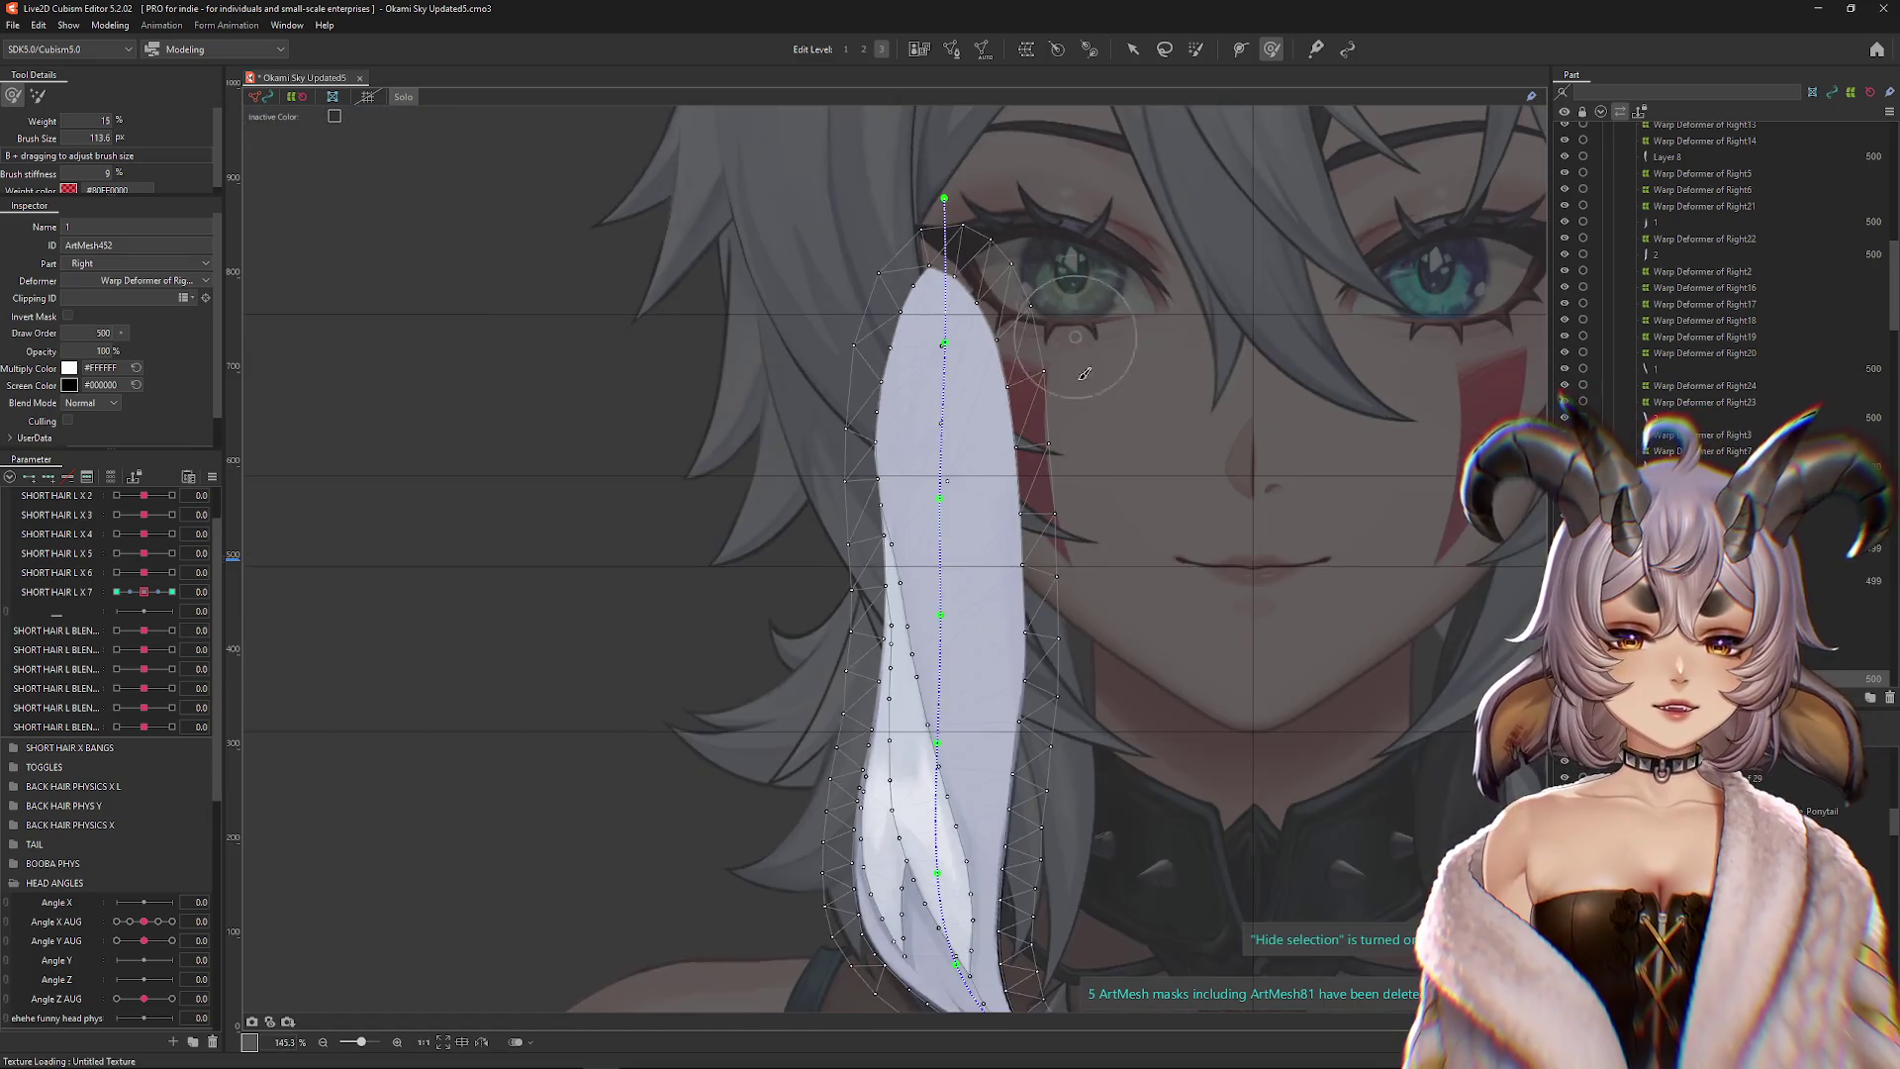
click(951, 49)
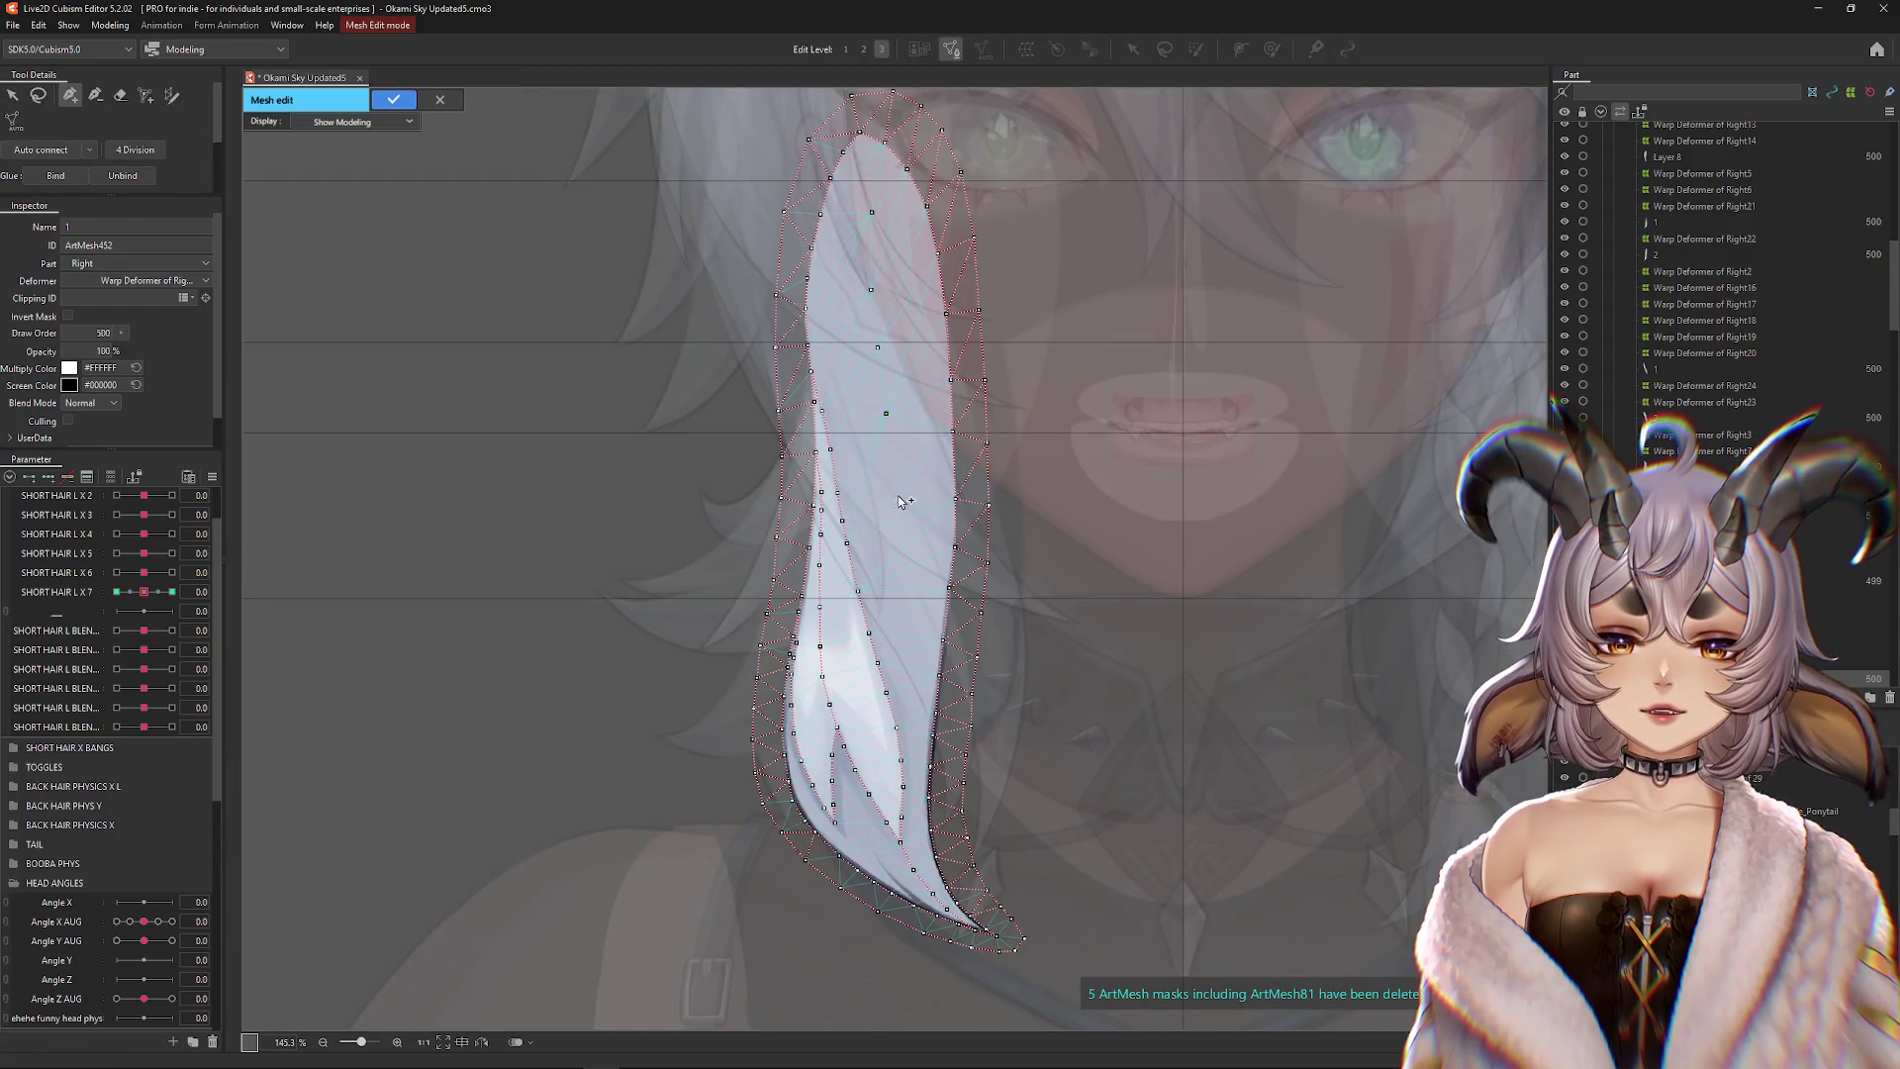
click(393, 99)
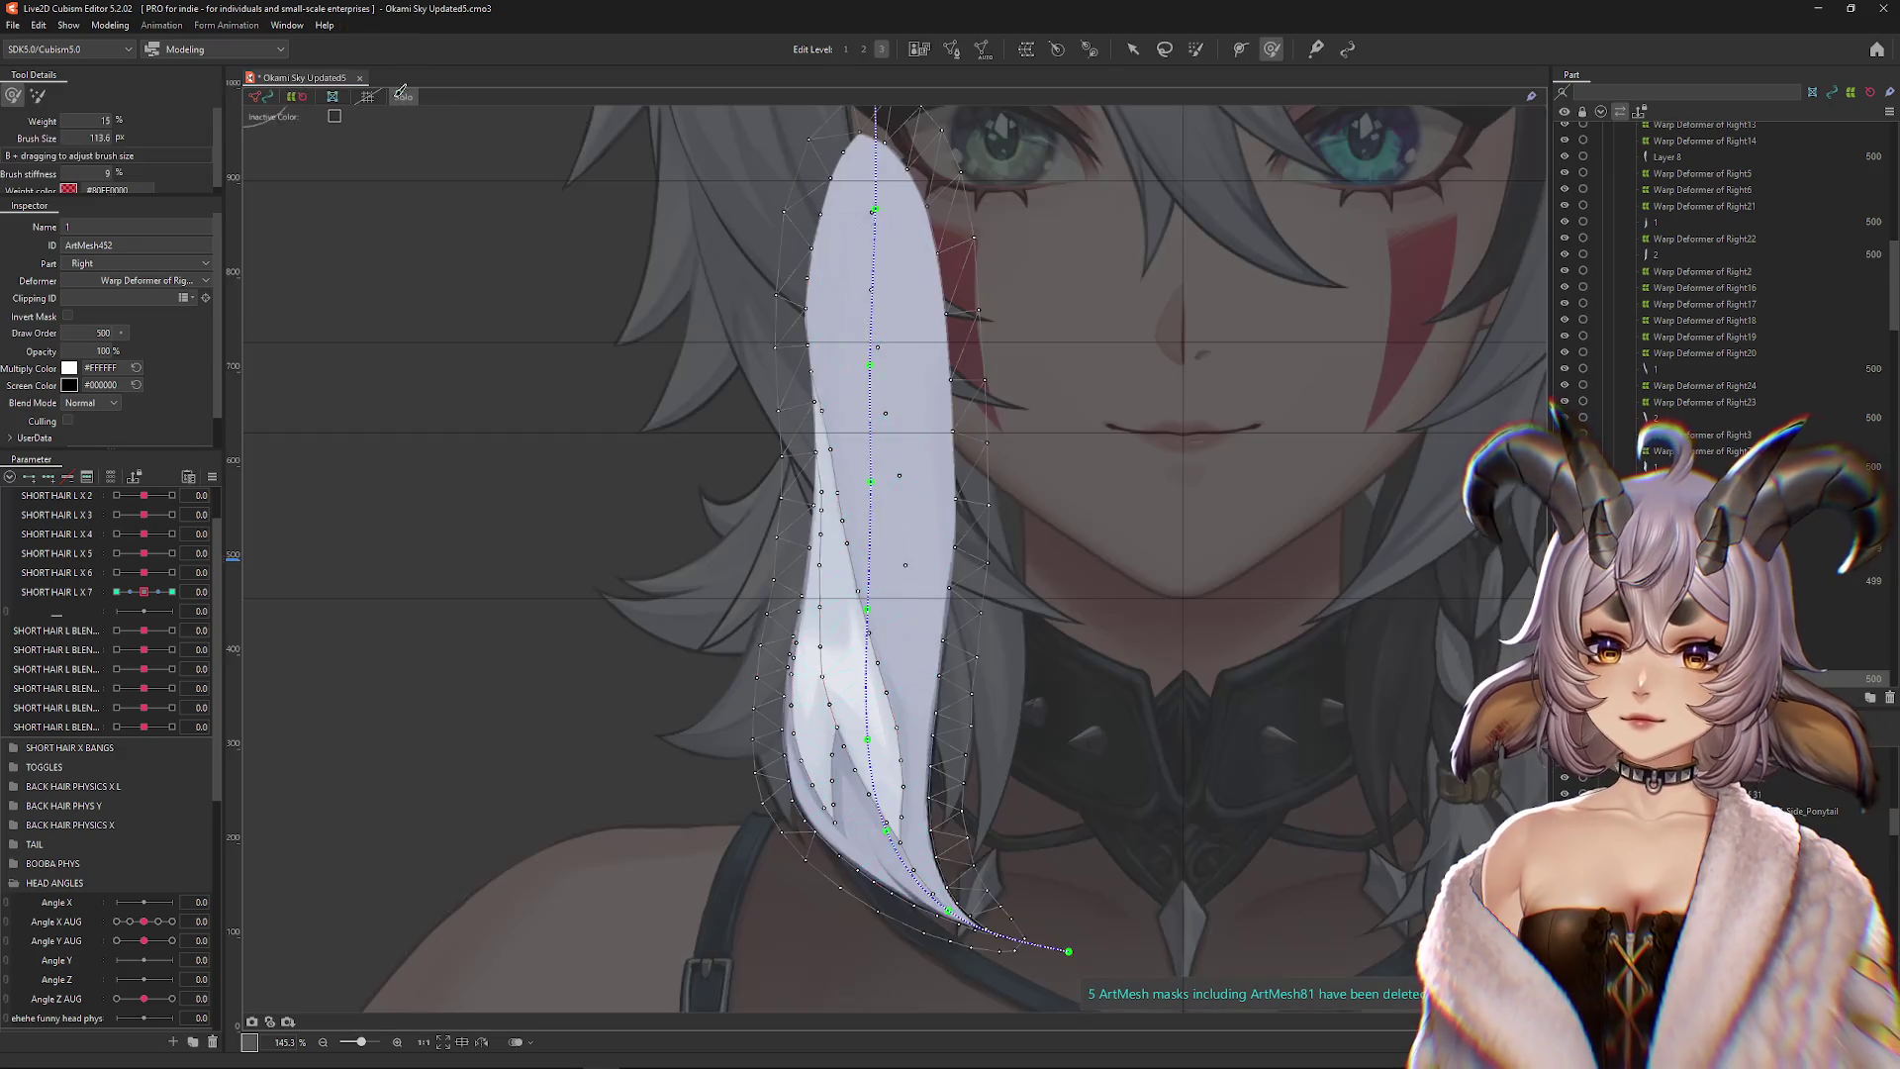
scroll(1044, 566, up, 3)
scroll(1045, 539, down, 3)
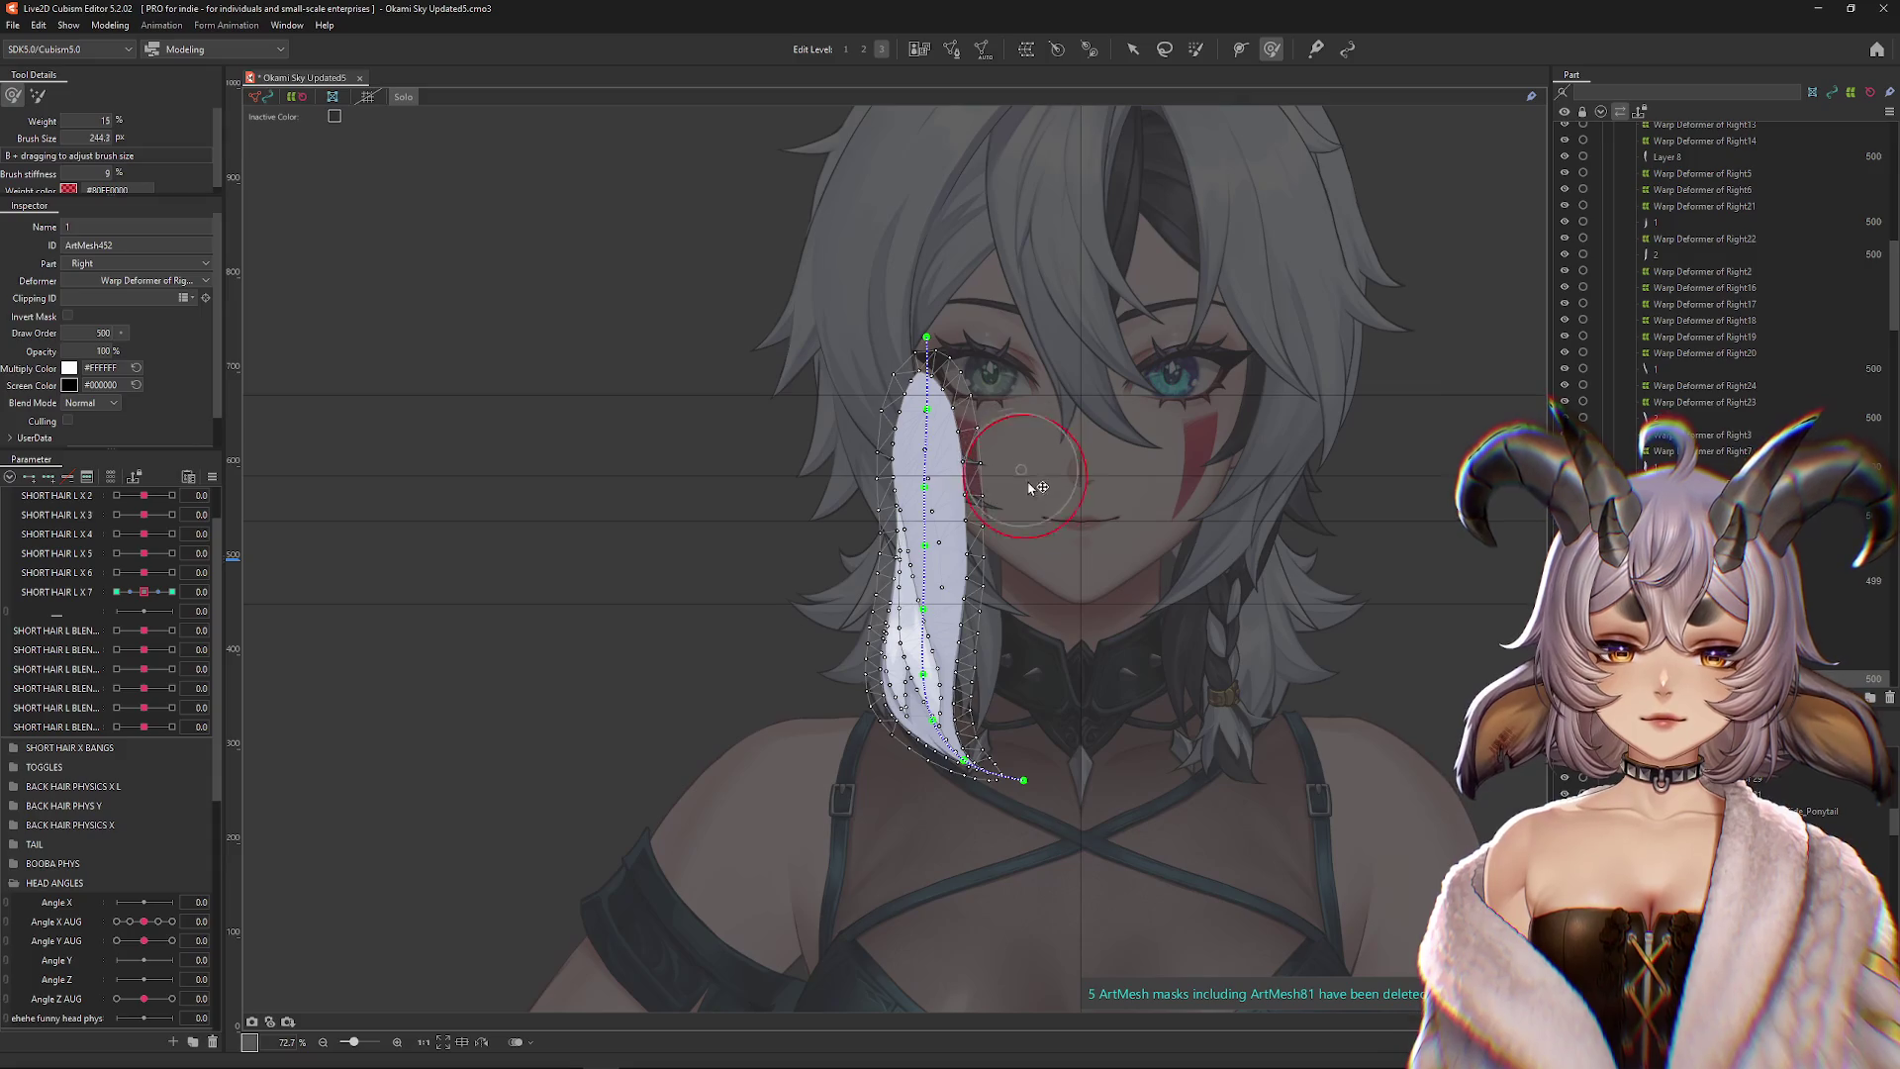
Resize the deform brush and drag the strand guide's top point slightly left
drag(1030, 658, 1007, 670)
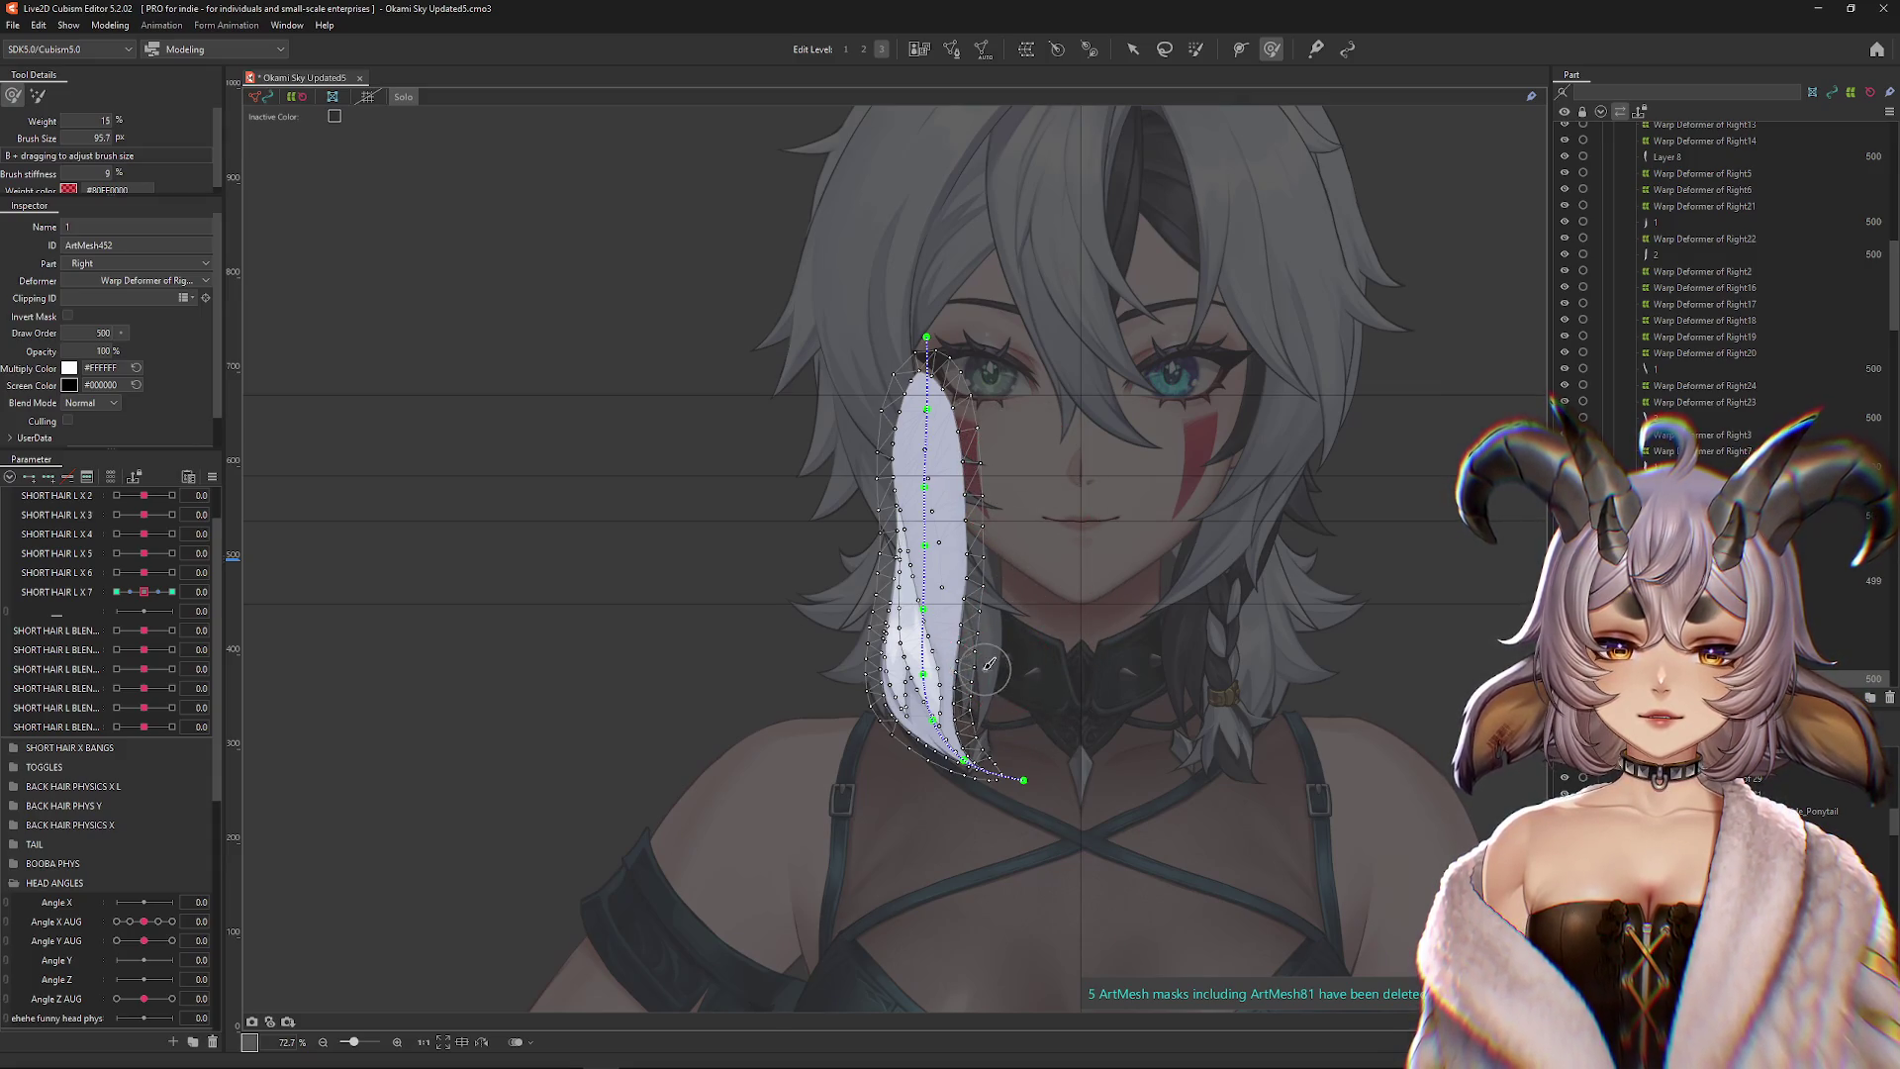
scroll(989, 664, up, 3)
mouse_move(995, 637)
mouse_down()
mouse_move(1018, 584)
mouse_move(997, 518)
mouse_up()
scroll(780, 563, up, 3)
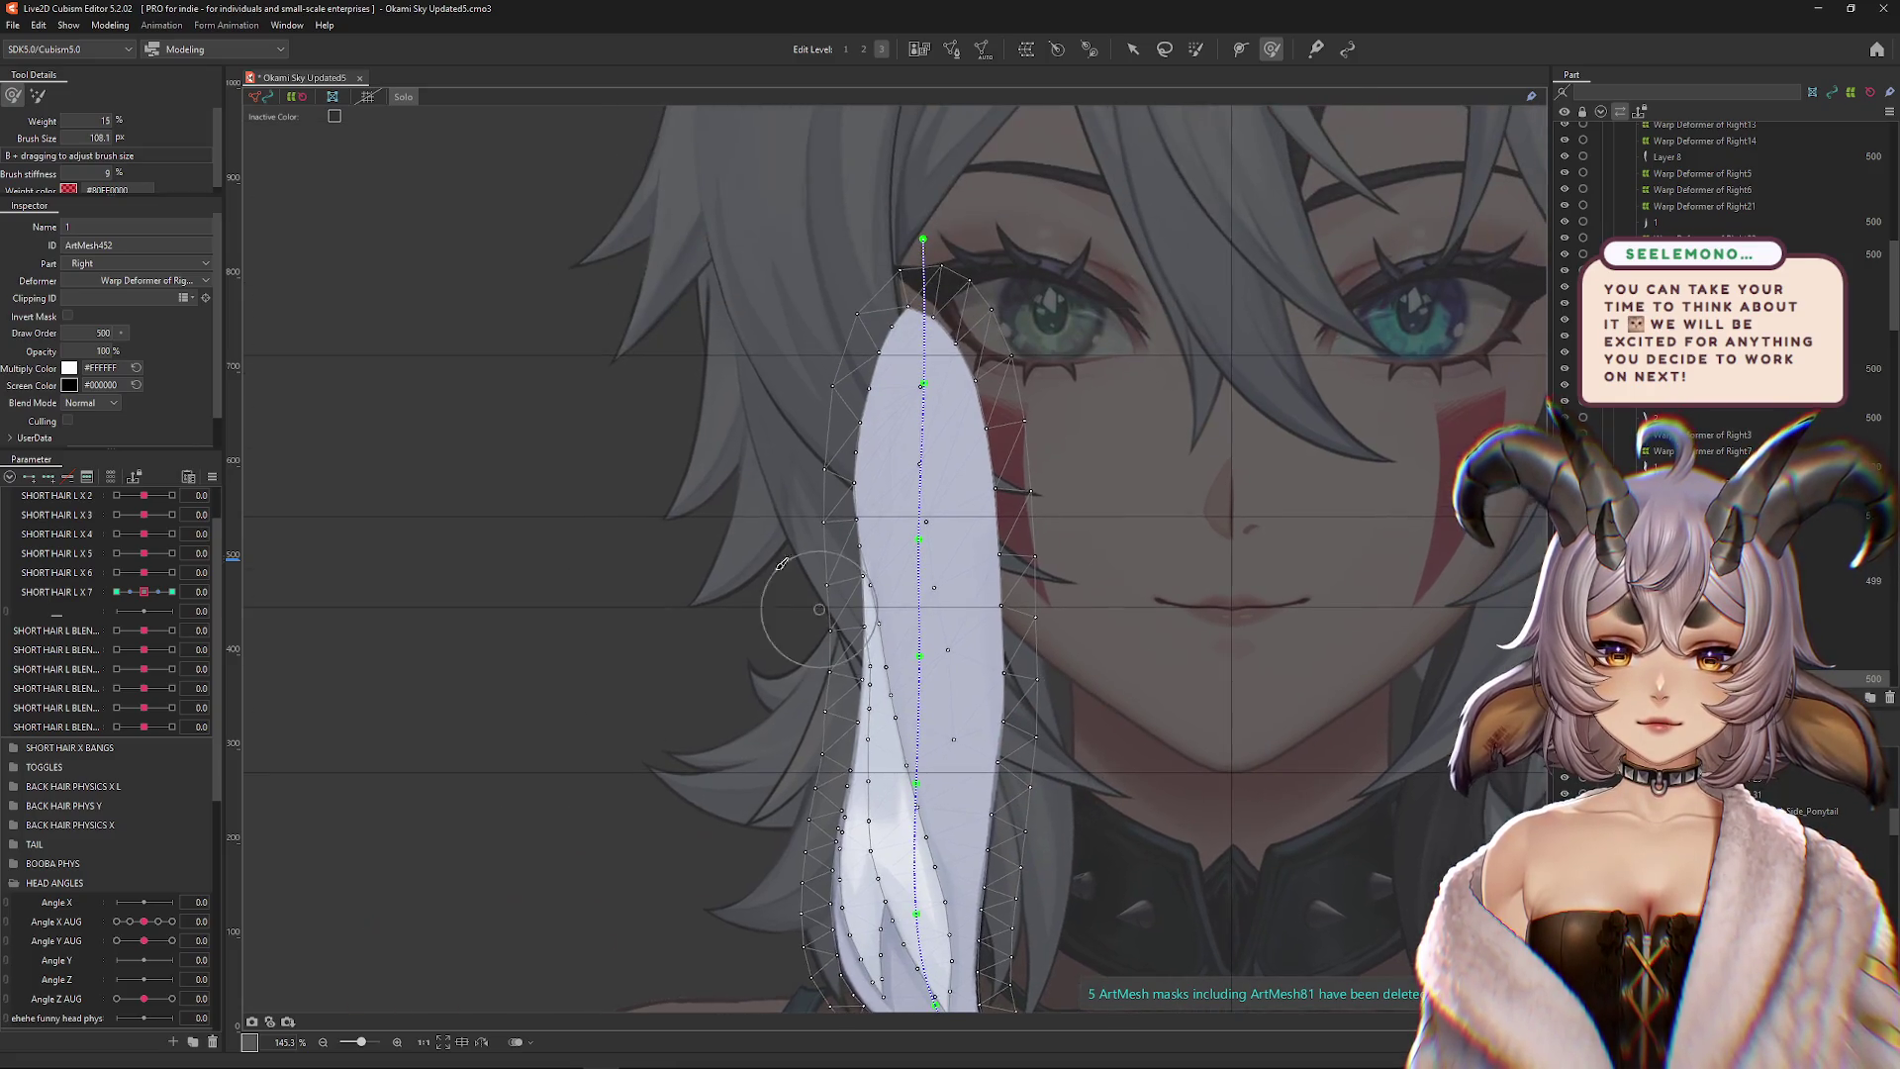
mouse_move(781, 563)
mouse_down()
mouse_move(752, 525)
mouse_move(755, 464)
mouse_up()
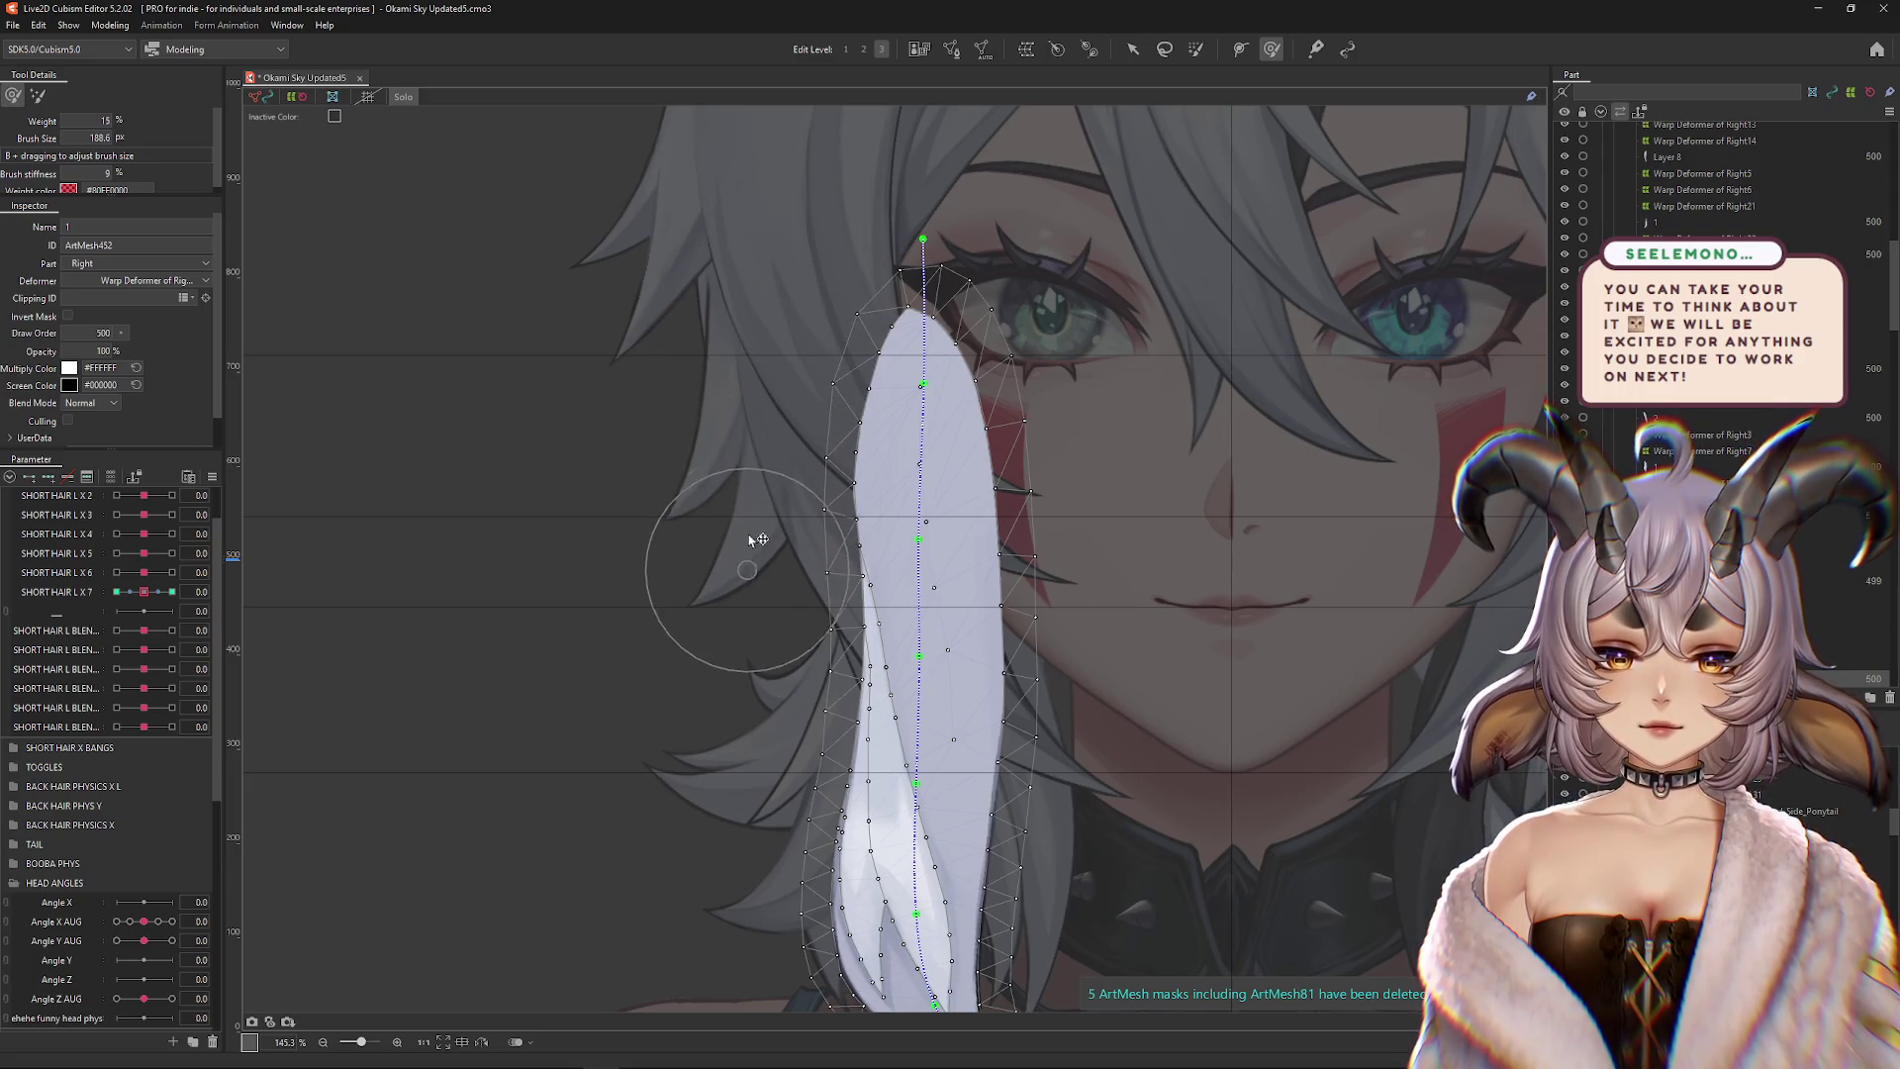
drag(760, 566, 768, 614)
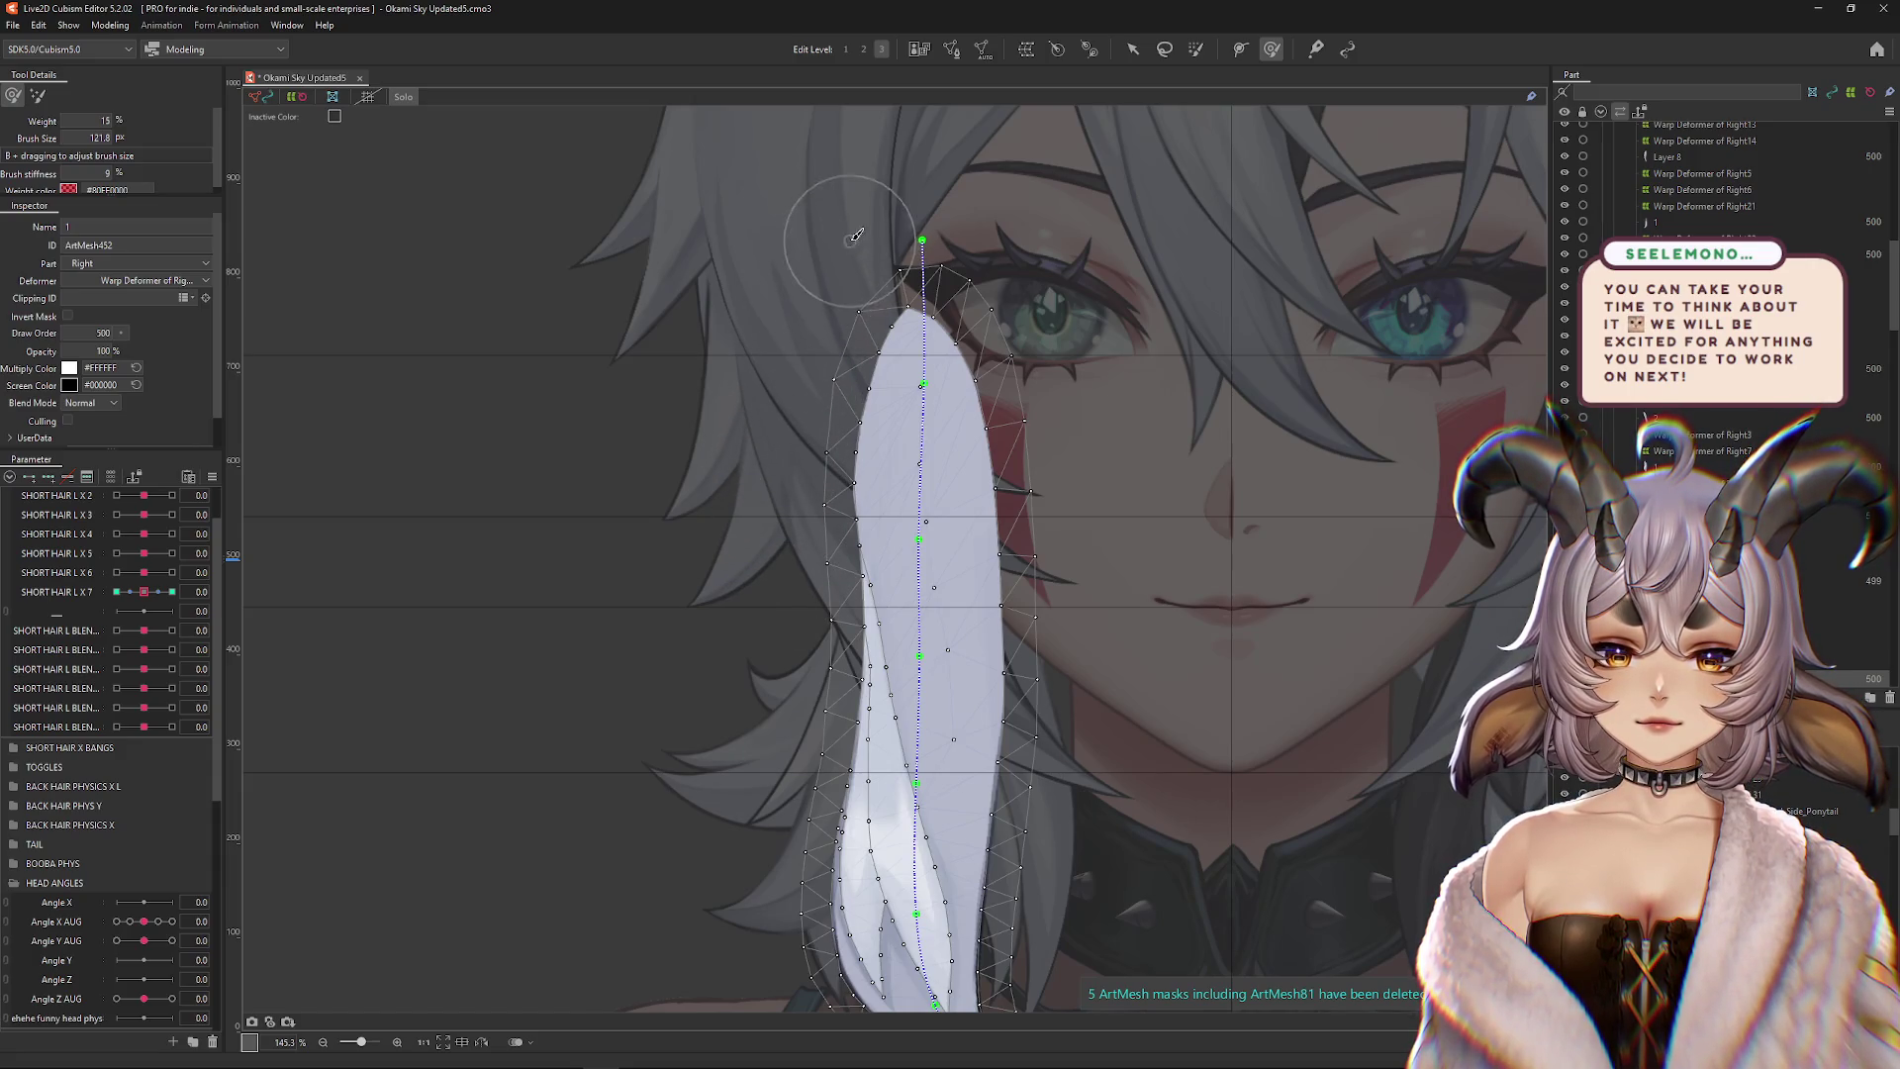
mouse_move(857, 234)
mouse_down()
mouse_move(841, 242)
mouse_move(891, 233)
mouse_up()
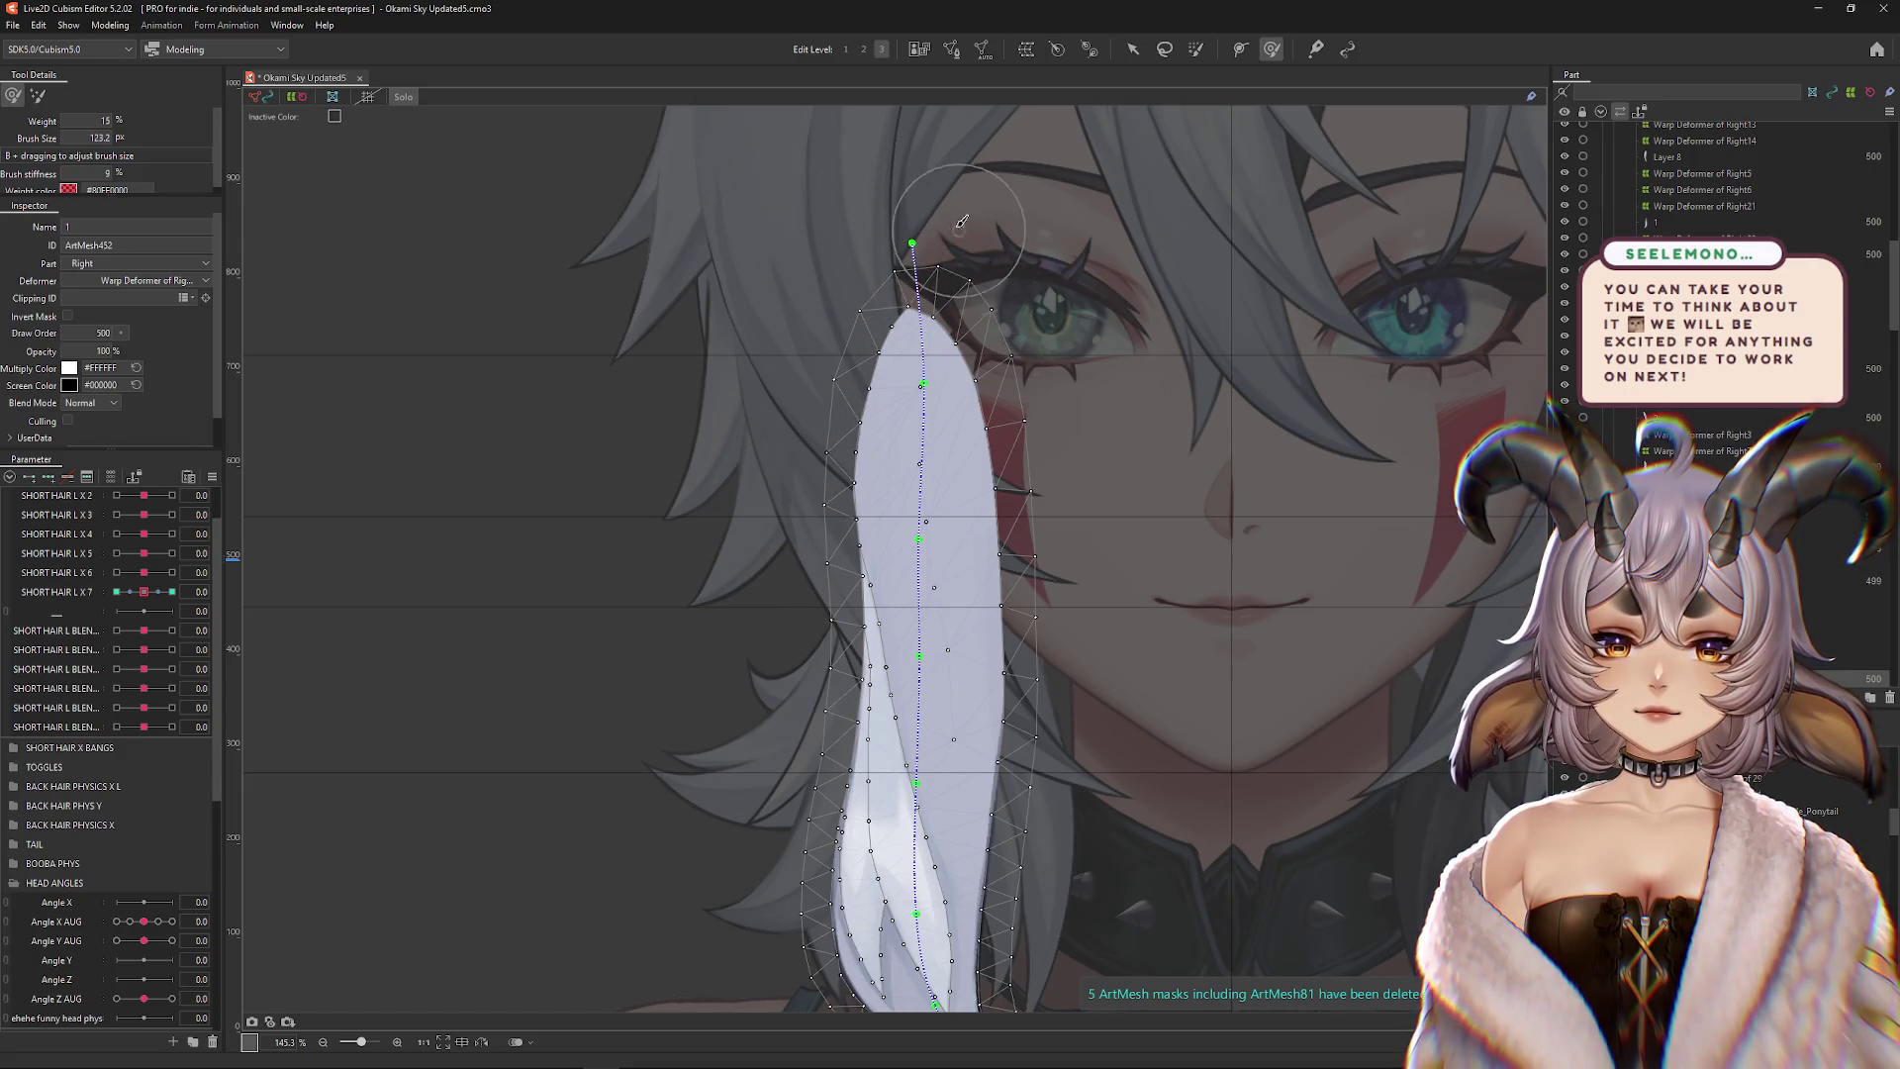
drag(1001, 335, 977, 361)
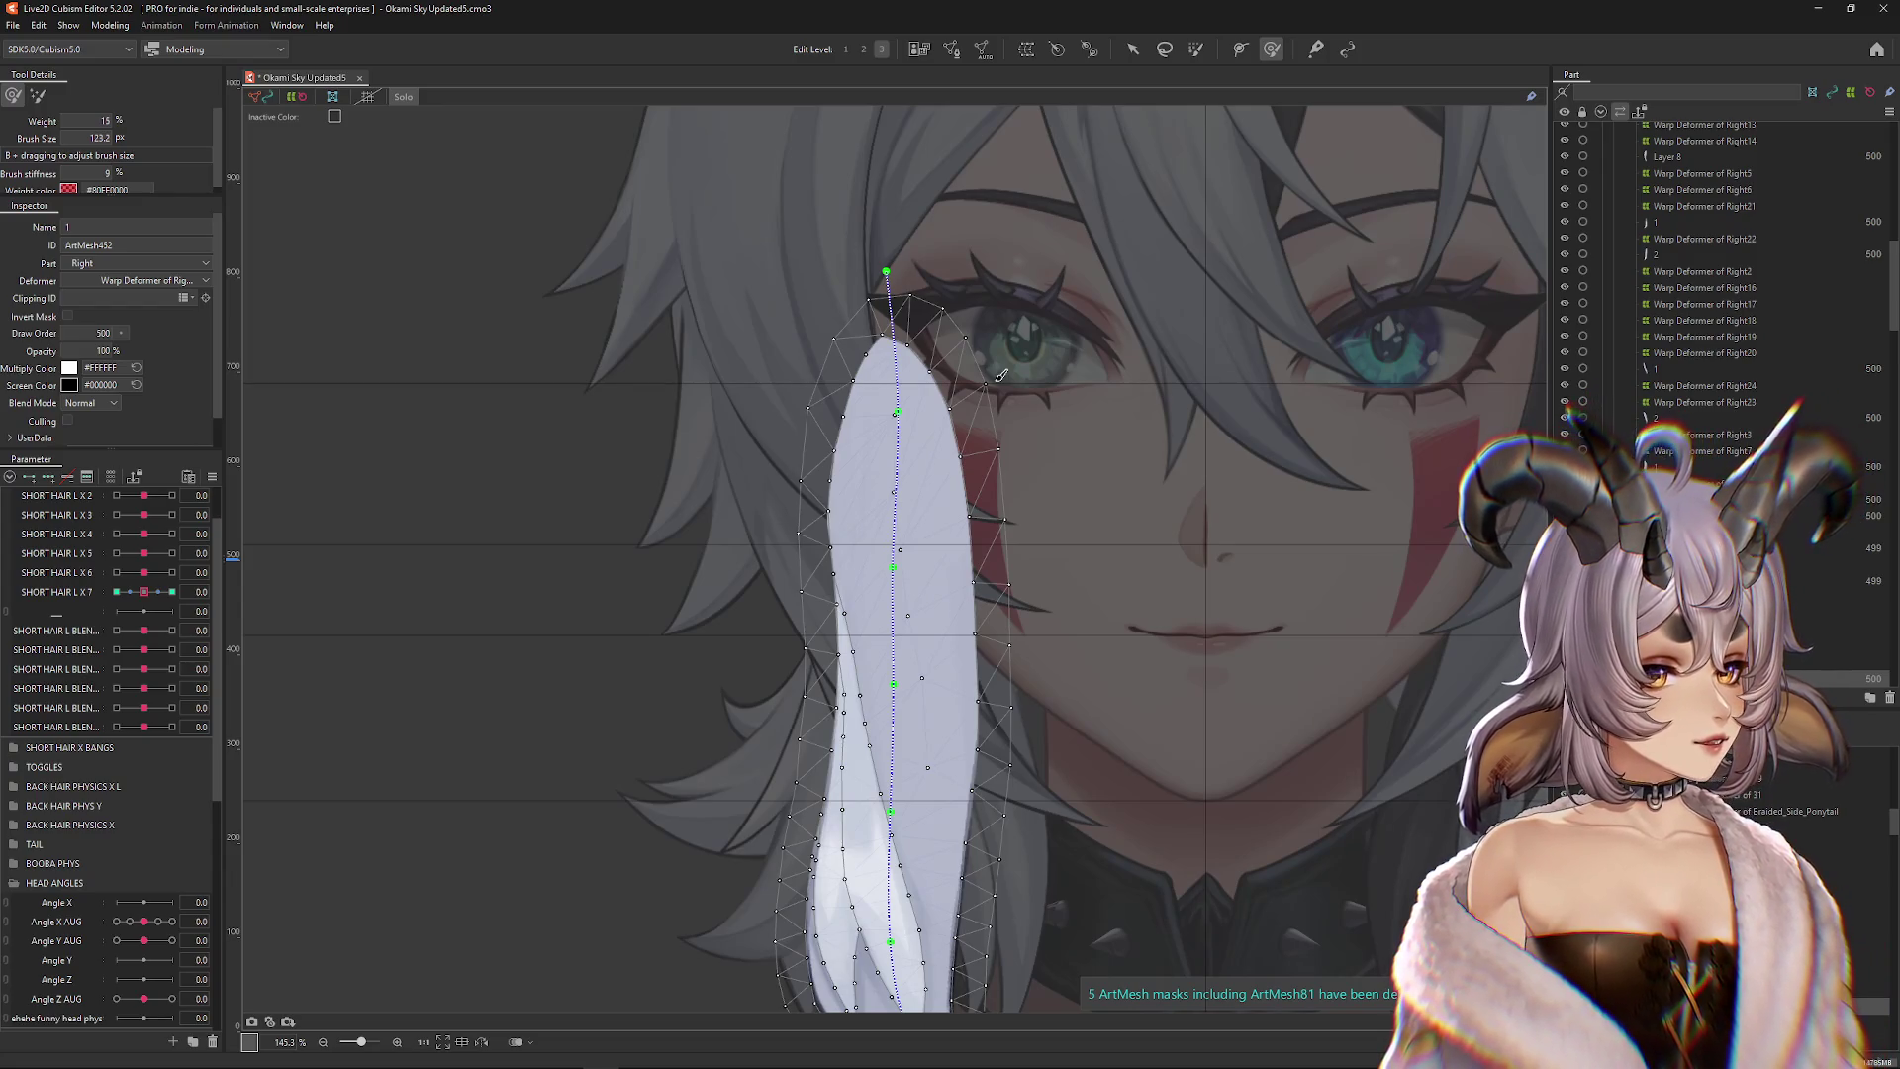
scroll(1000, 375, down, 3)
drag(1060, 422, 973, 360)
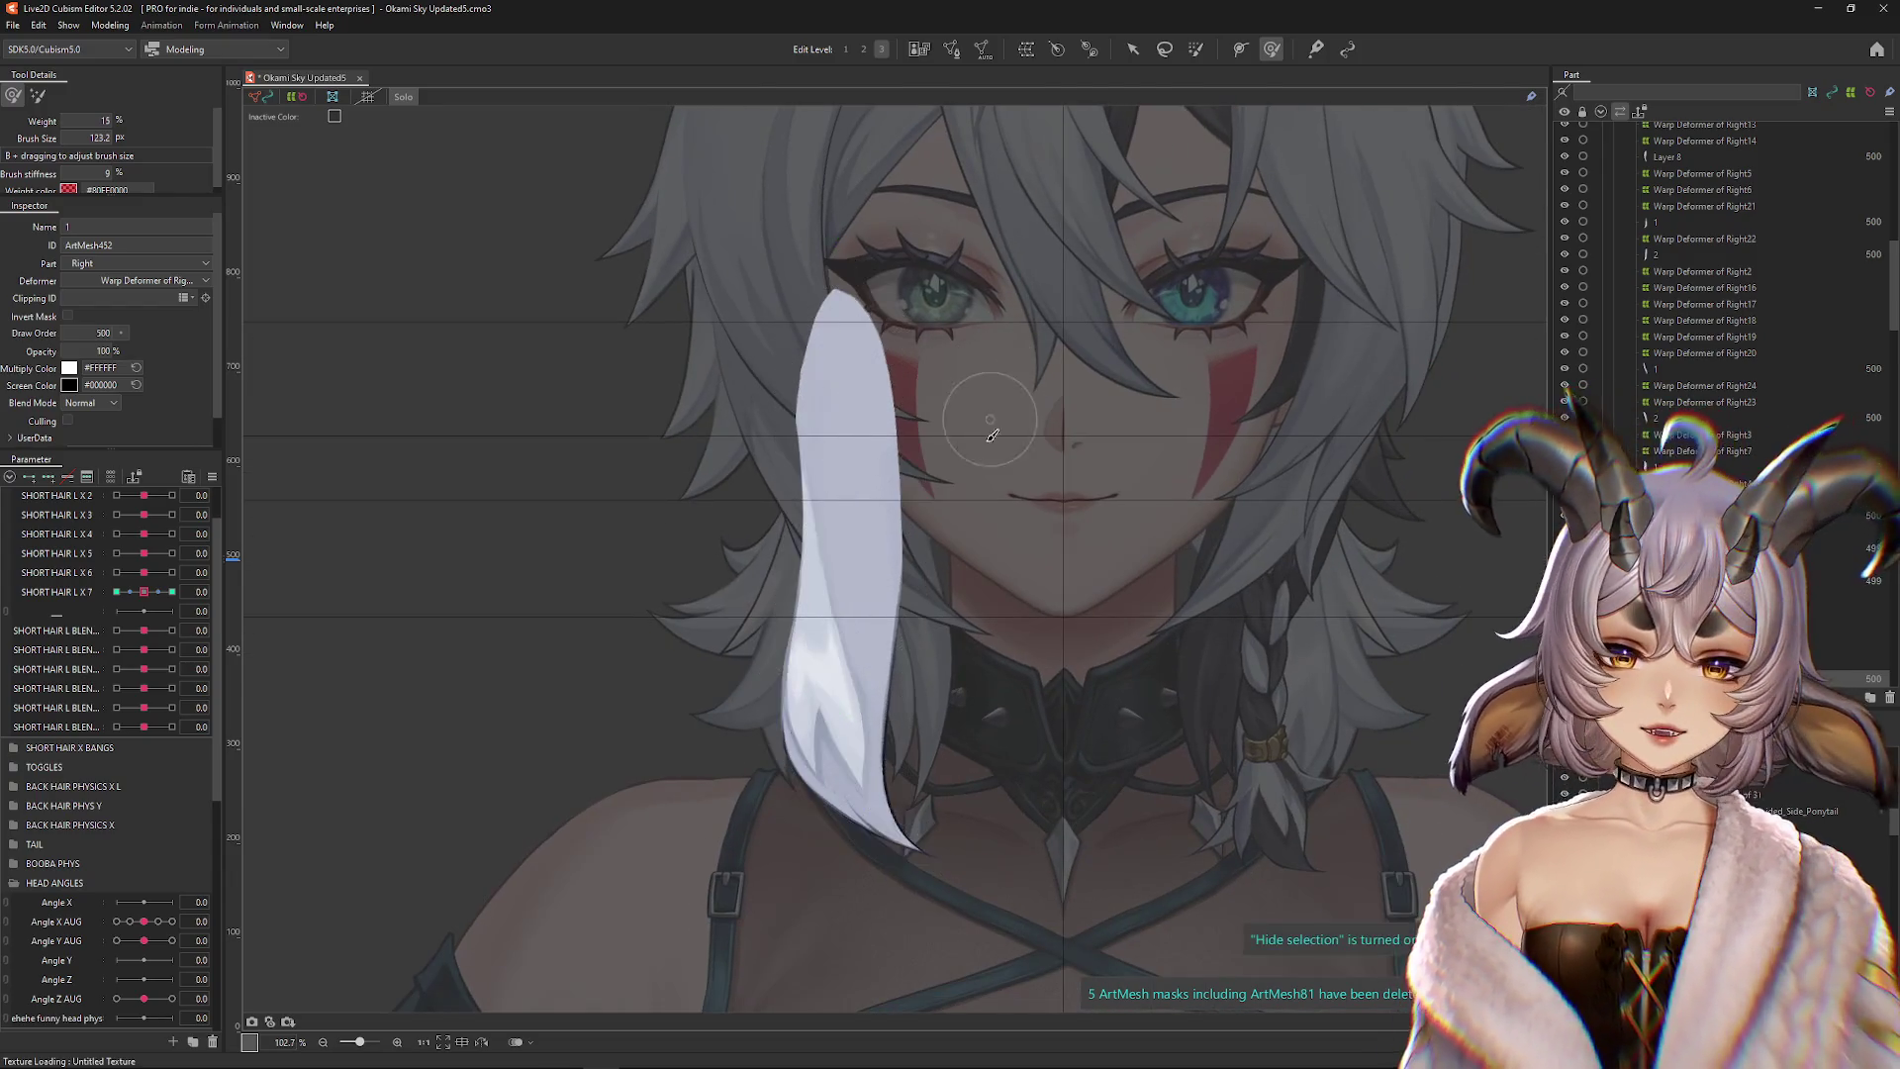
Adjust the brush, hide the strand wireframe, and show the whole model in full colour
drag(950, 600, 1054, 600)
mouse_move(641, 564)
mouse_down()
mouse_move(650, 441)
mouse_move(602, 305)
mouse_up()
key(ctrl+h)
click(401, 97)
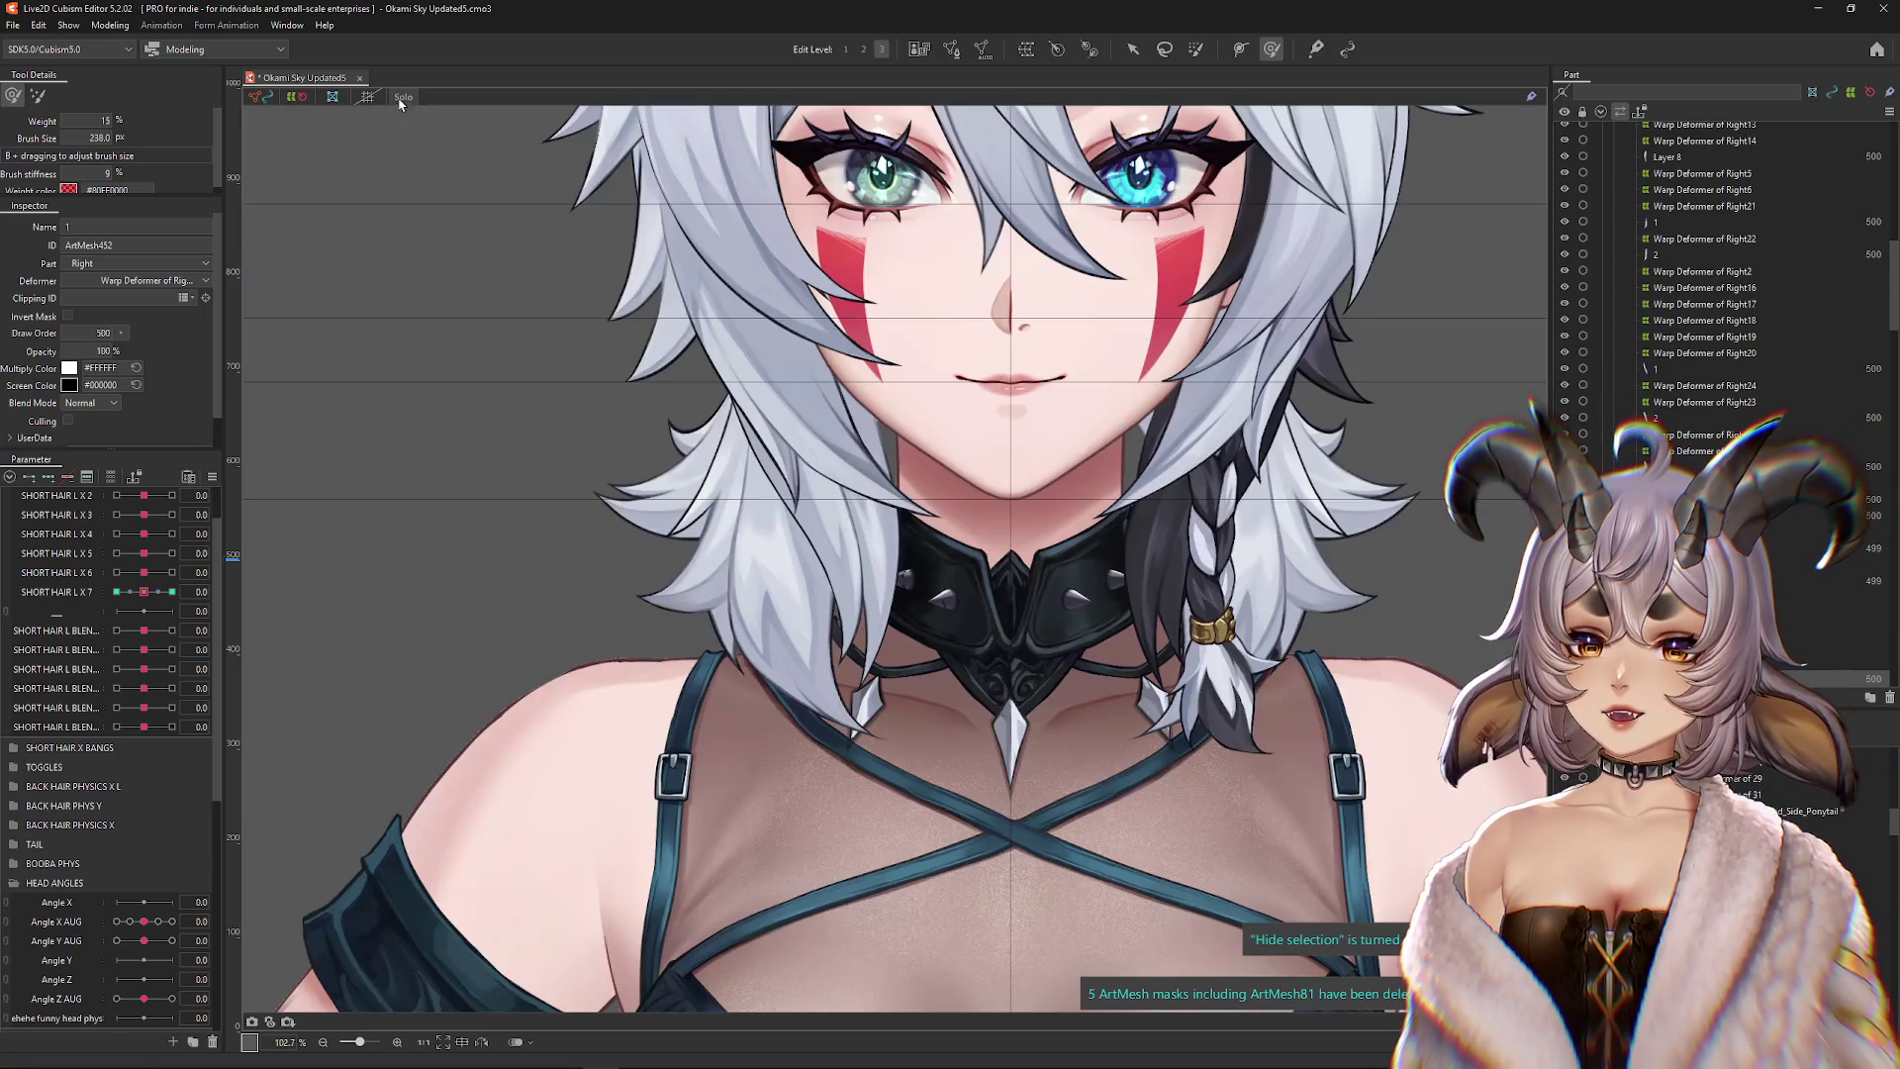
Preview SHORT HAIR L X 7 at 1.0, reset it, then preview X 6 at 1.0
drag(145, 572, 145, 573)
click(142, 593)
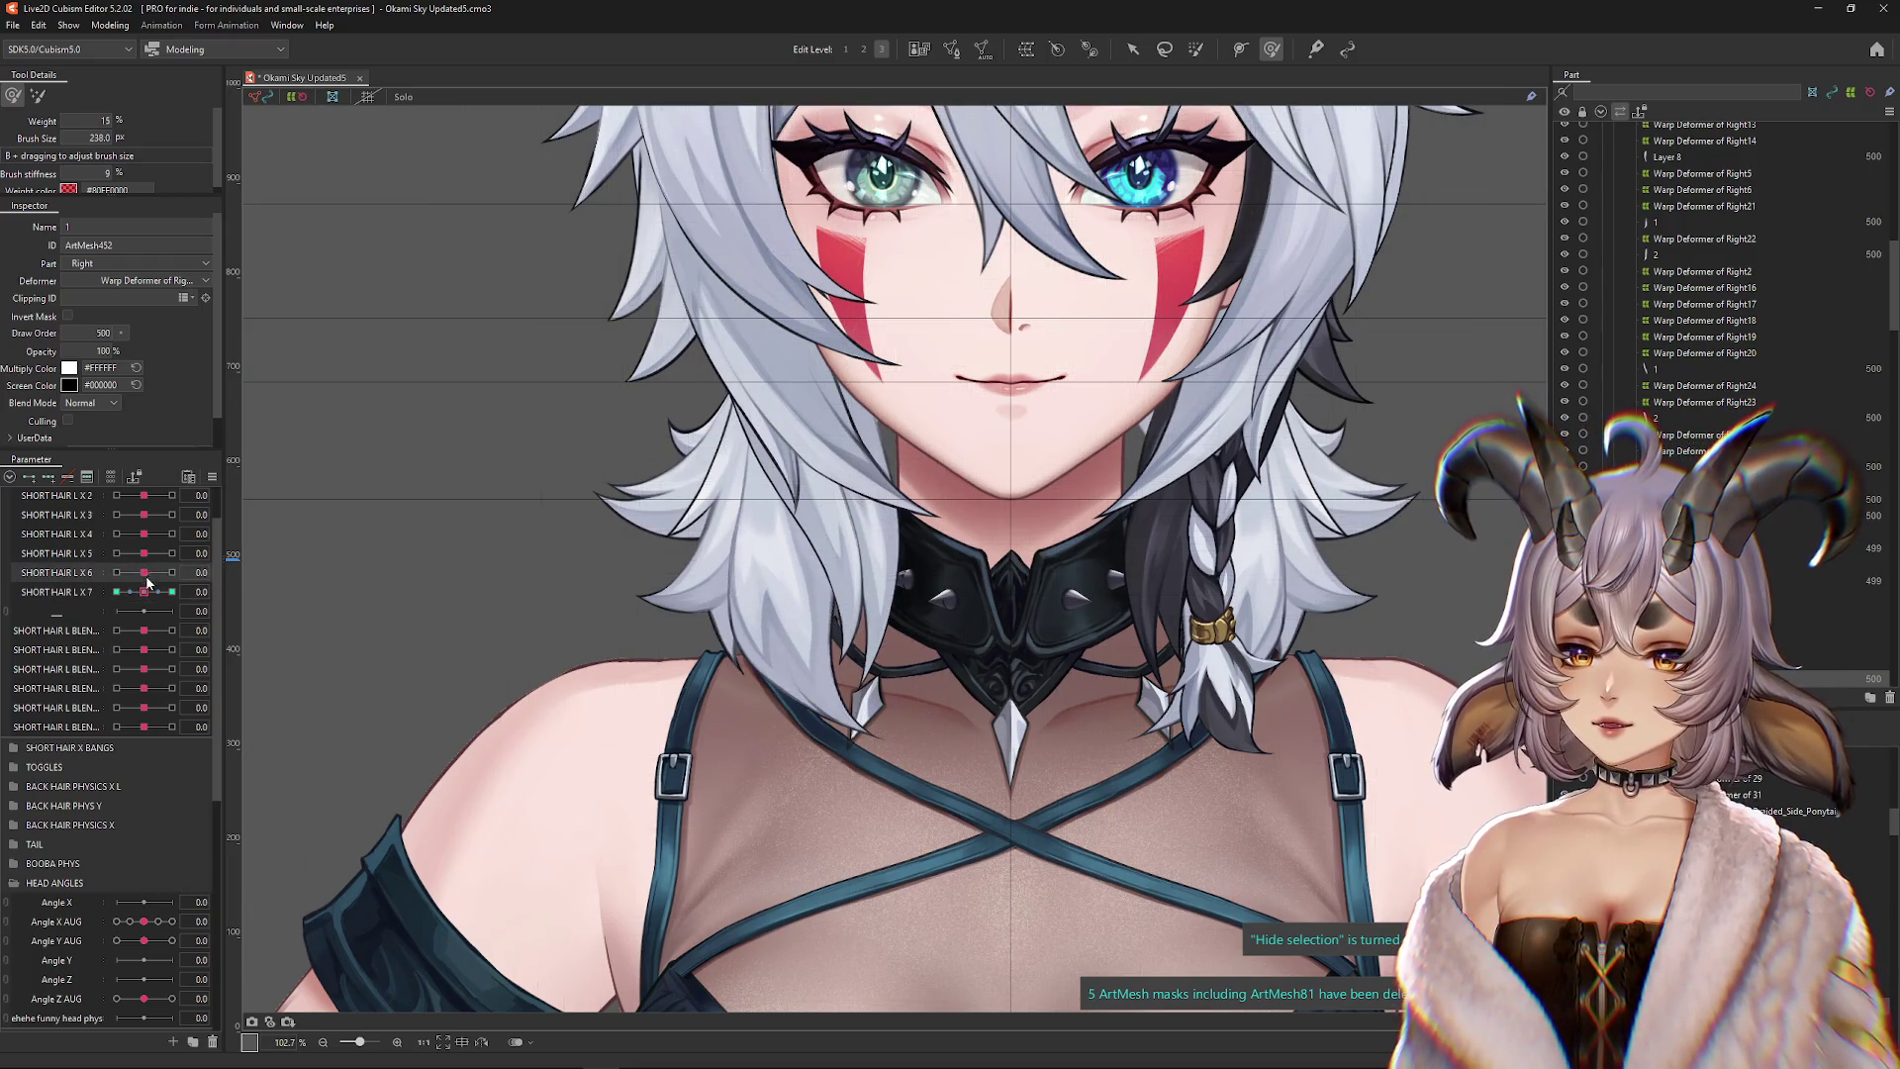
drag(145, 591, 174, 592)
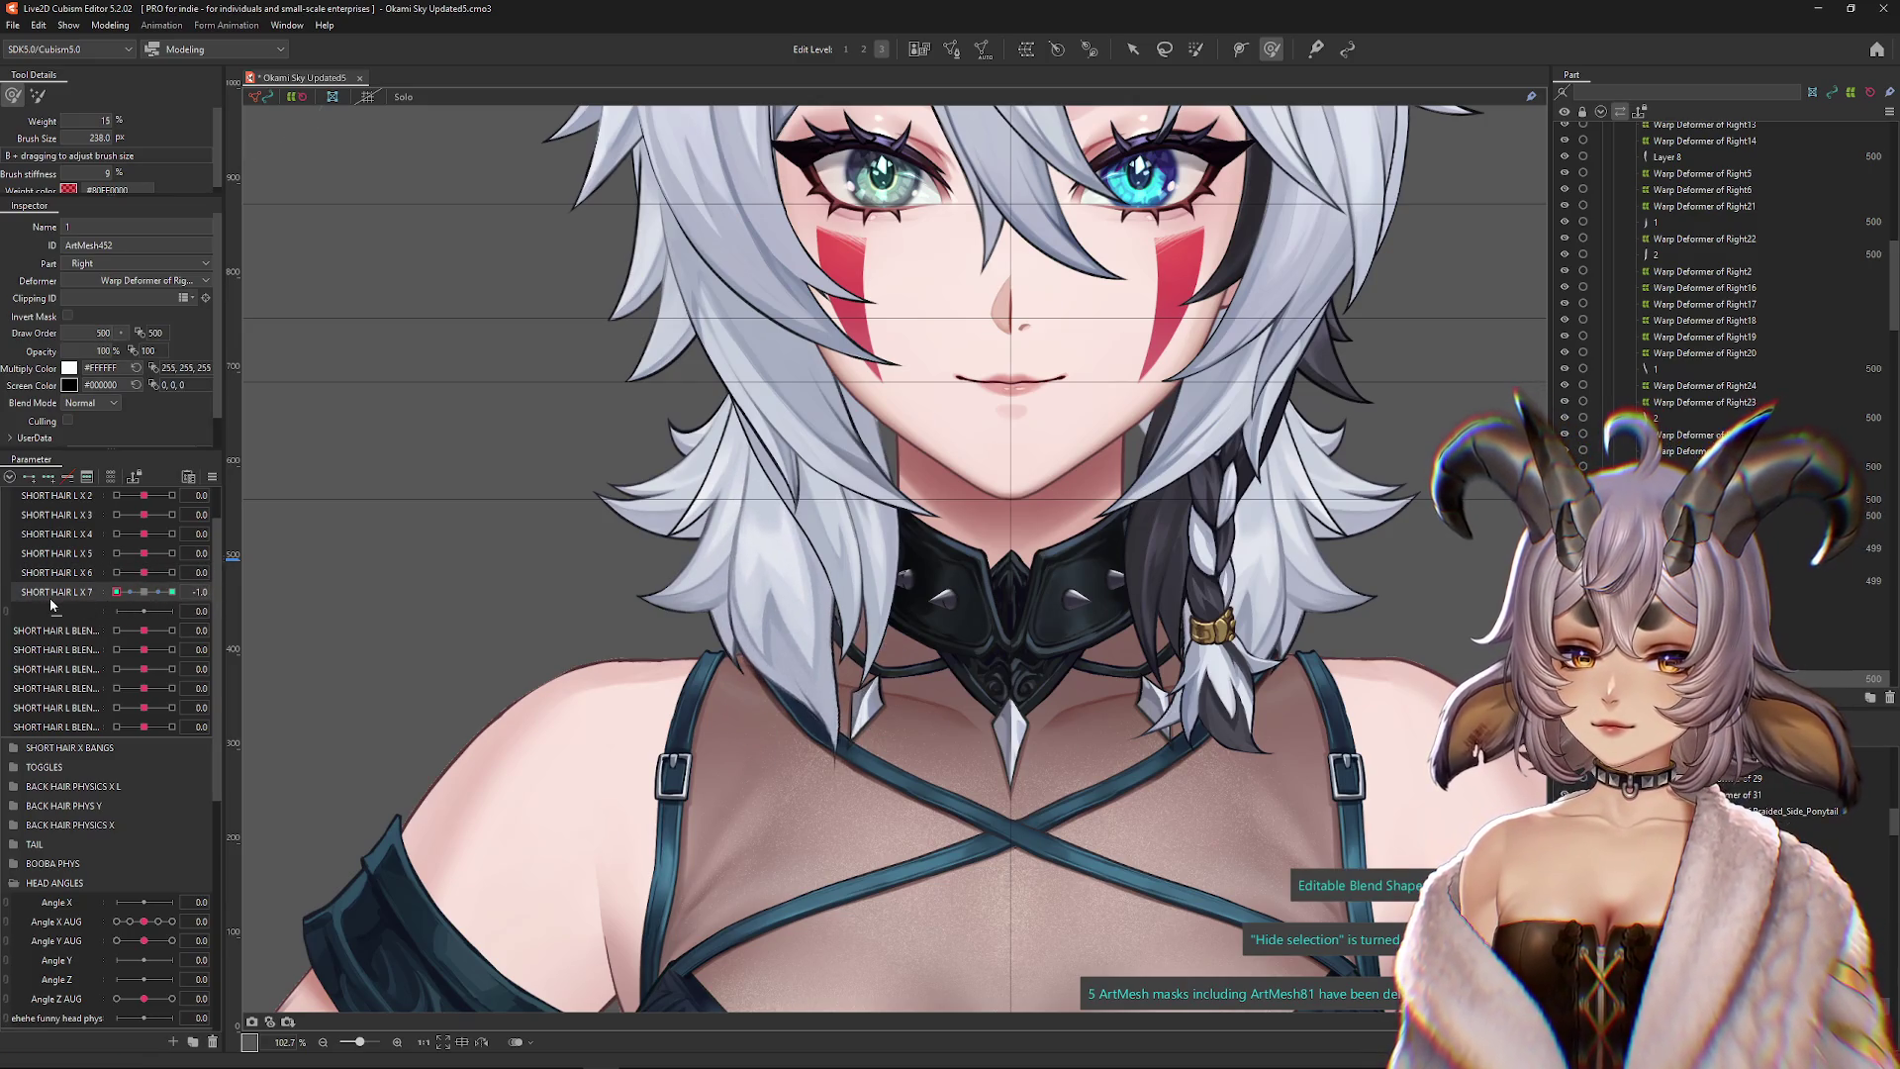
click(144, 592)
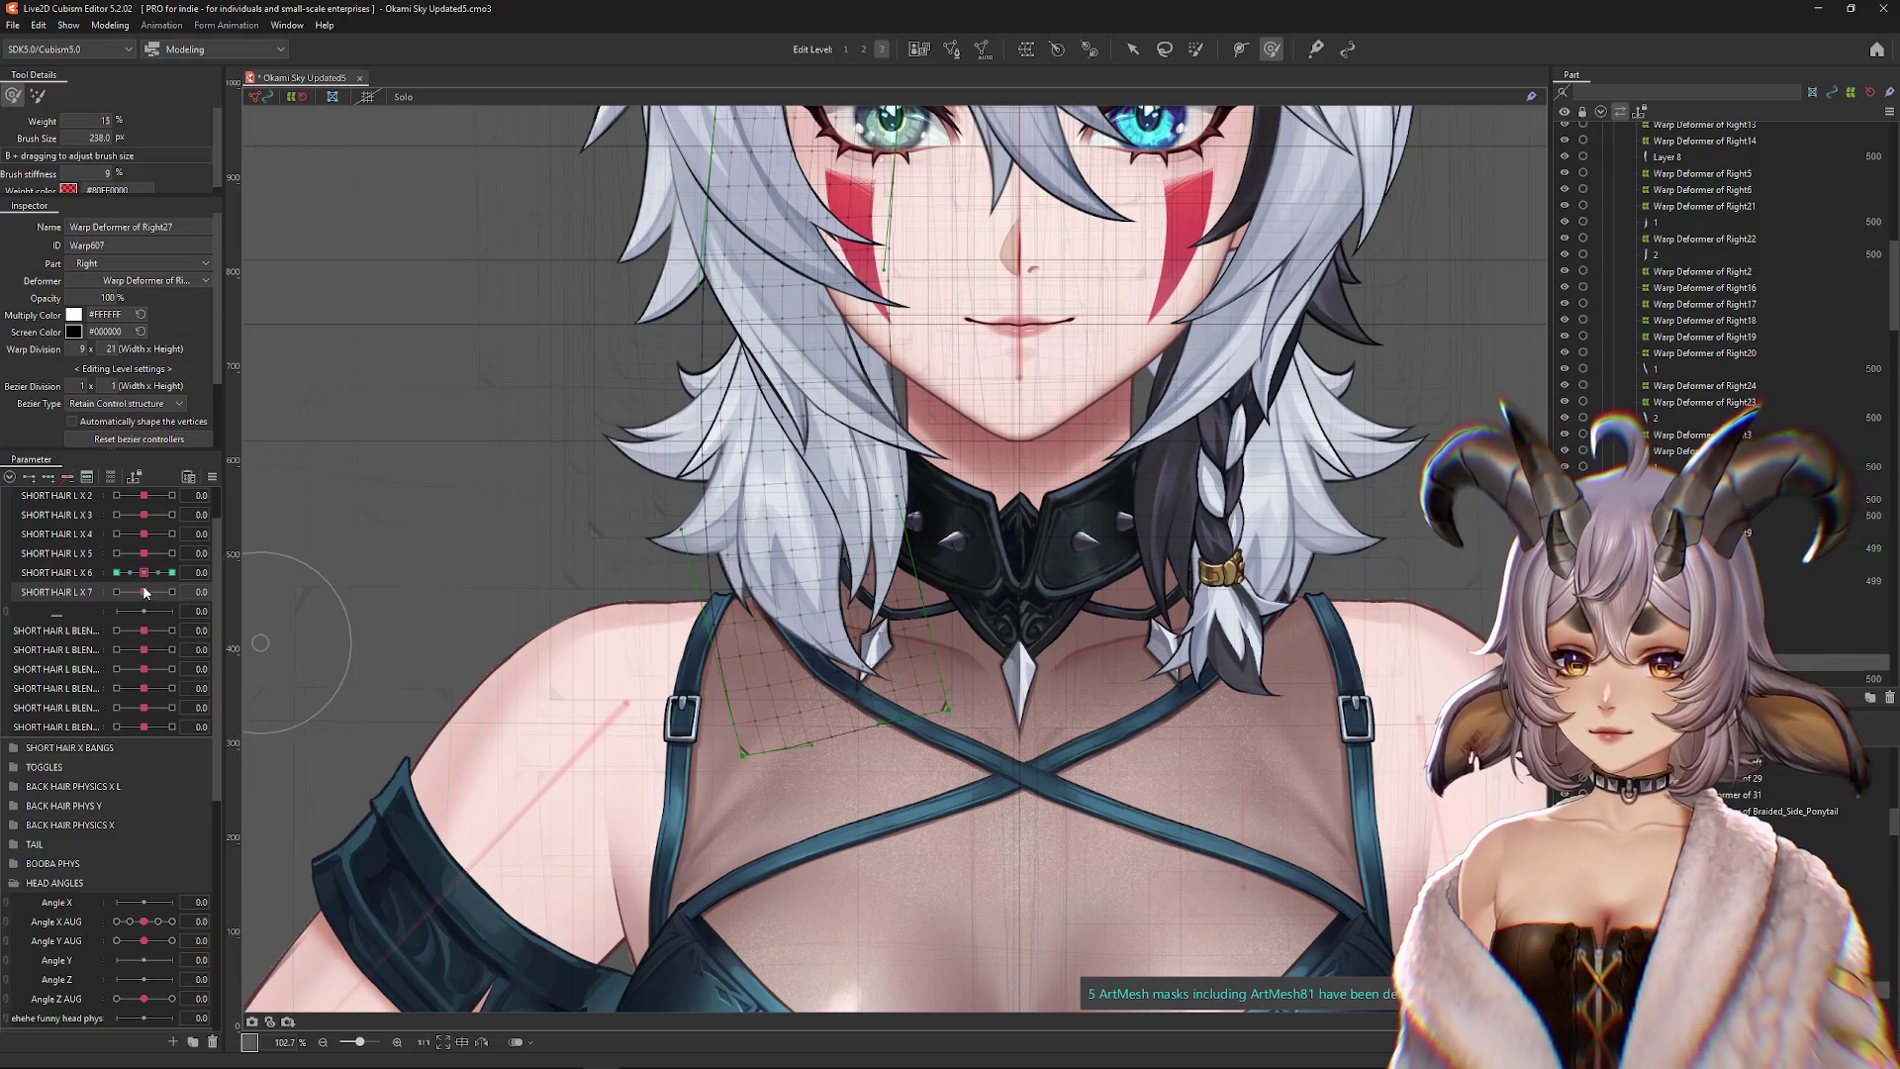
click(173, 572)
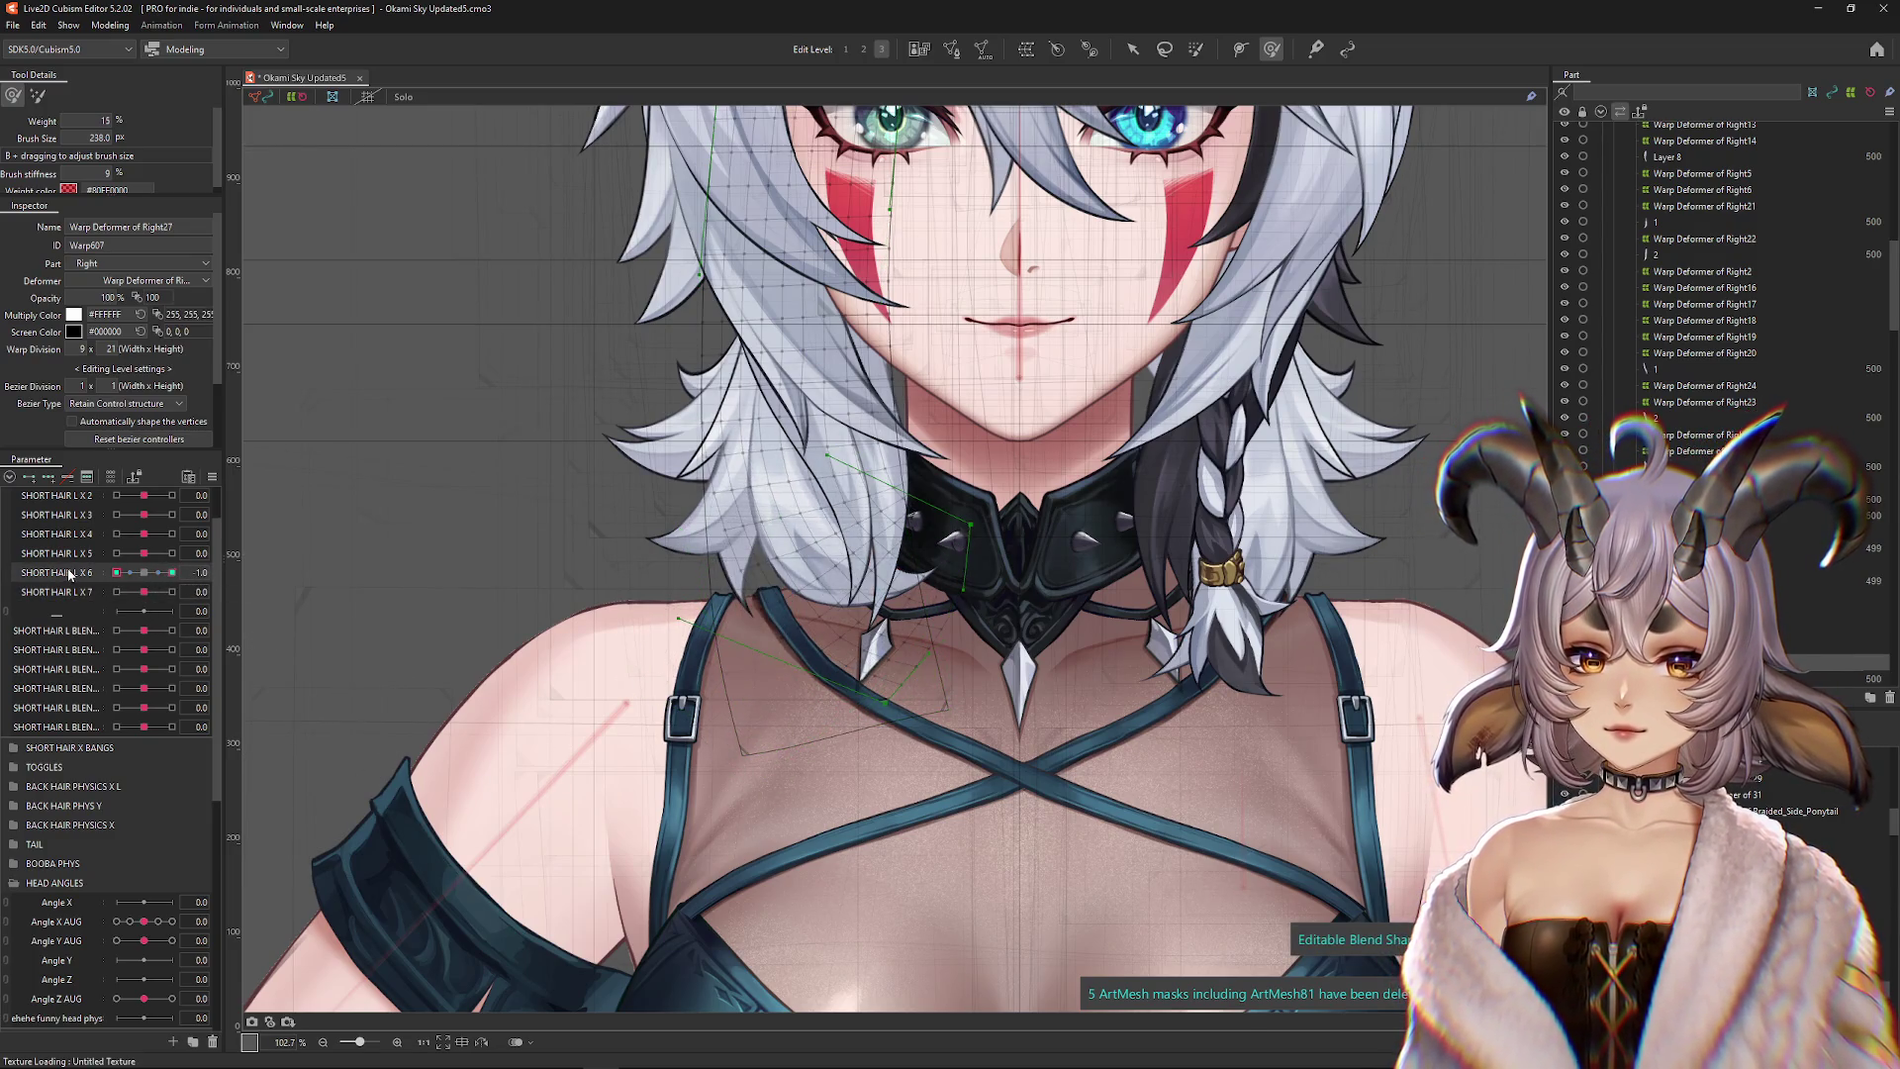
click(174, 572)
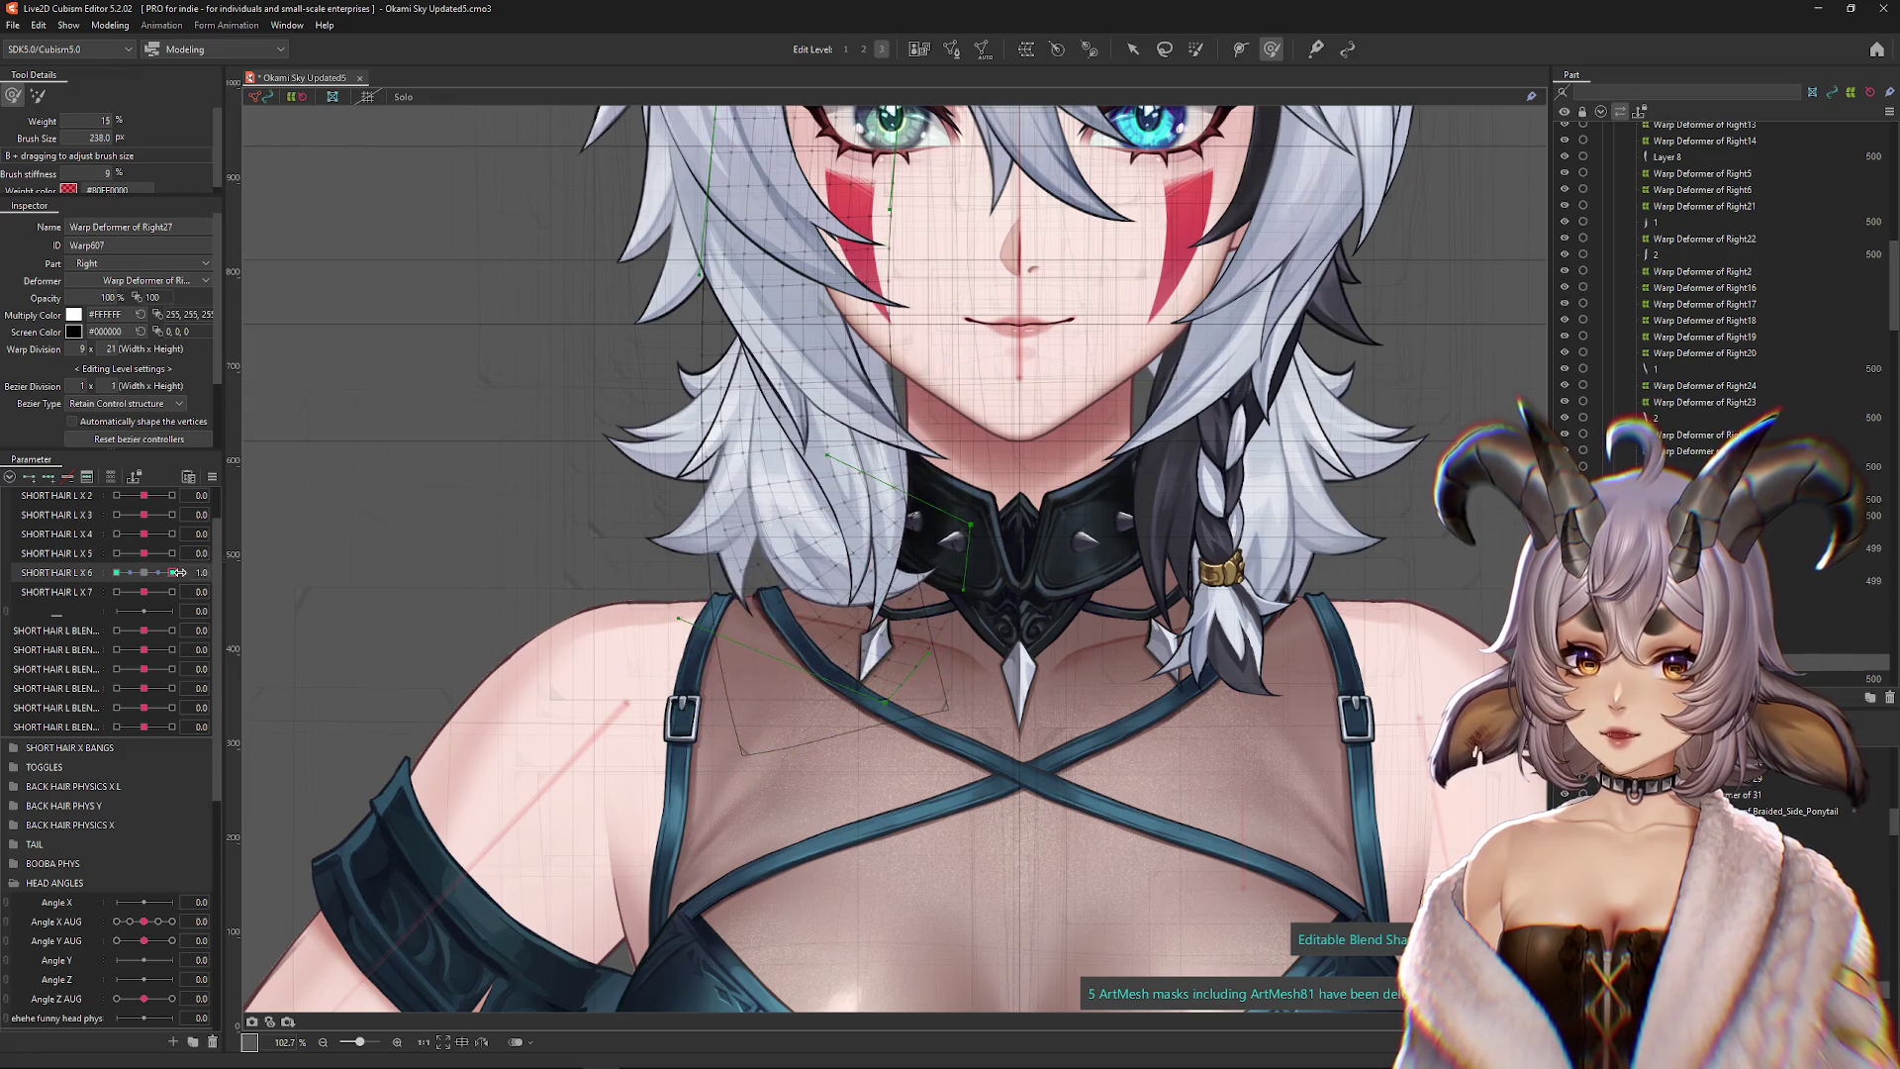
Preview the SHORT HAIR L X 5, X 4, X 2 and X 6 bends, then reset X 5
drag(450, 499, 452, 561)
click(144, 554)
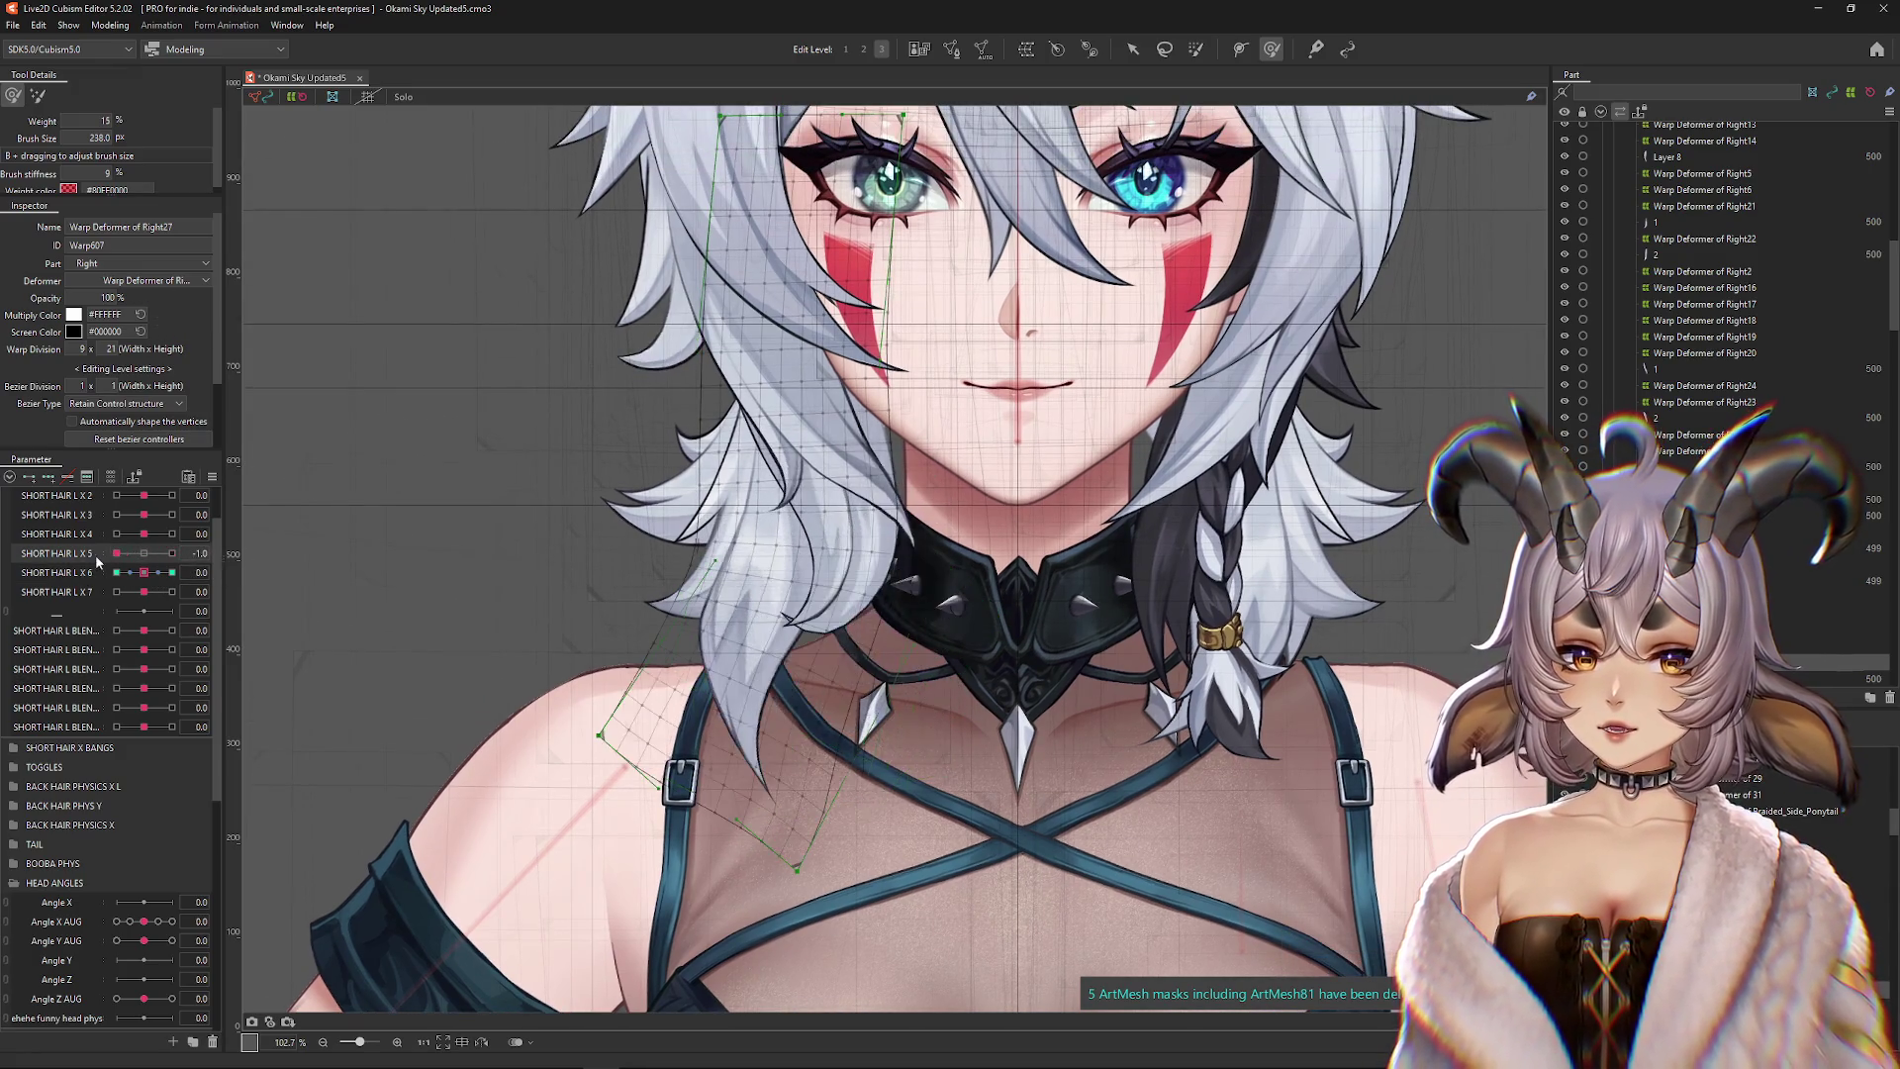
drag(143, 533, 172, 496)
click(139, 496)
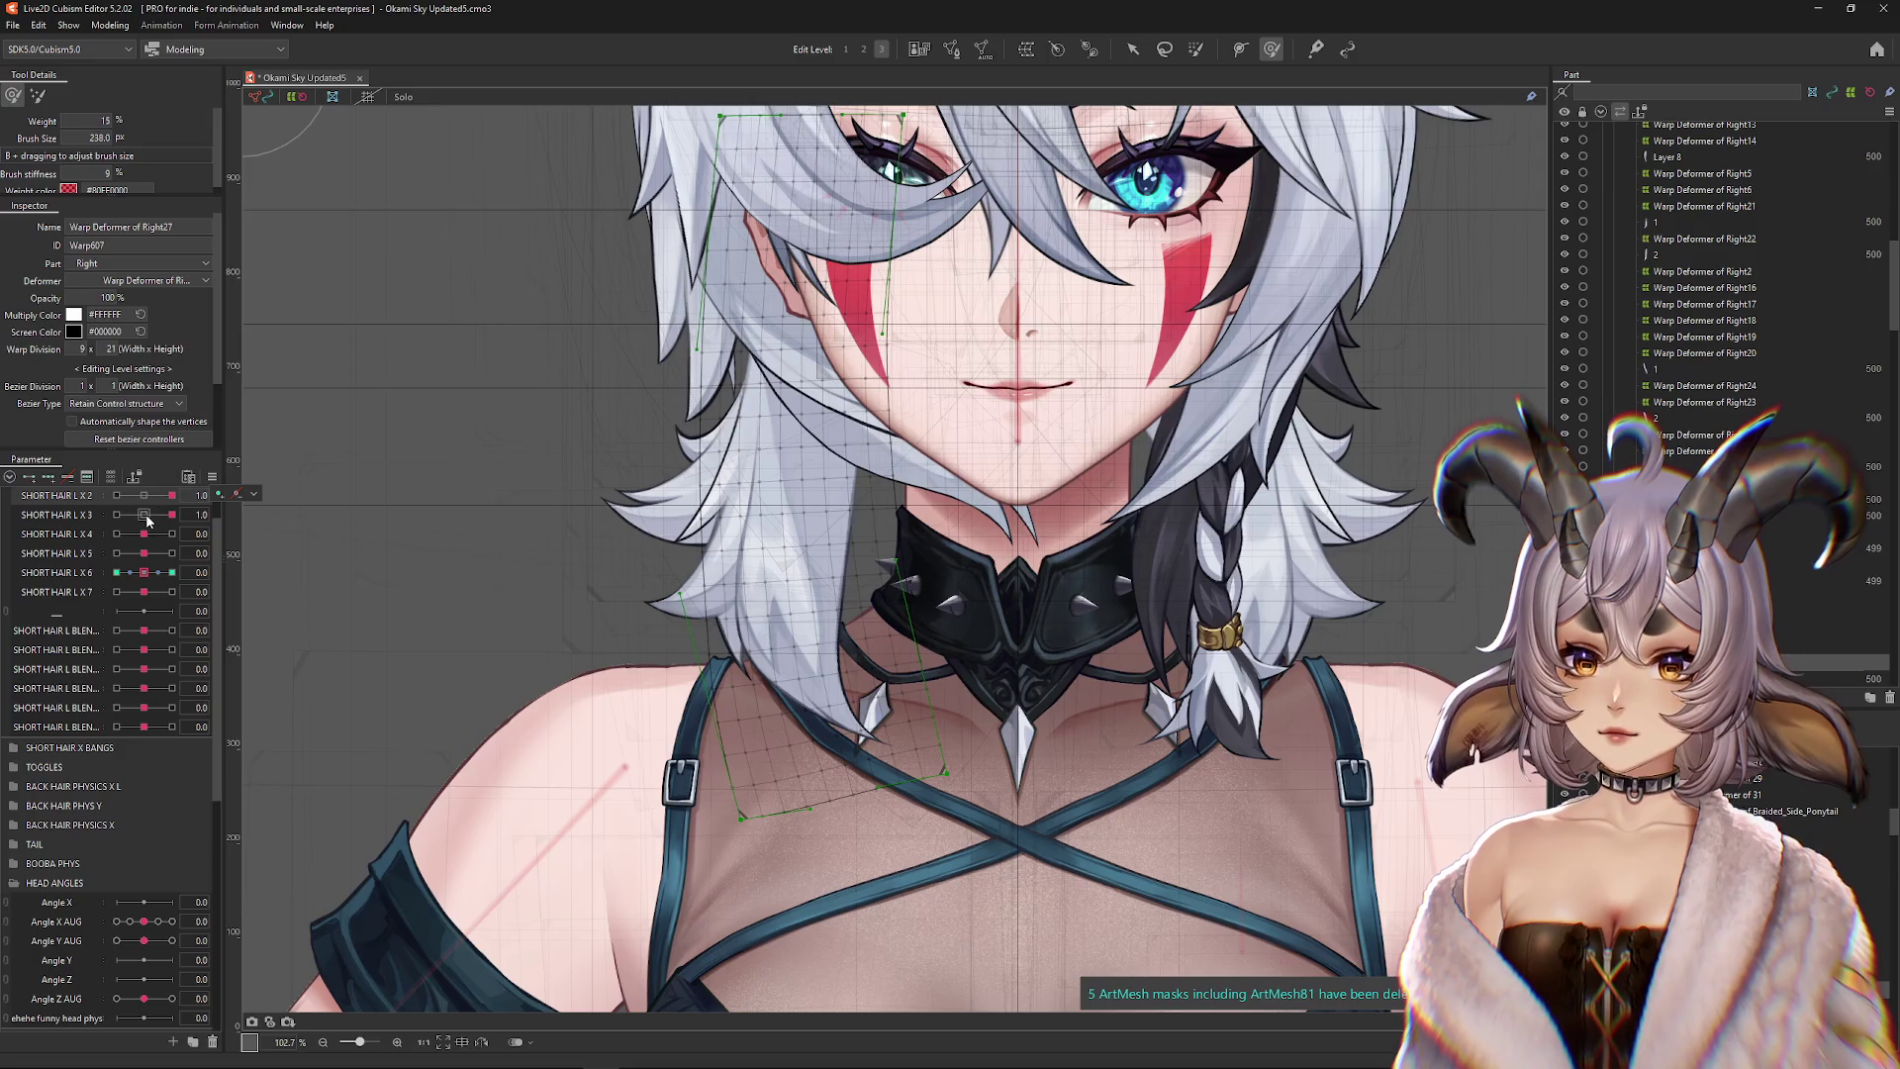
mouse_move(143, 572)
mouse_down()
mouse_move(178, 572)
mouse_move(116, 553)
mouse_up()
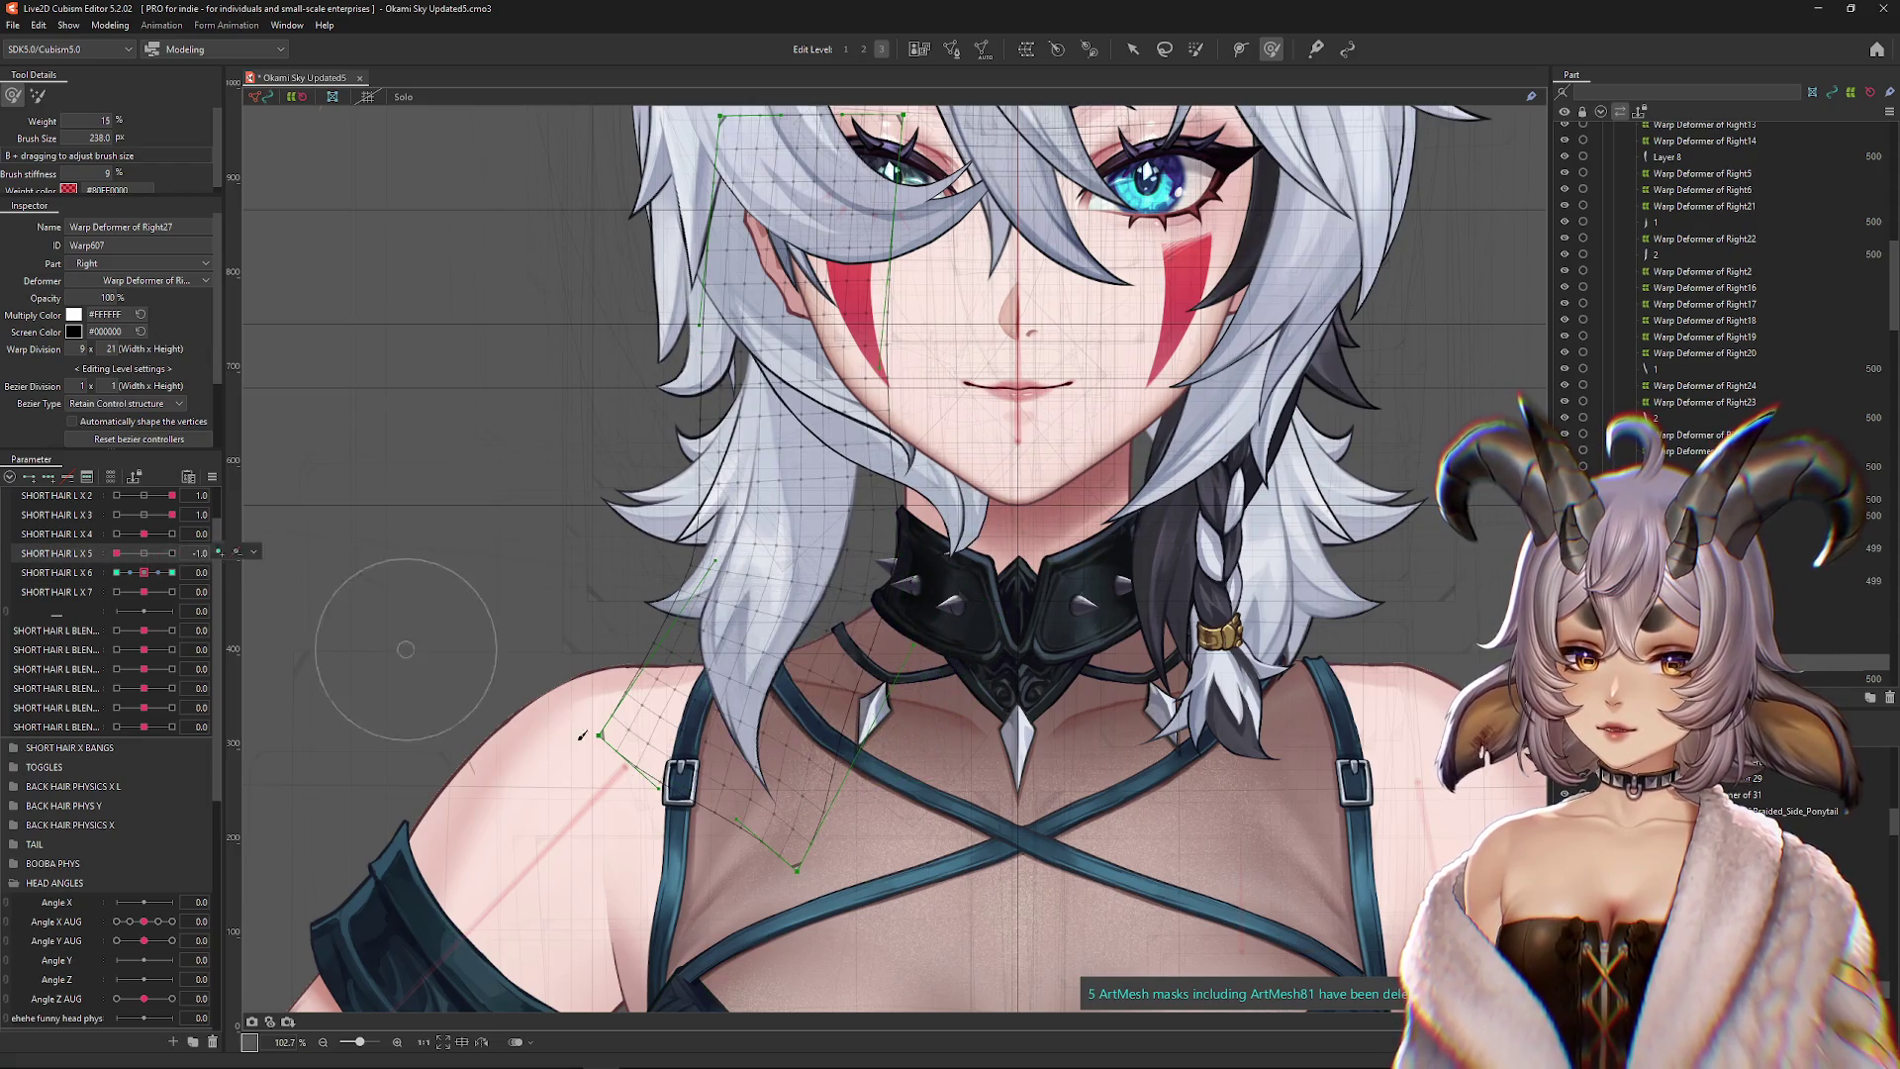
scroll(403, 636, down, 1)
click(143, 554)
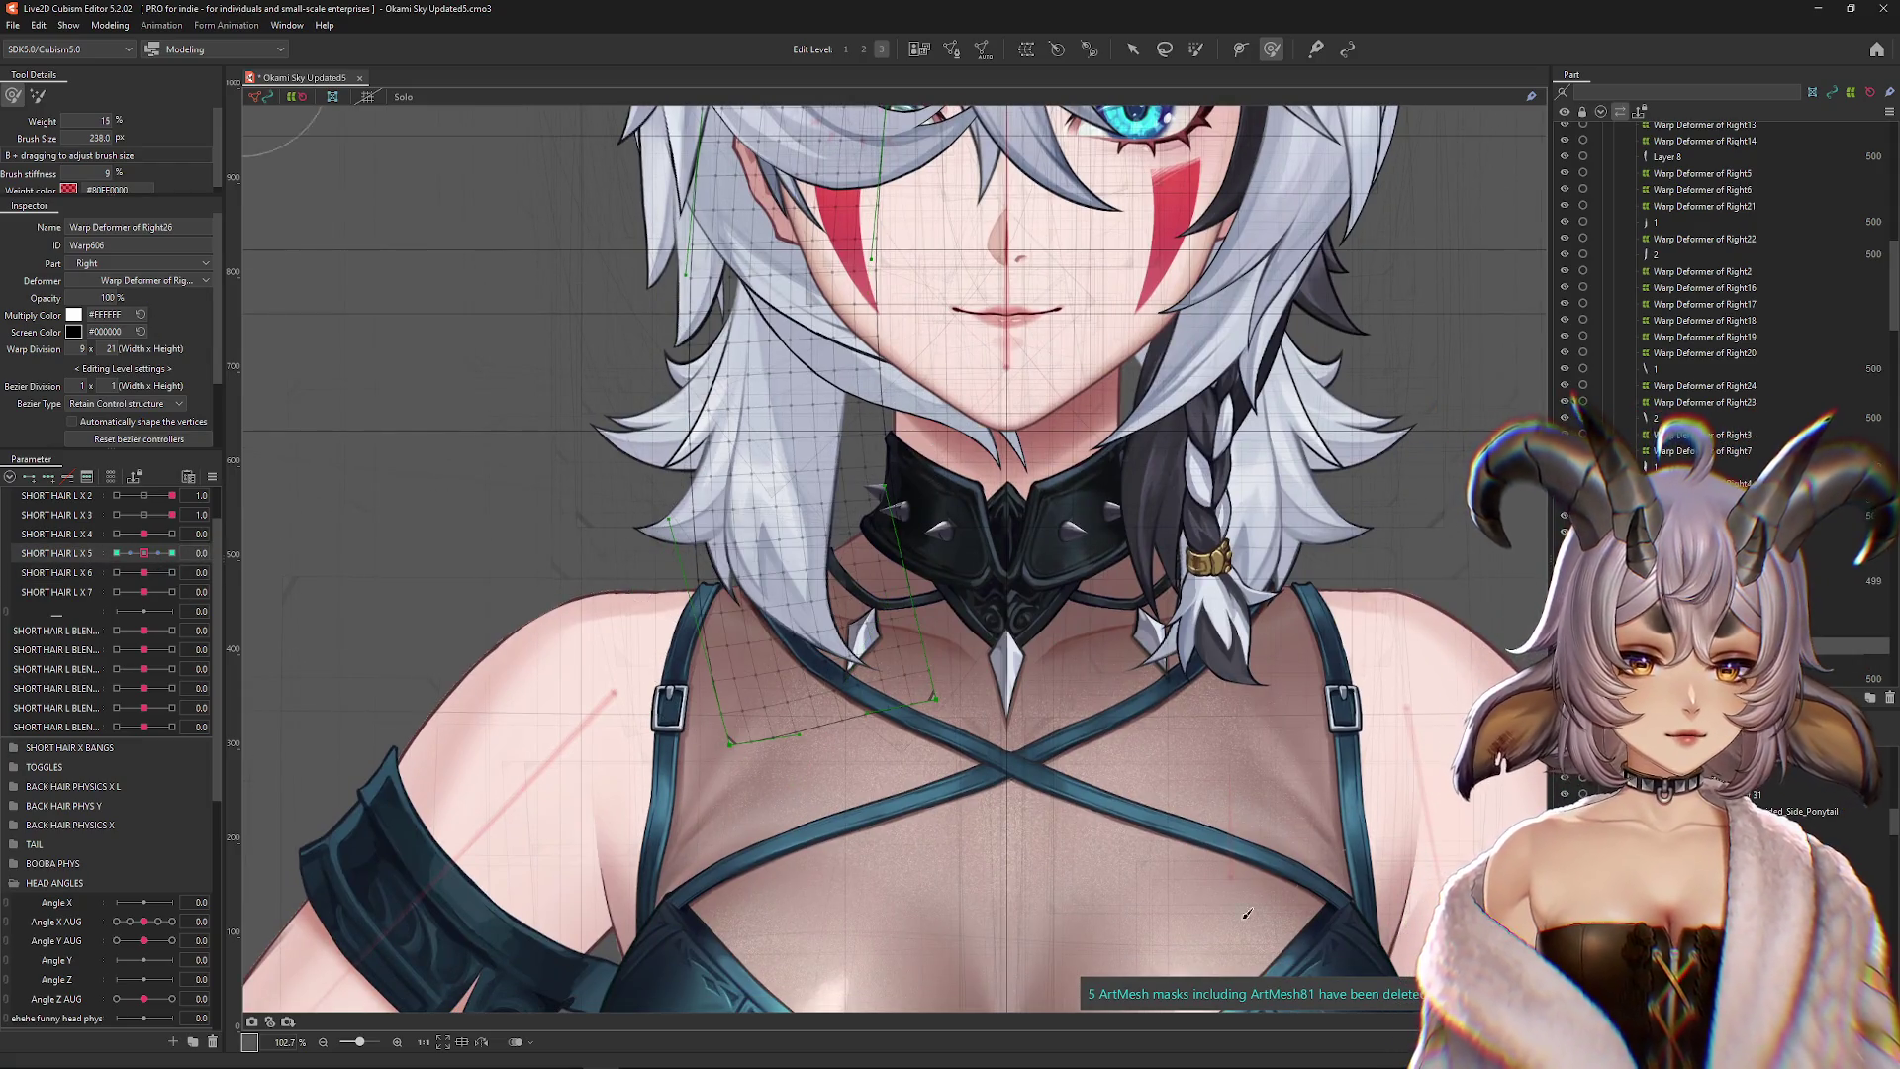
With SHORT HAIR L X 5 at its minimum key, pull the left hair lock lower over the shoulder
click(117, 534)
click(609, 614)
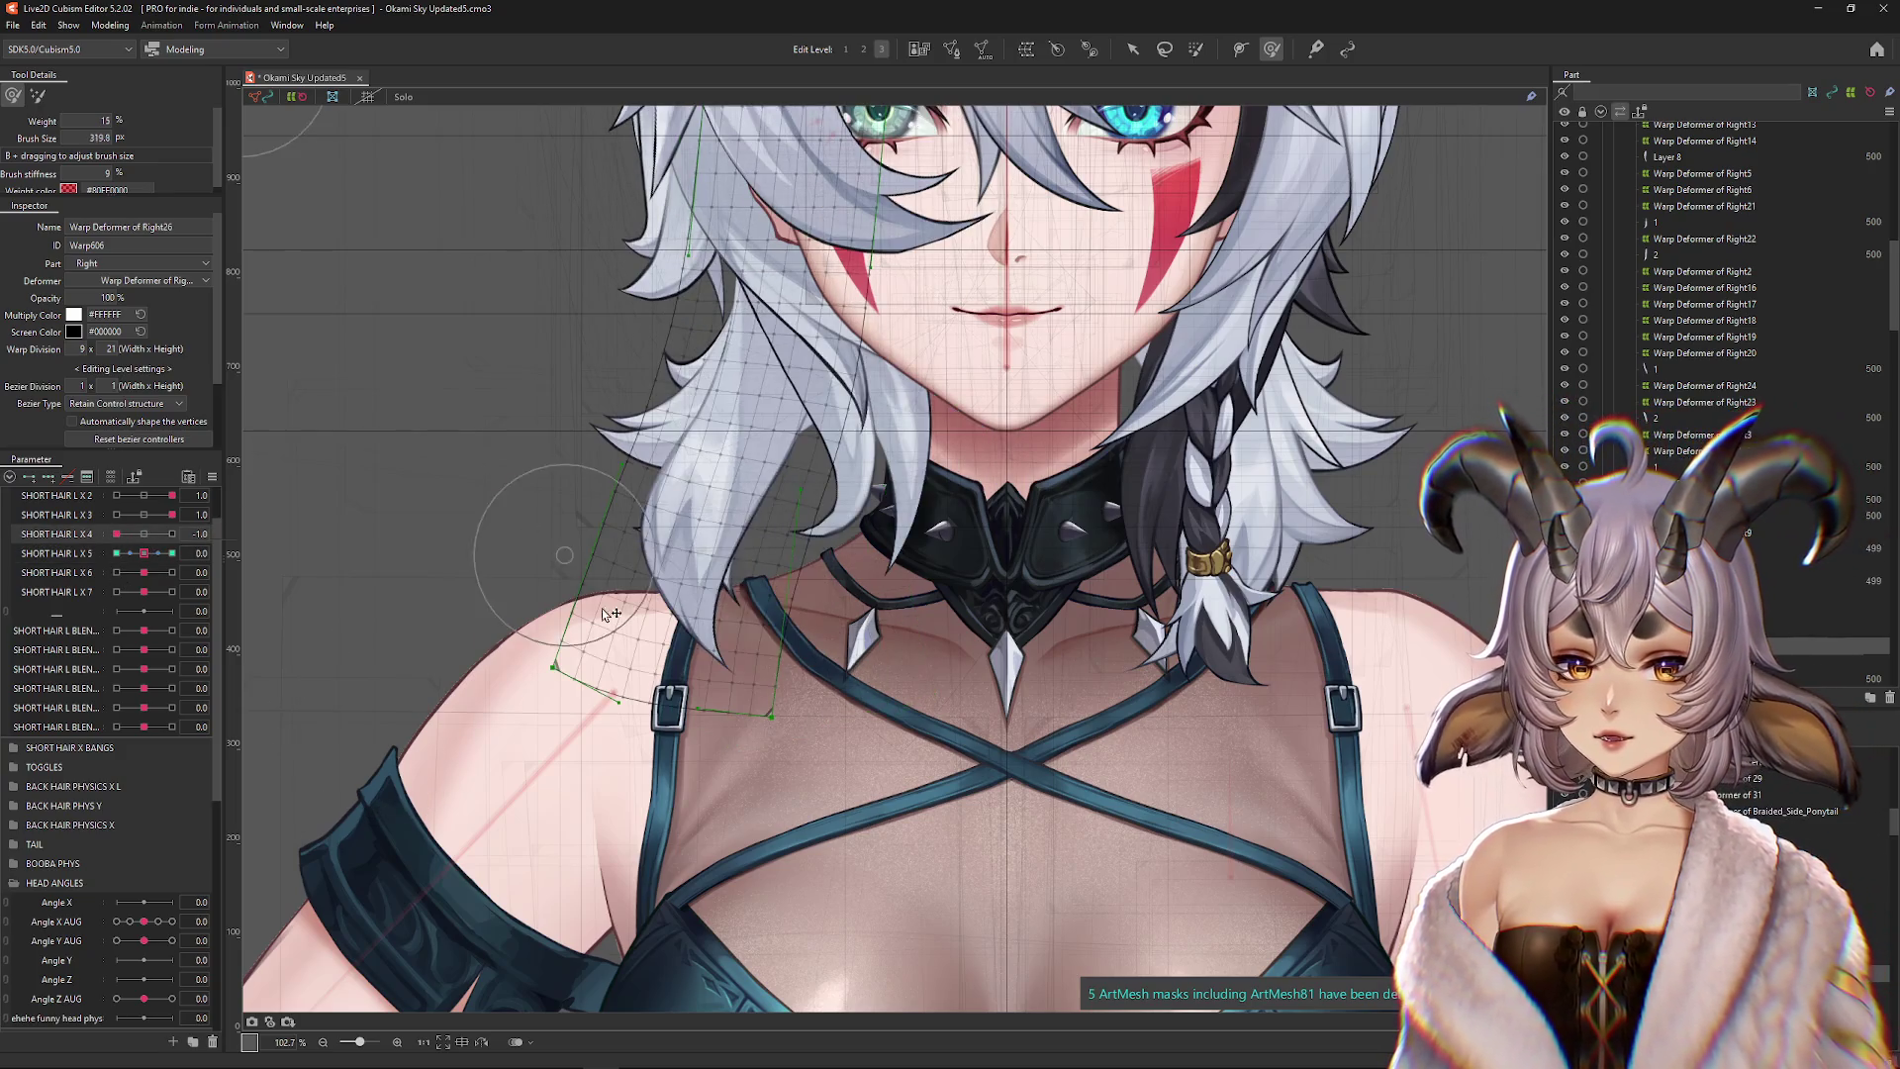
click(144, 533)
click(117, 553)
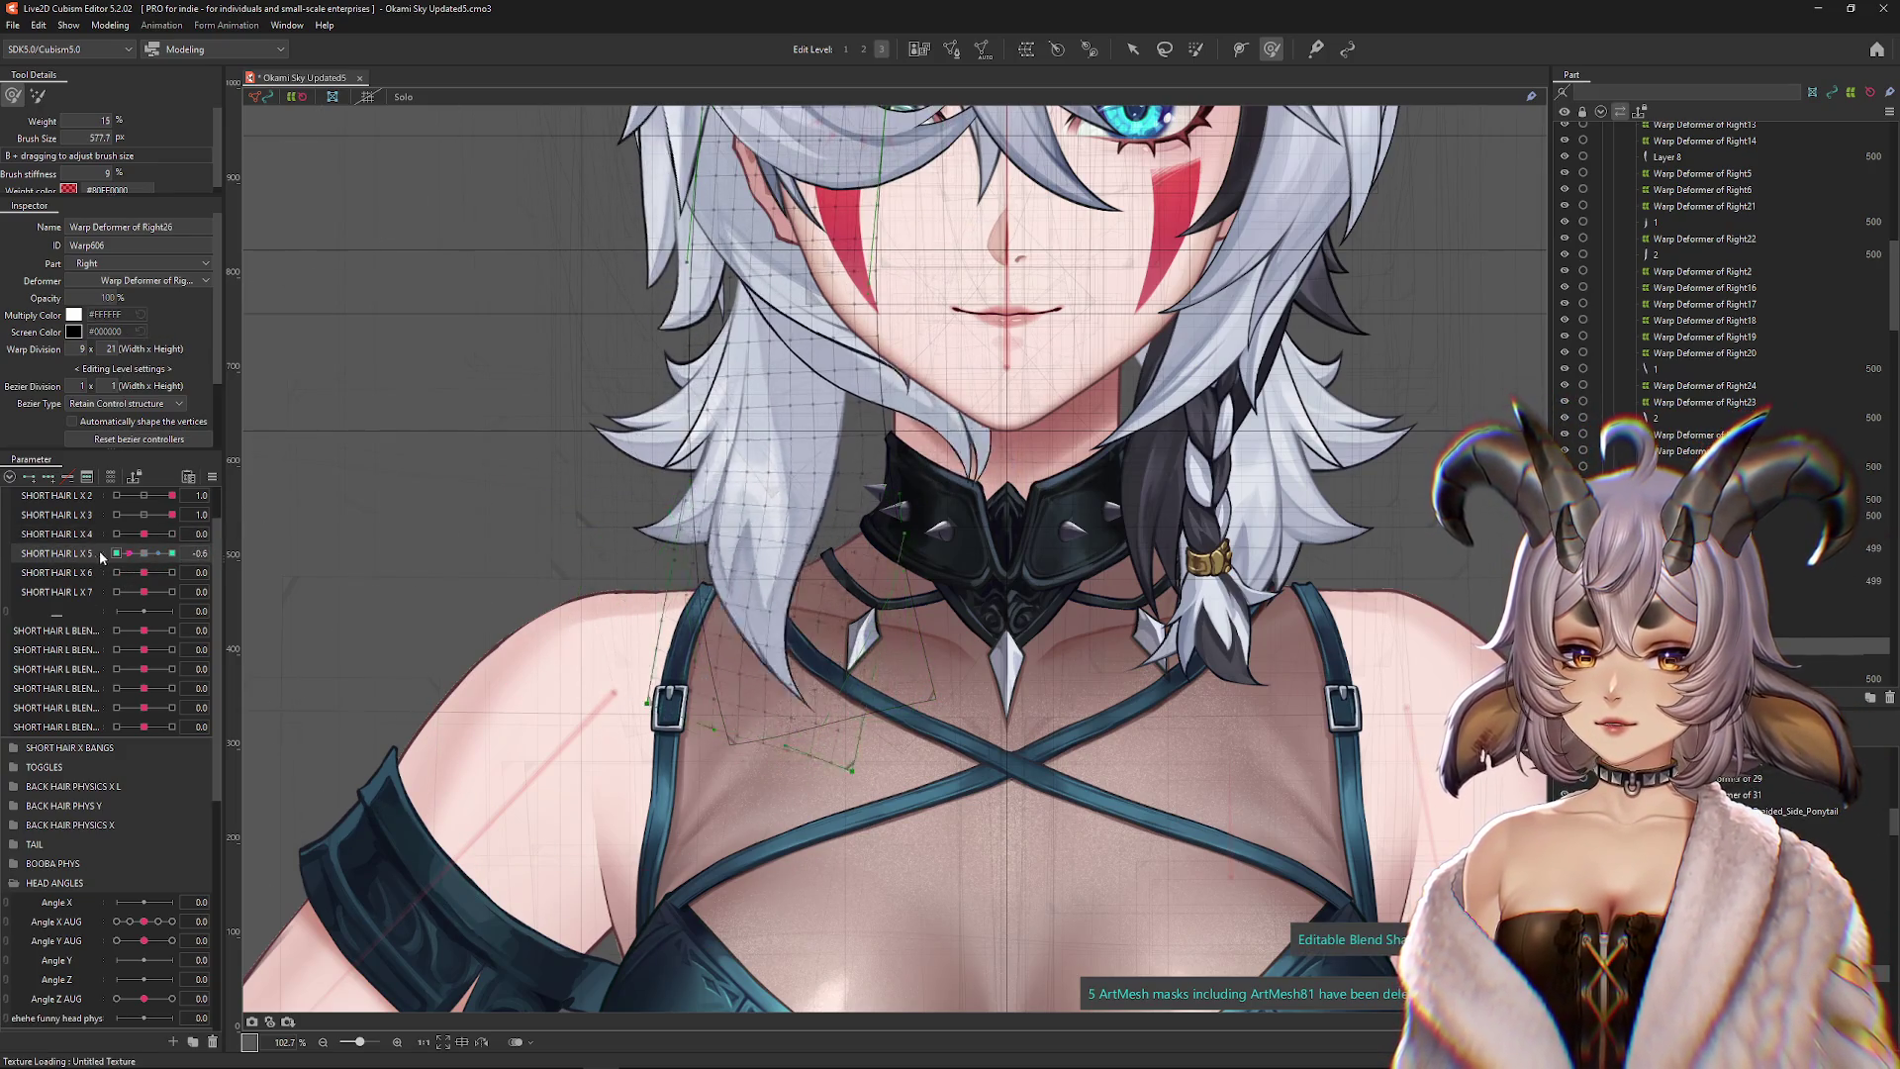
mouse_move(700, 445)
mouse_down()
mouse_move(720, 425)
mouse_move(767, 498)
mouse_move(762, 475)
mouse_up()
drag(820, 898, 822, 896)
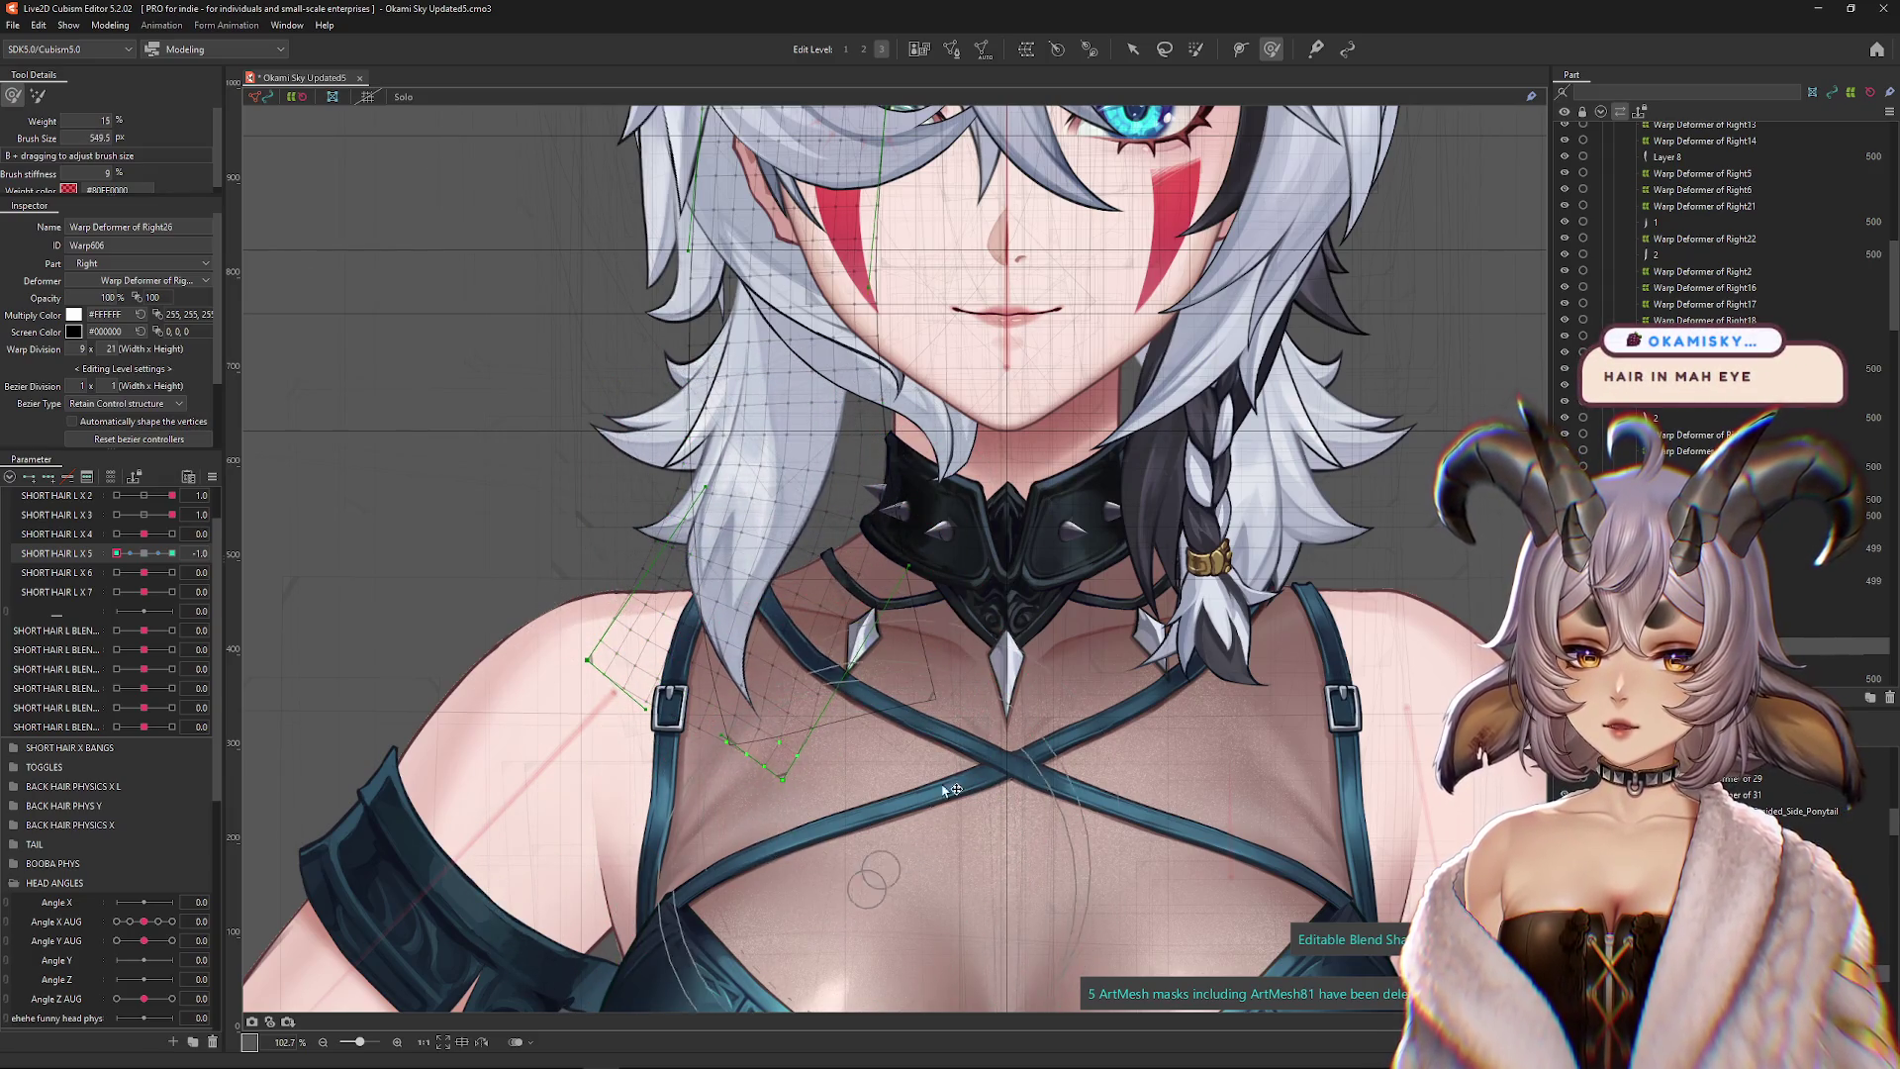
drag(692, 654, 677, 610)
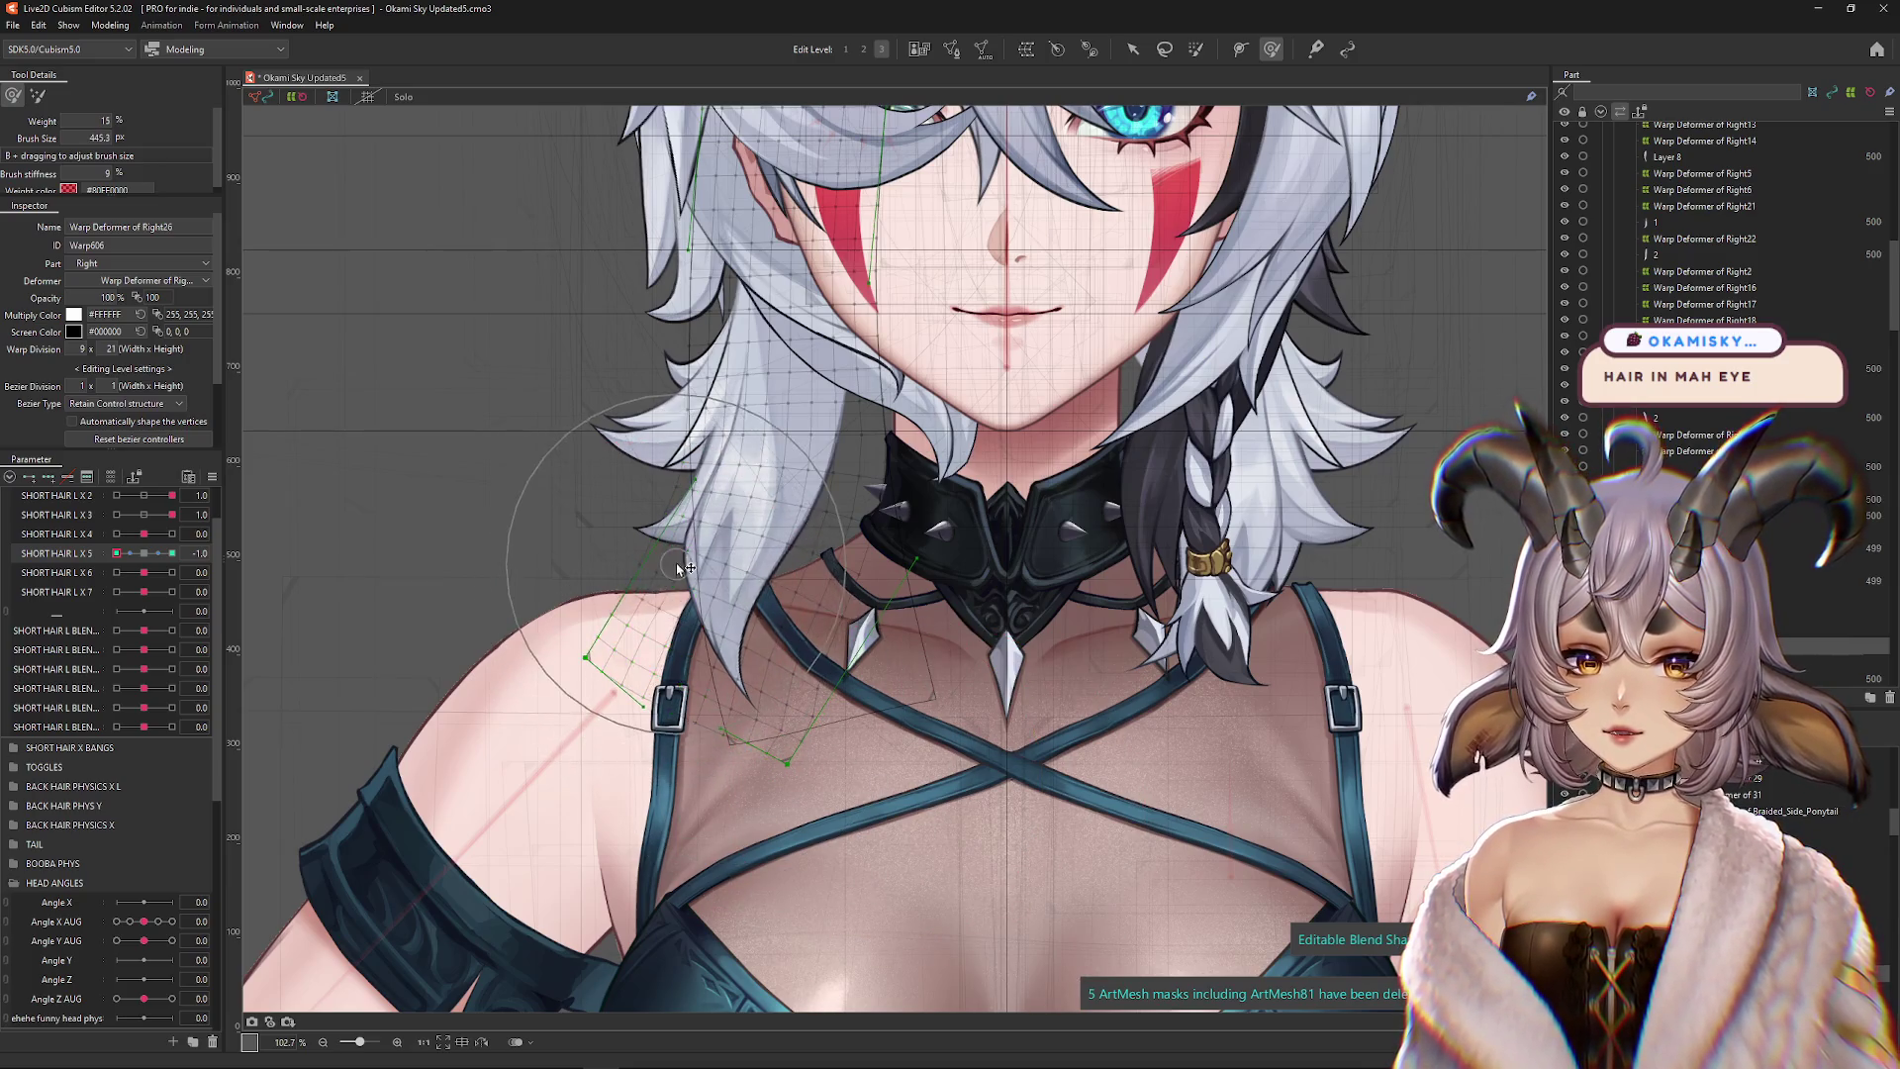
key(ctrl+h)
Scrub SHORT HAIR L X 5 between its keys and refine the bend with the softer deform brush
drag(127, 554, 116, 562)
click(172, 553)
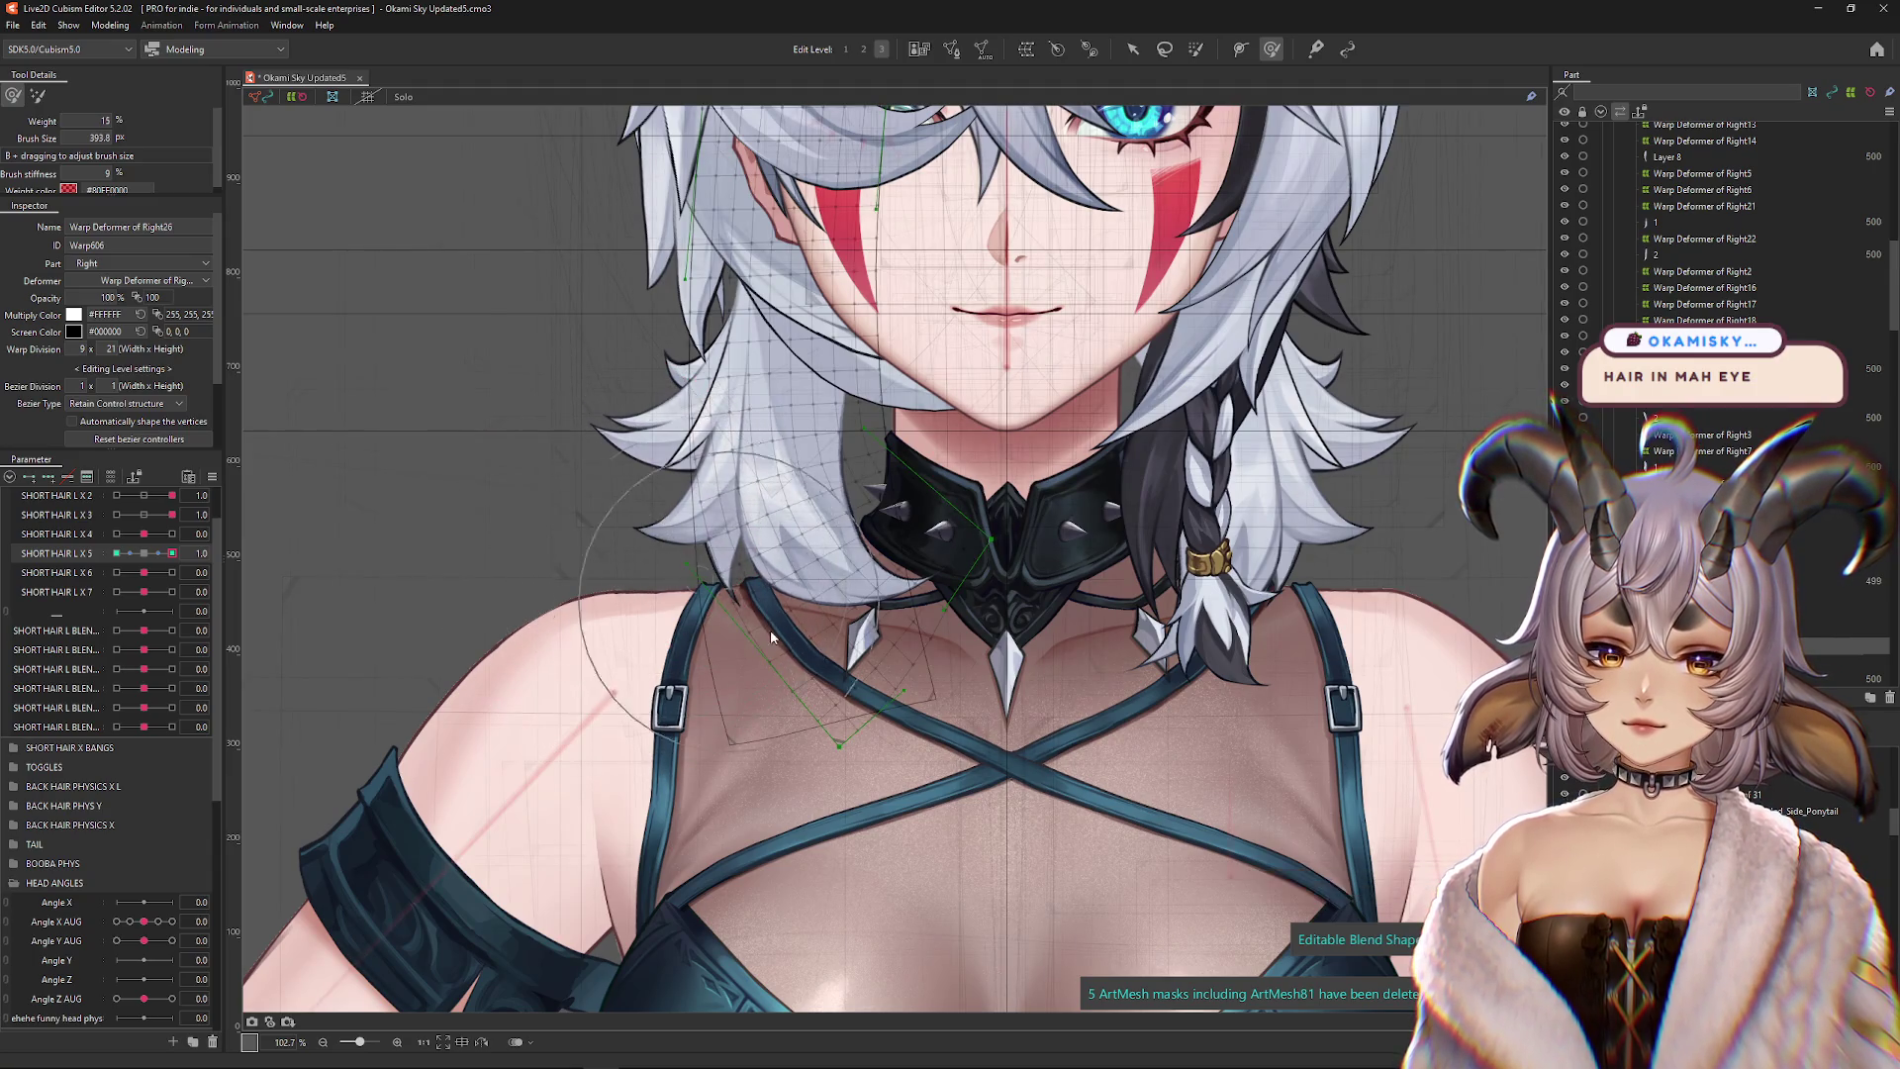
click(144, 554)
click(116, 553)
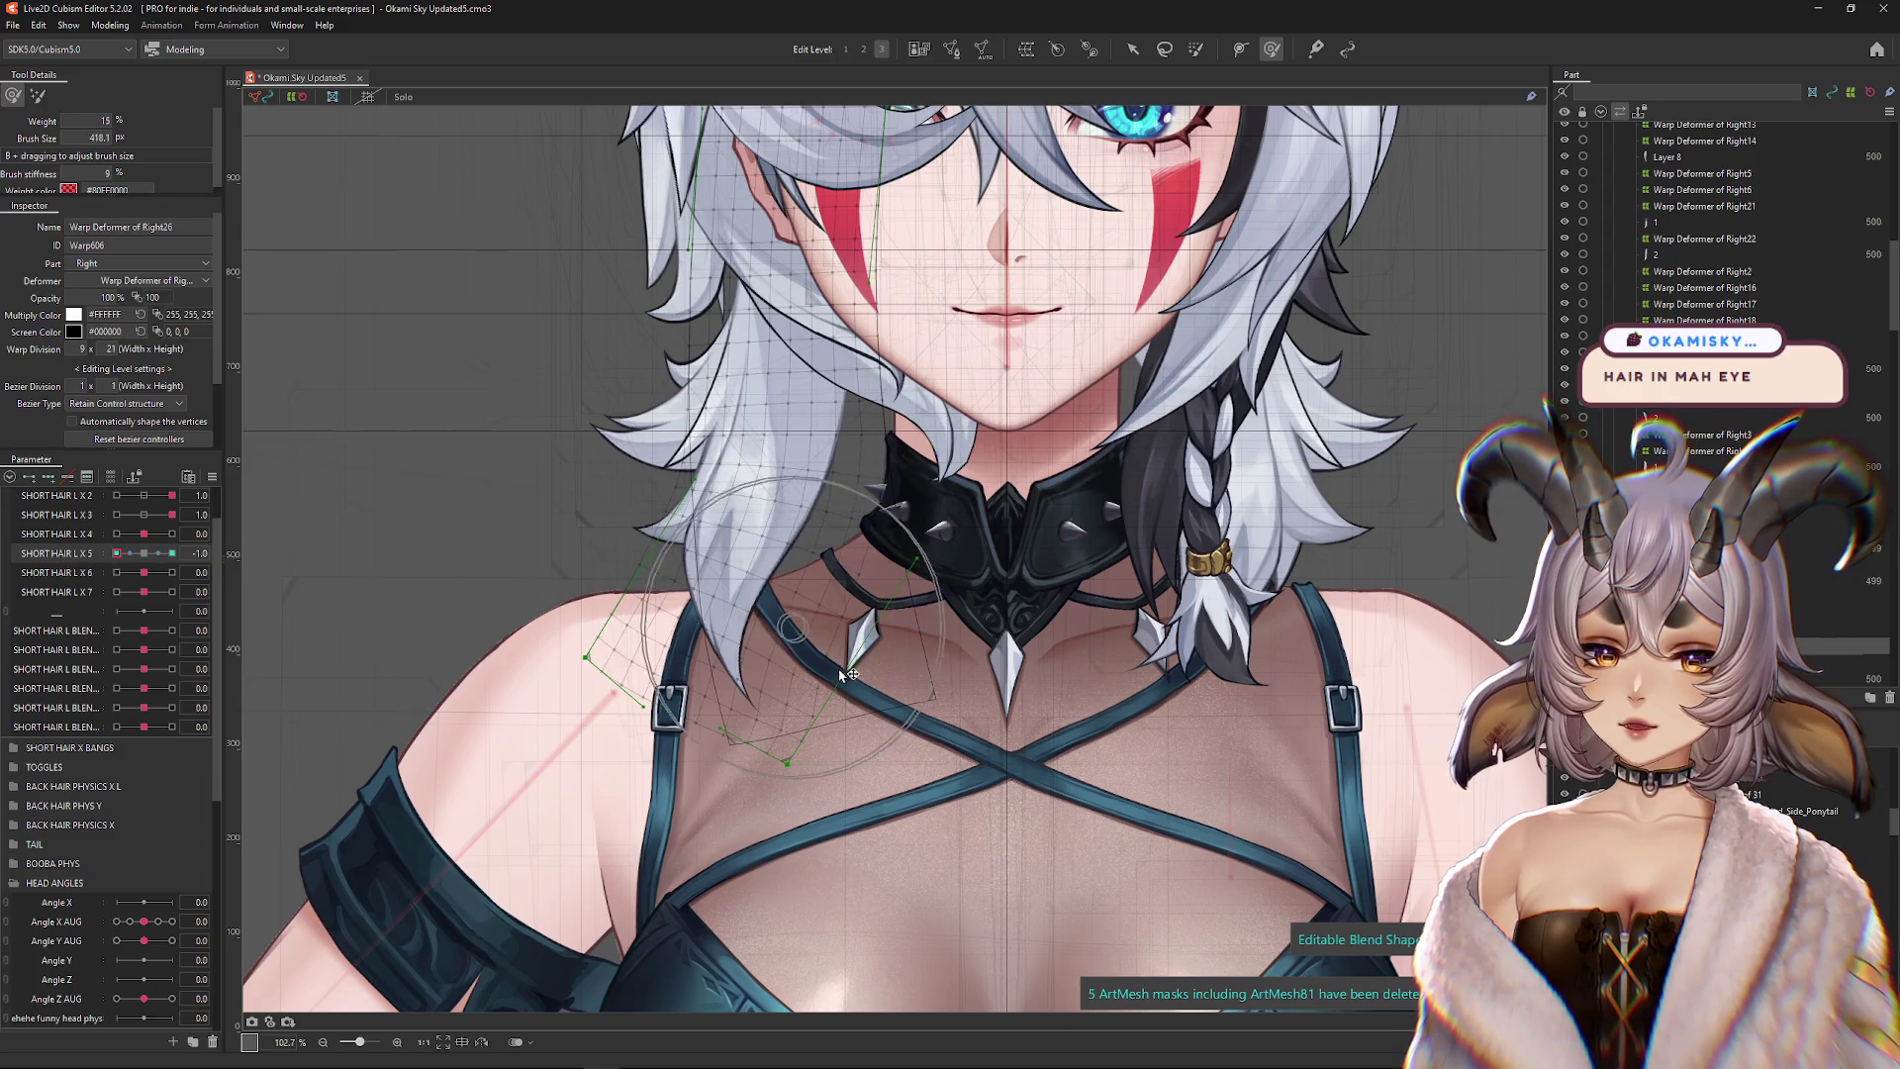
click(37, 95)
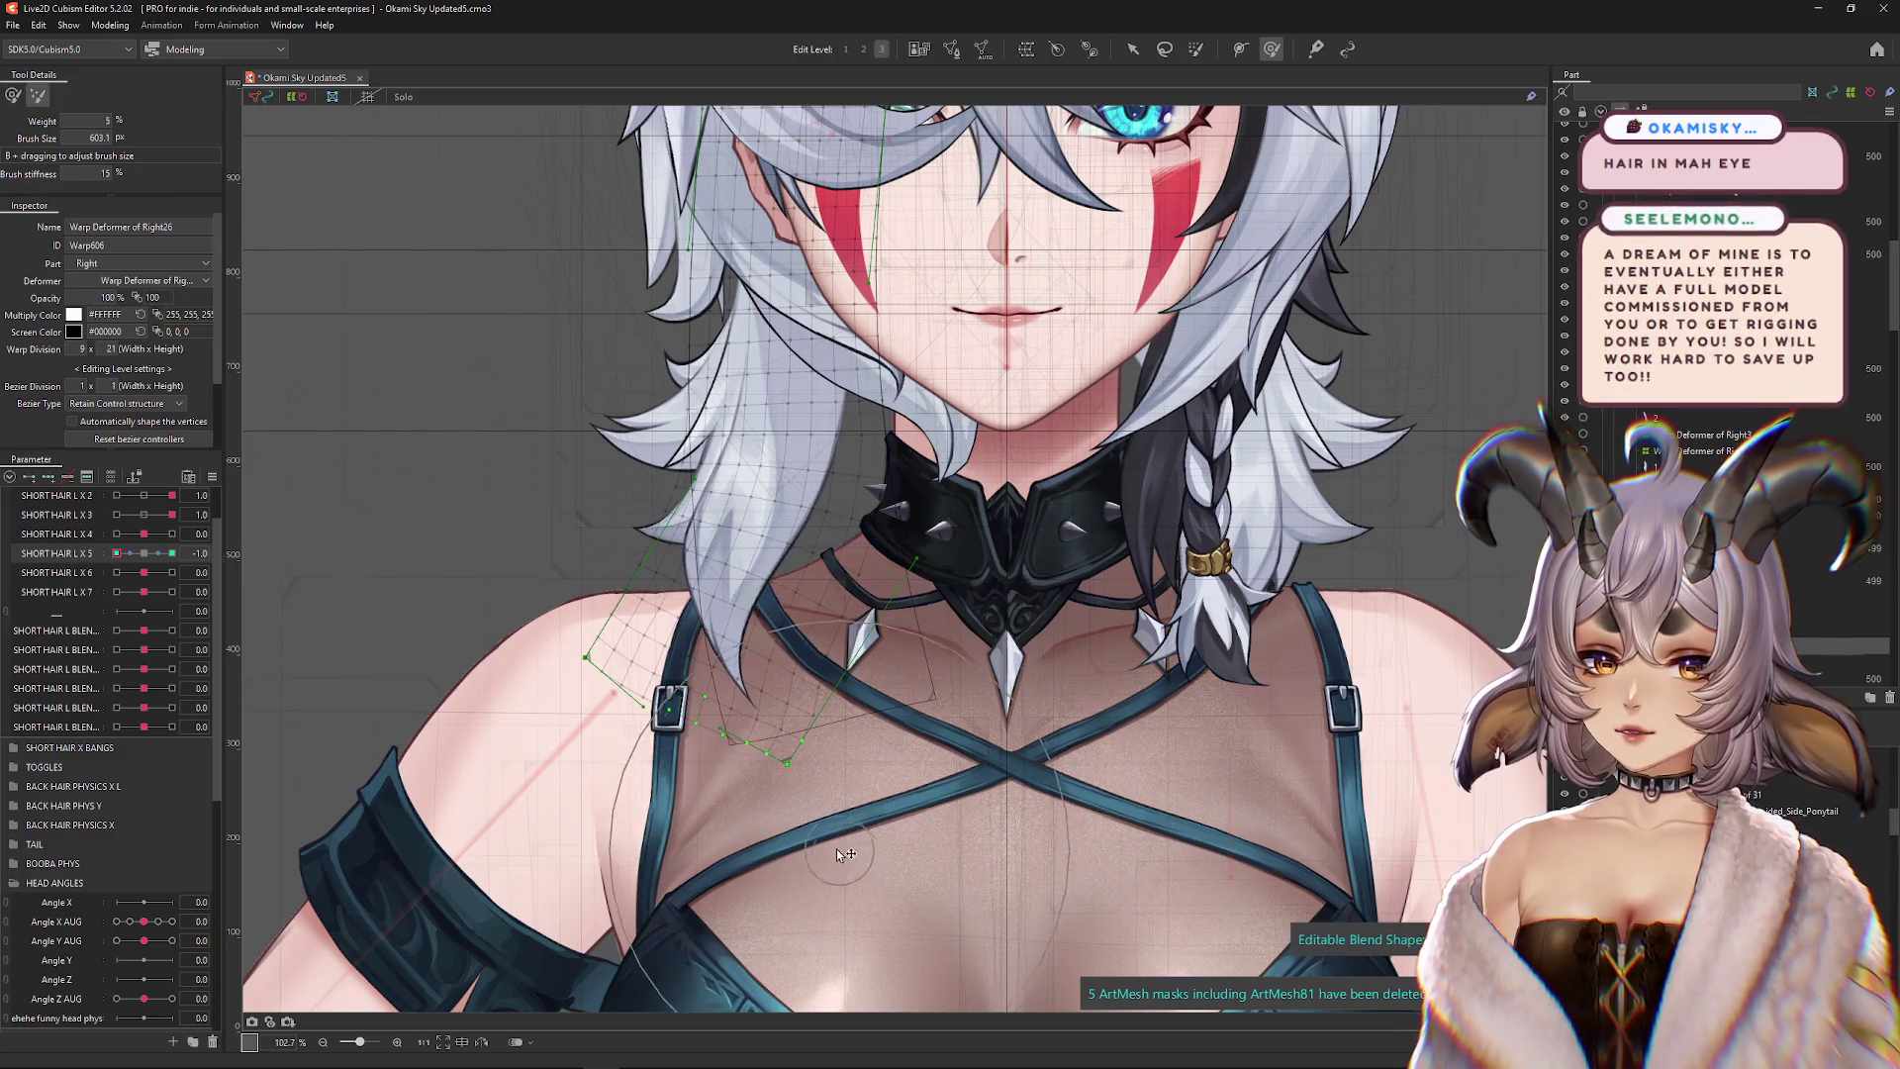
drag(693, 593, 679, 554)
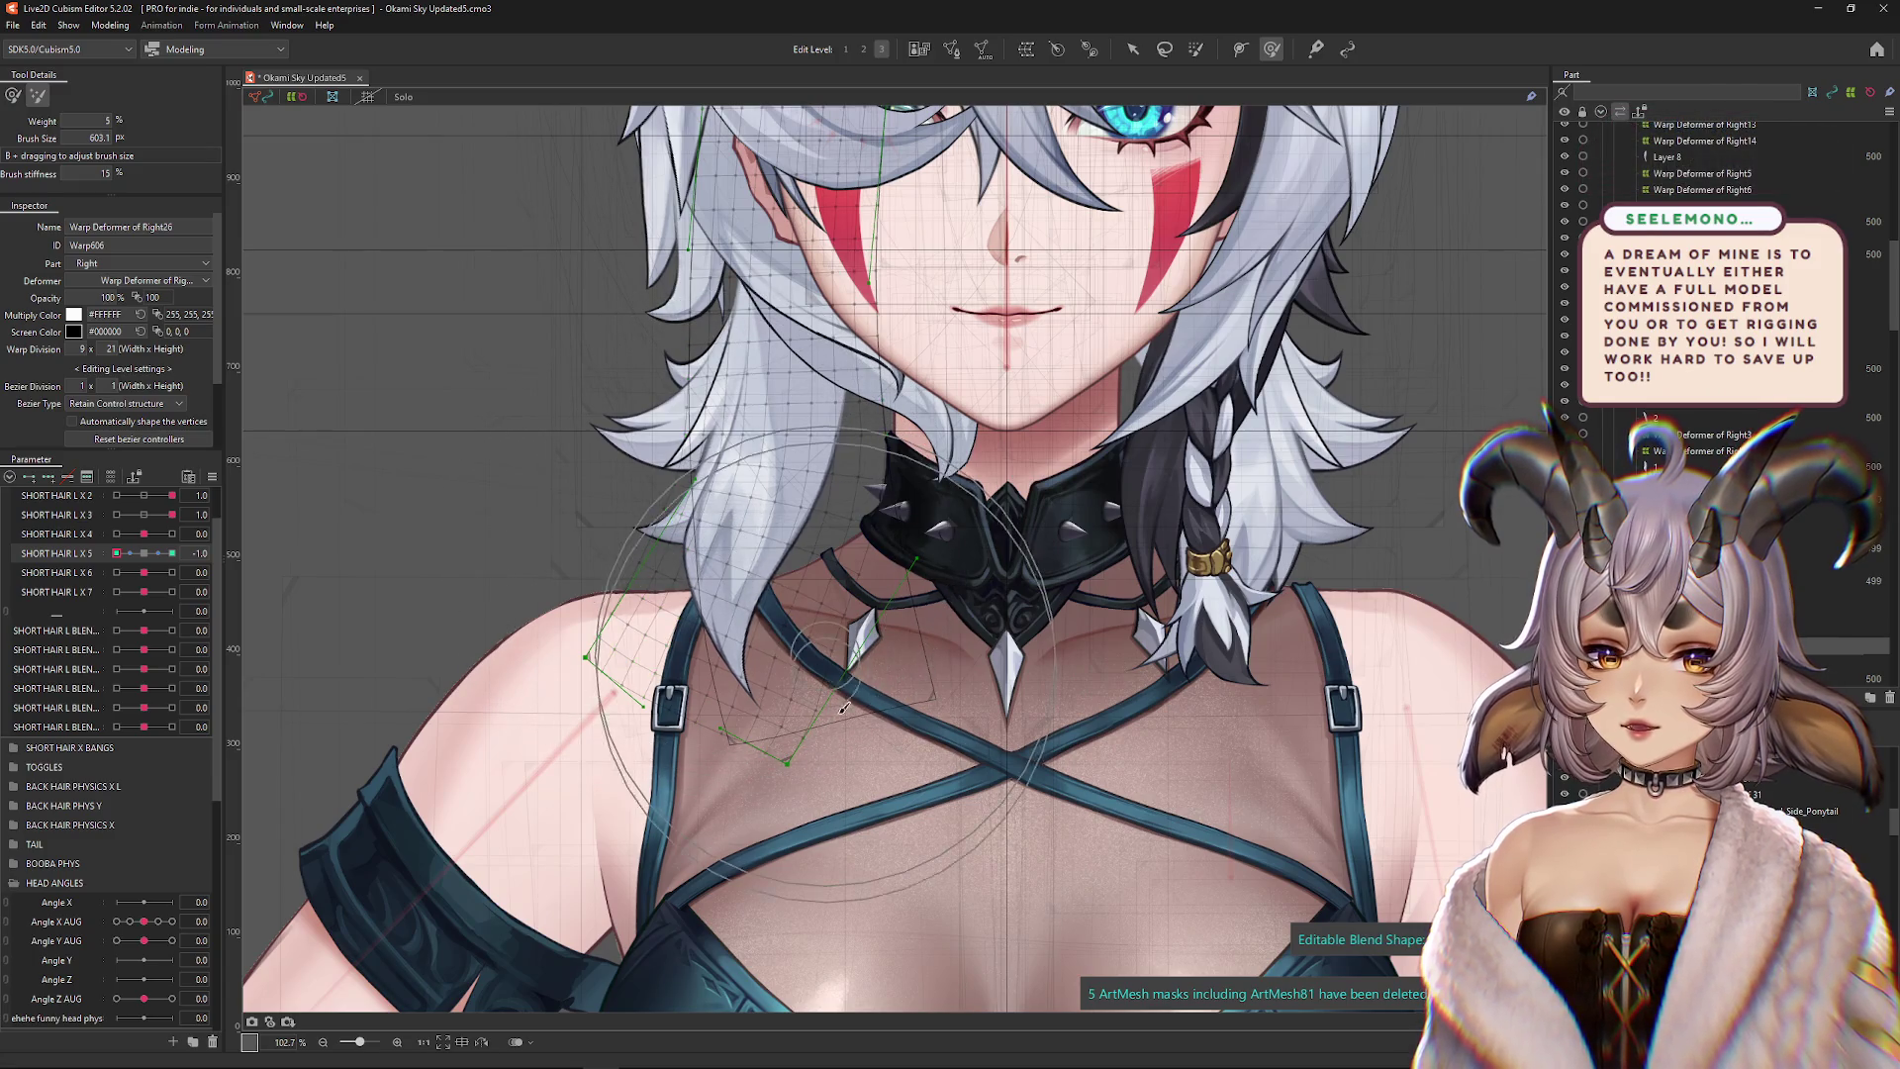
click(13, 95)
click(142, 554)
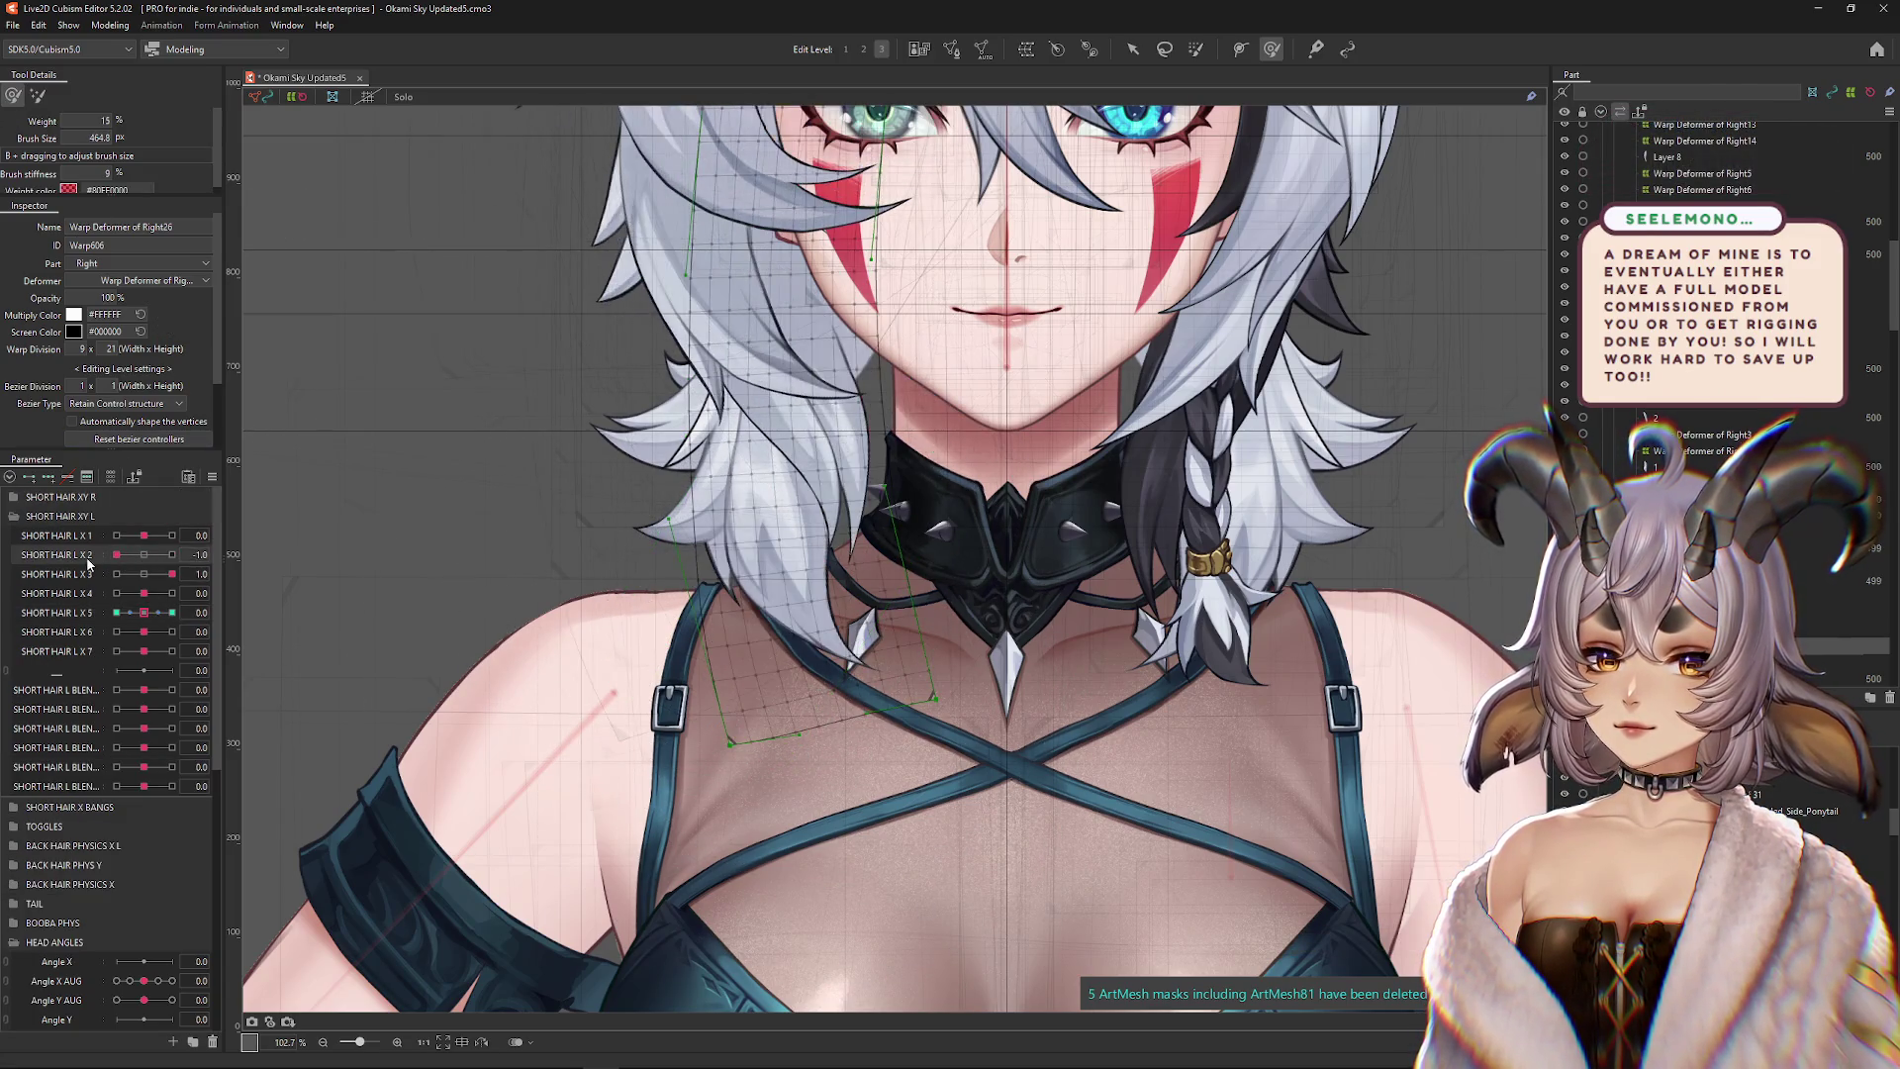
Reset SHORT HAIR L X 3, return X 5 to minimum, and reshape with resized deform brushes
scroll(141, 591, up, 1)
click(144, 574)
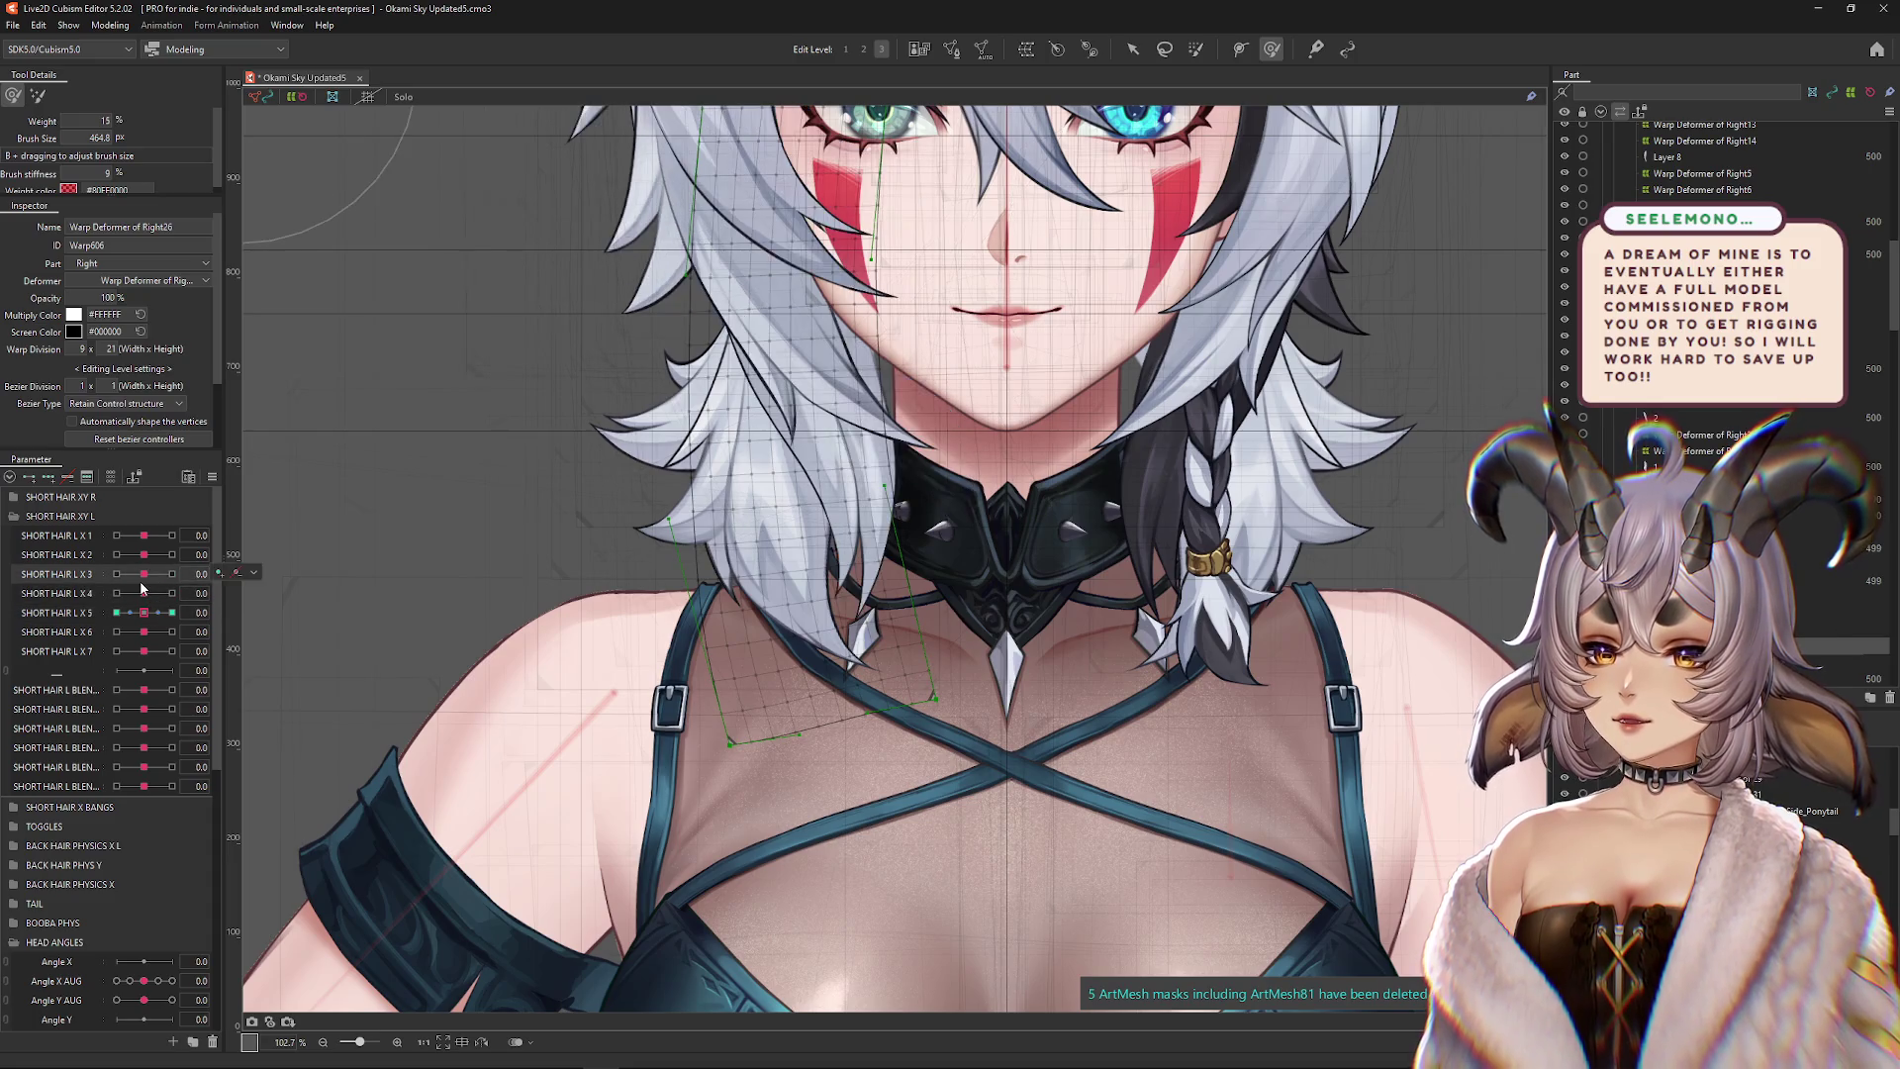
click(116, 613)
mouse_move(697, 518)
mouse_down()
mouse_move(727, 559)
mouse_move(171, 259)
mouse_up()
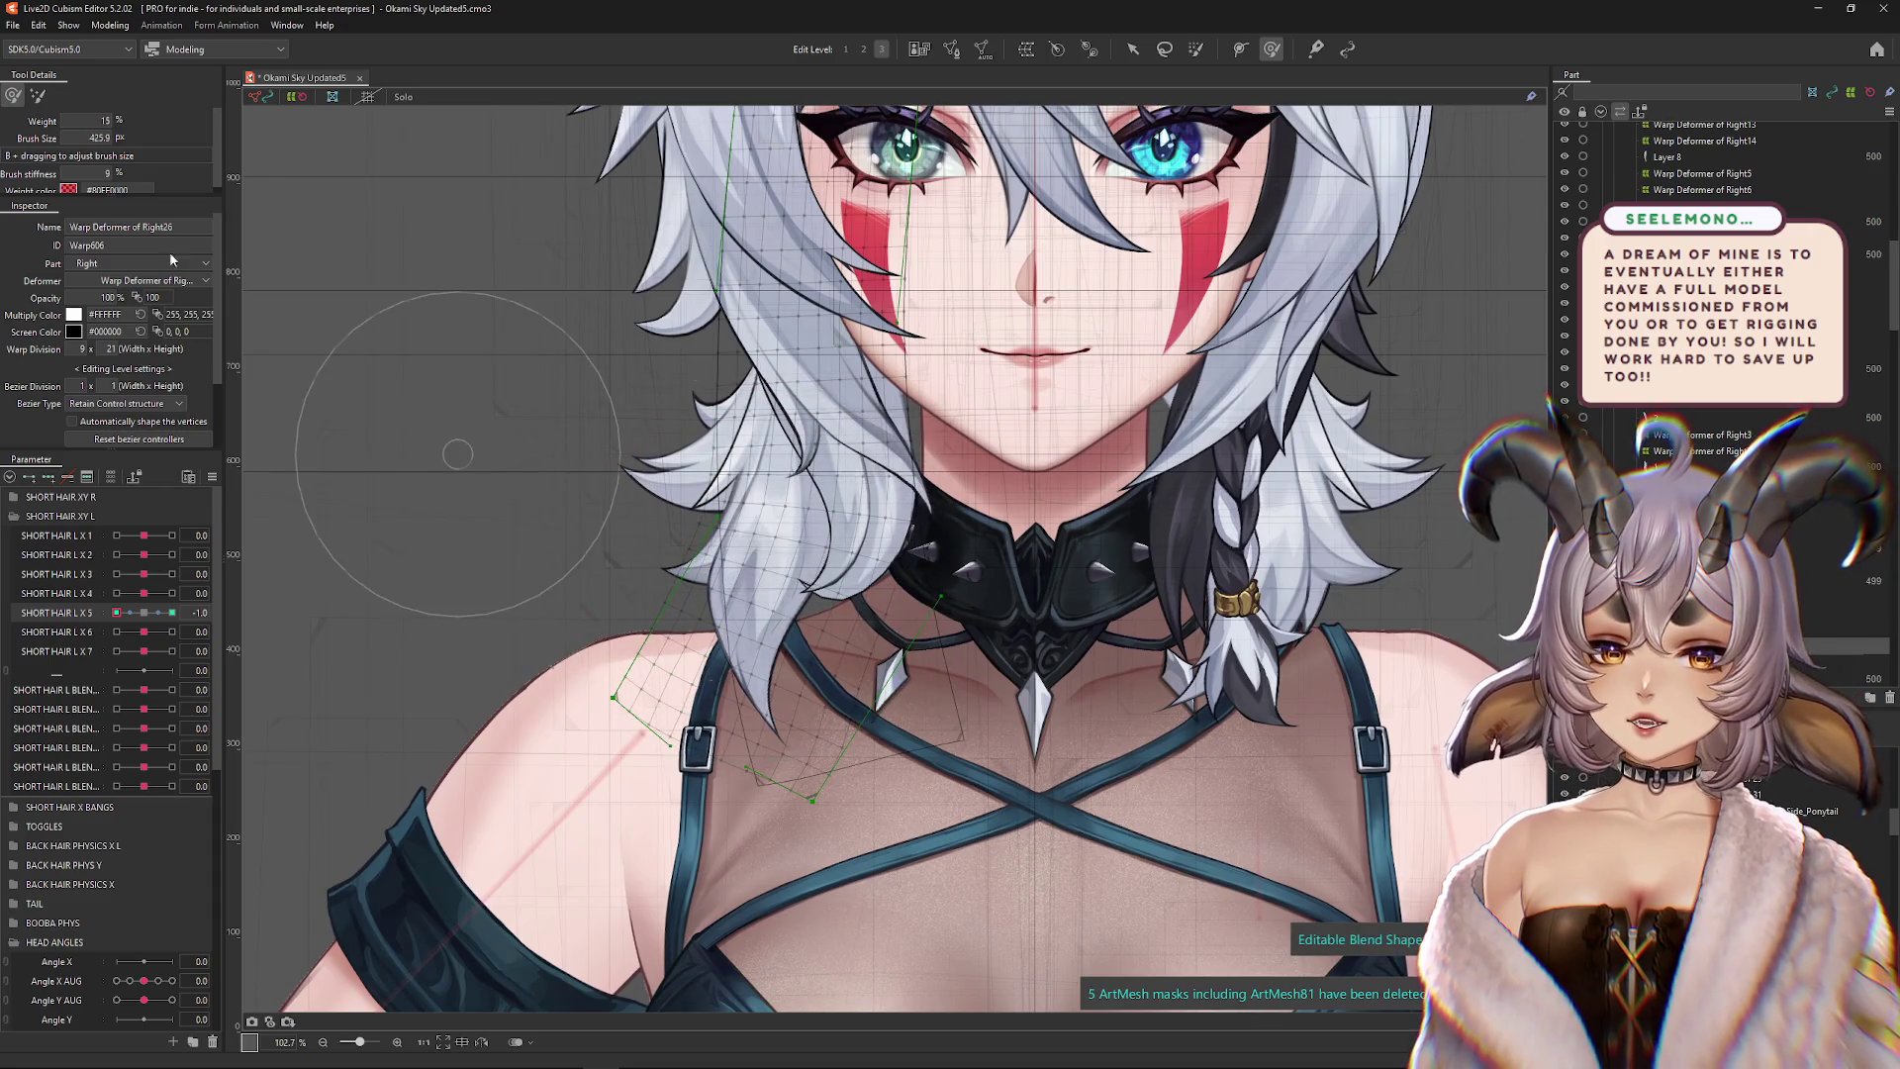
click(37, 95)
key(2)
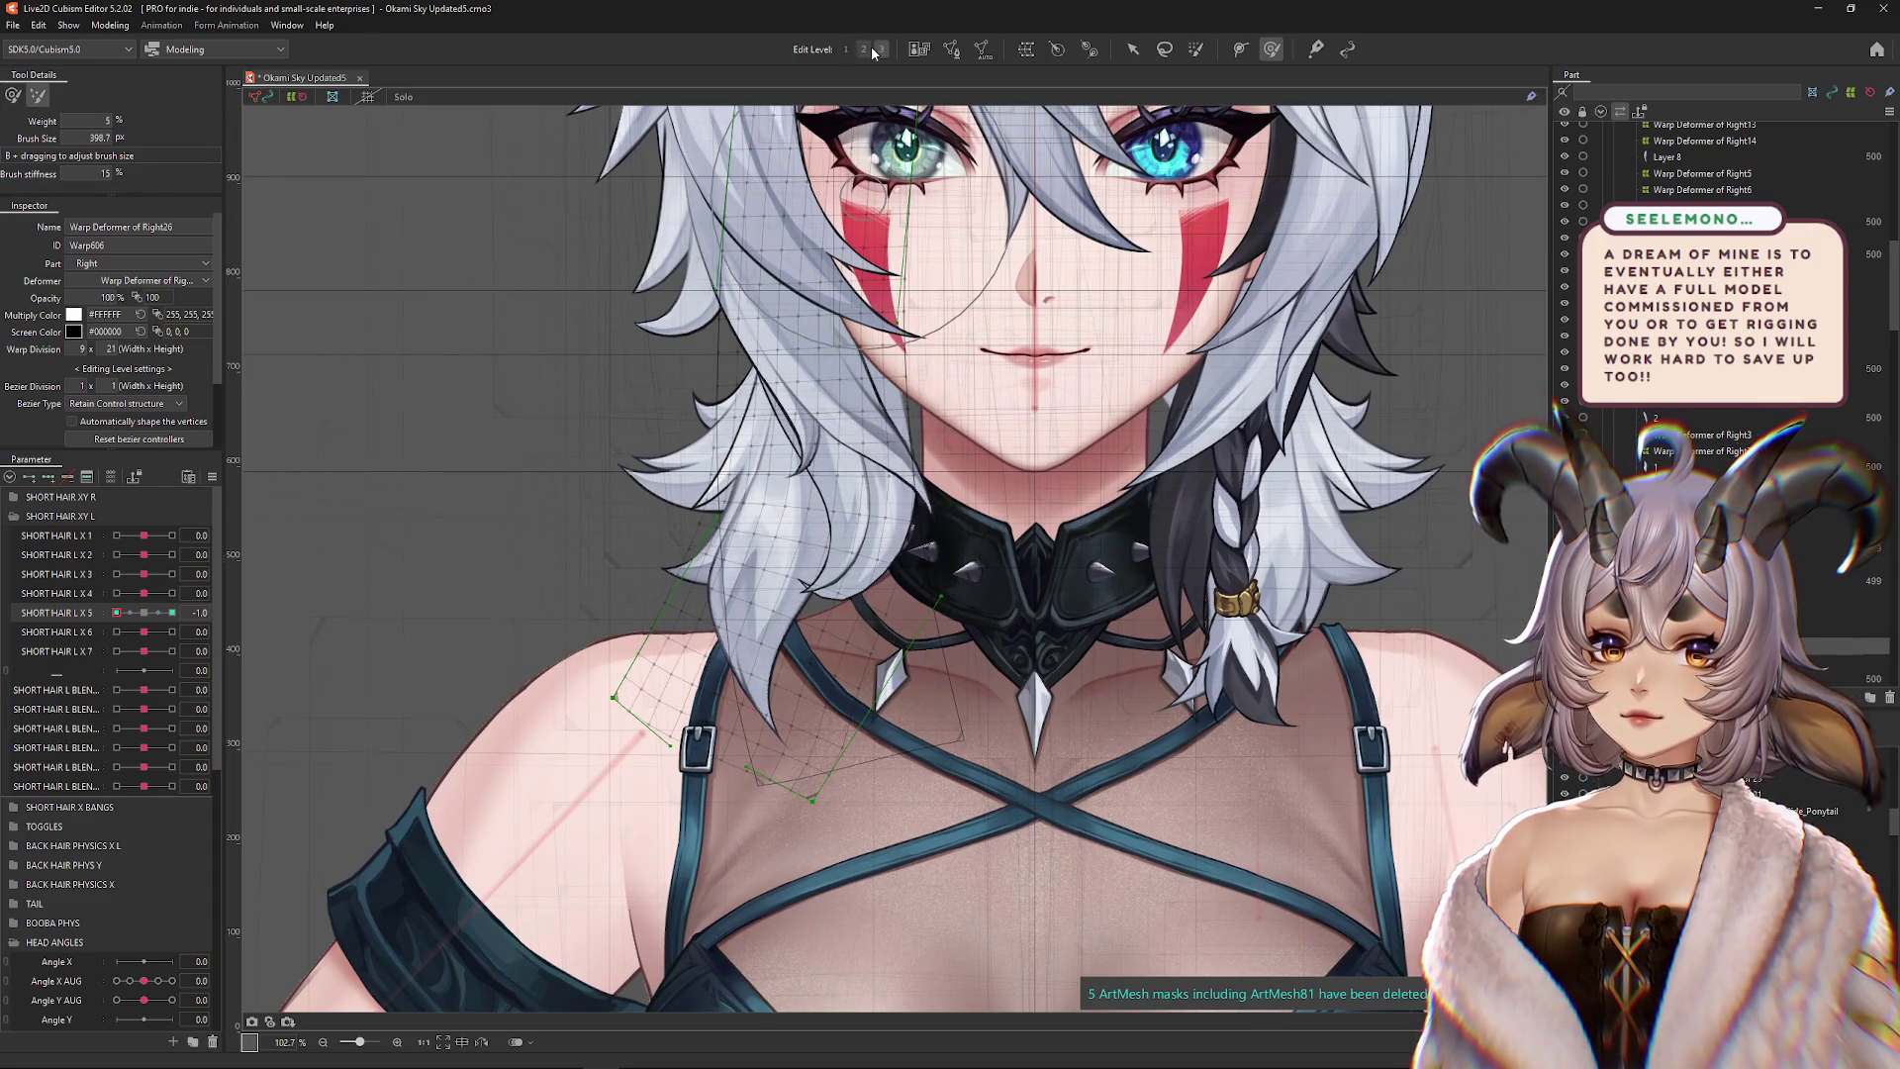
mouse_move(799, 542)
mouse_down()
mouse_move(752, 593)
mouse_move(931, 776)
mouse_up()
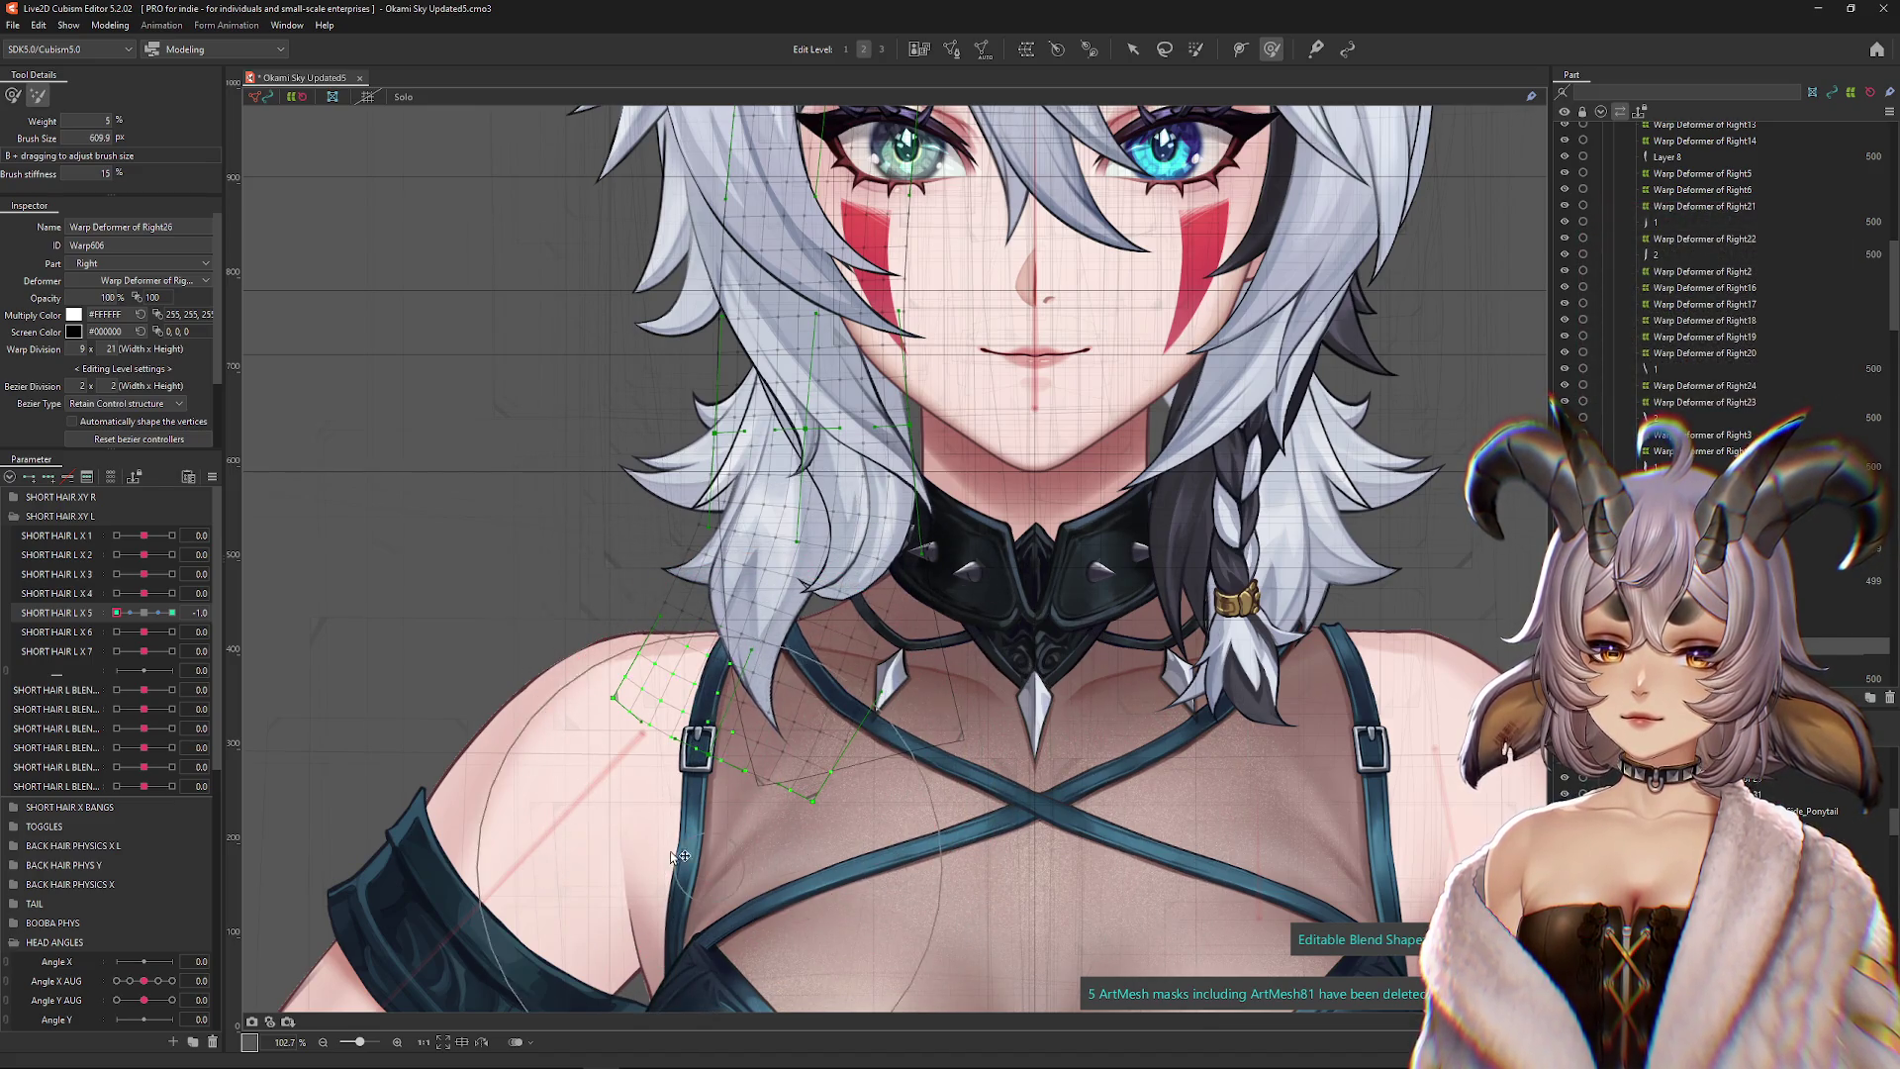
click(12, 95)
Push SHORT HAIR L X 5 to its 1.0 maximum key and open the Modeling menu
mouse_move(116, 612)
mouse_down()
mouse_move(216, 625)
mouse_move(155, 630)
mouse_up()
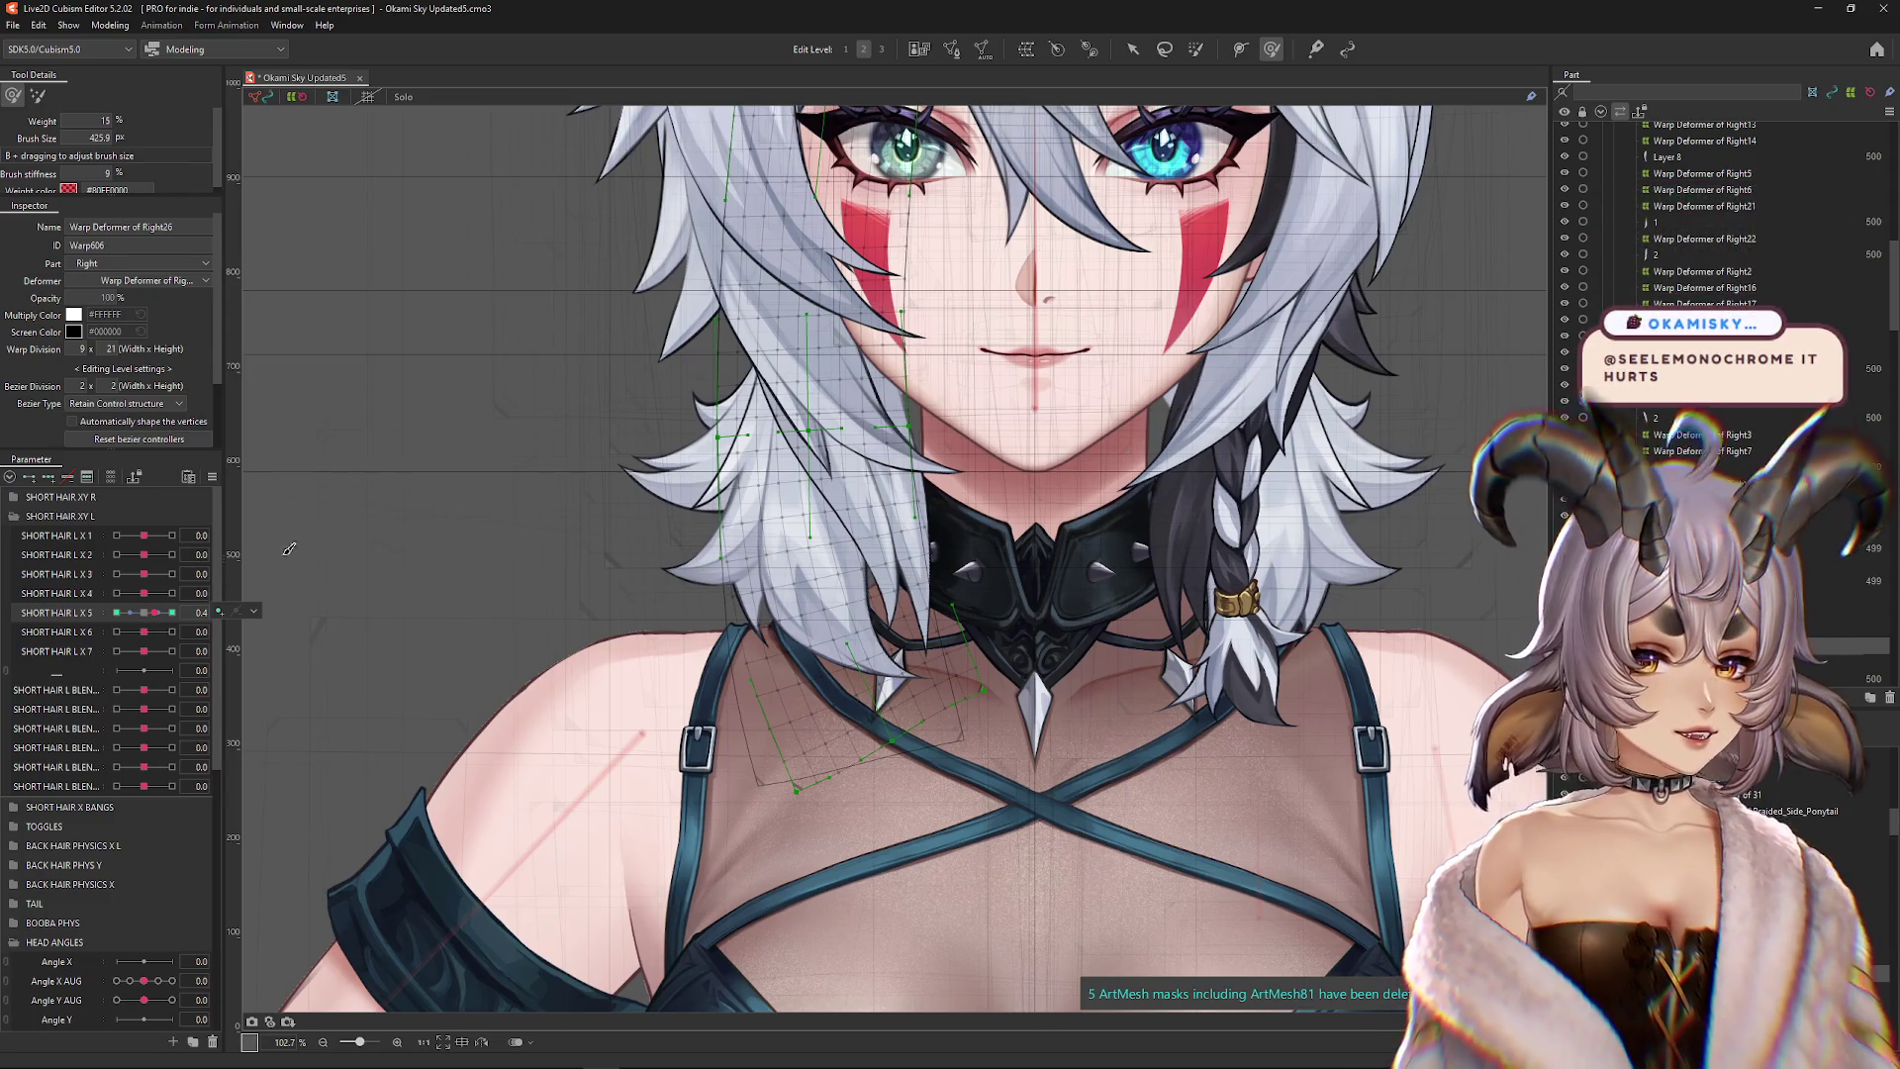
scroll(625, 535, down, 3)
scroll(626, 536, up, 3)
drag(158, 613, 166, 612)
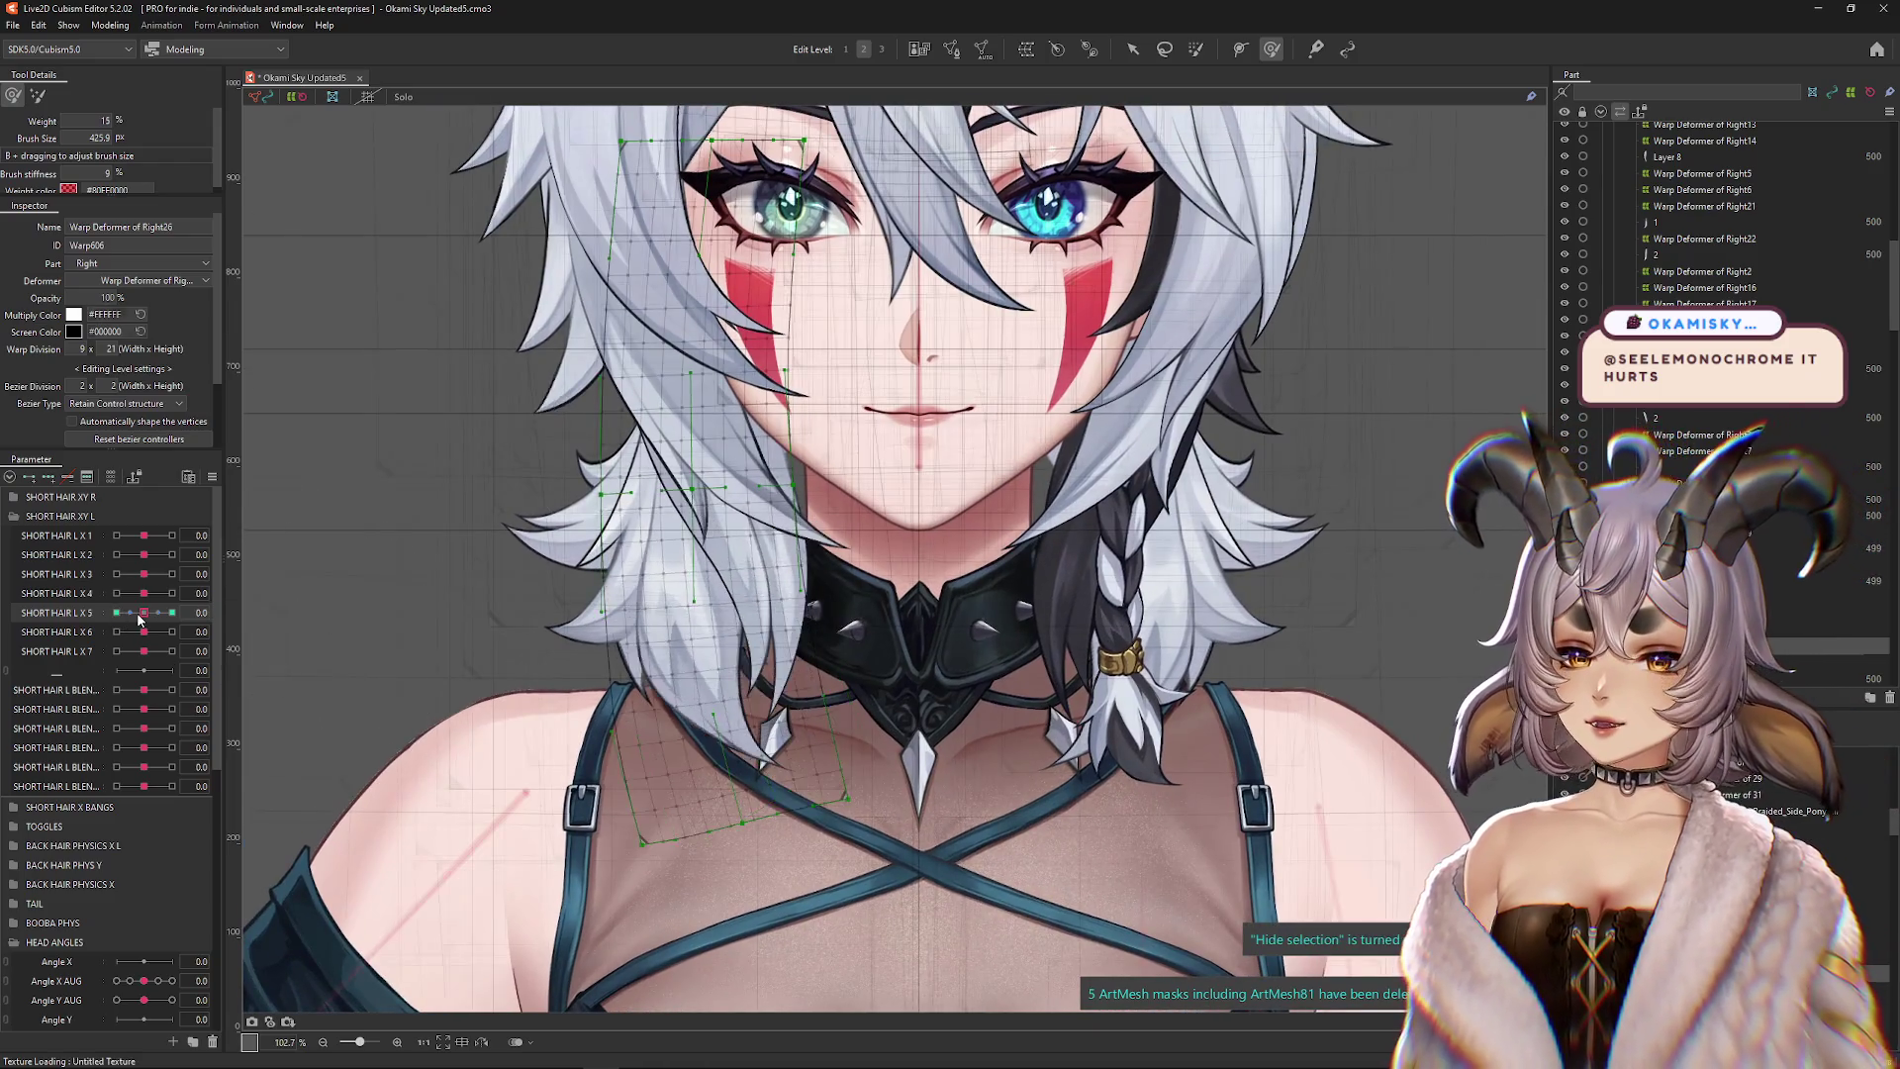
click(173, 613)
click(110, 25)
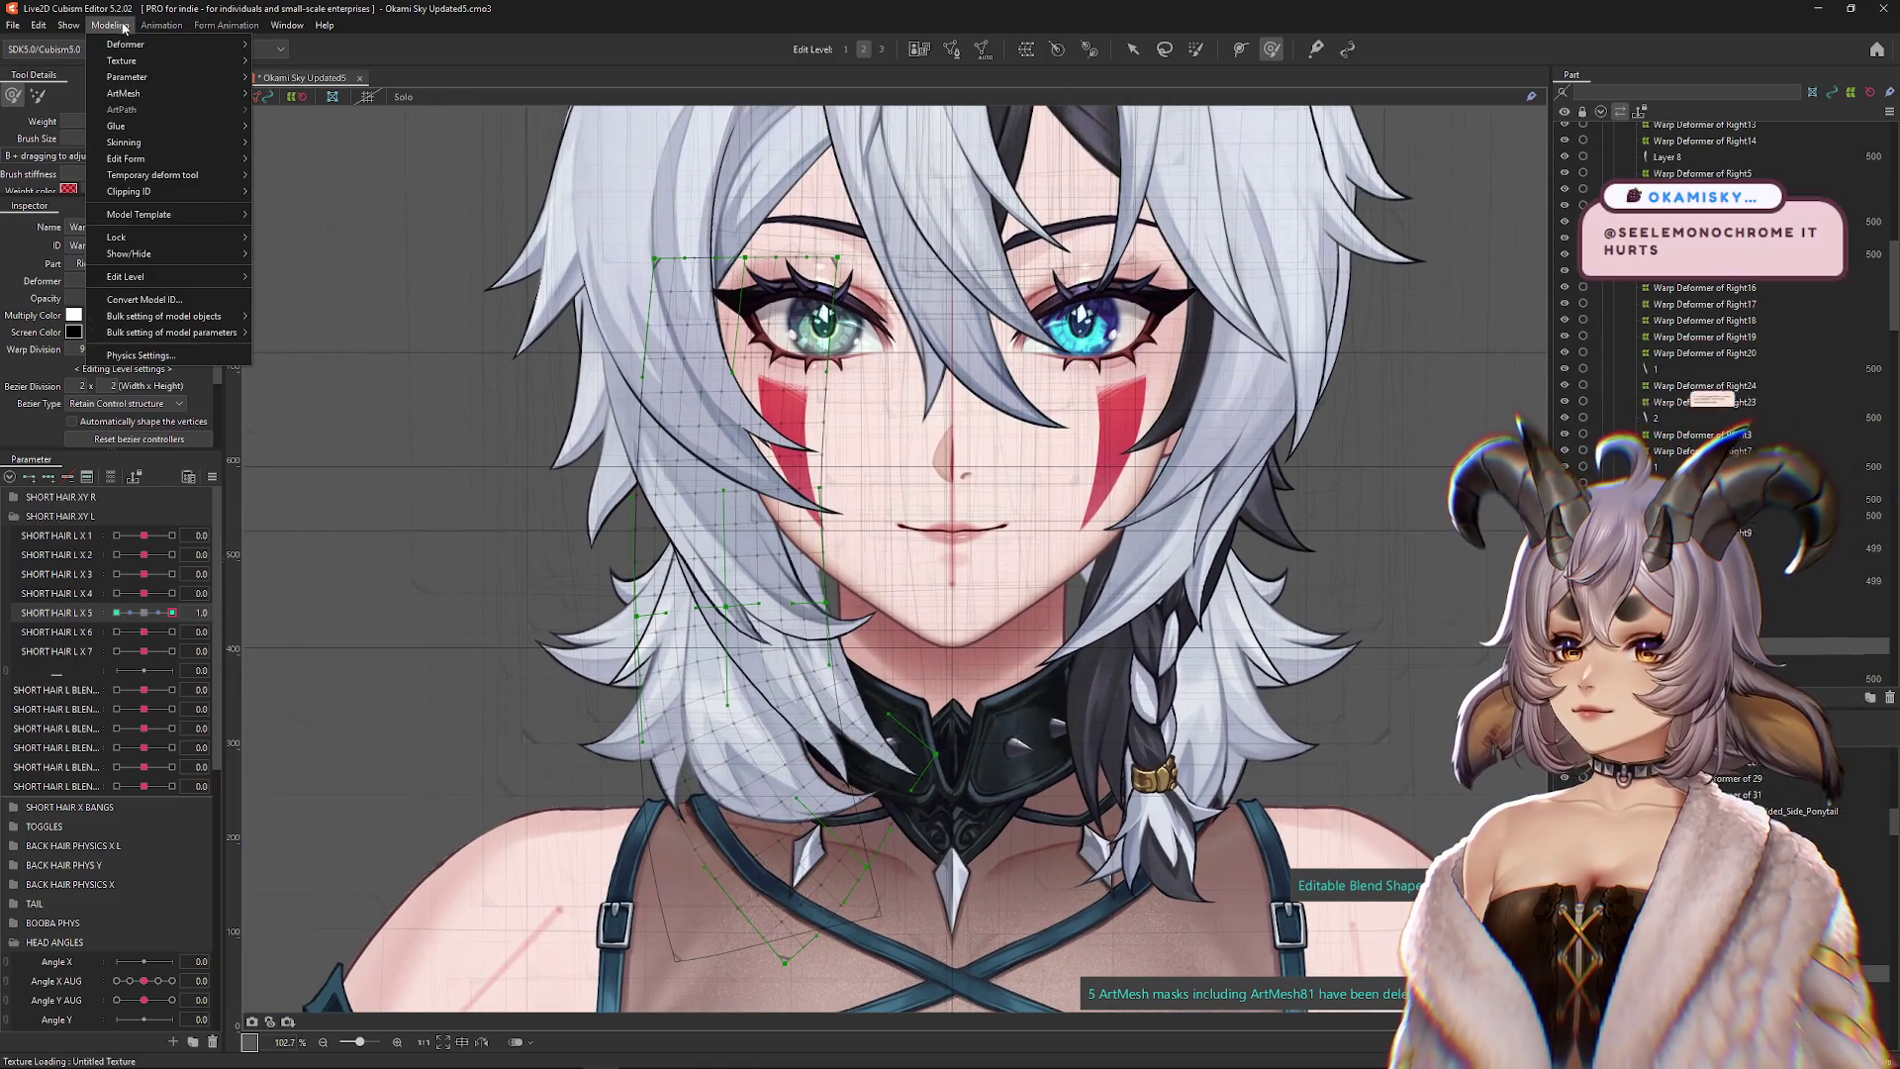
Turn the model's head in the Physics Settings preview to watch the short hair sway, then close it
click(158, 356)
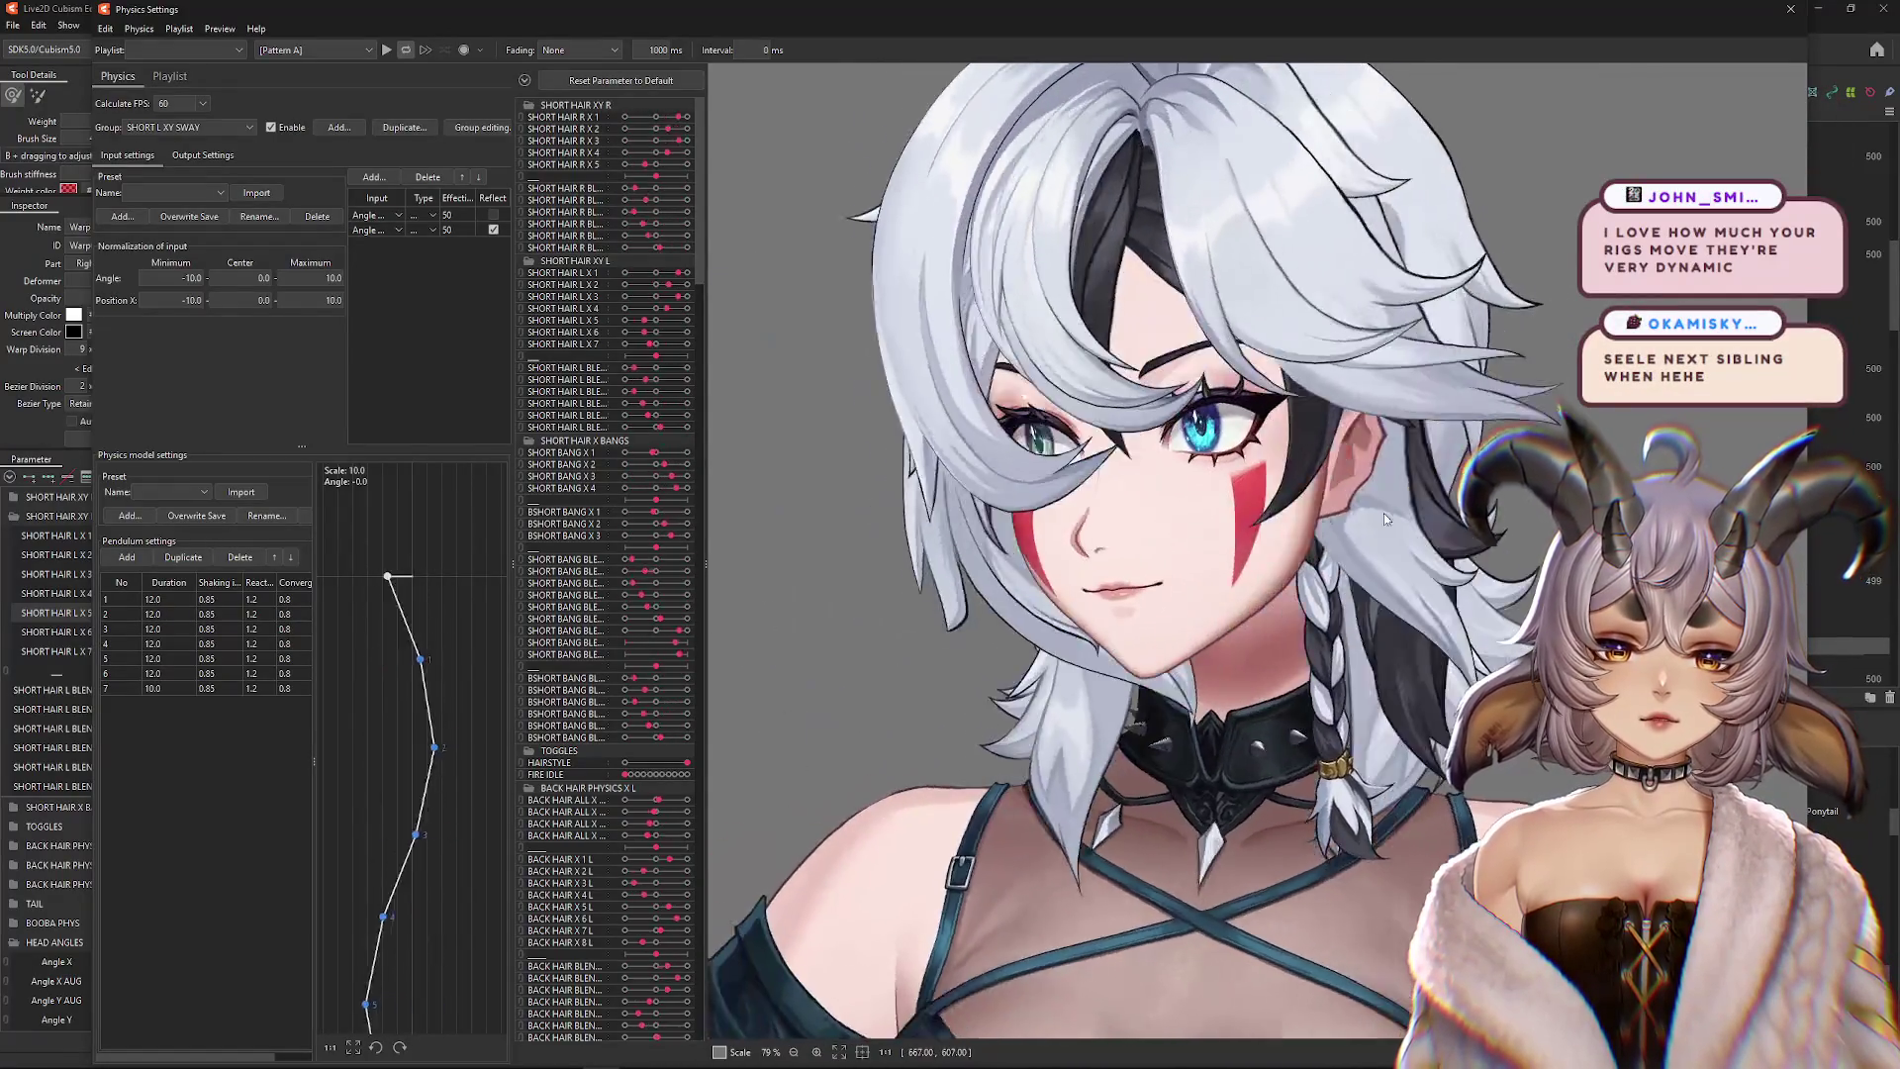
scroll(1237, 495, down, 4)
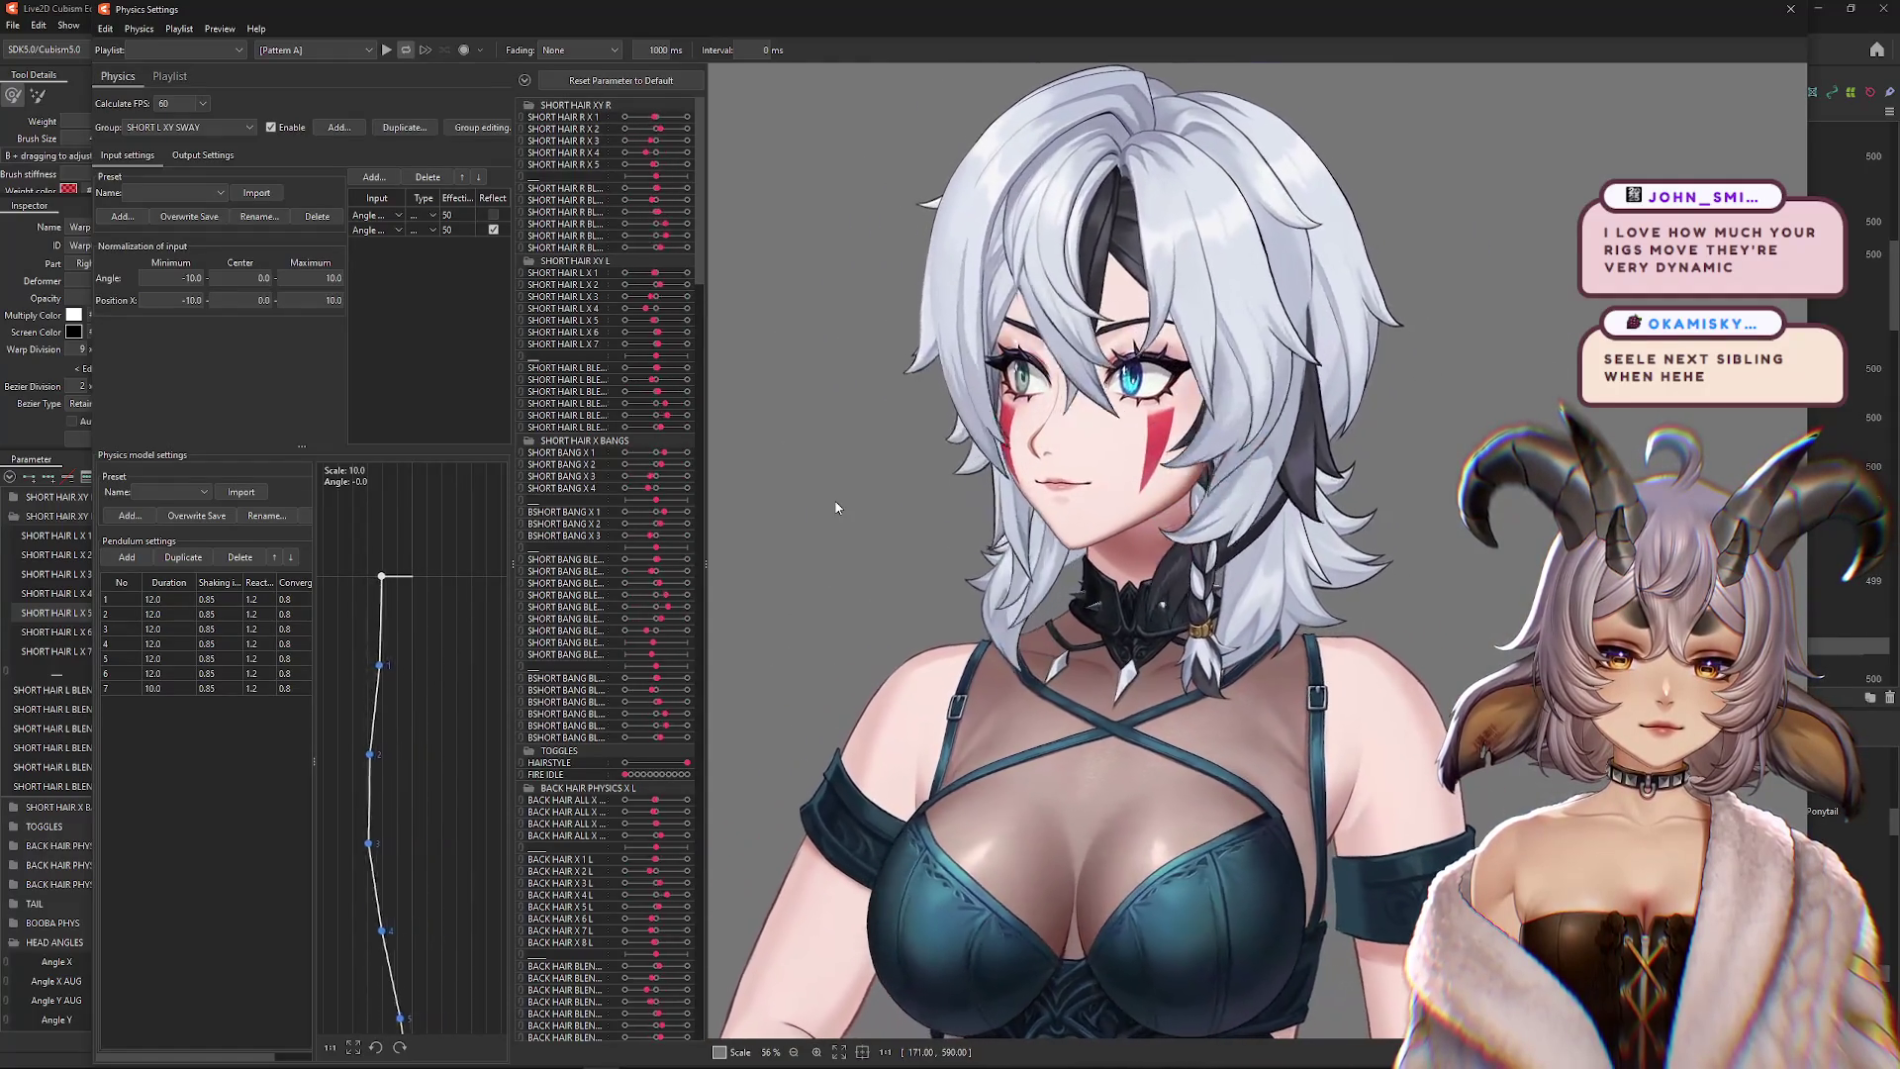
drag(1226, 523, 1469, 538)
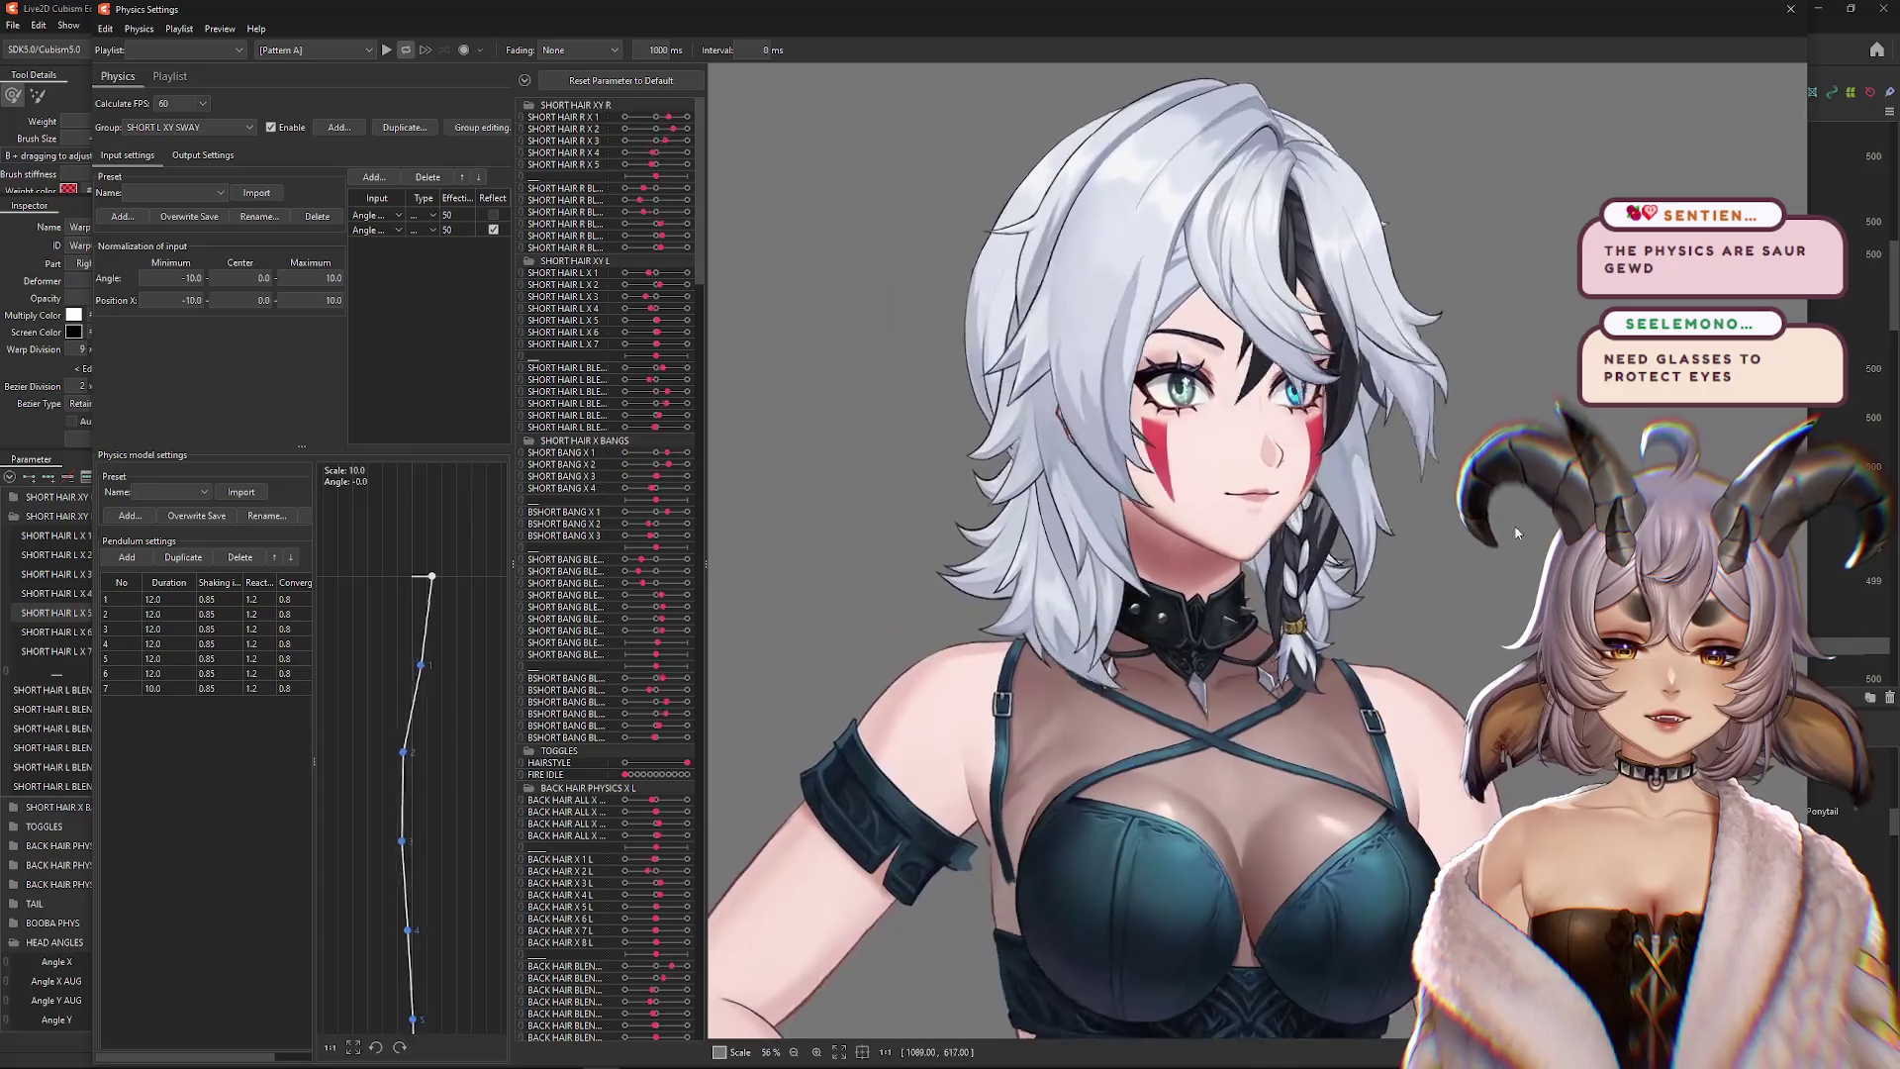
click(1787, 14)
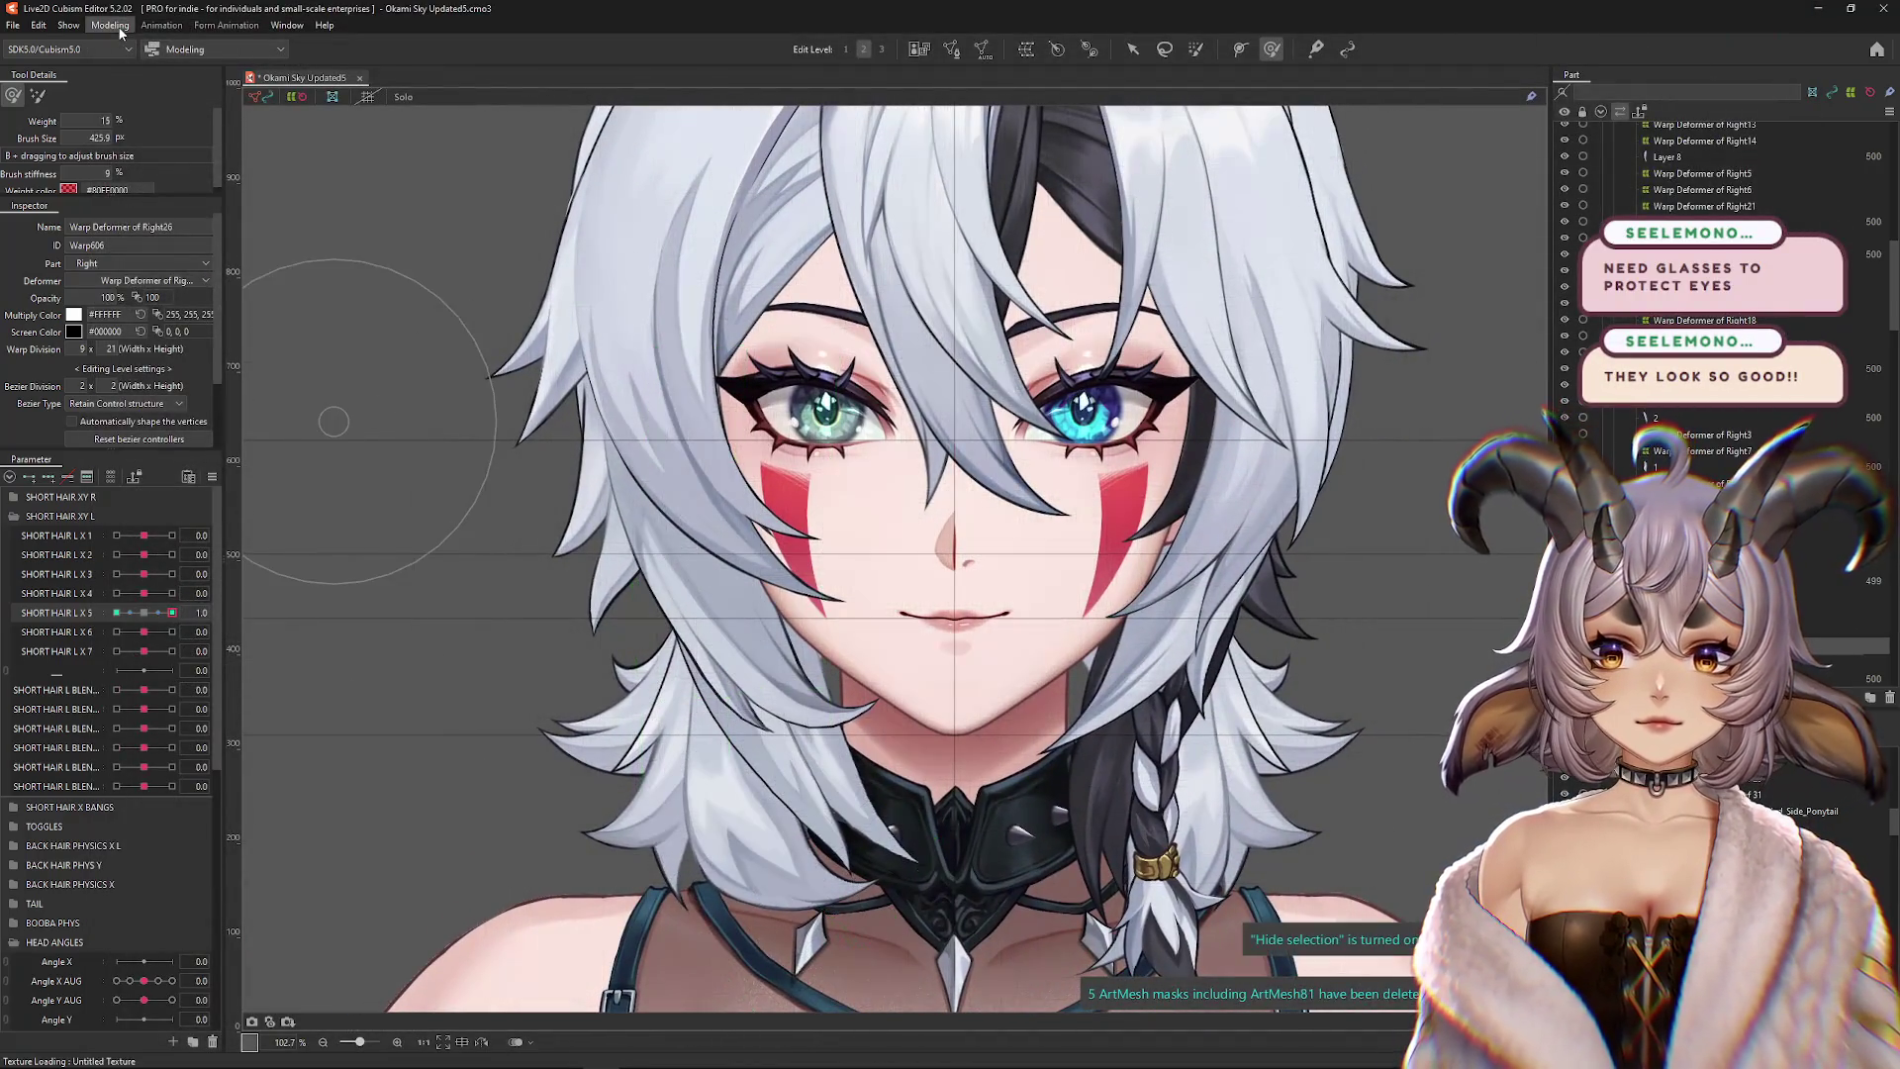
Reopen Physics Settings and switch the preview to the long hairstyle
click(110, 25)
click(141, 354)
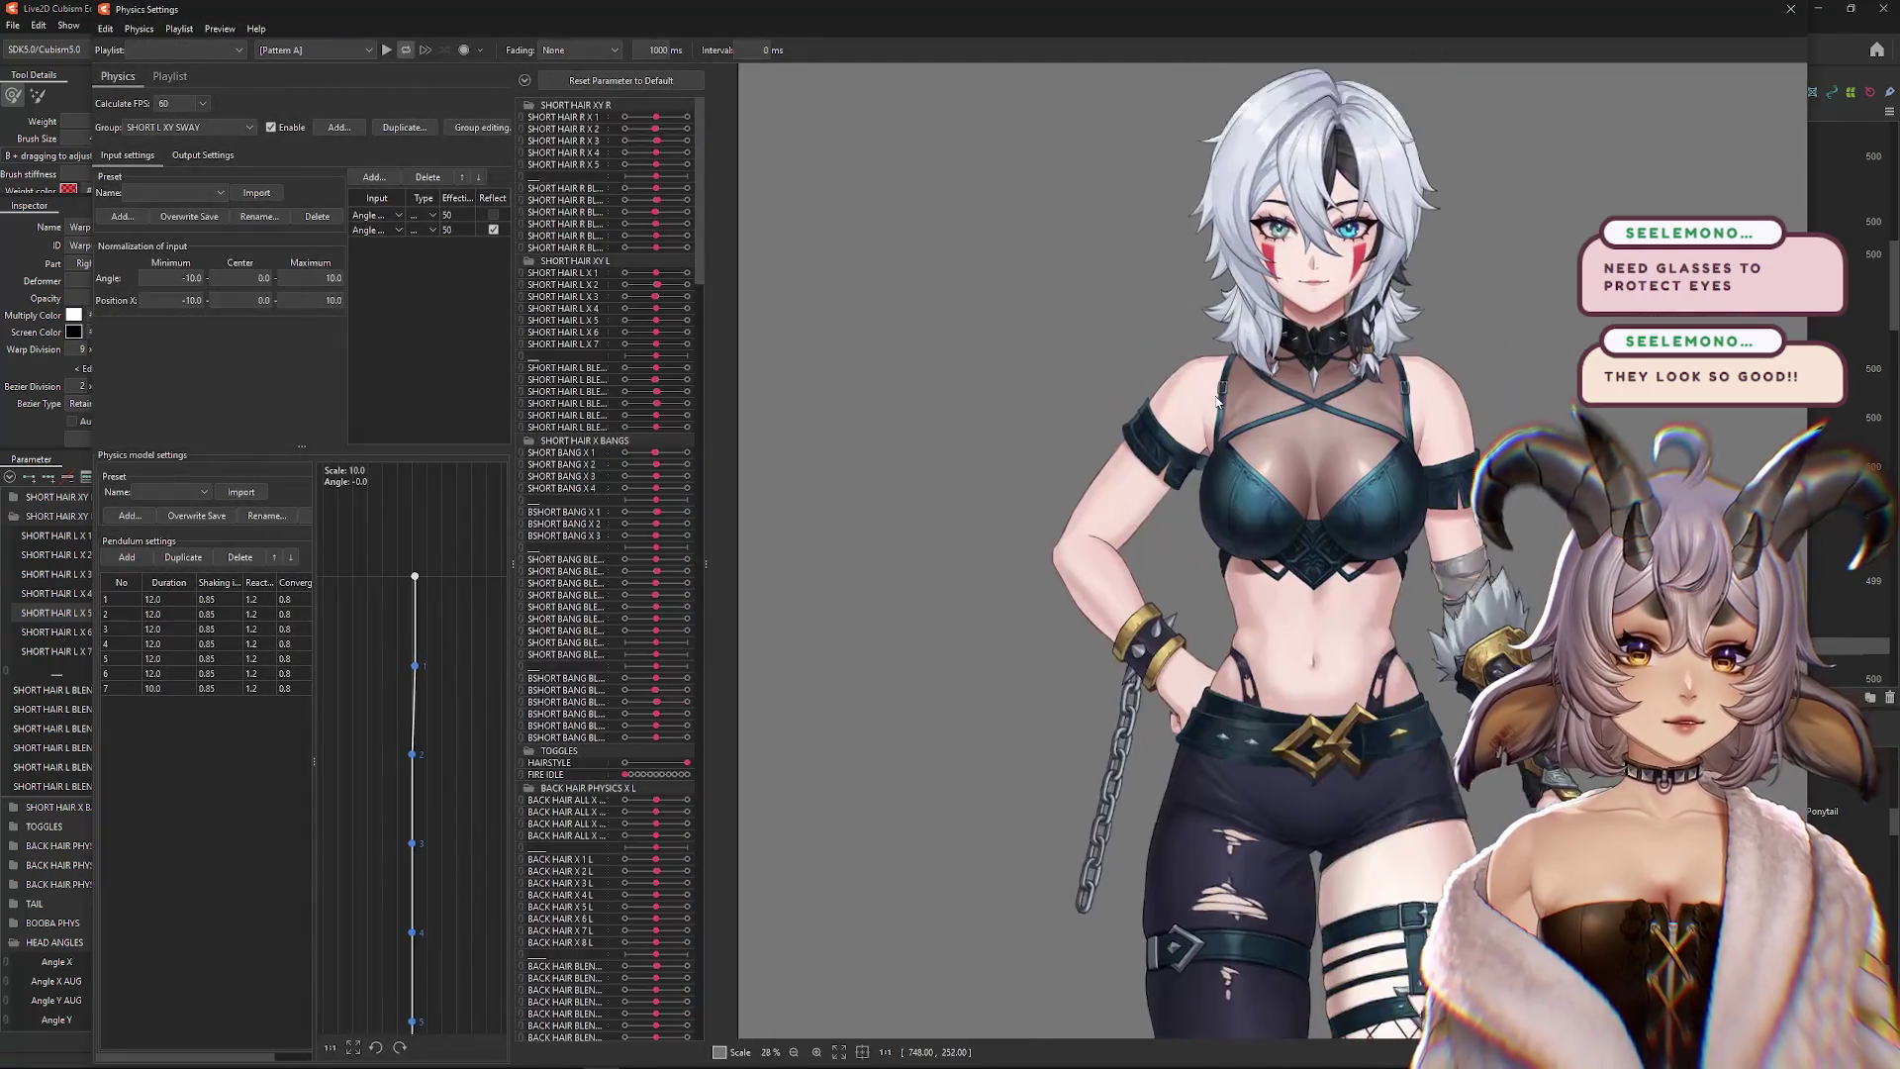
scroll(1119, 458, up, 3)
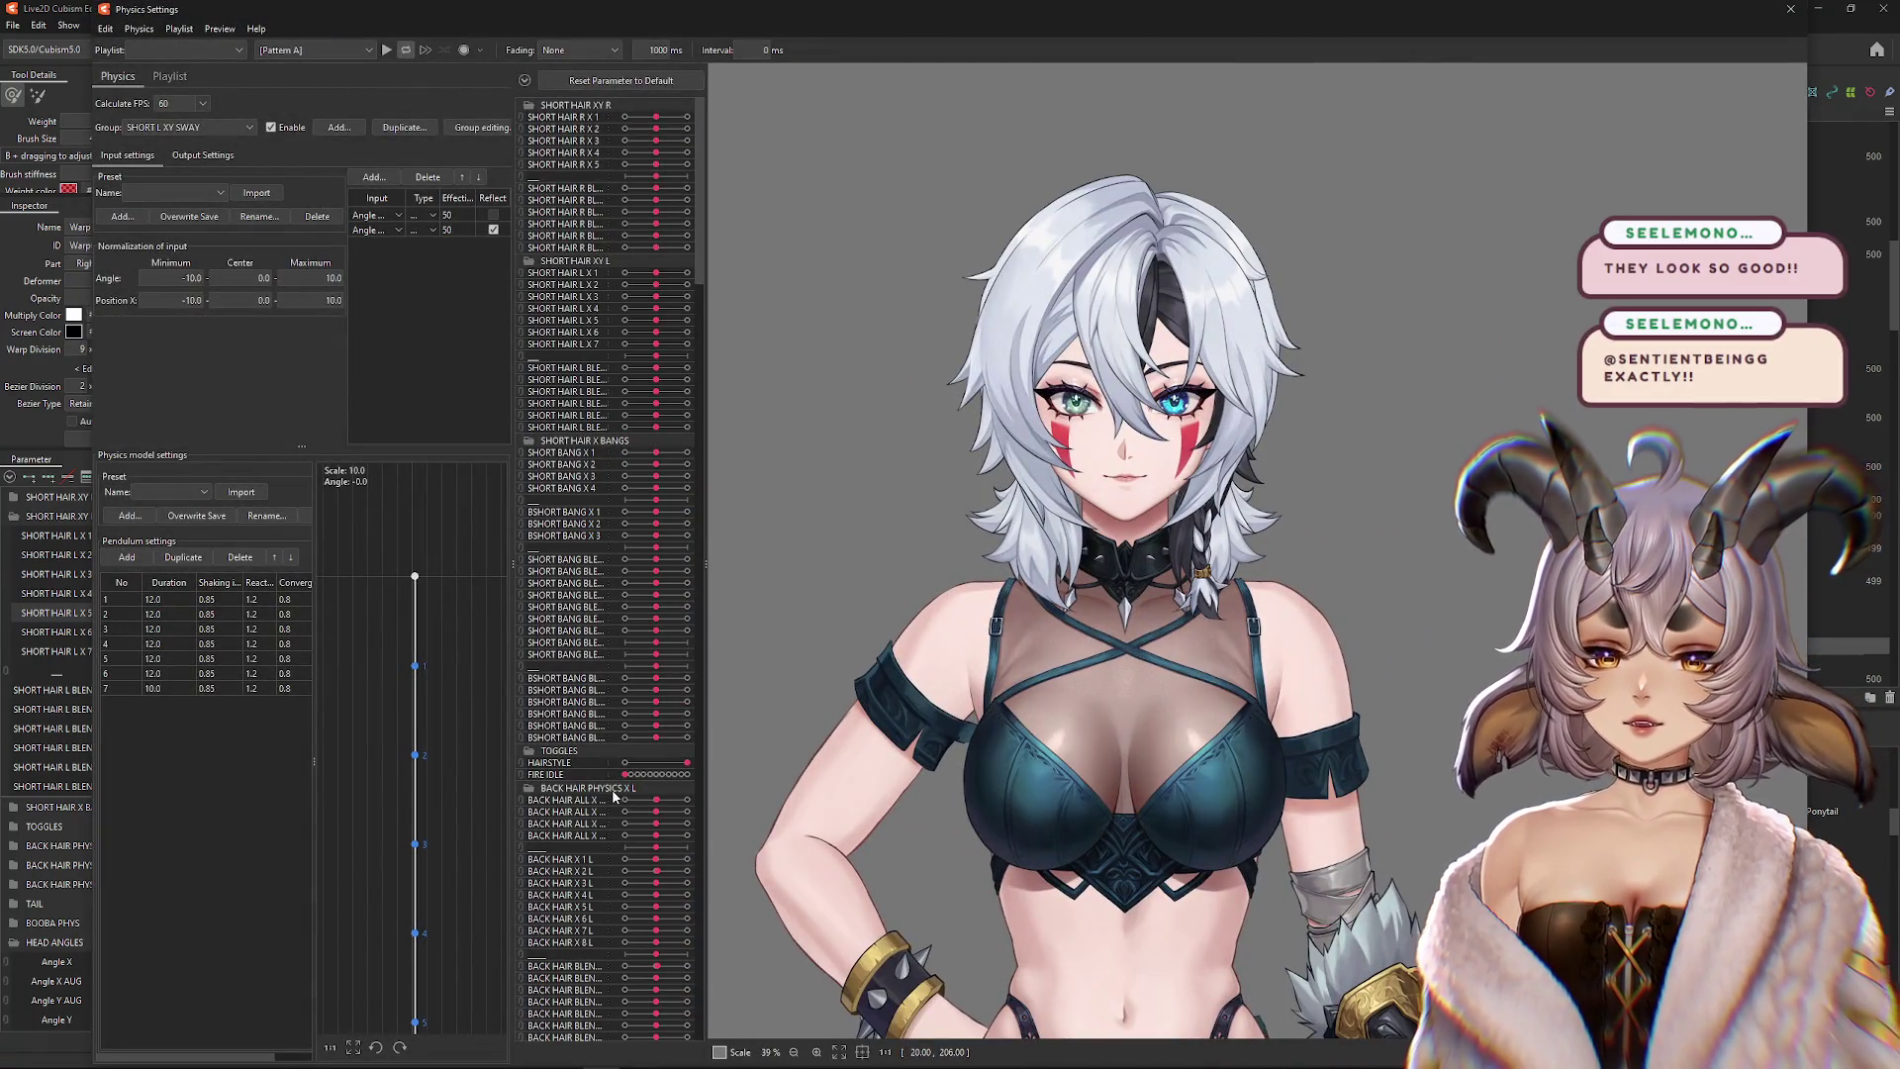
click(626, 762)
scroll(1089, 495, down, 3)
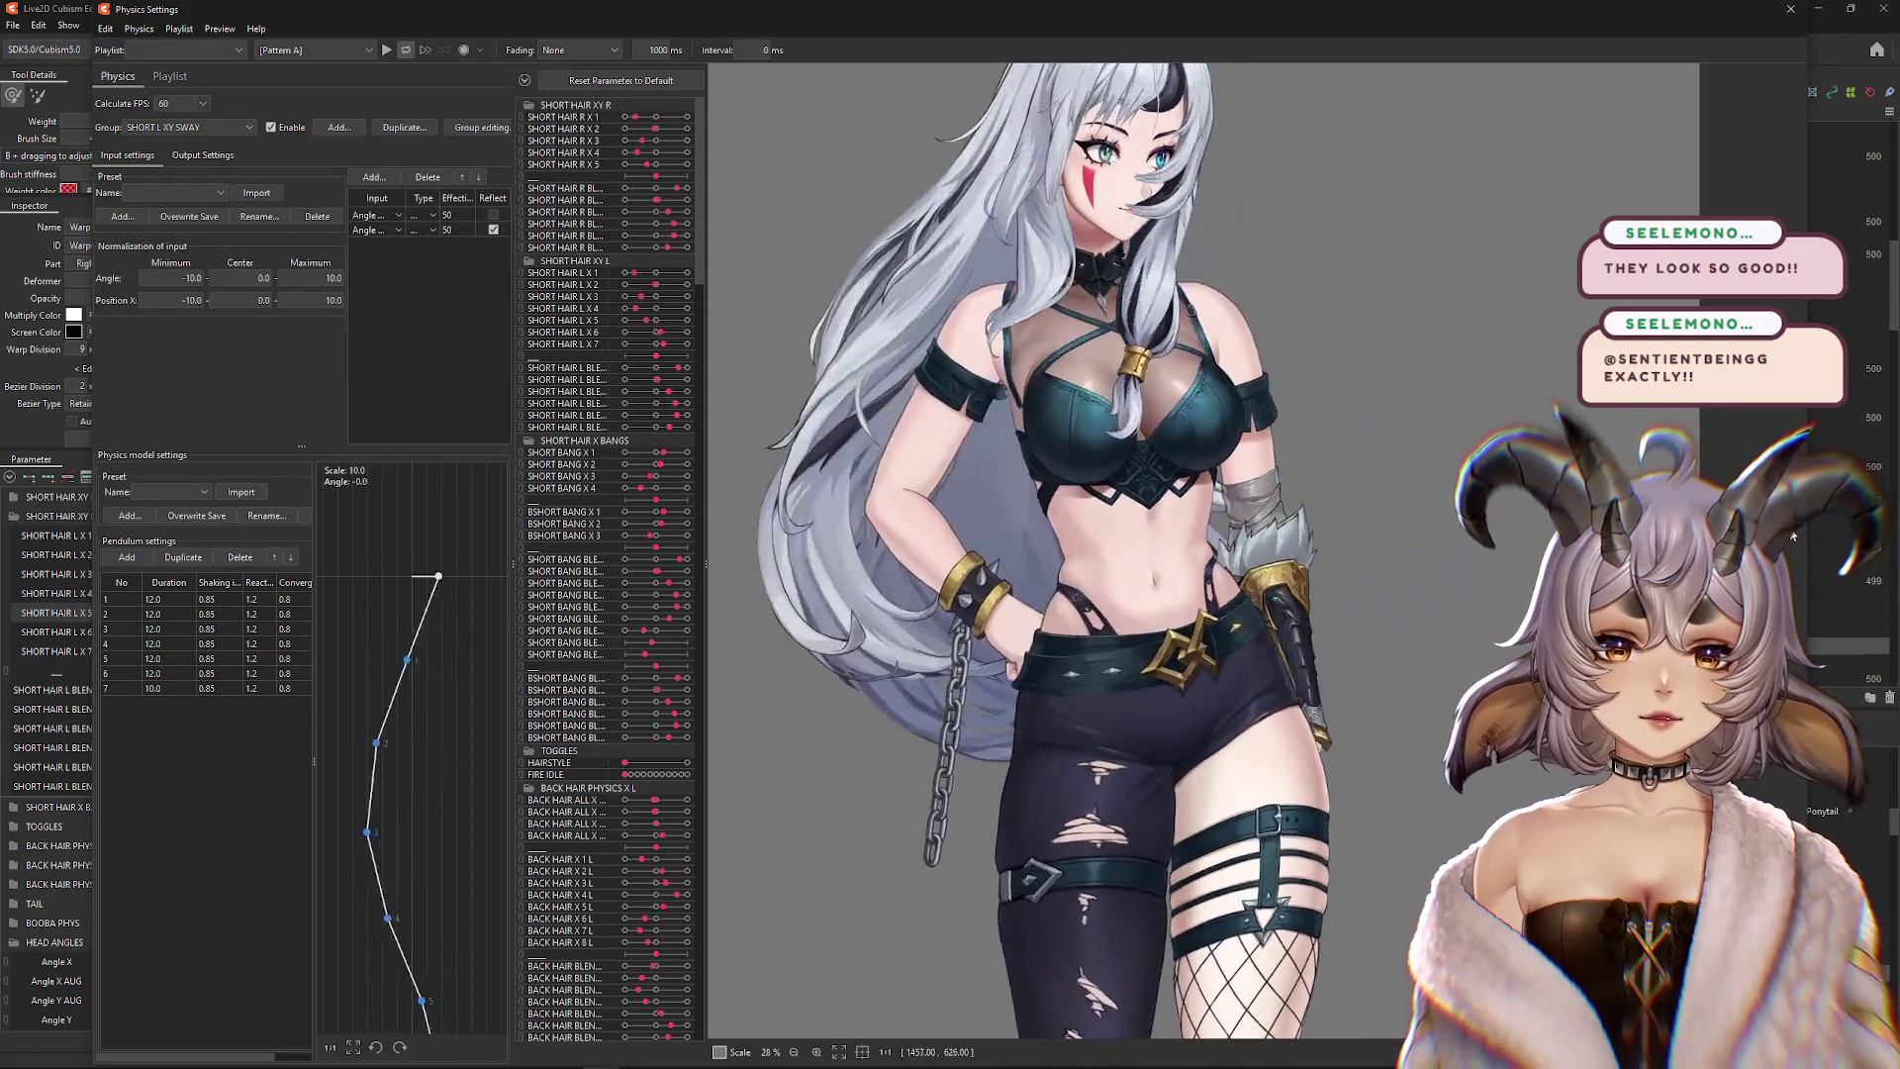
scroll(1332, 525, up, 3)
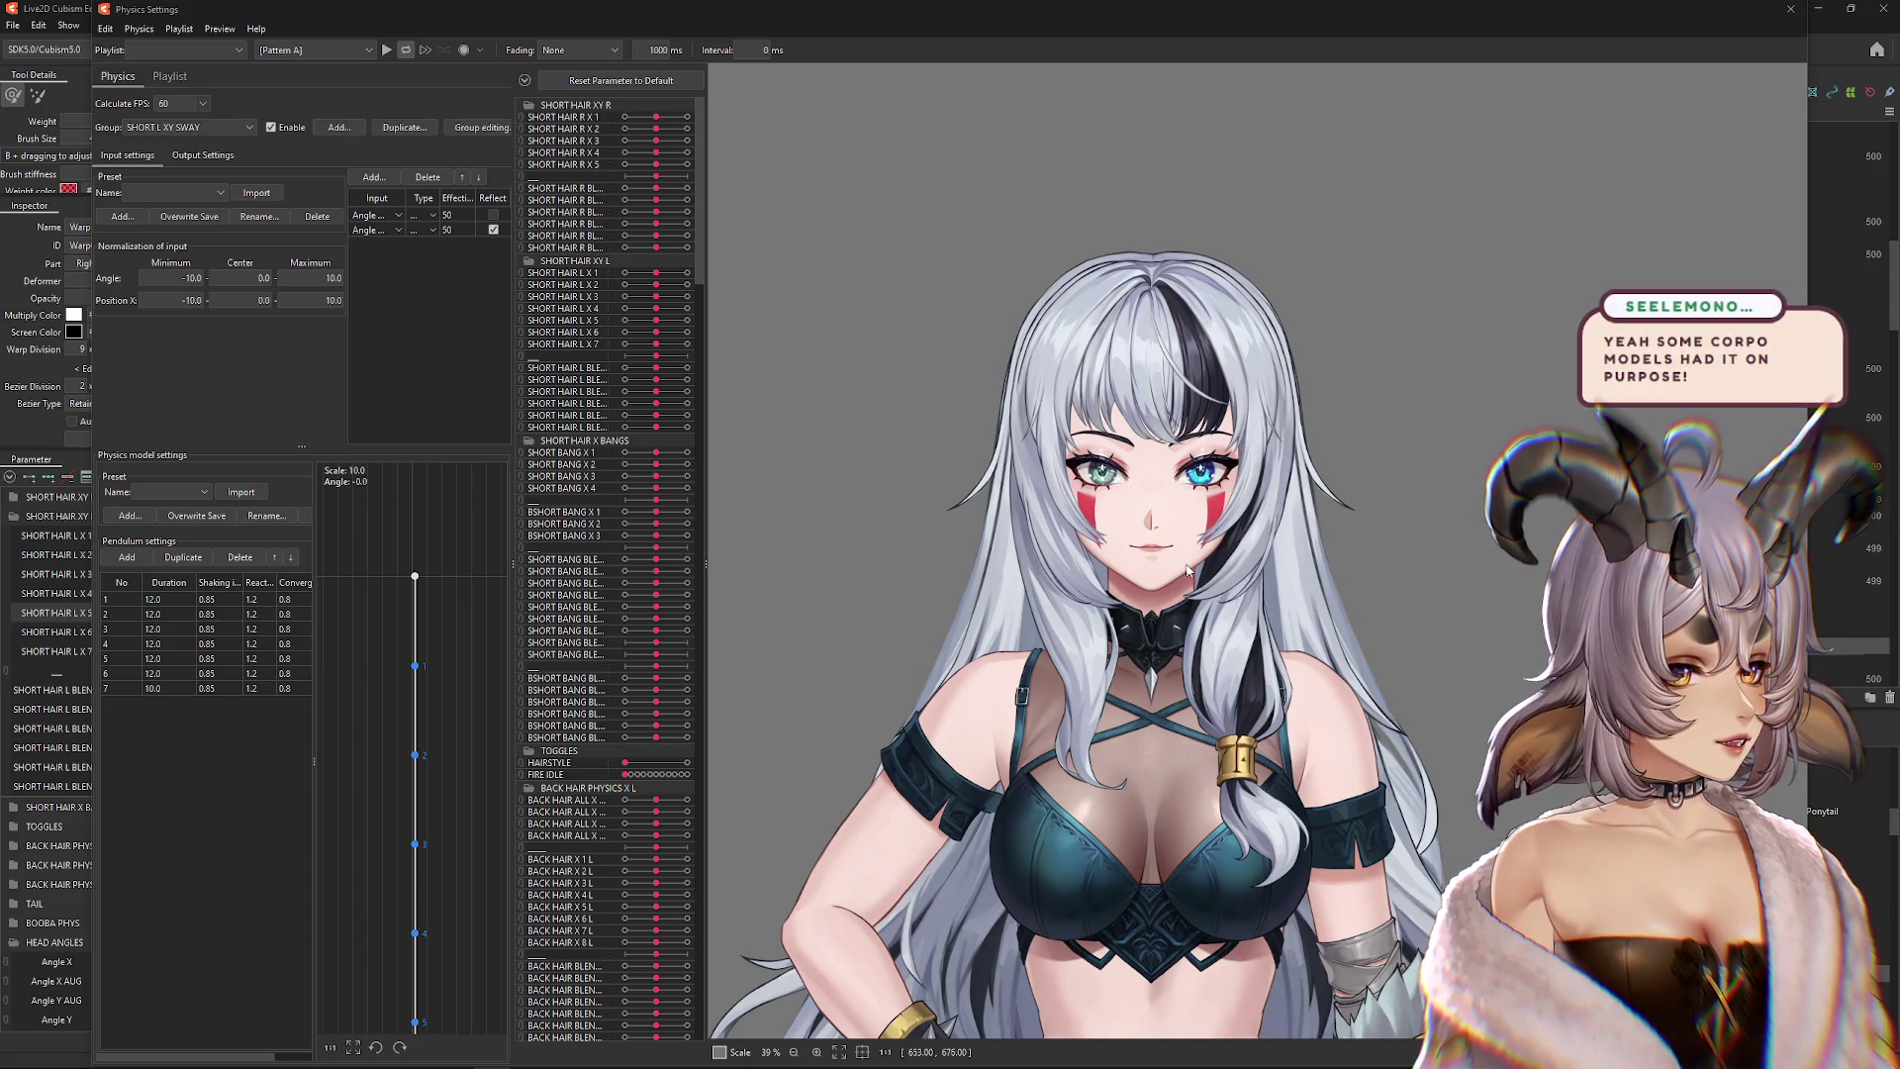
scroll(1187, 571, down, 5)
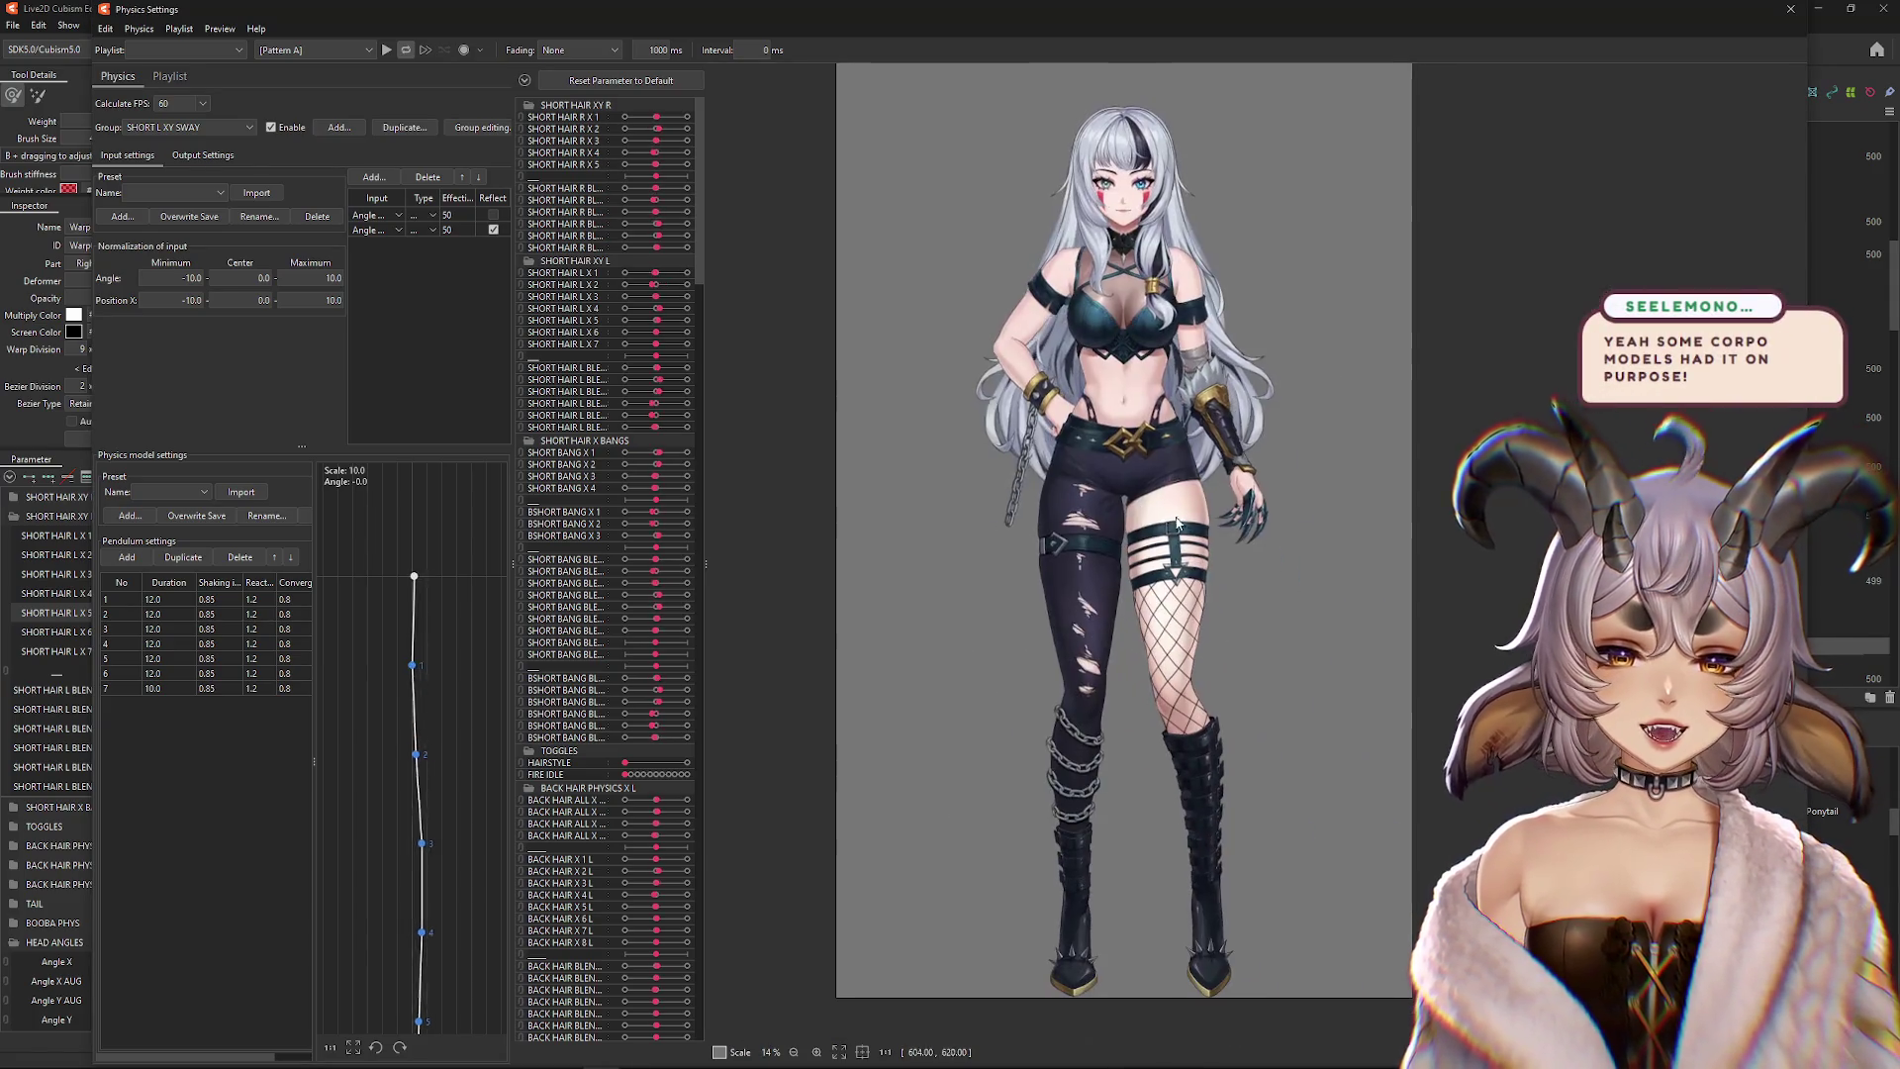
Swing the model left, right and downward to watch the hair sway under SHORT L XY SWAY
mouse_move(1069, 542)
mouse_down()
mouse_move(778, 554)
mouse_move(993, 603)
mouse_up()
drag(1358, 602, 993, 596)
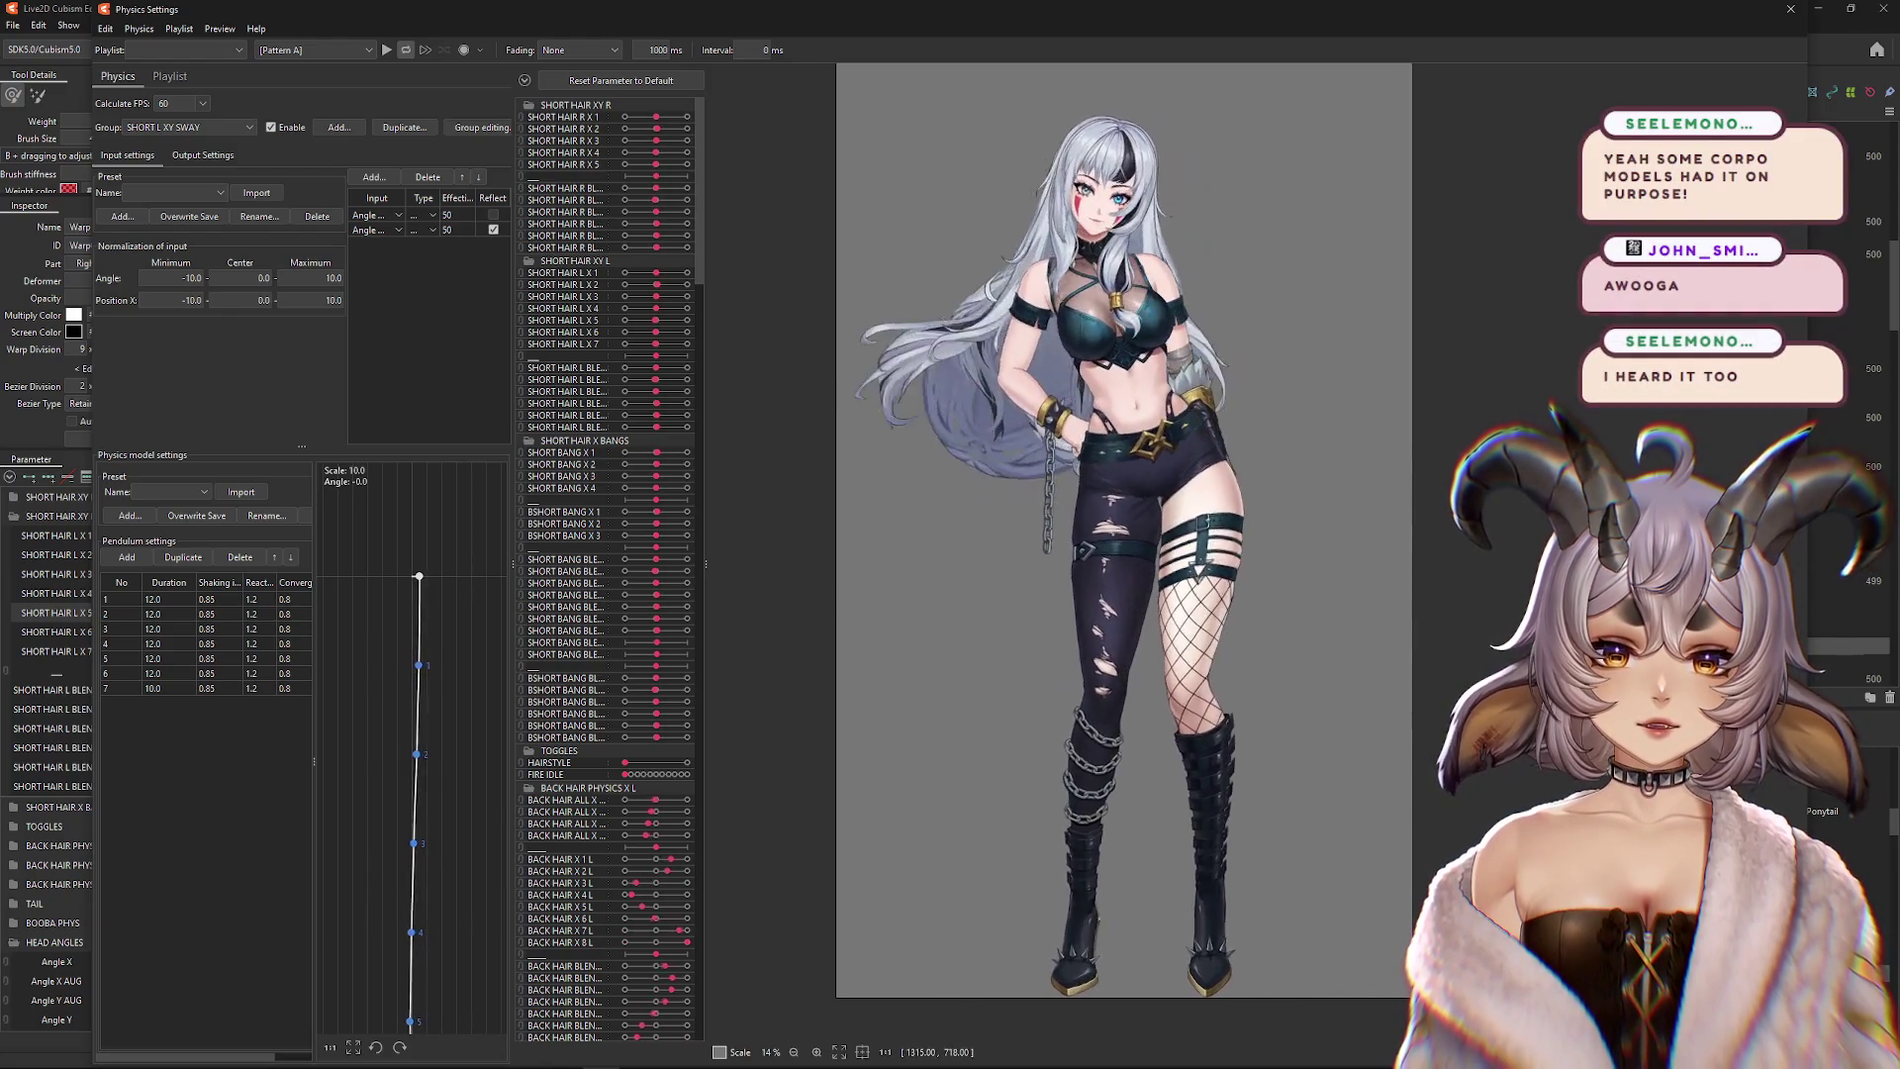
scroll(1194, 571, up, 5)
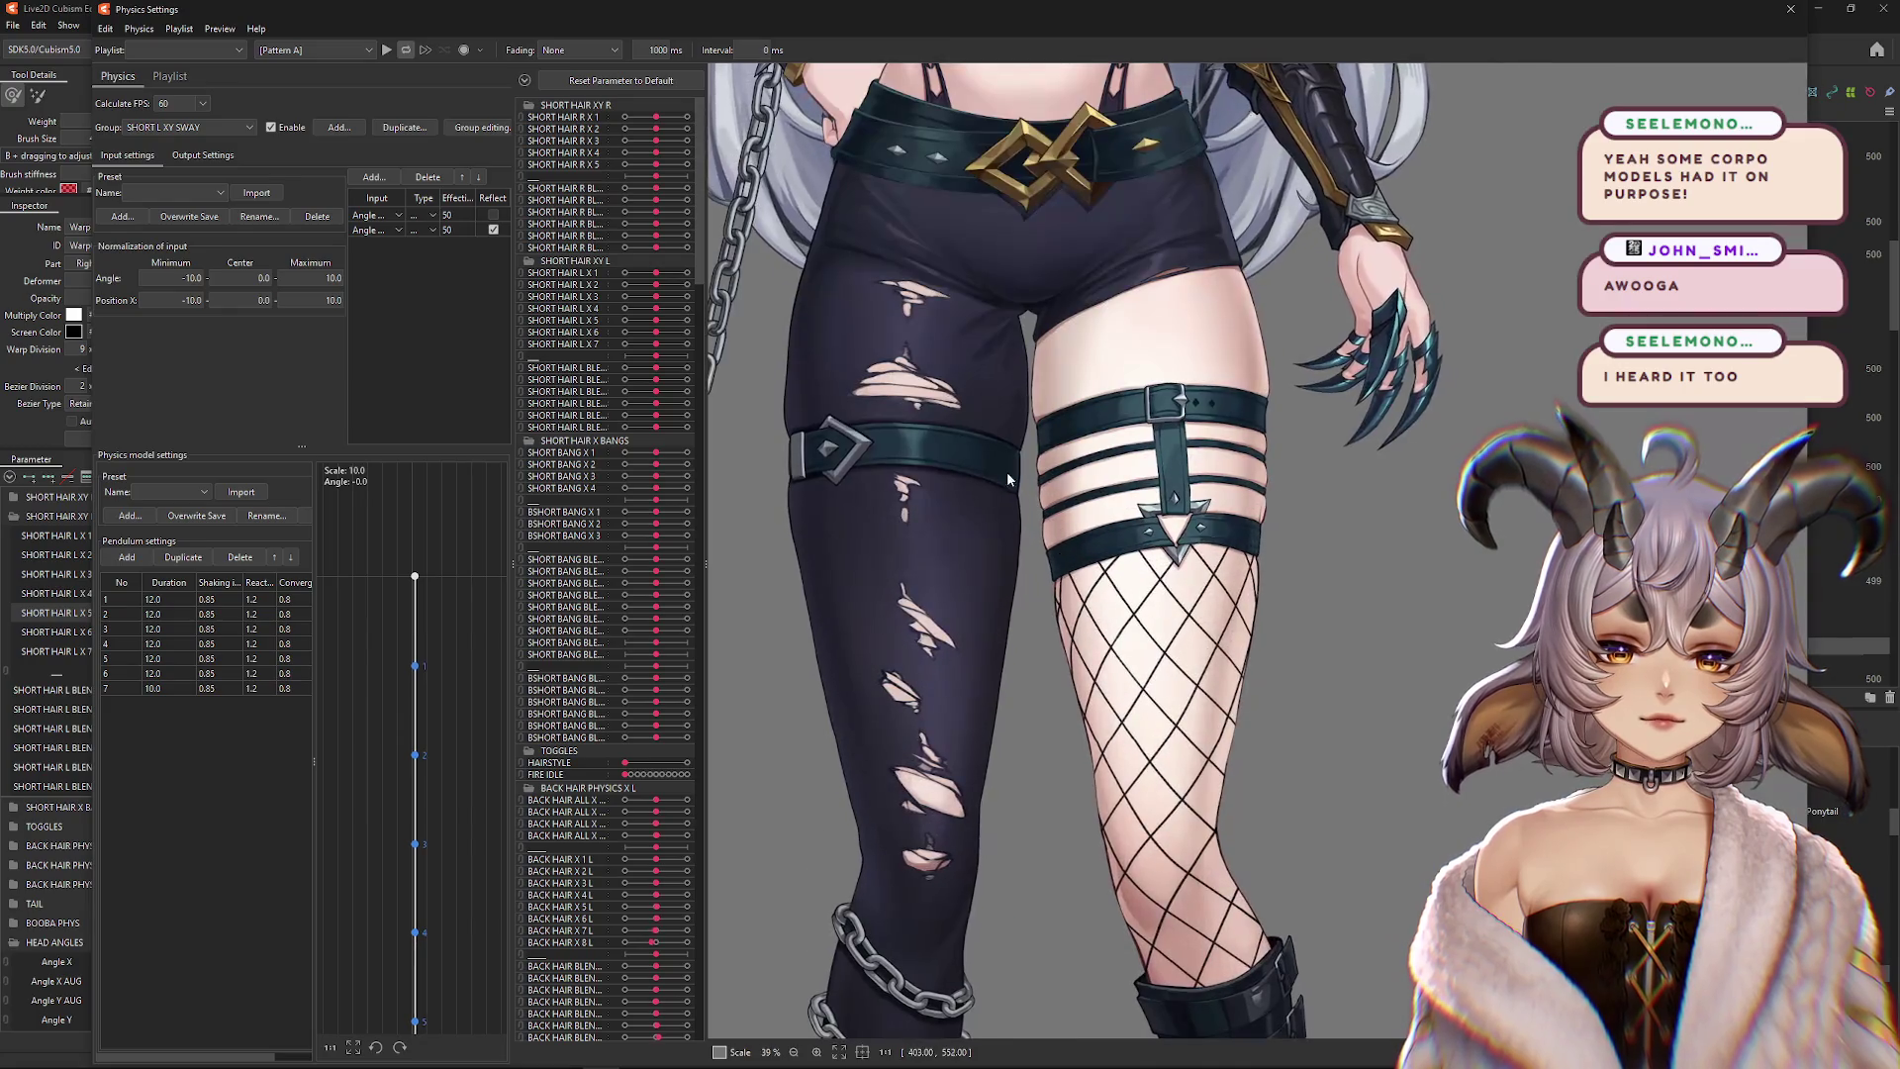
mouse_move(840, 471)
mouse_down()
mouse_move(1198, 577)
mouse_move(1640, 617)
mouse_up()
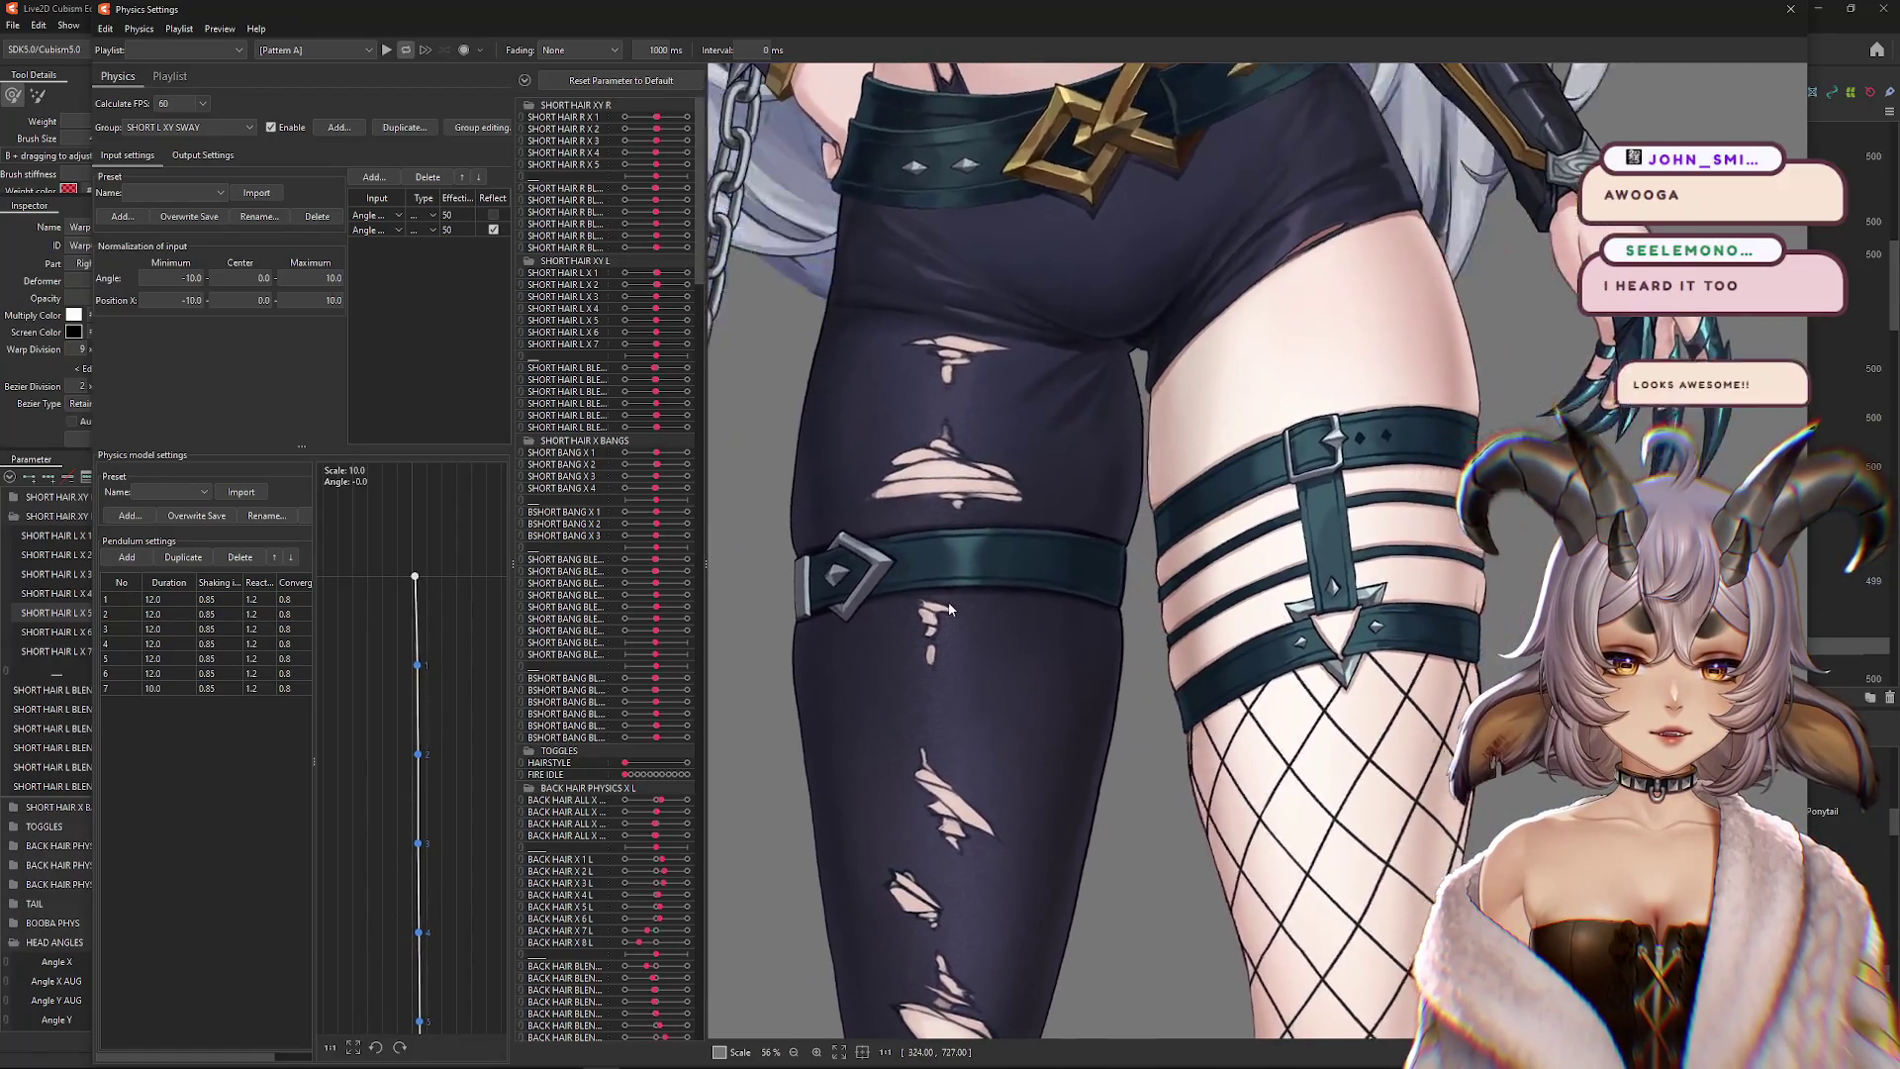
scroll(1032, 465, down, 5)
scroll(1020, 861, up, 5)
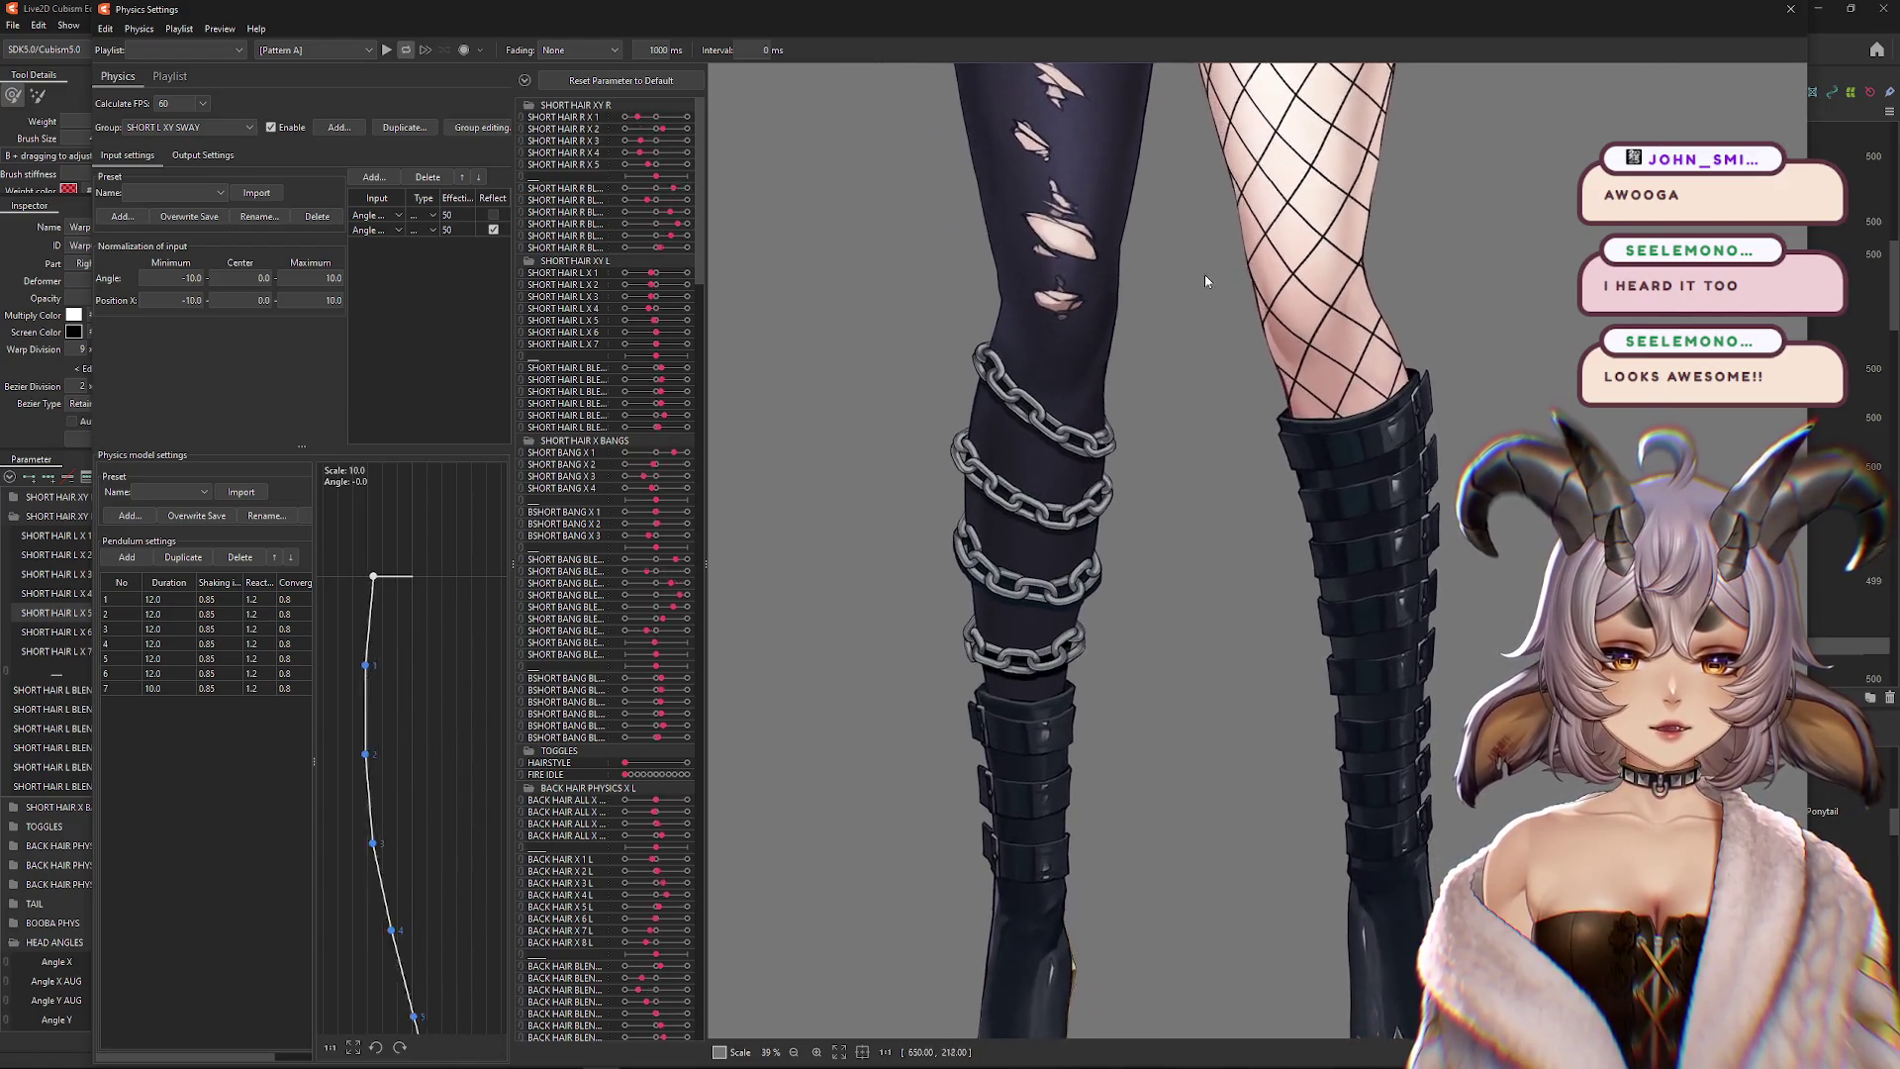
mouse_move(1412, 822)
mouse_down()
mouse_move(1038, 584)
mouse_move(721, 564)
mouse_move(1349, 603)
mouse_up()
scroll(1038, 584, up, 5)
scroll(1348, 602, down, 5)
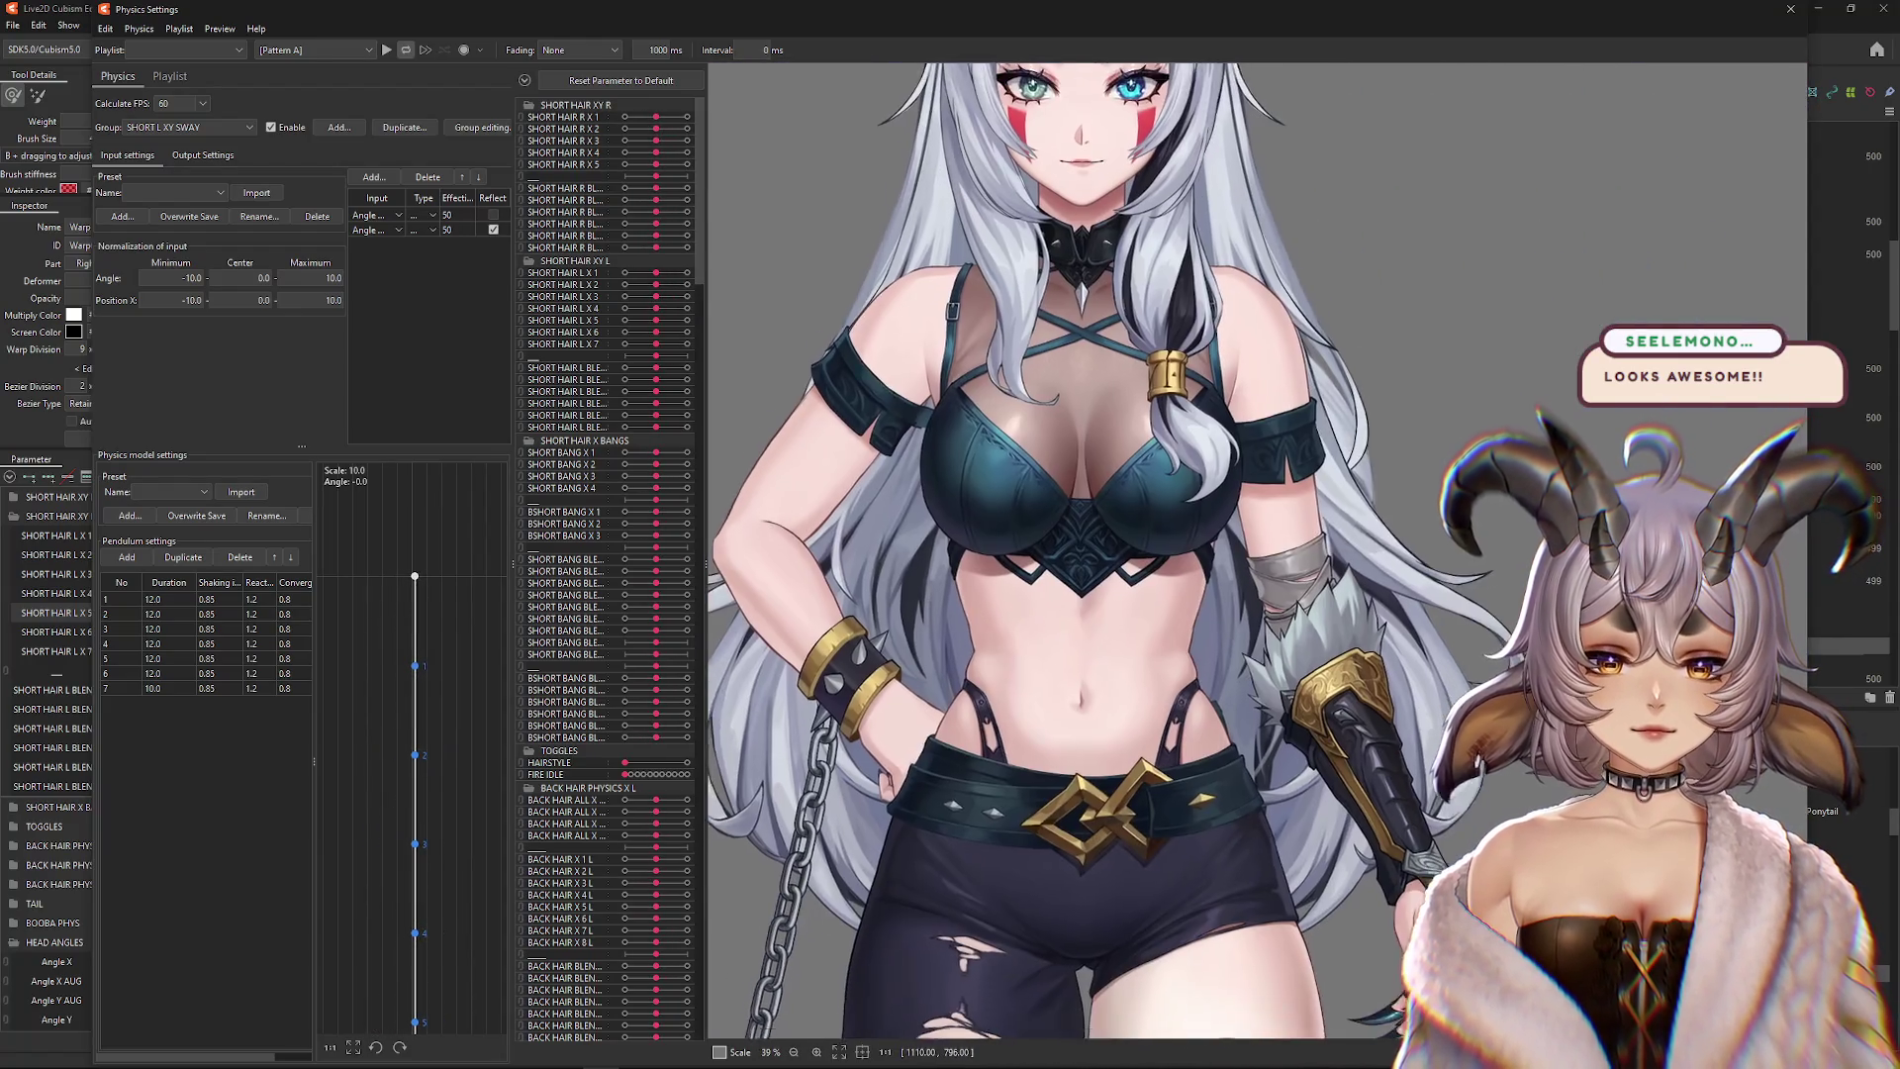
drag(1497, 524, 1792, 610)
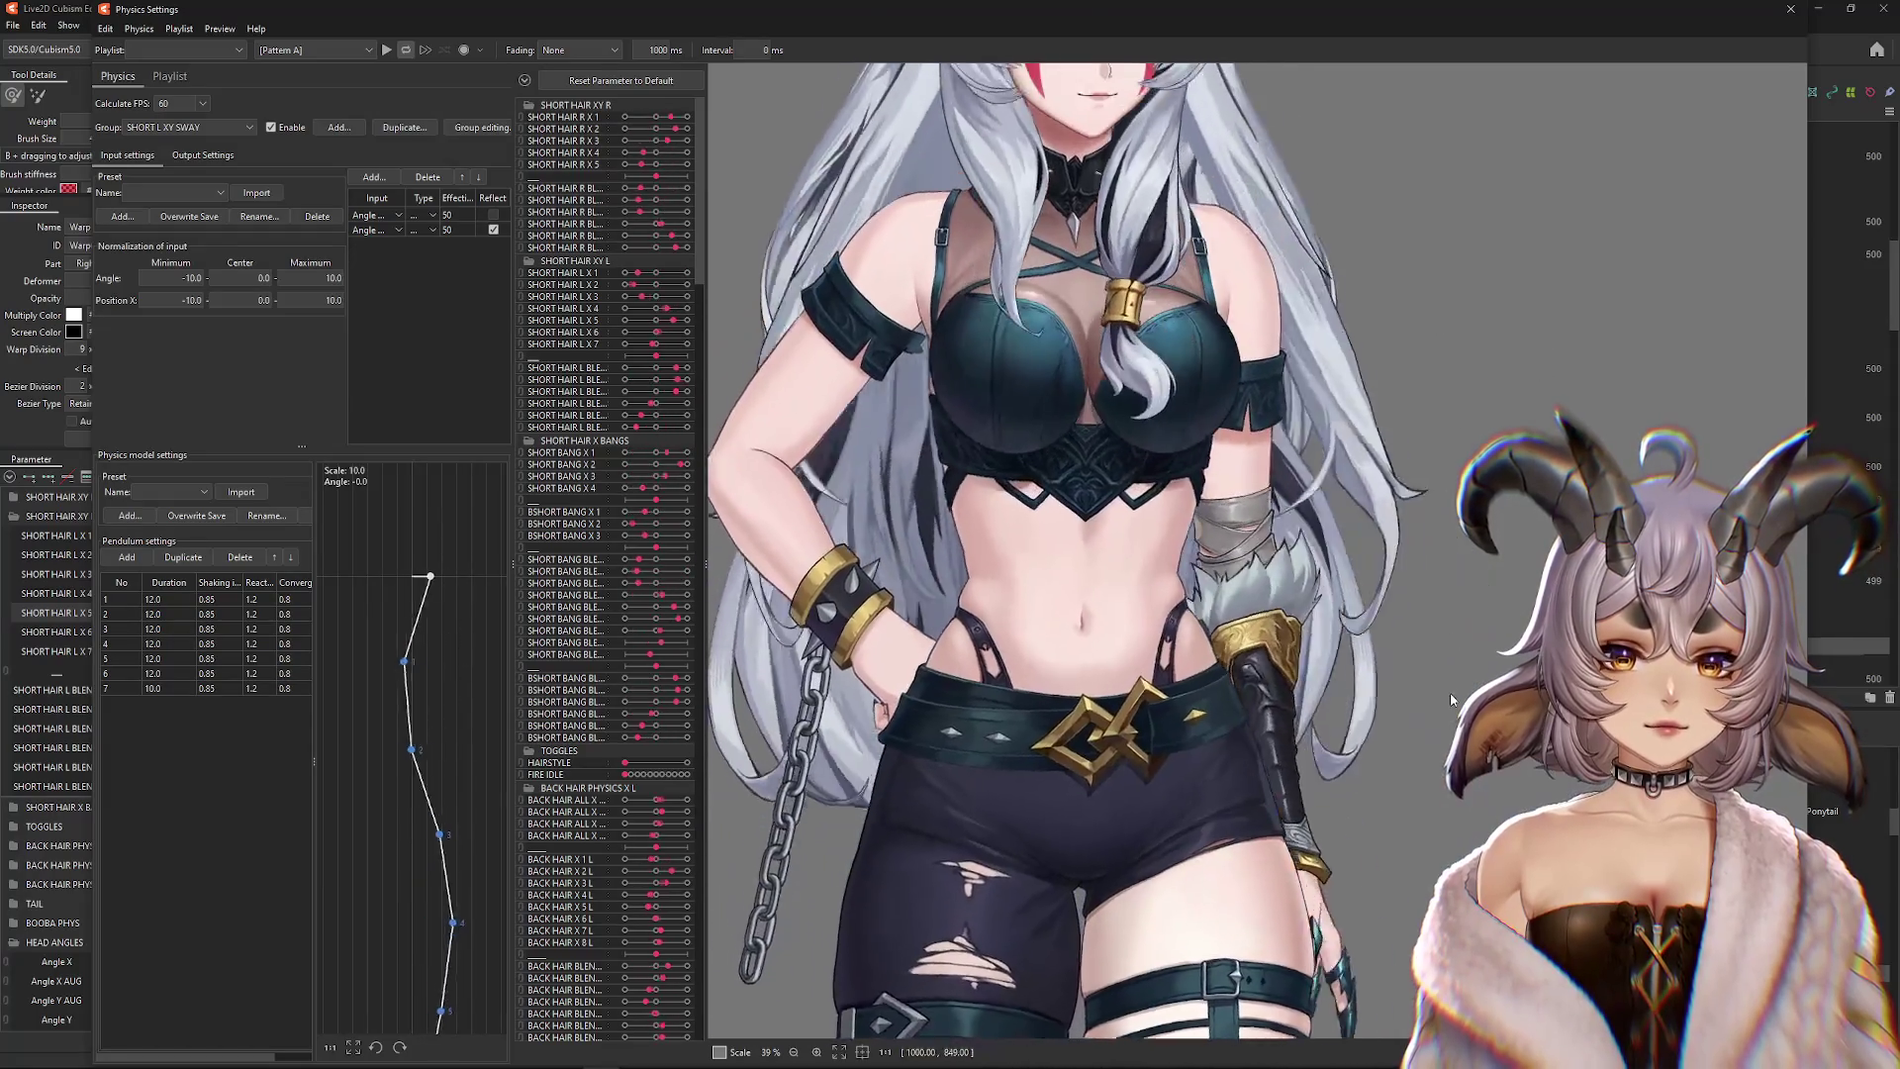
scroll(1310, 652, up, 3)
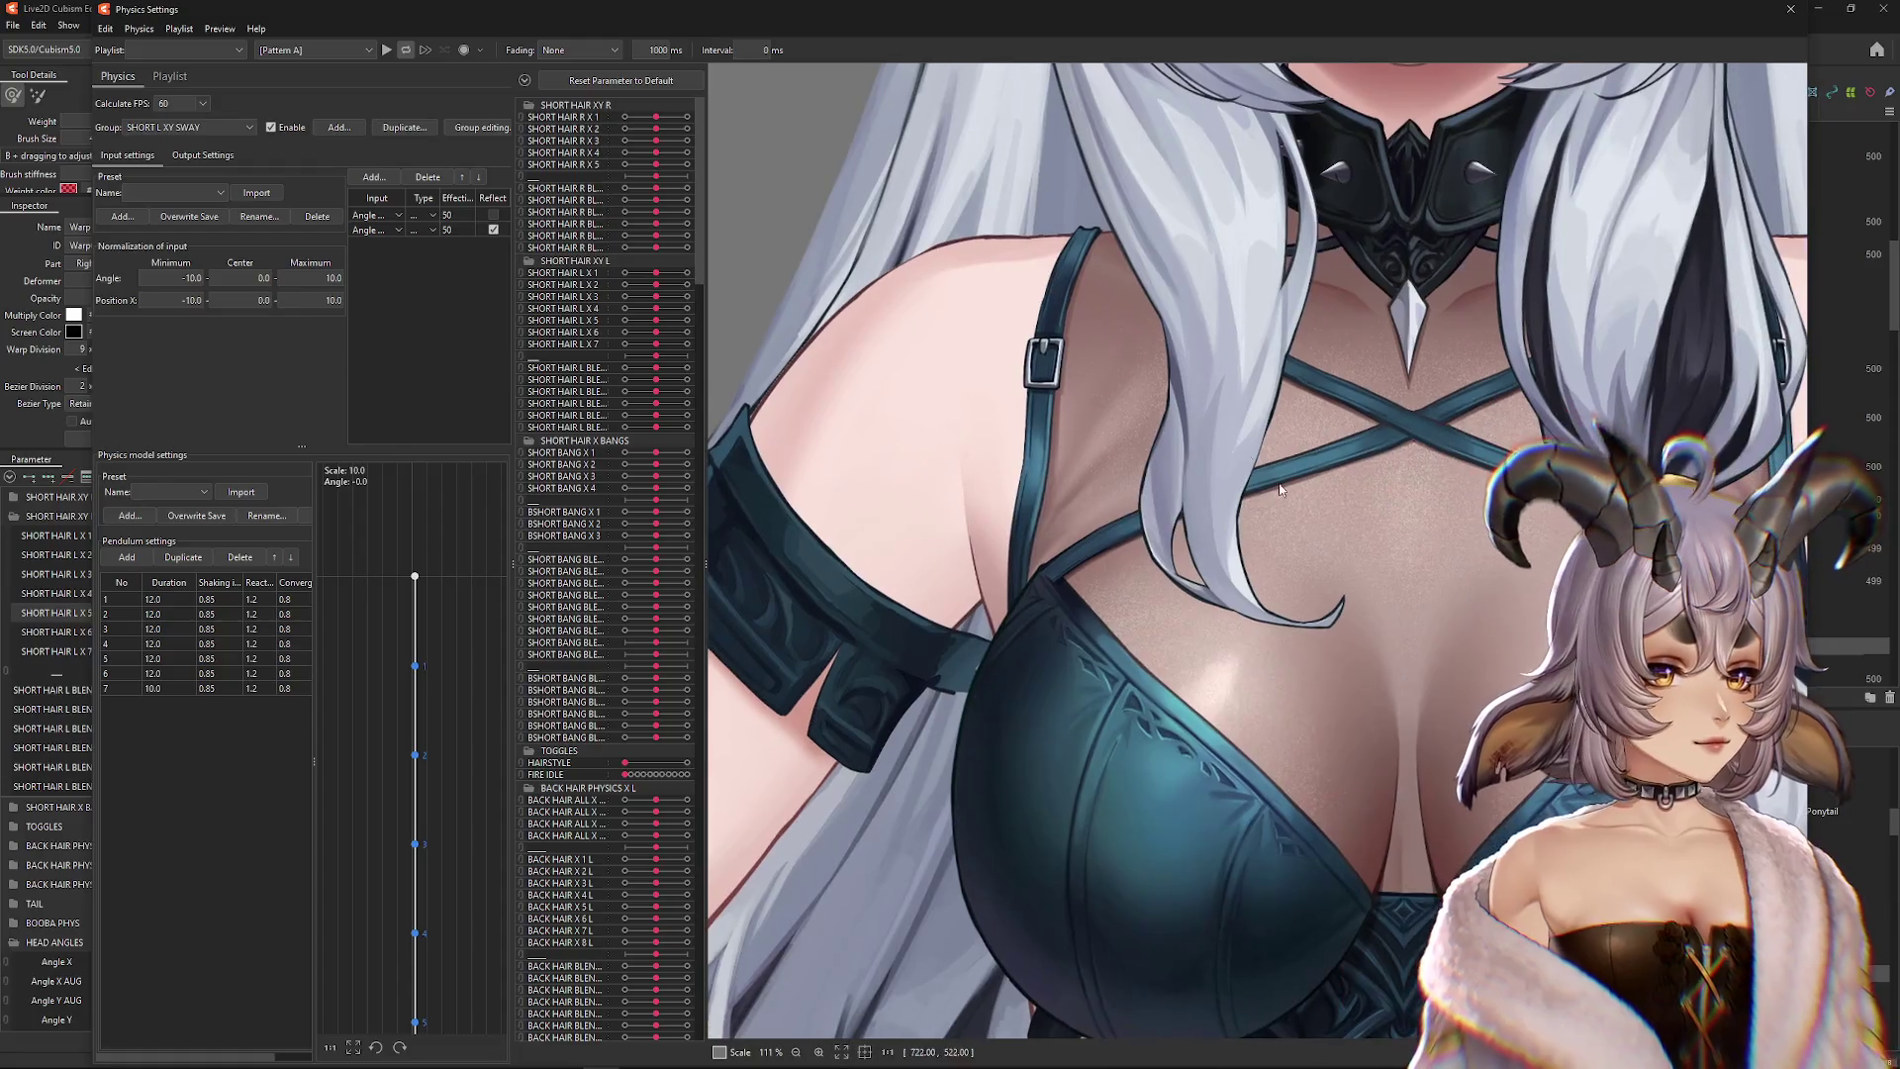
scroll(1310, 652, up, 2)
scroll(1311, 652, down, 6)
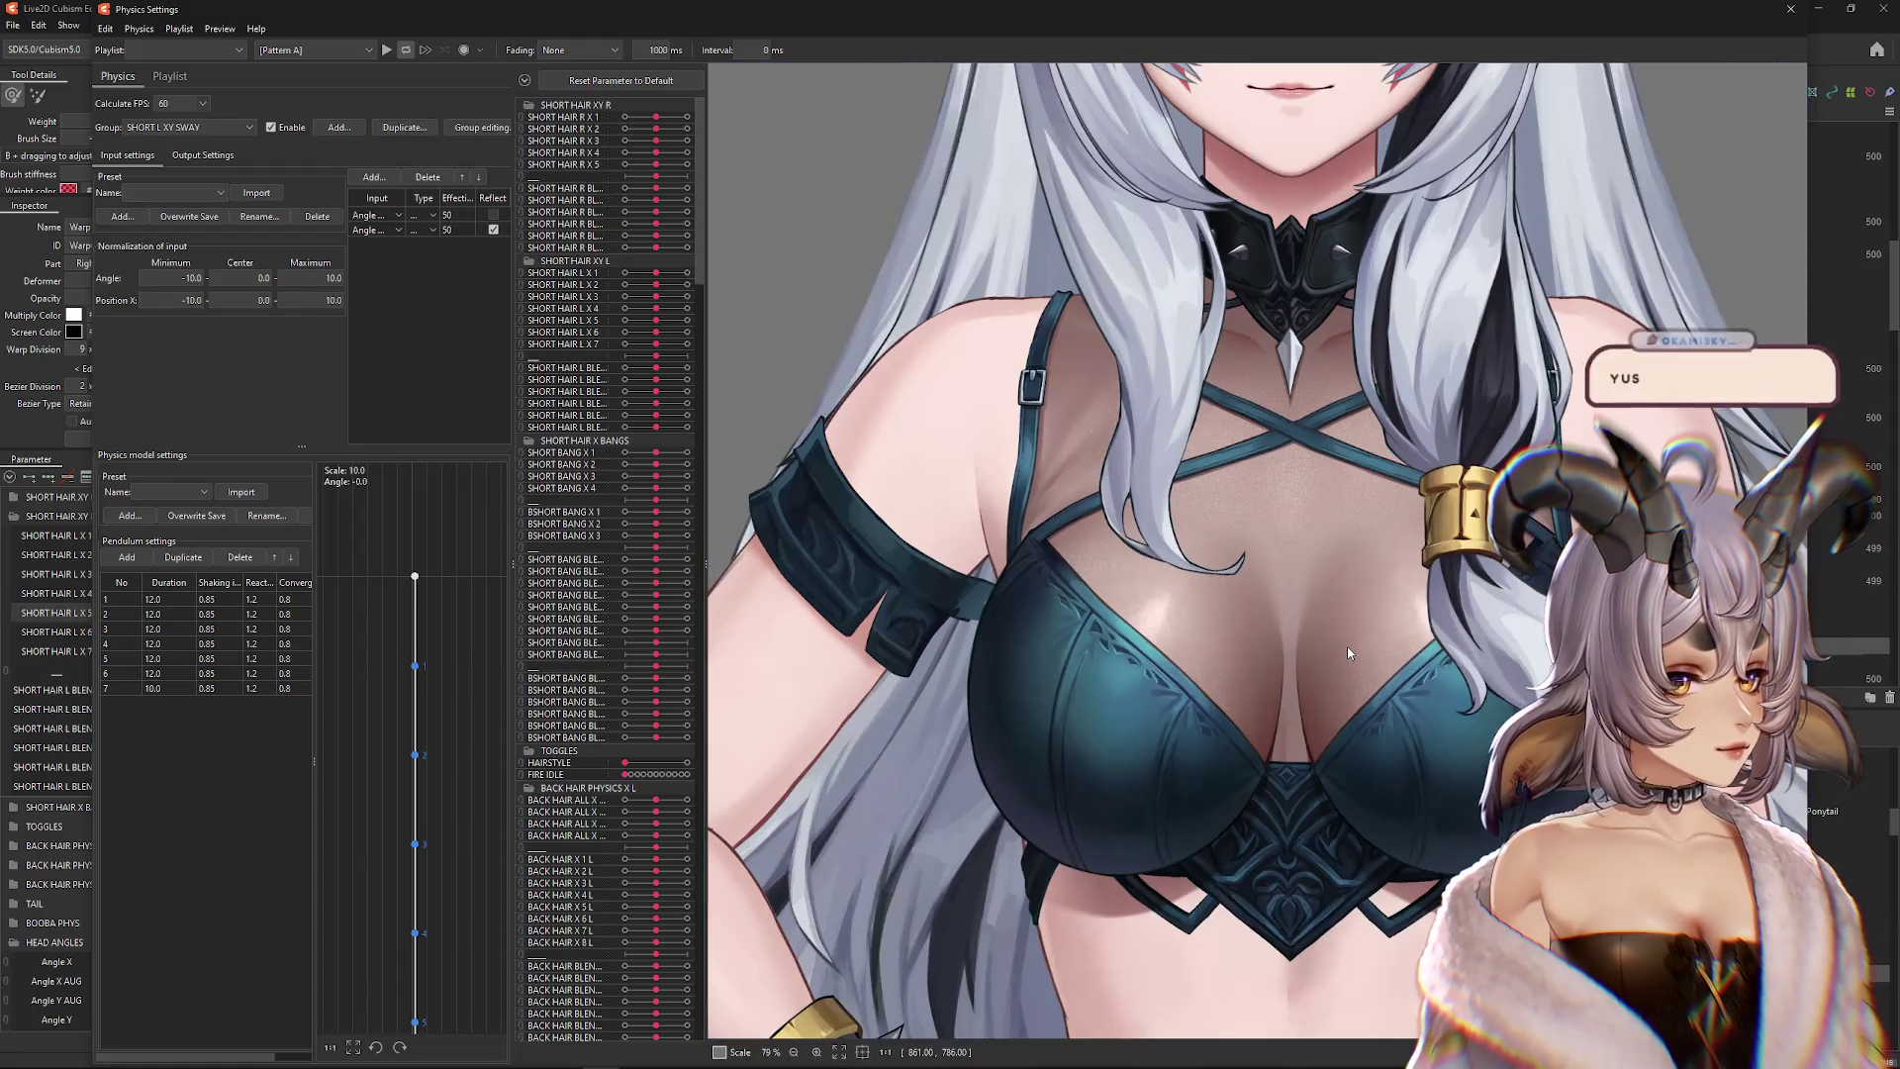
scroll(1281, 597, up, 2)
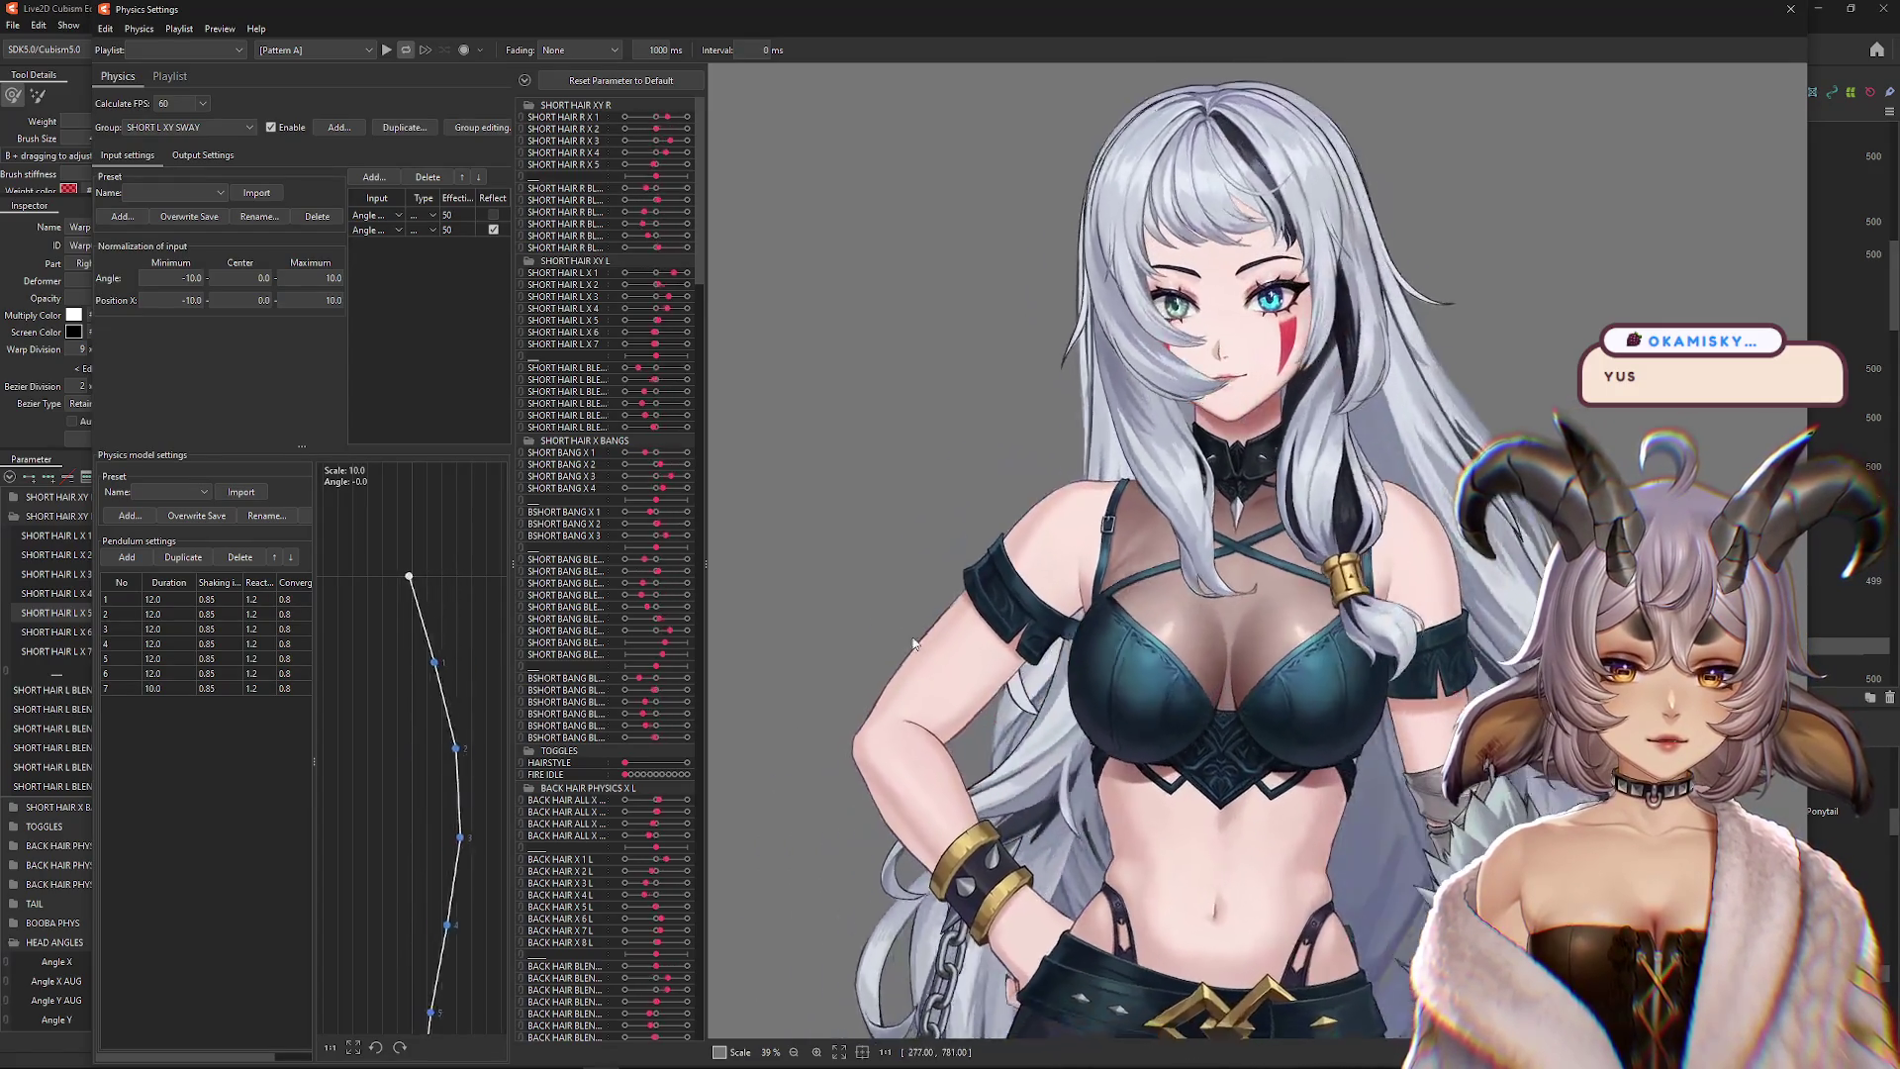
Bring the torso and legs into view, turn the head, and collapse the parameter list to group folders
mouse_move(917, 899)
mouse_down()
mouse_move(948, 602)
mouse_move(1227, 512)
mouse_move(1287, 416)
mouse_move(1356, 468)
mouse_move(1255, 583)
mouse_move(1315, 657)
mouse_up()
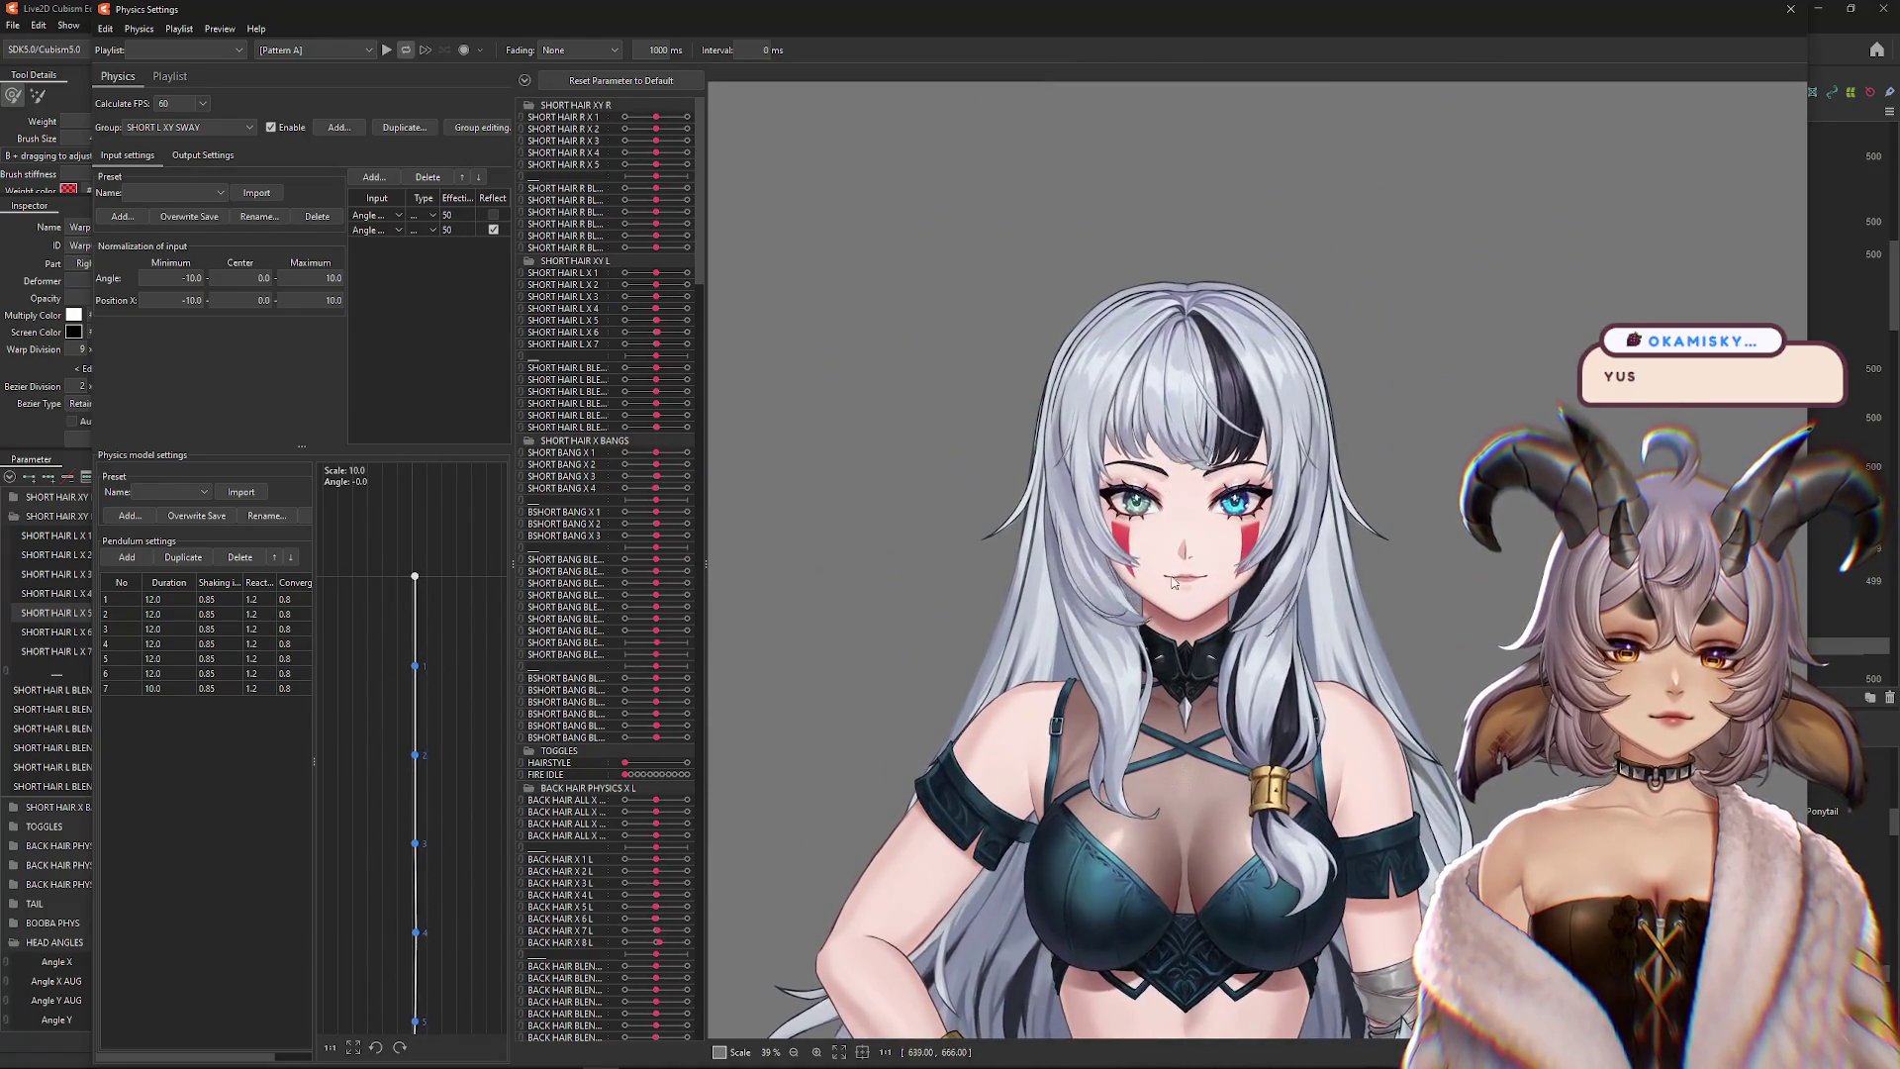
scroll(1314, 657, up, 2)
scroll(1194, 302, up, 1)
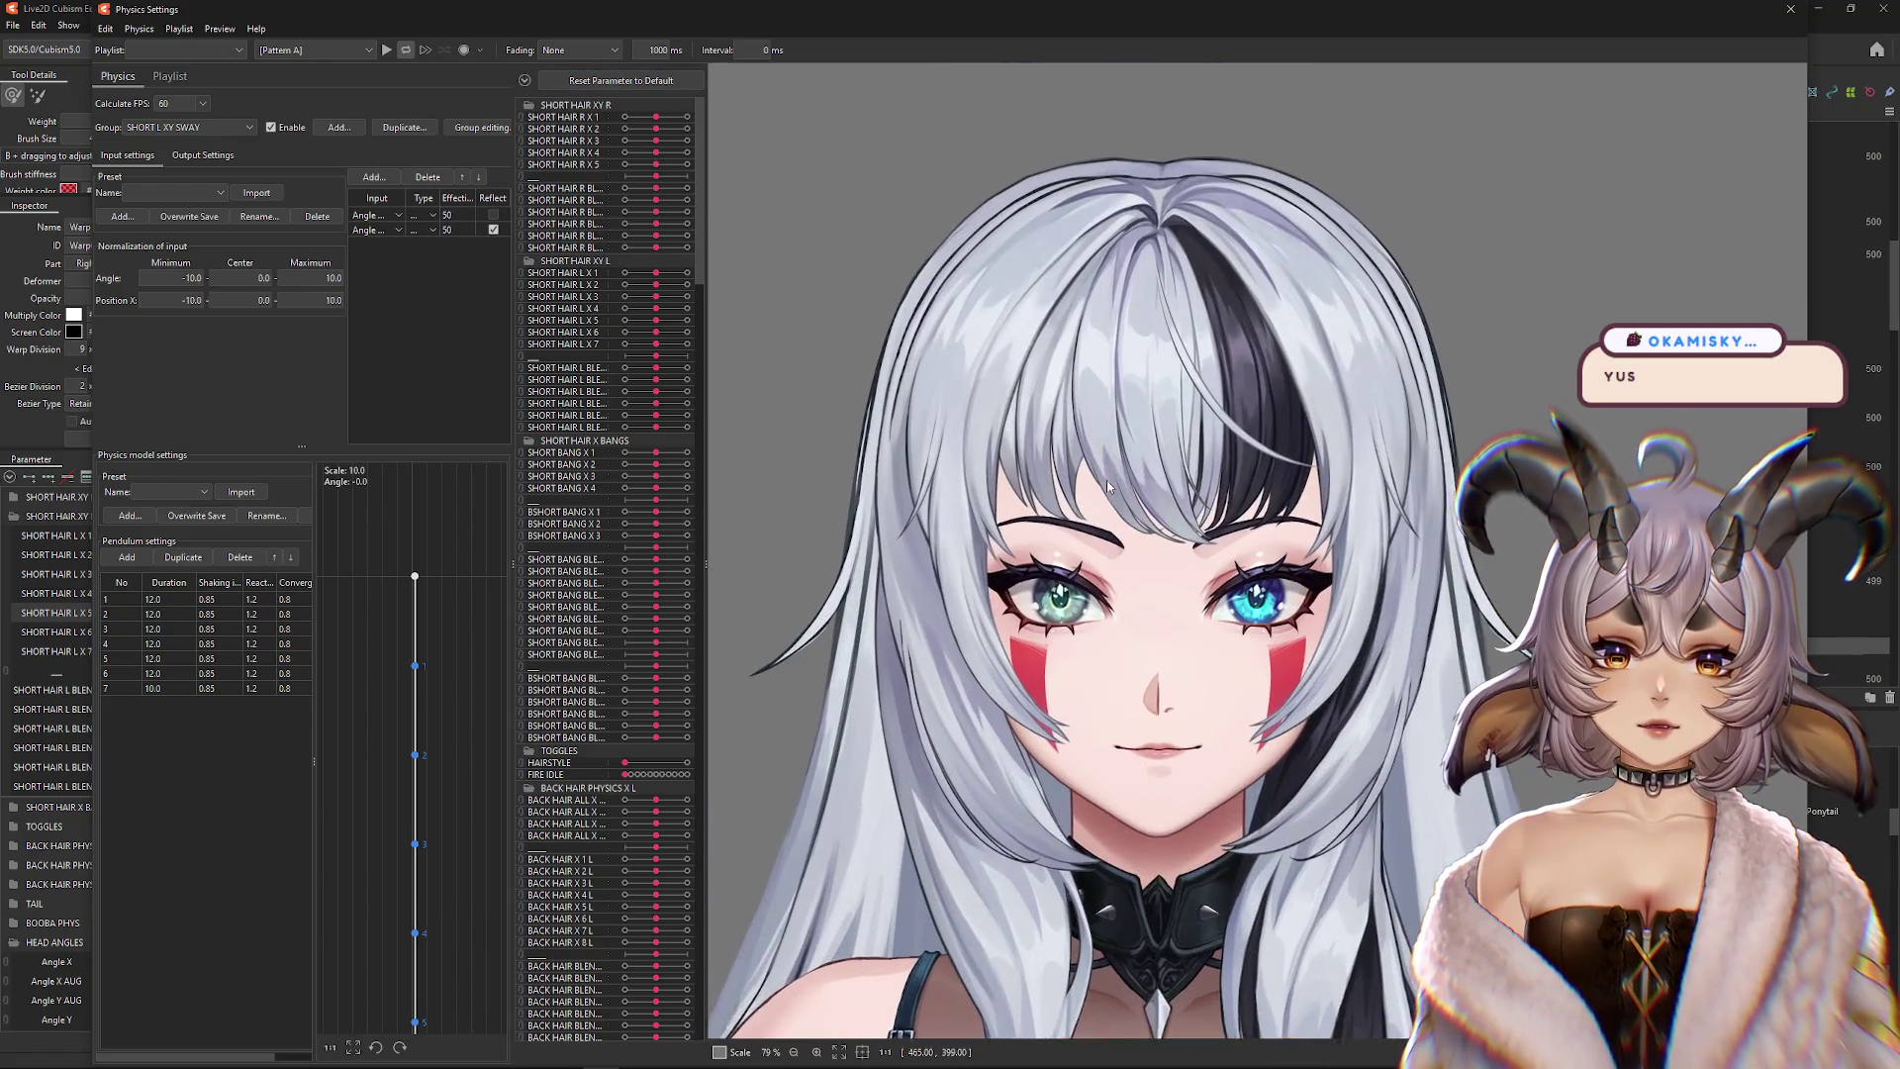
mouse_move(1106, 479)
mouse_down()
mouse_move(841, 418)
mouse_move(1207, 435)
mouse_up()
scroll(1207, 436, up, 2)
scroll(1208, 436, down, 2)
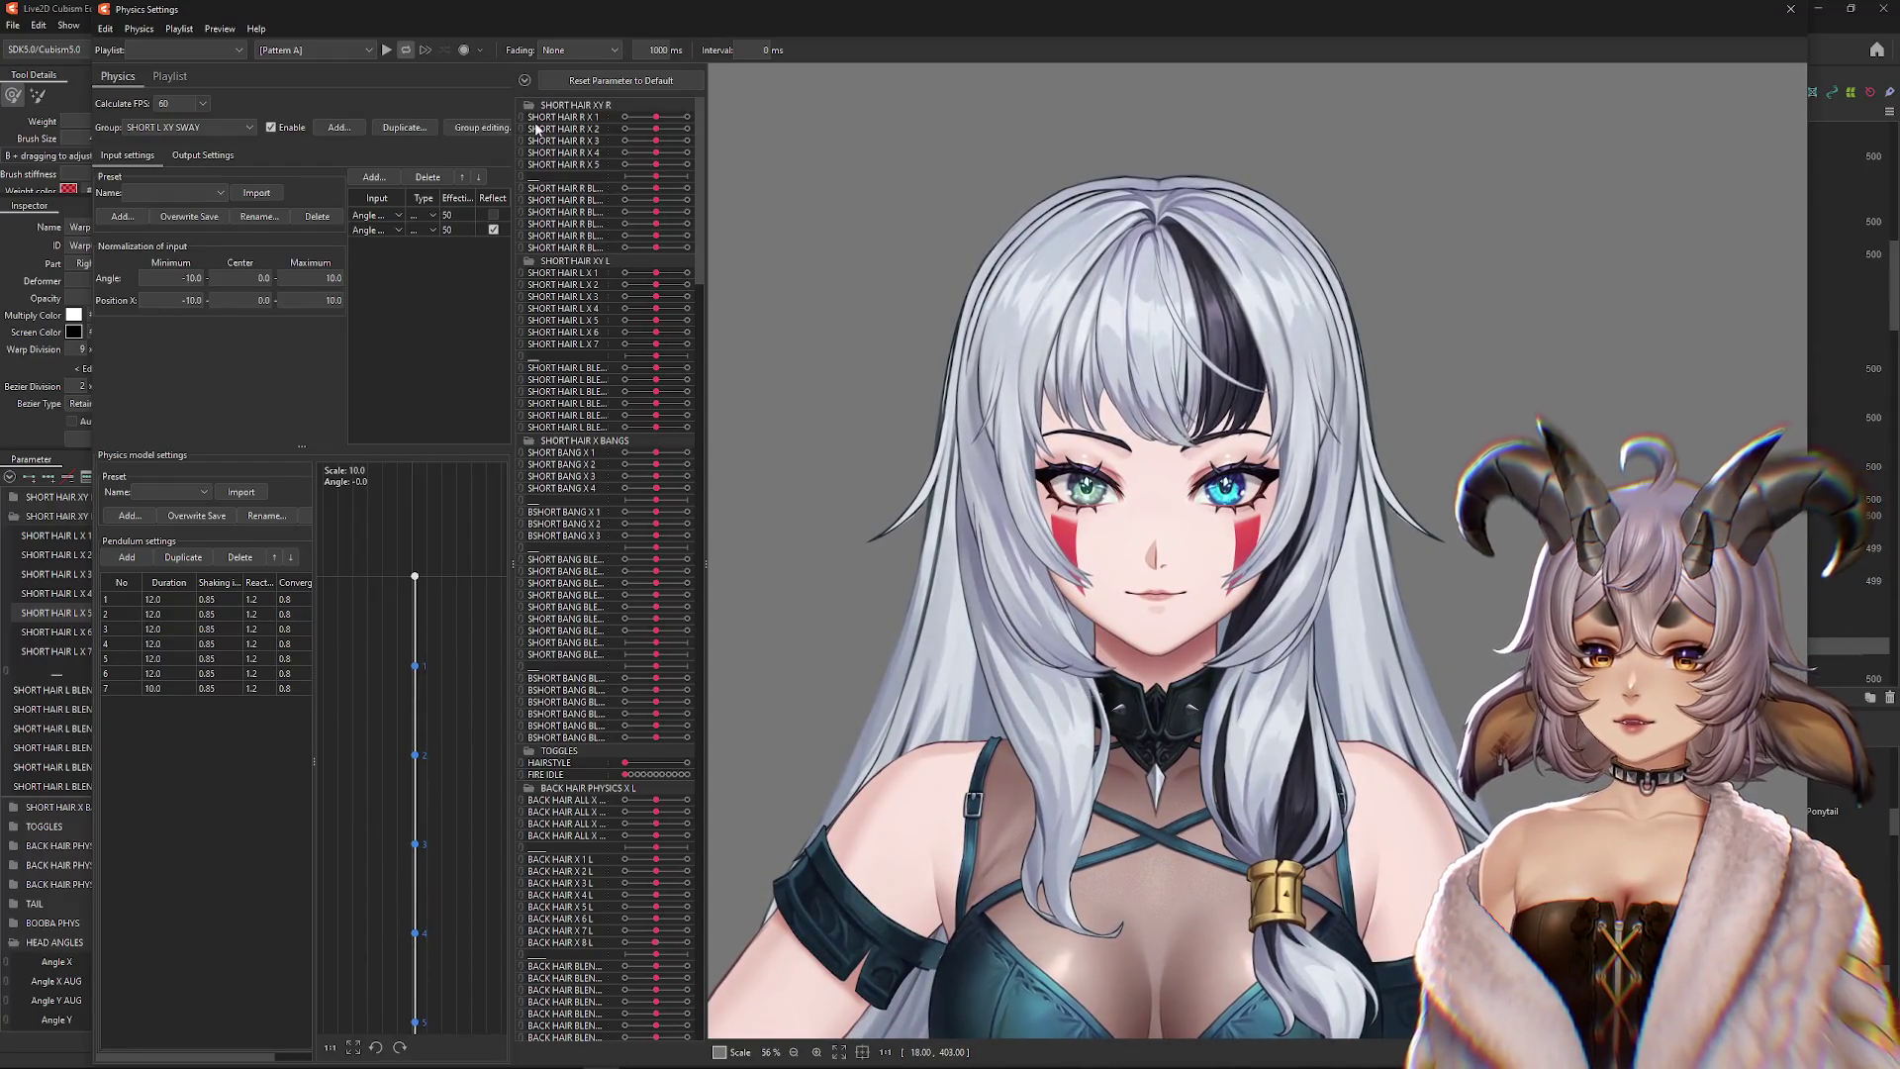
click(525, 80)
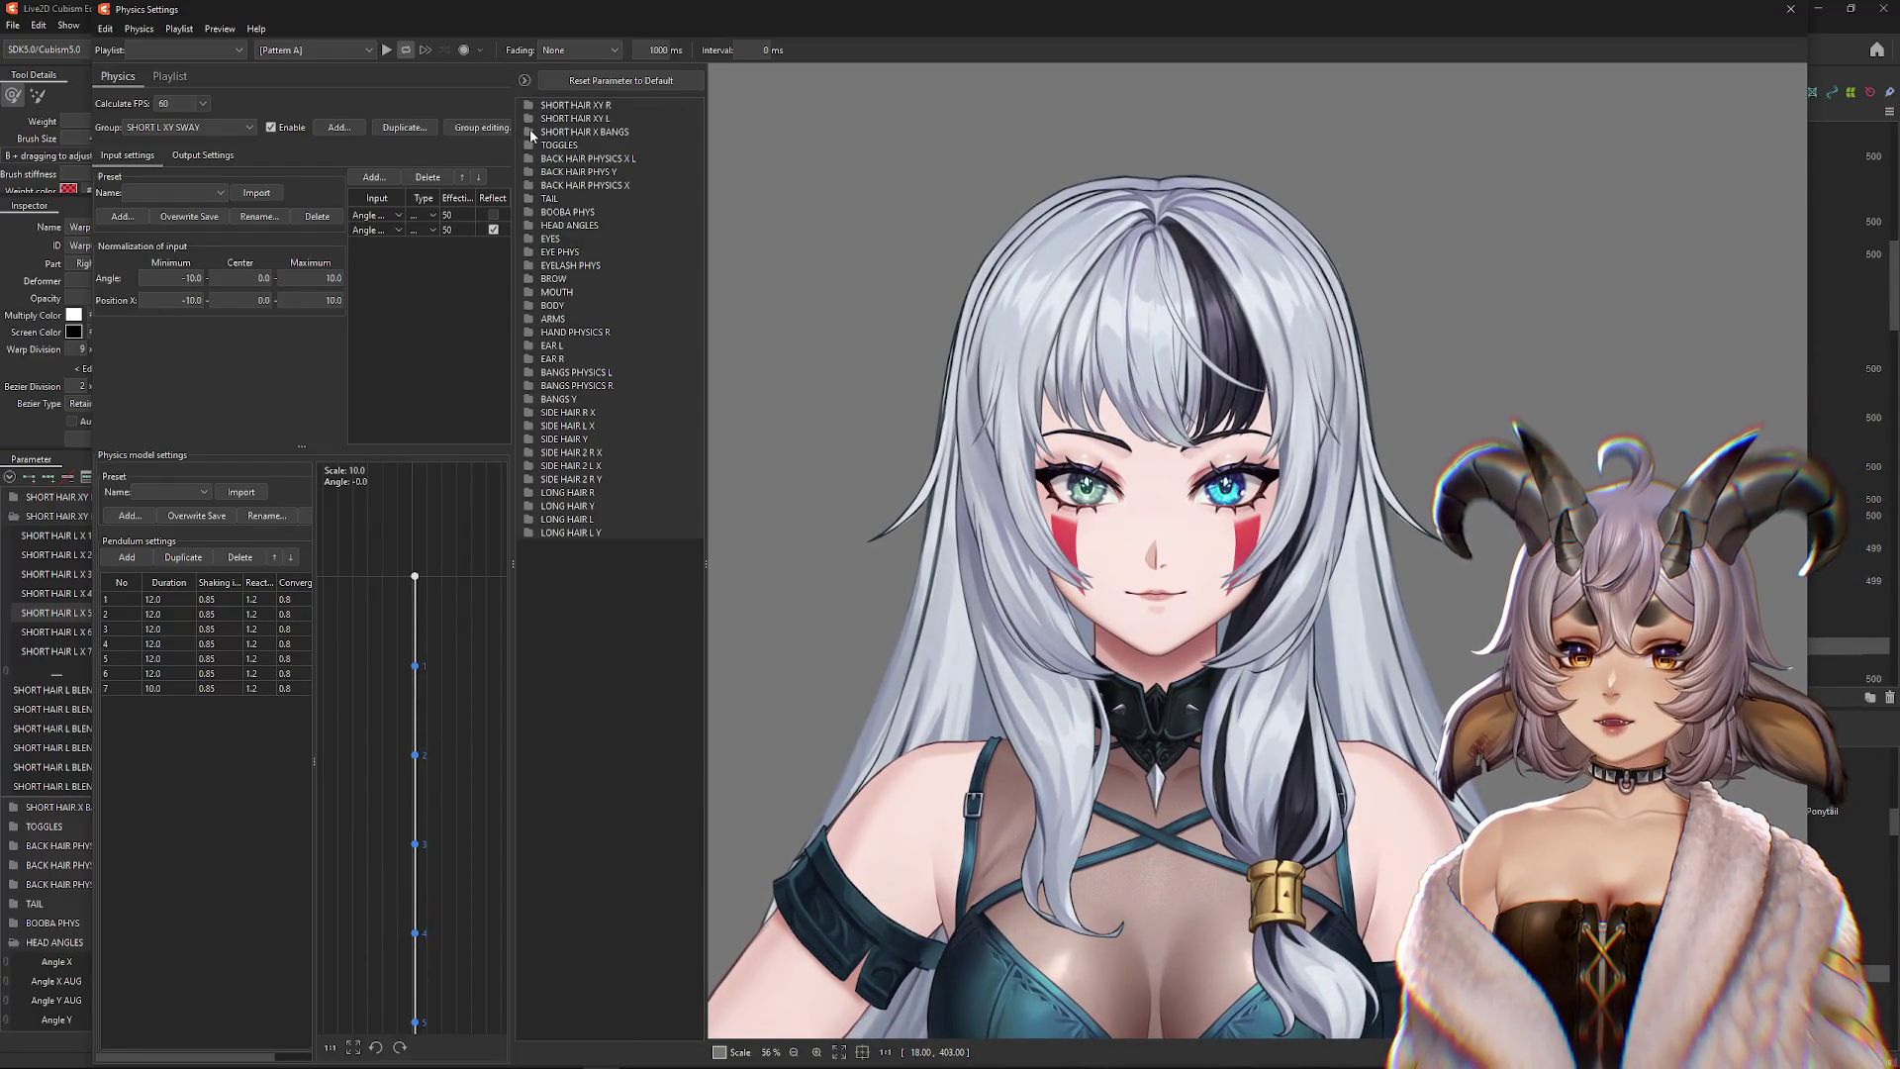
Expand SHORT HAIR X BANGS and tilt the model's head to watch the bangs swing
click(529, 132)
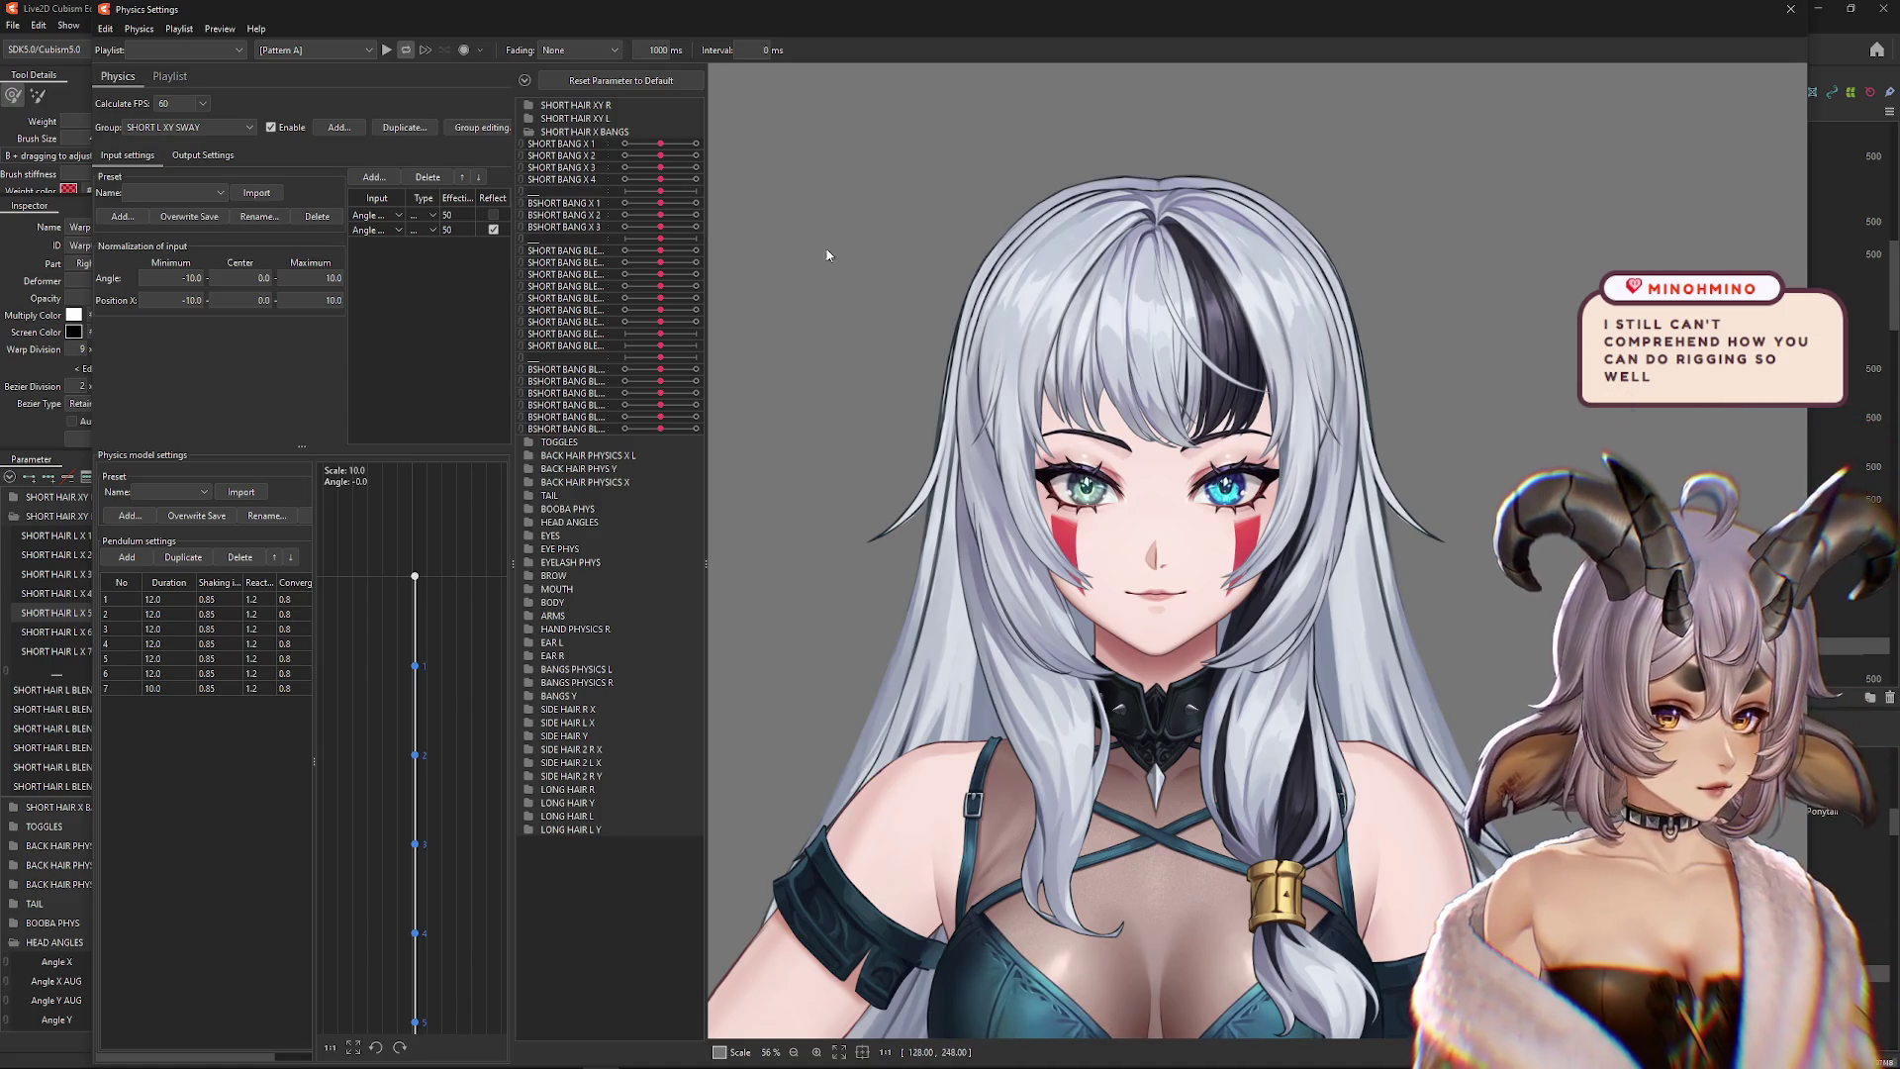
drag(827, 255, 1371, 417)
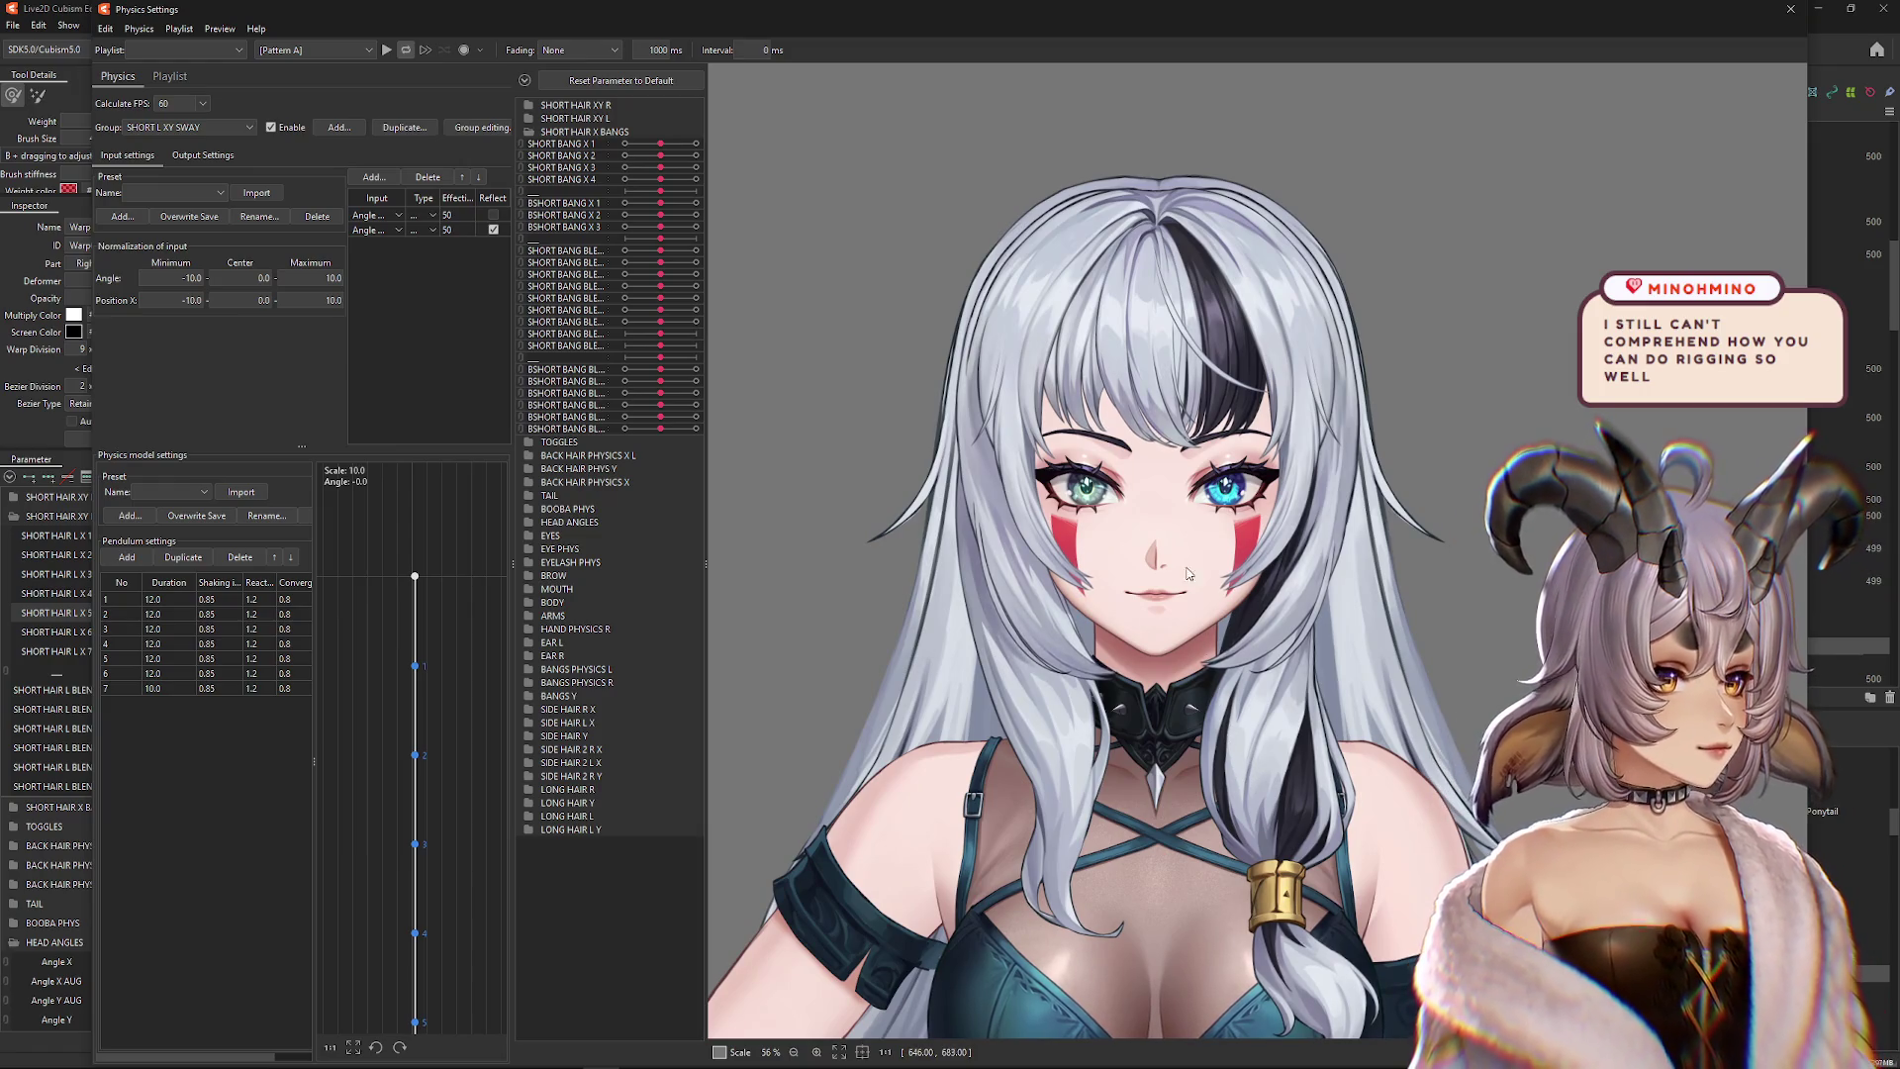
scroll(1084, 376, up, 3)
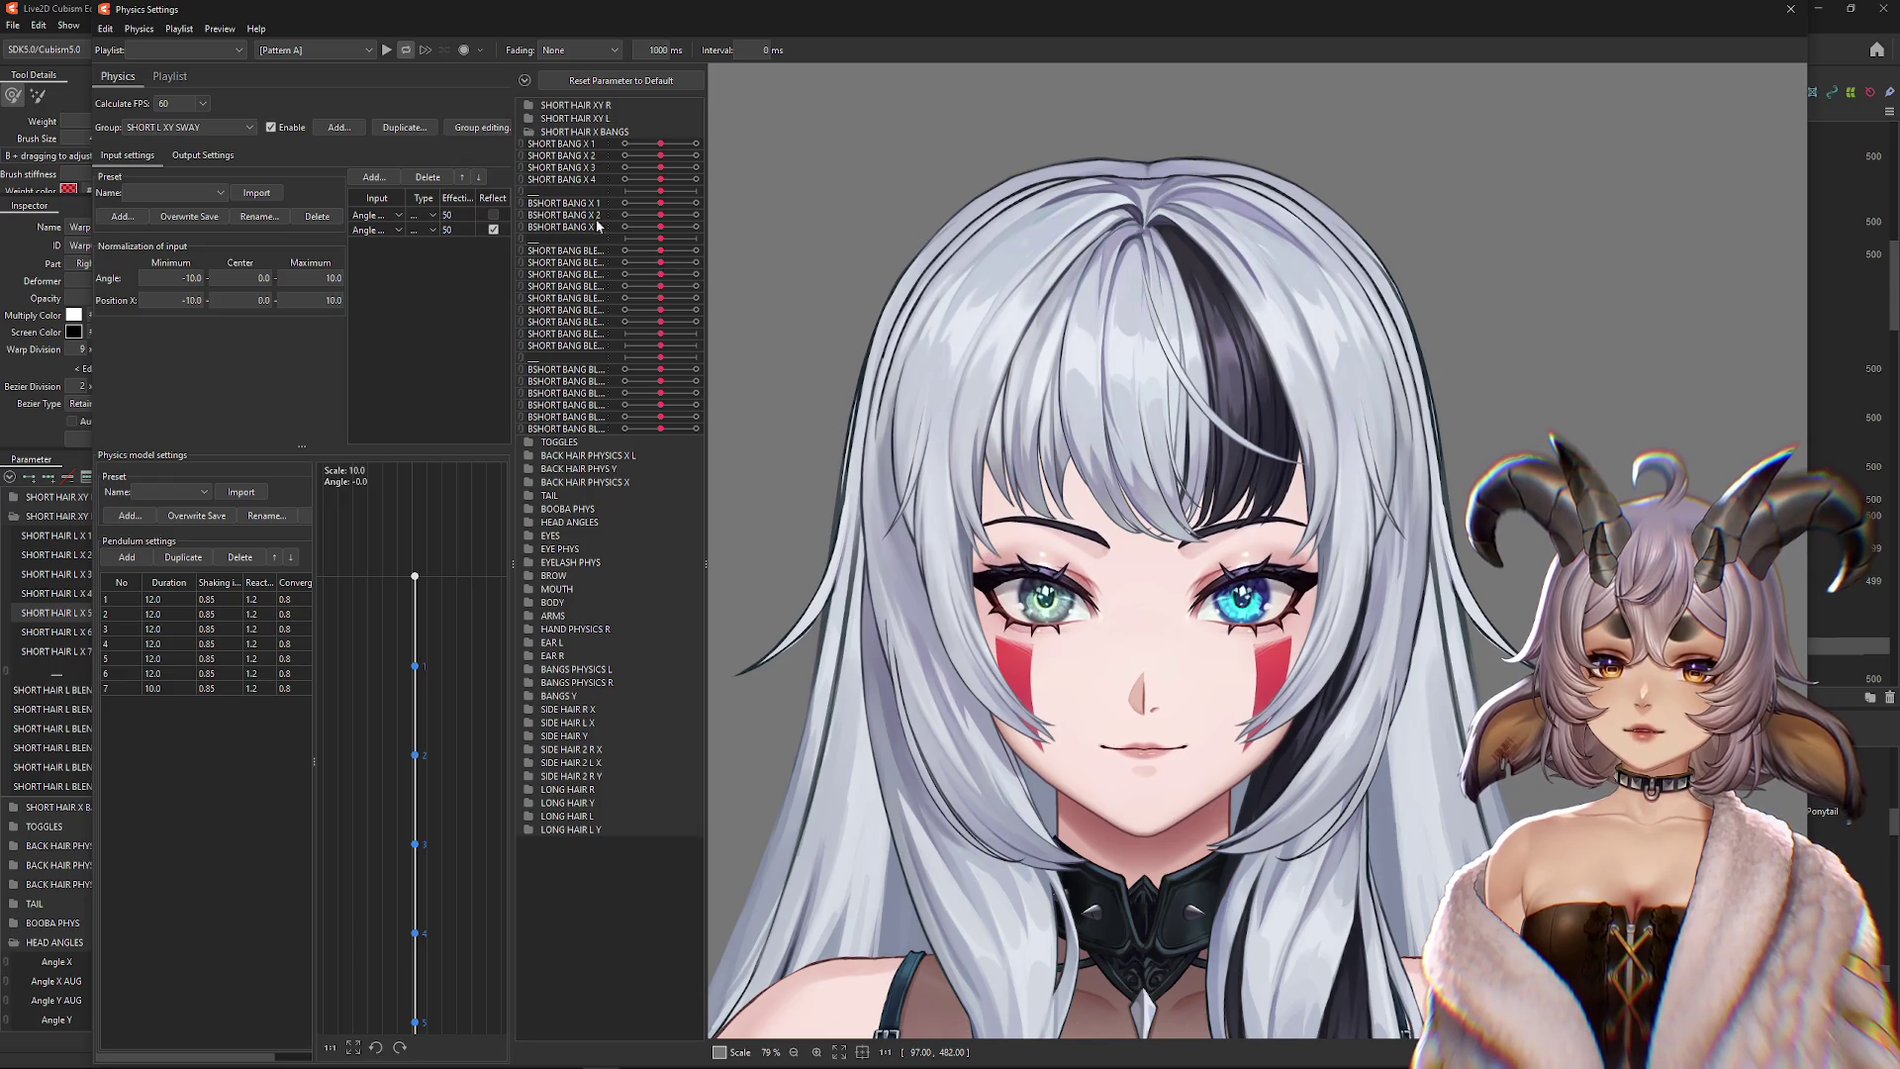
click(524, 136)
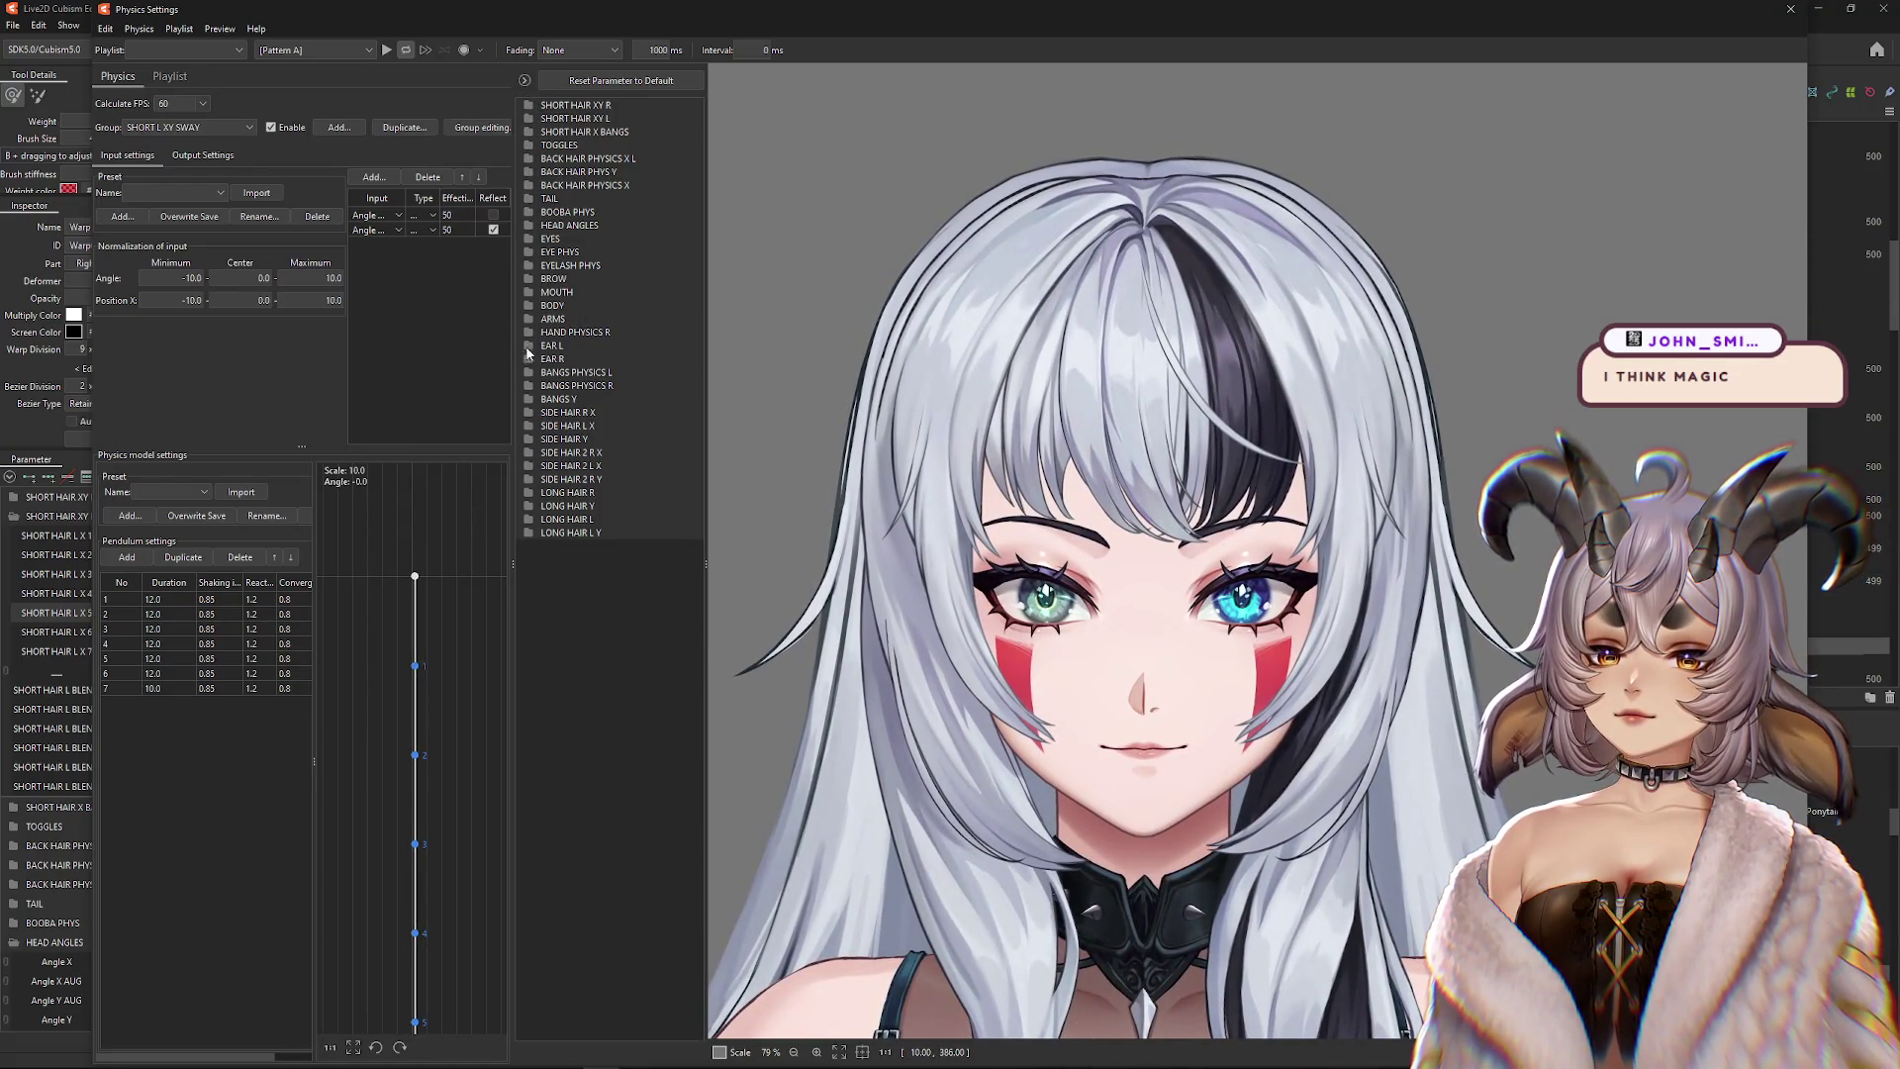
In BANGS PHYSICS L, push BANGS X 1 to maximum and BANGS X 5 to minimum, then switch to BANGS PHYSICS R
click(529, 379)
mouse_move(661, 384)
mouse_down()
mouse_move(719, 389)
mouse_move(626, 383)
mouse_move(643, 431)
mouse_move(679, 425)
mouse_move(661, 421)
mouse_up()
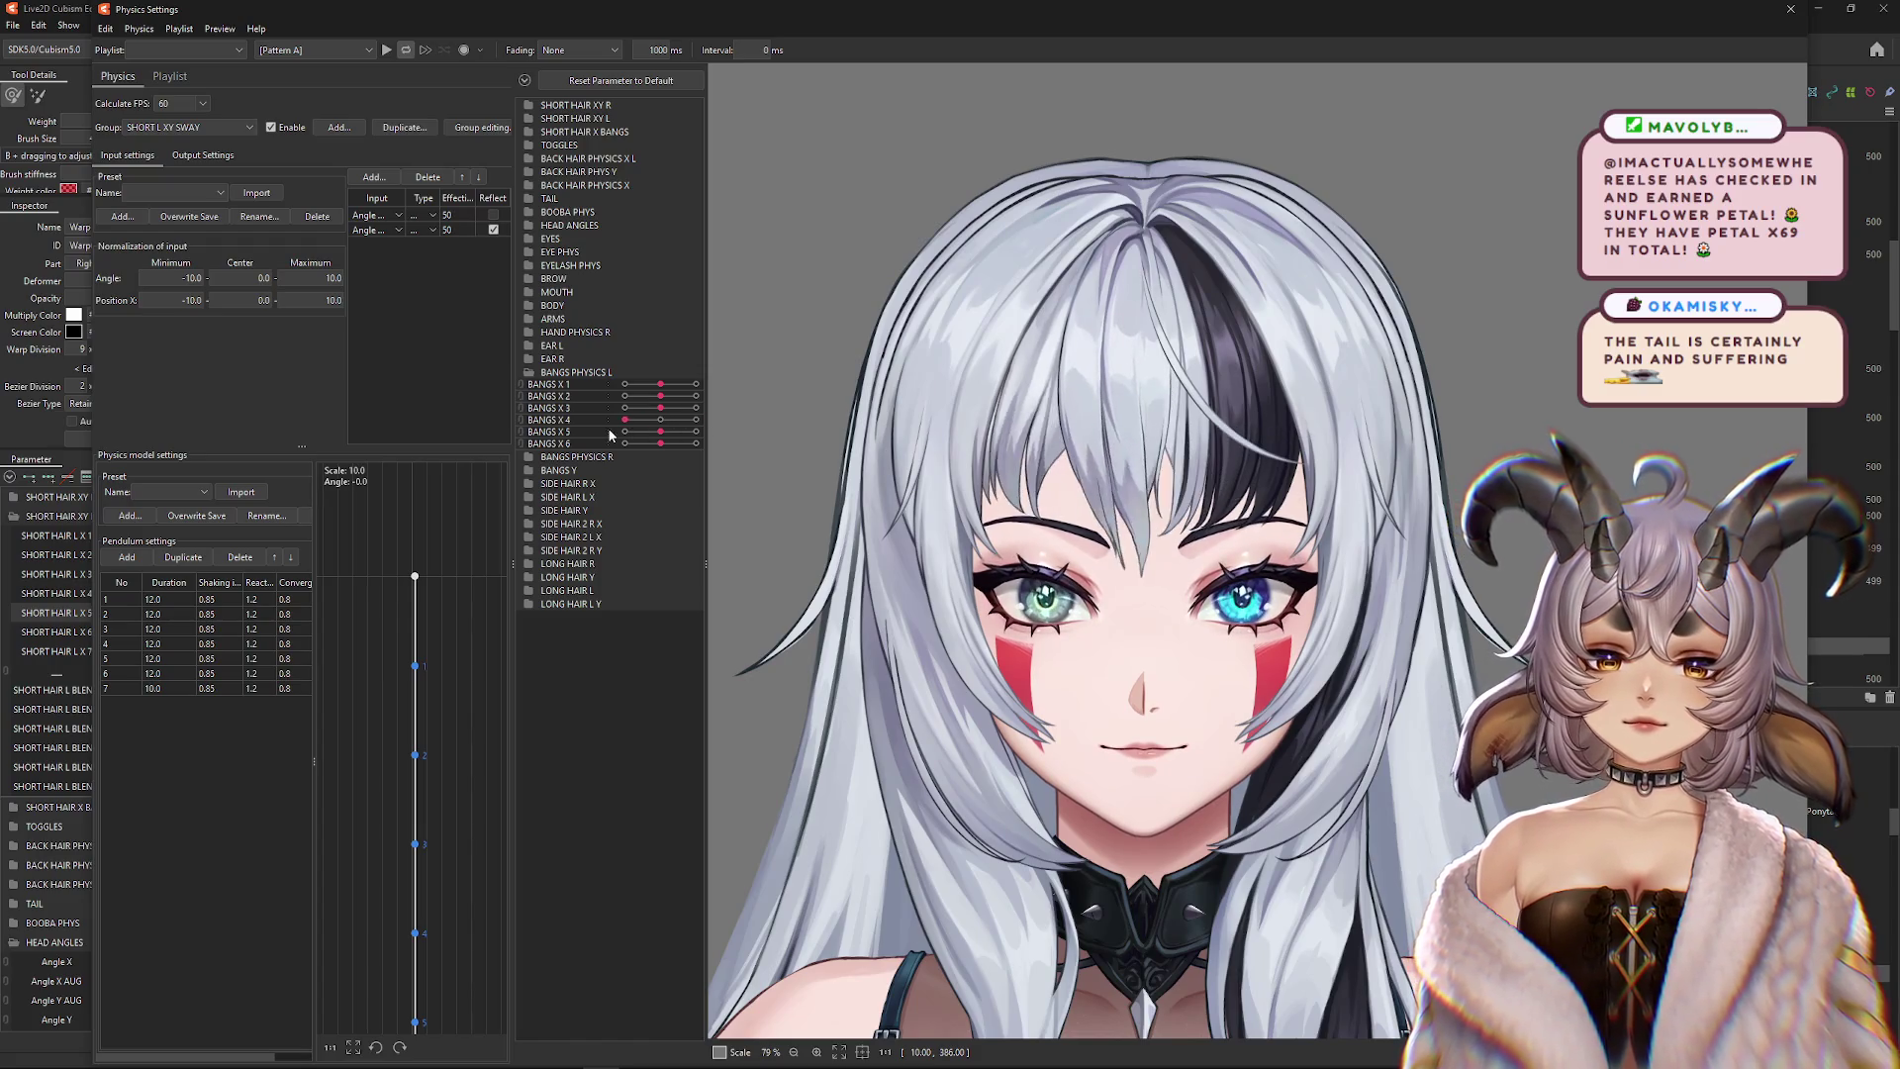
drag(649, 435, 610, 437)
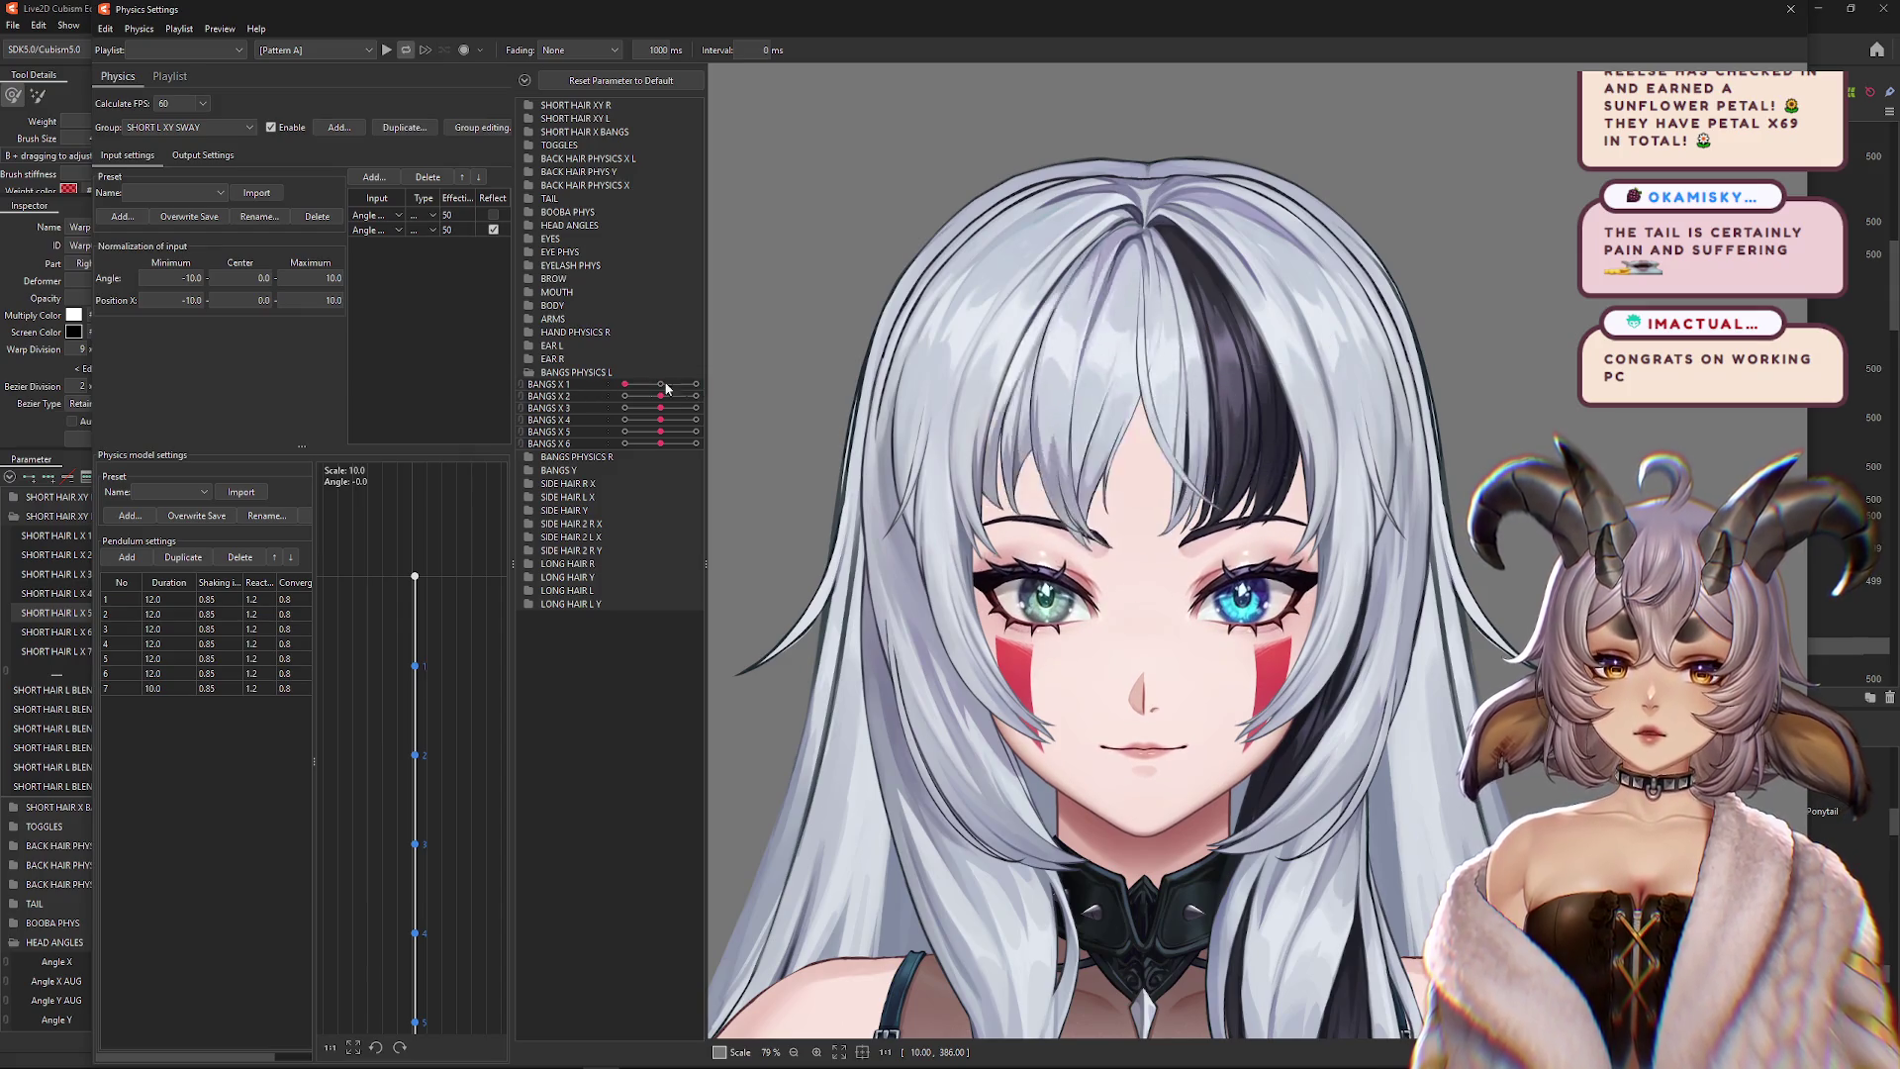
click(526, 458)
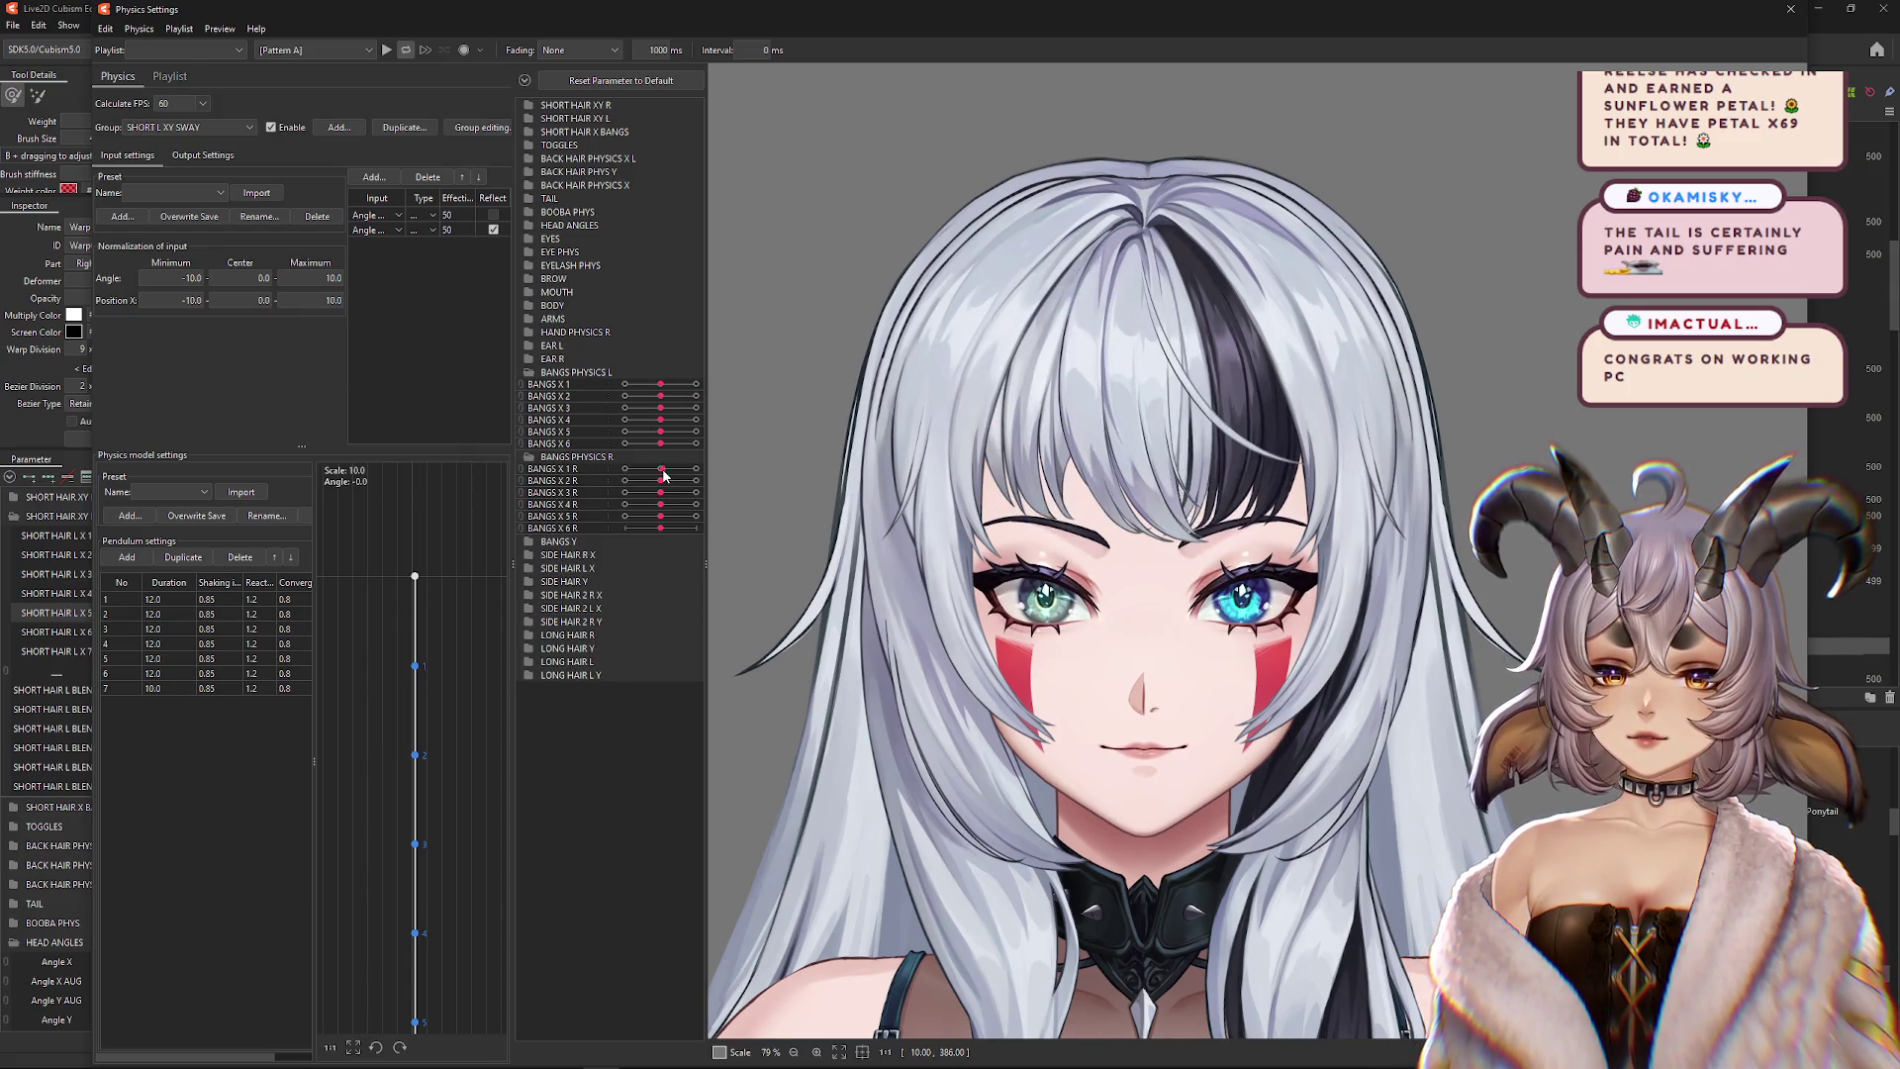
click(533, 372)
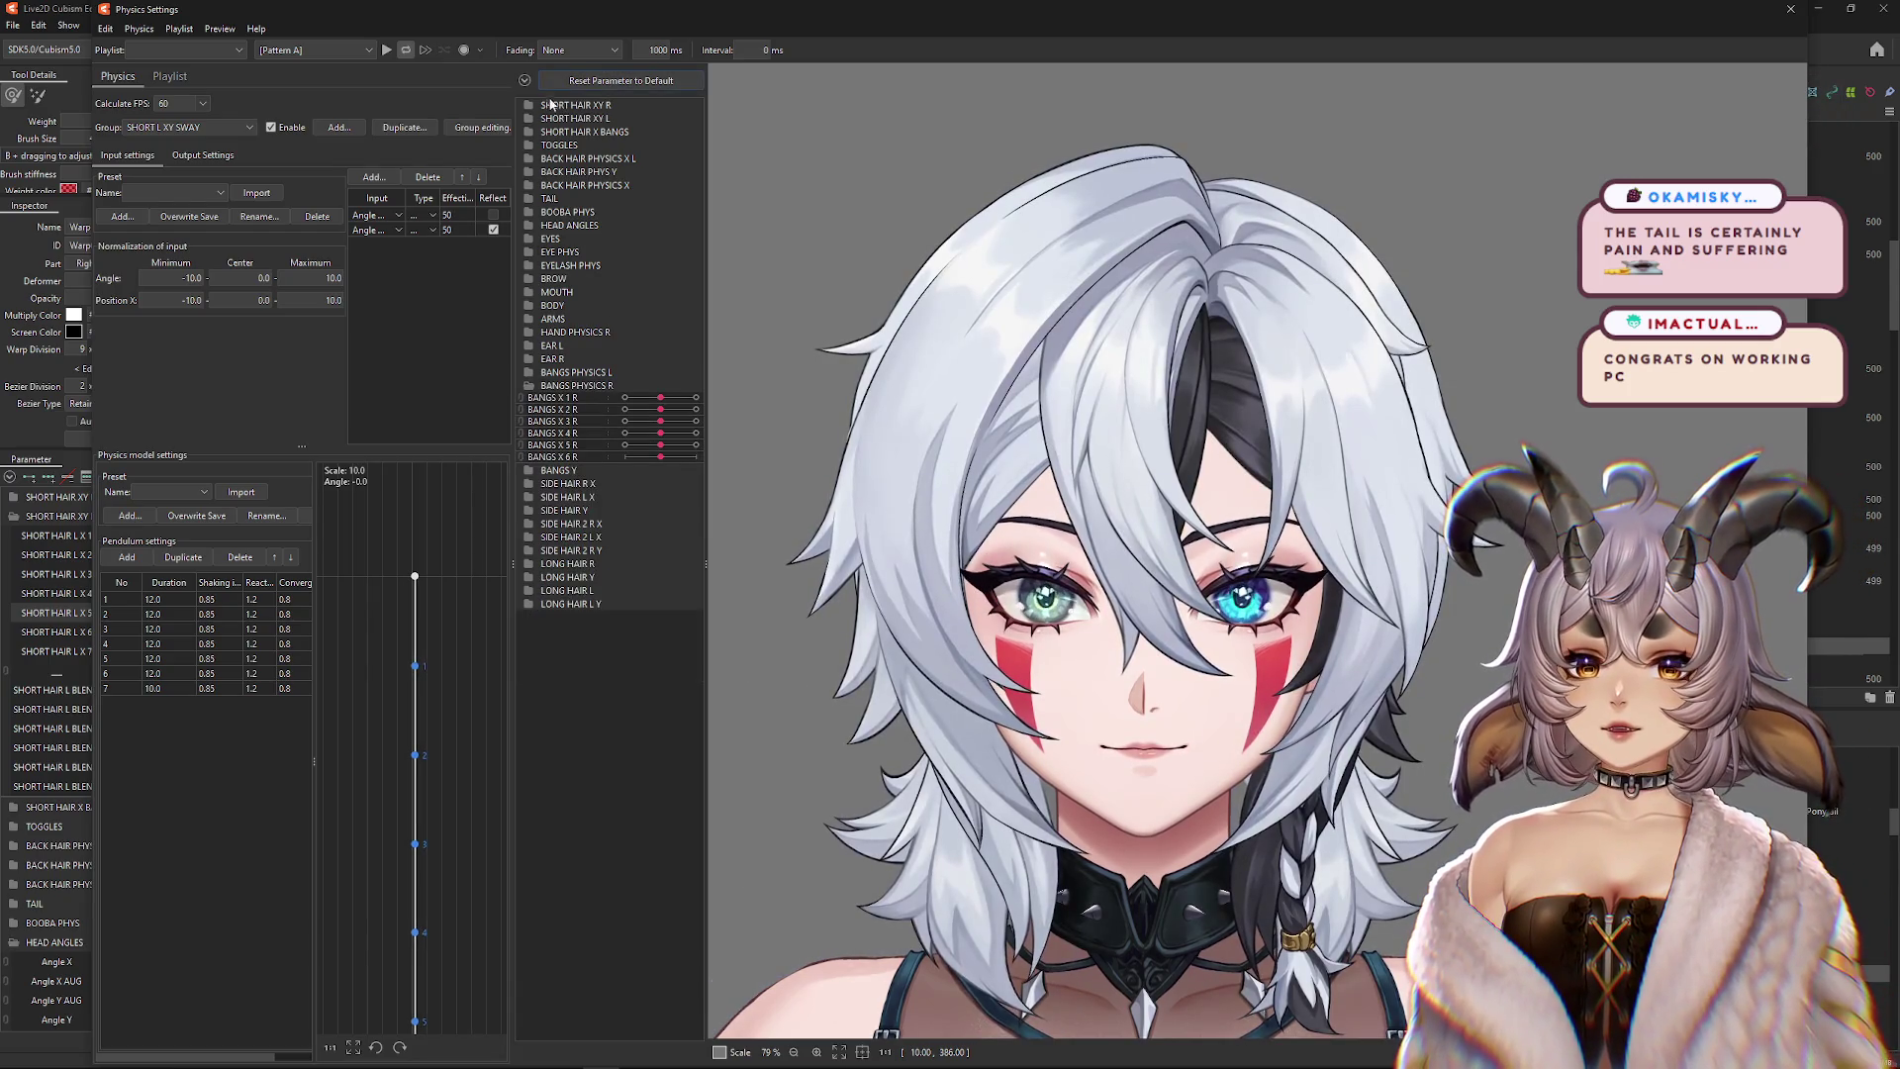
Bend the right short-hair strand with SHORT HAIR R X 4 and bring up the physics group list
click(531, 106)
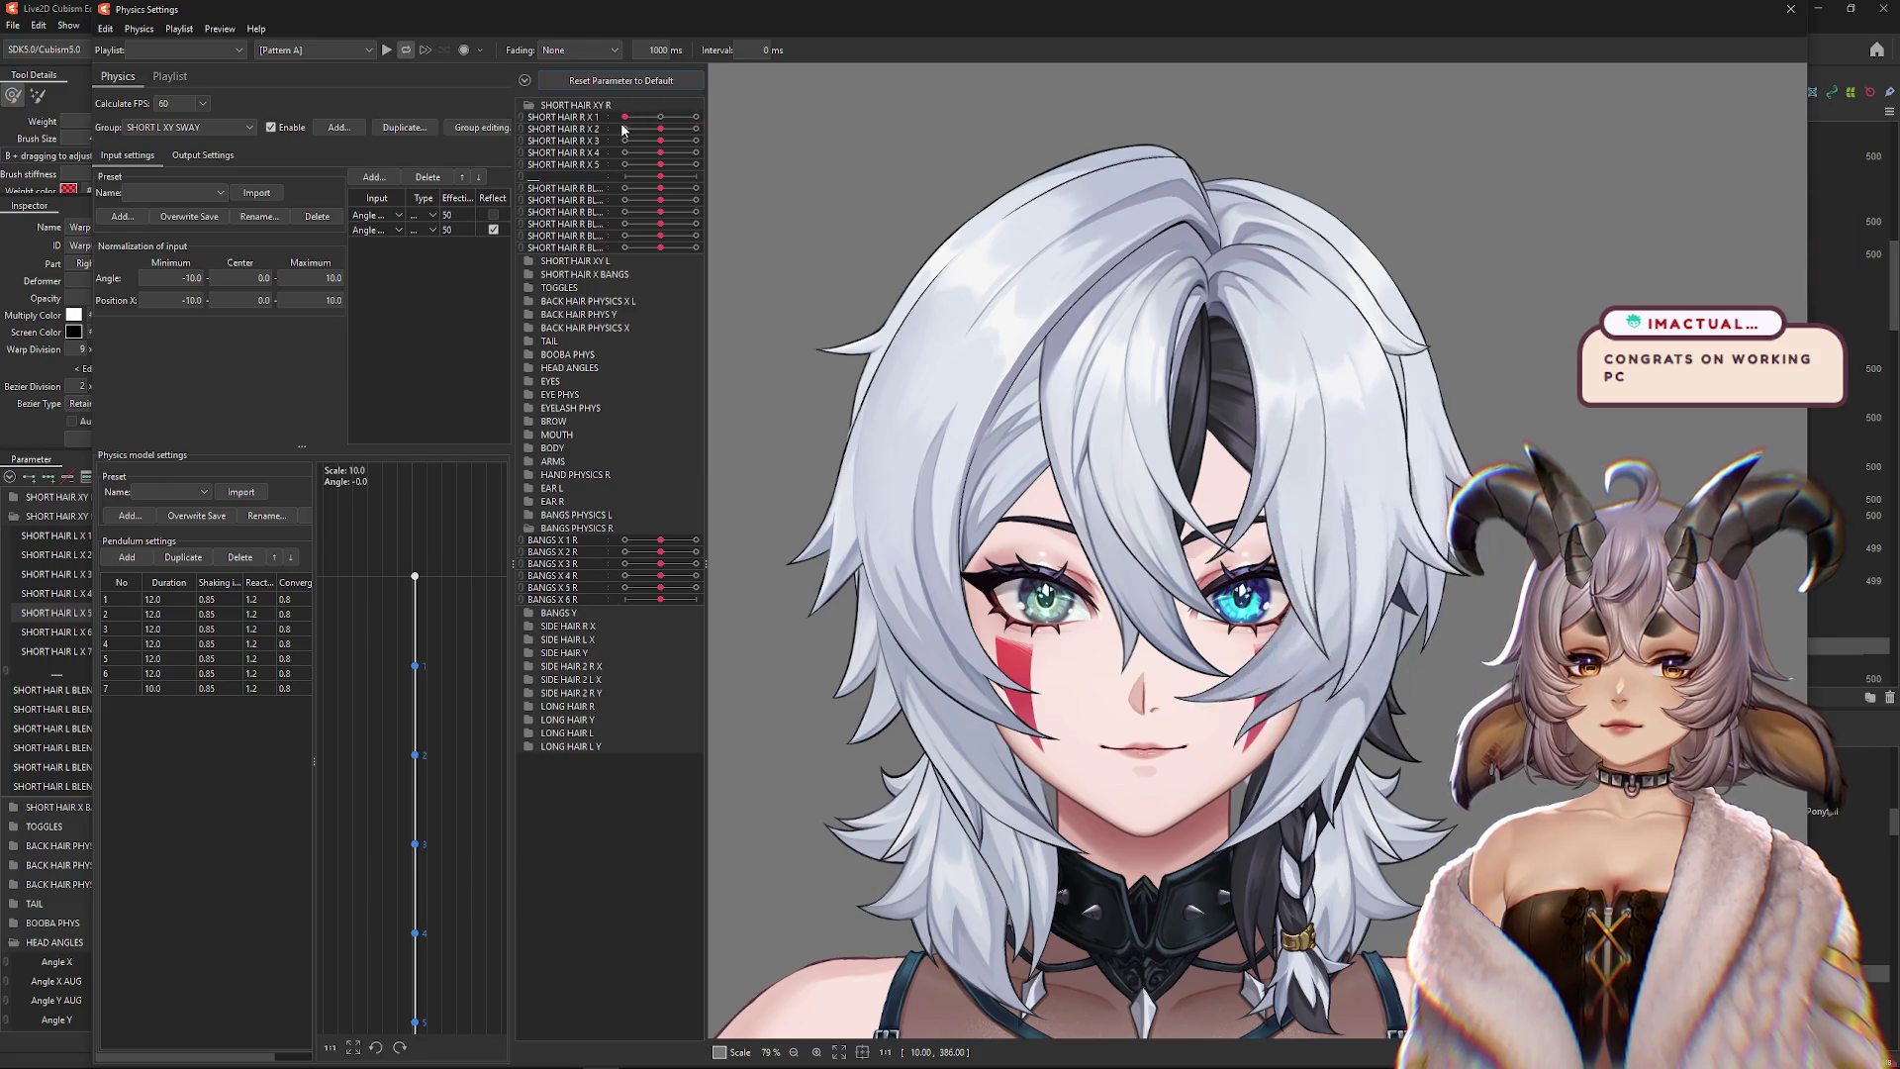
mouse_move(660, 152)
mouse_down()
mouse_move(710, 167)
mouse_move(653, 170)
mouse_up()
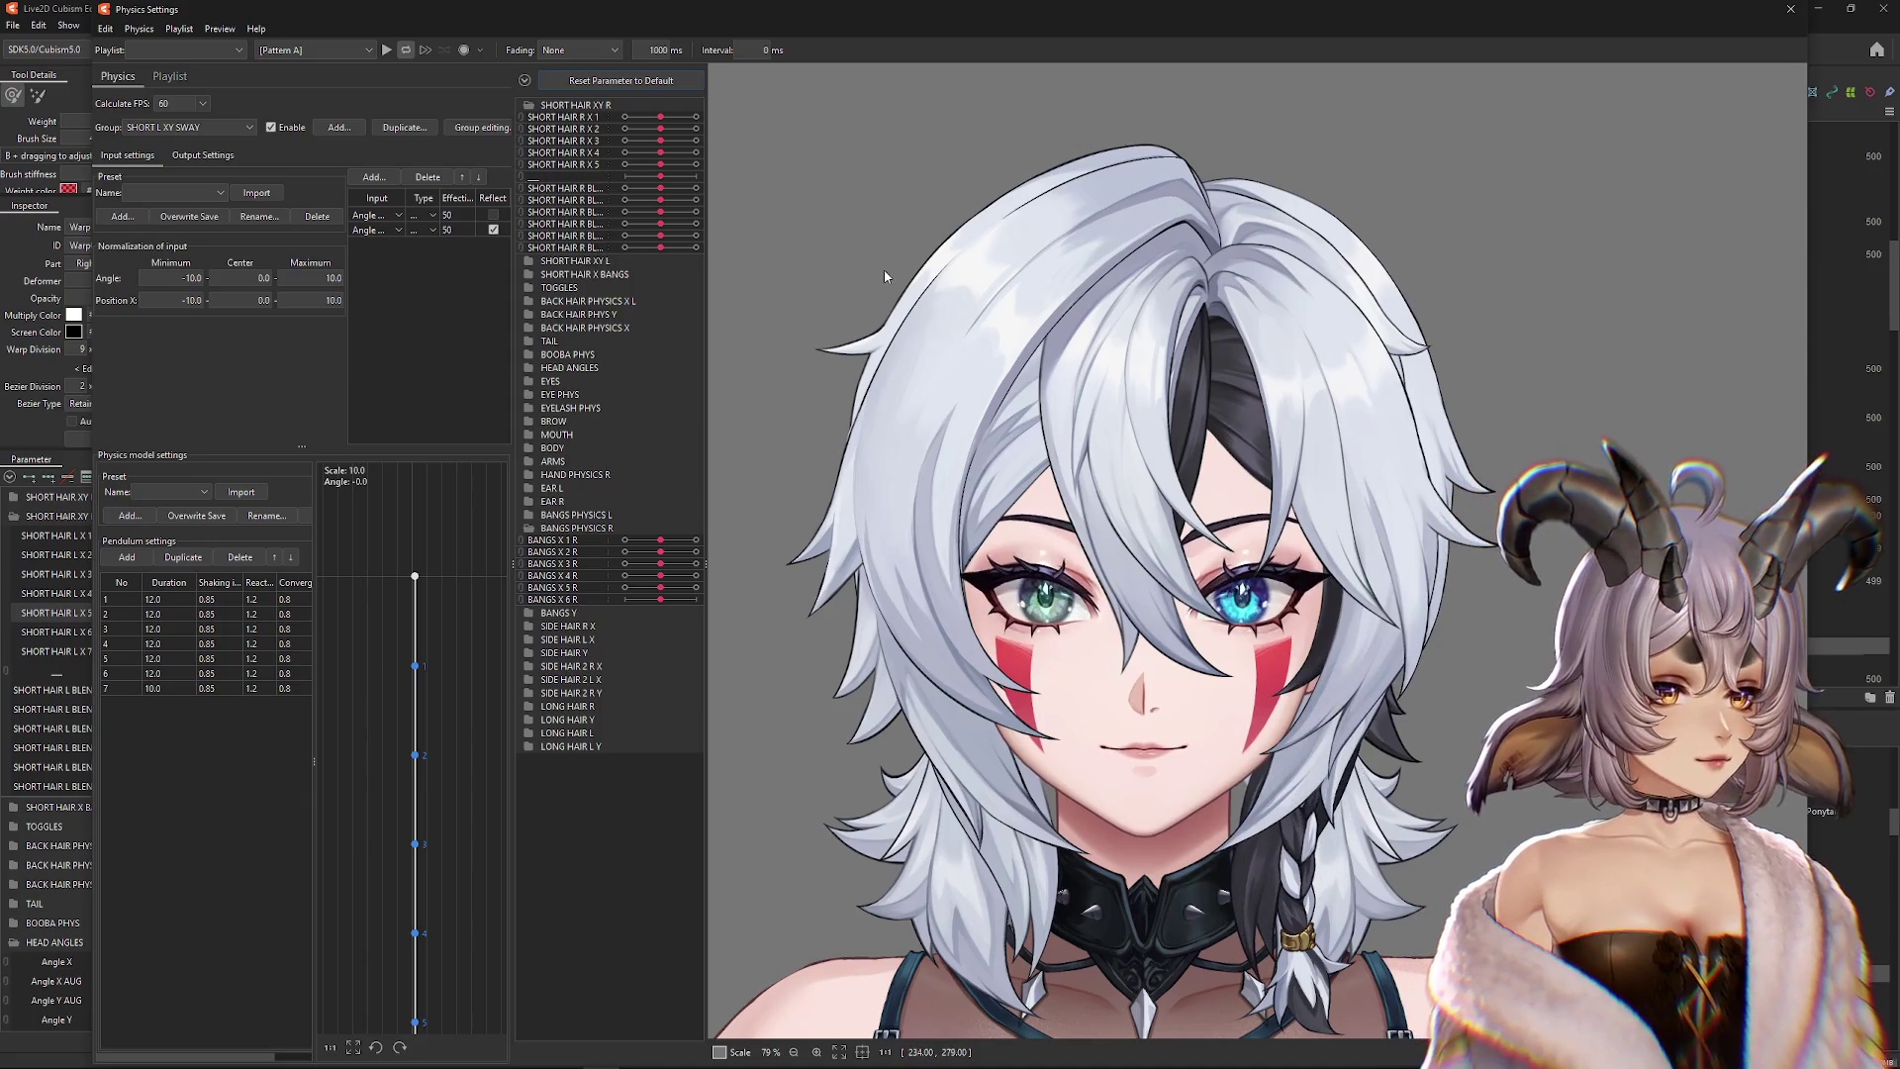
click(217, 128)
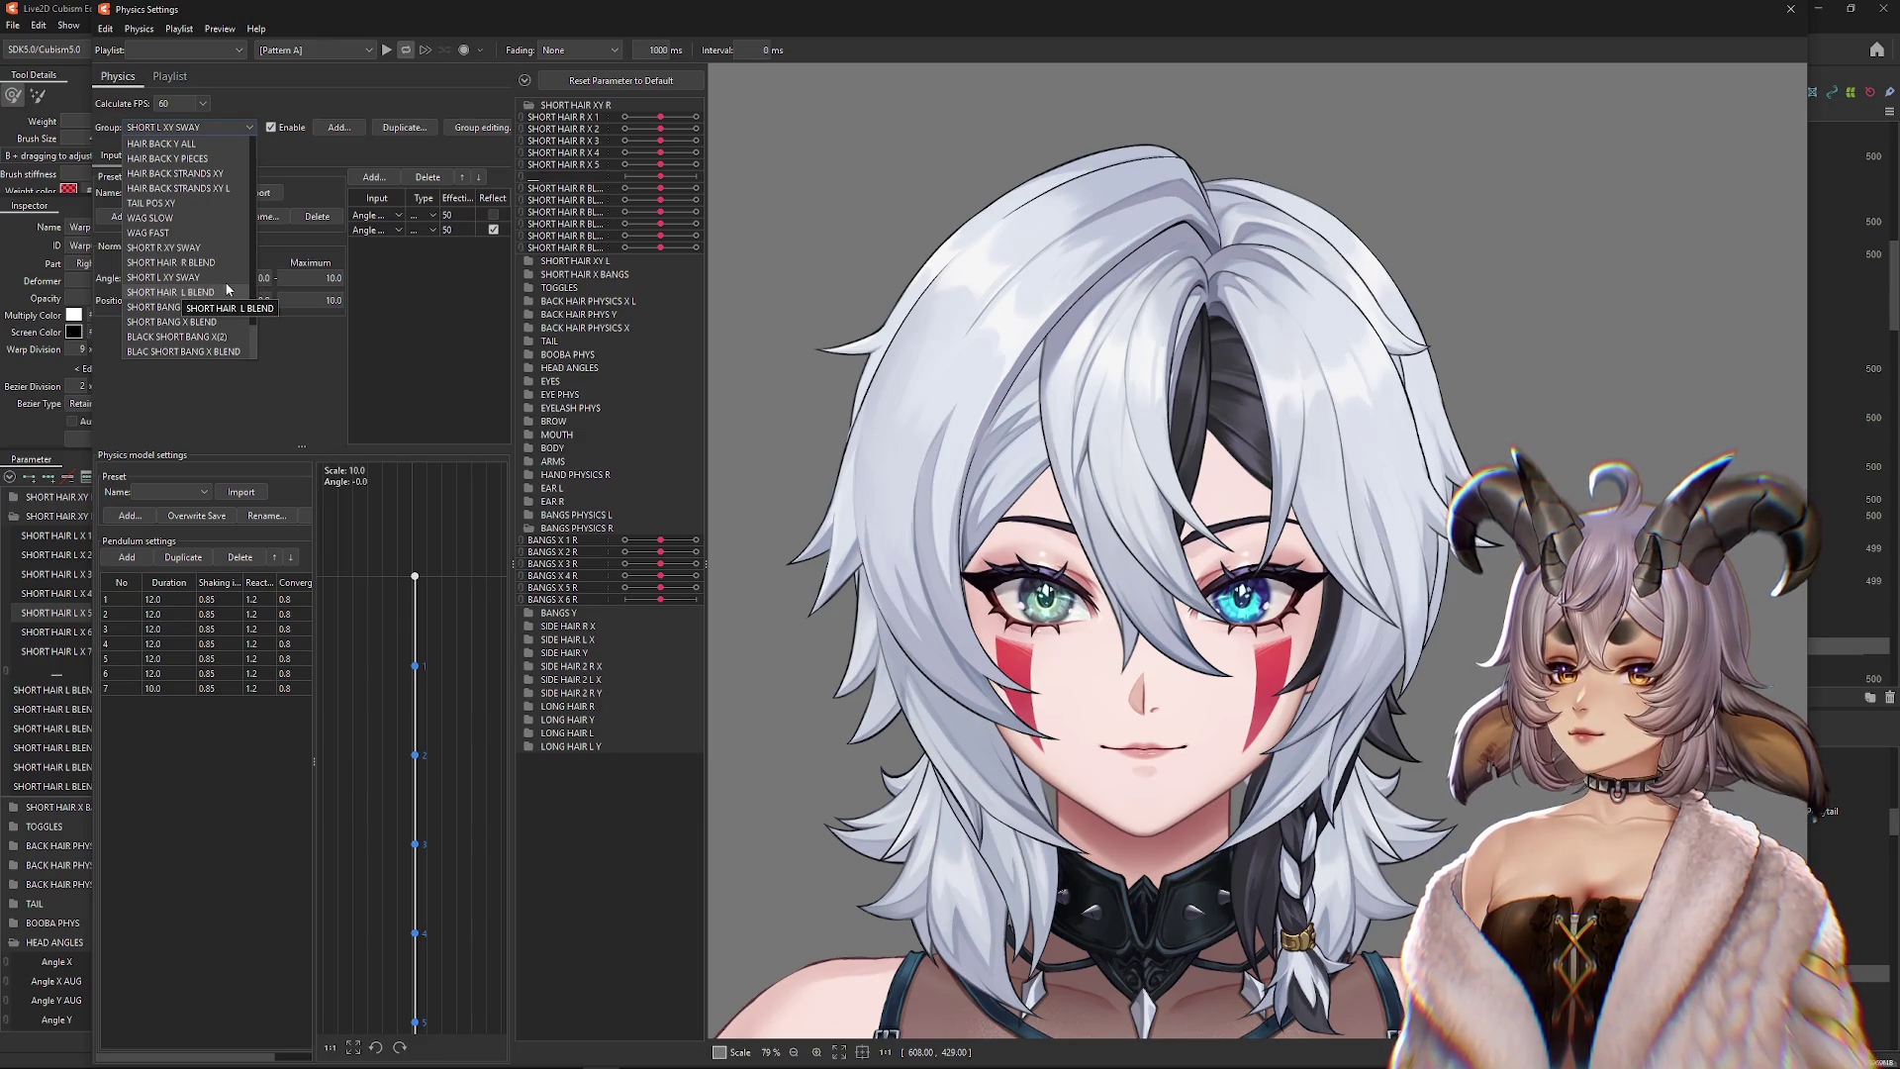
Load the SHORT HAIR R BLEND physics group and show its output settings
click(200, 263)
click(186, 159)
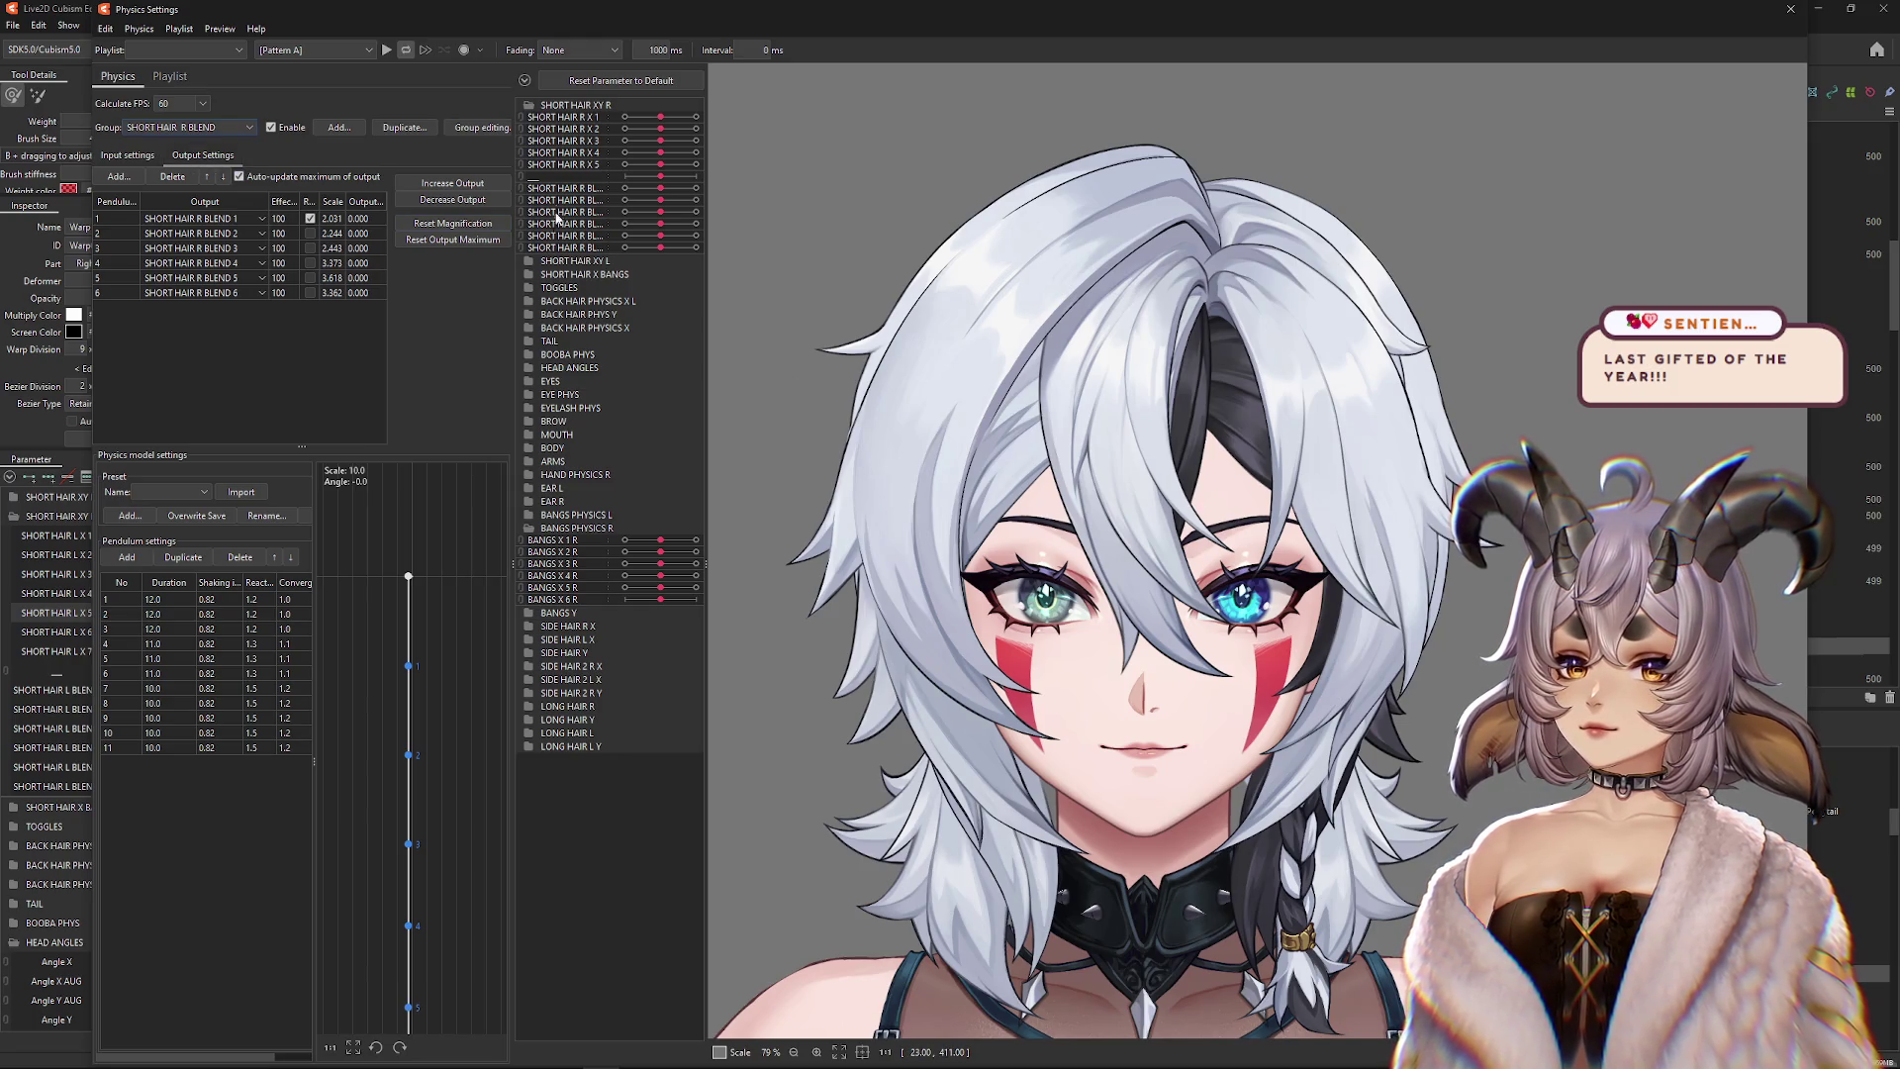
click(529, 107)
click(530, 107)
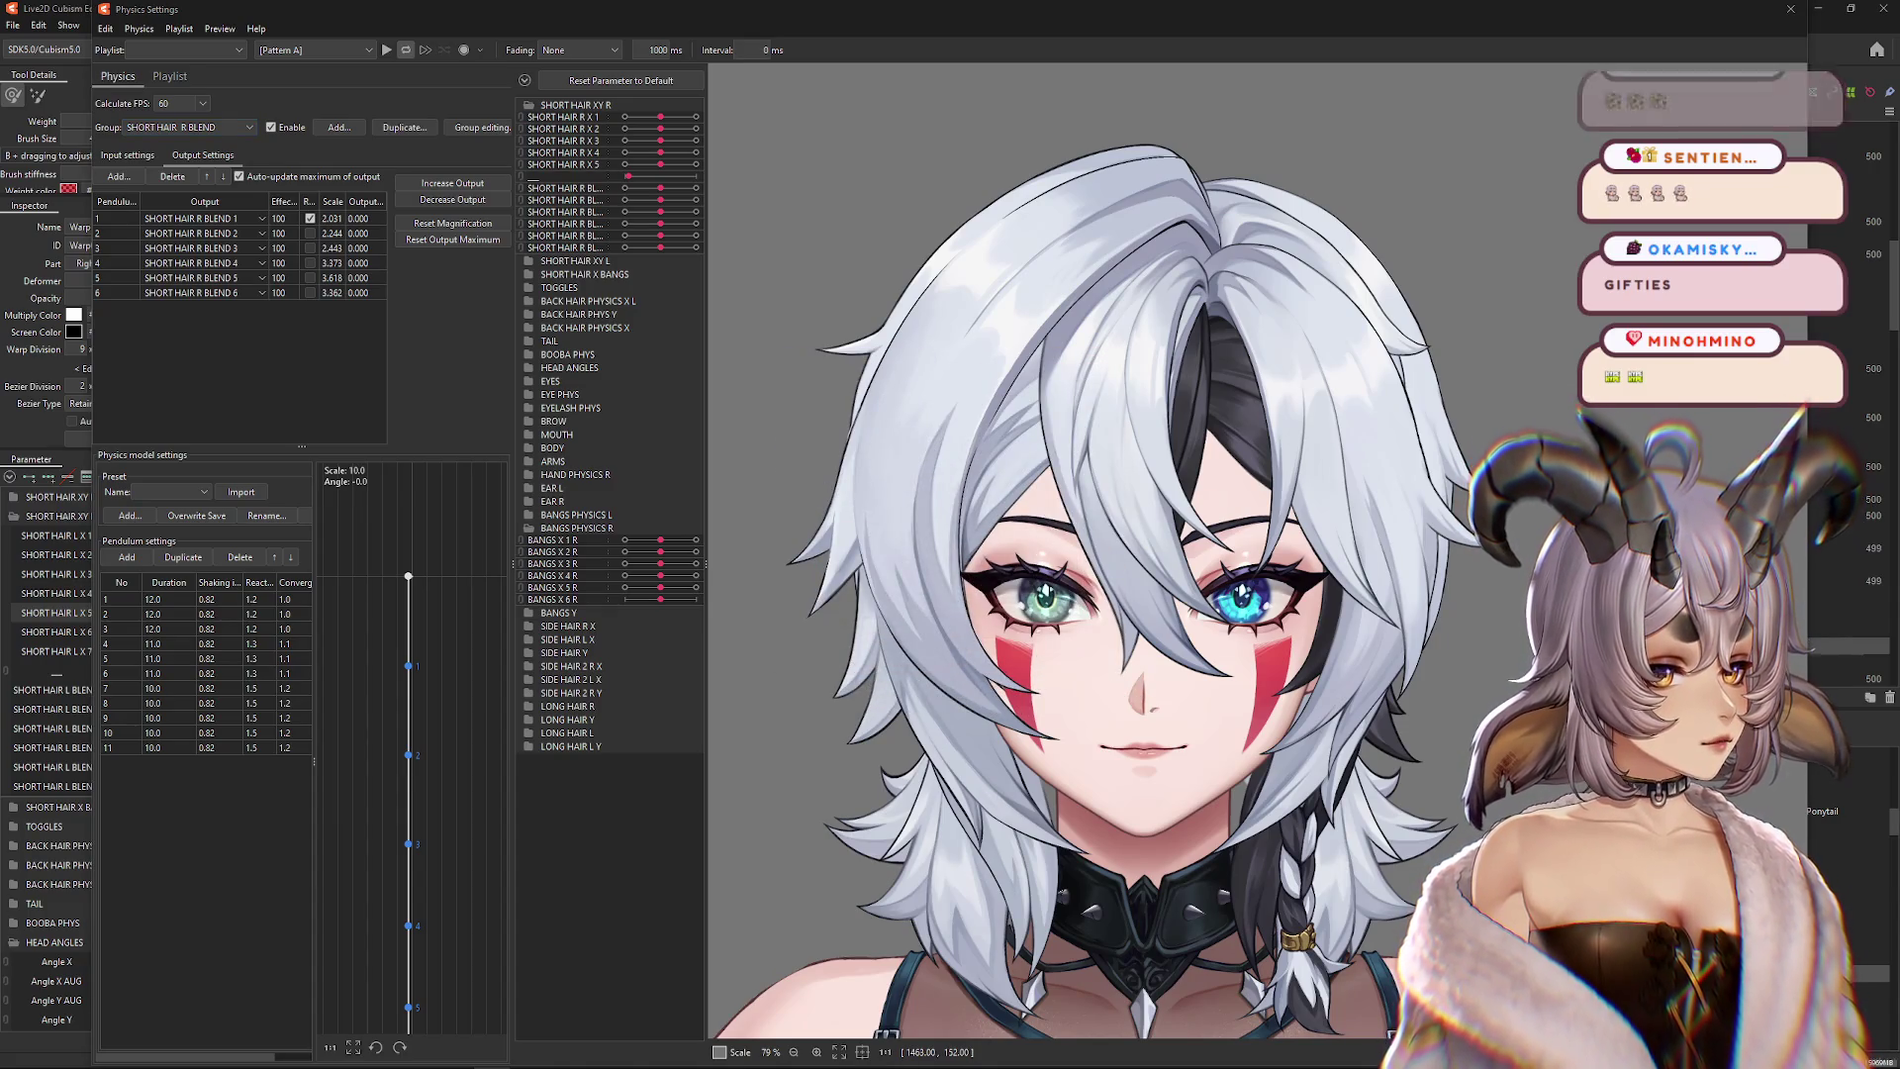
Swing the model to preview the short-hair sway, framing the head and narrowing the parameter panel
scroll(1530, 564, down, 8)
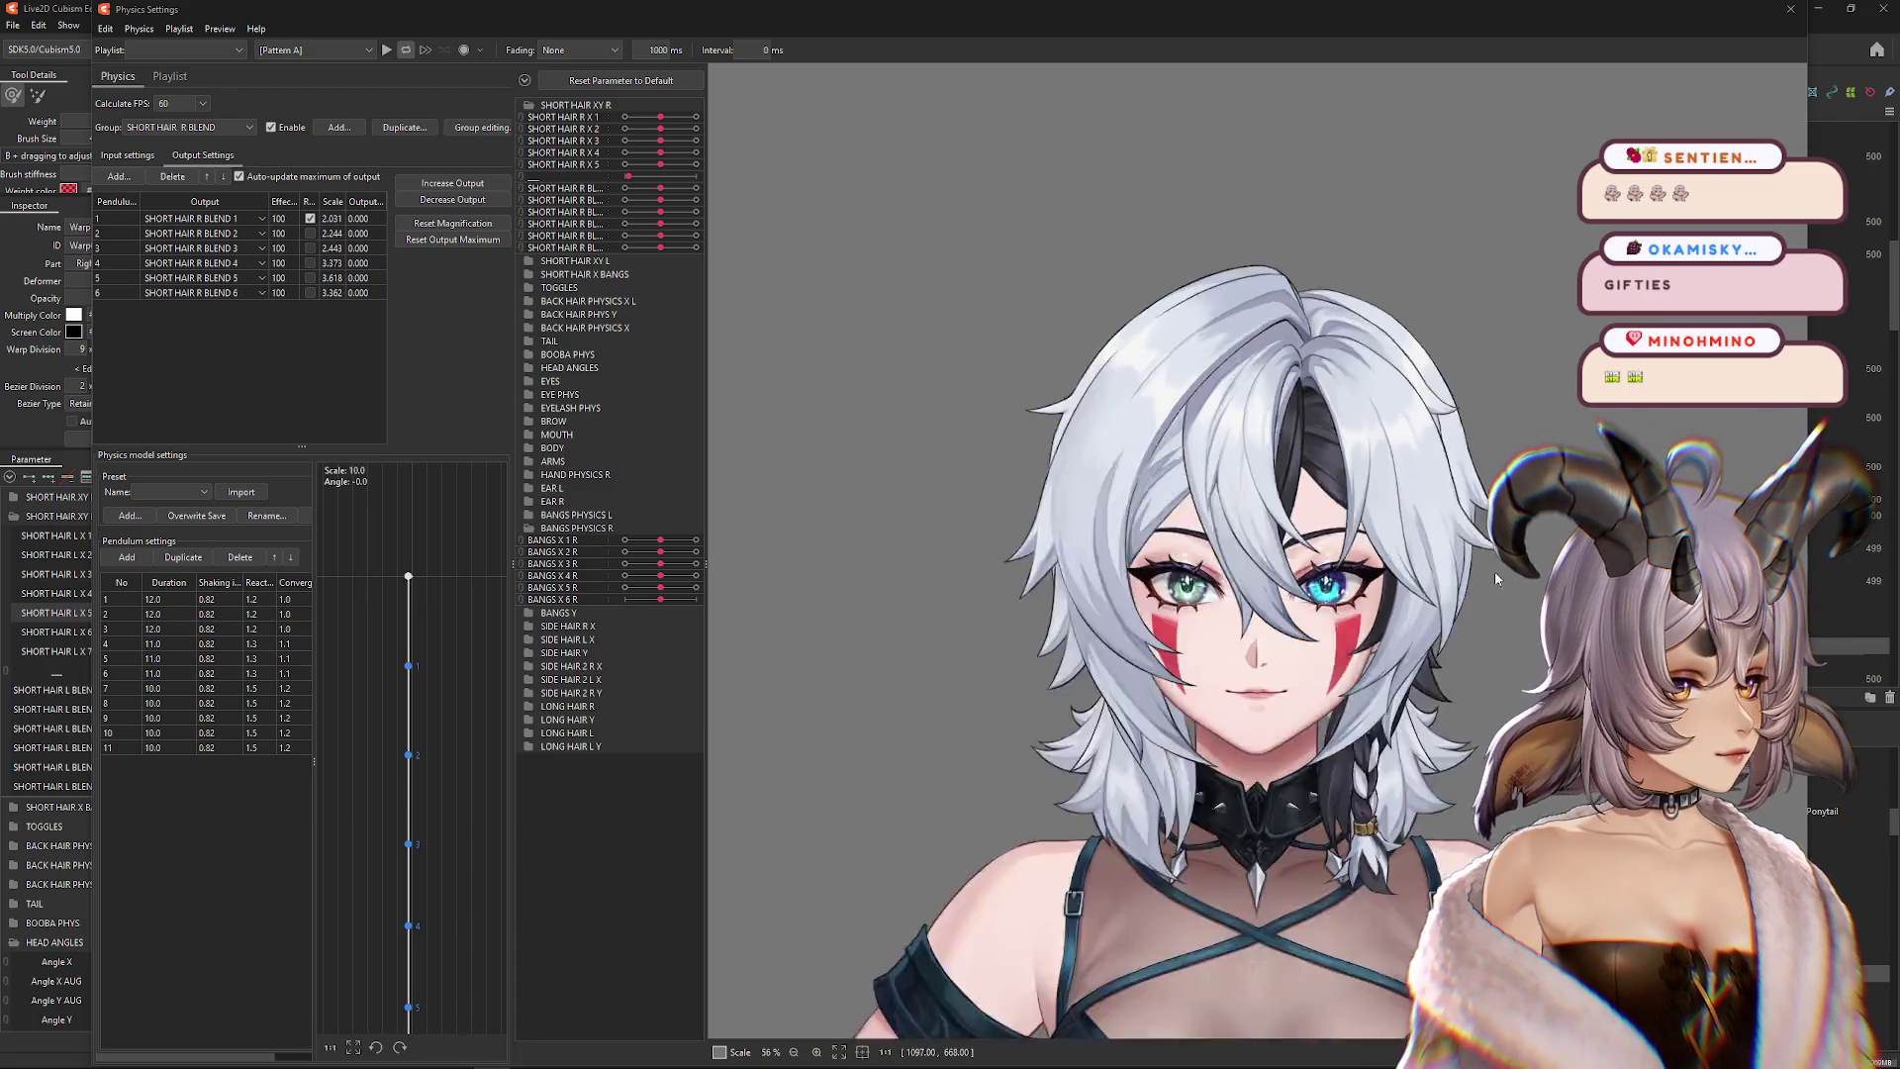
scroll(1232, 710, up, 3)
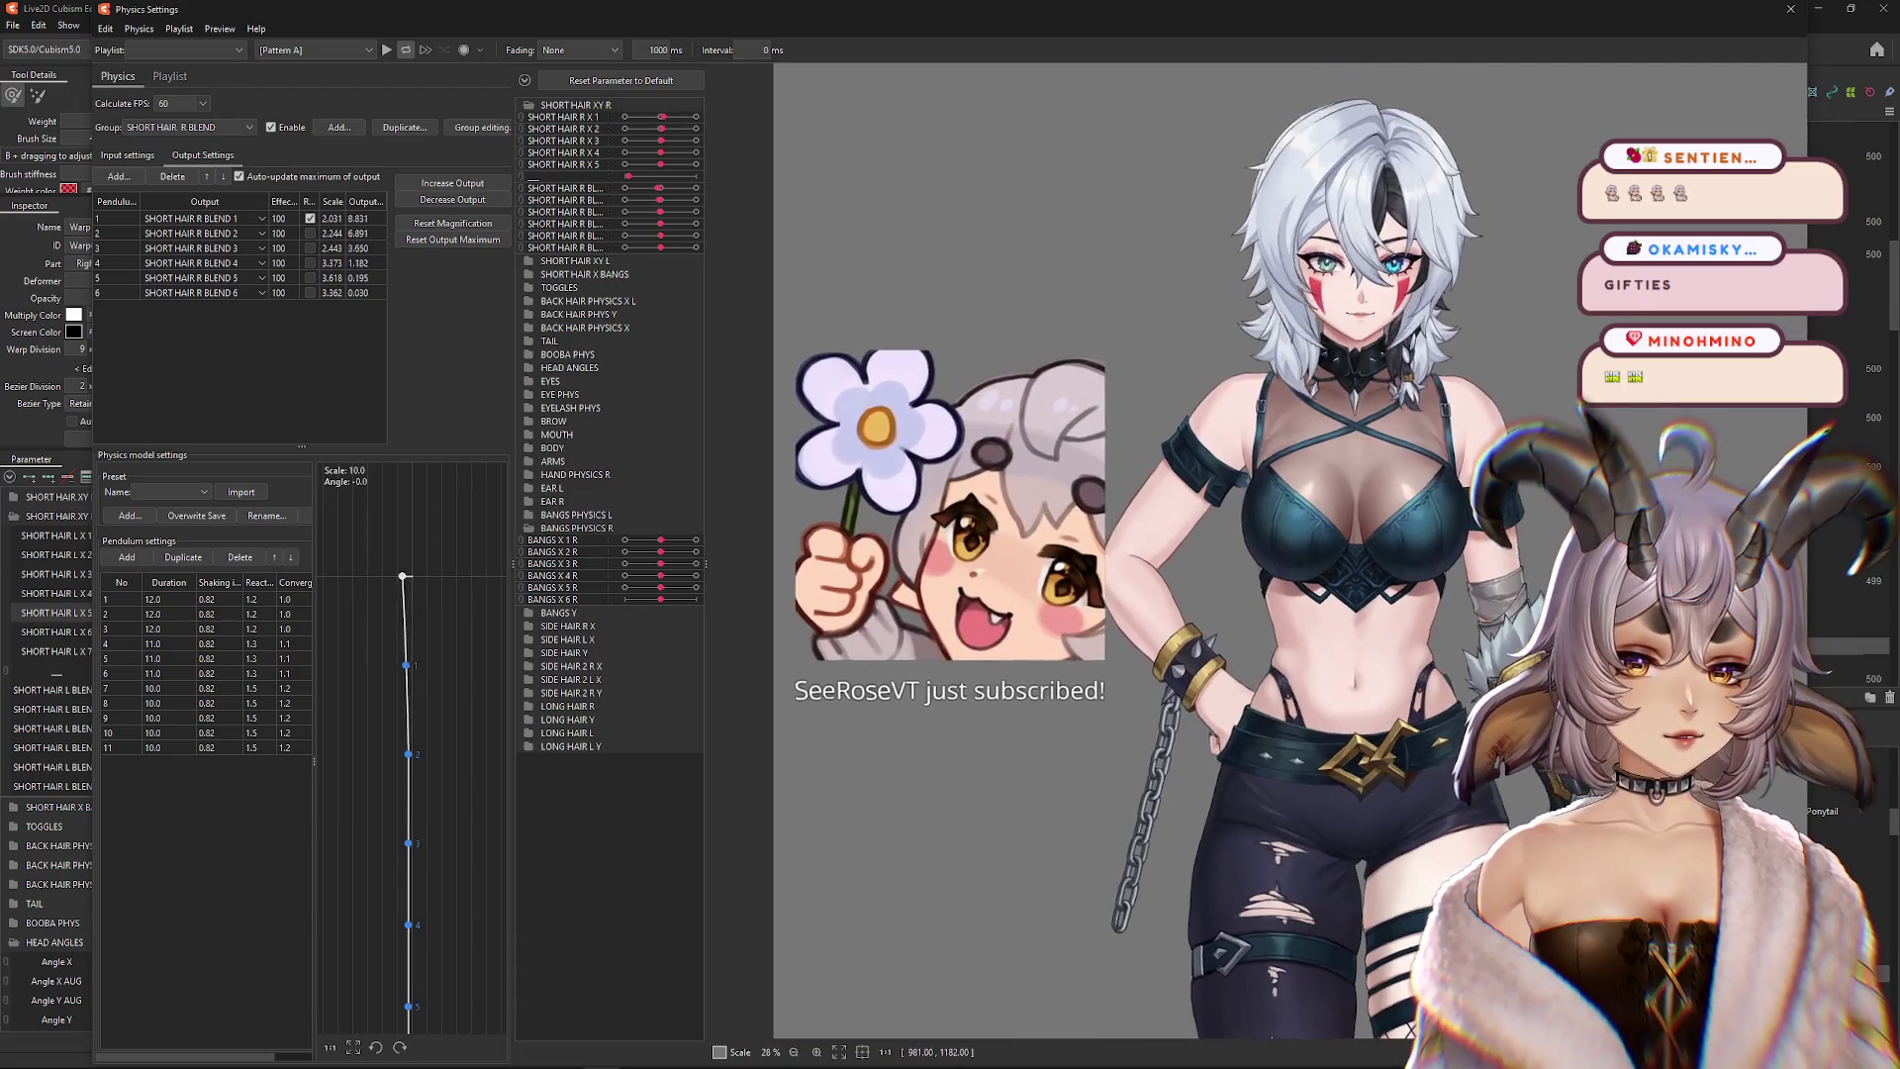
mouse_move(1232, 710)
mouse_down()
mouse_move(1232, 1010)
mouse_move(1188, 634)
mouse_move(1222, 757)
mouse_up()
scroll(821, 522, up, 2)
mouse_move(792, 436)
mouse_down()
mouse_move(820, 522)
mouse_move(1522, 27)
mouse_move(1519, 263)
mouse_move(1368, 684)
mouse_up()
scroll(1007, 492, up, 5)
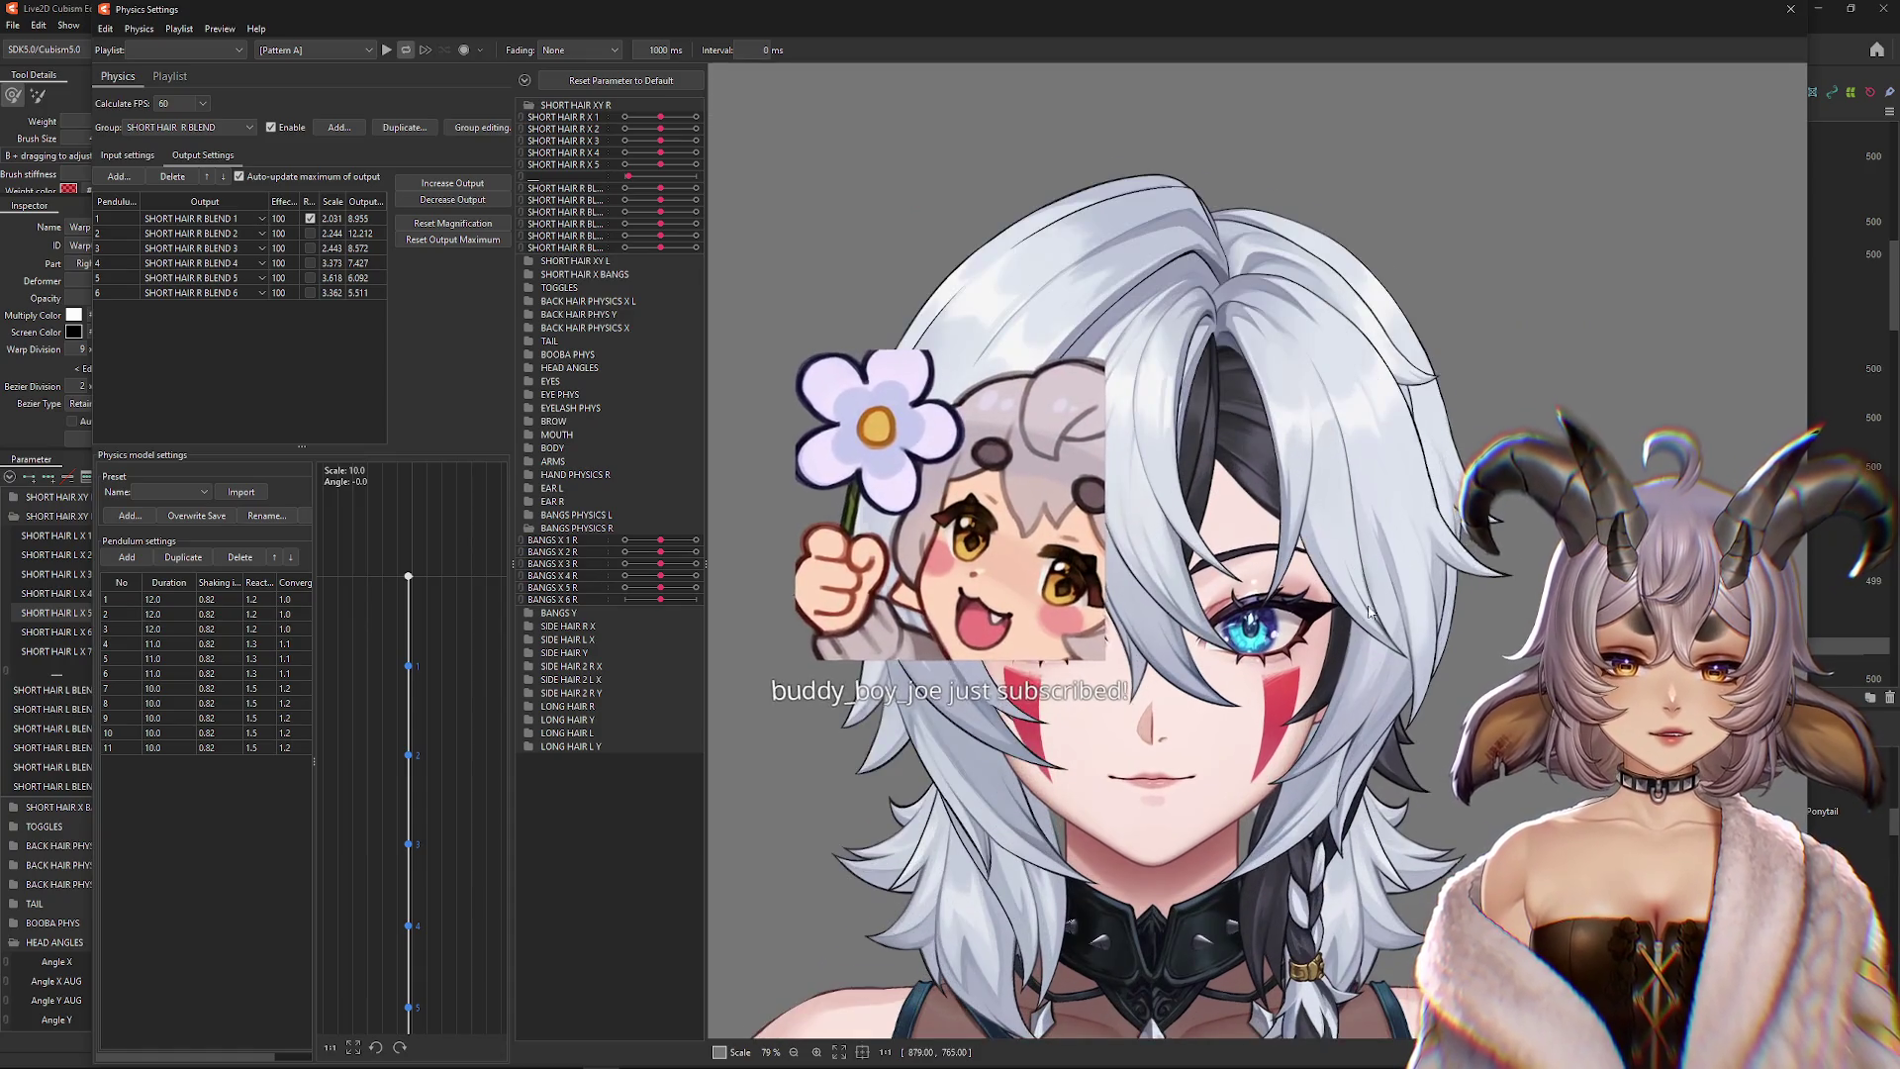
mouse_move(713, 454)
mouse_down()
mouse_move(1289, 467)
mouse_move(1542, 450)
mouse_move(922, 468)
mouse_up()
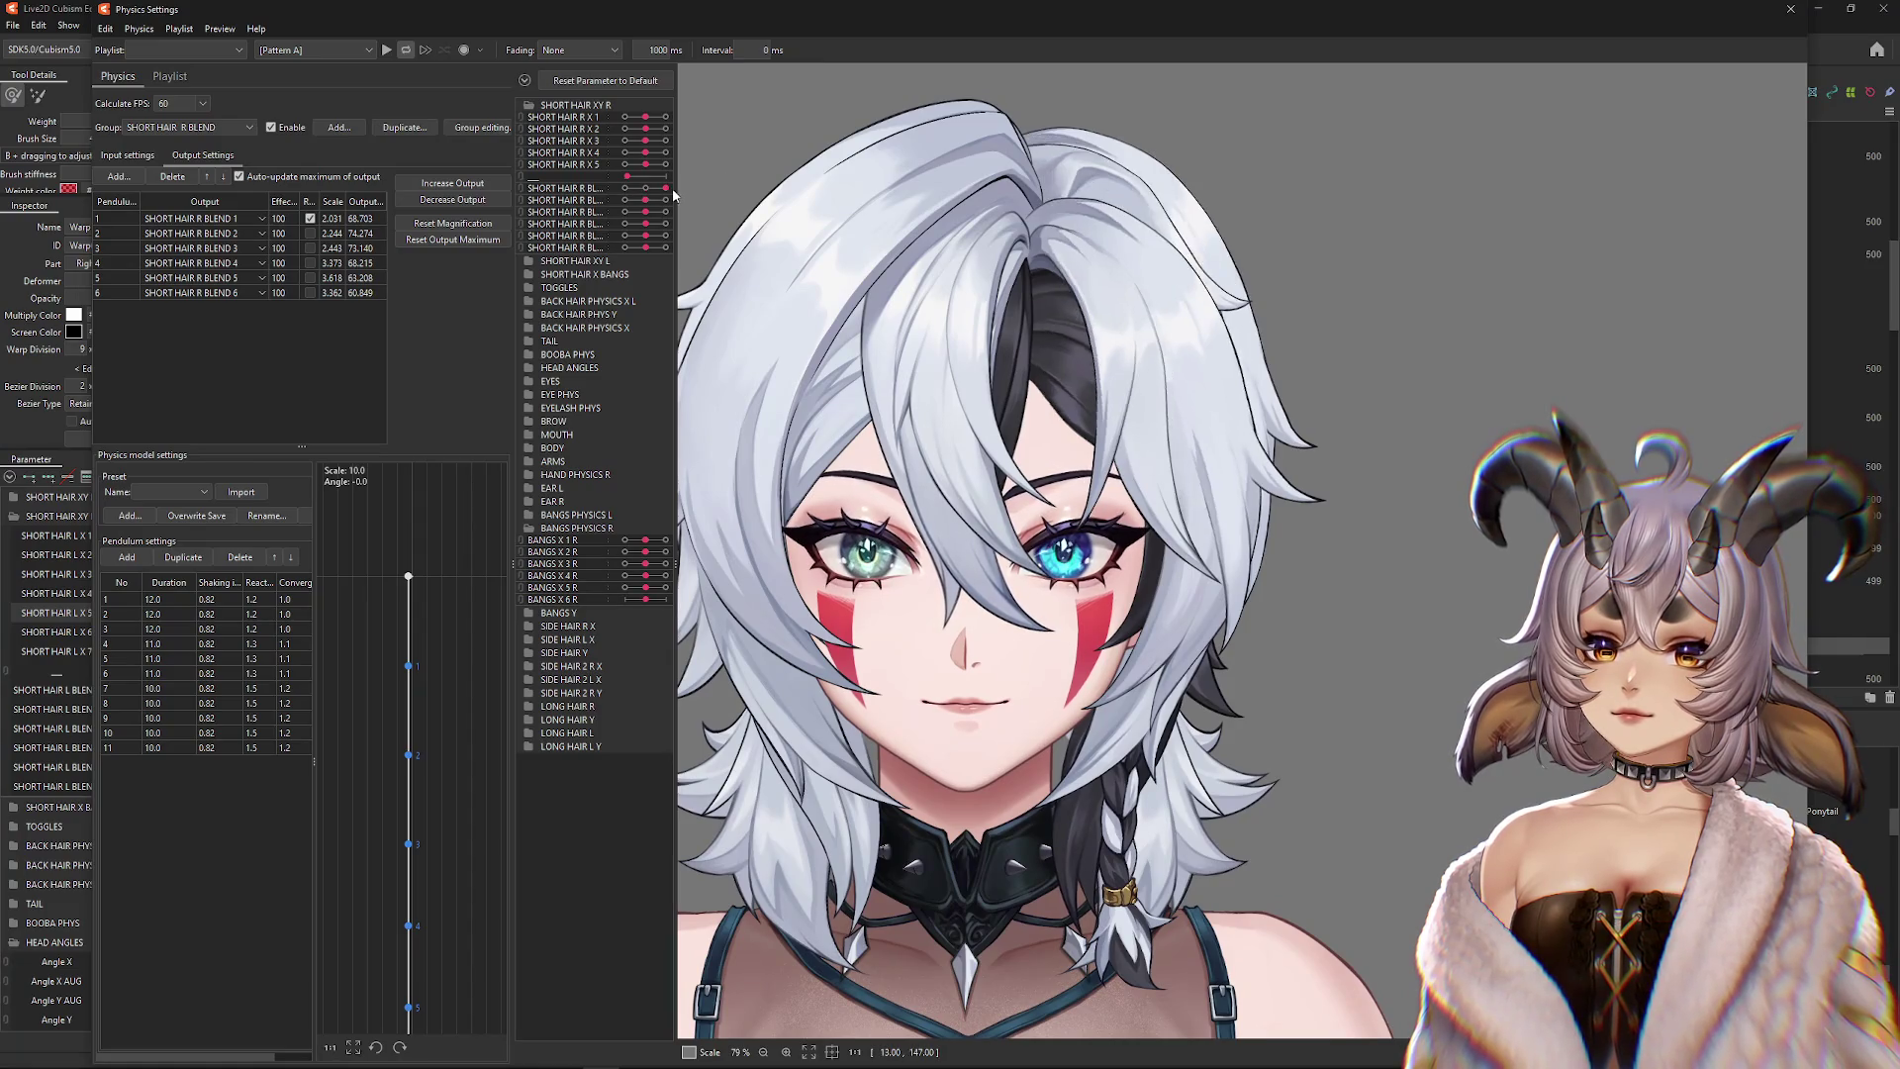
drag(1014, 204, 836, 123)
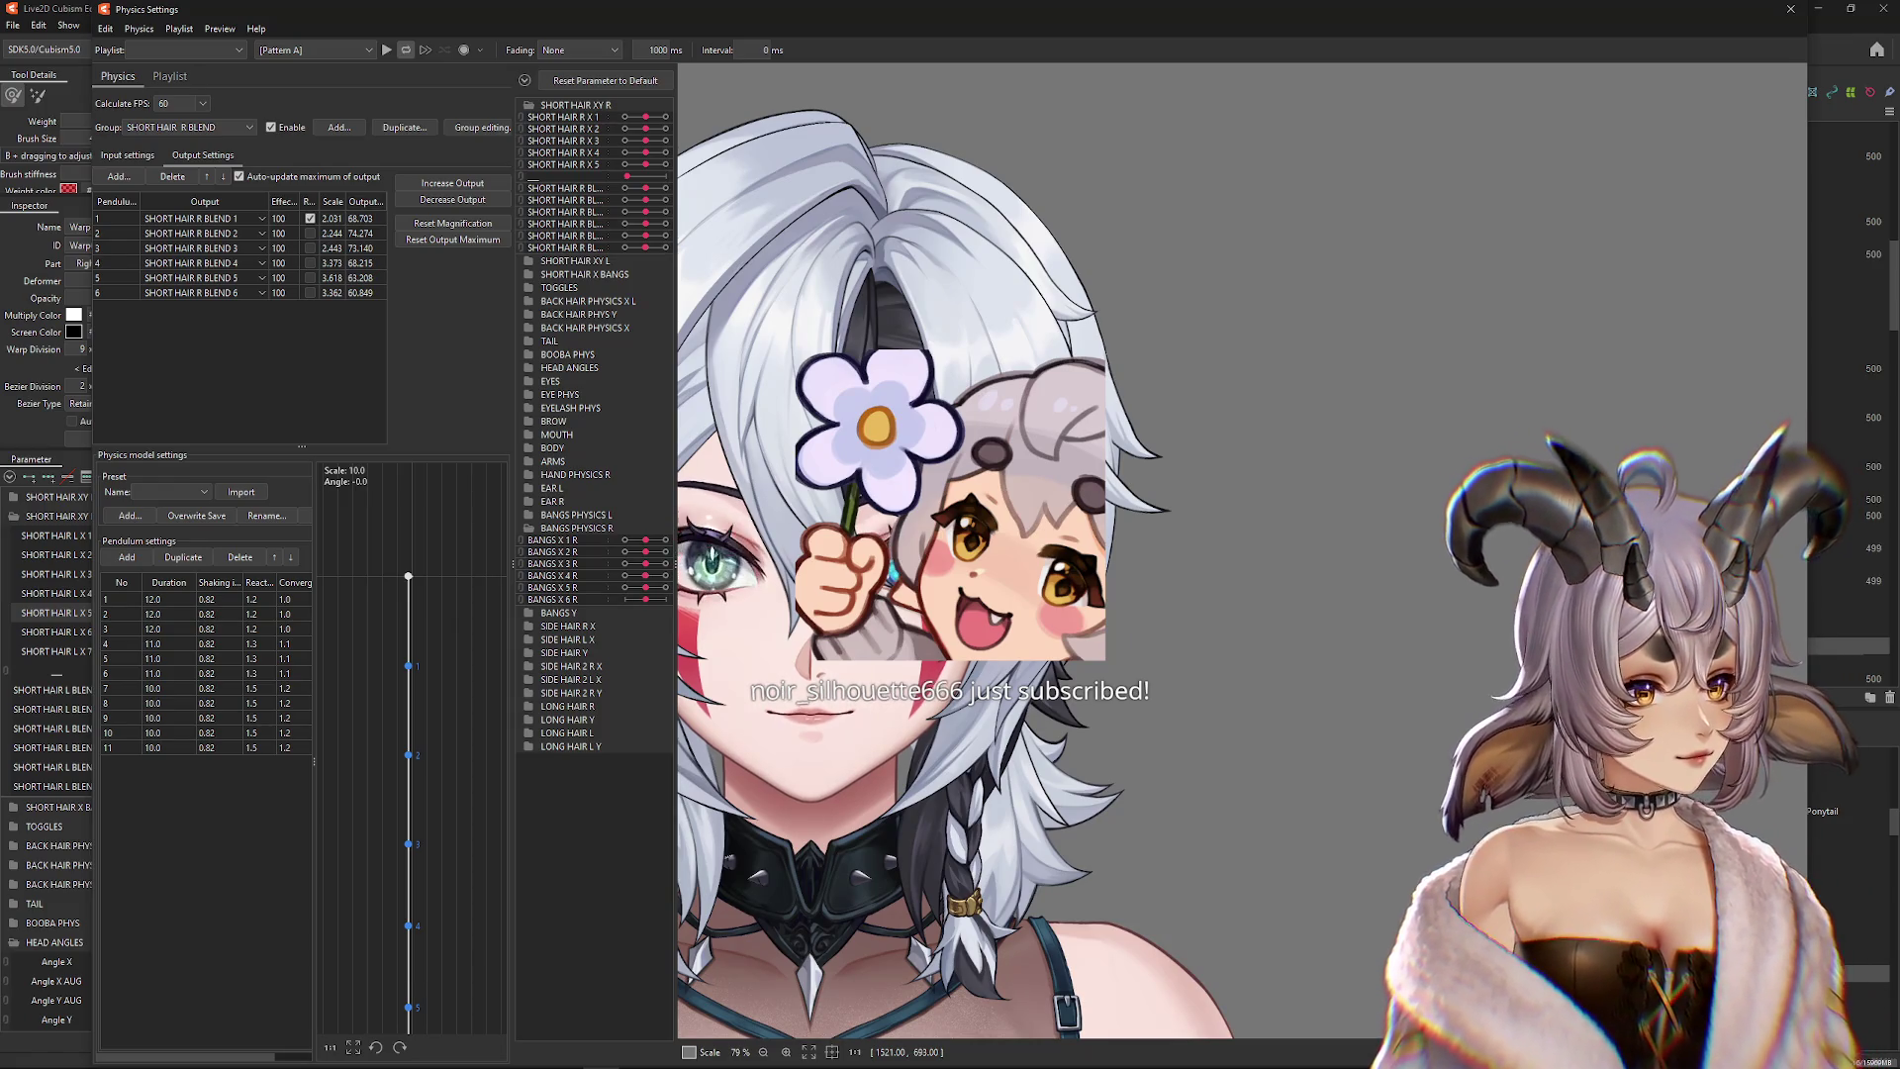
scroll(1226, 549, up, 3)
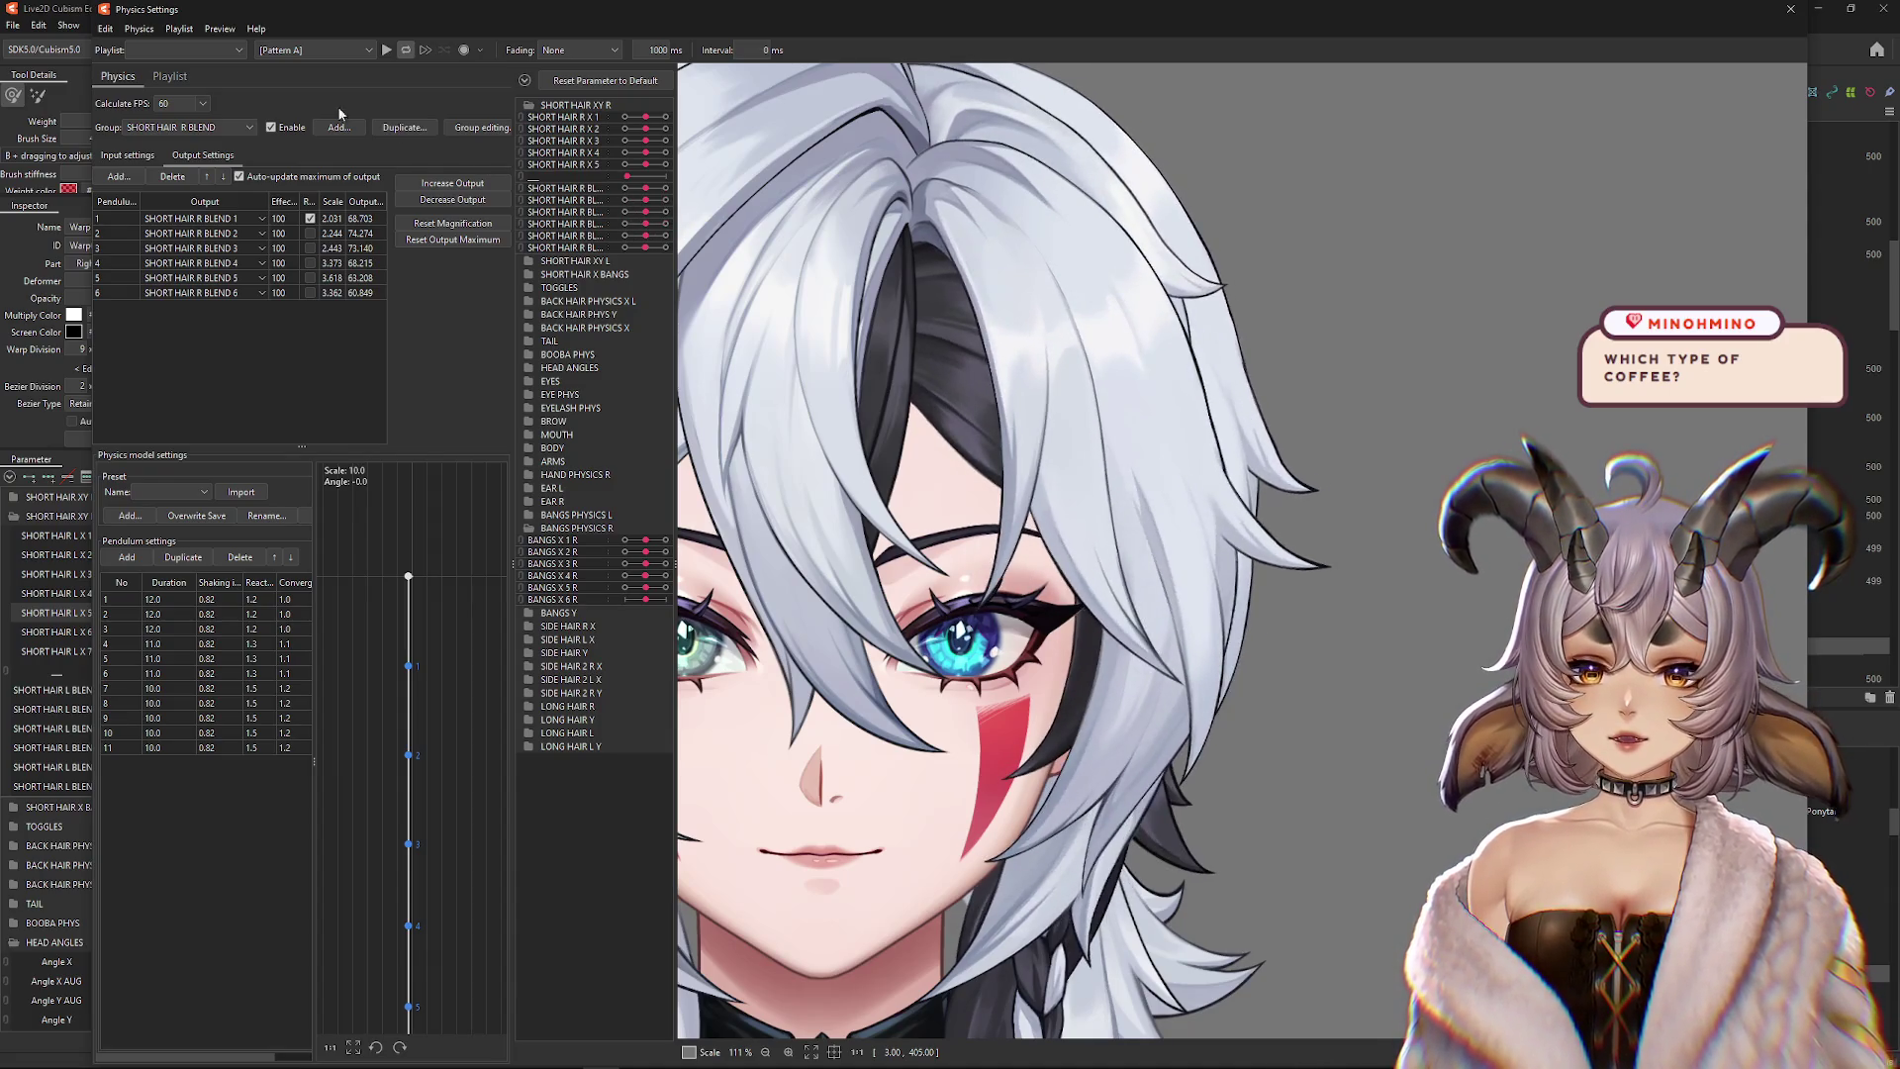
click(271, 127)
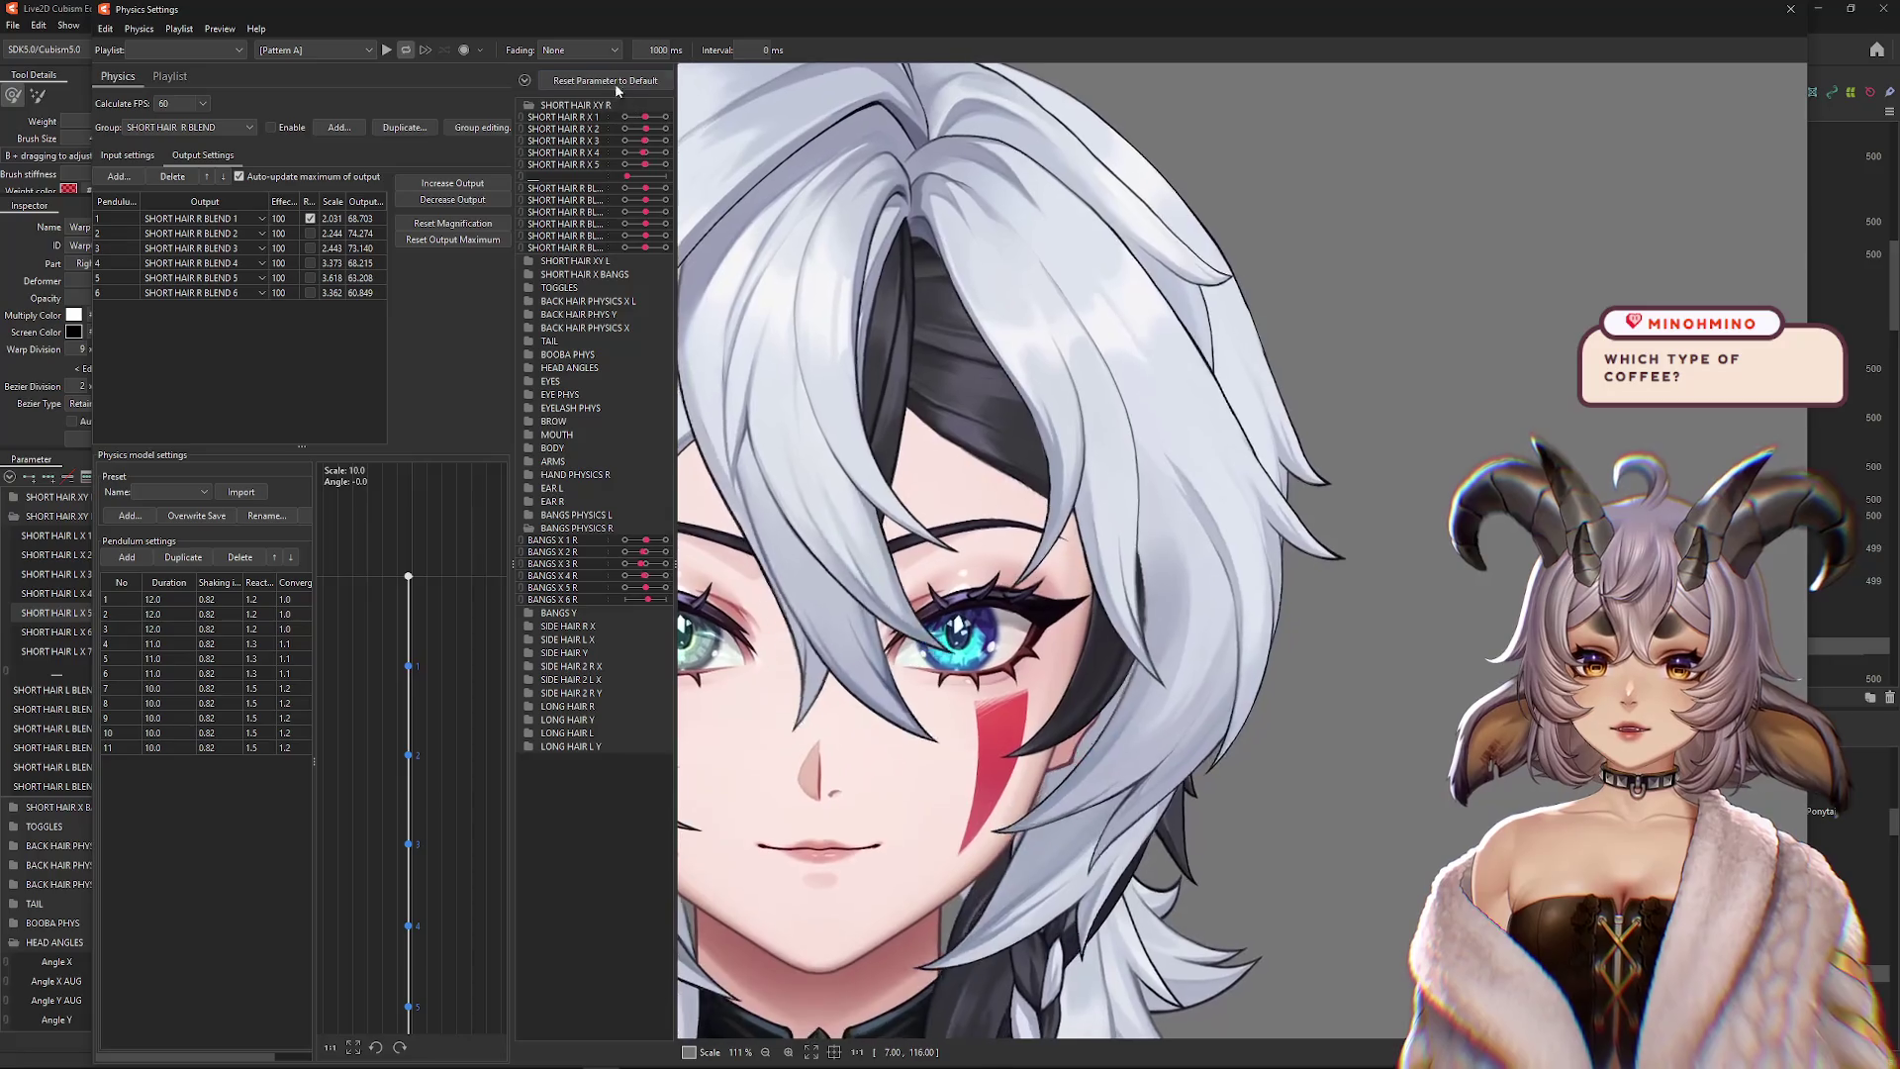
Toggle physics off and on to compare the short hair, then swing the head with physics enabled
scroll(917, 354, down, 3)
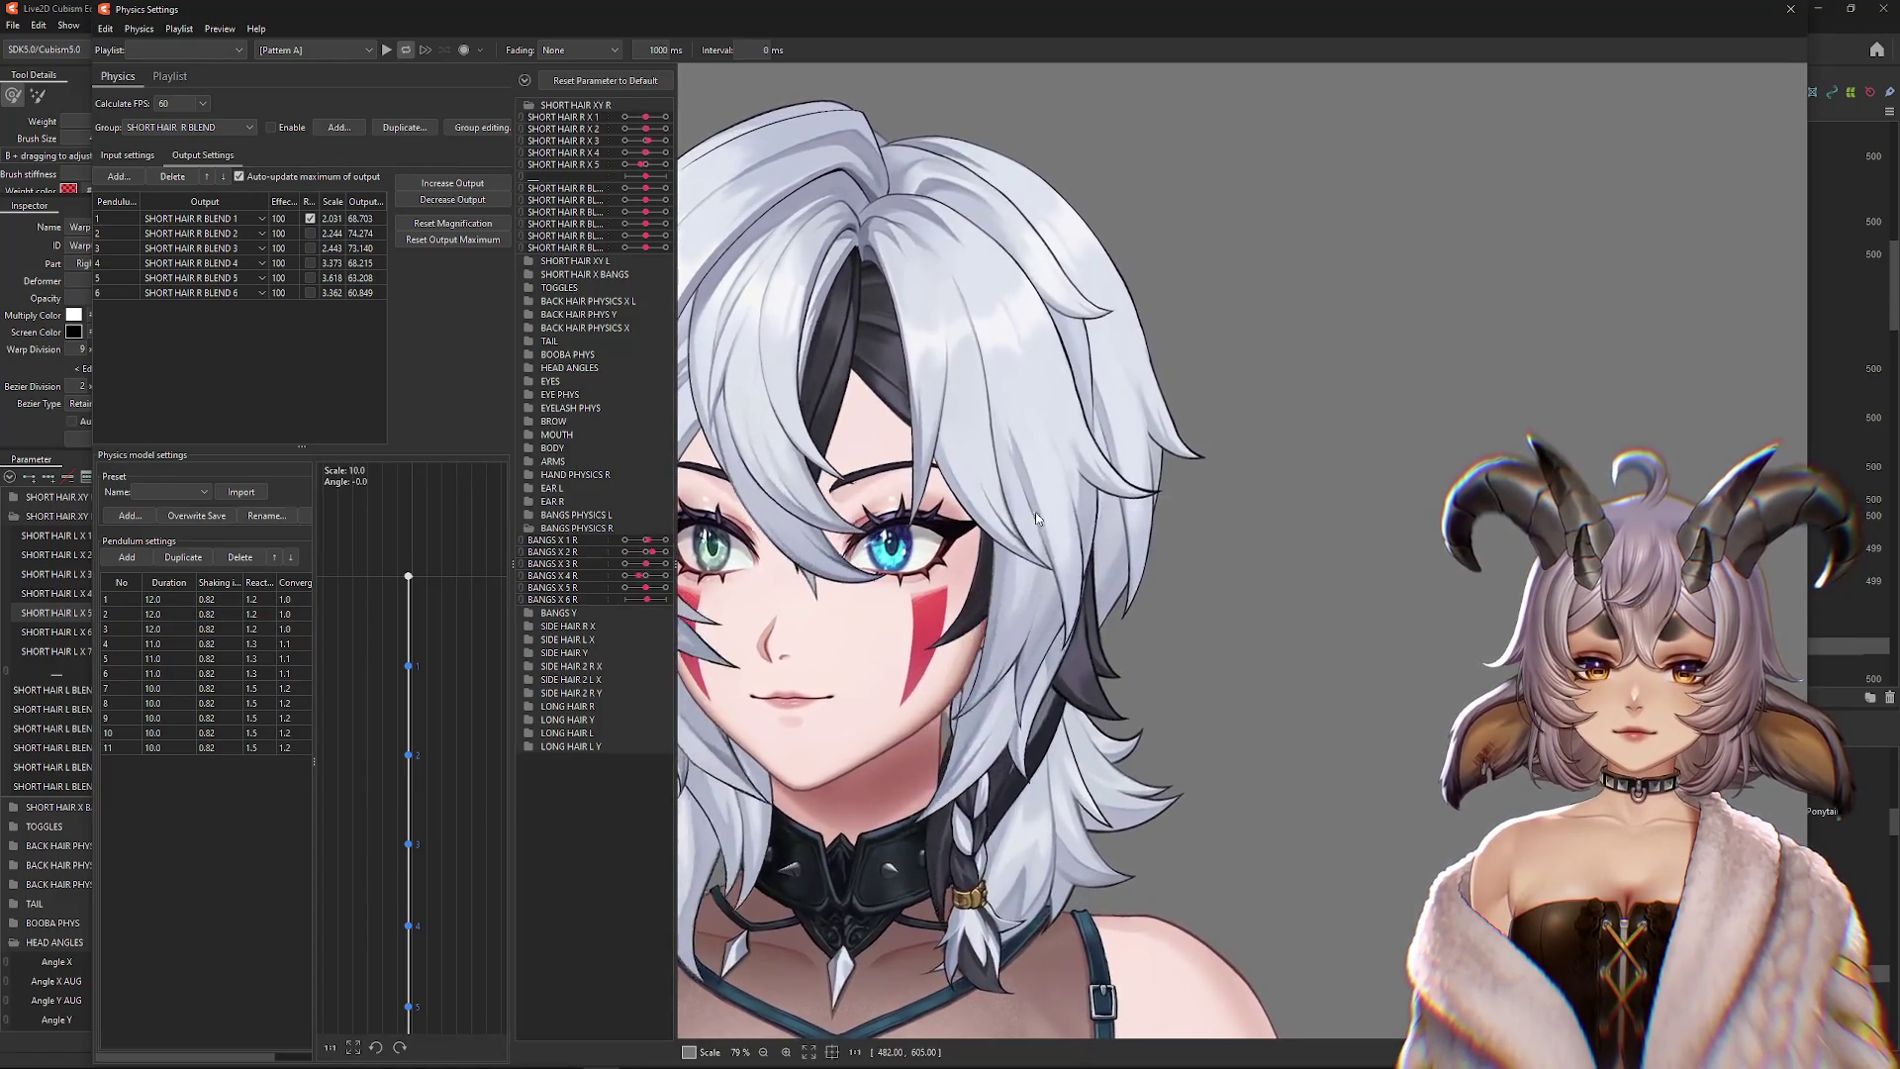
click(270, 127)
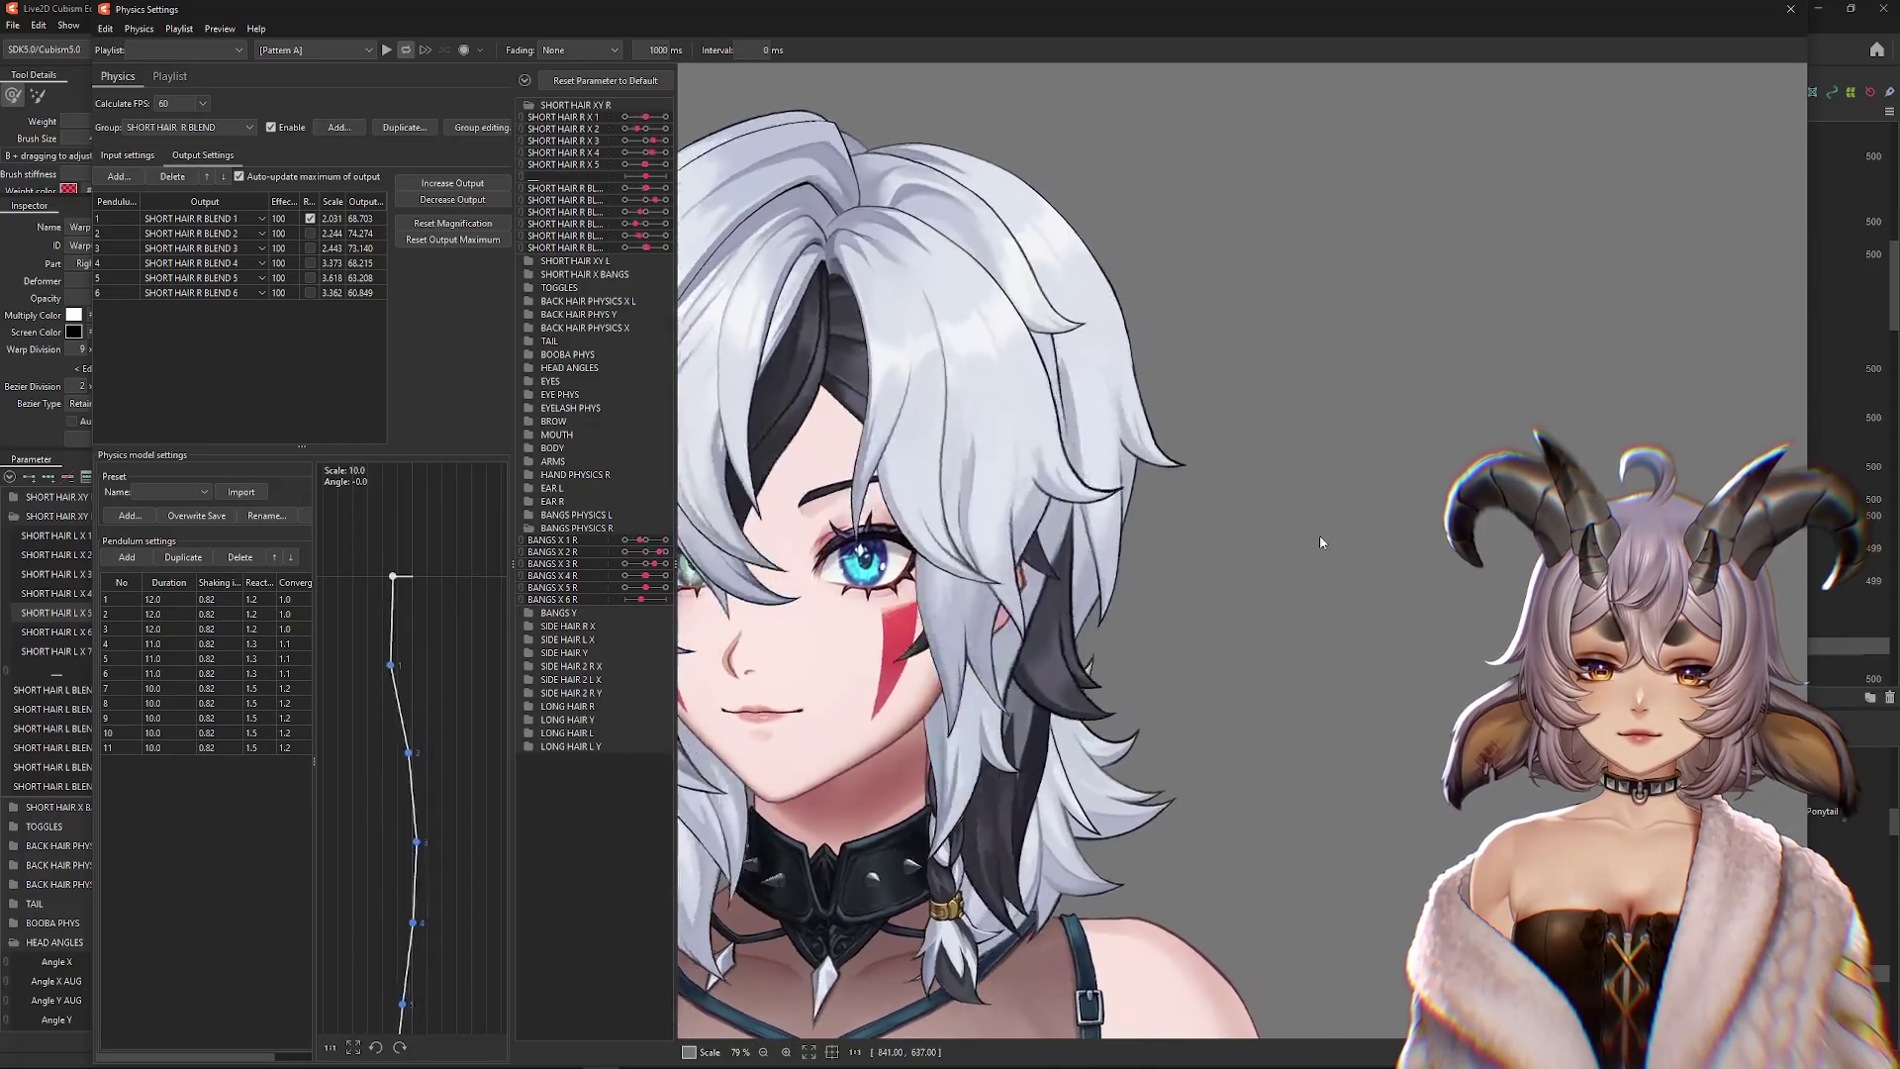
click(271, 127)
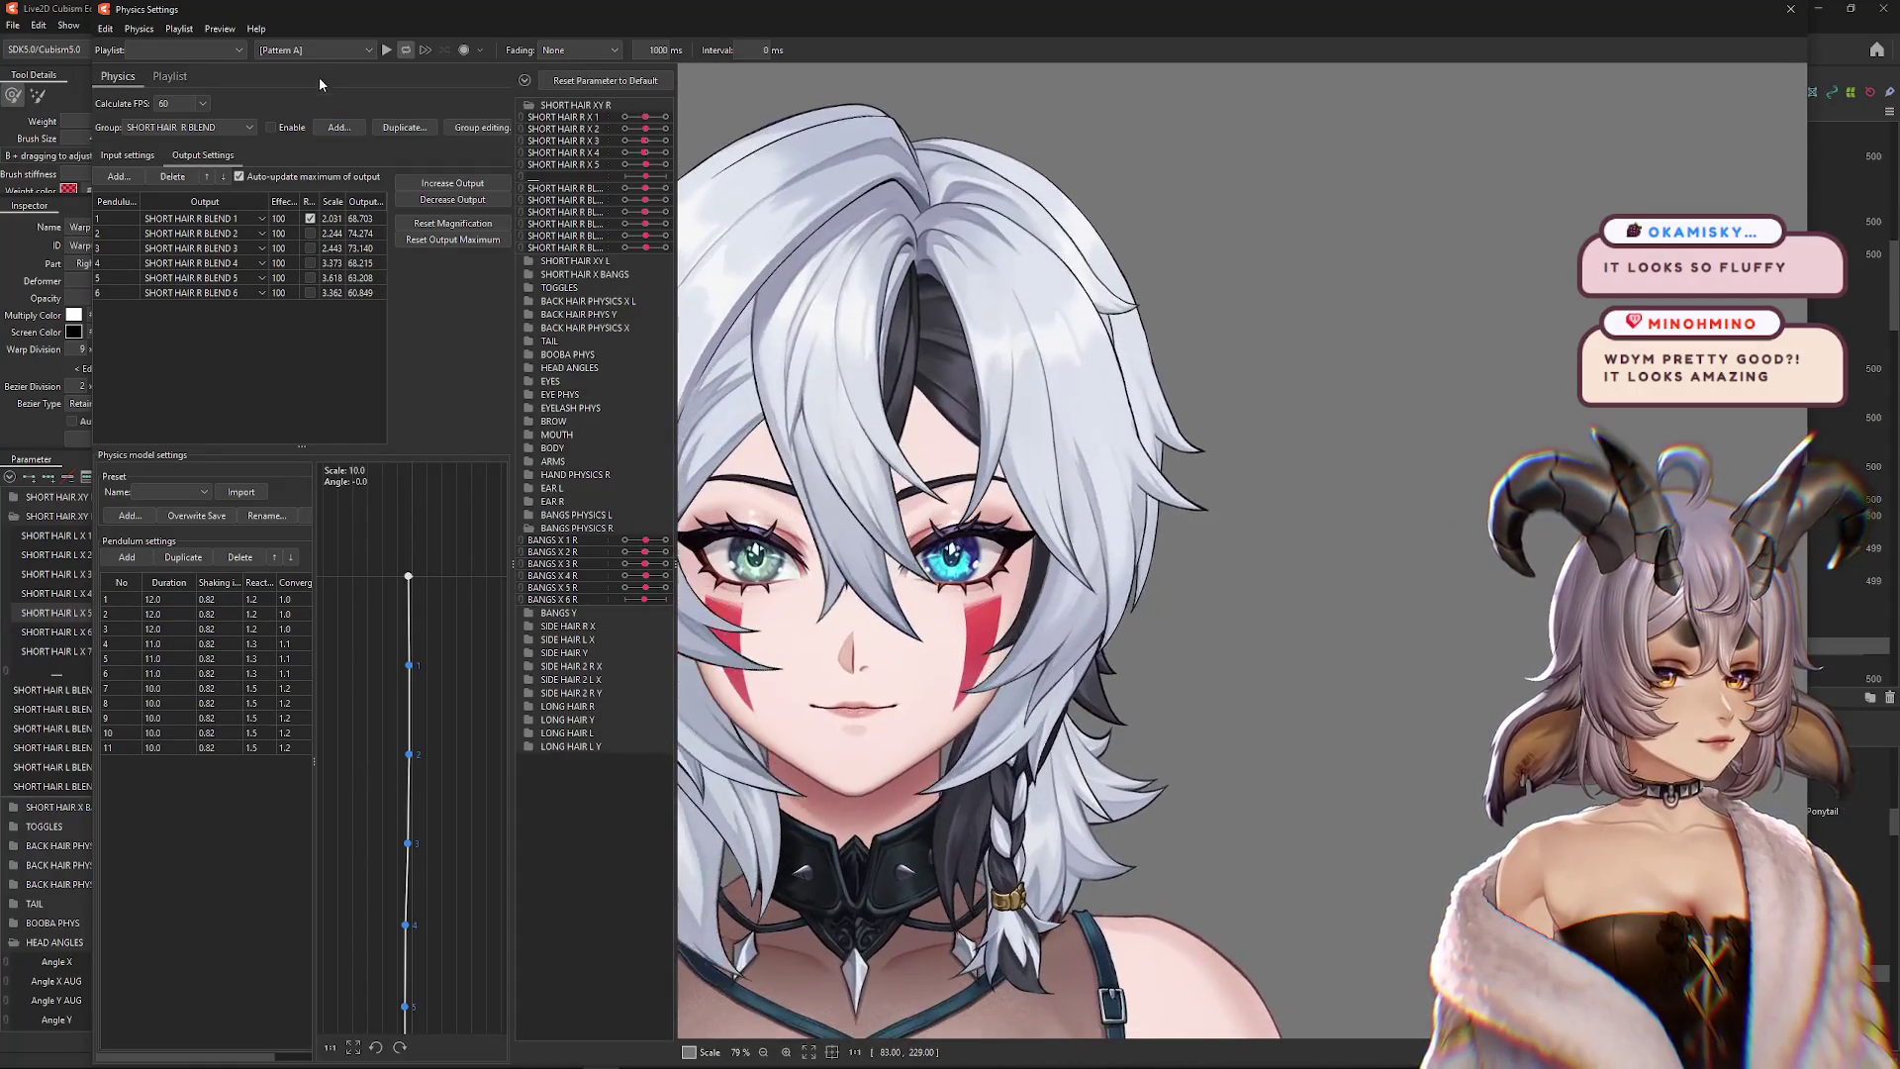
click(272, 127)
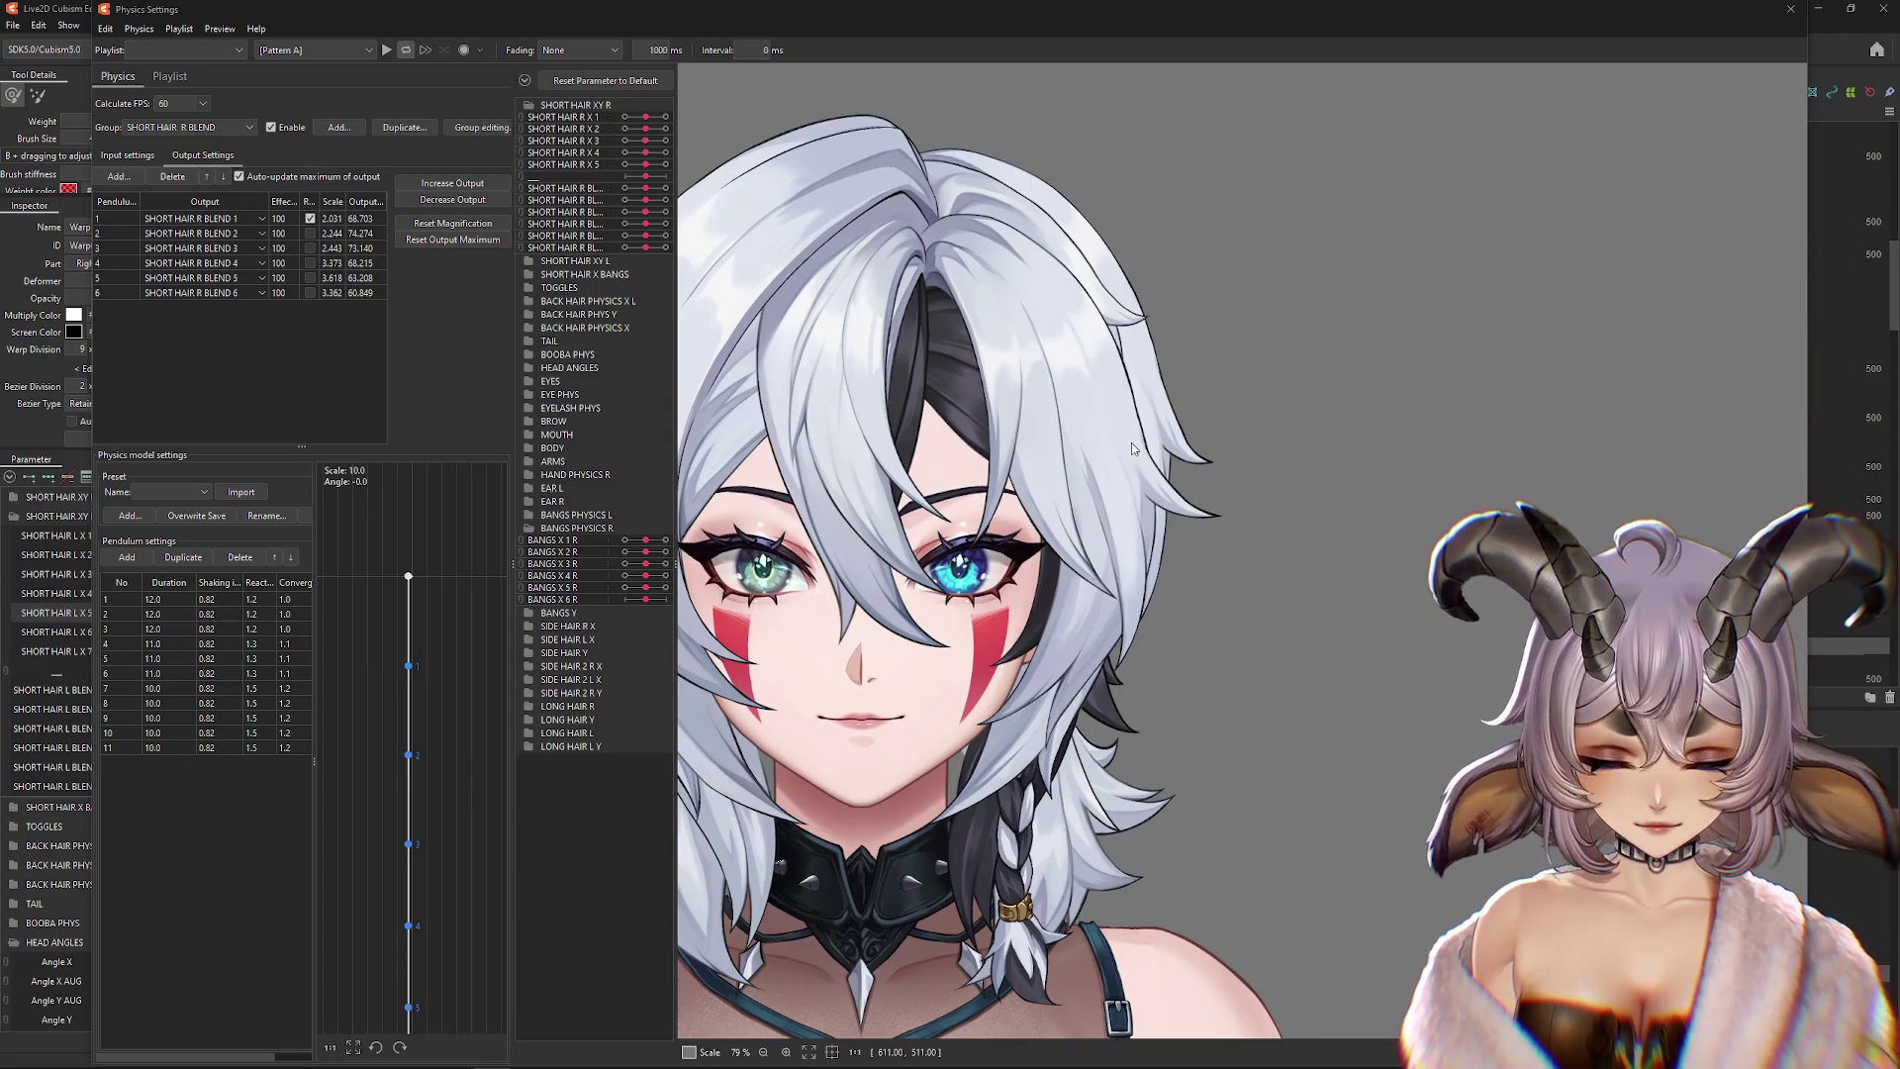
mouse_move(1130, 442)
mouse_down()
mouse_move(1017, 561)
mouse_move(1107, 541)
mouse_up()
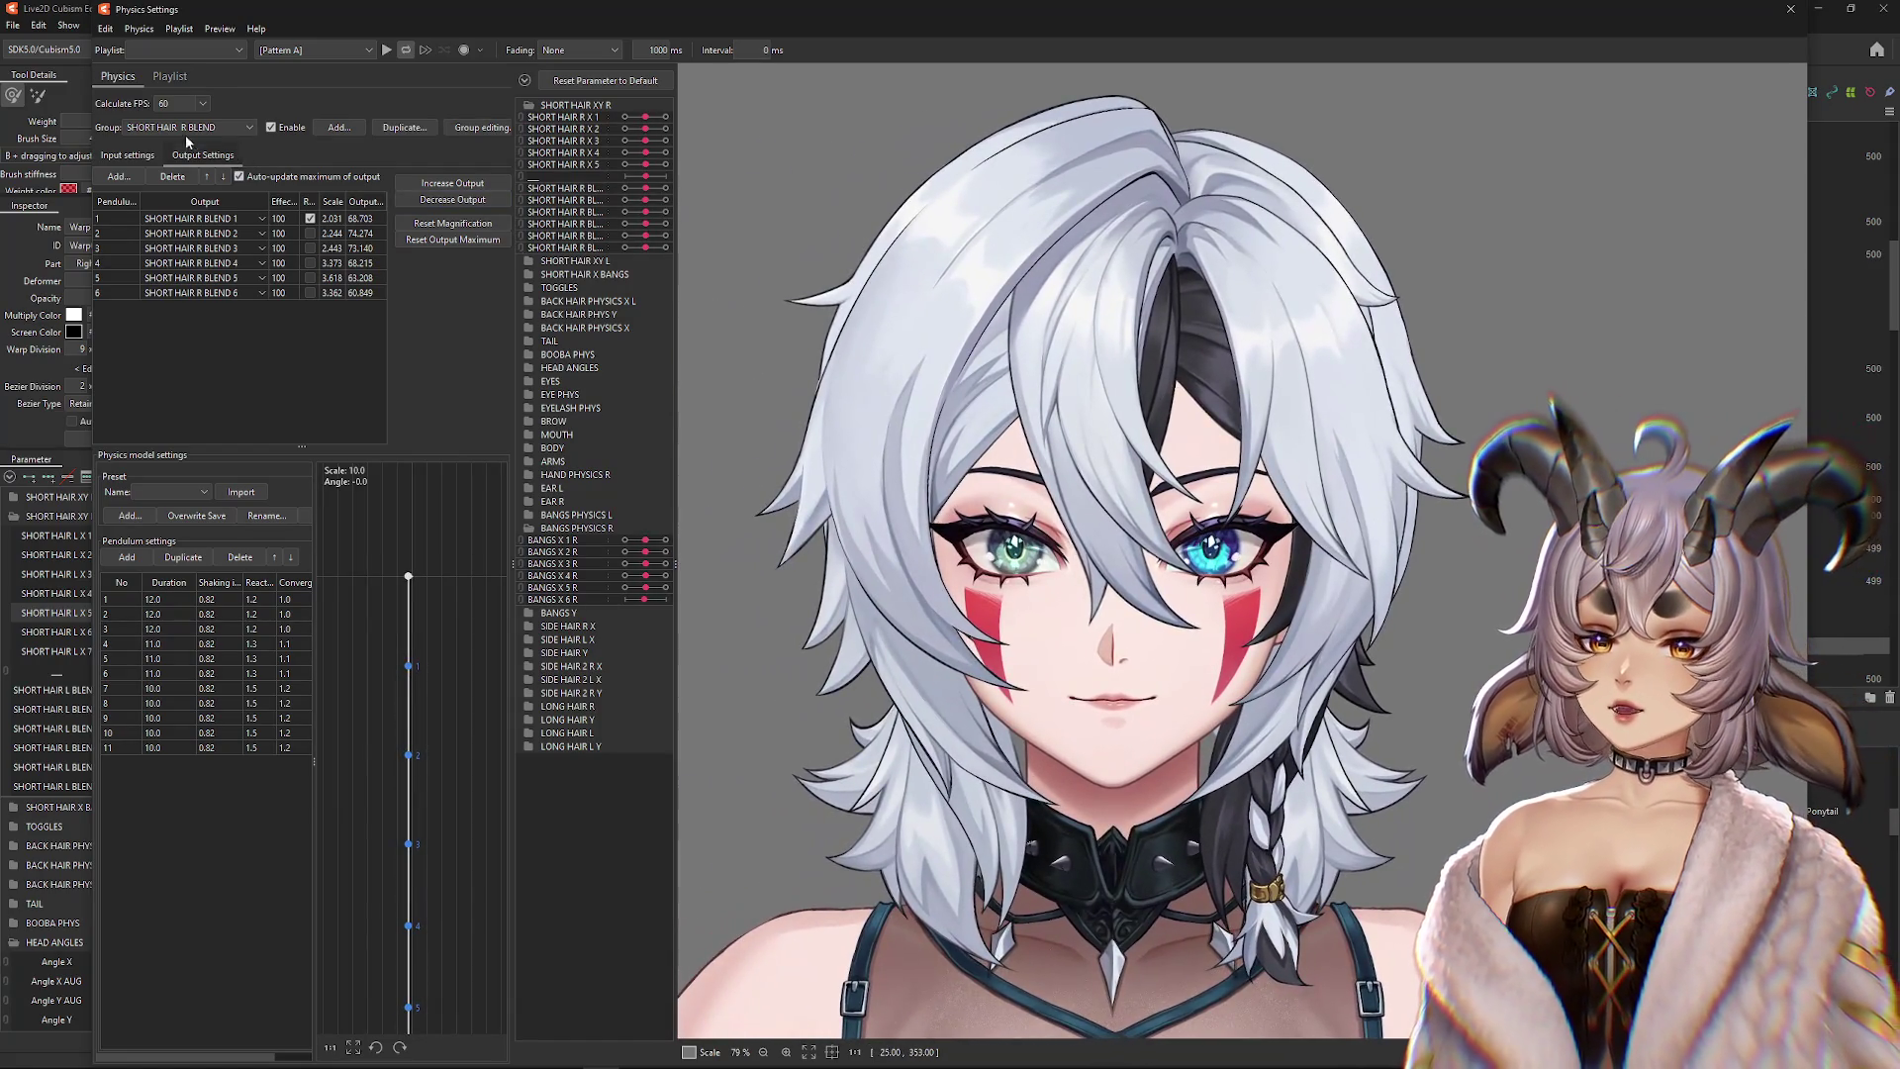
click(186, 128)
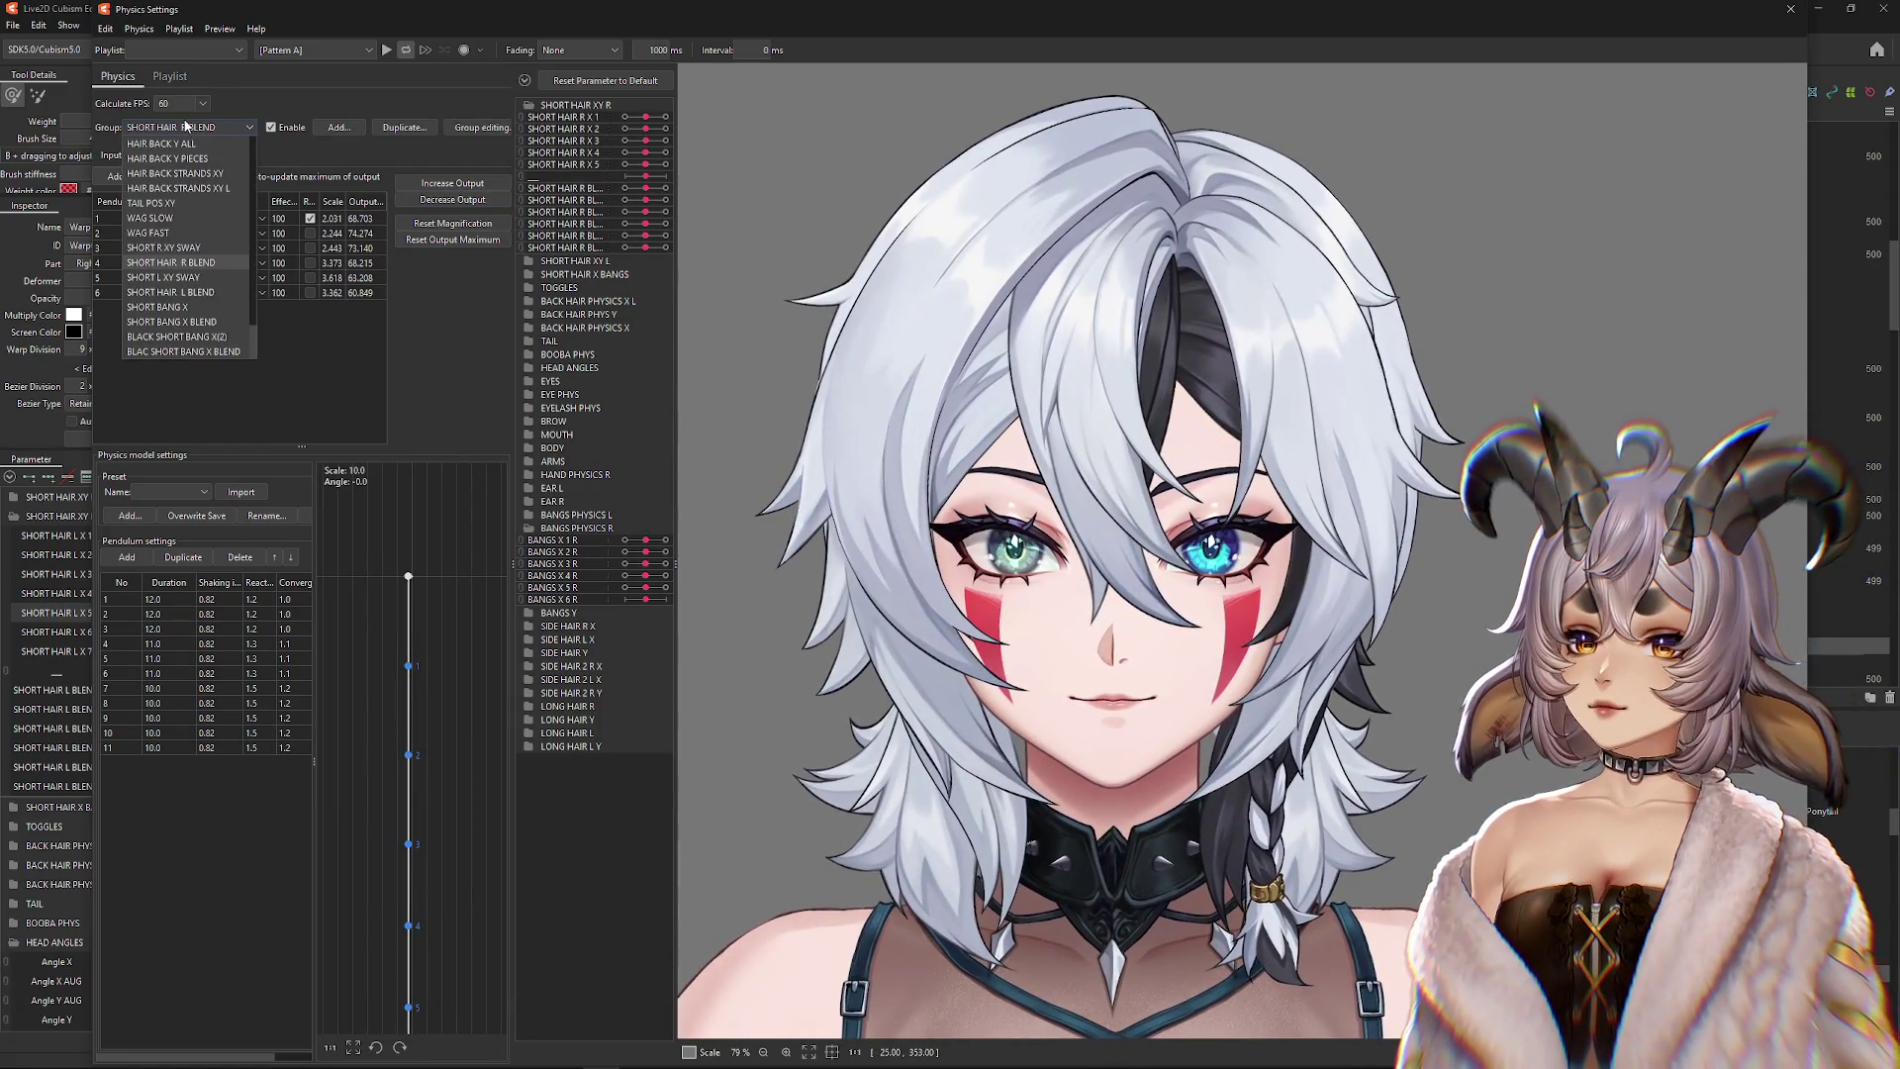
Load SHORT BANG X BLEND, show SHORT HAIR X BANGS, and swing the head to test the bangs
click(210, 323)
click(526, 81)
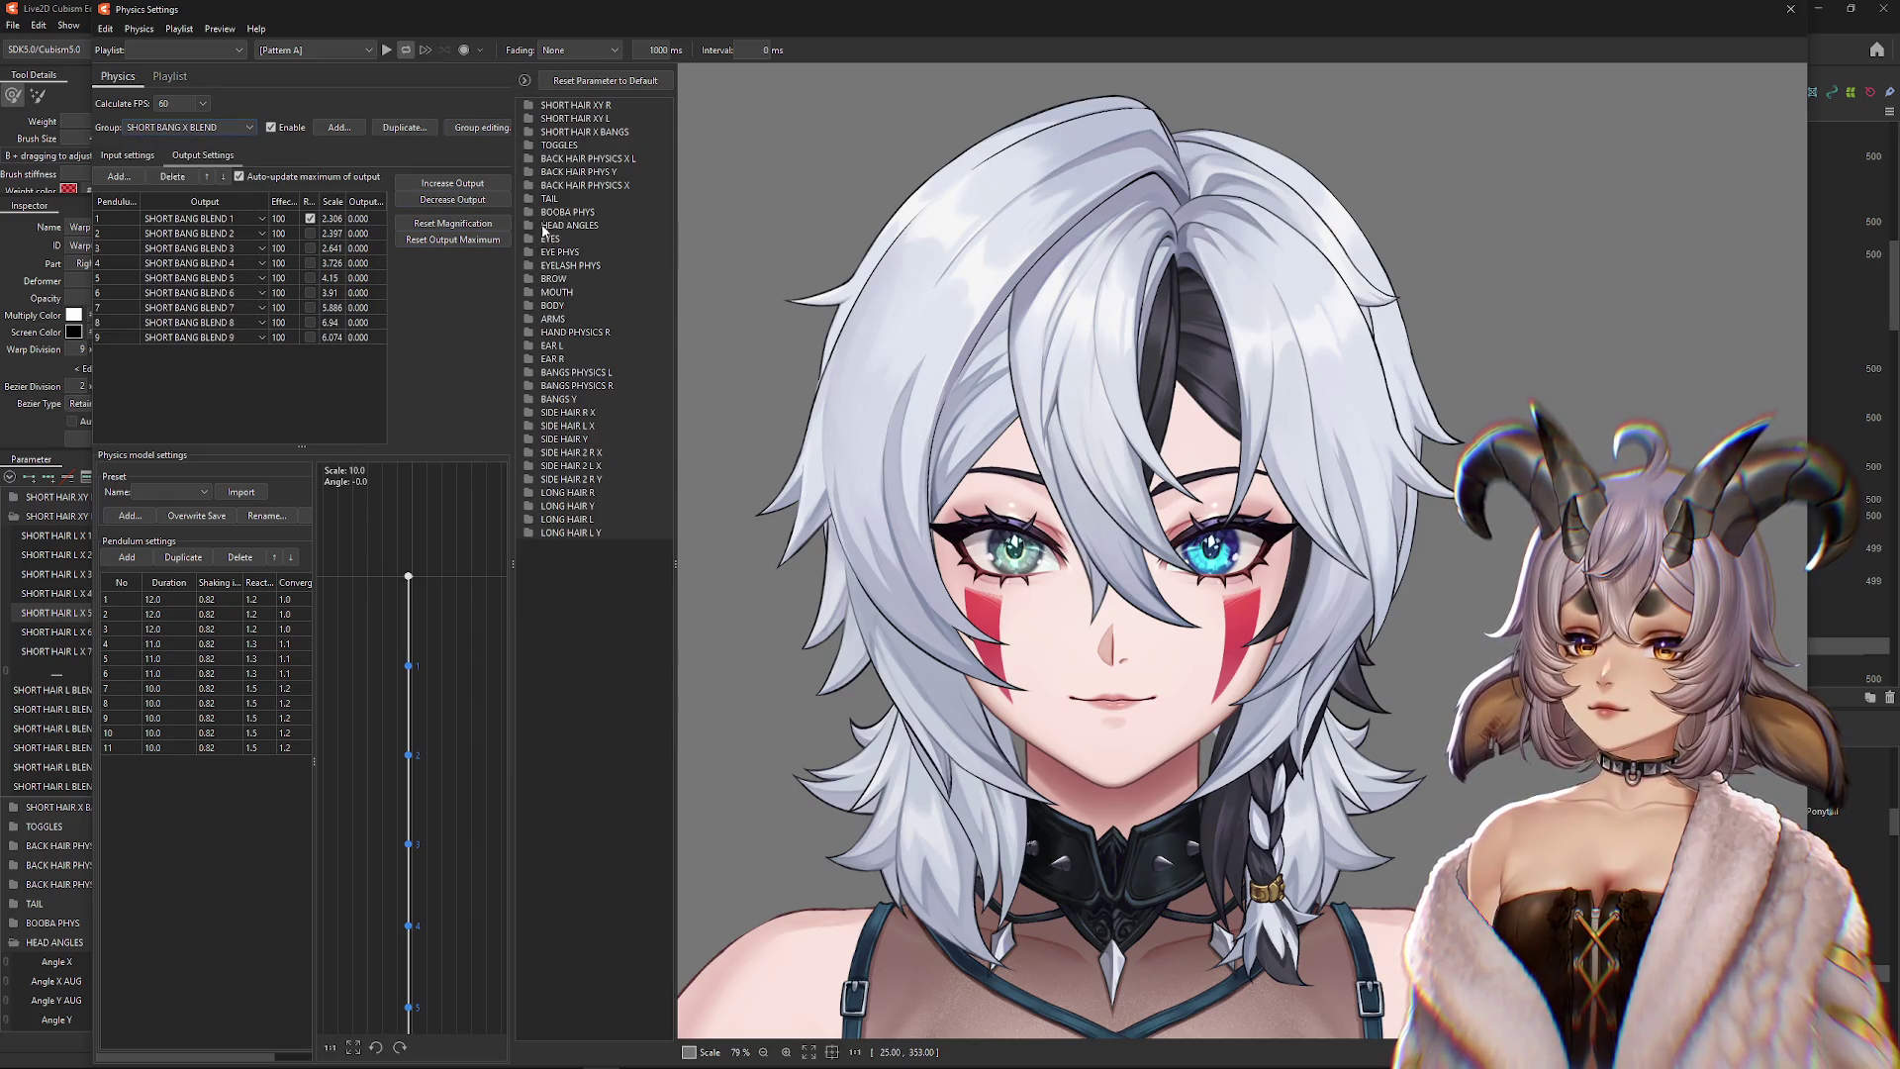
click(538, 134)
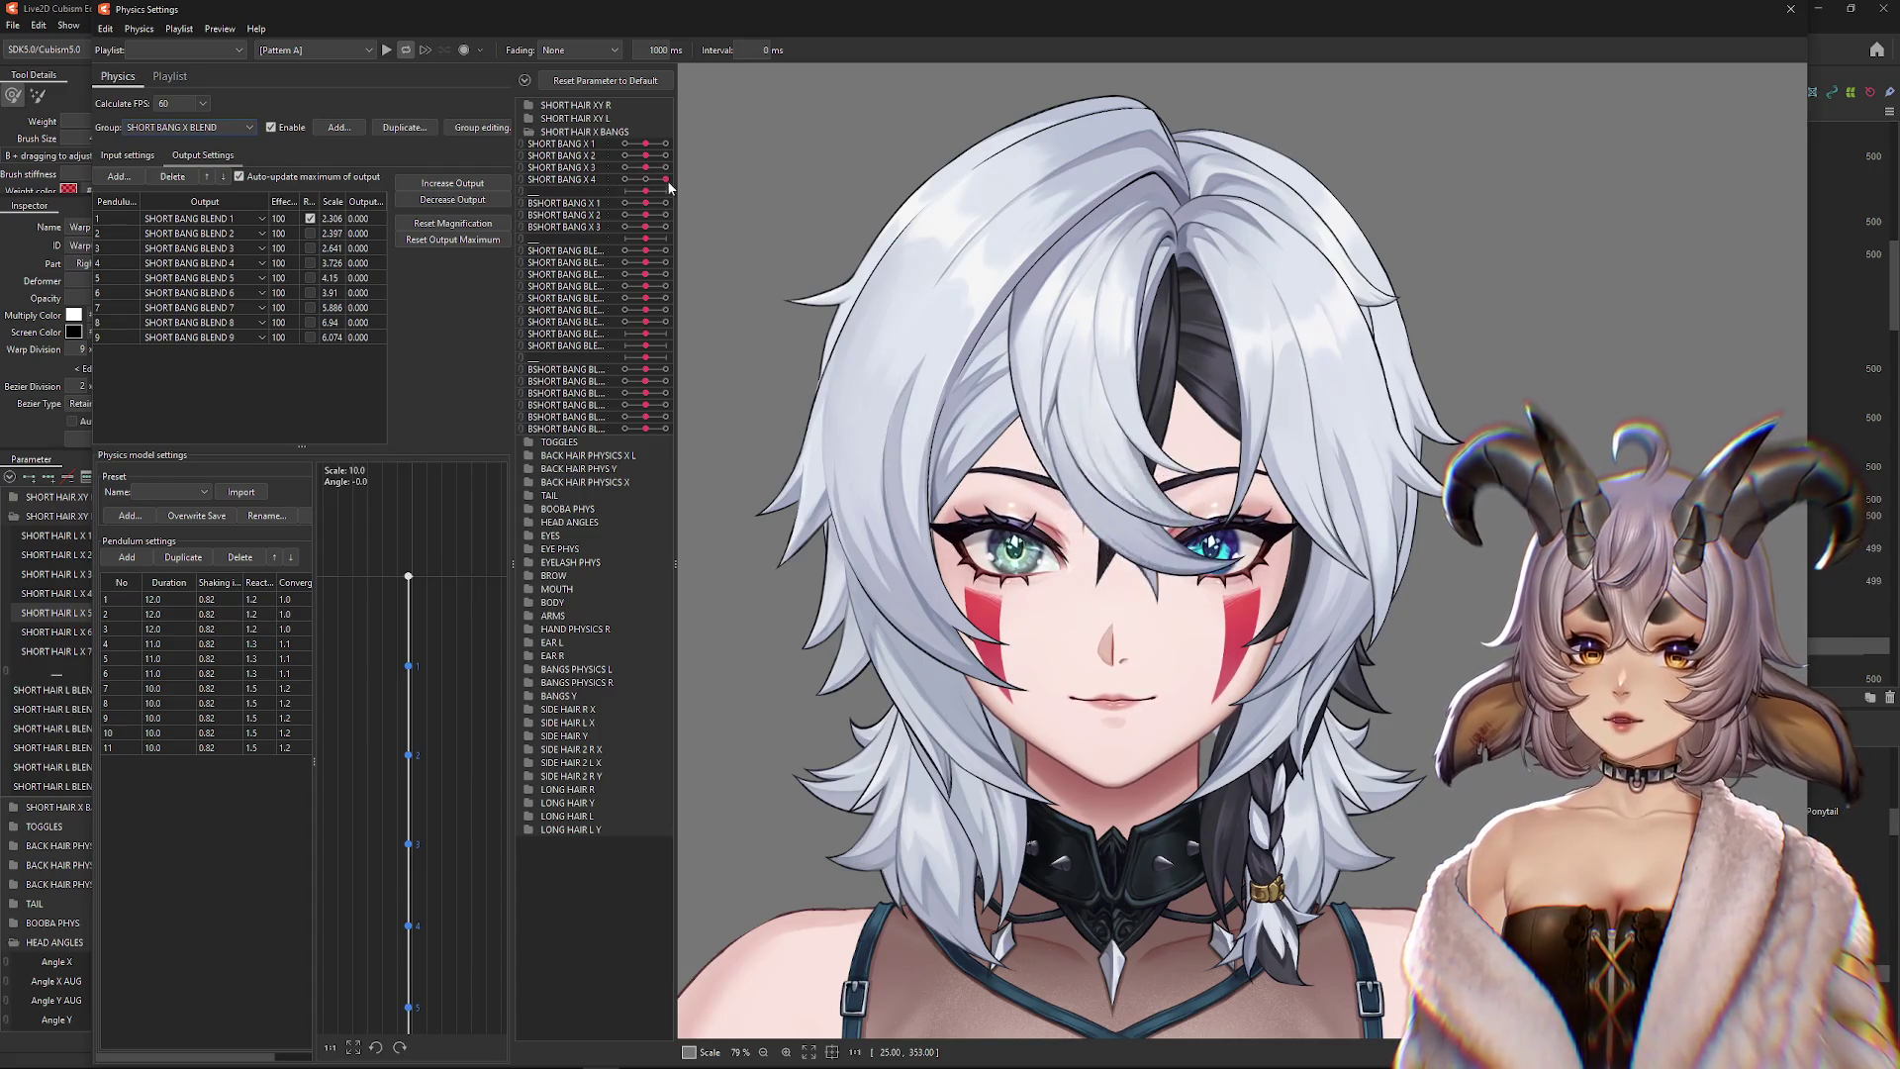
mouse_move(1003, 446)
mouse_down()
mouse_move(1371, 536)
mouse_move(1286, 297)
mouse_move(1163, 193)
mouse_up()
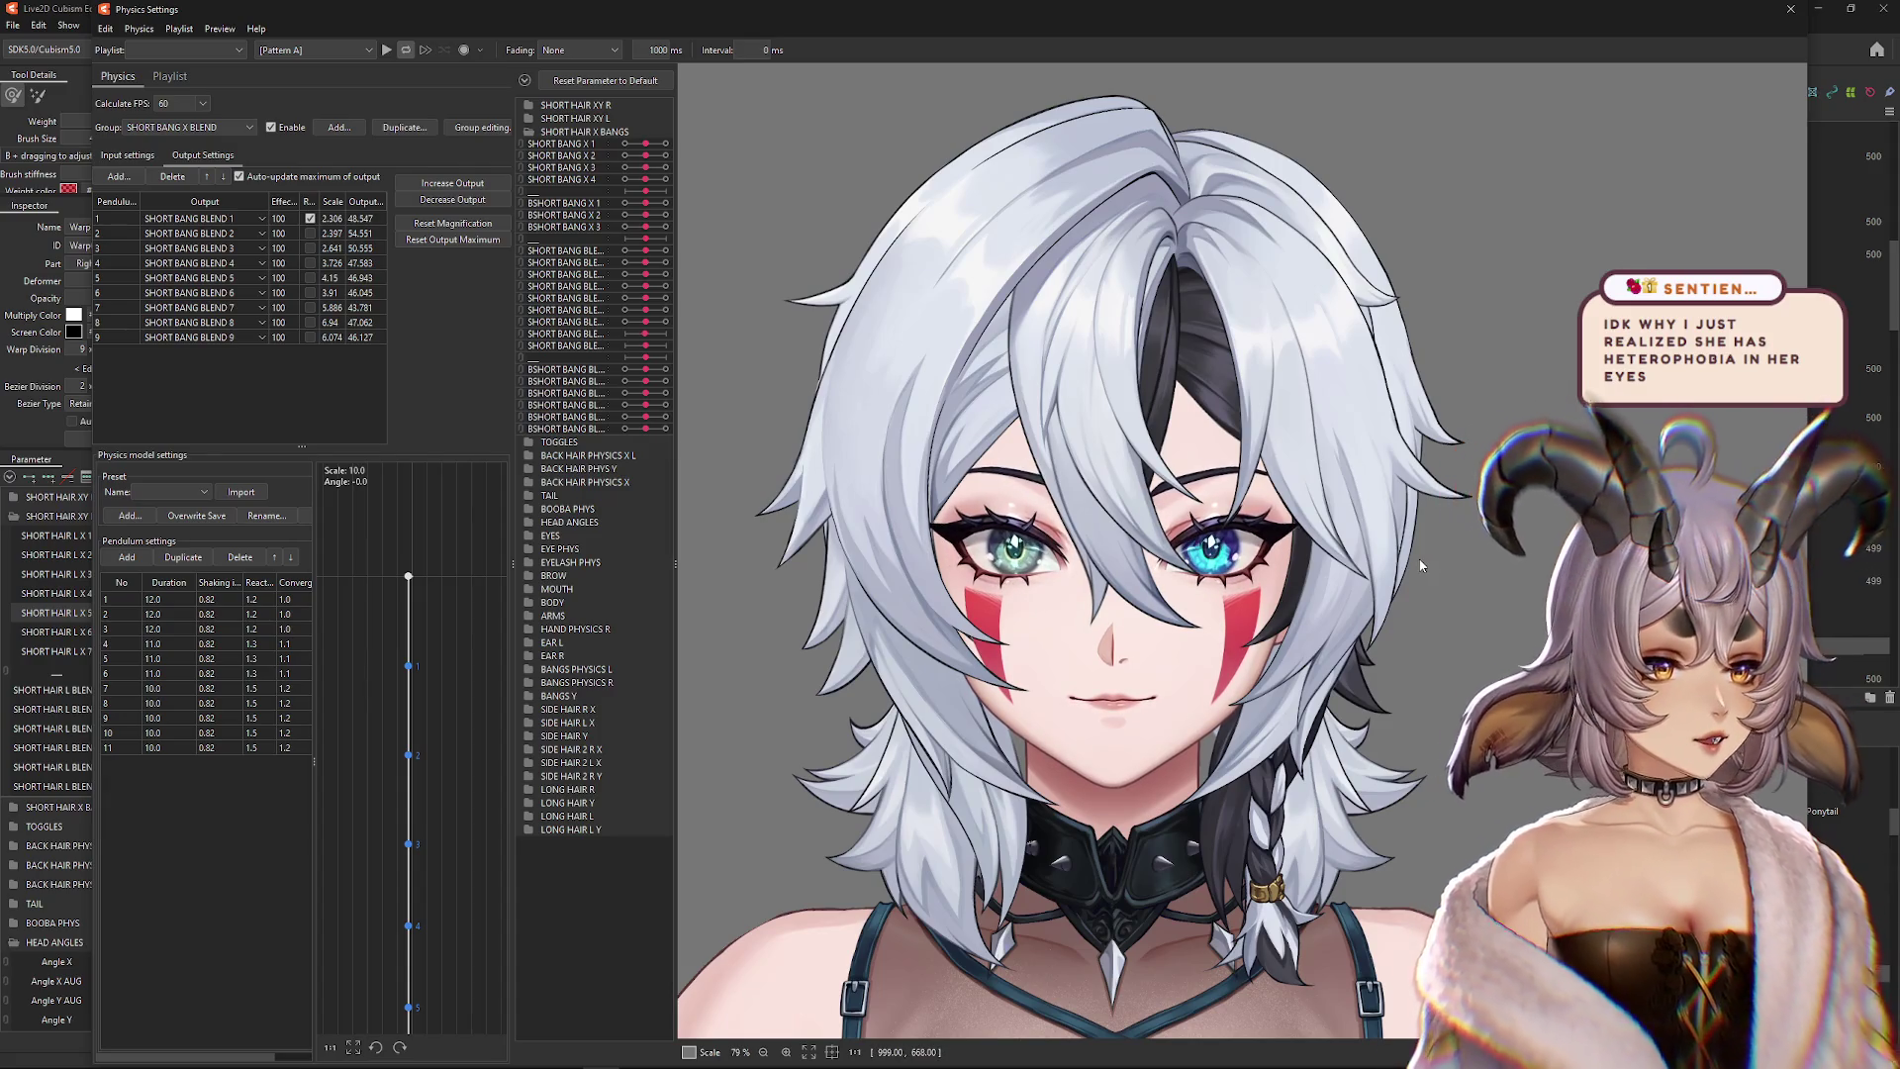
drag(1316, 560, 1083, 559)
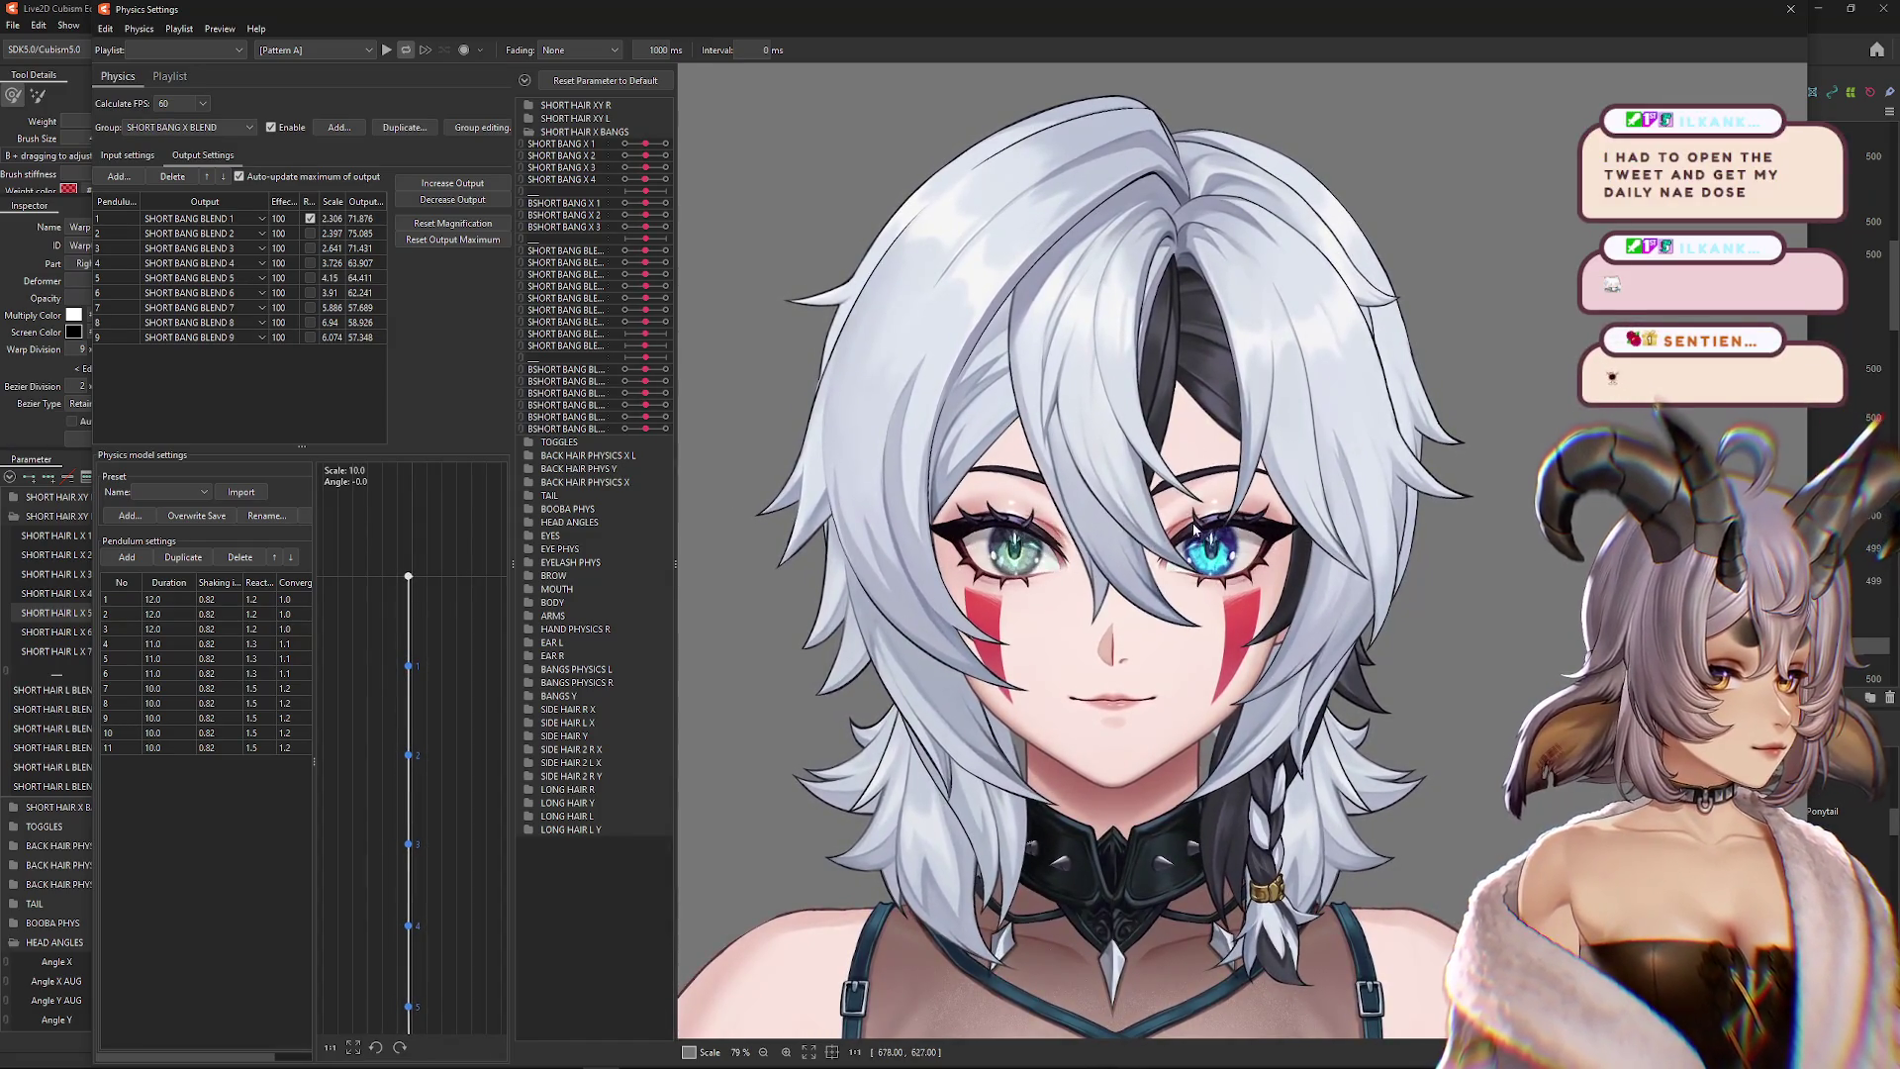
mouse_move(1141, 586)
mouse_down()
mouse_move(1196, 480)
mouse_move(1333, 496)
mouse_up()
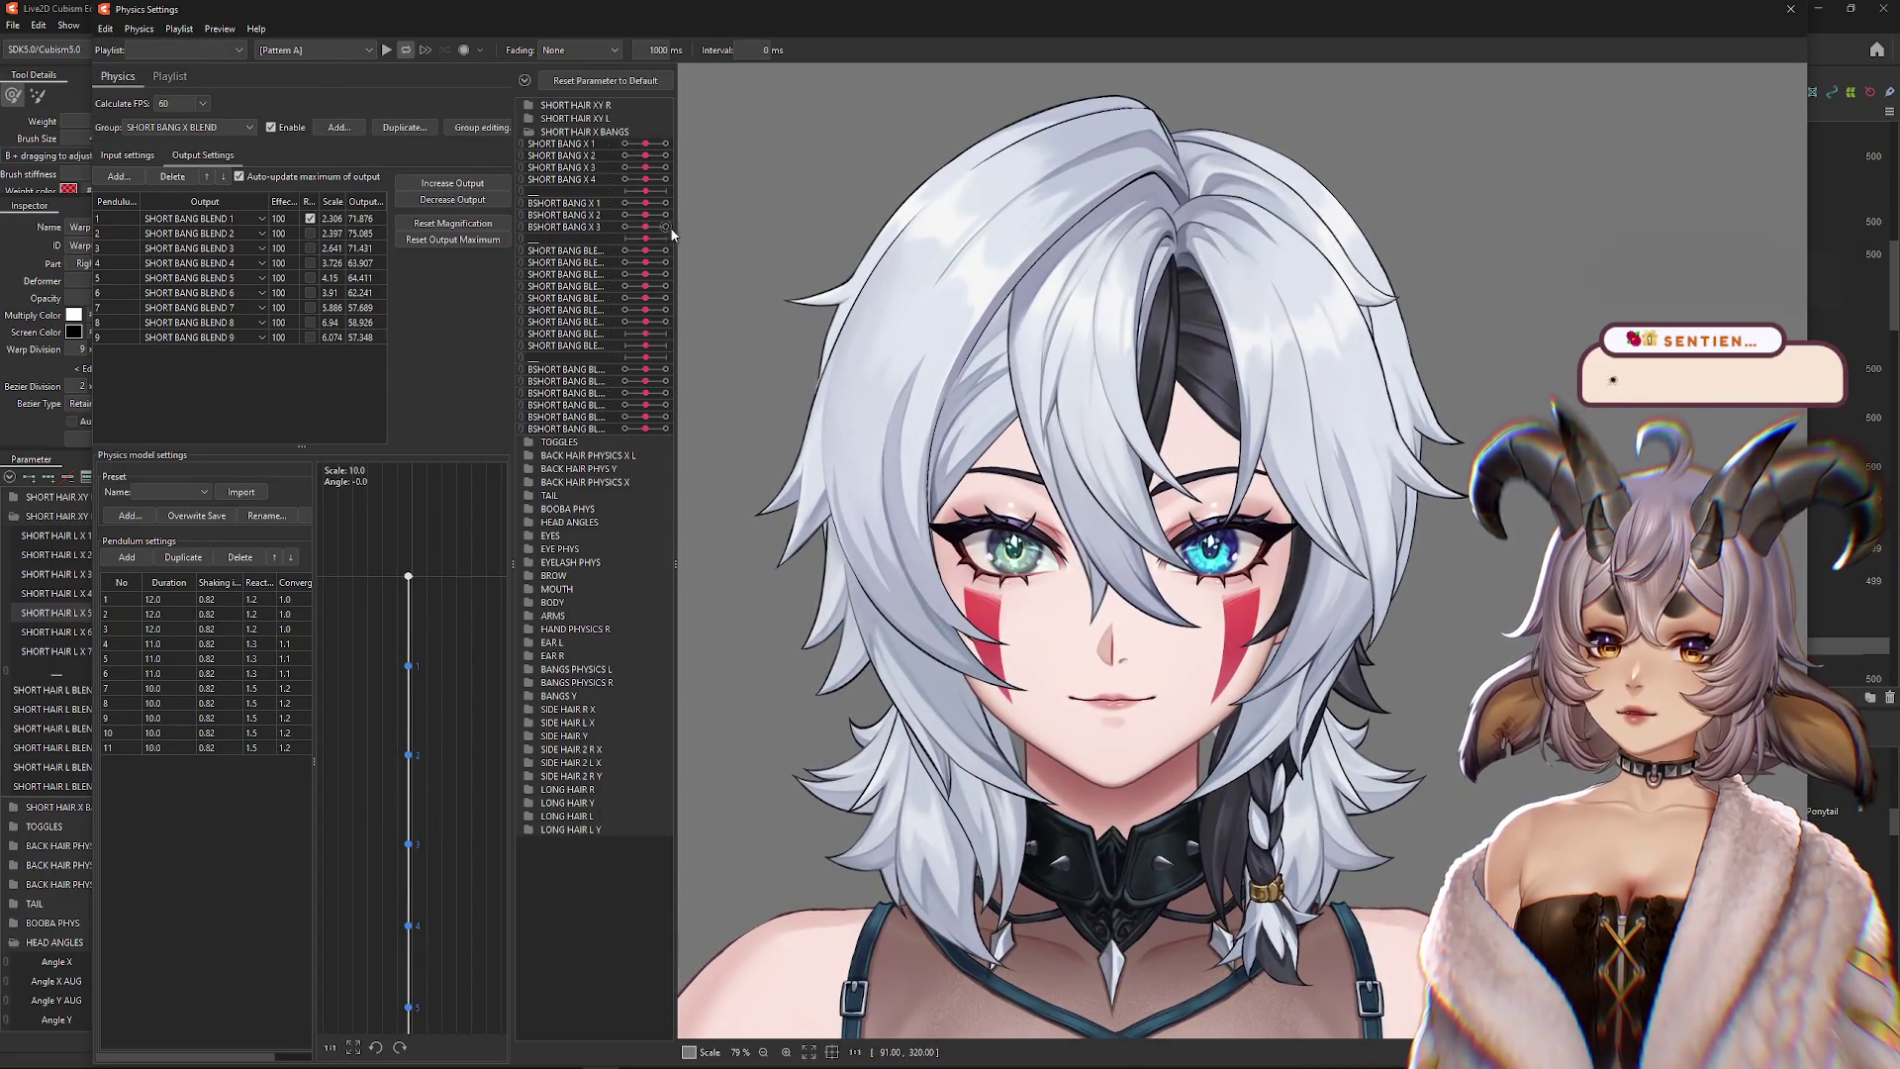
Widen the parameter panel, push the second bang blend parameter to maximum and lower another slightly
mouse_move(674, 223)
mouse_down()
mouse_move(709, 237)
mouse_move(609, 251)
mouse_up()
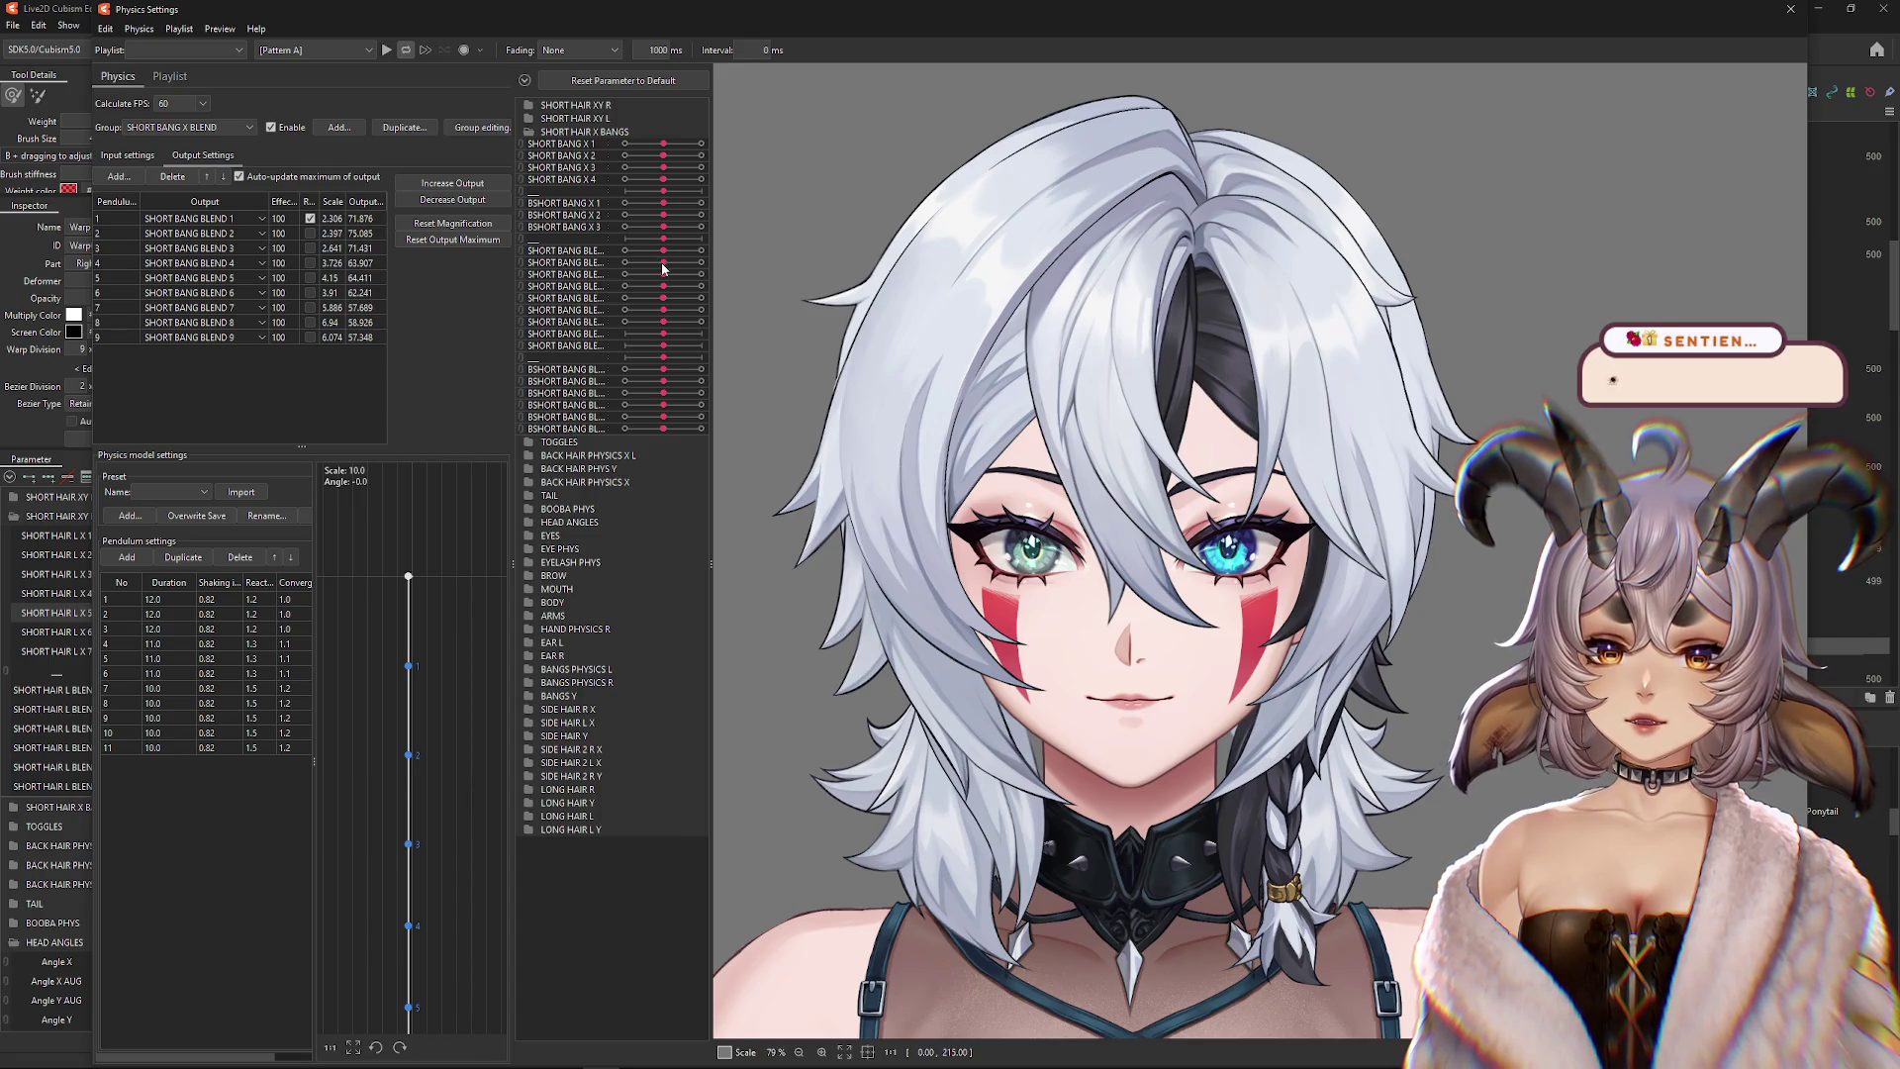
mouse_move(664, 263)
mouse_down()
mouse_move(700, 275)
mouse_move(665, 269)
mouse_up()
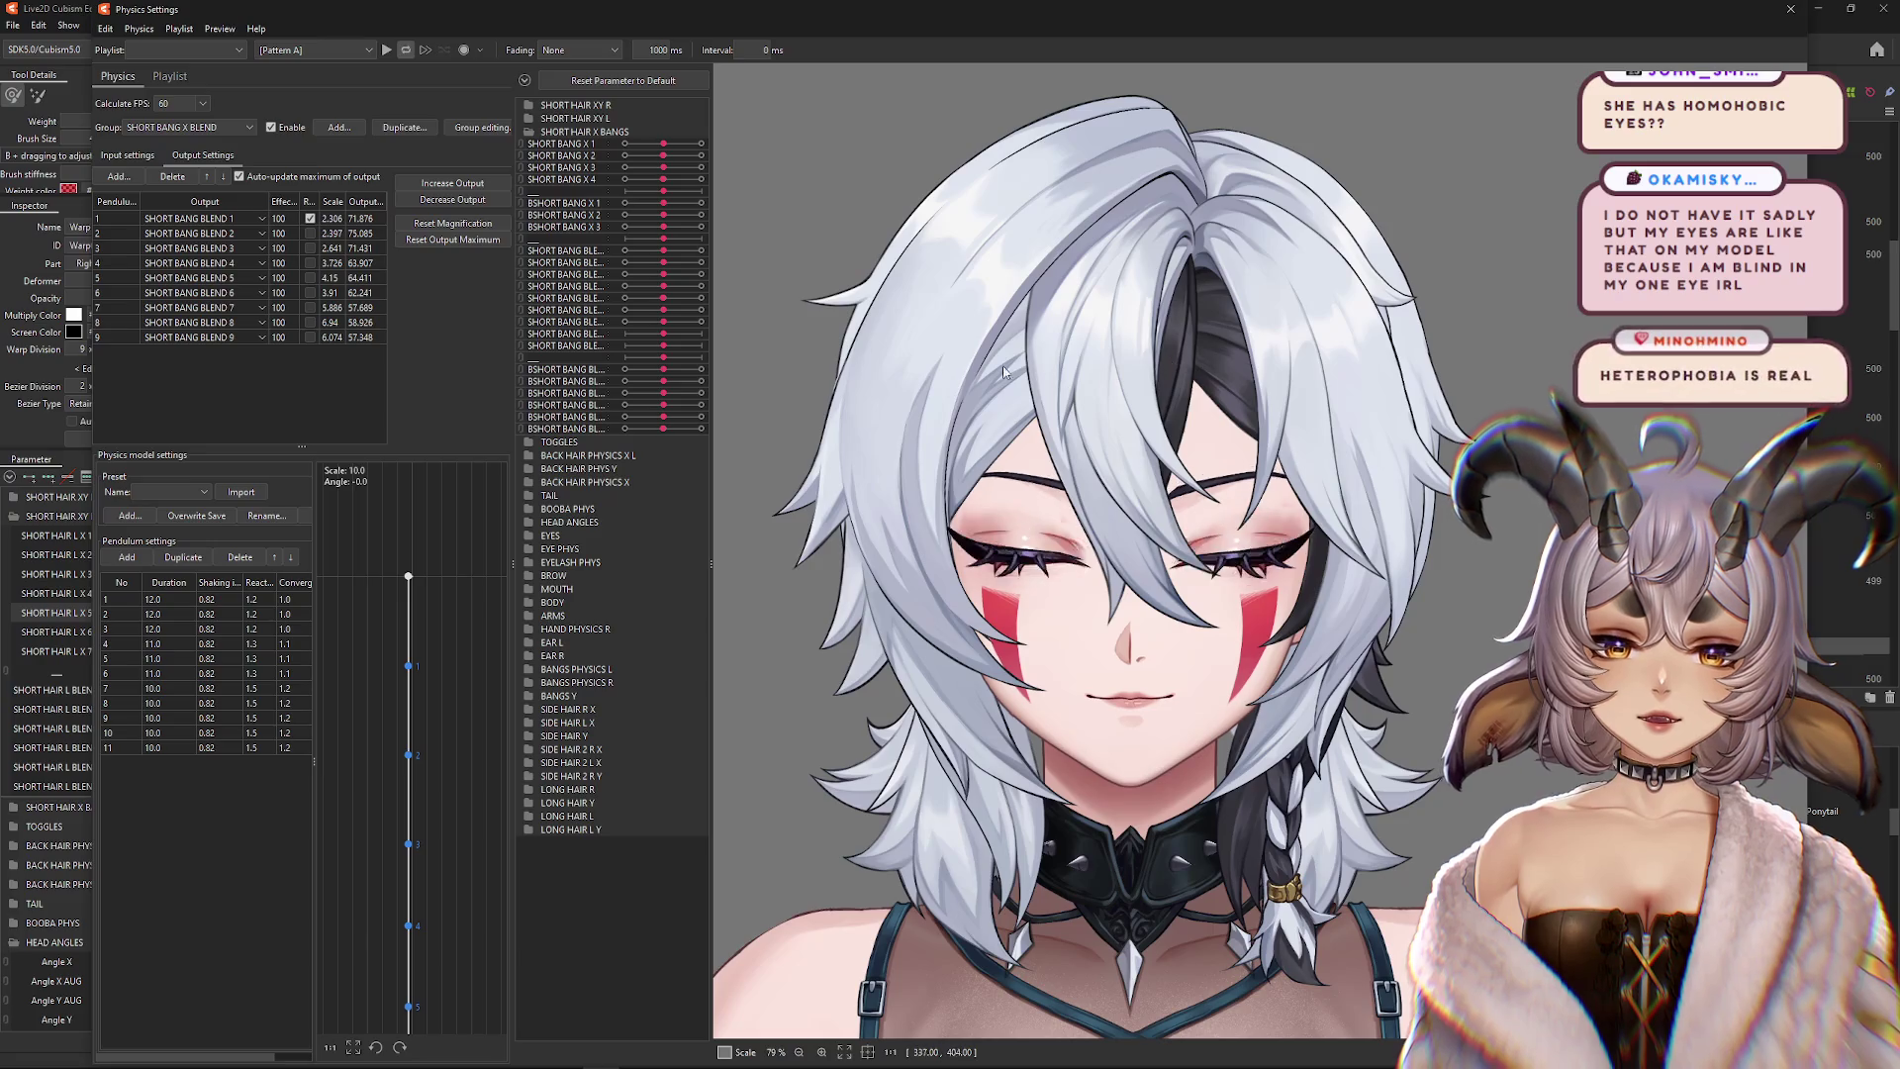
mouse_move(685, 280)
mouse_down()
mouse_move(606, 288)
mouse_move(644, 288)
mouse_move(610, 307)
mouse_move(706, 320)
mouse_up()
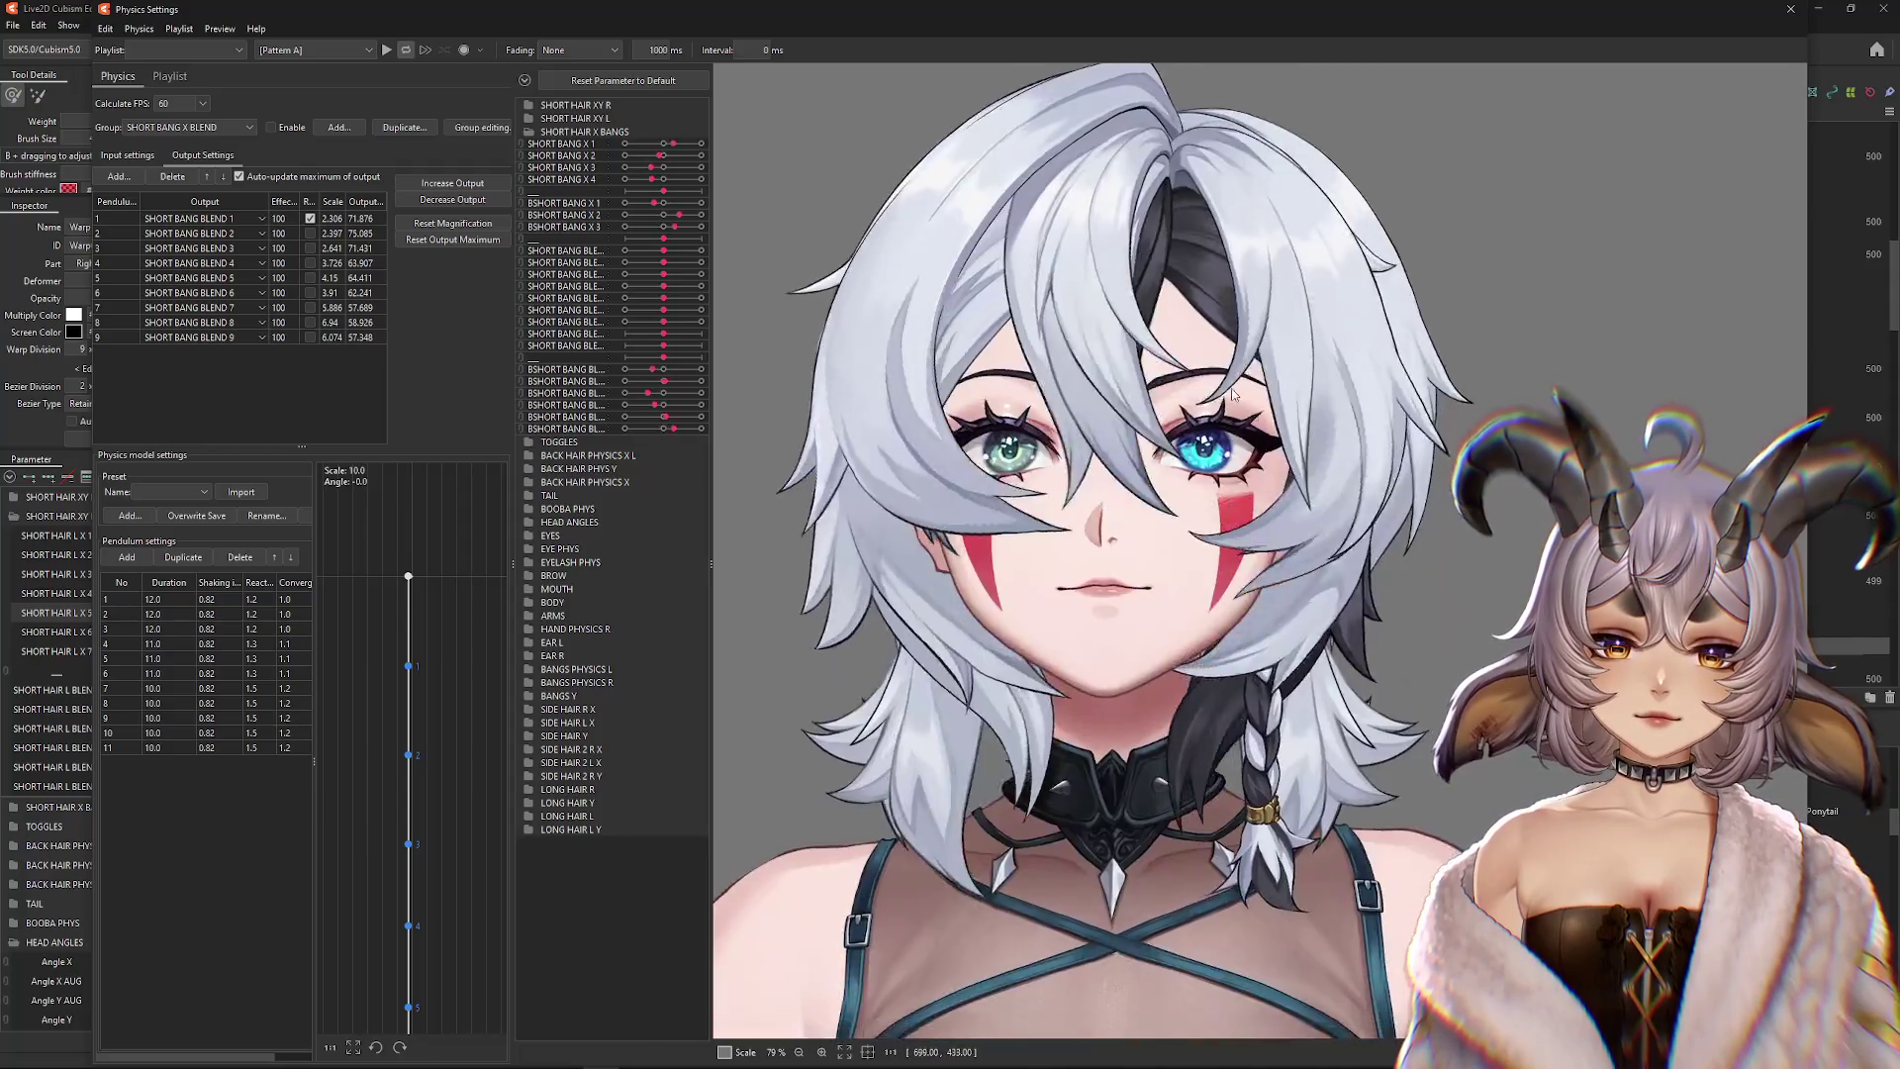
Enable SHORT BANG X BLEND physics and swing the head, raising SHORT BANG BLEND 1 to 83.428
click(271, 127)
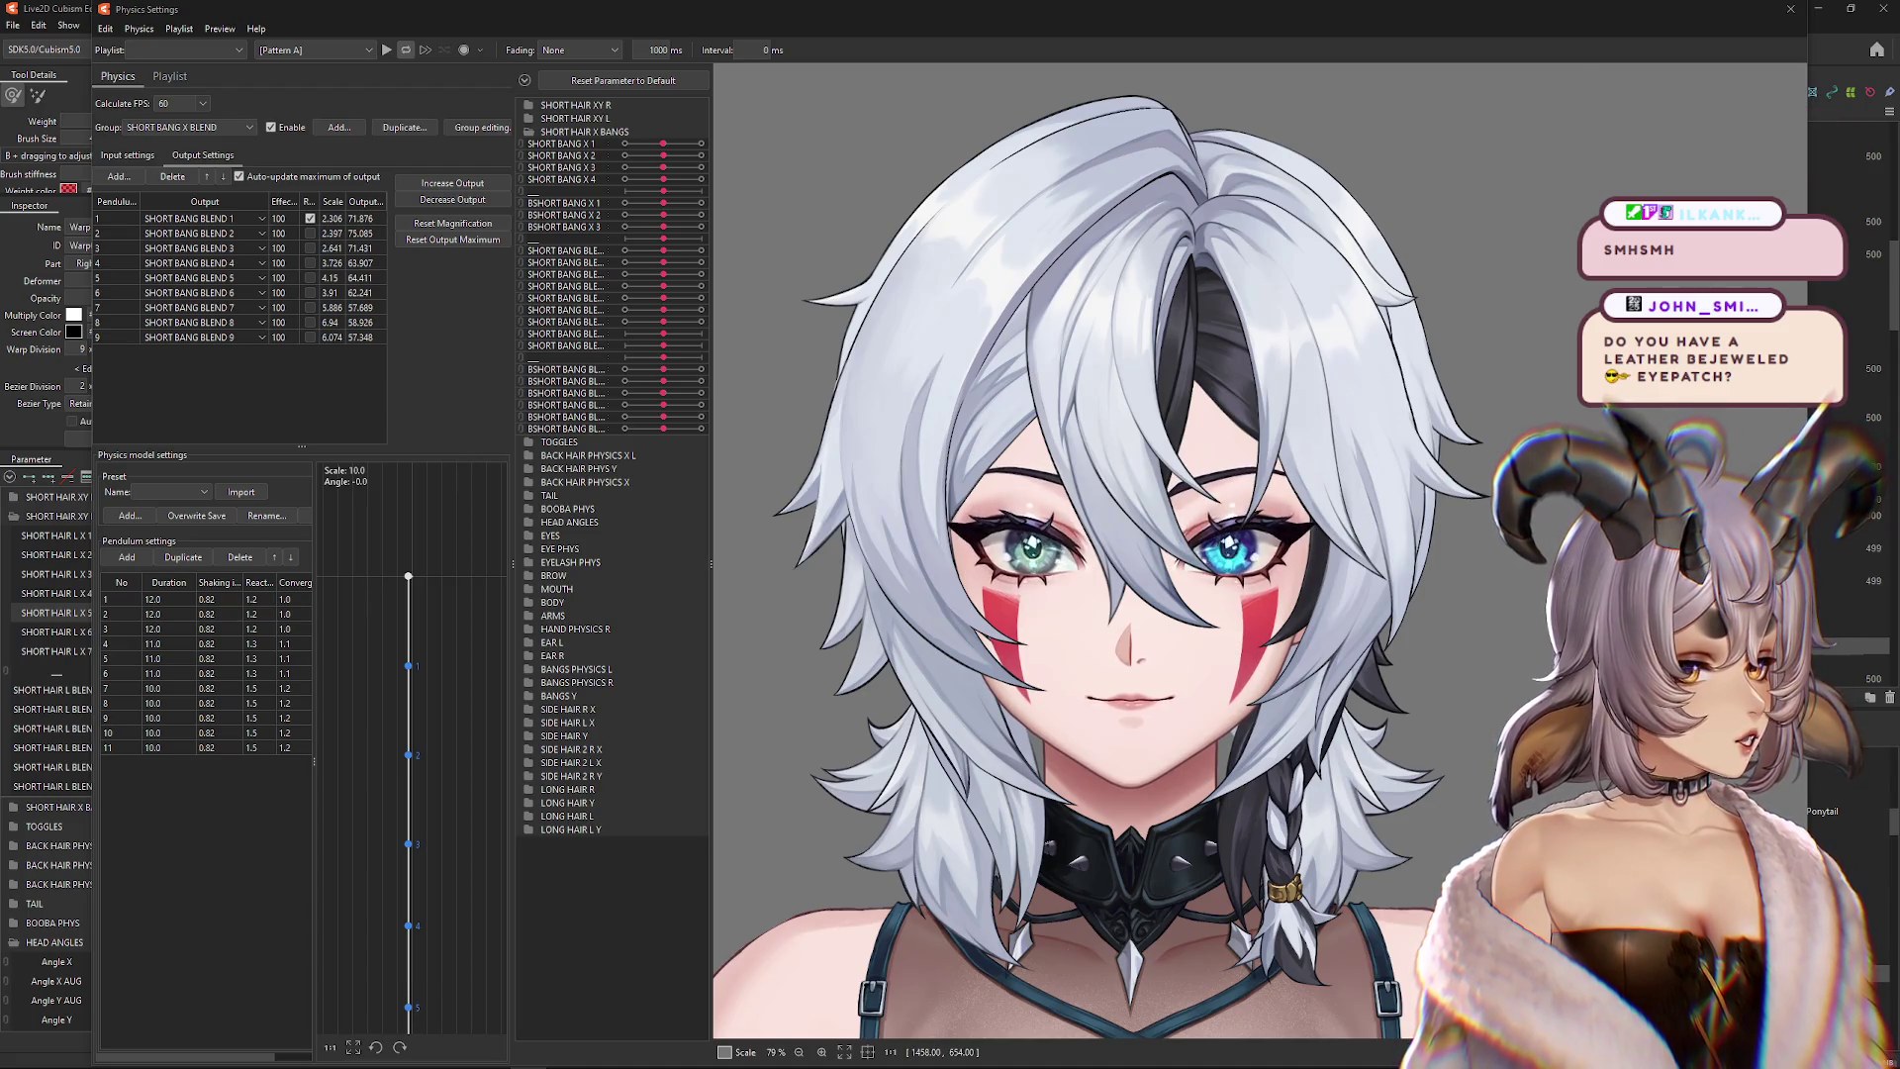
mouse_move(1207, 525)
mouse_down()
mouse_move(1138, 489)
mouse_move(1344, 471)
mouse_move(1237, 494)
mouse_move(1164, 471)
mouse_up()
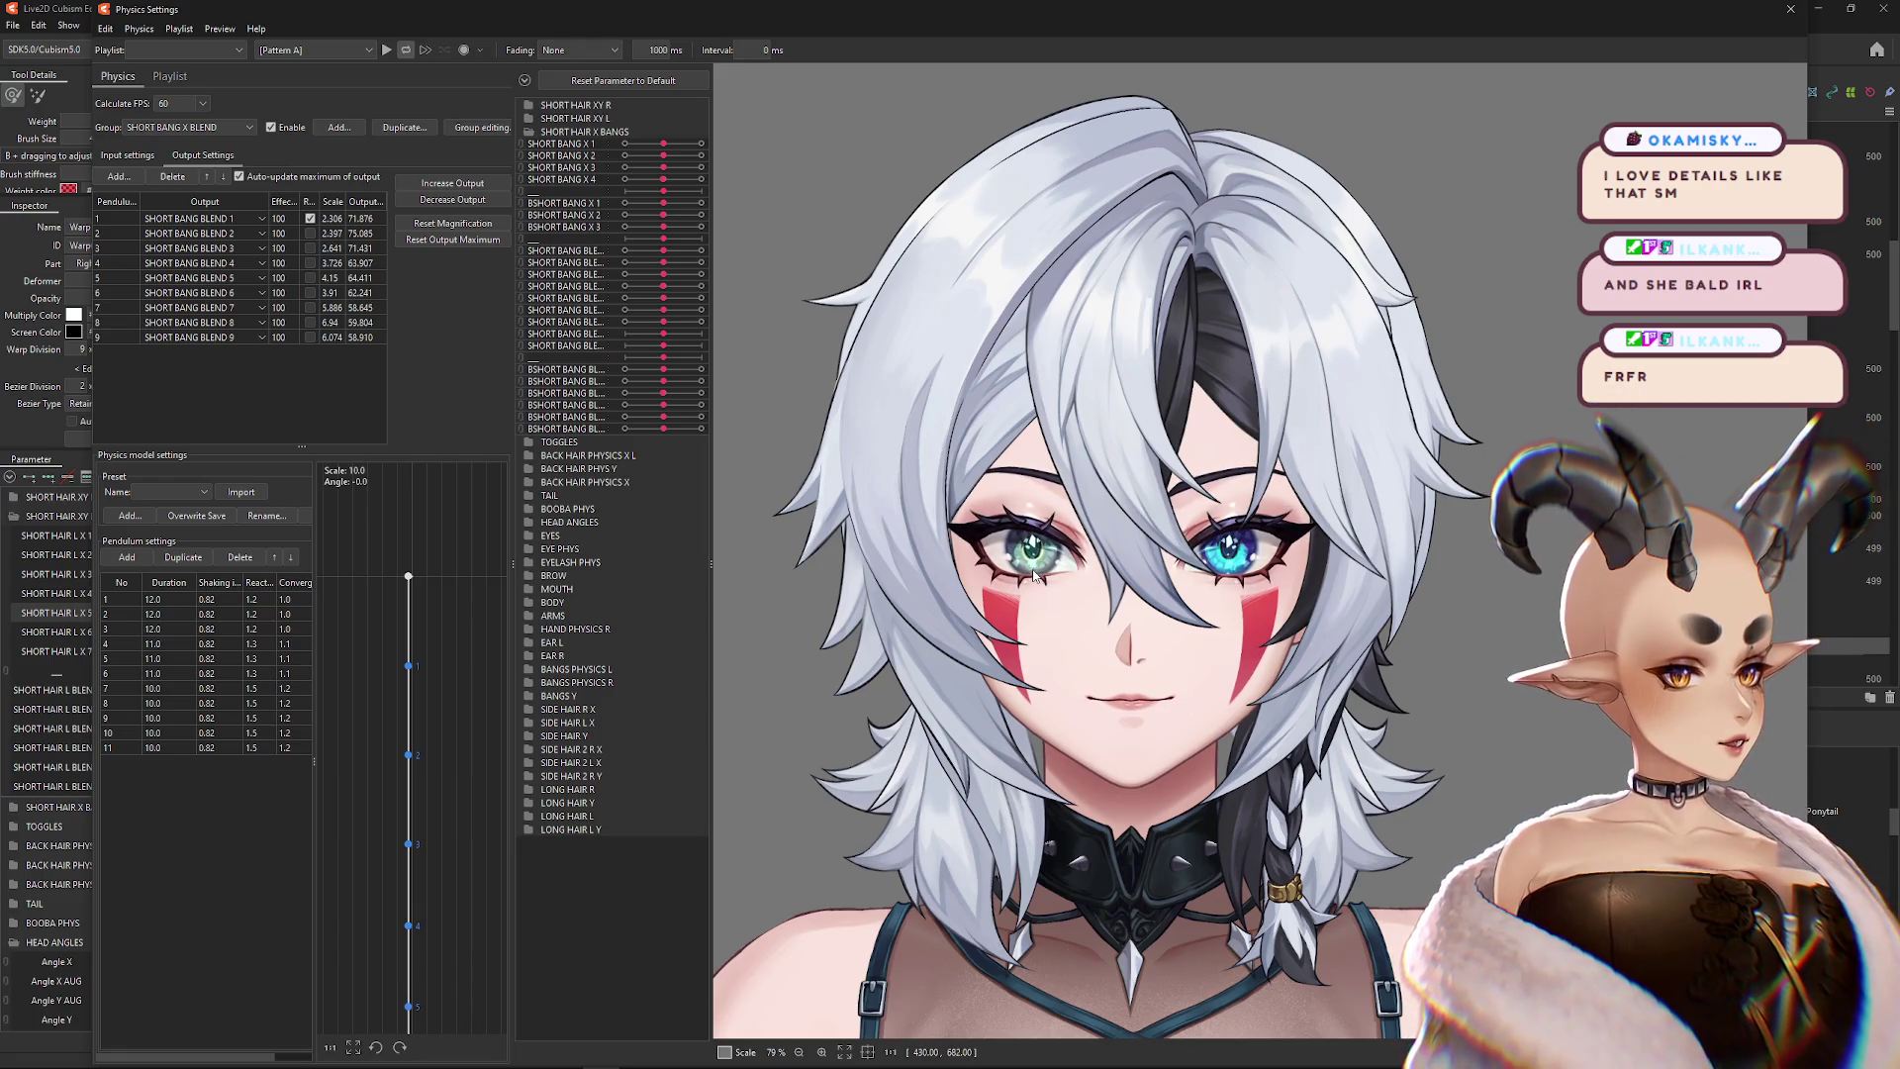
mouse_move(1022, 576)
mouse_down()
mouse_move(989, 554)
mouse_move(870, 554)
mouse_move(897, 443)
mouse_move(1089, 465)
mouse_move(1108, 435)
mouse_move(1052, 454)
mouse_move(1067, 471)
mouse_move(1342, 469)
mouse_move(1101, 519)
mouse_up()
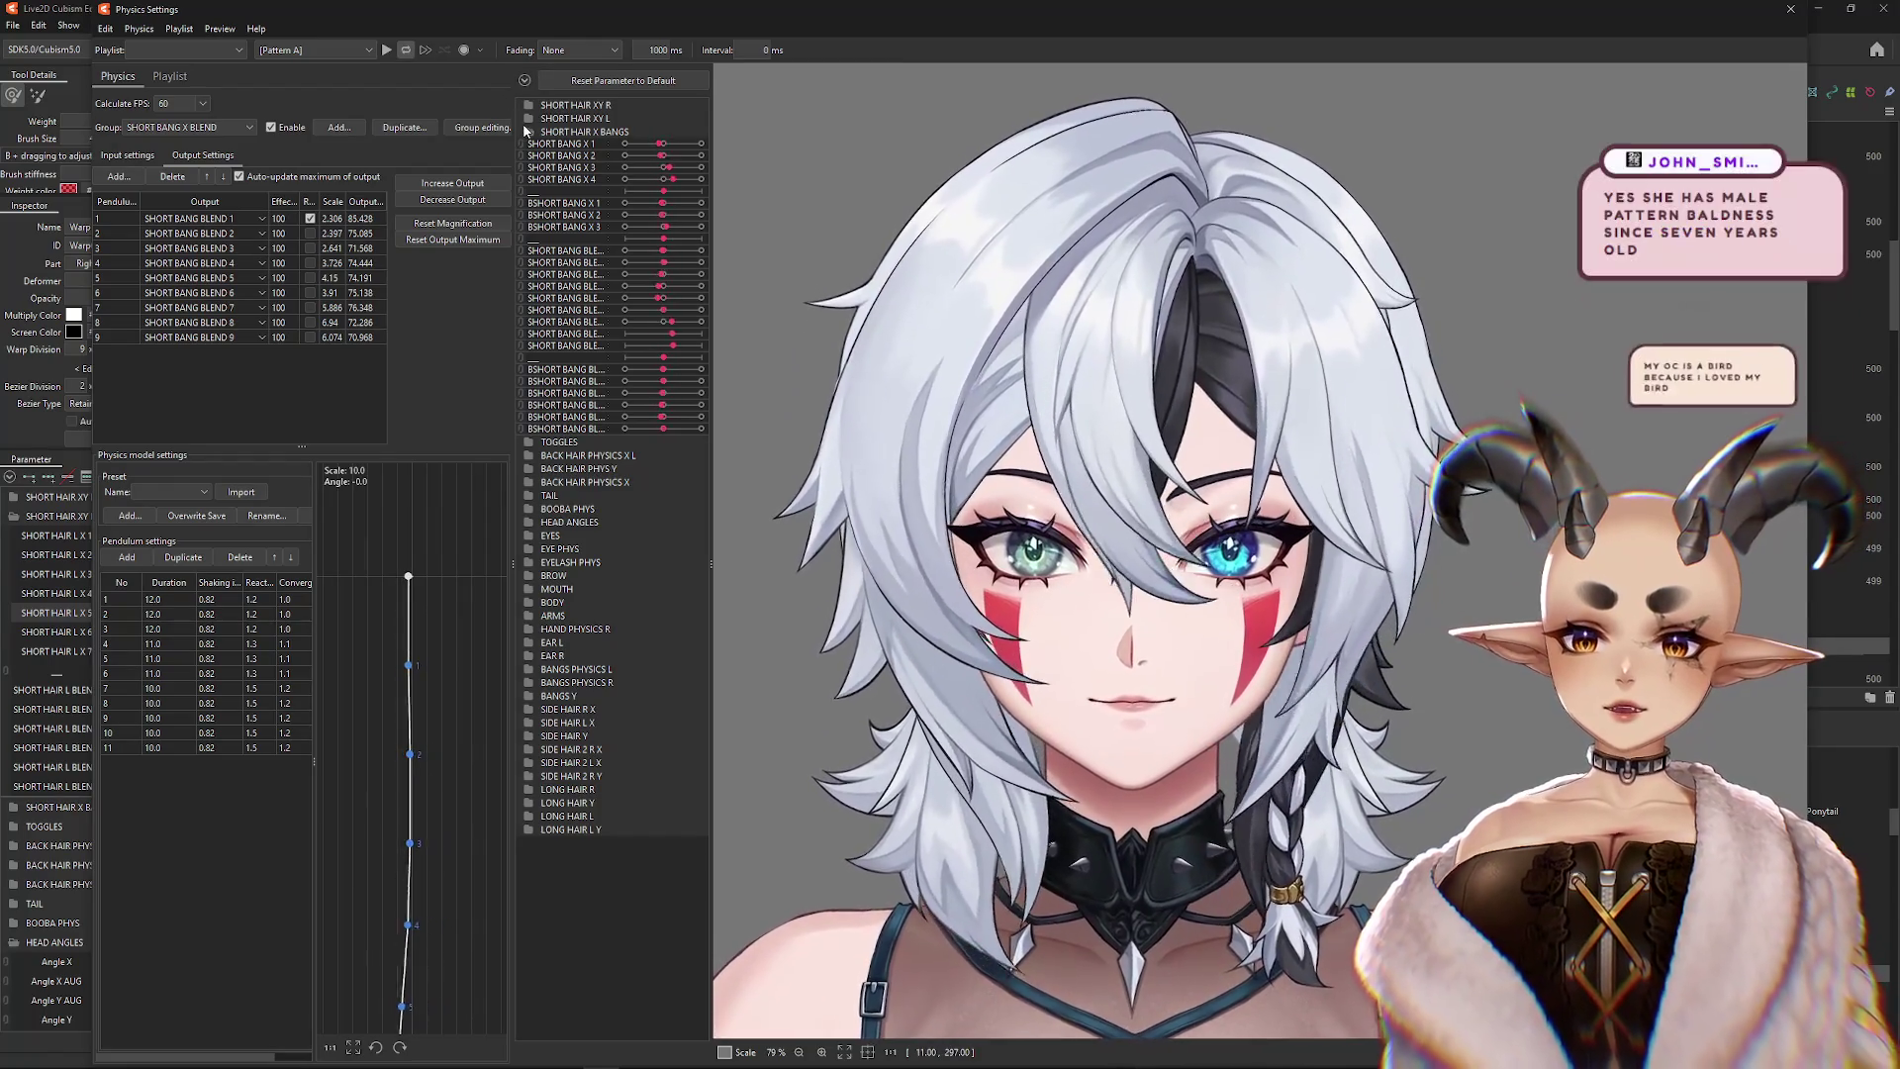
click(524, 80)
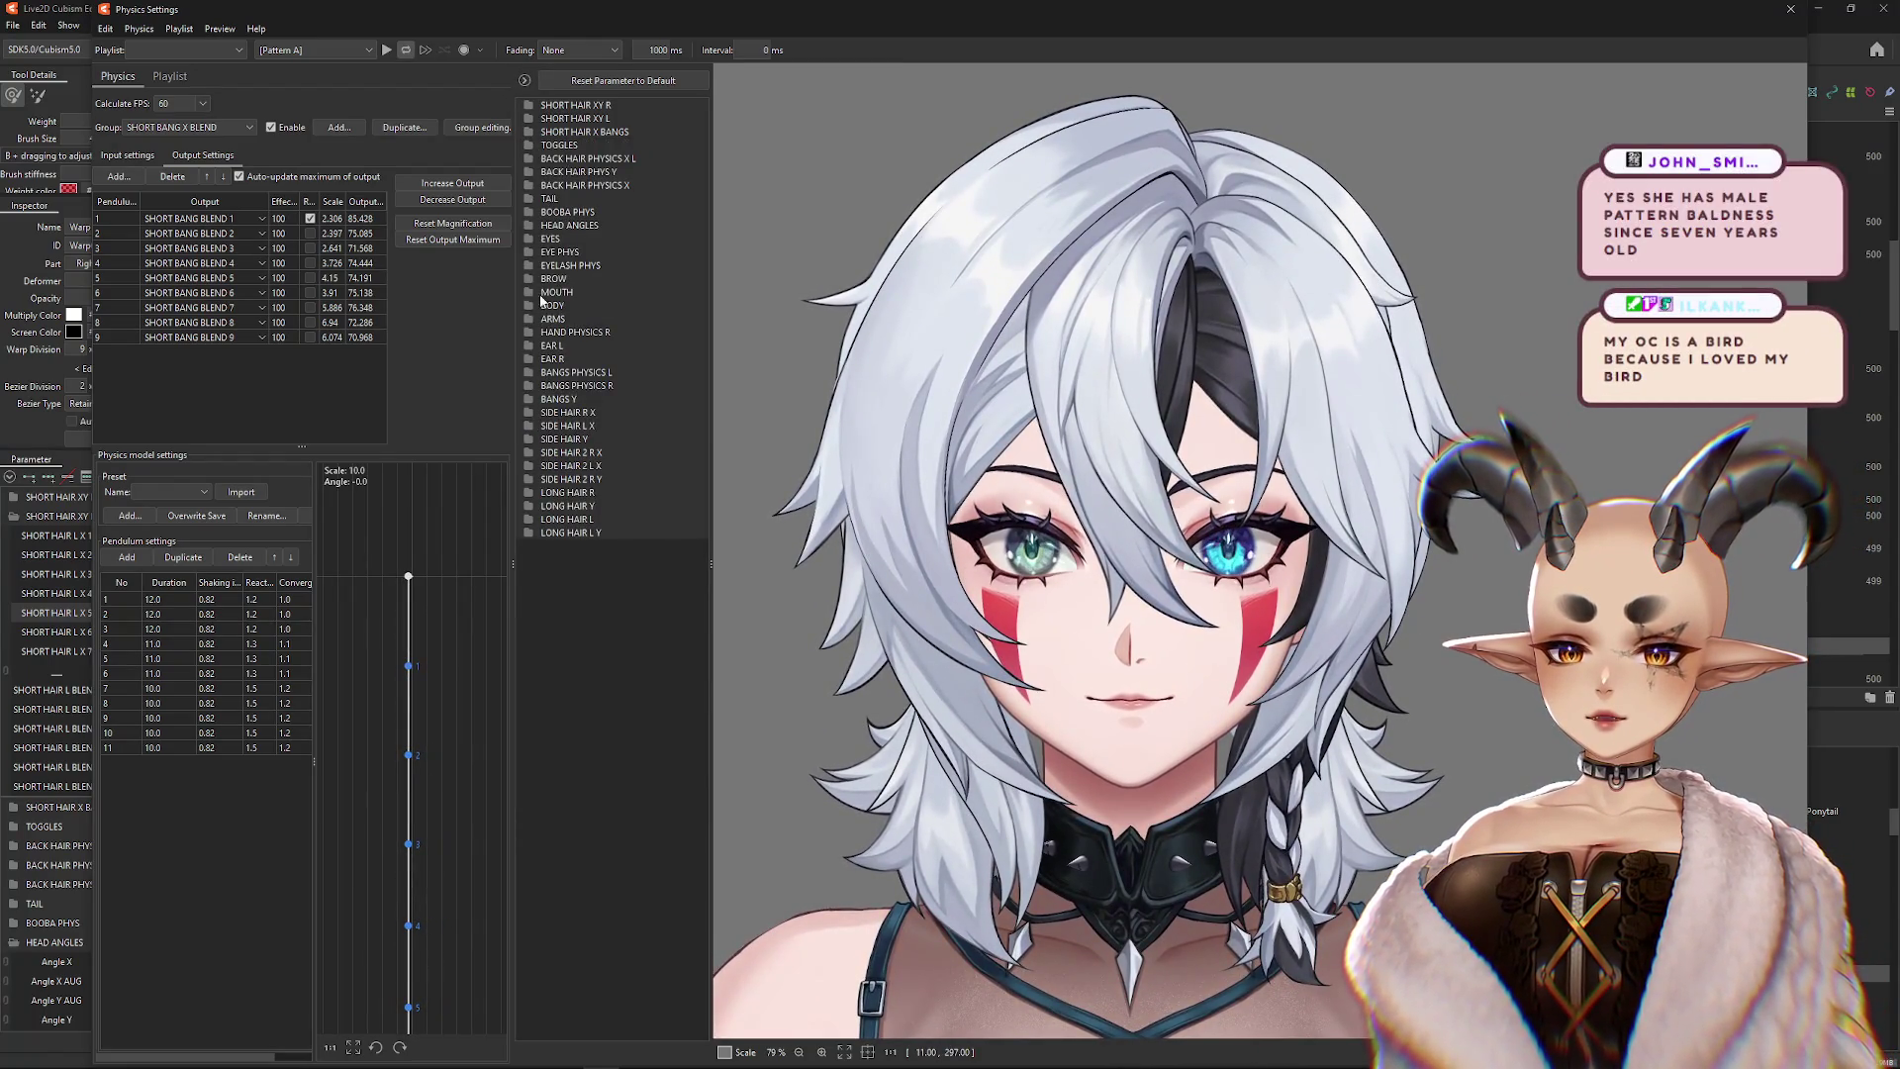
Switch the model to the long hairstyle via TOGGLES and move the head to preview it
click(556, 144)
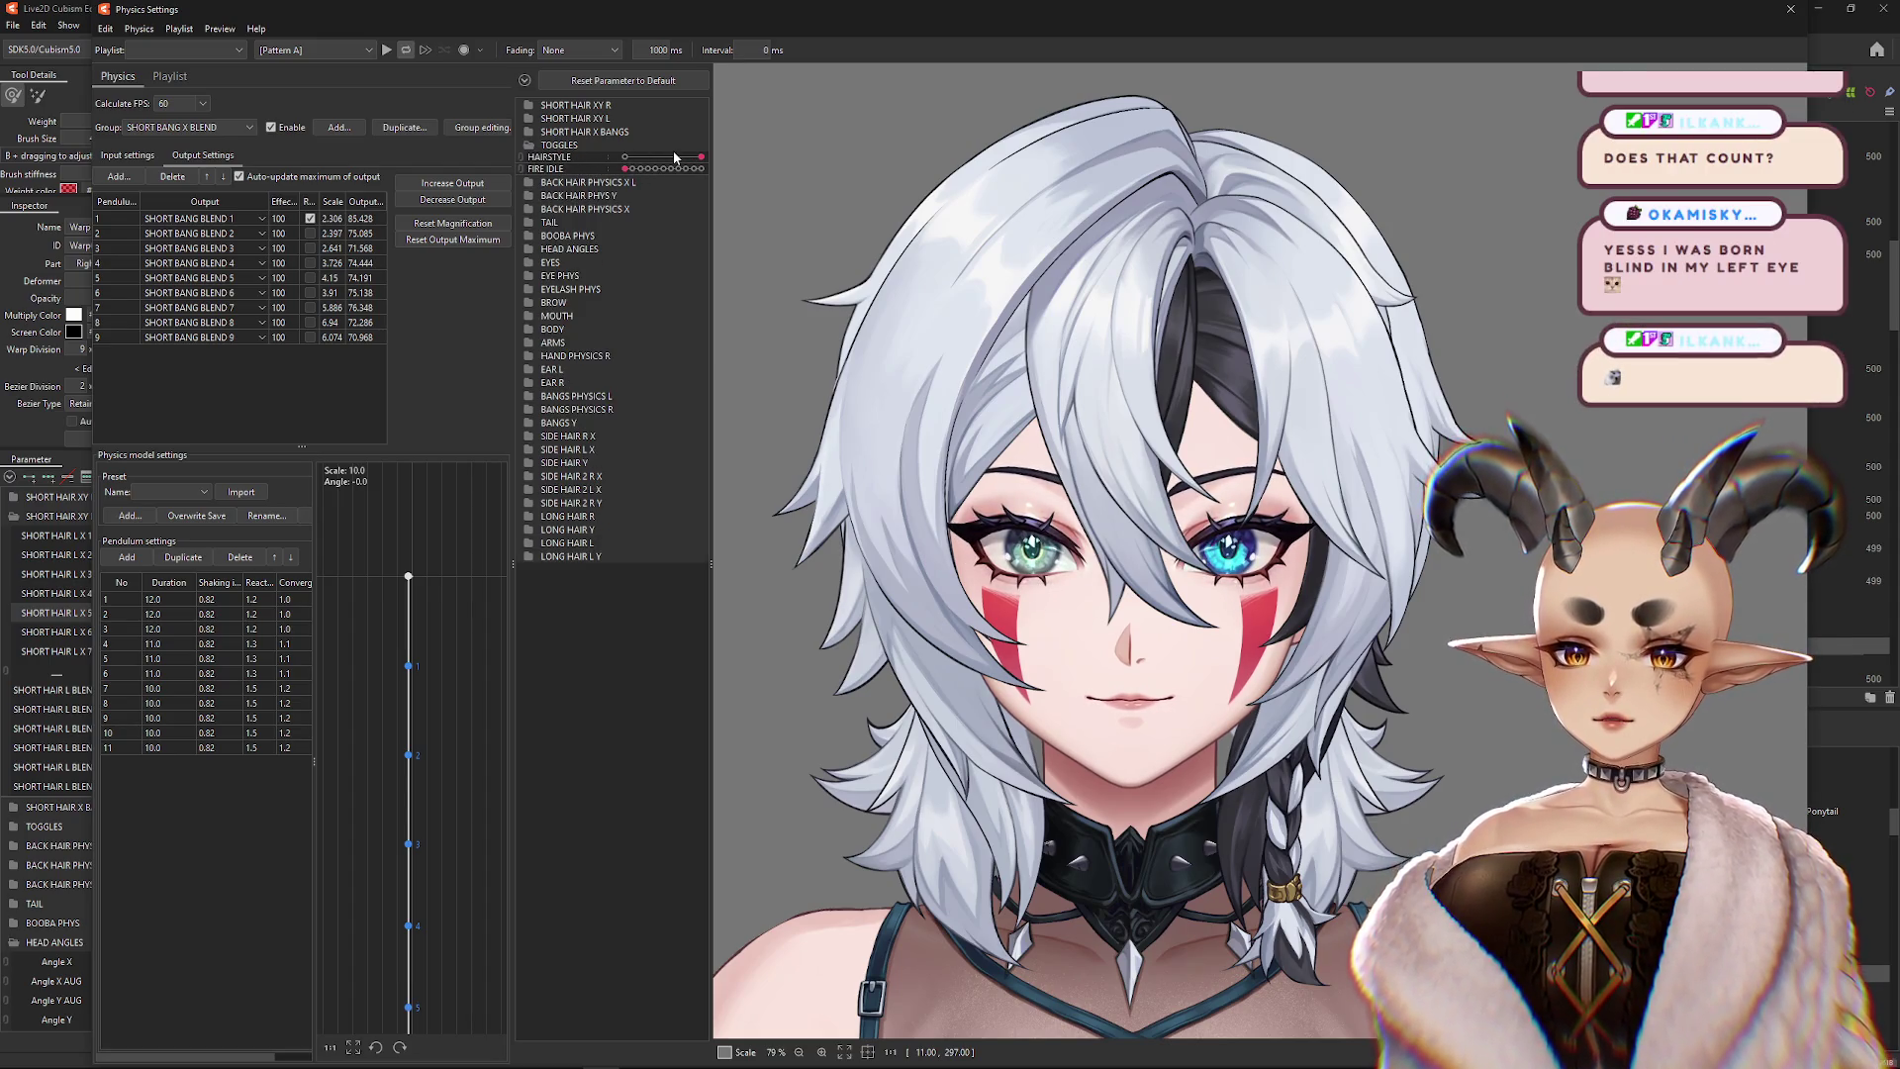
click(625, 156)
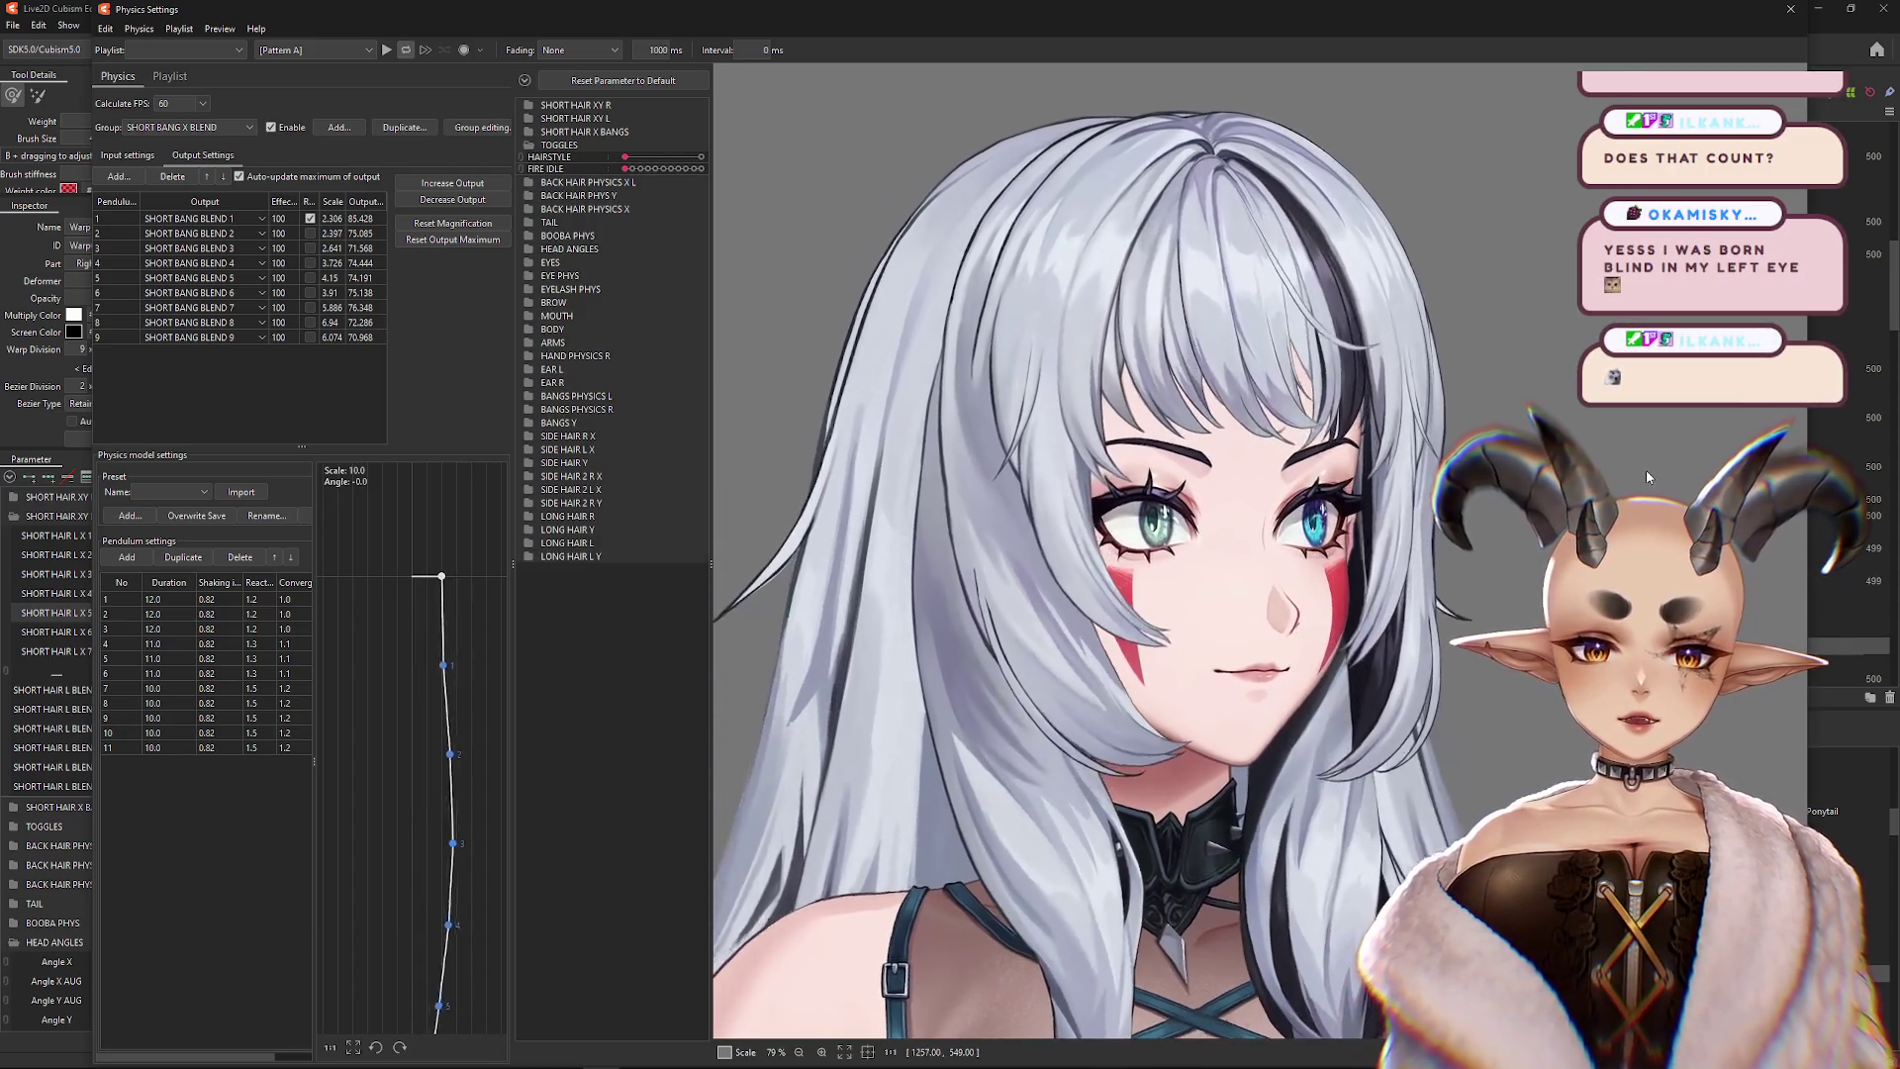
mouse_move(1648, 477)
mouse_down()
mouse_move(1326, 457)
mouse_move(1188, 515)
mouse_move(1030, 475)
mouse_up()
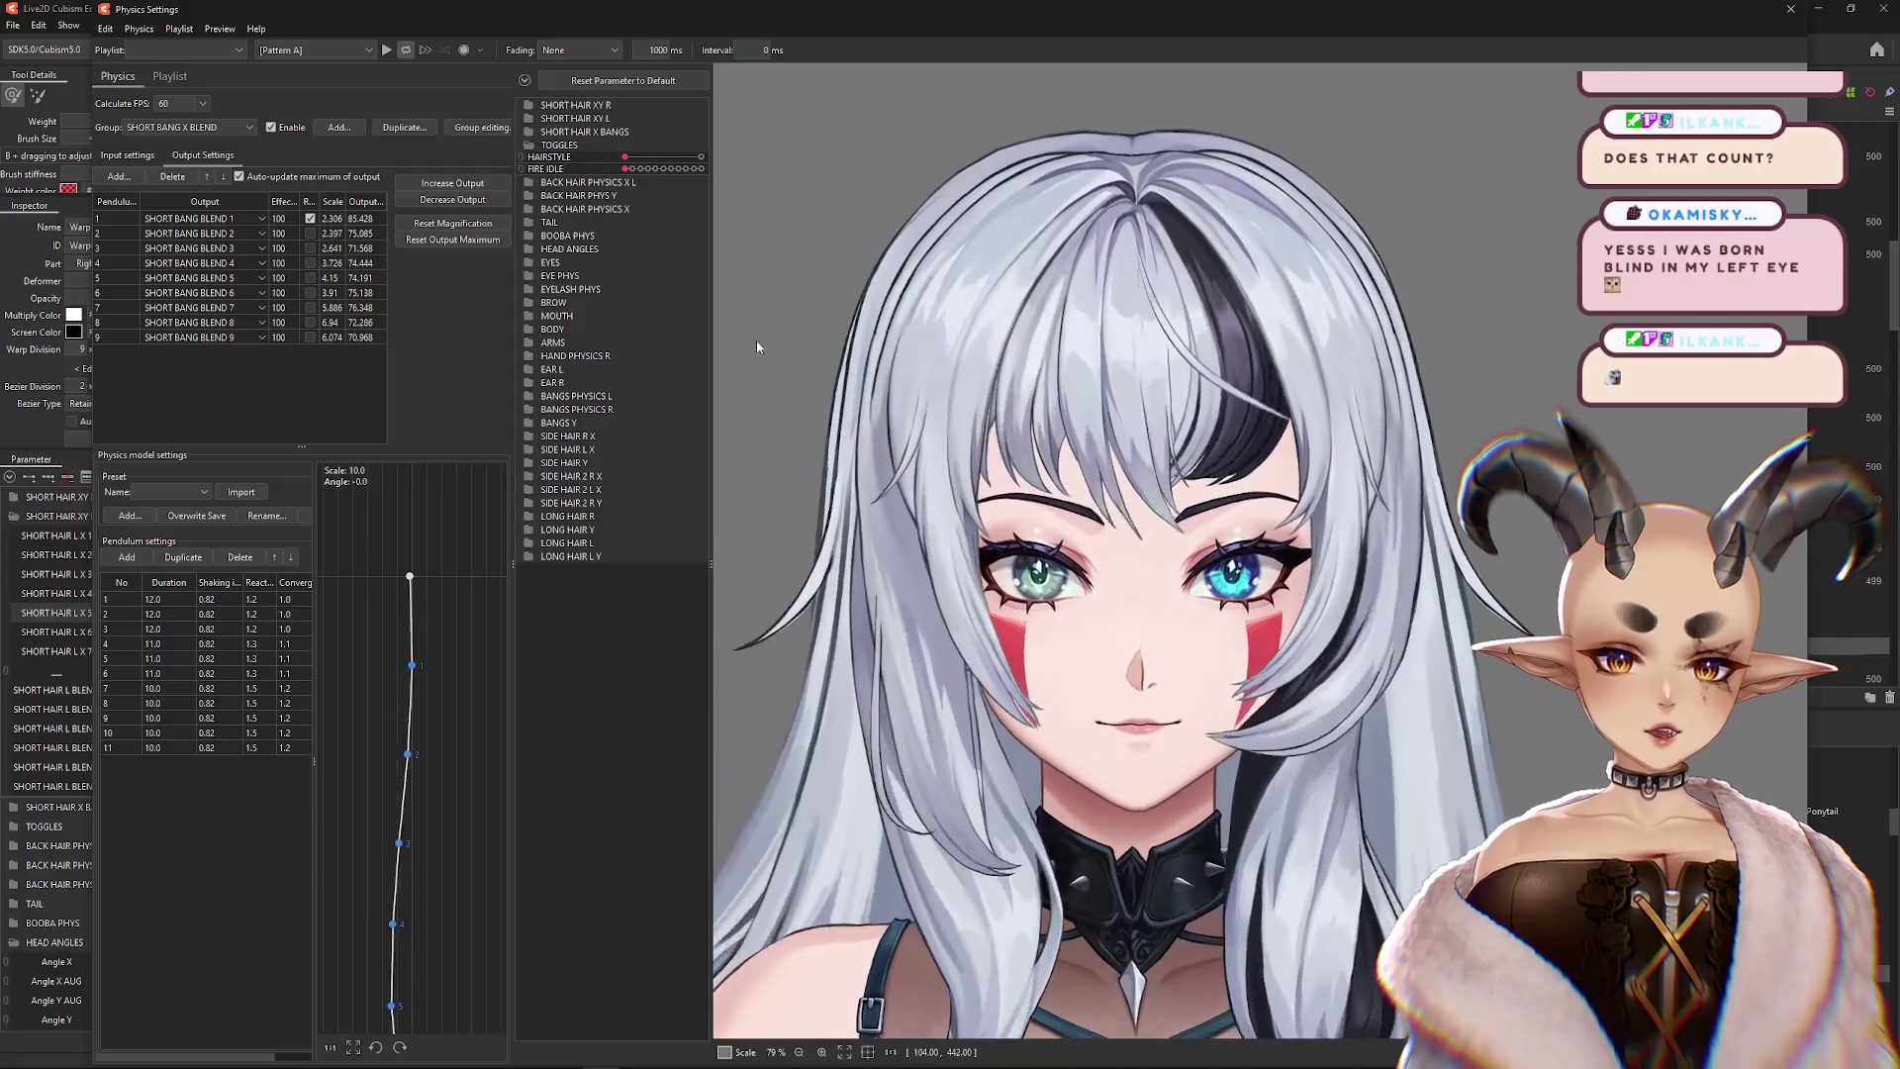
Reveal BANGS PHYSICS L sliders and shake the model to watch the bangs respond
click(529, 146)
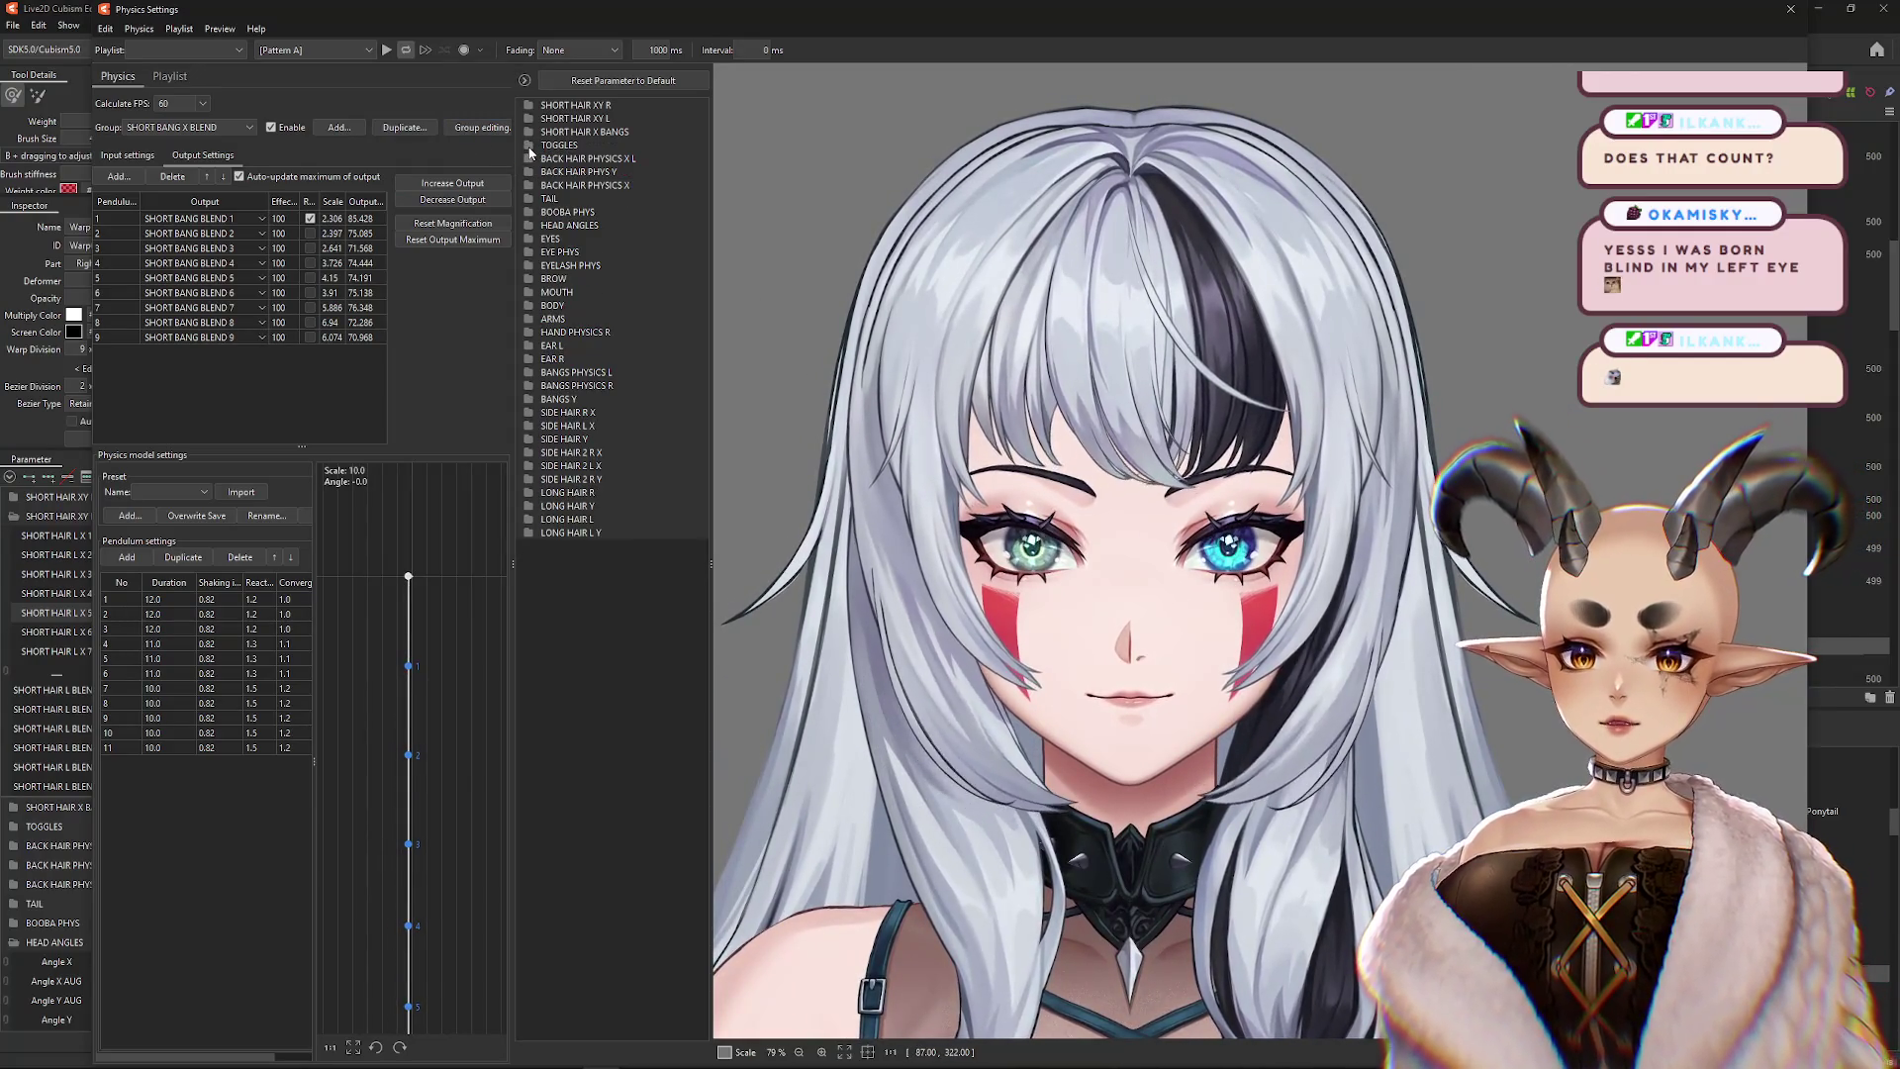
click(529, 374)
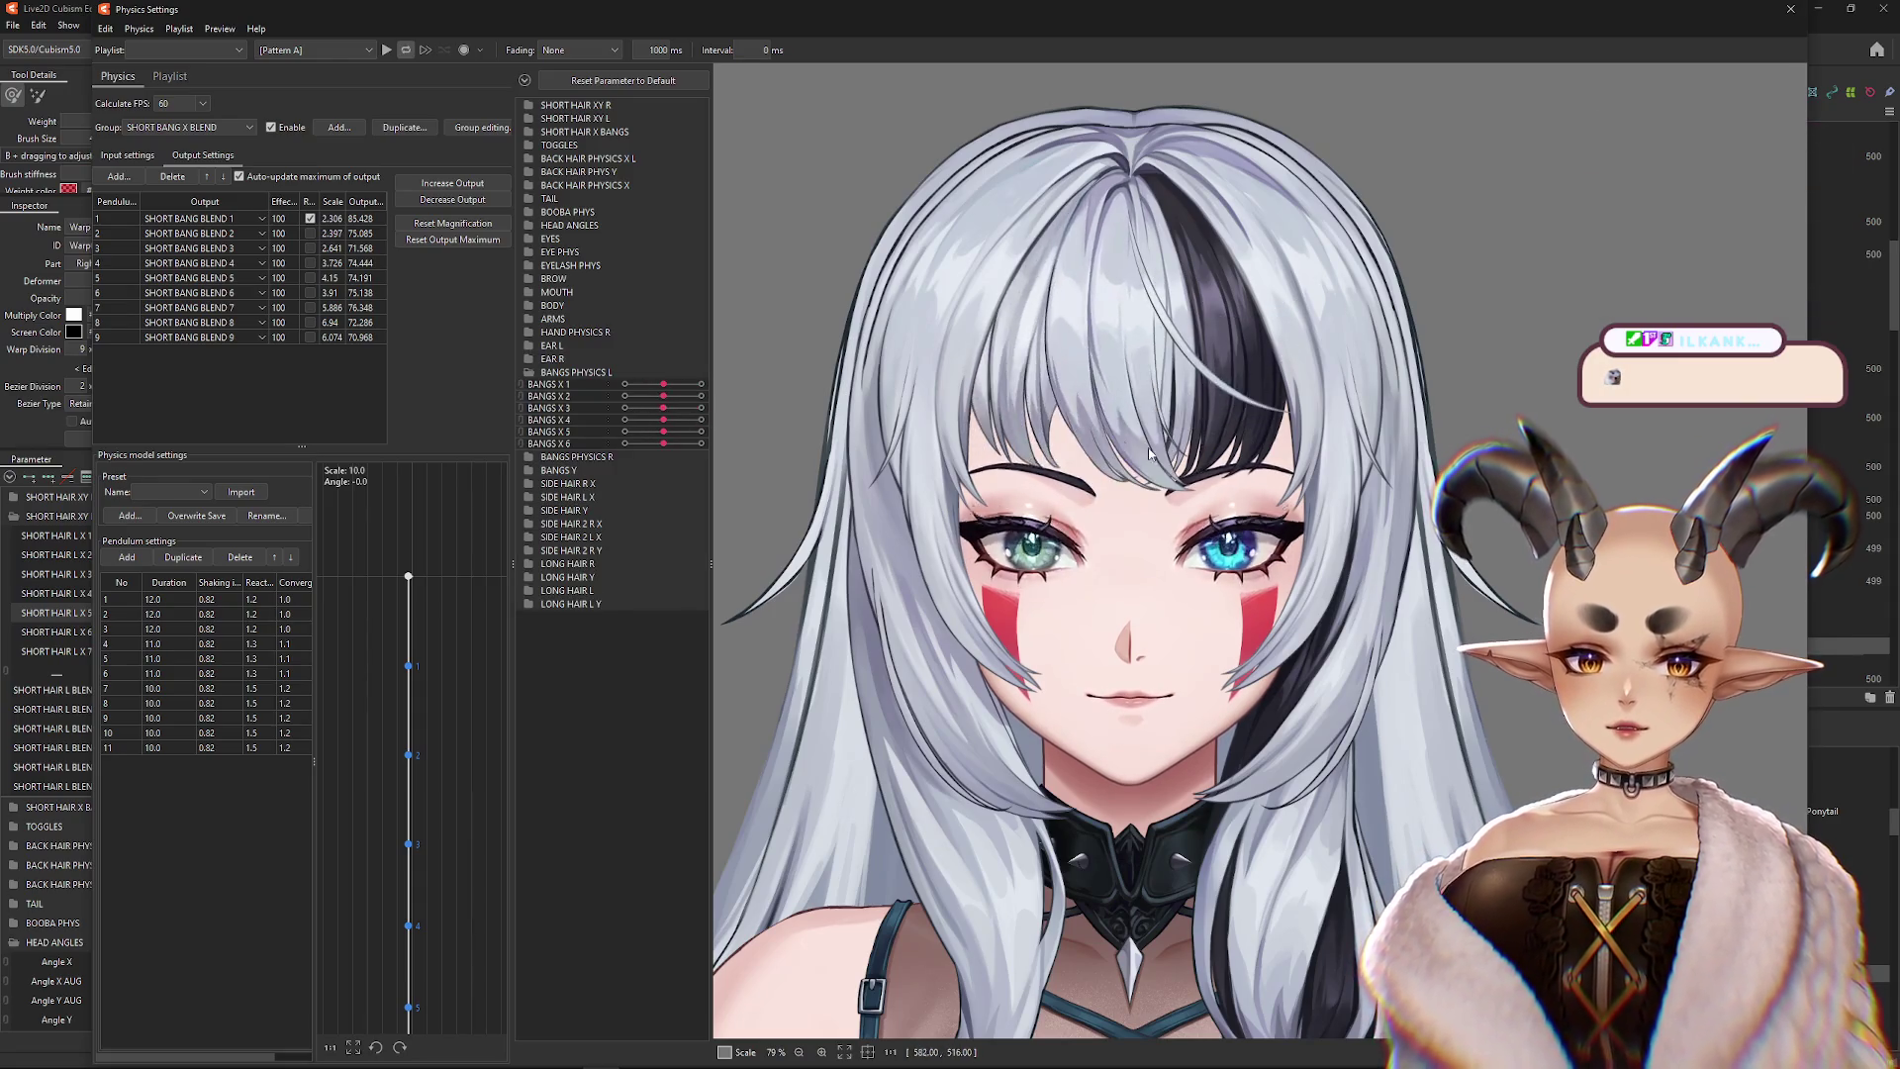
drag(1025, 480, 1009, 463)
scroll(1009, 463, down, 5)
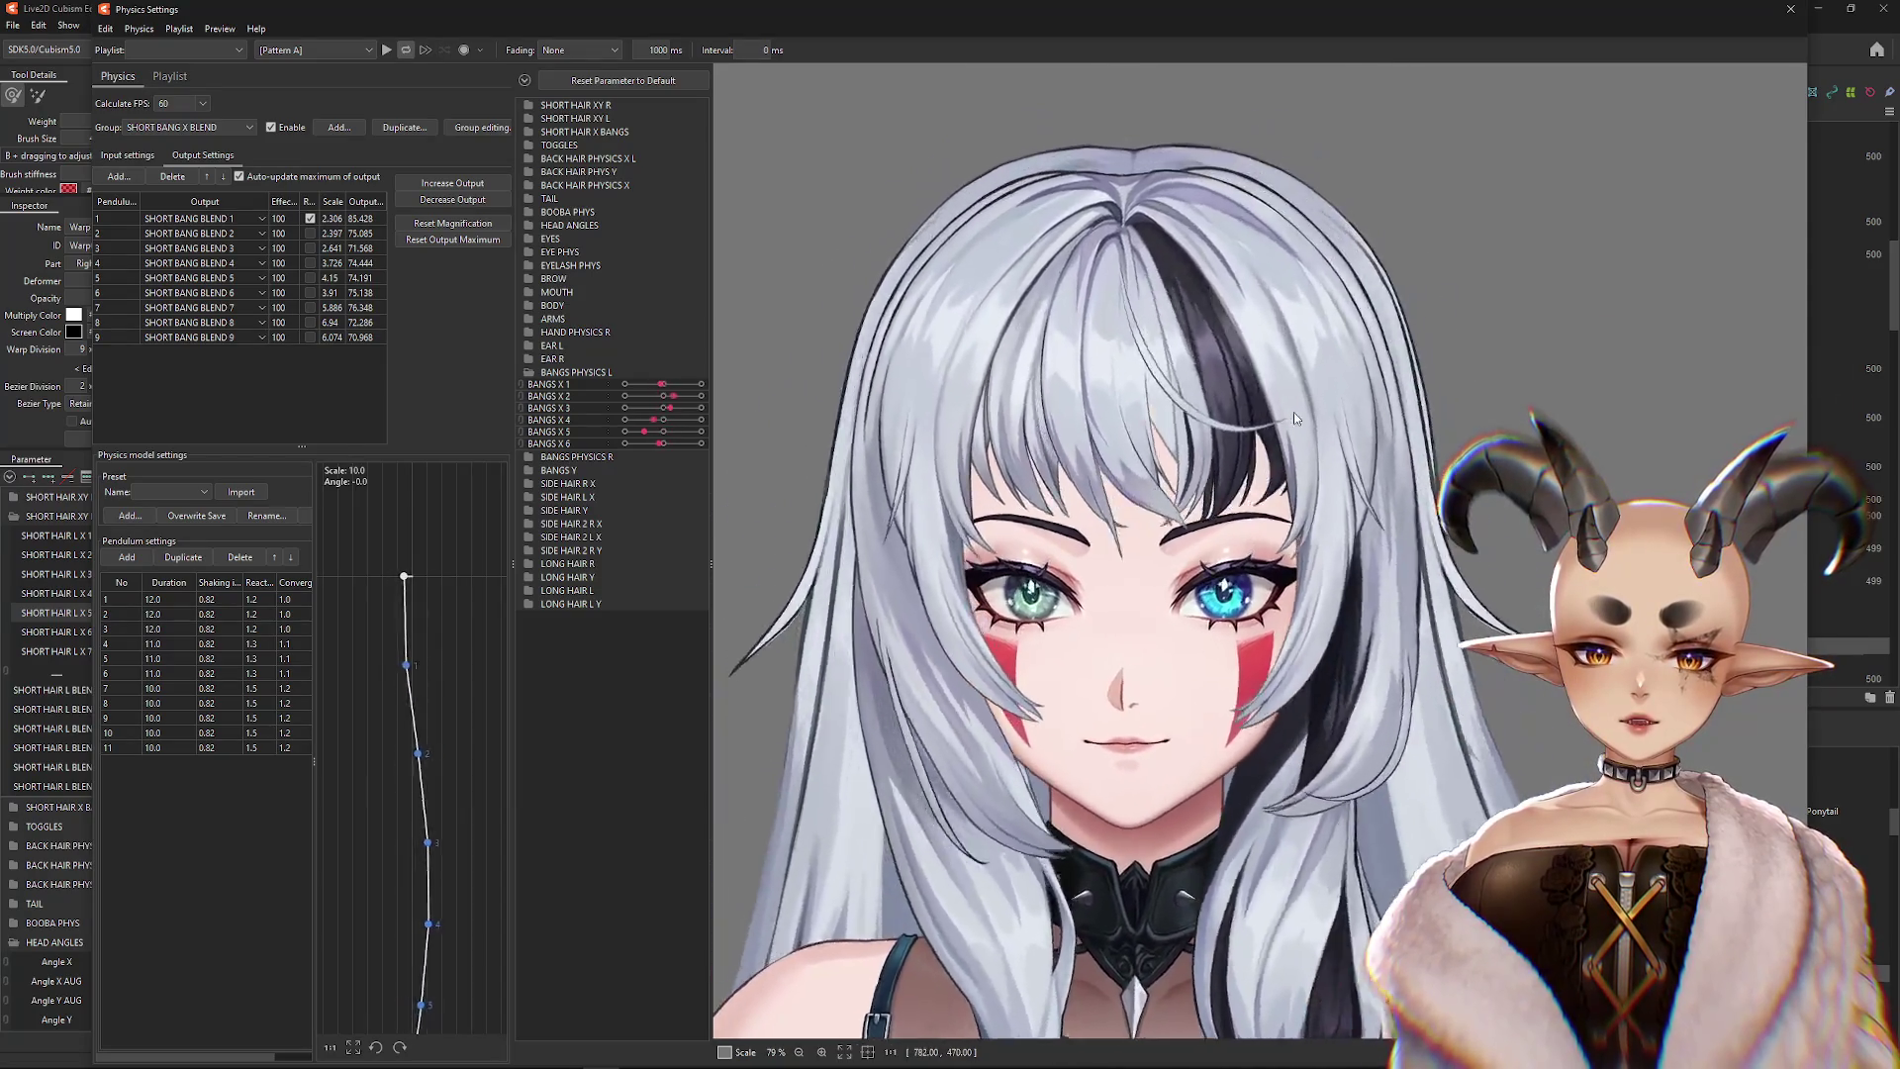
mouse_move(1169, 520)
mouse_down()
mouse_move(1286, 515)
mouse_move(1068, 534)
mouse_move(1335, 500)
mouse_move(1381, 693)
mouse_up()
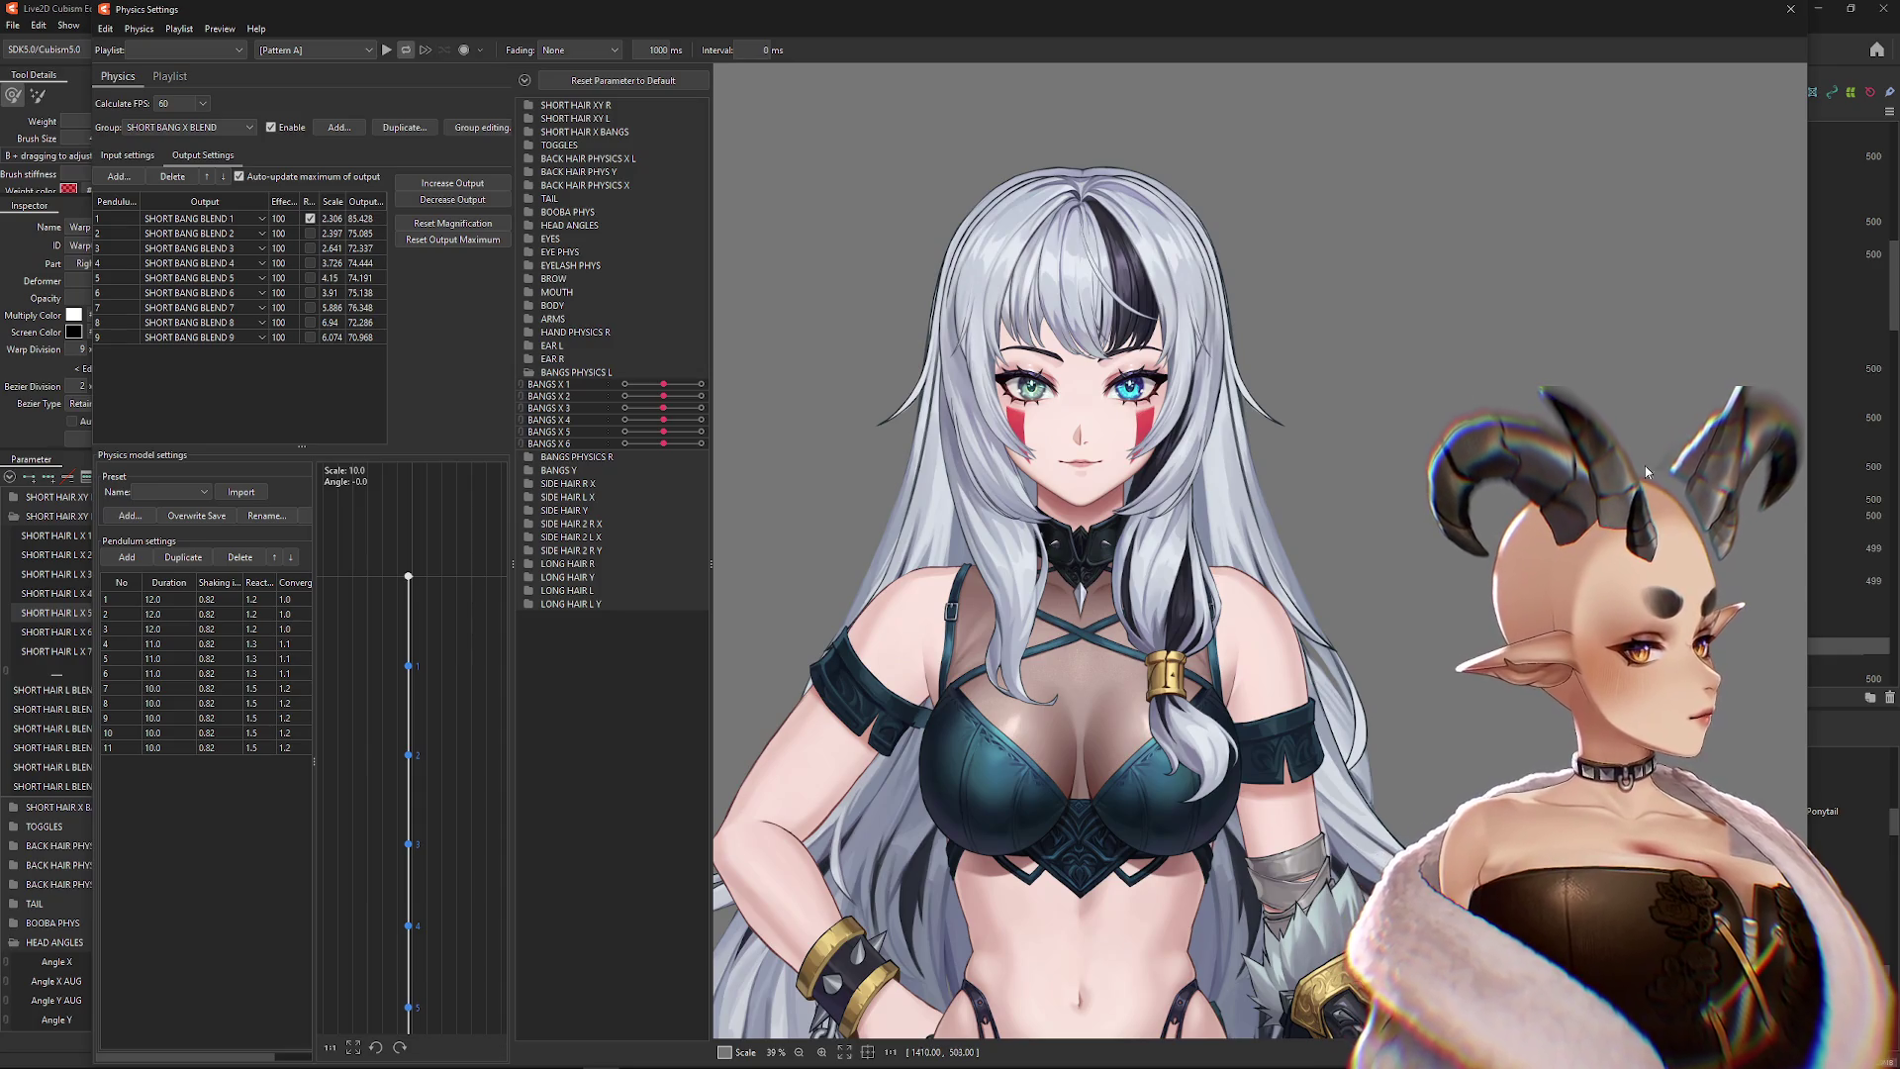
Swing the model sideways, then swap BANGS PHYSICS L for a look at SIDE HAIR R X sliders
mouse_move(1067, 473)
mouse_down()
mouse_move(623, 503)
mouse_move(1495, 513)
mouse_up()
drag(1009, 531, 877, 532)
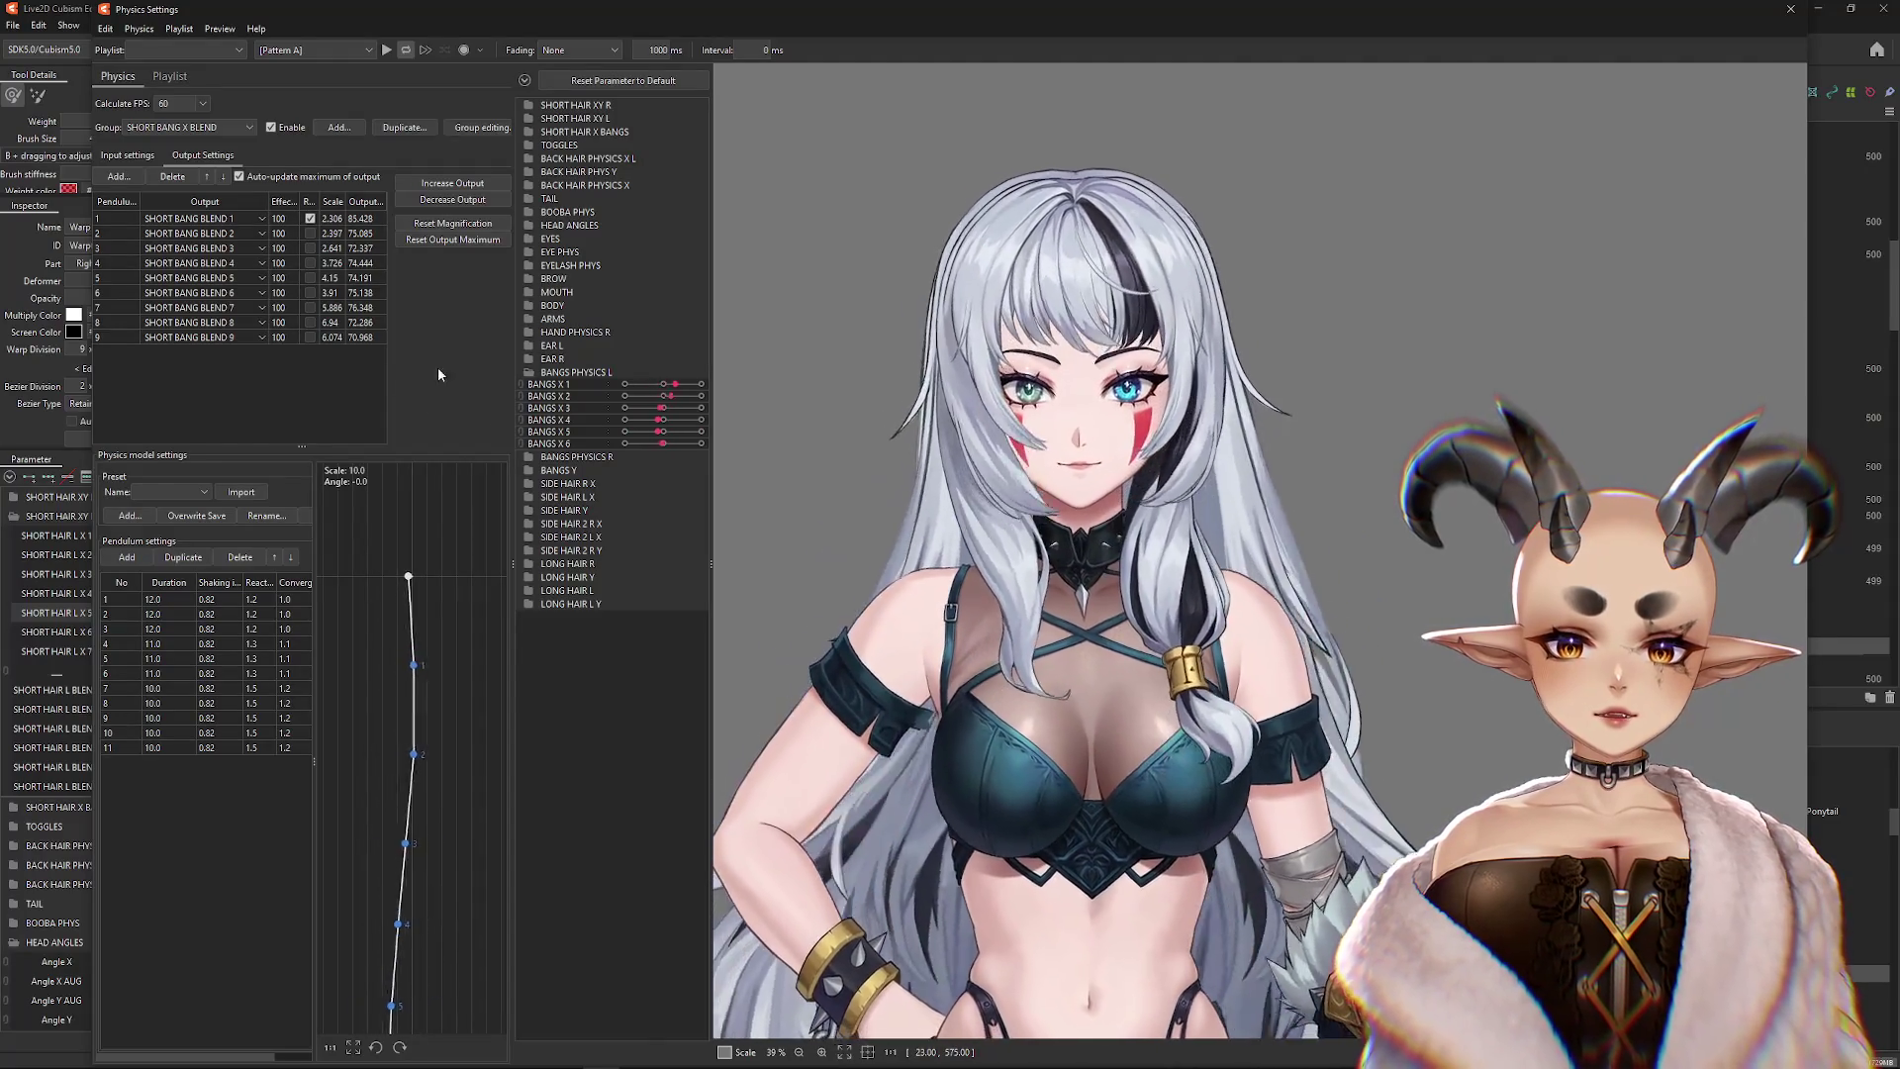
click(528, 372)
click(528, 412)
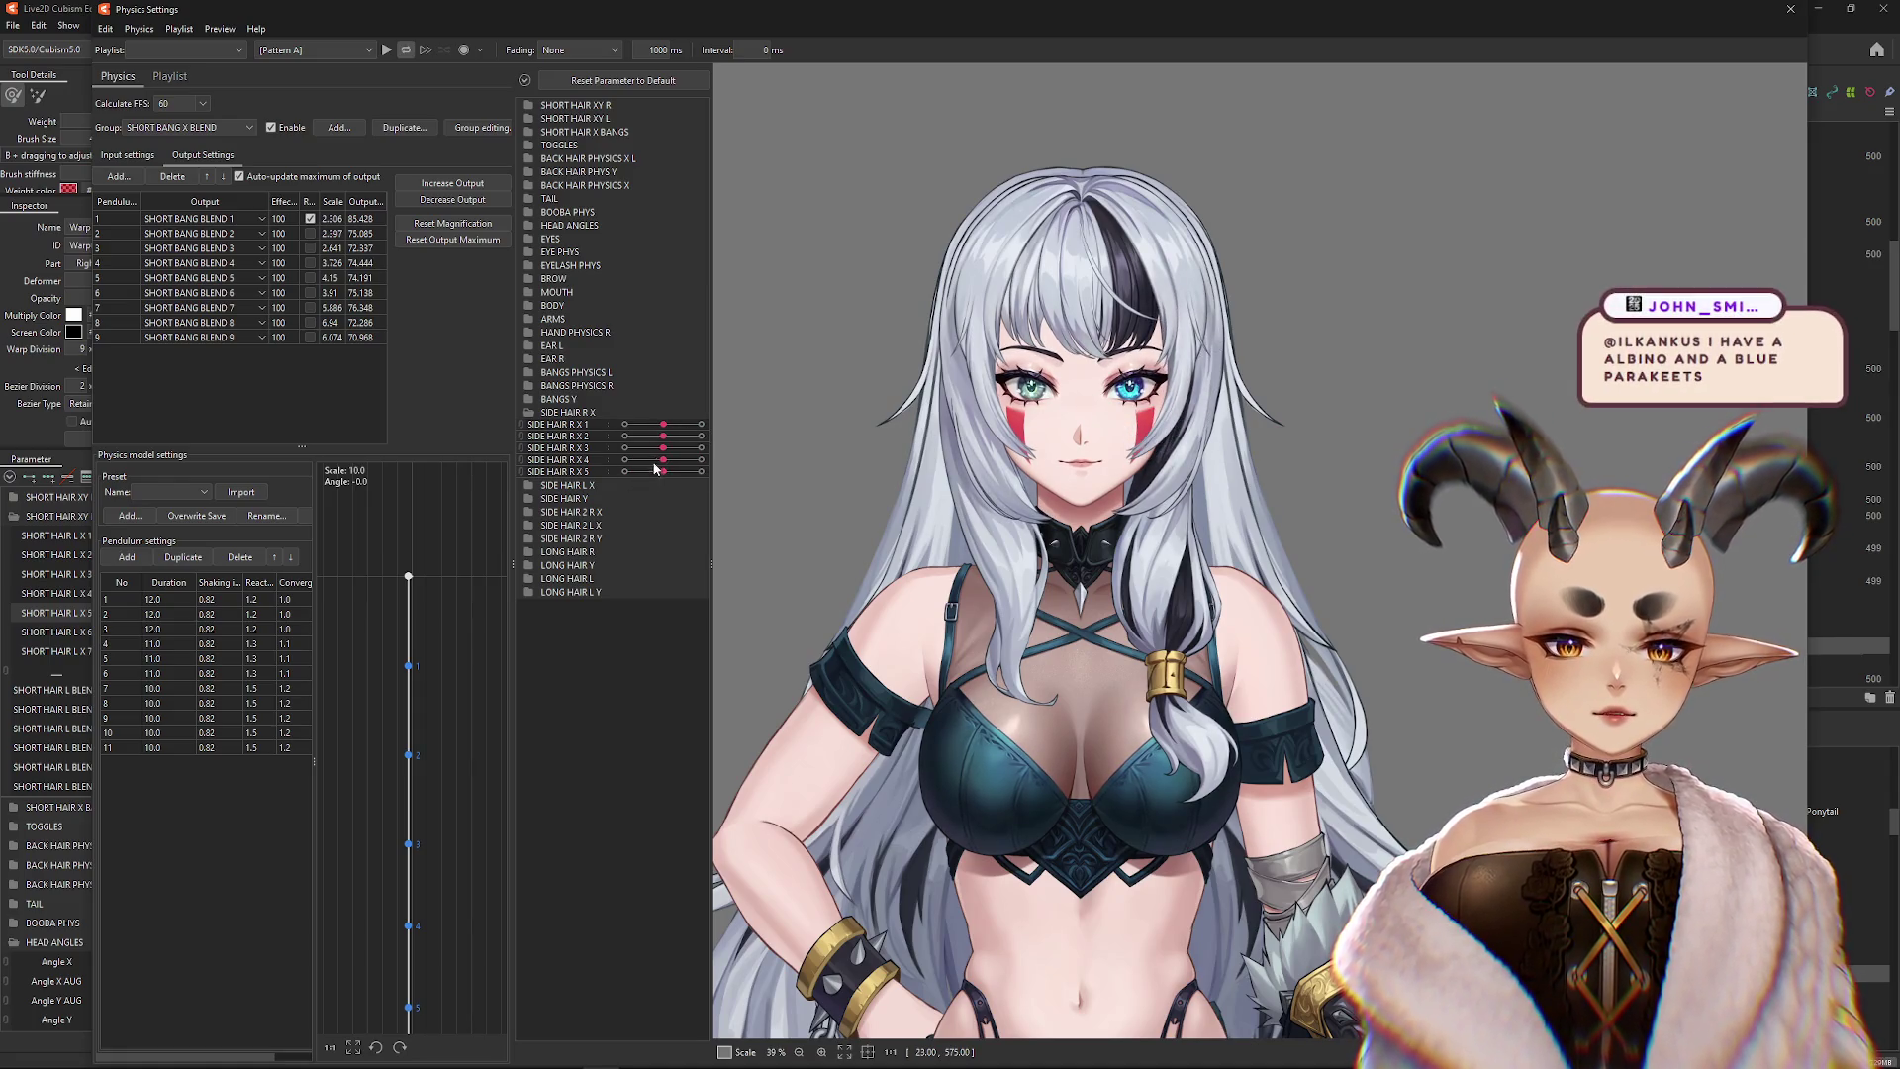
scroll(1195, 466, down, 3)
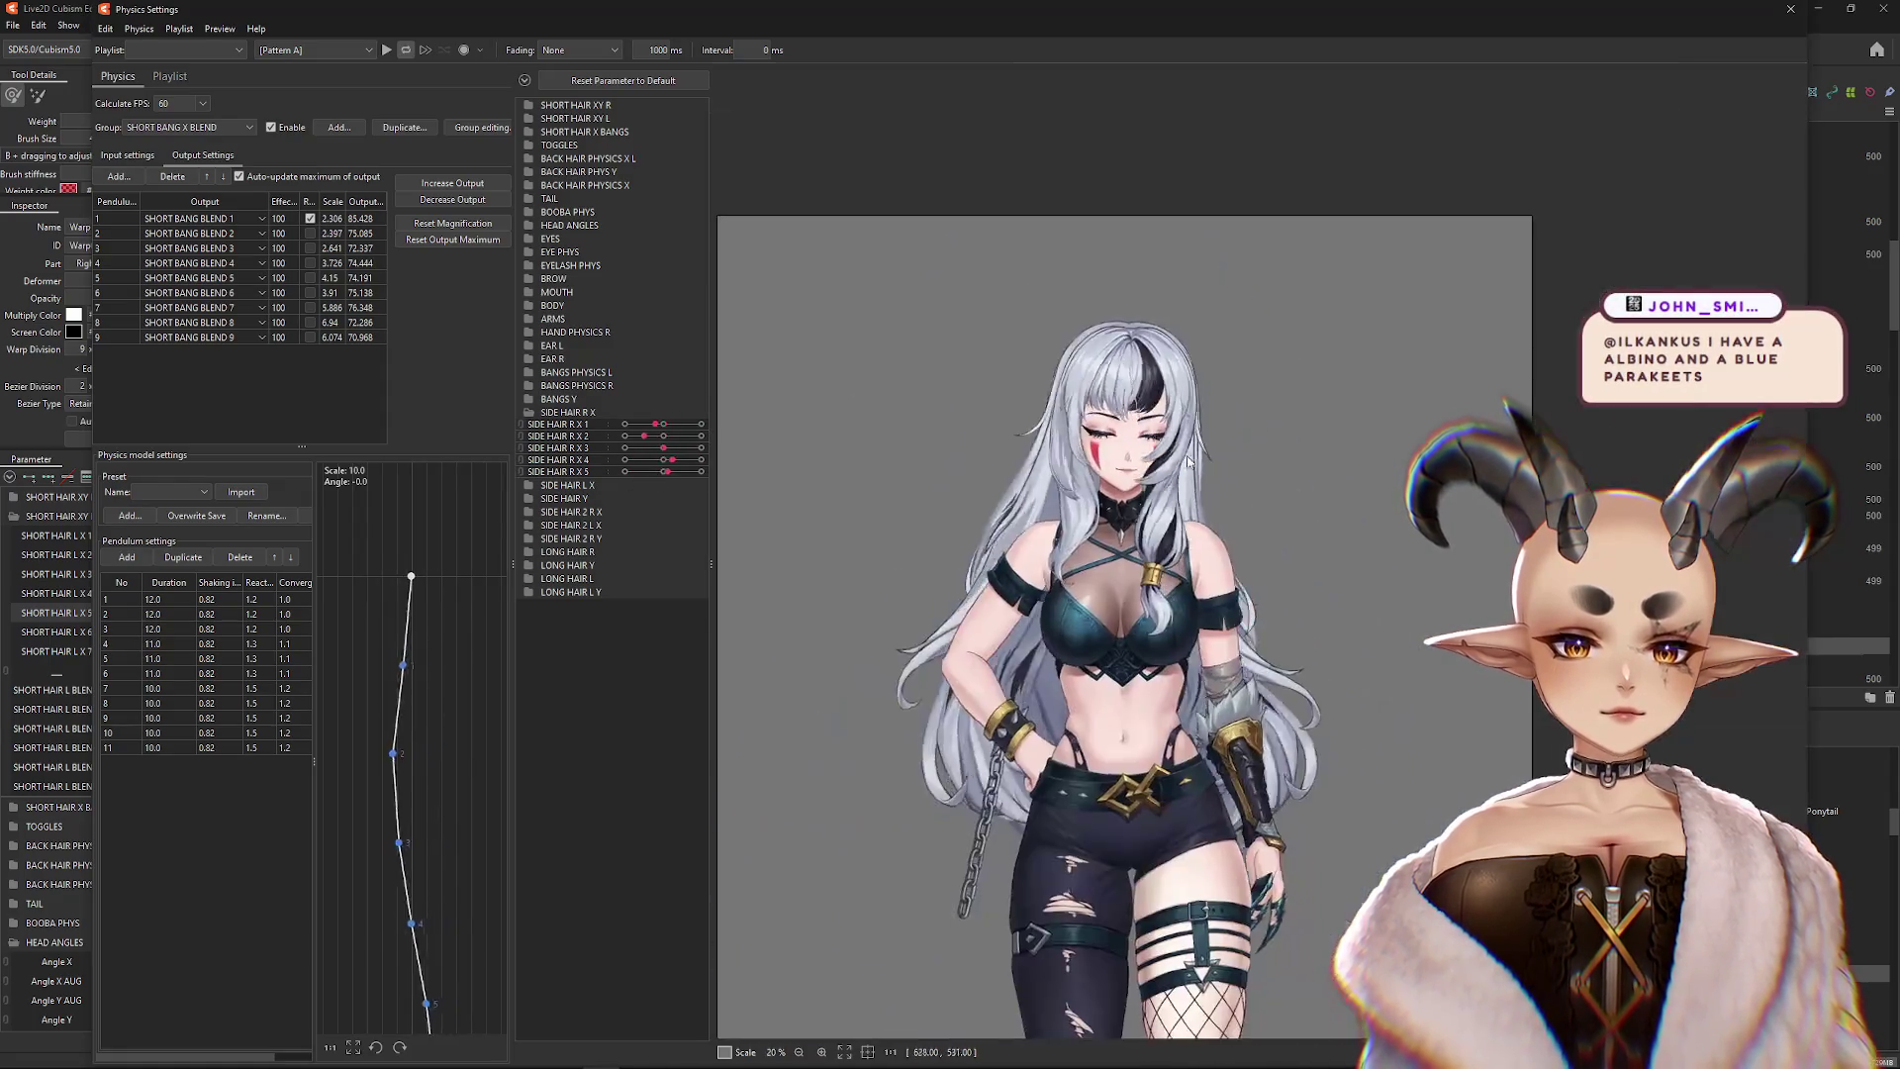
click(529, 413)
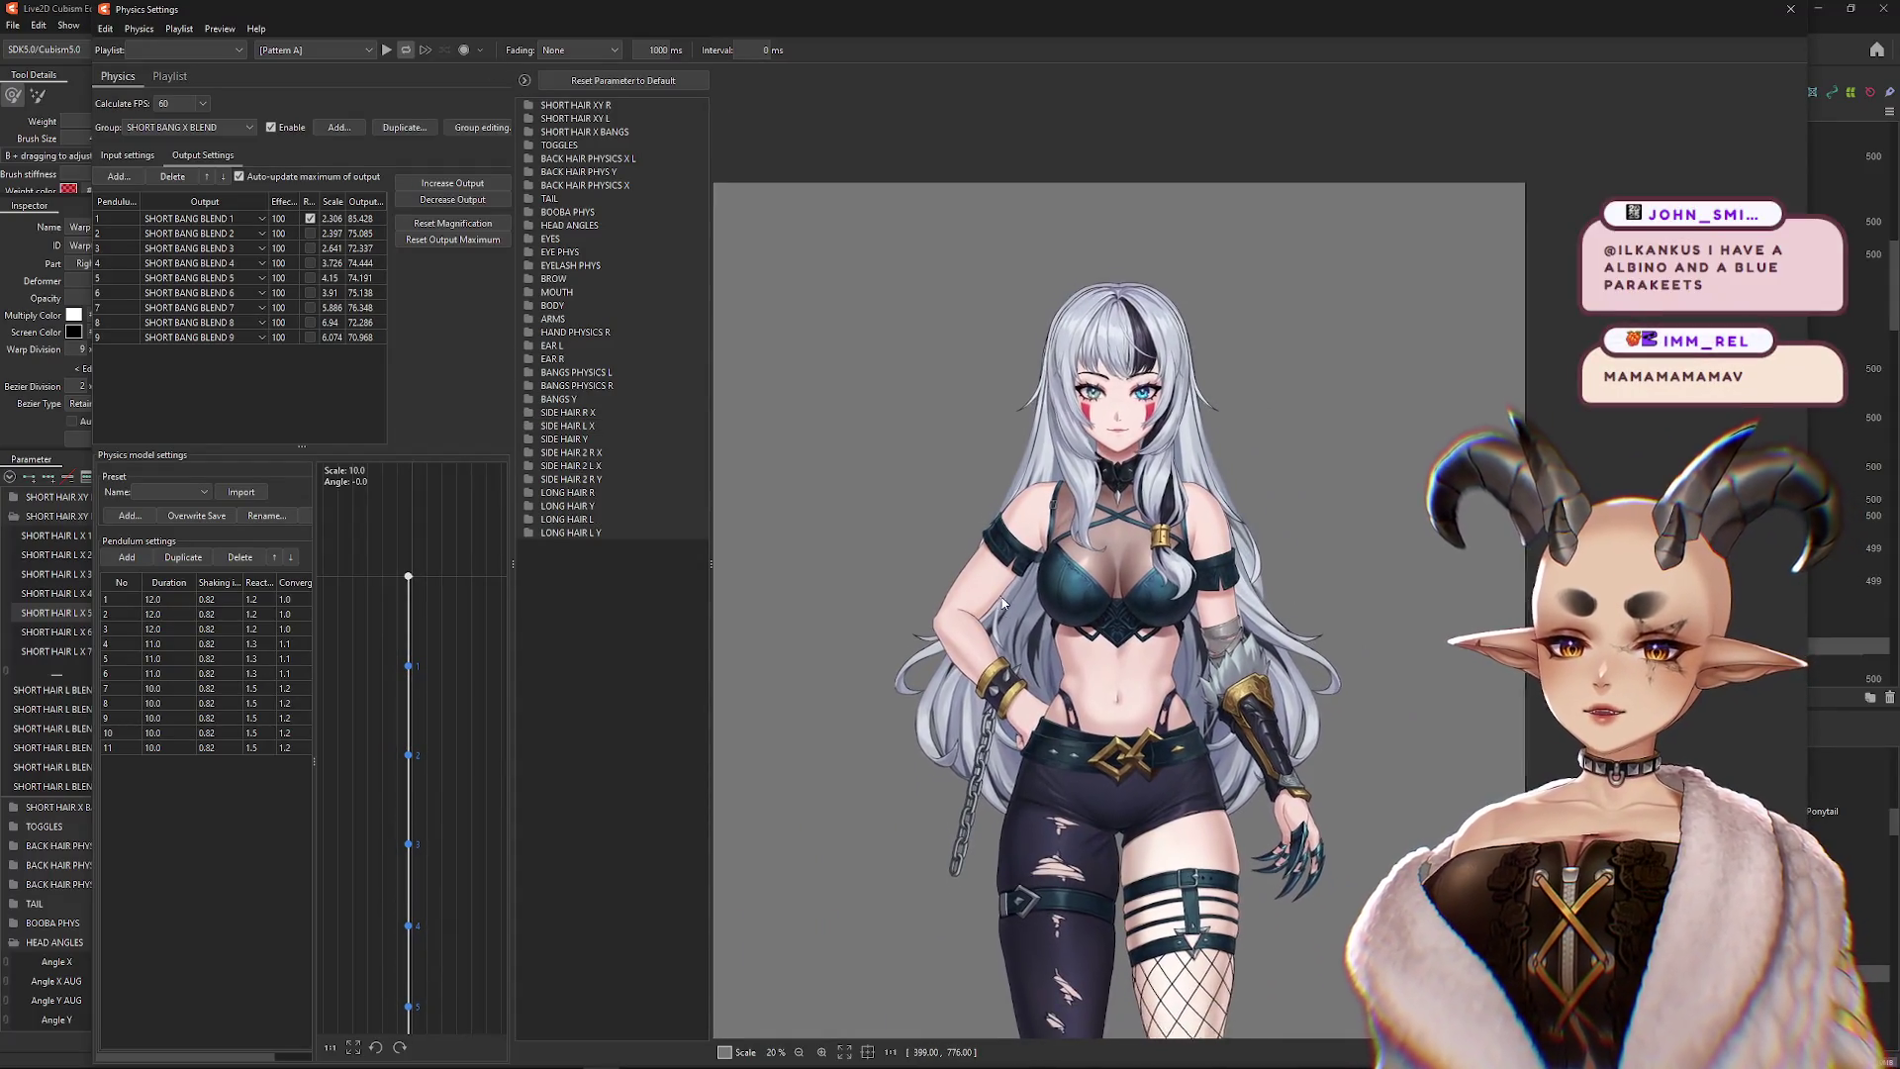
Check the LONG HAIR R and LONG HAIR L X sliders, then show BACK HAIR PHYSICS X
click(530, 493)
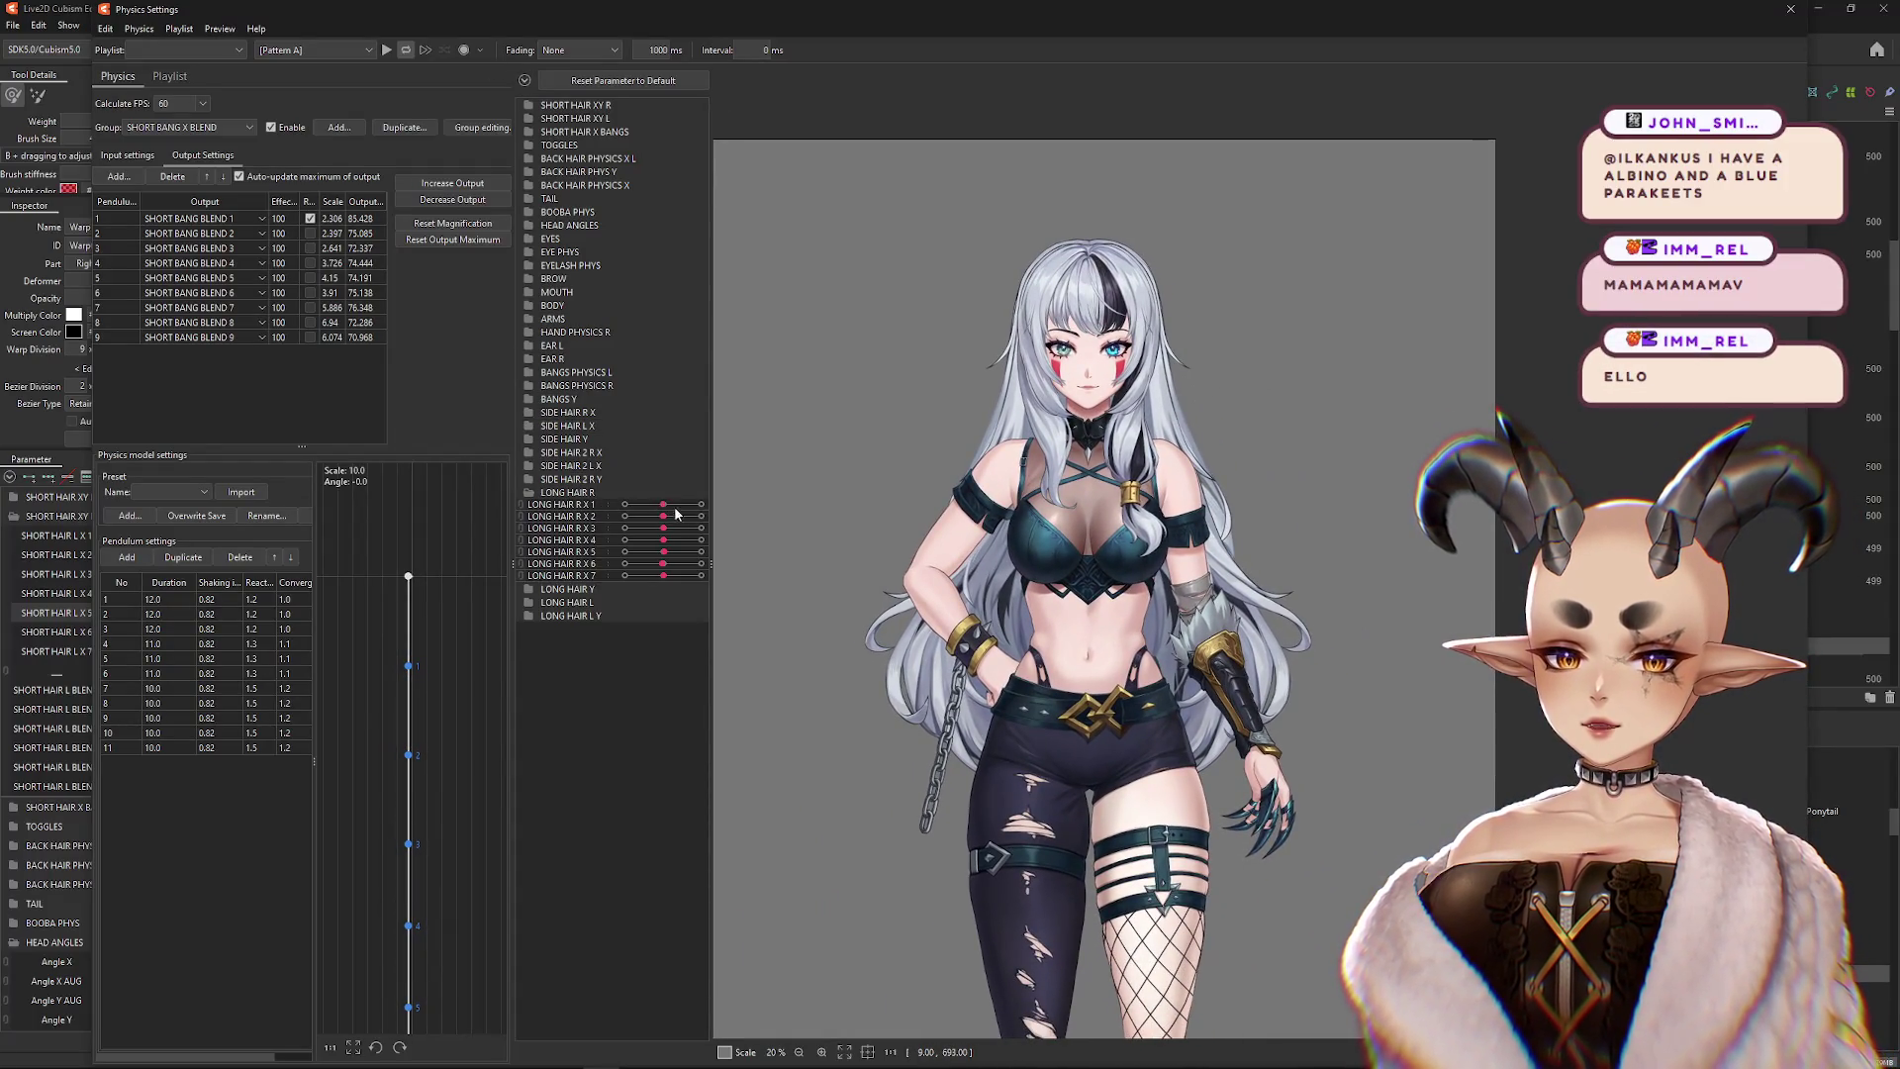
click(529, 494)
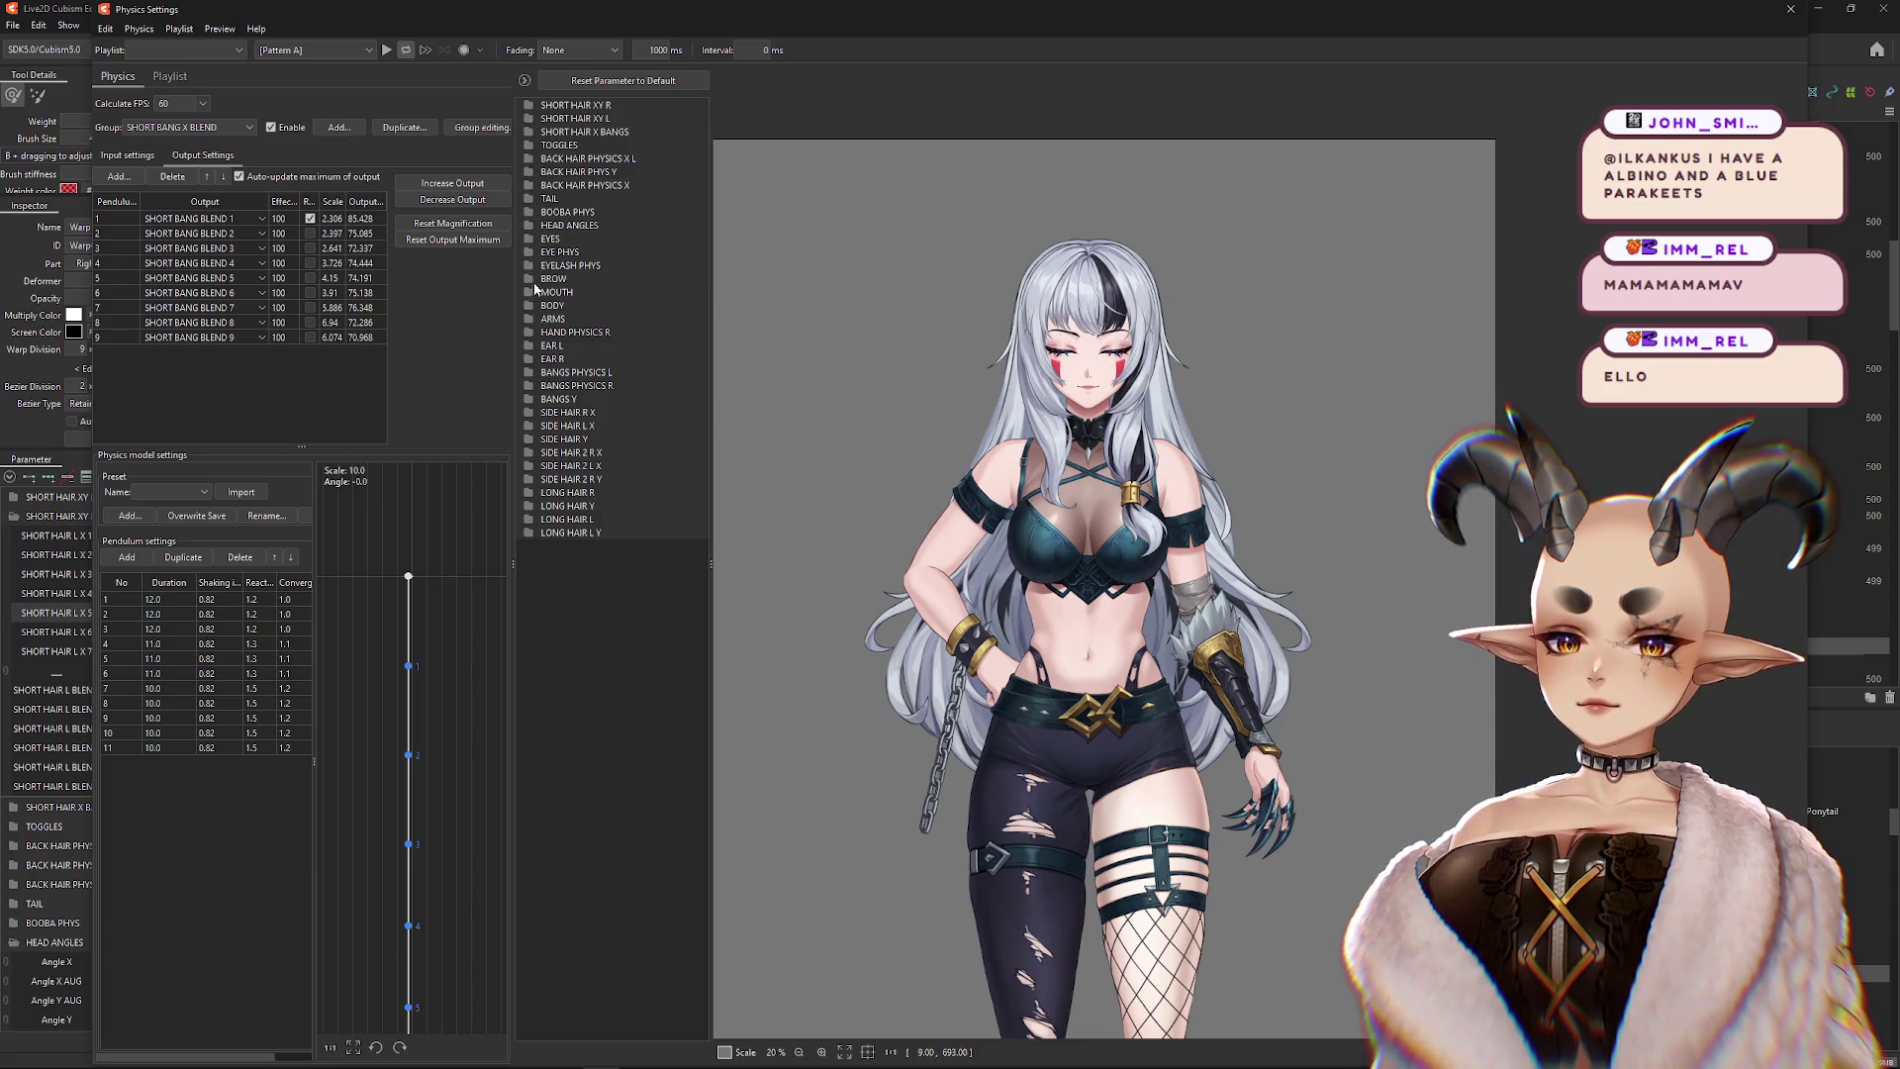
click(529, 492)
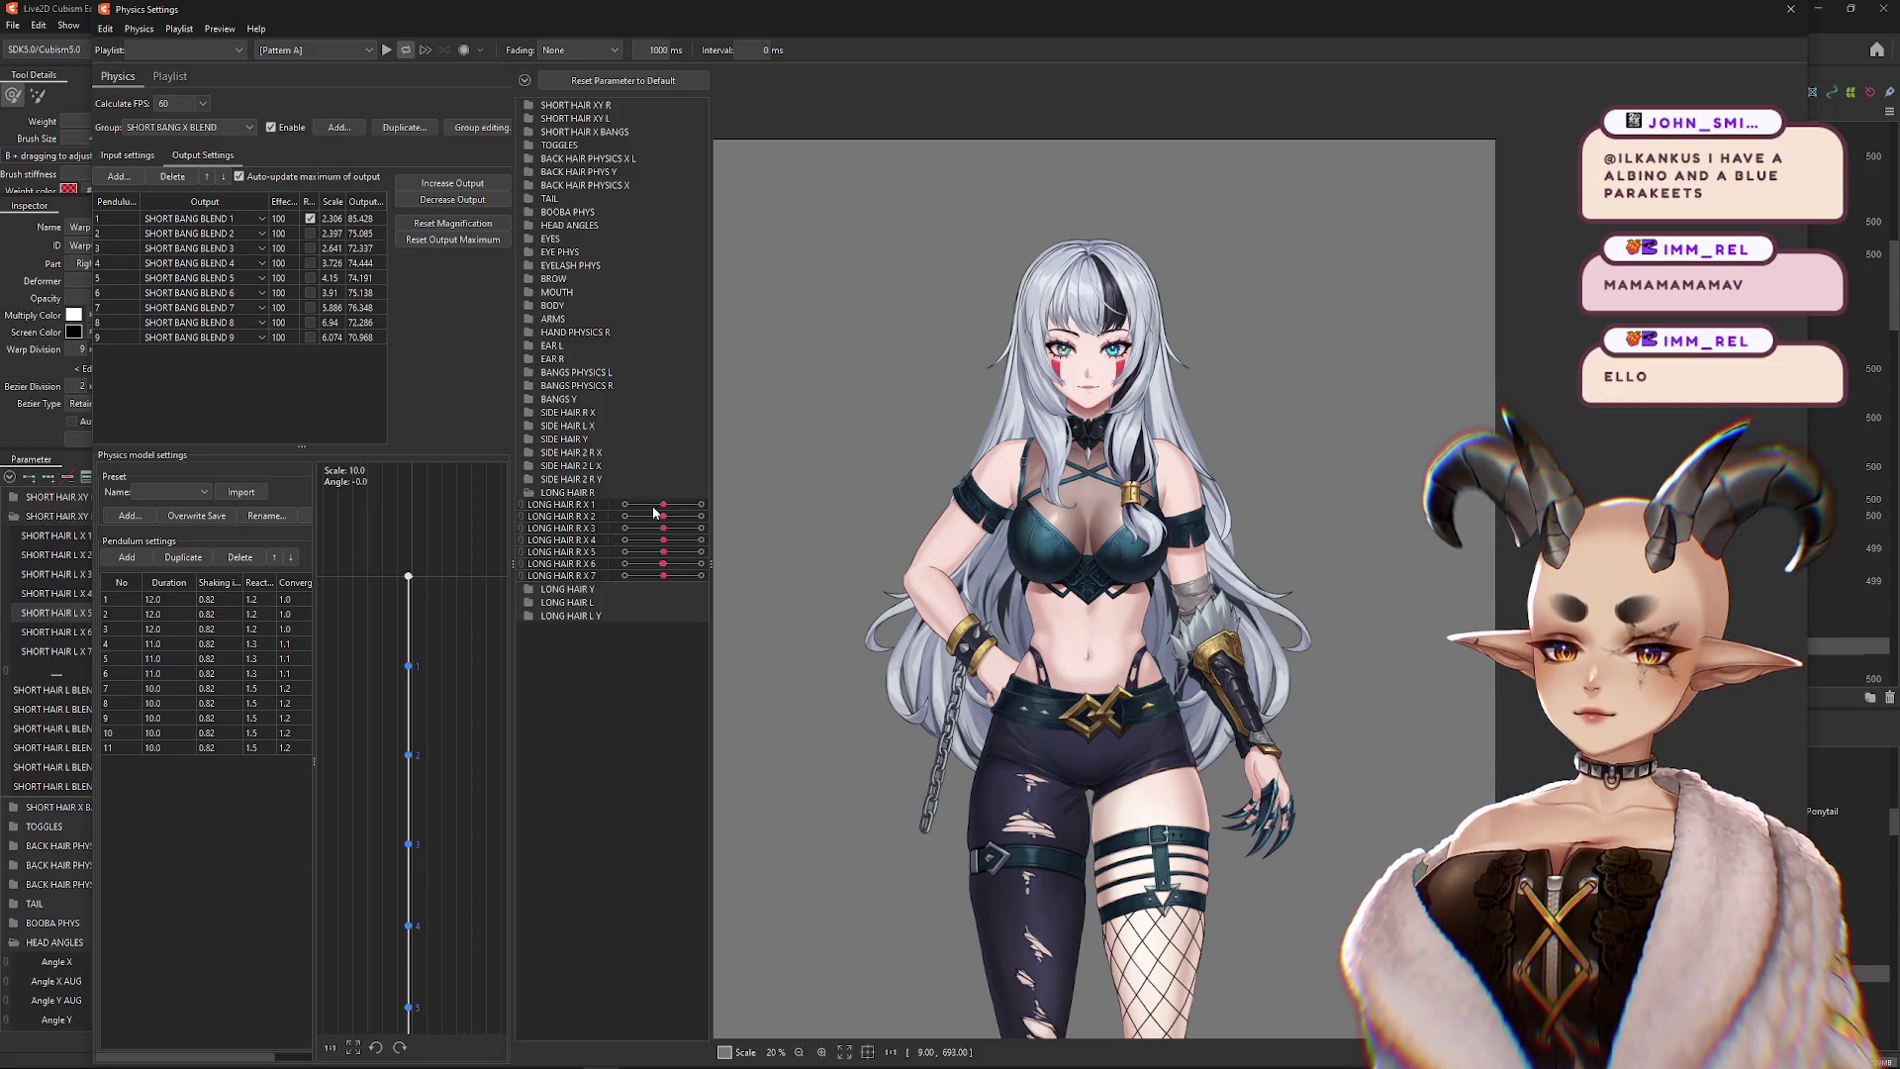
click(529, 493)
click(528, 493)
click(528, 493)
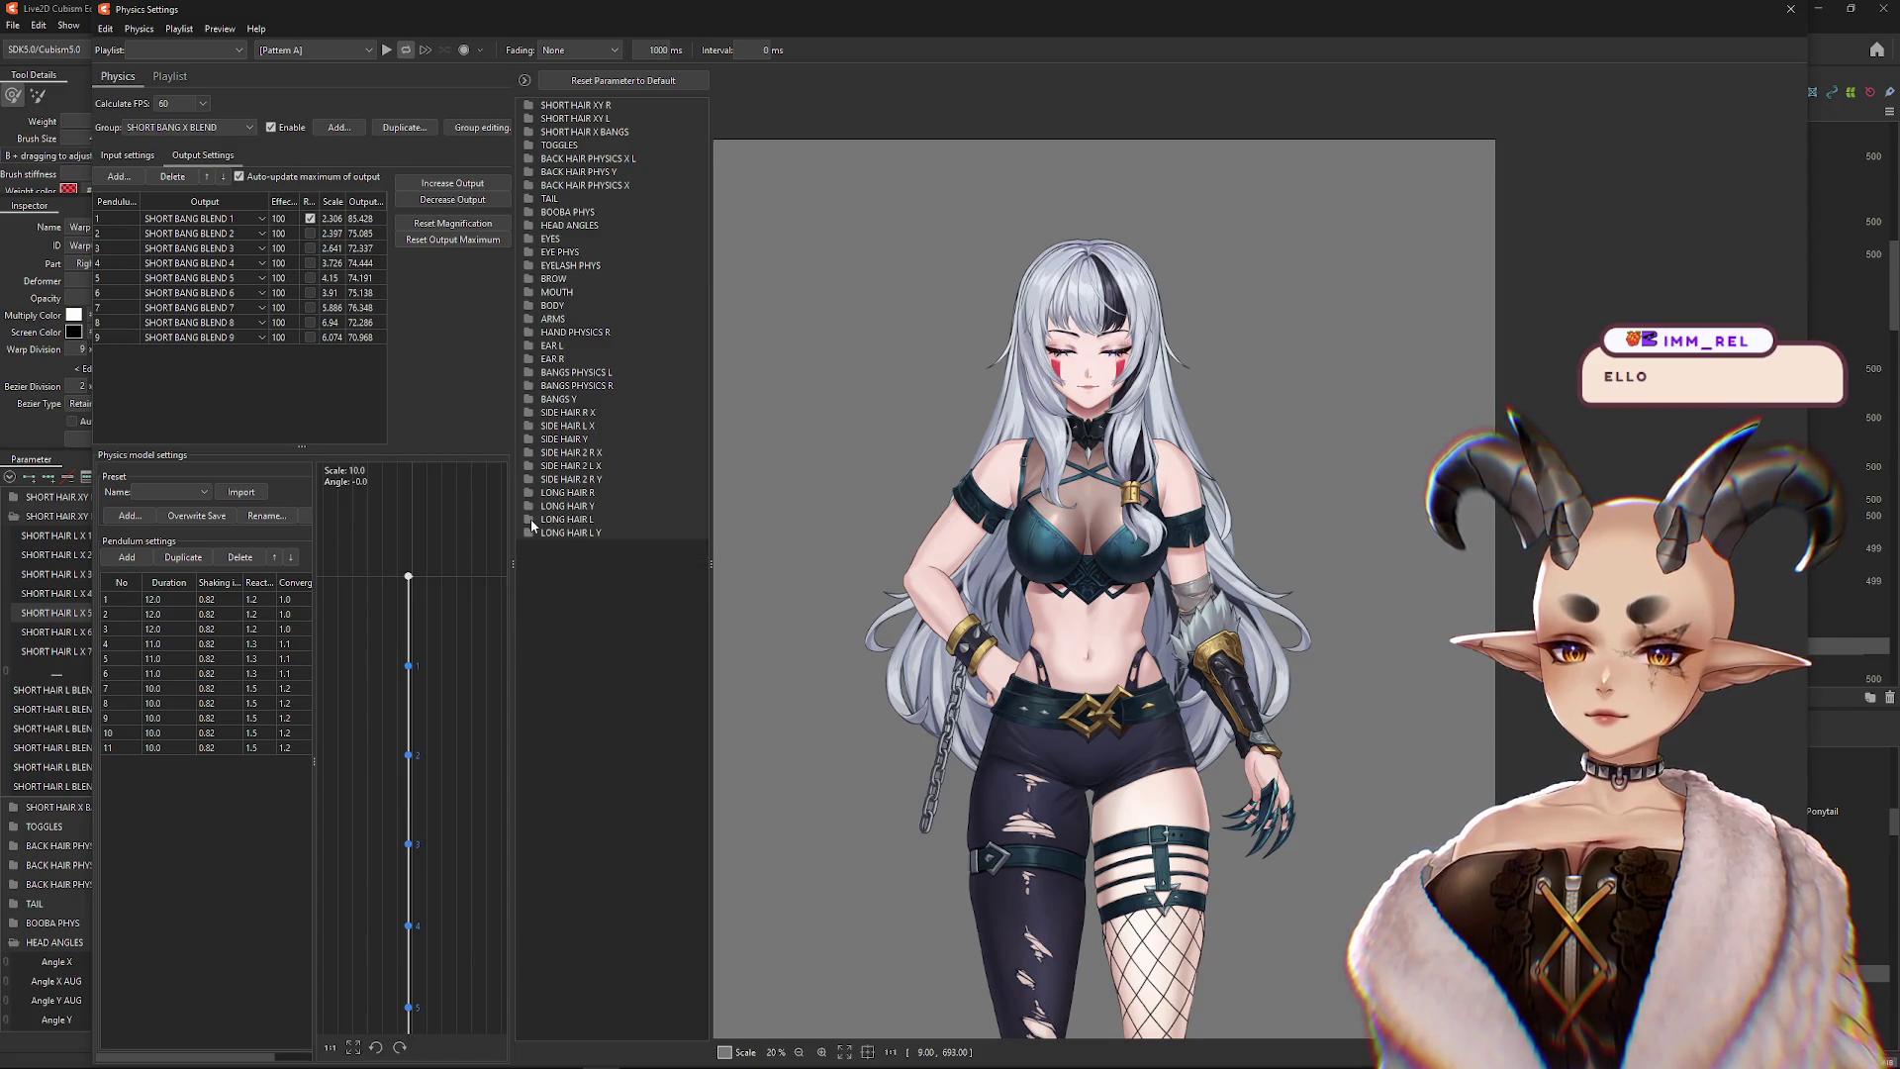
click(530, 521)
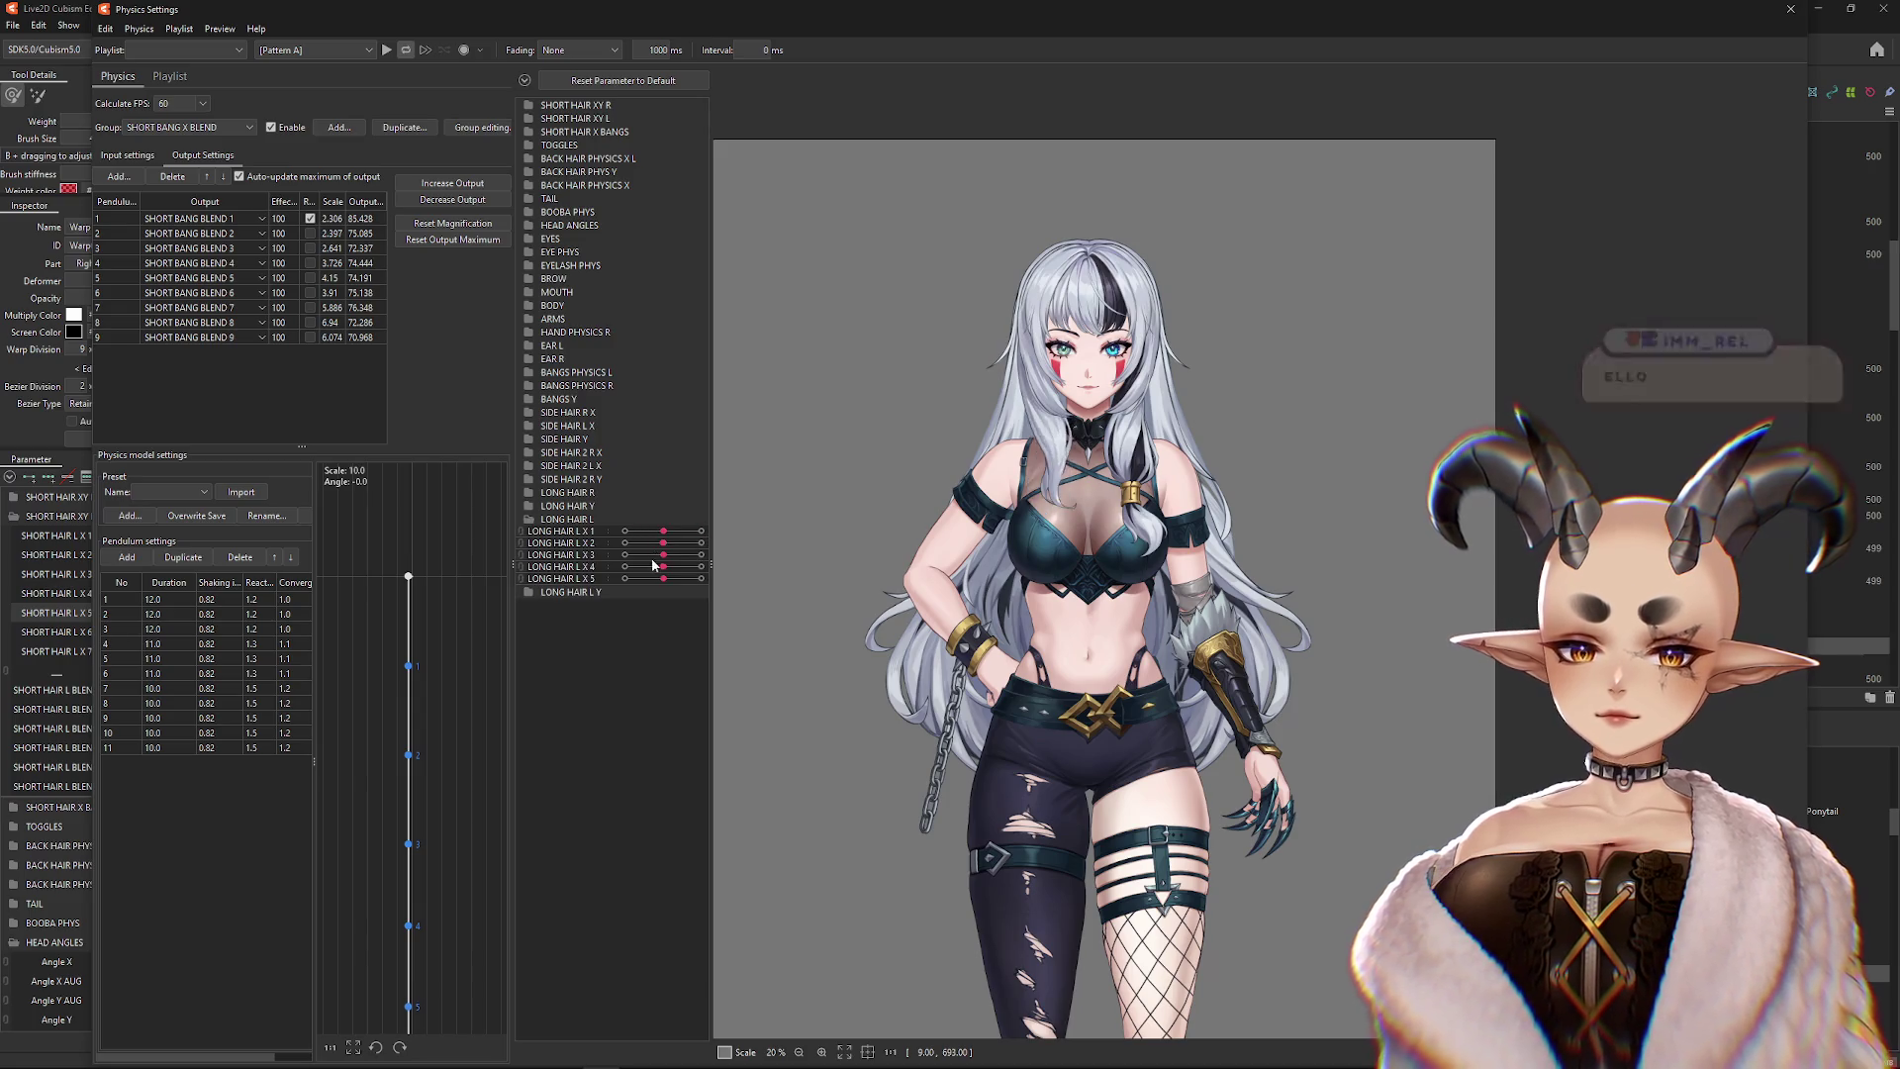
click(531, 522)
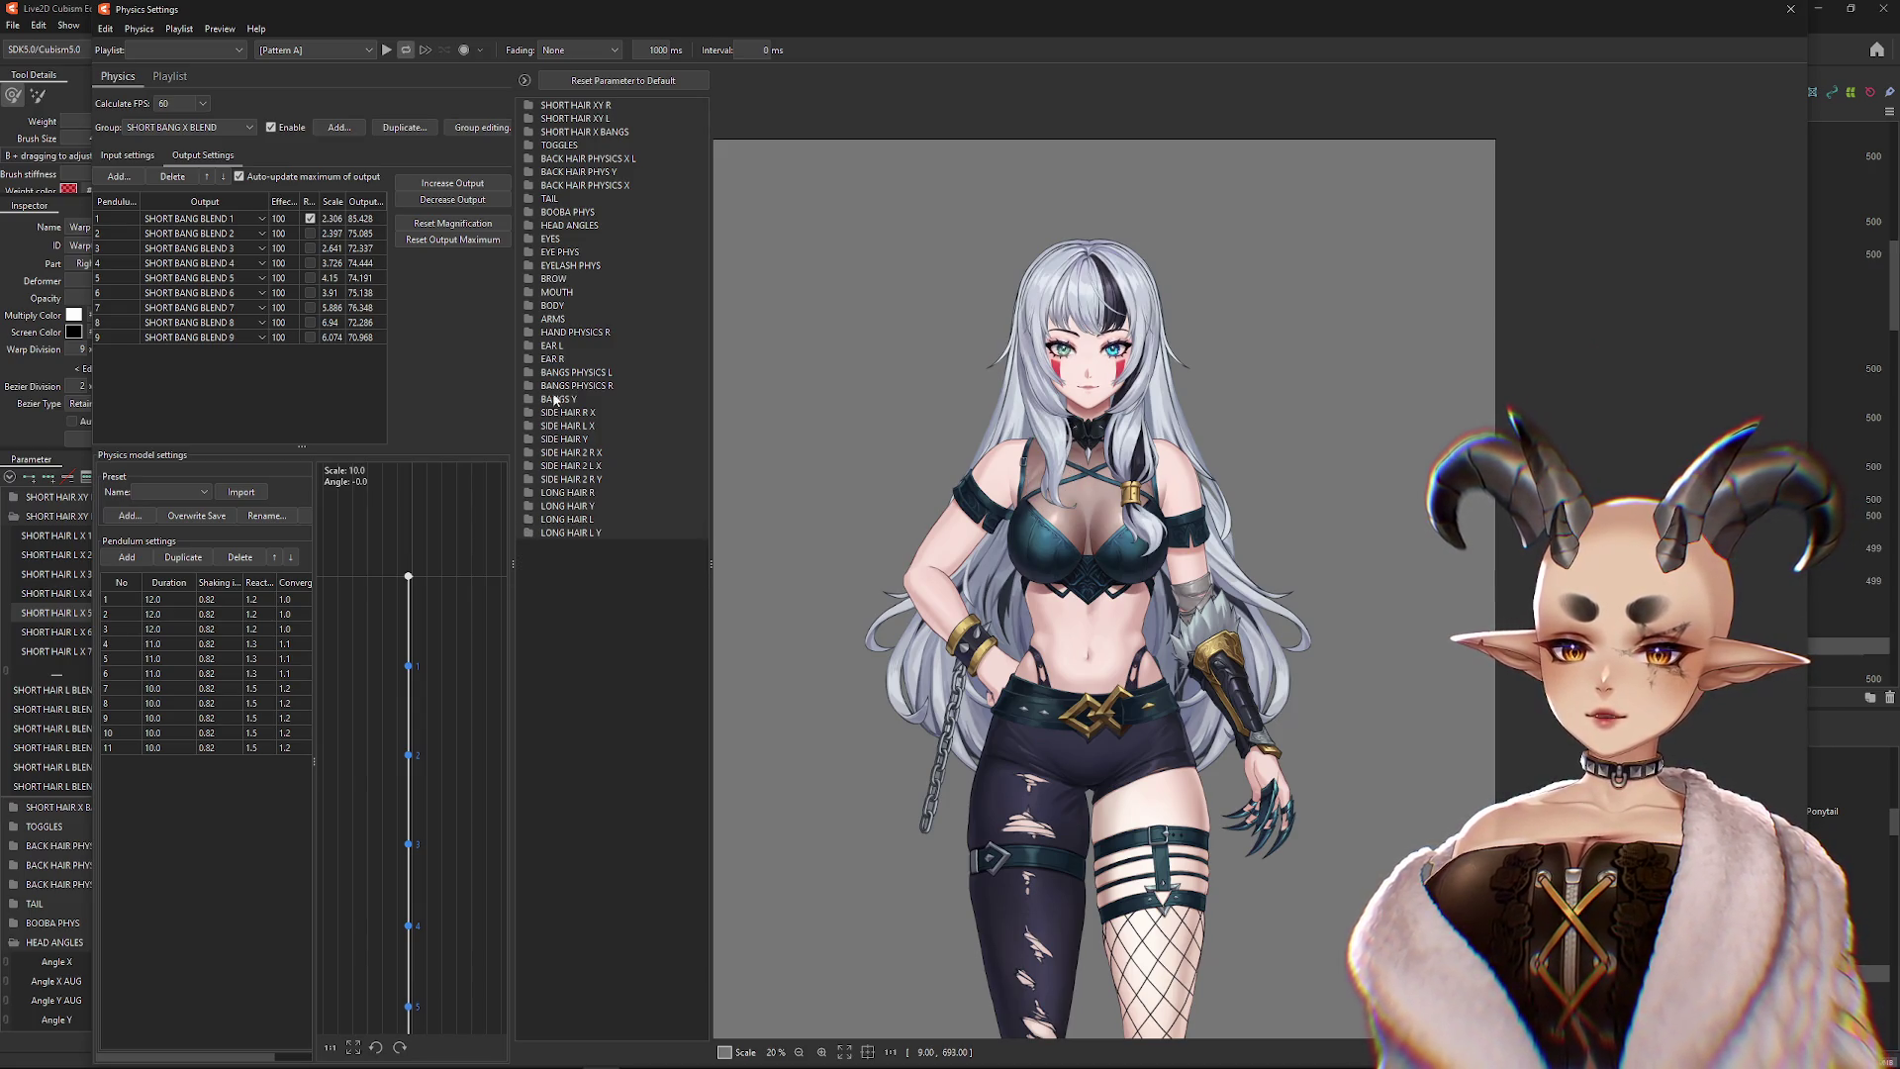
click(530, 187)
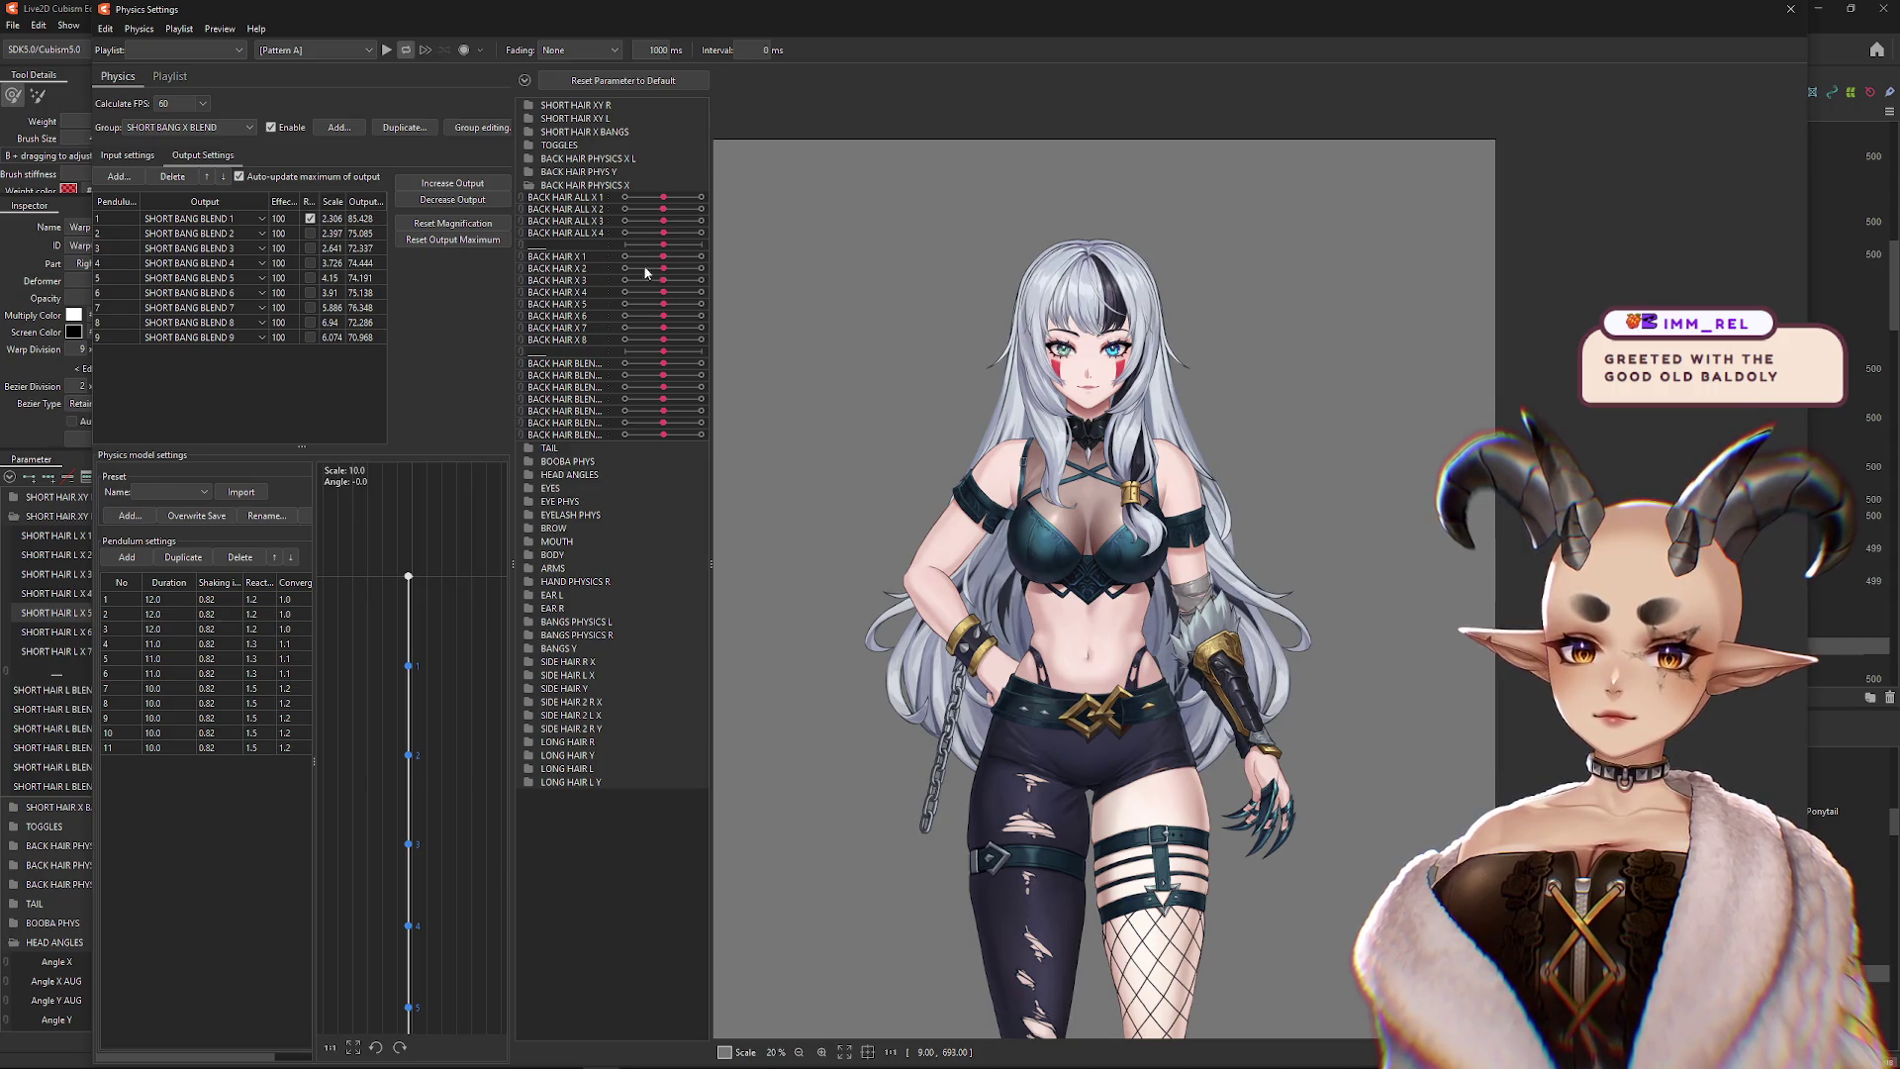
Switch the preview to short hair and try a back-hair blend value at maximum, then middle
click(665, 194)
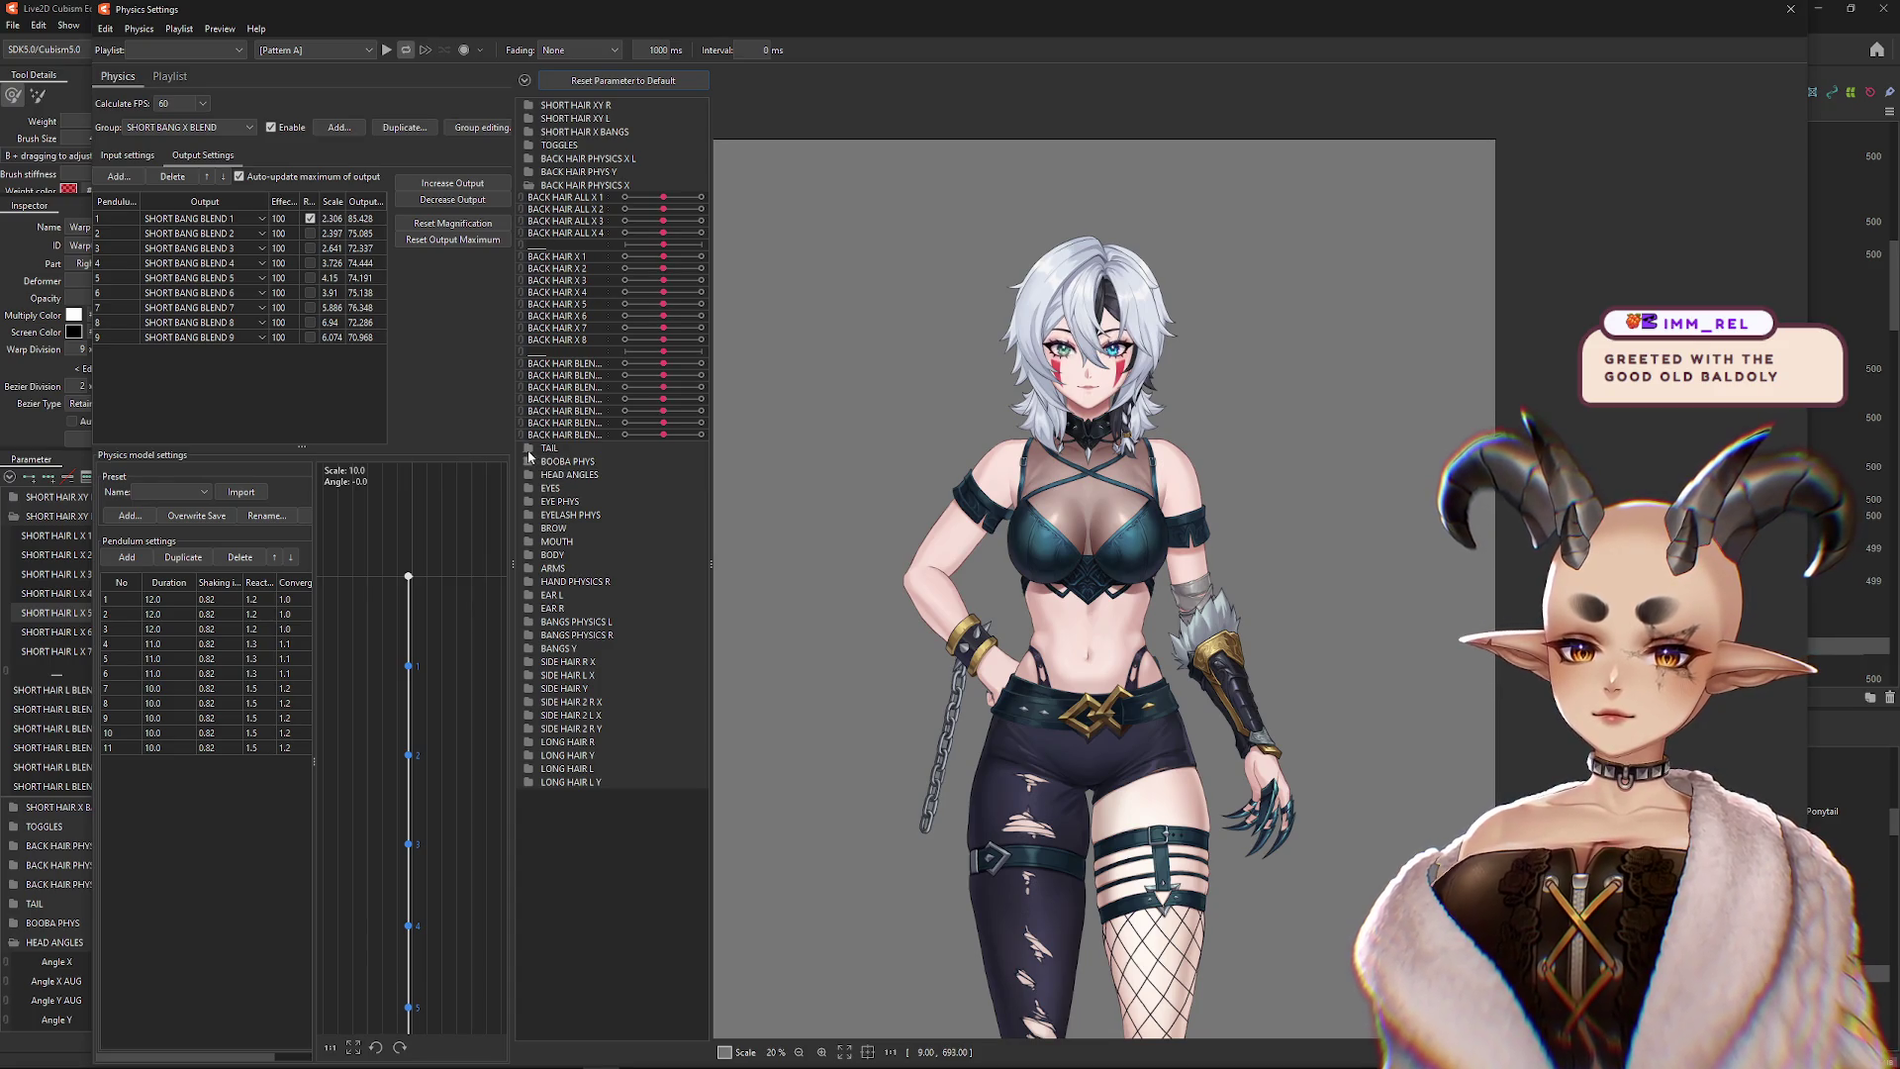
click(530, 145)
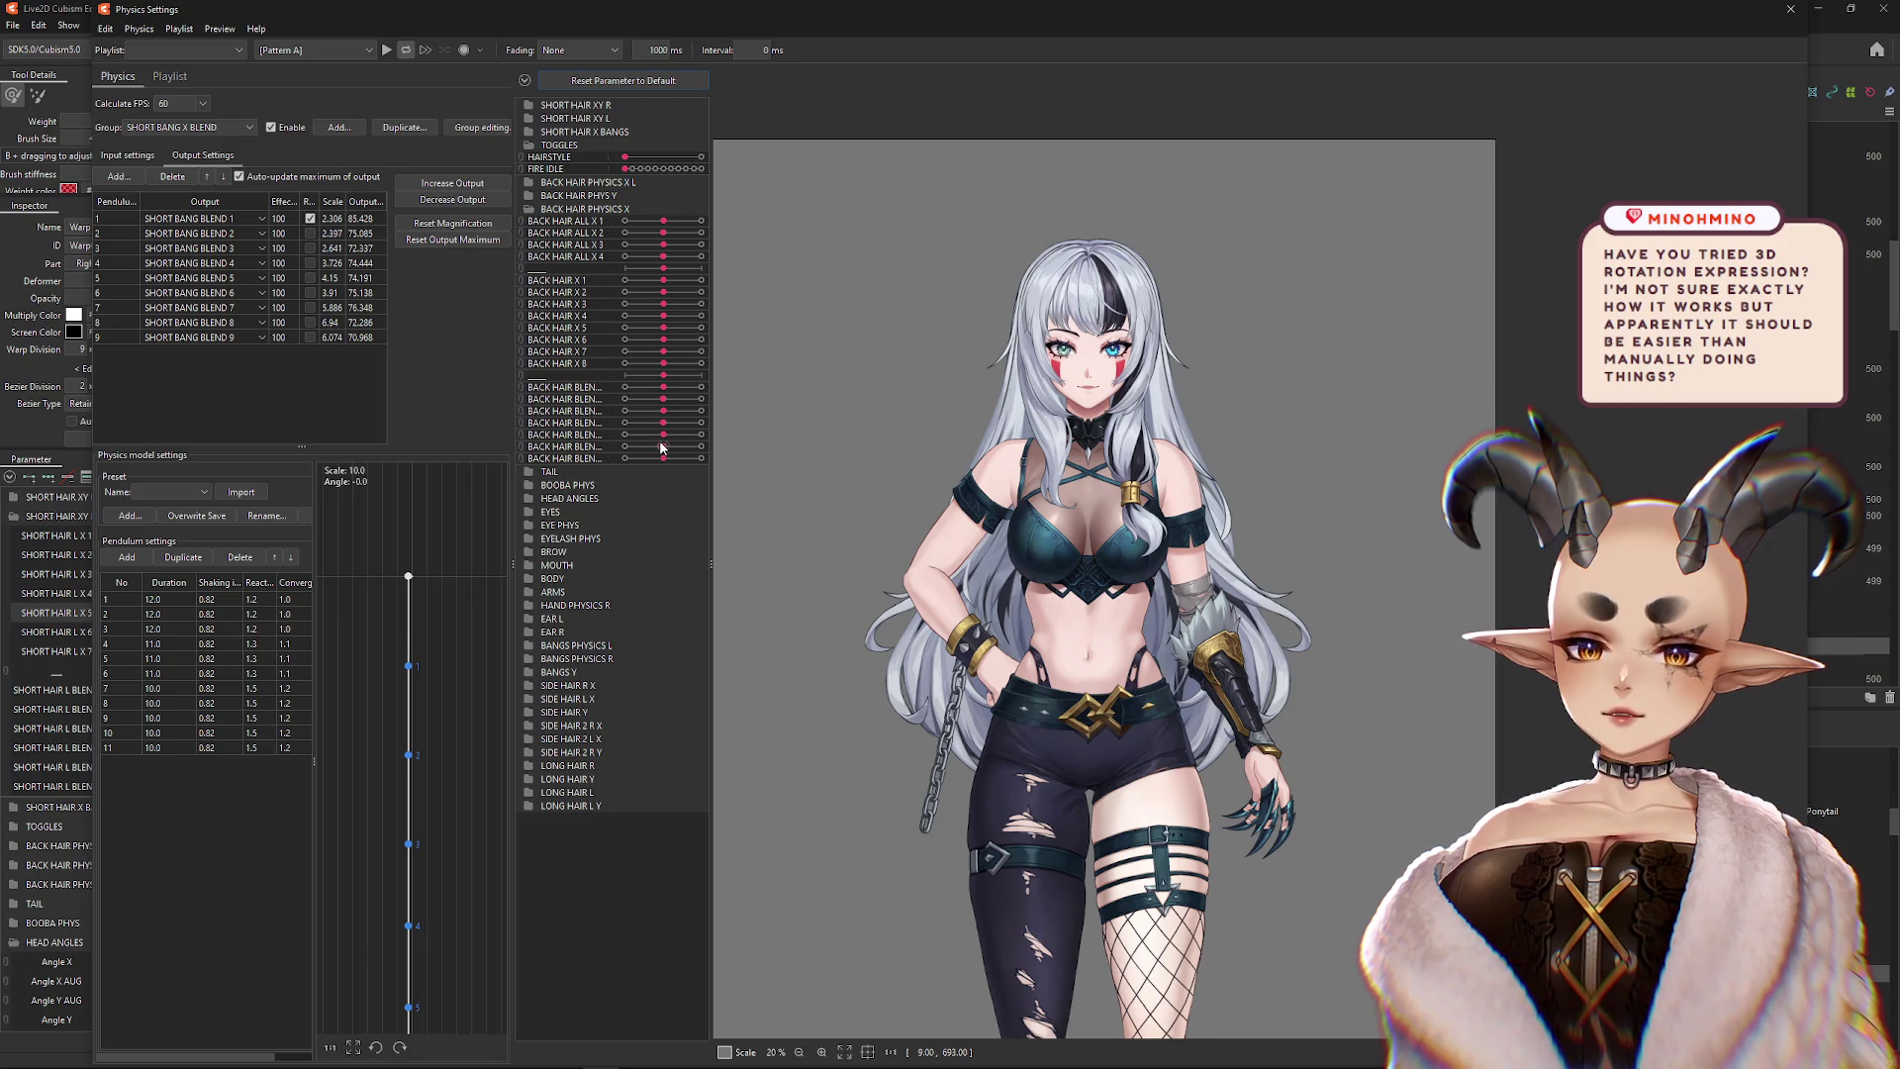
drag(664, 459, 699, 459)
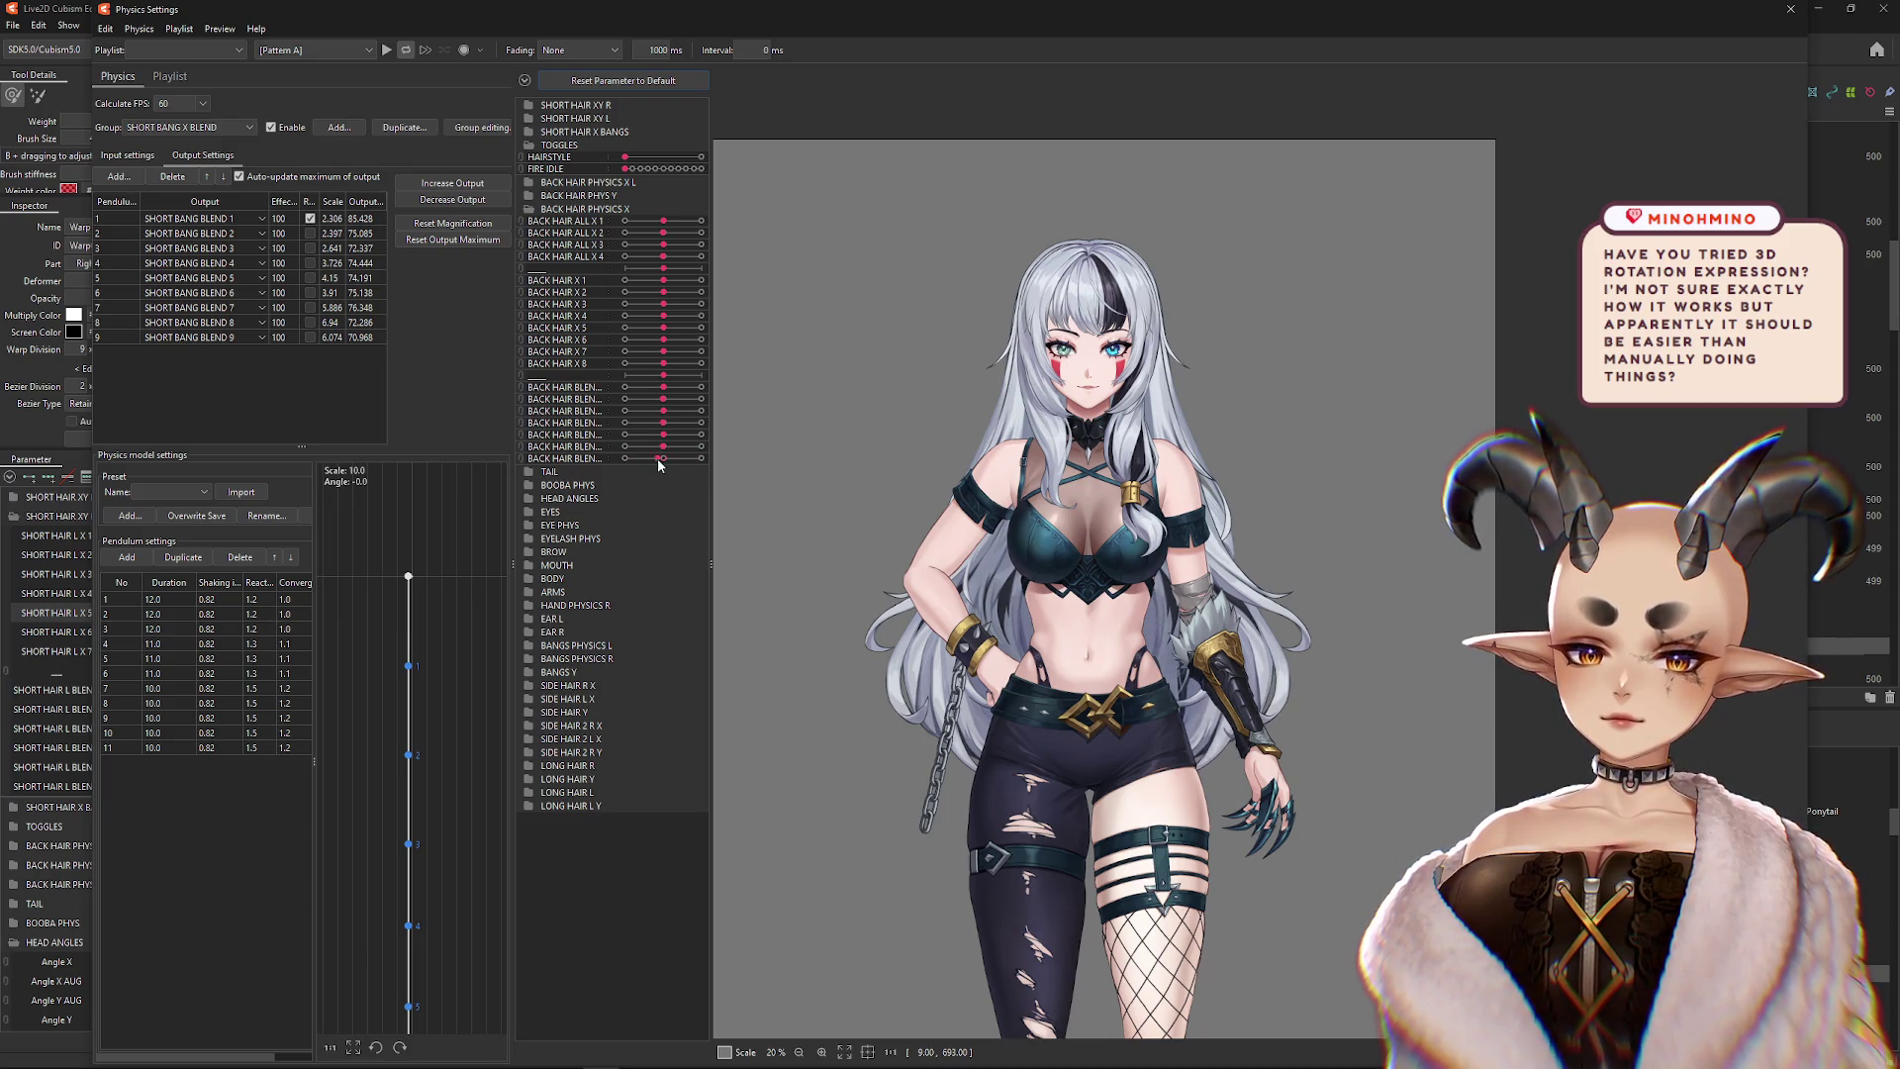
drag(663, 327, 642, 330)
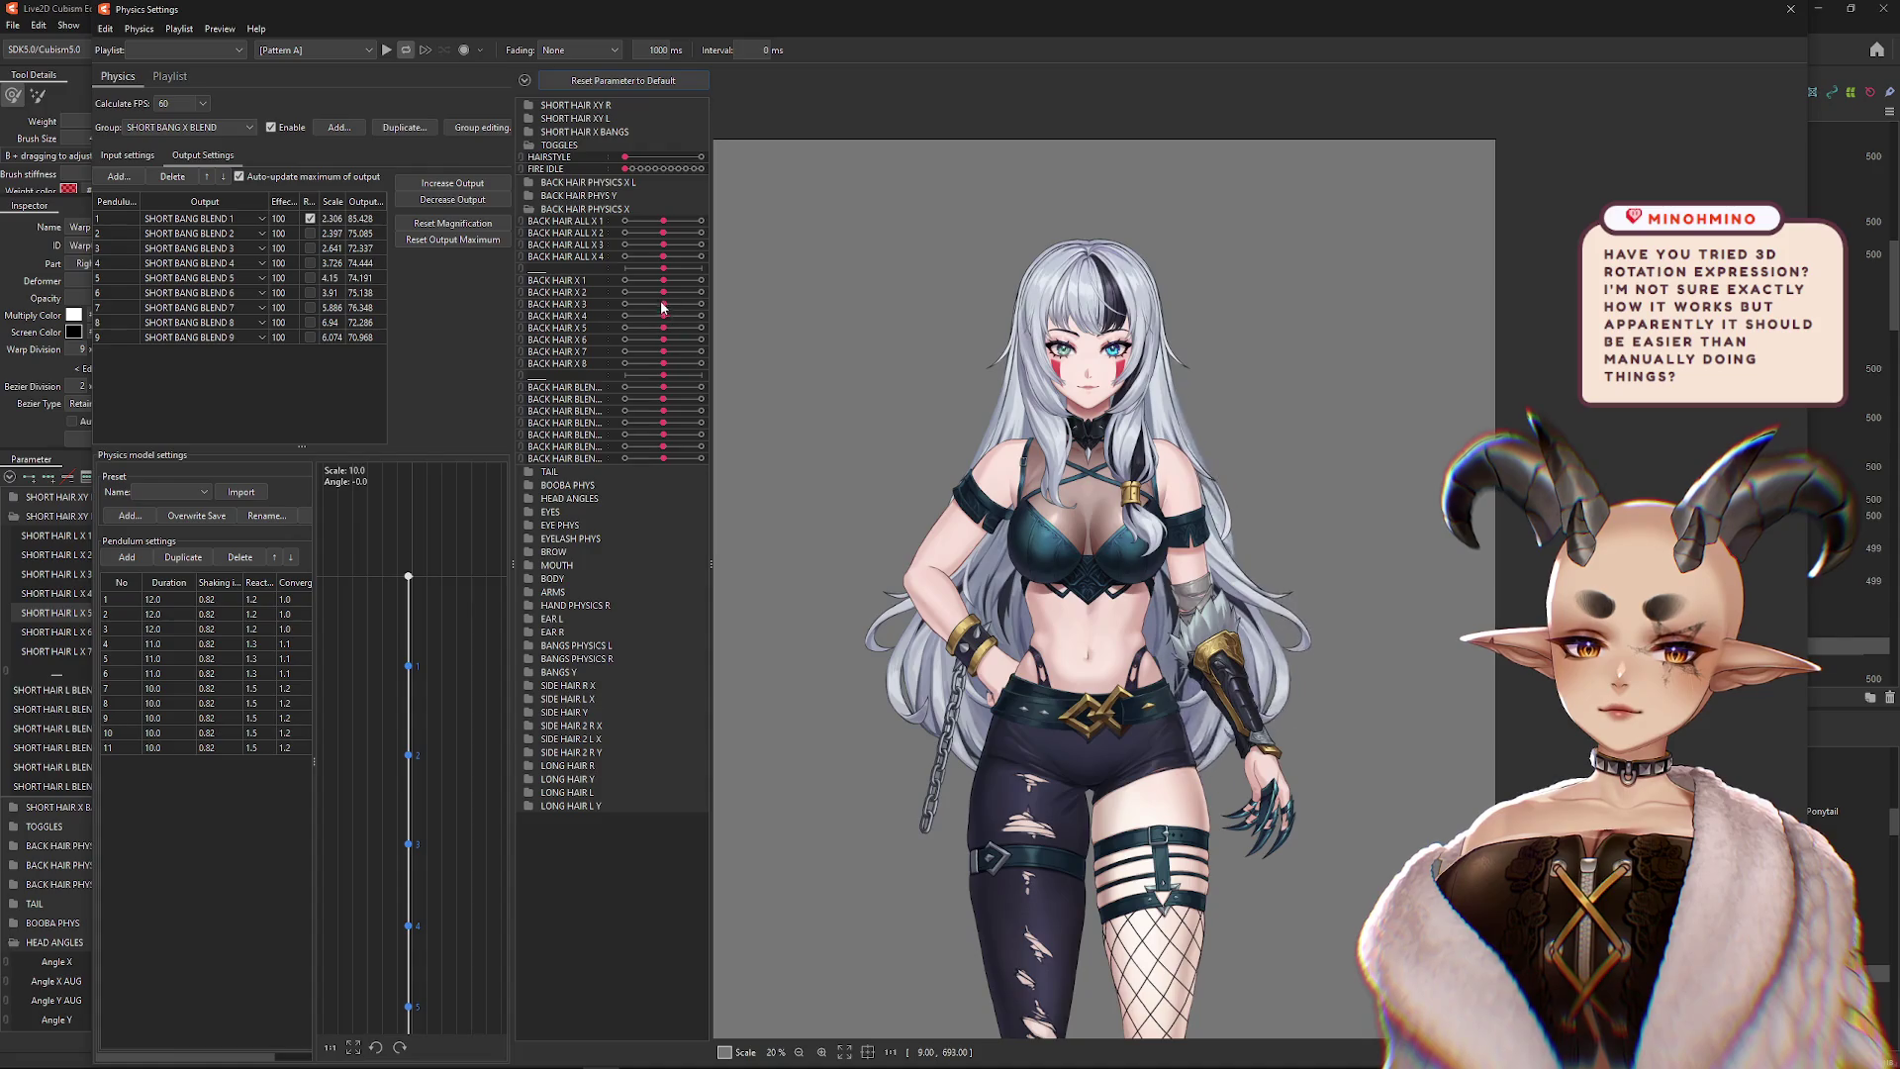
Flip the hairstyle toggle and swing the long hair, pushing SHORT BANG BLEND 8 to 89.843
mouse_move(626, 156)
mouse_down()
mouse_move(700, 156)
mouse_move(625, 156)
mouse_up()
mouse_move(1262, 505)
mouse_down()
mouse_move(1486, 507)
mouse_move(1135, 504)
mouse_move(1148, 554)
mouse_up()
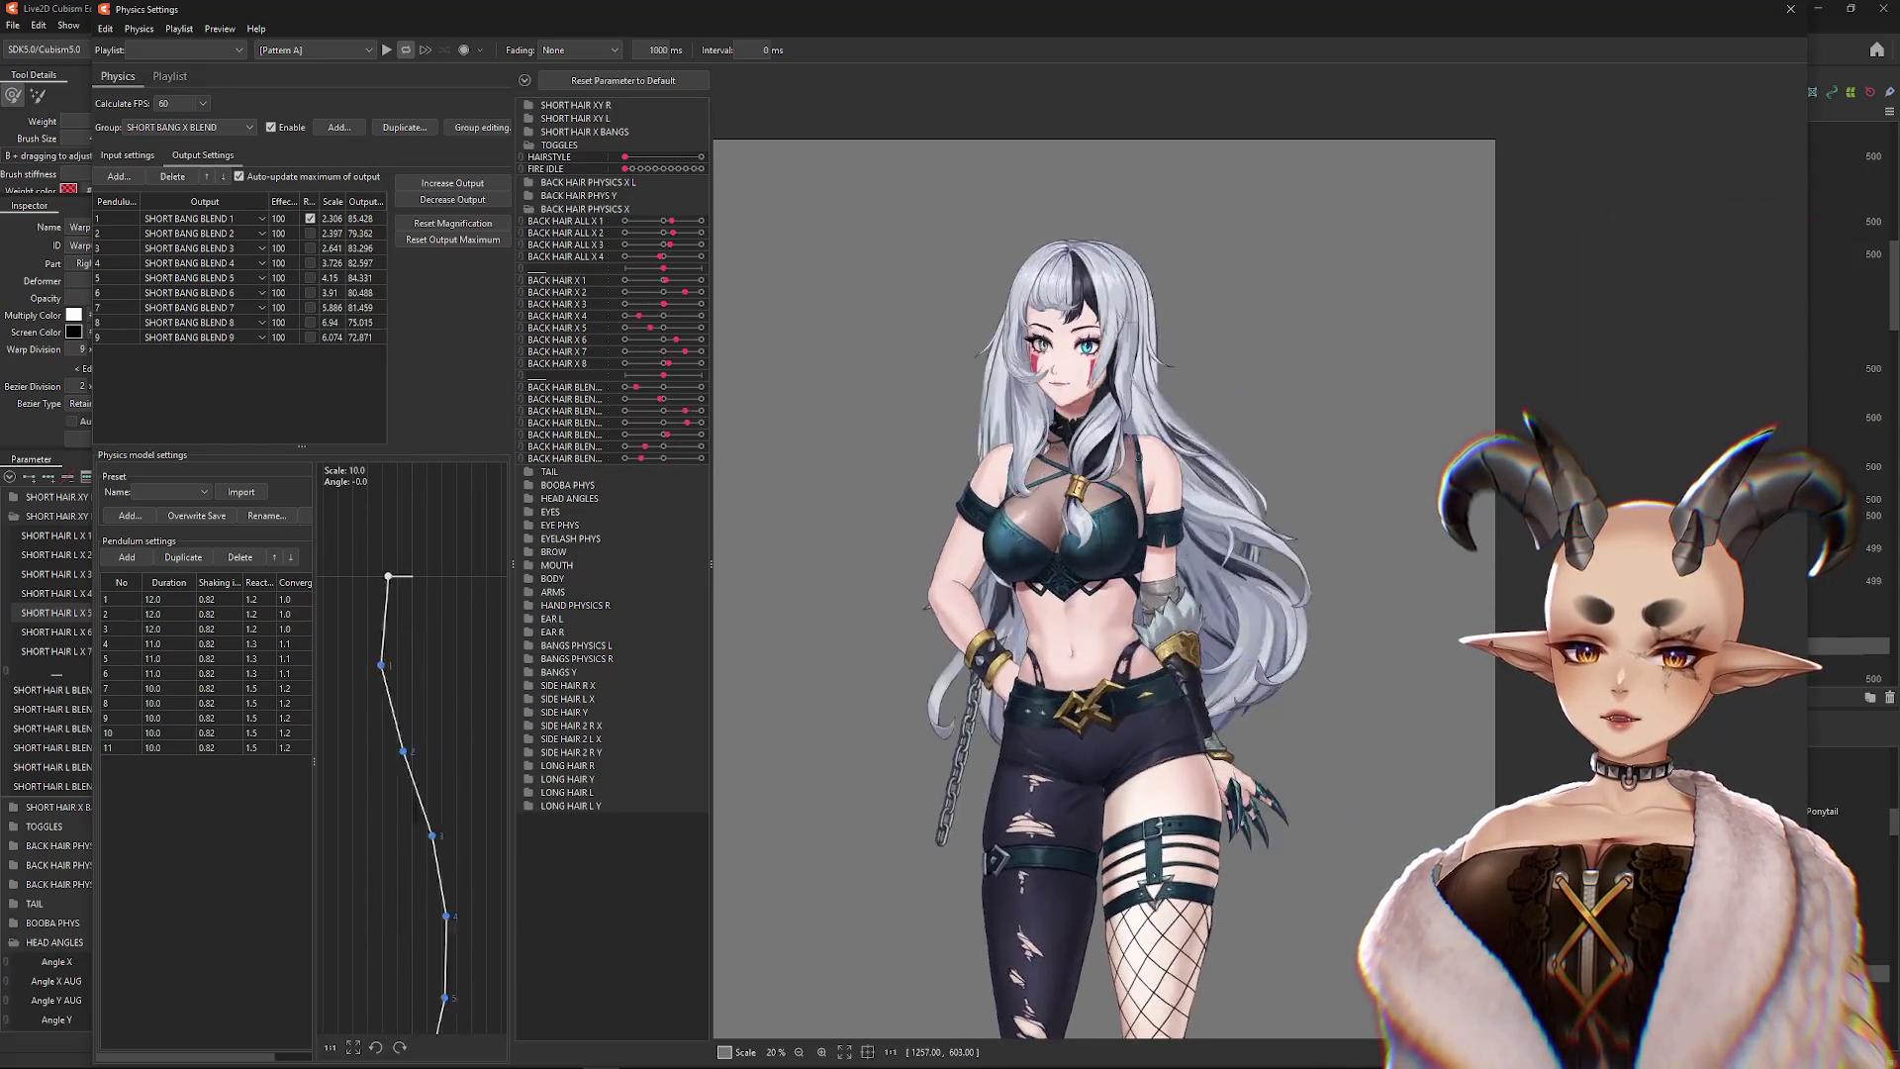
mouse_move(1187, 789)
mouse_down()
mouse_move(1223, 413)
mouse_move(1197, 805)
mouse_move(1191, 326)
mouse_up()
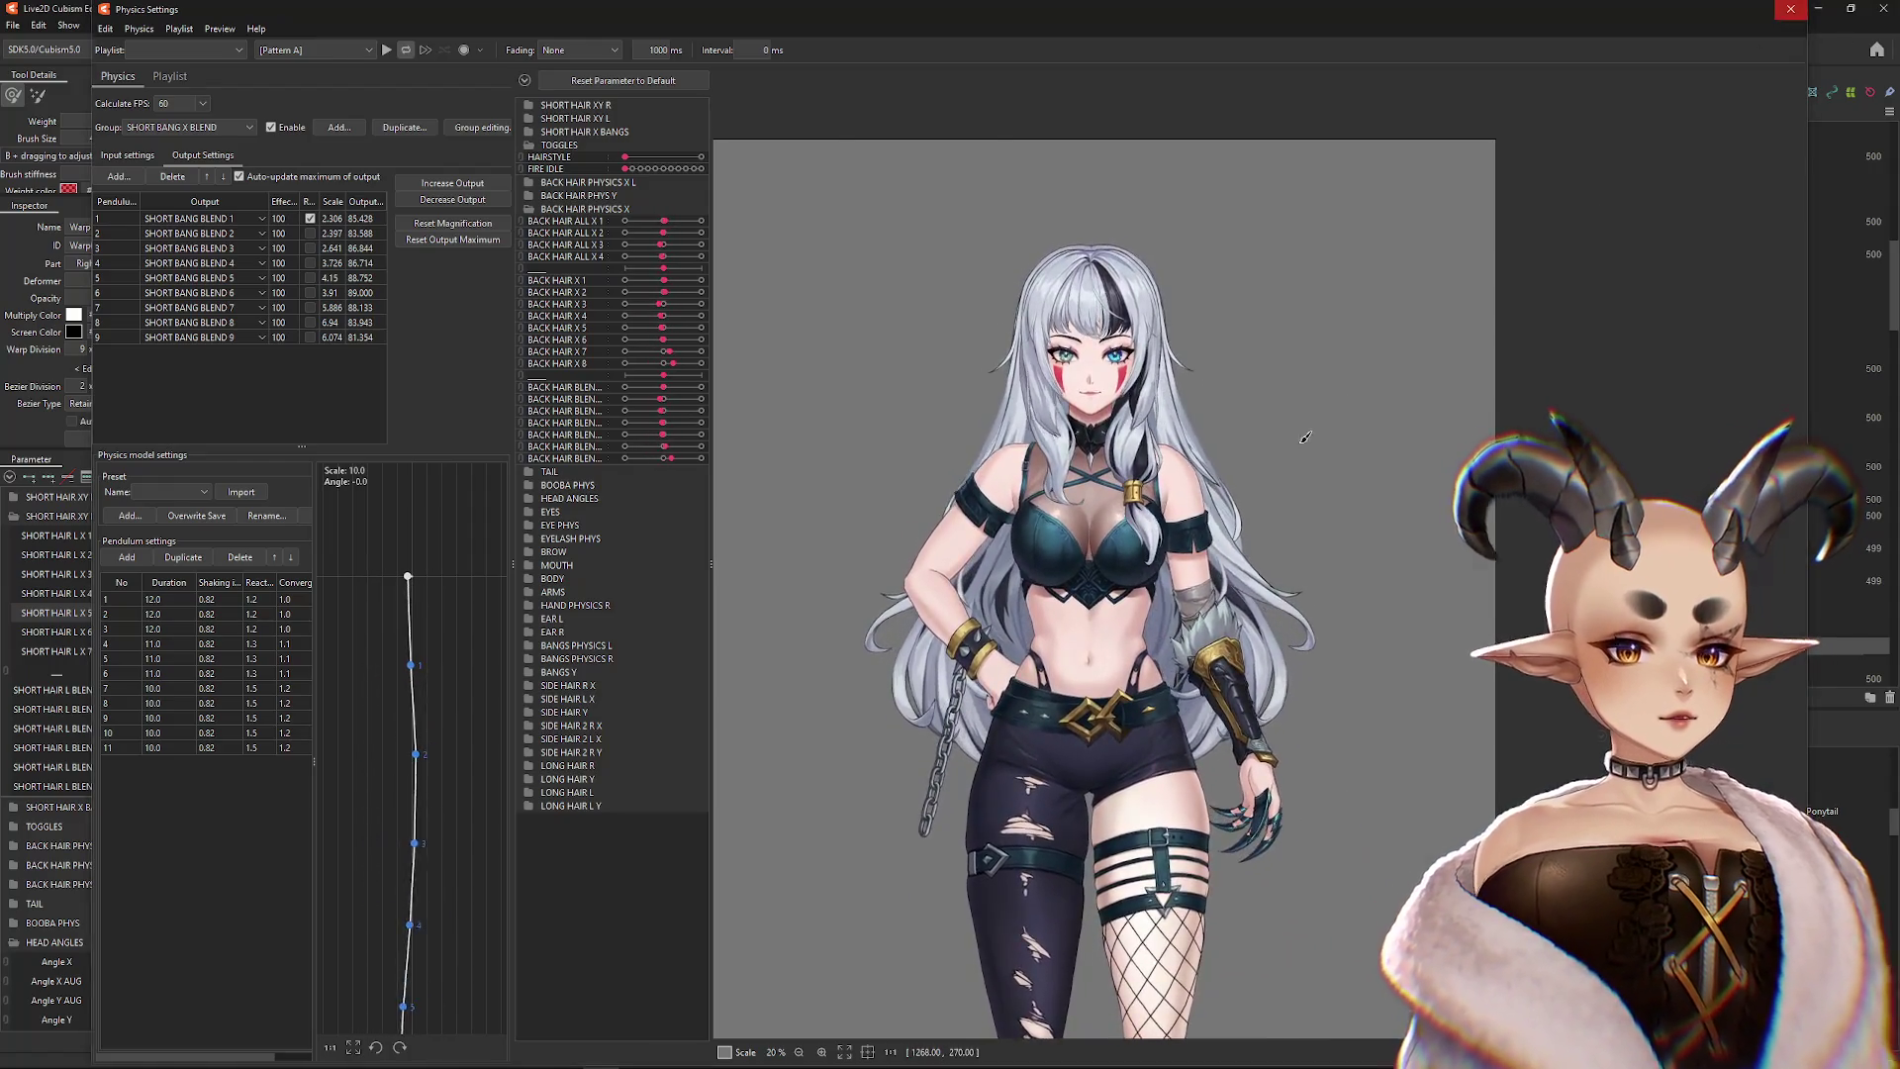
Close the Physics Settings window to return to the main canvas
click(1790, 8)
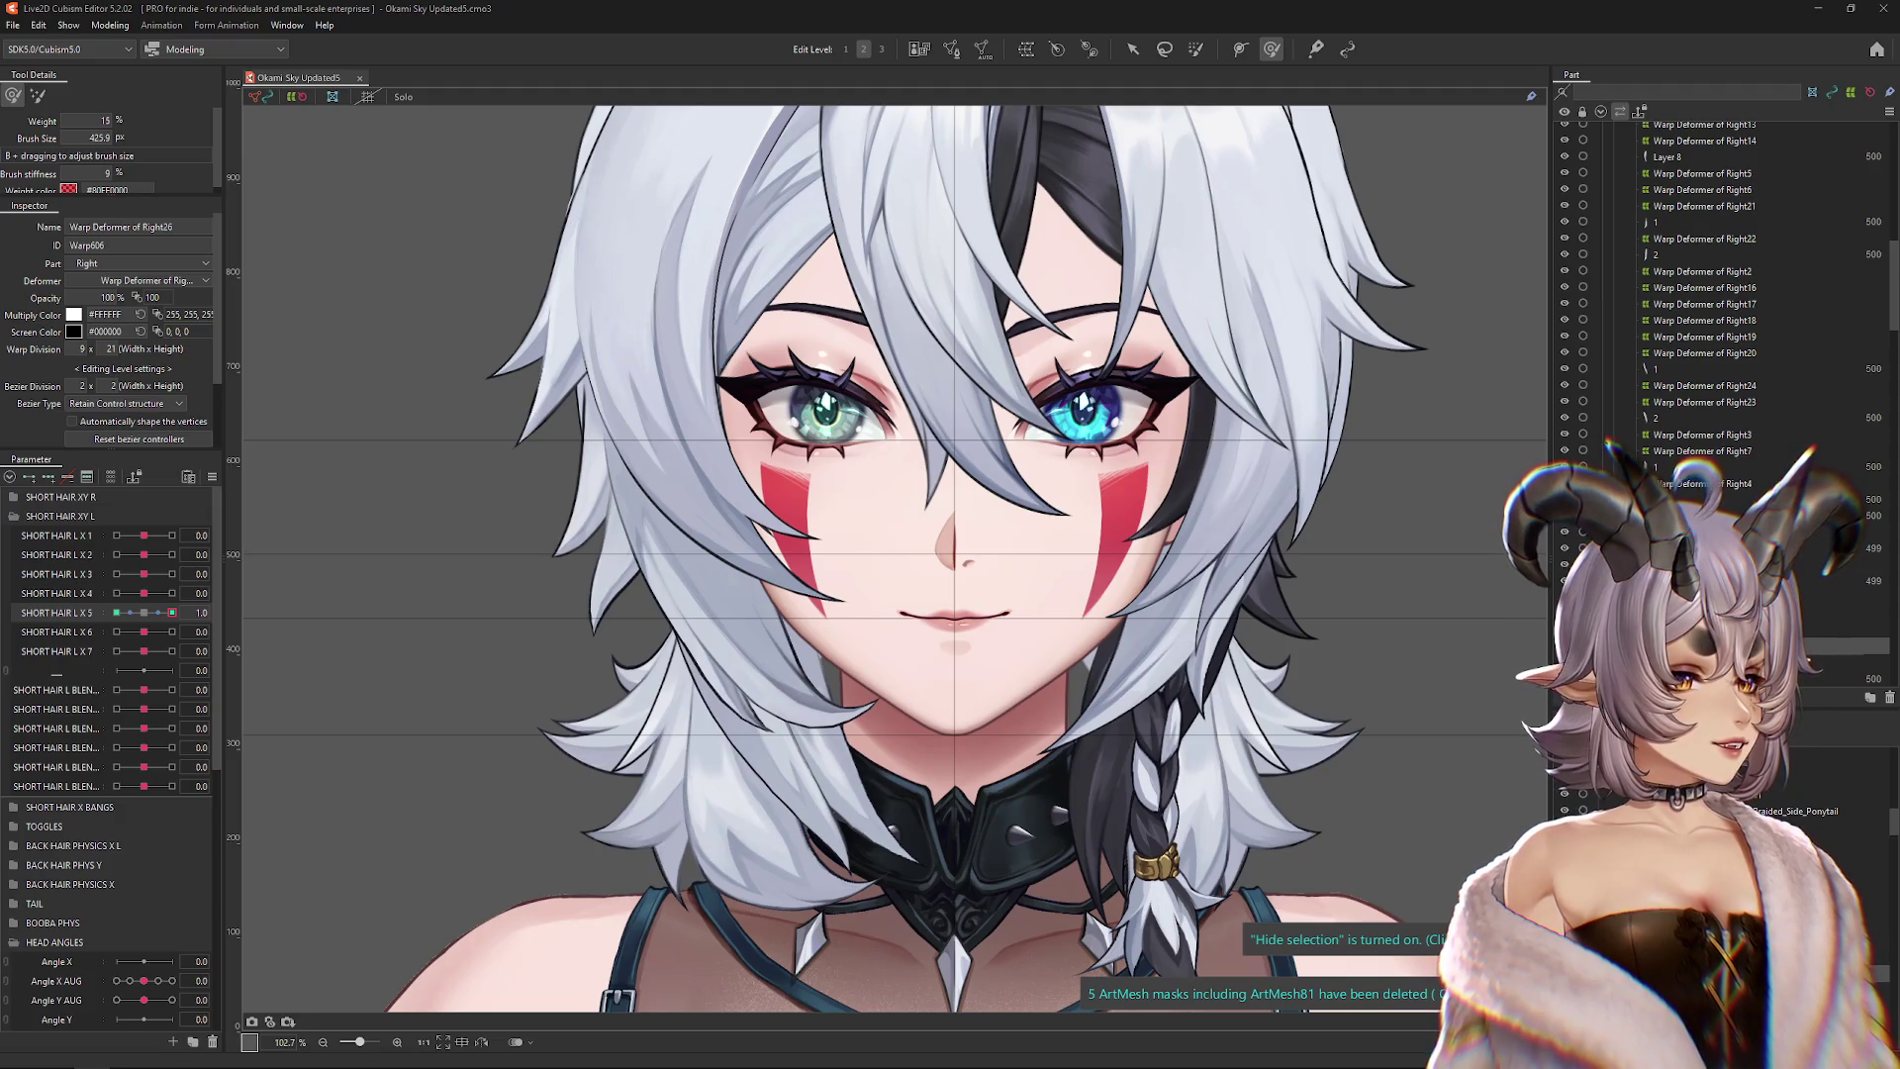
Maximize the browser and watch the Live2D 3D-rotation tip video full screen
key(alt+Tab)
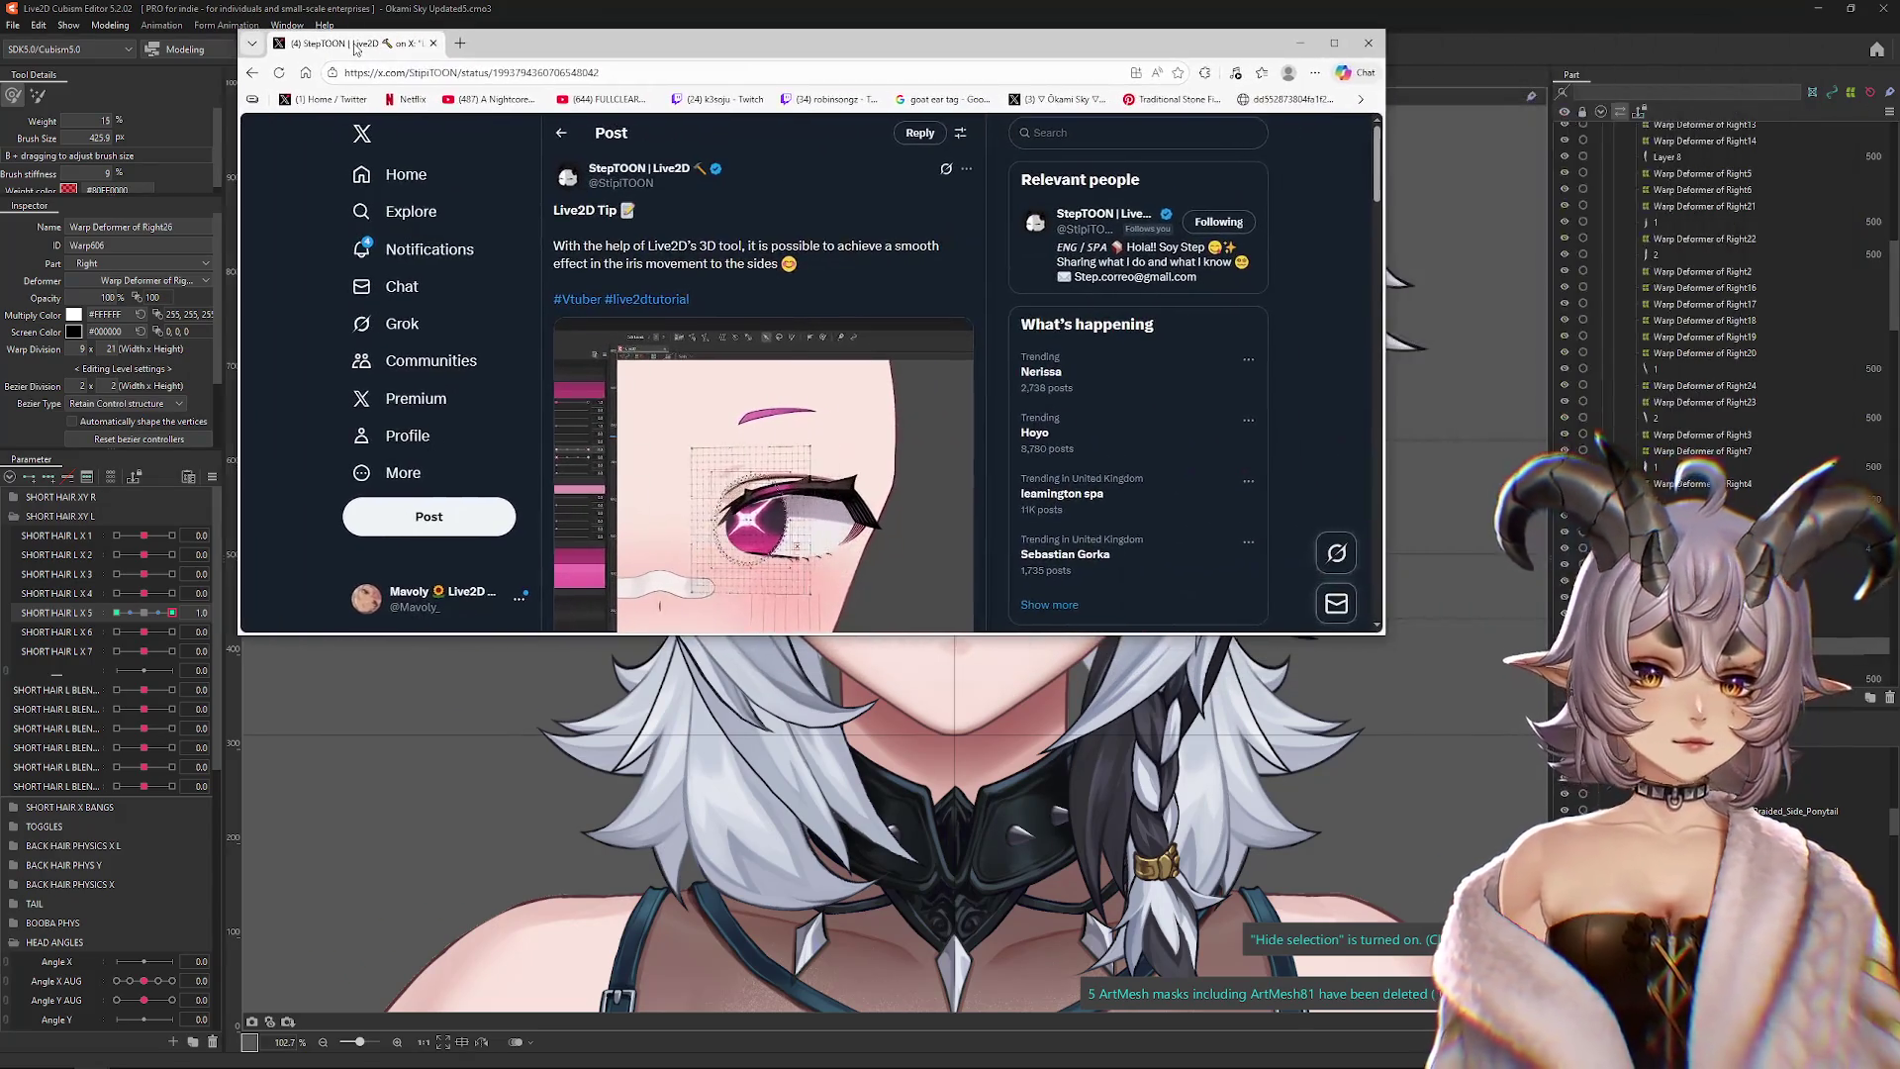
double_click(676, 39)
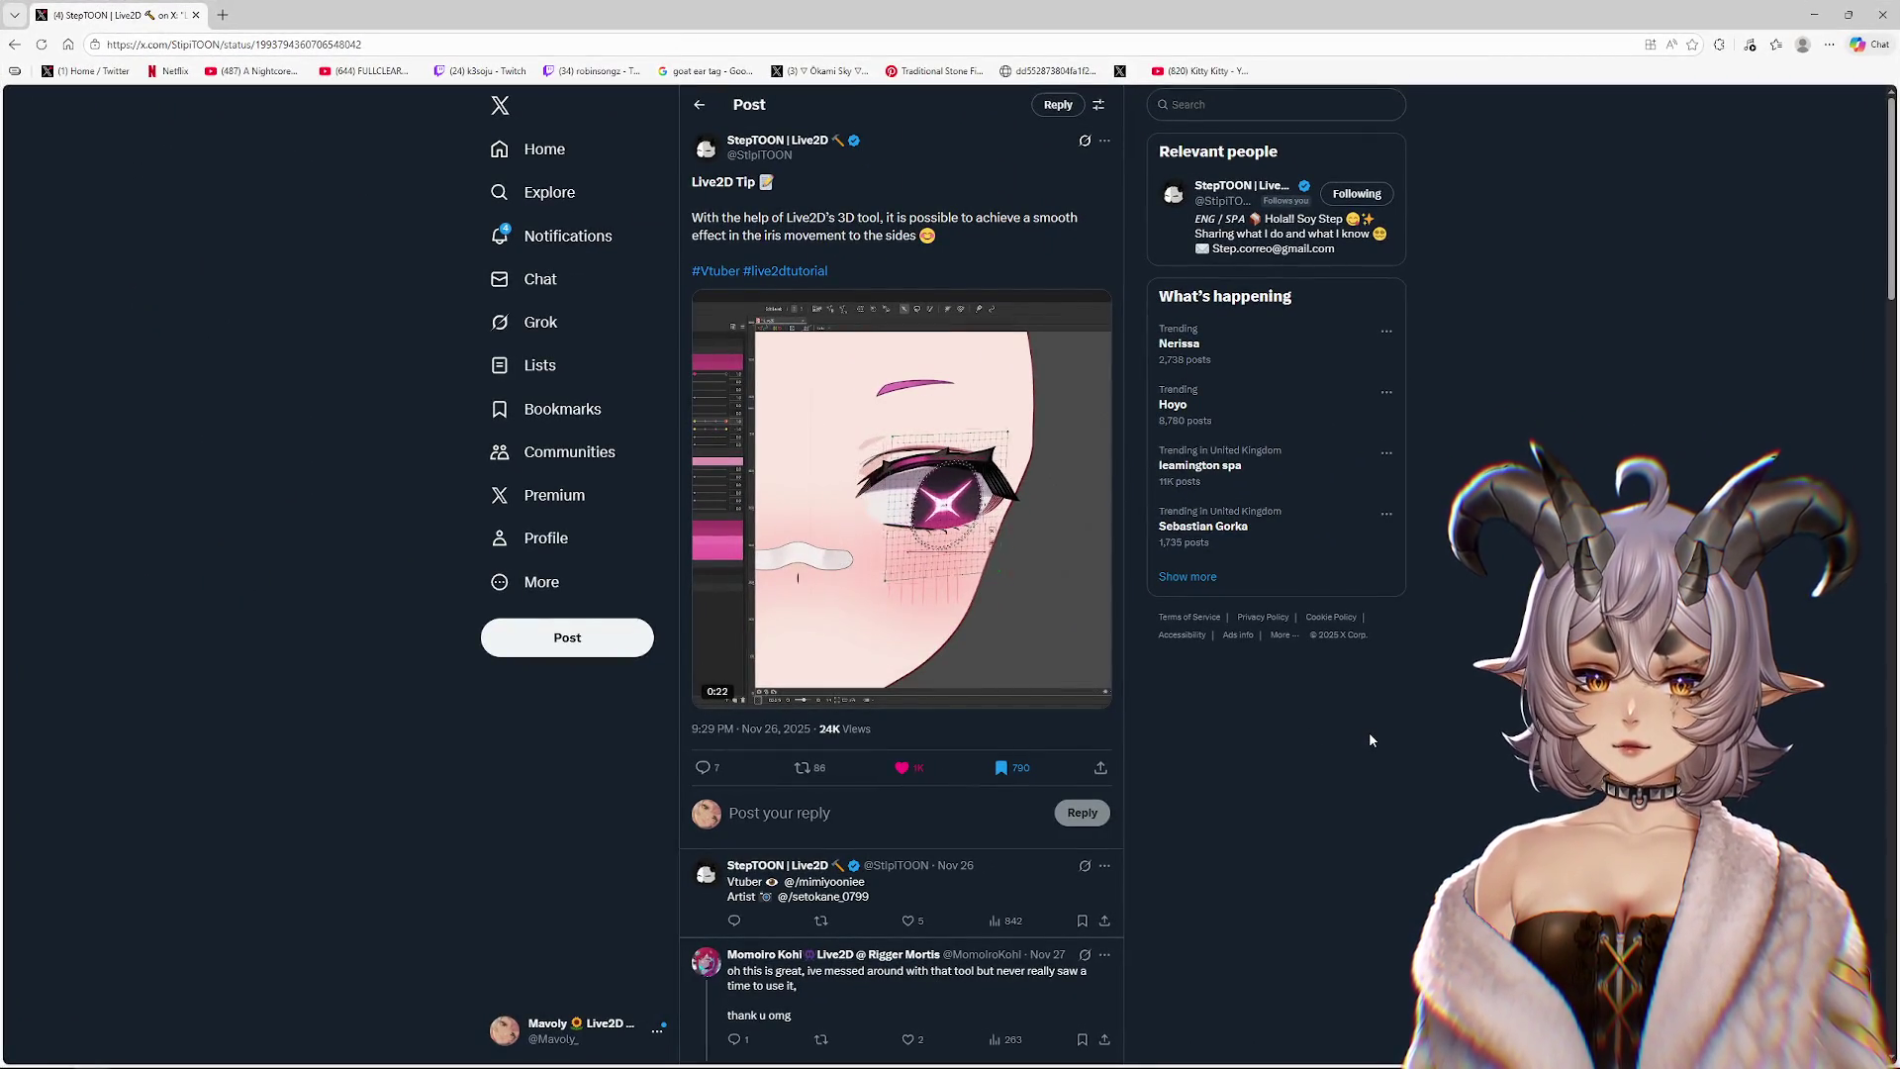
key(f)
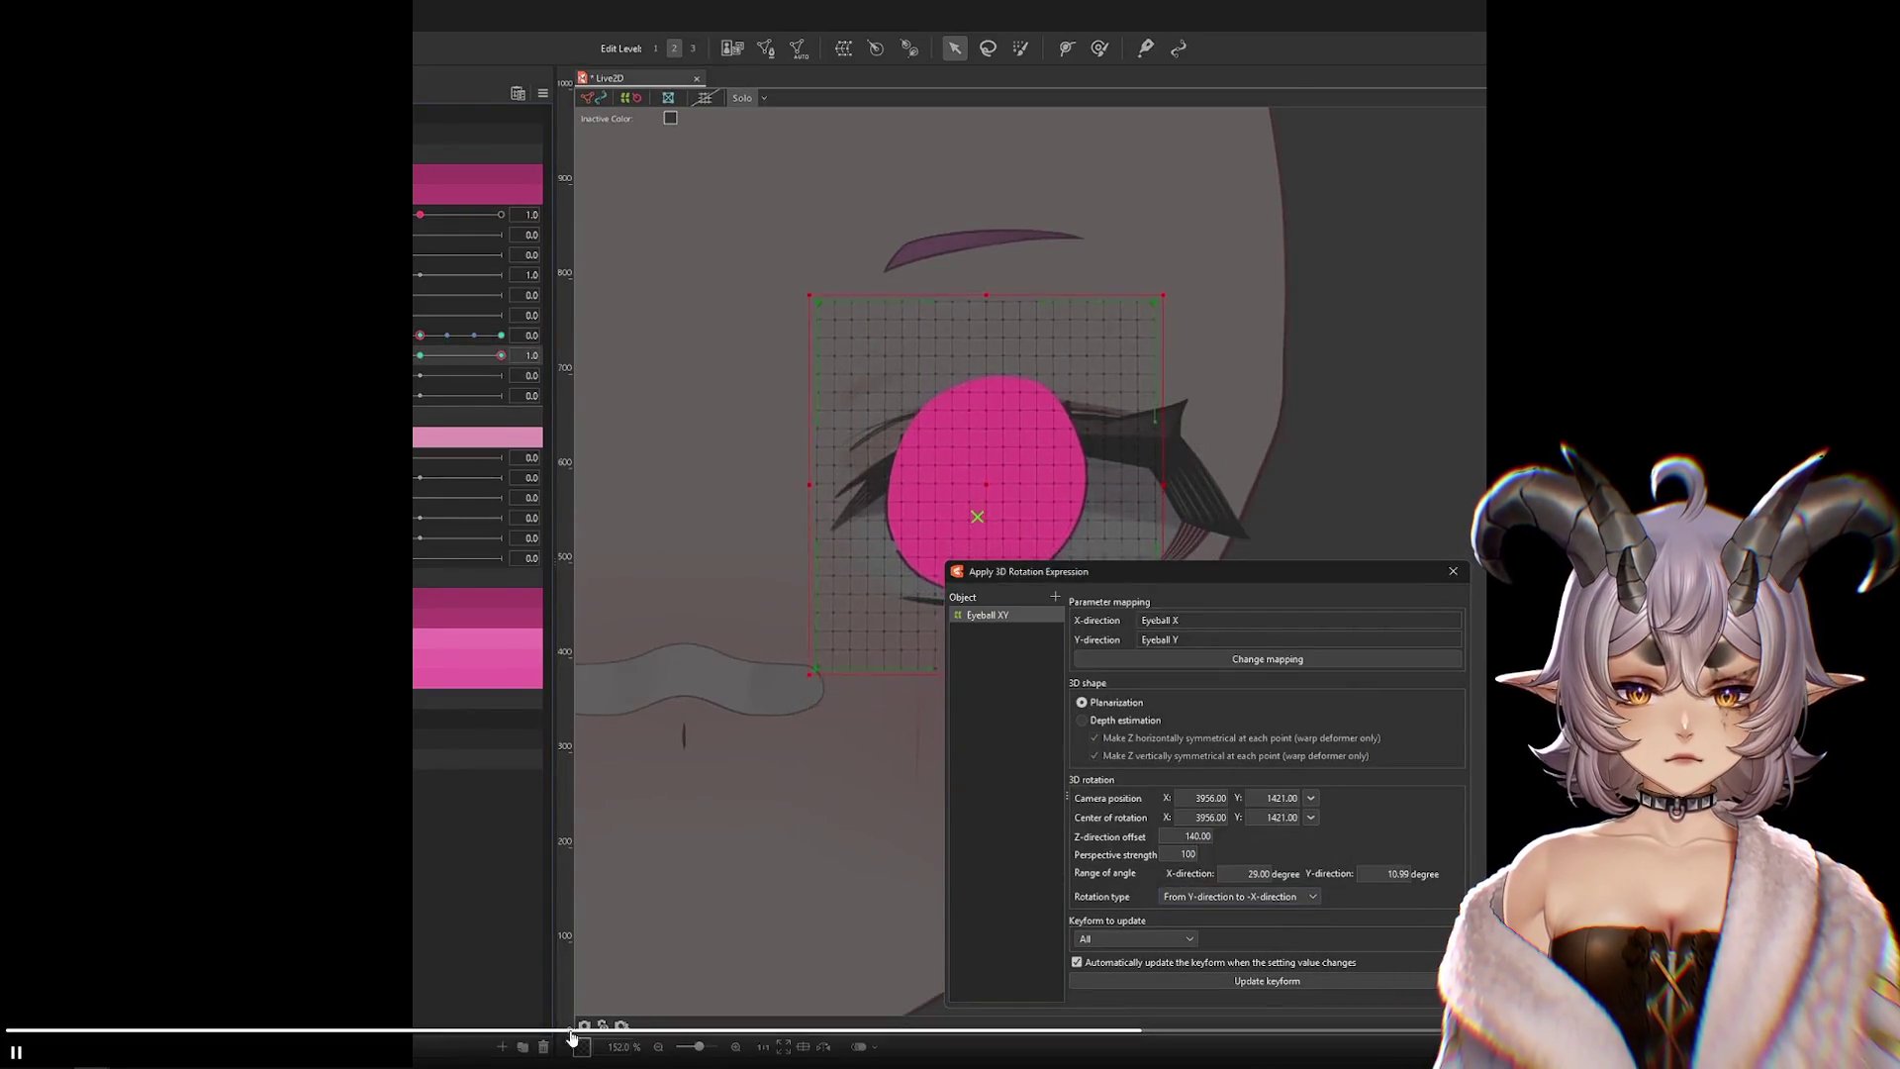
key(Escape)
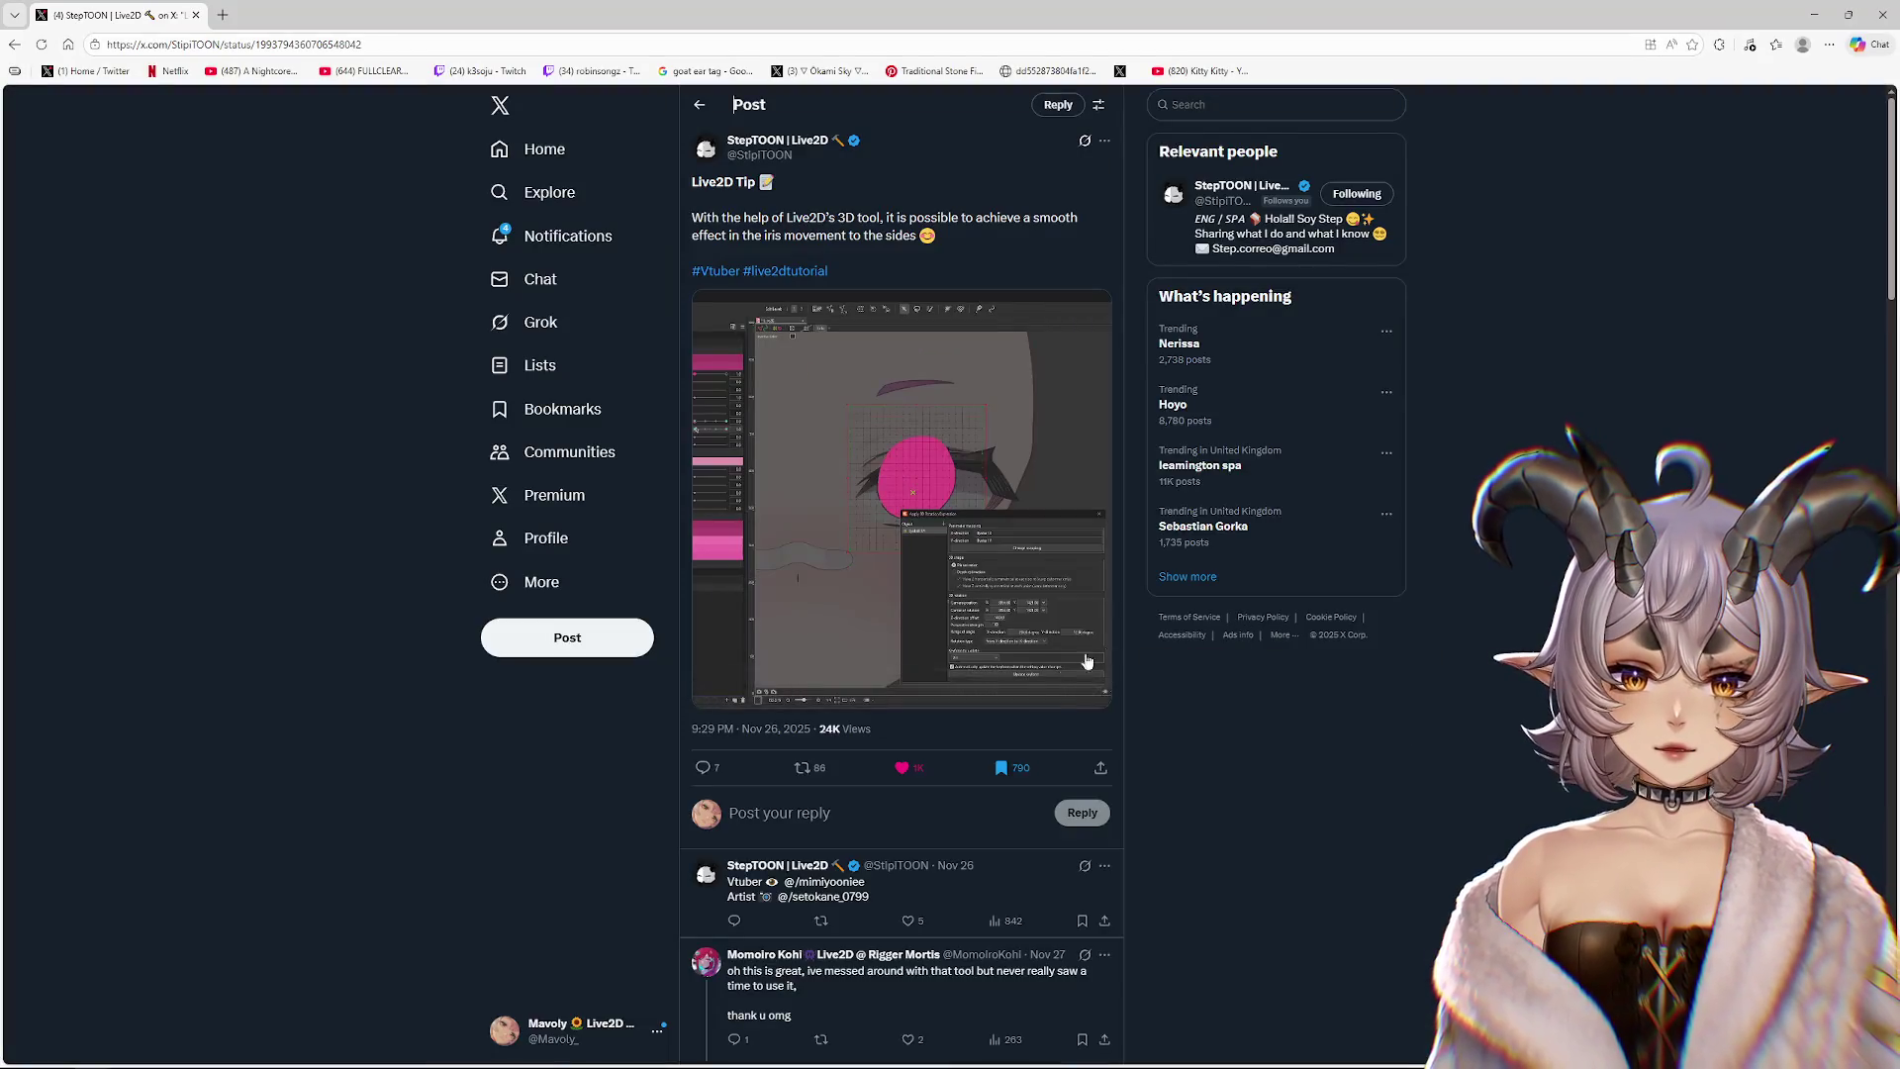
Copy the post's link, replay the video full screen, then return to the editor
click(1101, 767)
click(990, 756)
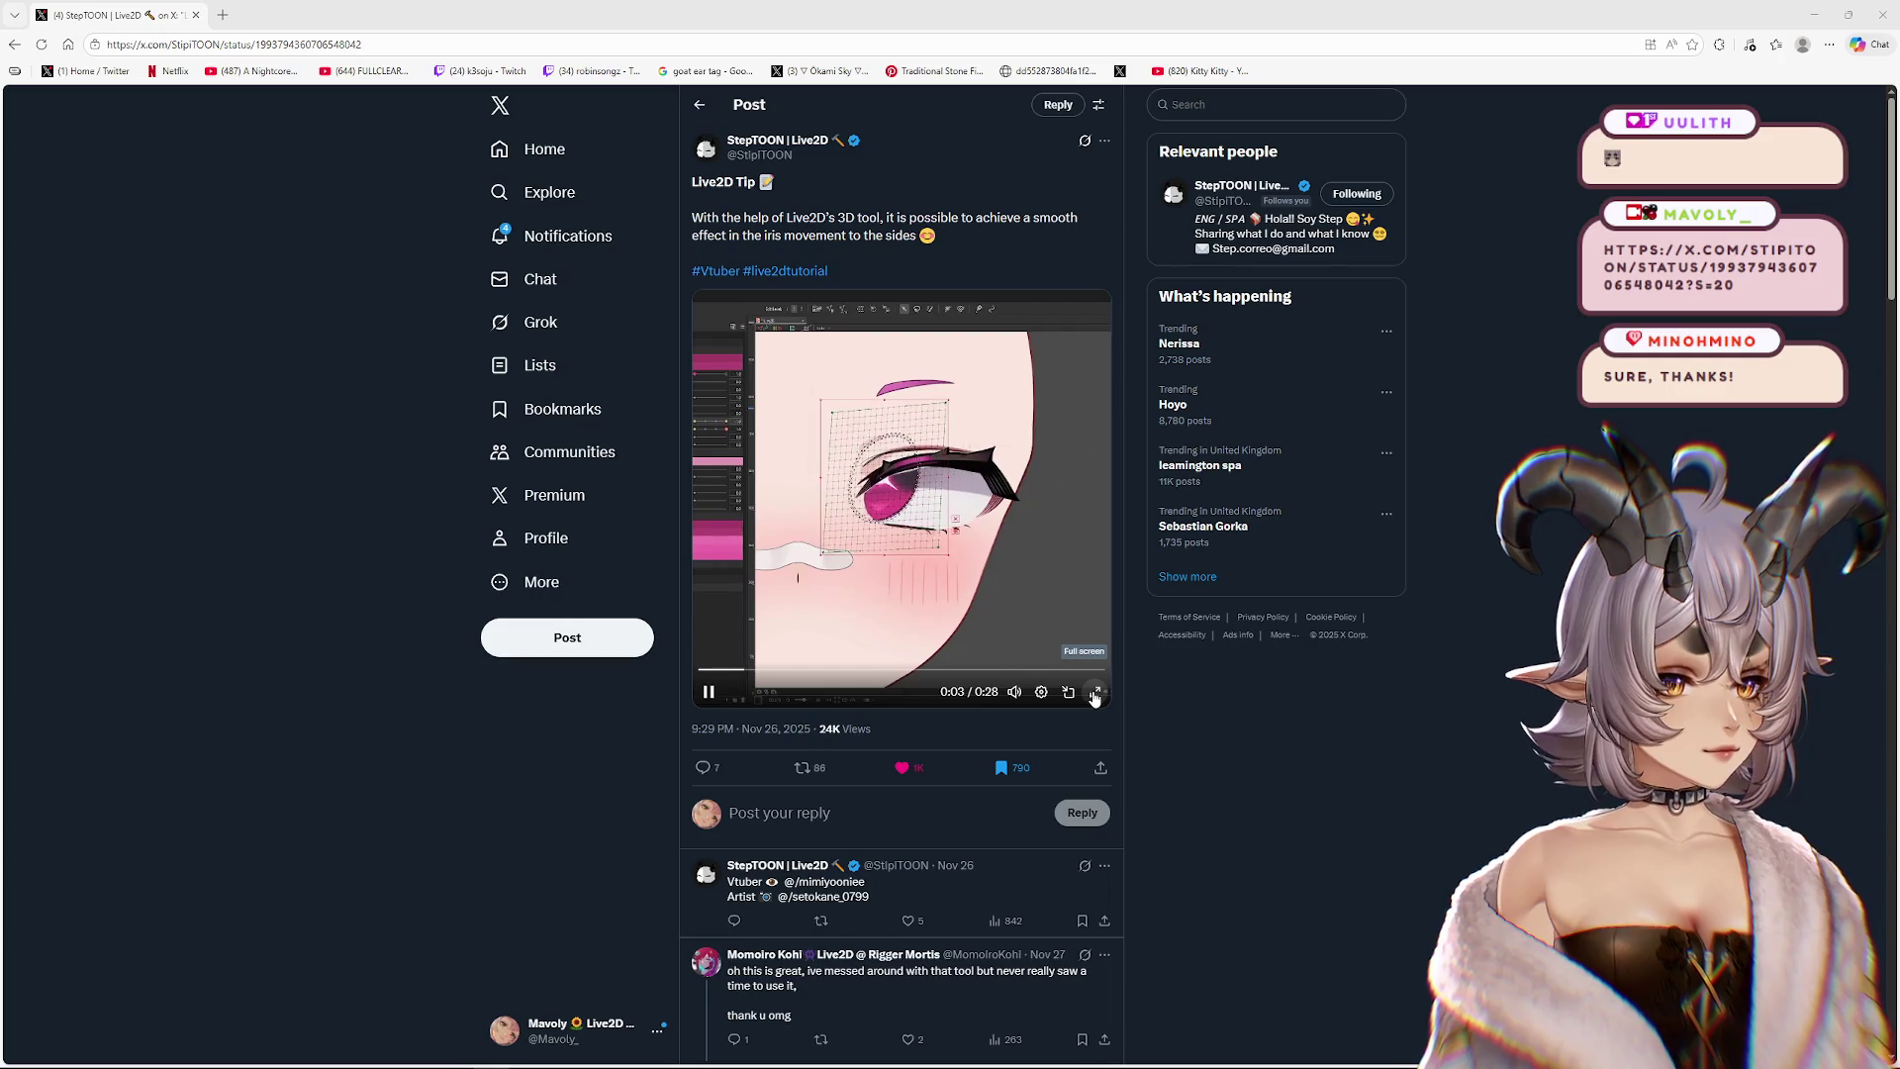
click(1096, 692)
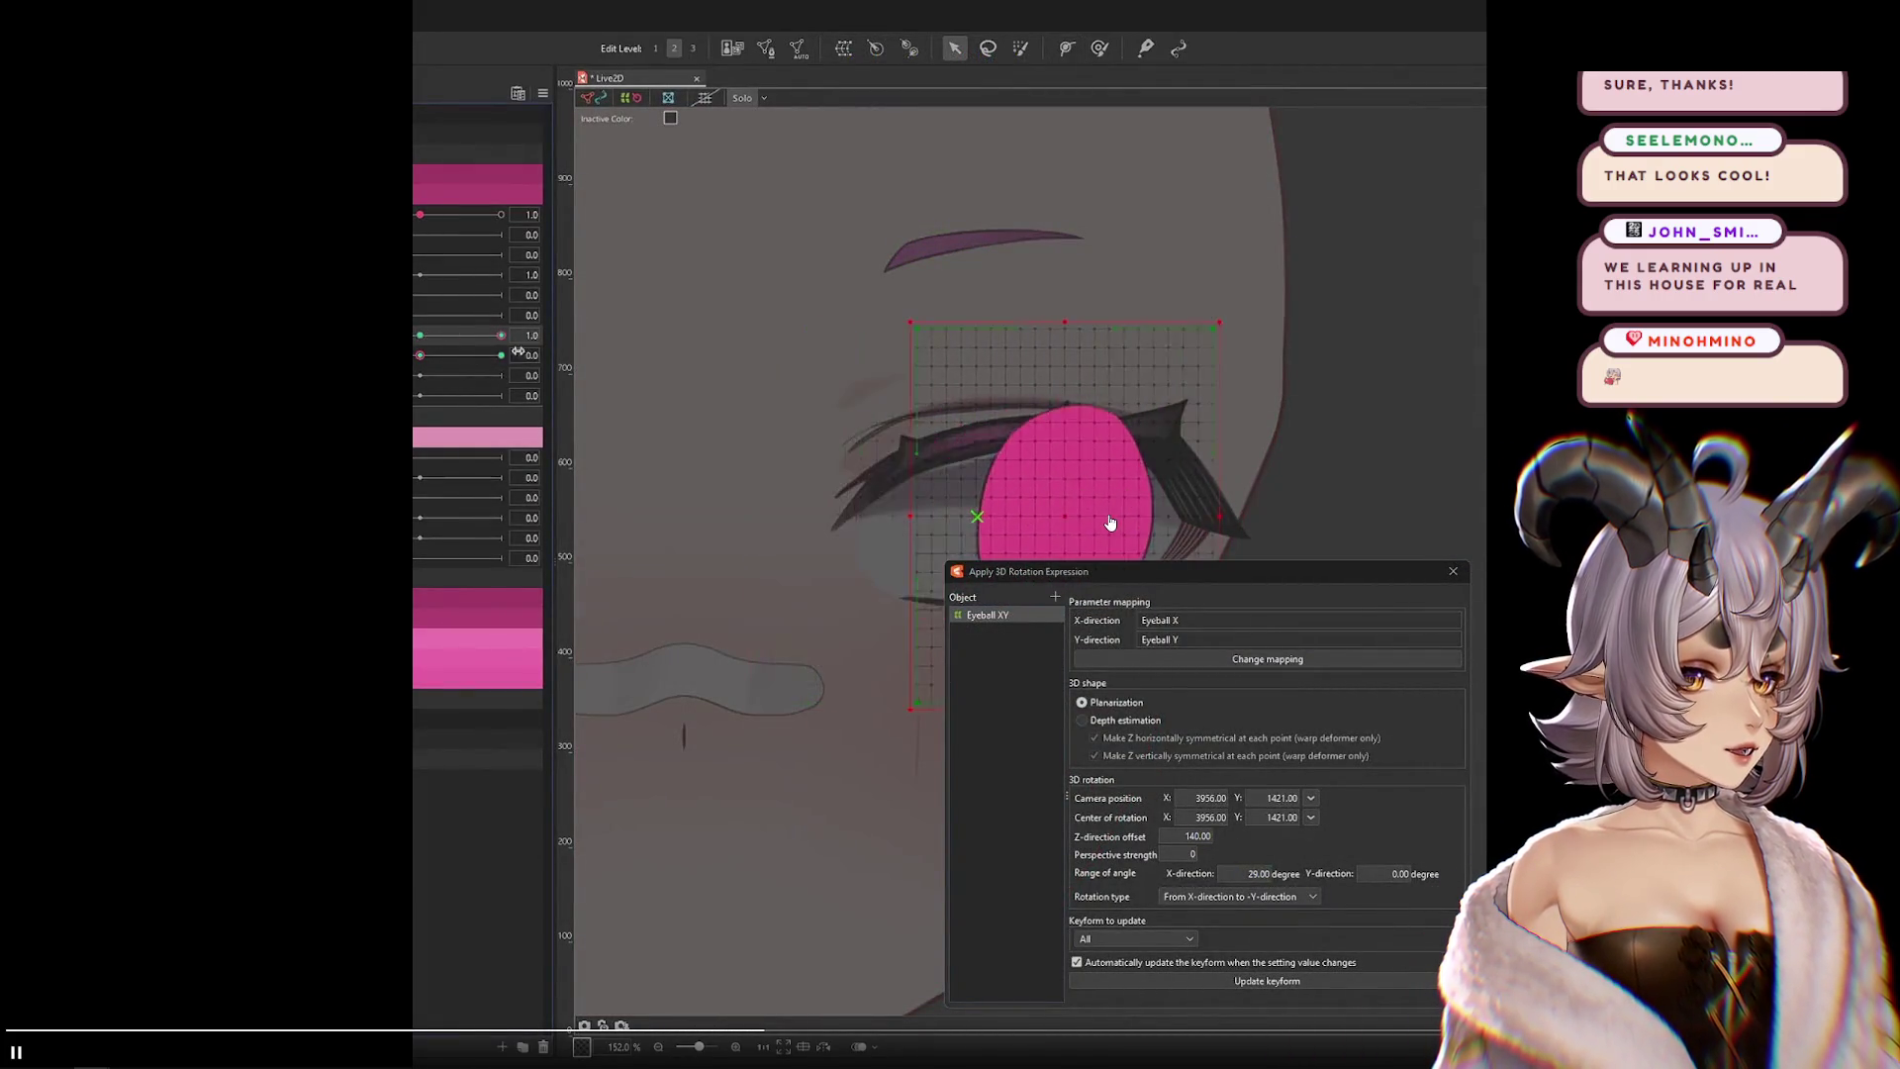
key(Escape)
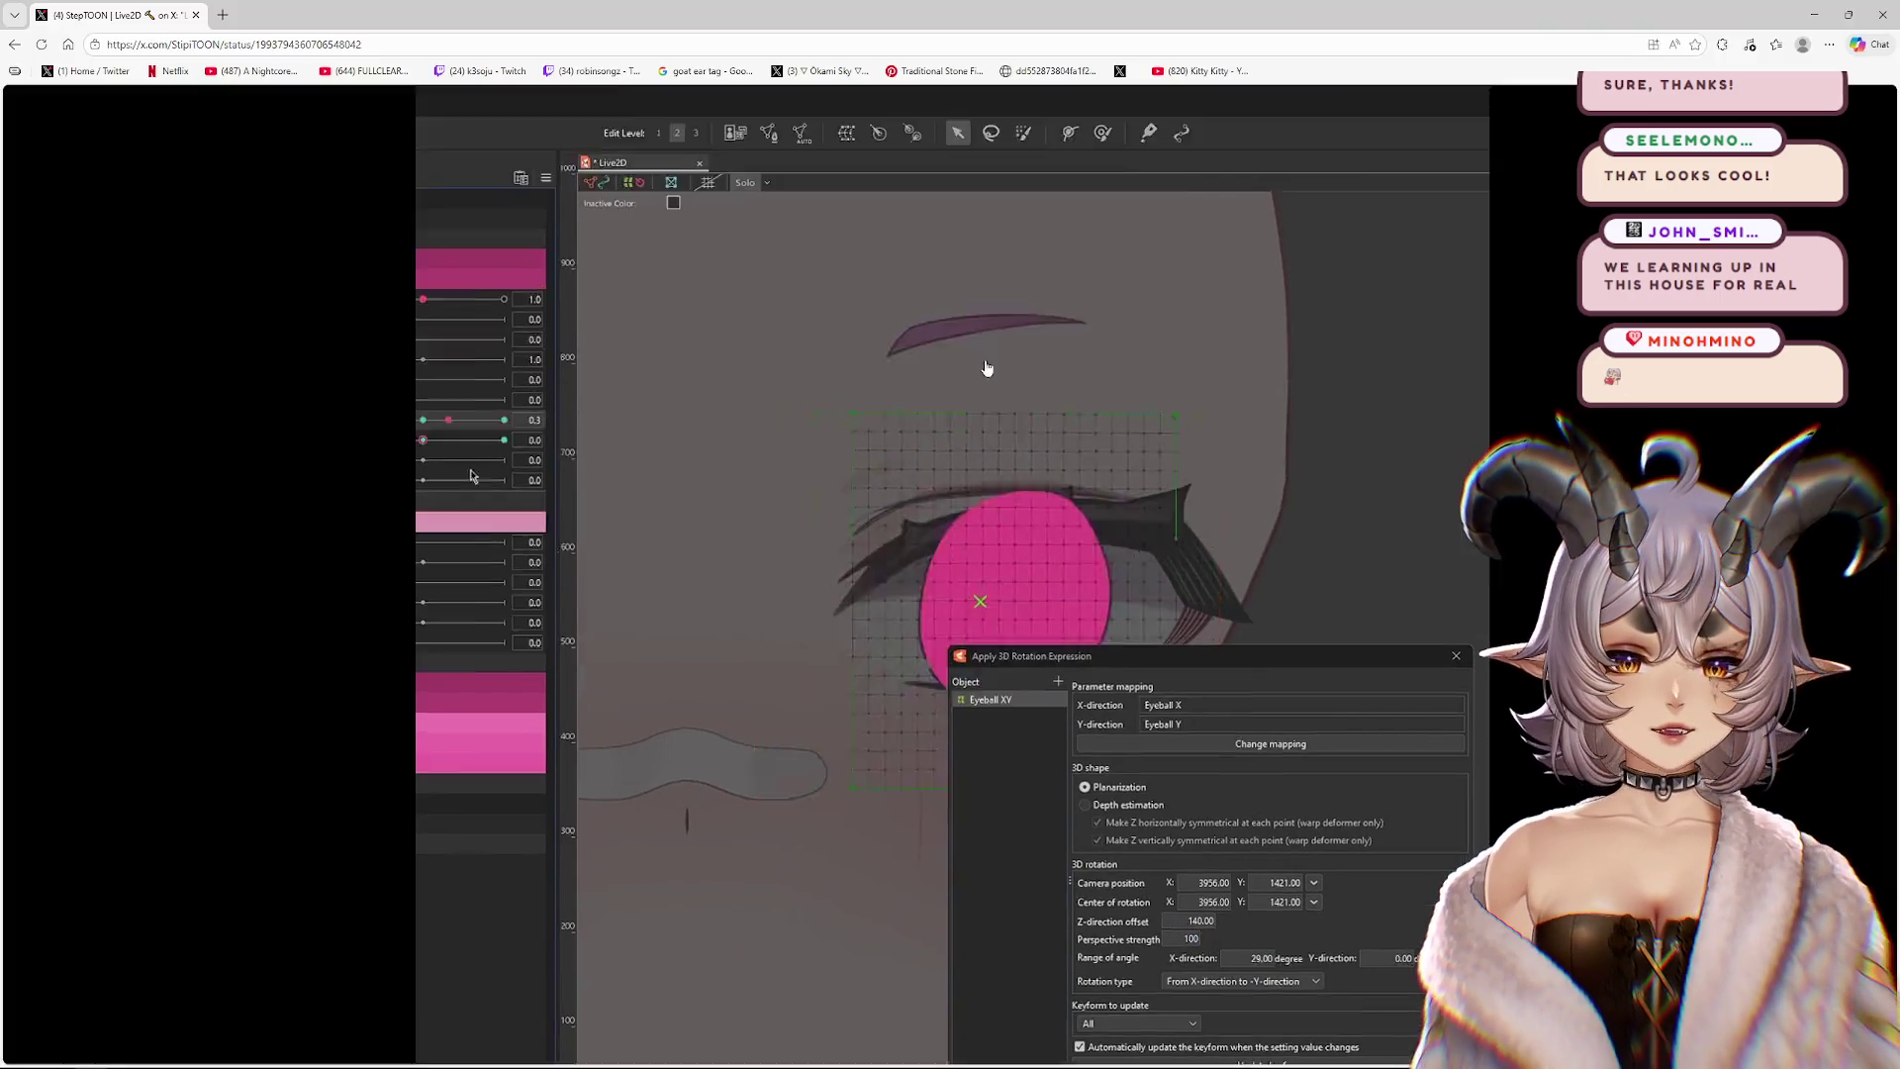
key(Escape)
key(alt+Tab)
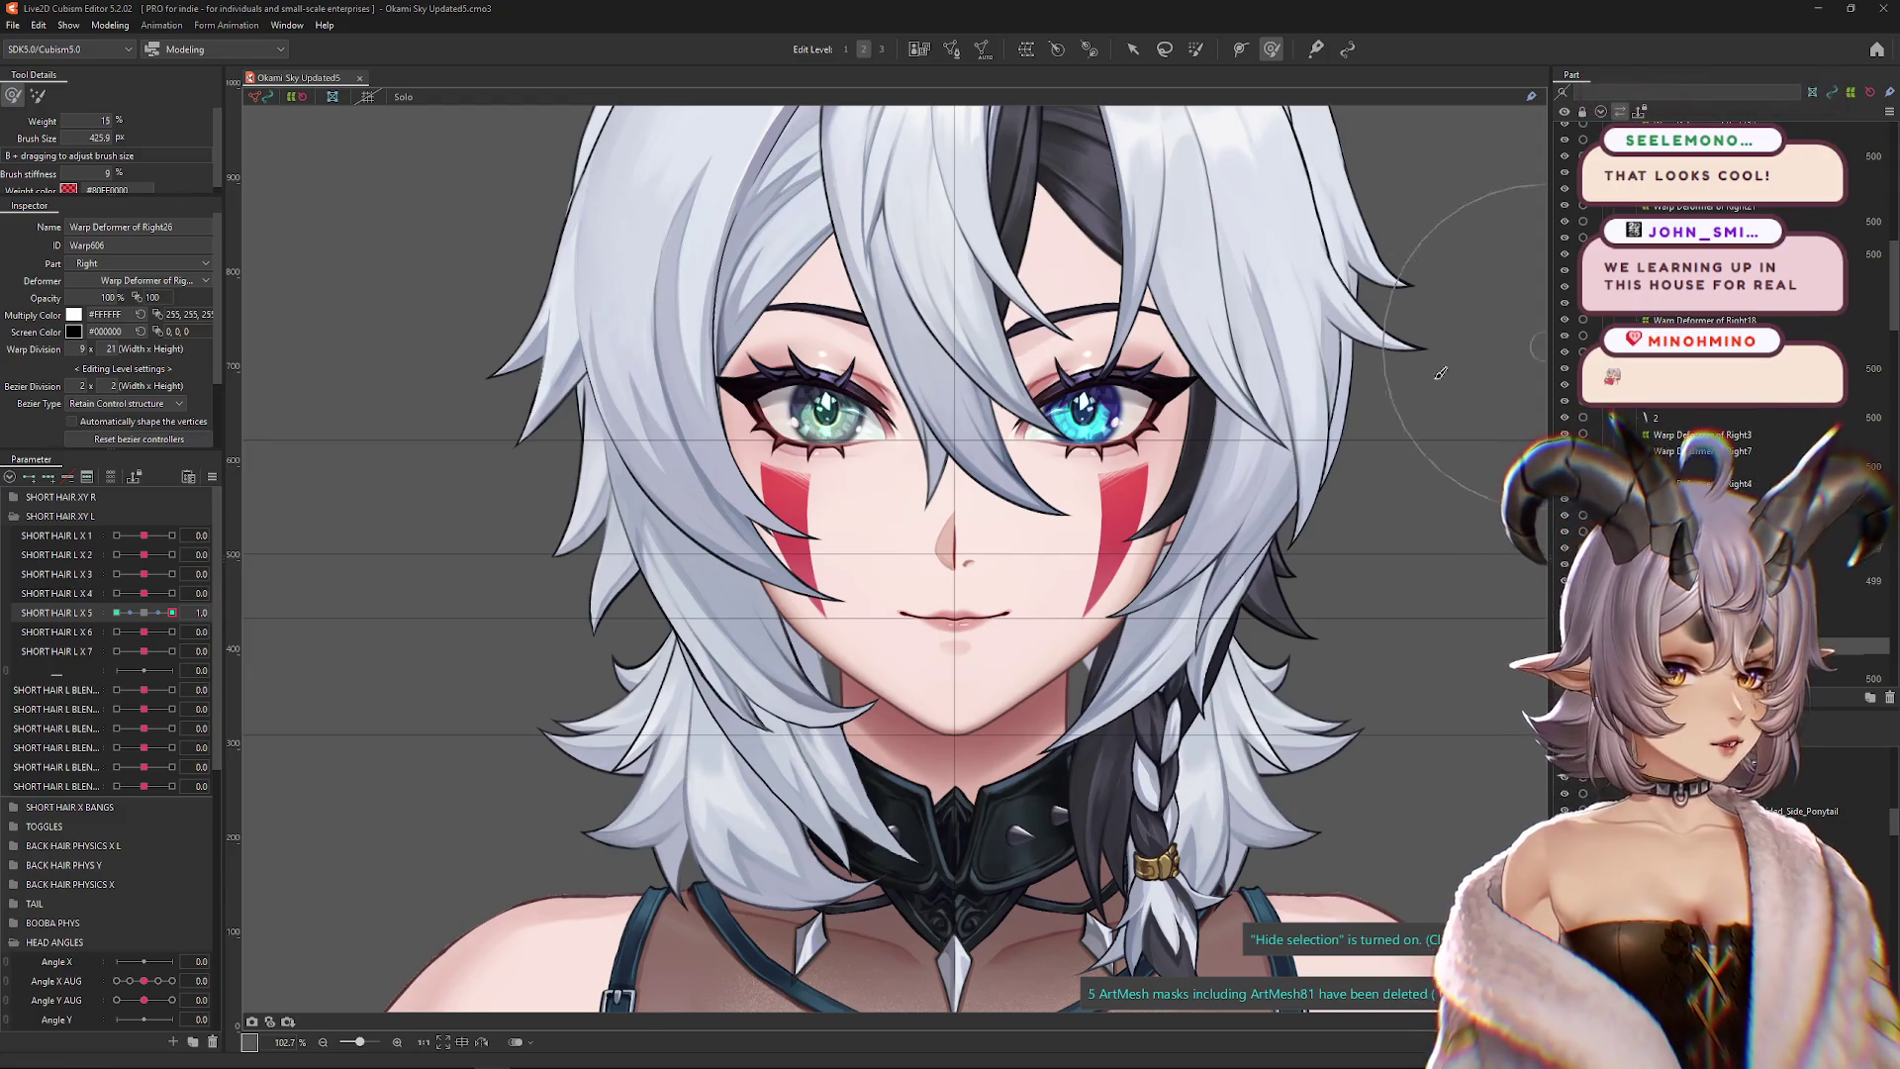
scroll(925, 633, down, 4)
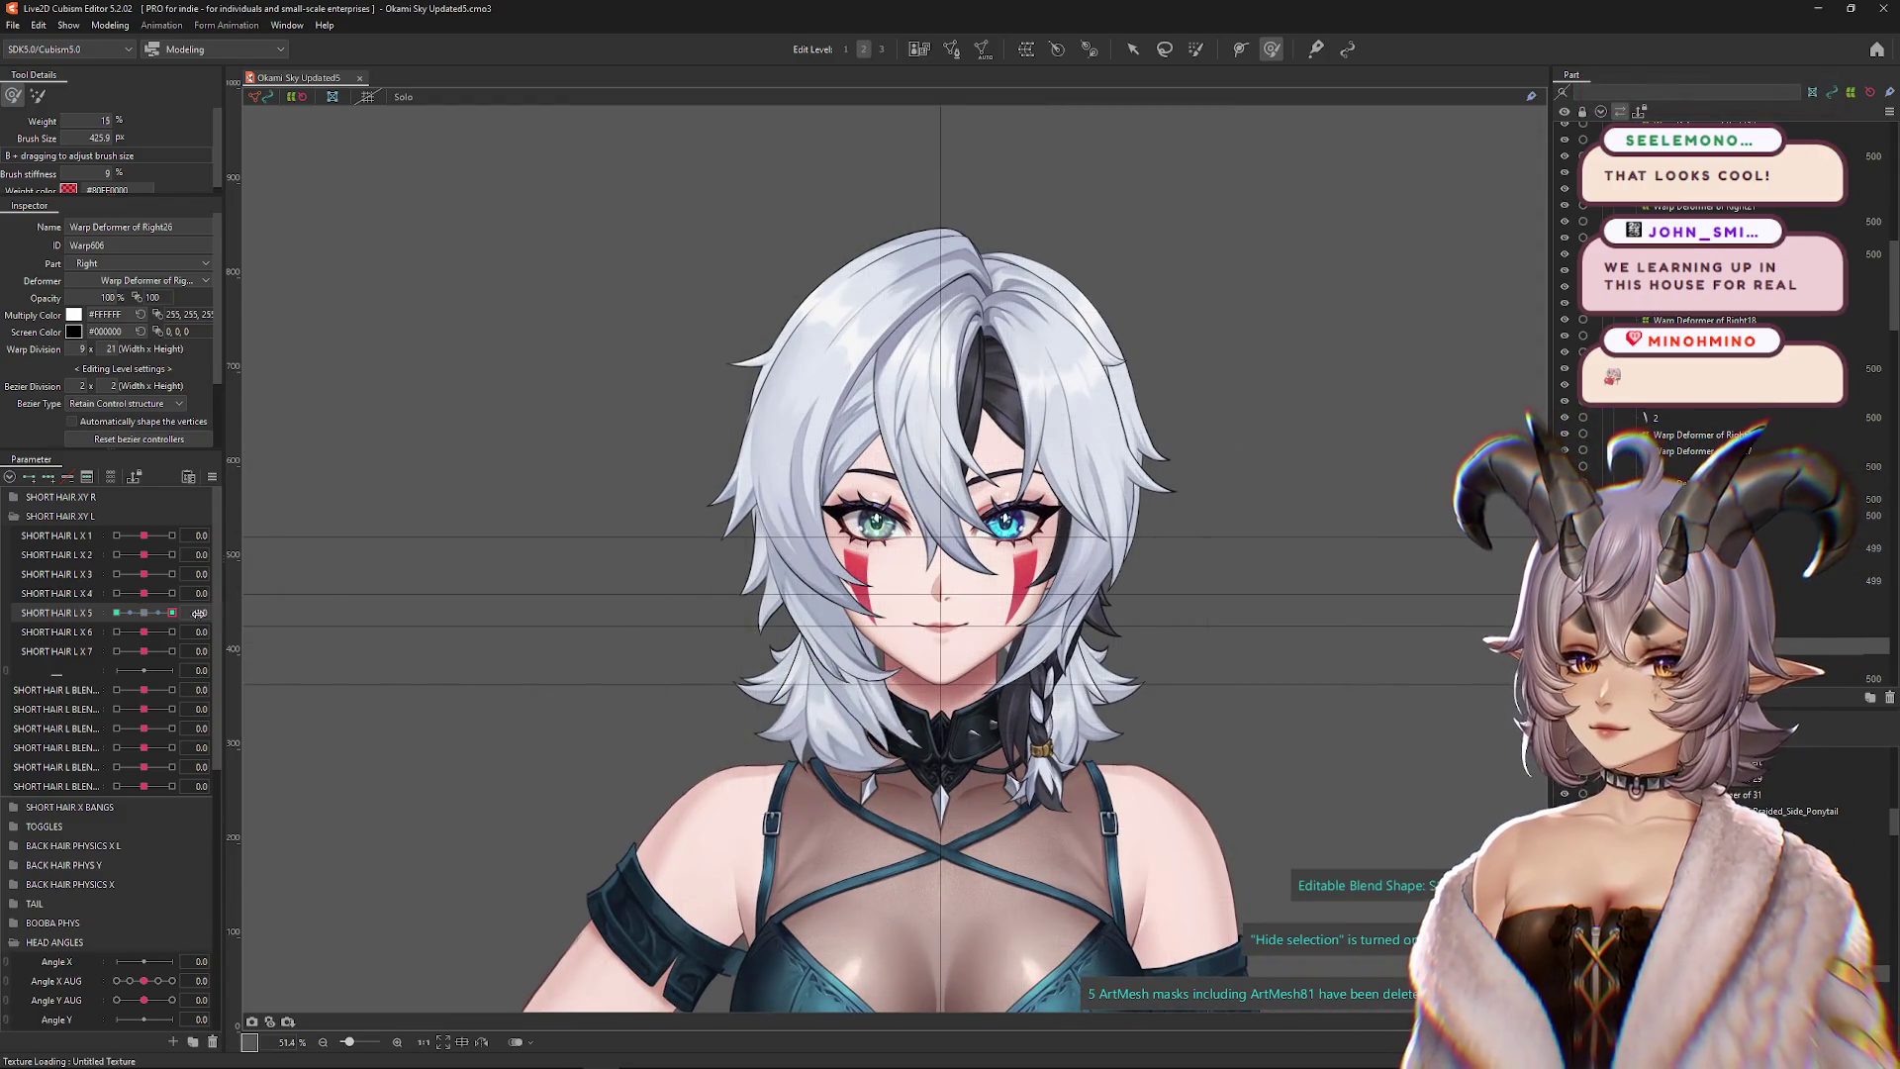
click(112, 21)
click(149, 352)
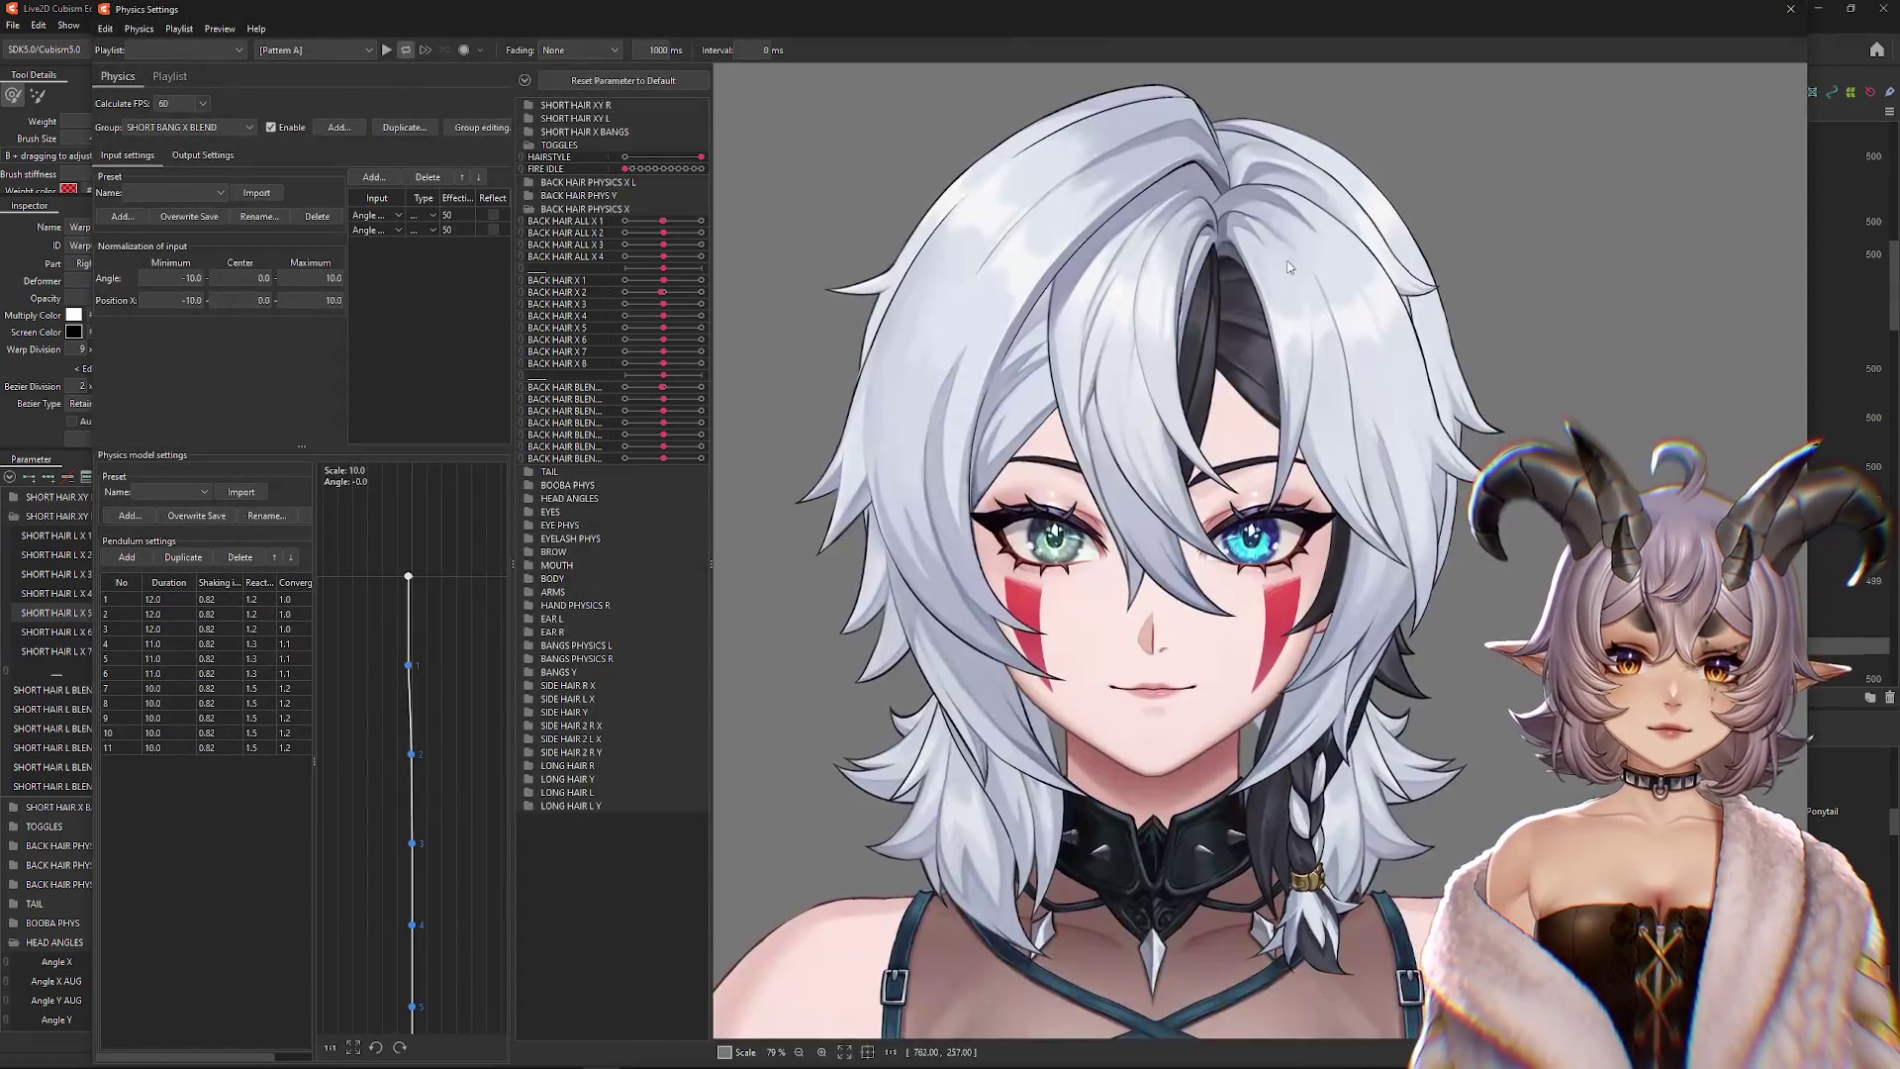
mouse_move(1288, 267)
mouse_down()
mouse_move(1290, 467)
mouse_move(1828, 500)
mouse_move(1453, 495)
mouse_move(999, 535)
mouse_move(1584, 495)
mouse_move(1286, 475)
mouse_move(1148, 504)
mouse_up()
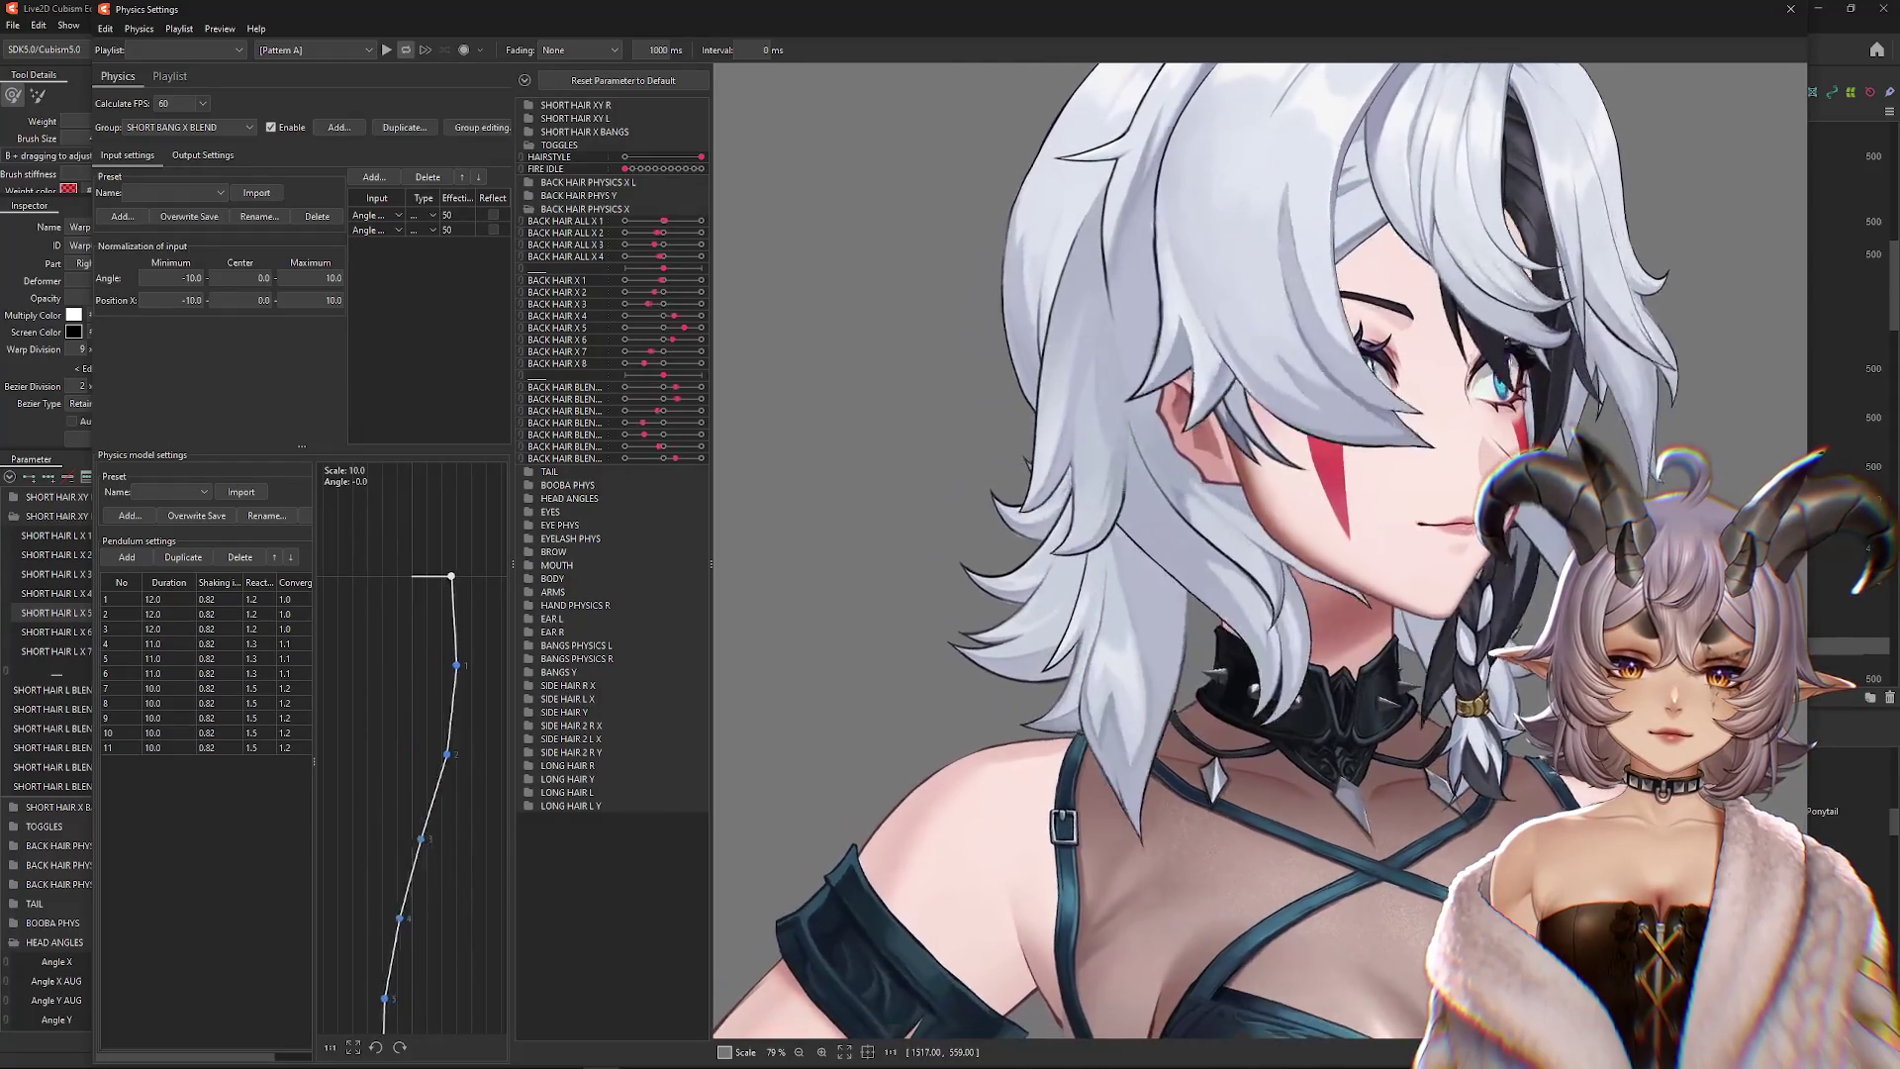
click(1792, 11)
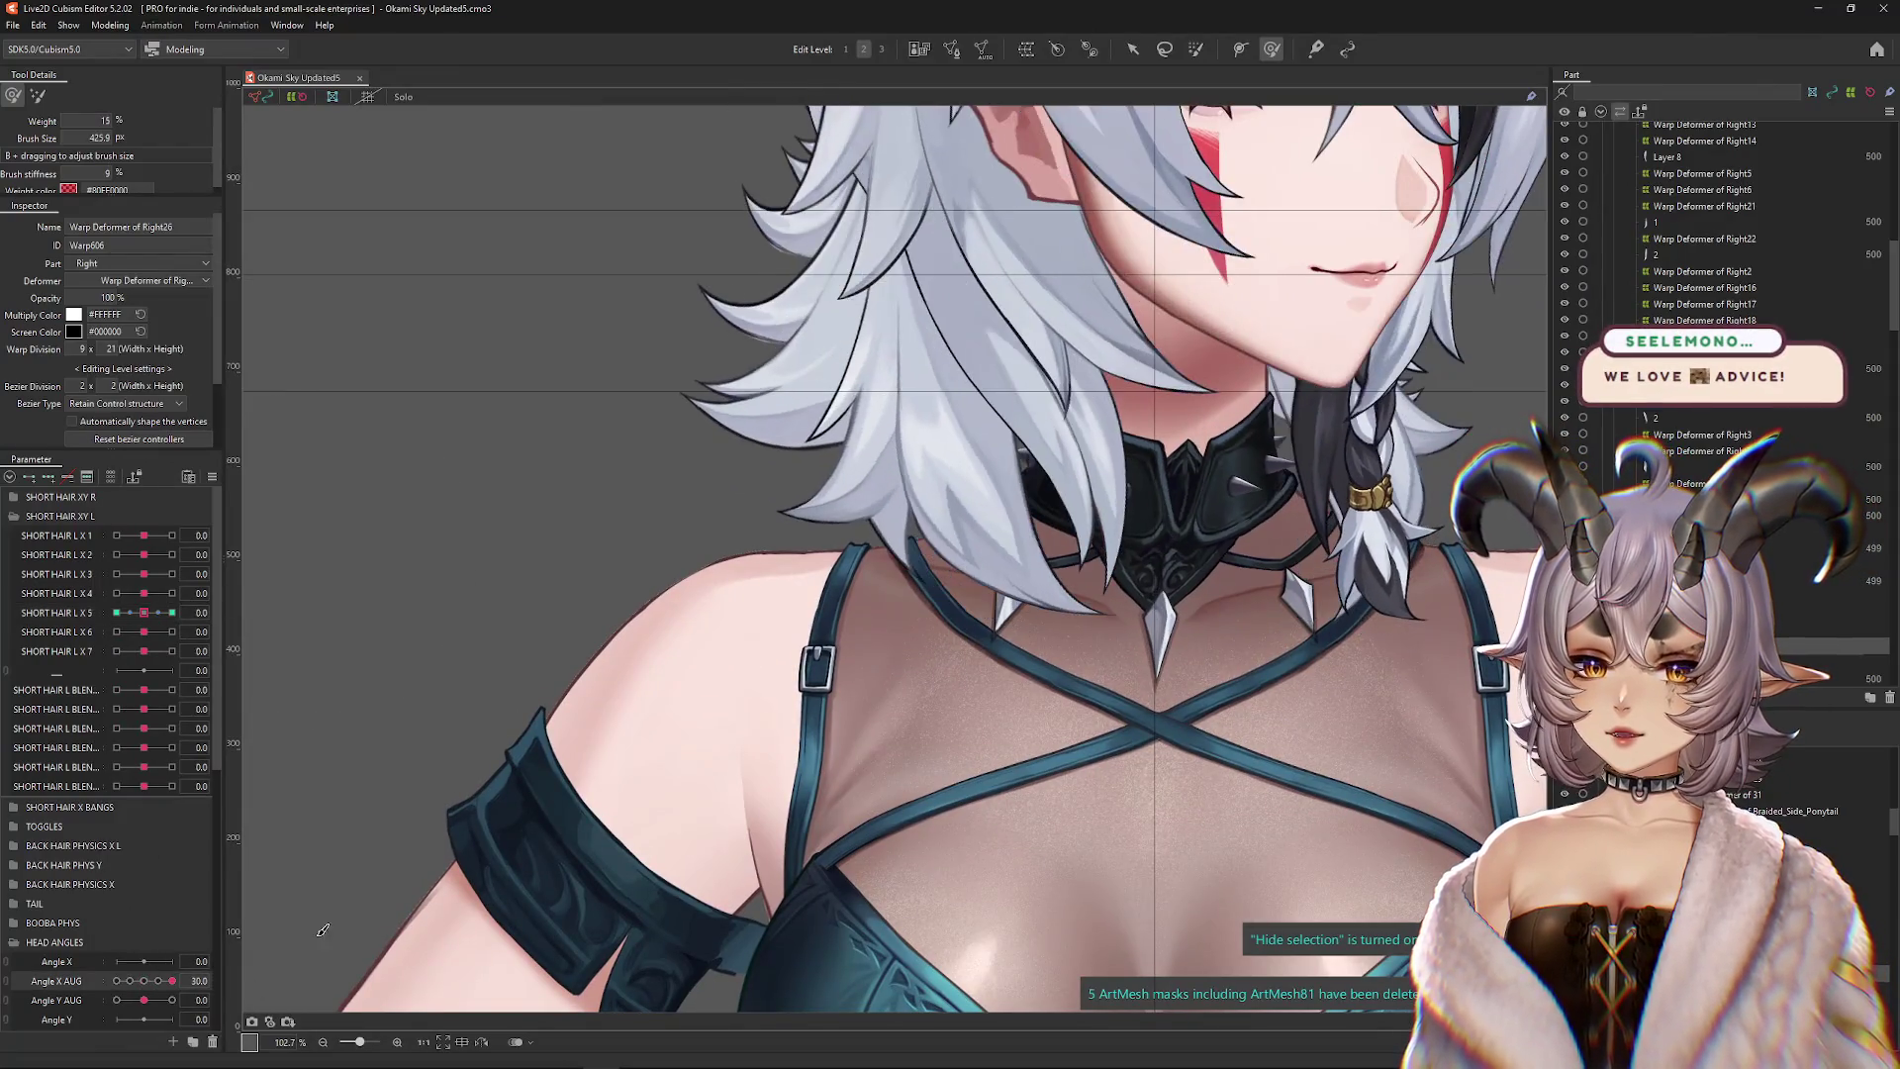
Select short-hair strand ArtMesh 3 and wrap it in a parent warp deformer, Warp Deformer of Right28
scroll(880, 465, up, 3)
right_click(895, 492)
click(940, 539)
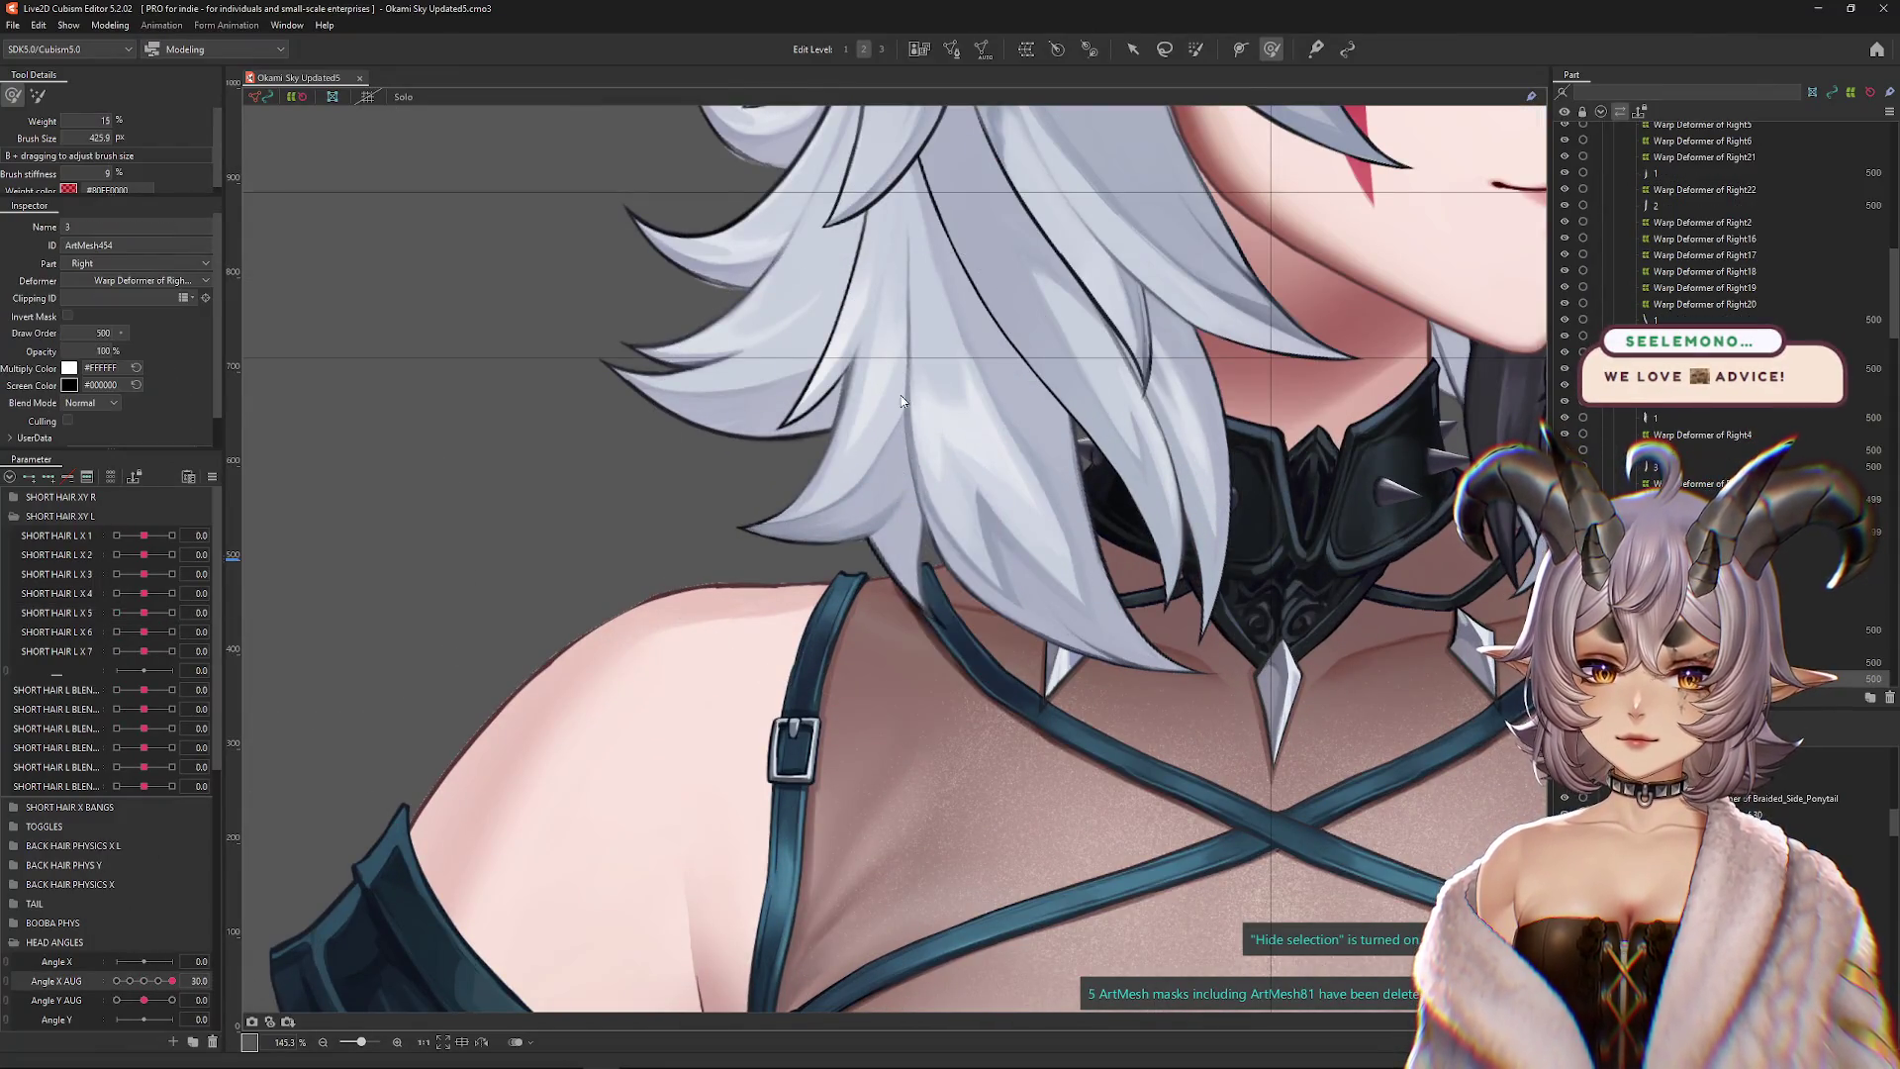
scroll(901, 401, down, 3)
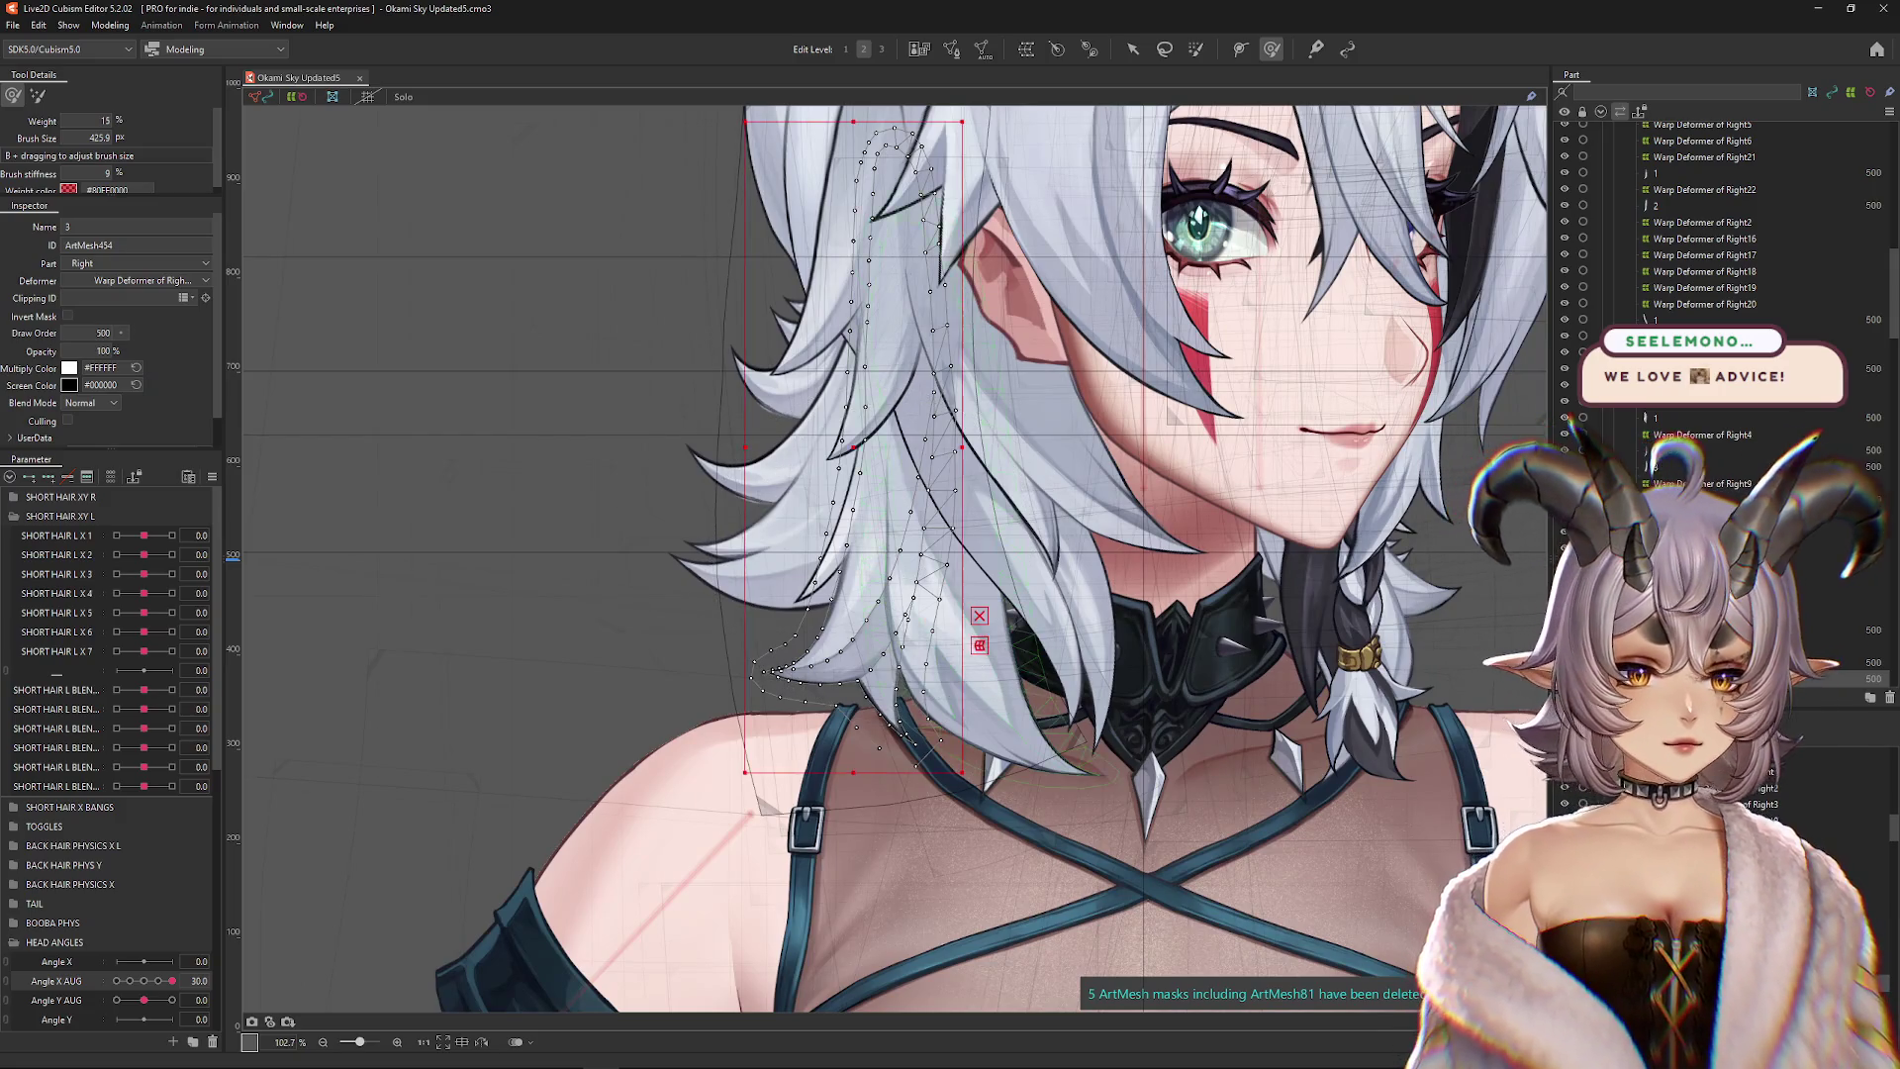
click(1026, 49)
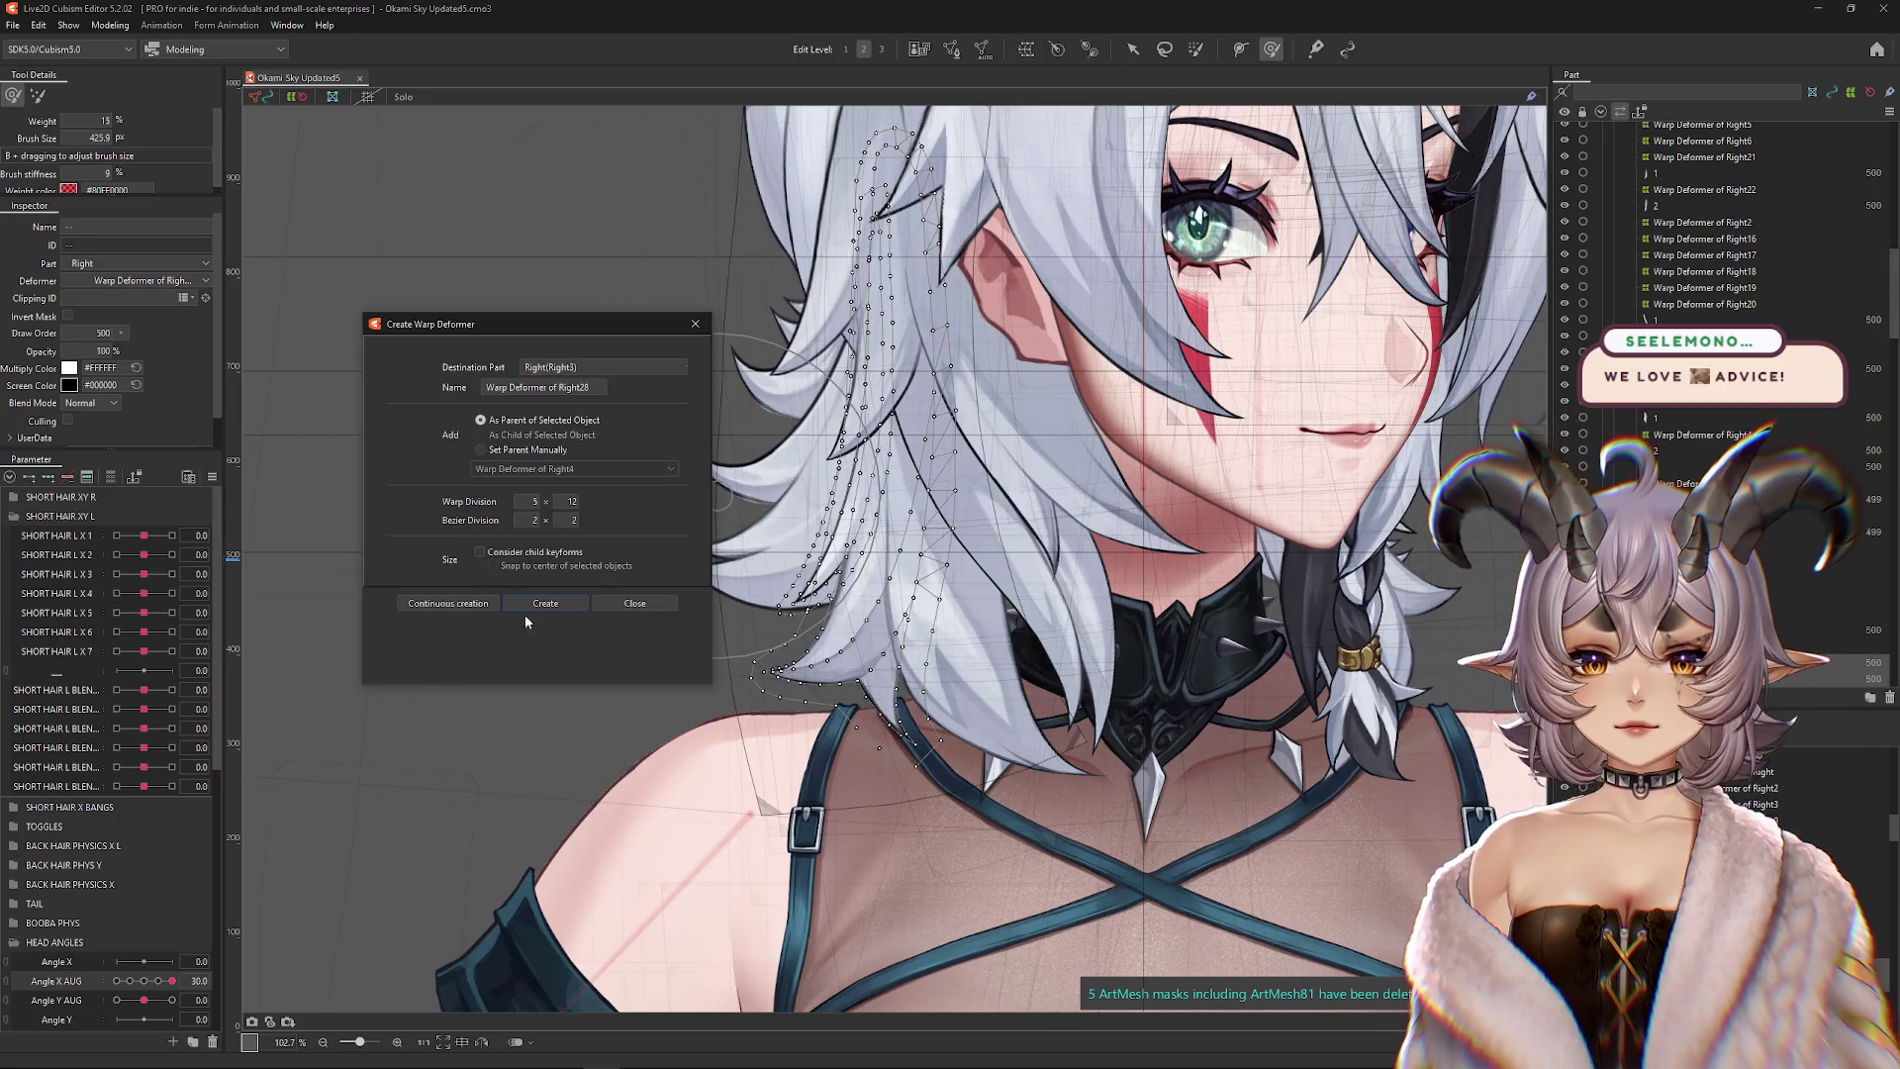
click(564, 604)
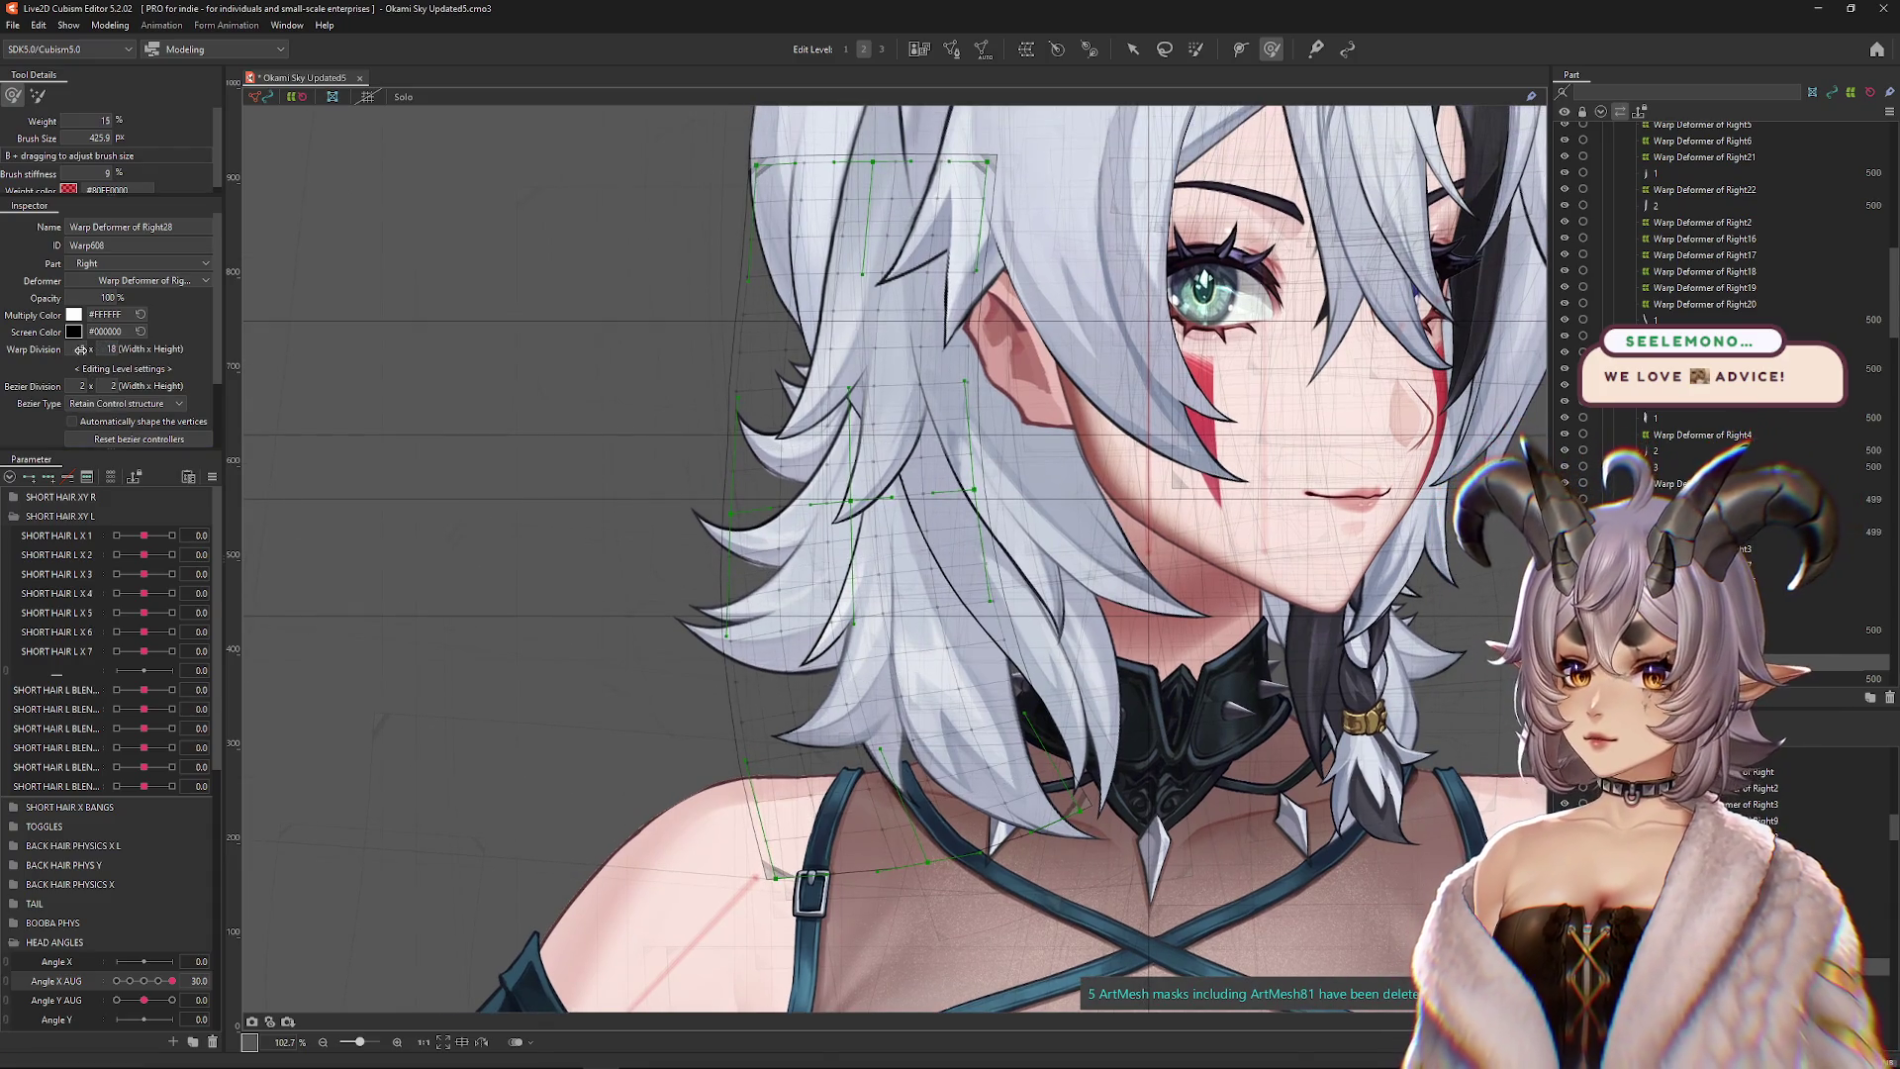
scroll(417, 633, down, 2)
Scrub the SHORT HAIR L X2, X3, X4, X6 and X7 sliders to preview each hair bend
mouse_move(144, 554)
mouse_down()
mouse_move(156, 539)
mouse_move(117, 554)
mouse_move(144, 554)
mouse_up()
mouse_move(144, 574)
mouse_down()
mouse_move(119, 577)
mouse_move(146, 574)
mouse_up()
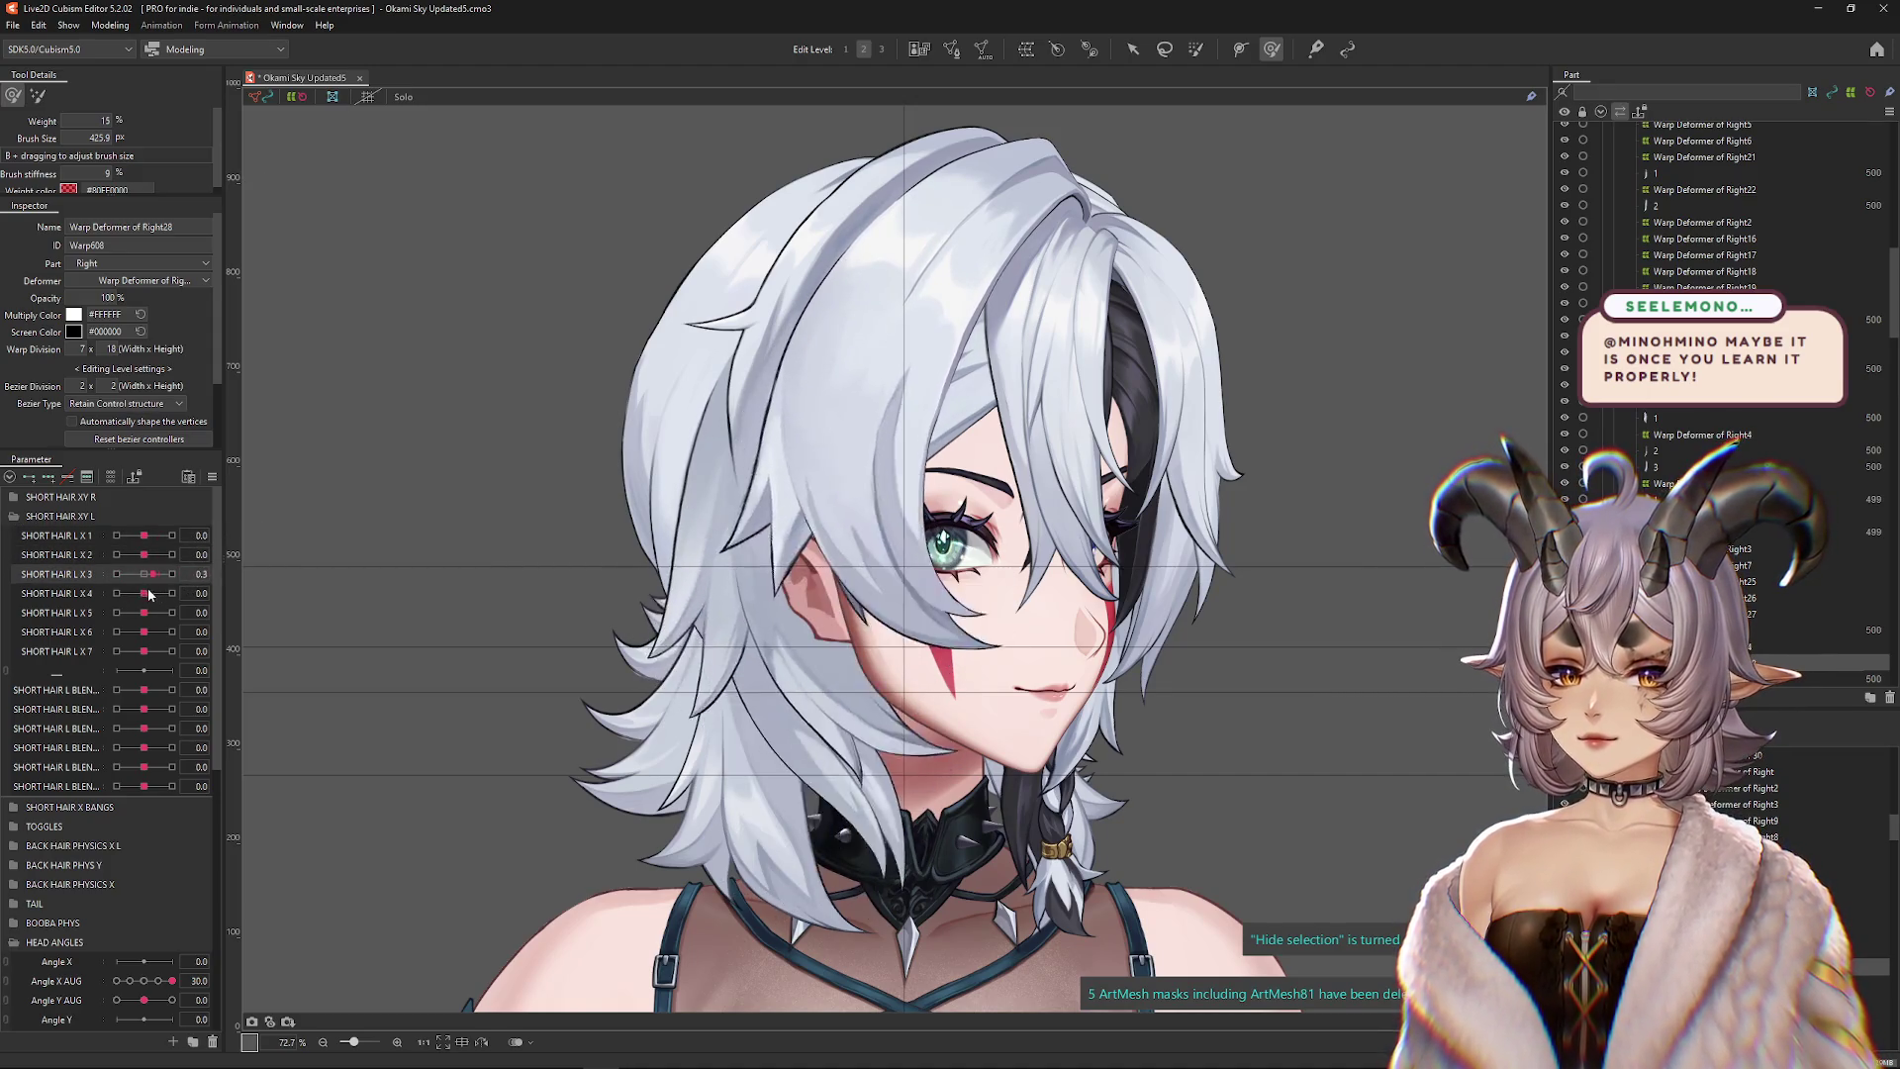
drag(144, 593, 147, 593)
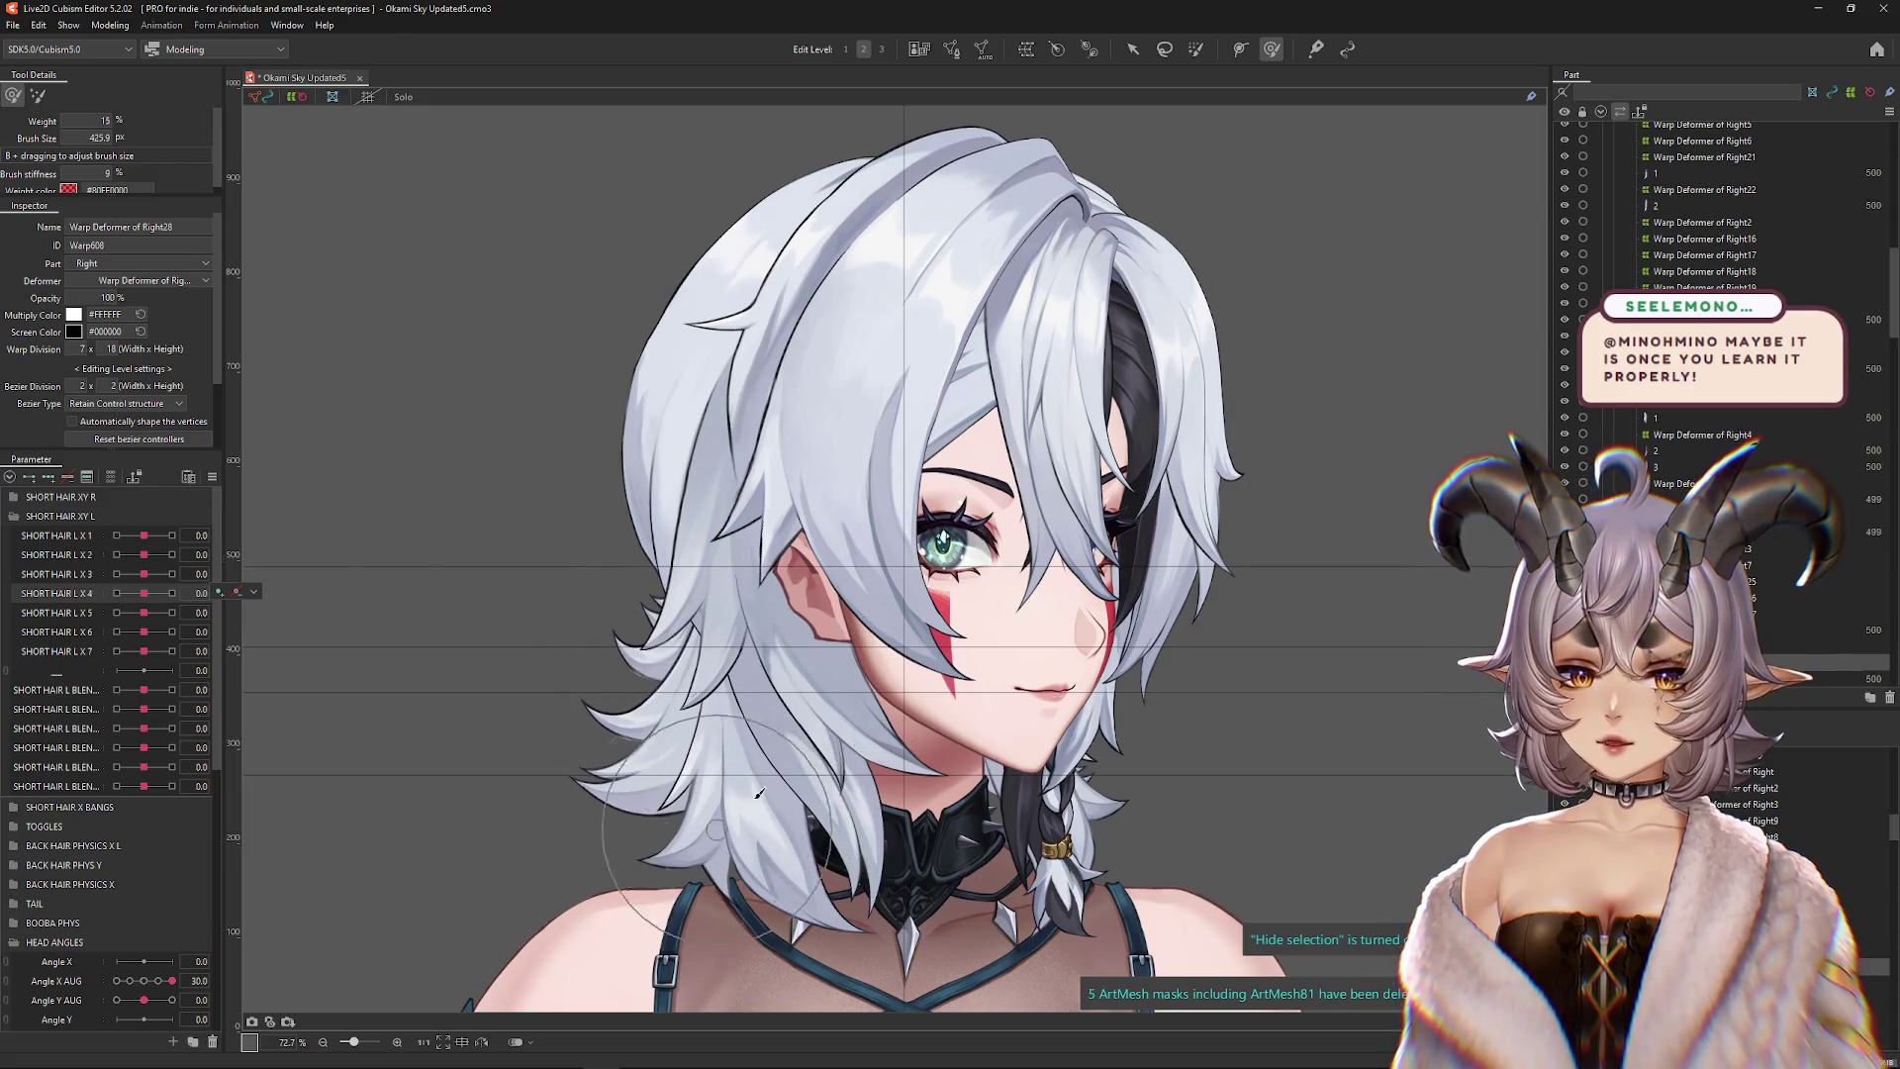
mouse_move(146, 594)
mouse_down()
mouse_move(182, 597)
mouse_move(144, 596)
mouse_move(142, 632)
mouse_move(112, 638)
mouse_move(145, 633)
mouse_up()
click(171, 613)
drag(144, 651, 186, 647)
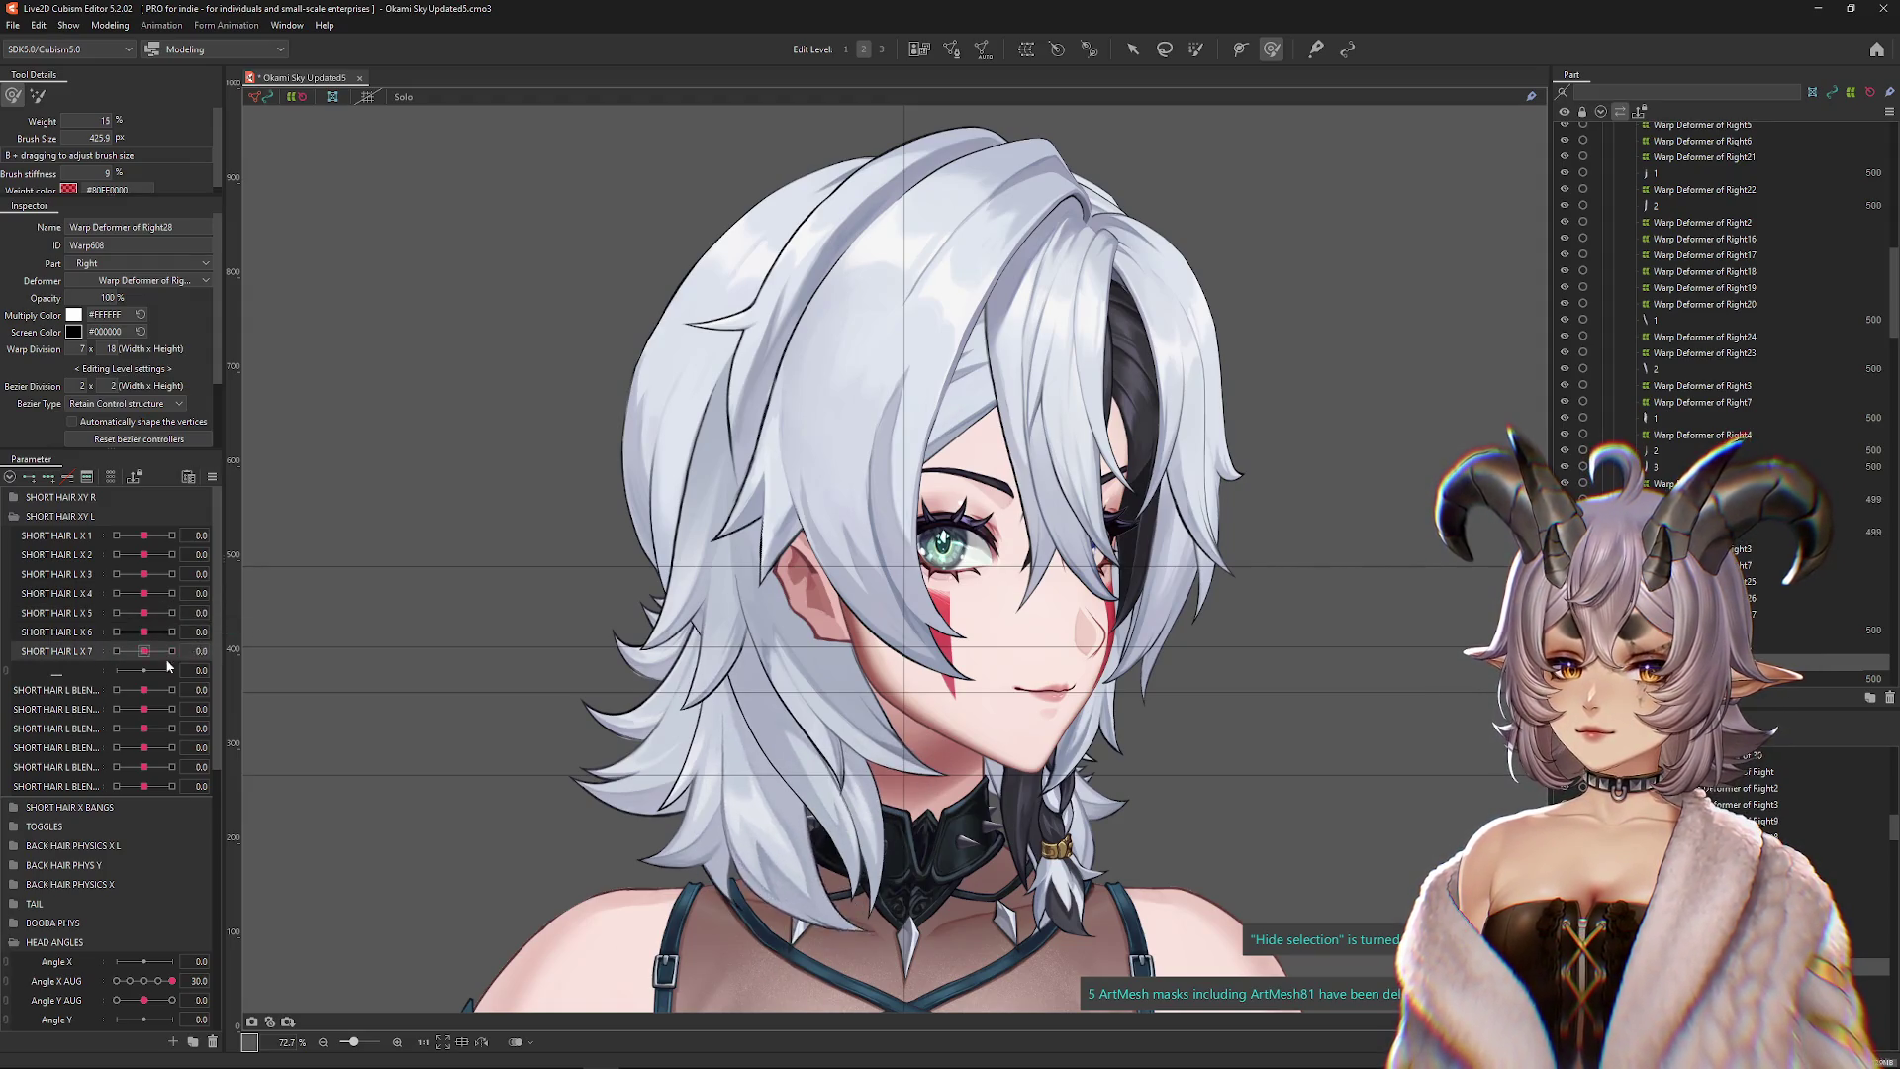
click(111, 24)
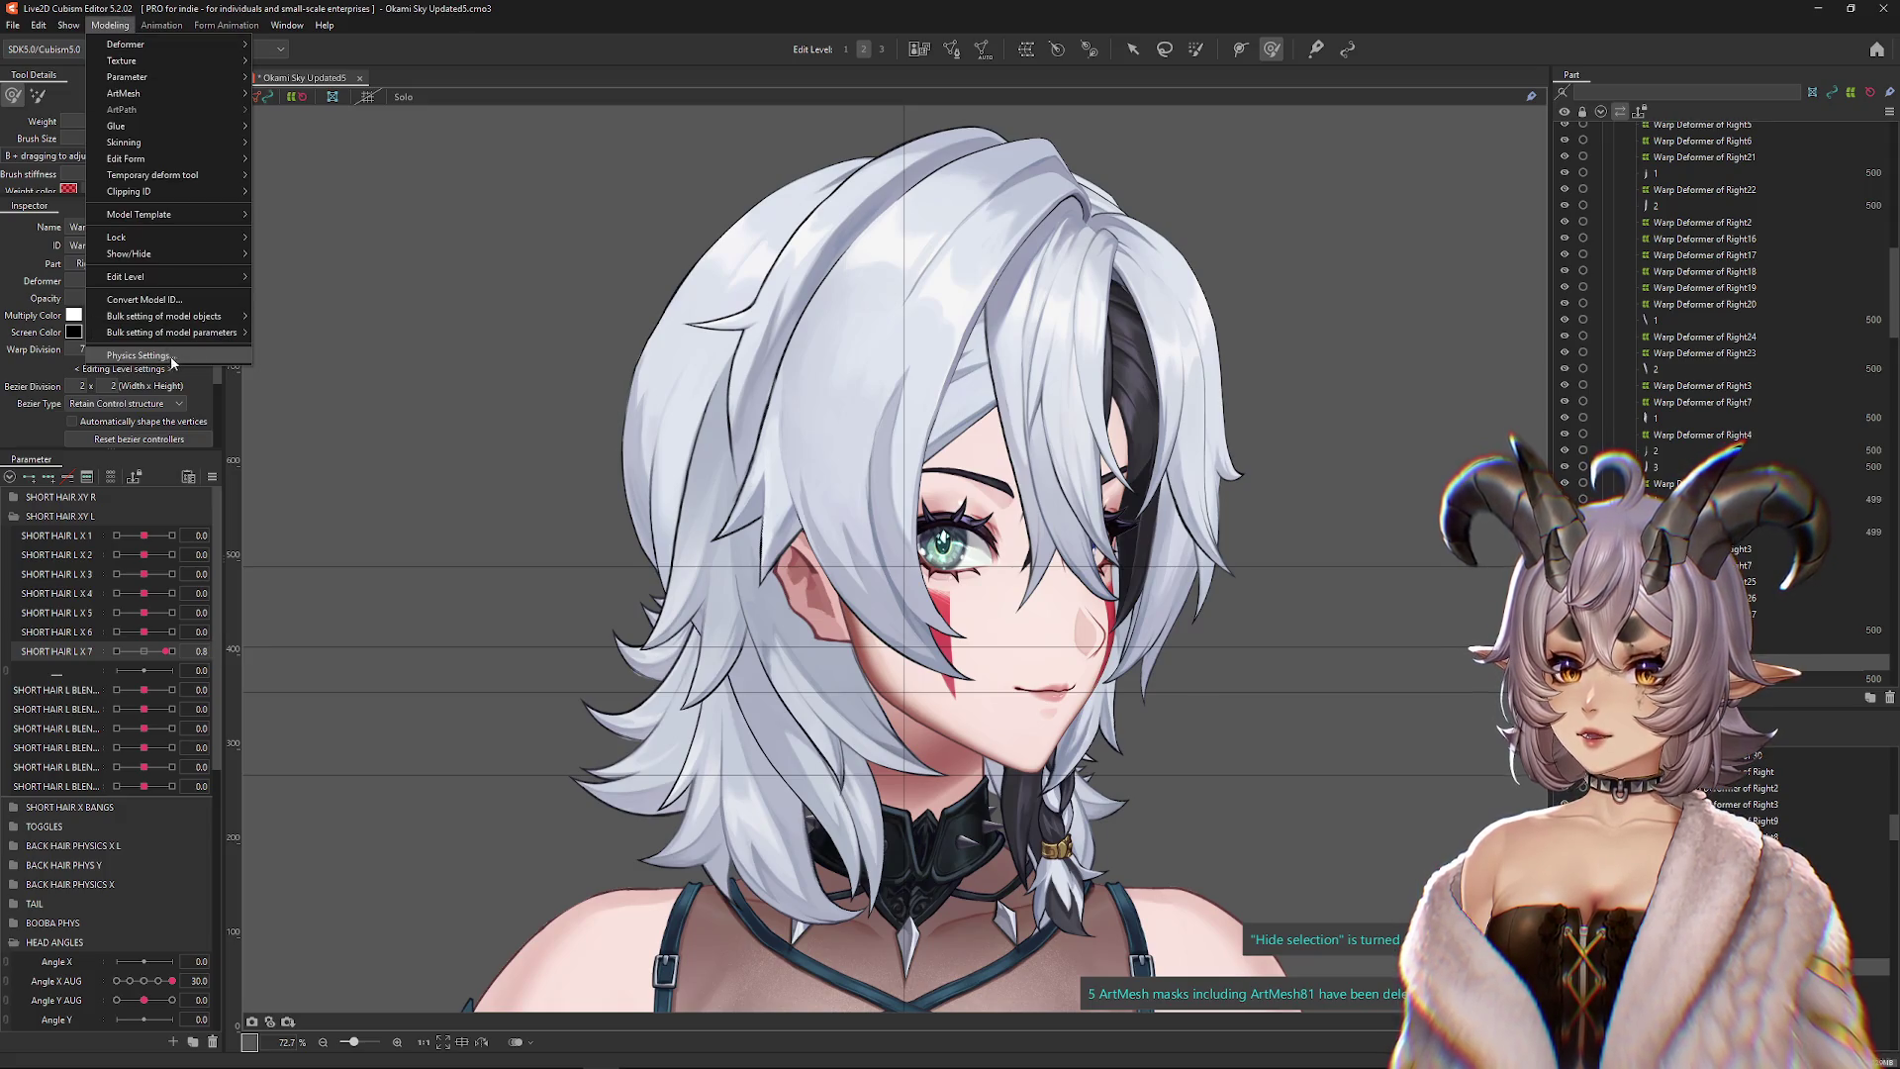
click(138, 355)
mouse_move(1151, 459)
mouse_down()
mouse_move(1511, 464)
mouse_move(1305, 506)
mouse_move(748, 524)
mouse_move(1178, 368)
mouse_up()
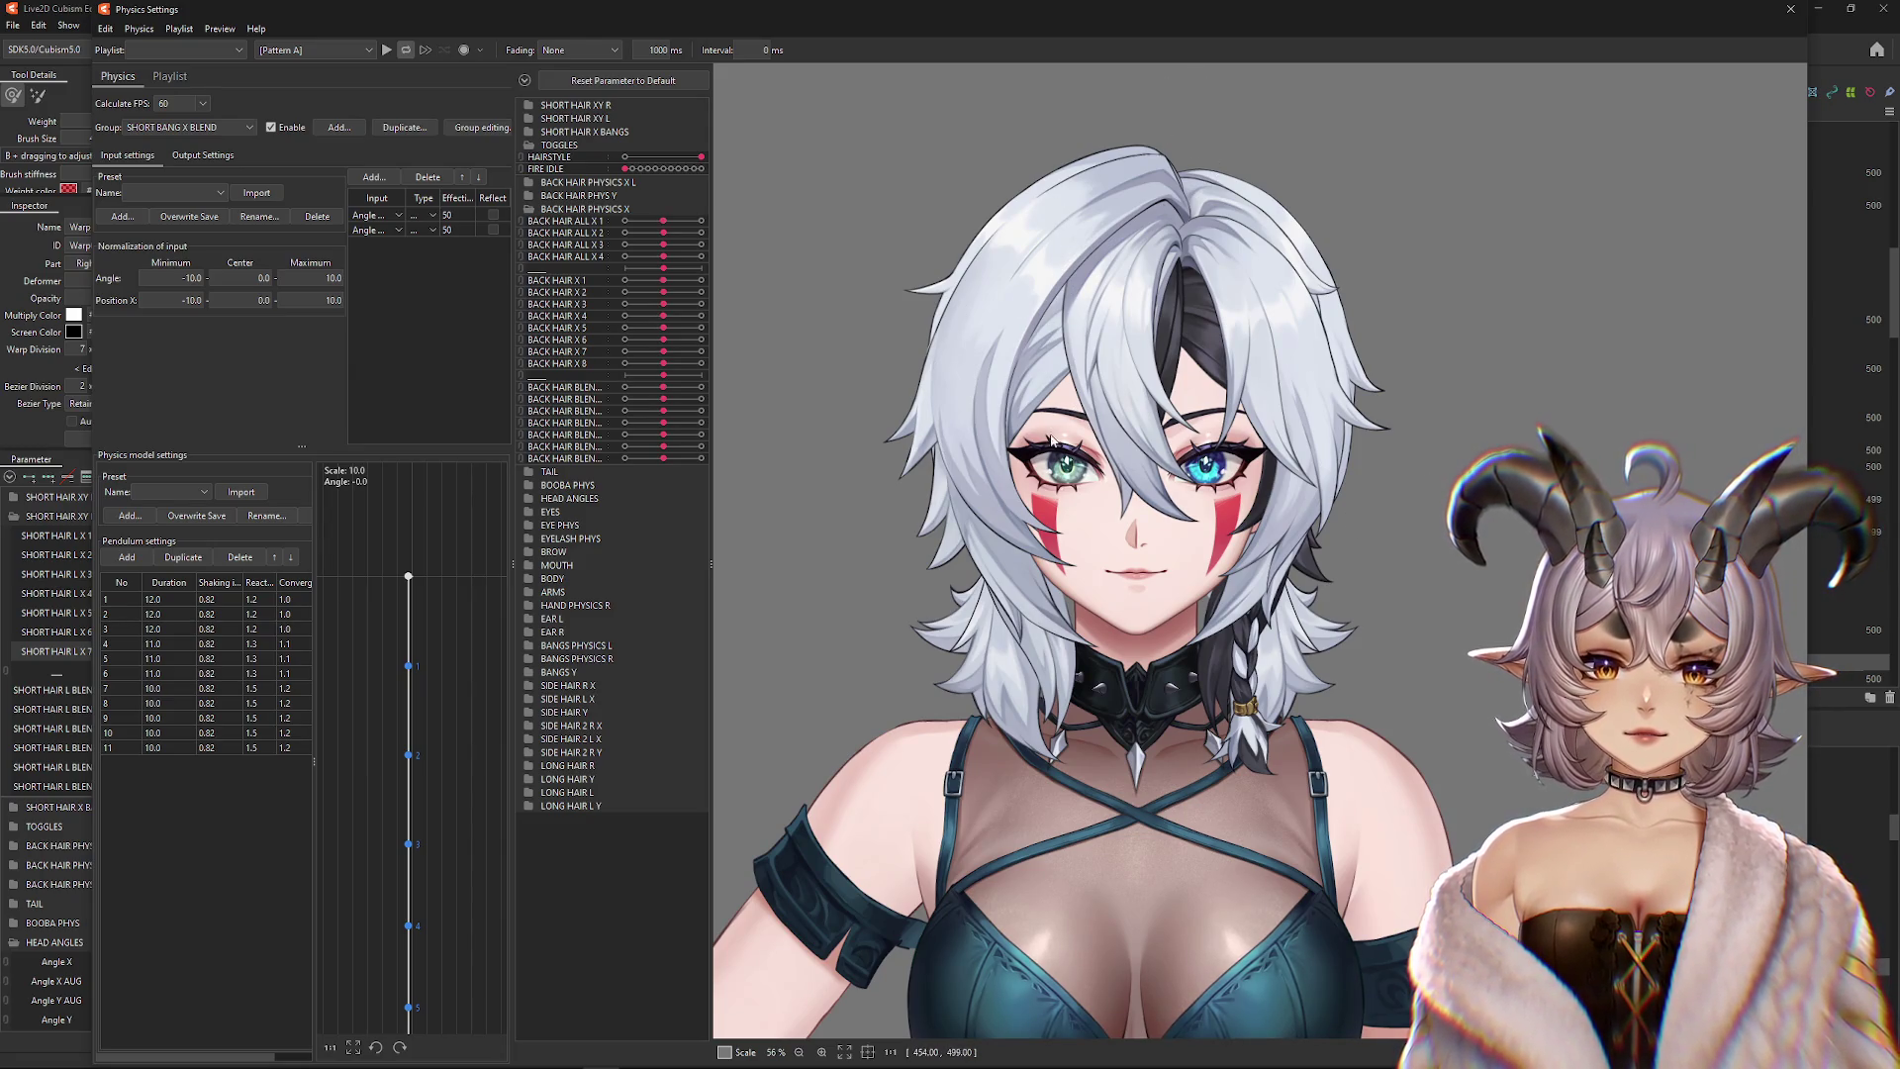
mouse_move(1032, 509)
mouse_down()
mouse_move(1151, 207)
mouse_move(1088, 297)
mouse_move(821, 543)
mouse_move(1166, 465)
mouse_move(1200, 435)
mouse_up()
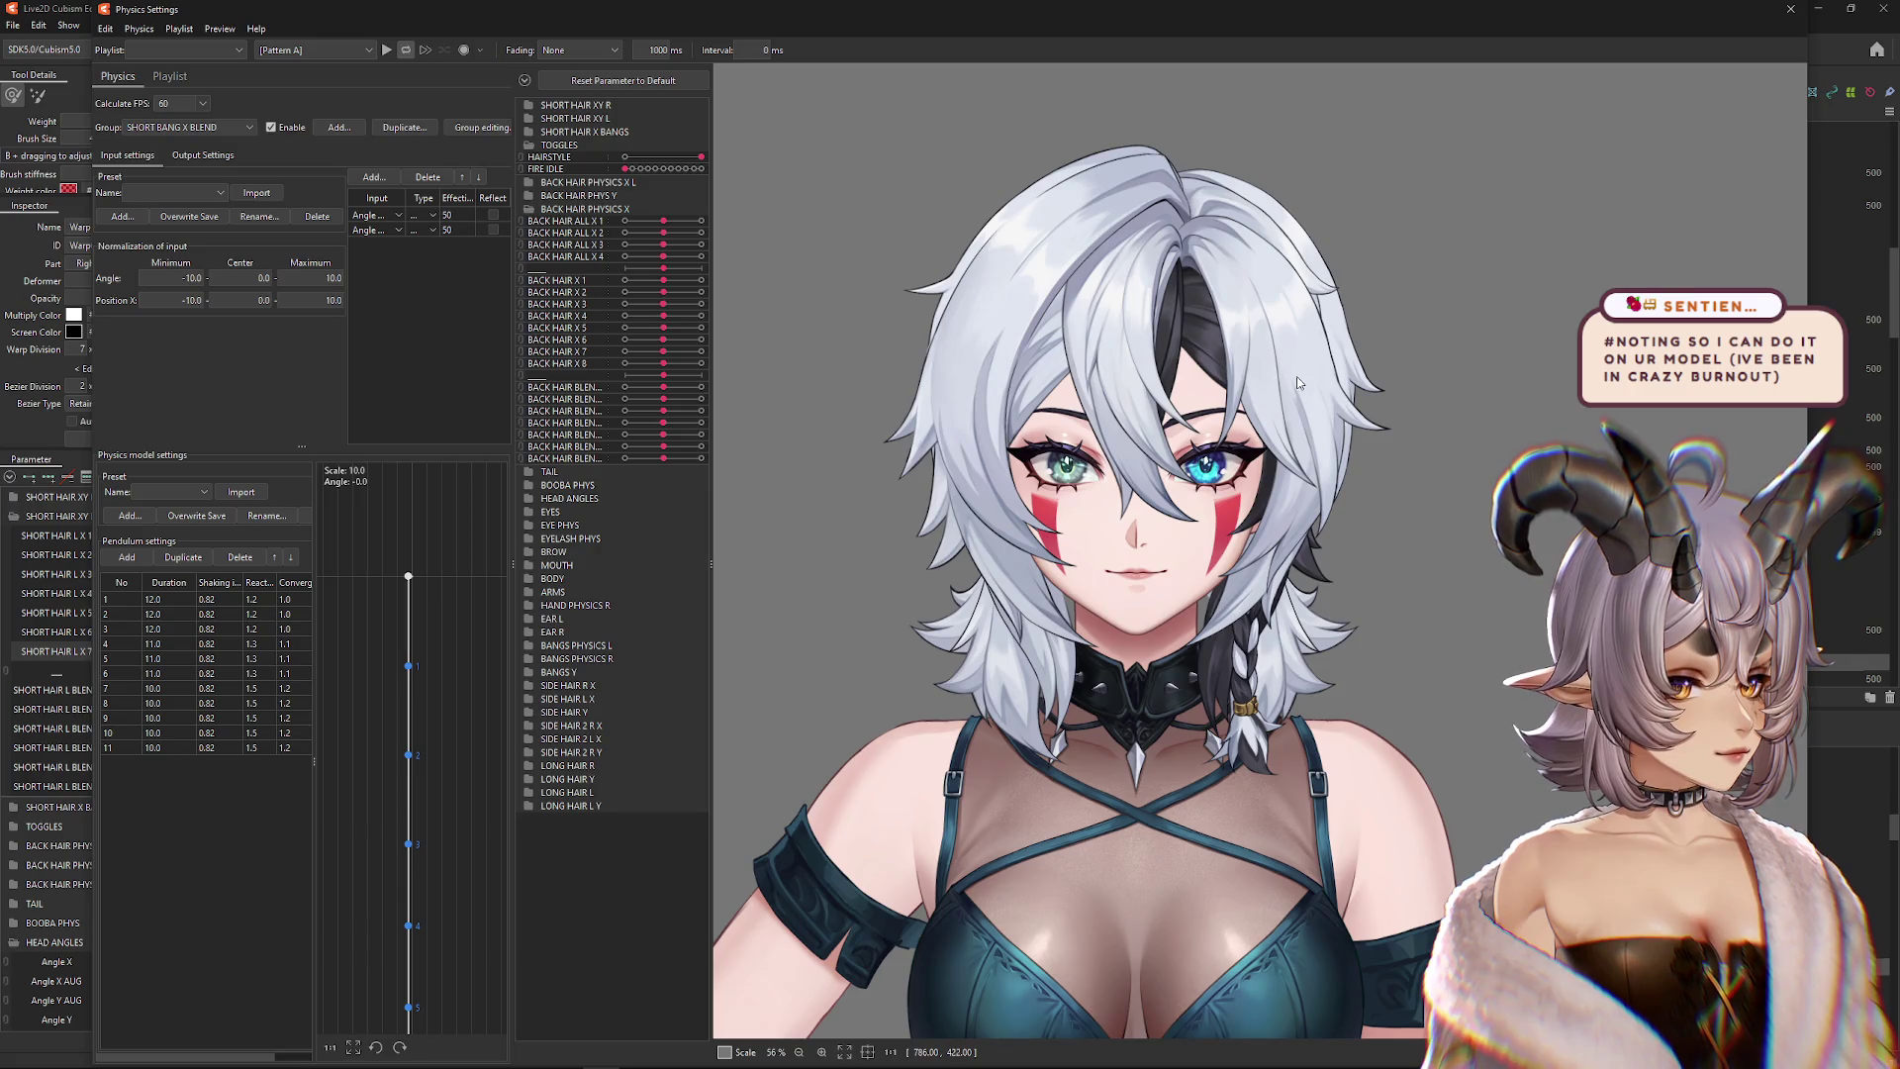
mouse_move(1338, 552)
mouse_down()
mouse_move(907, 591)
mouse_move(1312, 413)
mouse_move(1833, 30)
mouse_up()
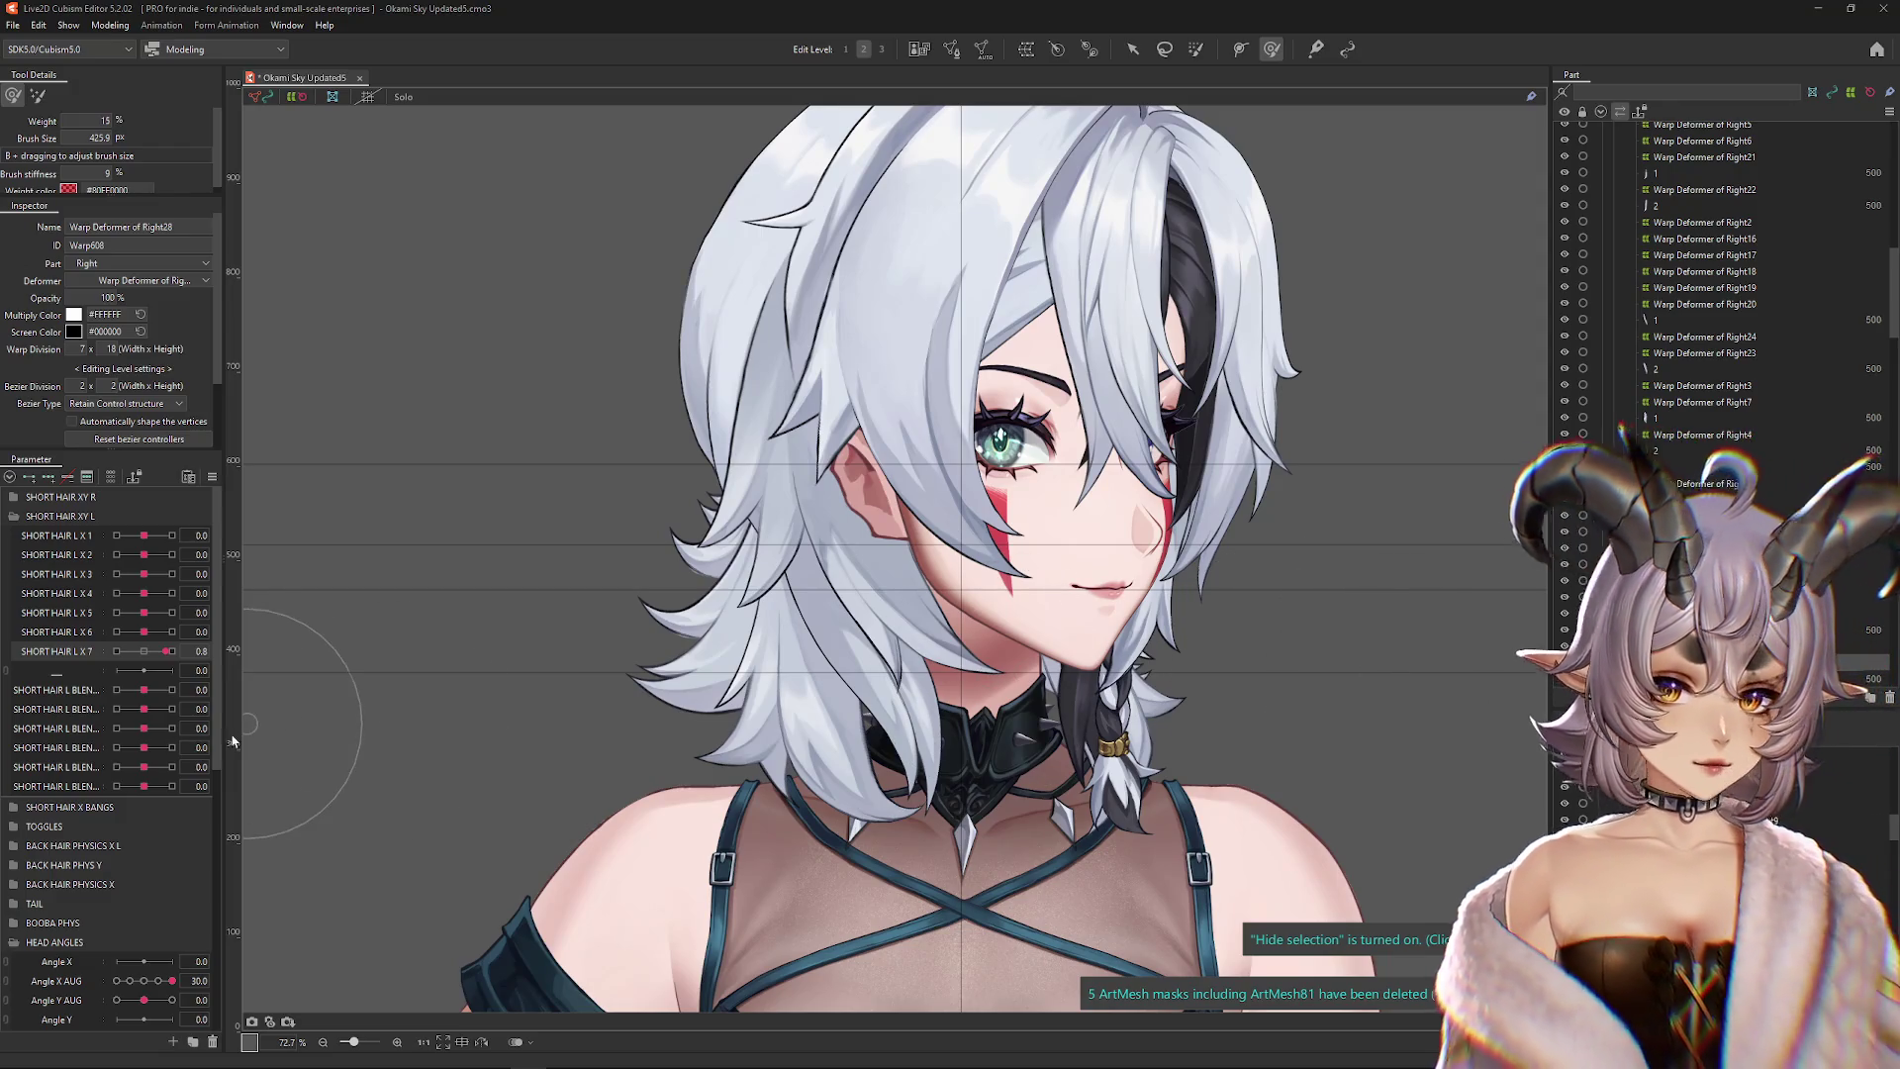
Reset all parameters to their defaults and restore the Angle X AUG head turn
drag(147, 657, 210, 651)
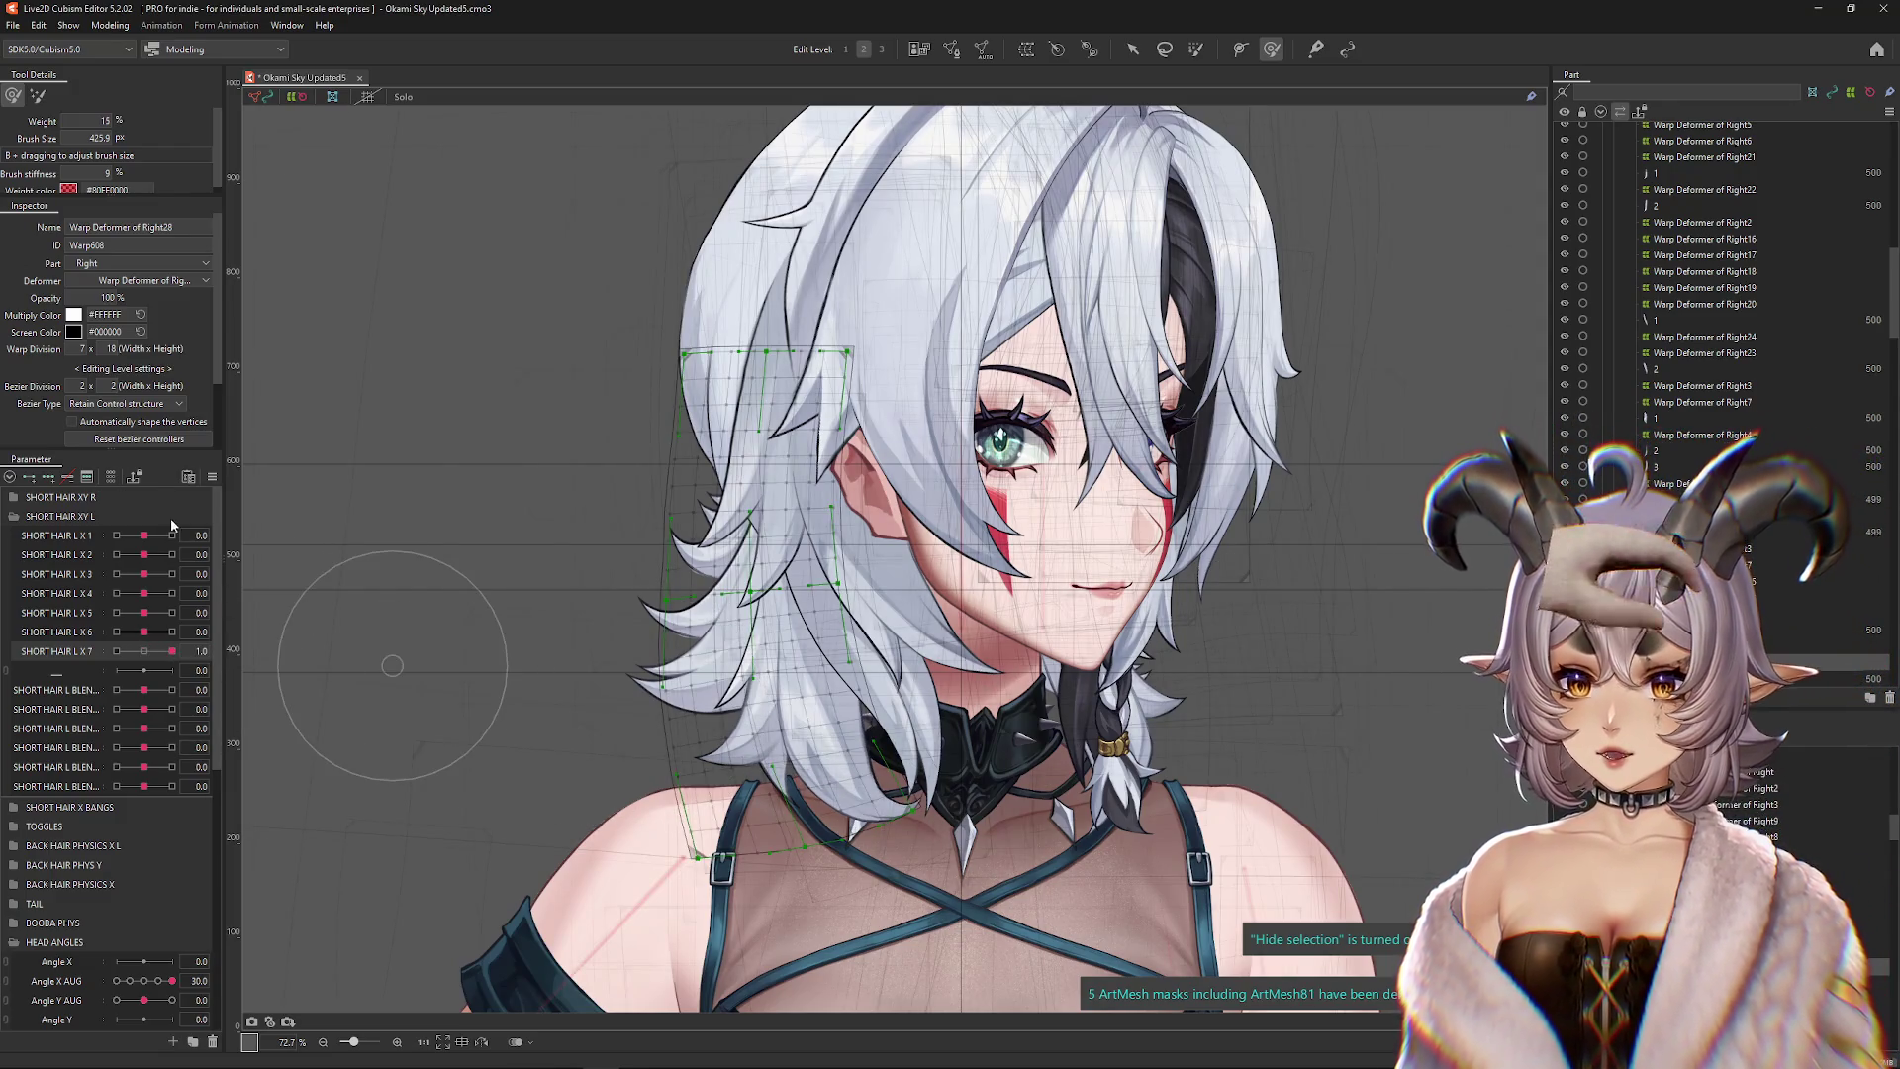
click(212, 477)
click(425, 515)
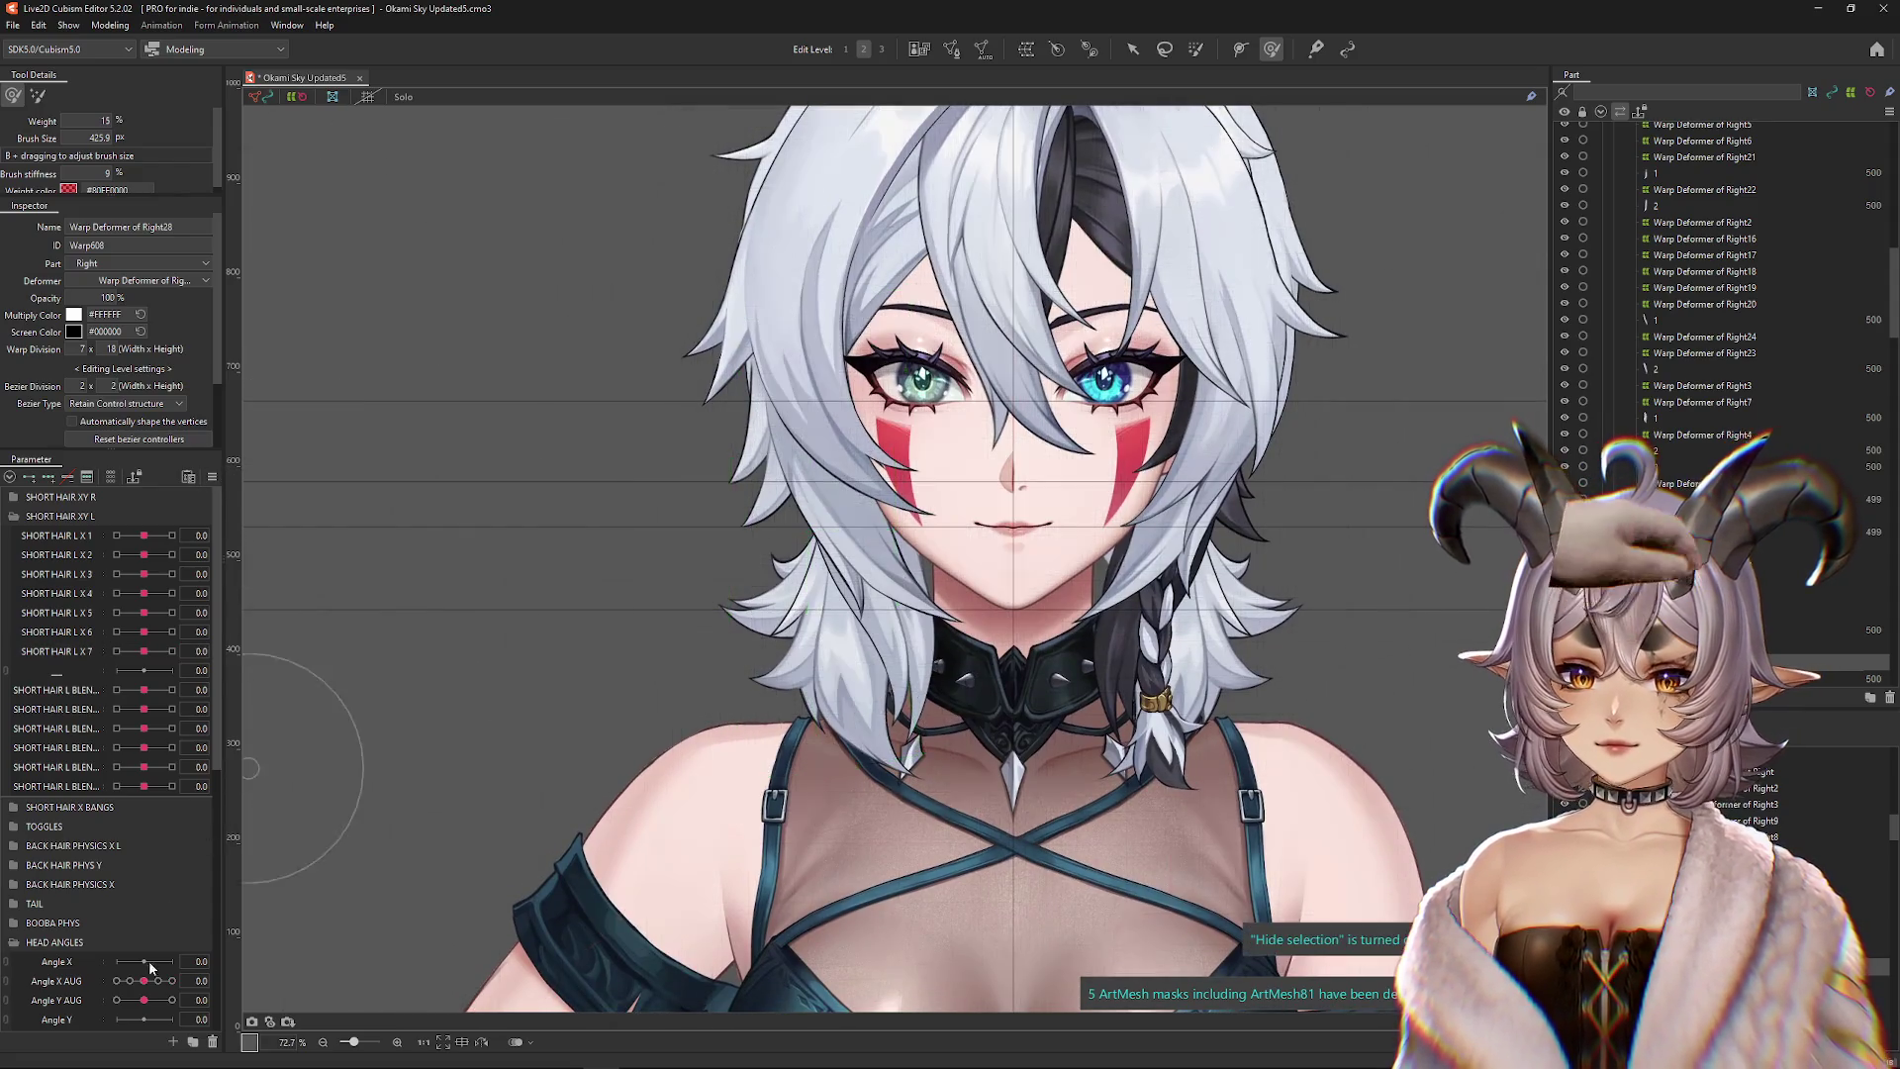
drag(144, 980, 168, 981)
scroll(891, 673, up, 4)
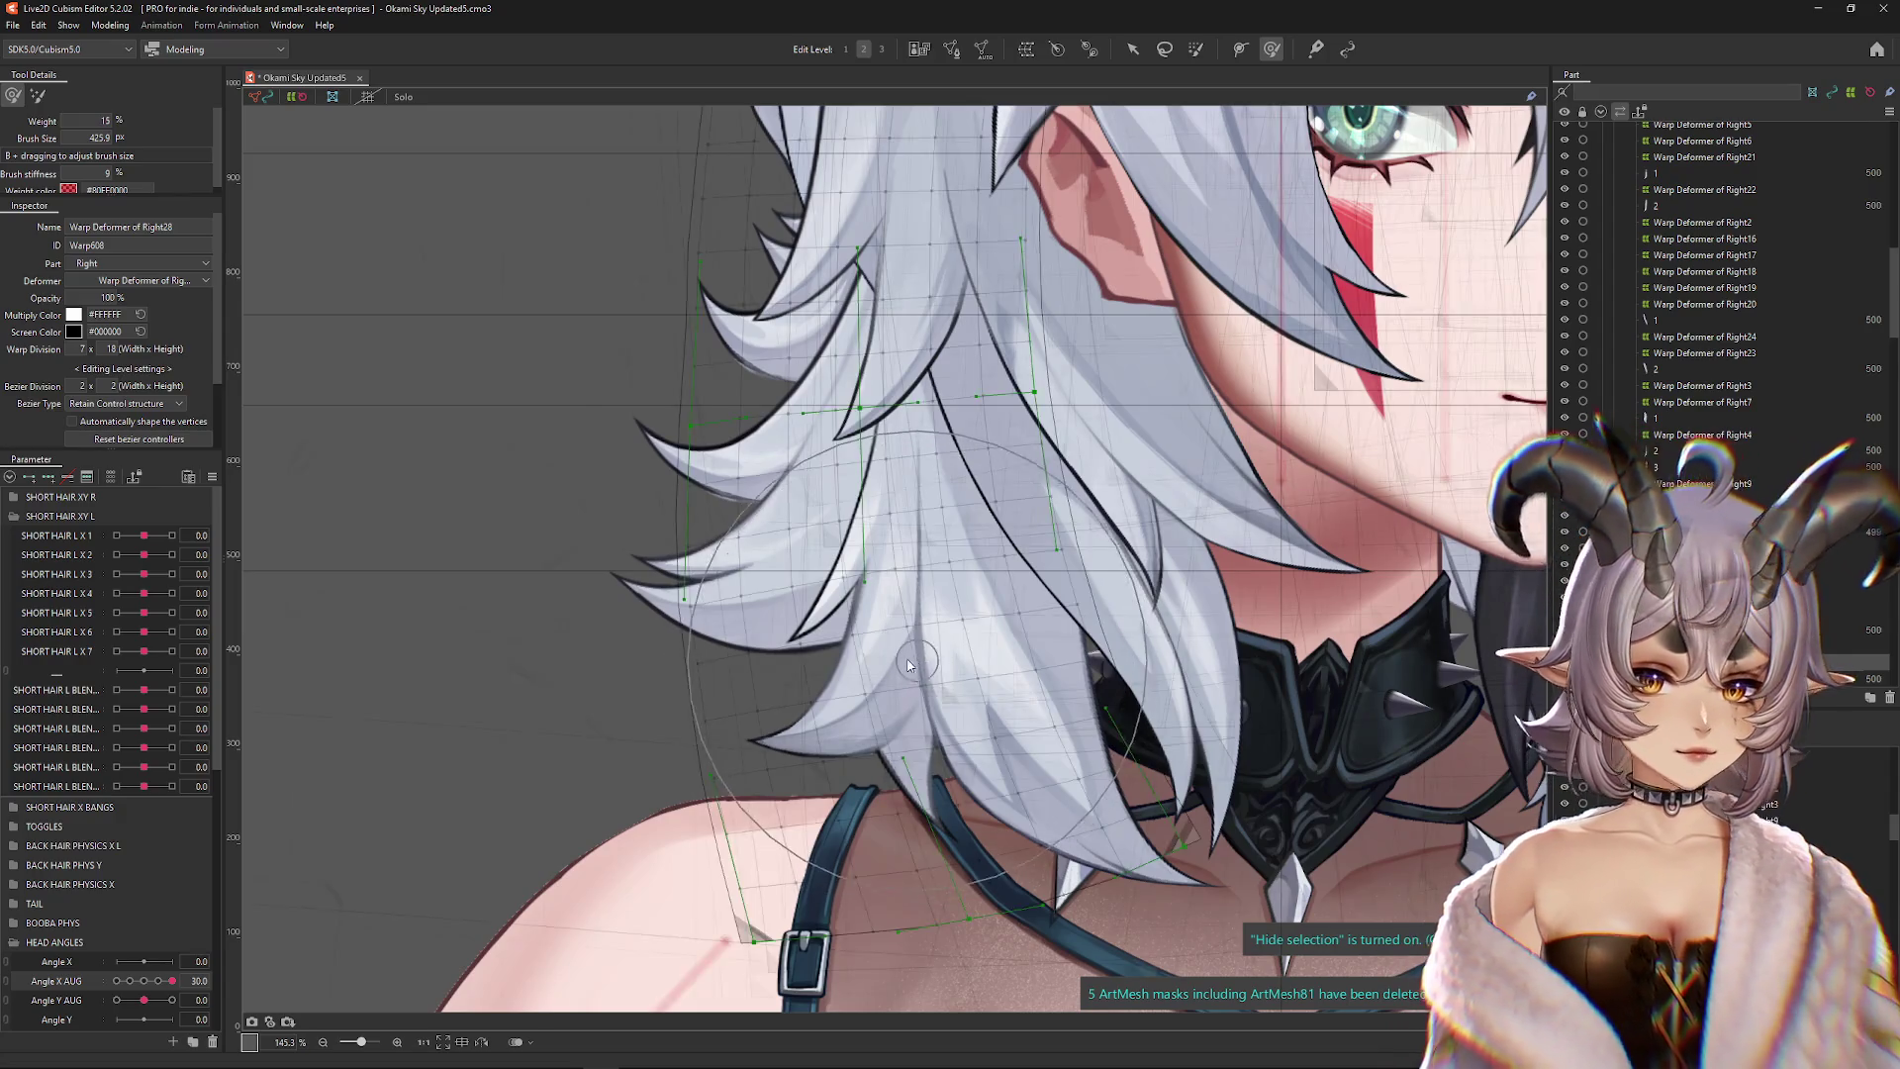
scroll(902, 670, down, 2)
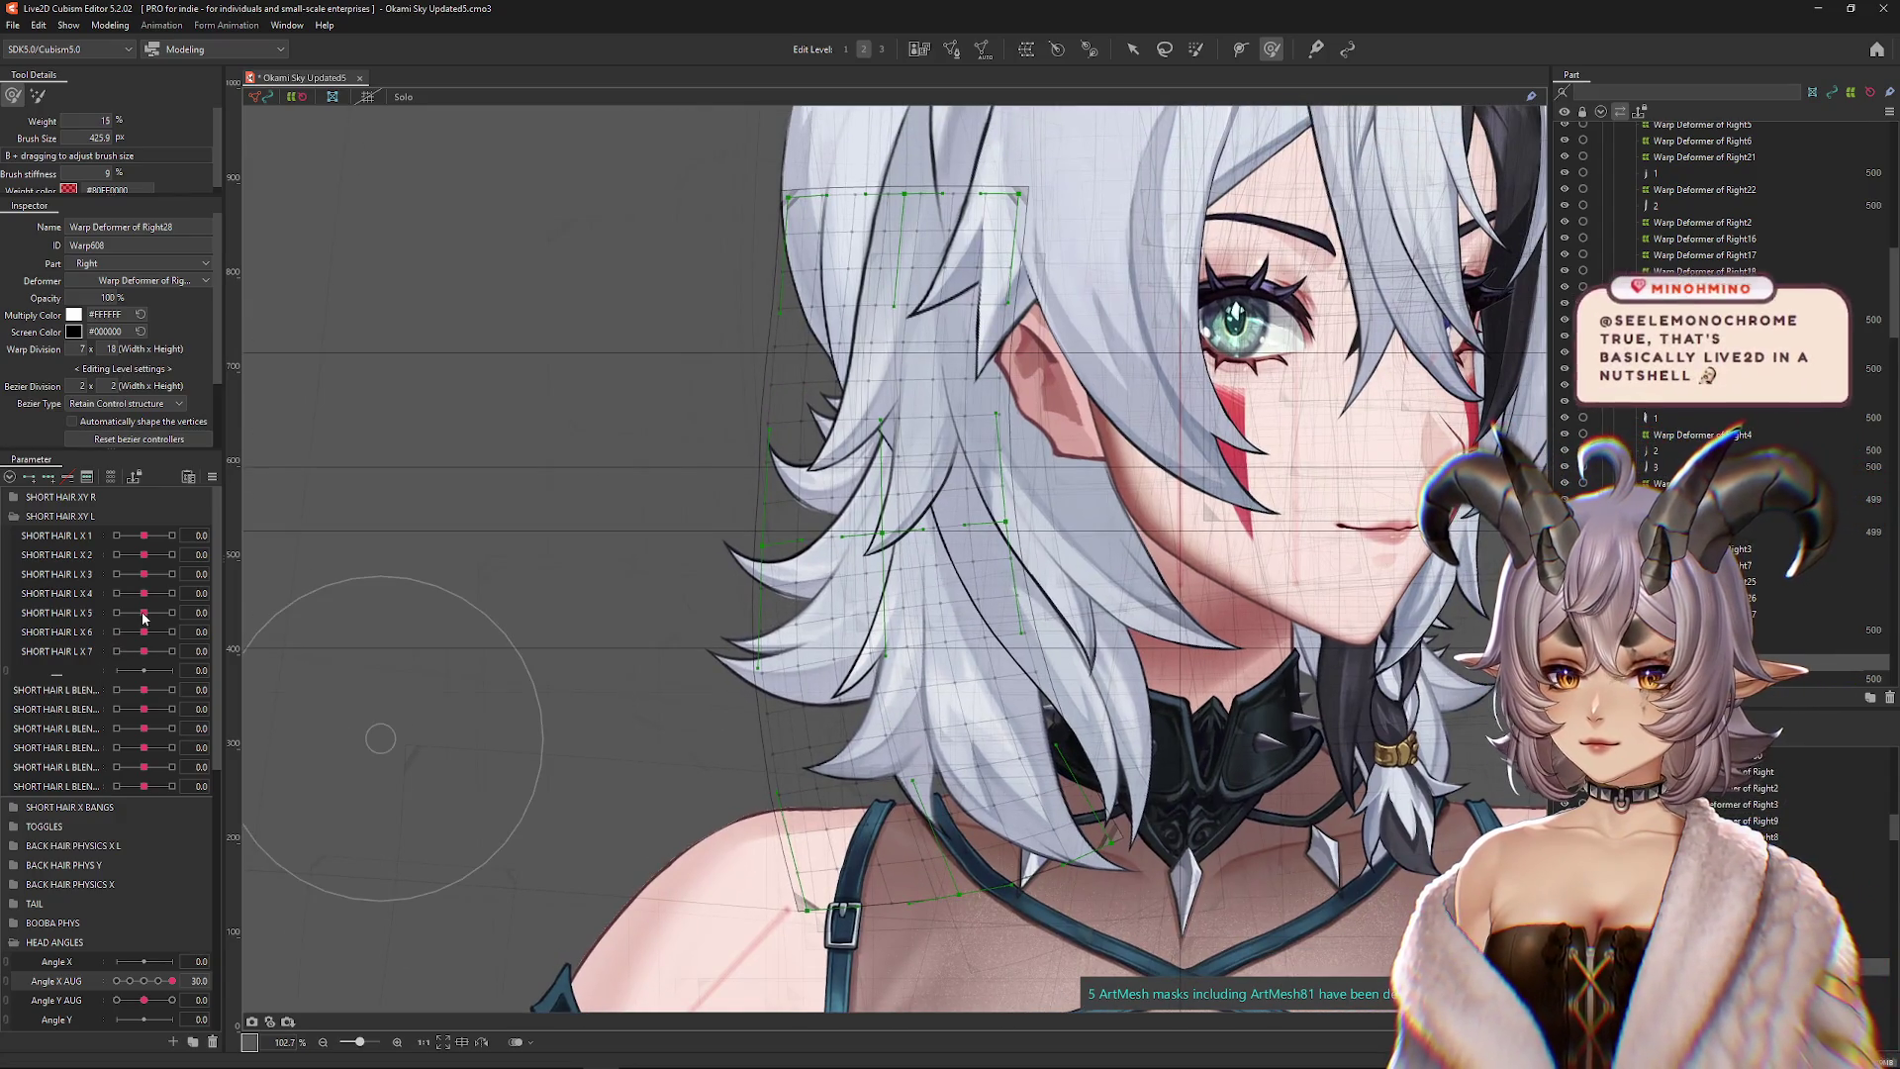
Add keyforms on SHORT HAIR L X 4 and select Warp Deformer of Right28 on the canvas
mouse_move(145, 612)
mouse_down()
mouse_move(126, 623)
mouse_move(163, 617)
mouse_move(118, 618)
mouse_move(173, 594)
mouse_up()
click(59, 593)
click(1134, 56)
drag(996, 477, 1007, 505)
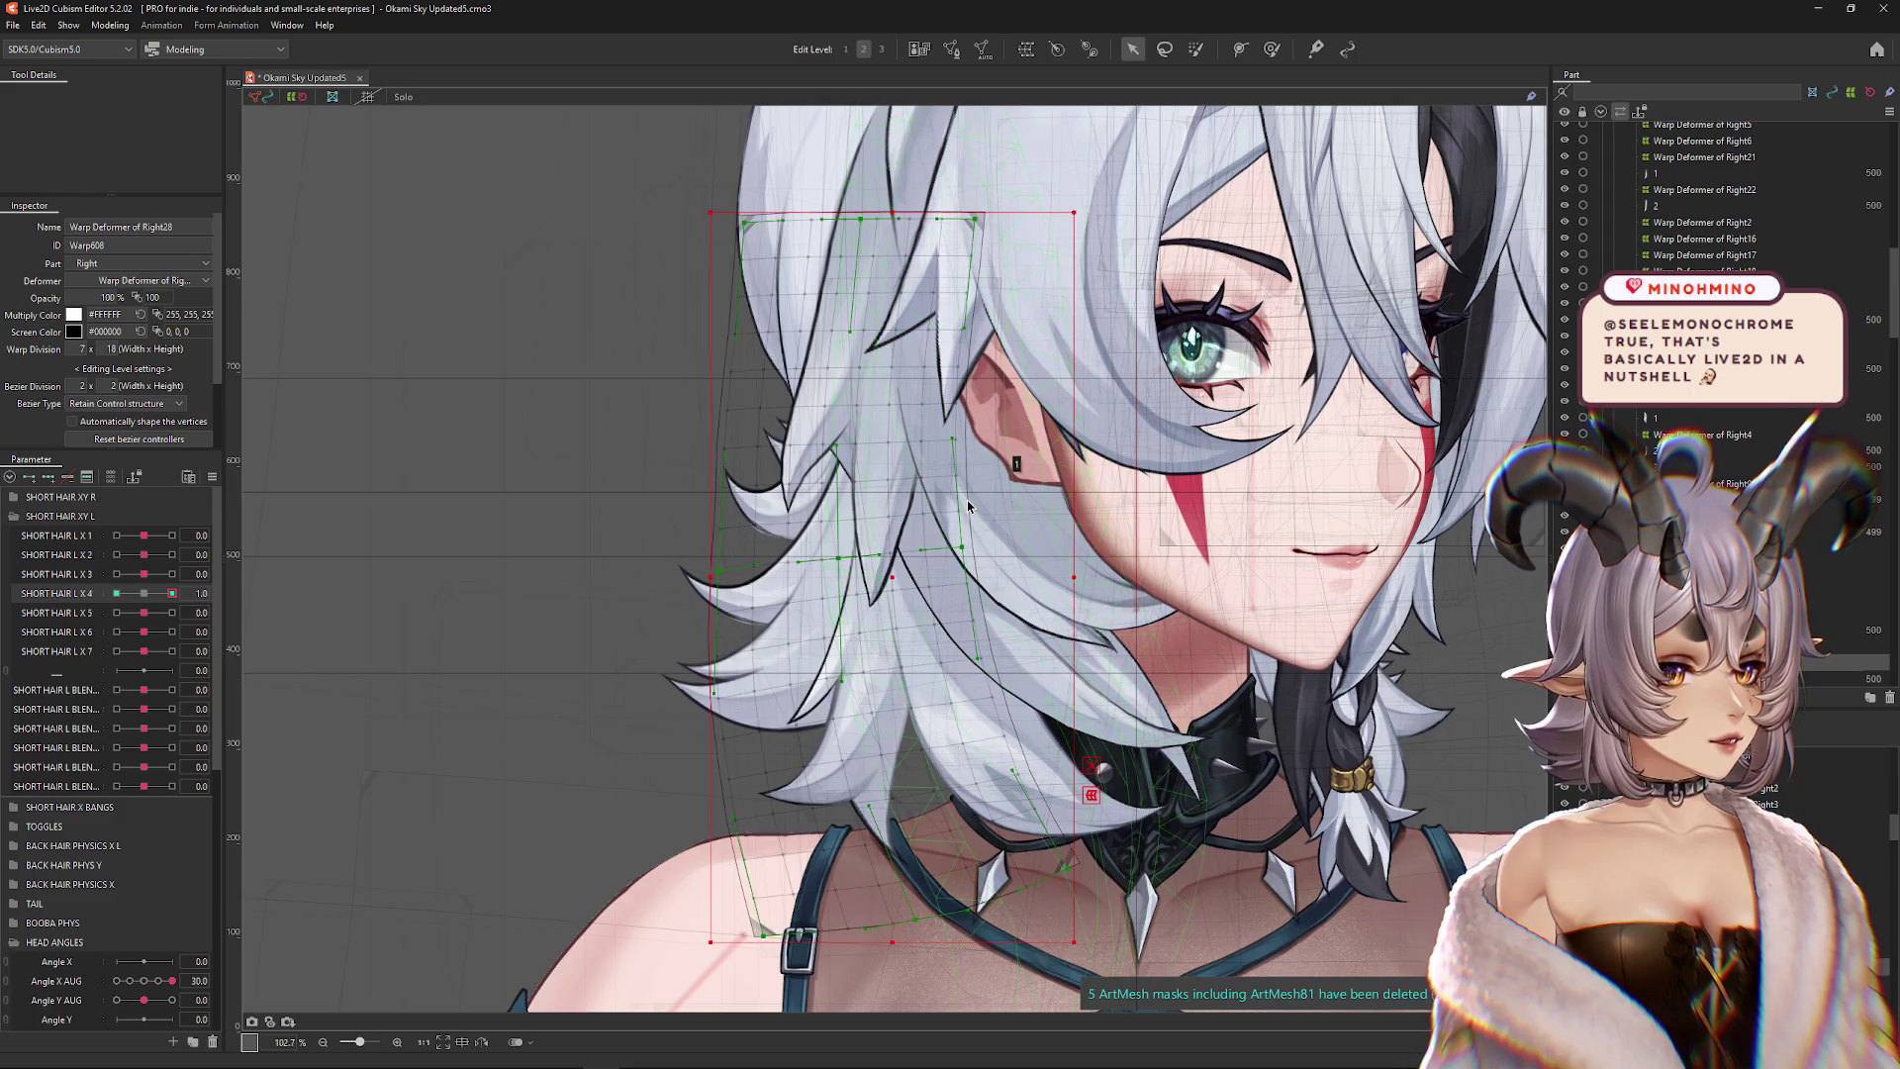
key(ctrl+shift+t)
Start a temporary deformation of Warp Deformer of Right28 using the Temporary path method
key(ctrl+h)
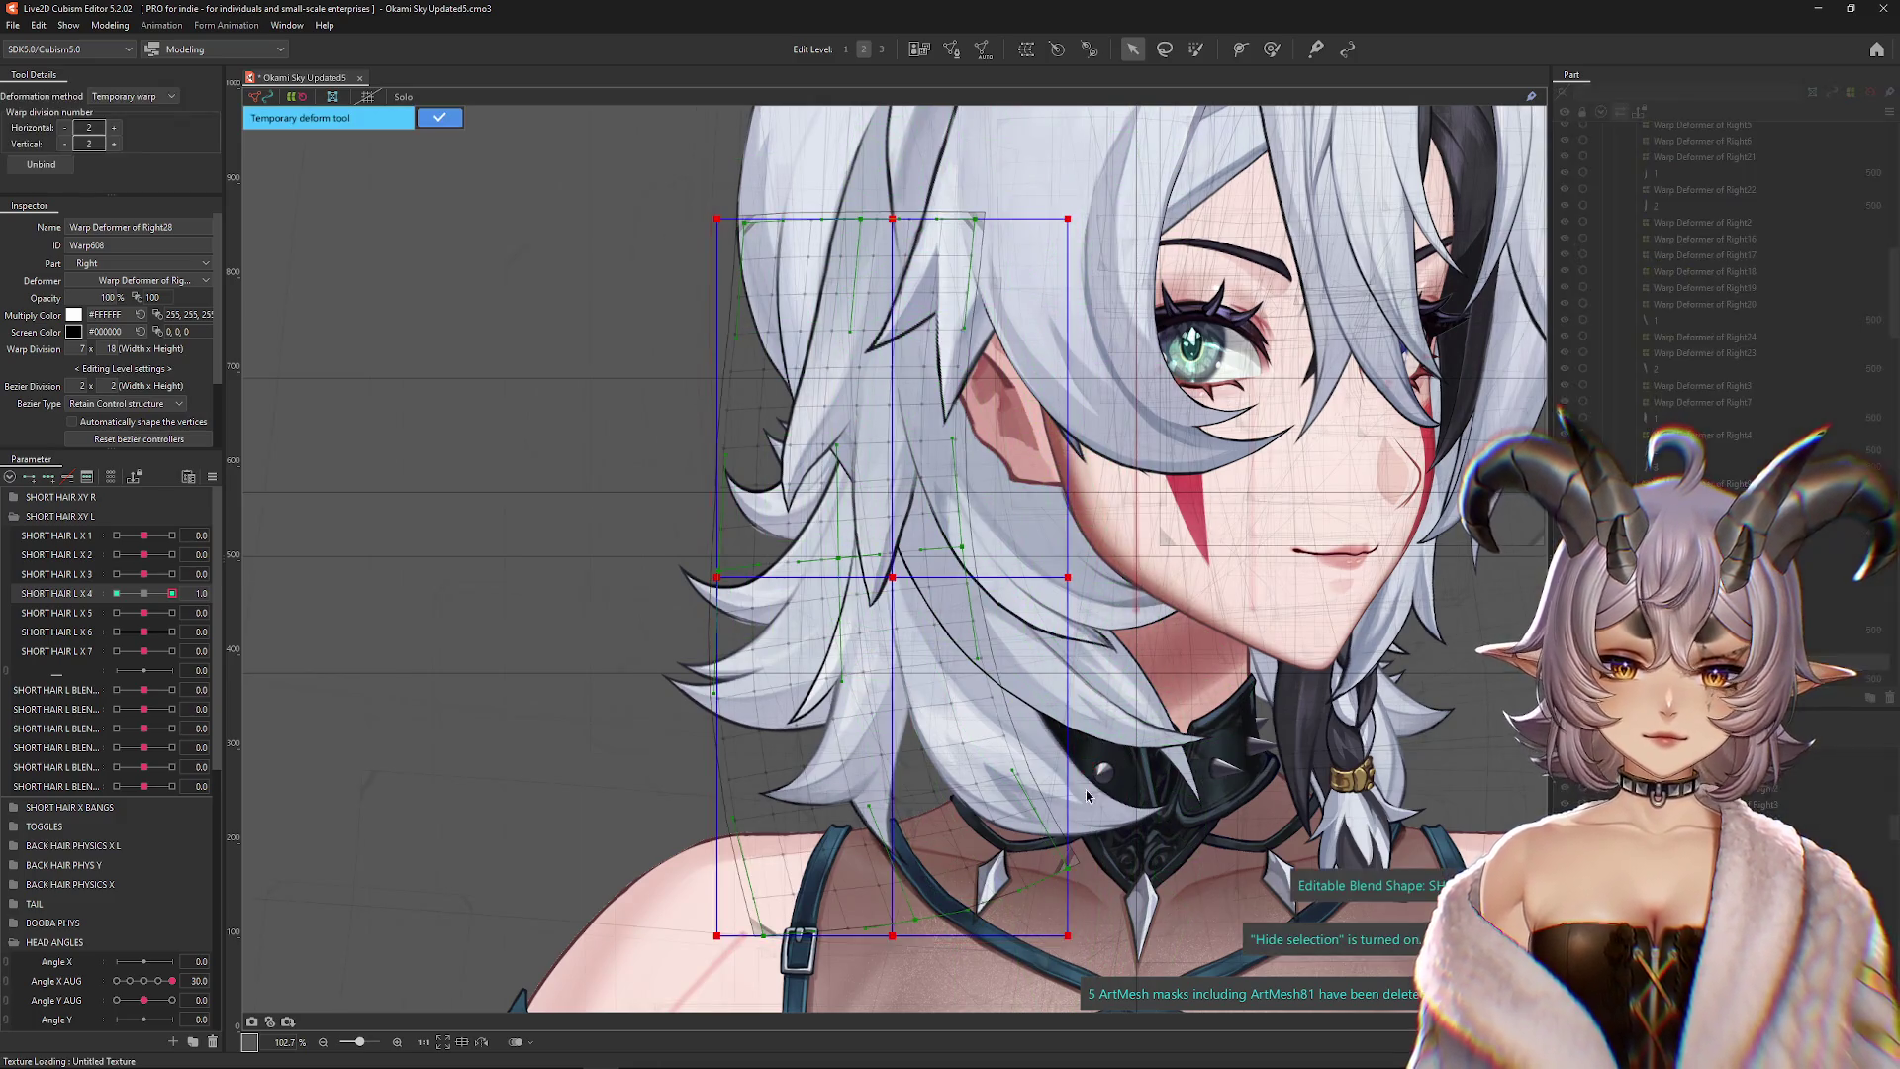
click(148, 97)
click(120, 202)
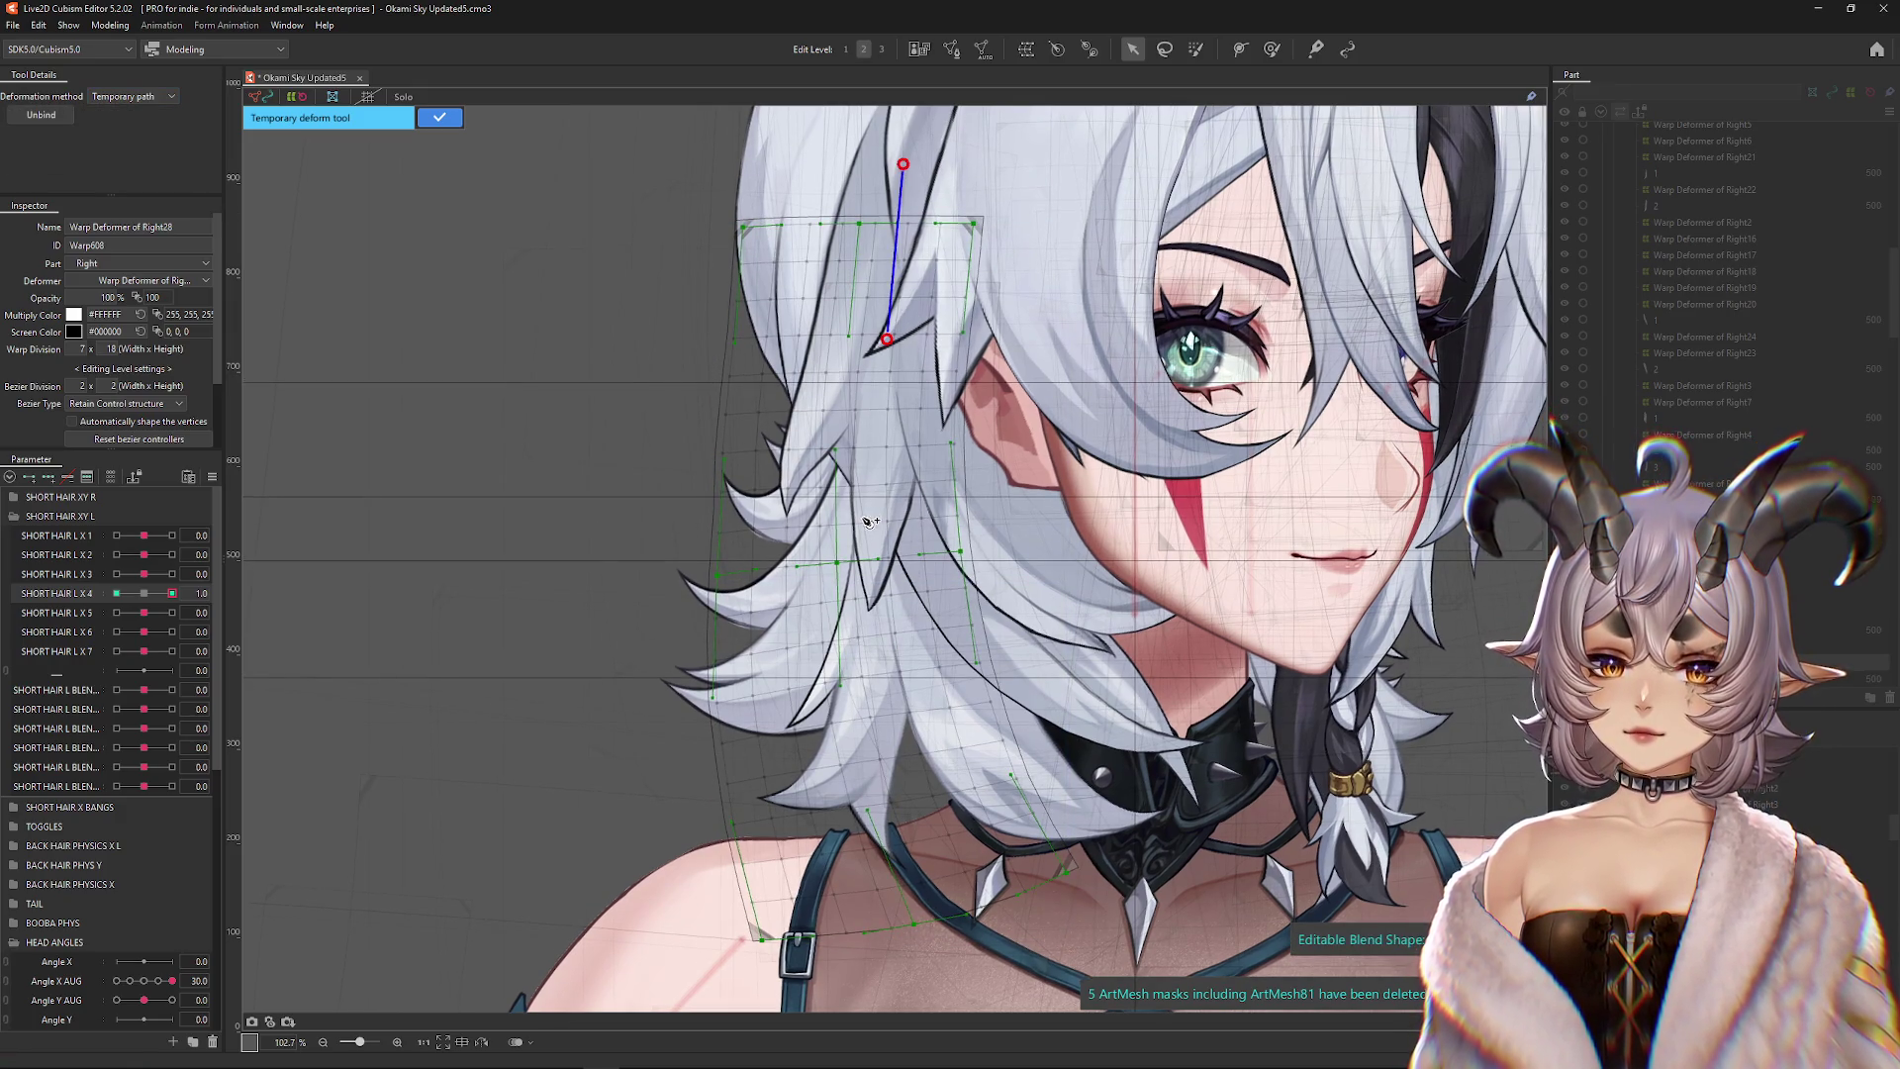
scroll(862, 592, down, 3)
Draw the path along the strand, curve its middle and bottom points, and commit the bend
mouse_move(718, 853)
mouse_down()
mouse_move(821, 890)
mouse_move(974, 877)
mouse_up()
drag(862, 334, 843, 336)
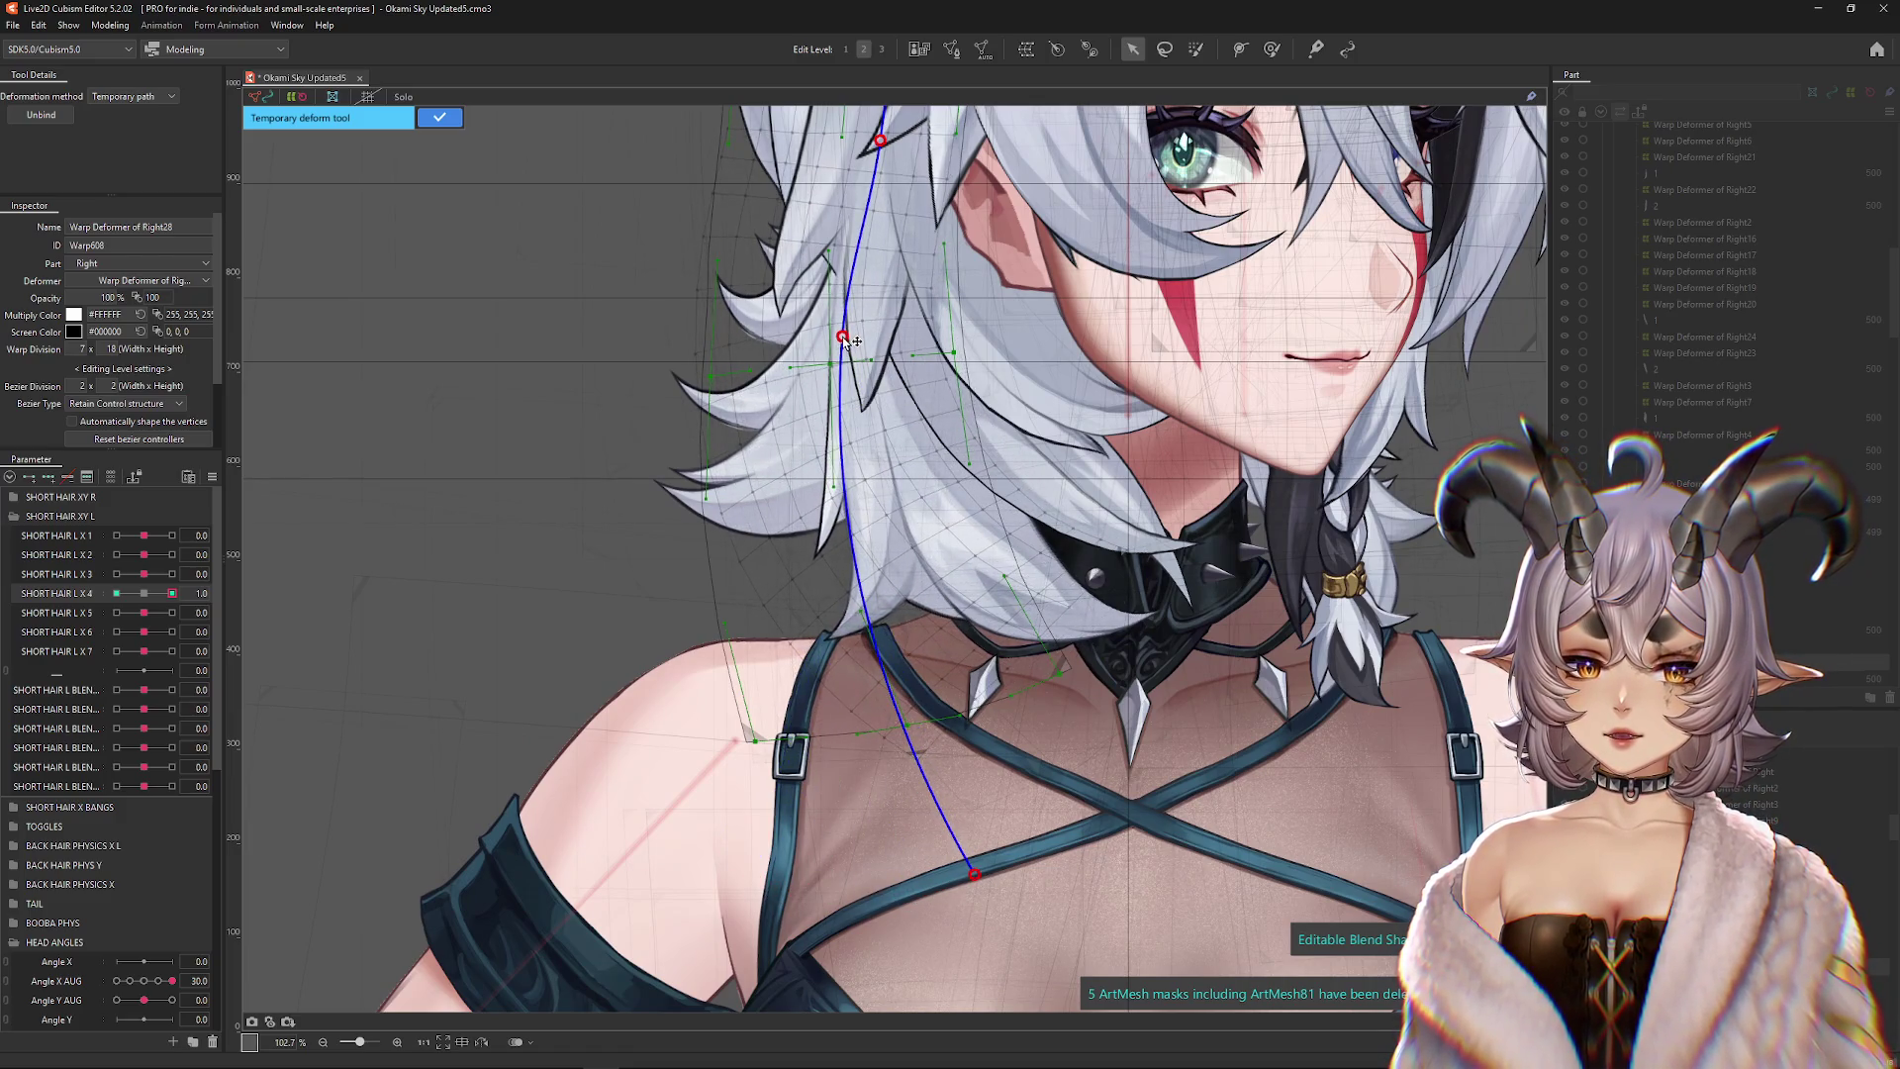
scroll(880, 512, up, 2)
click(841, 705)
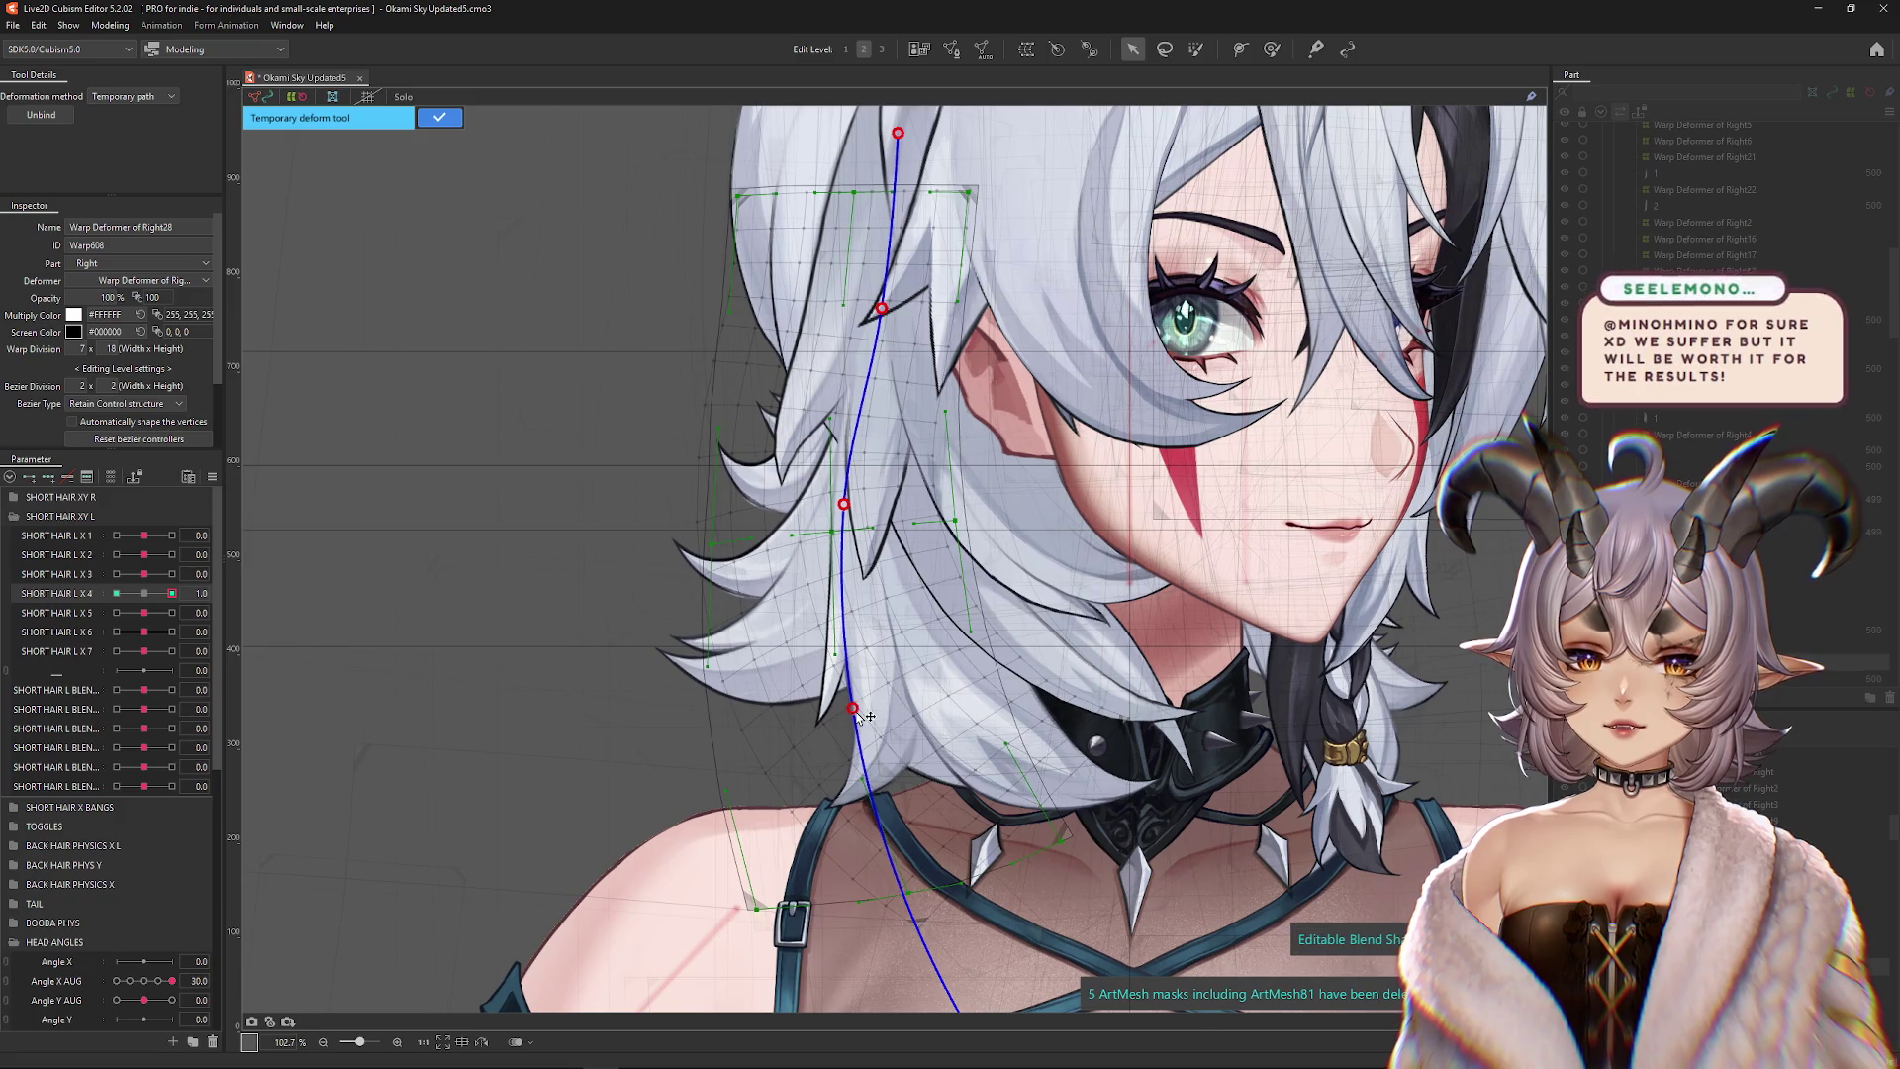
scroll(925, 772, down, 4)
drag(926, 748, 888, 760)
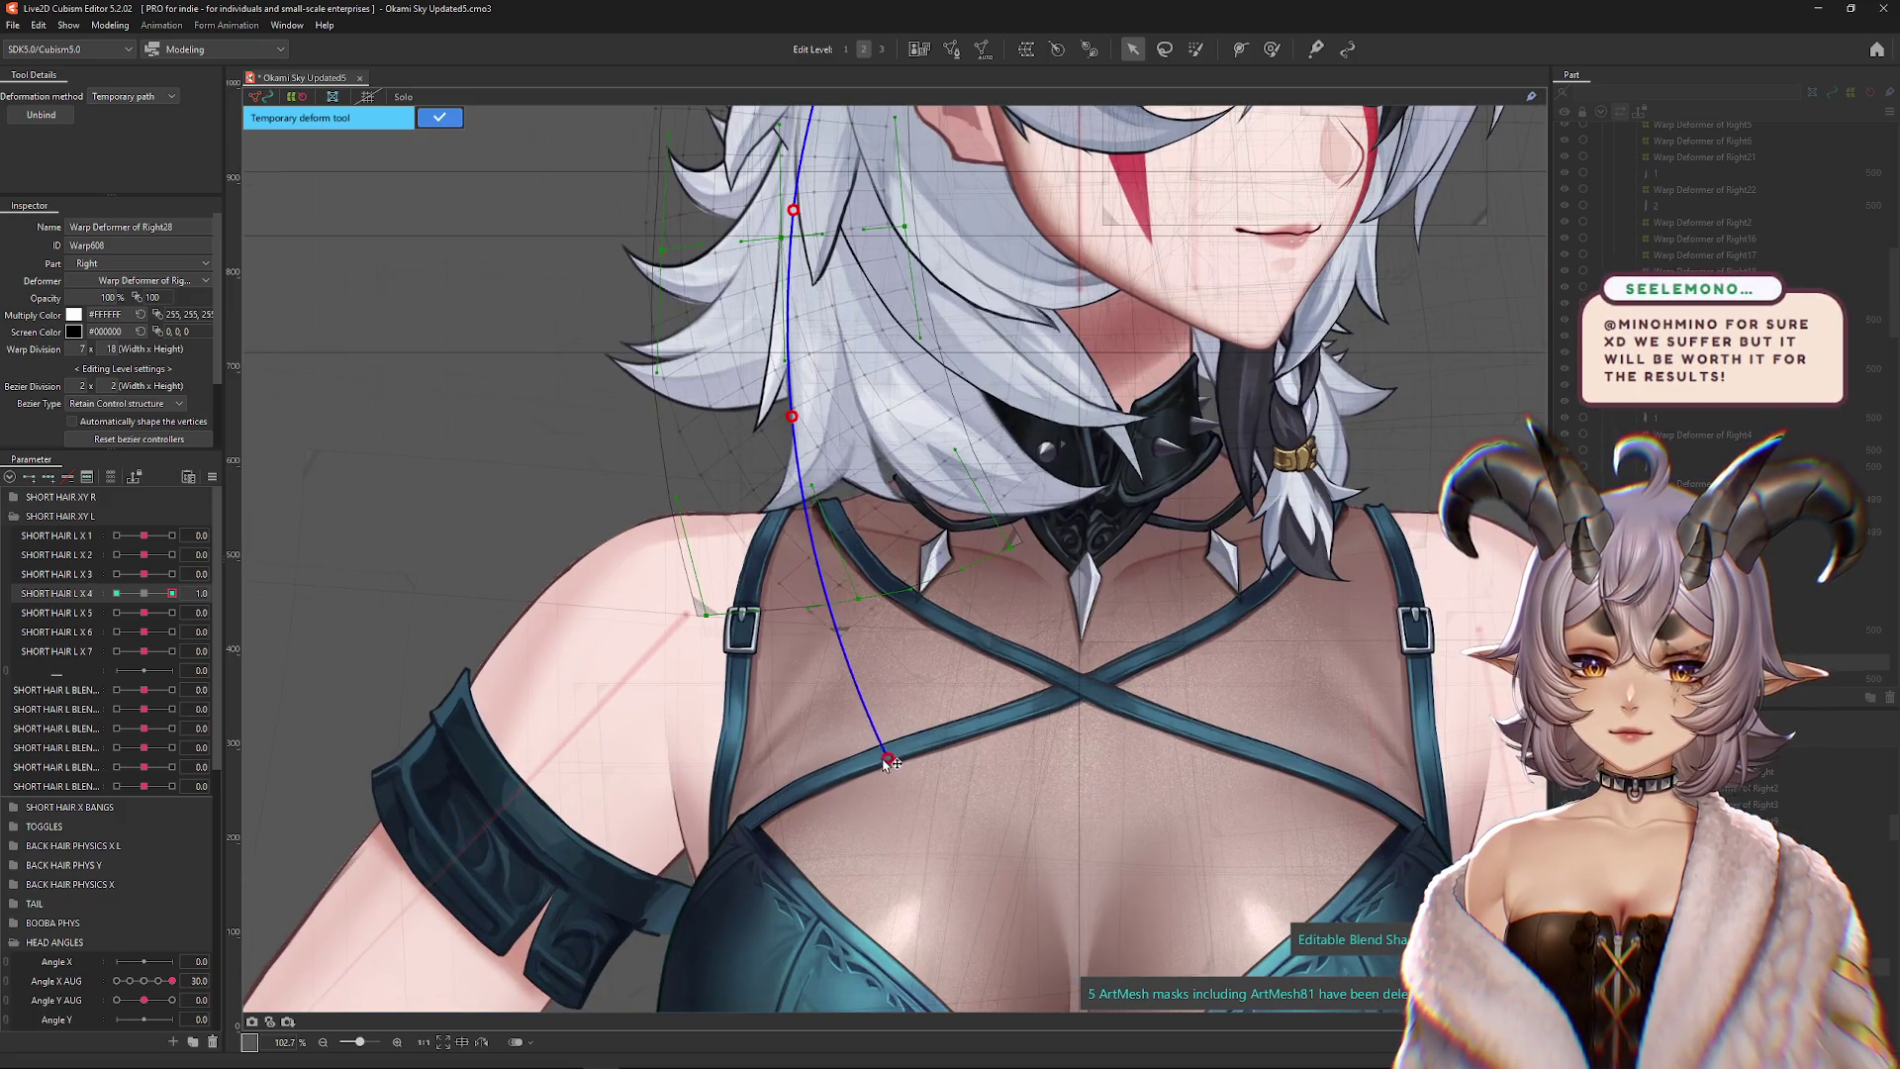
scroll(796, 635, up, 5)
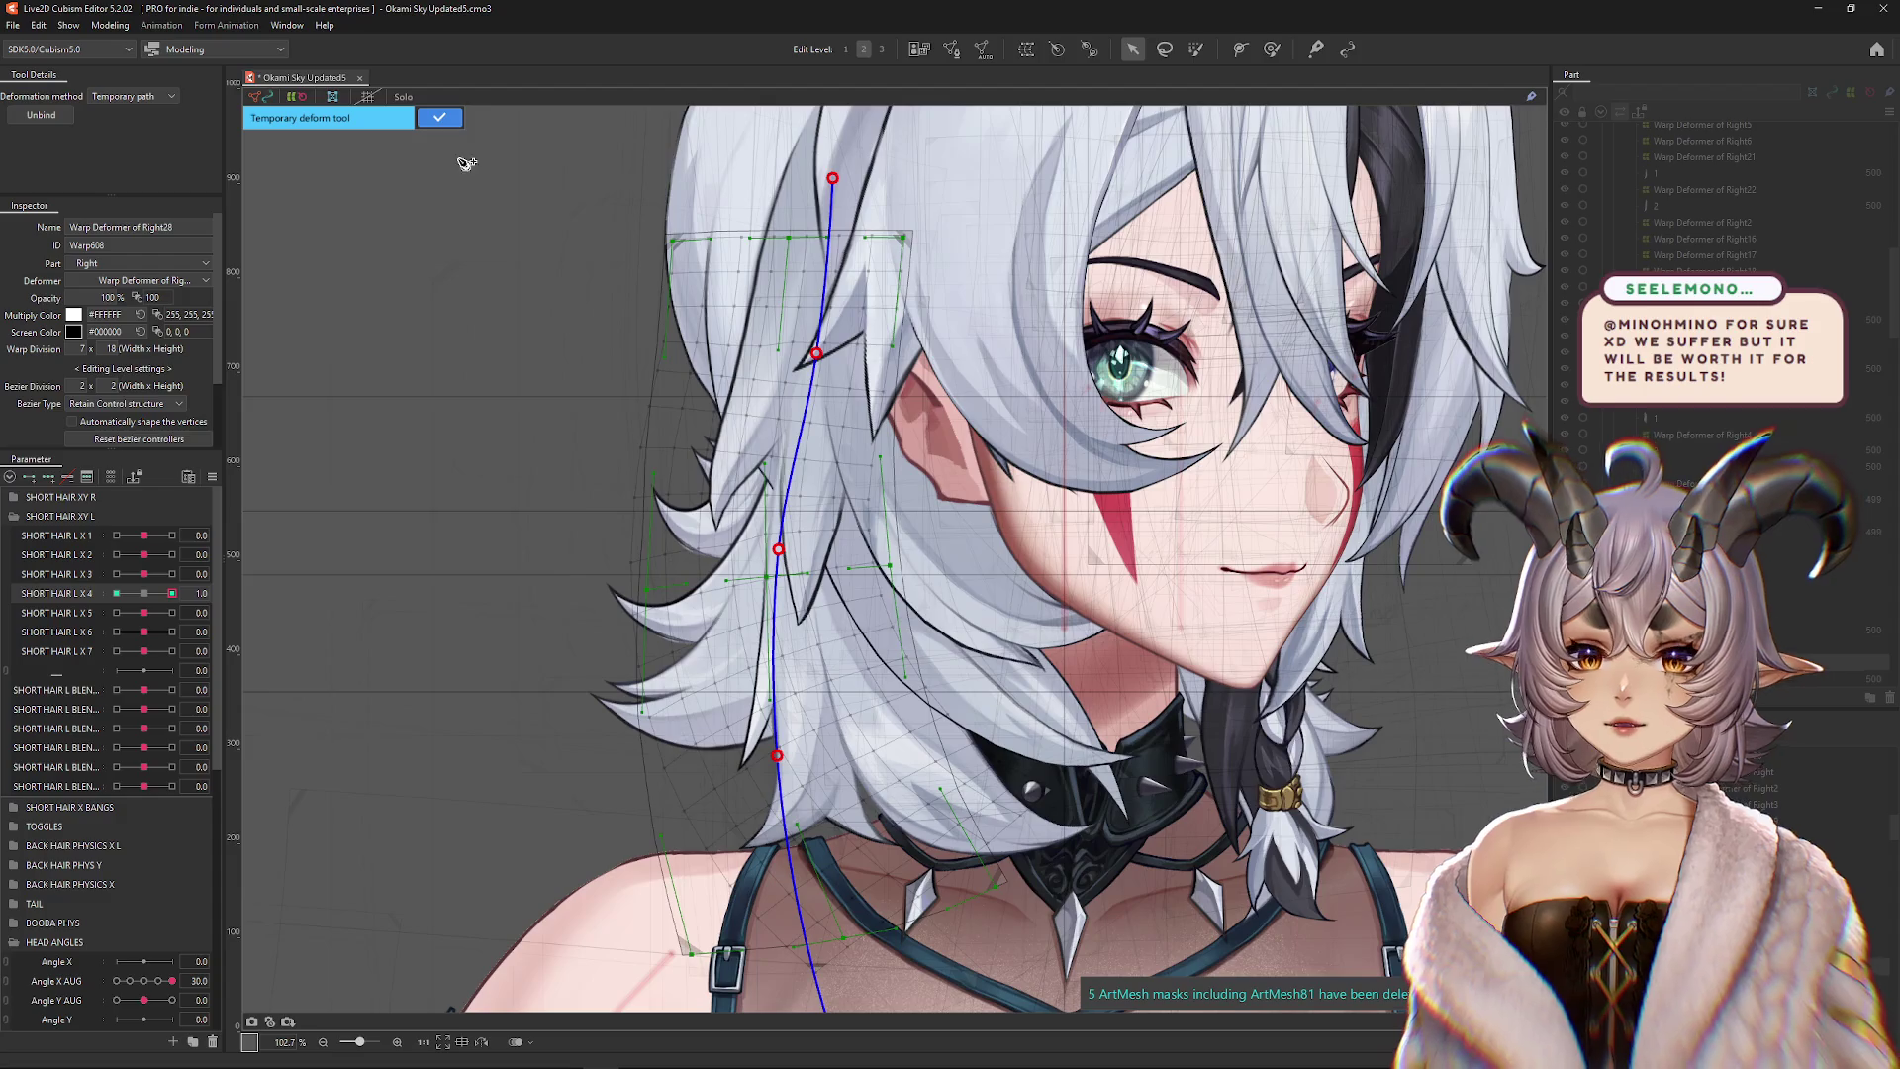
click(439, 117)
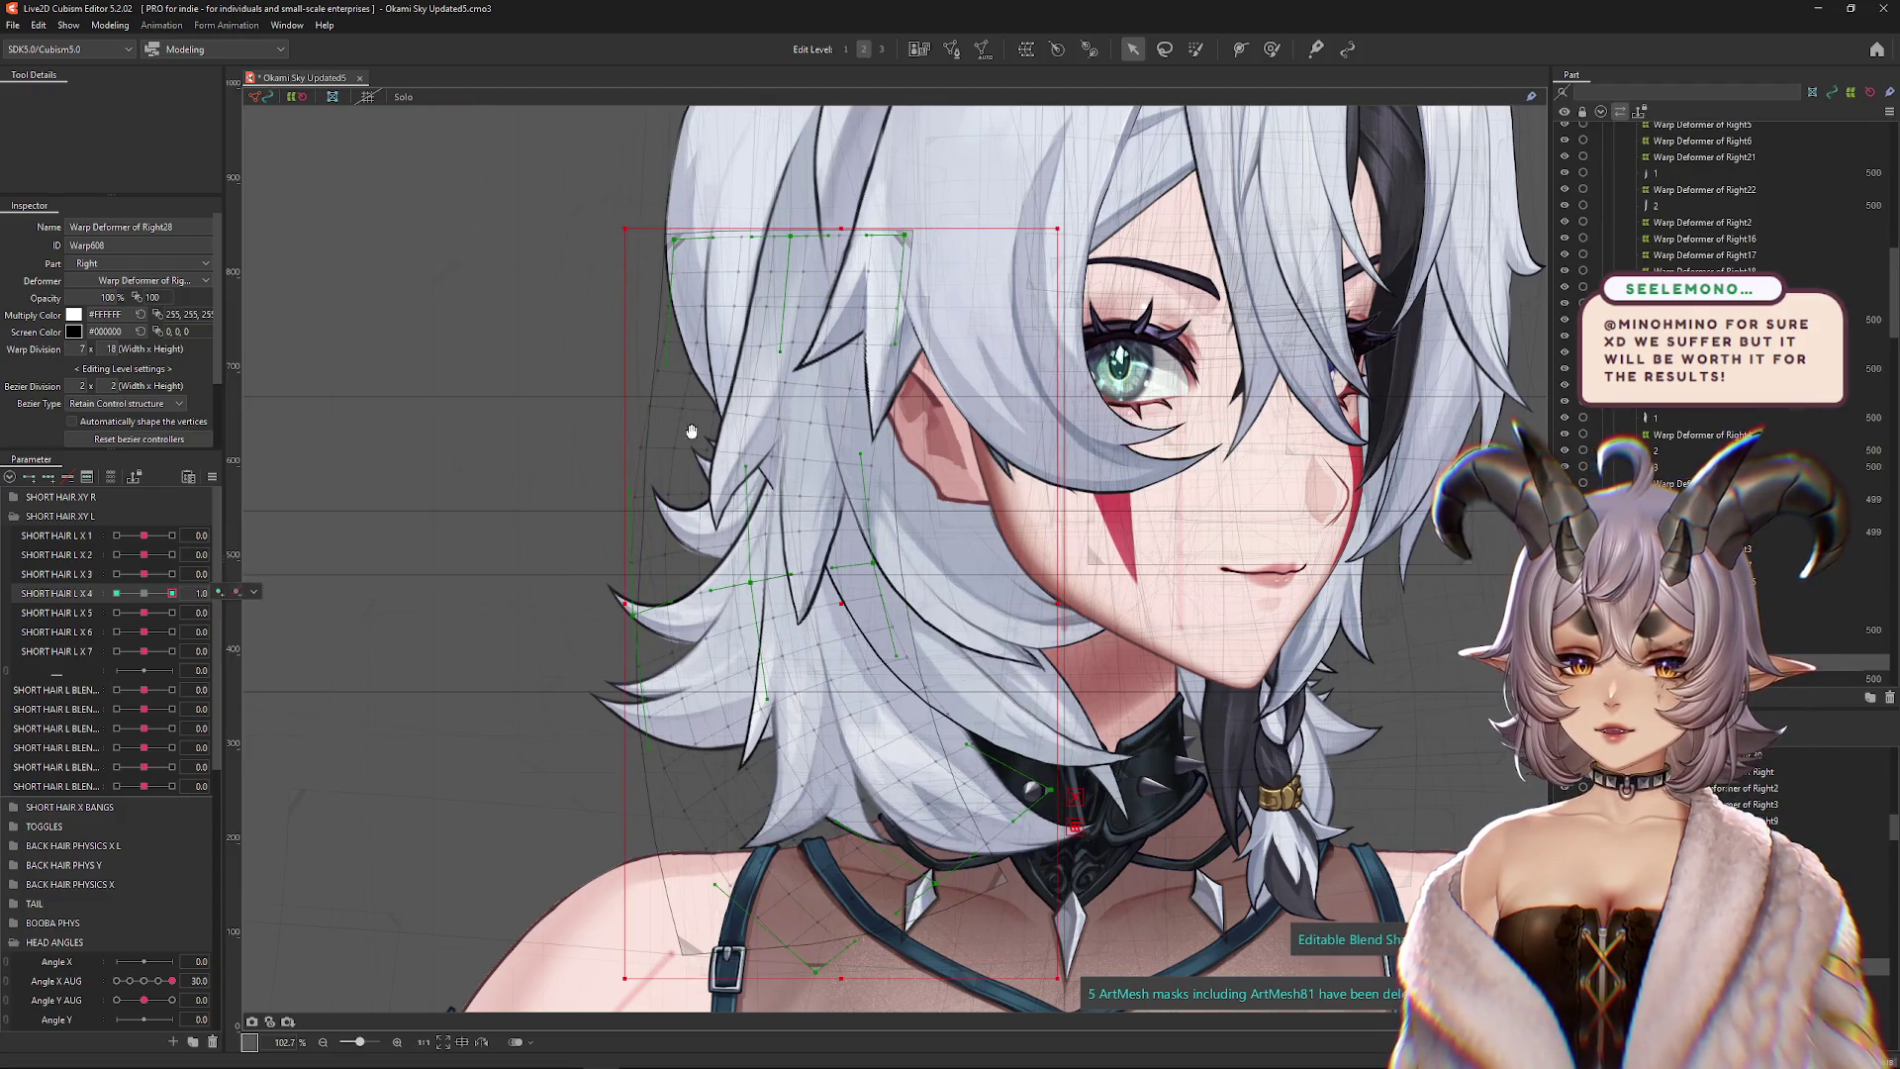
scroll(1032, 91, up, 1)
click(1195, 49)
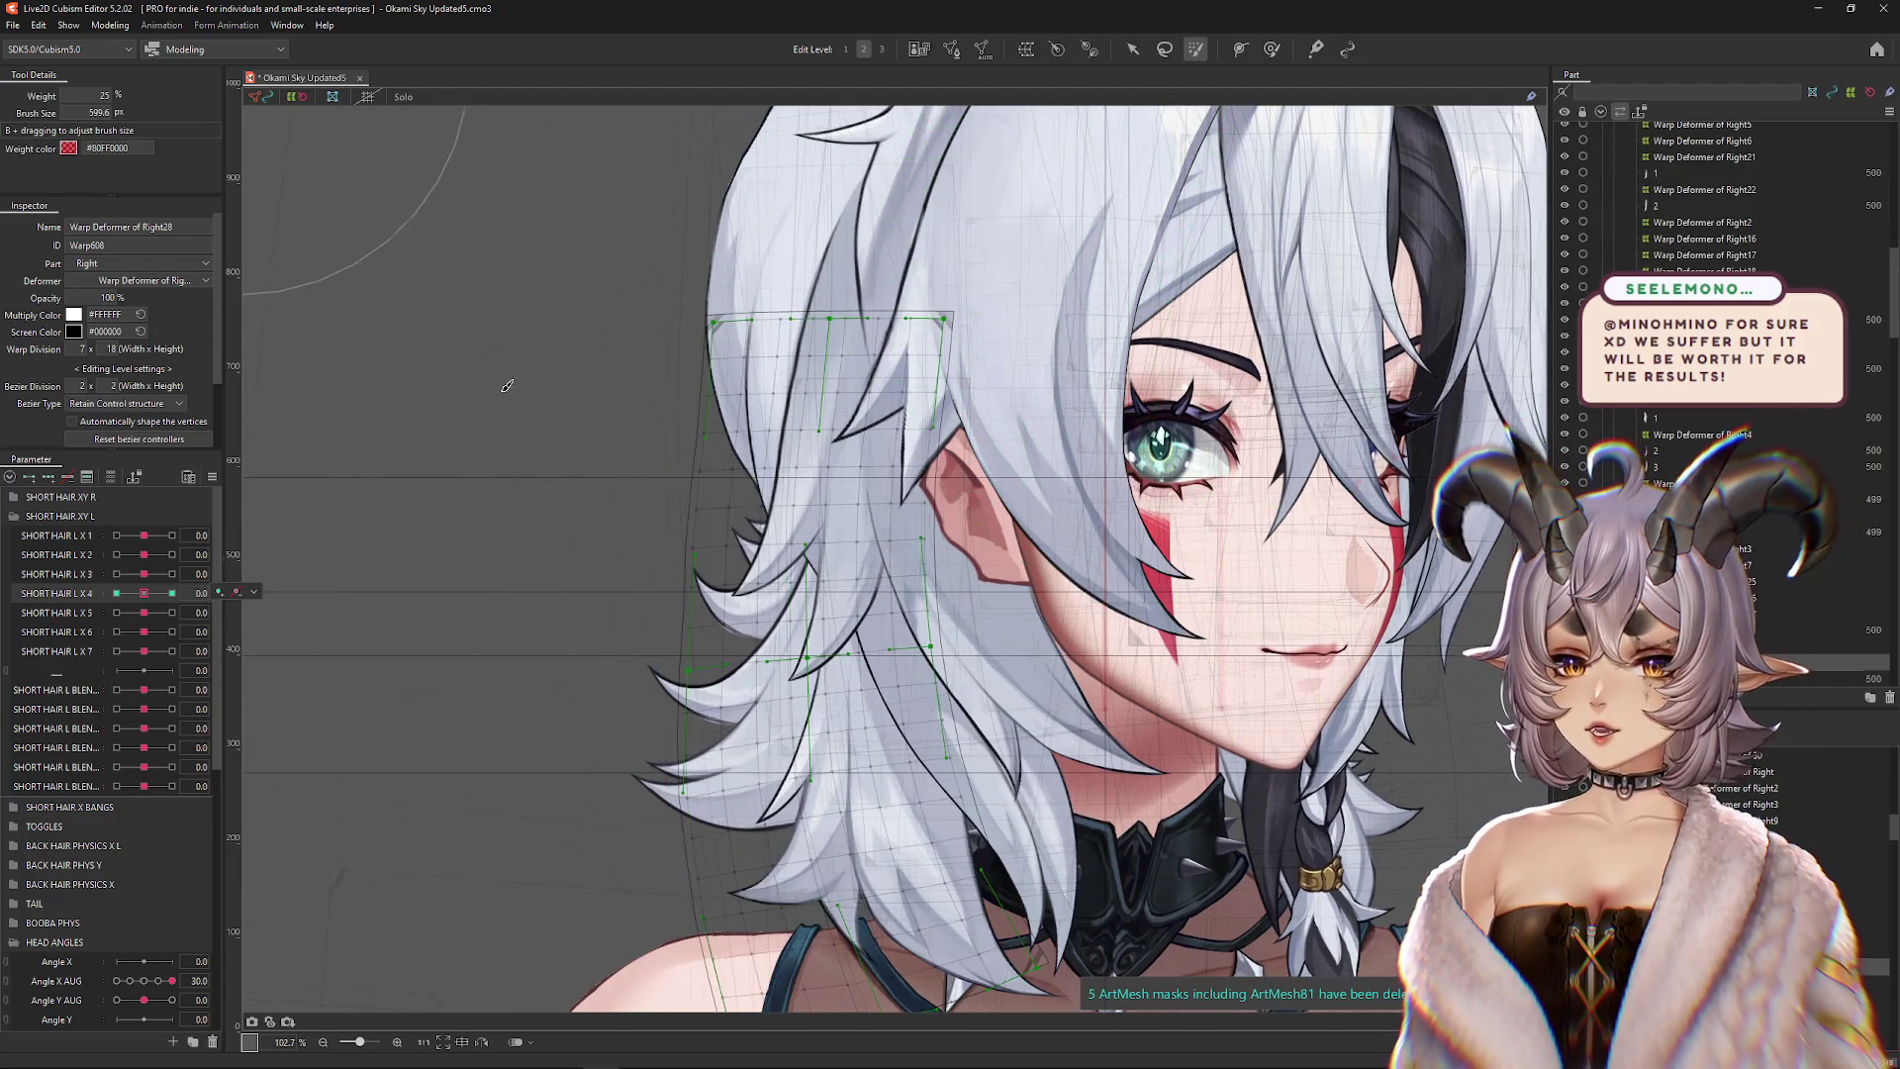
Paint deformation weight over the strand's upper area and set SHORT HAIR L X 4 to 1.0
drag(842, 238, 853, 228)
mouse_move(861, 465)
mouse_down()
mouse_move(876, 485)
mouse_move(851, 593)
mouse_up()
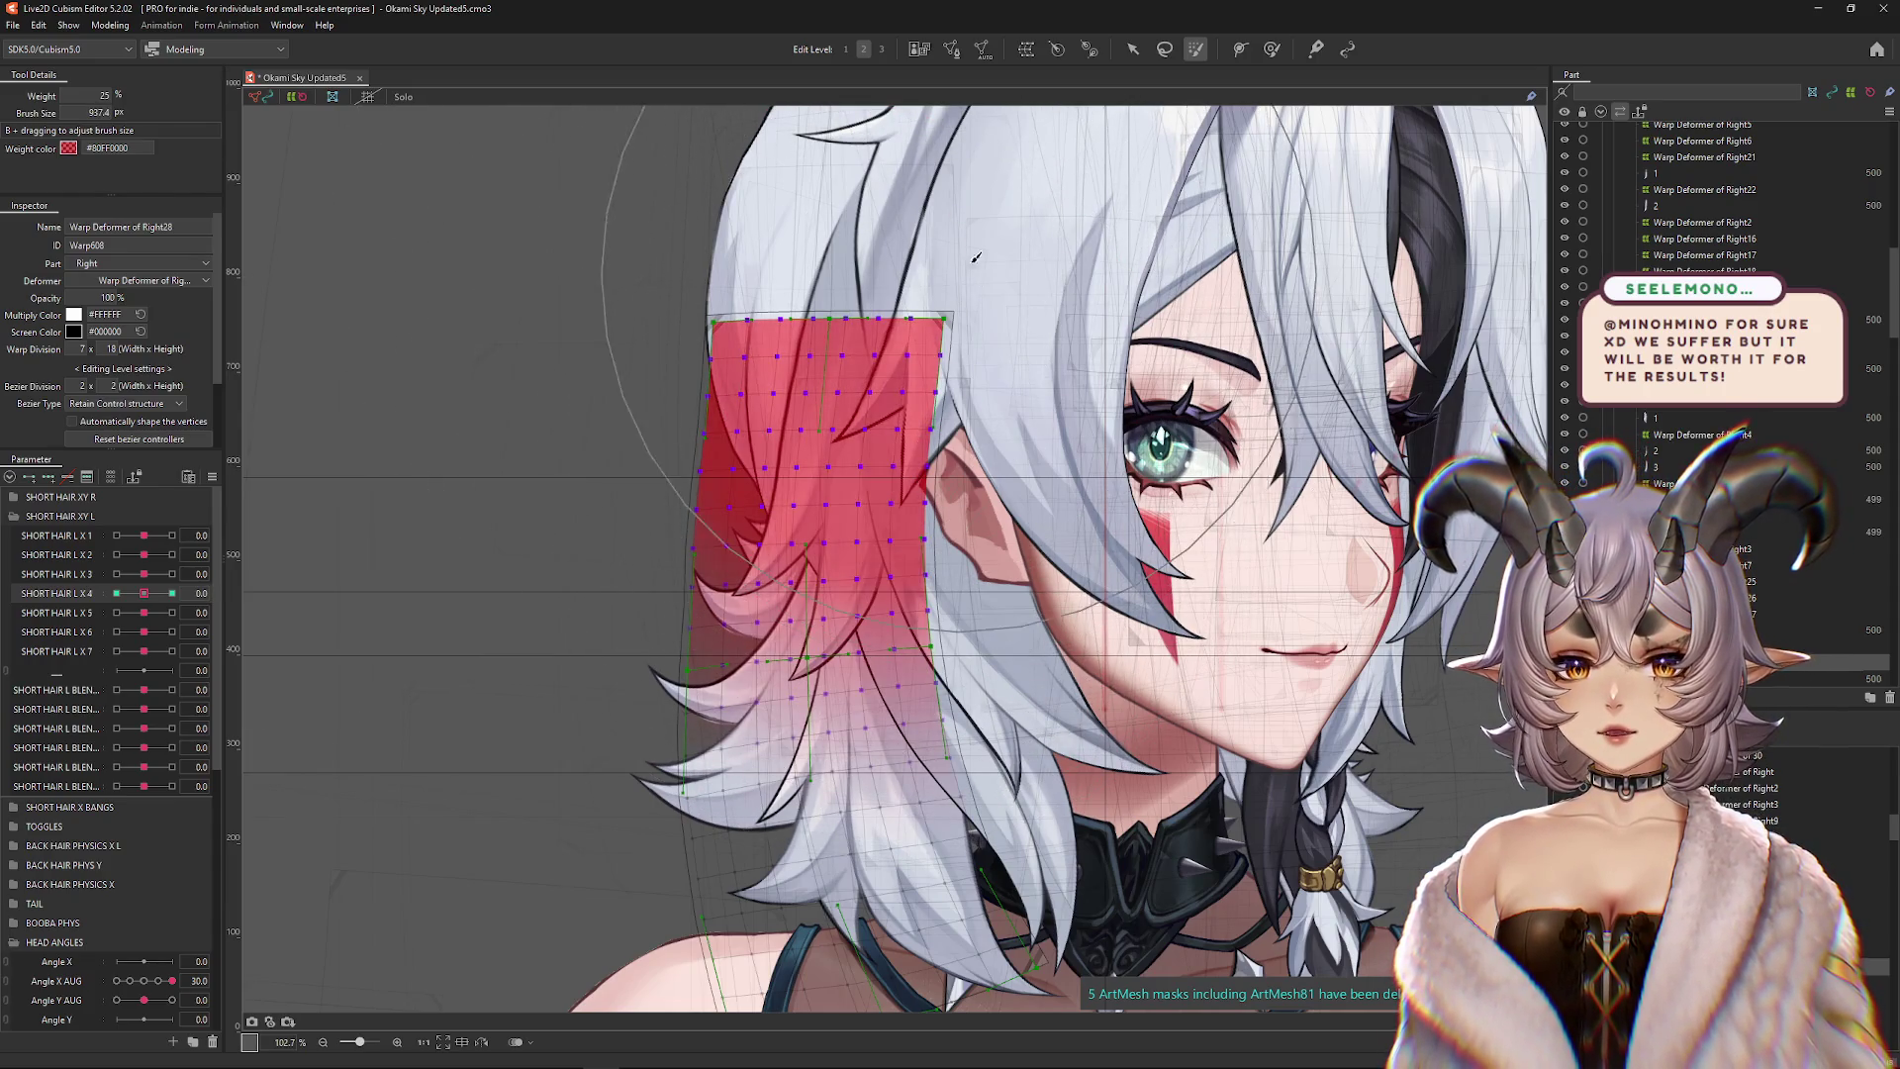
drag(189, 593, 597, 585)
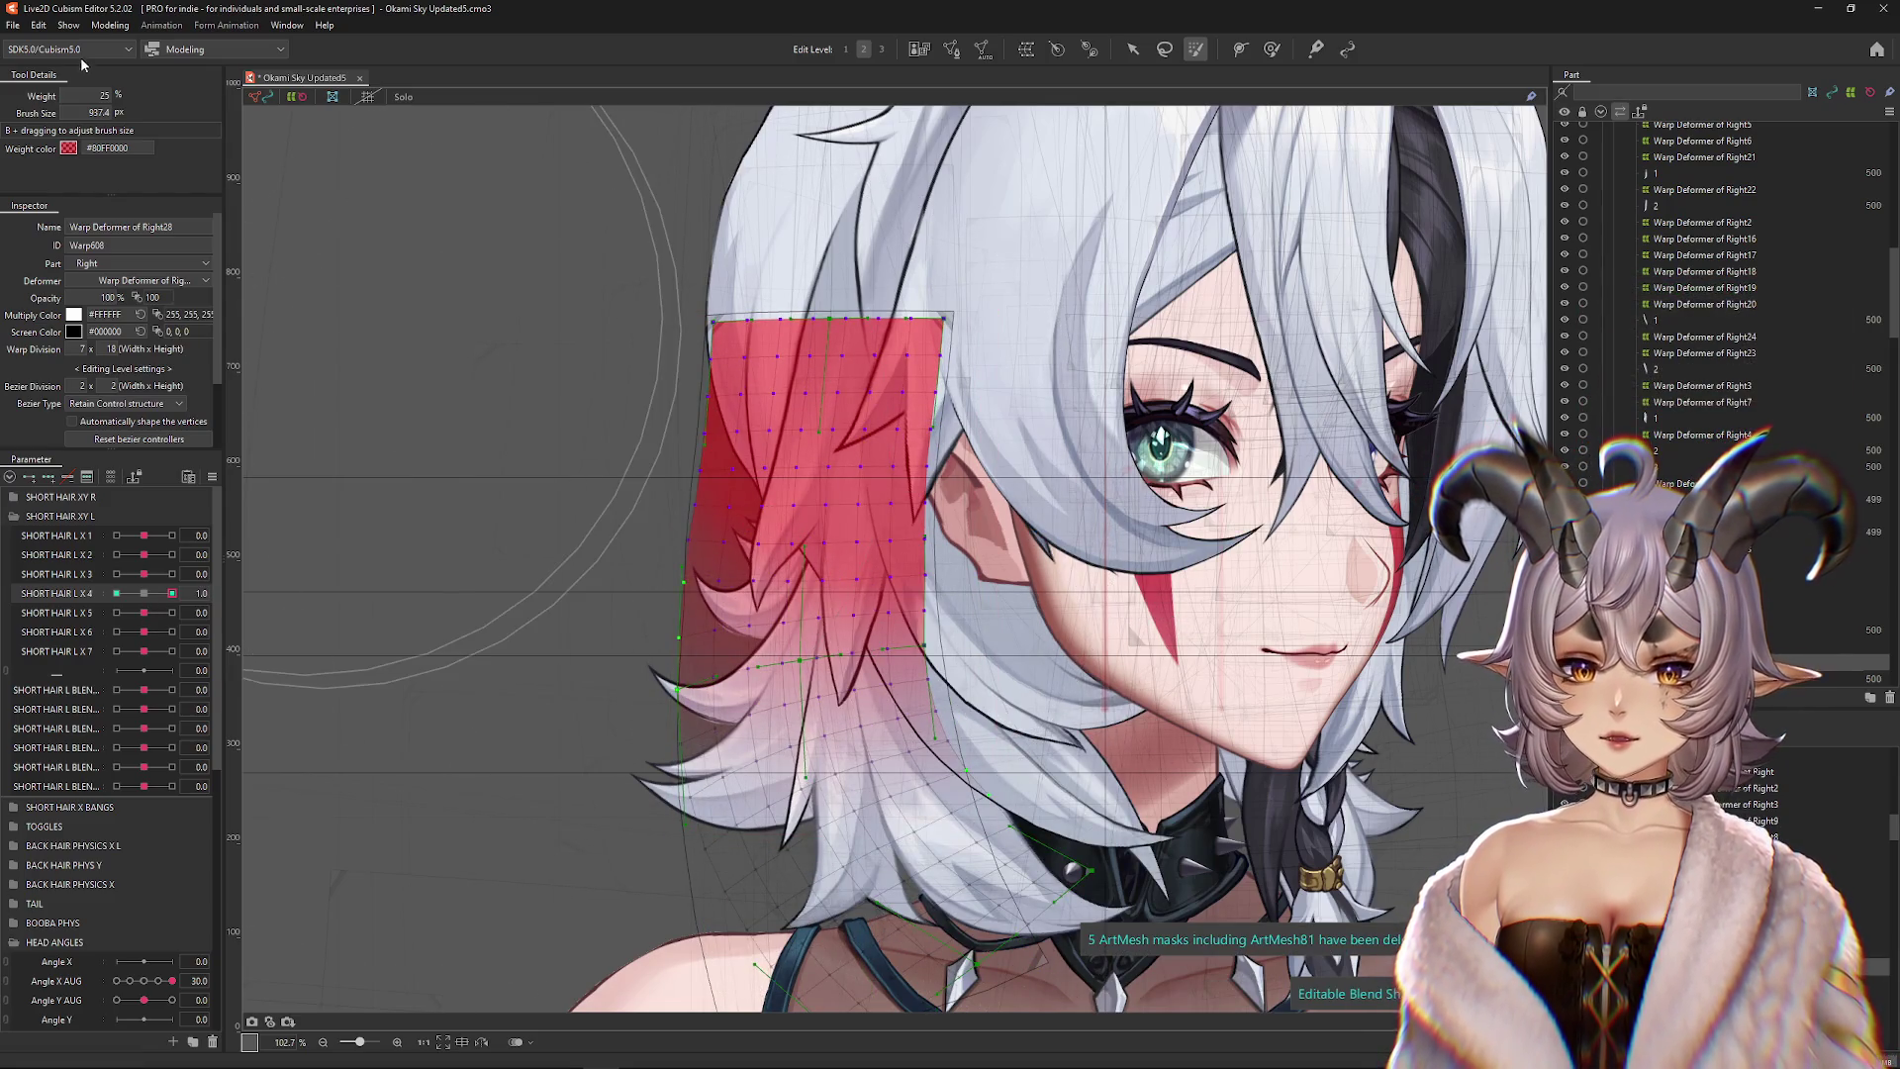
Enlarge the deformation brush and push the left strand into a fuller curve over the shoulder
click(1276, 50)
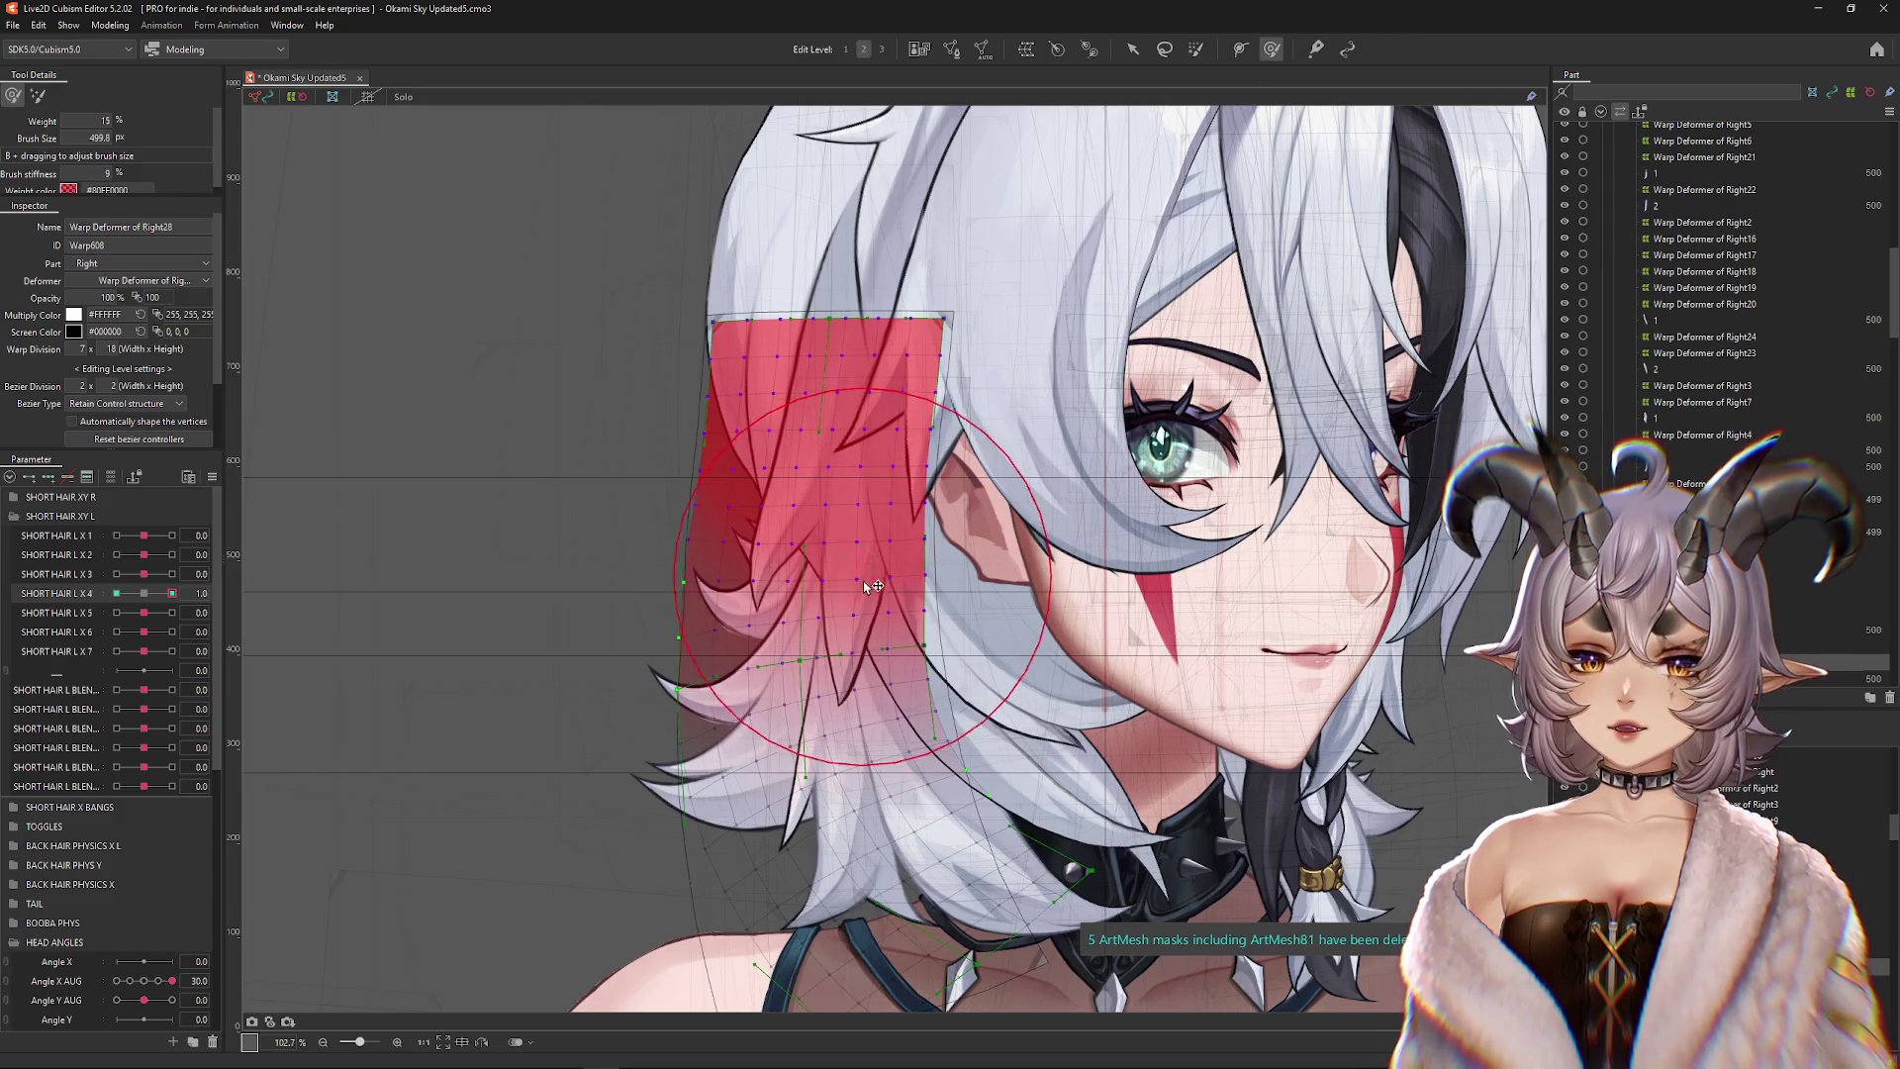
drag(848, 601, 851, 624)
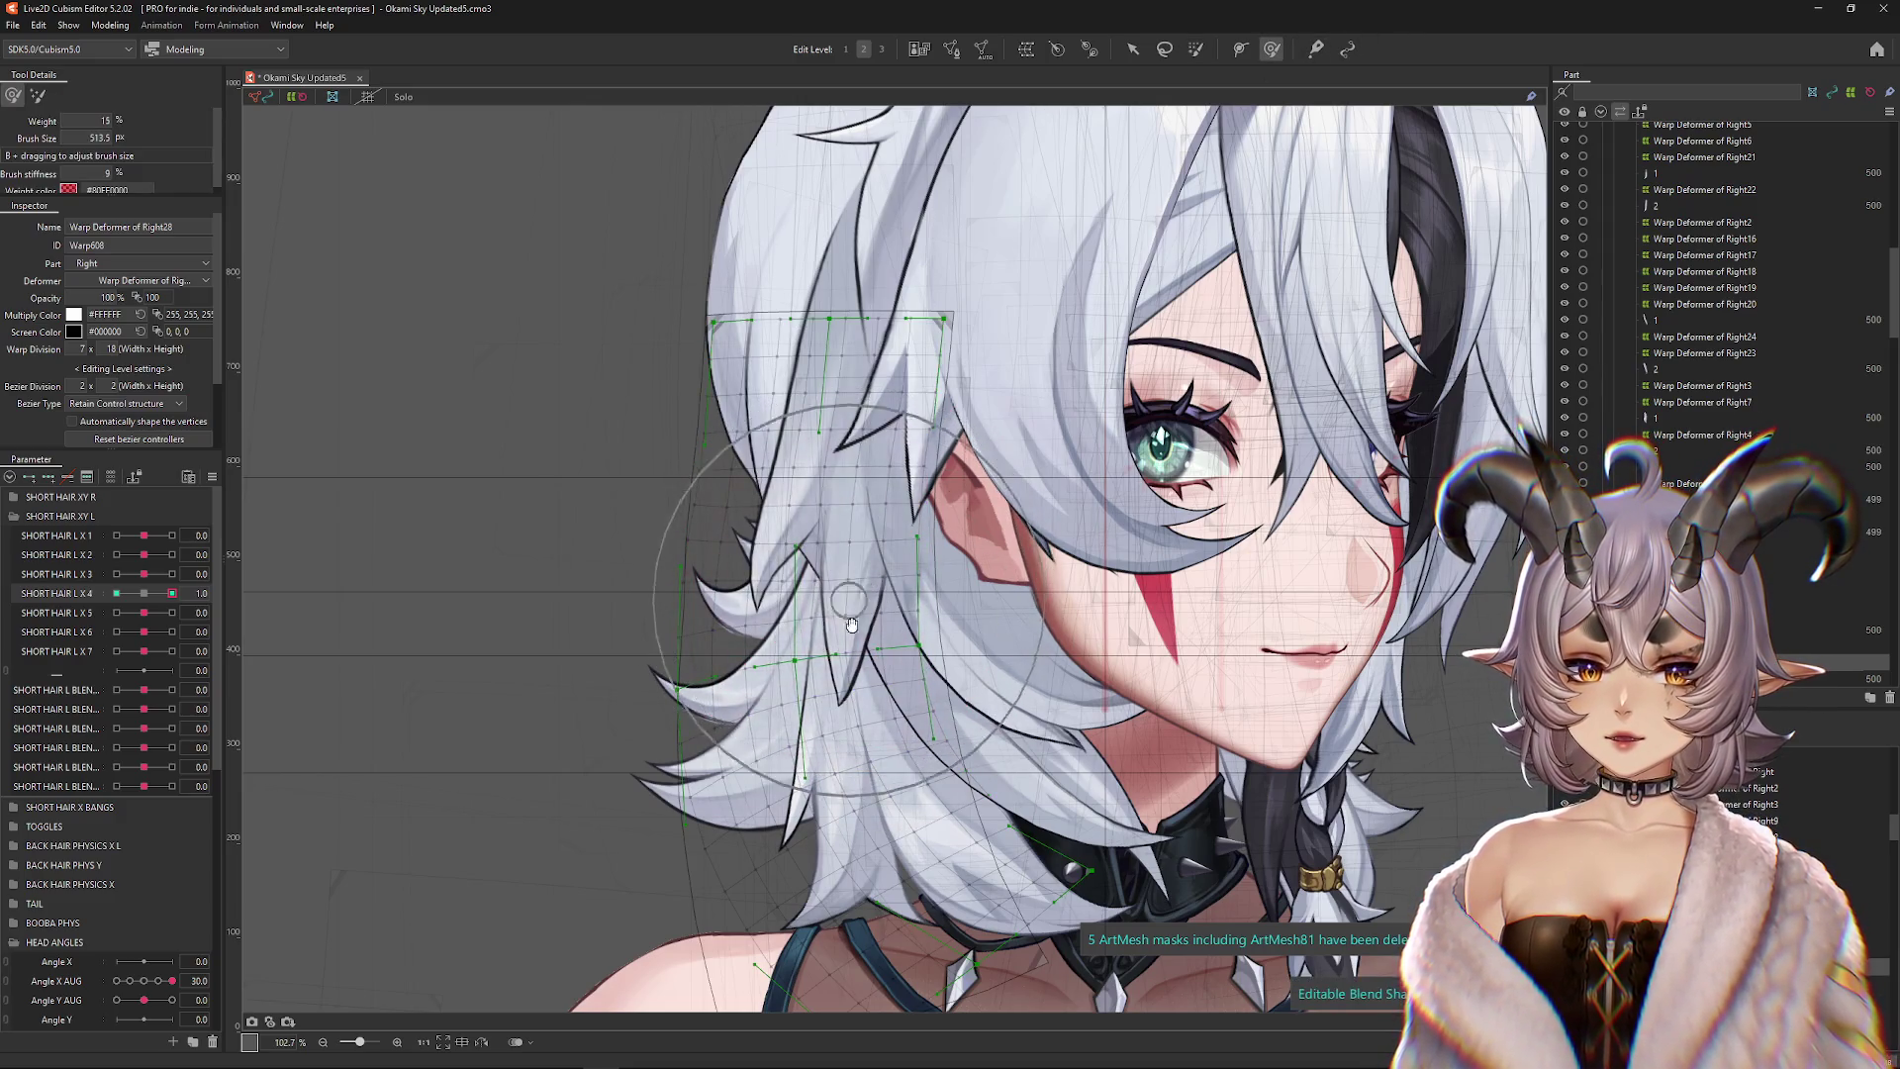
scroll(851, 624, down, 3)
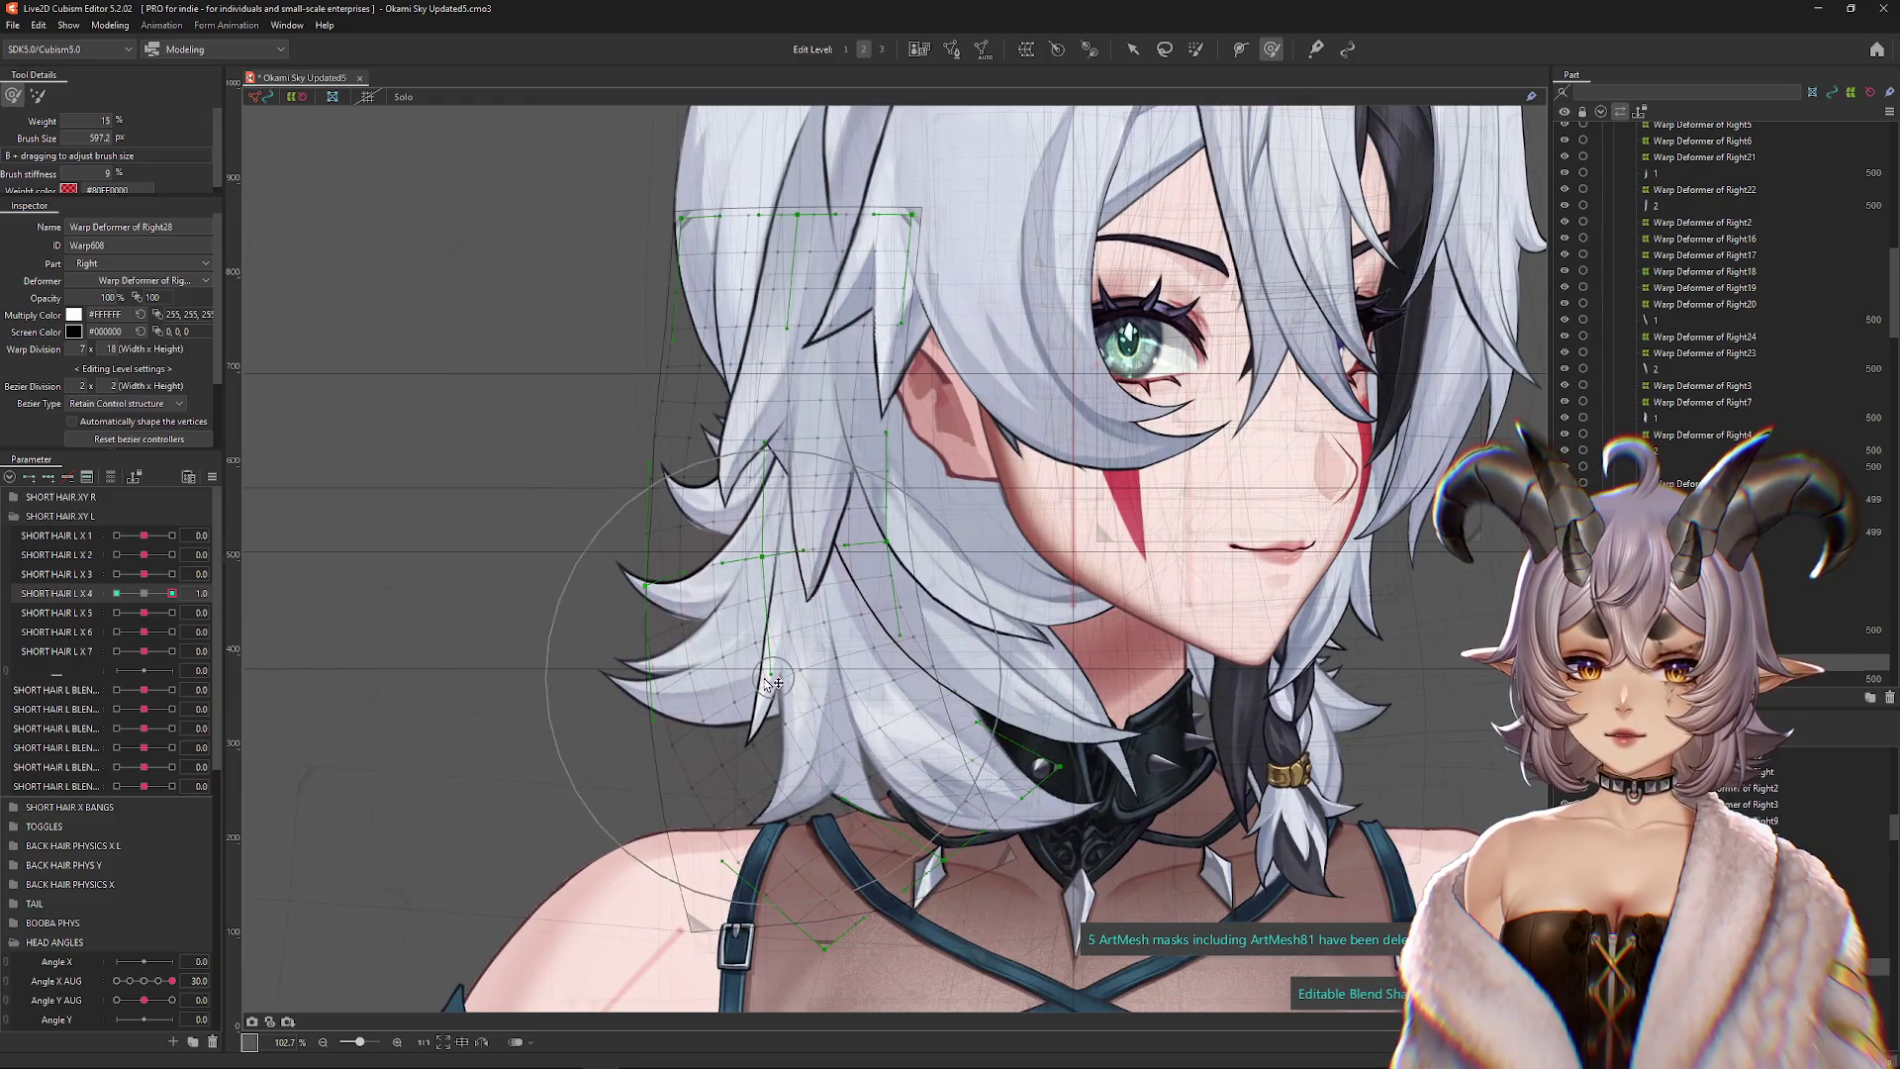
scroll(774, 683, down, 3)
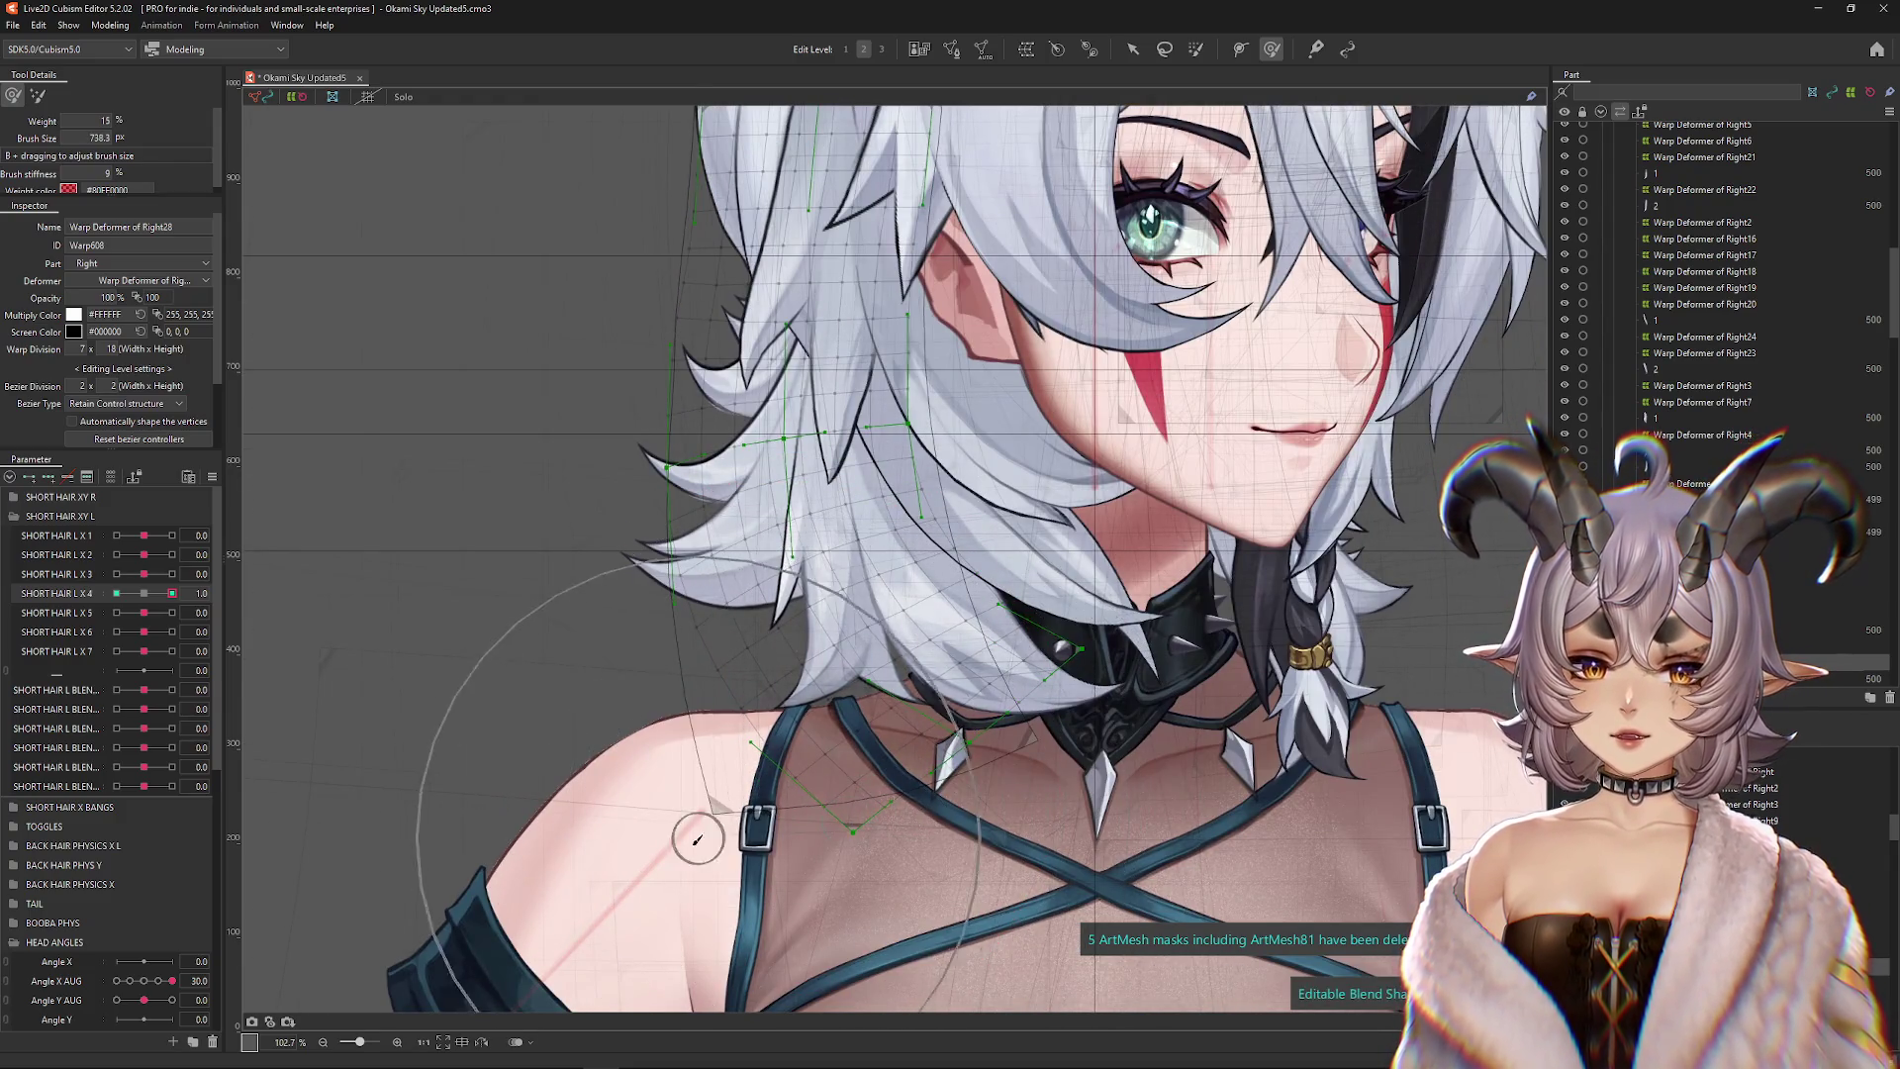
mouse_move(722, 713)
mouse_down()
mouse_move(752, 653)
mouse_move(734, 693)
mouse_up()
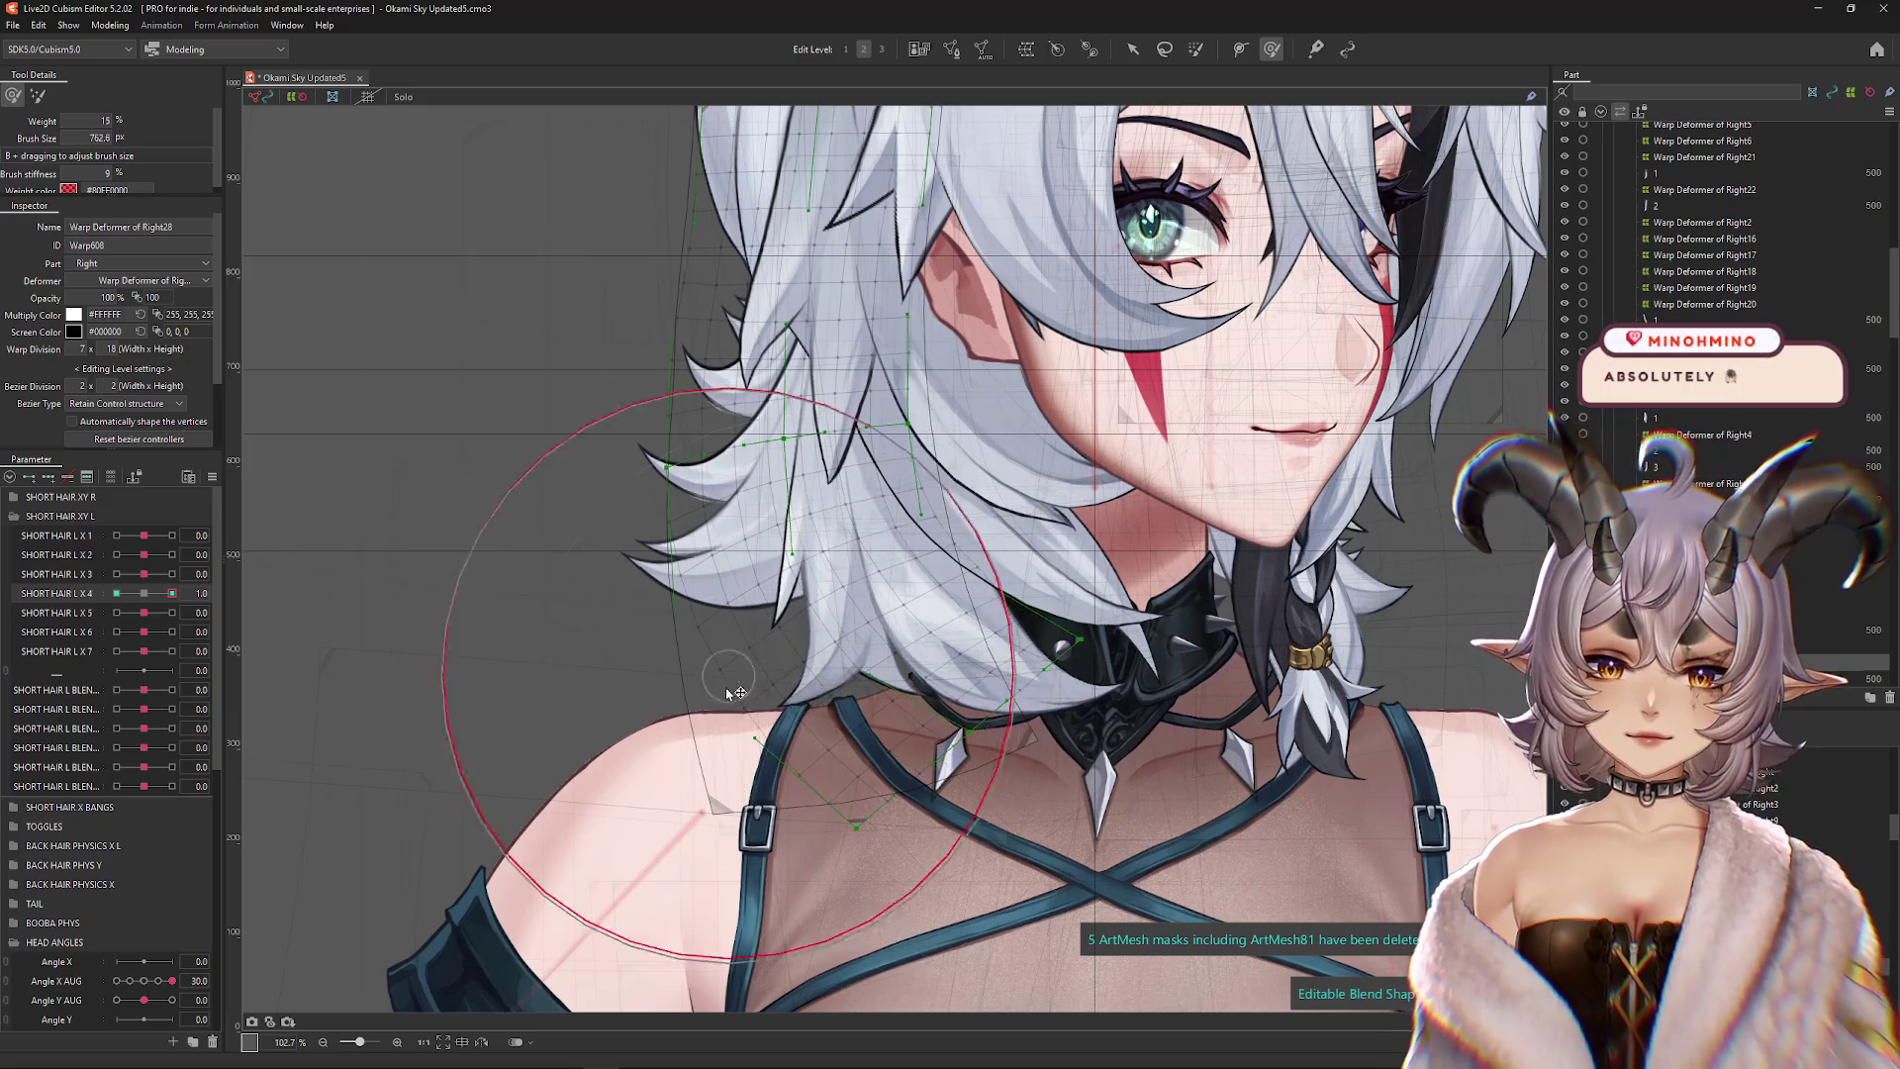
key(ctrl+h)
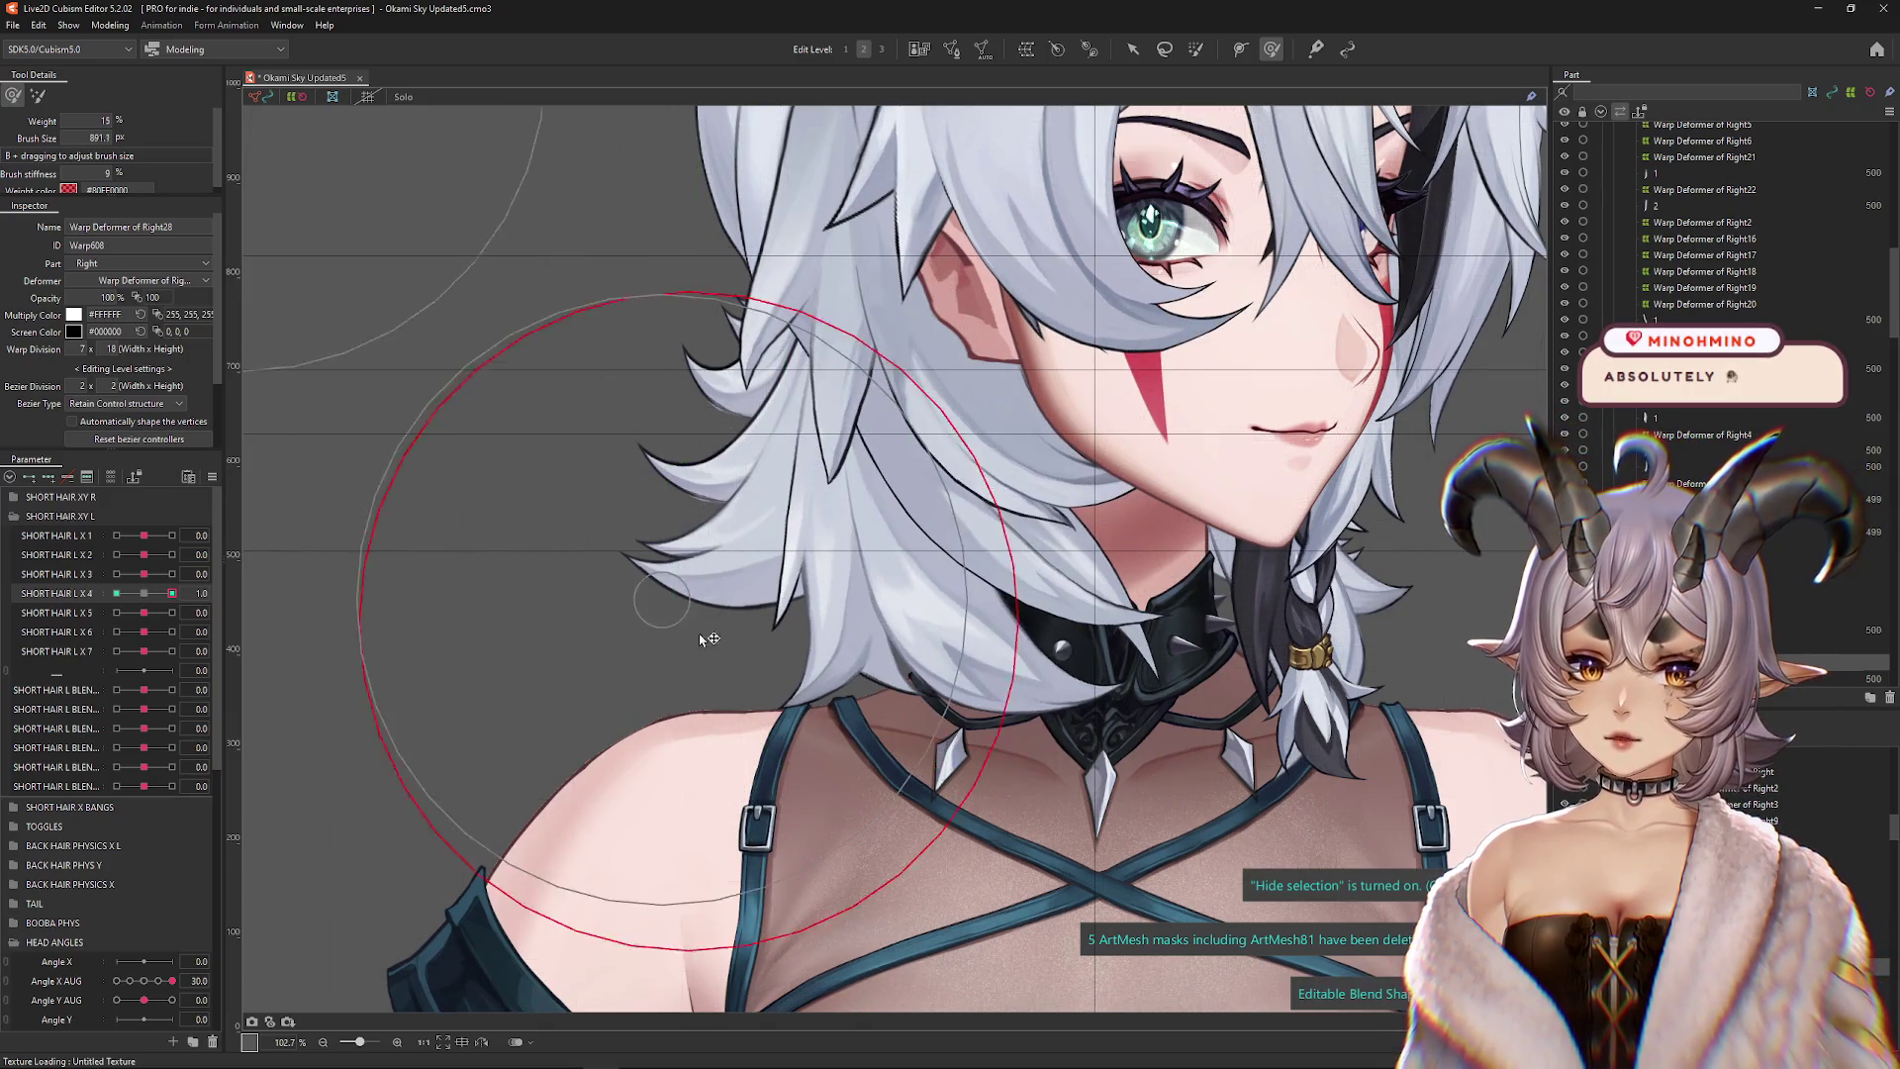
drag(628, 524, 698, 583)
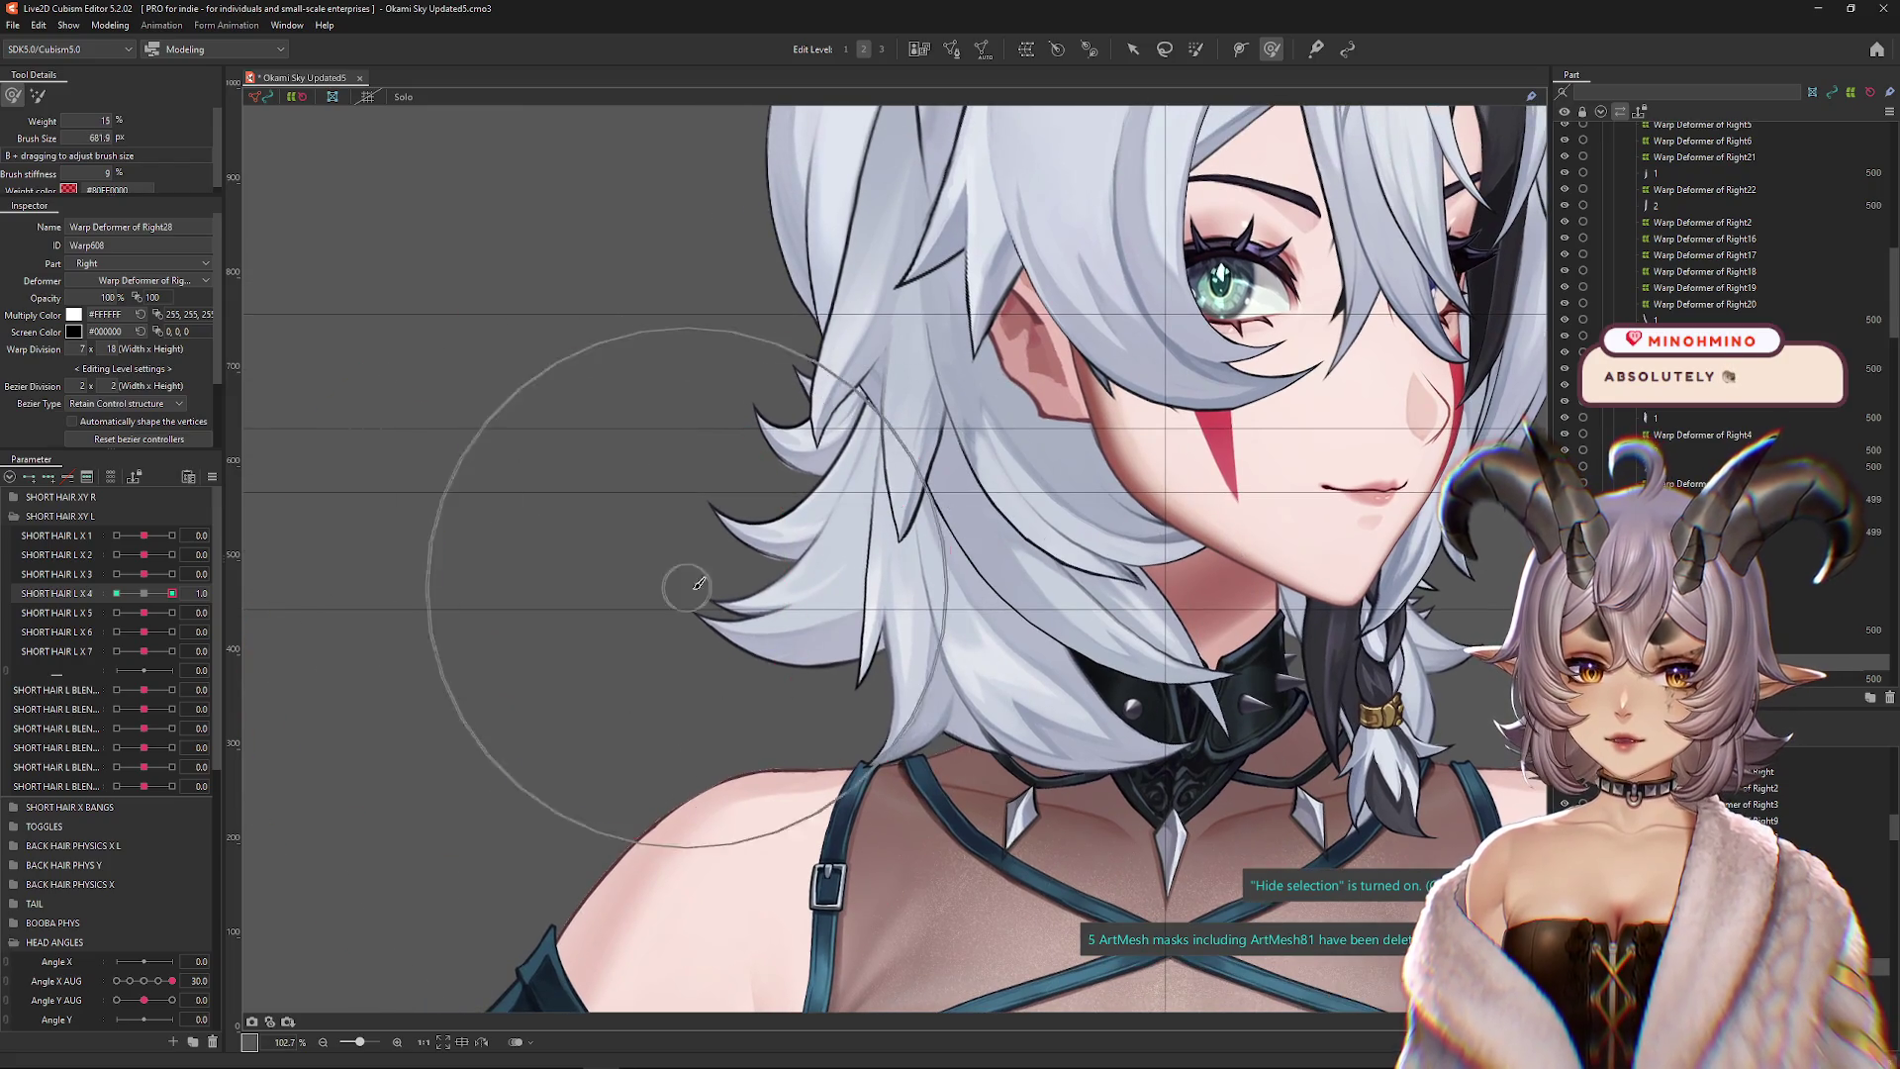
Move SHORT HAIR L X4 to its -1 keyform
click(212, 612)
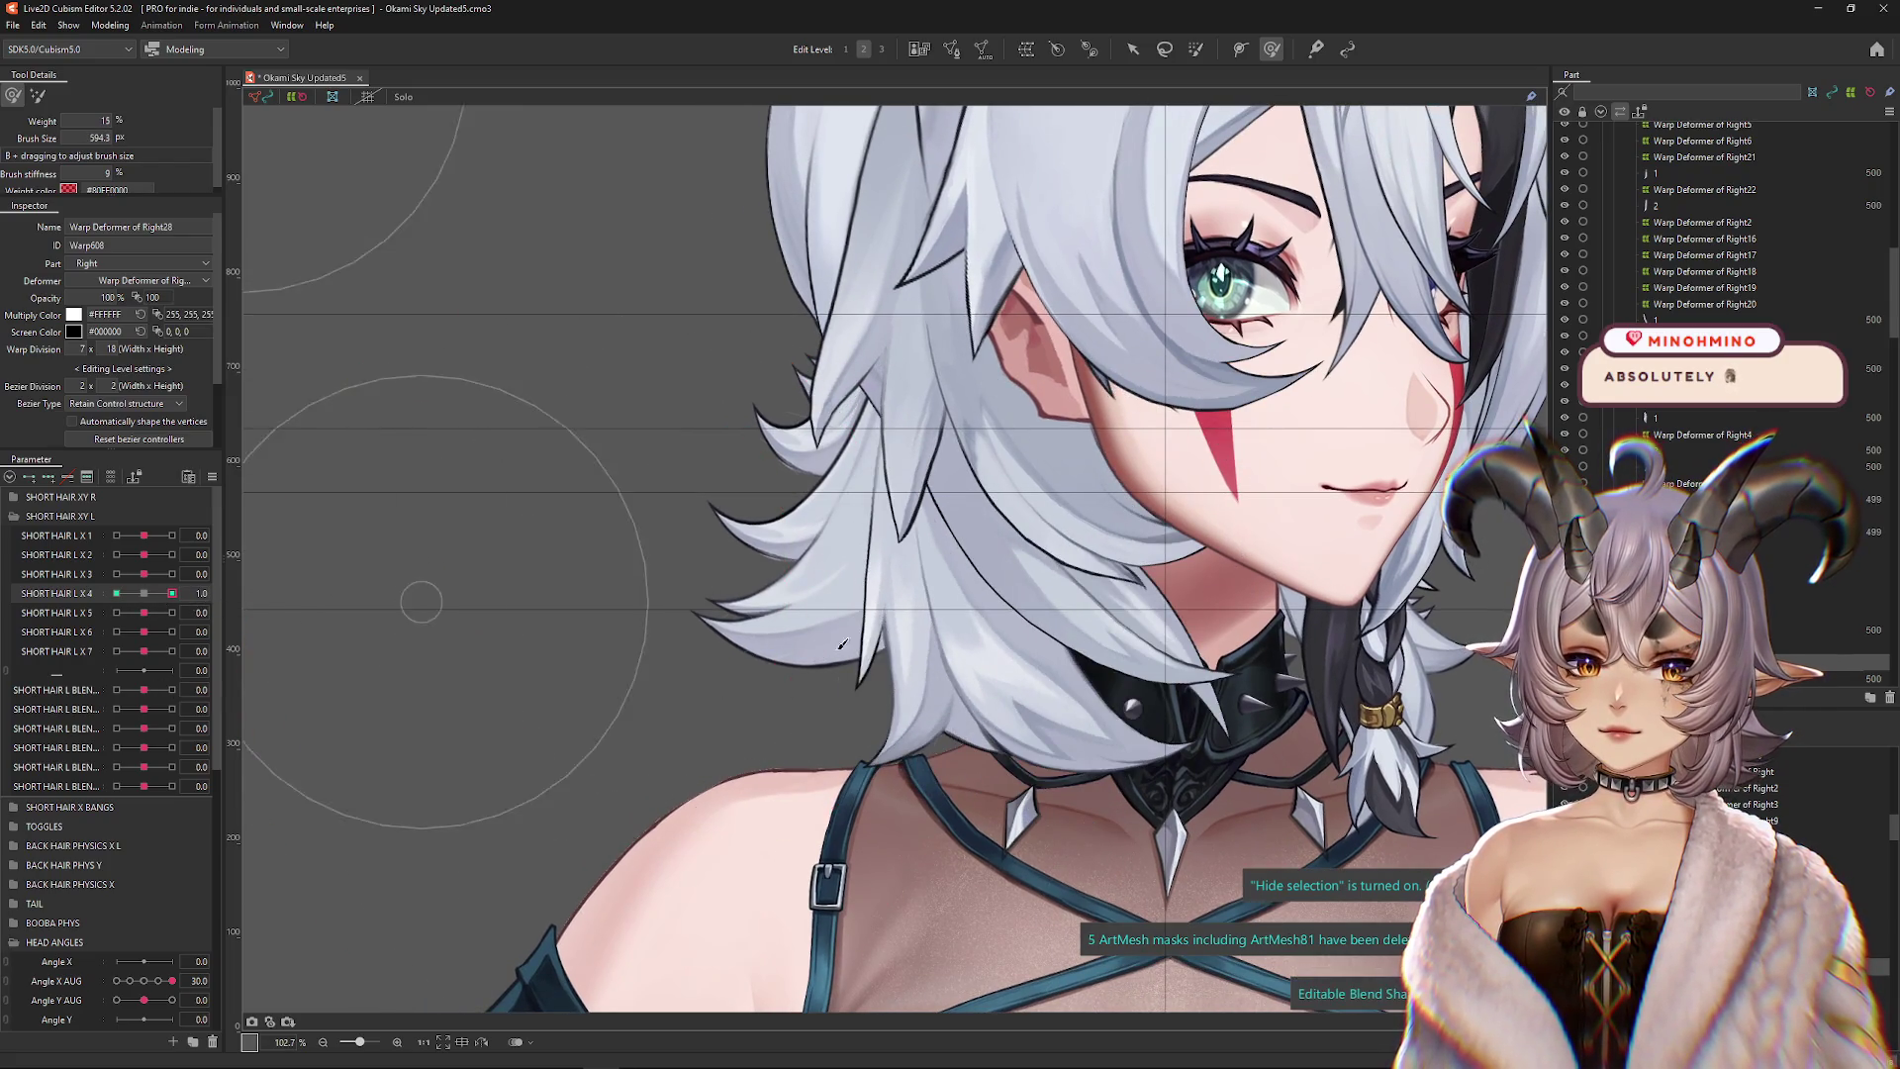
click(145, 594)
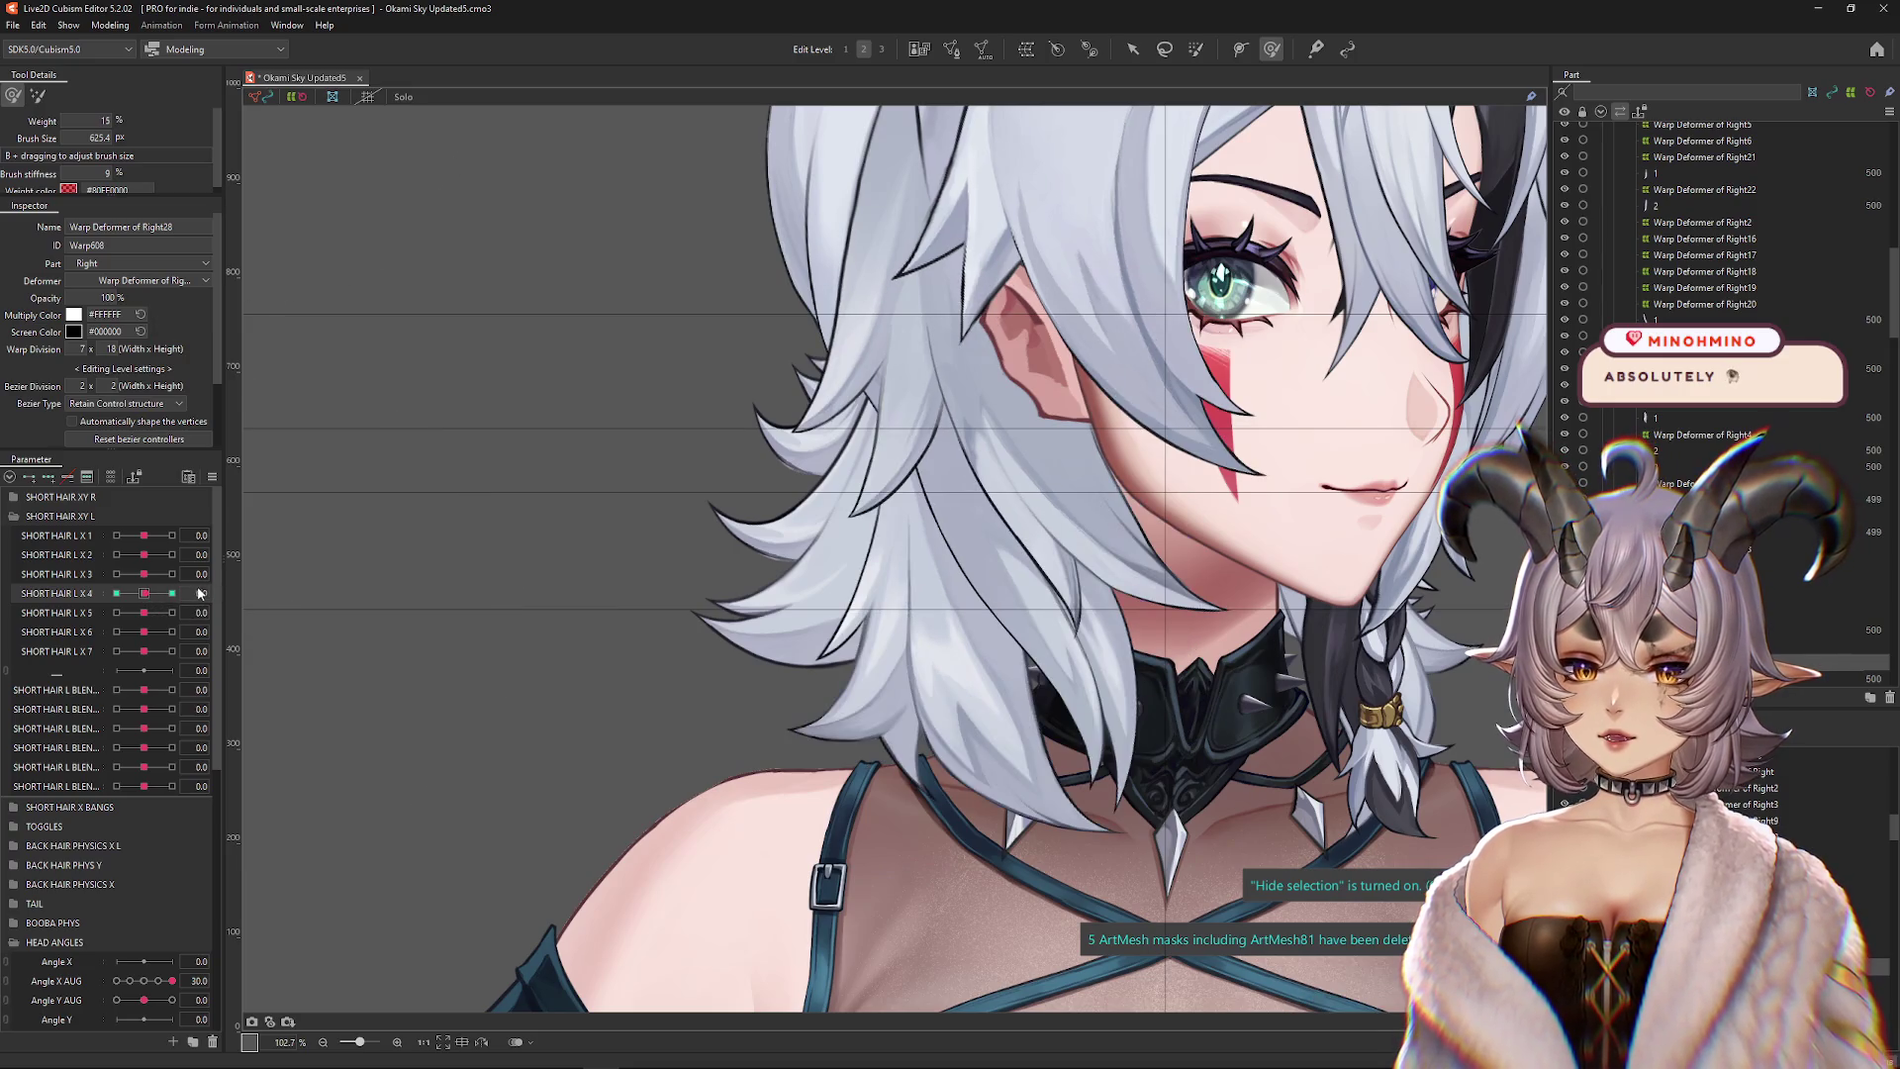
drag(158, 593, 34, 594)
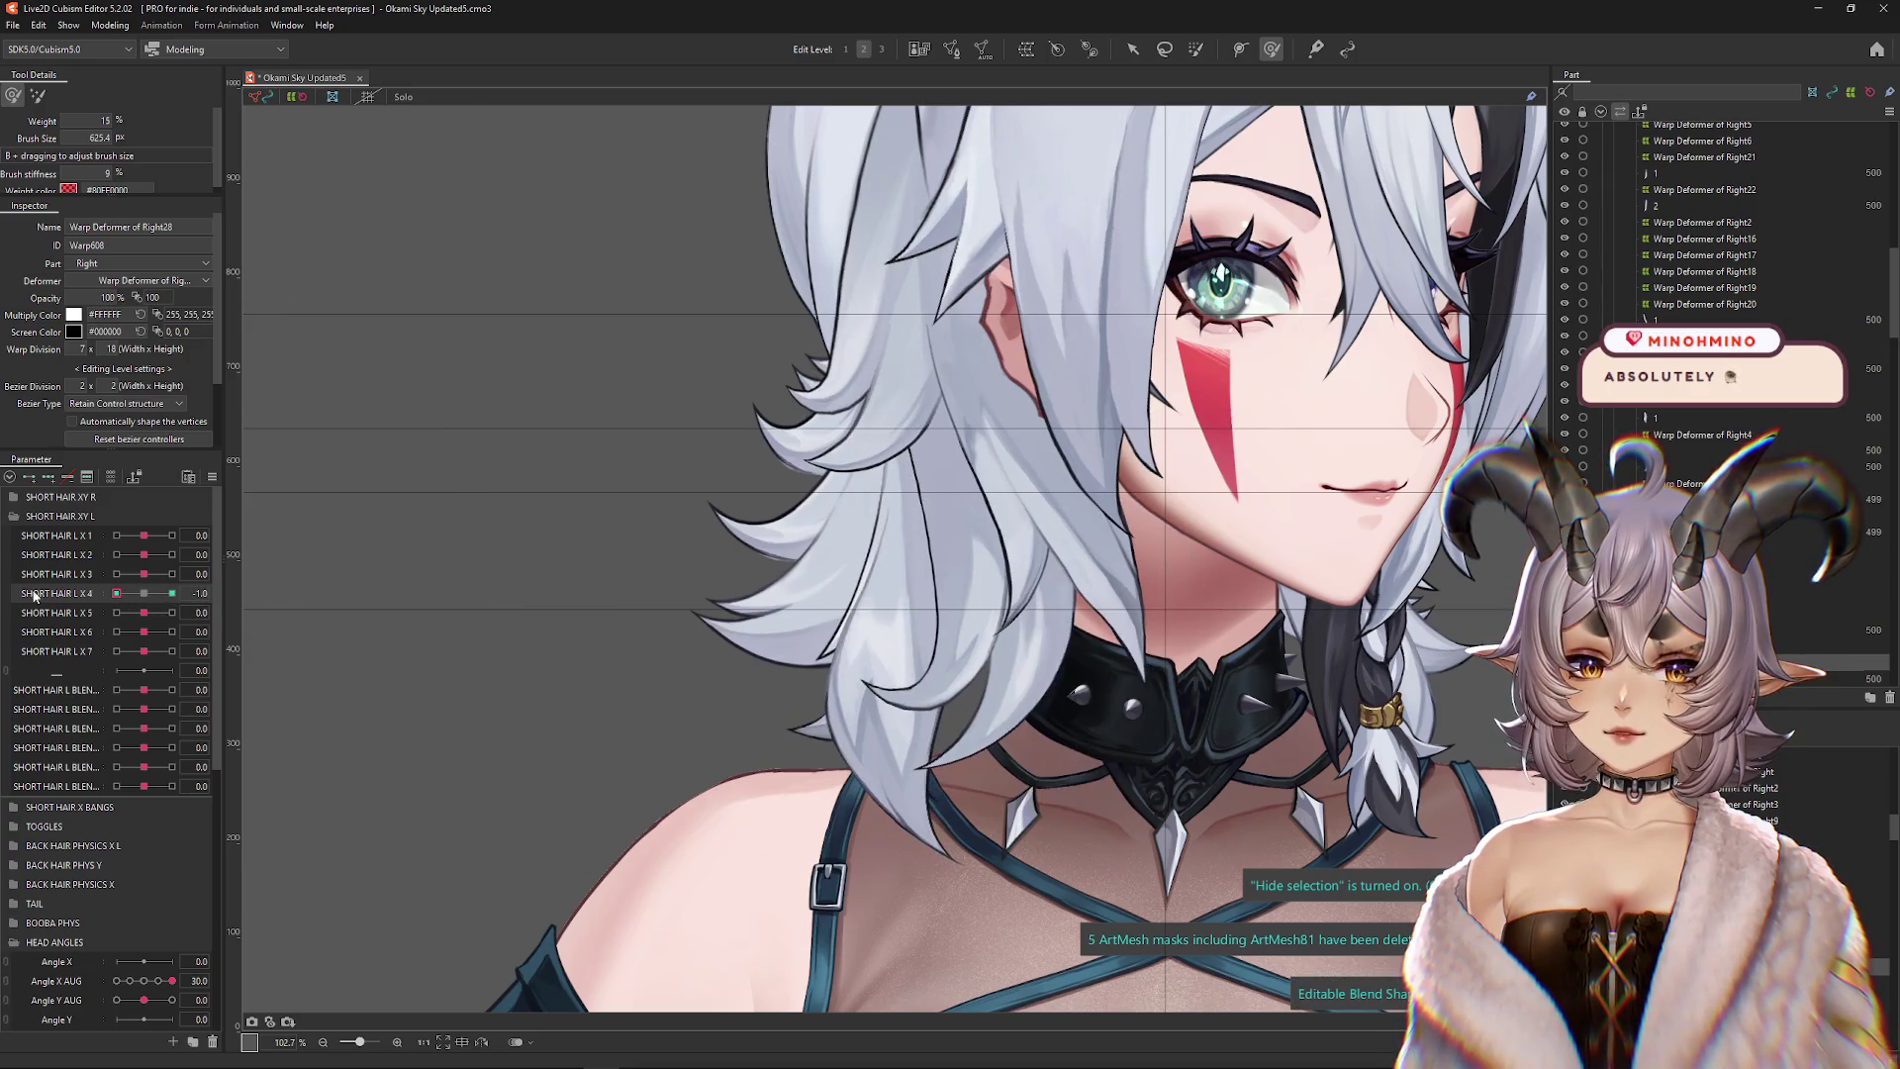
click(1133, 48)
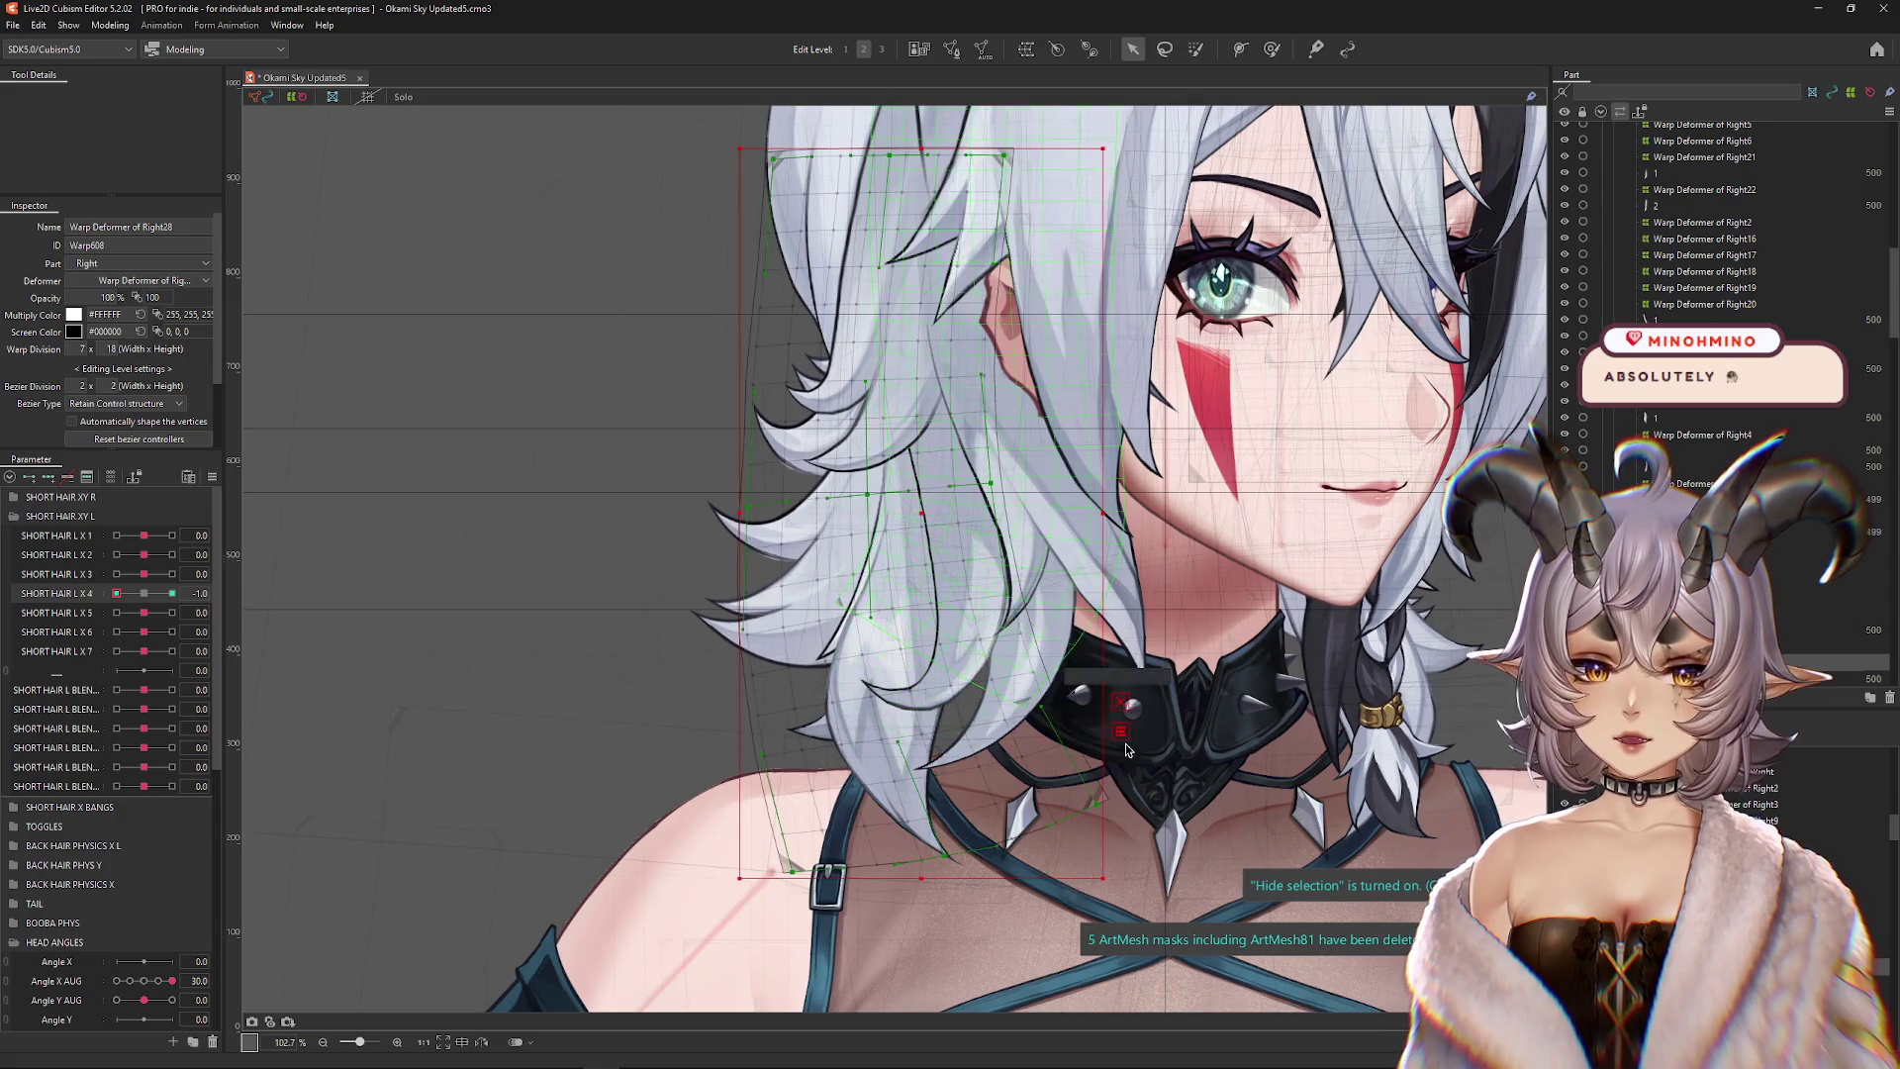
At SHORT HAIR L X4 -1, bend the strand by dragging the temporary path's lower end, and commit
key(q)
click(132, 96)
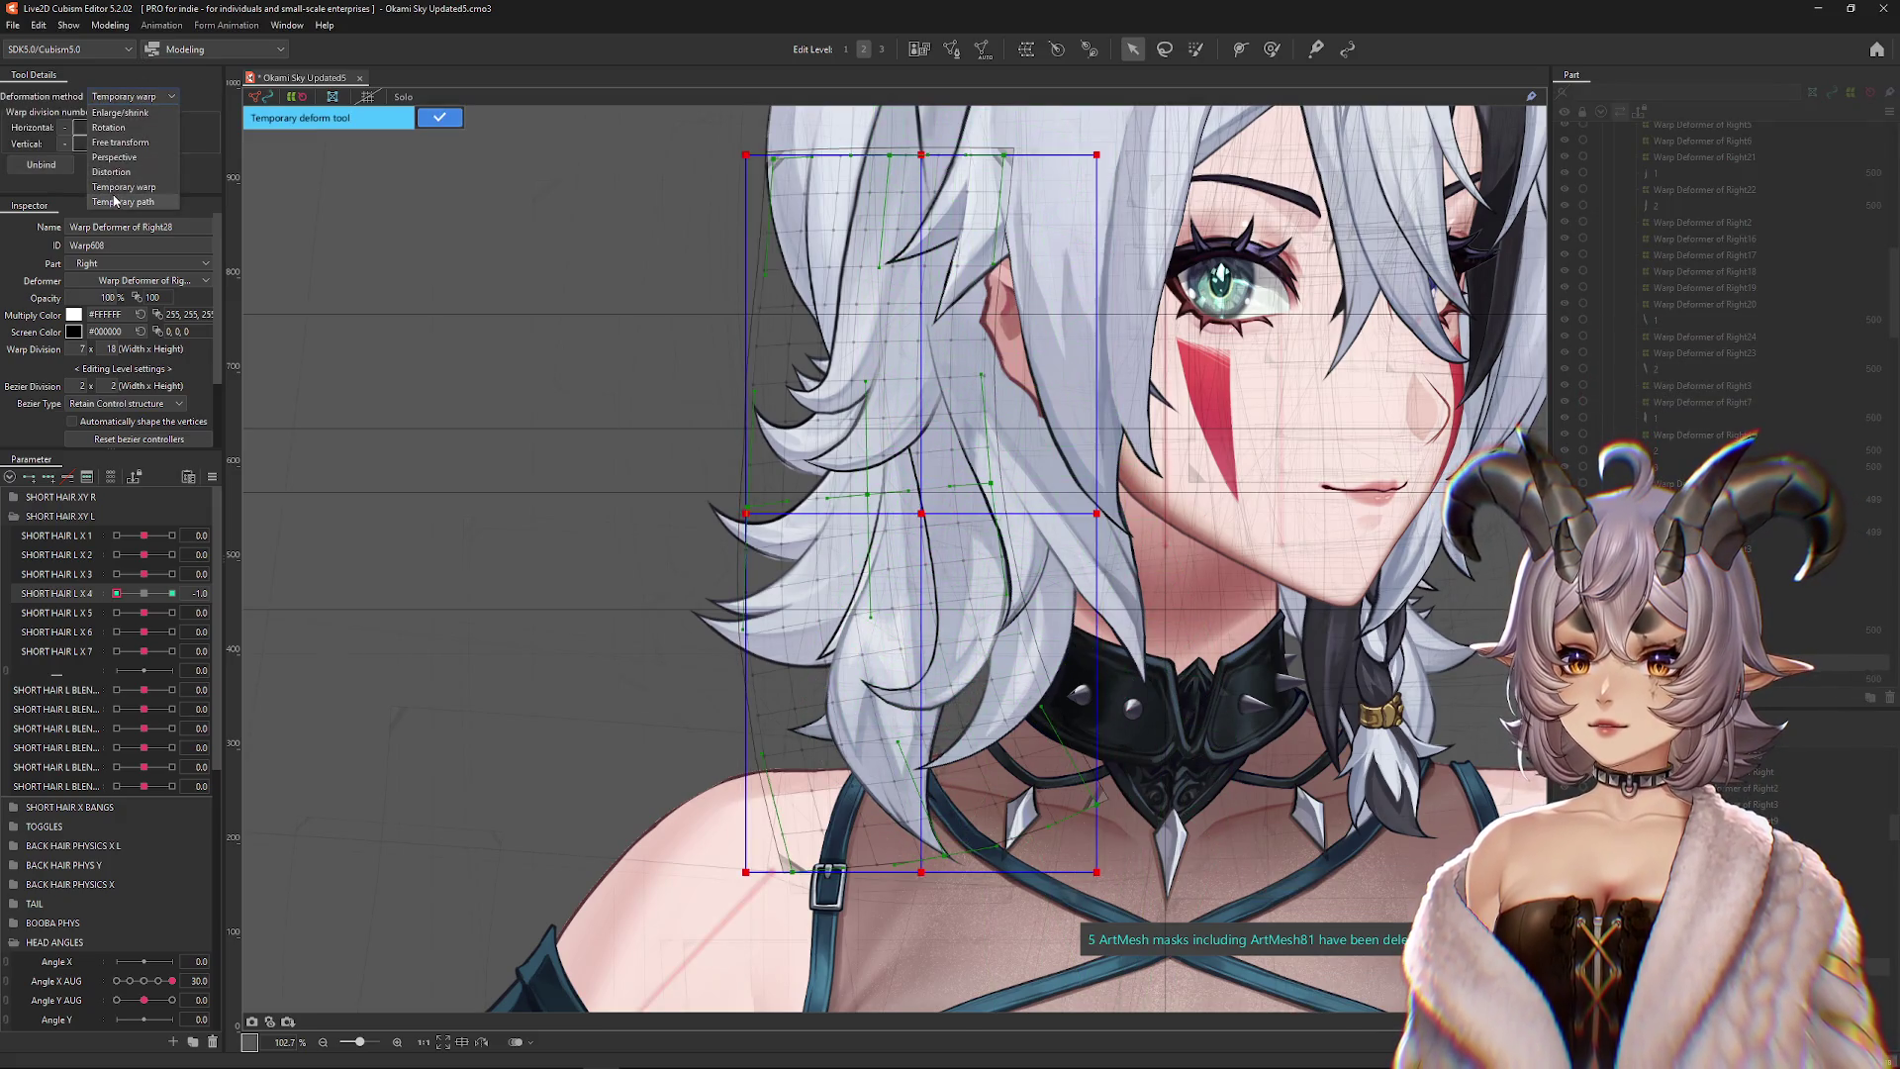
click(115, 201)
click(158, 594)
drag(151, 598, 80, 608)
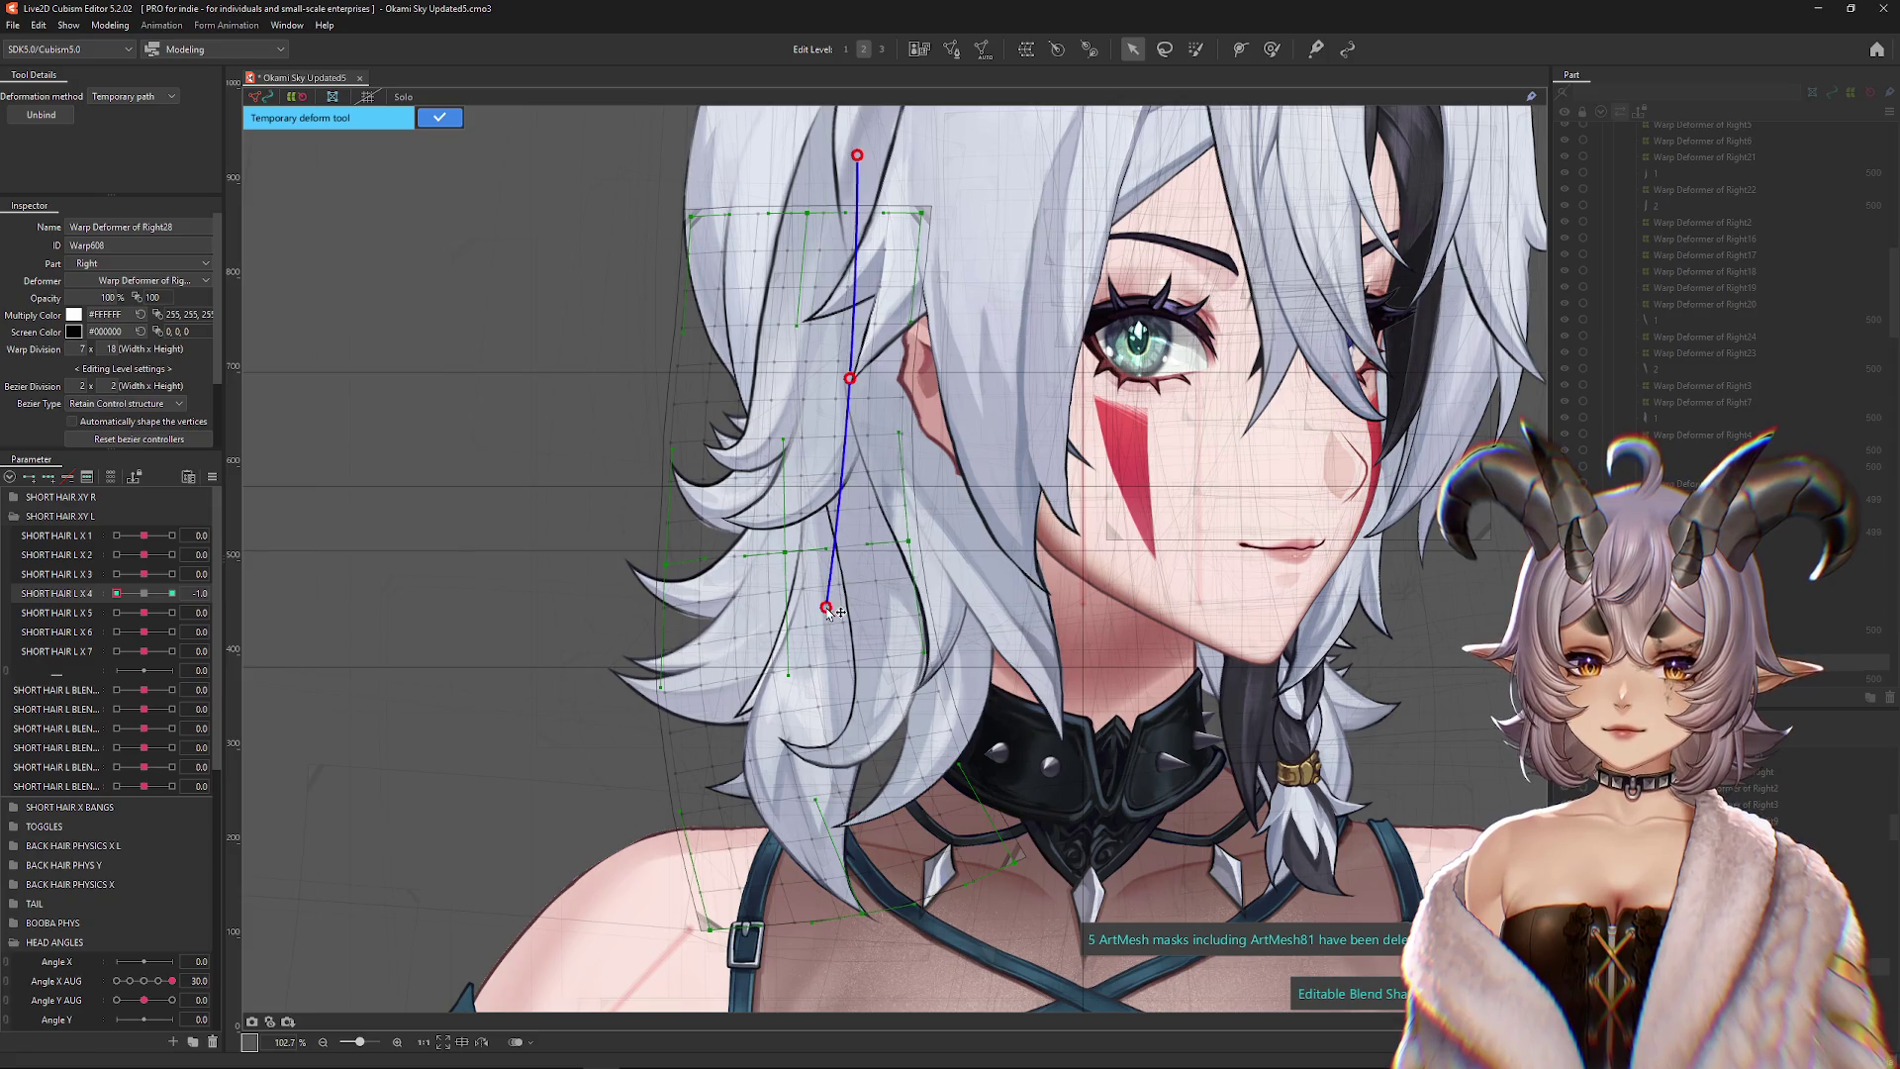
drag(702, 998, 535, 904)
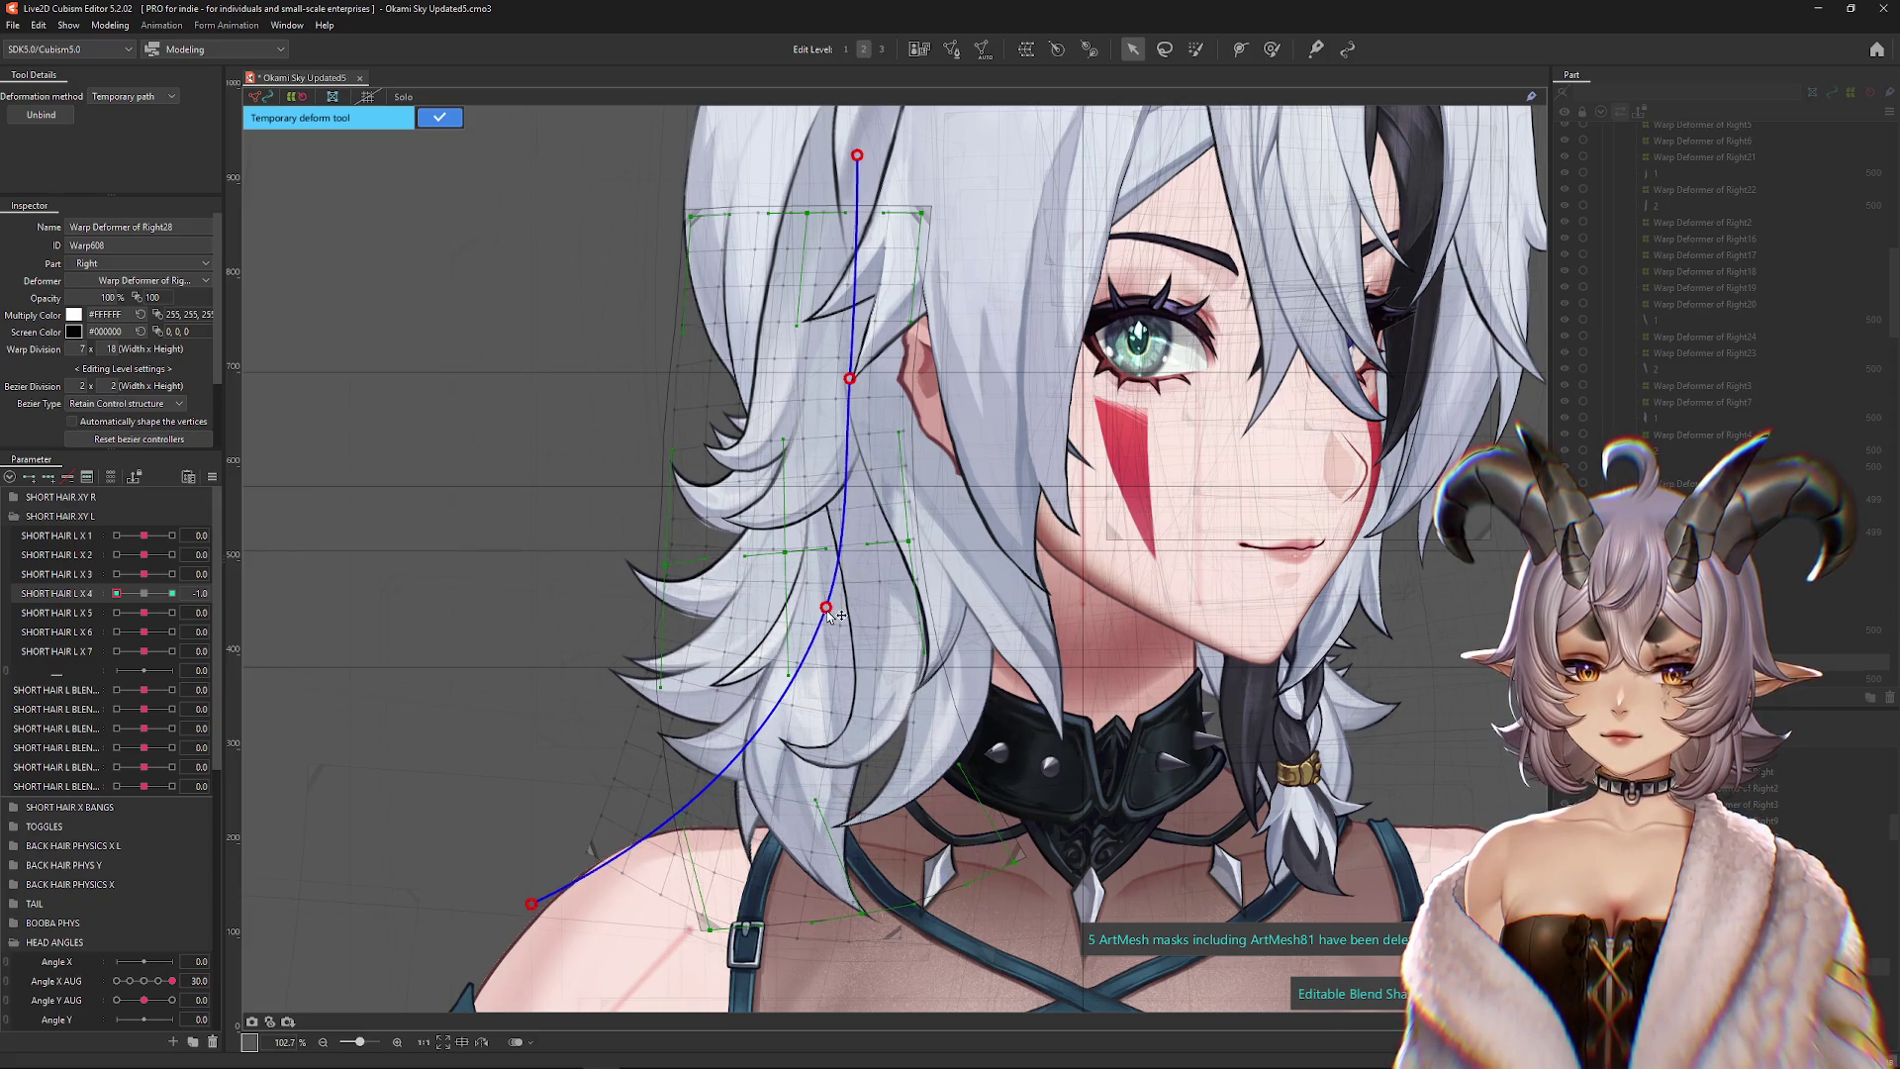
key(ctrl+h)
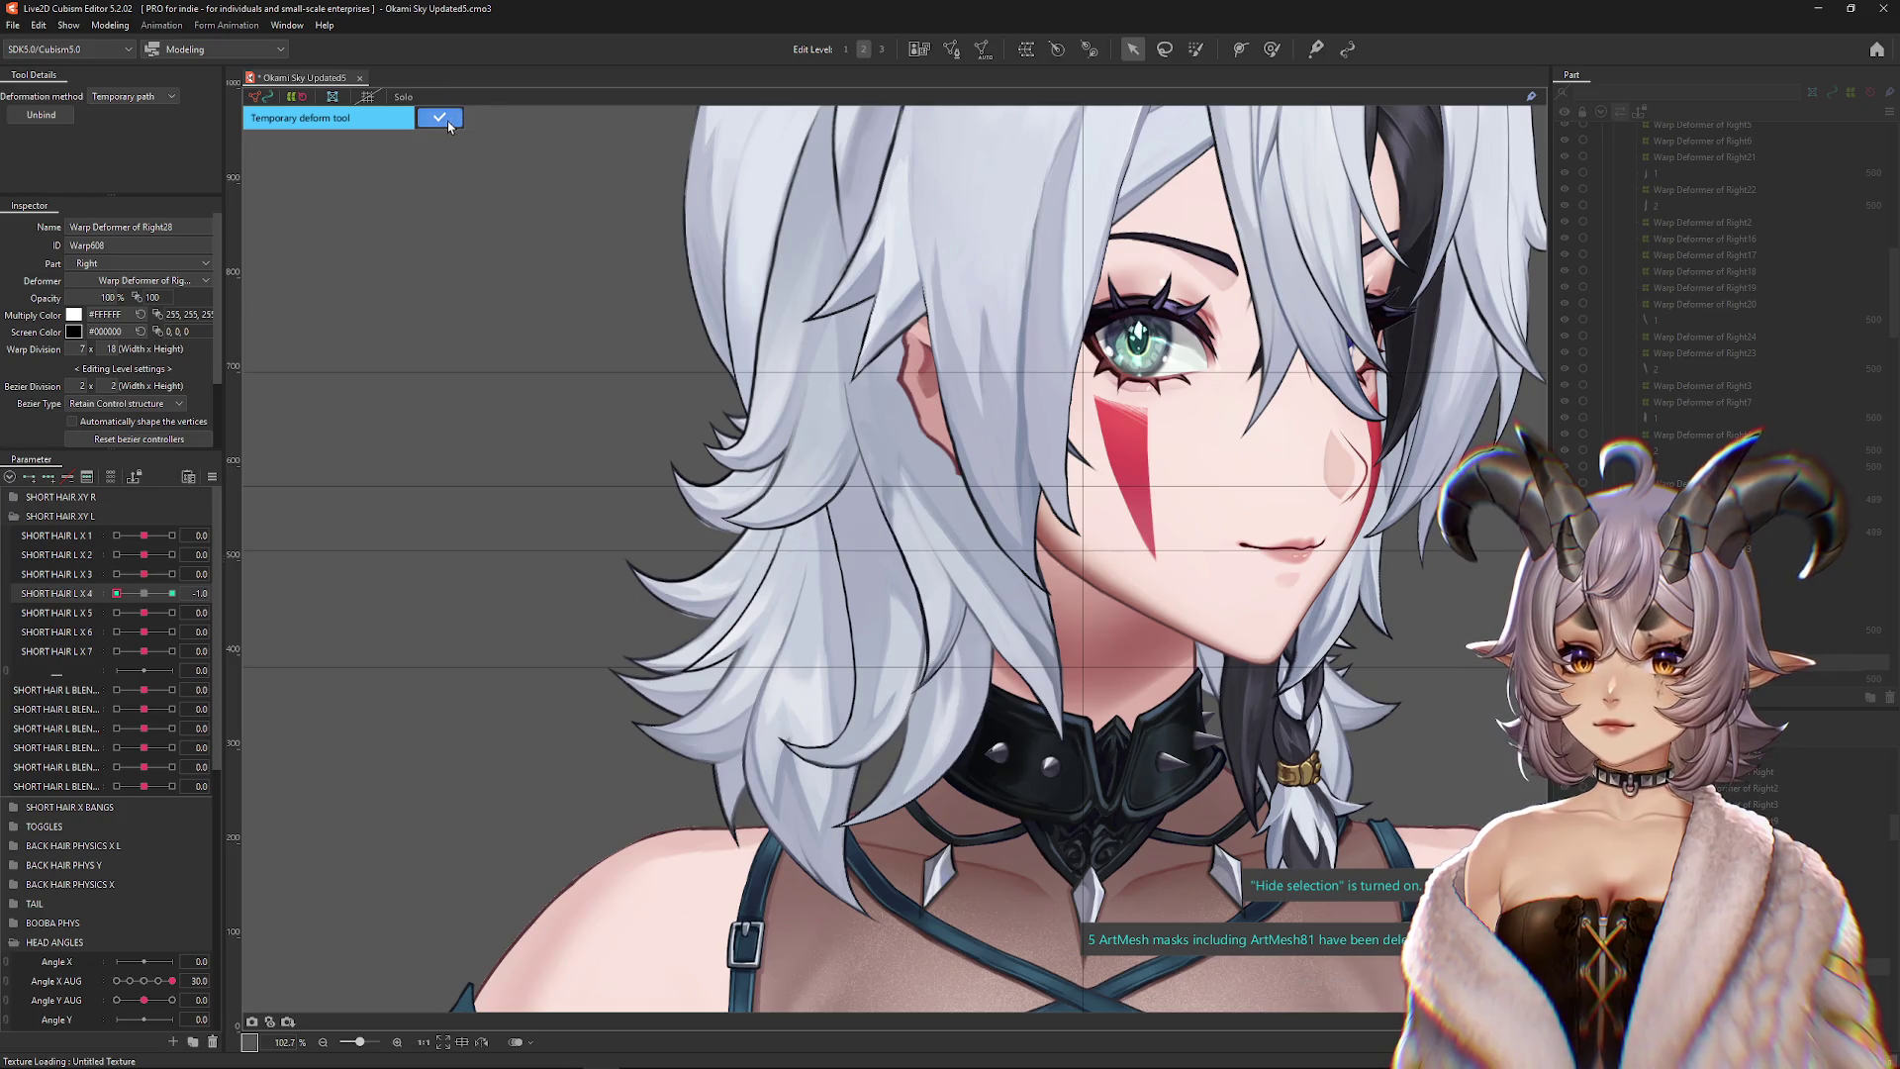
click(439, 118)
click(172, 593)
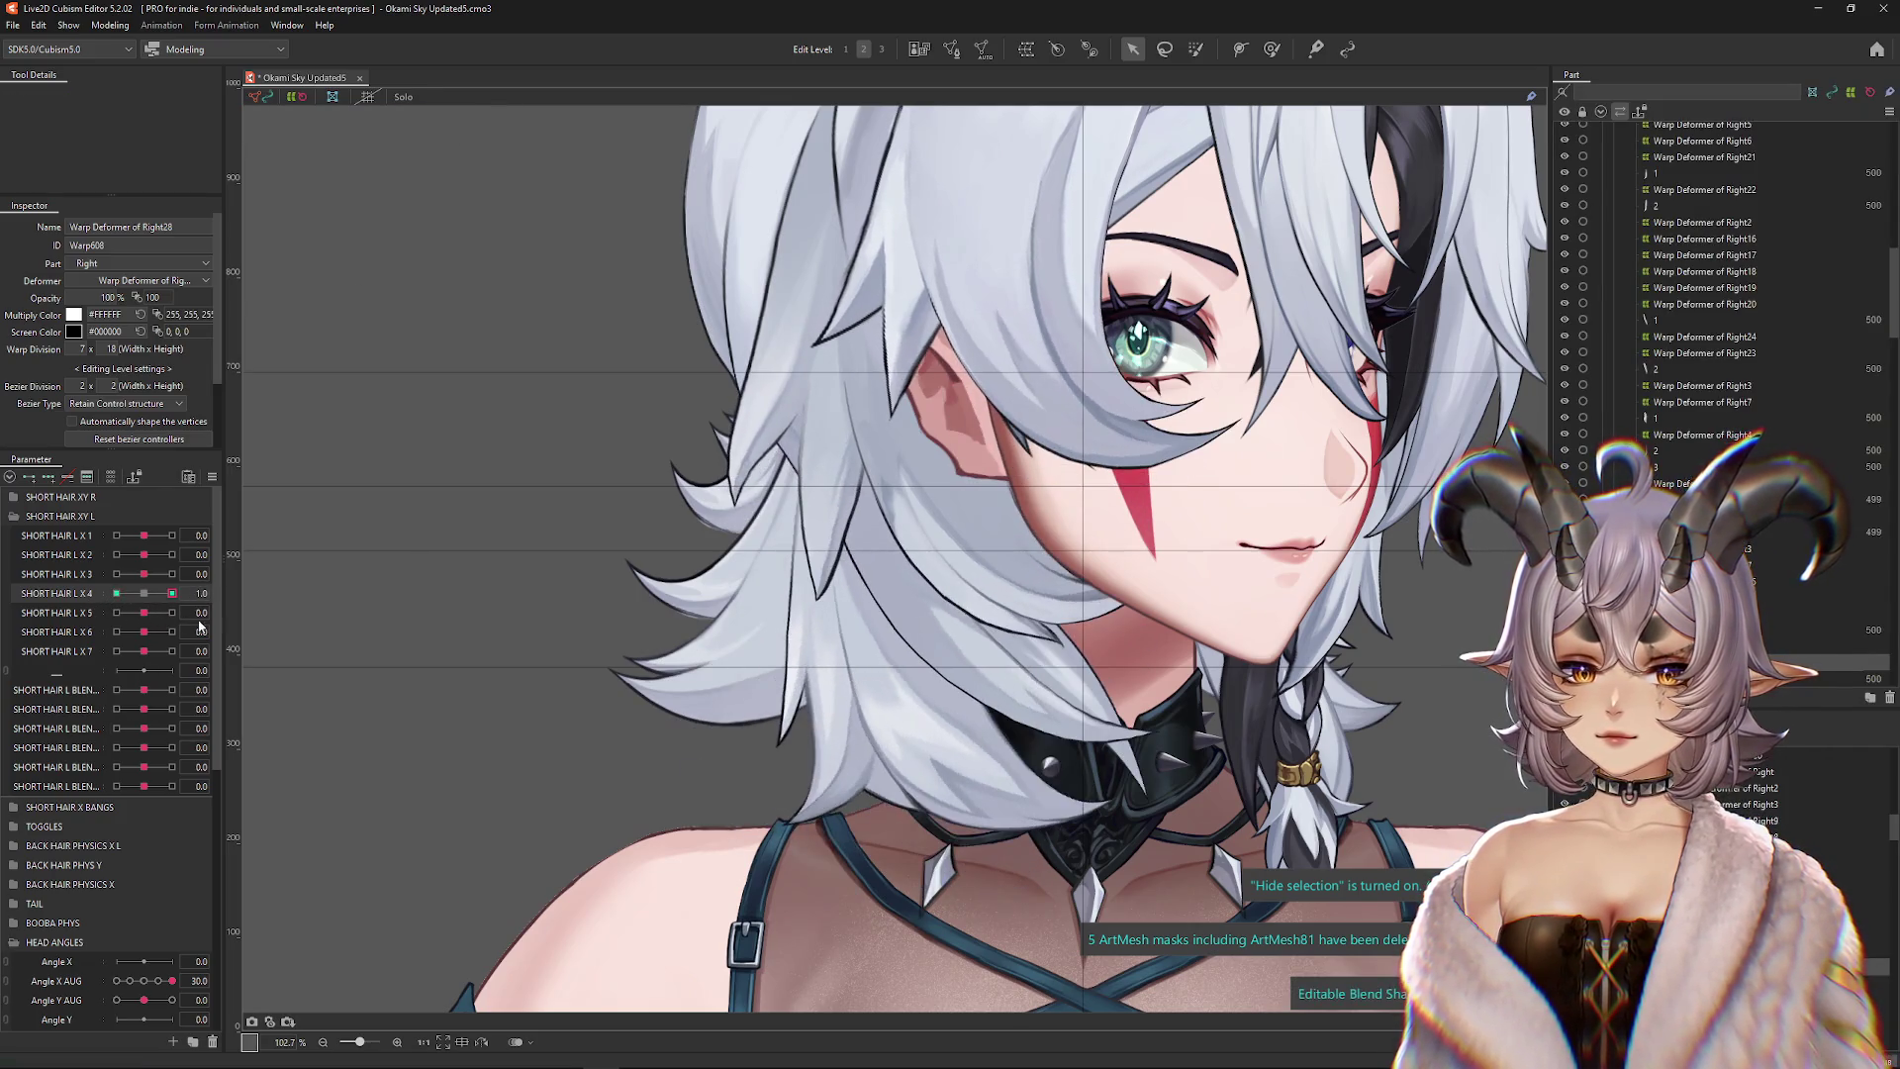
Refine the strand's bend with the deform brush at SHORT HAIR L X4's -1 and 1 keyforms
click(1272, 49)
click(42, 96)
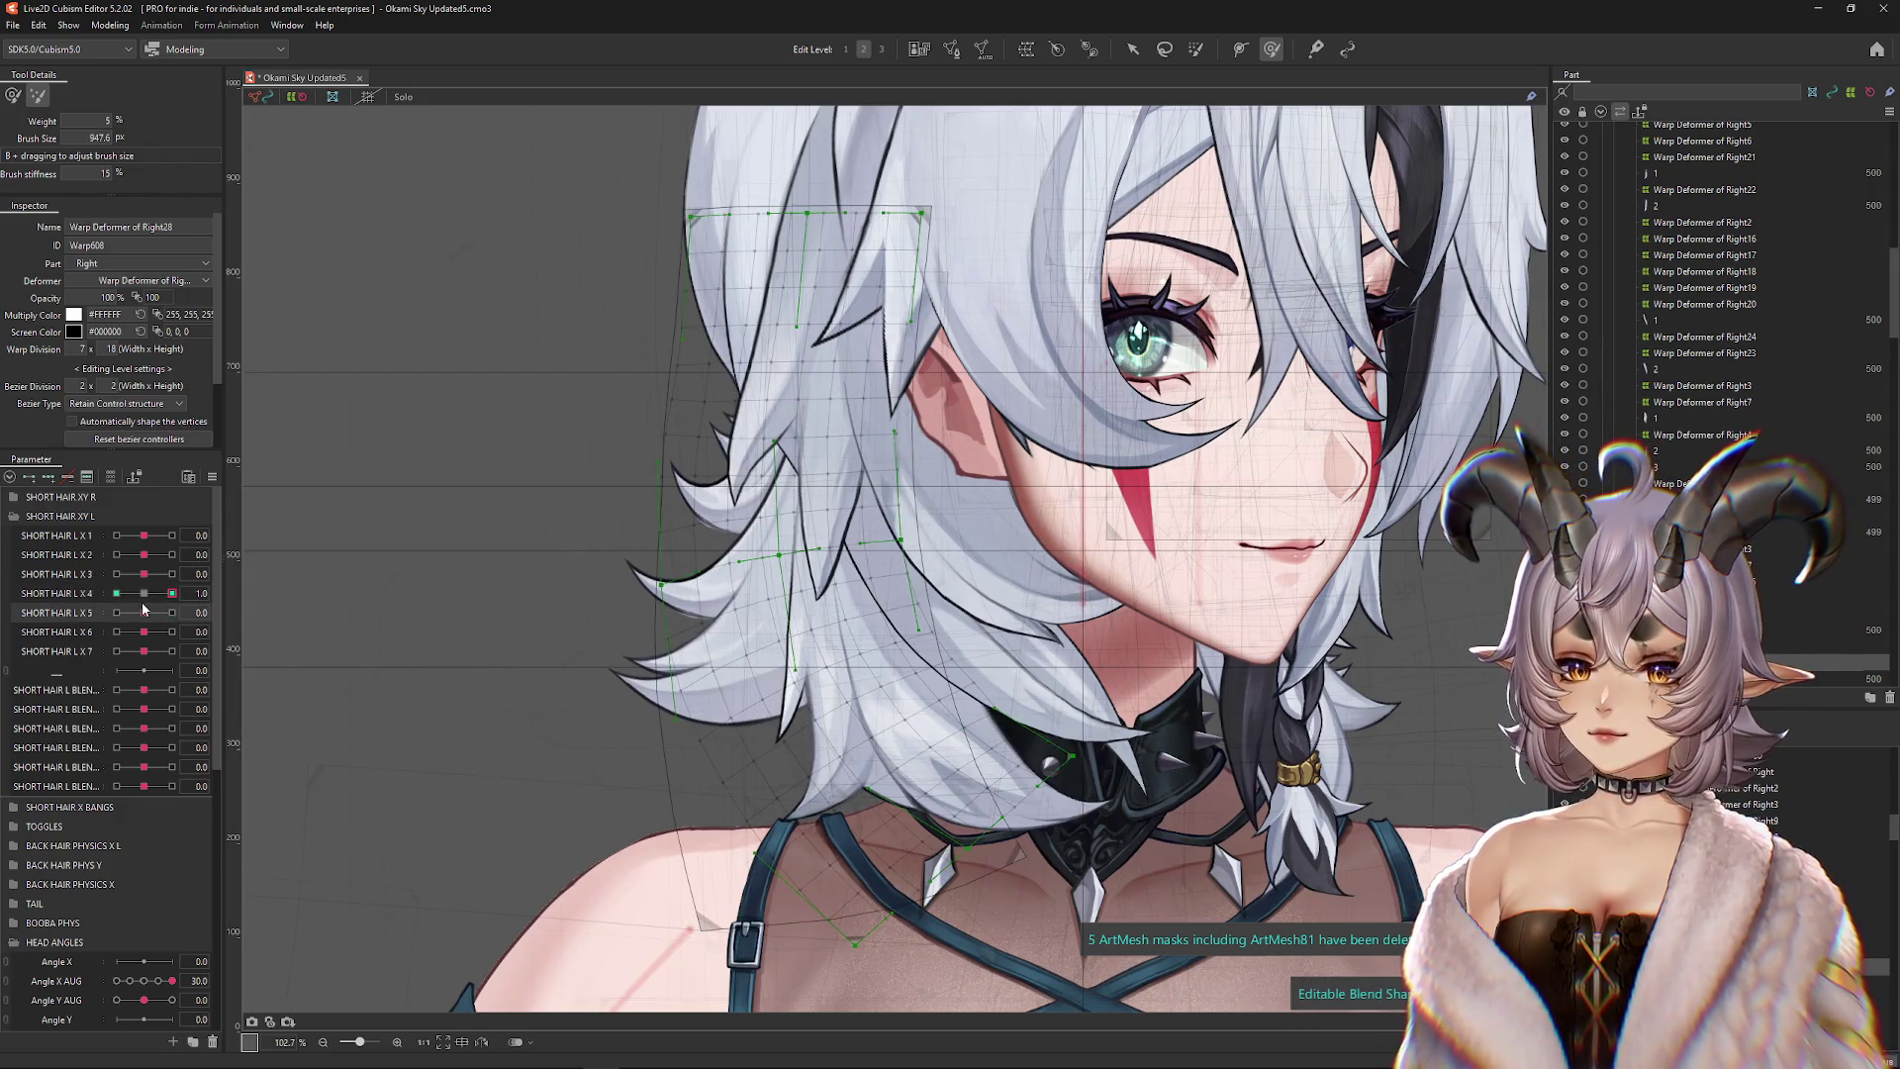
click(117, 592)
click(13, 96)
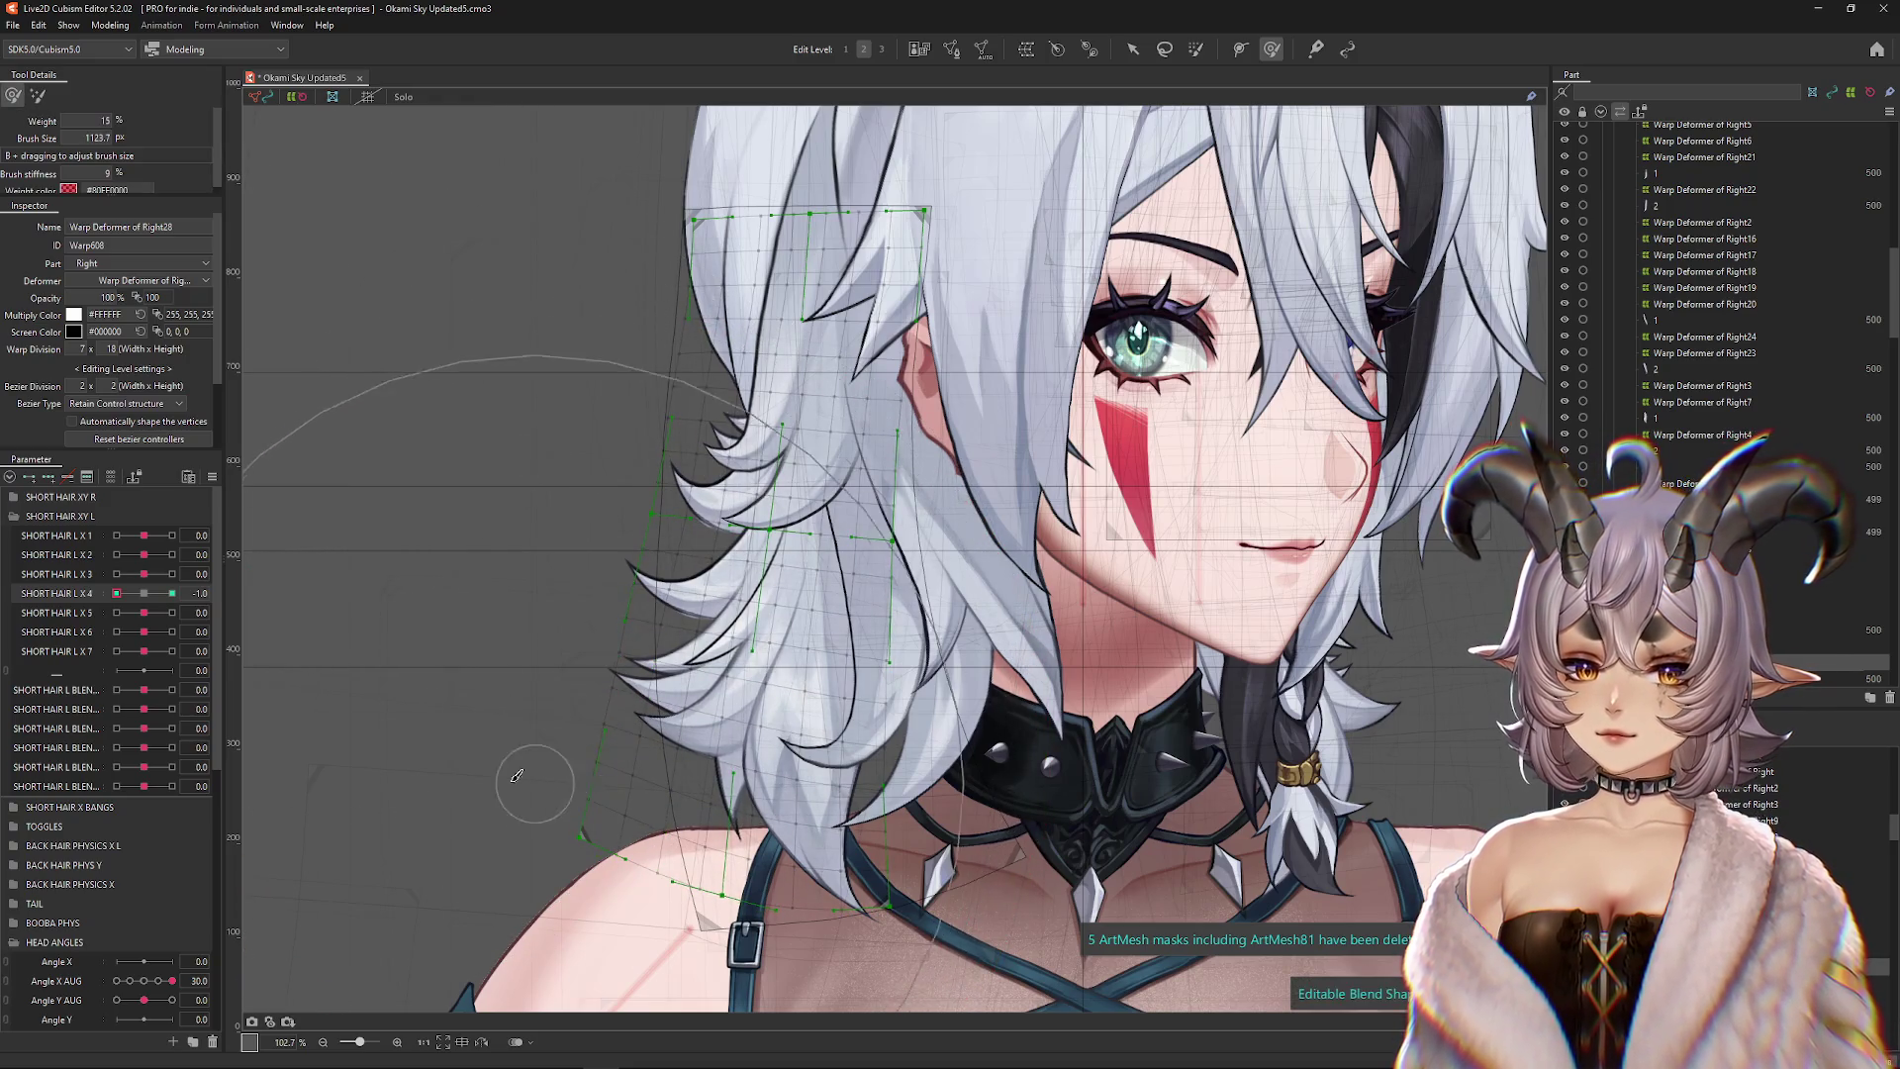
click(172, 593)
mouse_move(871, 765)
mouse_down()
mouse_move(784, 582)
mouse_move(811, 554)
mouse_up()
click(121, 593)
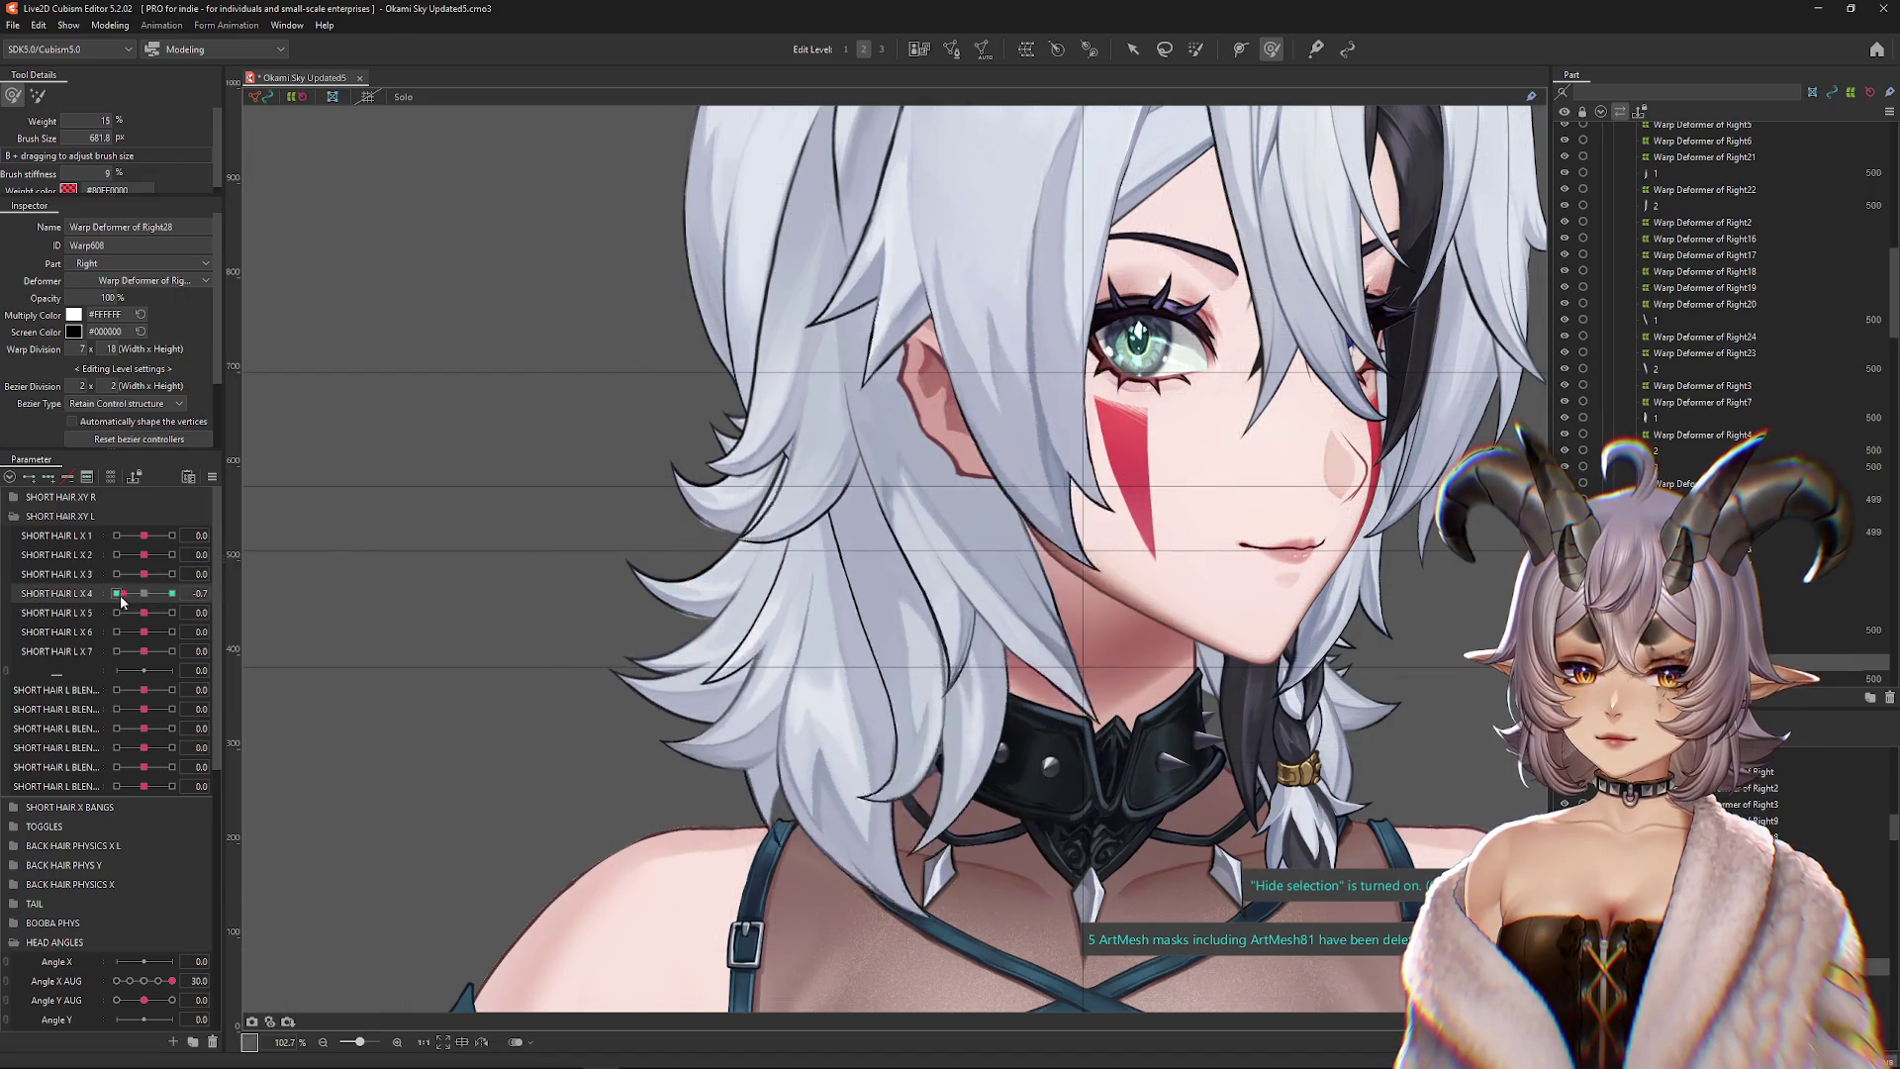
drag(121, 597, 111, 597)
drag(543, 627, 624, 794)
drag(116, 593, 172, 594)
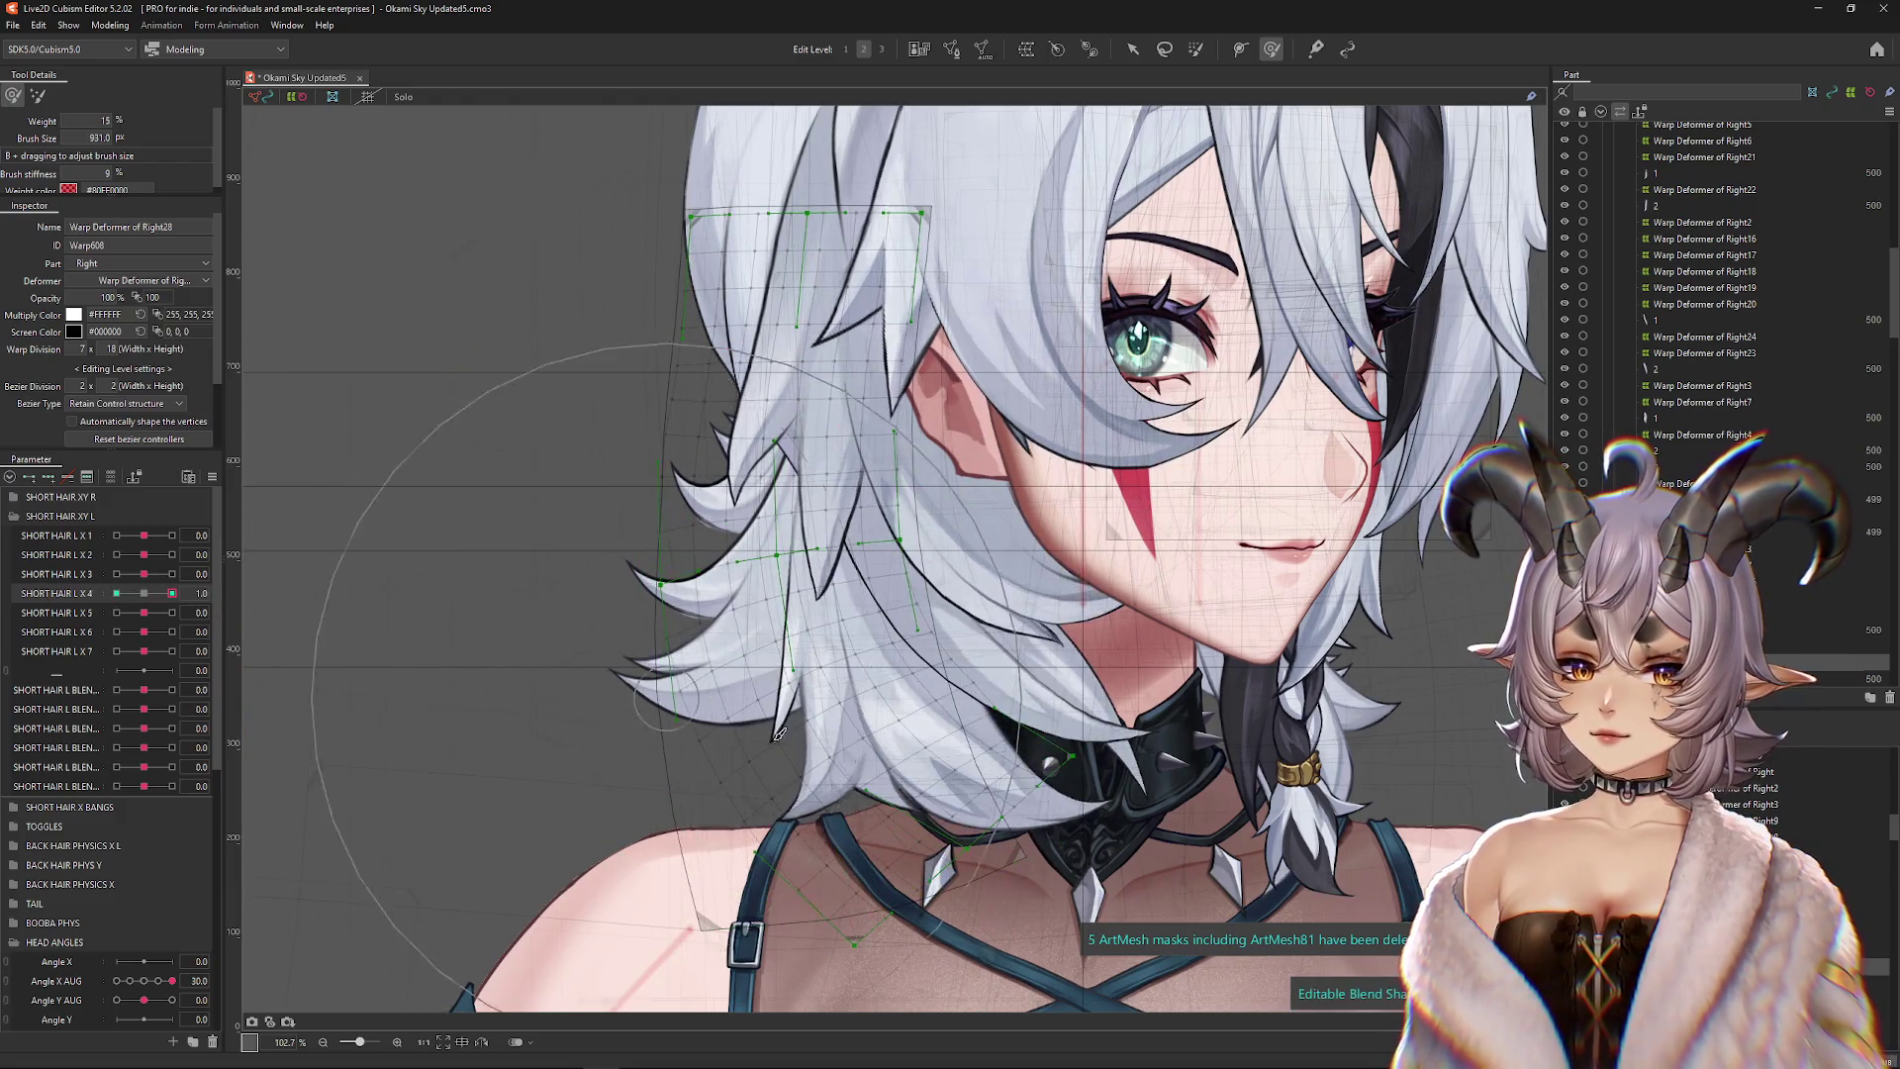
Apply extended interpolation to SHORT HAIR L X4 from the Parameter panel menu
click(211, 478)
click(348, 768)
click(615, 409)
click(699, 319)
Test SHORT HAIR L X4 across its range, then select all of the next strand's ArtMeshes
mouse_move(172, 594)
mouse_down()
mouse_move(153, 594)
mouse_move(172, 594)
mouse_up()
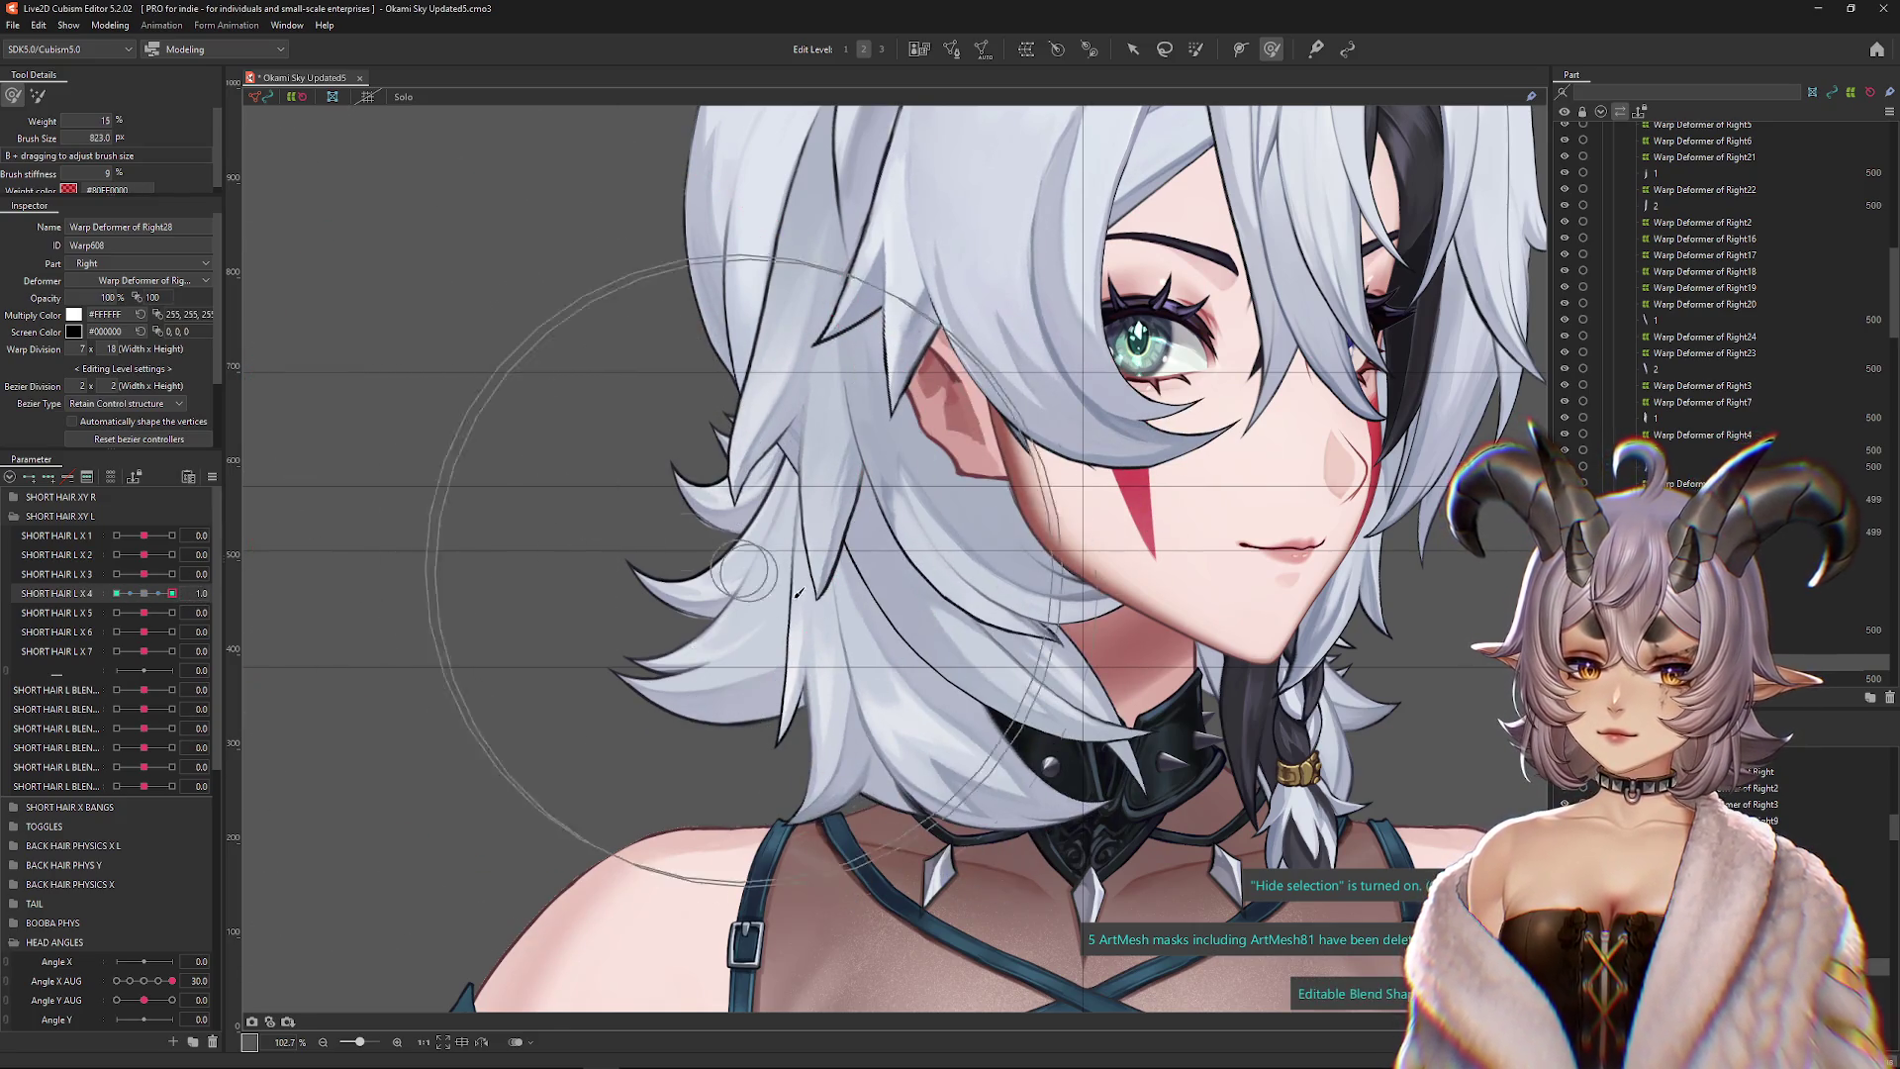
click(152, 596)
mouse_move(151, 597)
mouse_down()
mouse_move(128, 600)
mouse_move(190, 580)
mouse_move(144, 577)
mouse_move(146, 620)
mouse_up()
click(143, 594)
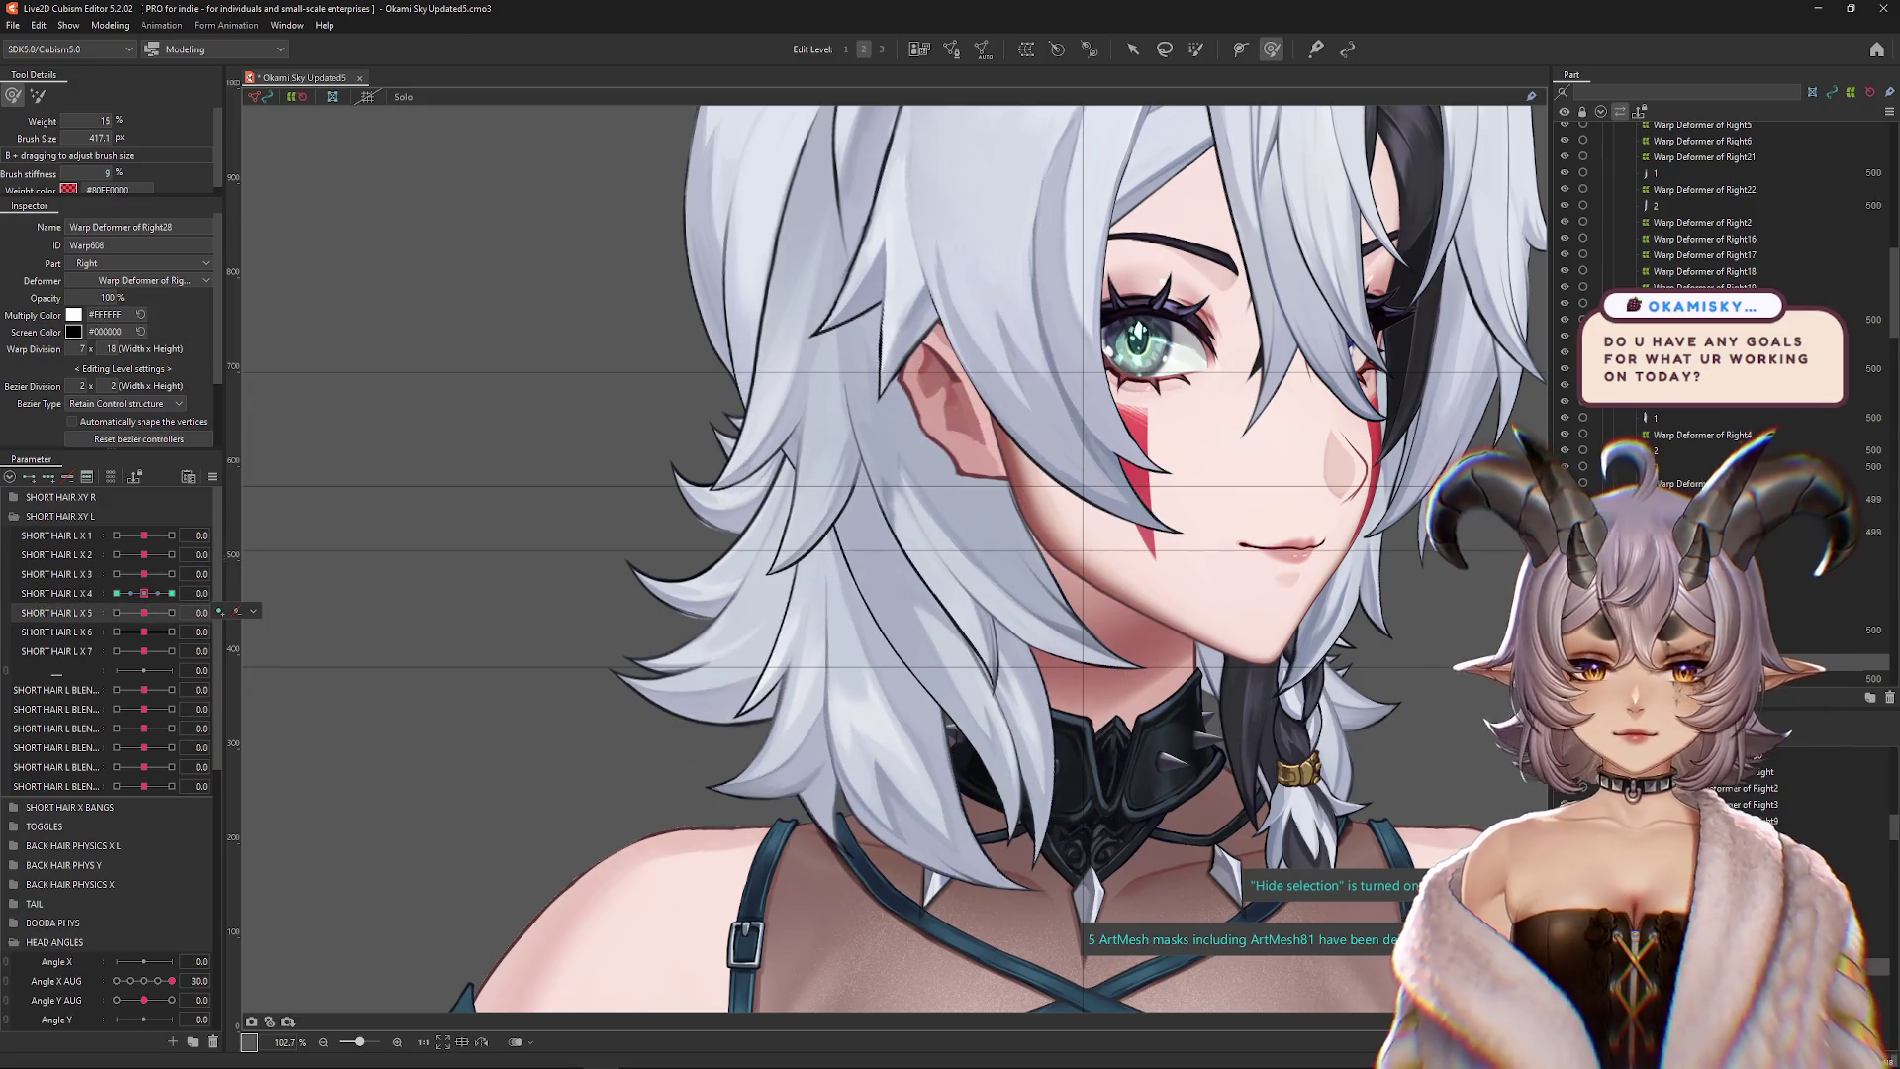
key(ctrl+a)
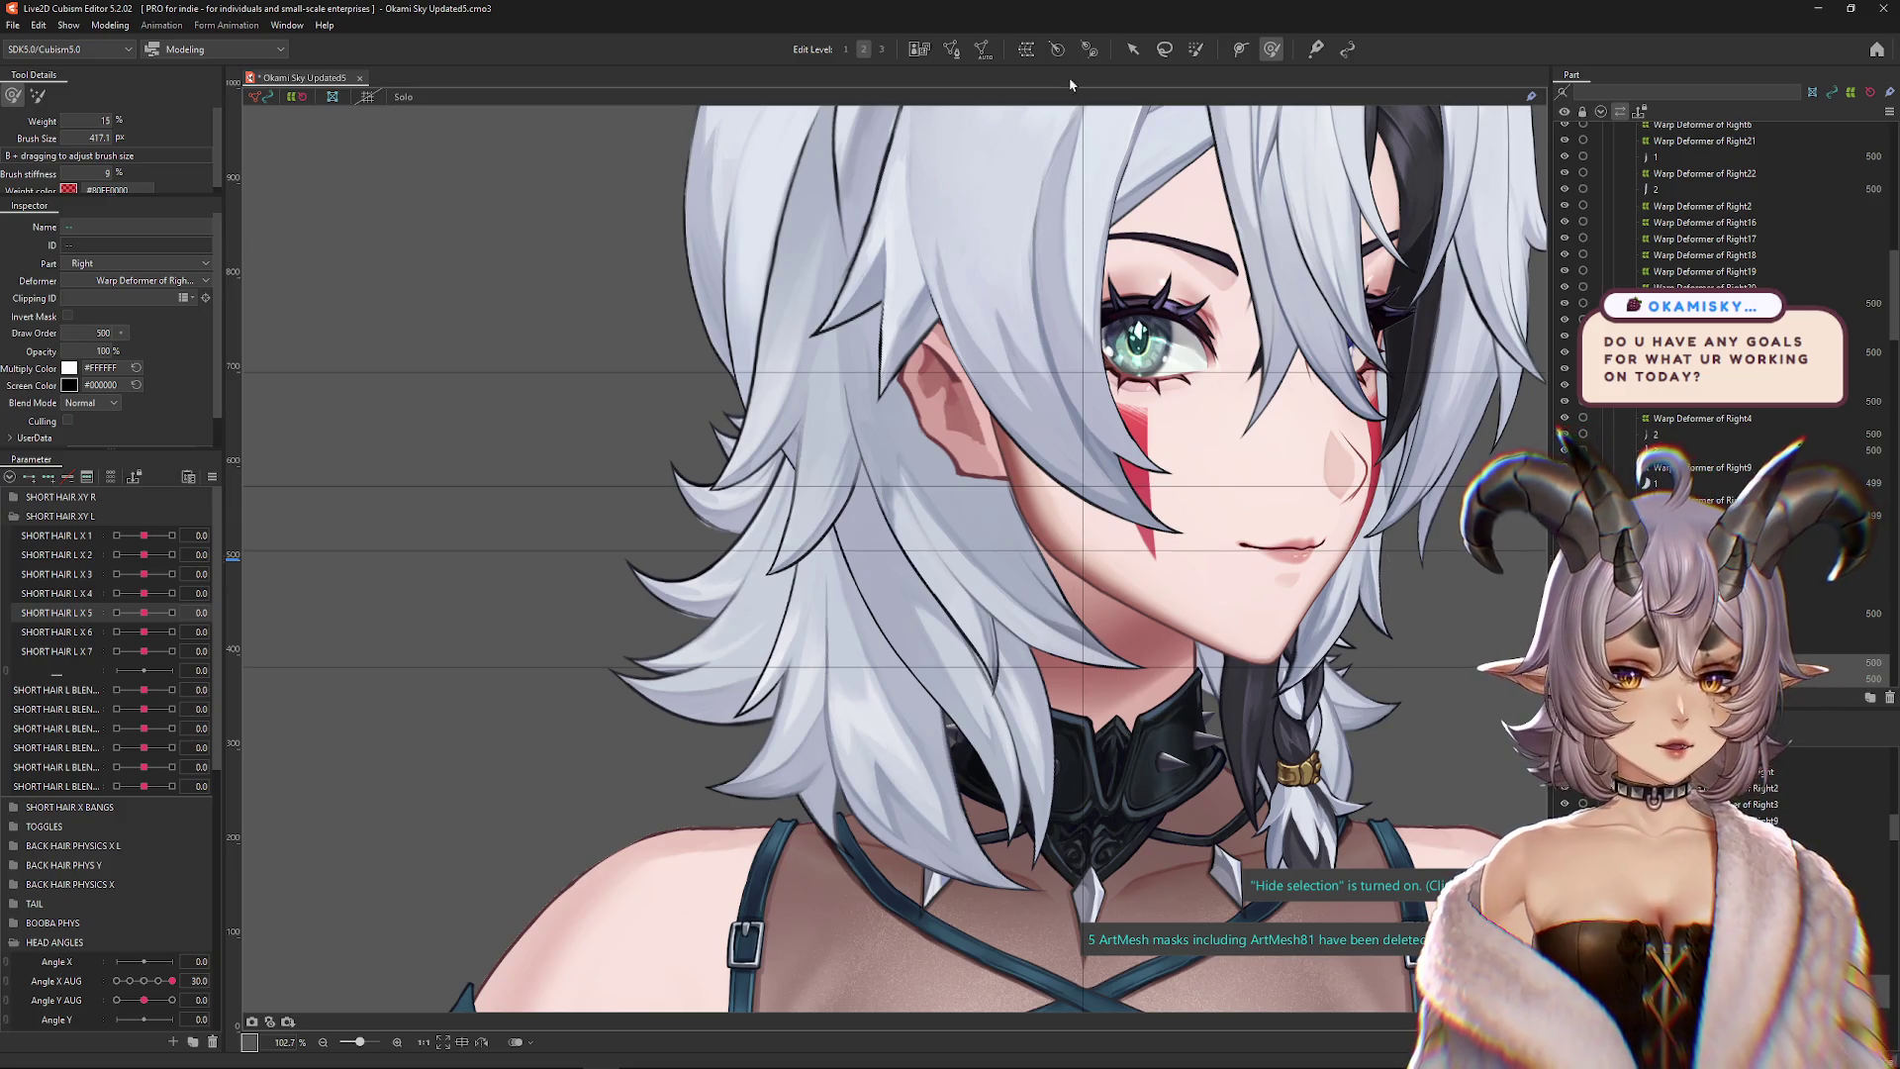
click(1030, 50)
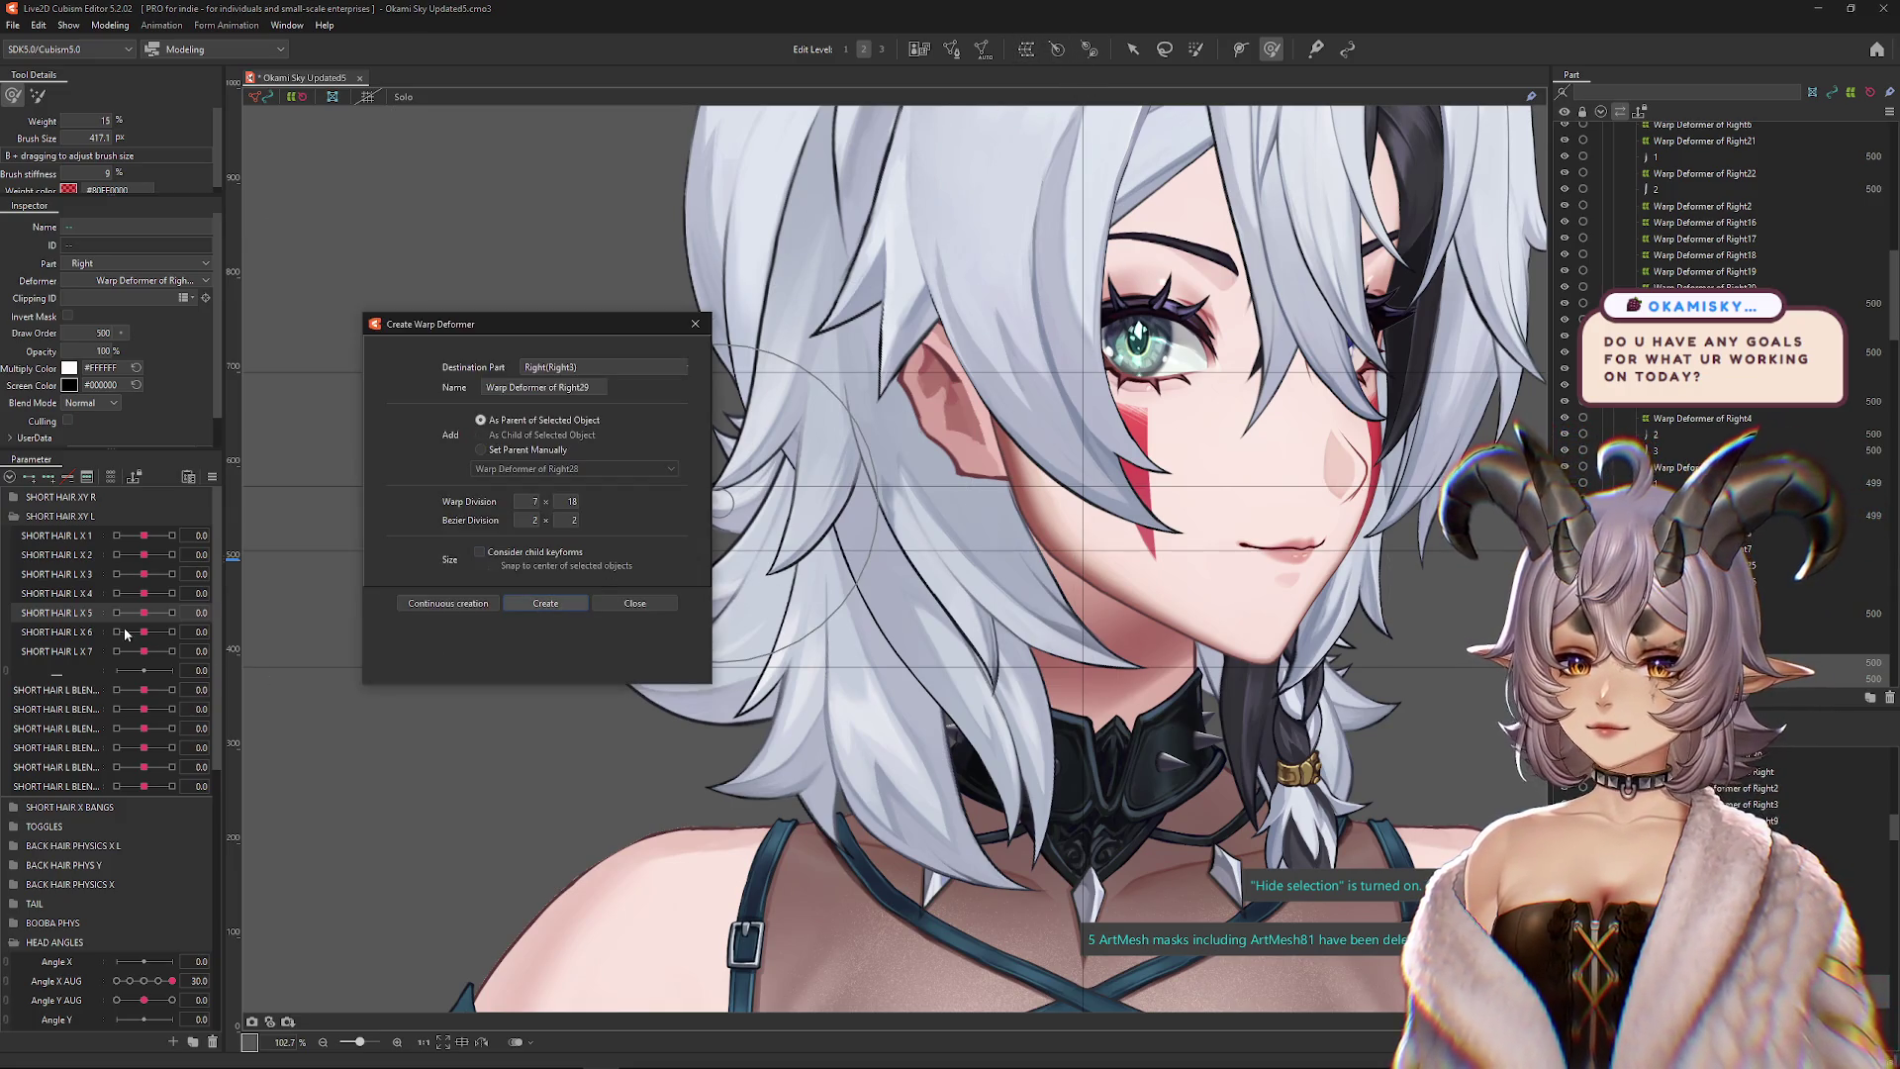
Create Warp Deformer of Right29, key it on SHORT HAIR L X5, and solo the strand
key(Return)
mouse_move(144, 612)
mouse_down()
mouse_move(160, 612)
mouse_move(144, 613)
mouse_up()
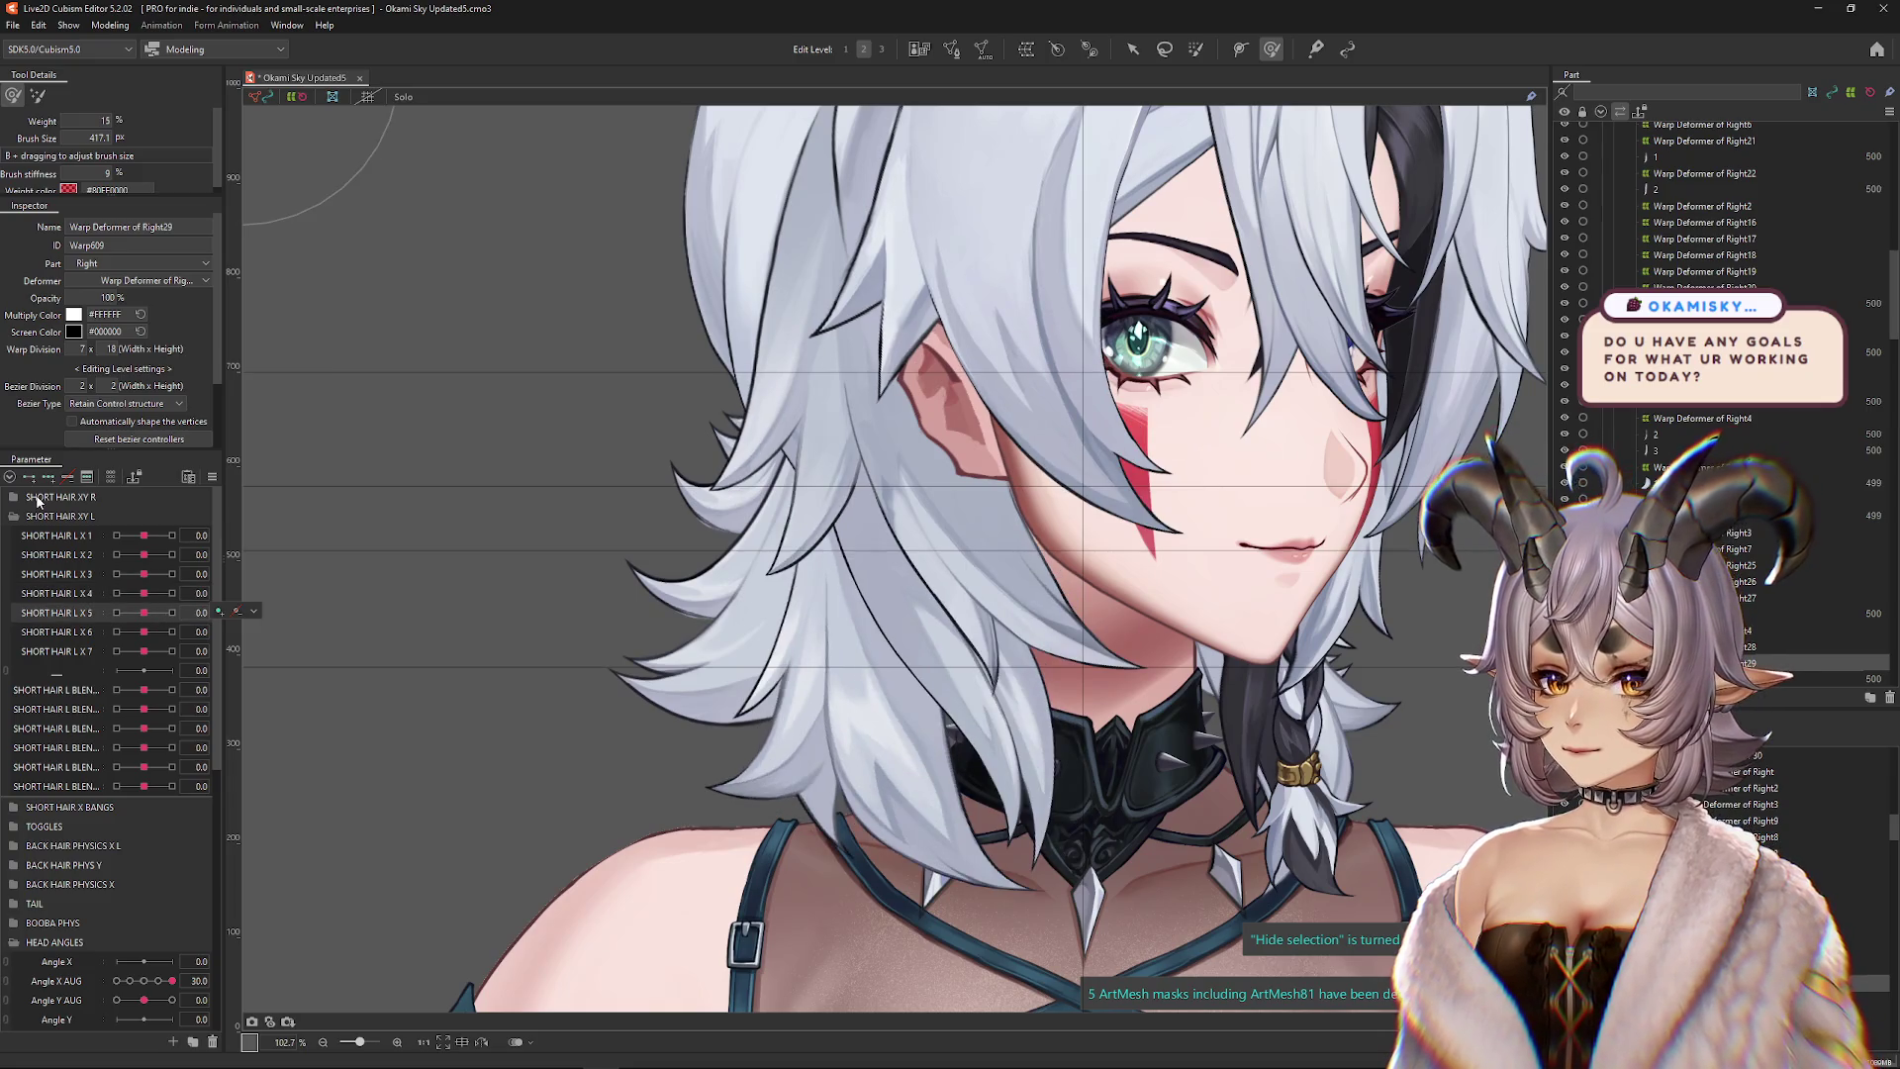
click(48, 477)
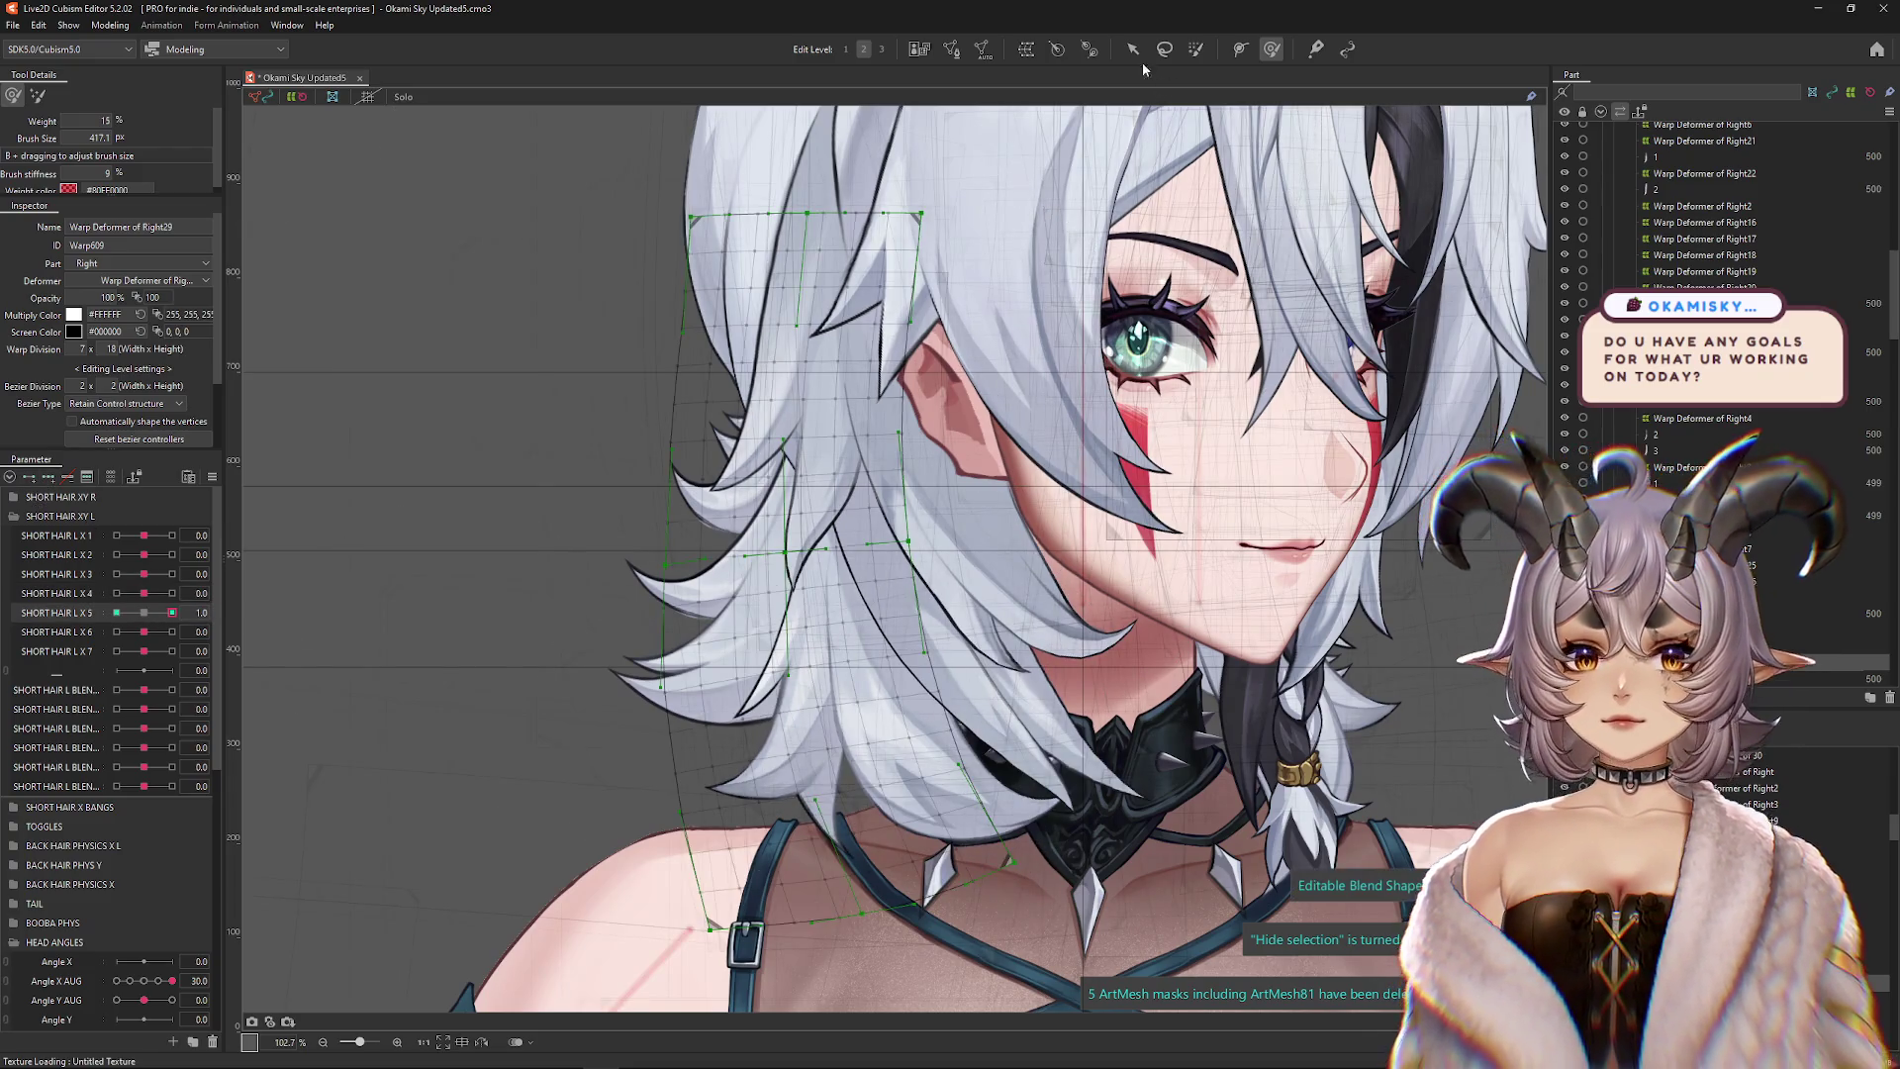
click(611, 146)
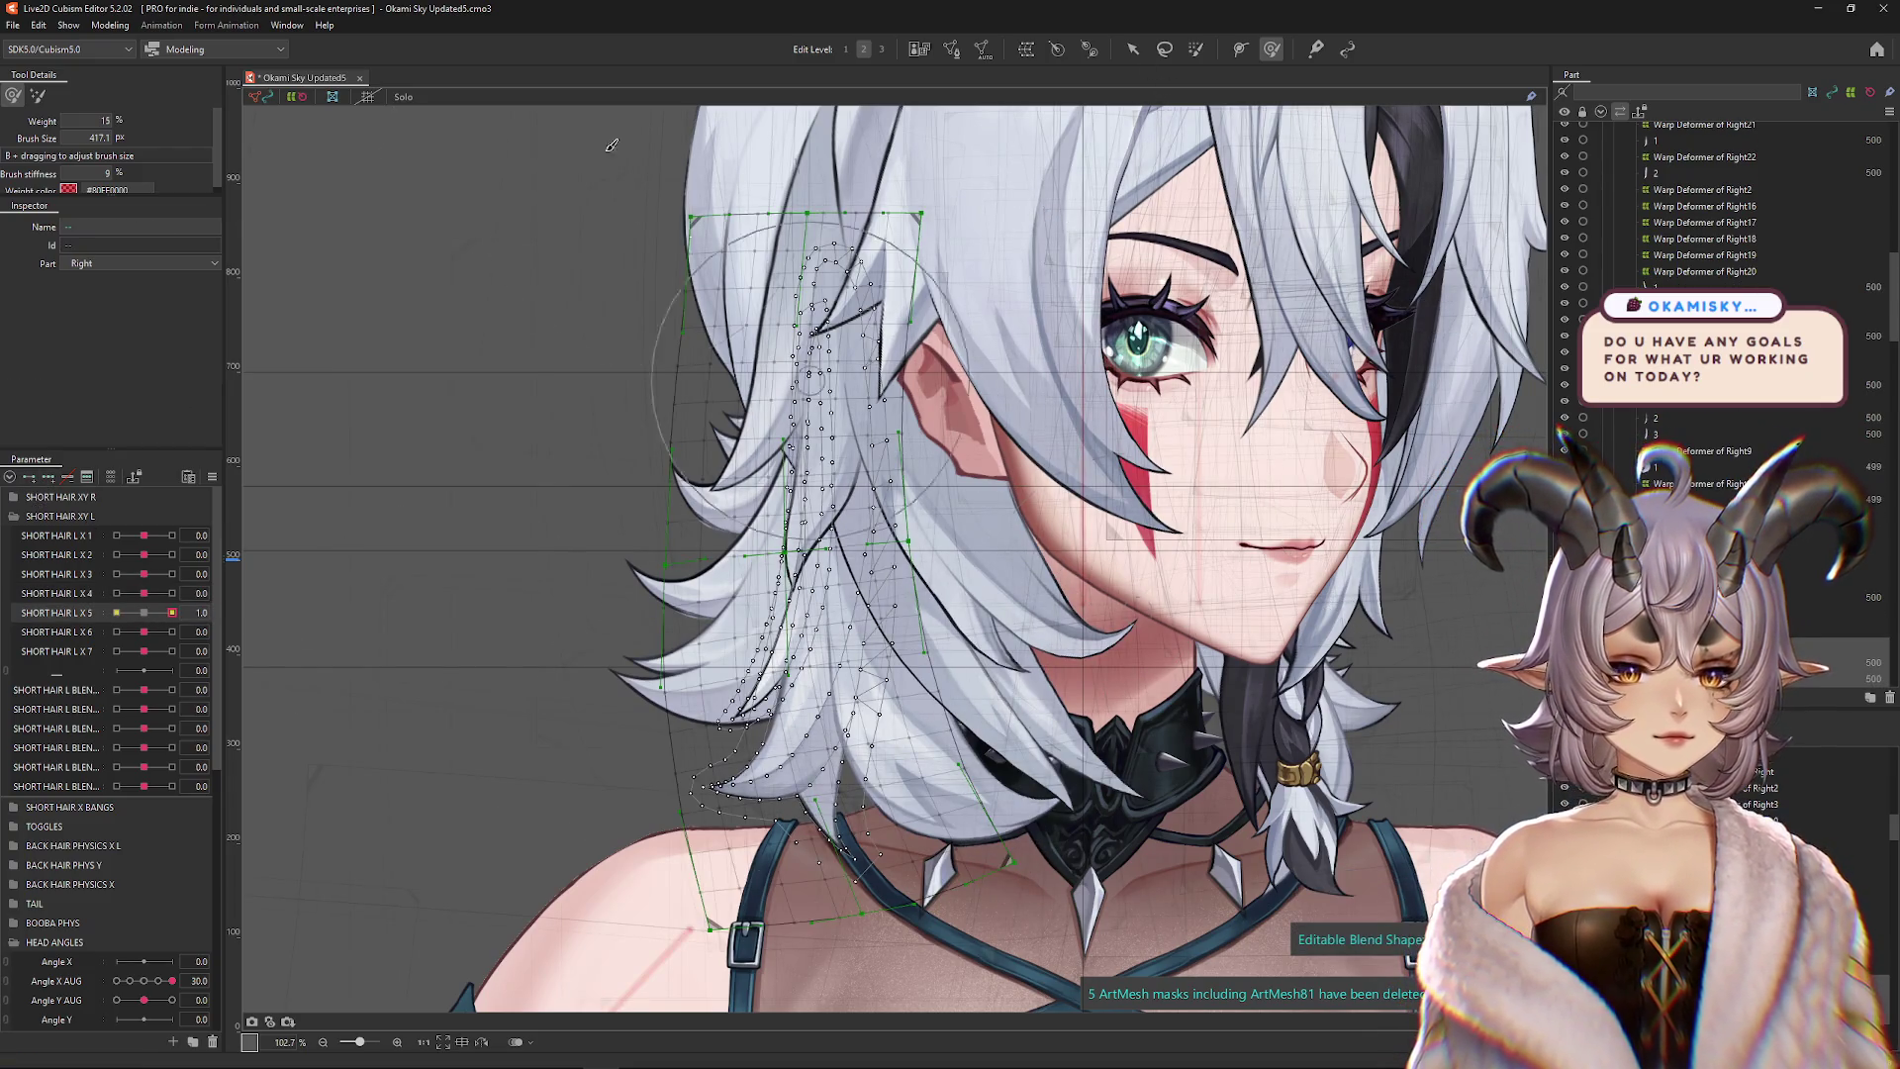
click(402, 100)
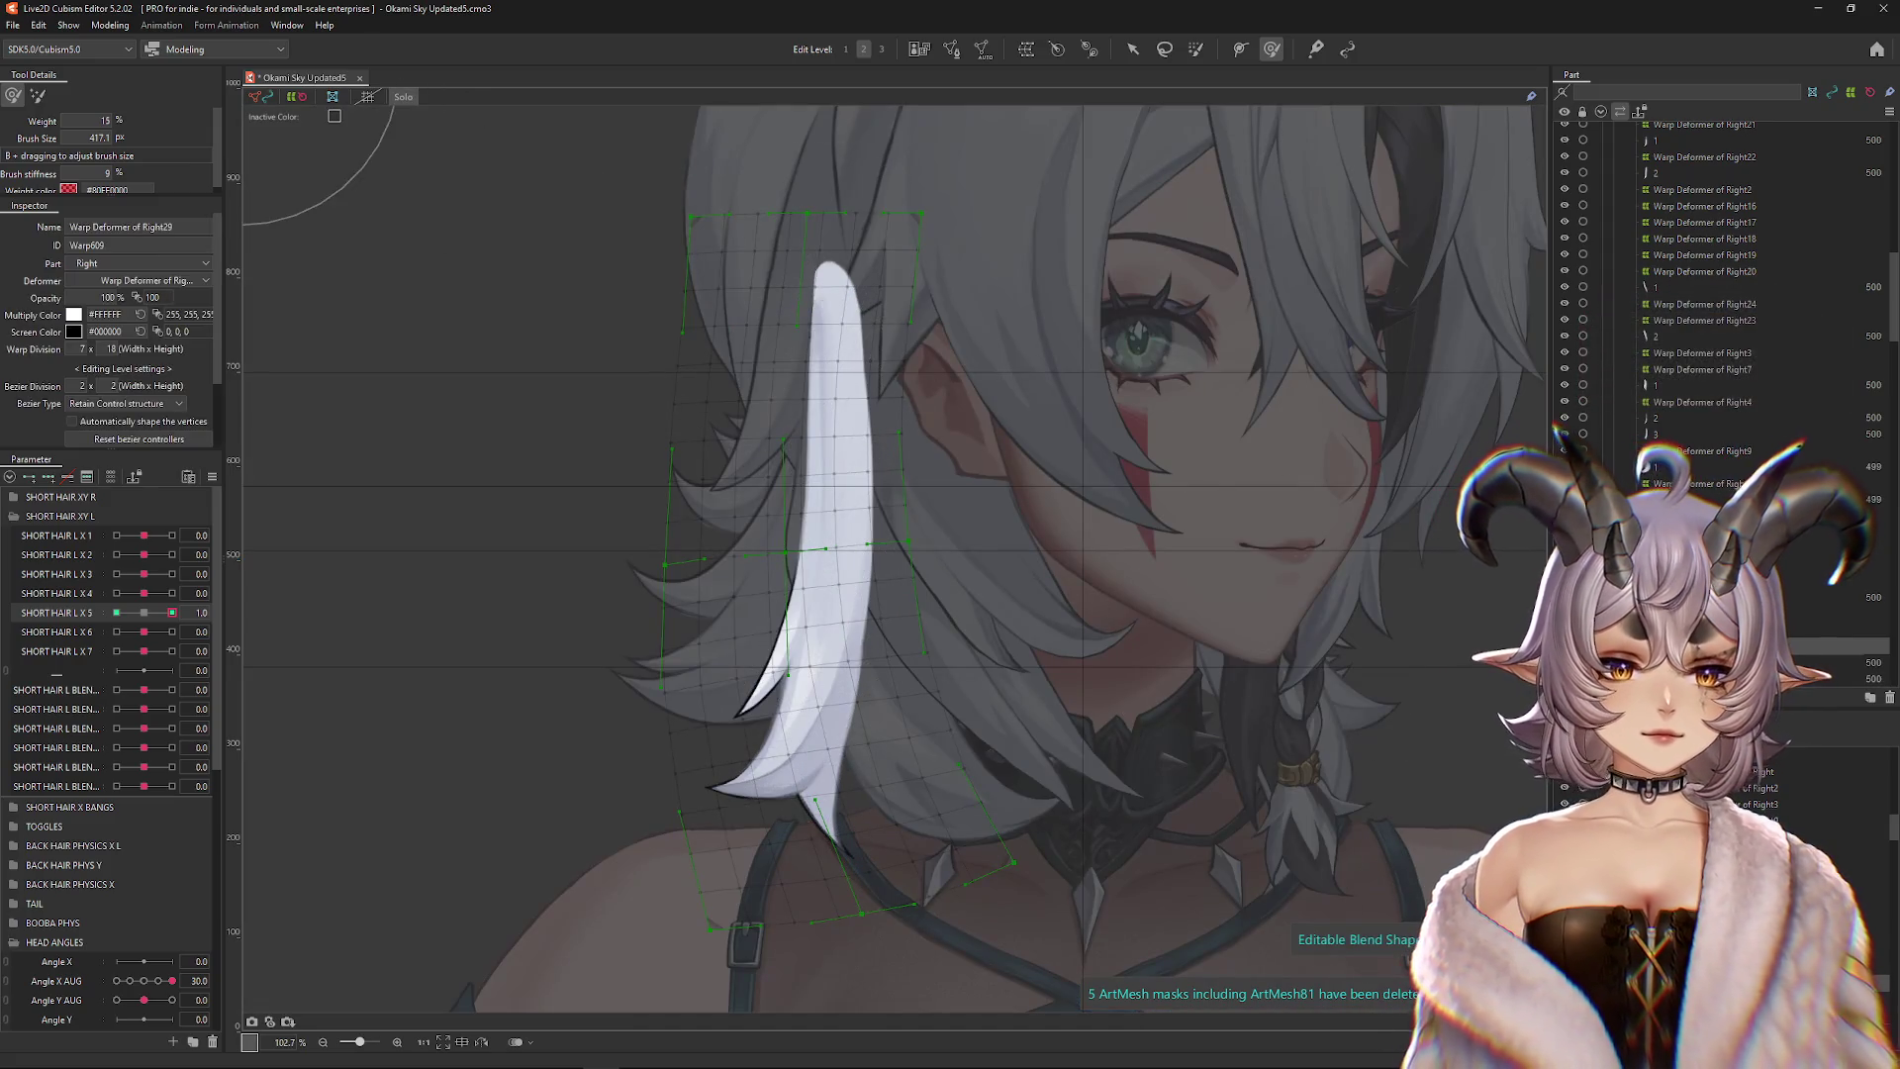
drag(141, 594, 188, 604)
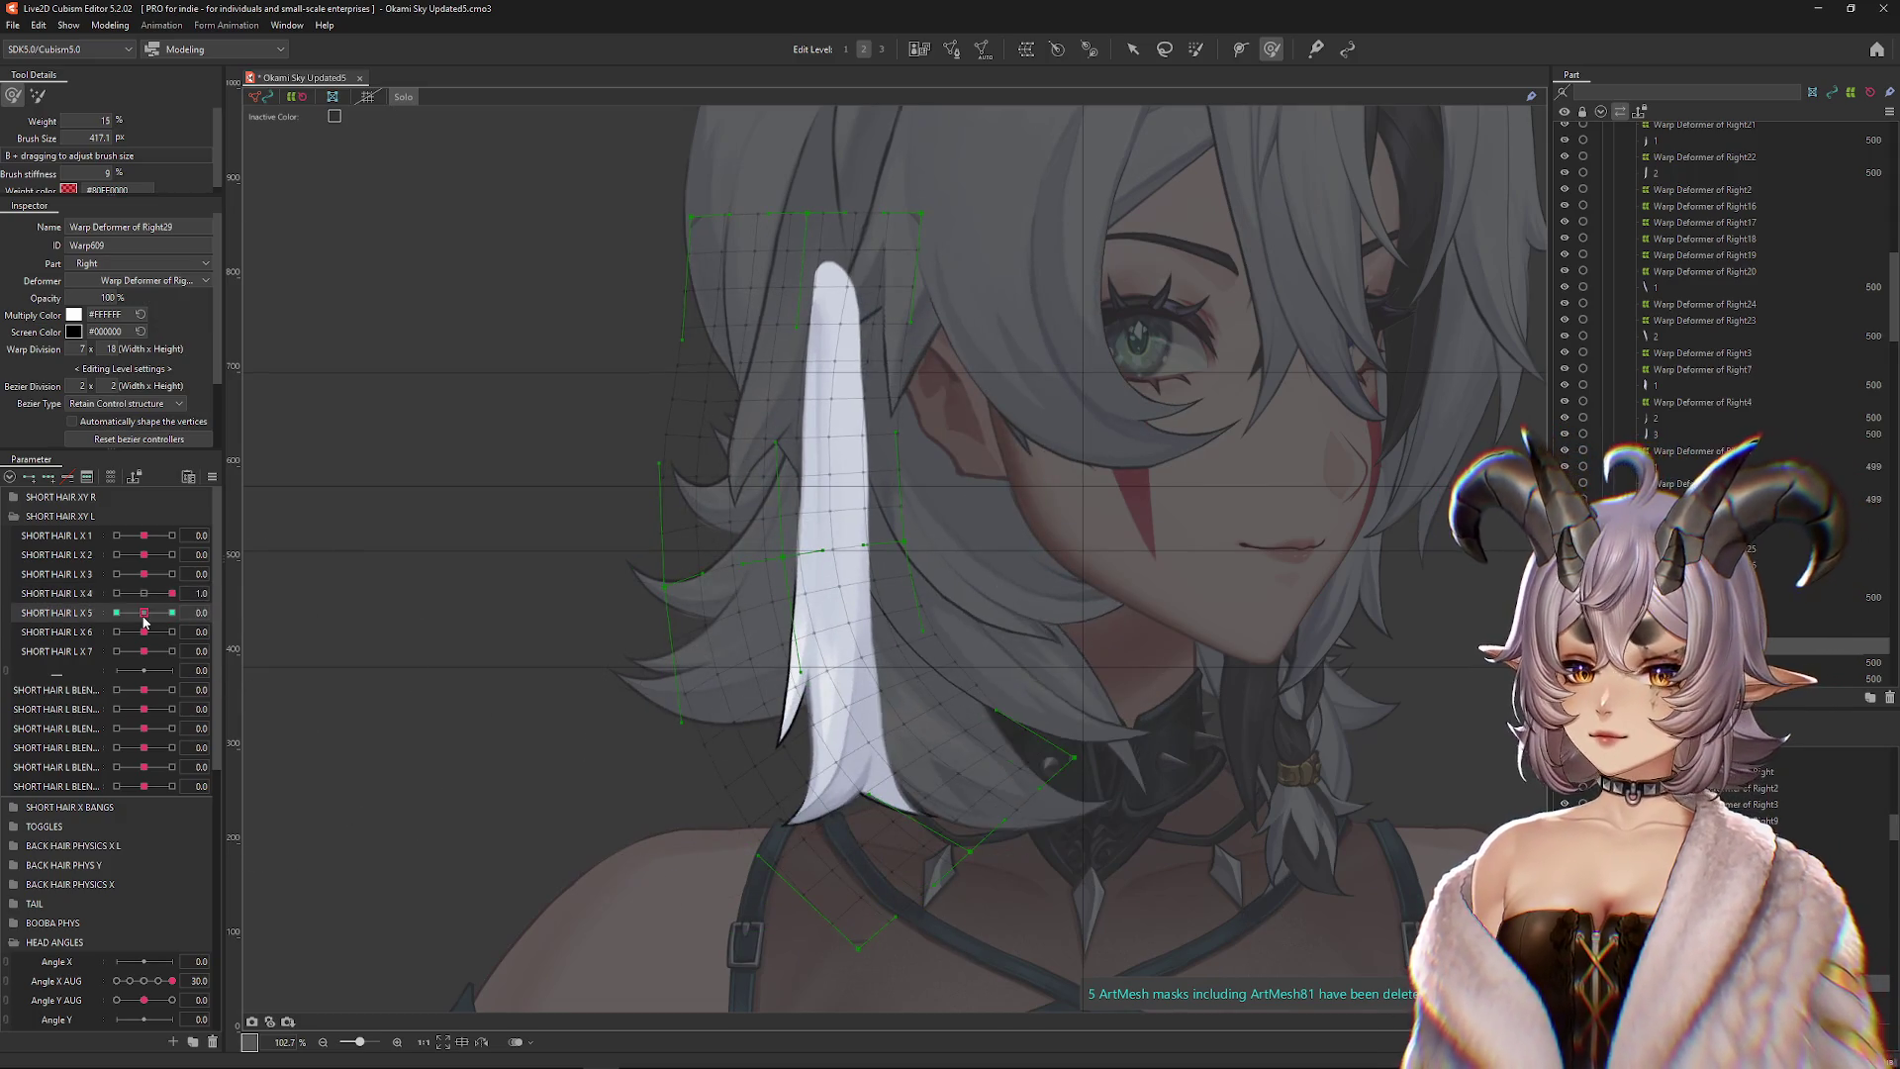
click(144, 593)
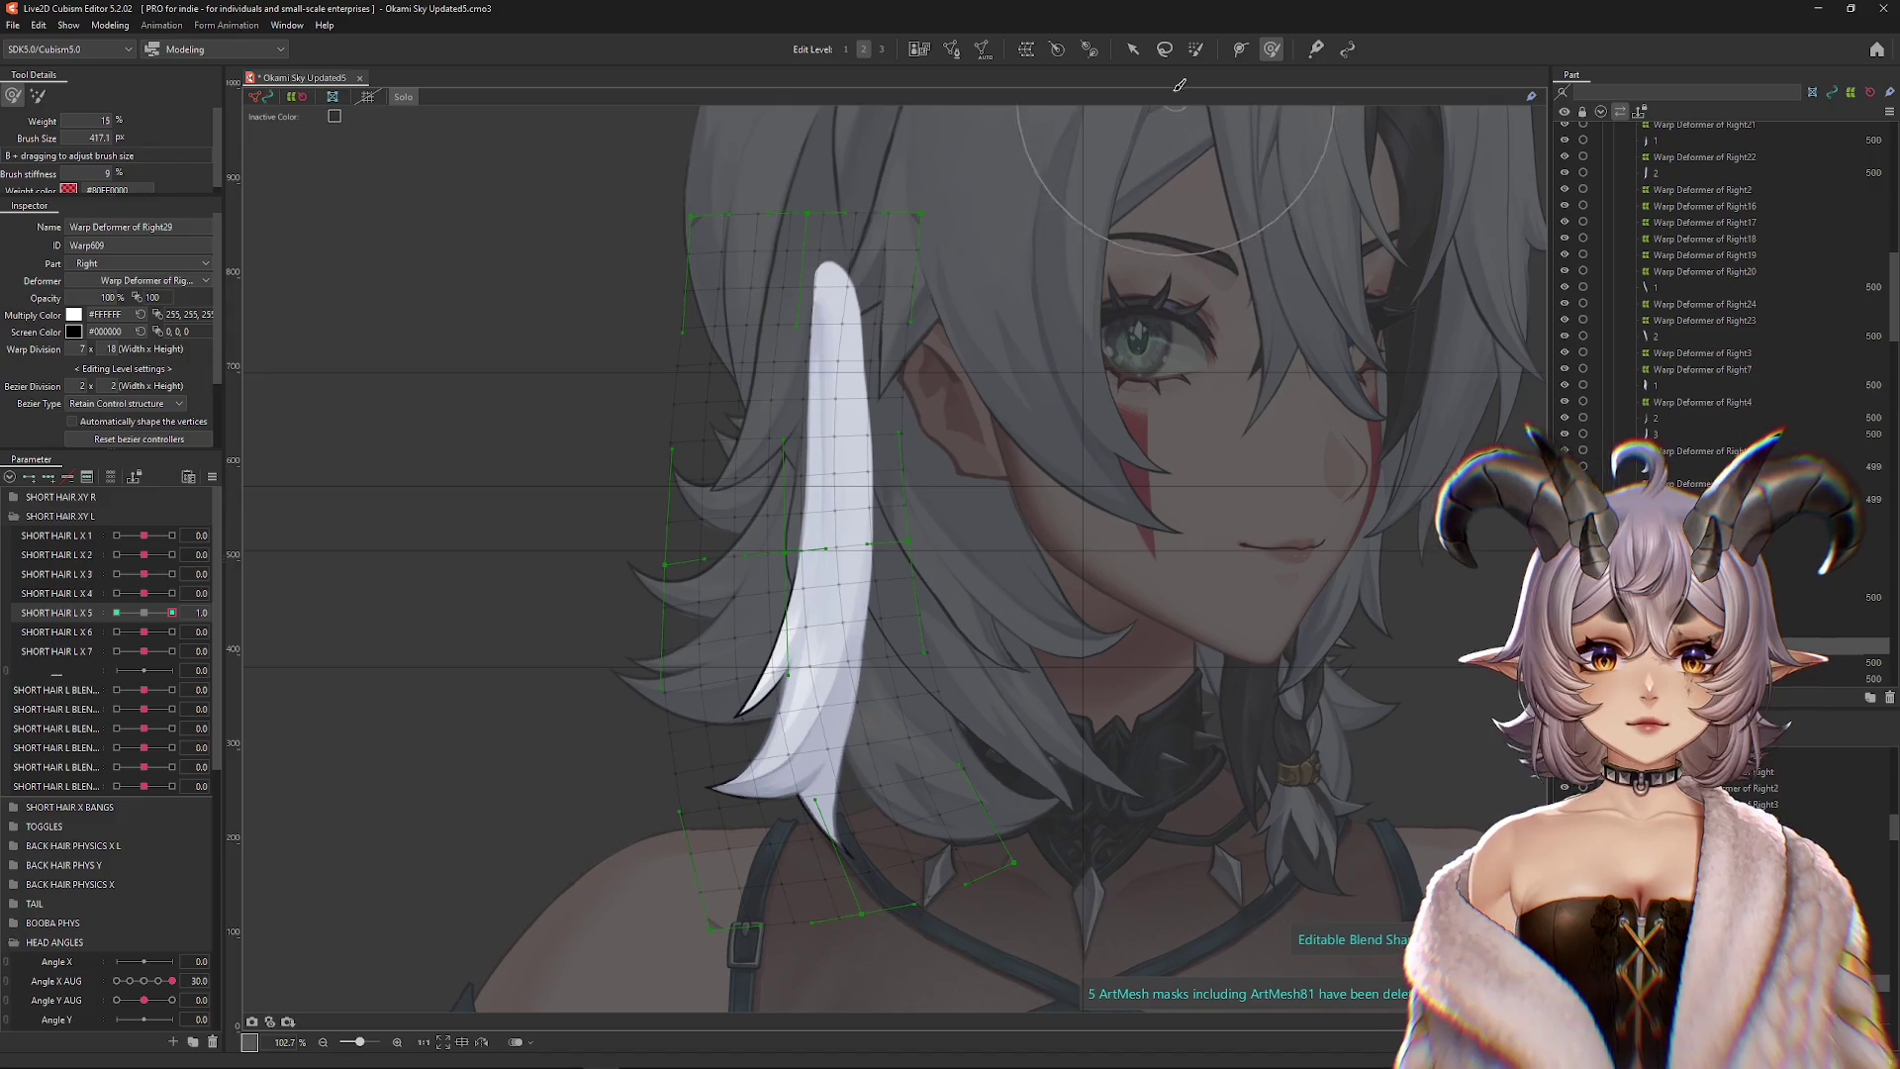
Start a temporary deformation of the new deformer with the Temporary path method
key(v)
key(q)
click(141, 97)
click(124, 196)
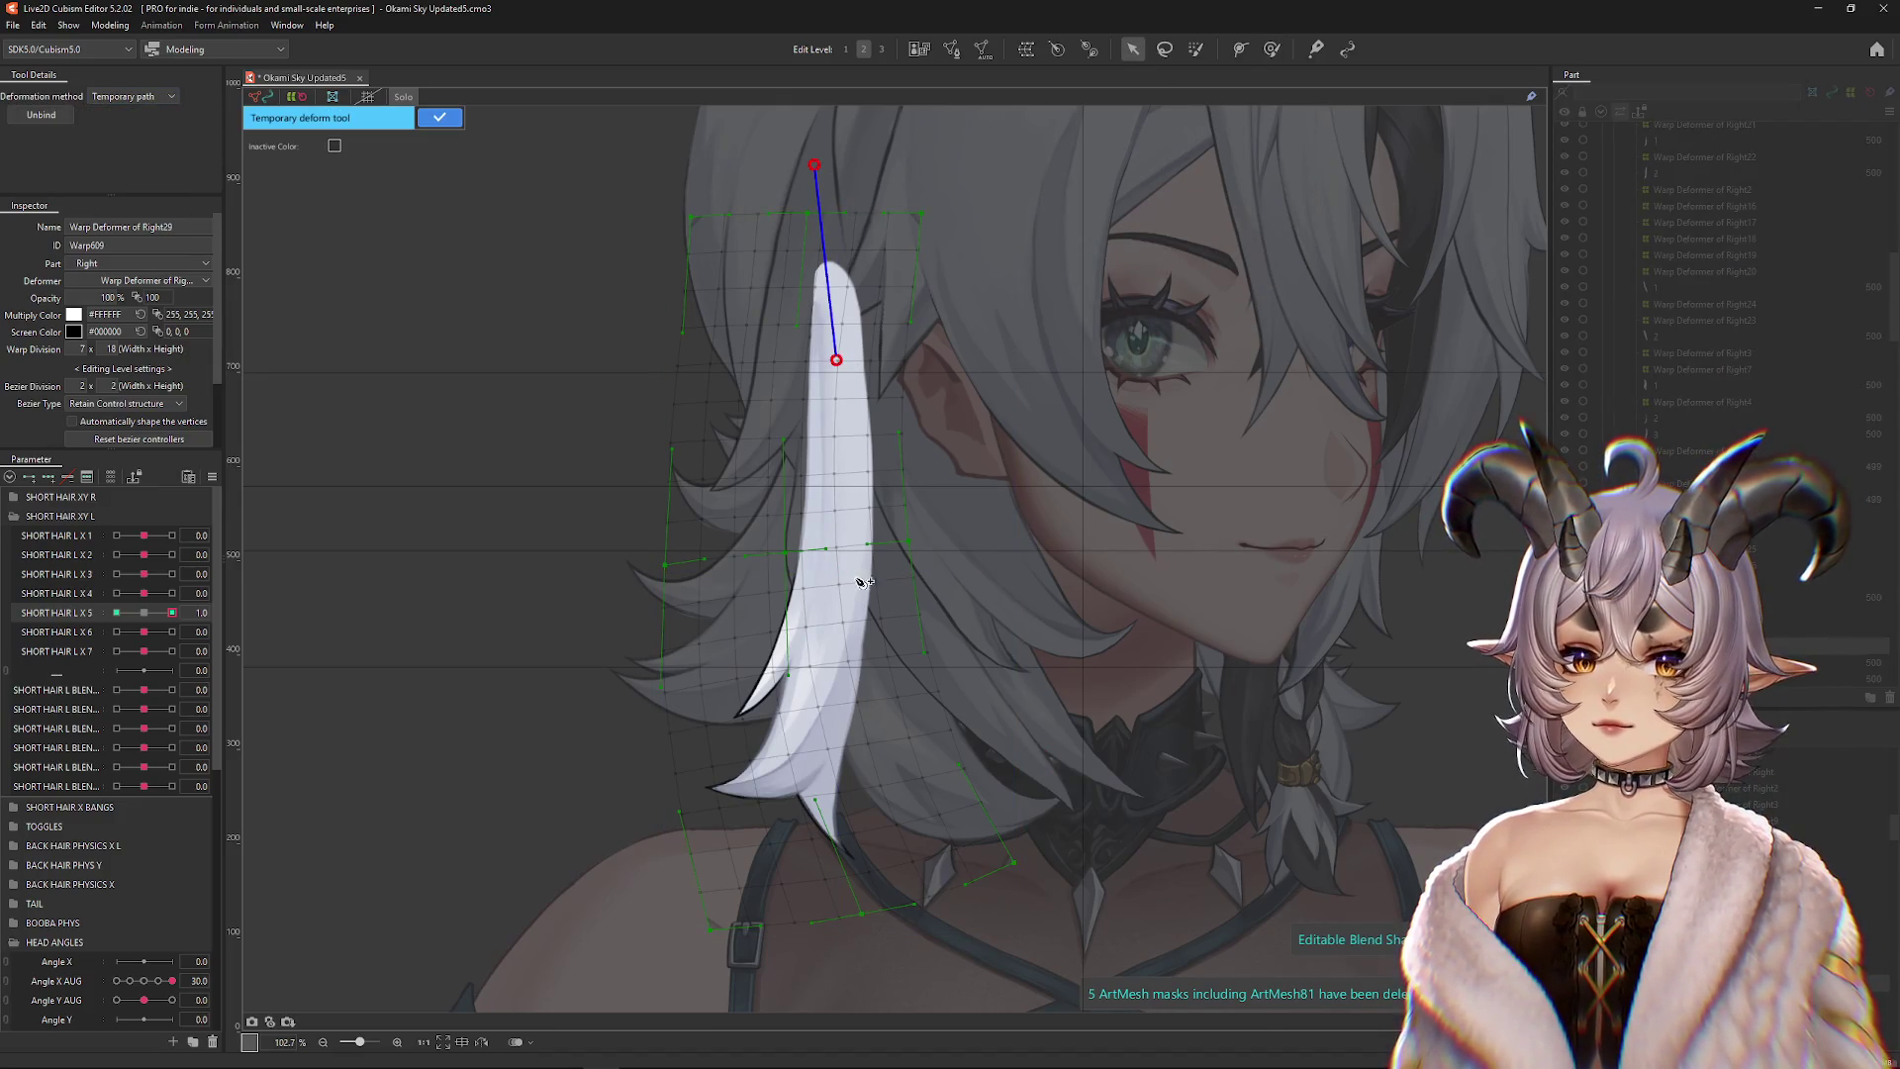
Curve the strand along a path for the SHORT HAIR L X5 1.0 keyform and commit it
scroll(844, 579, down, 2)
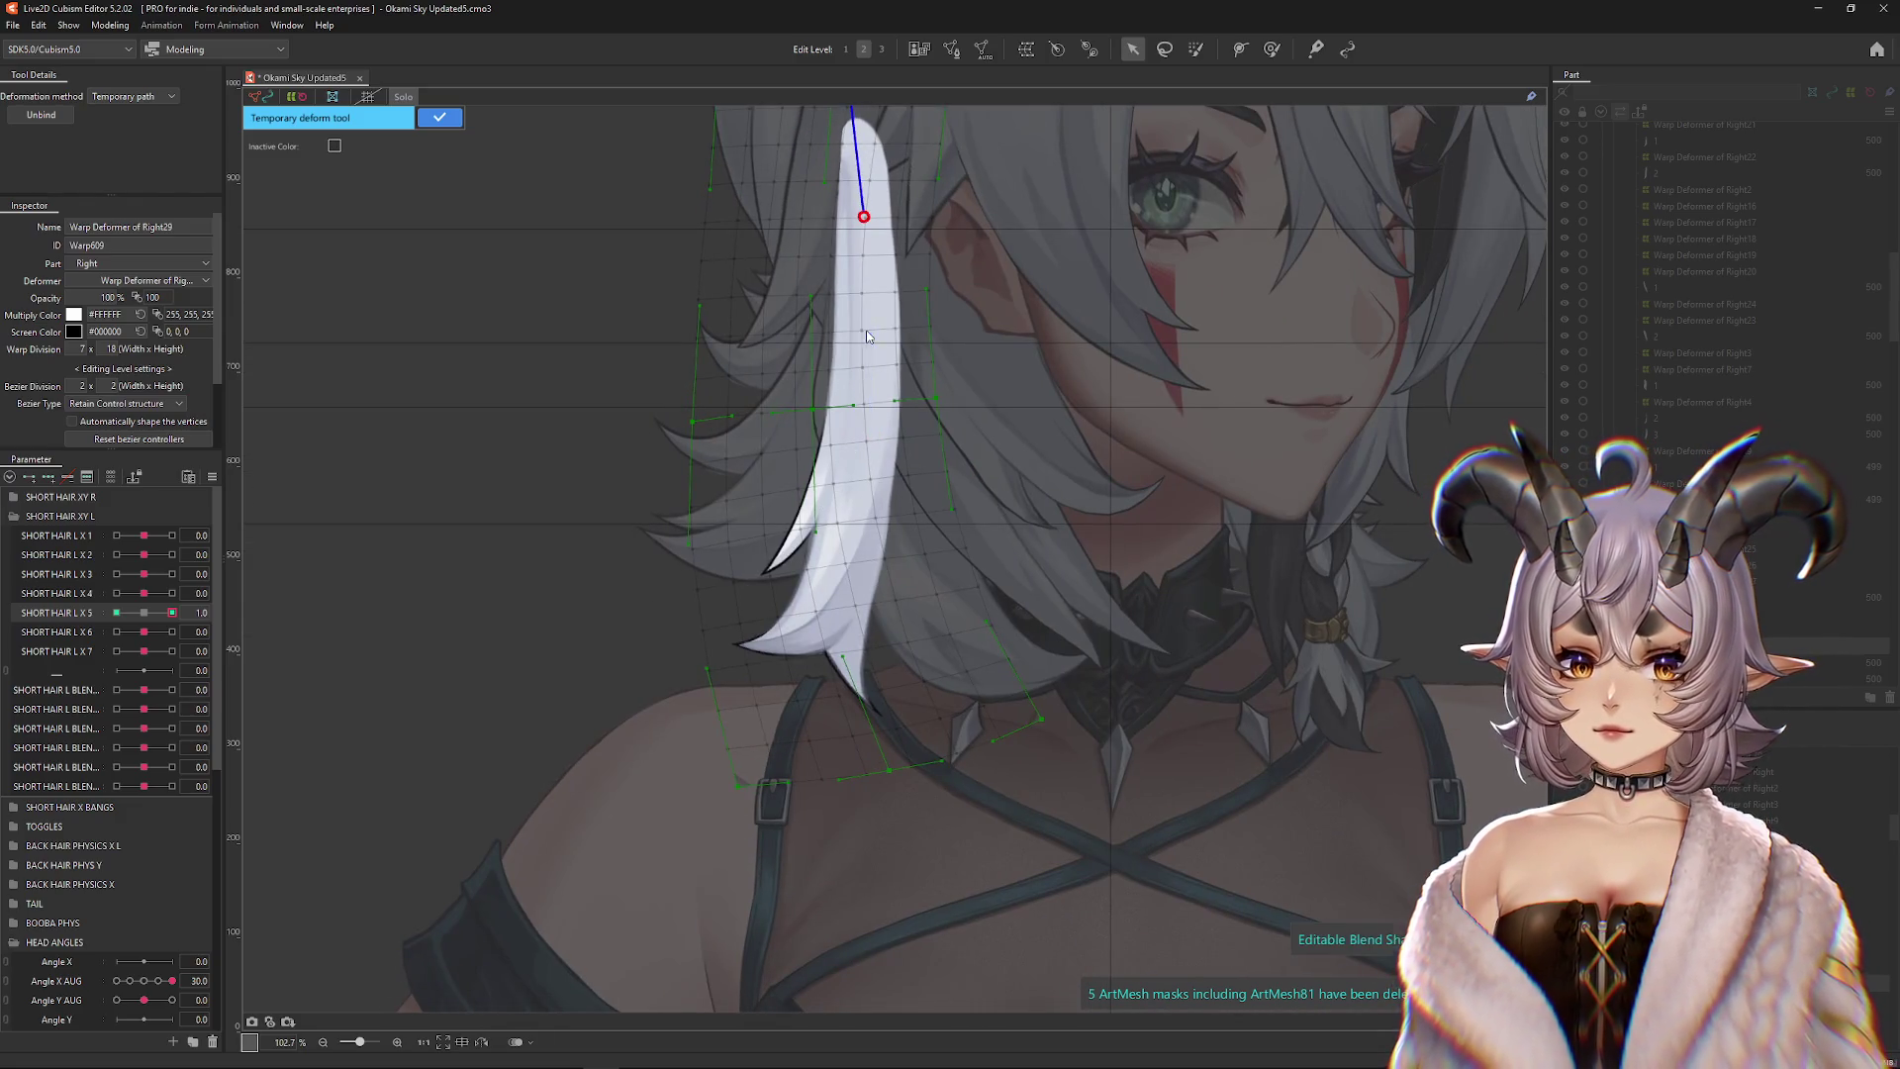
mouse_move(711, 866)
mouse_down()
mouse_move(903, 894)
mouse_move(1052, 808)
mouse_up()
click(440, 117)
Set SHORT HAIR L X5 to -1 and start a Temporary path deformation on the warp
drag(145, 612, 60, 619)
click(798, 523)
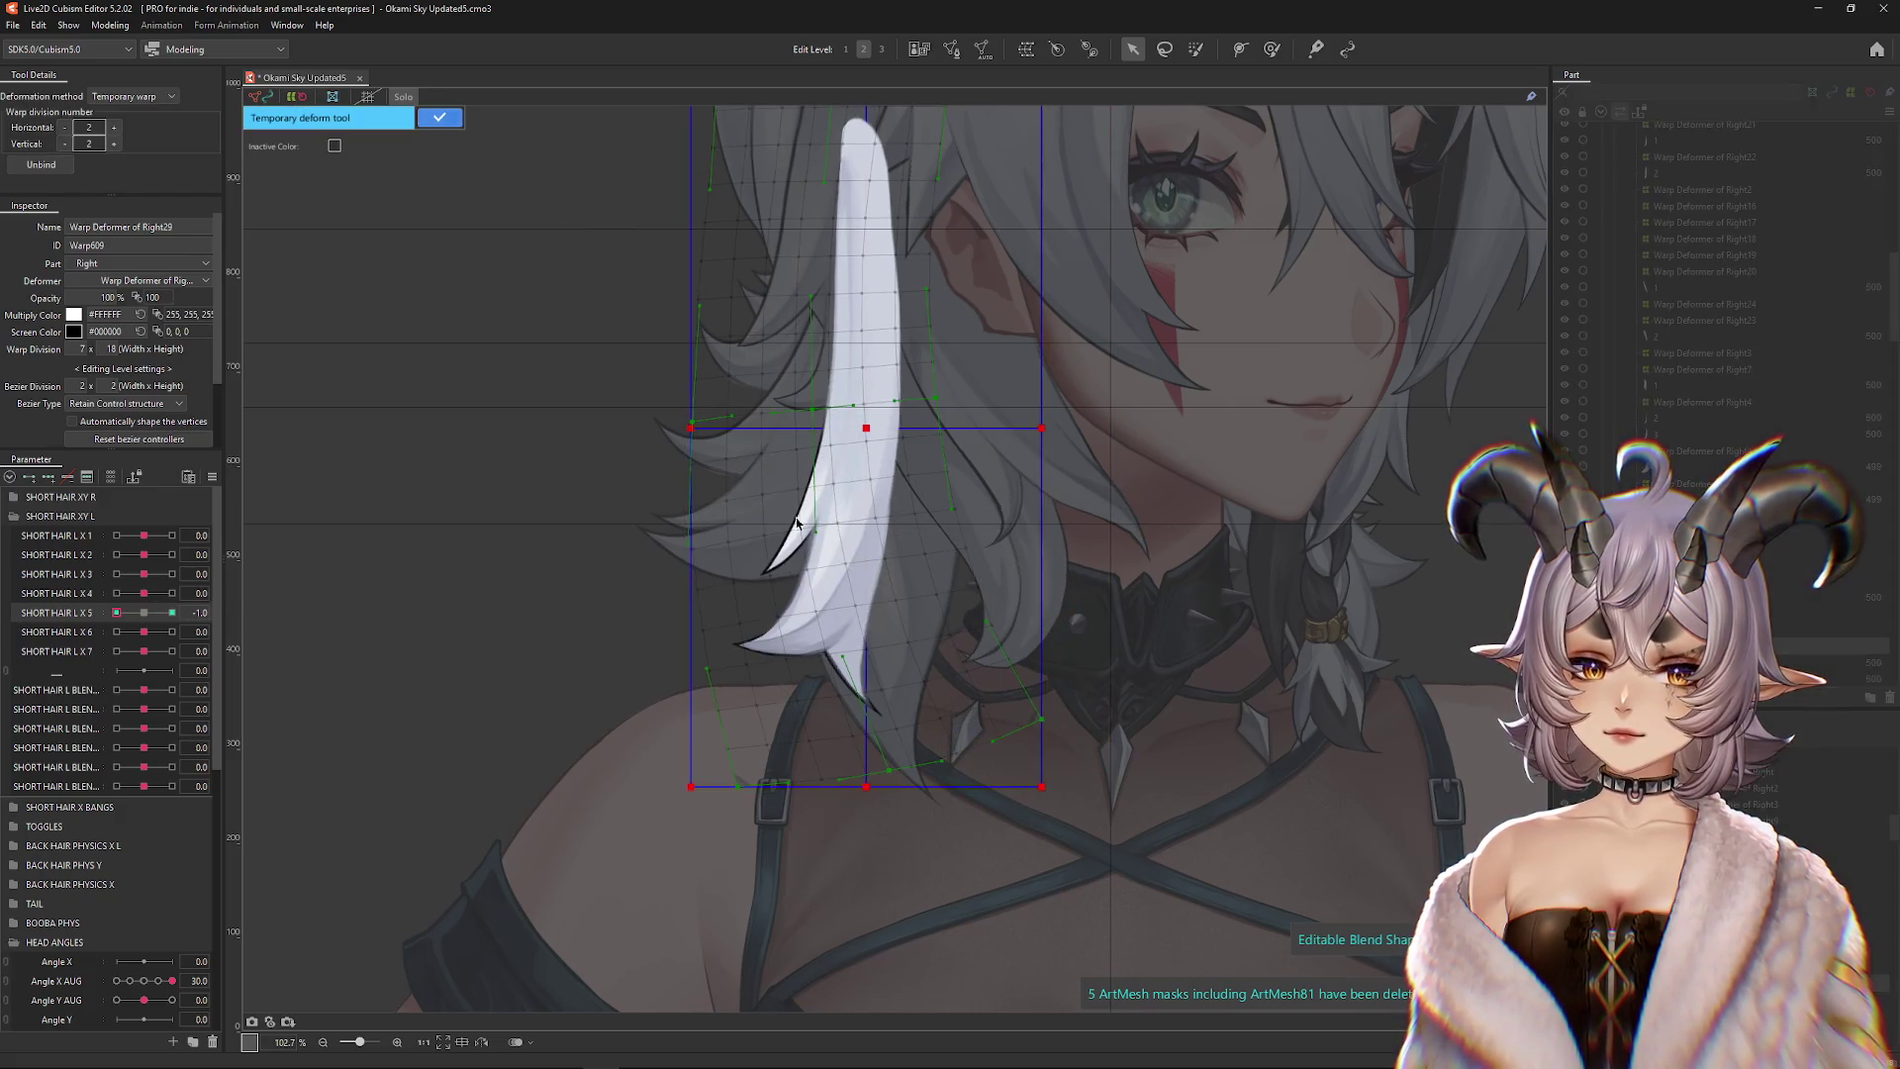
click(141, 96)
click(140, 202)
Bend the path to curve the strand down and left over the shoulder, then commit
scroll(1009, 625, up, 3)
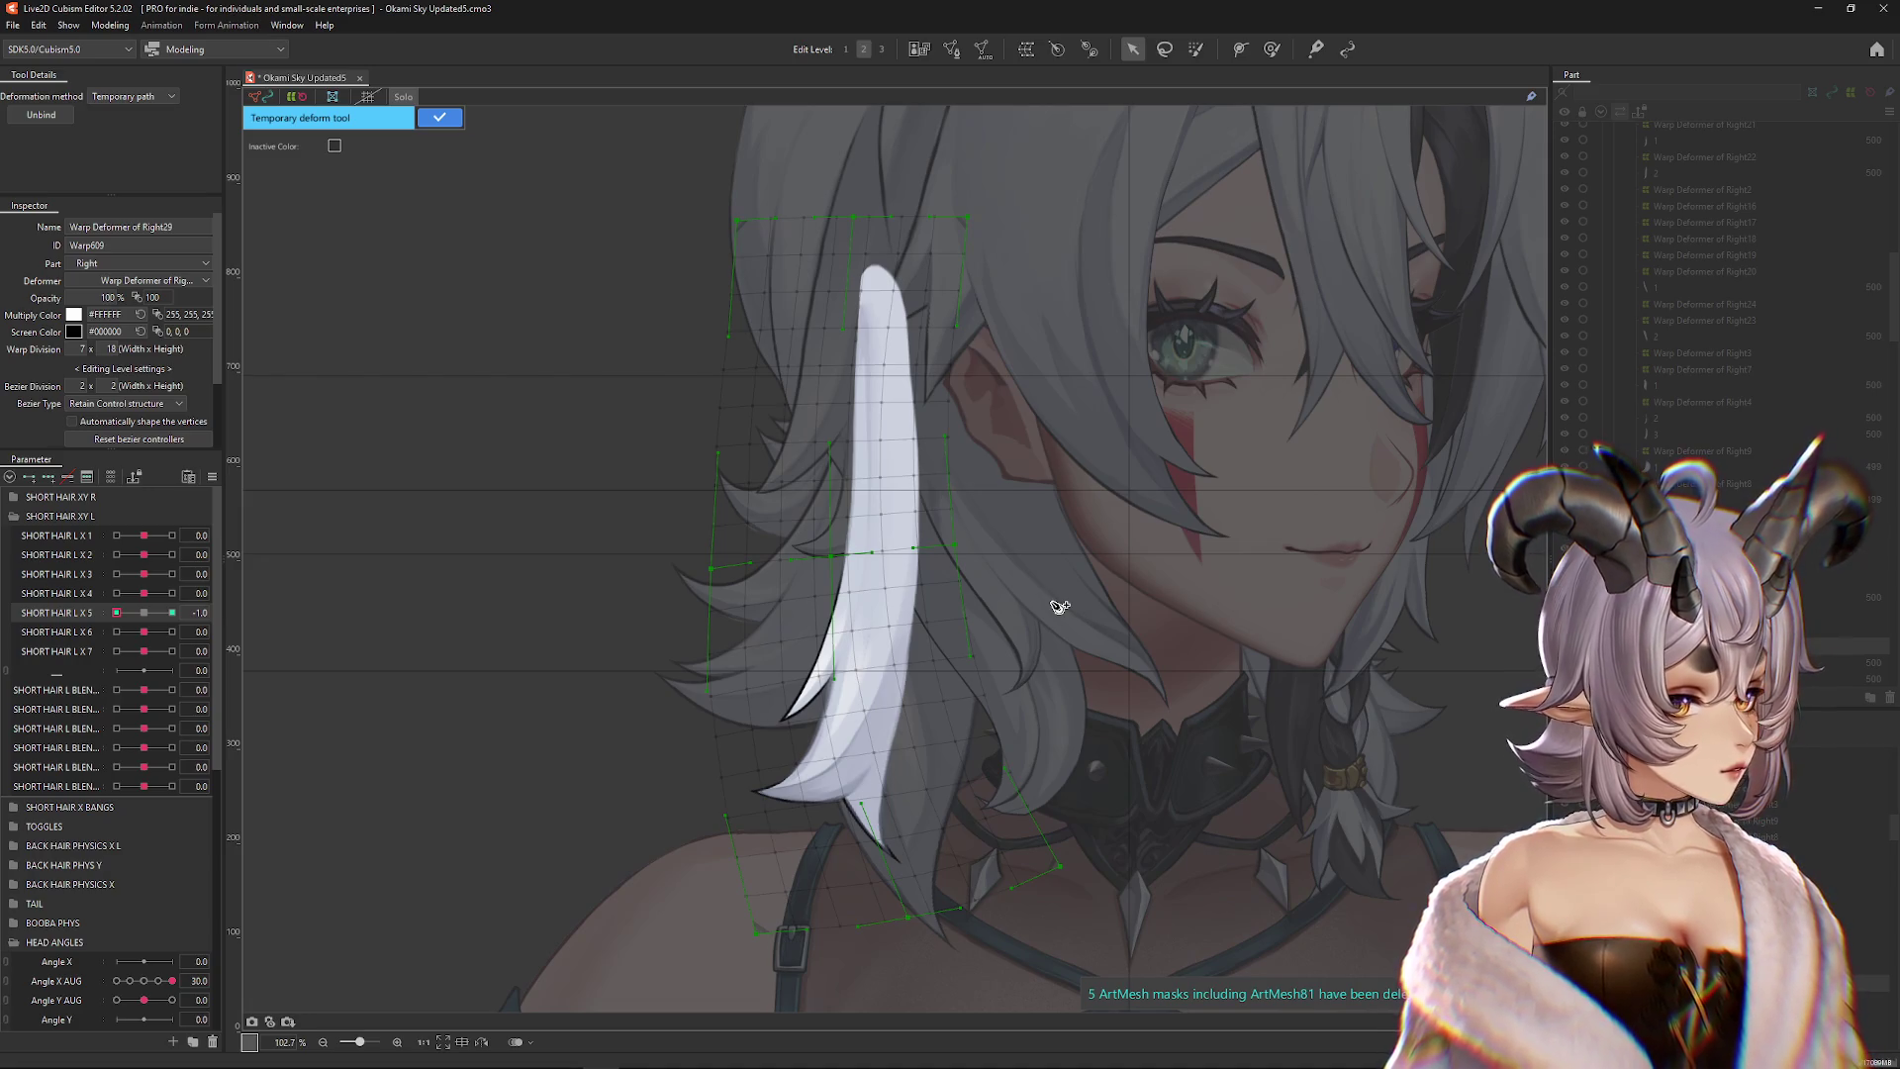
scroll(1060, 607, down, 3)
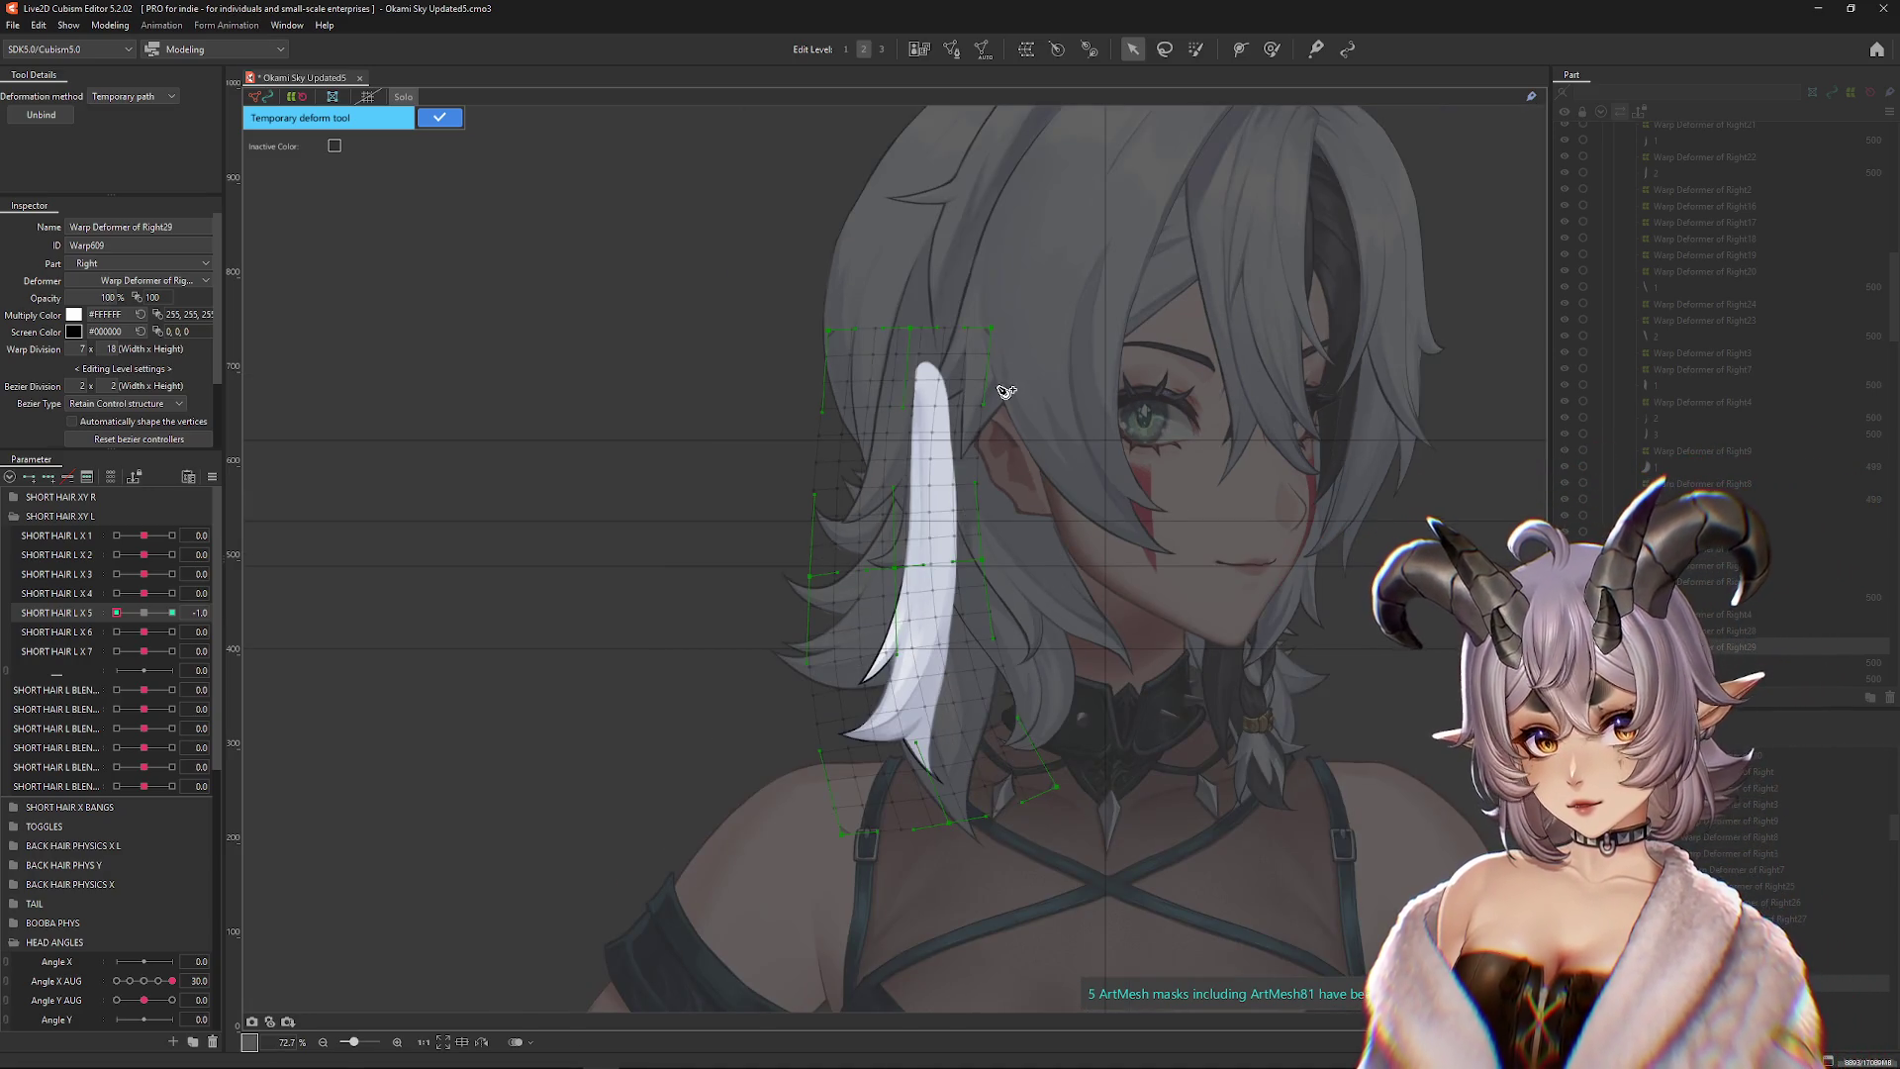
scroll(1004, 401, down, 2)
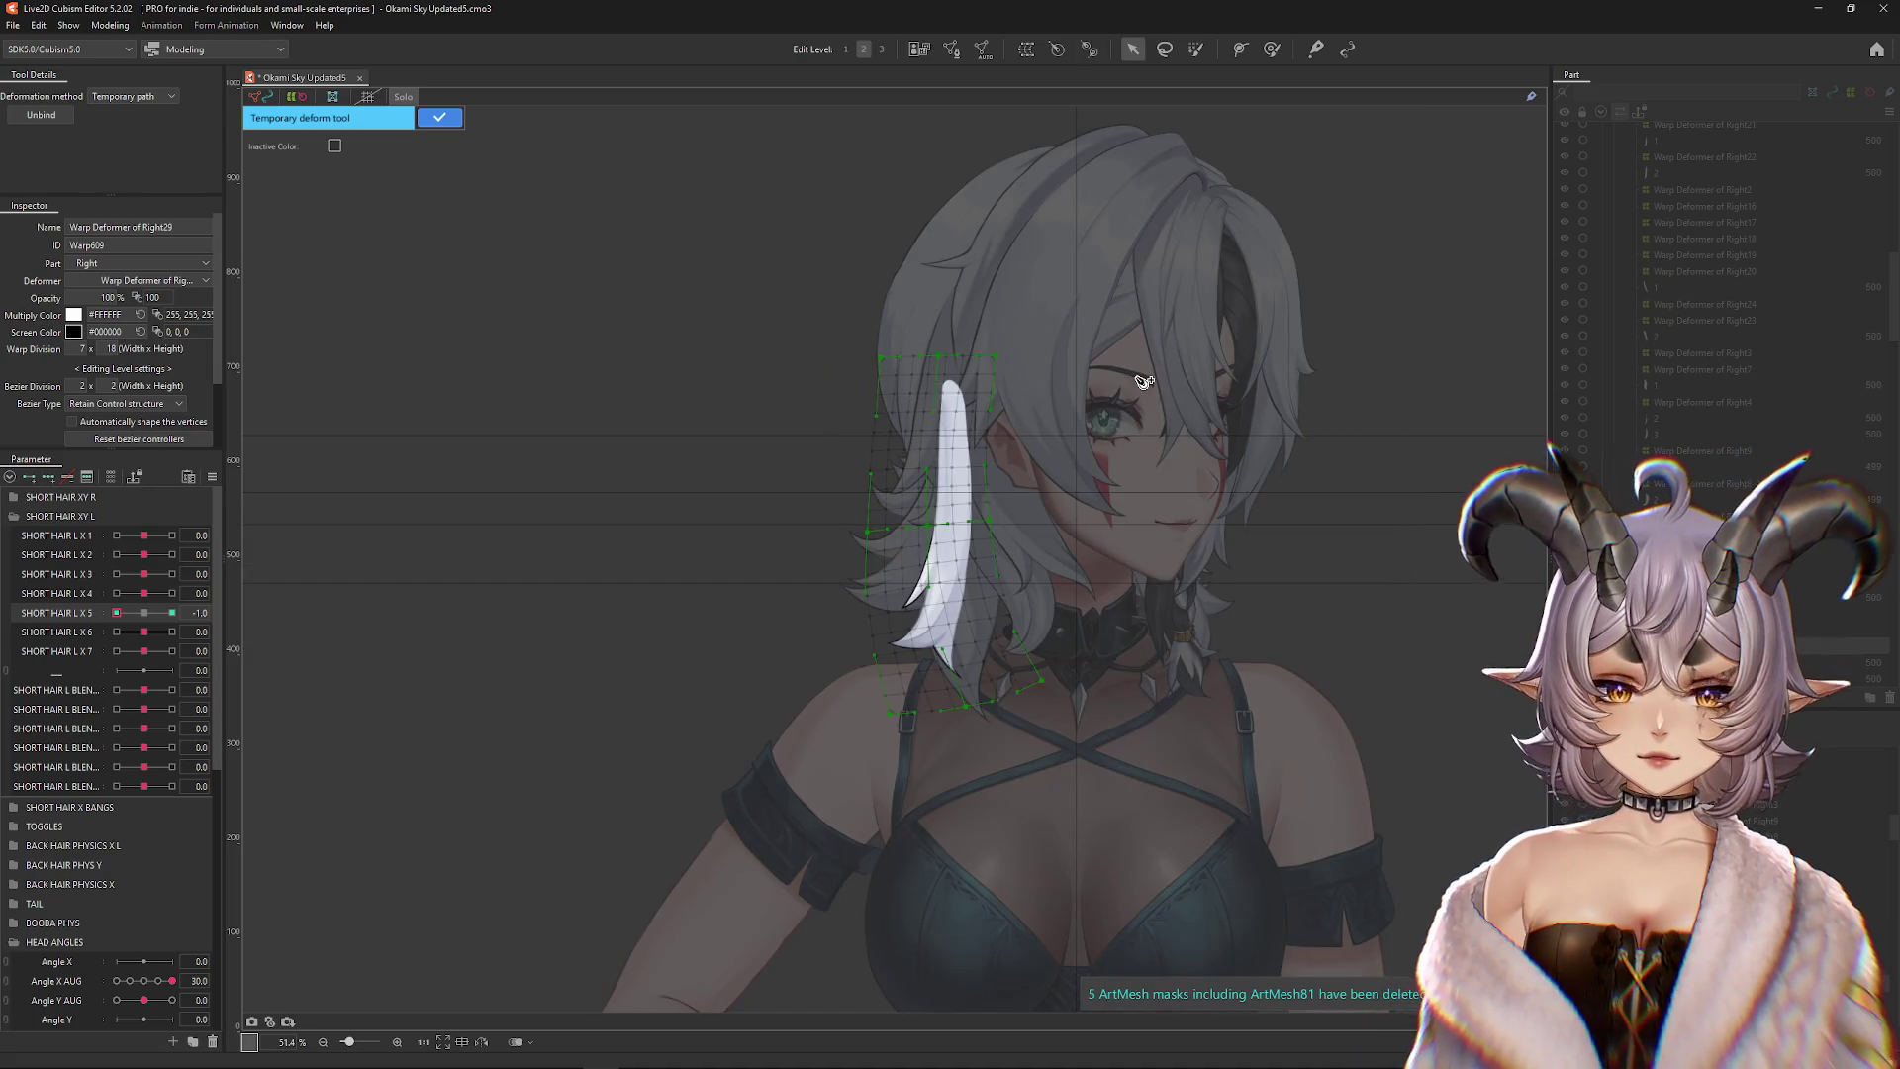
scroll(945, 555, up, 2)
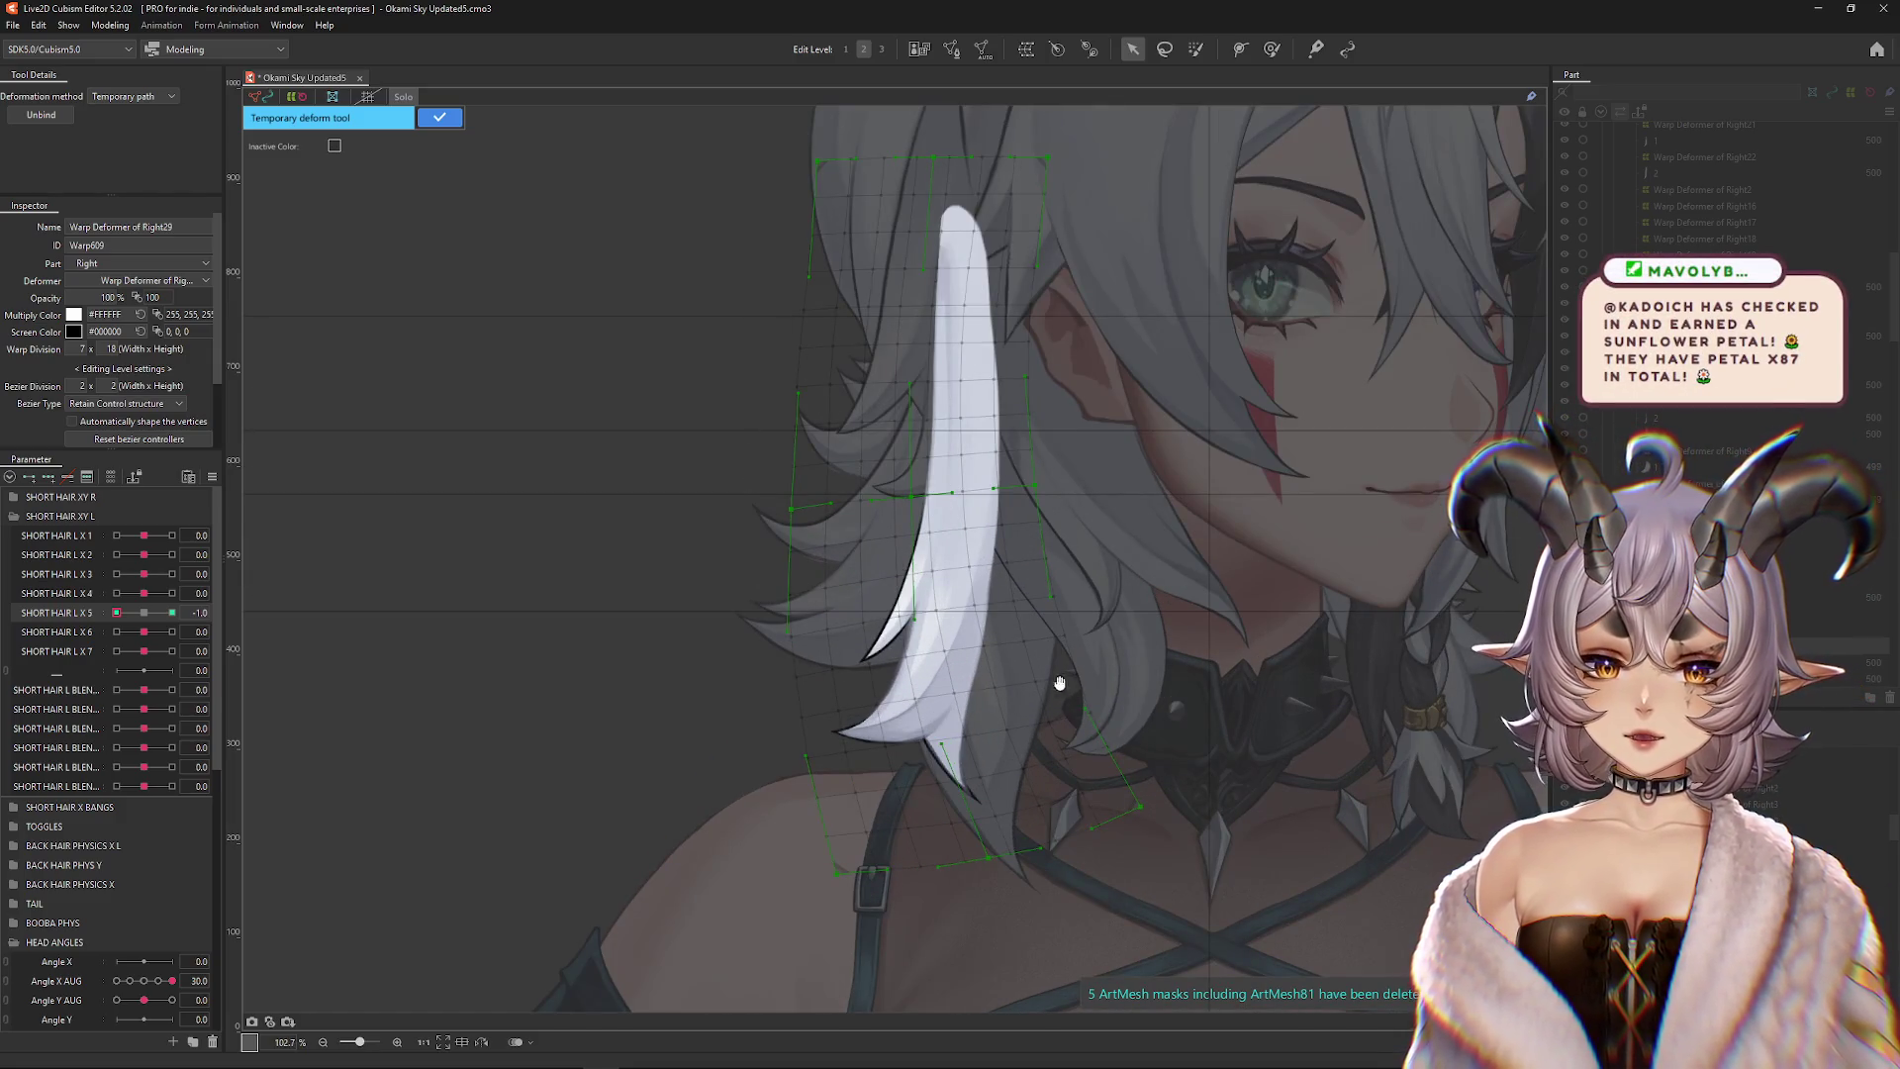
drag(1060, 683, 809, 628)
drag(978, 536, 1208, 589)
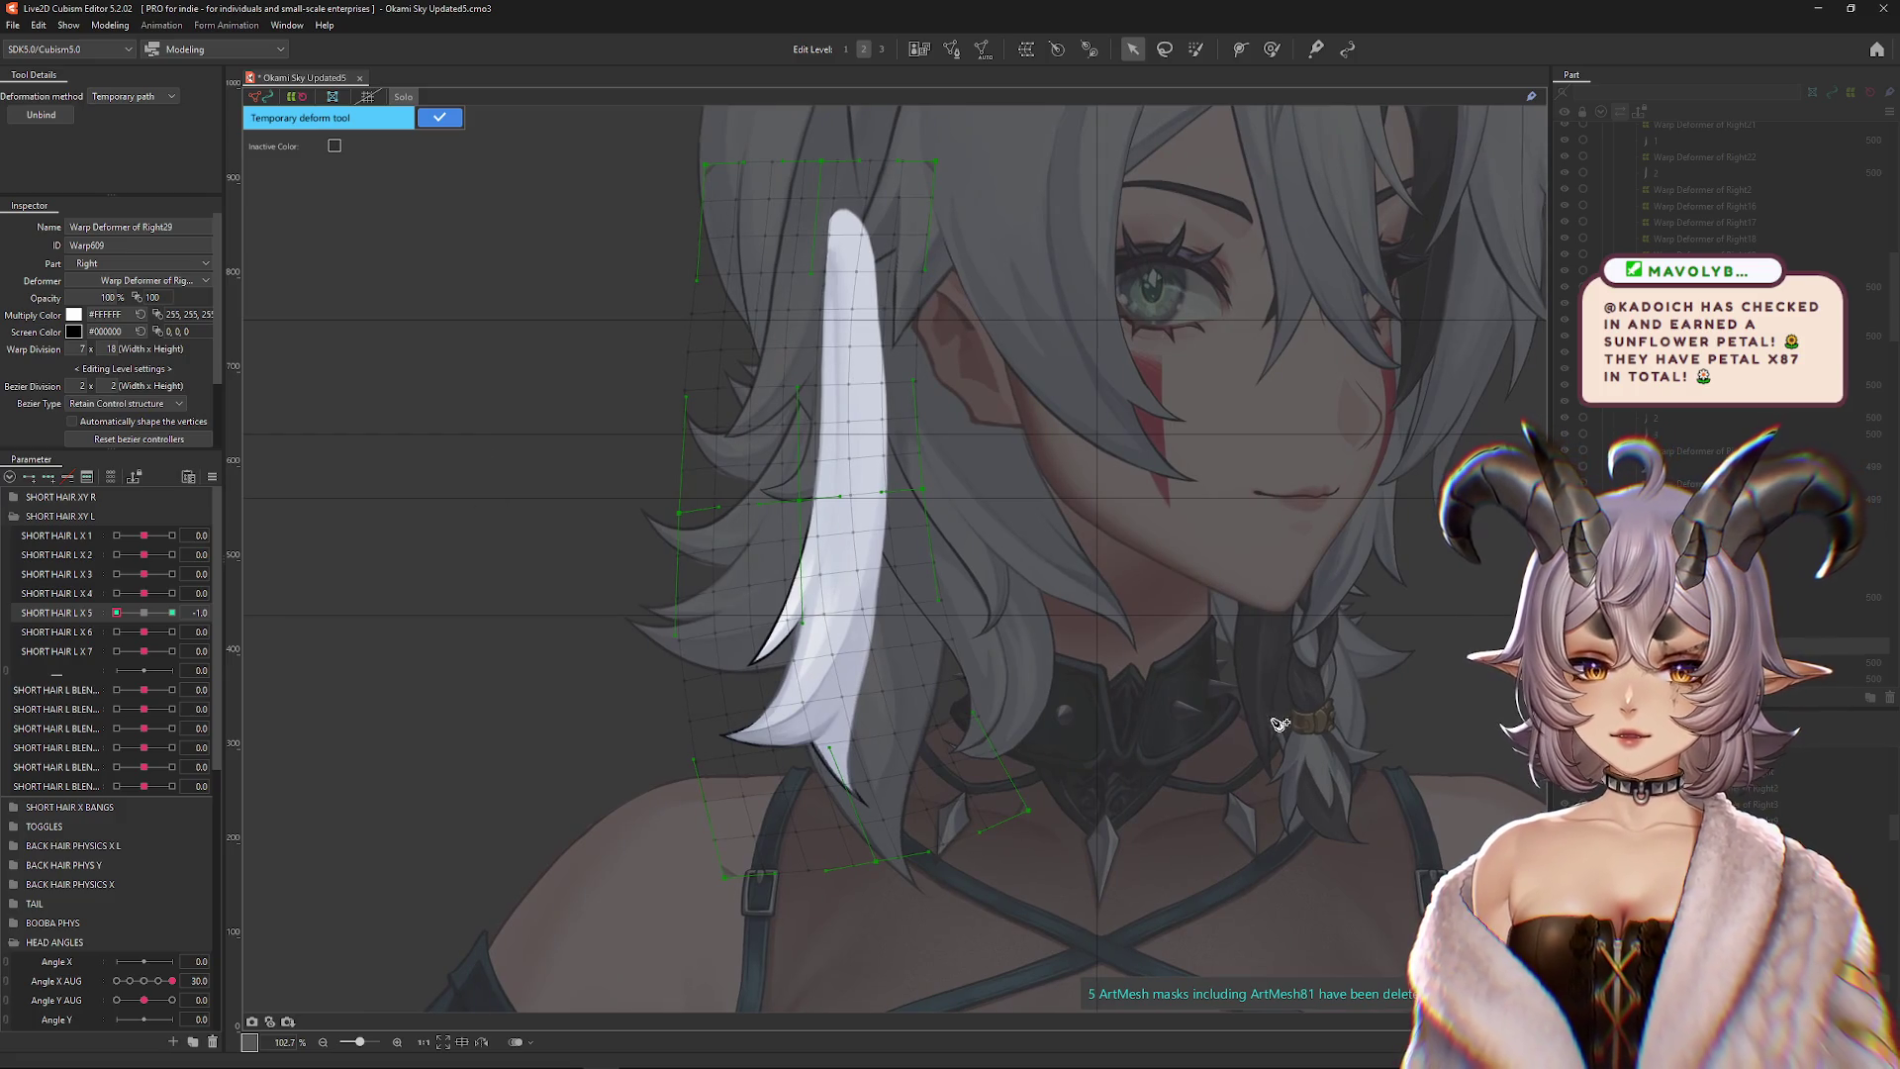
drag(910, 525, 941, 610)
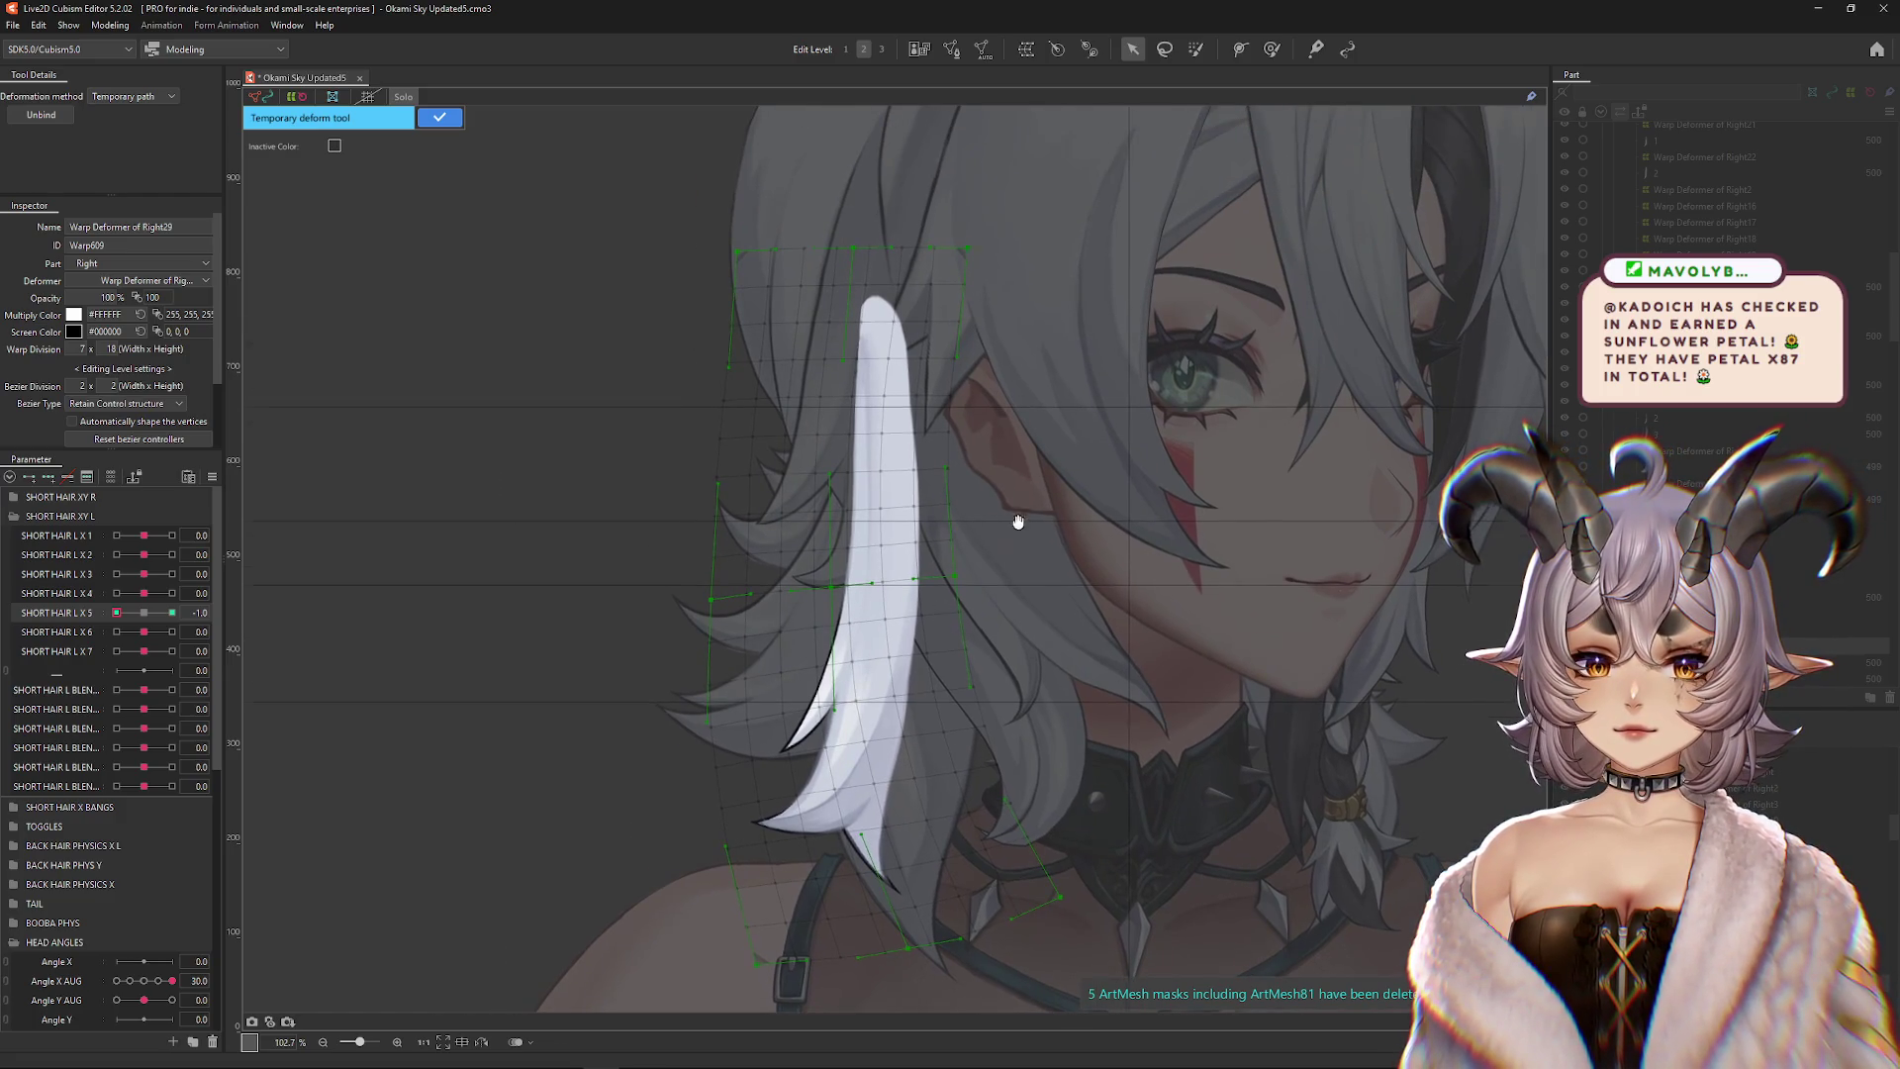
scroll(976, 650, down, 4)
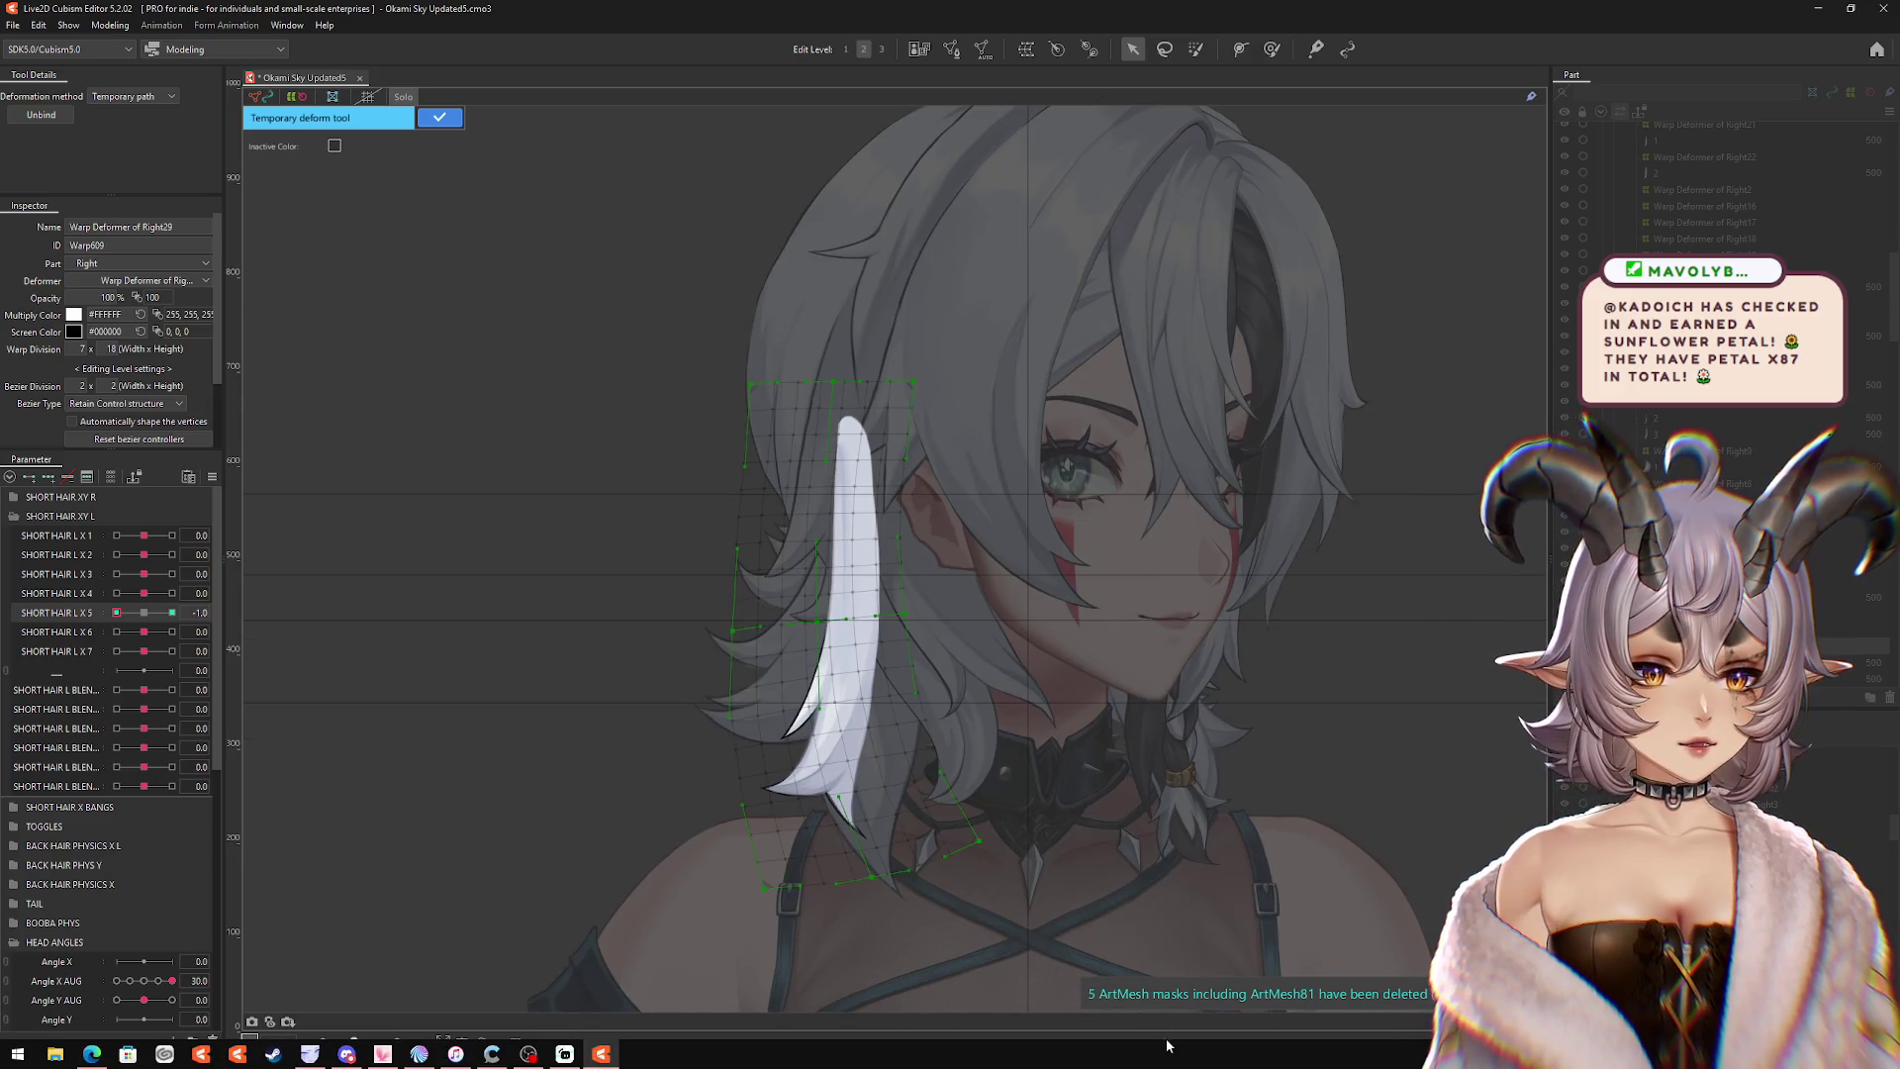
click(55, 605)
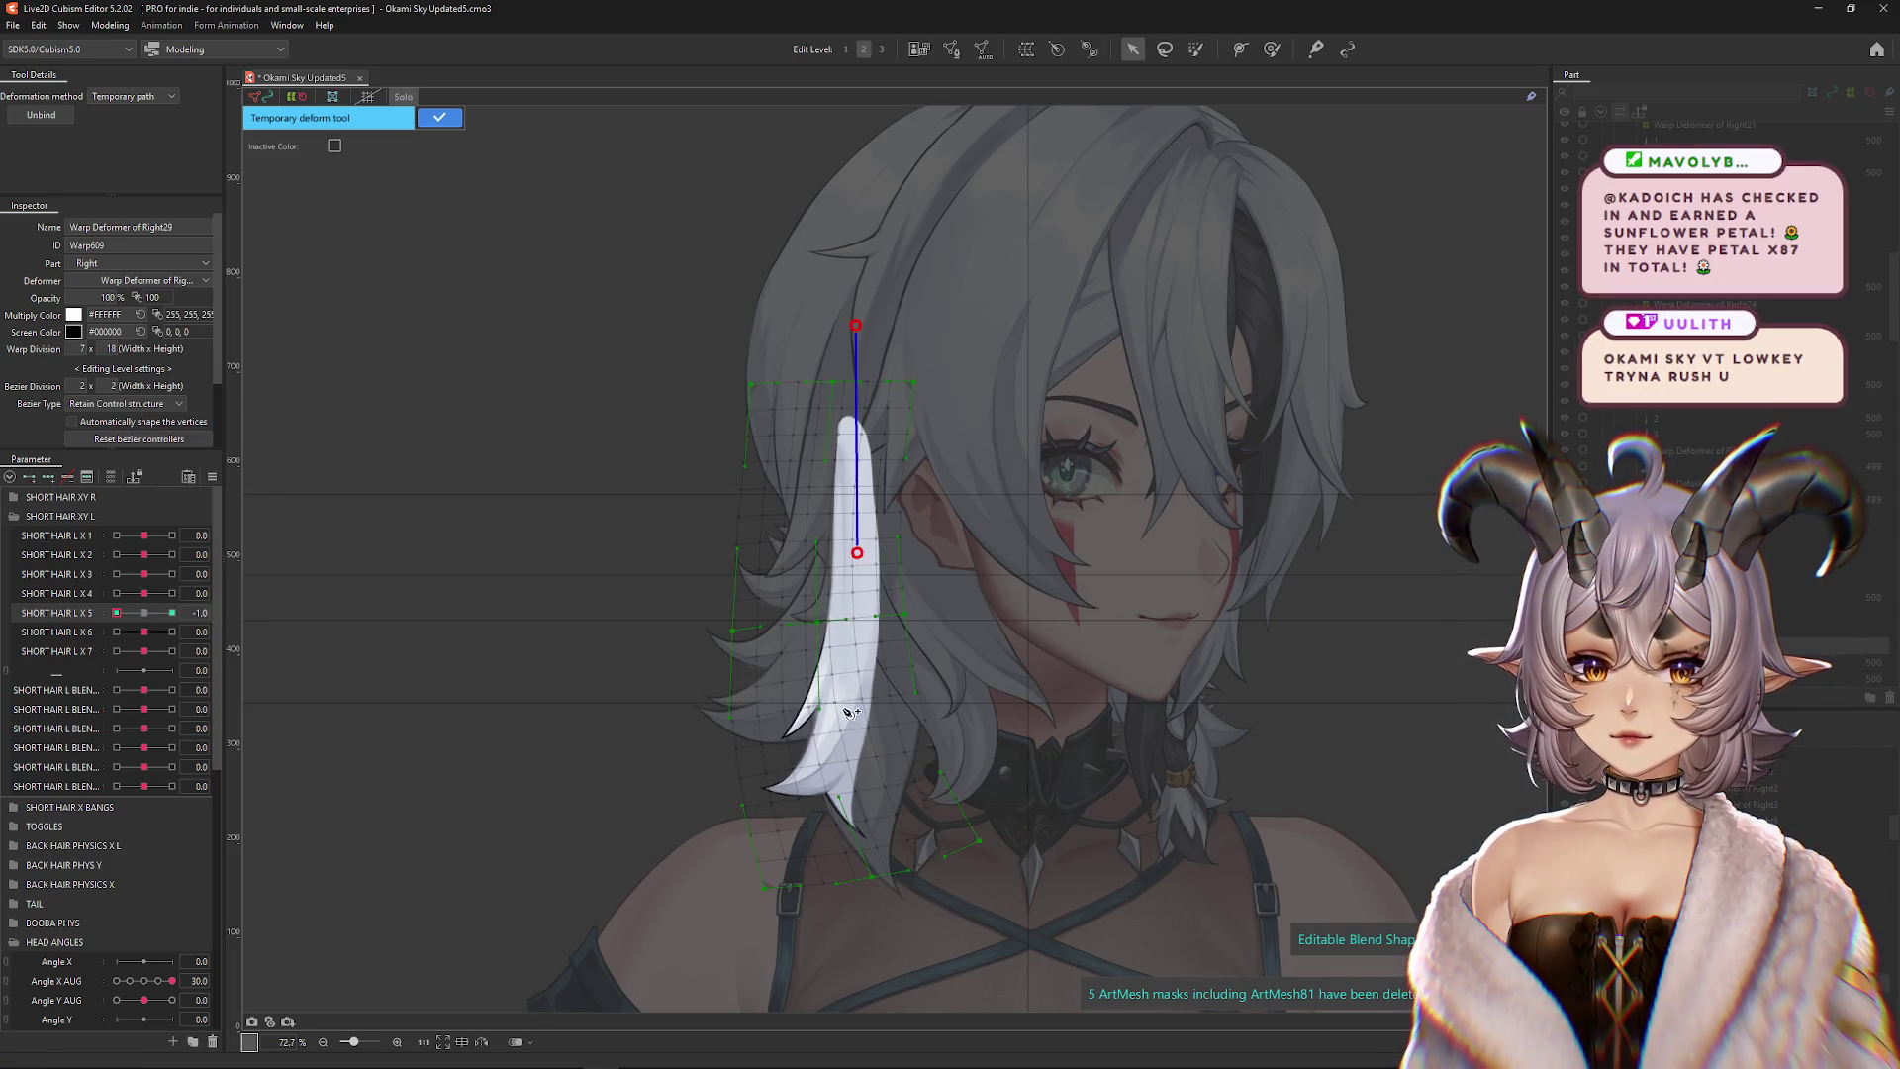
mouse_move(789, 911)
mouse_down()
mouse_move(743, 805)
mouse_move(666, 763)
mouse_move(641, 700)
mouse_up()
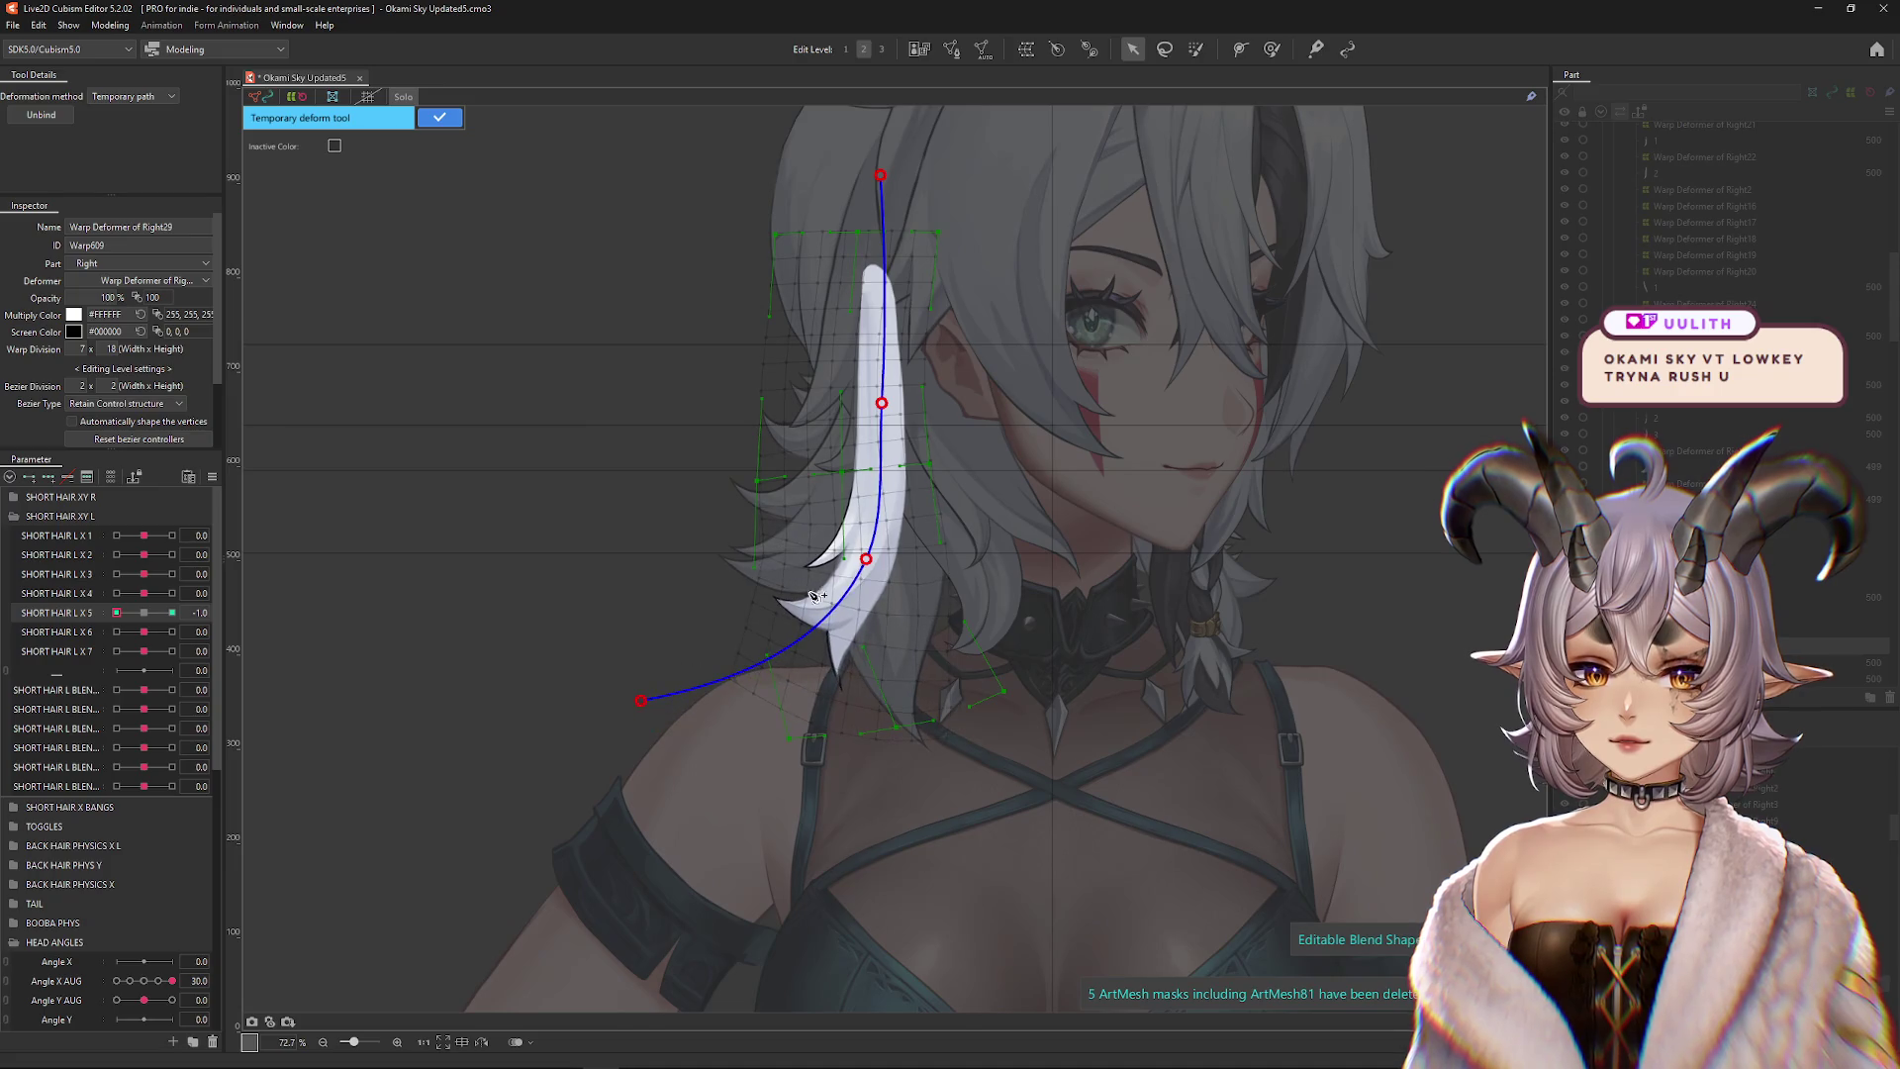
drag(868, 564, 847, 553)
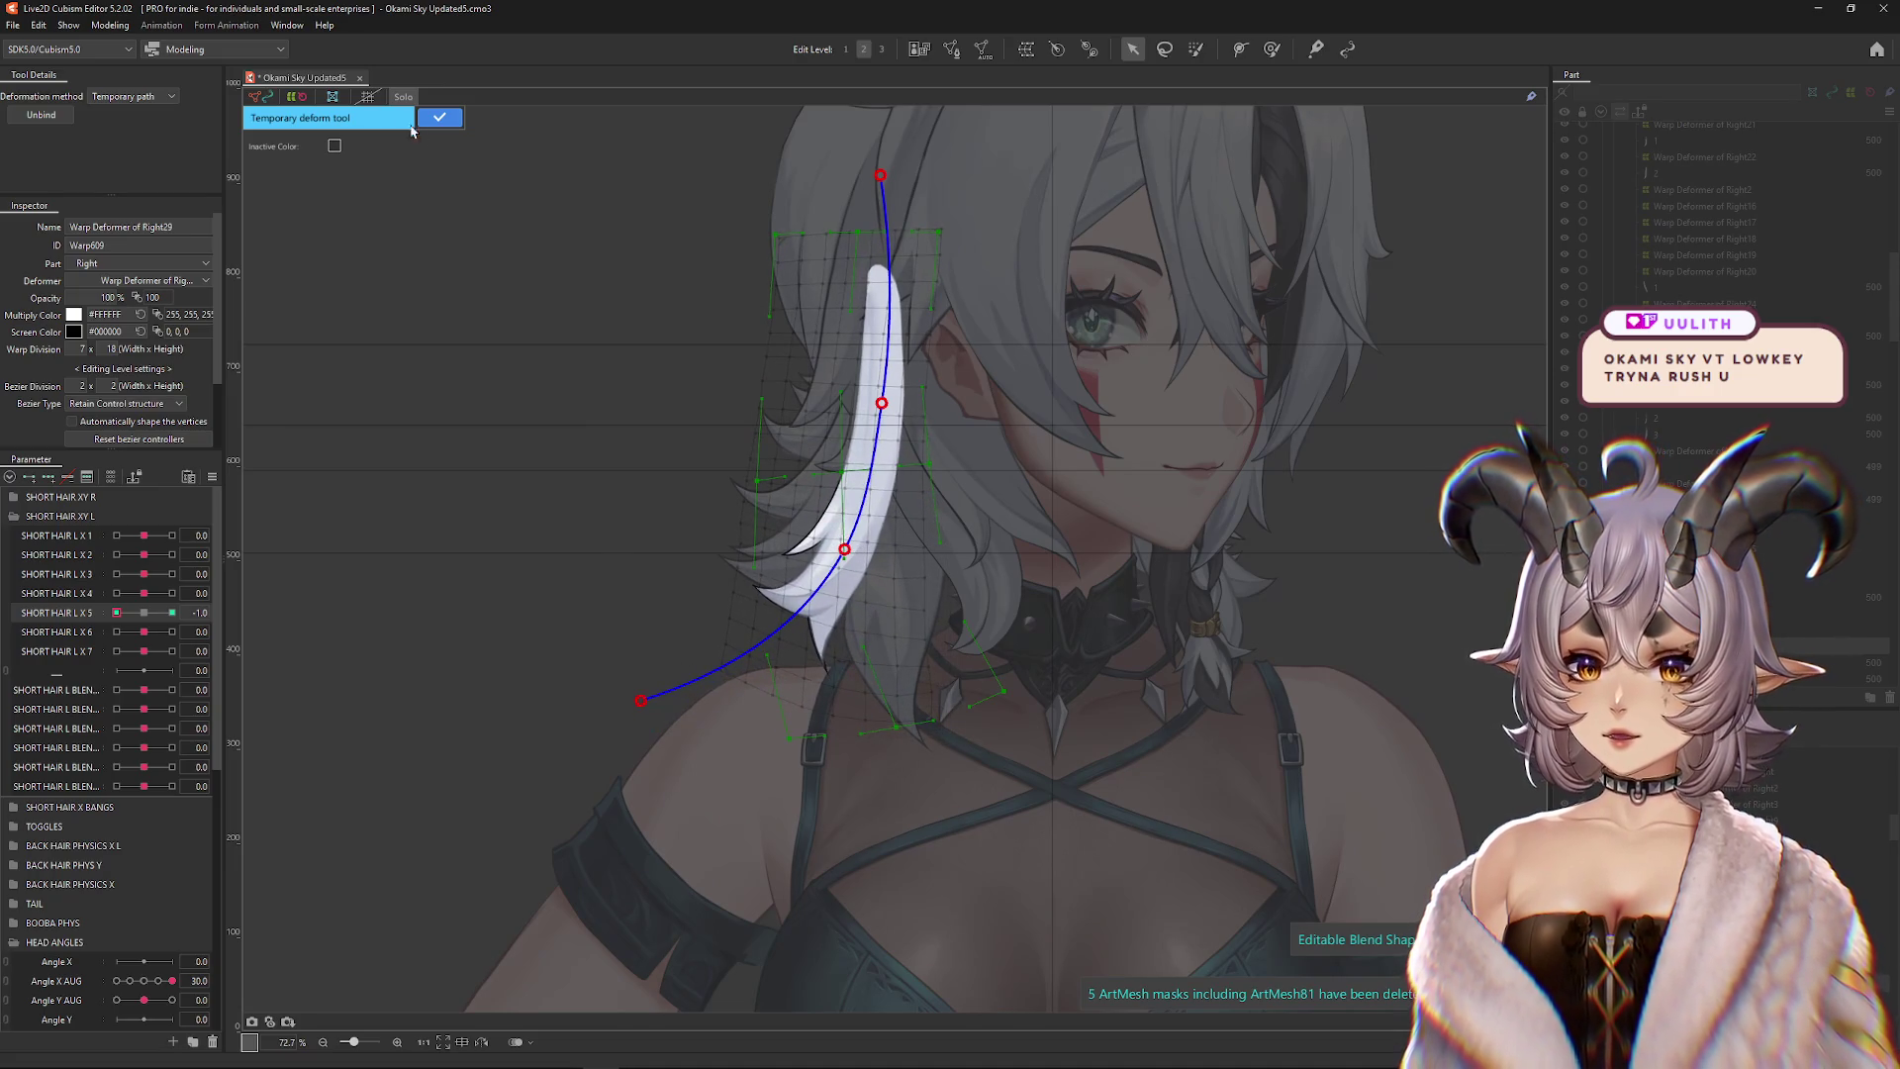
click(439, 118)
click(1269, 49)
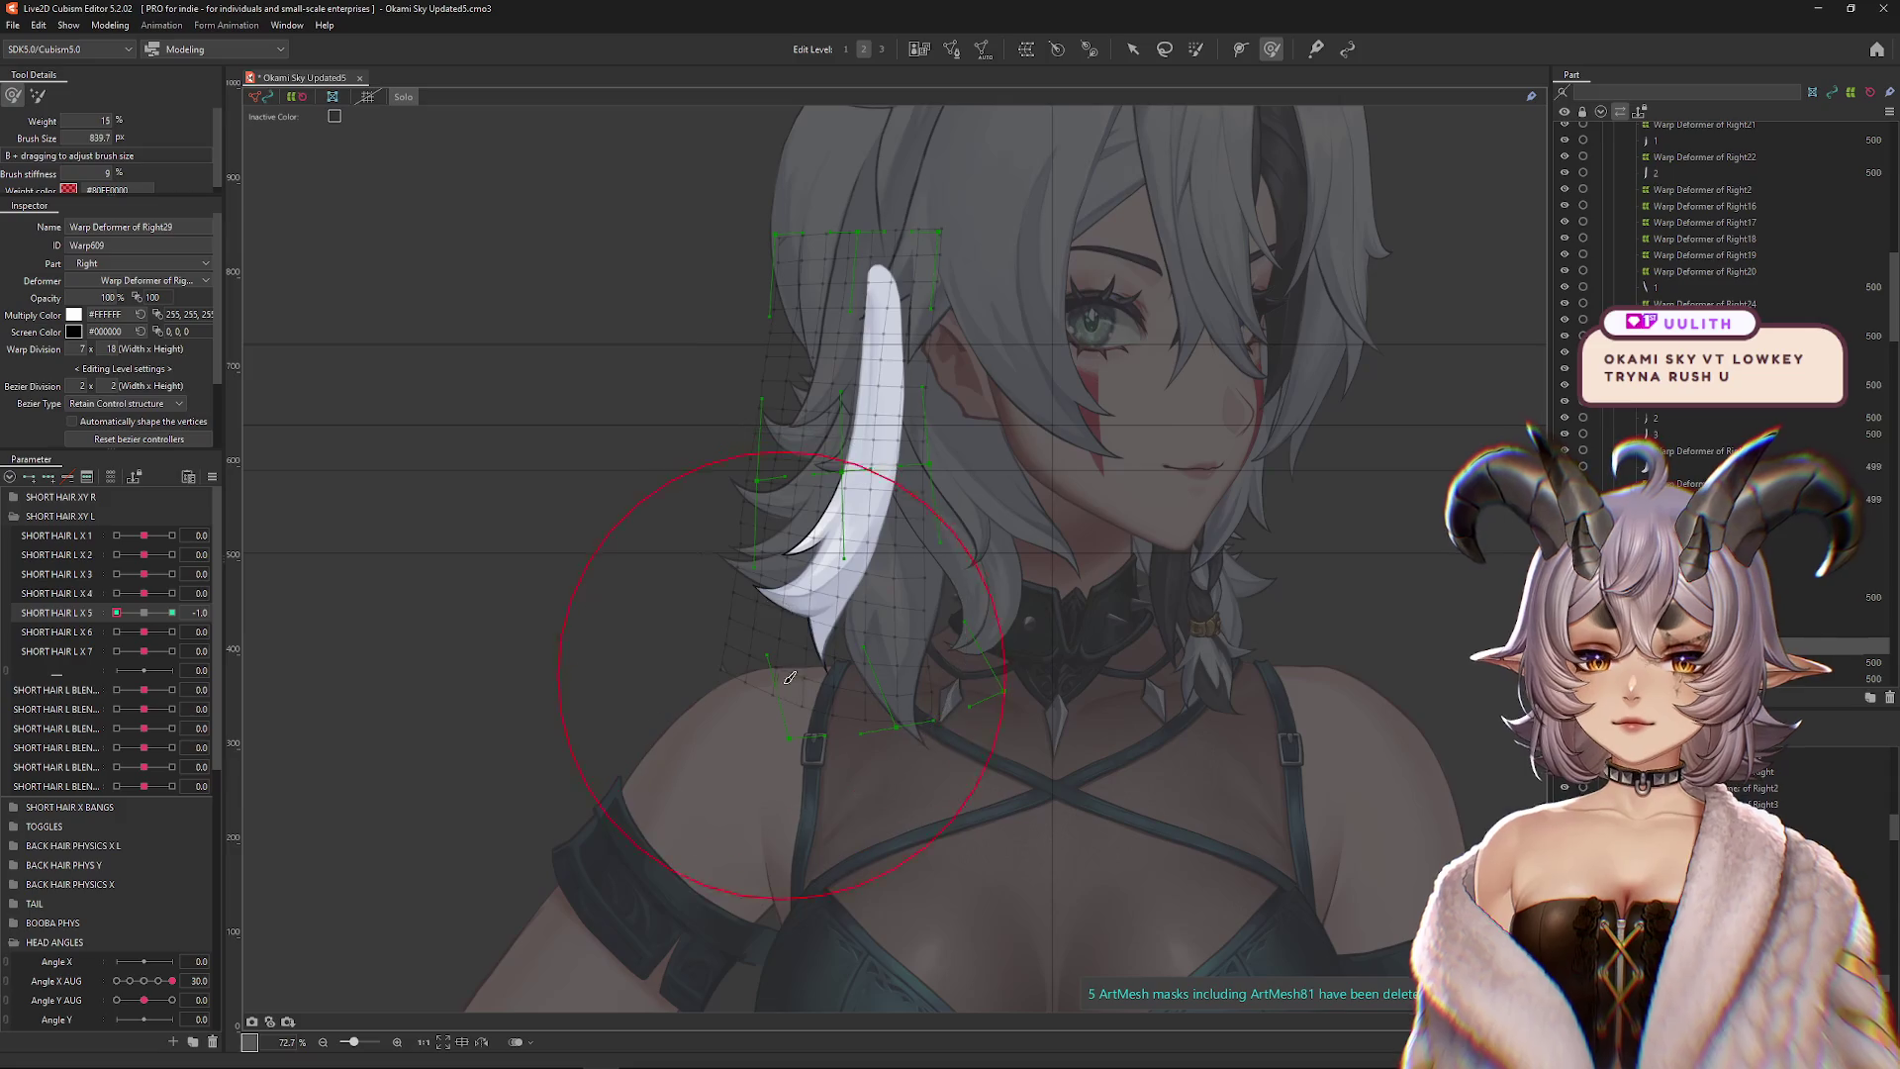
Switch the deform brush to its other mode, enlarge it, and reset SHORT HAIR L X 5 to 0
click(38, 95)
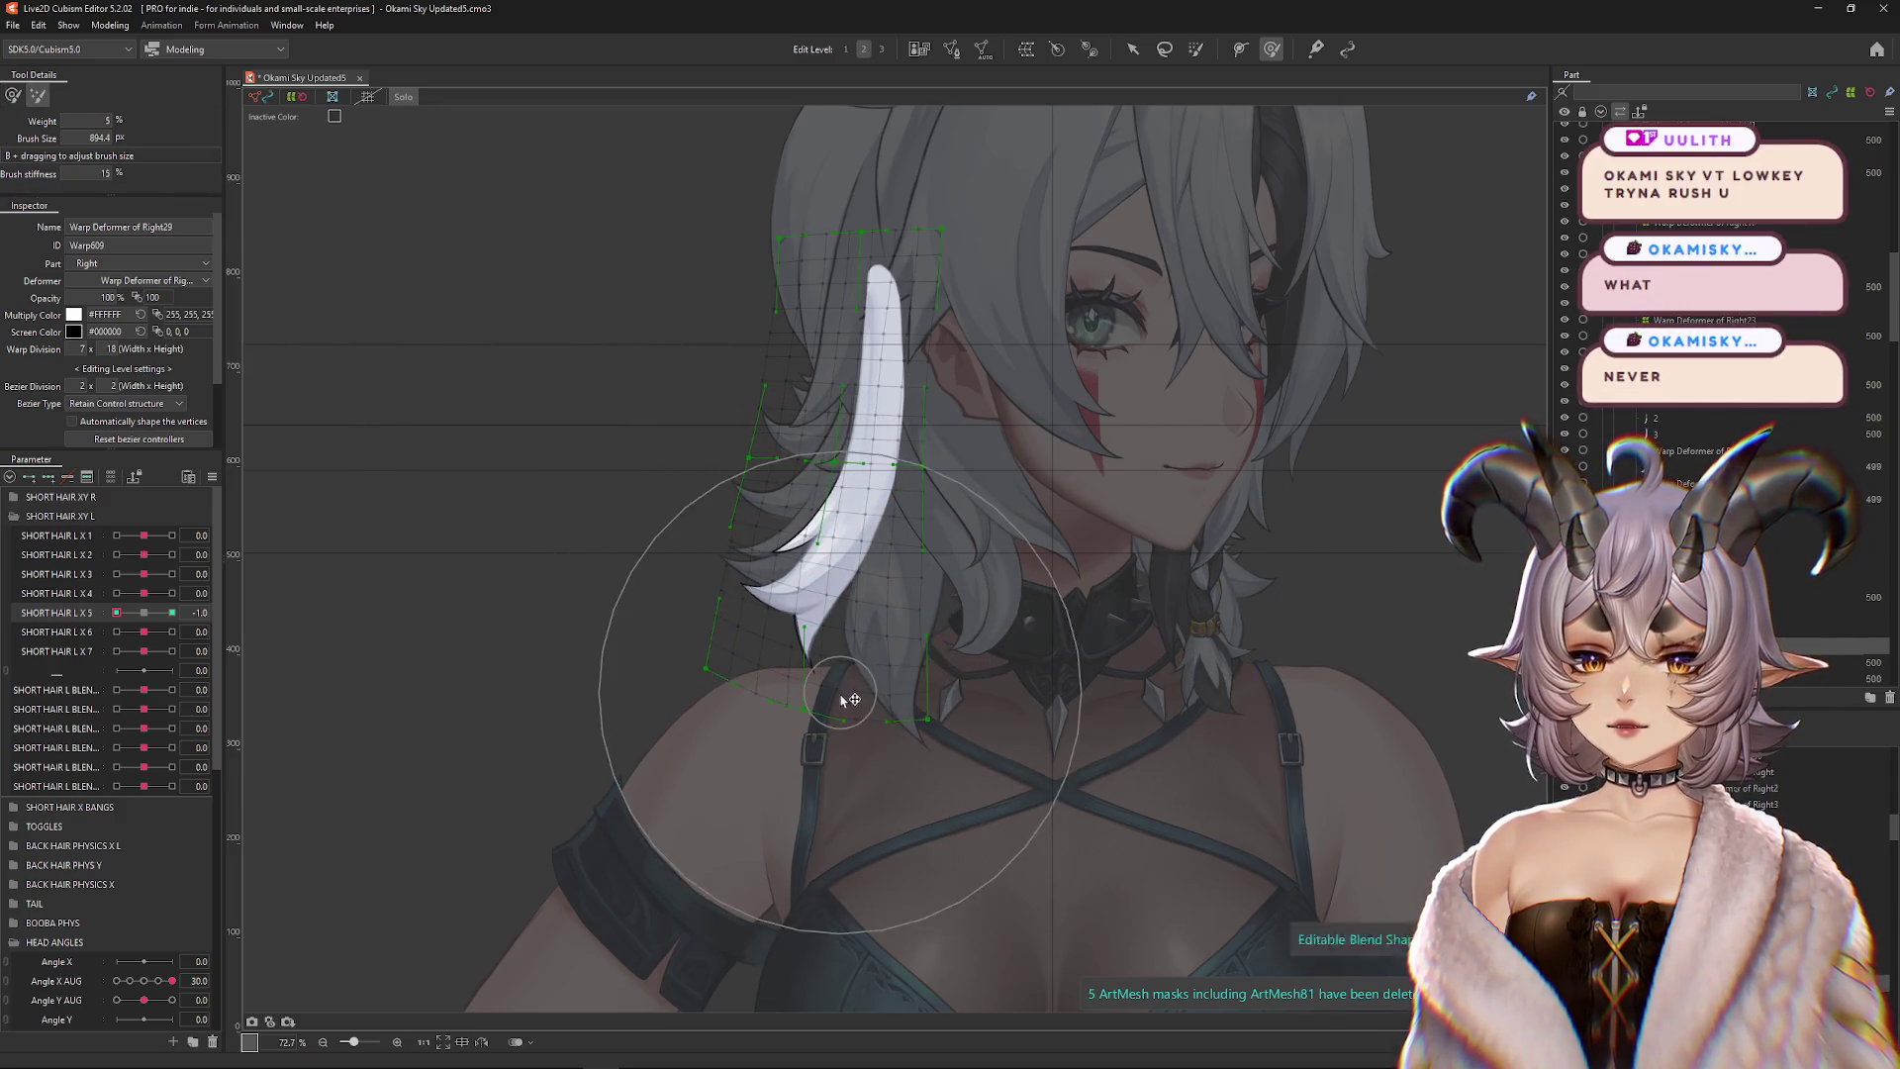
mouse_move(1015, 658)
mouse_down()
mouse_move(688, 394)
mouse_move(514, 559)
mouse_up()
click(236, 613)
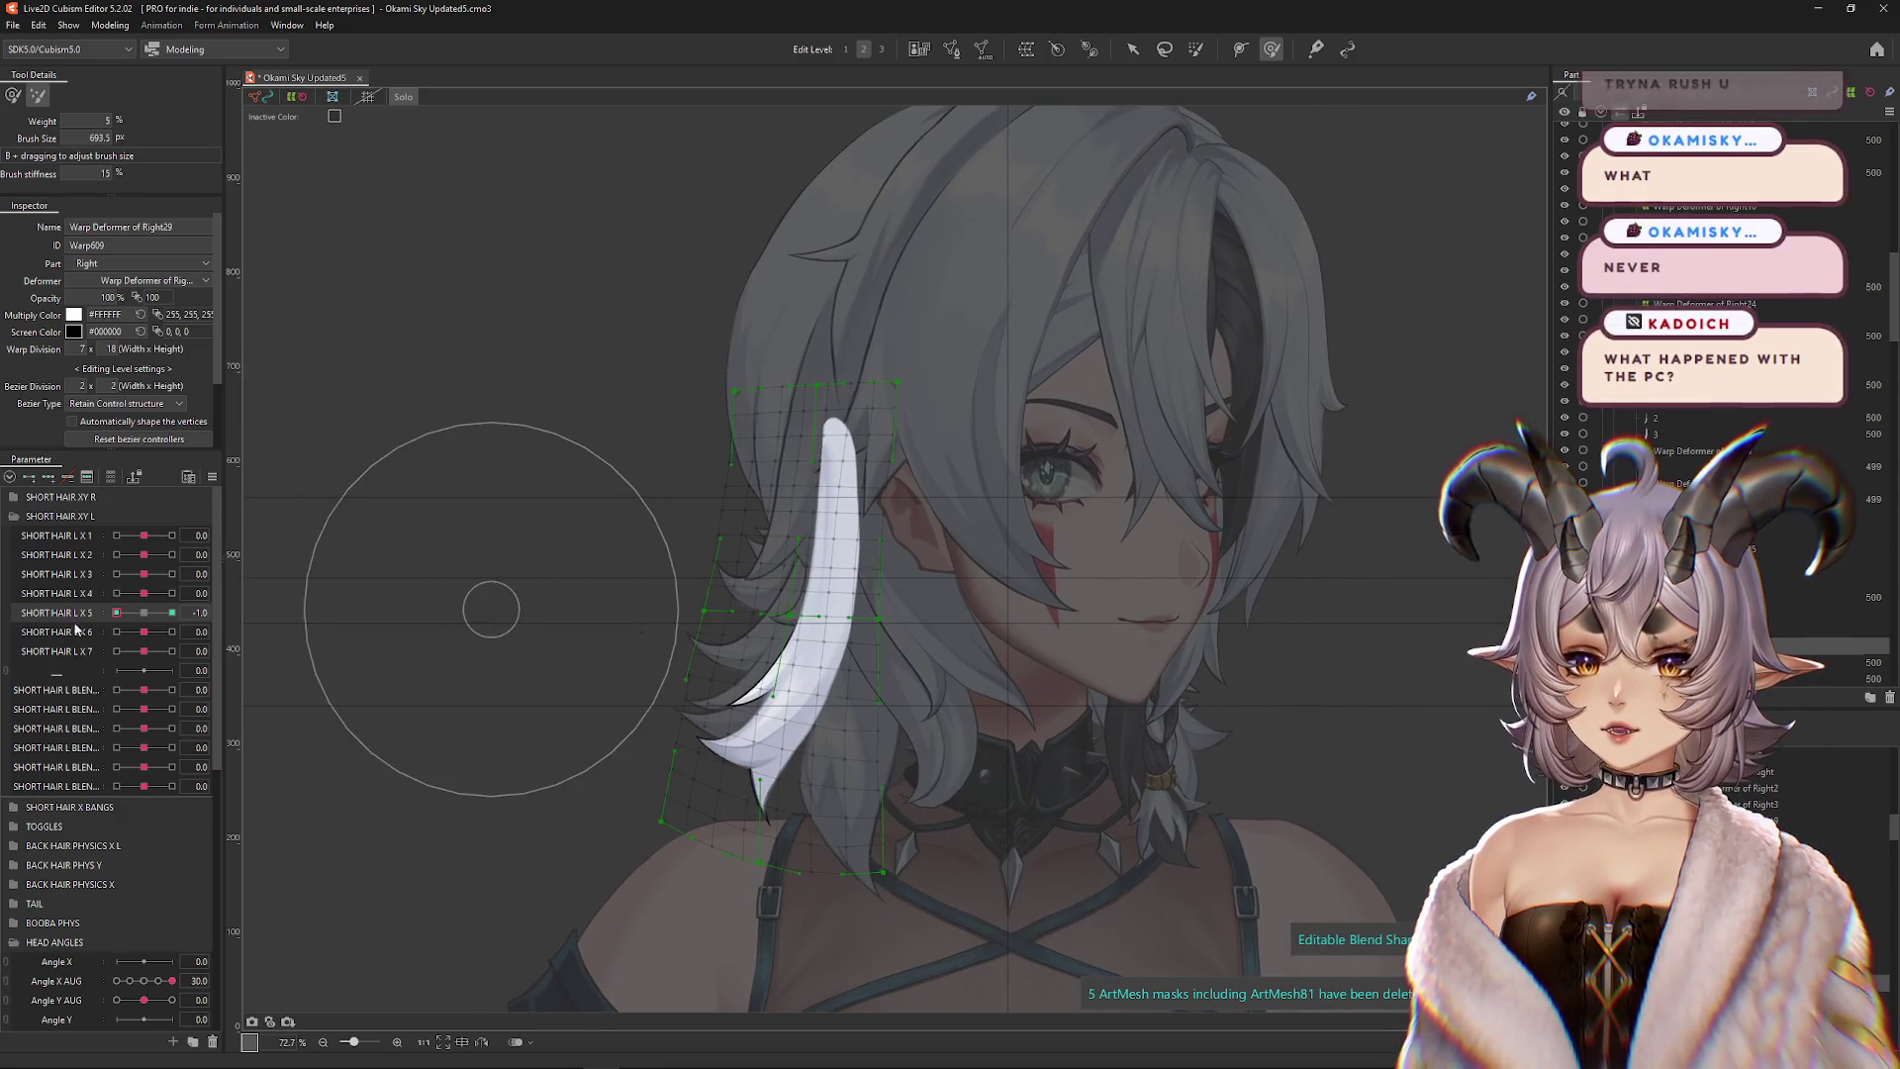
click(135, 613)
Paint weight over the strand's upper part, set SHORT HAIR L X 5 to -1, and reselect Deform Brush
click(1207, 51)
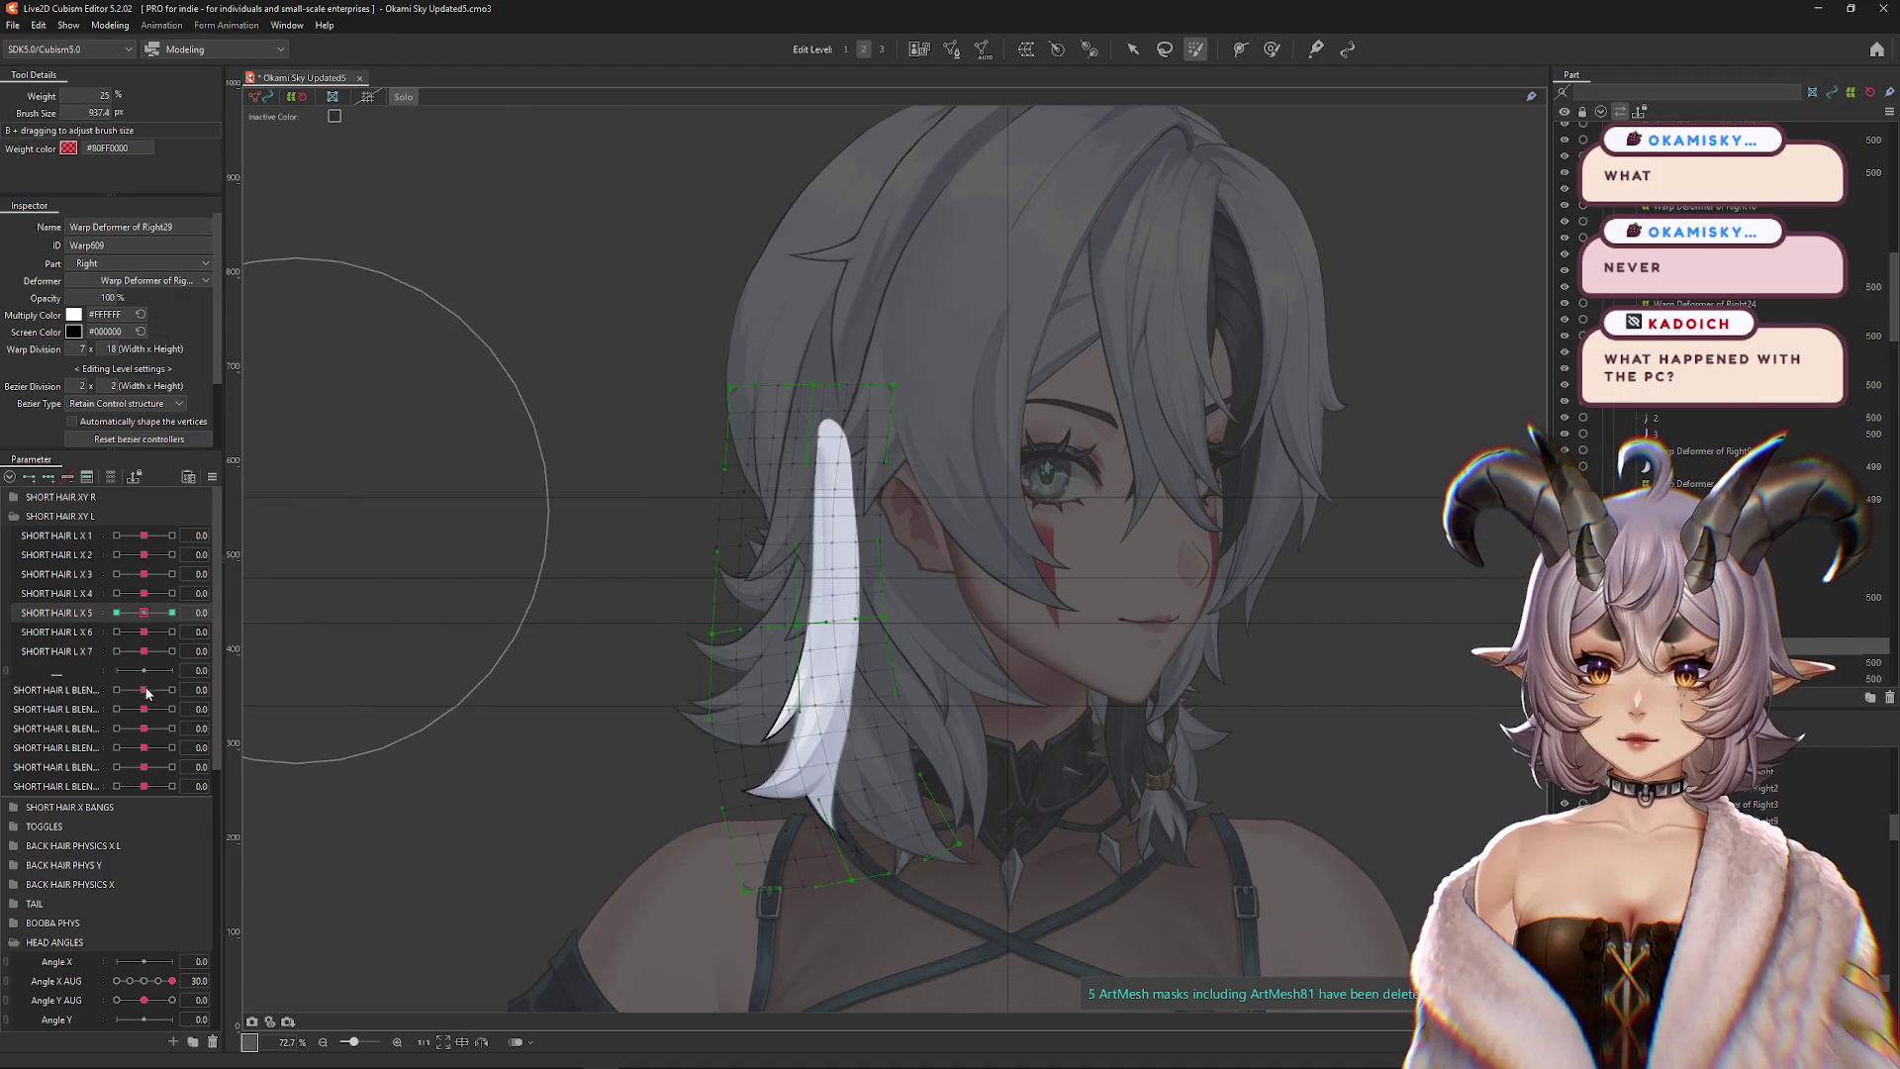
mouse_move(620, 403)
mouse_down()
mouse_move(816, 348)
mouse_move(811, 425)
mouse_move(890, 376)
mouse_move(848, 412)
mouse_move(871, 466)
mouse_move(783, 514)
mouse_up()
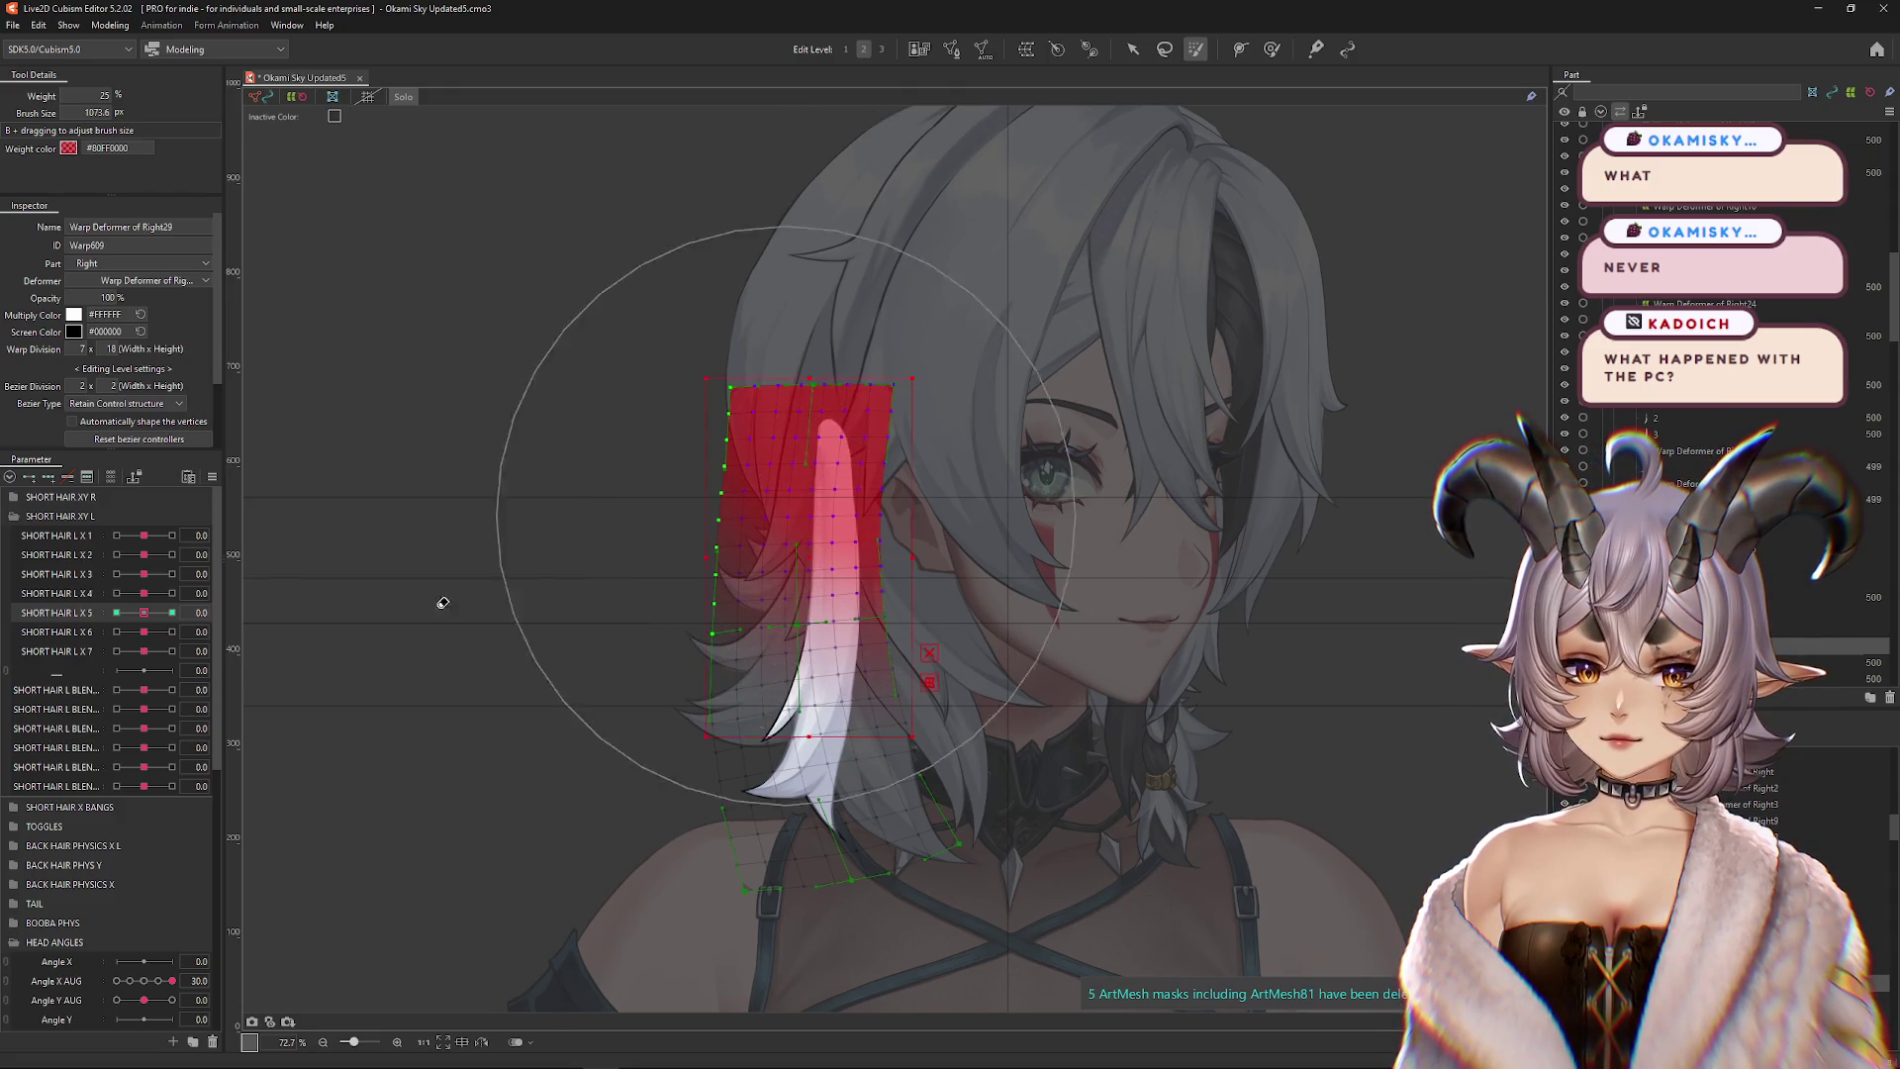
mouse_move(145, 616)
mouse_down()
mouse_move(97, 625)
mouse_move(116, 616)
mouse_up()
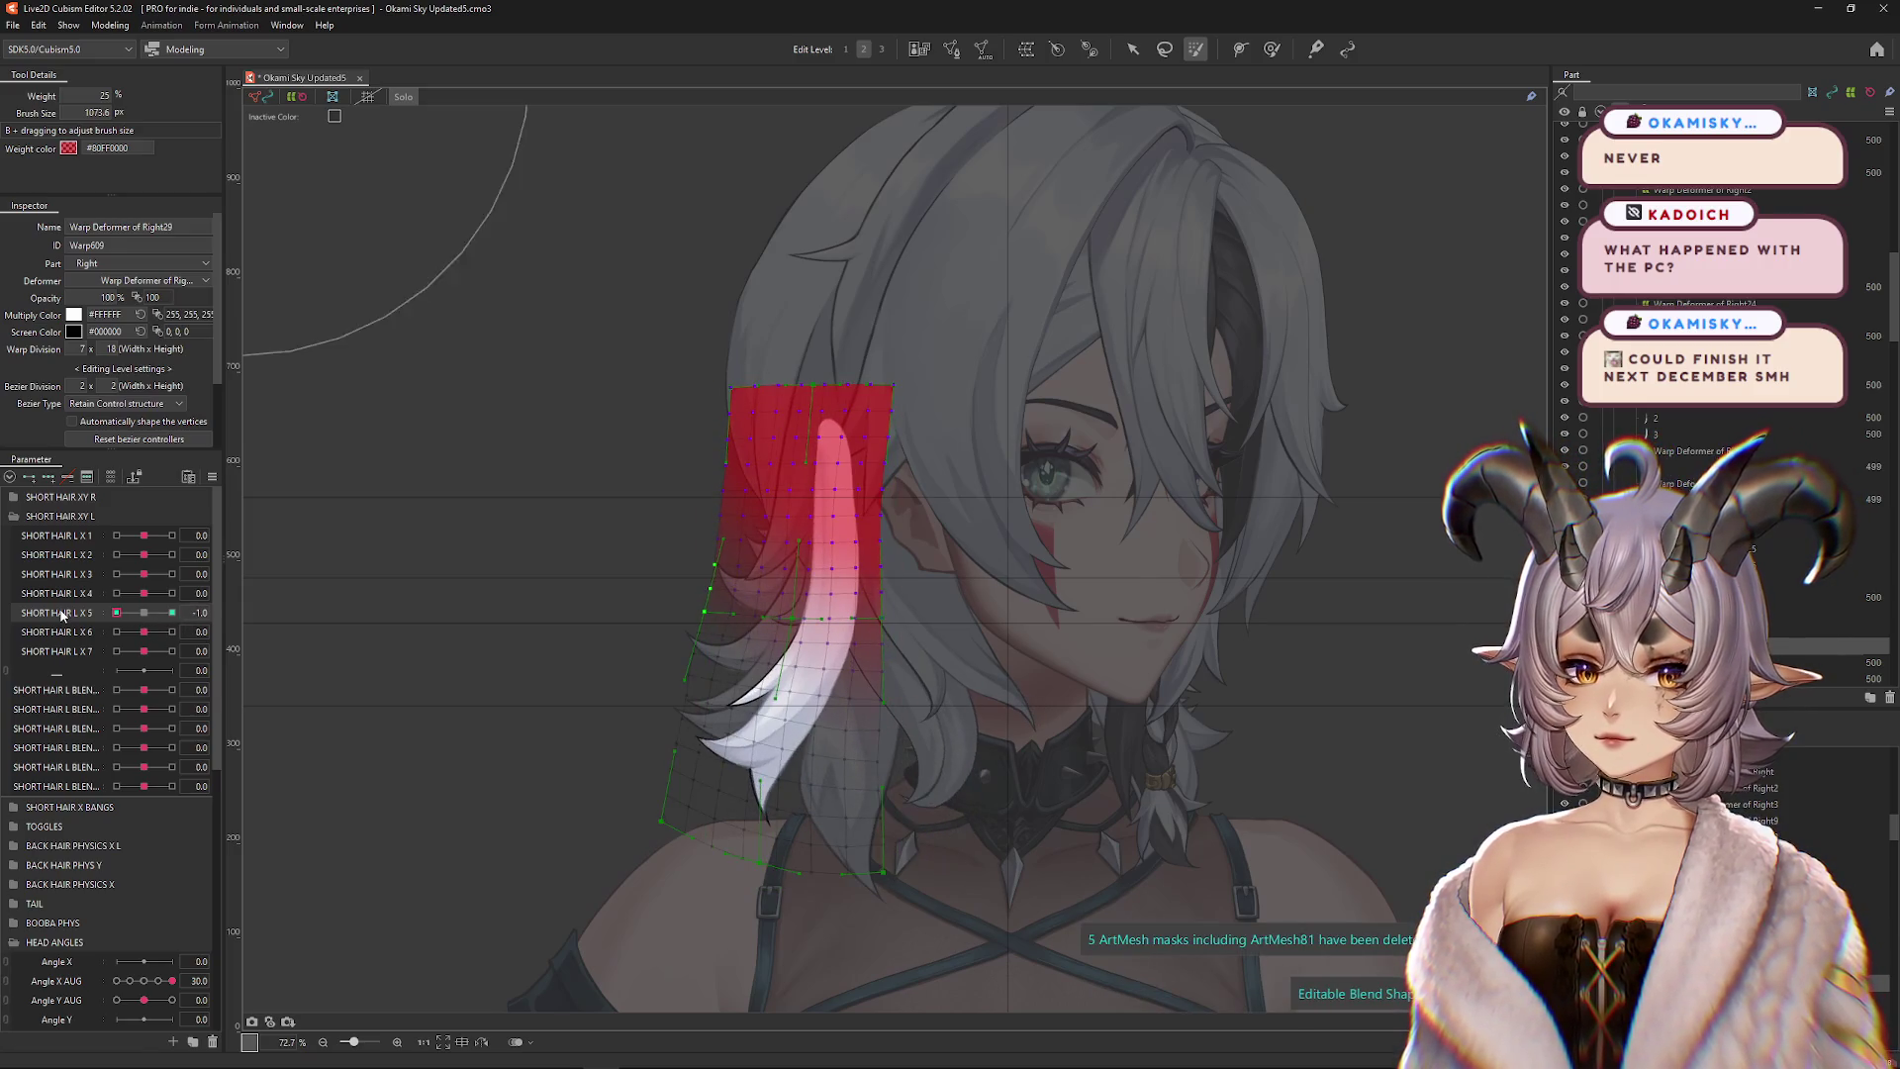
click(1275, 51)
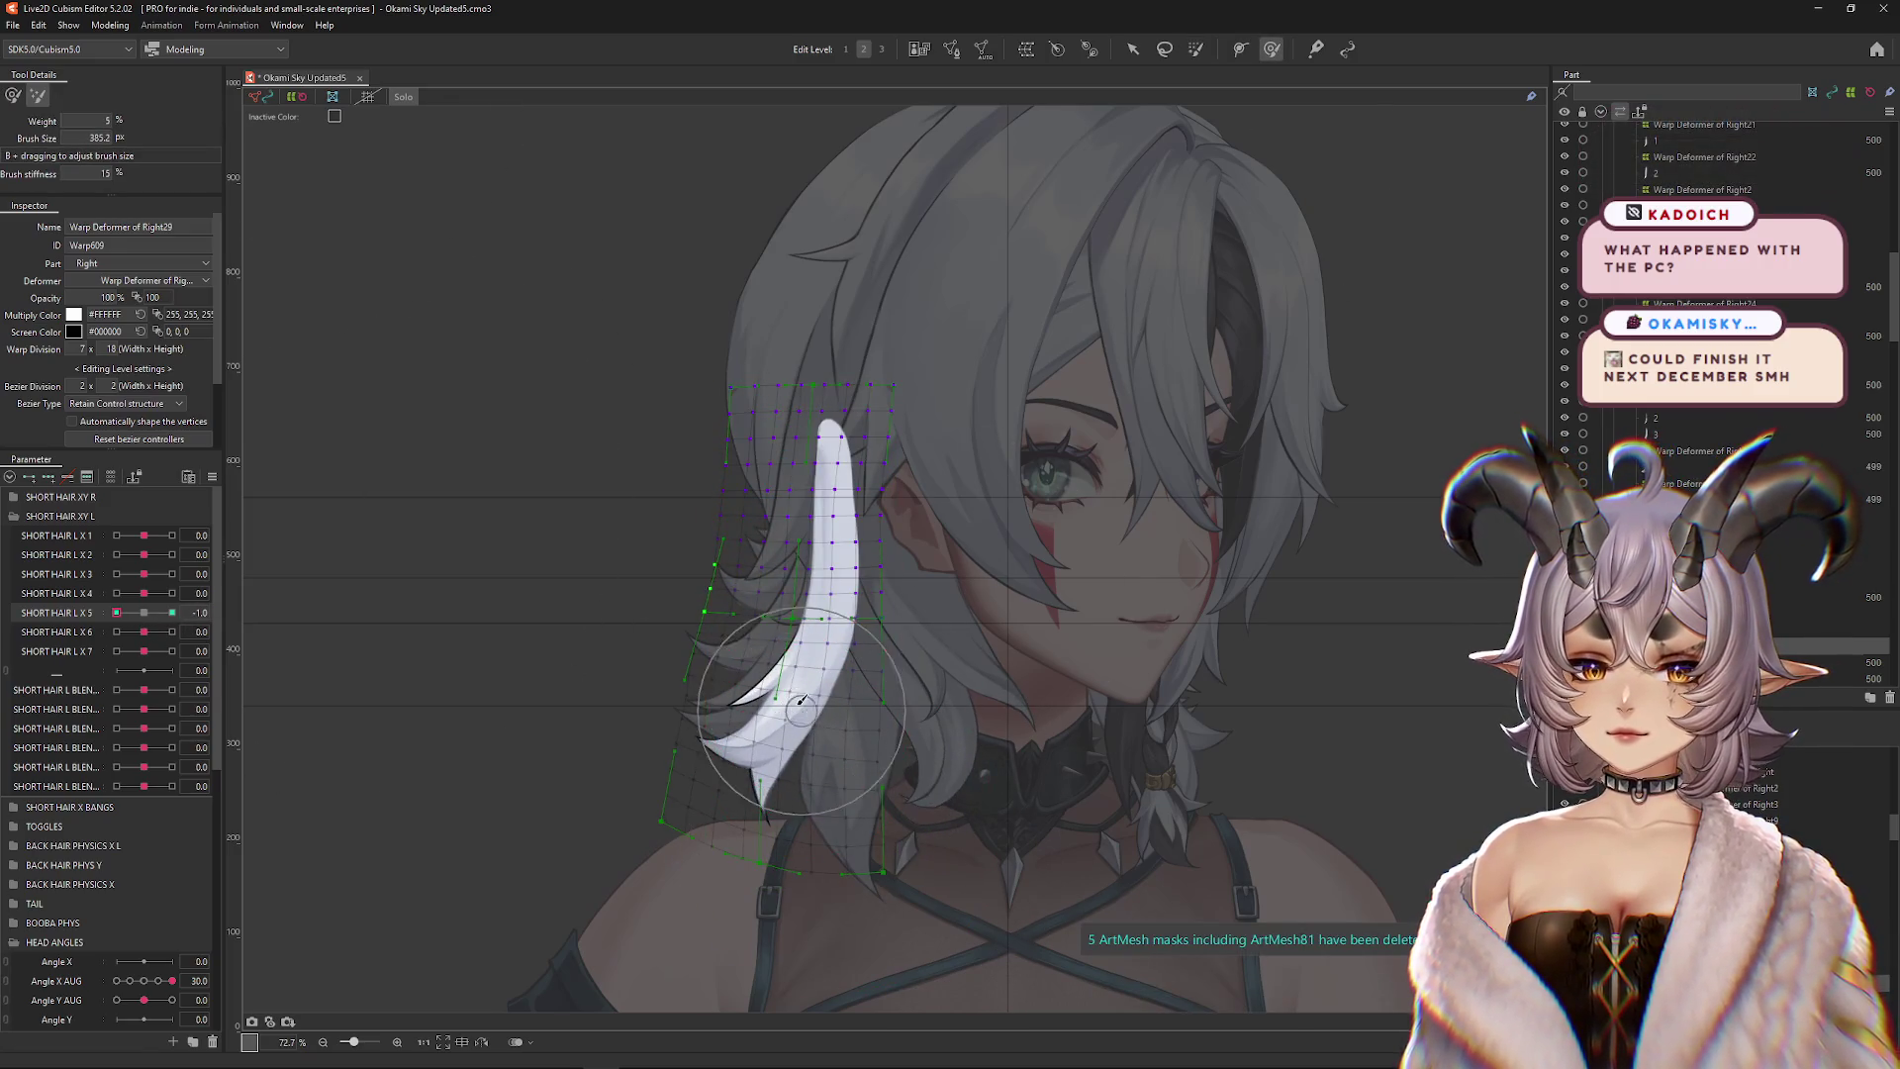
Preview the strand flexing at SHORT HAIR L X 5 = 1.0, then paint weight across the hair deformer
click(172, 613)
drag(729, 700, 821, 745)
drag(172, 613, 144, 614)
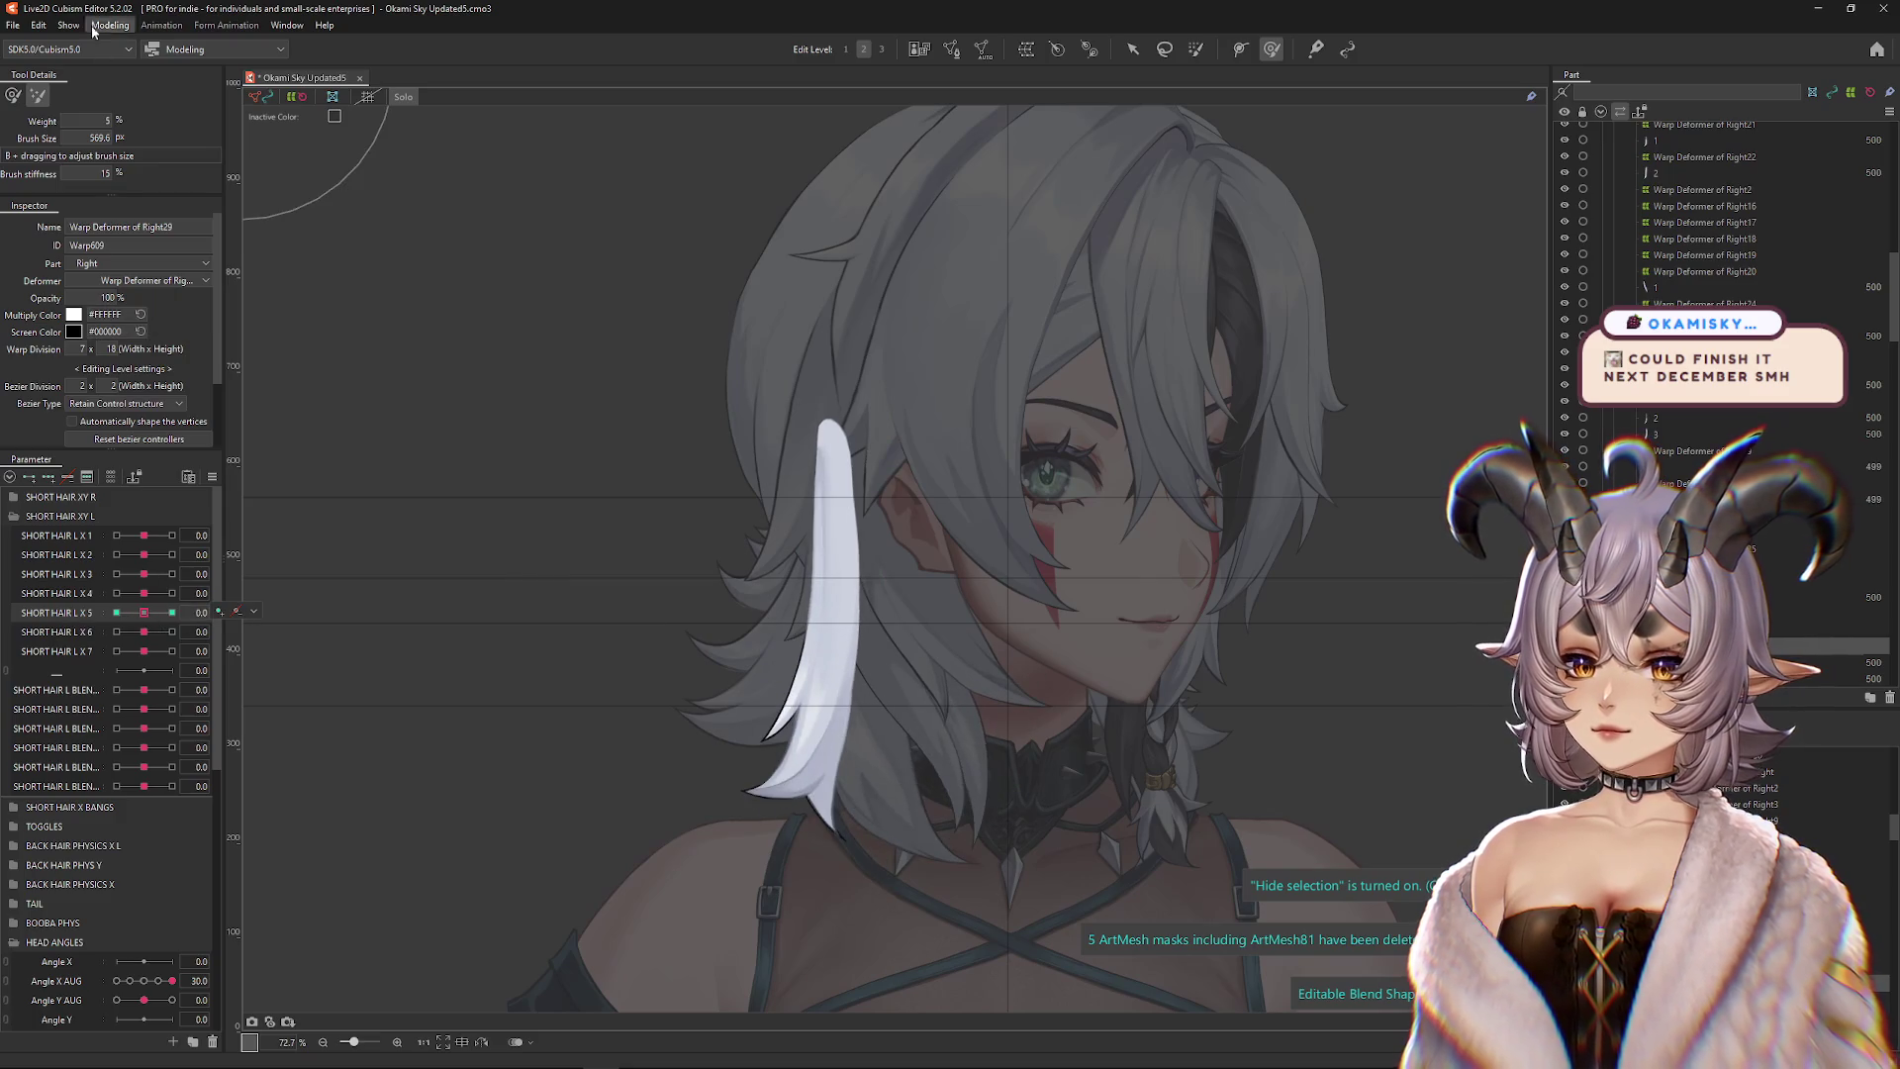
click(1195, 49)
drag(785, 402, 851, 425)
Hide the mesh overlay, turn off Solo to show the full model, and return to Deform Brush
click(172, 613)
click(172, 612)
key(ctrl+h)
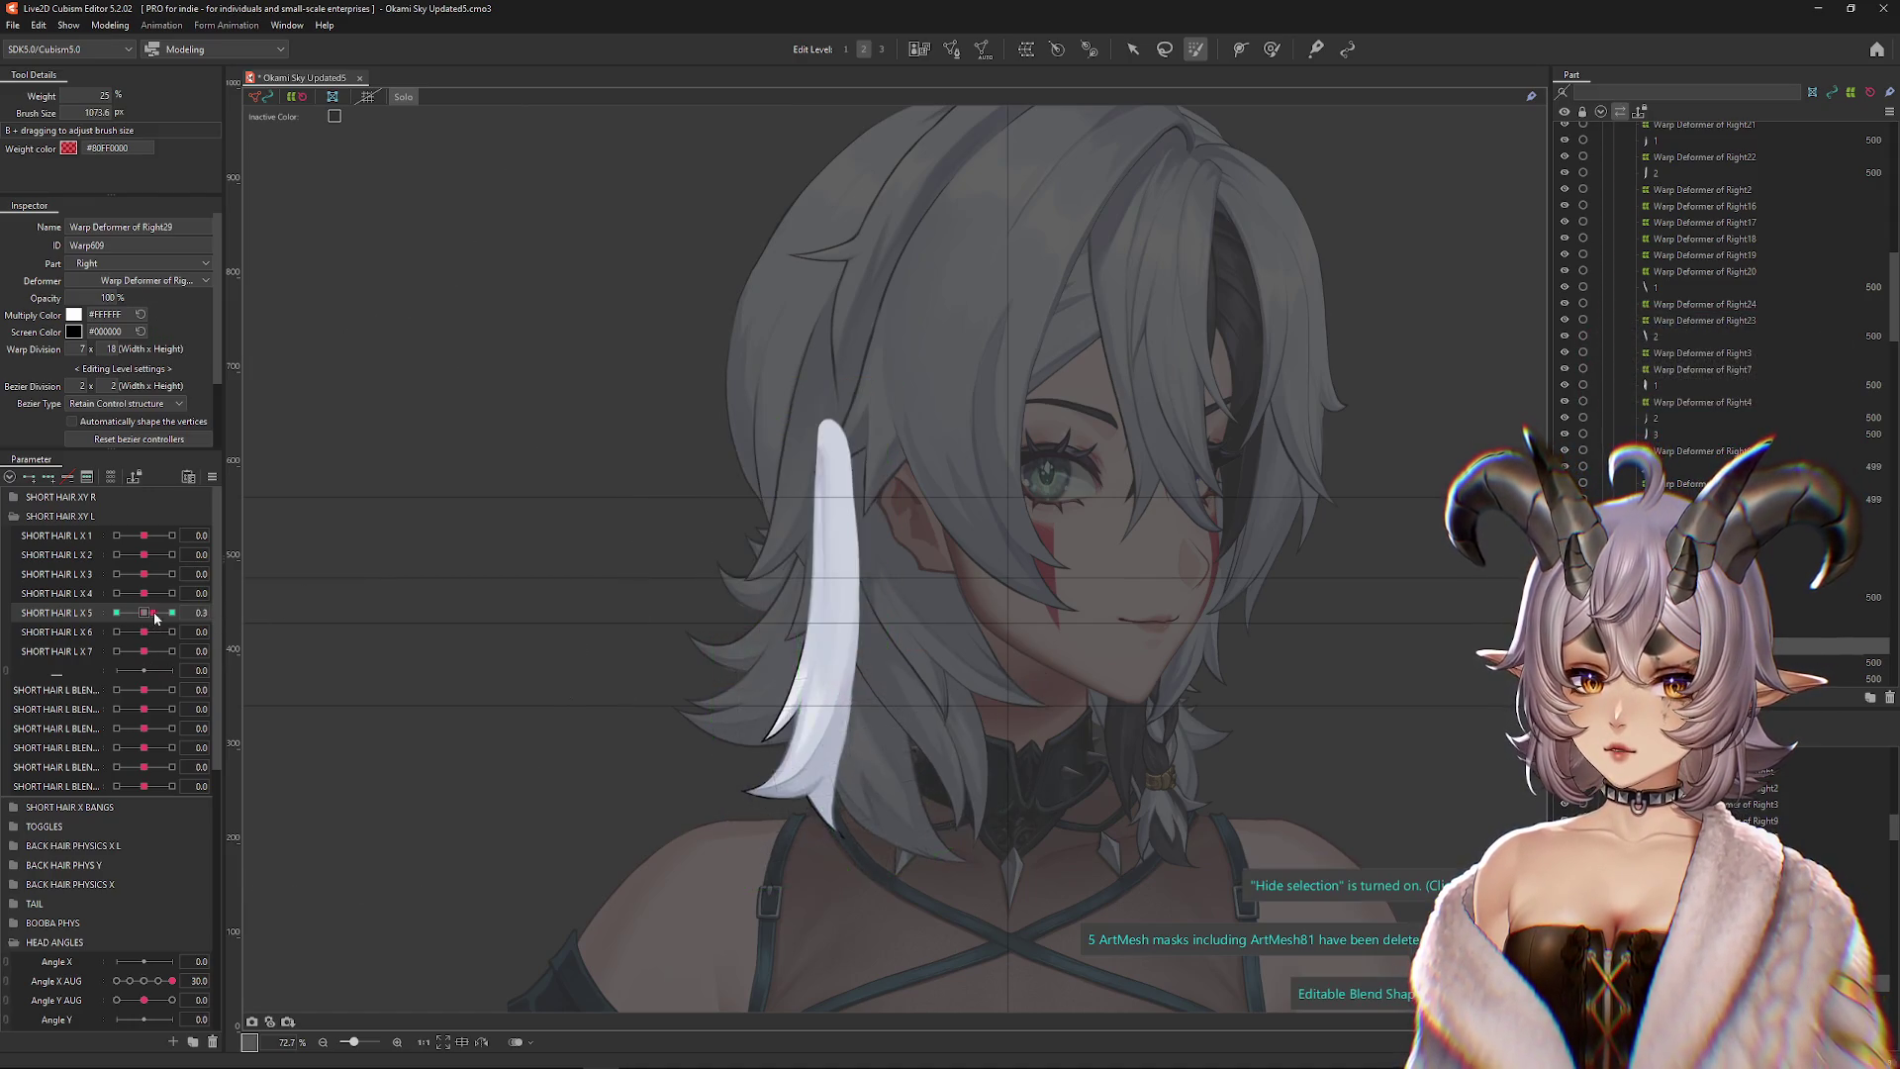
click(403, 103)
click(116, 613)
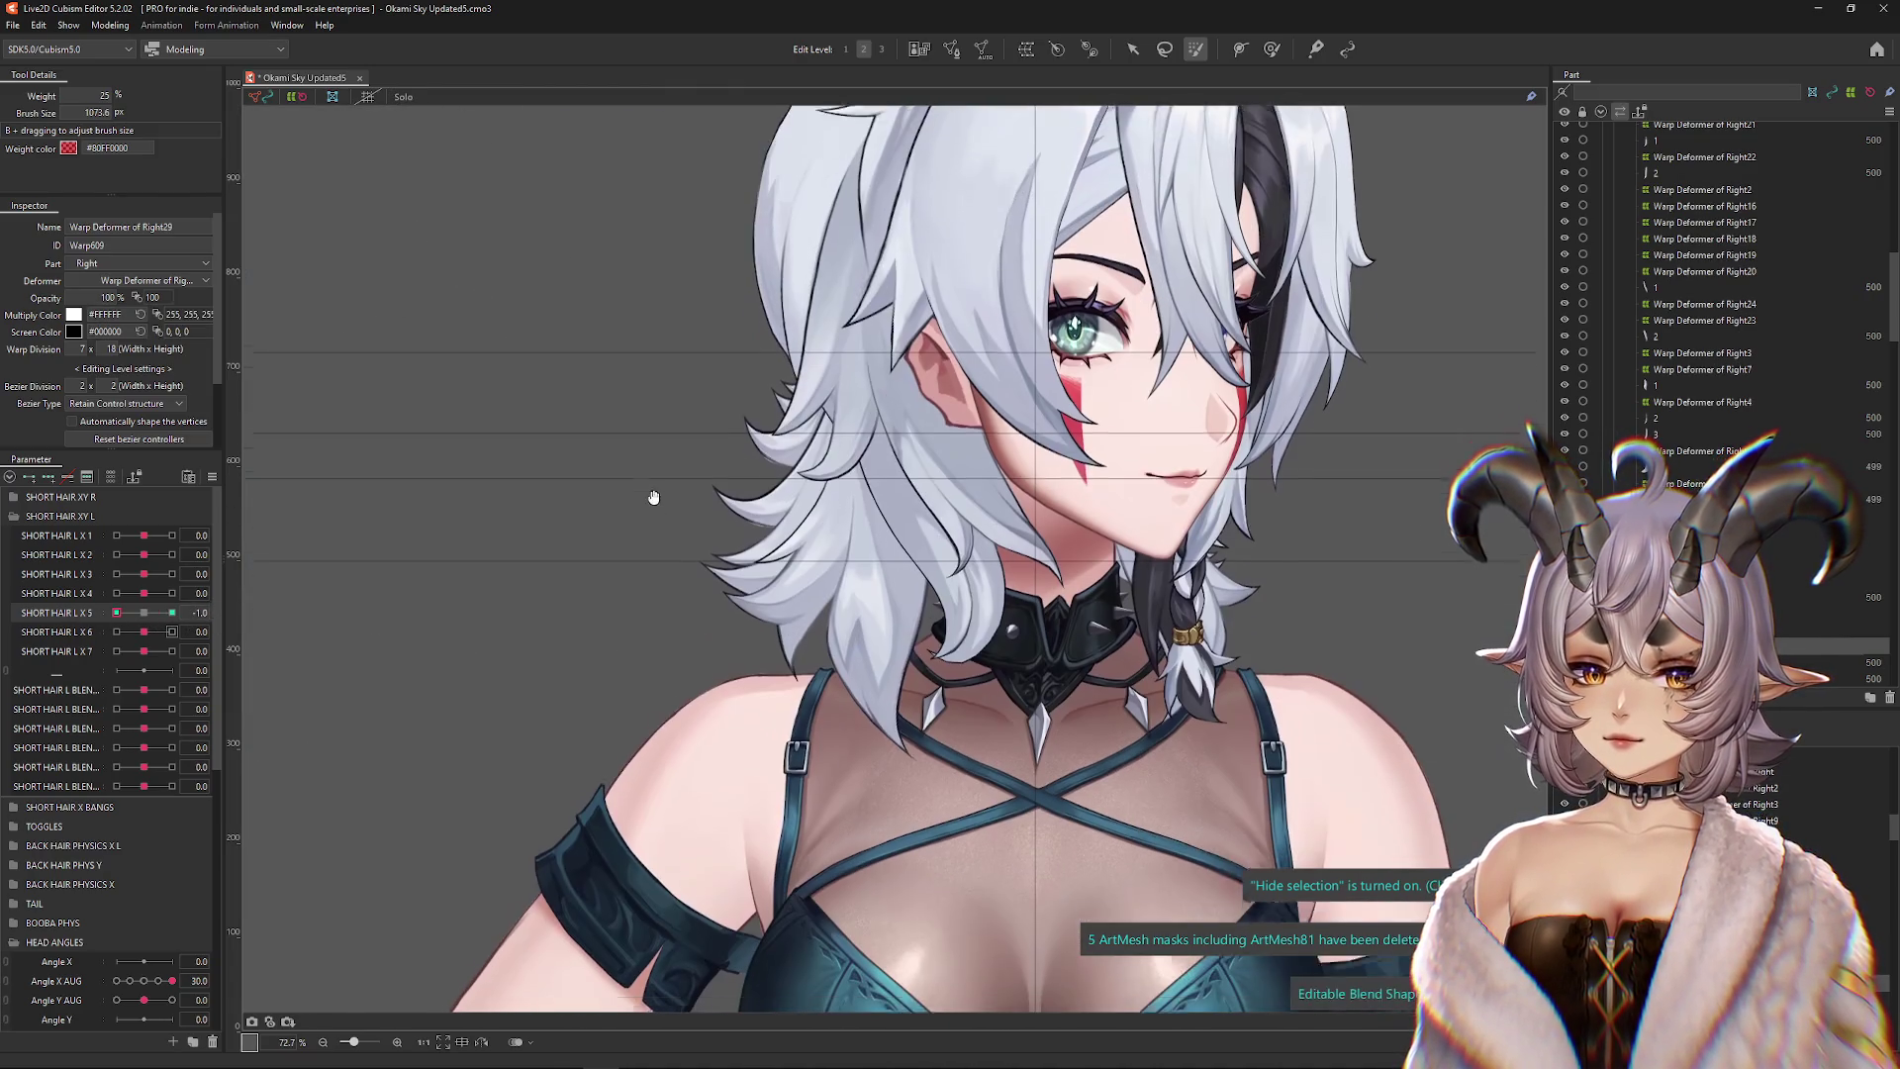
click(1273, 50)
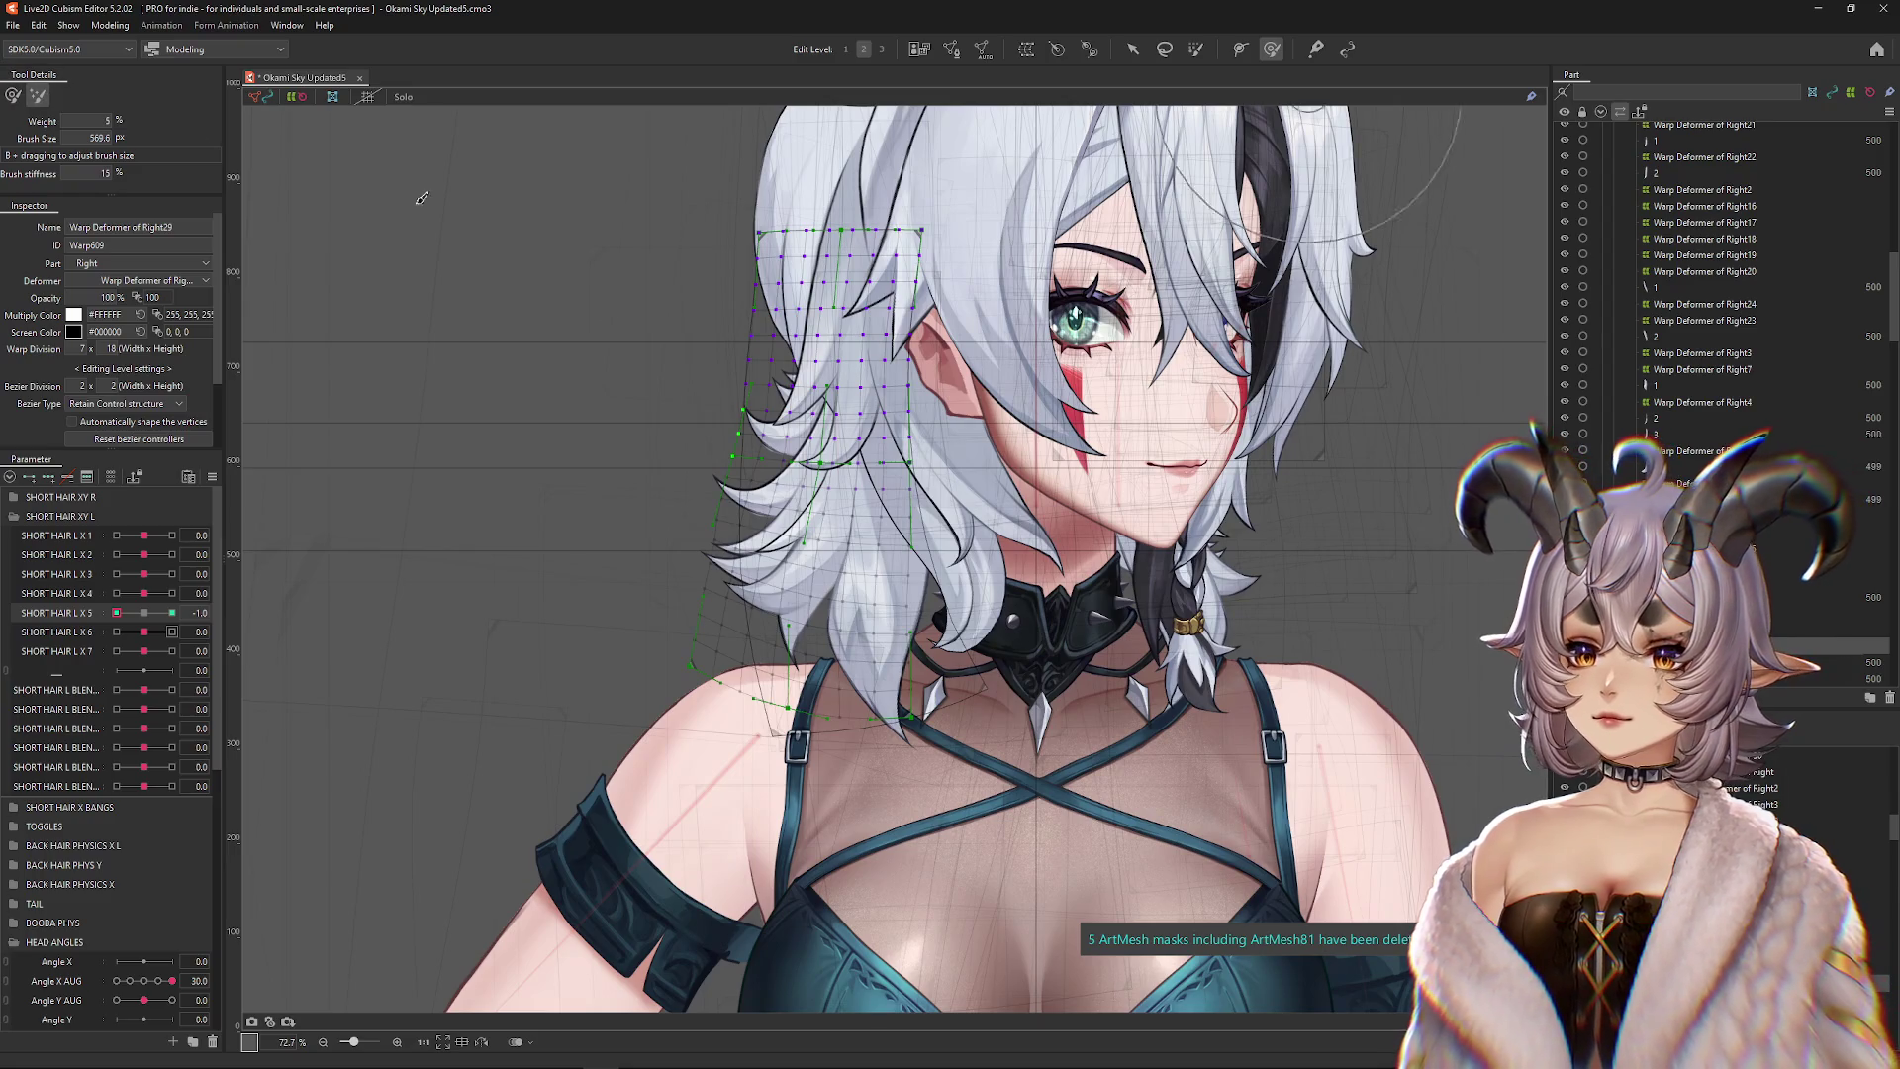
Adjust the brush settings, shrink the Deform Brush, and brush the strand tips to curl toward the collar
click(144, 613)
click(172, 612)
key(b)
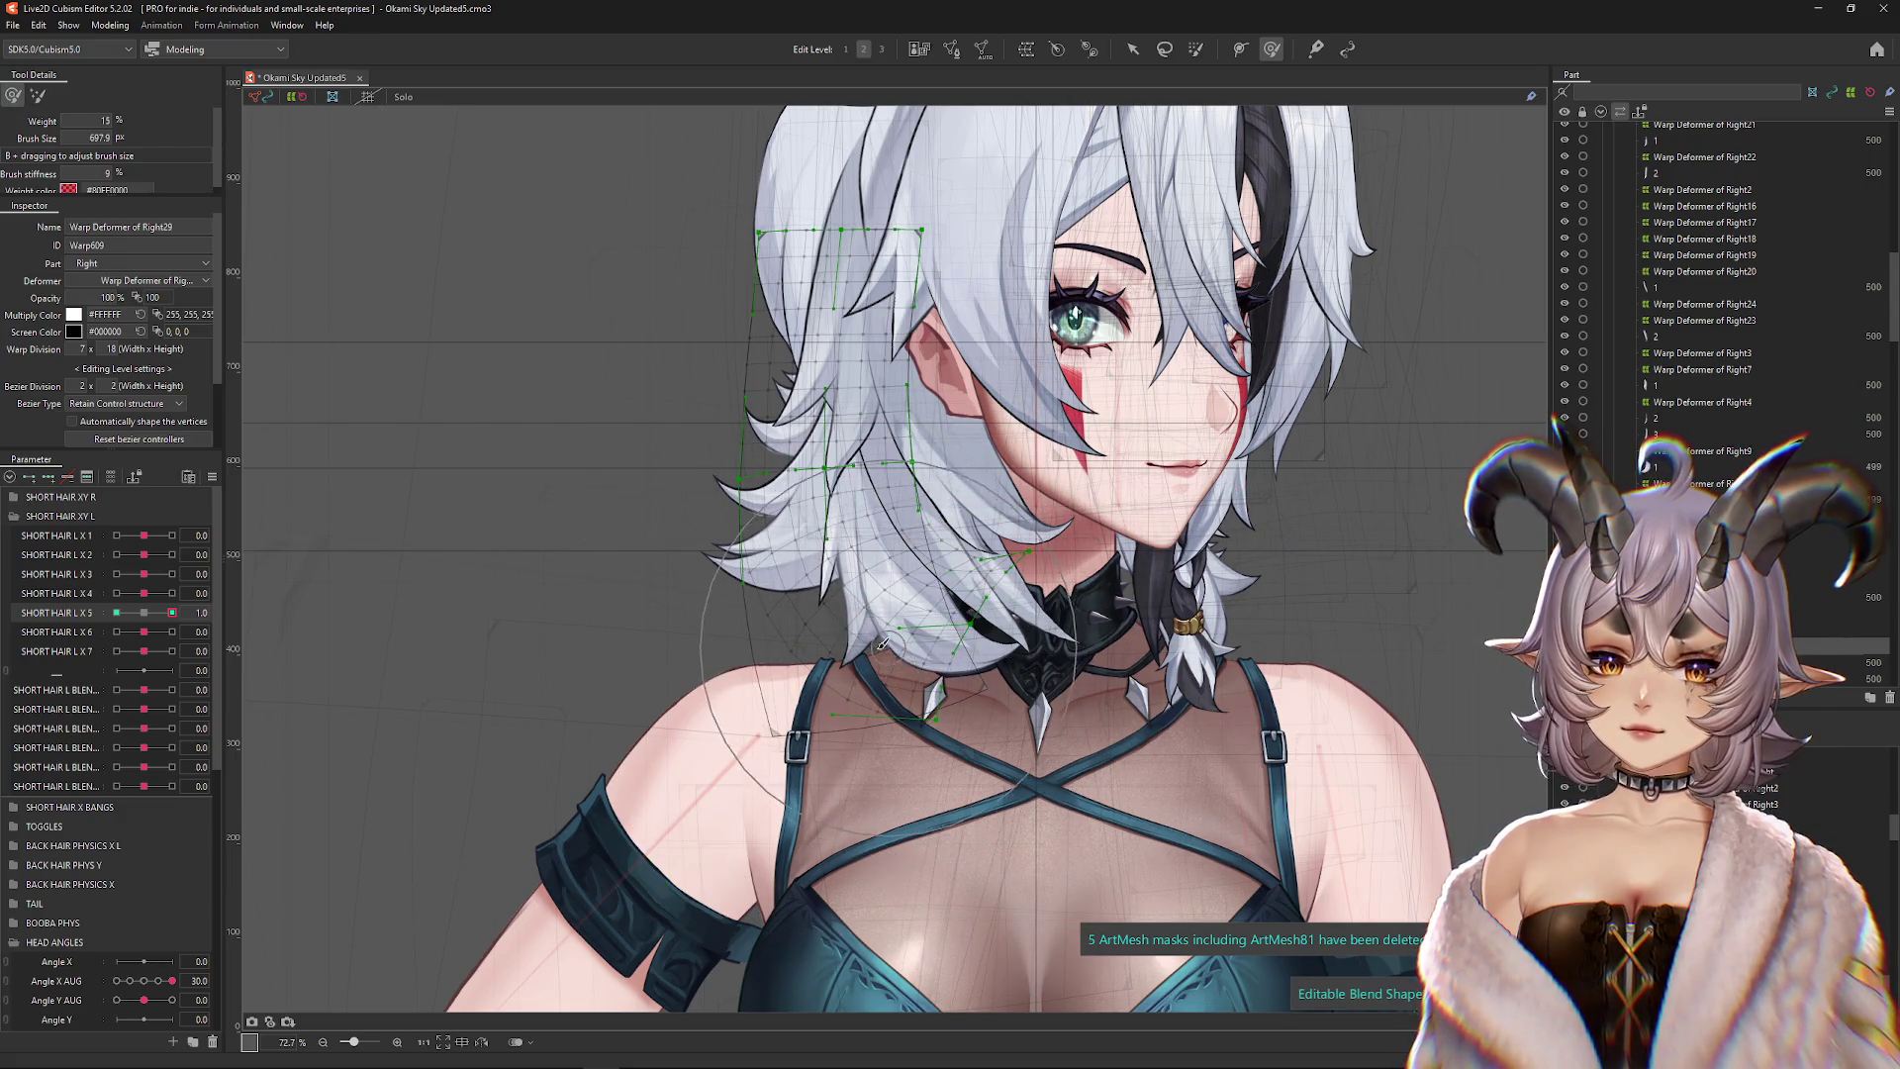
click(115, 612)
mouse_move(650, 644)
mouse_down()
mouse_move(679, 615)
mouse_move(663, 614)
mouse_up()
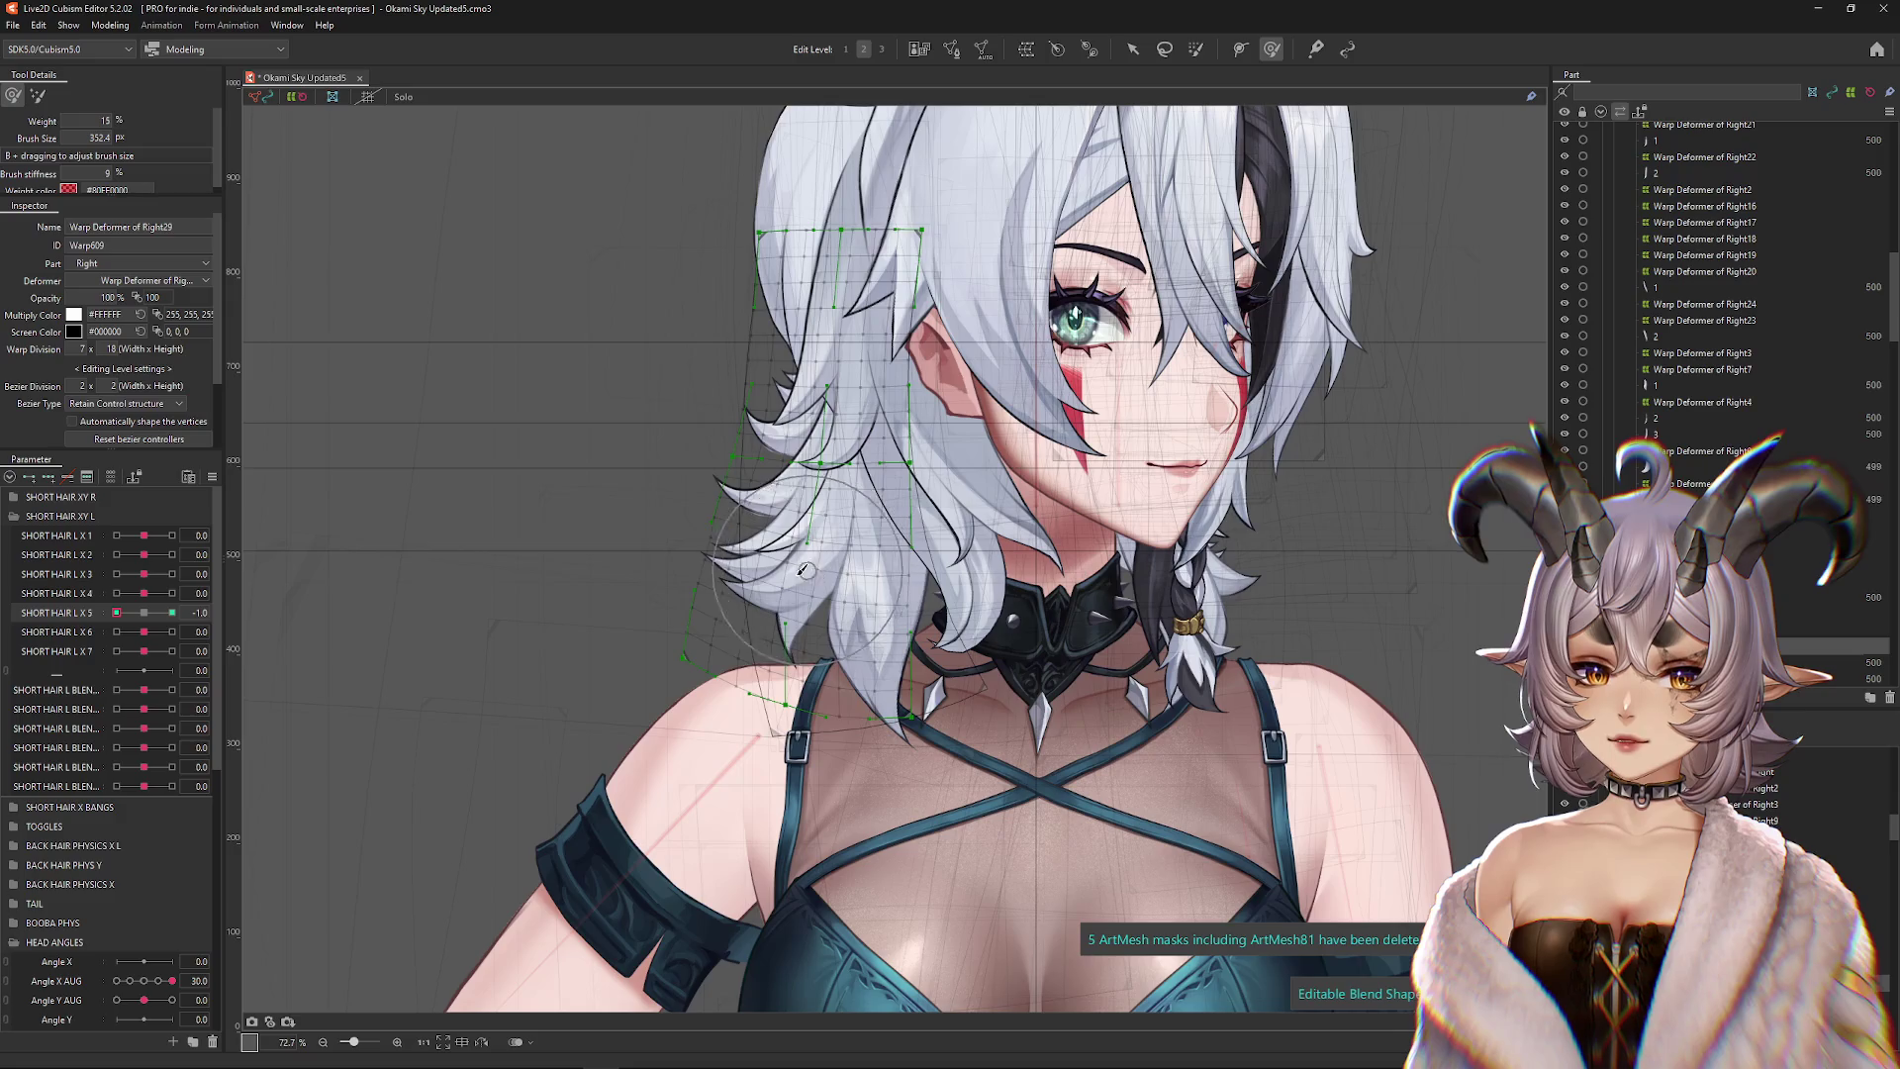
drag(803, 569, 809, 593)
drag(116, 613, 393, 612)
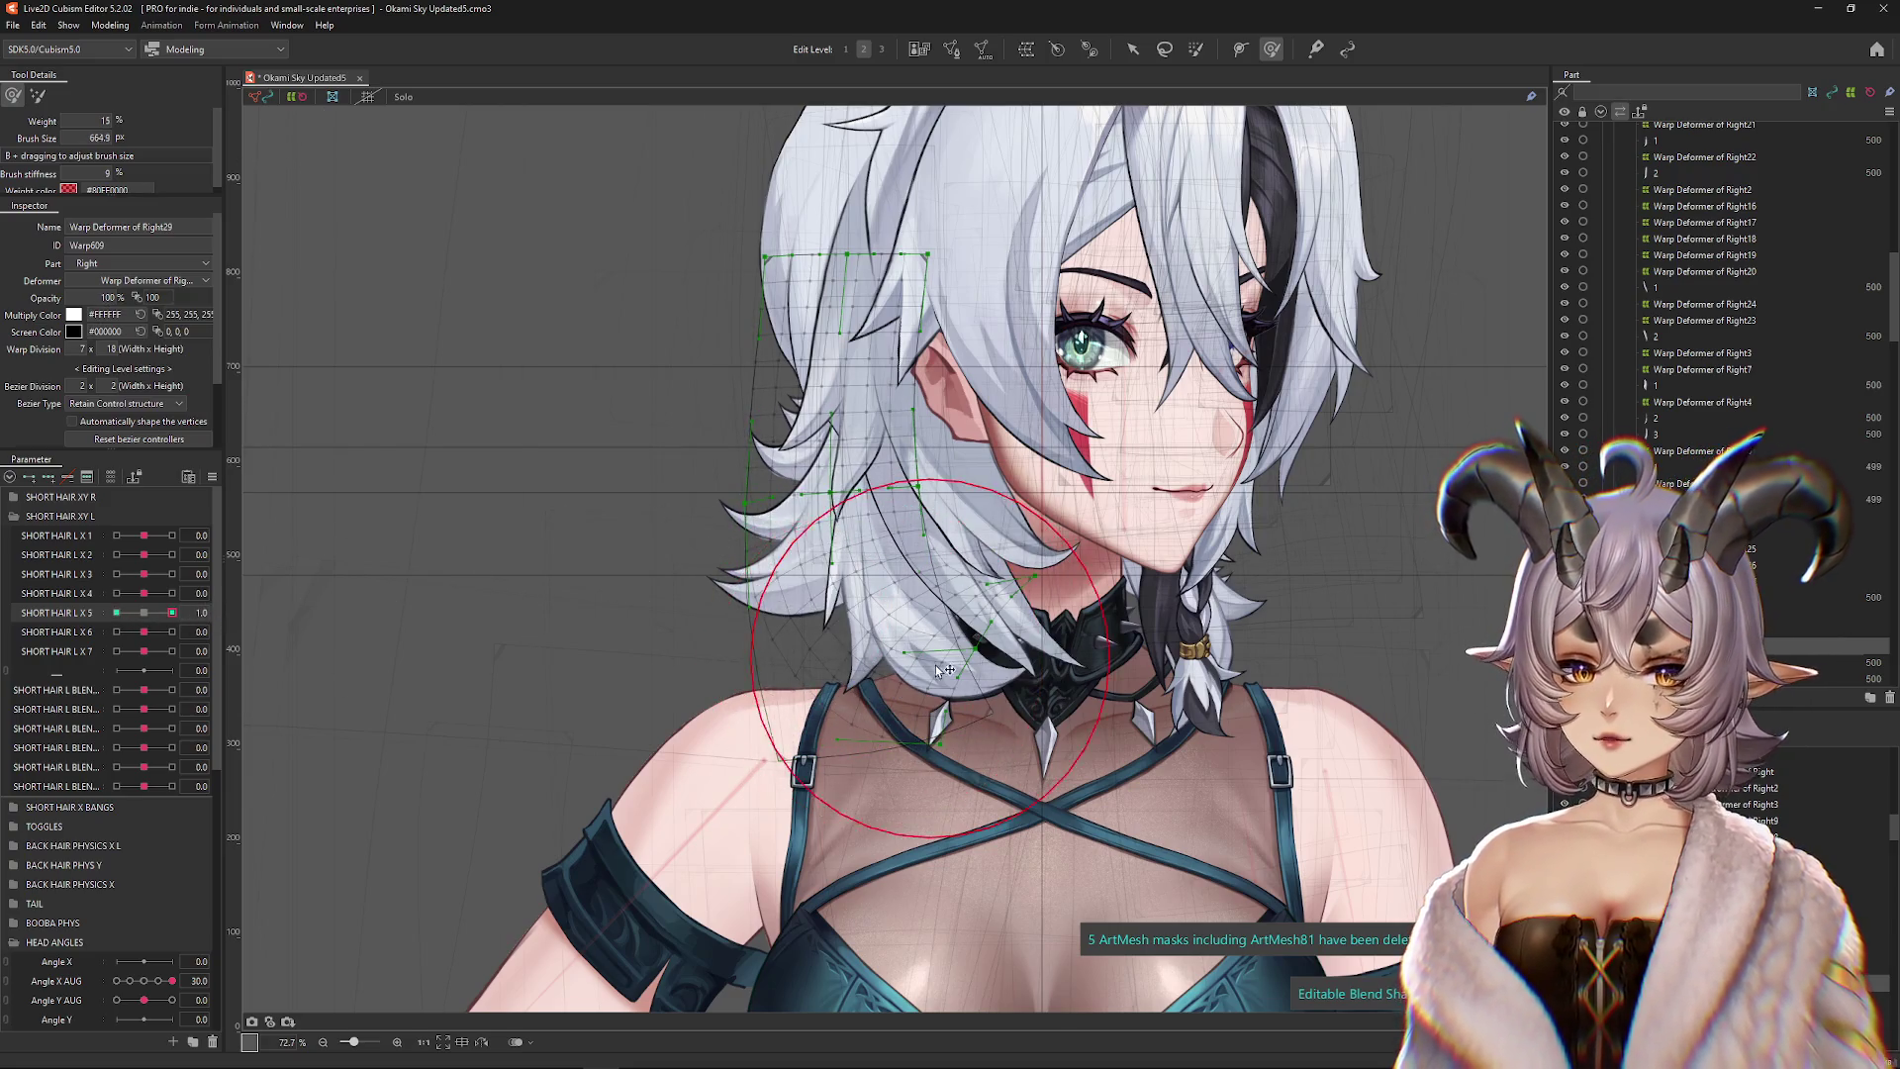
drag(1067, 700, 986, 734)
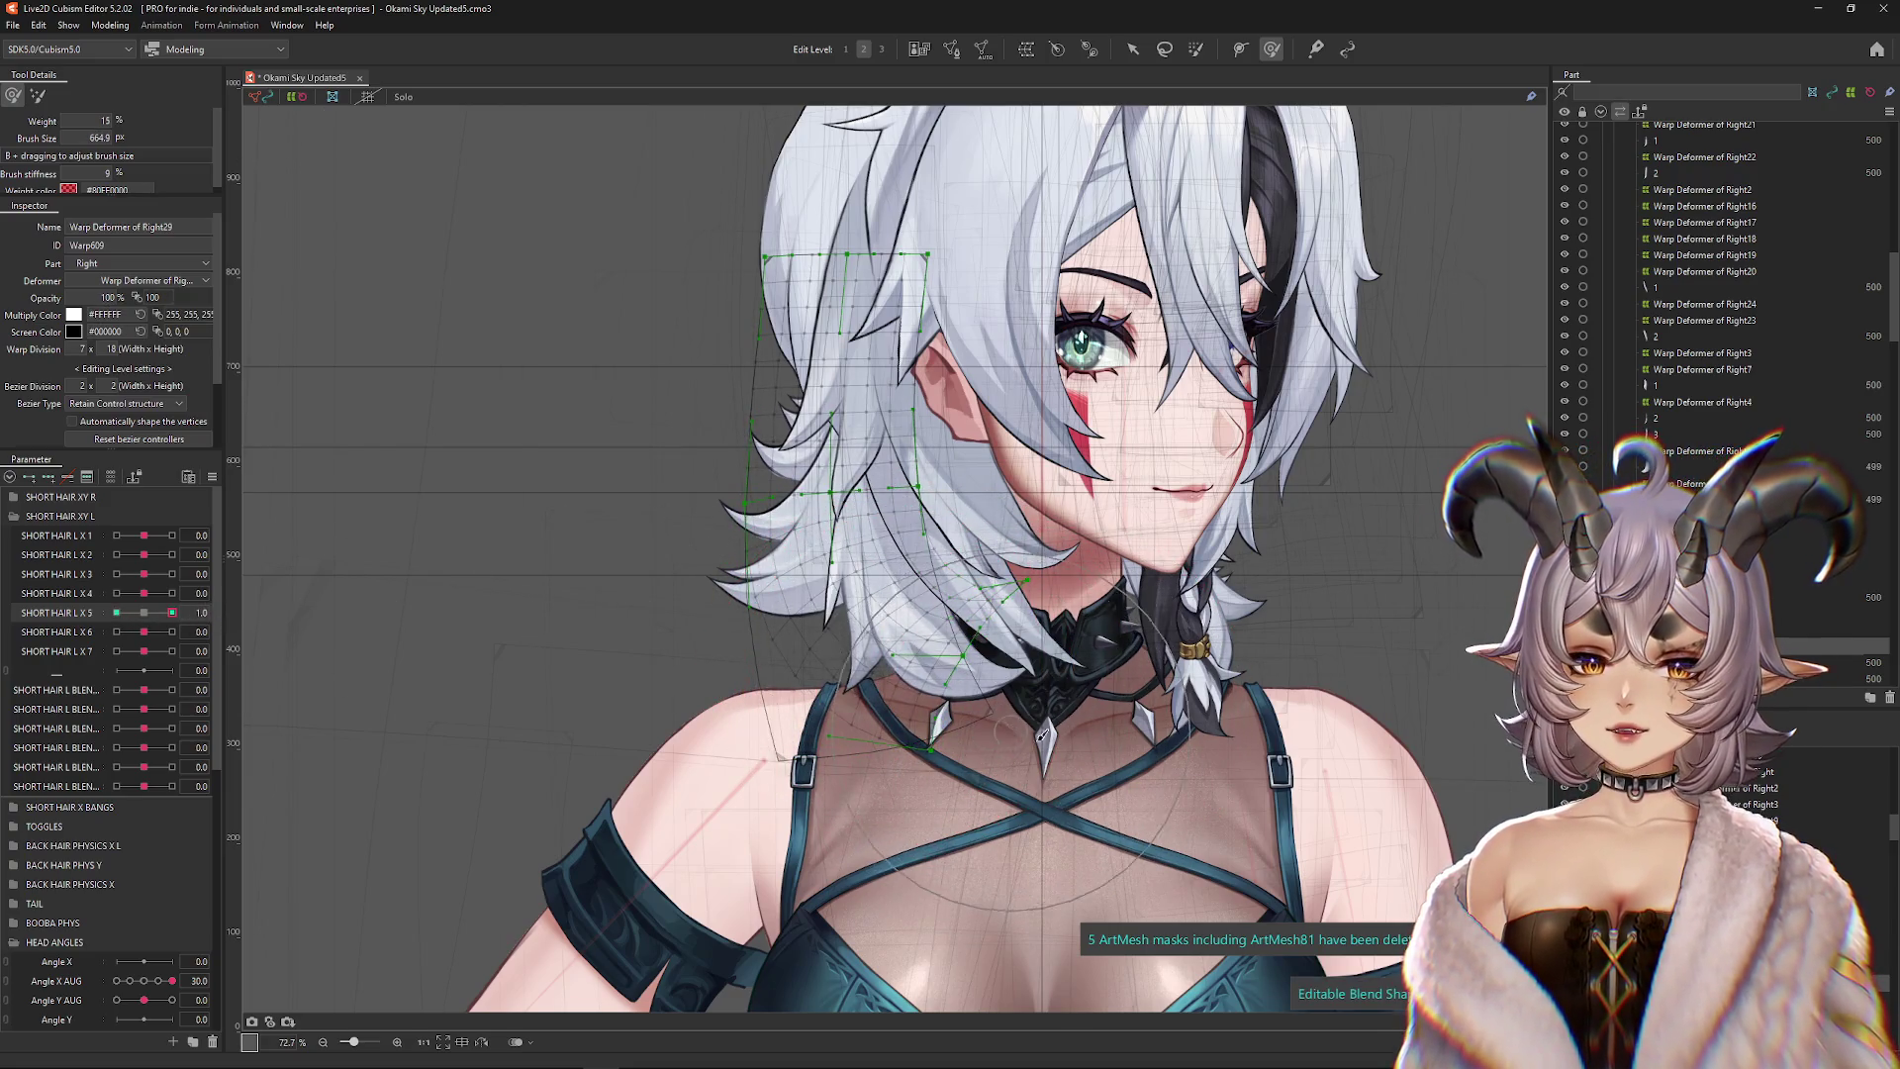
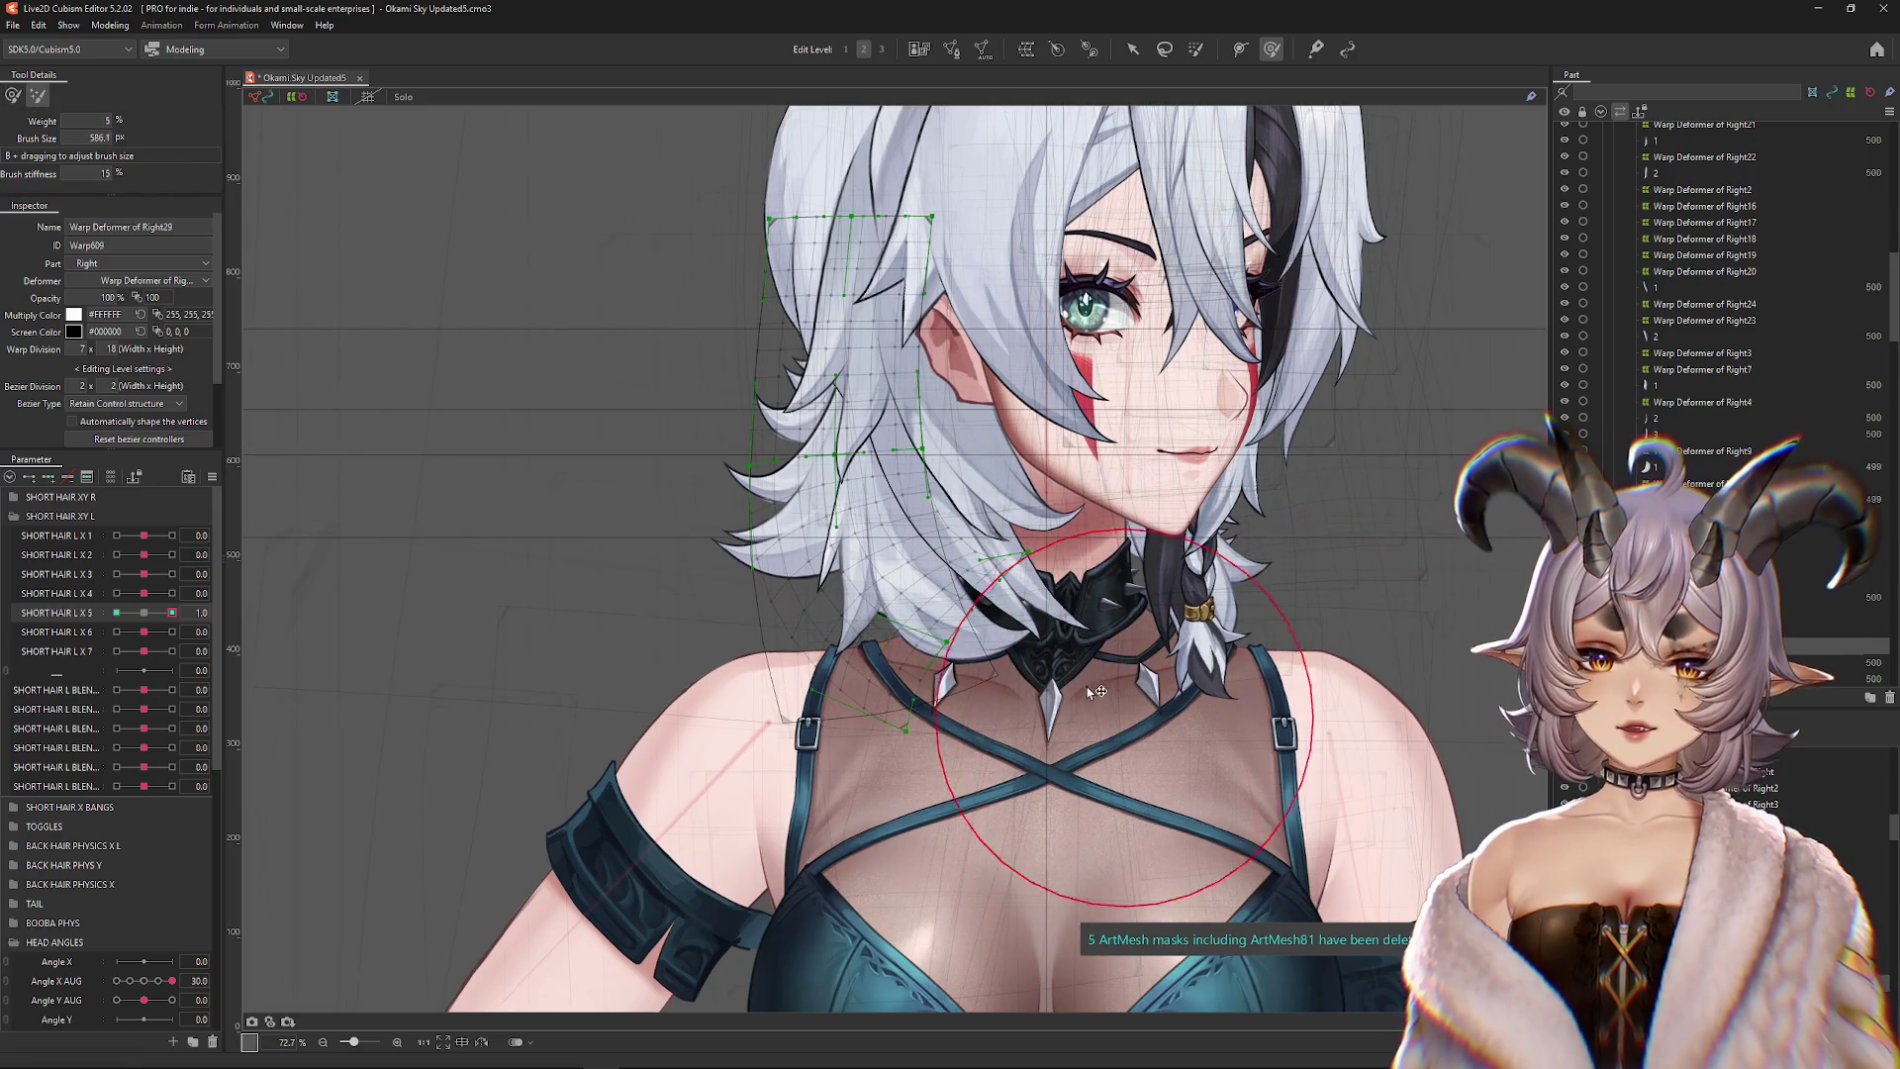
Zoom in on the left hair strand and return SHORT HAIR L X 5 to neutral
click(881, 49)
scroll(1068, 663, up, 3)
drag(341, 357, 365, 390)
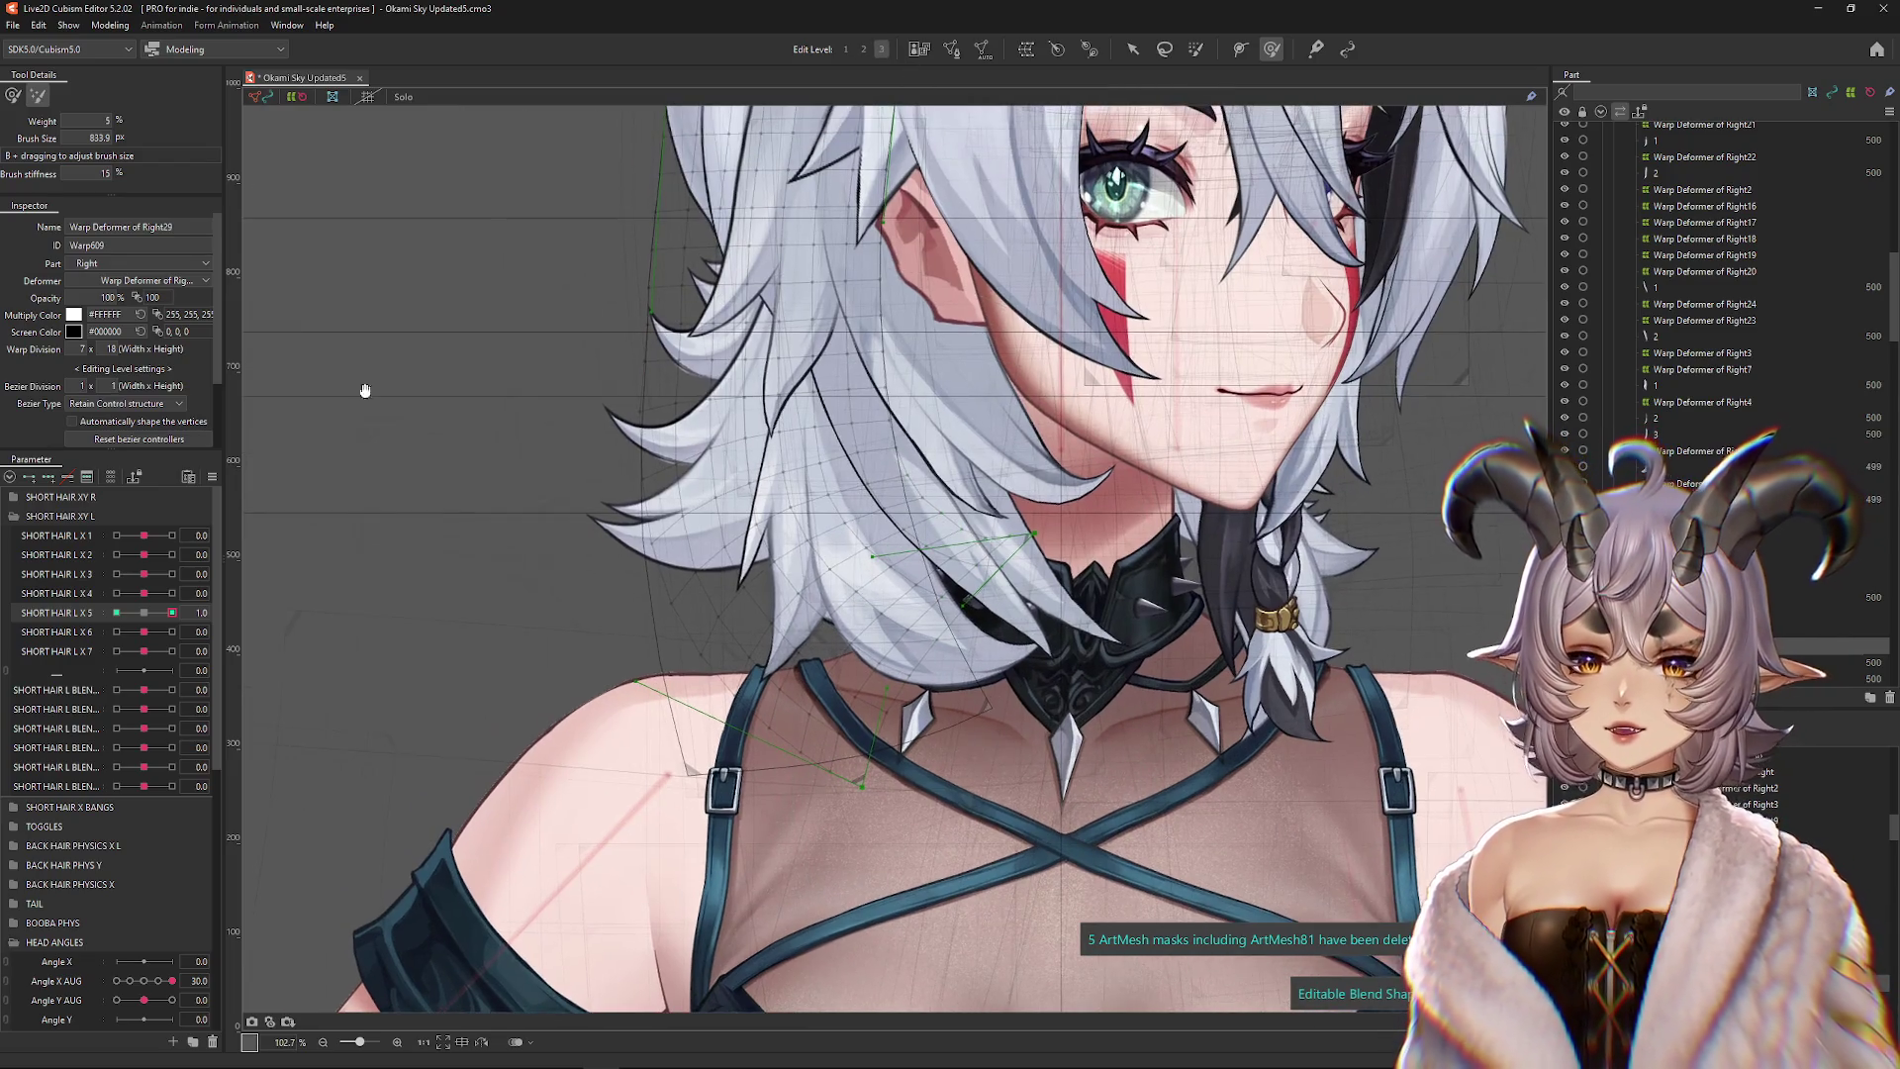
mouse_move(135, 622)
mouse_down()
mouse_move(119, 629)
mouse_move(169, 638)
mouse_move(143, 618)
mouse_up()
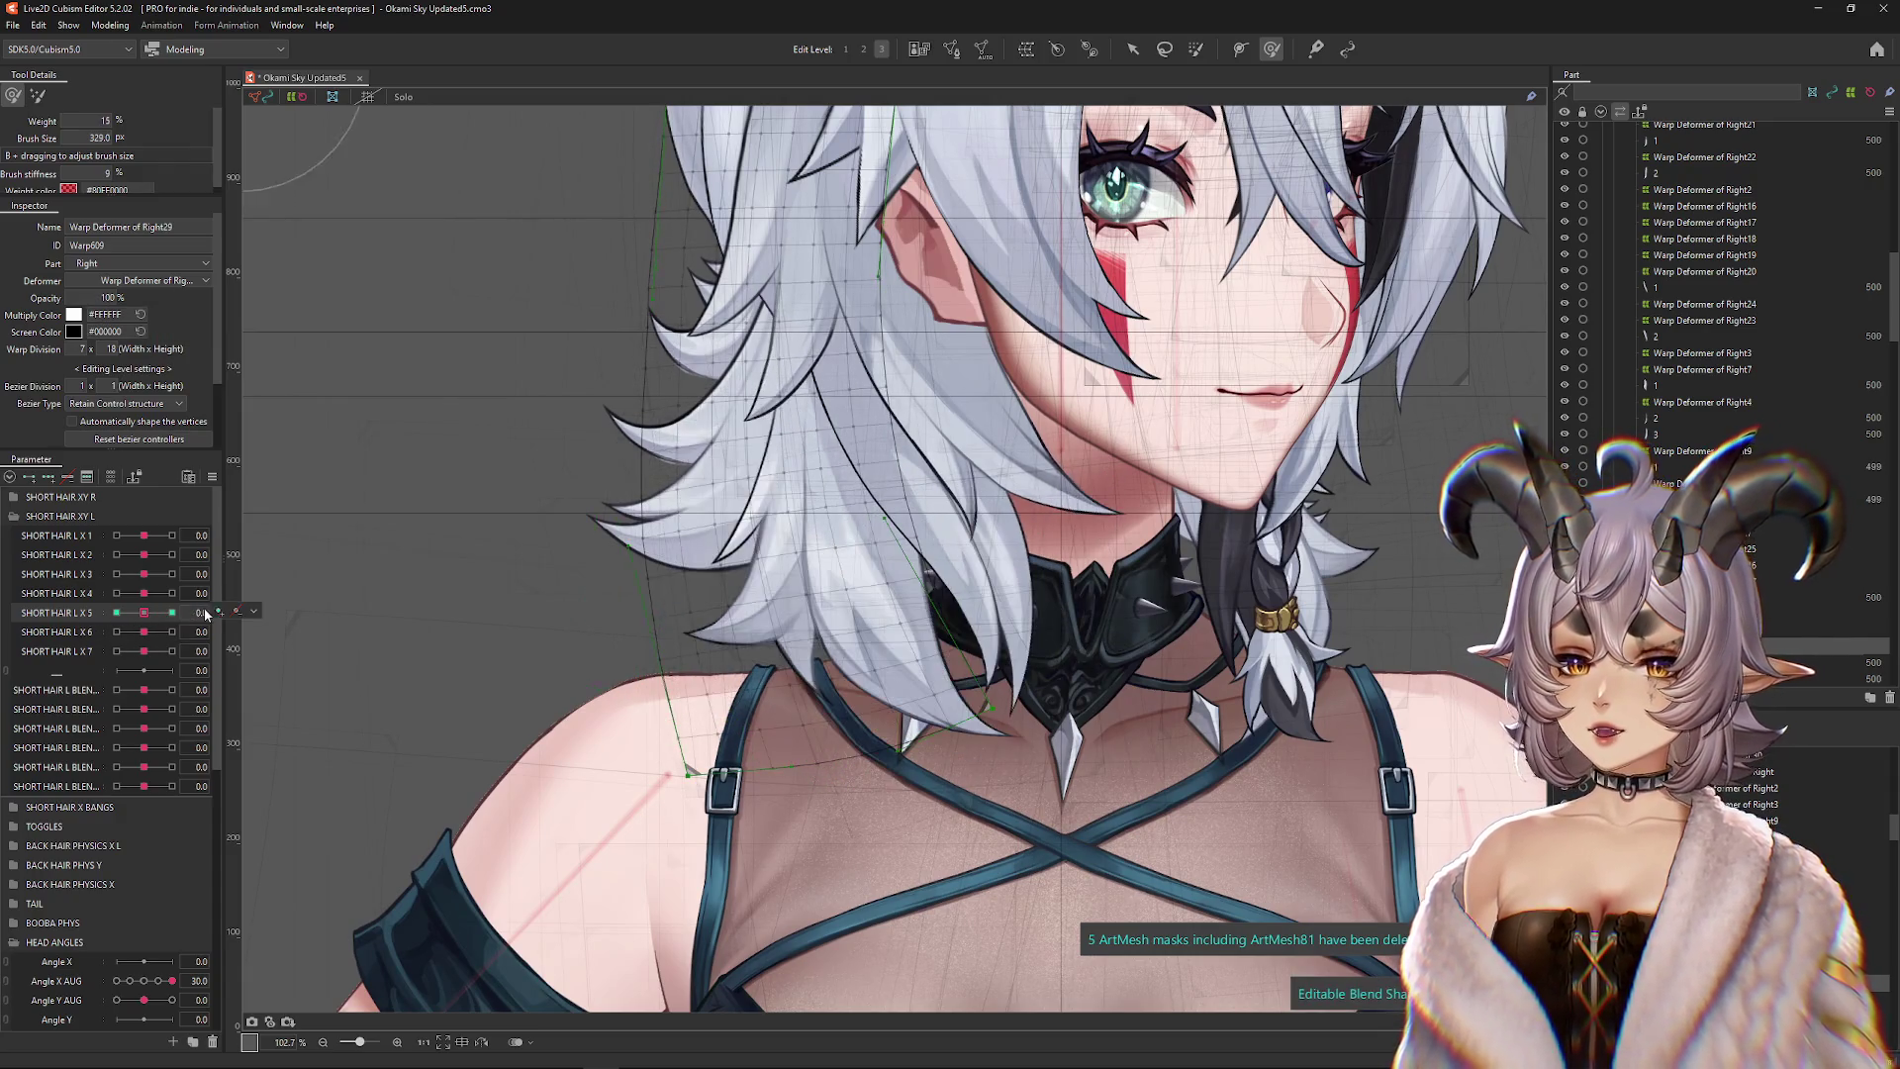
drag(766, 517, 802, 544)
Paint weight onto the top of Warp Deformer of Right29's strand
click(1196, 48)
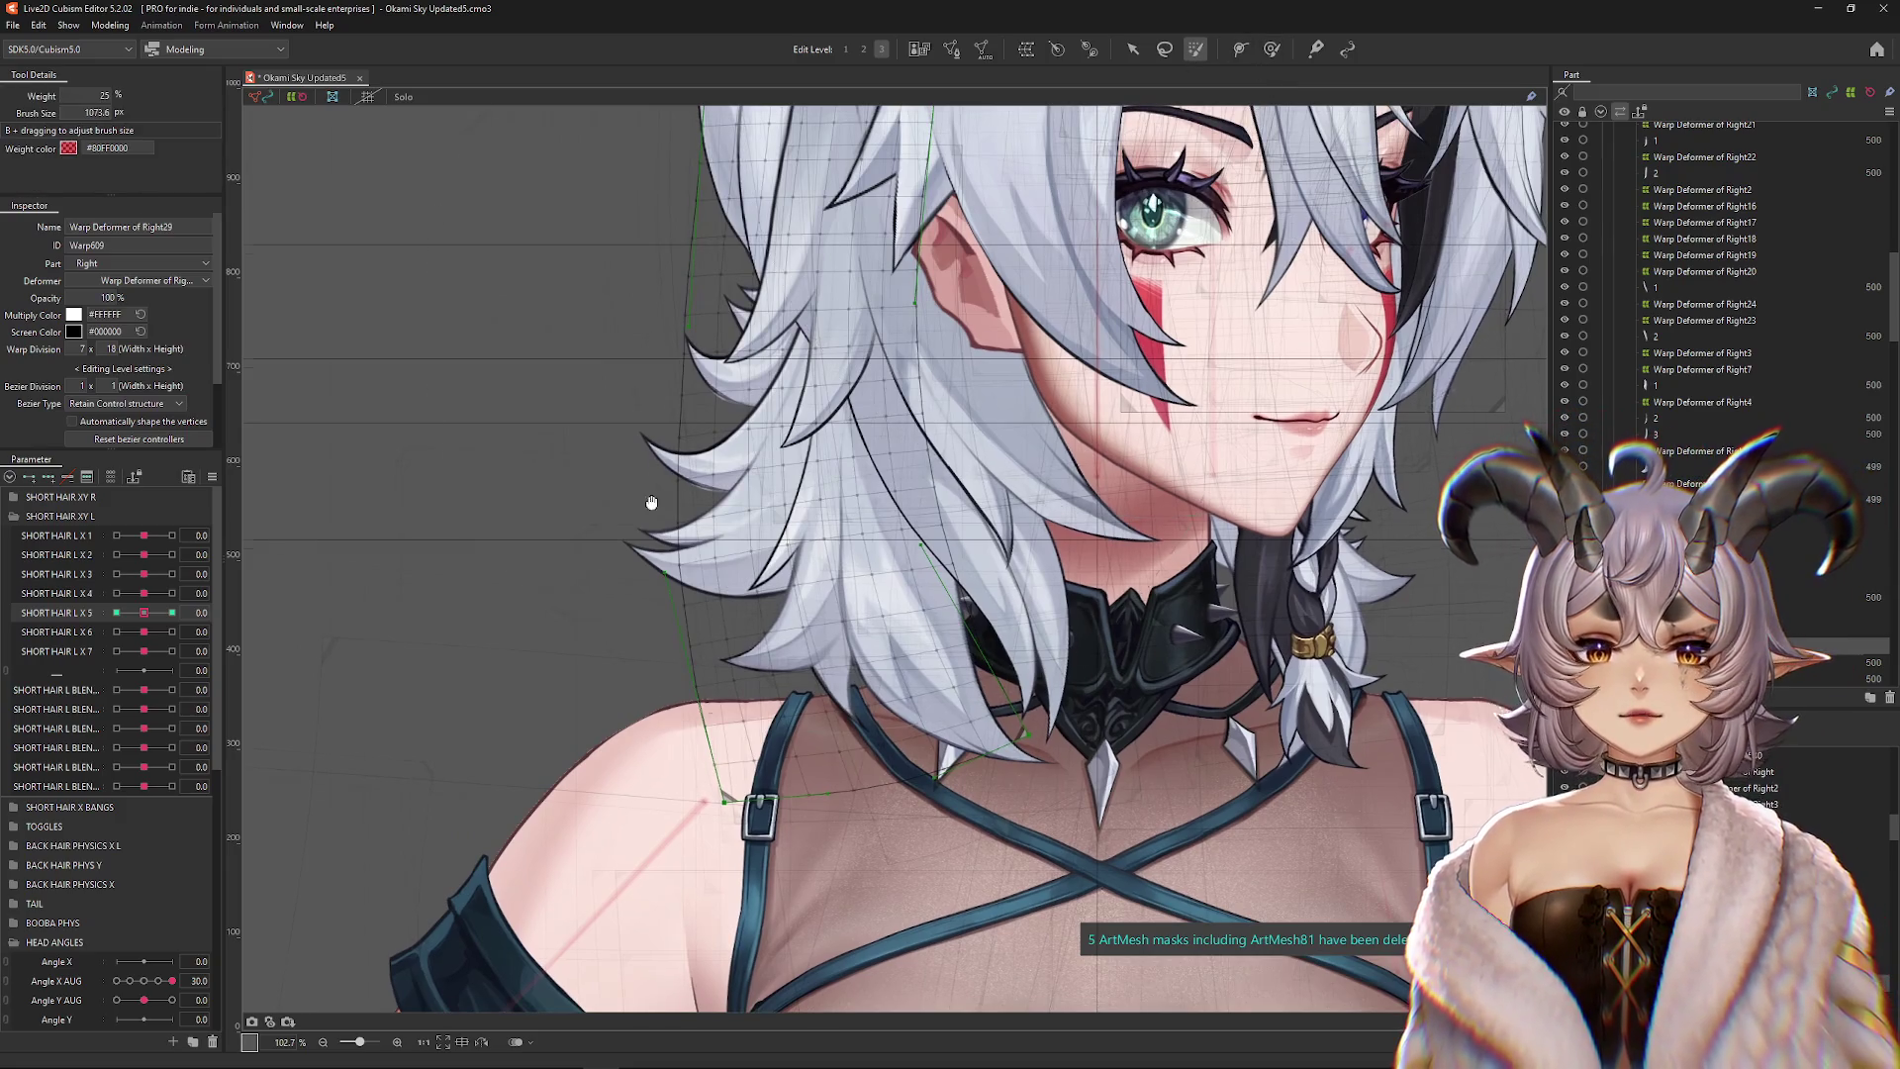
drag(723, 792, 713, 875)
scroll(772, 891, down, 3)
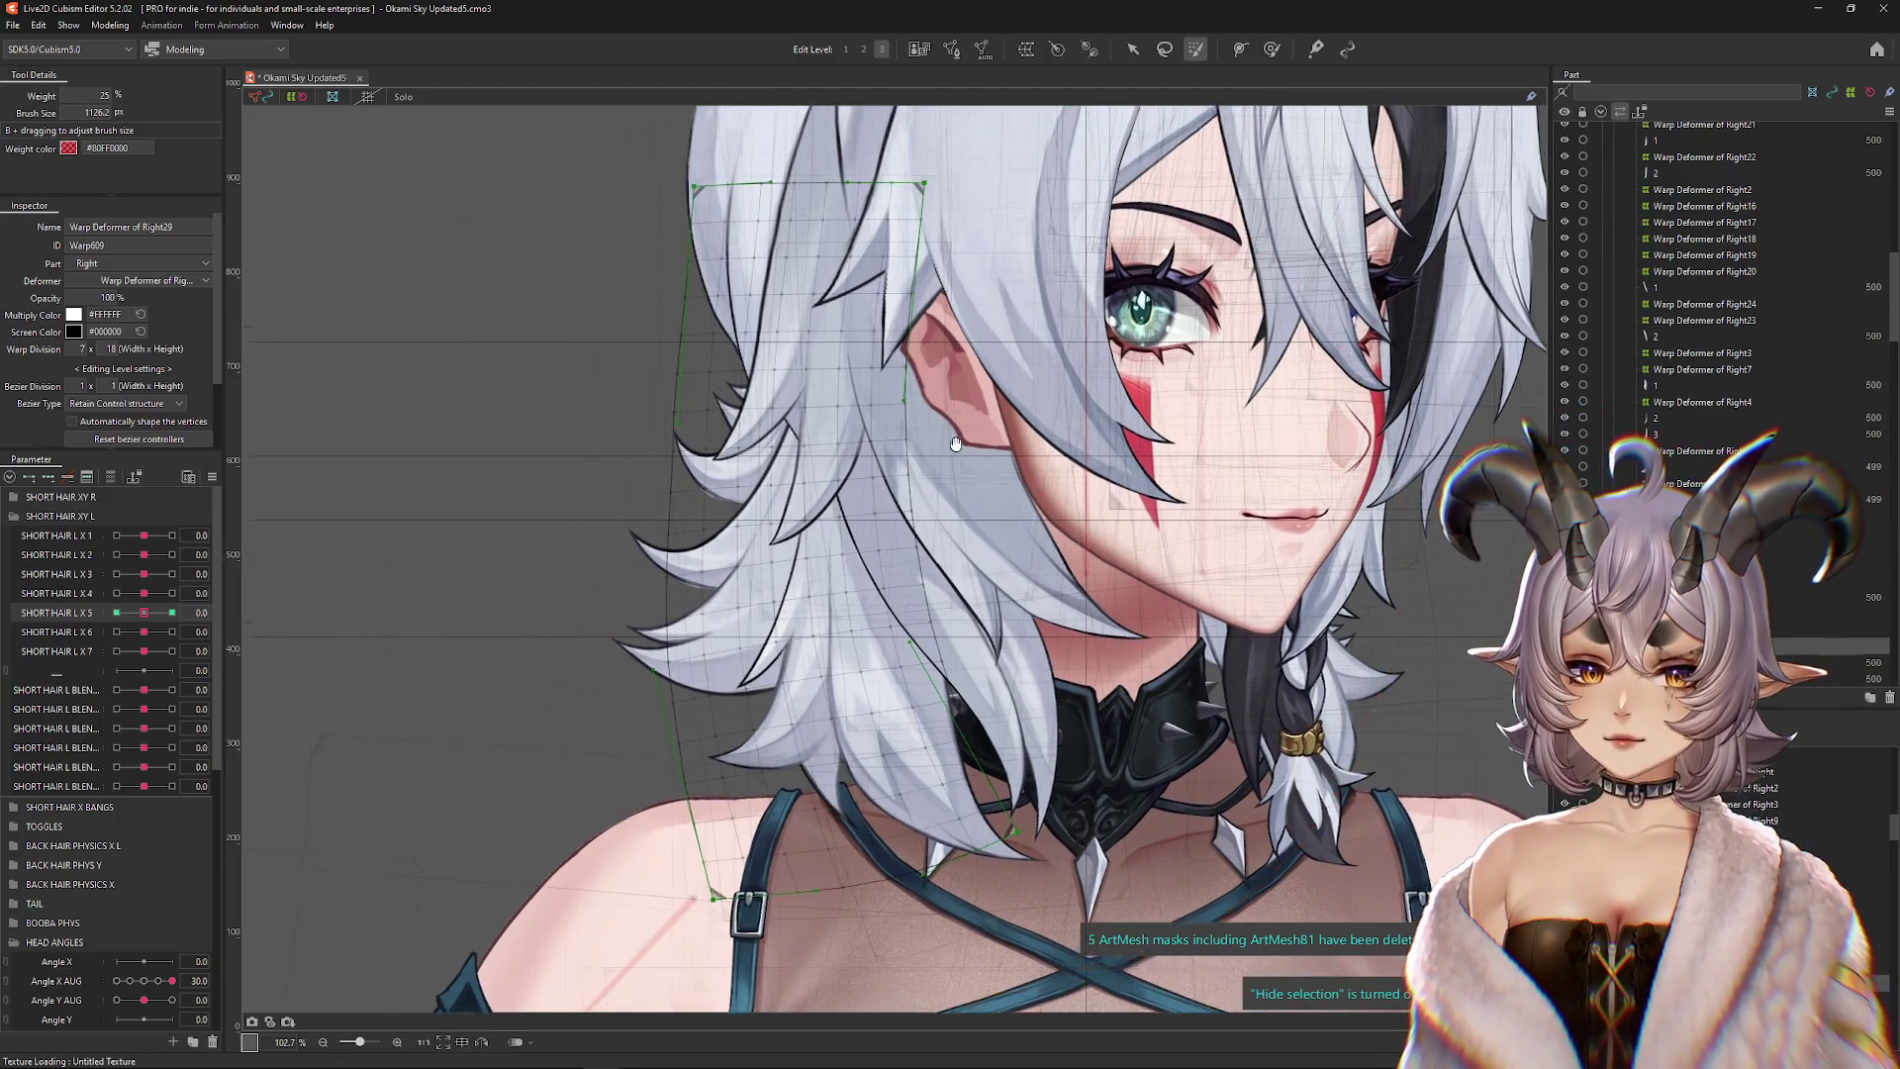
mouse_move(792, 425)
mouse_down()
mouse_move(781, 455)
mouse_move(693, 495)
mouse_up()
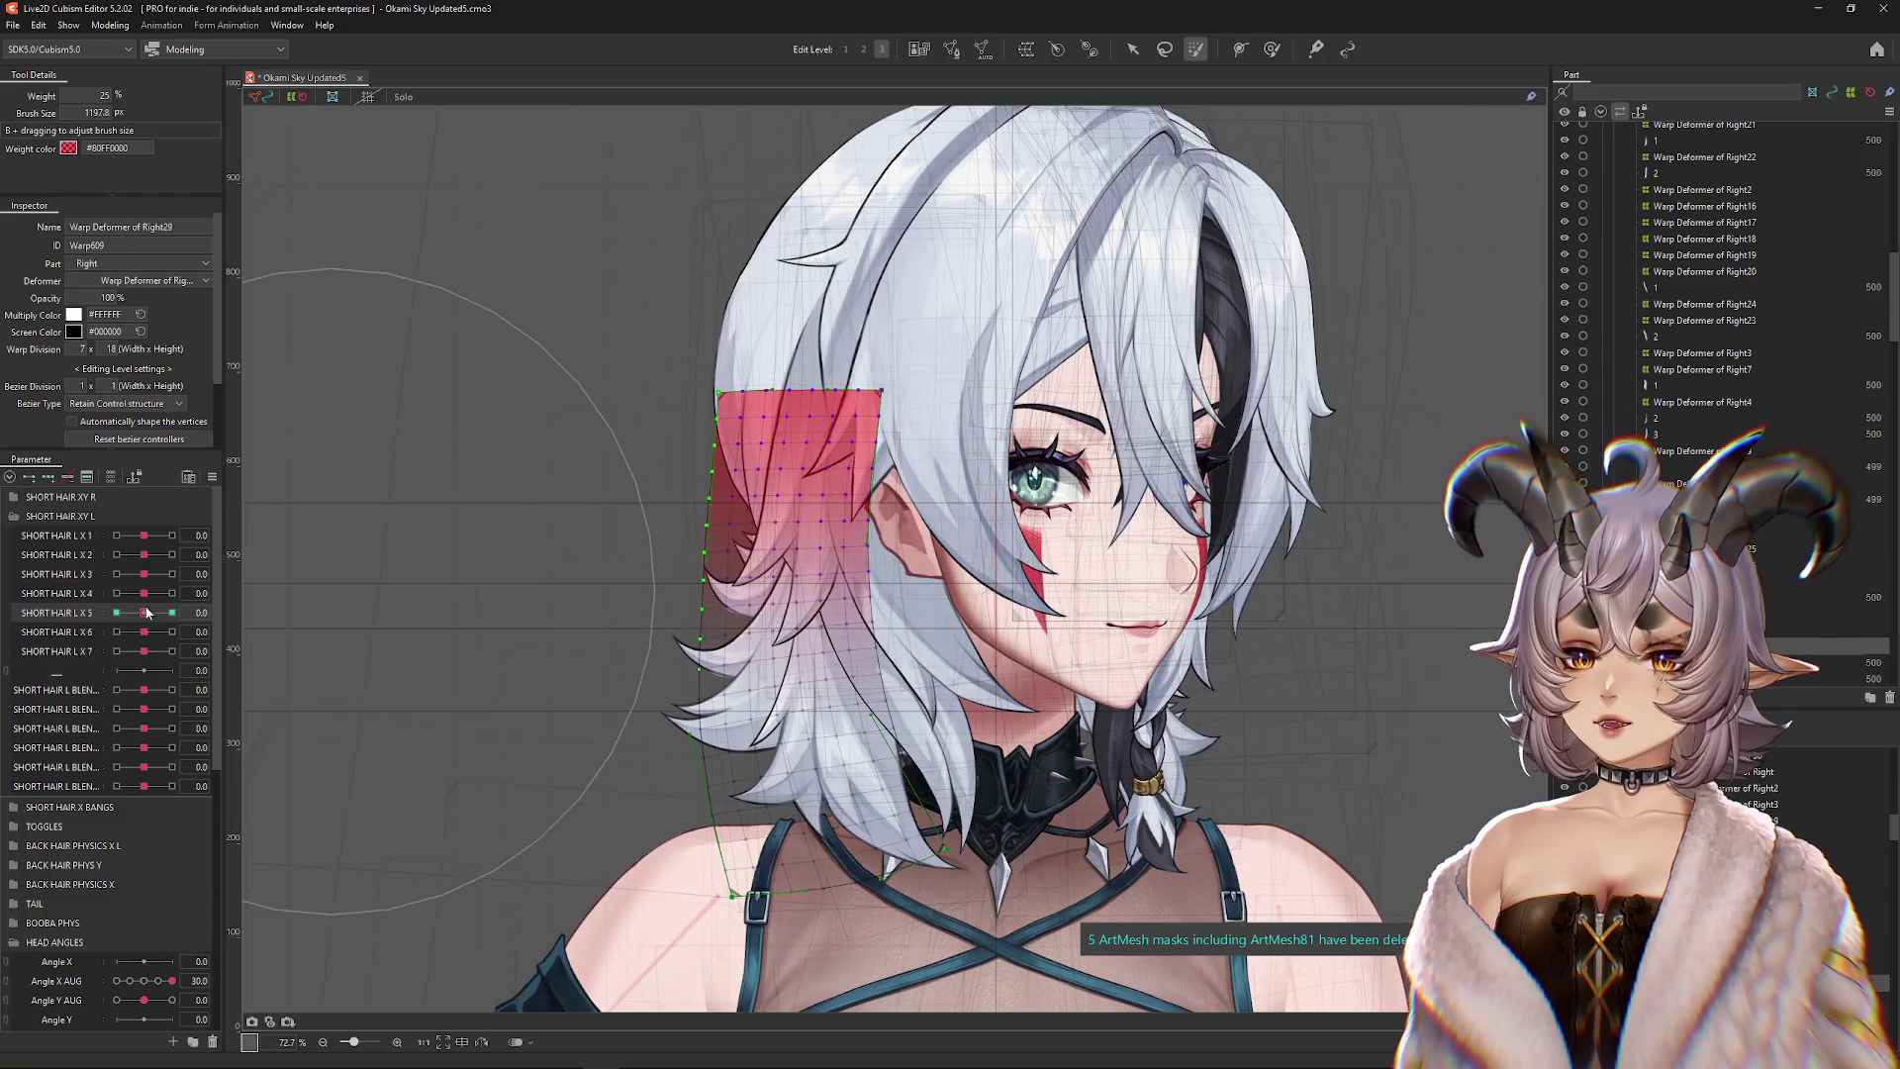
Check the strand at SHORT HAIR L X 5 minimum and maximum with the mesh hidden
drag(147, 613, 27, 618)
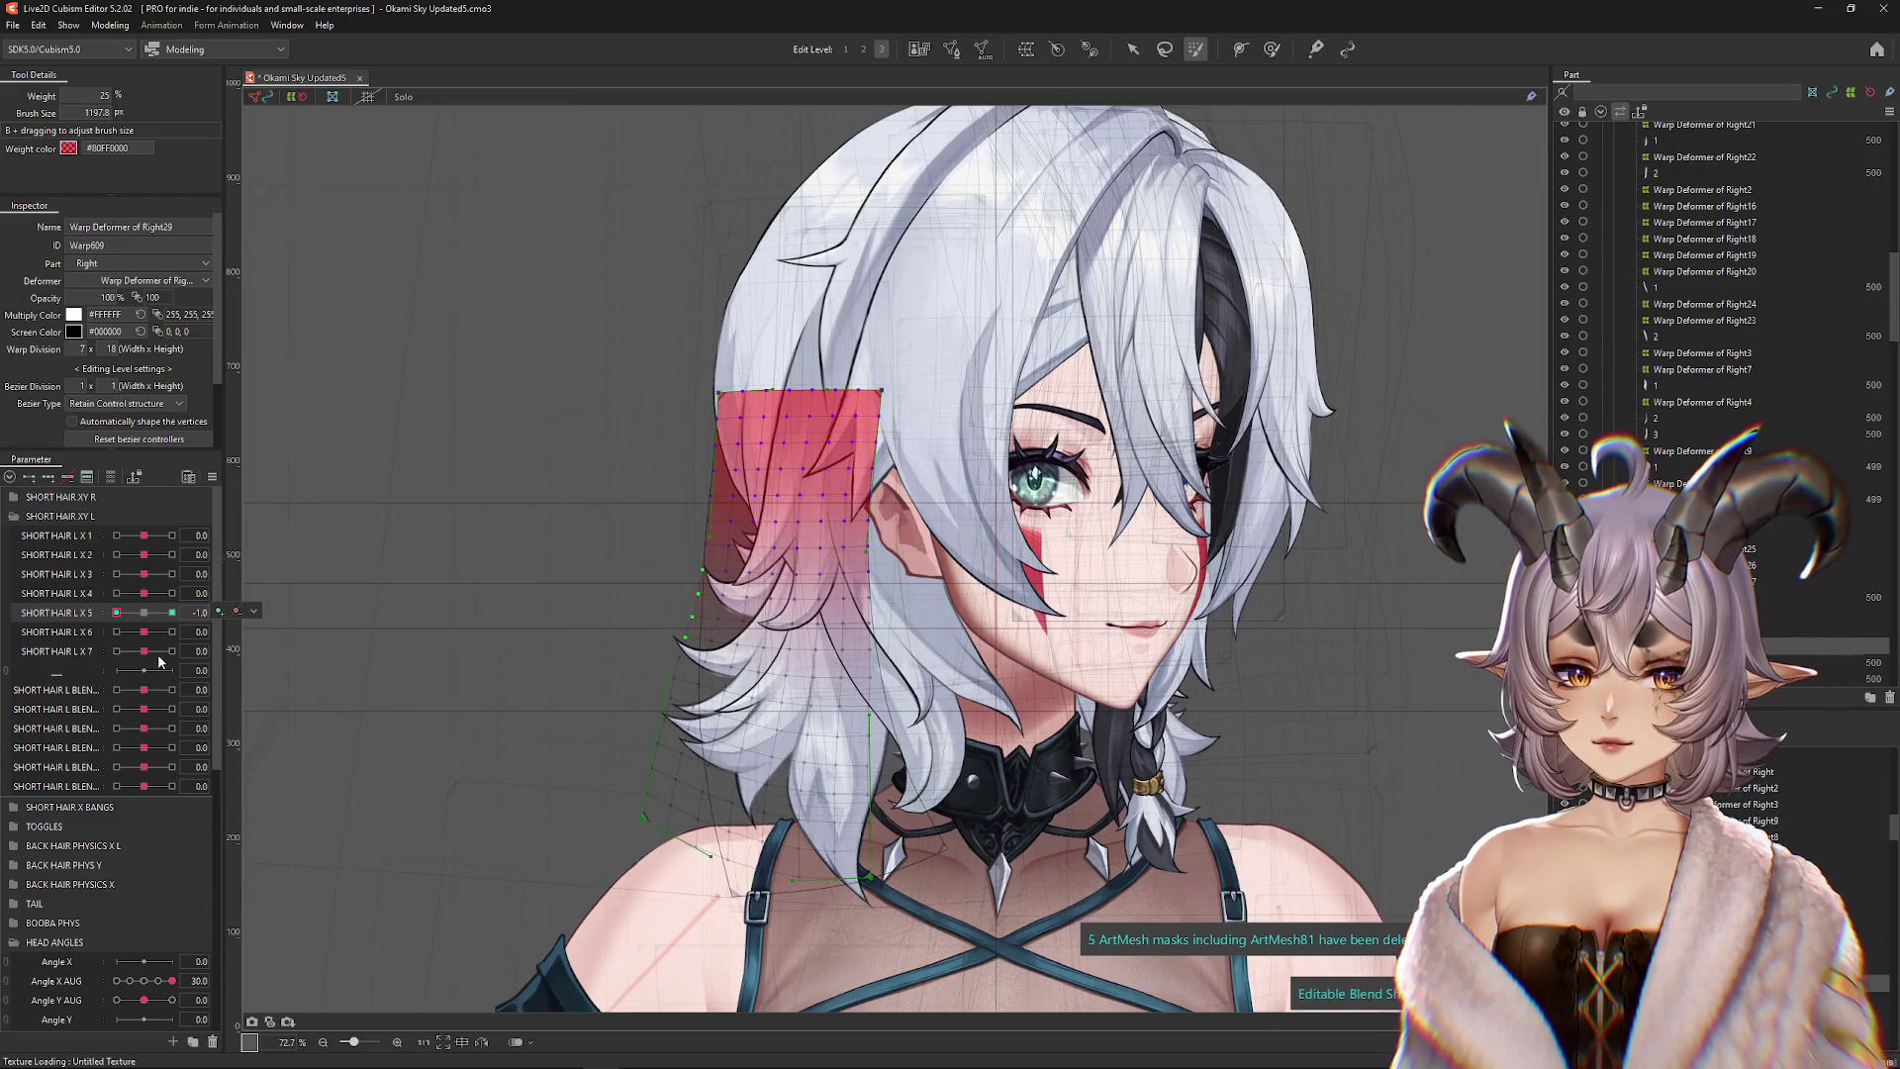
click(144, 612)
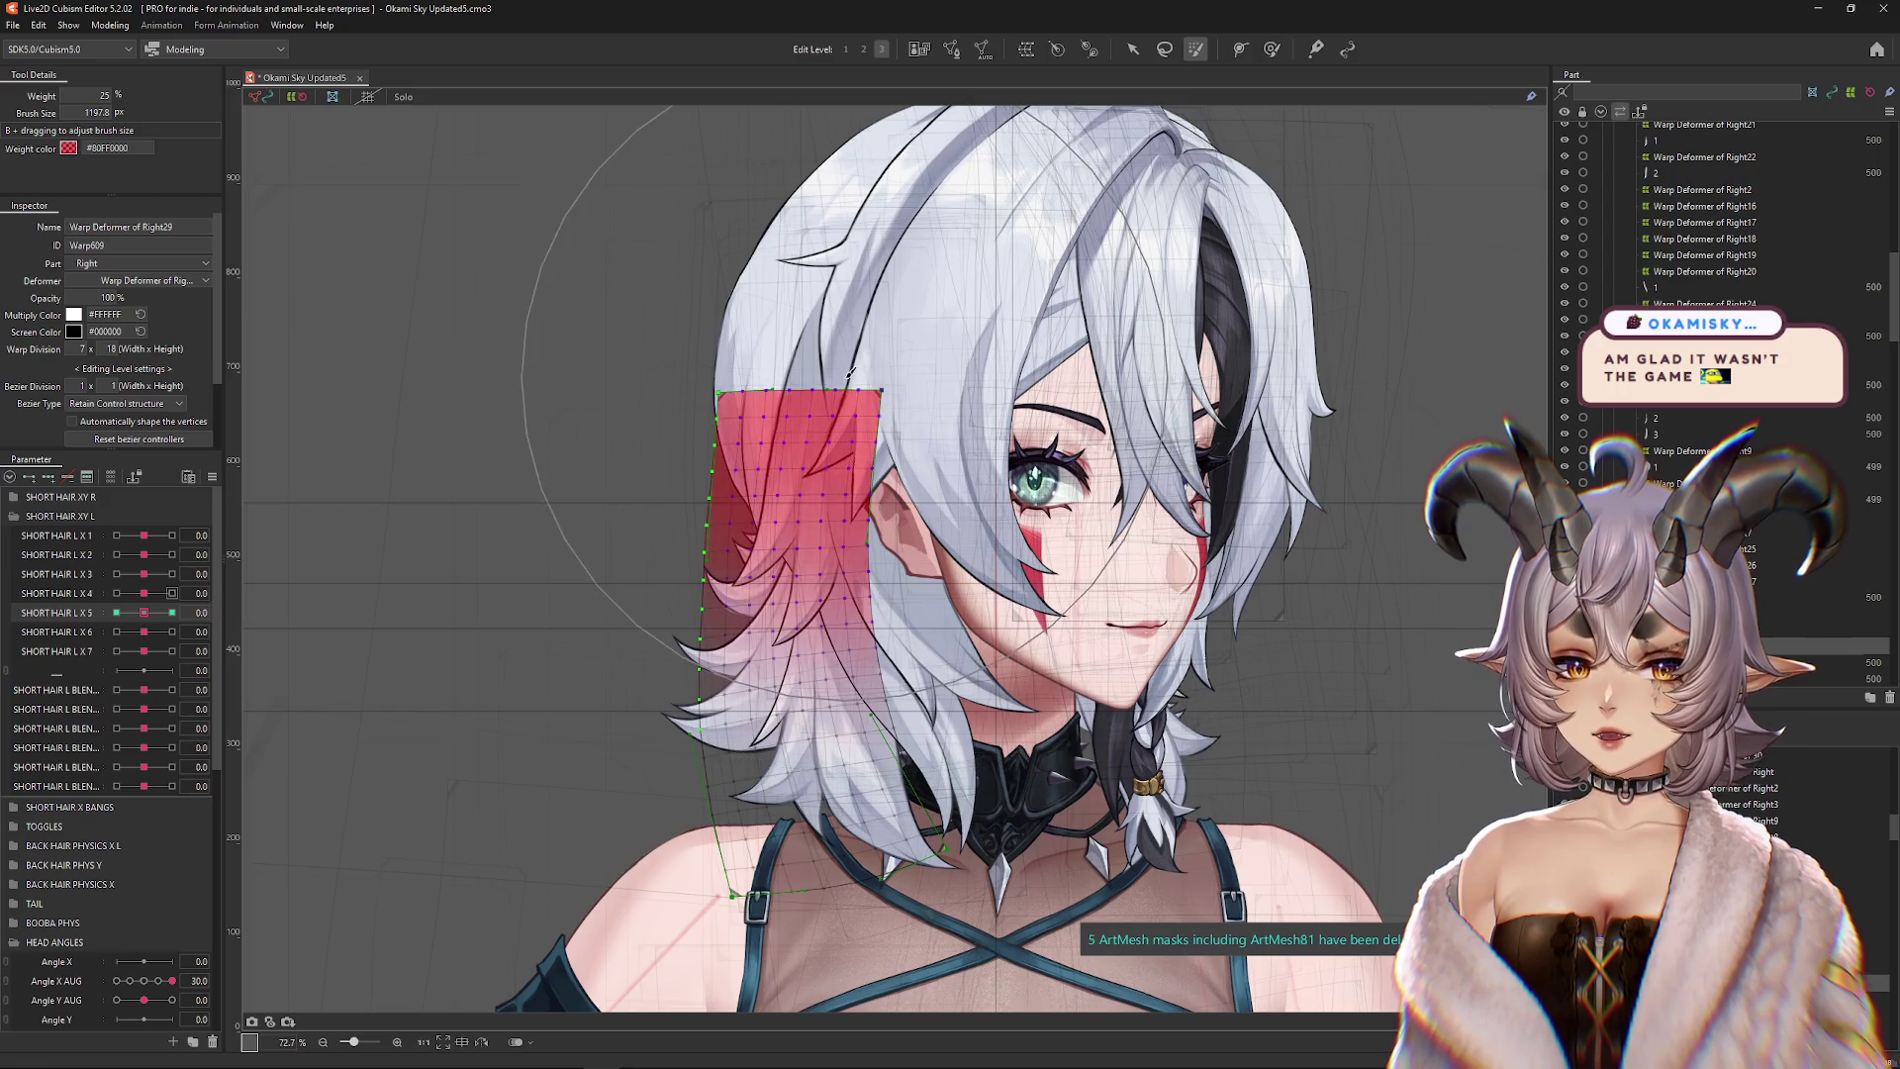
drag(145, 613, 30, 629)
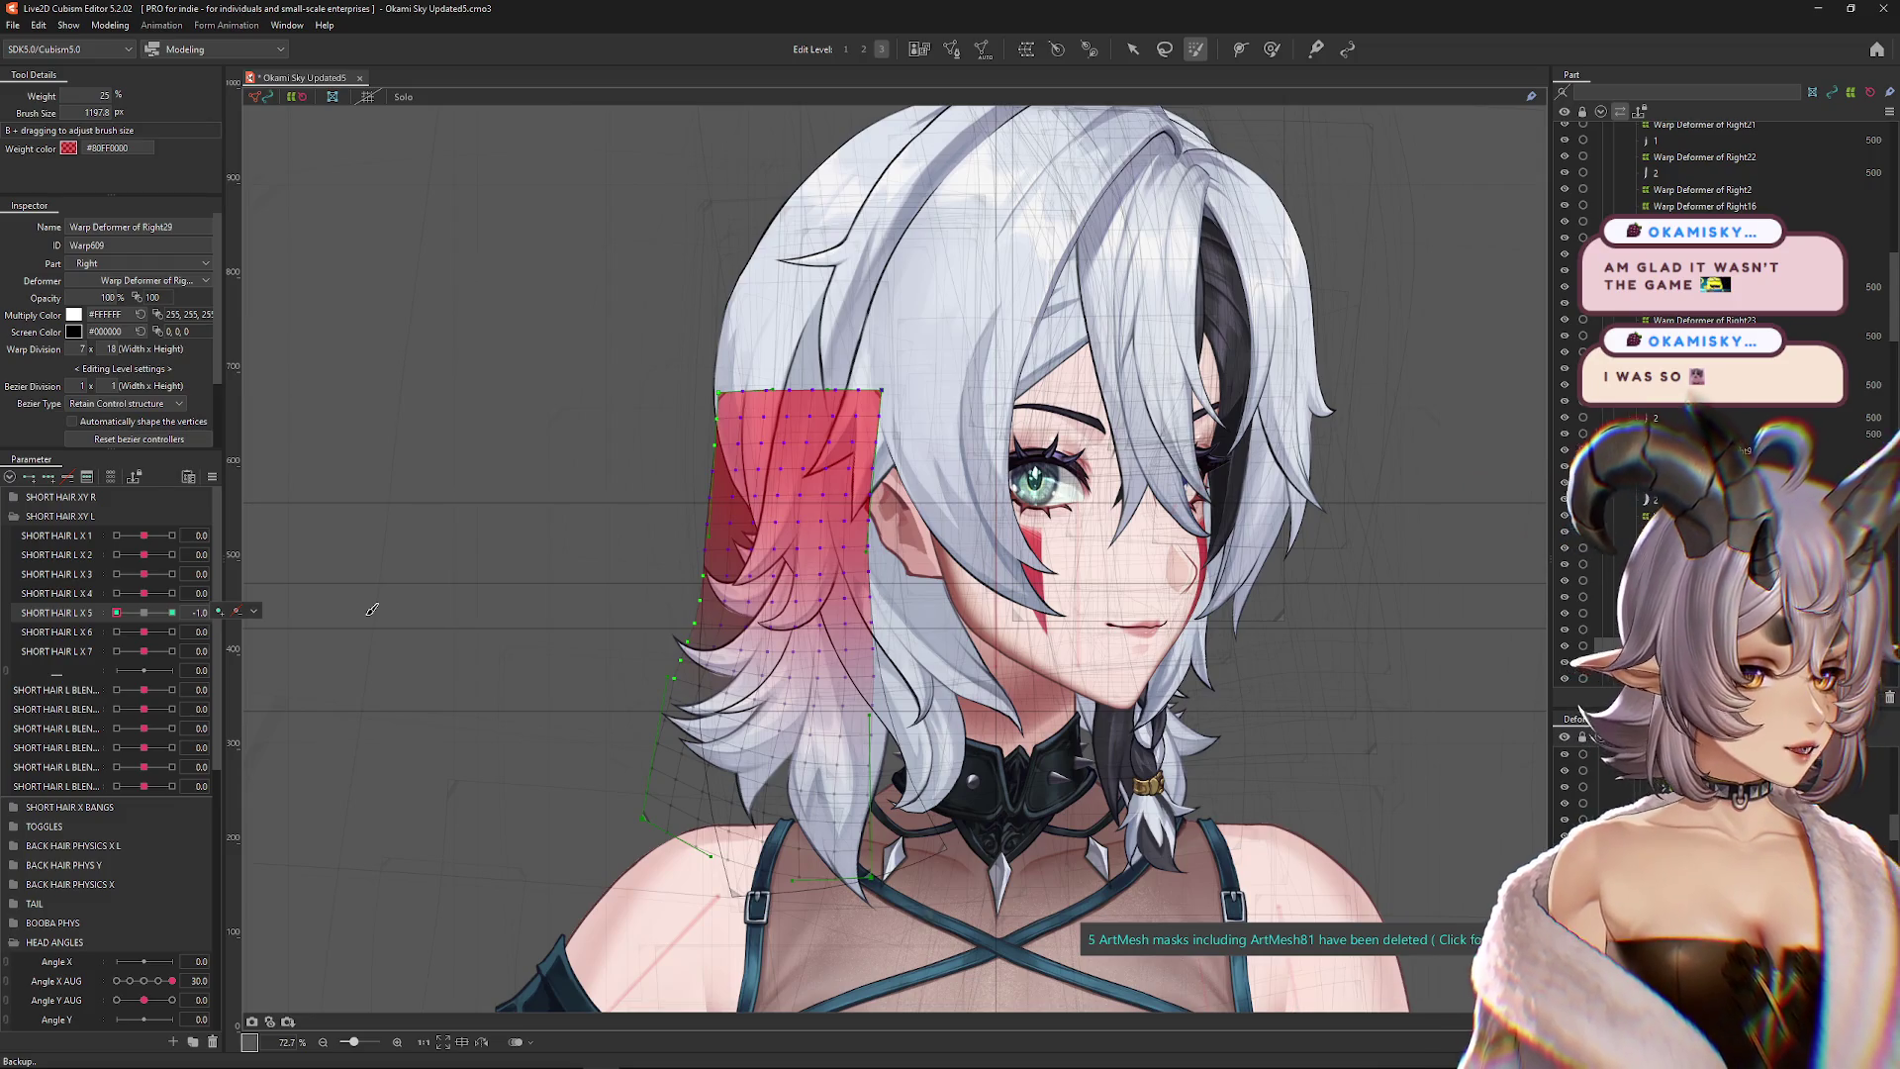
key(ctrl+h)
click(172, 613)
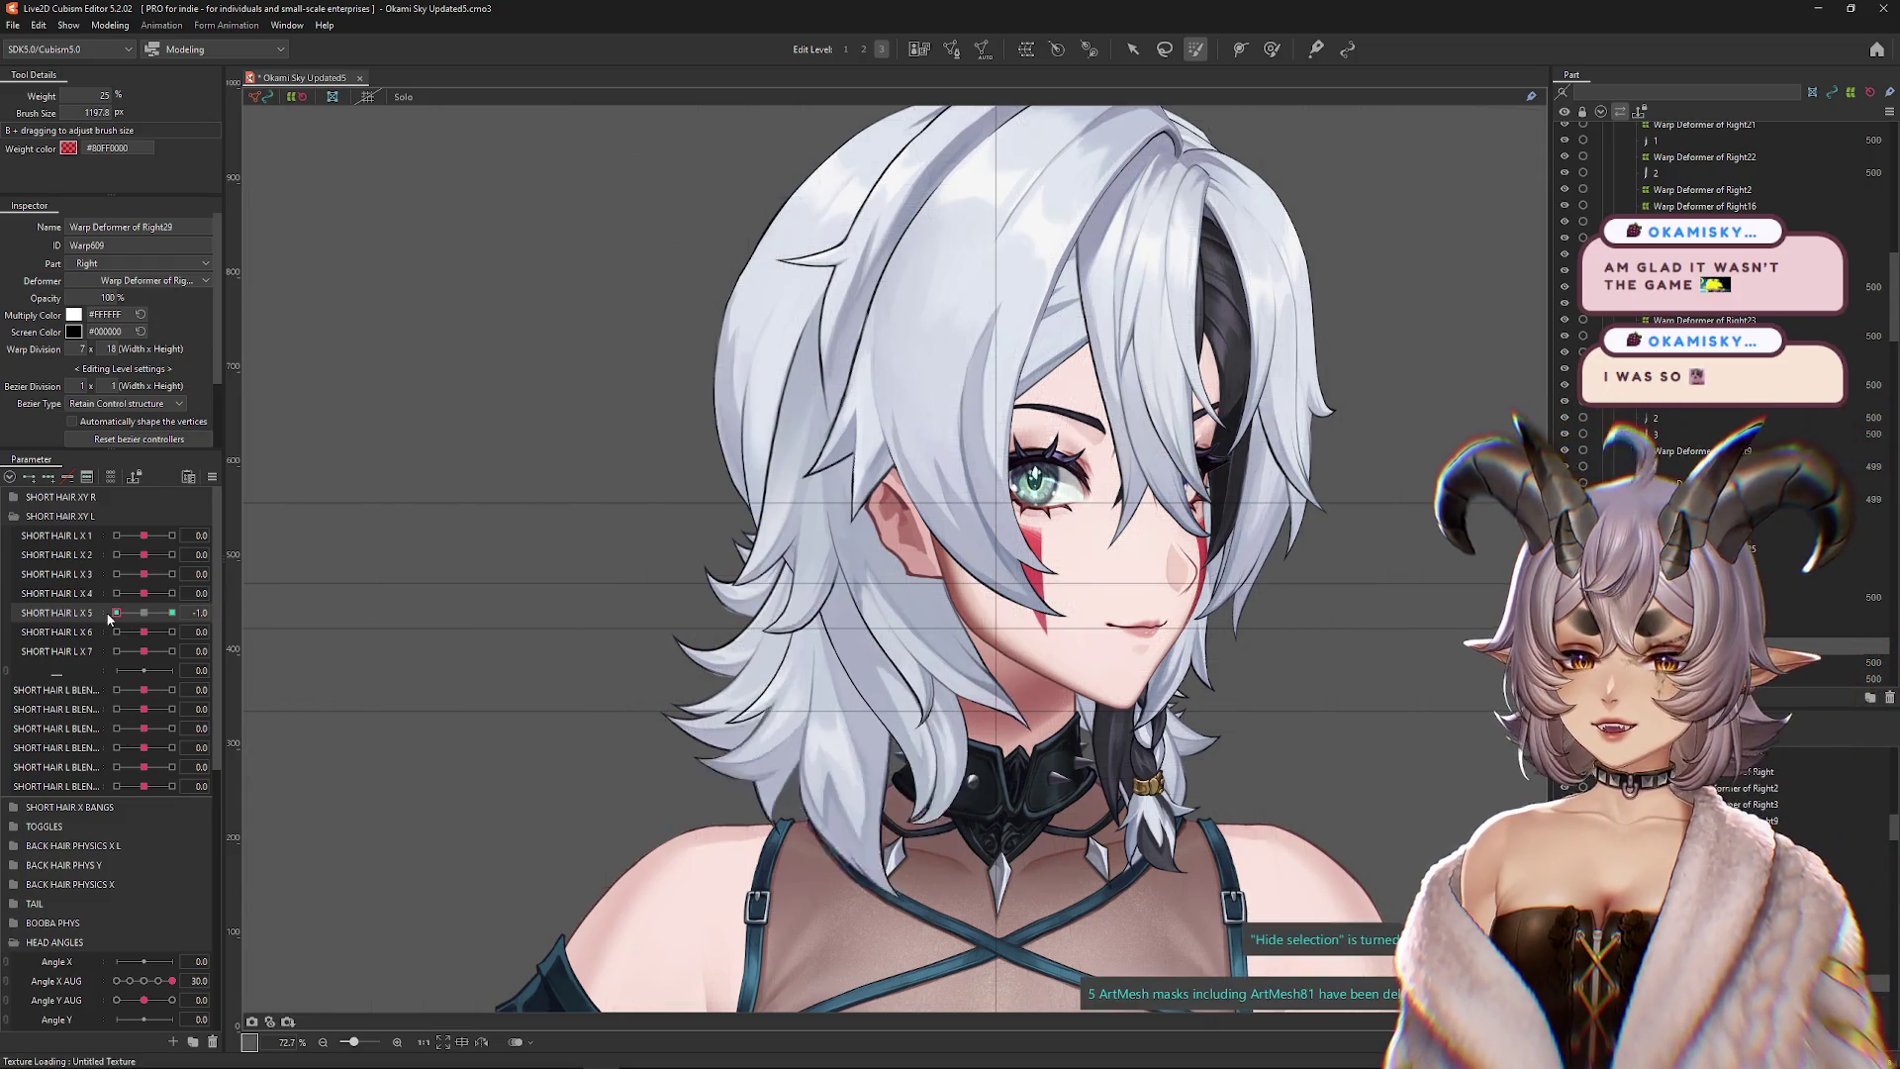
key(ctrl+h)
click(1269, 50)
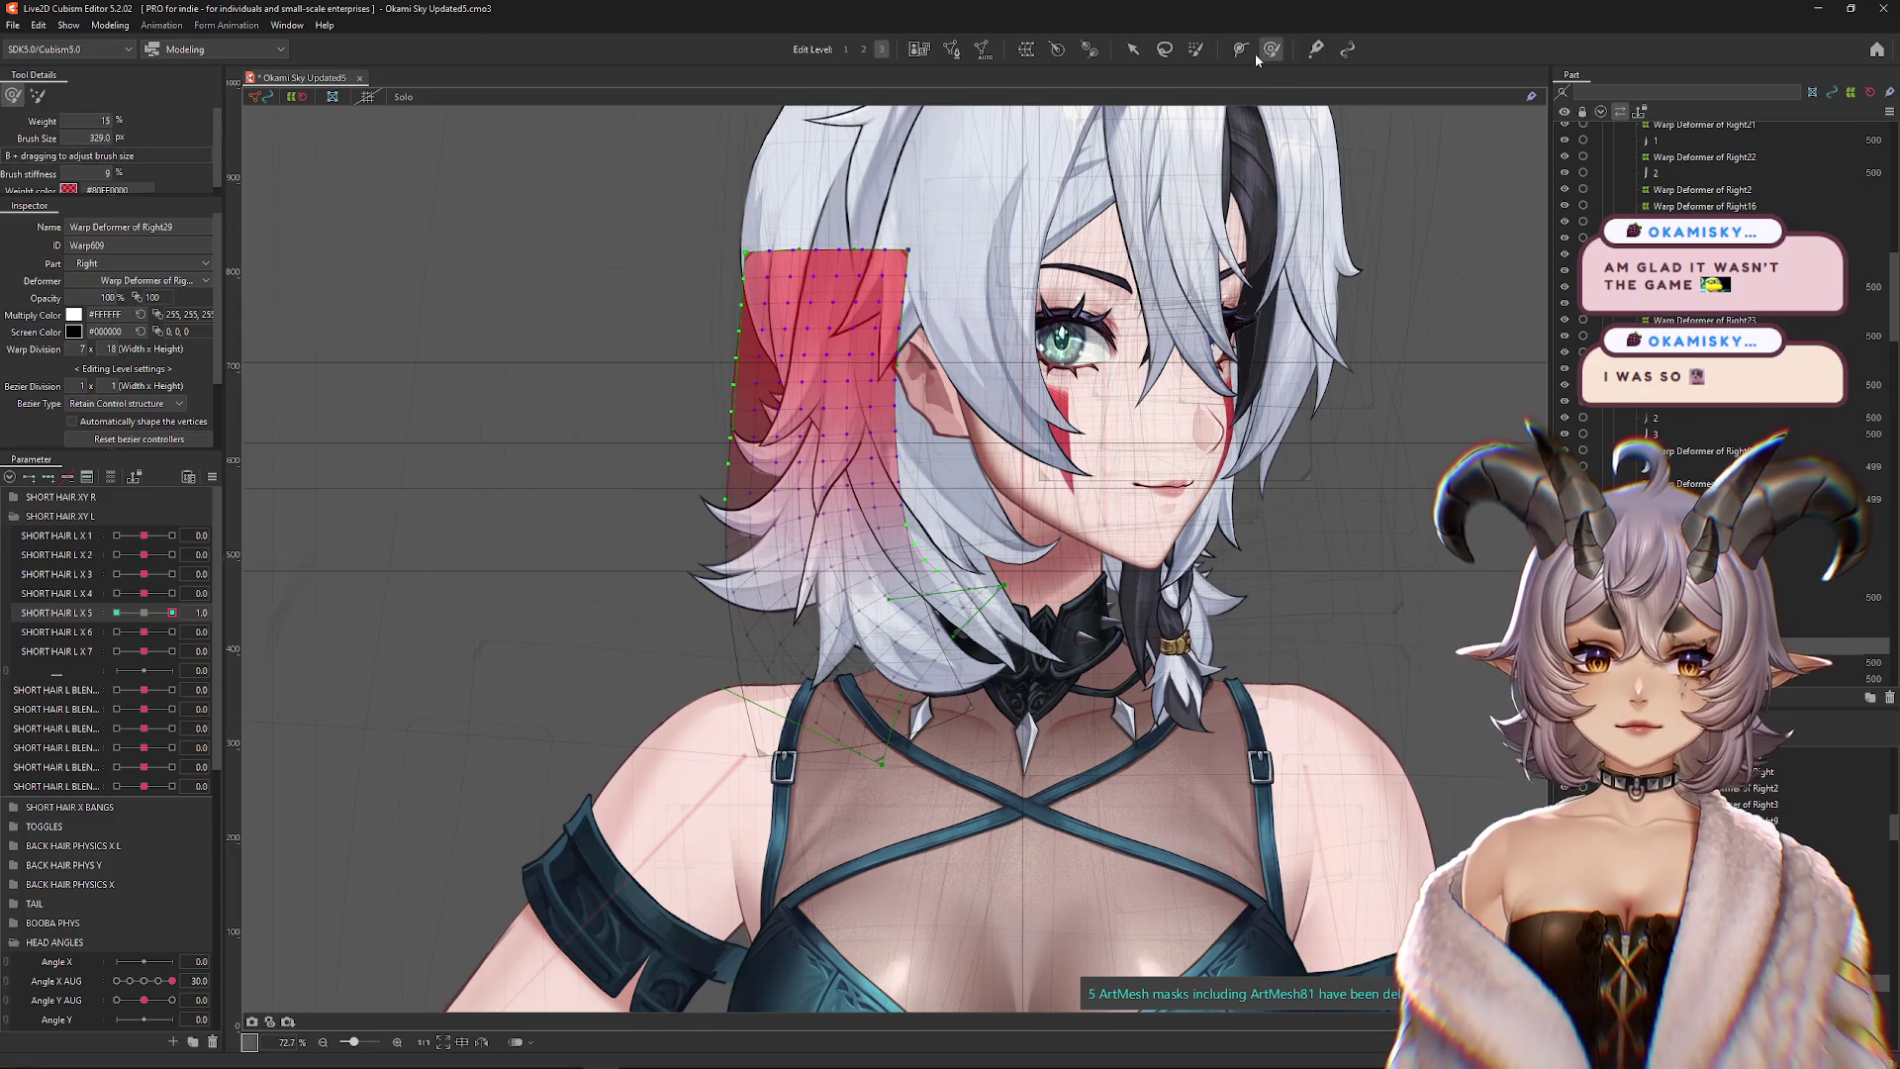
Switch between brush modes and enlarge the brush to about 1224 to refine the strand's bend
click(37, 95)
scroll(554, 624, up, 3)
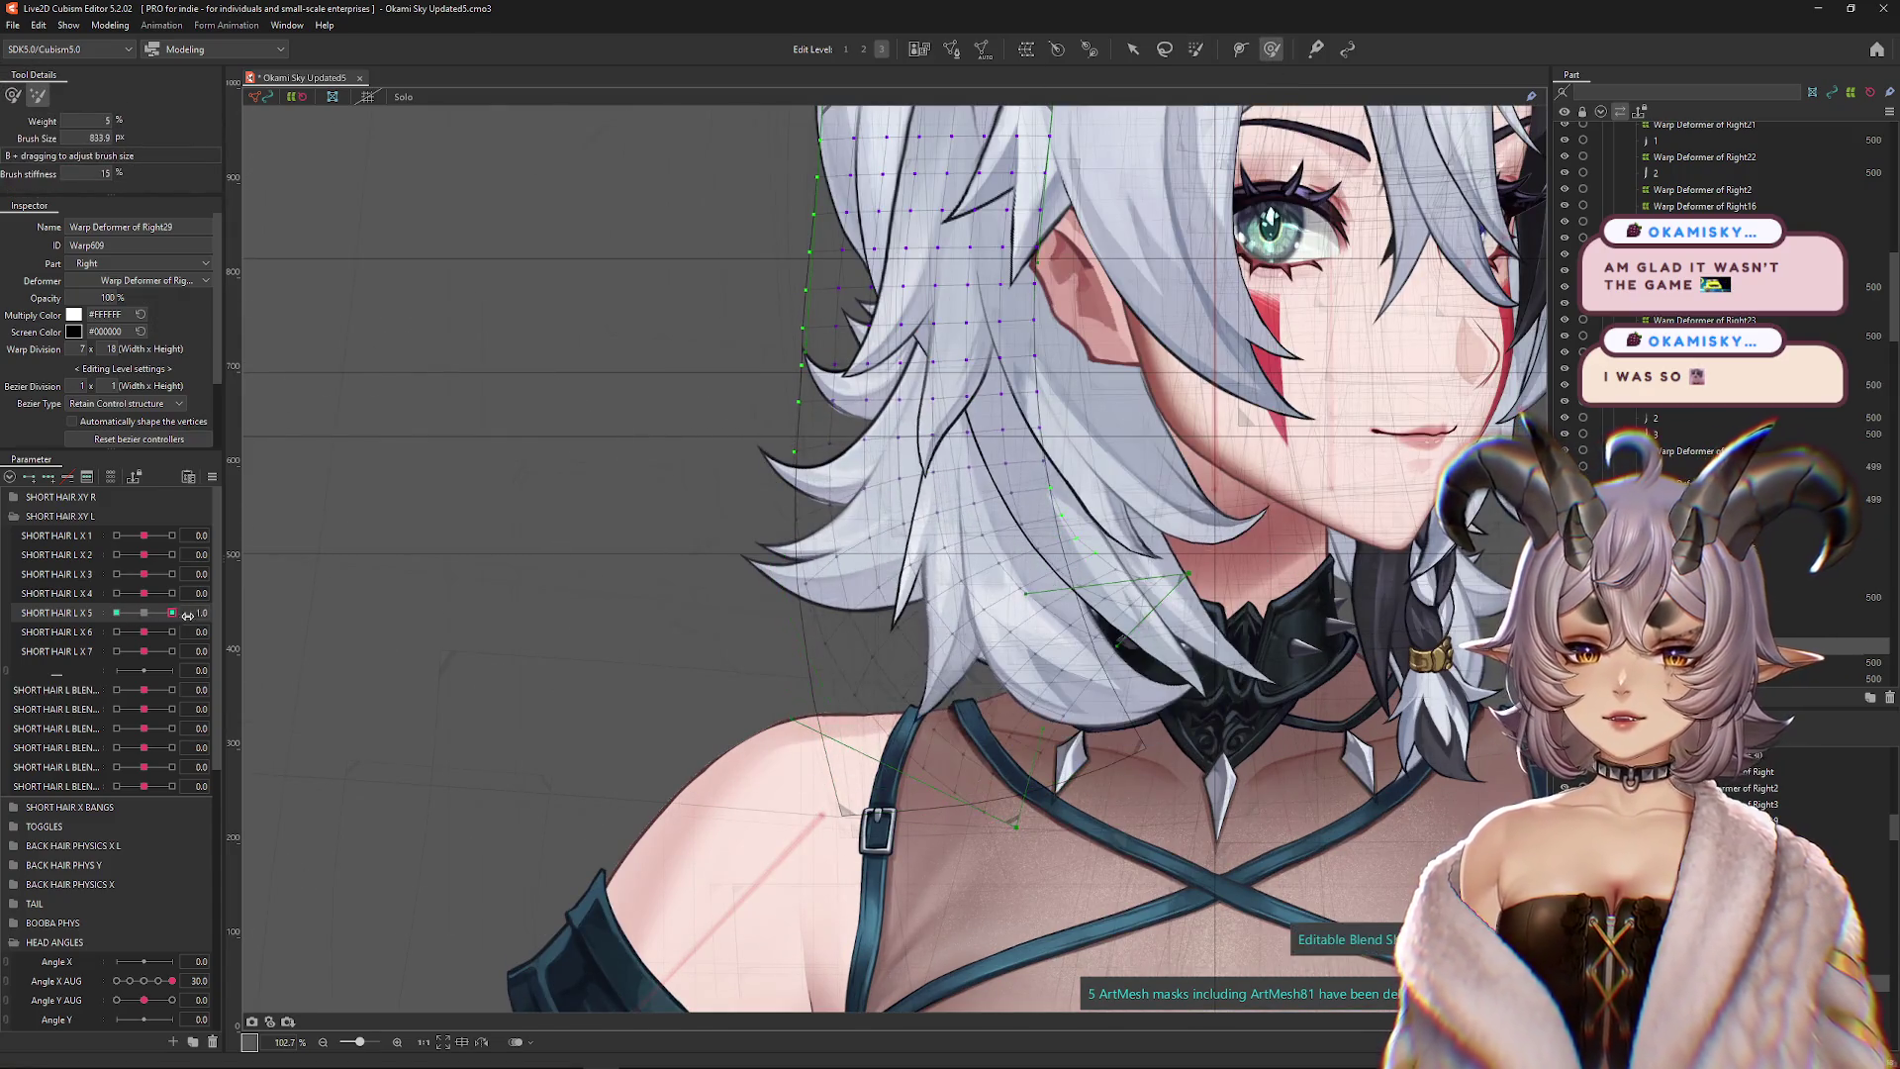
mouse_move(923, 673)
mouse_down()
mouse_move(891, 675)
mouse_move(887, 750)
mouse_move(920, 554)
mouse_up()
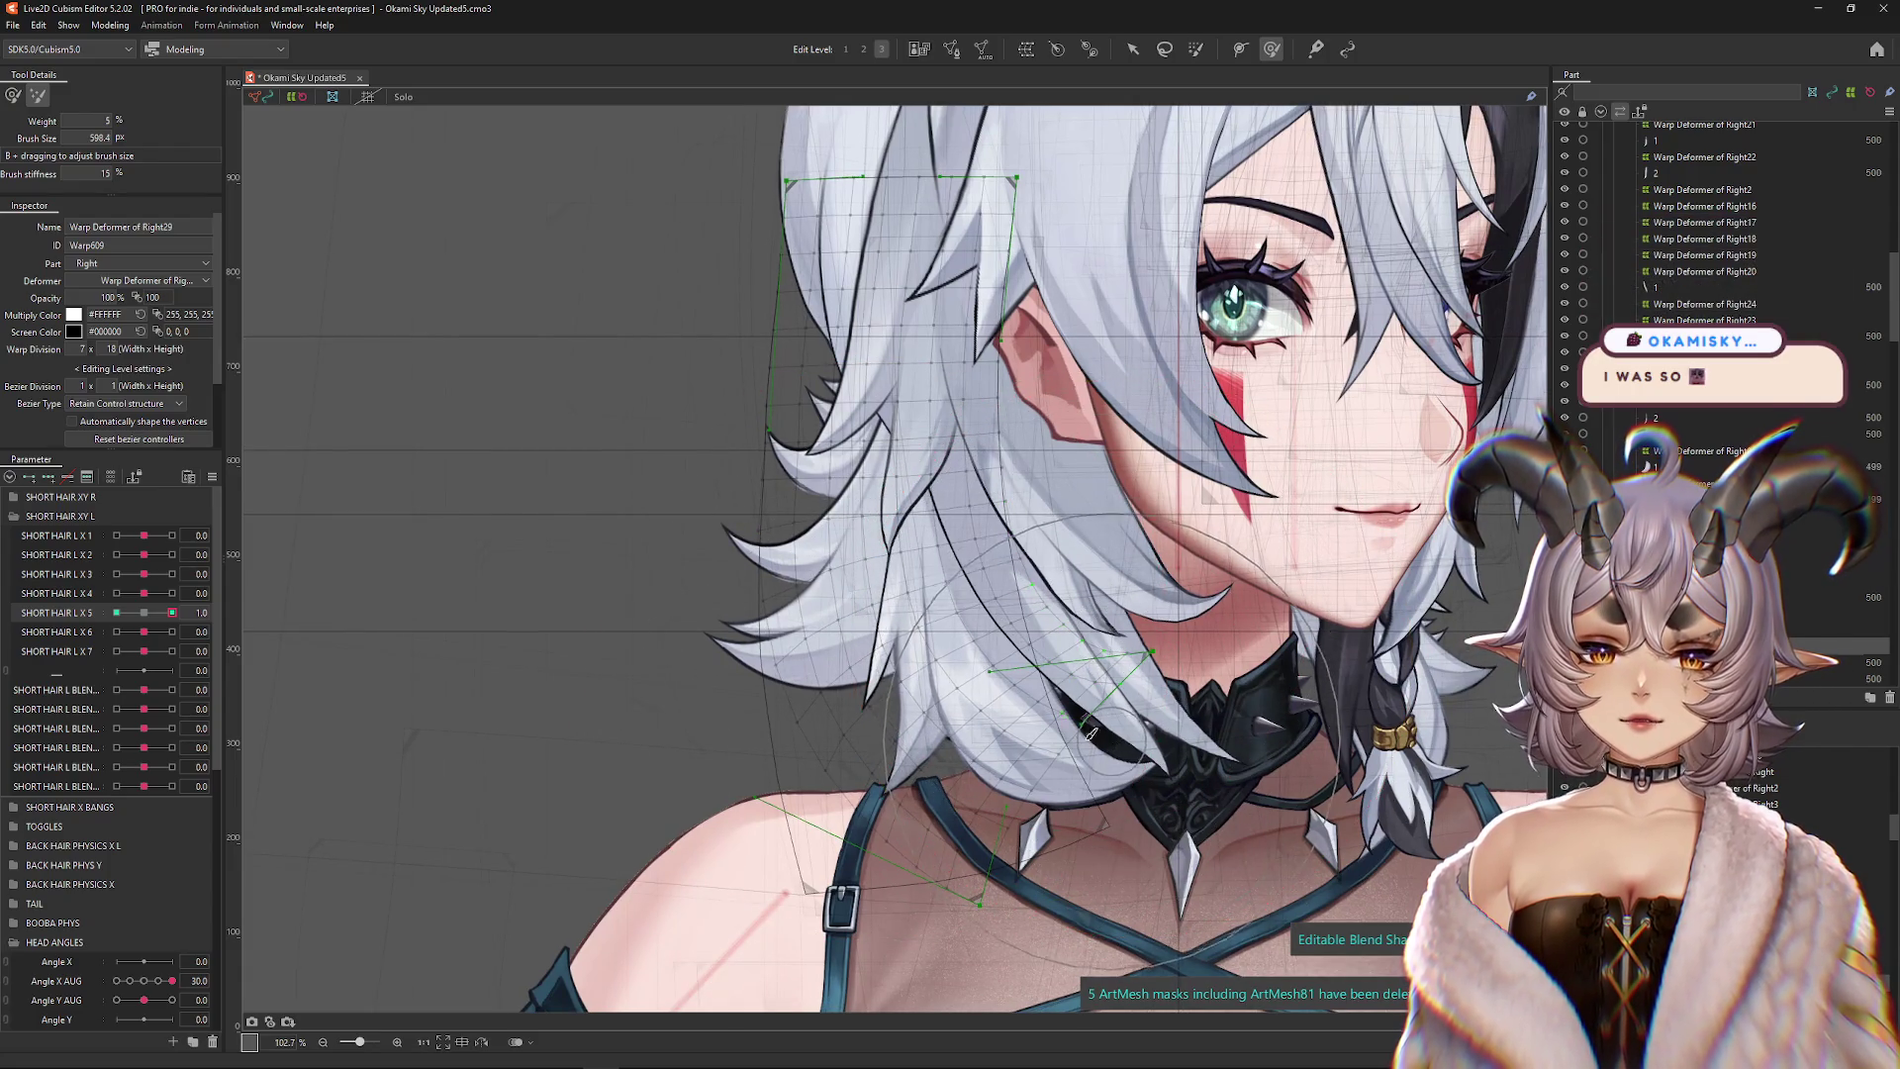
click(13, 95)
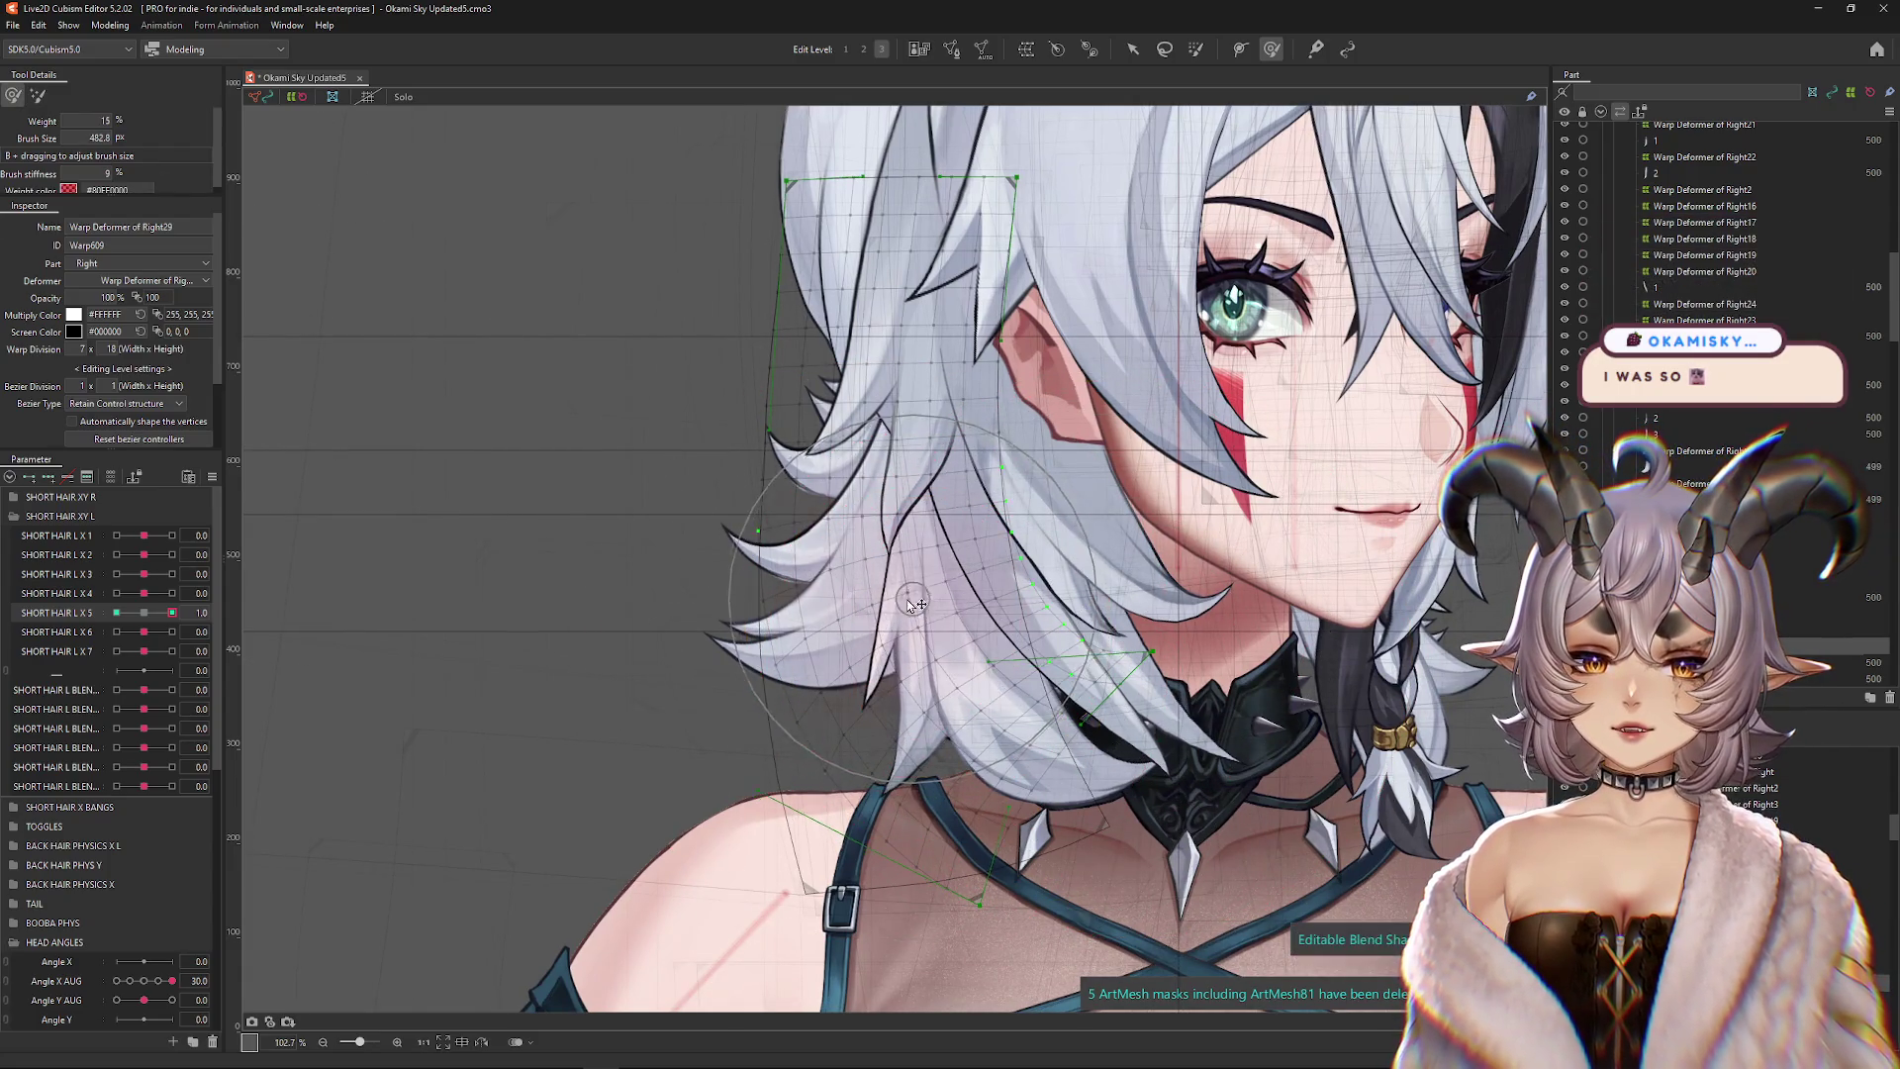
drag(928, 677, 889, 694)
drag(873, 597, 797, 628)
scroll(860, 608, down, 2)
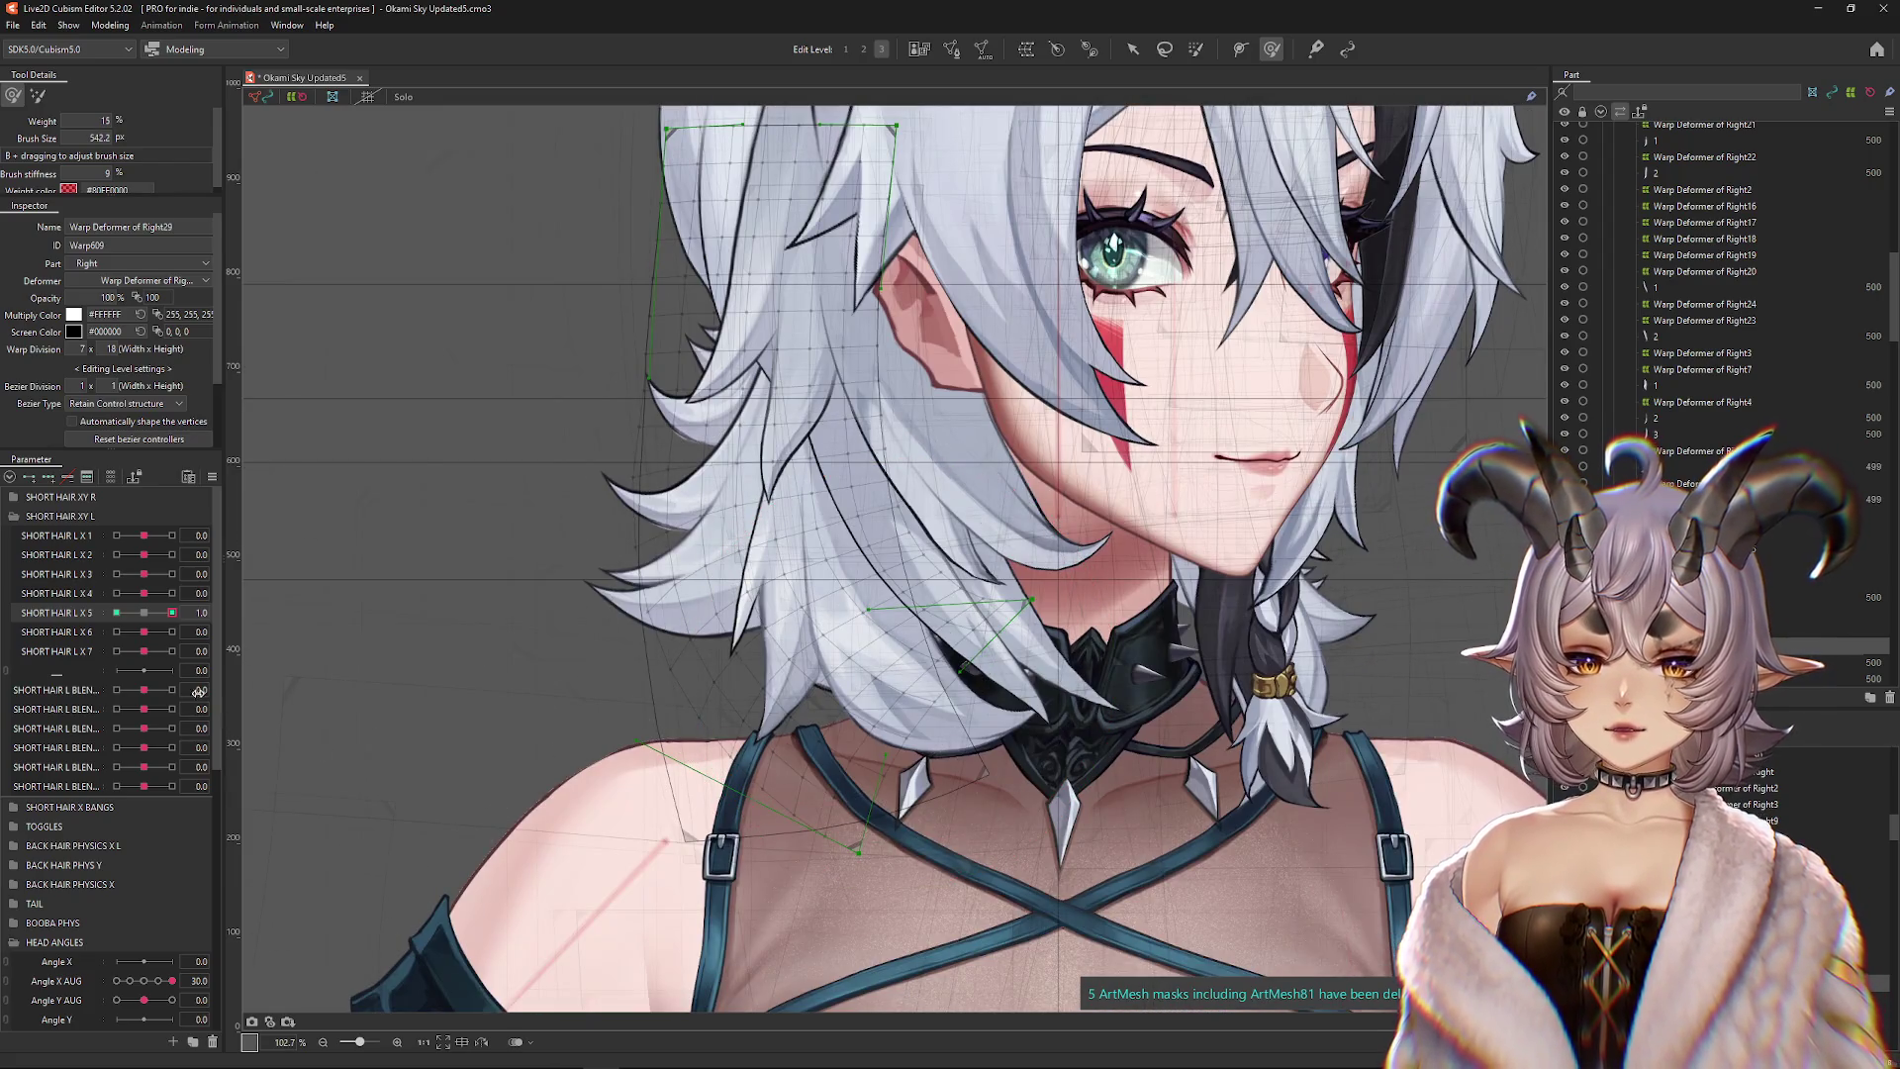
click(189, 618)
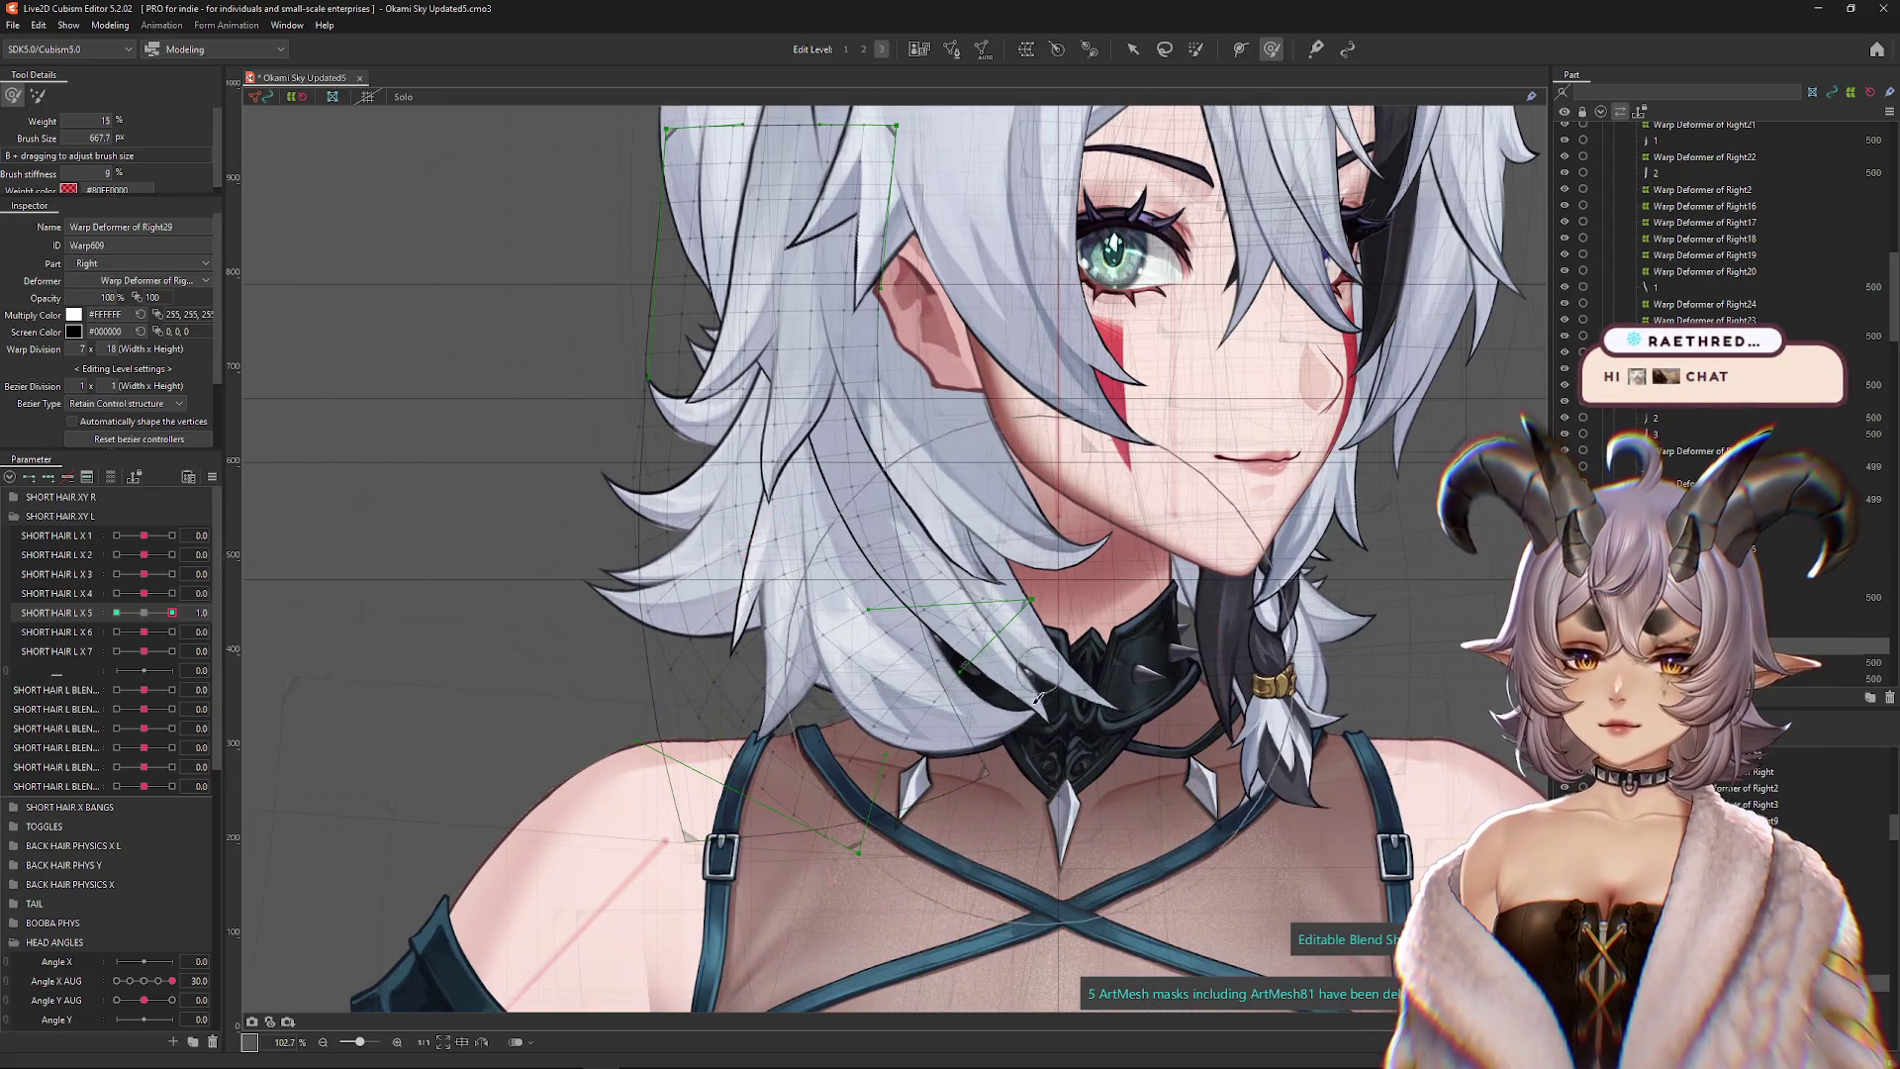
scroll(677, 559, down, 1)
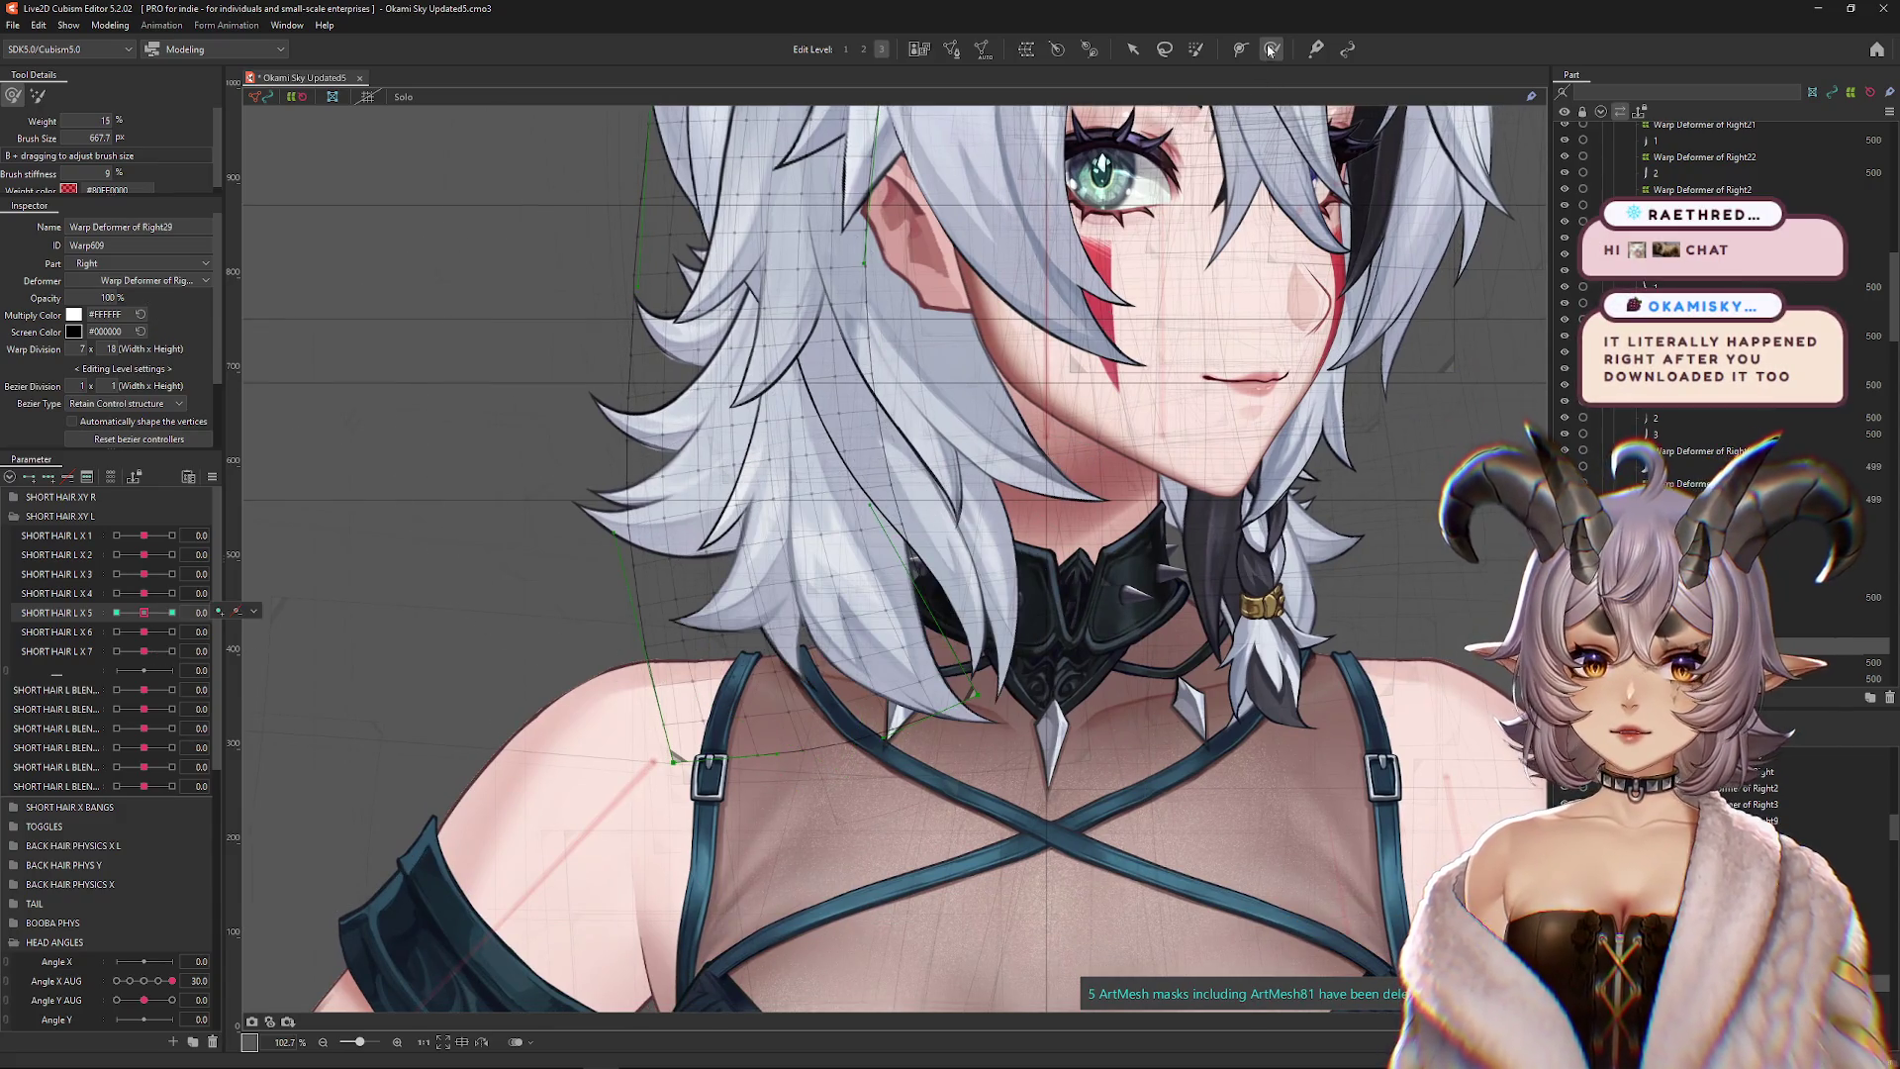
click(37, 95)
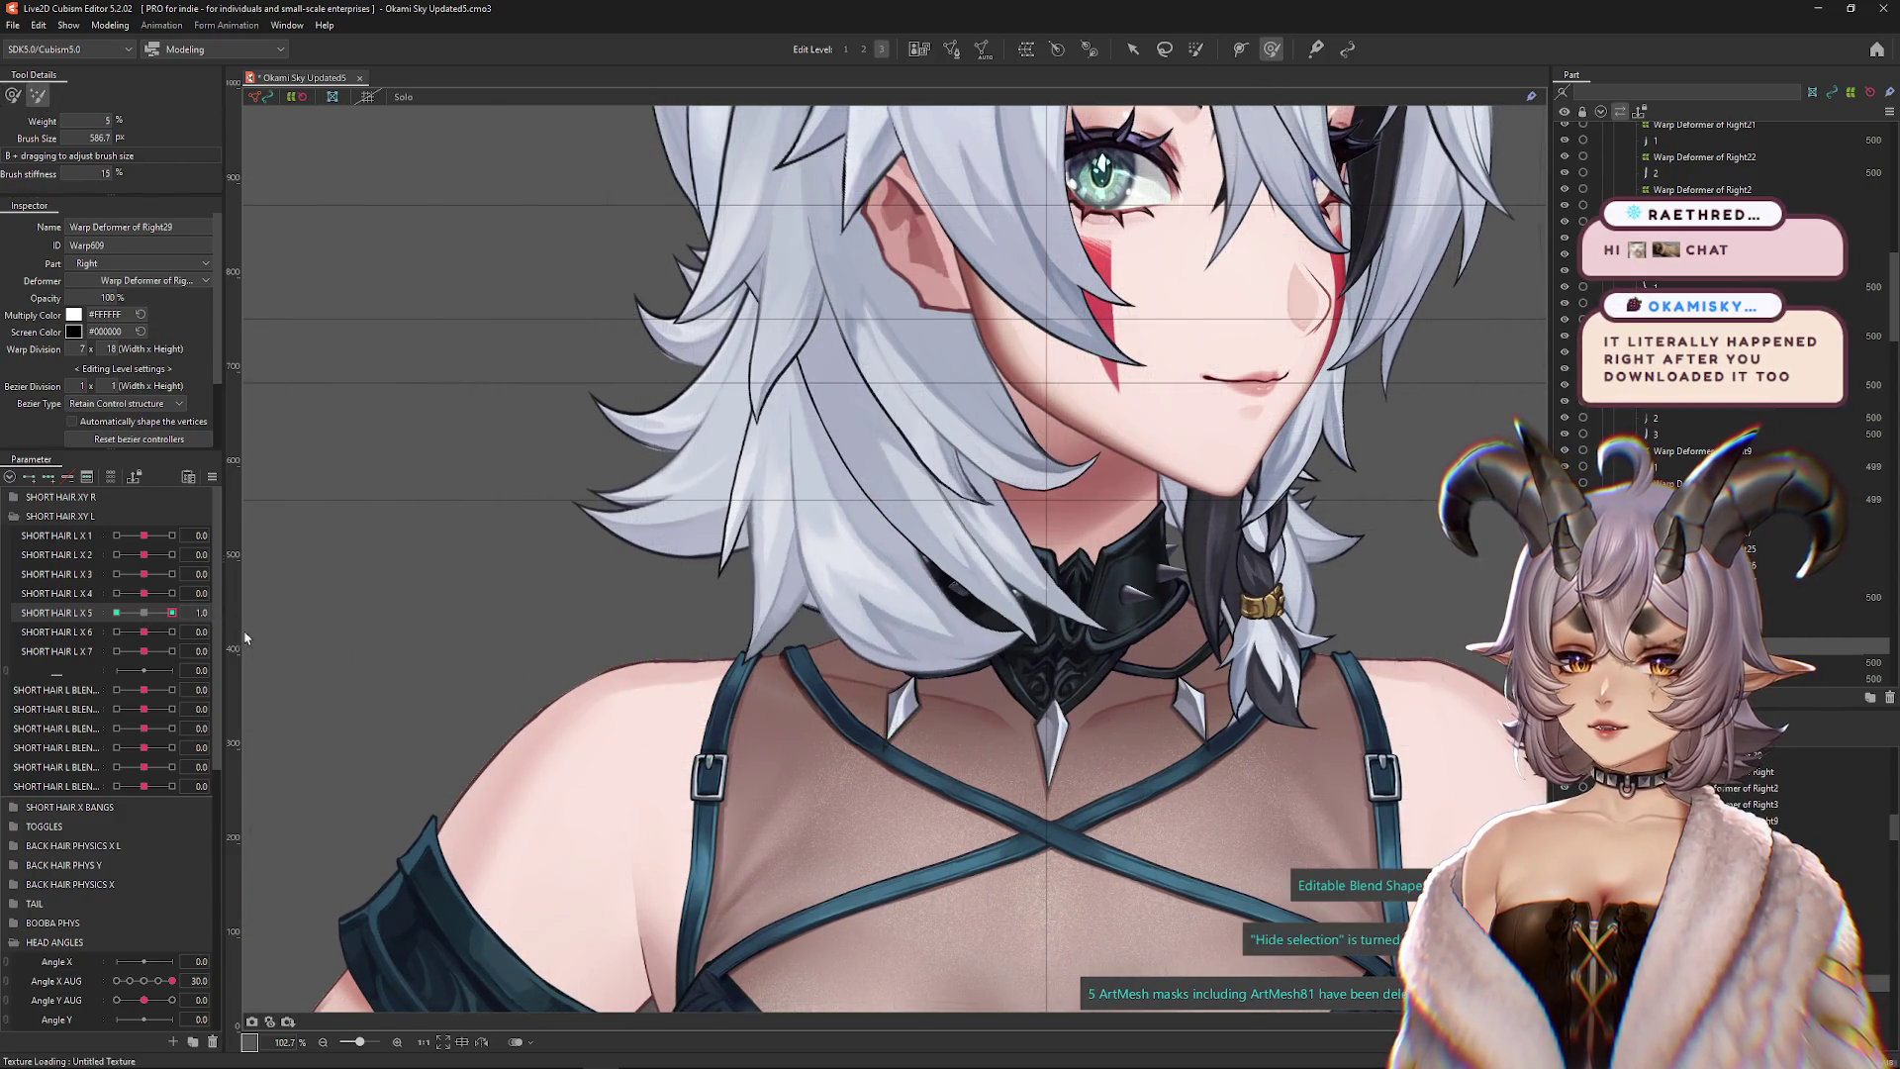
drag(949, 732, 999, 726)
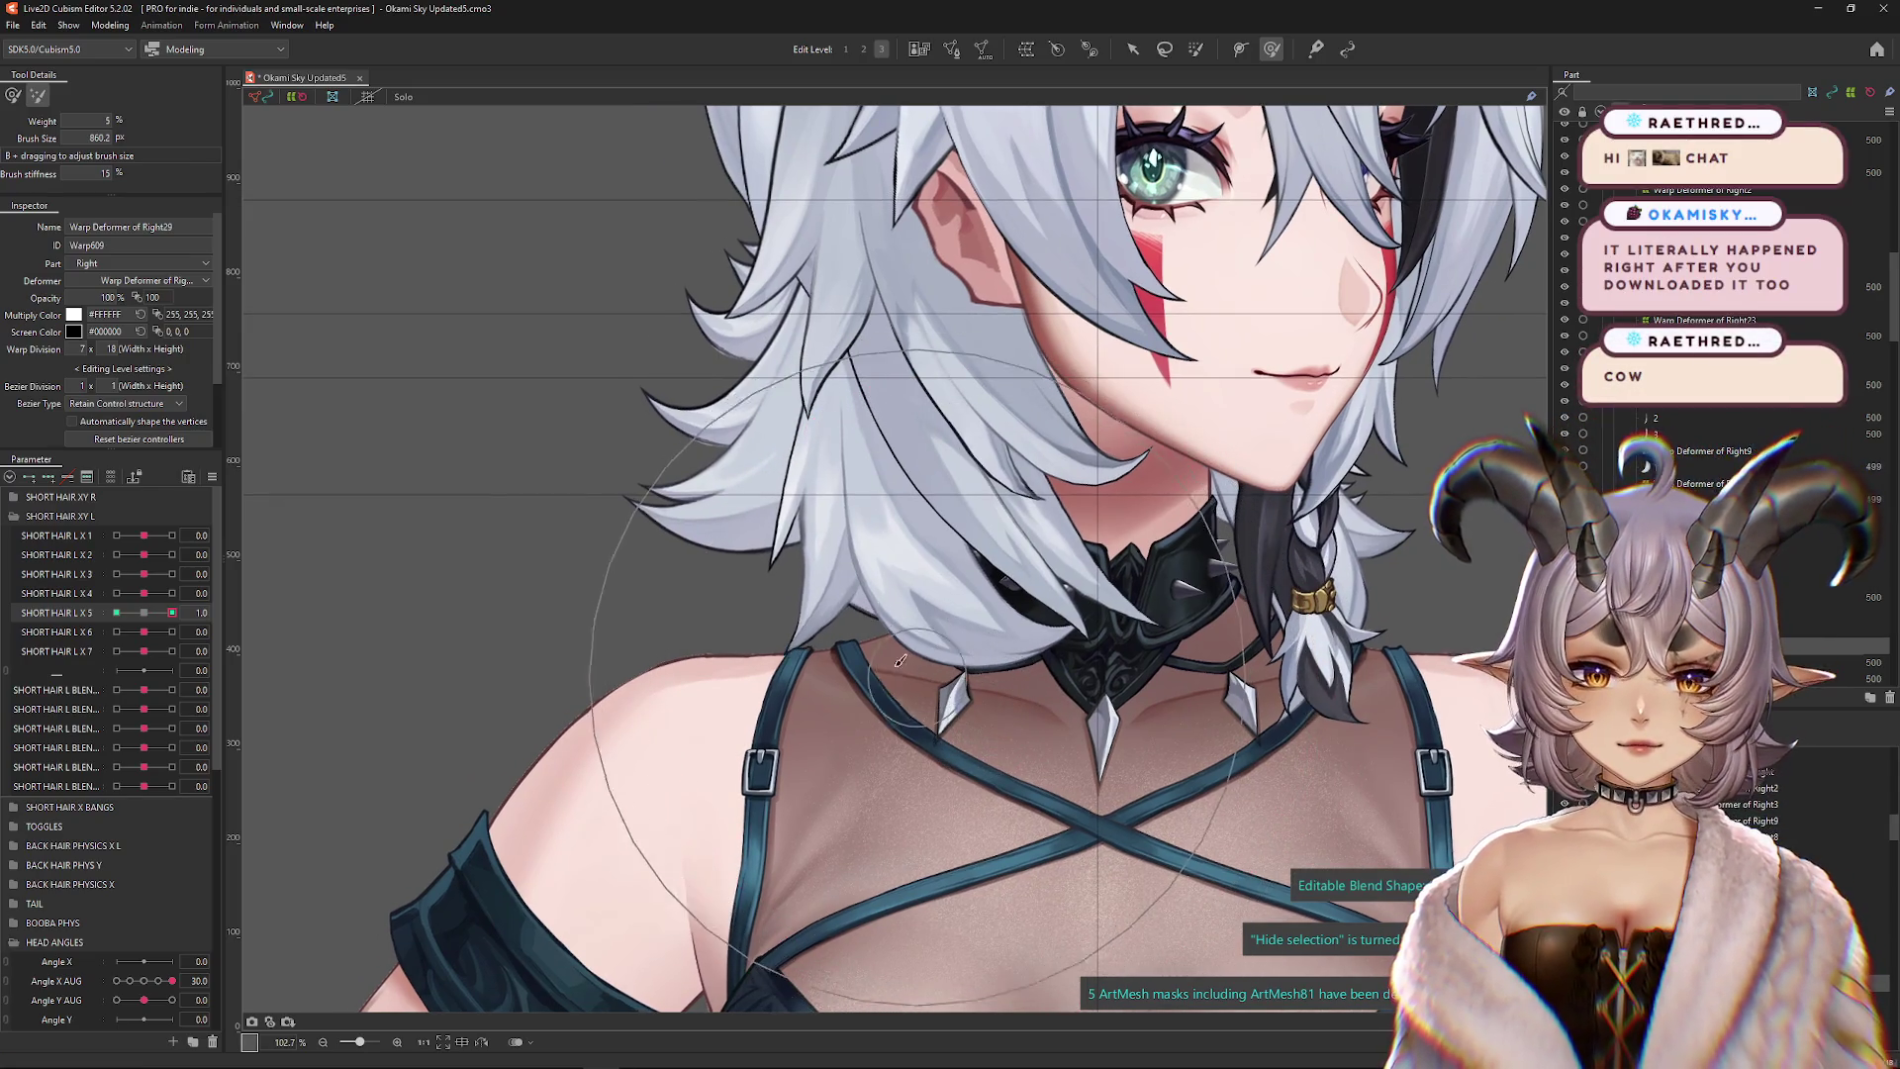
click(61, 730)
Preview the strand swinging across SHORT HAIR L X 5, then select the next hair mesh
mouse_move(147, 619)
mouse_down()
mouse_move(111, 650)
mouse_move(173, 612)
mouse_move(116, 613)
mouse_up()
scroll(348, 644, down, 3)
key(ctrl+h)
click(253, 611)
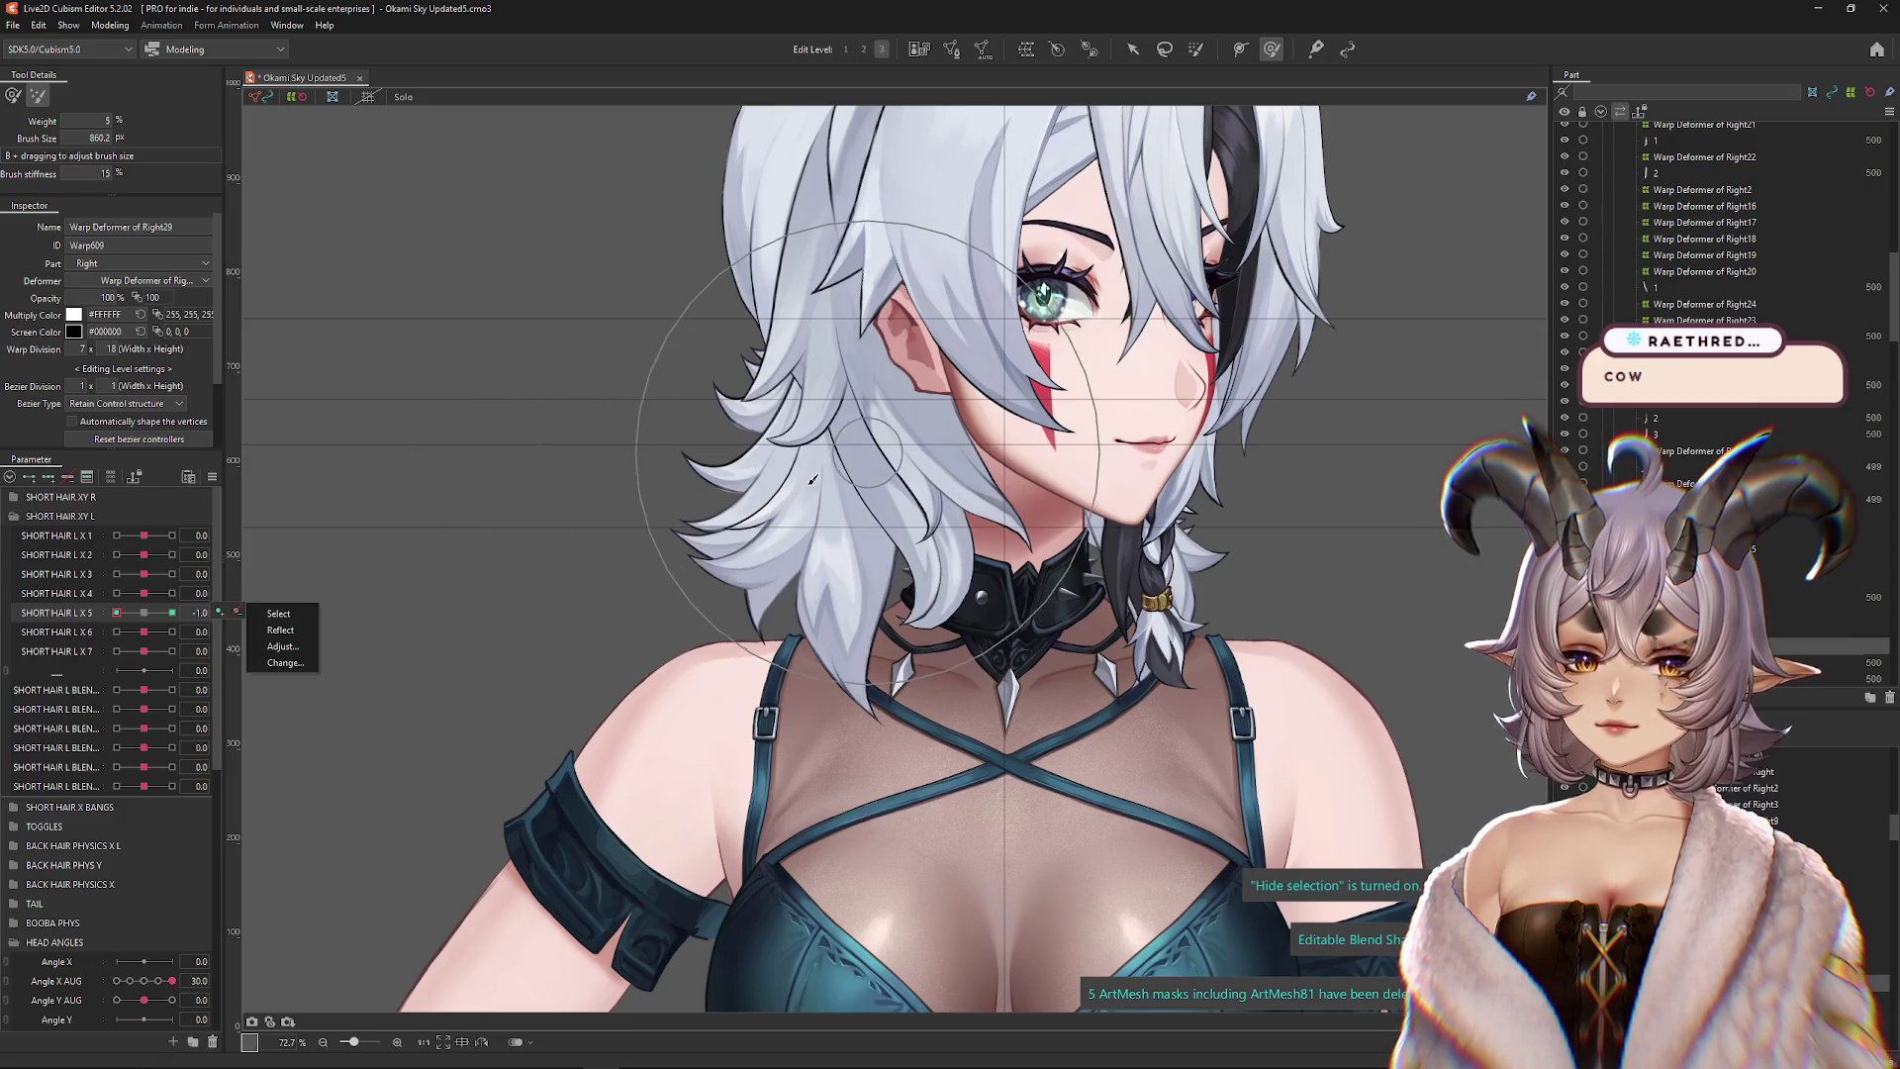
key(Escape)
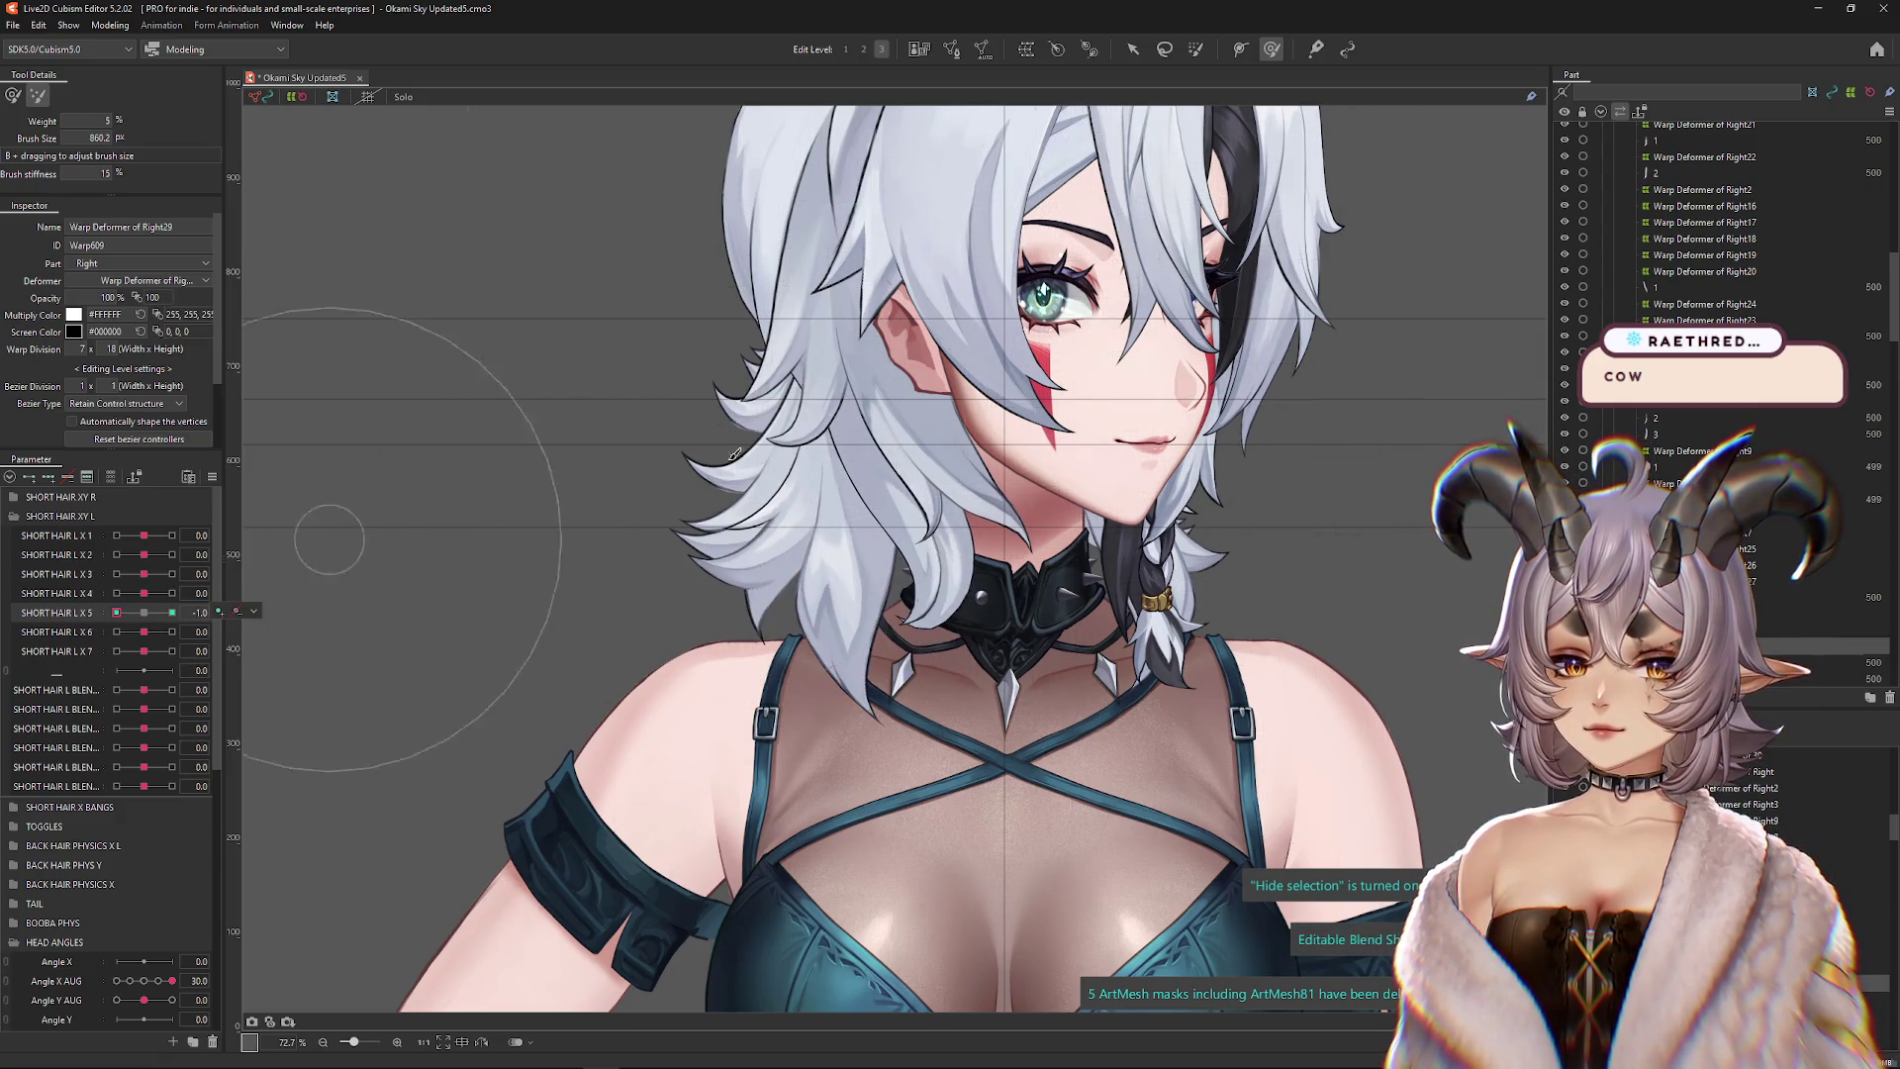
drag(116, 612, 152, 613)
key(ctrl+z)
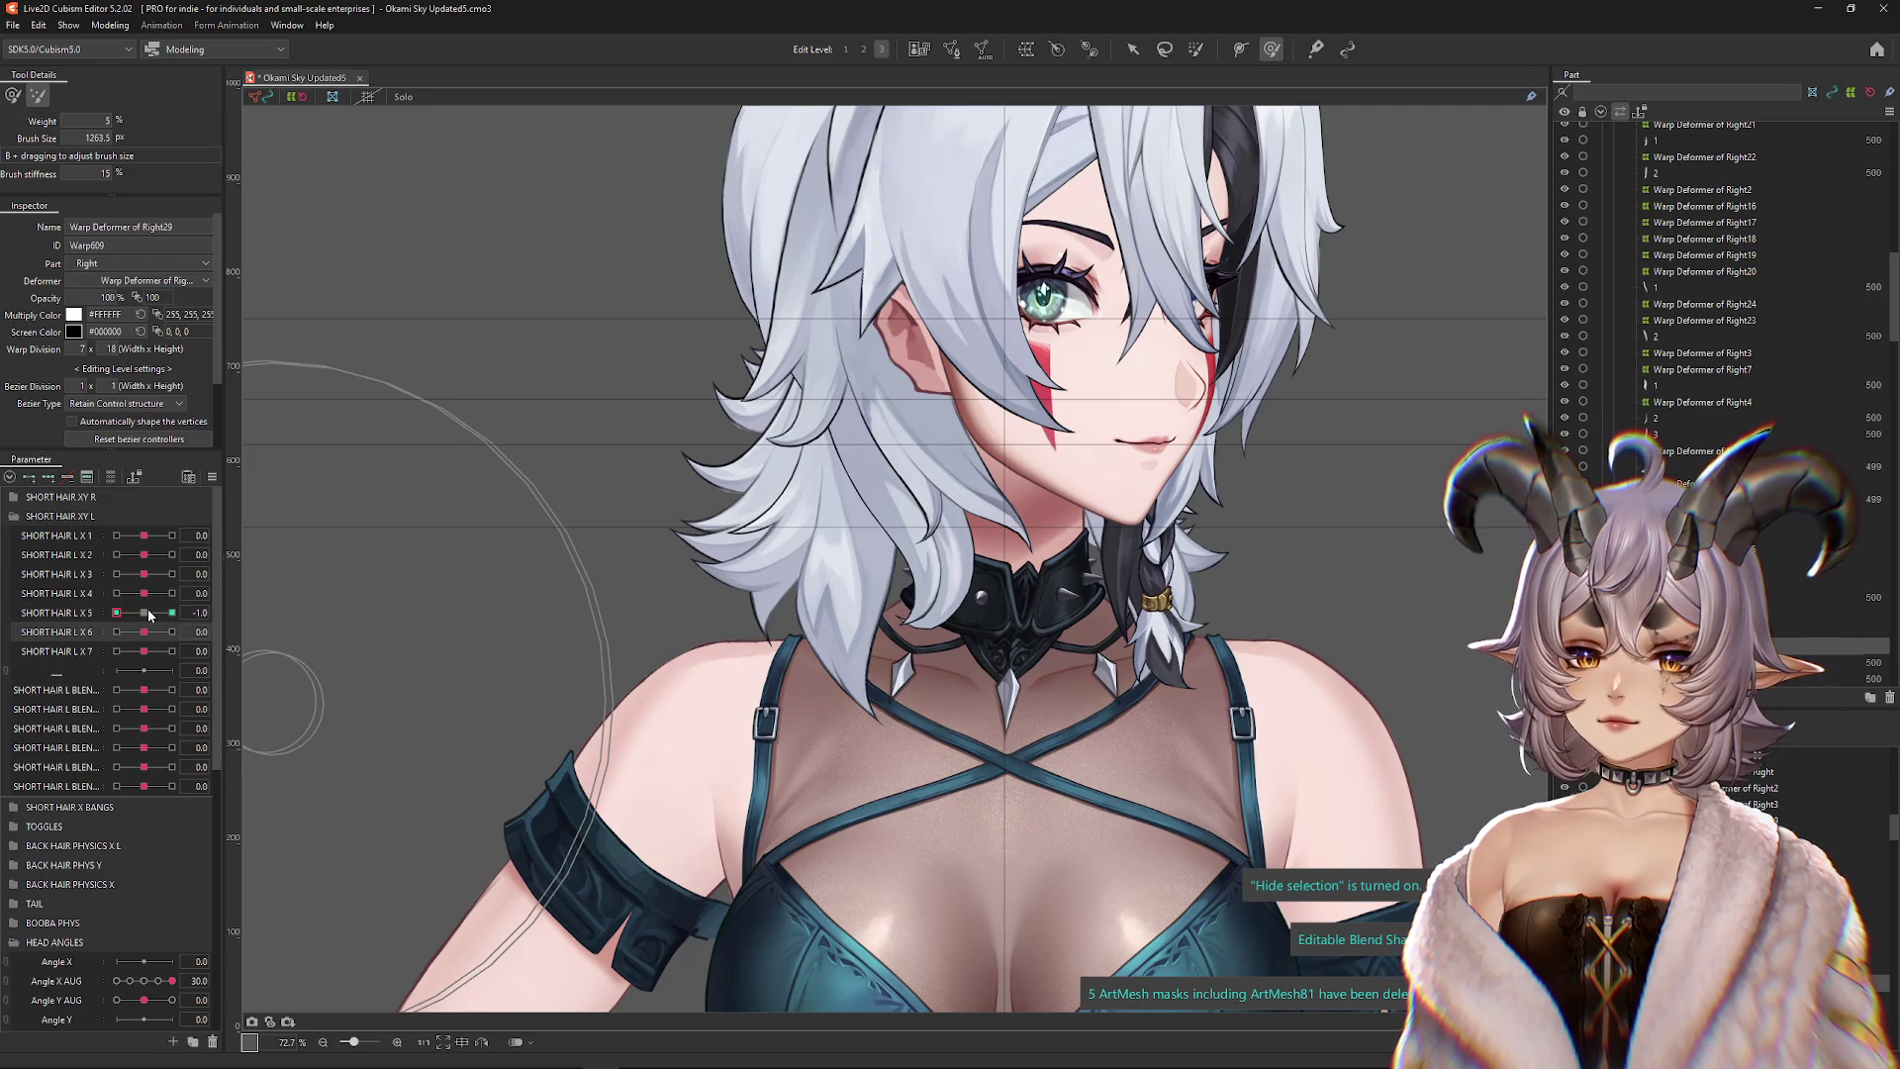
mouse_move(116, 613)
mouse_down()
mouse_move(174, 654)
mouse_move(144, 614)
mouse_up()
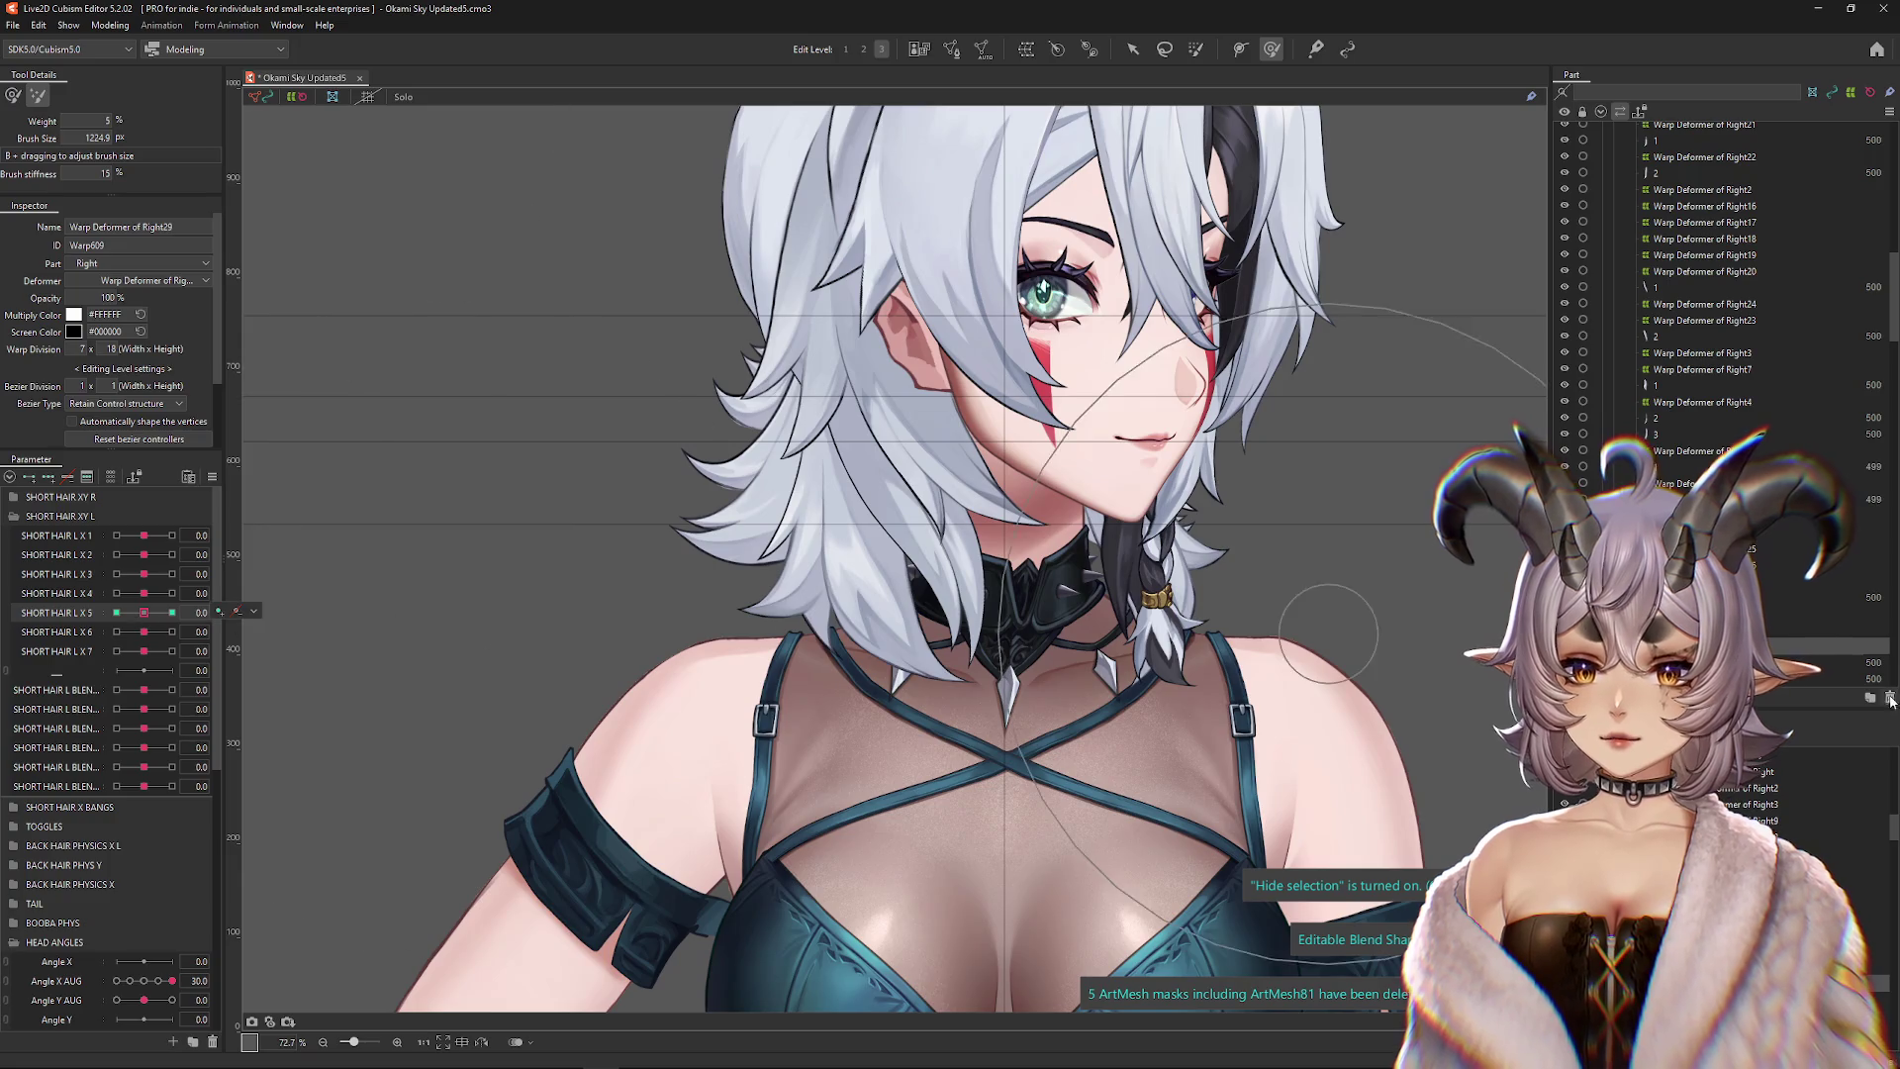
click(1656, 418)
Create Warp Deformer of Right30 for two hair meshes and key SHORT HAIR L X 6 at 1.0
ctrl+click(1656, 434)
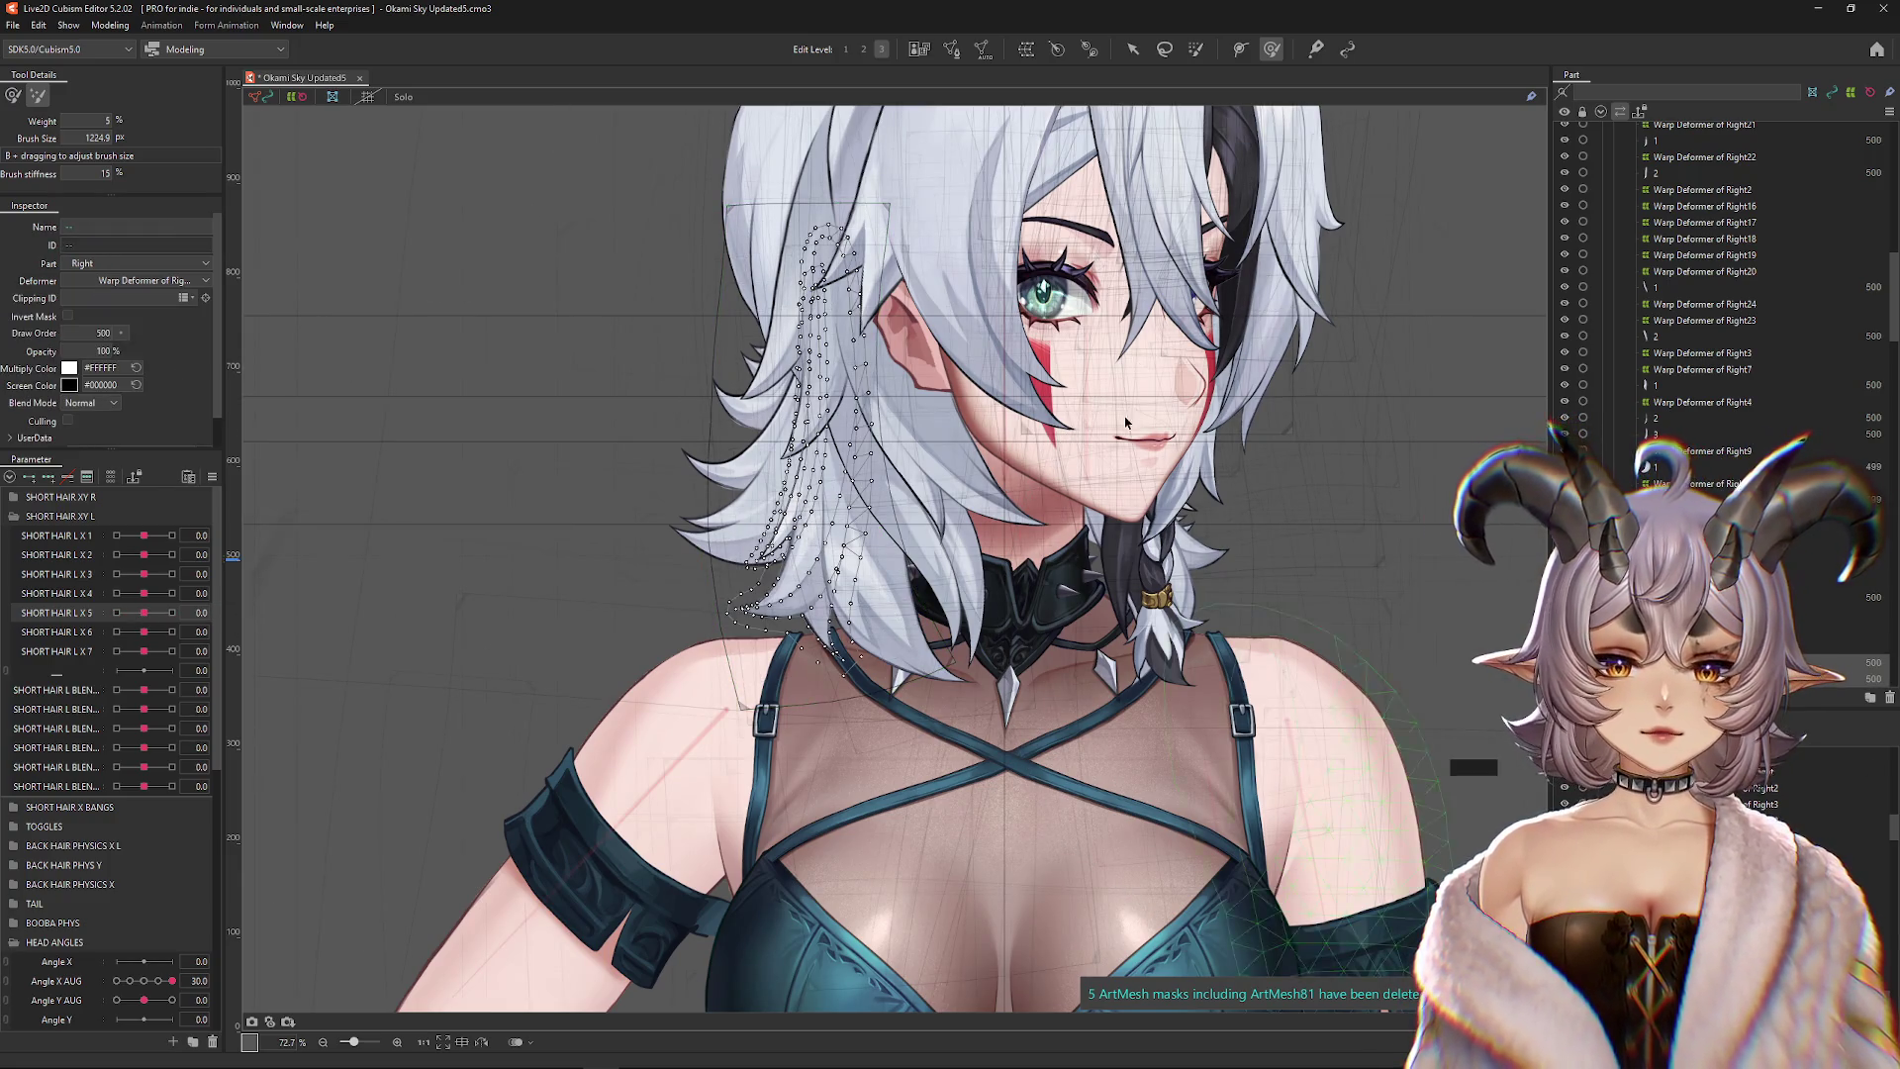
click(1019, 51)
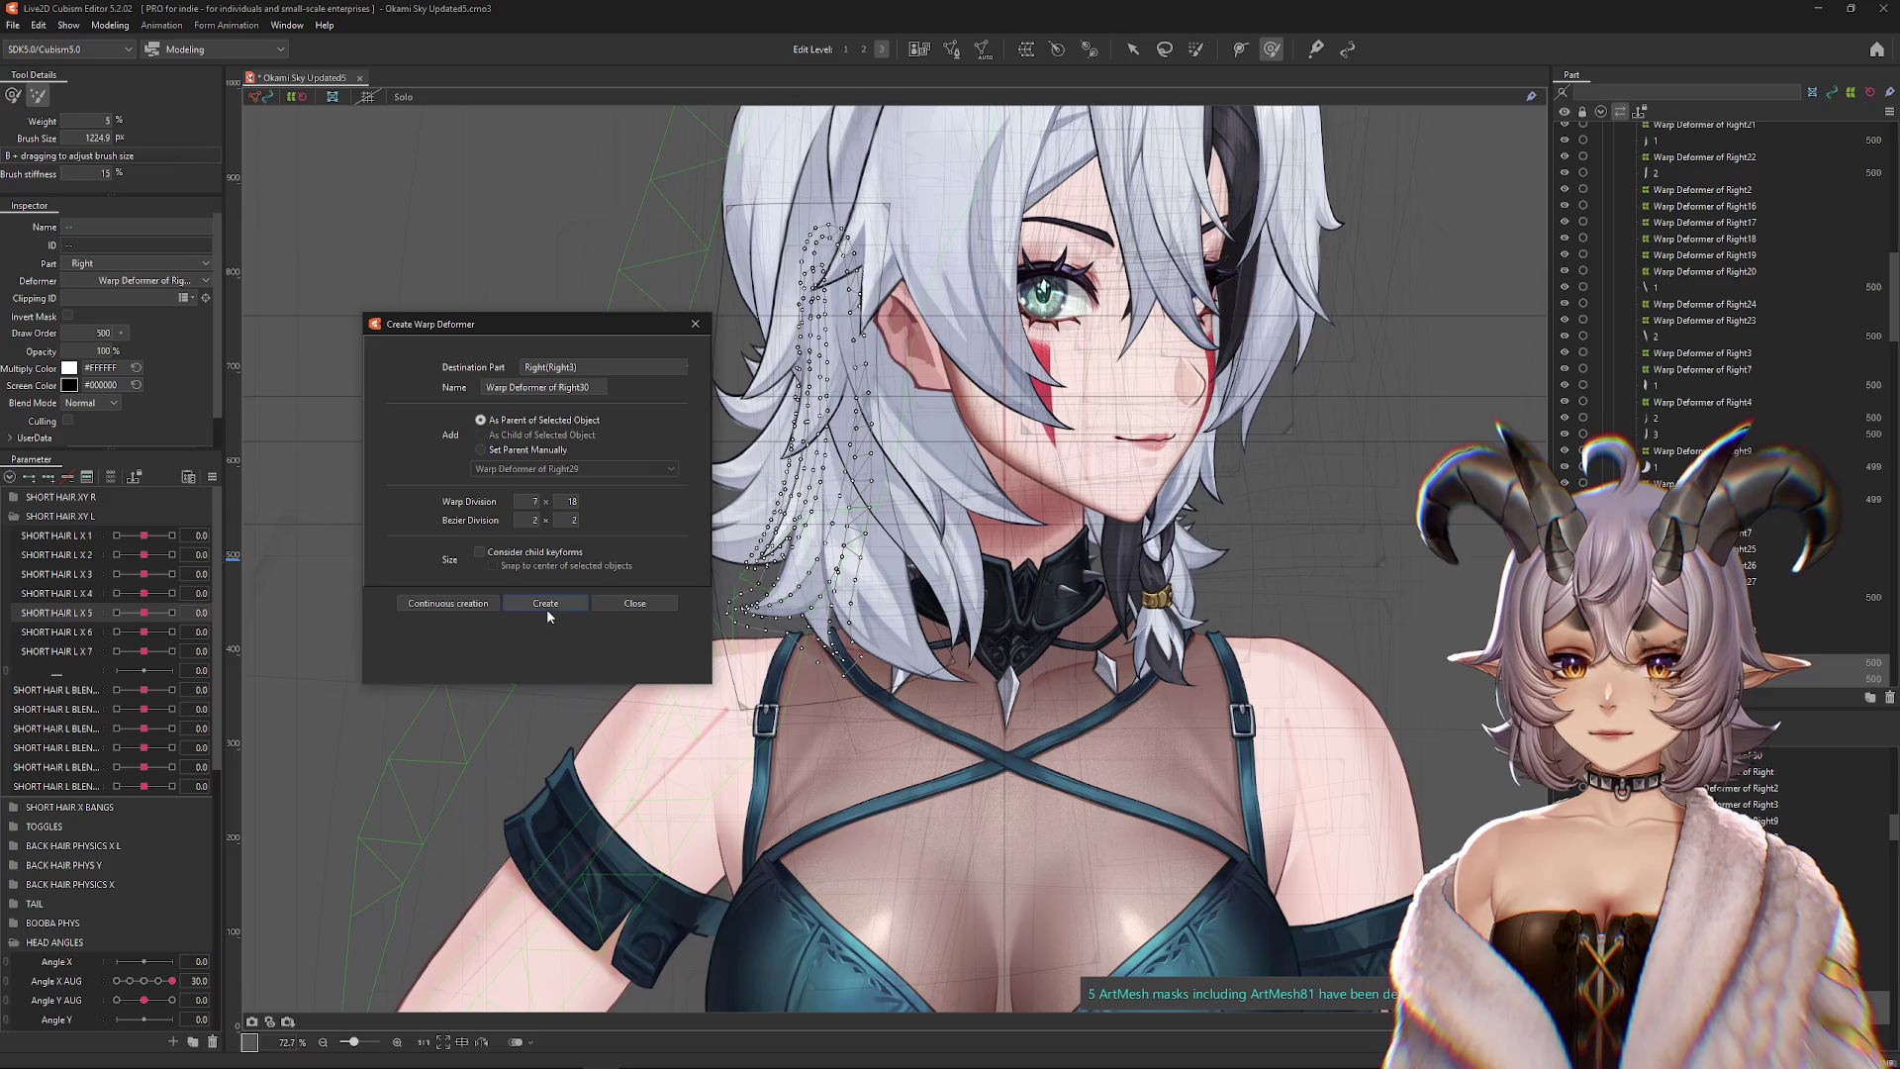
click(546, 603)
scroll(779, 543, up, 4)
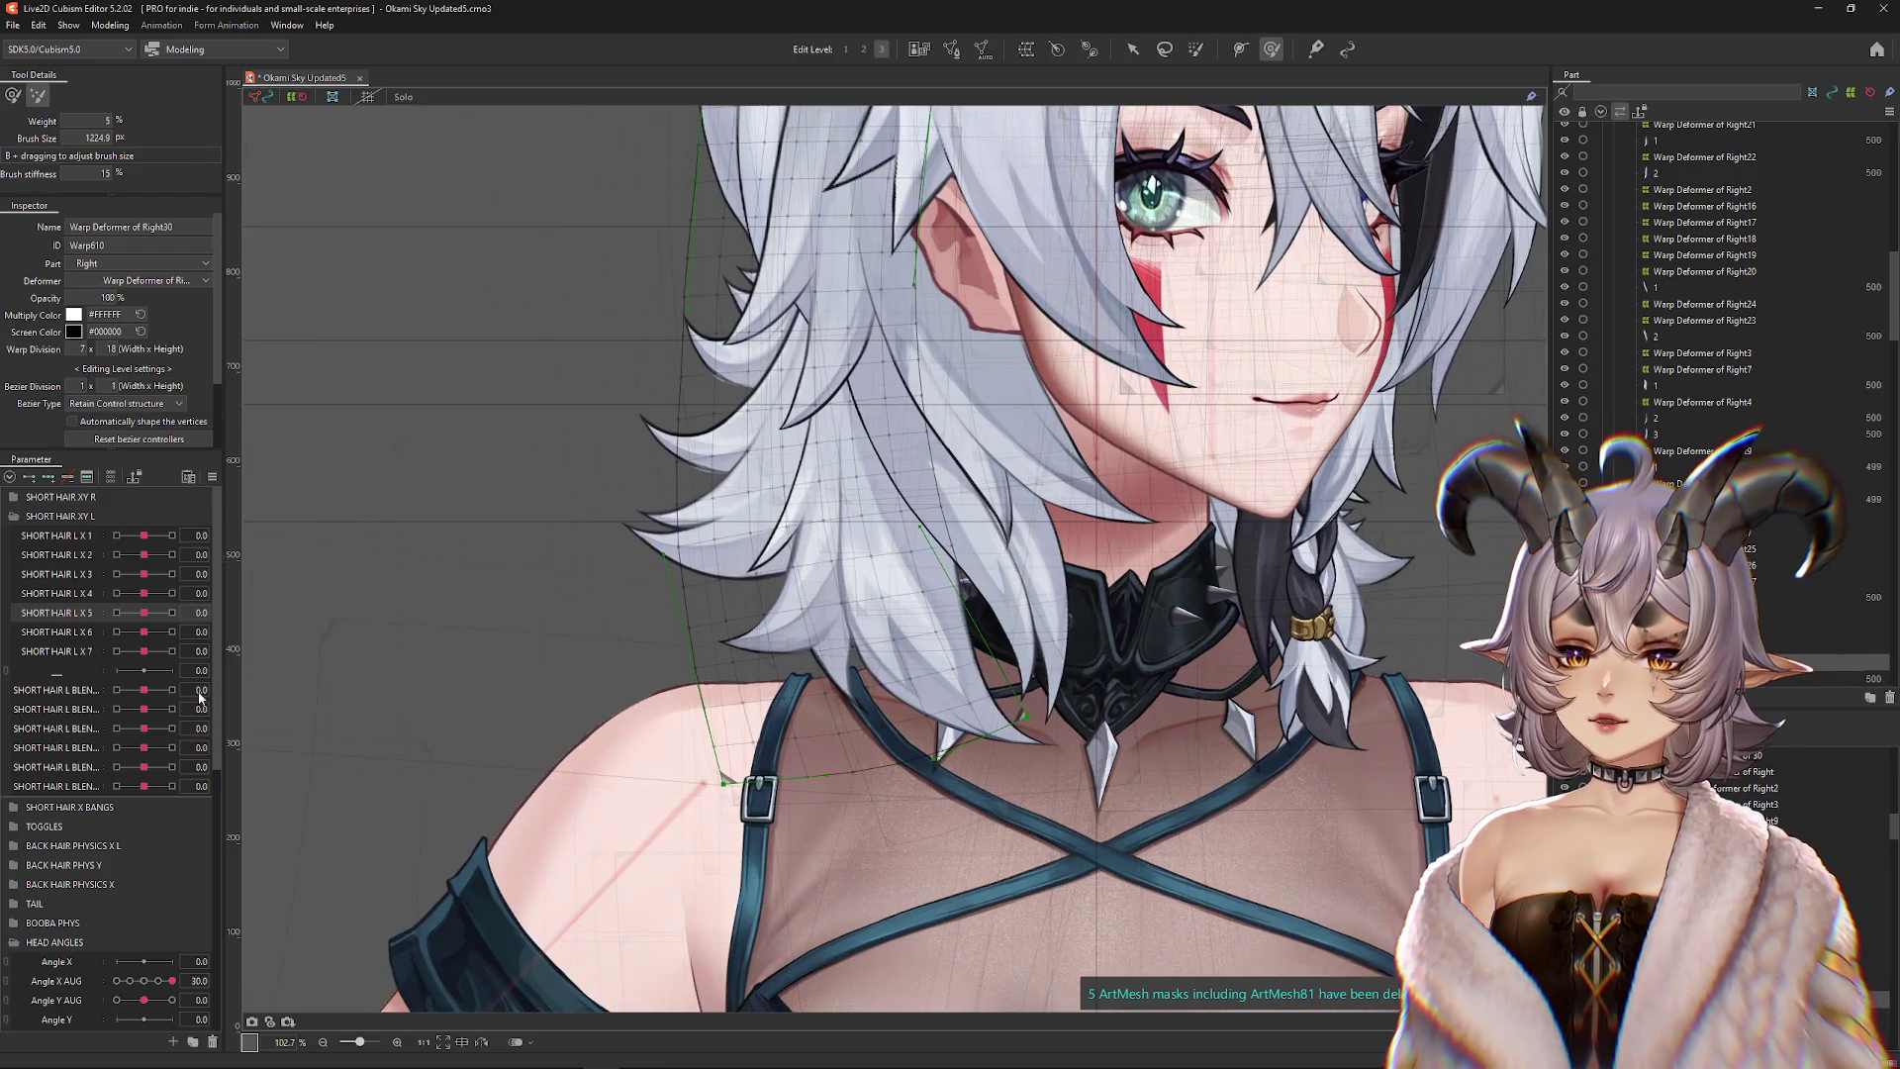
click(135, 634)
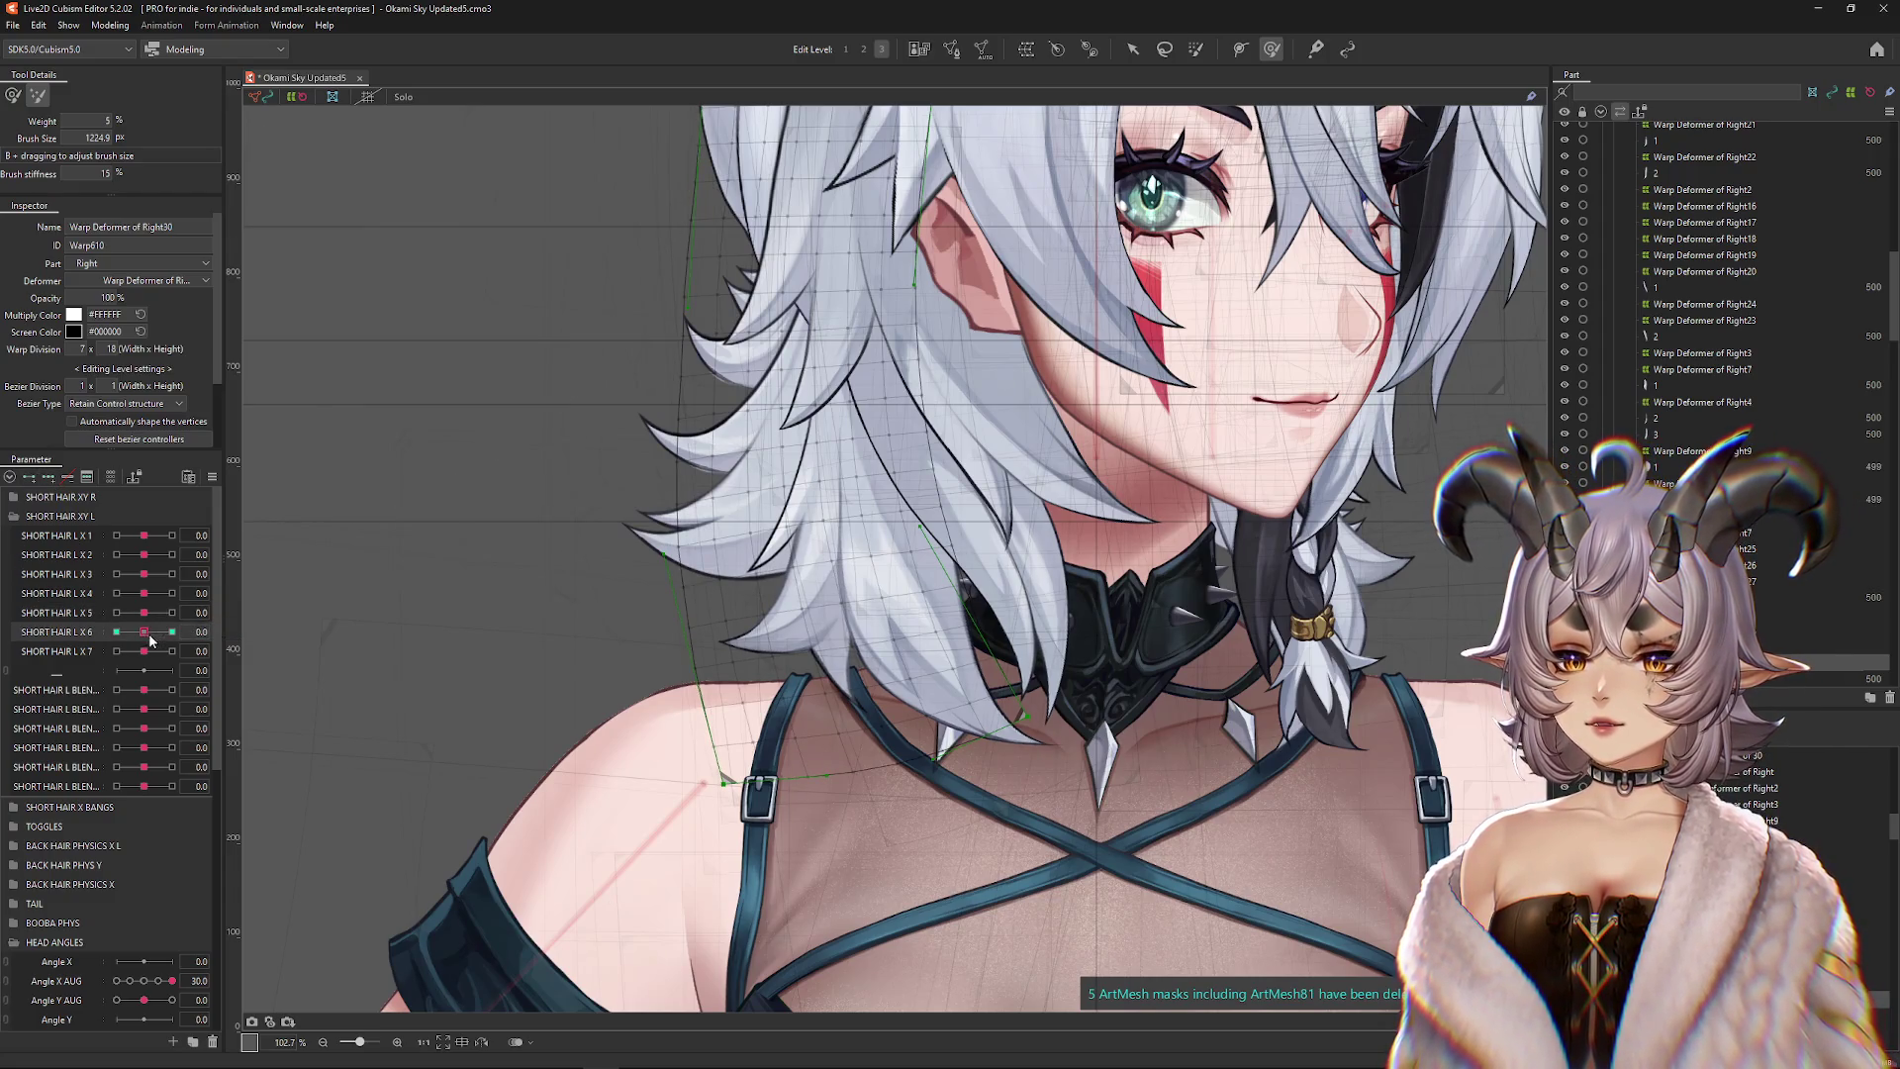
click(173, 631)
Isolate the white hair strand, select its warp deformer, and start a temporary deformation
scroll(634, 258, up, 1)
click(633, 257)
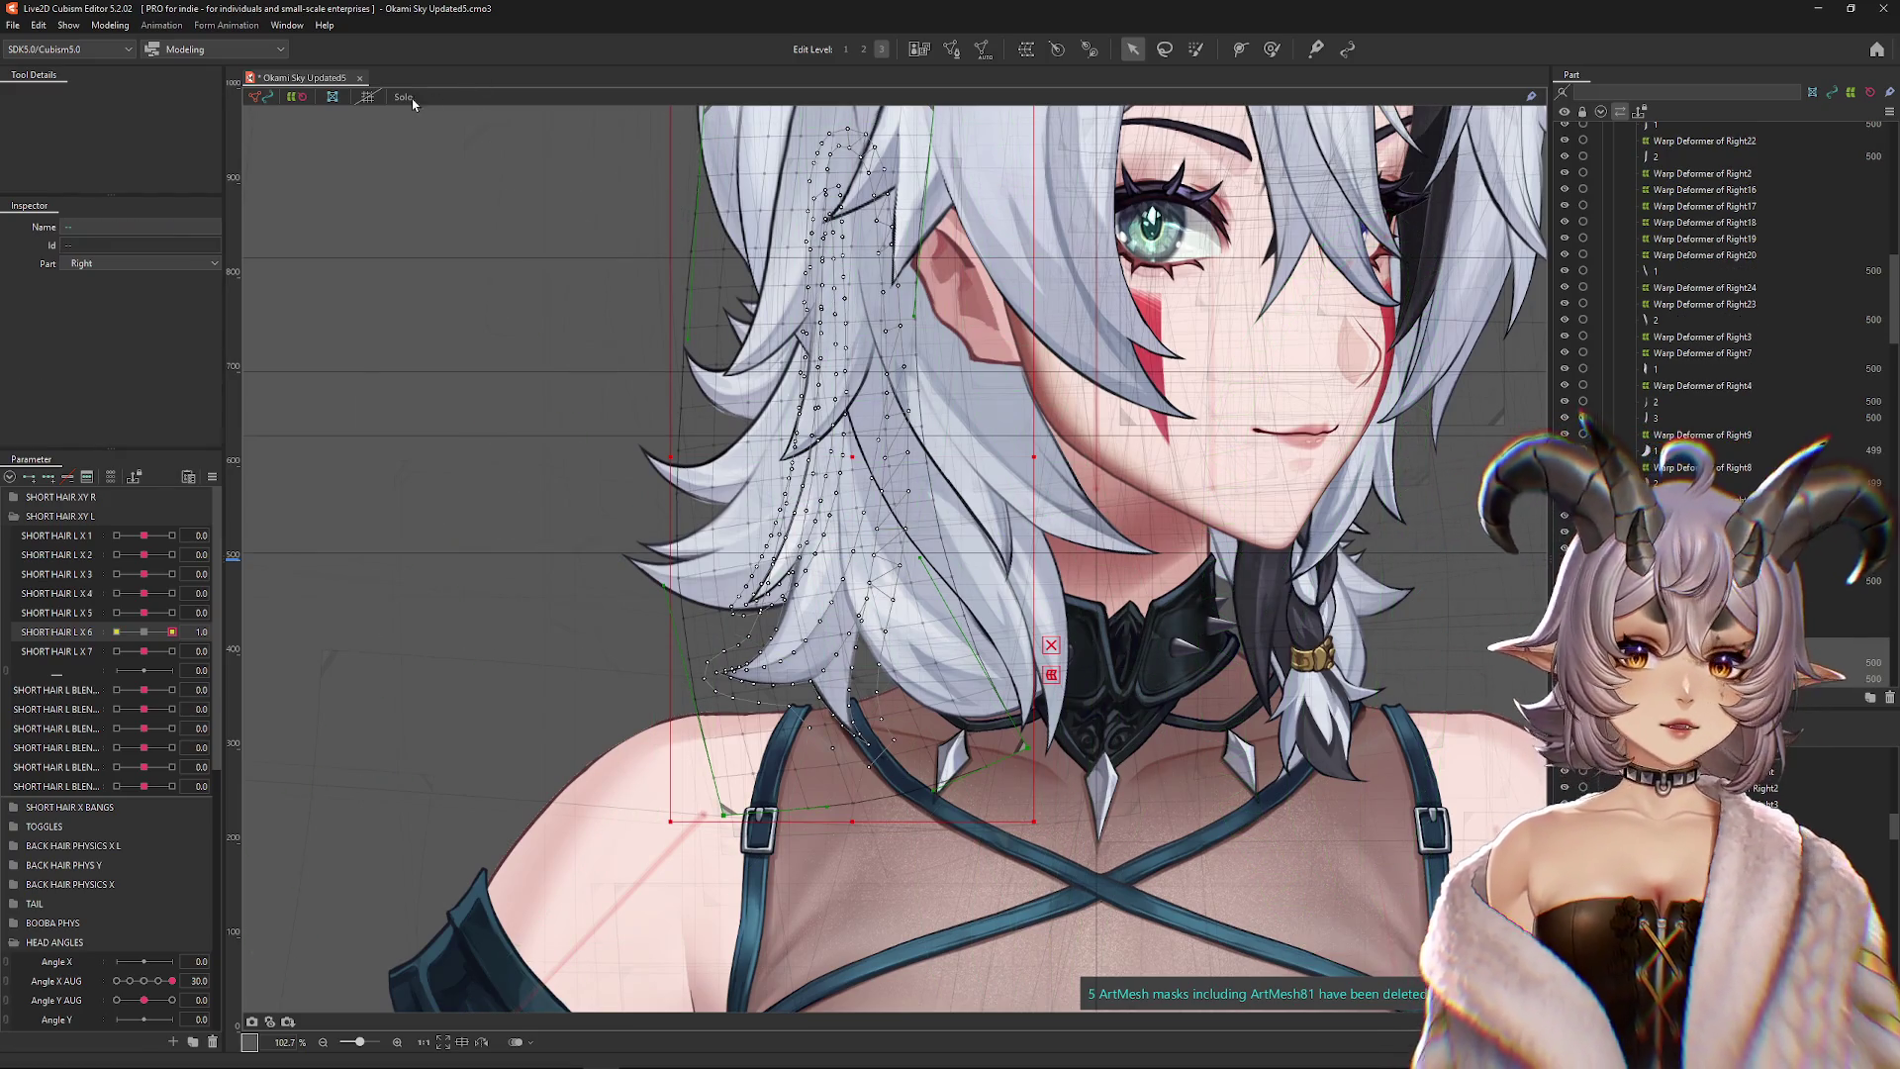
click(403, 96)
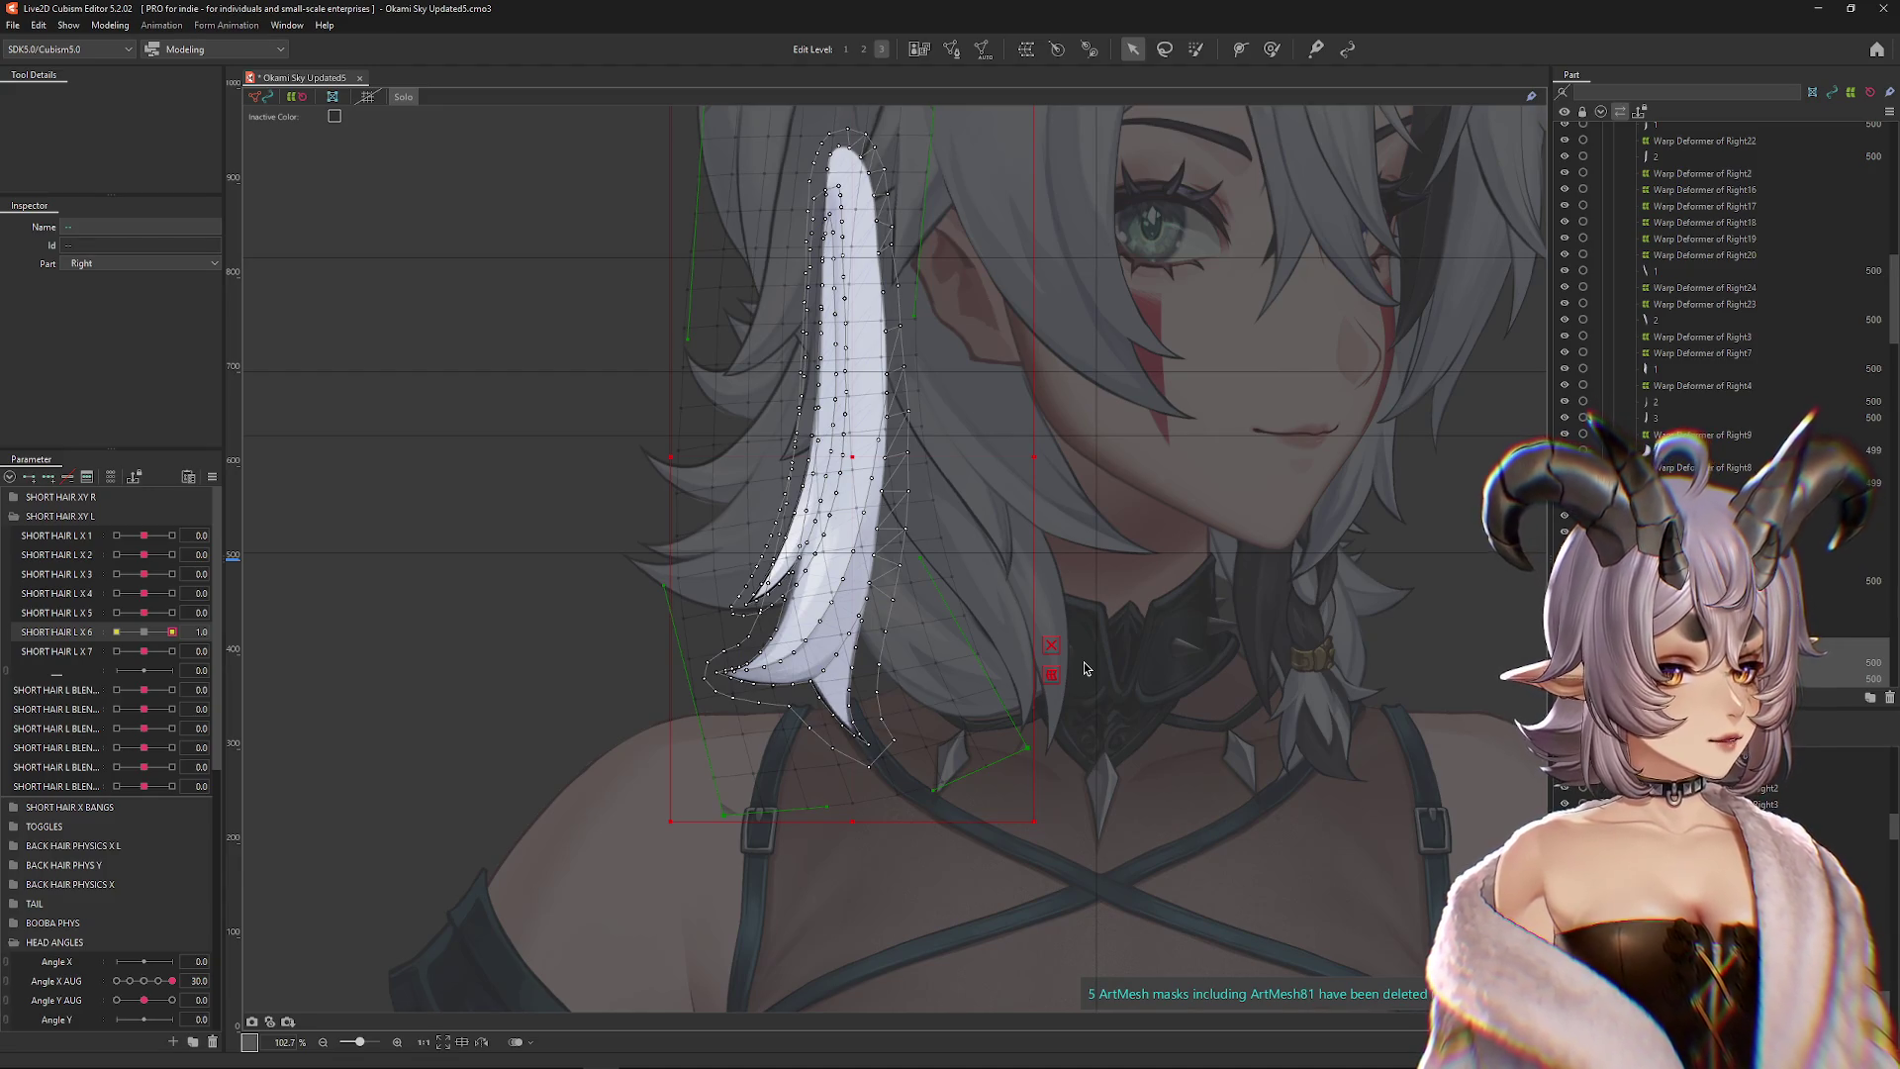
click(841, 416)
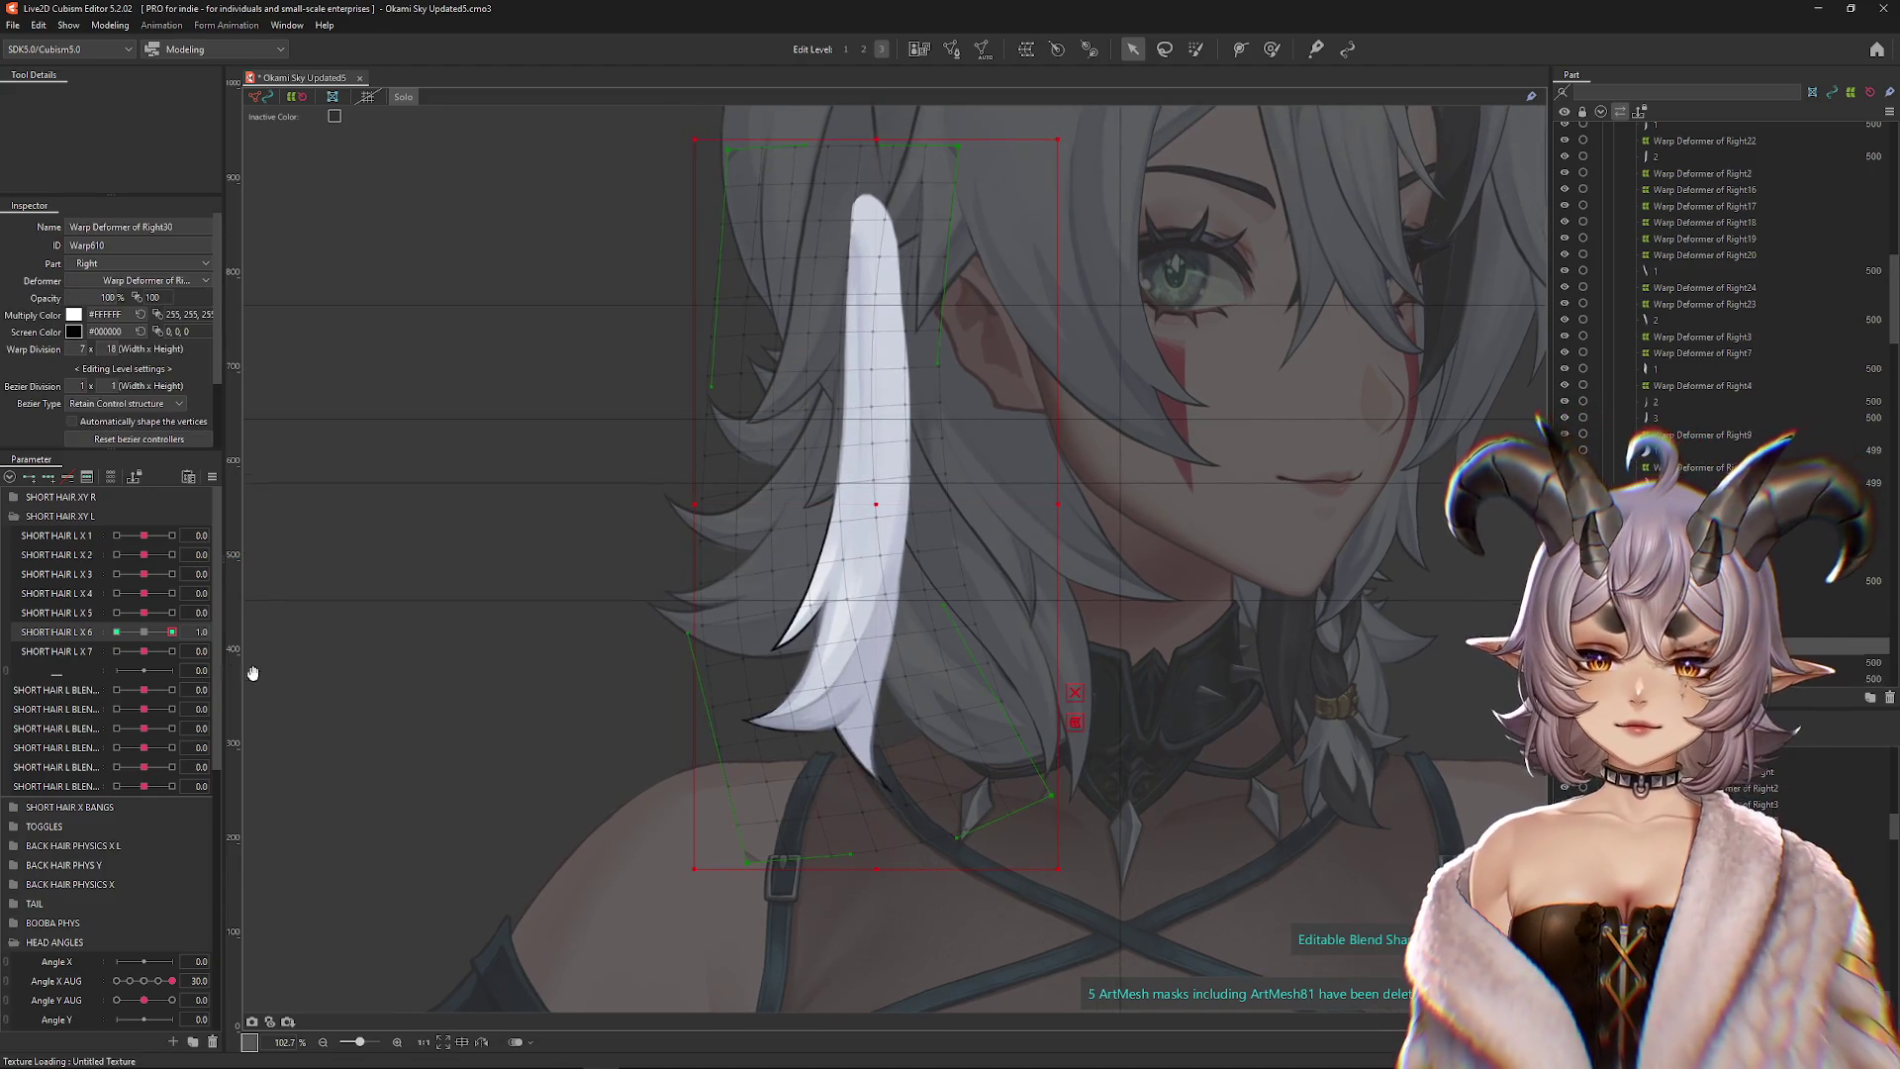
key(ctrl+t)
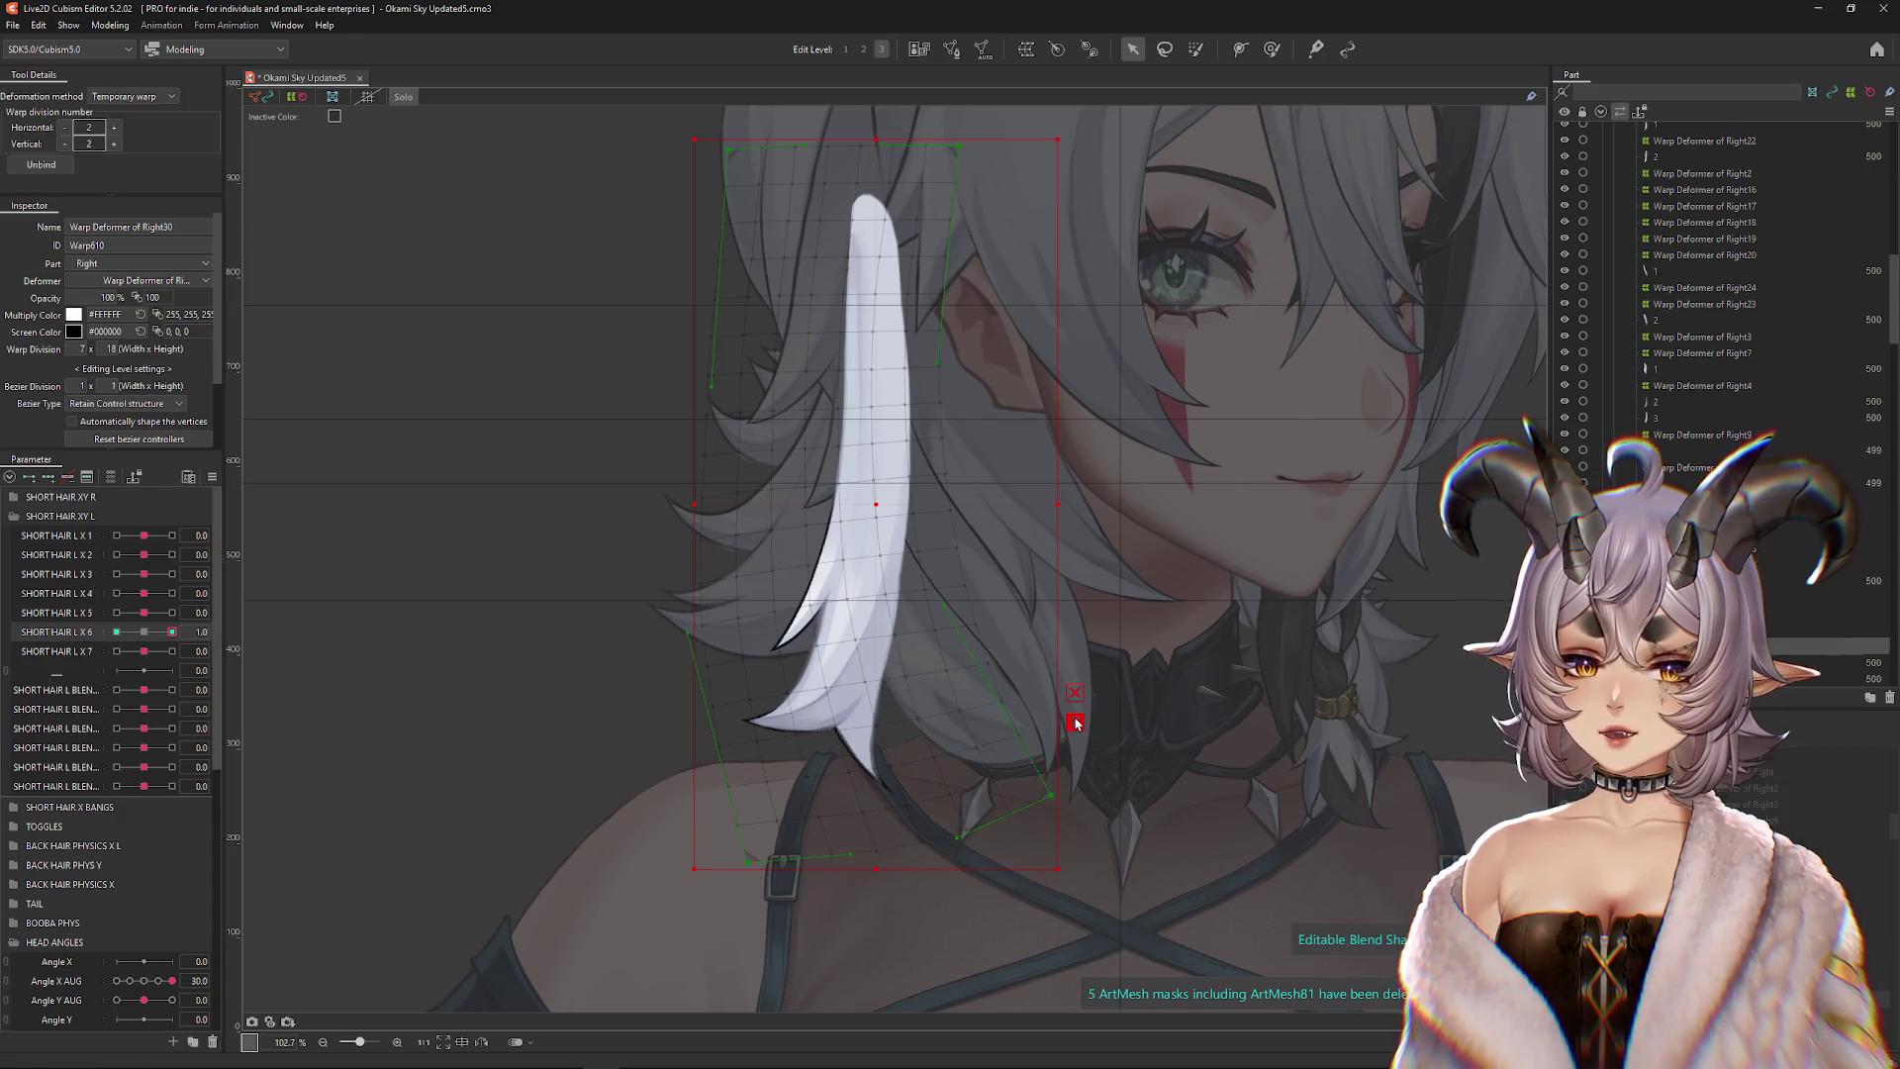
Bend the strand with a Temporary path, swinging its lower end toward the neck
click(139, 97)
click(129, 200)
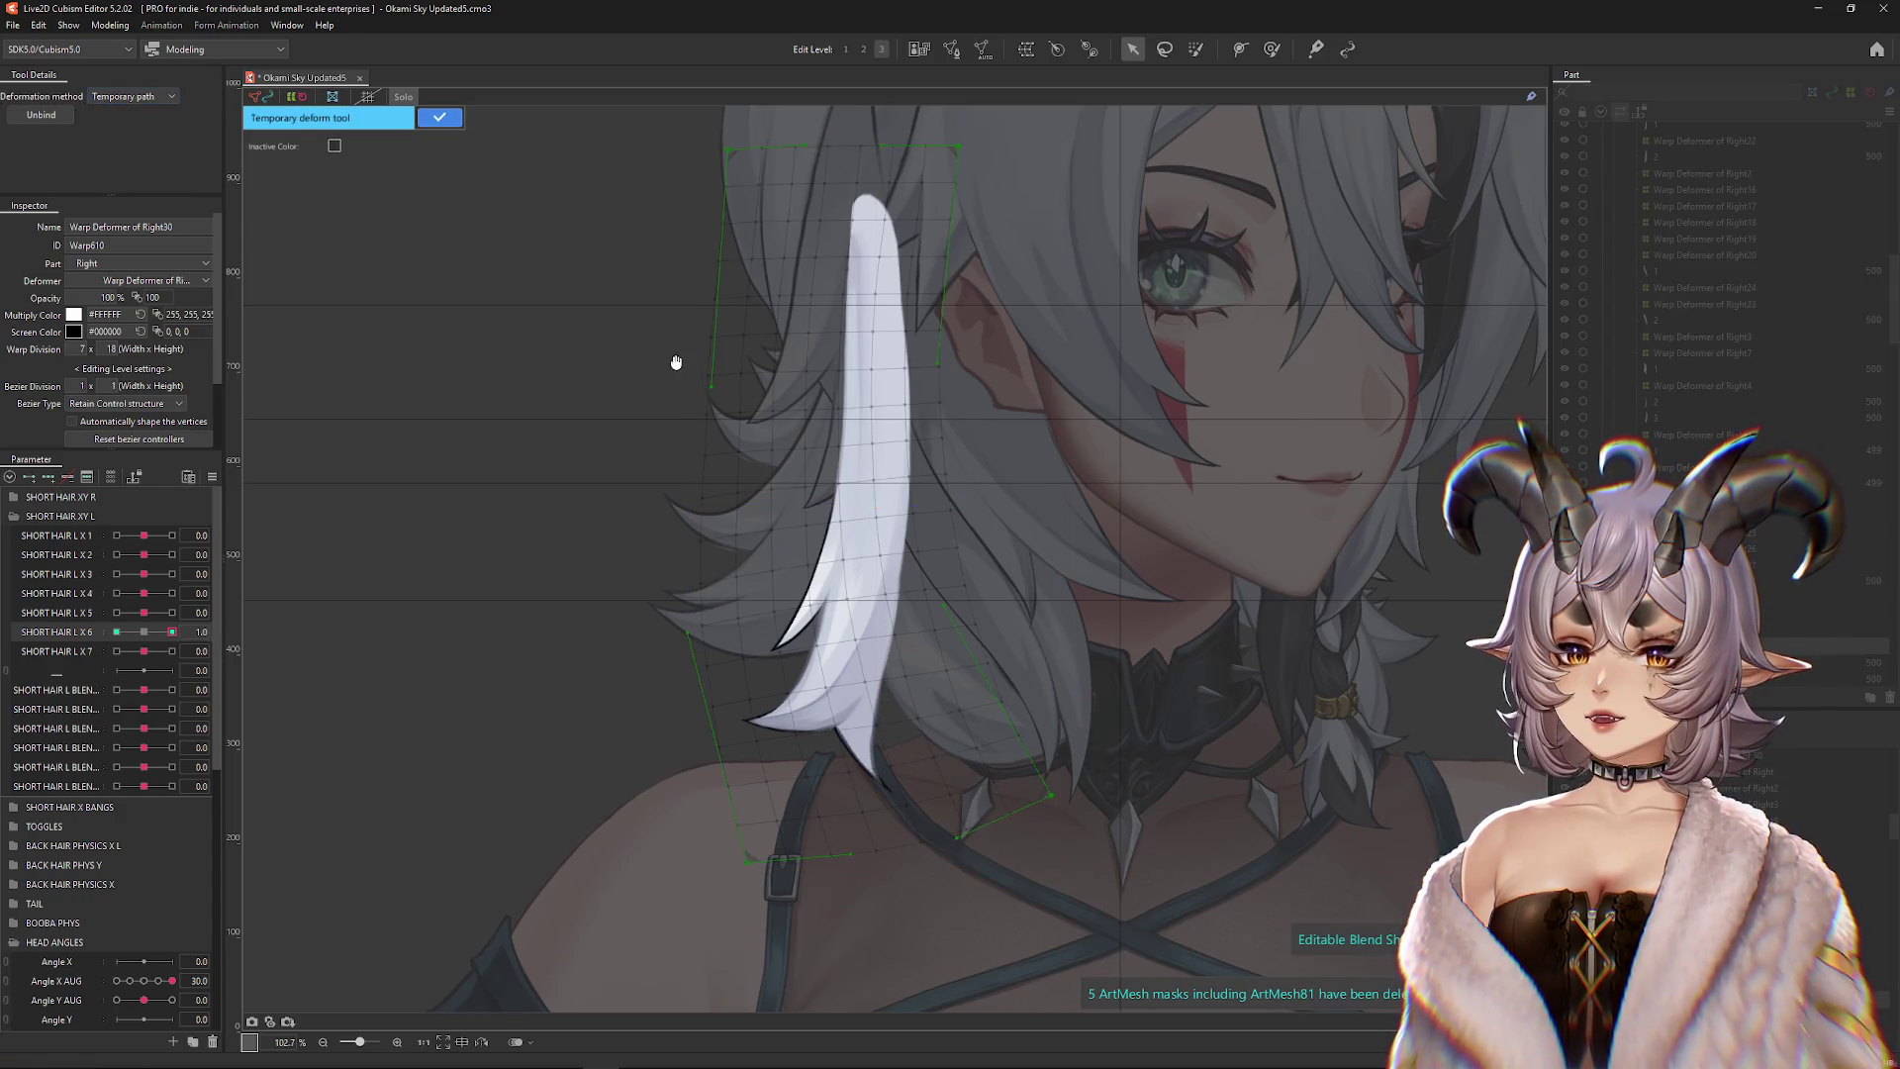
click(867, 439)
click(867, 650)
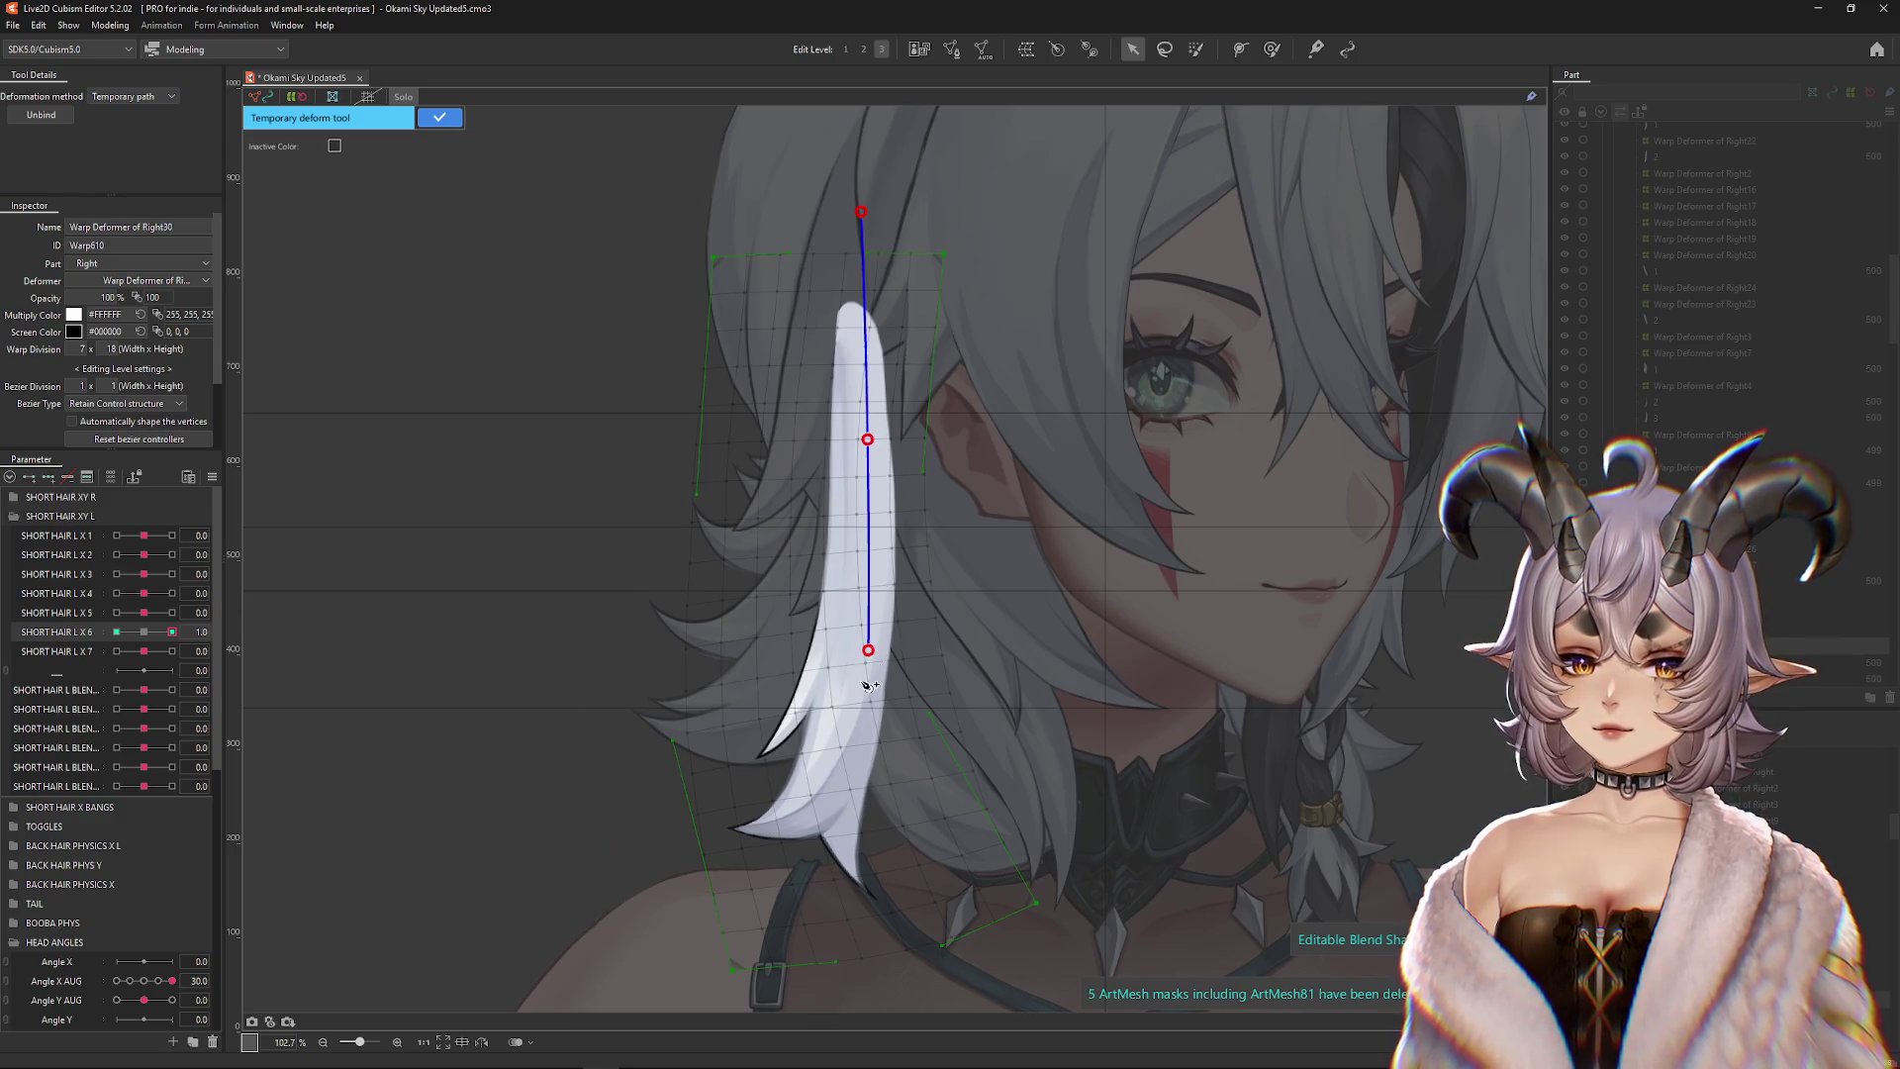
scroll(849, 784, down, 5)
click(847, 537)
click(645, 782)
drag(646, 781, 910, 829)
drag(848, 540, 881, 538)
click(915, 837)
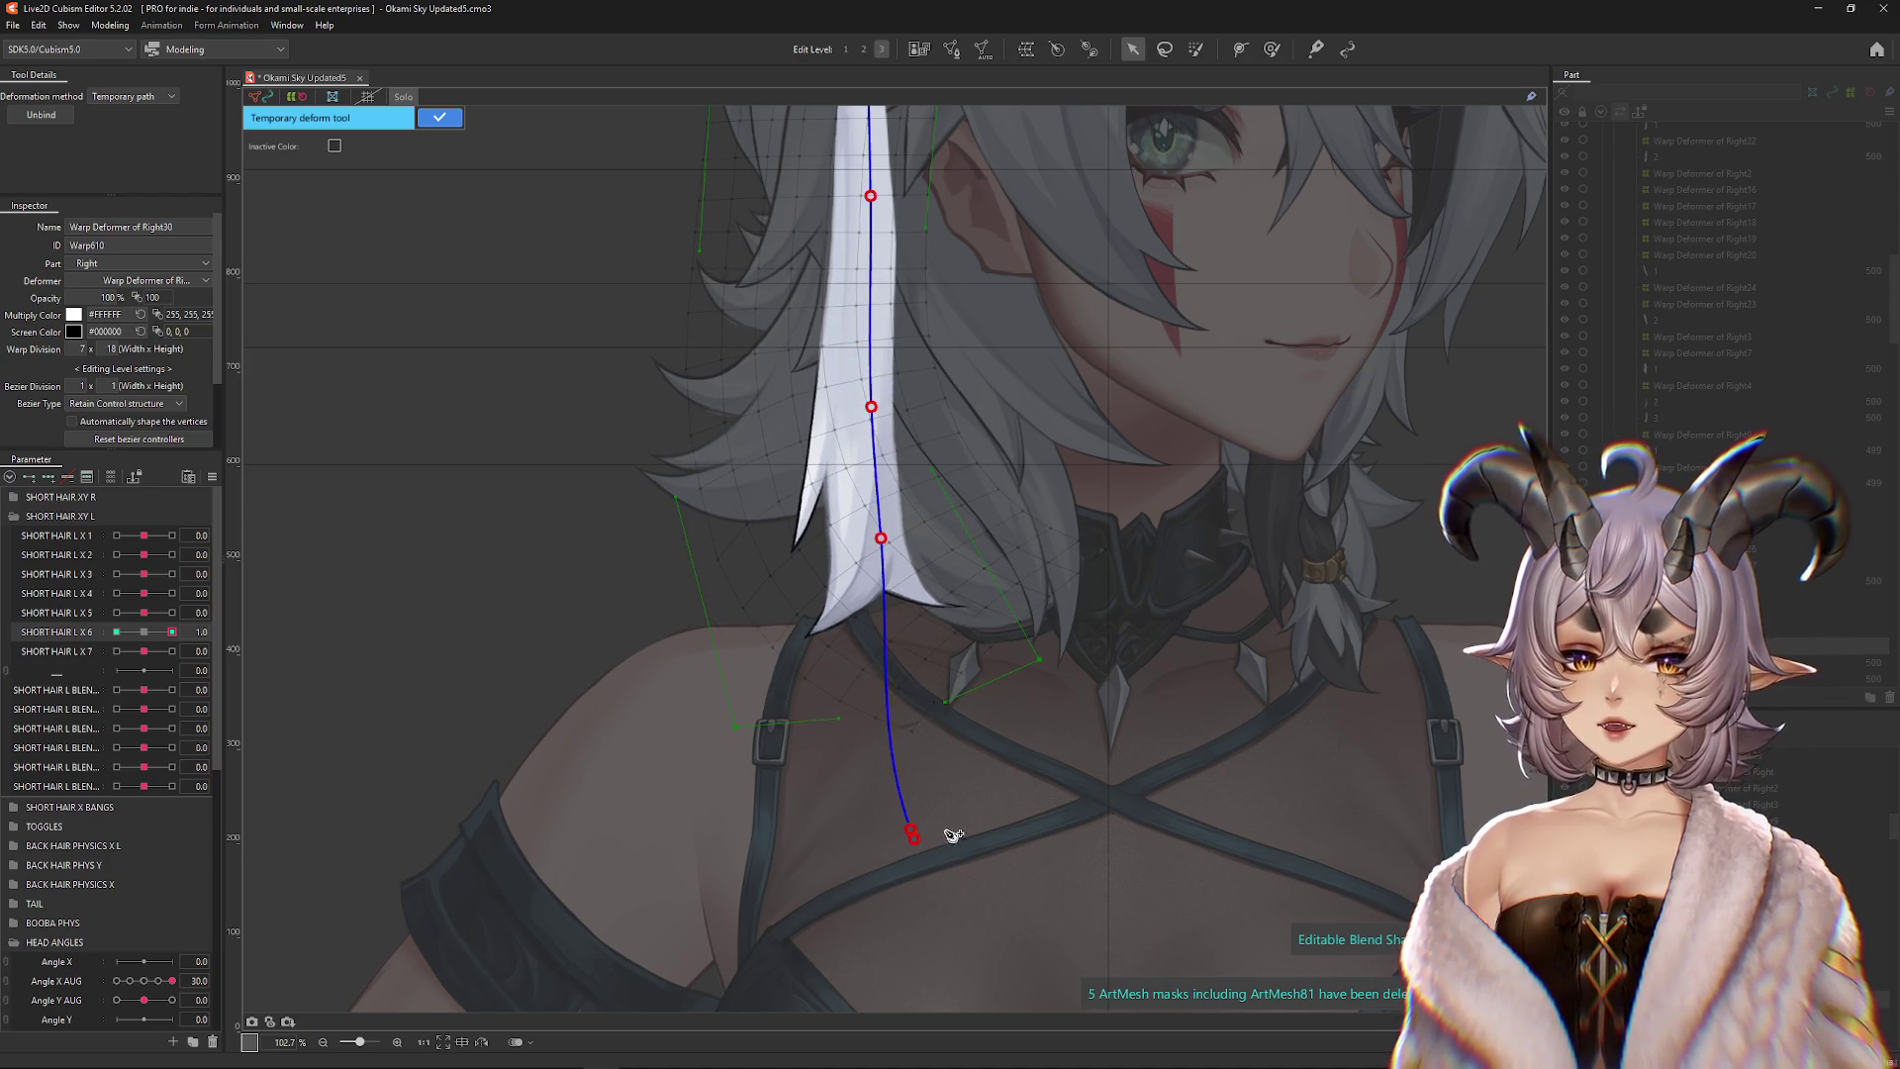
drag(912, 837, 987, 792)
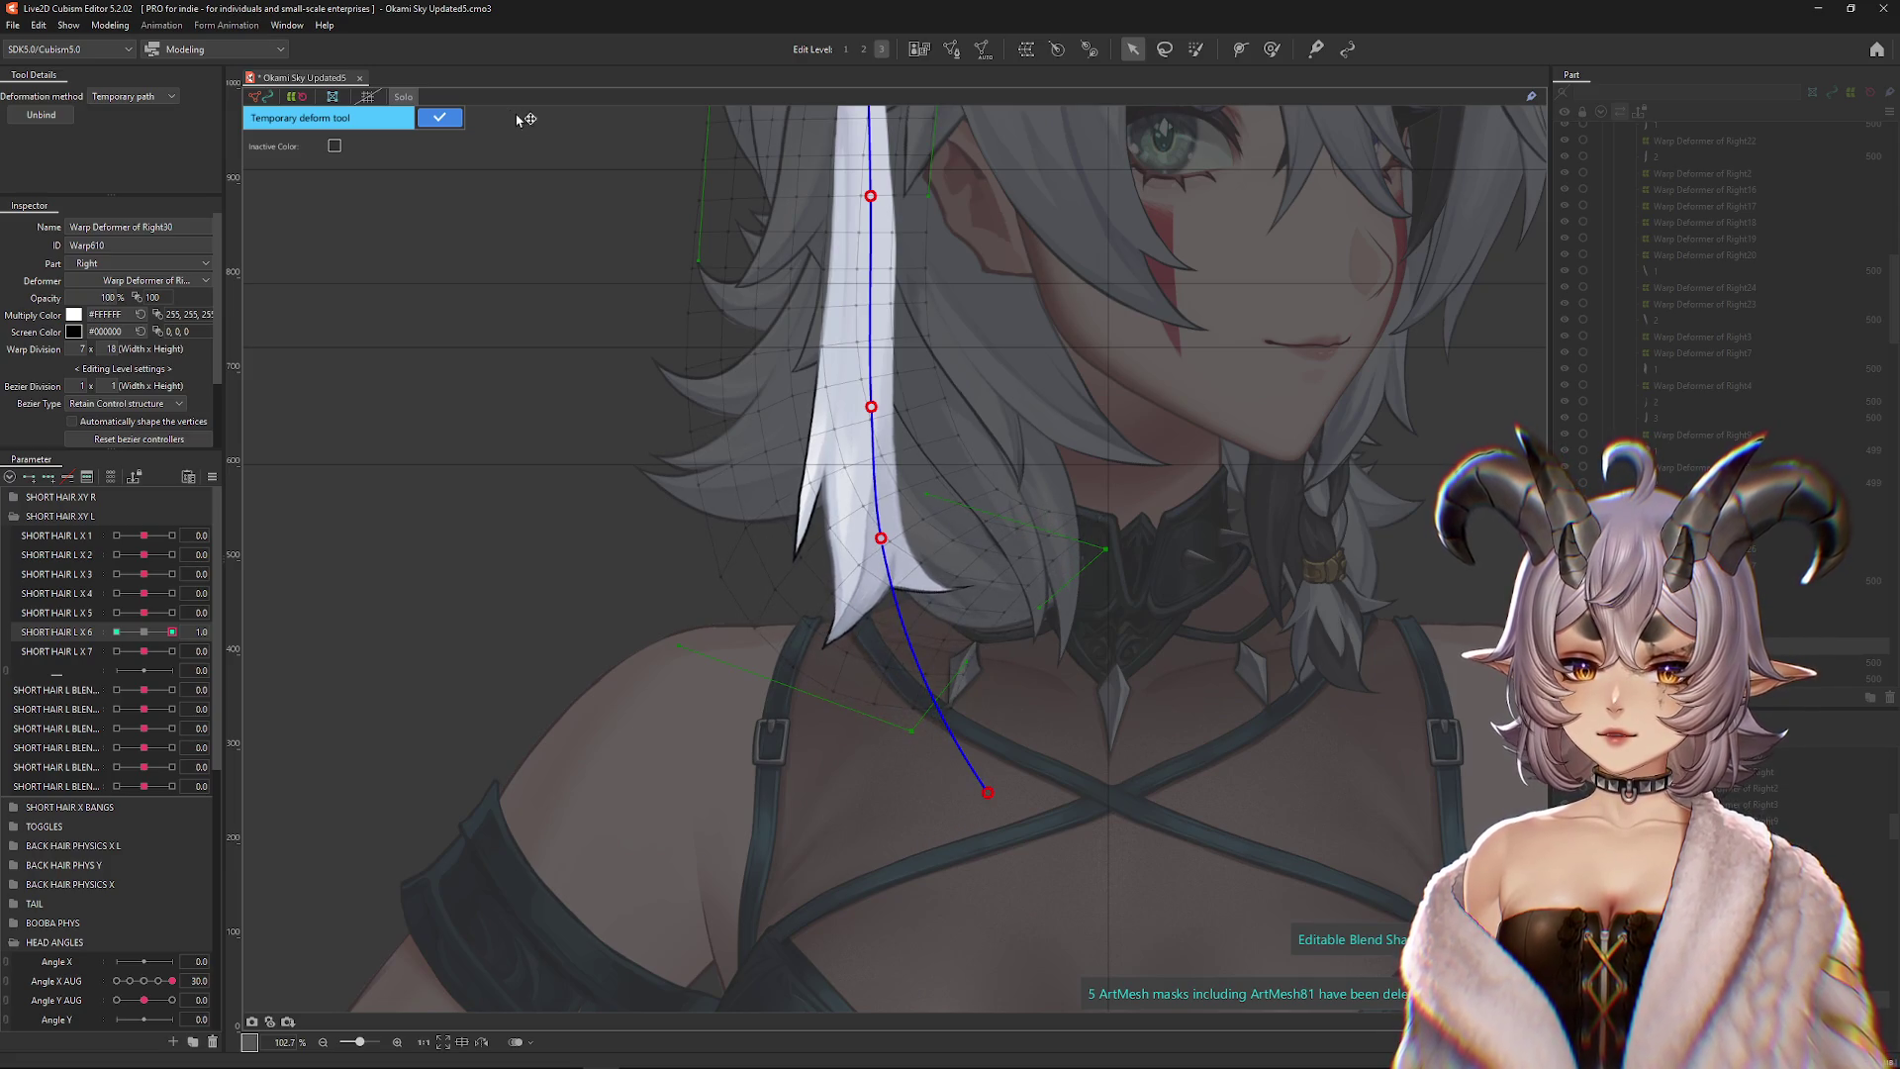
click(438, 116)
Enlarge the Deform Brush and push mesh points near the neck slightly left
click(1272, 49)
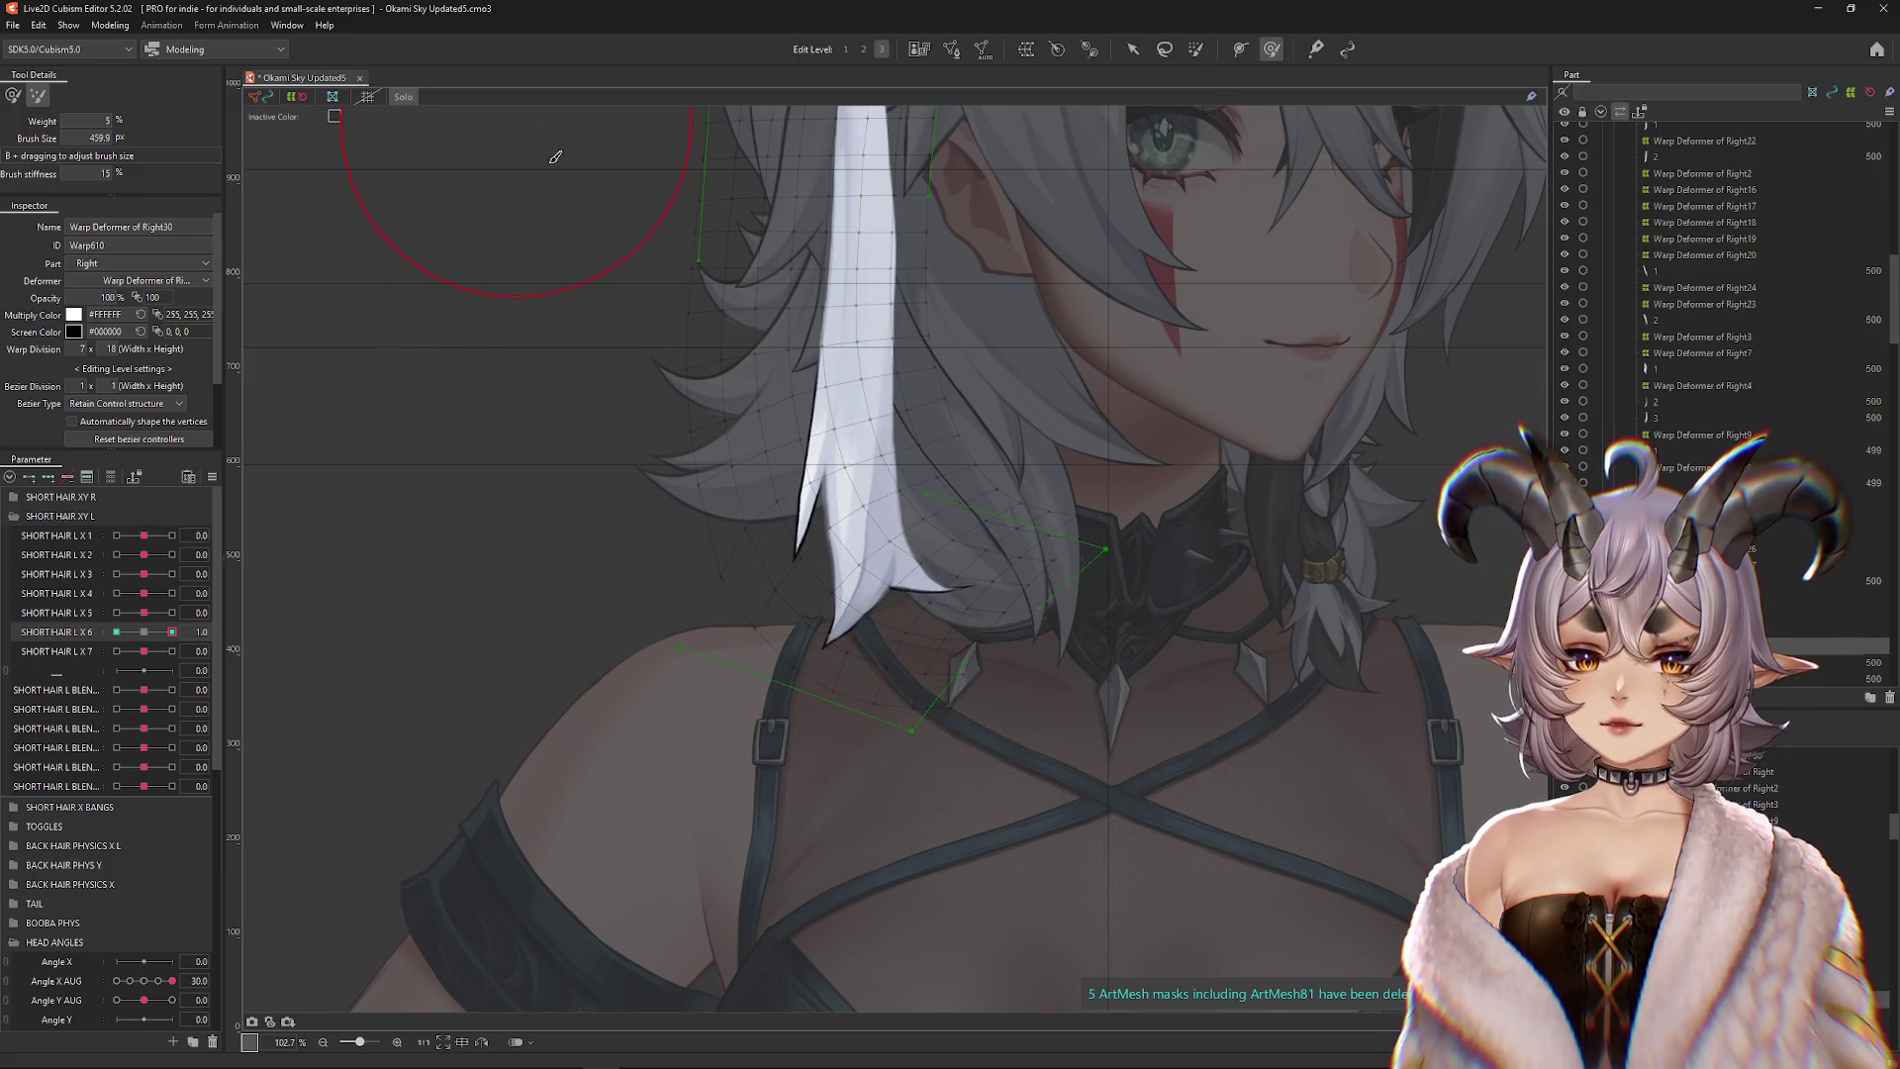
click(13, 95)
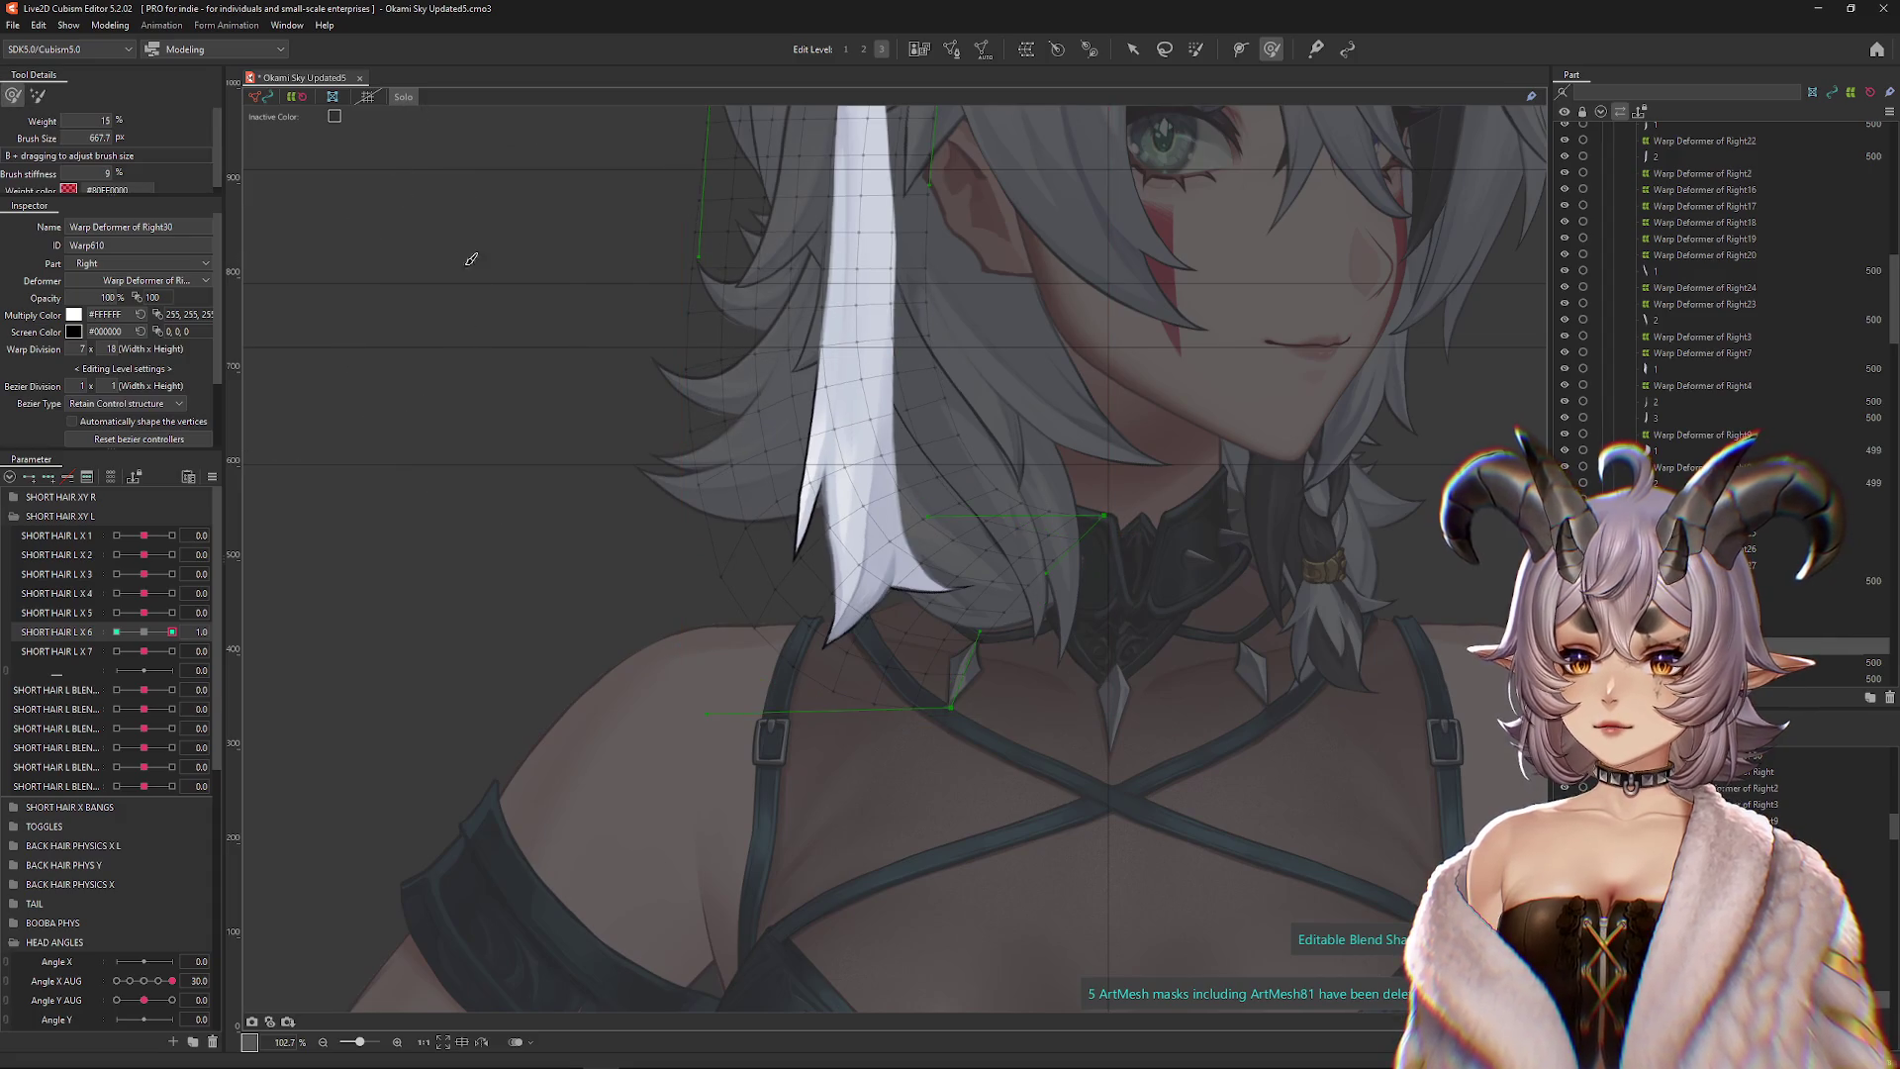
mouse_move(764, 371)
mouse_down()
mouse_move(828, 391)
mouse_move(793, 459)
mouse_up()
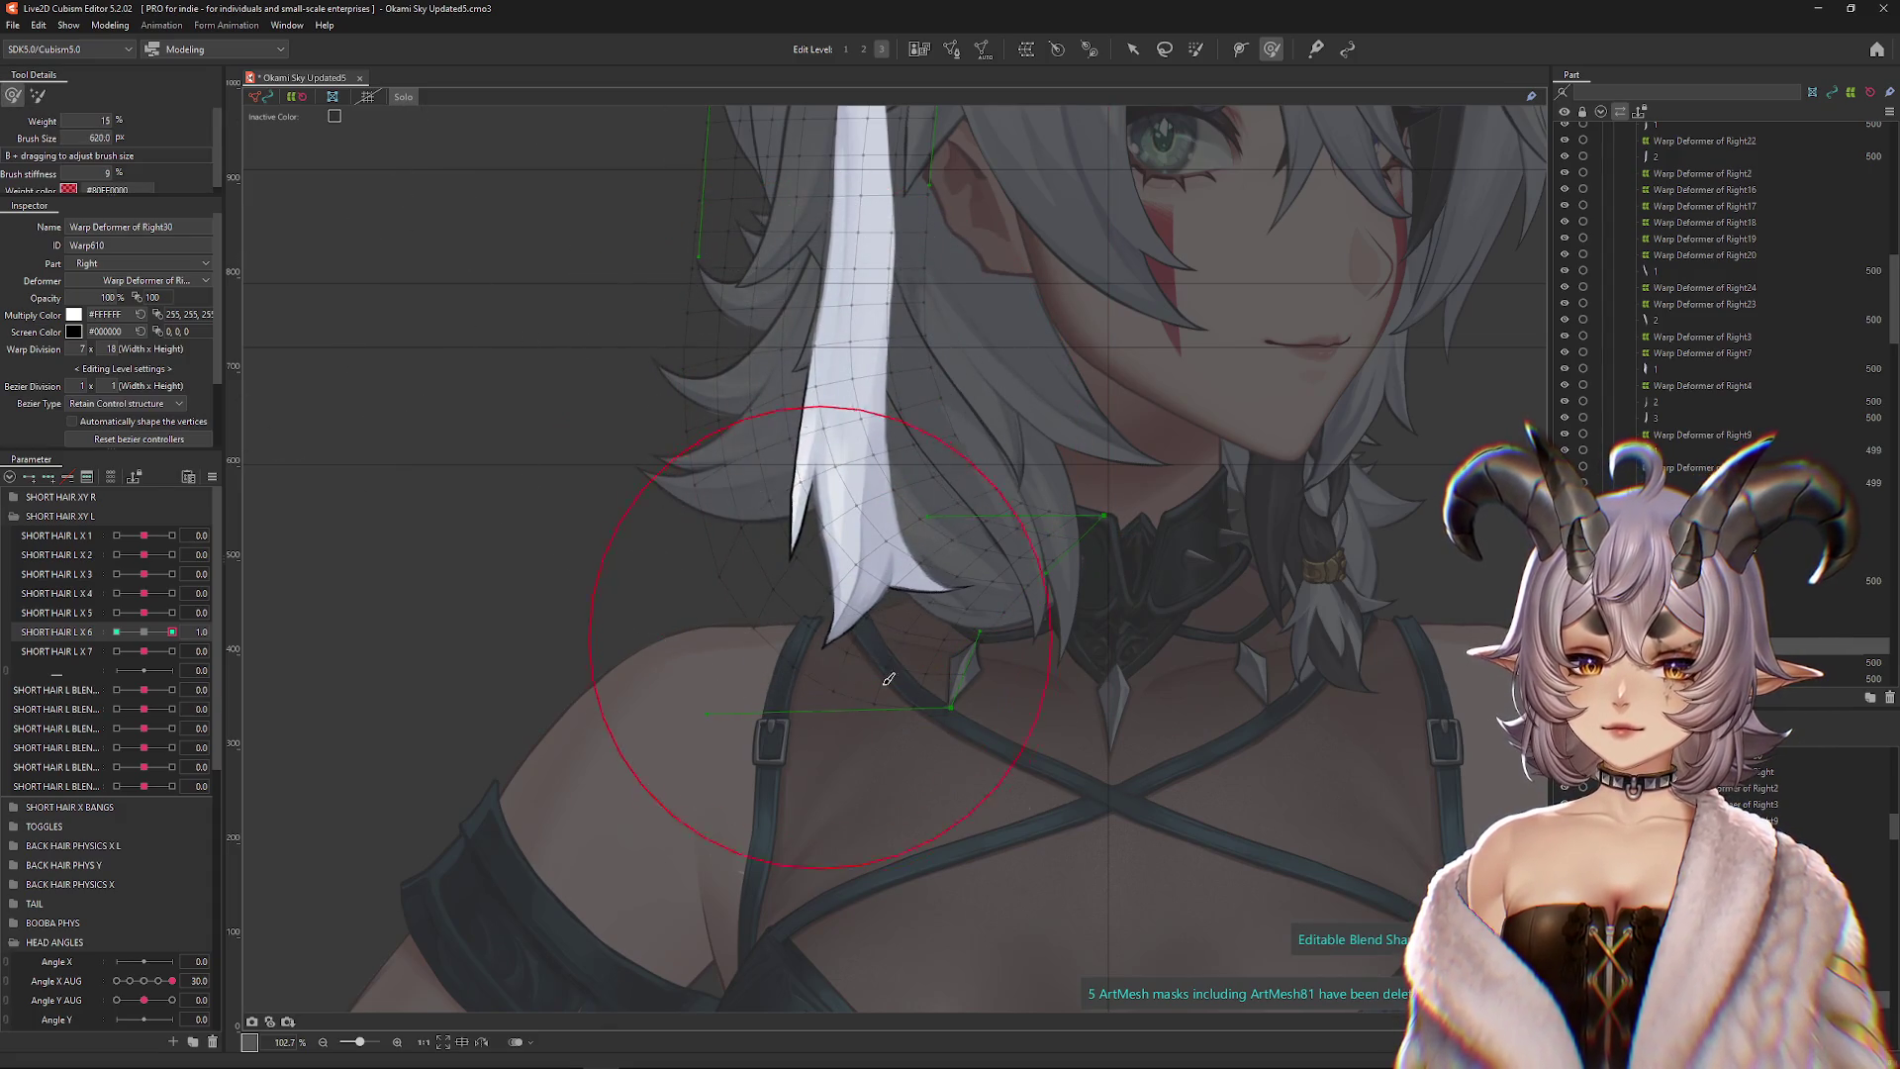
mouse_move(1064, 638)
mouse_down()
mouse_move(1095, 644)
mouse_move(1072, 700)
mouse_up()
Resize the Deform Brush and smooth the strand's curve
scroll(1071, 699, up, 2)
click(38, 95)
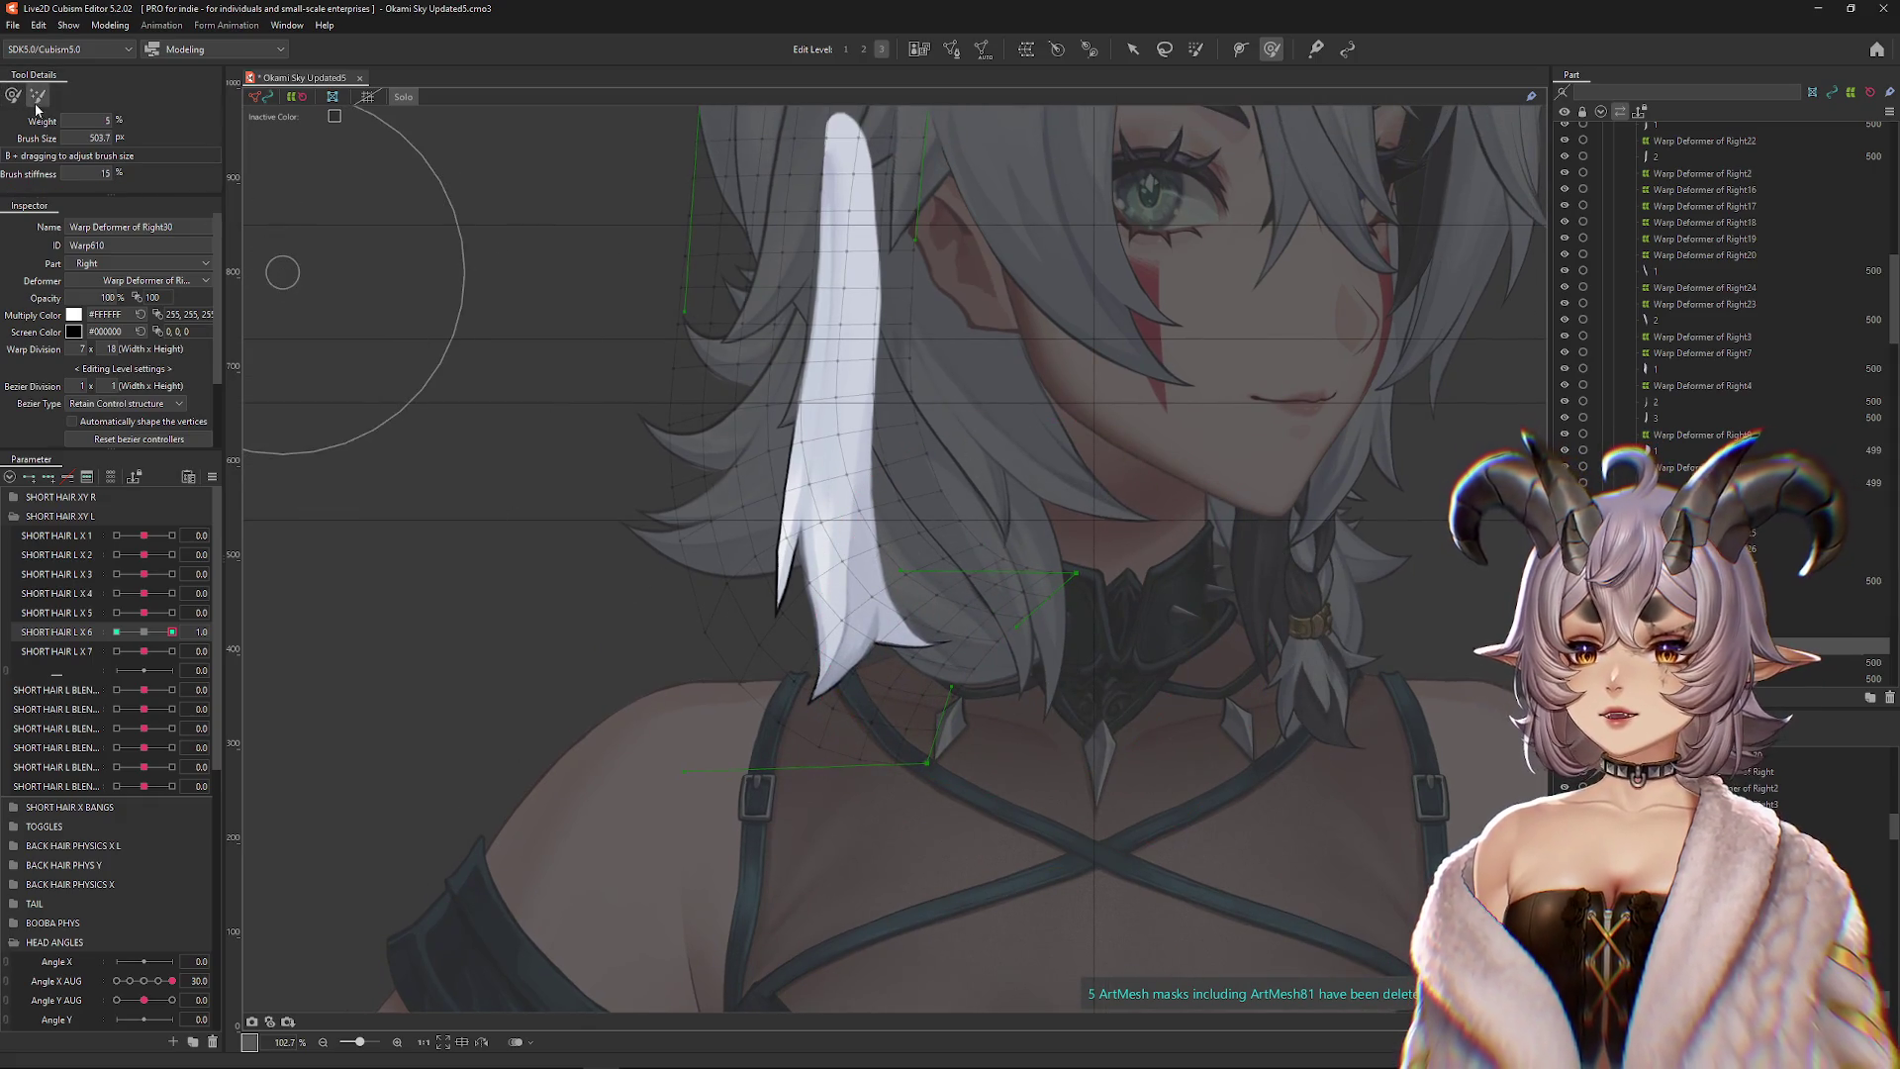
mouse_move(801, 712)
mouse_down()
mouse_move(755, 688)
mouse_move(955, 784)
mouse_up()
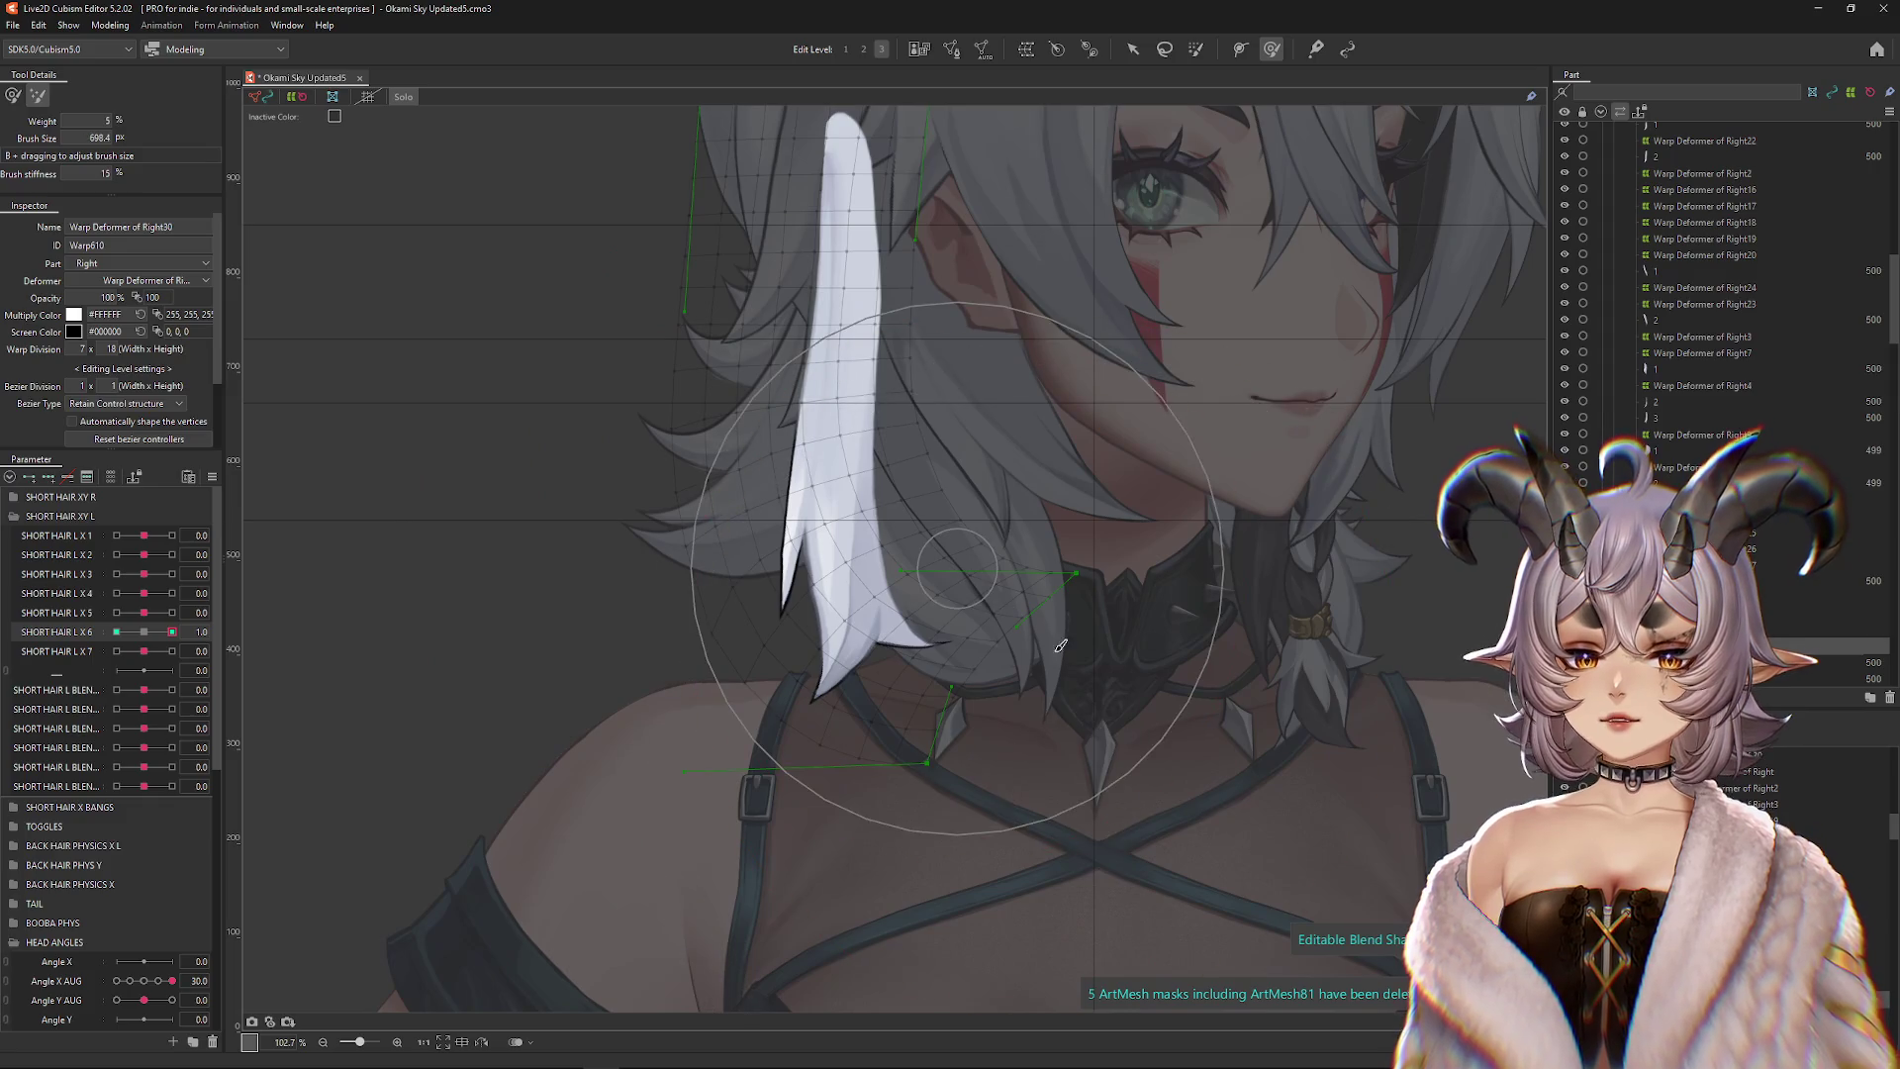
scroll(1089, 683, up, 2)
drag(752, 479, 324, 600)
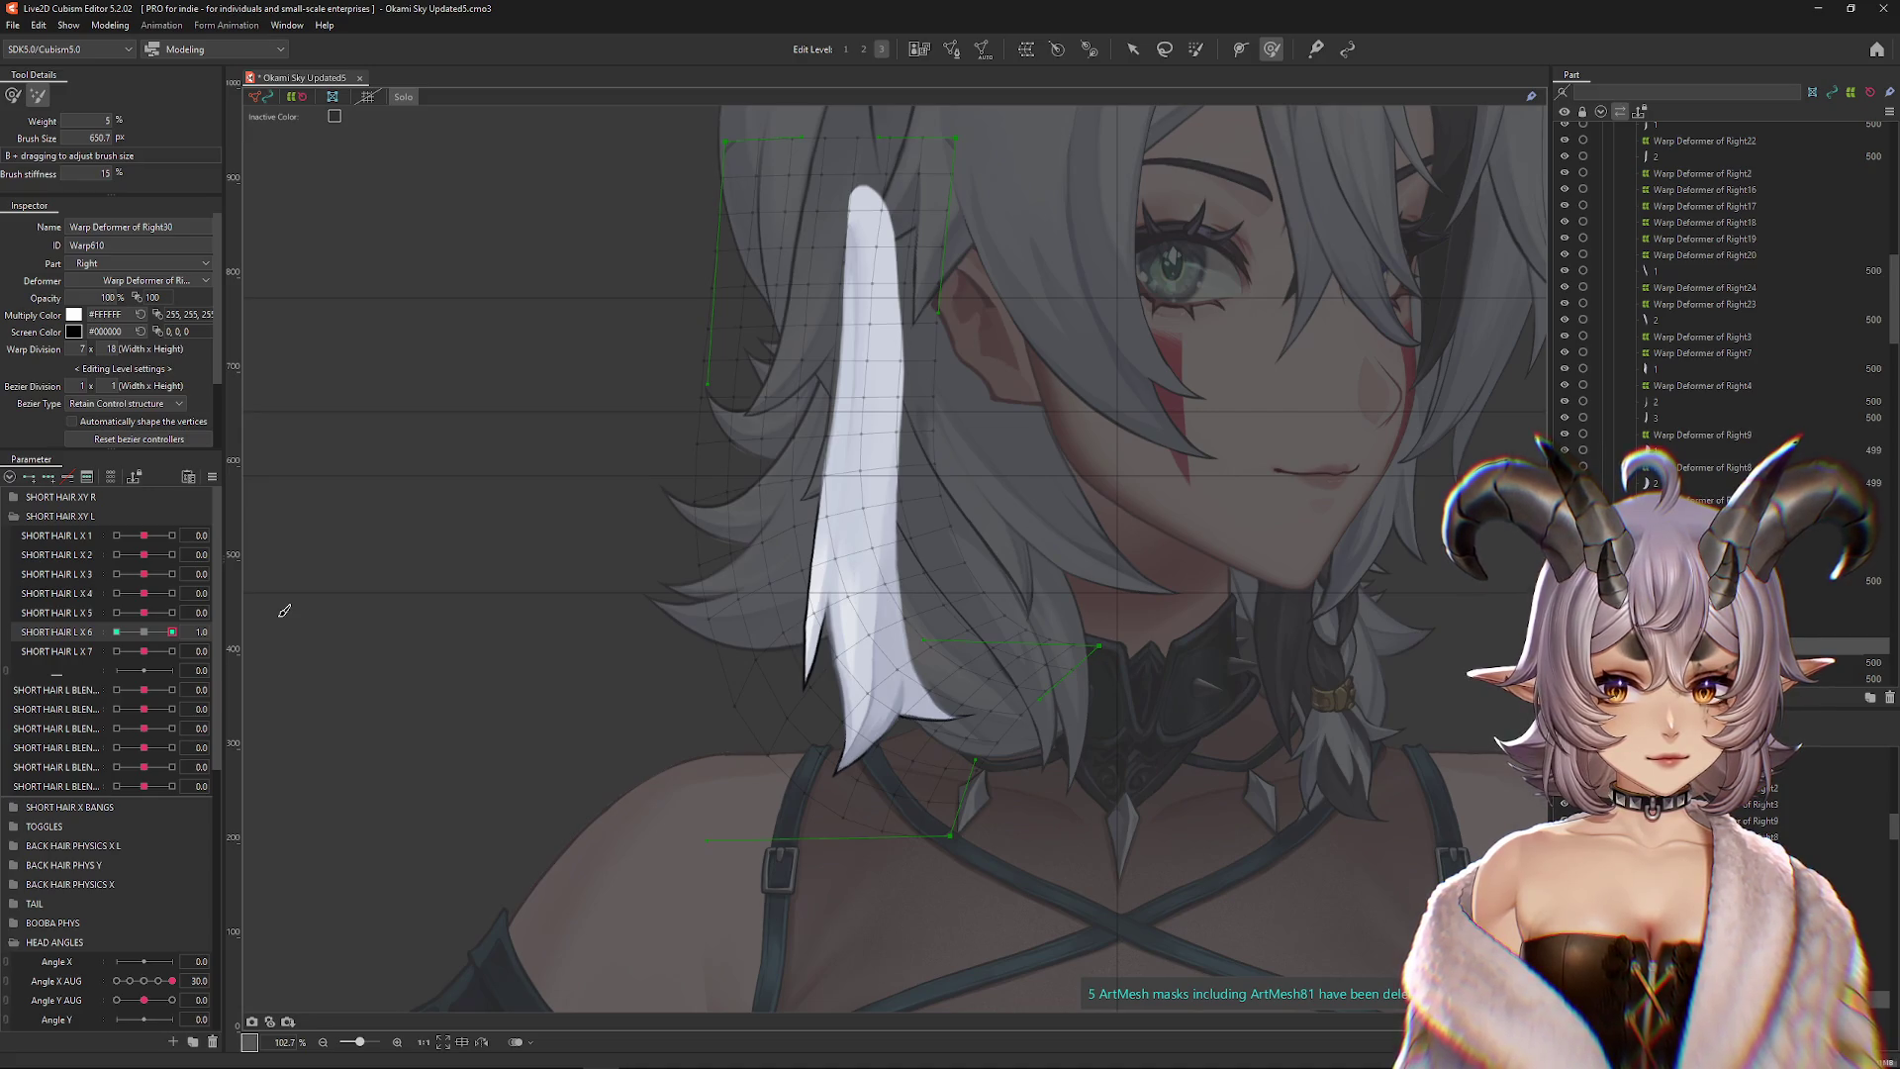
mouse_move(852, 613)
mouse_down()
mouse_move(831, 683)
mouse_move(867, 661)
mouse_move(805, 573)
mouse_move(785, 594)
mouse_move(930, 784)
mouse_up()
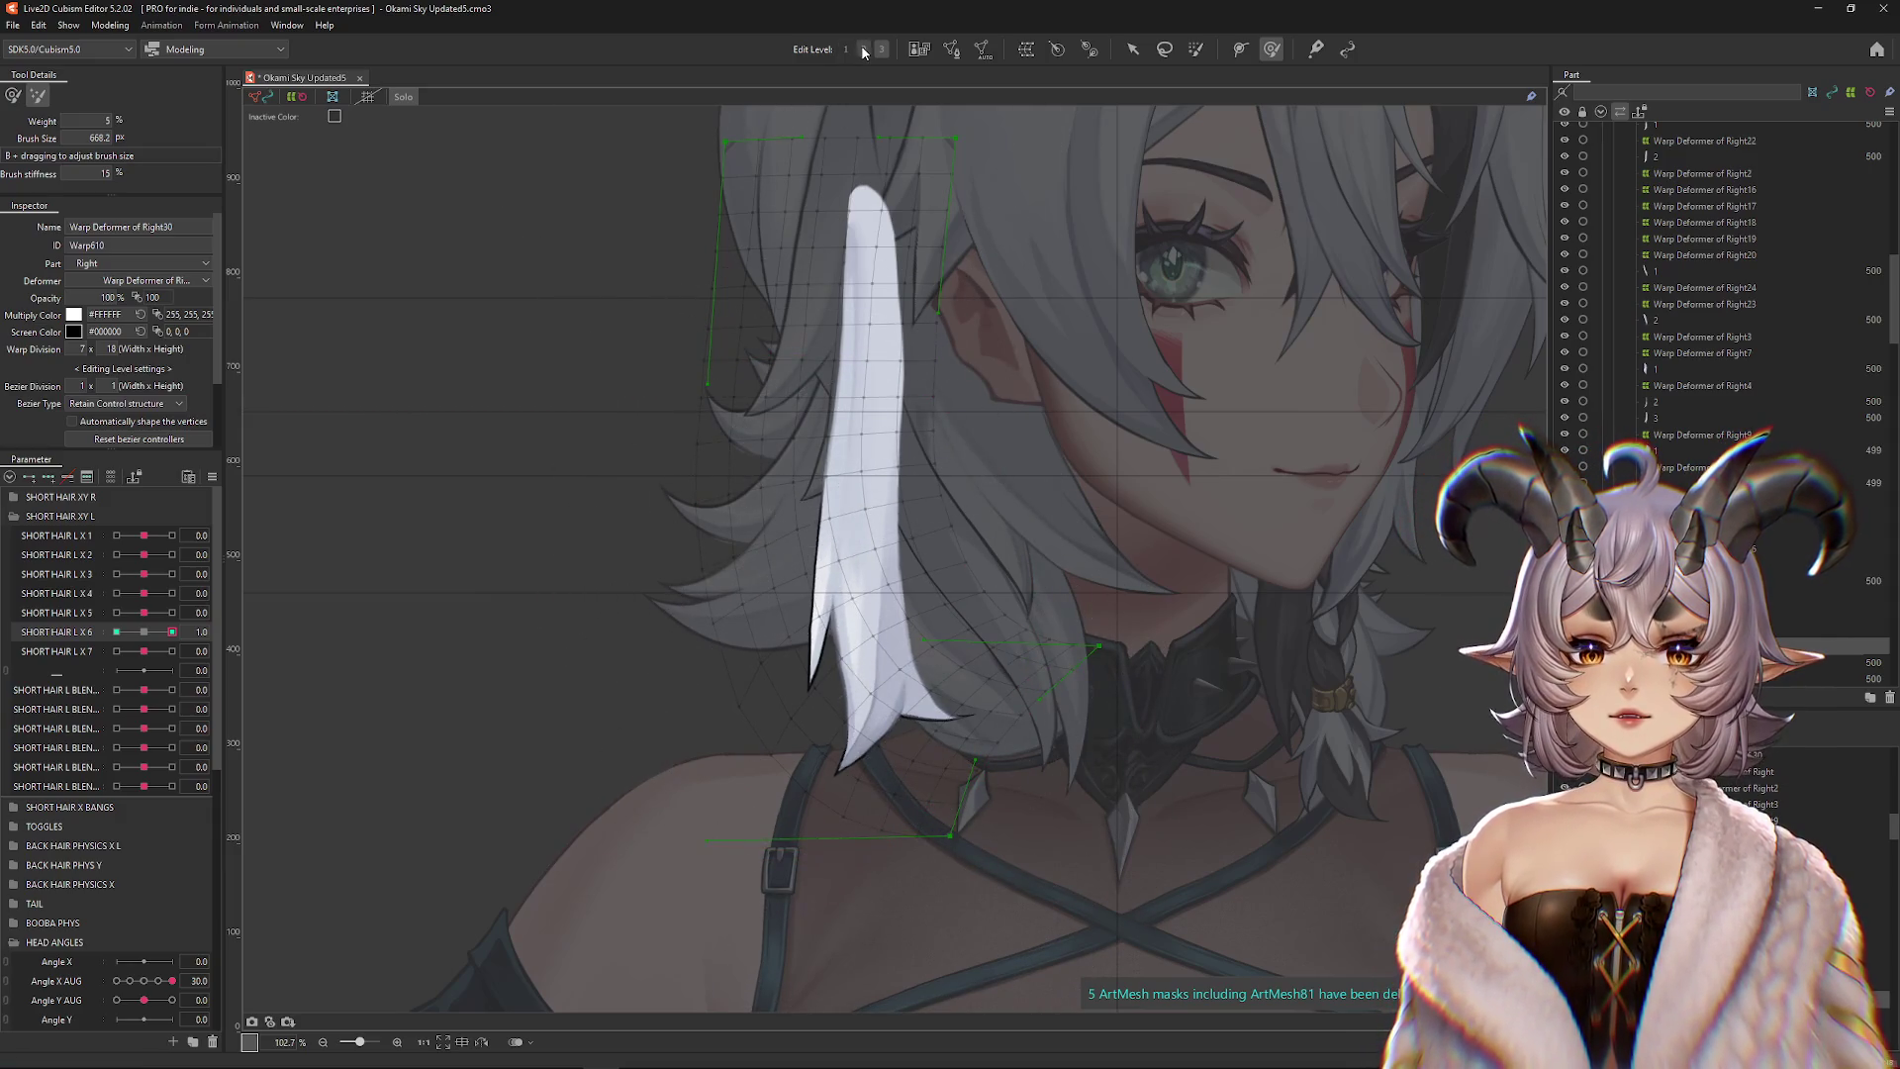
drag(877, 602, 920, 593)
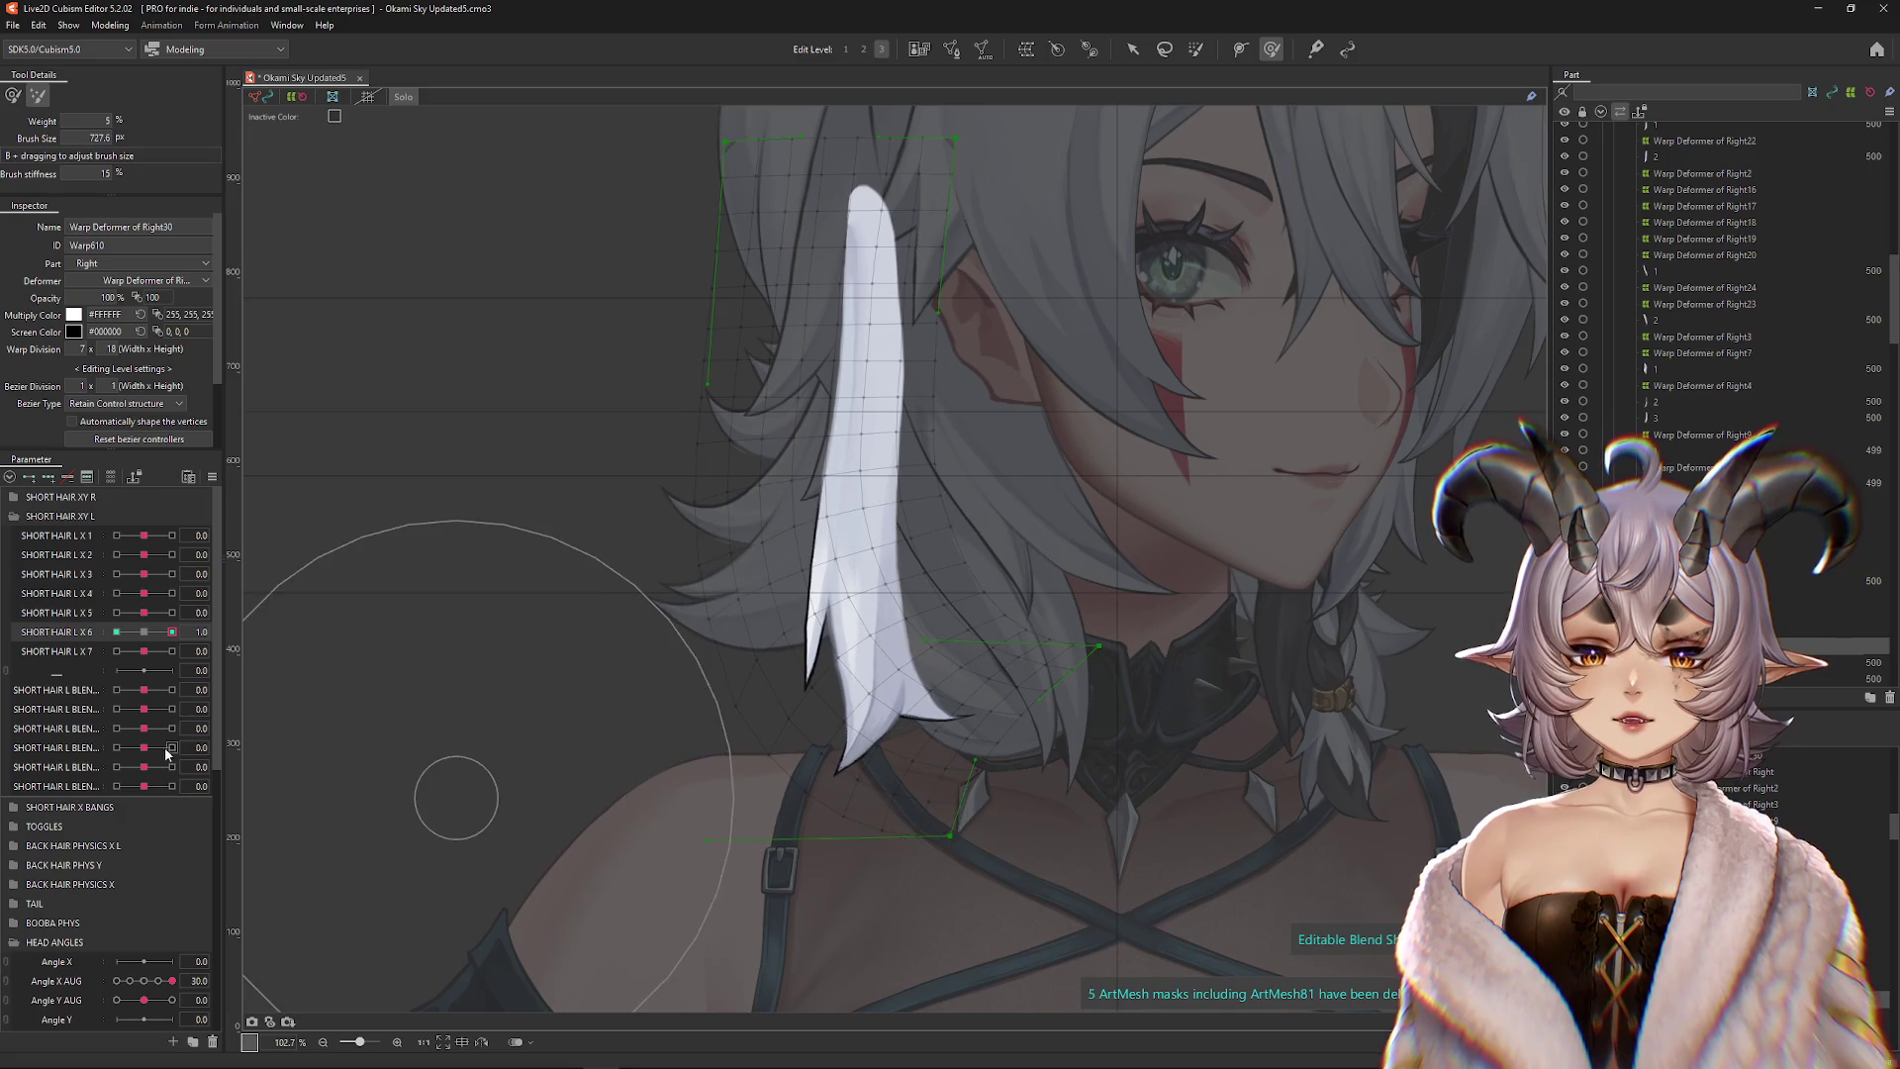
Compare the strand at SHORT HAIR L X 6 keys 0 and 1.0 with the mesh hidden
key(ctrl+h)
click(145, 633)
click(172, 631)
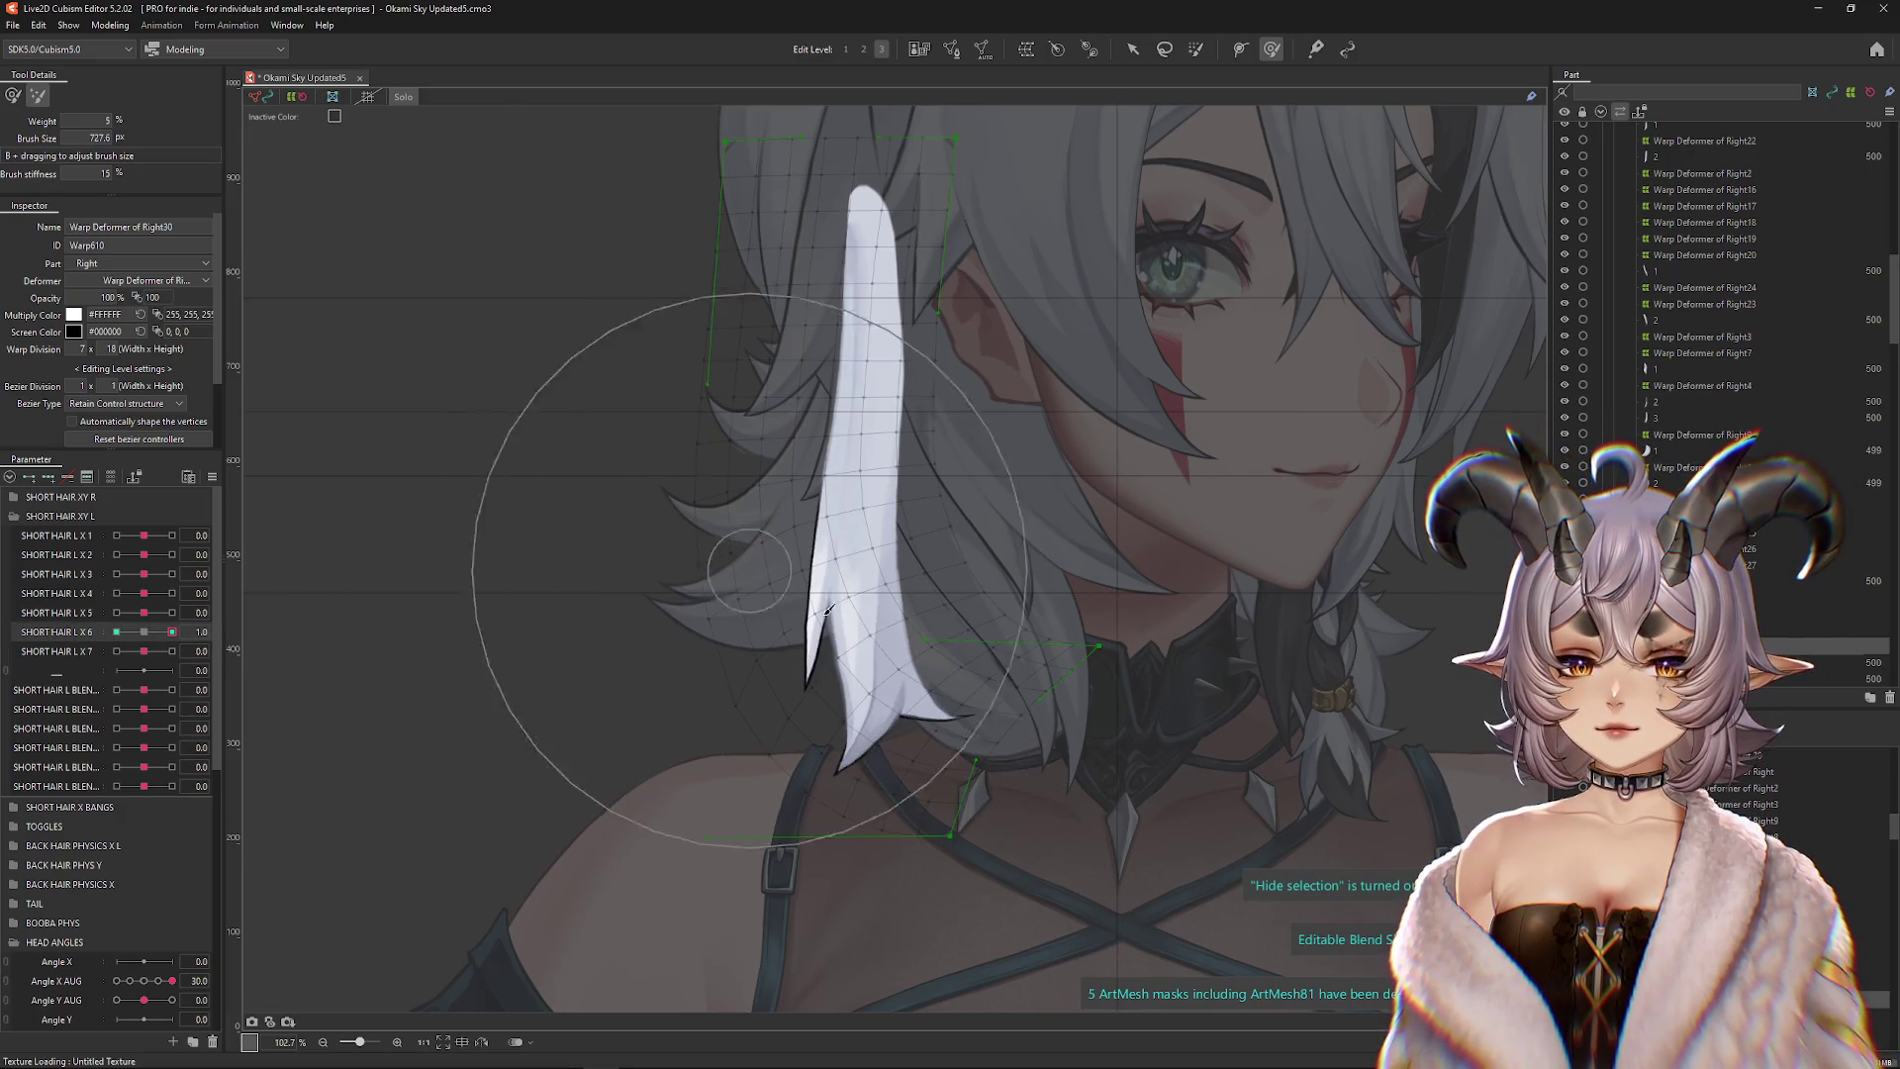
click(13, 95)
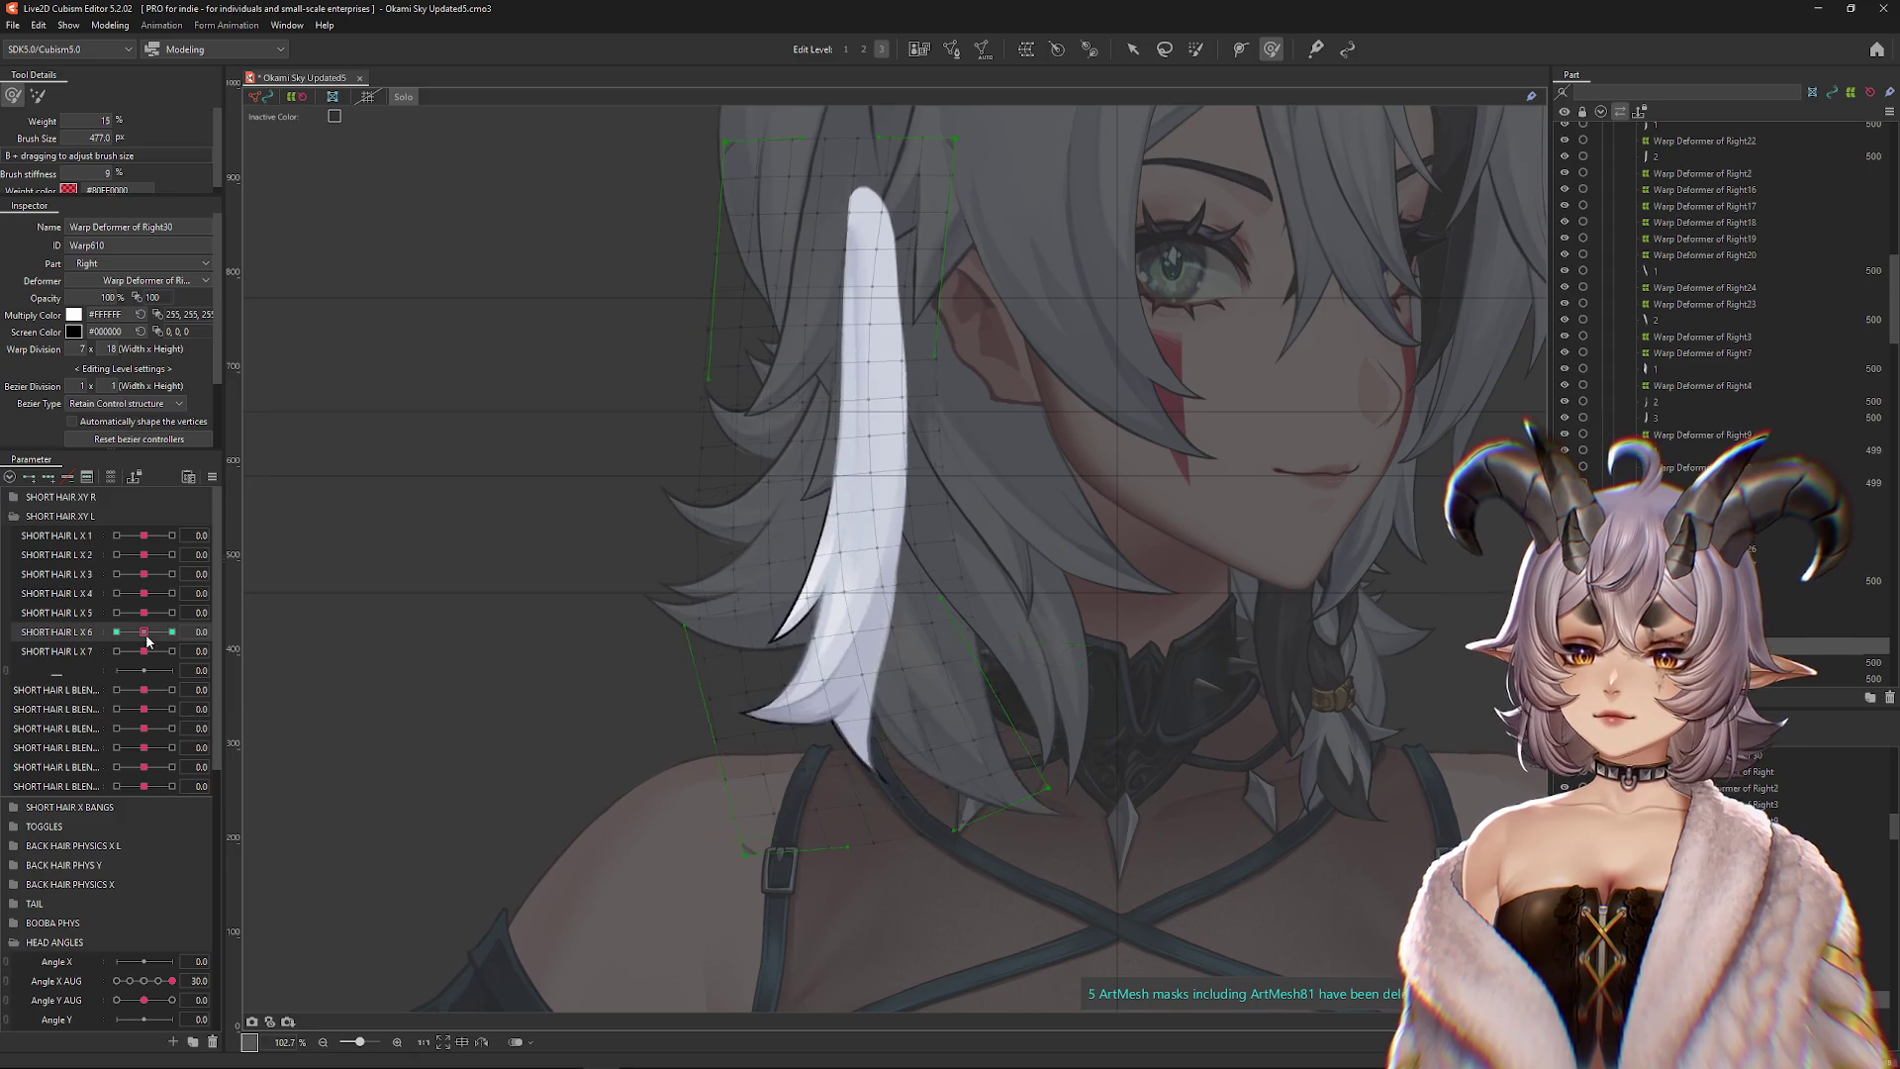
Set SHORT HAIR L X 6 to -1.0 and start a Temporary path deformation
key(ctrl+h)
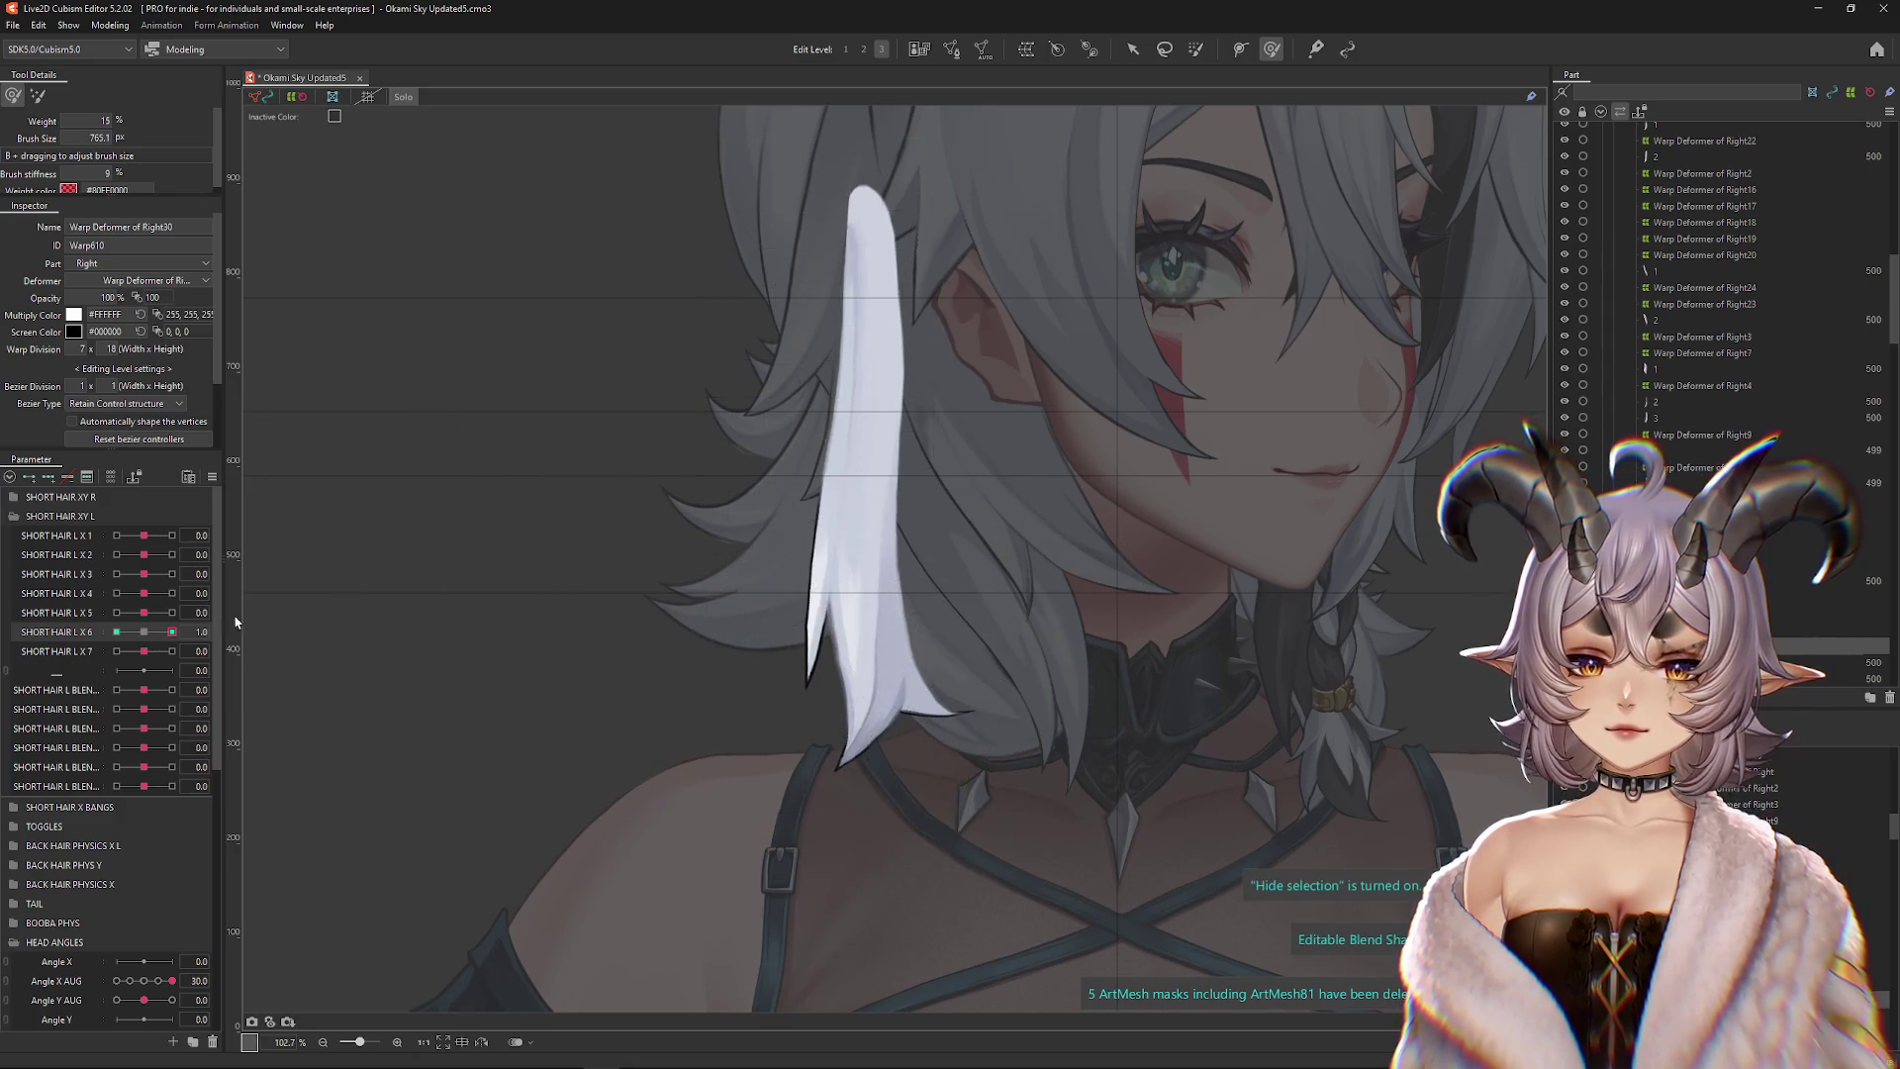
click(116, 631)
key(v)
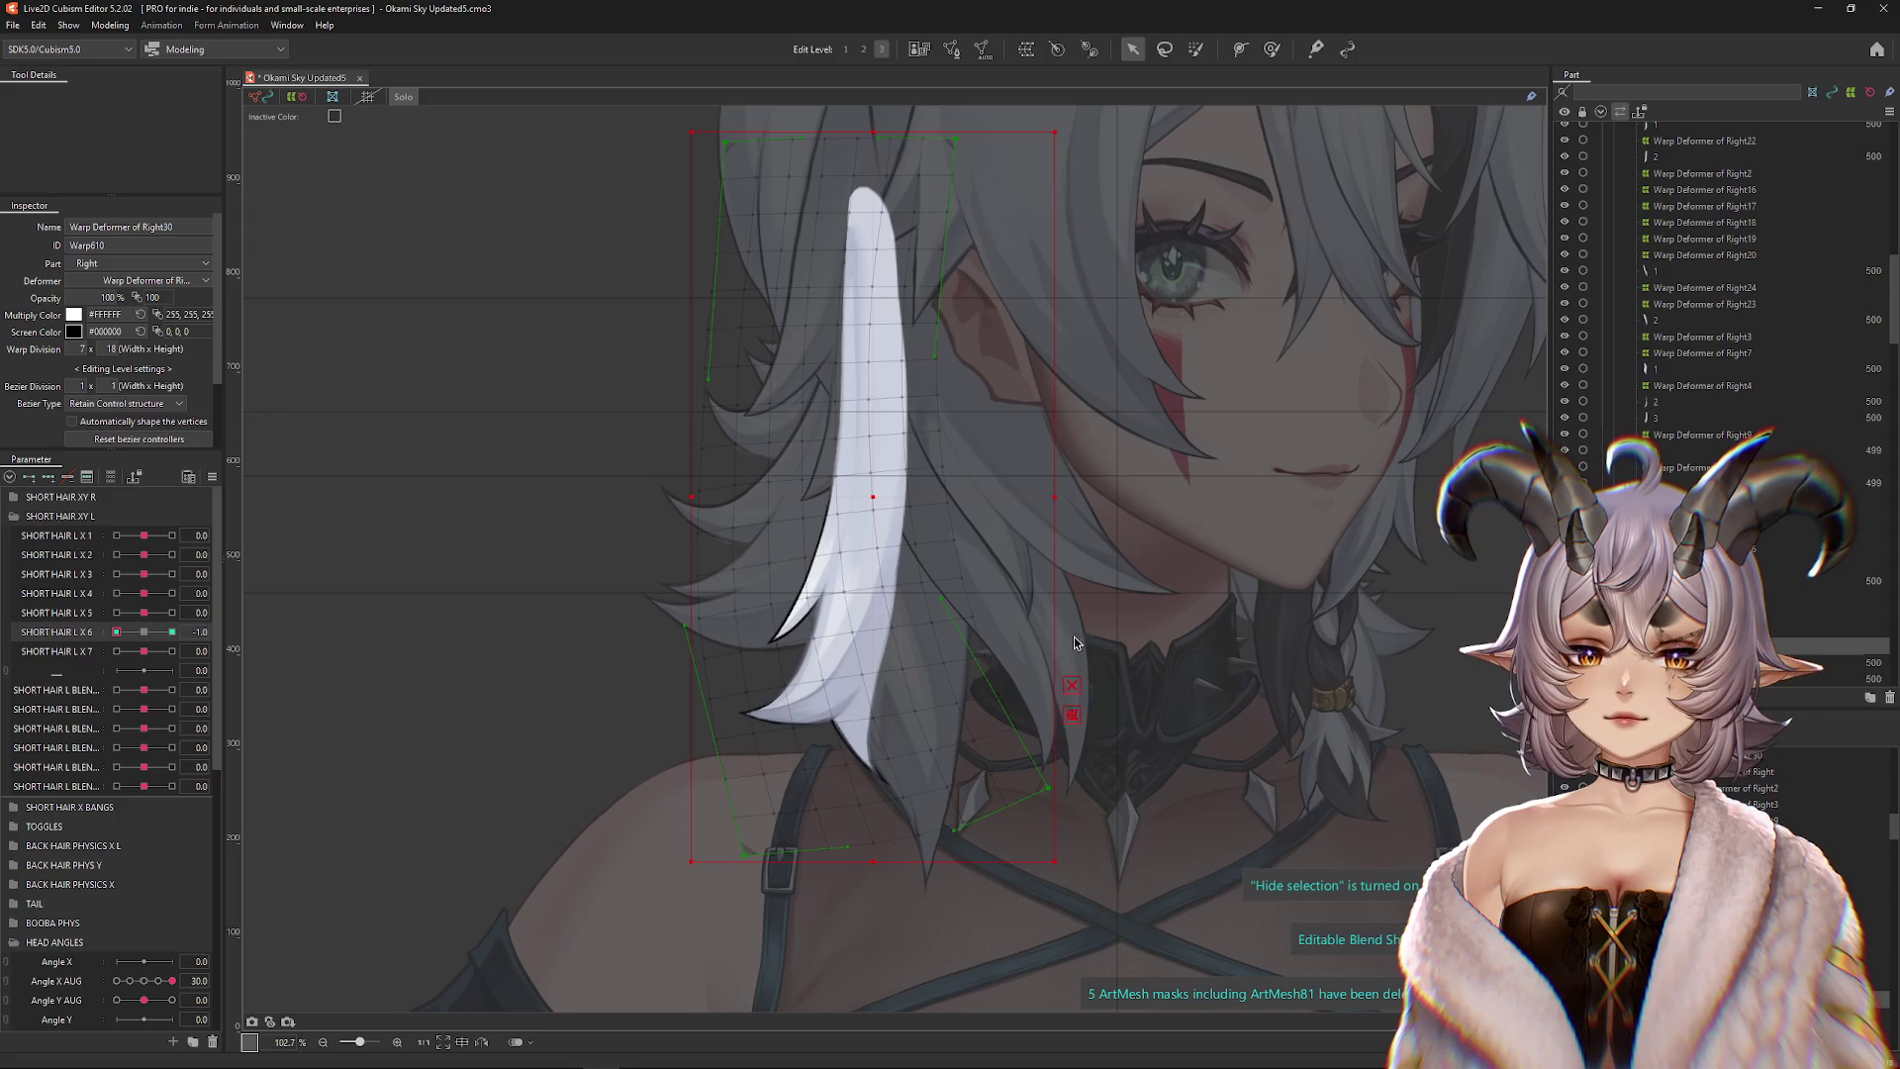
click(134, 96)
click(129, 193)
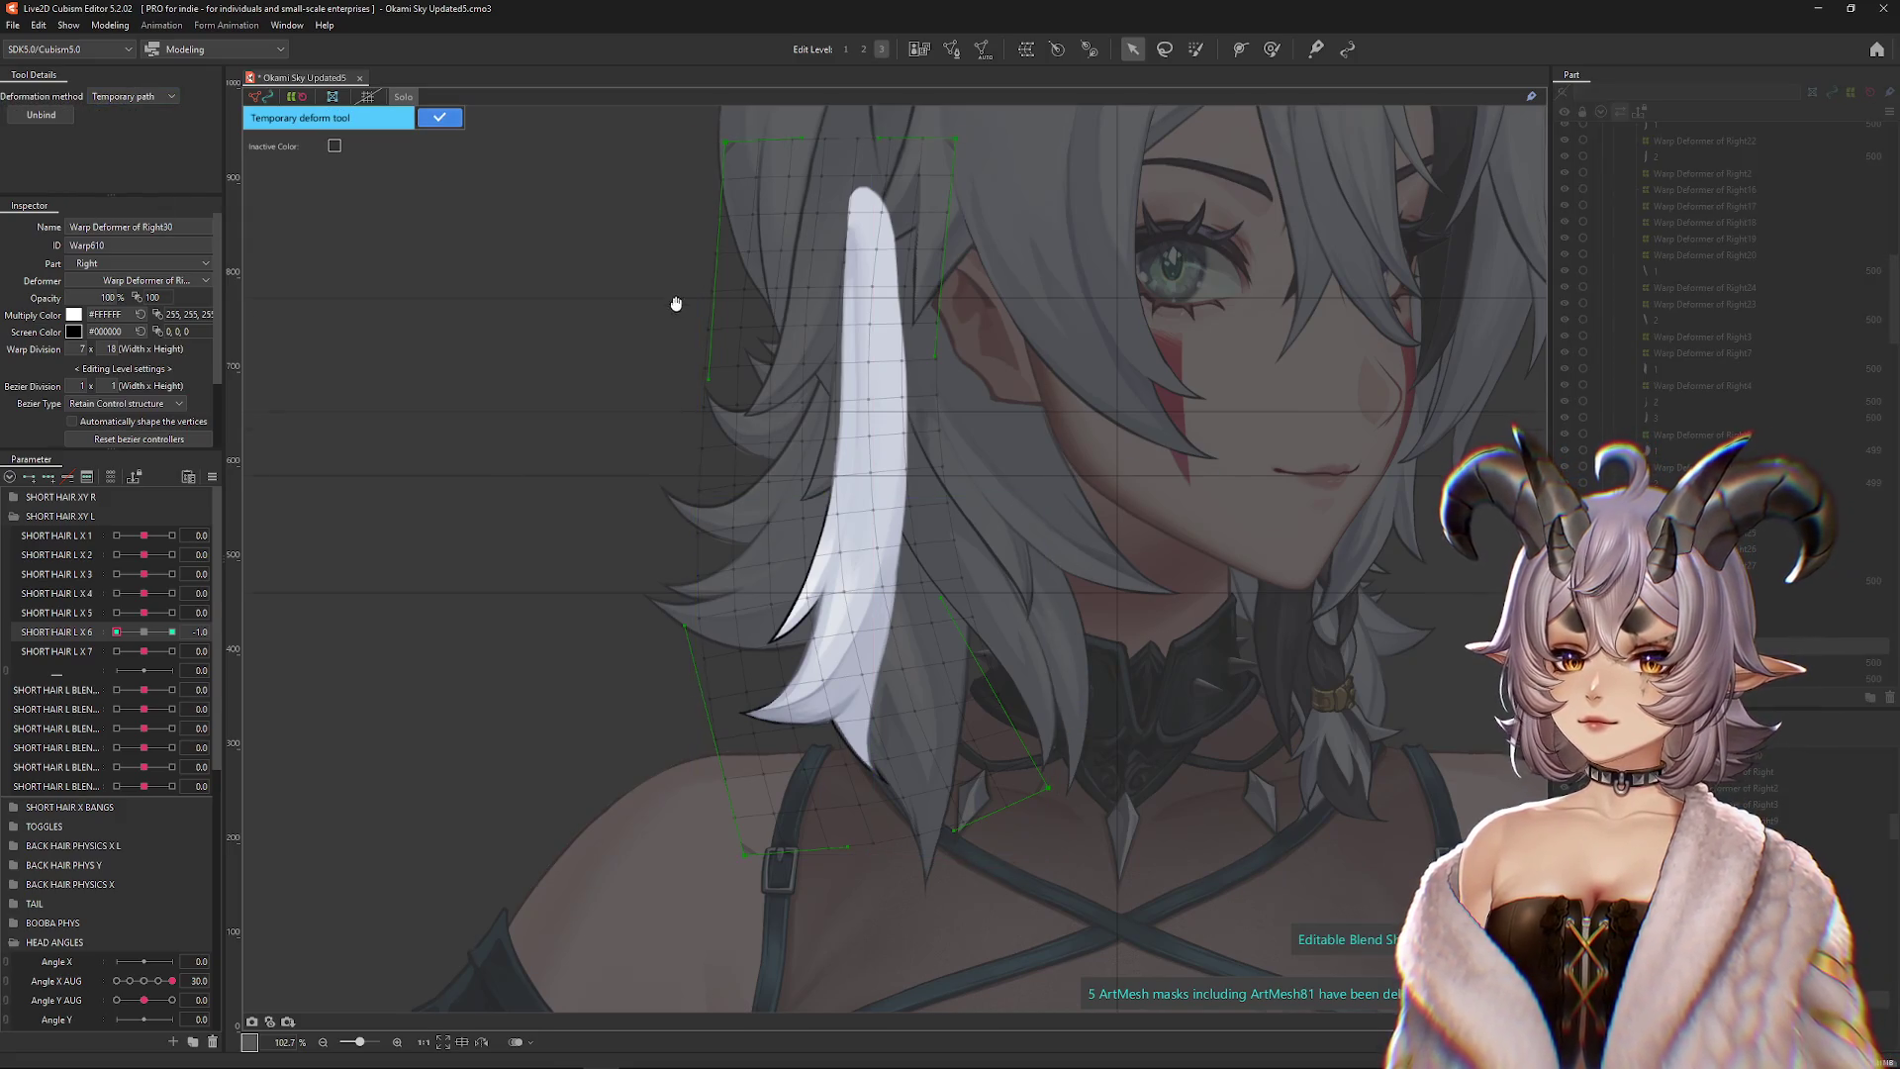
Place path points down the strand, curl its tip left, and confirm the deformation
scroll(874, 176, up, 2)
click(870, 354)
click(867, 535)
scroll(866, 536, down, 3)
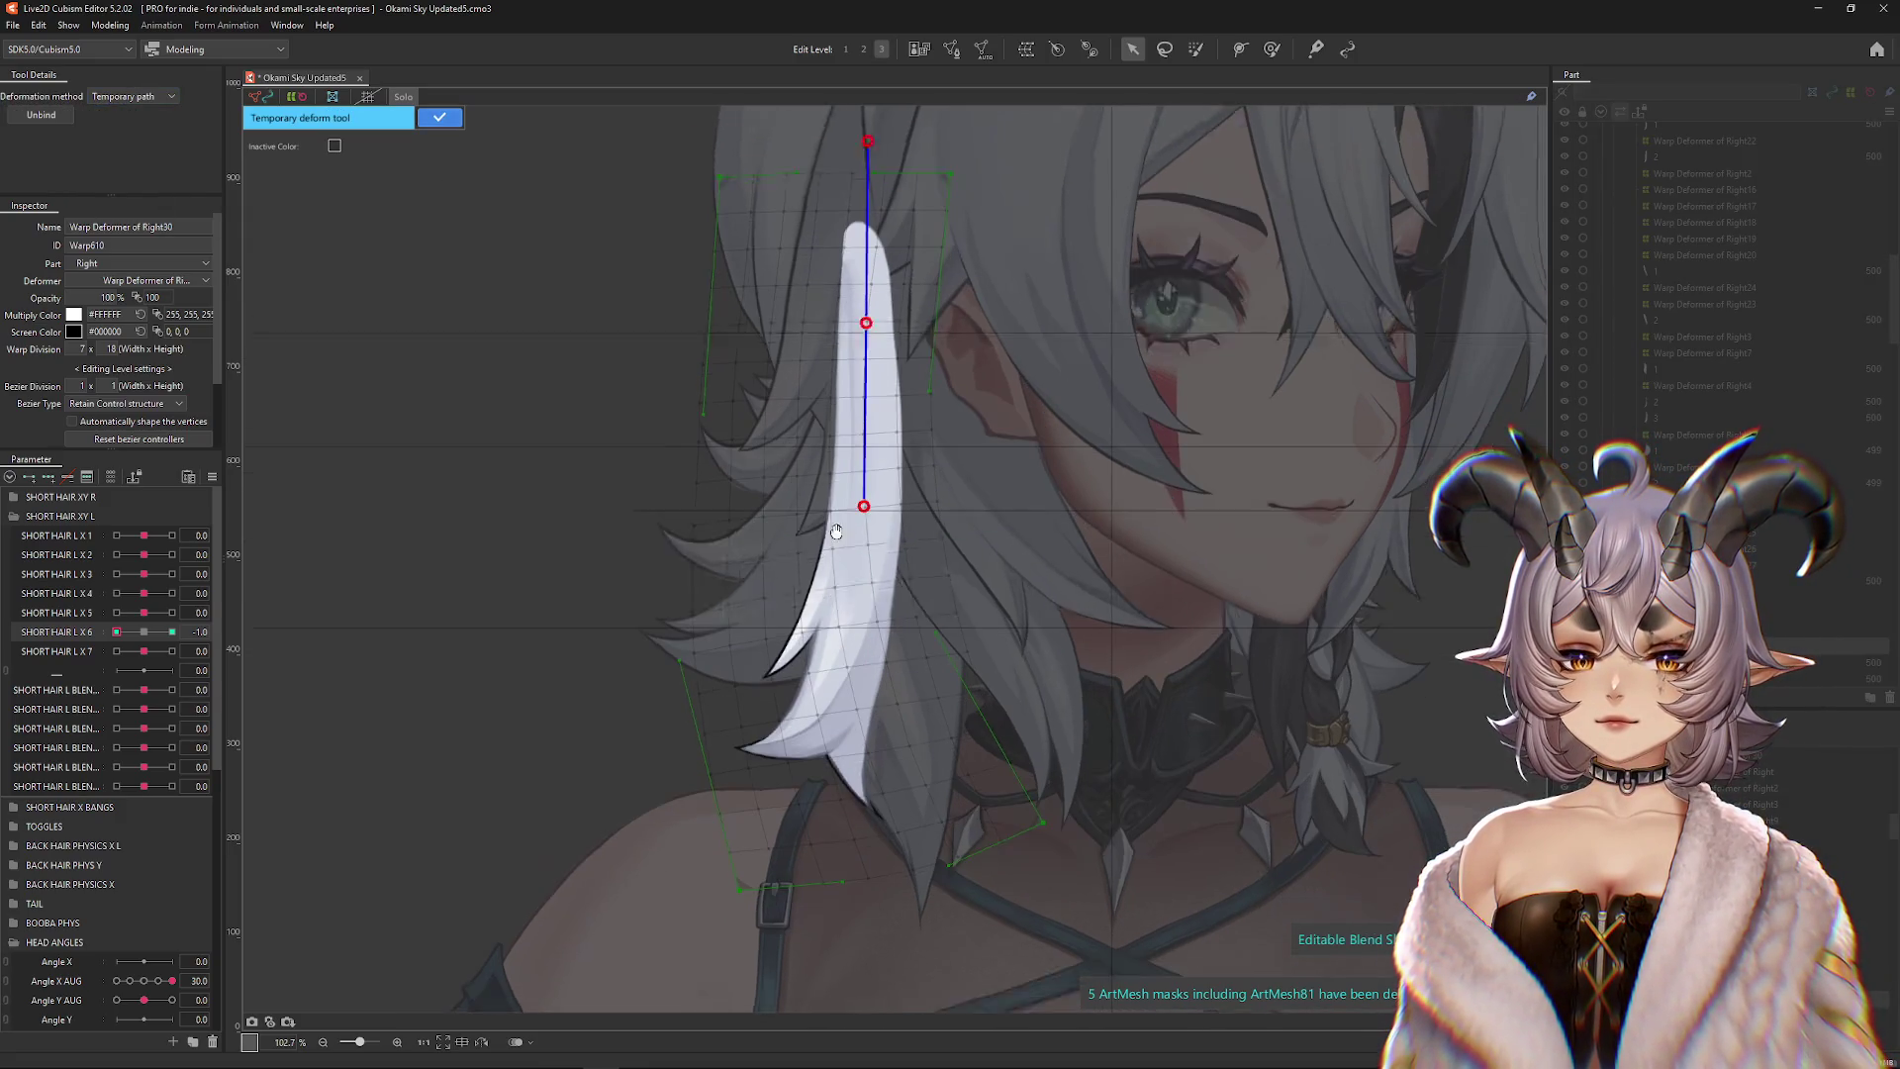
click(835, 561)
mouse_move(723, 868)
mouse_down()
mouse_move(700, 882)
mouse_move(570, 743)
mouse_up()
drag(838, 563, 816, 560)
click(839, 499)
drag(839, 501, 840, 497)
click(812, 561)
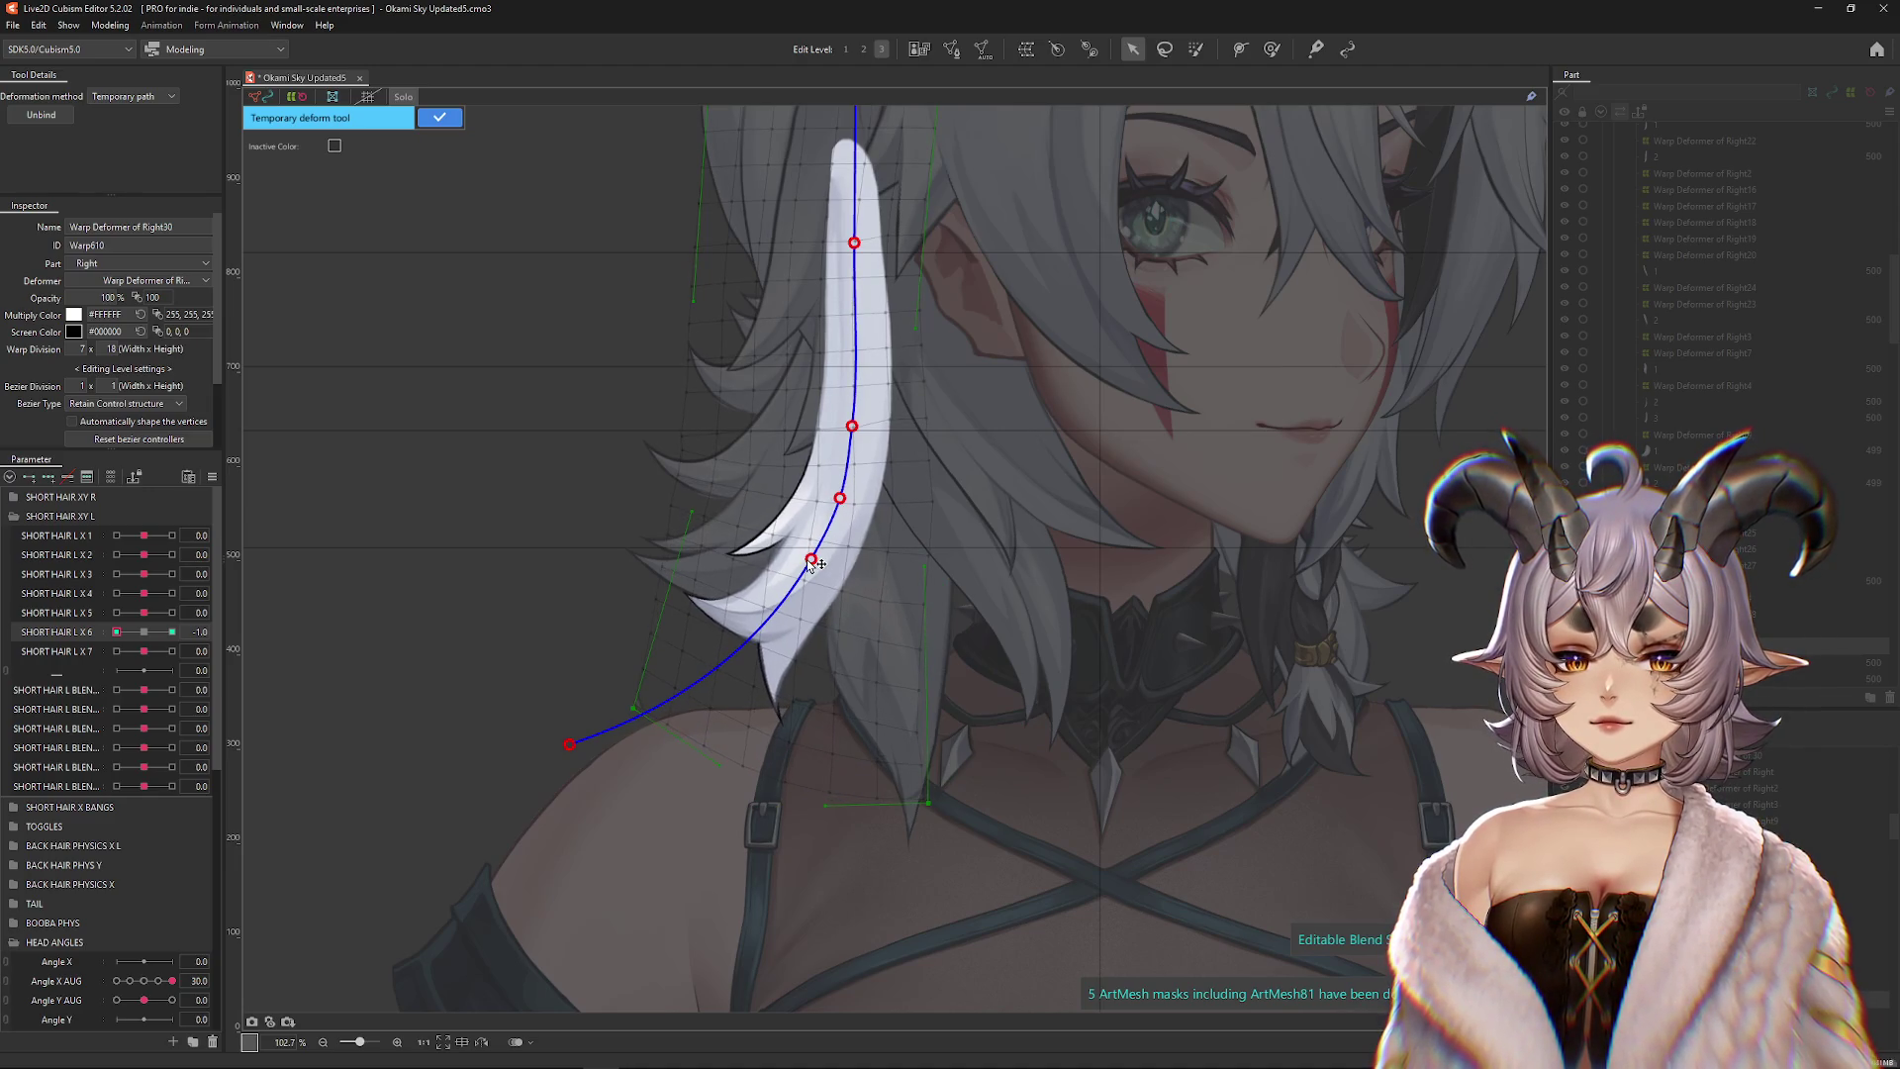
click(439, 118)
click(1196, 49)
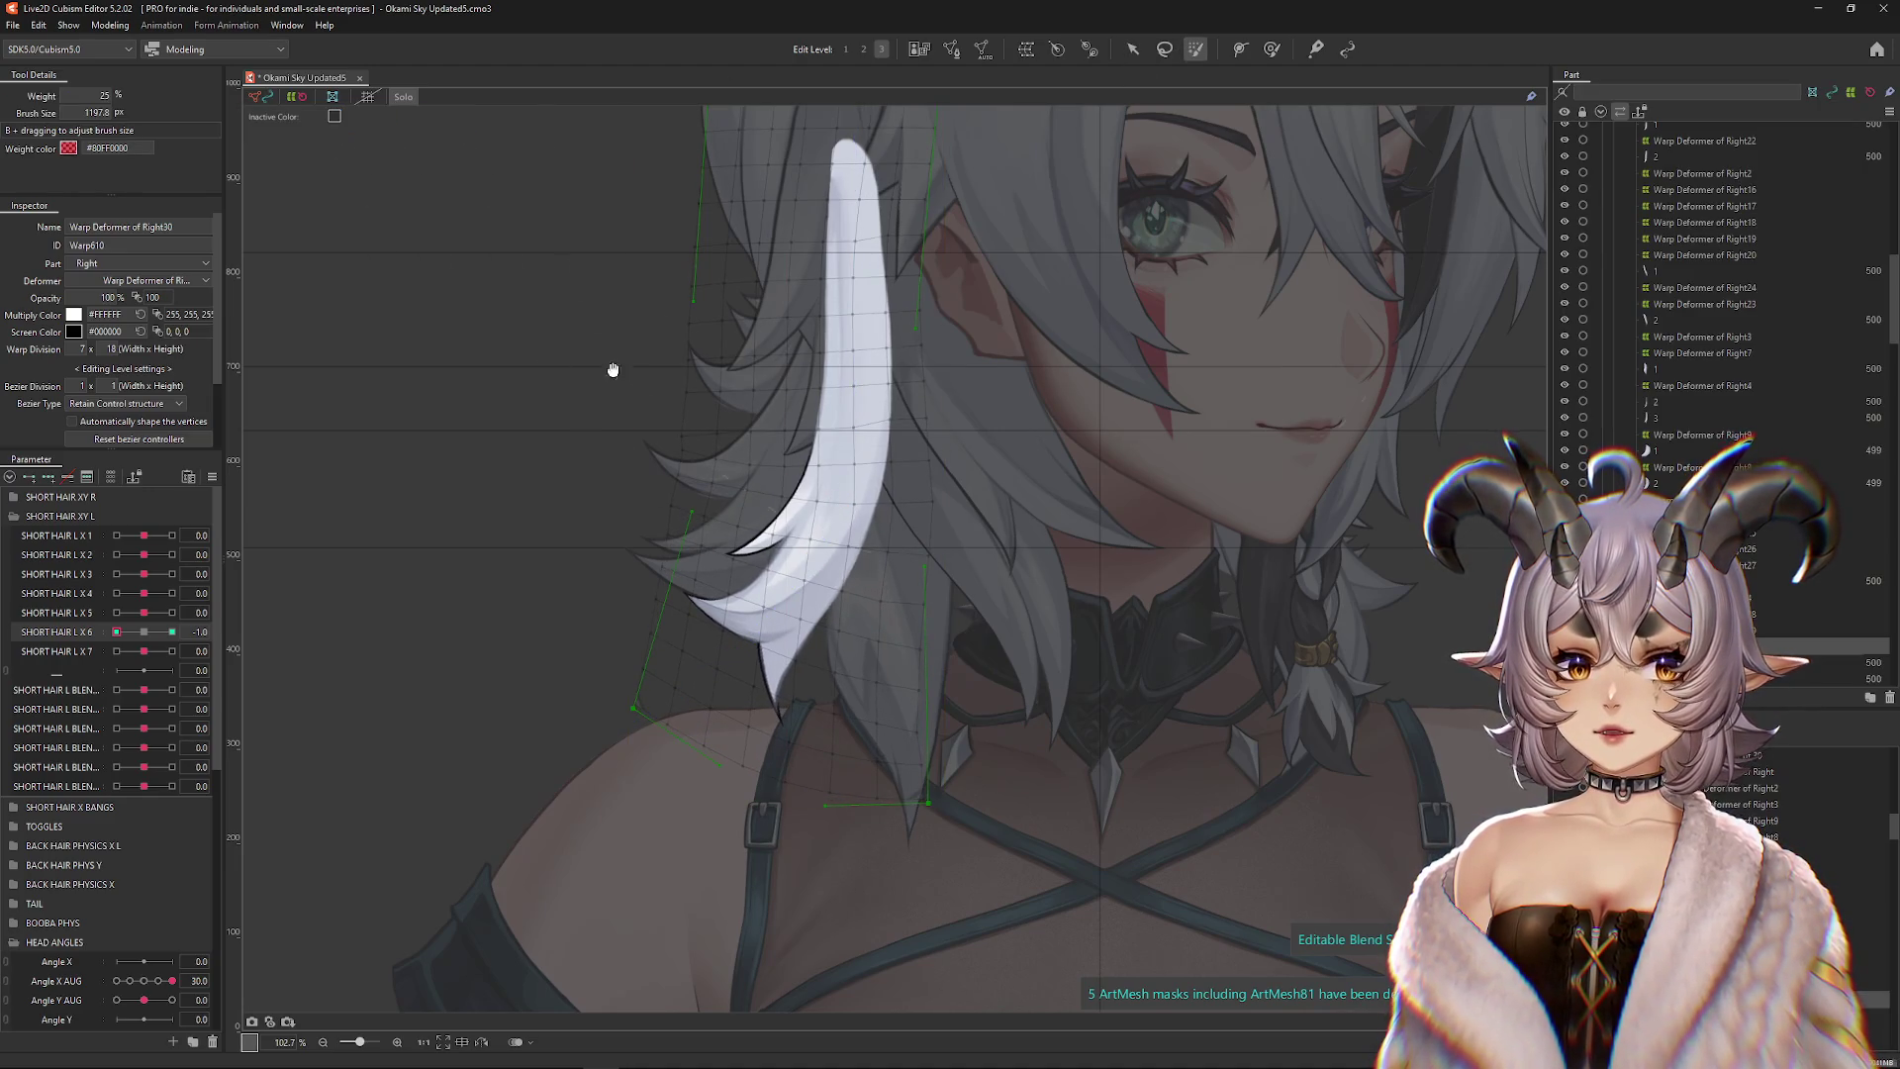
Paint weight over the warp and preview the strand swinging from SHORT HAIR L X 6 -1 to 1
click(163, 634)
mouse_move(806, 316)
mouse_down()
mouse_move(863, 294)
mouse_move(831, 416)
mouse_up()
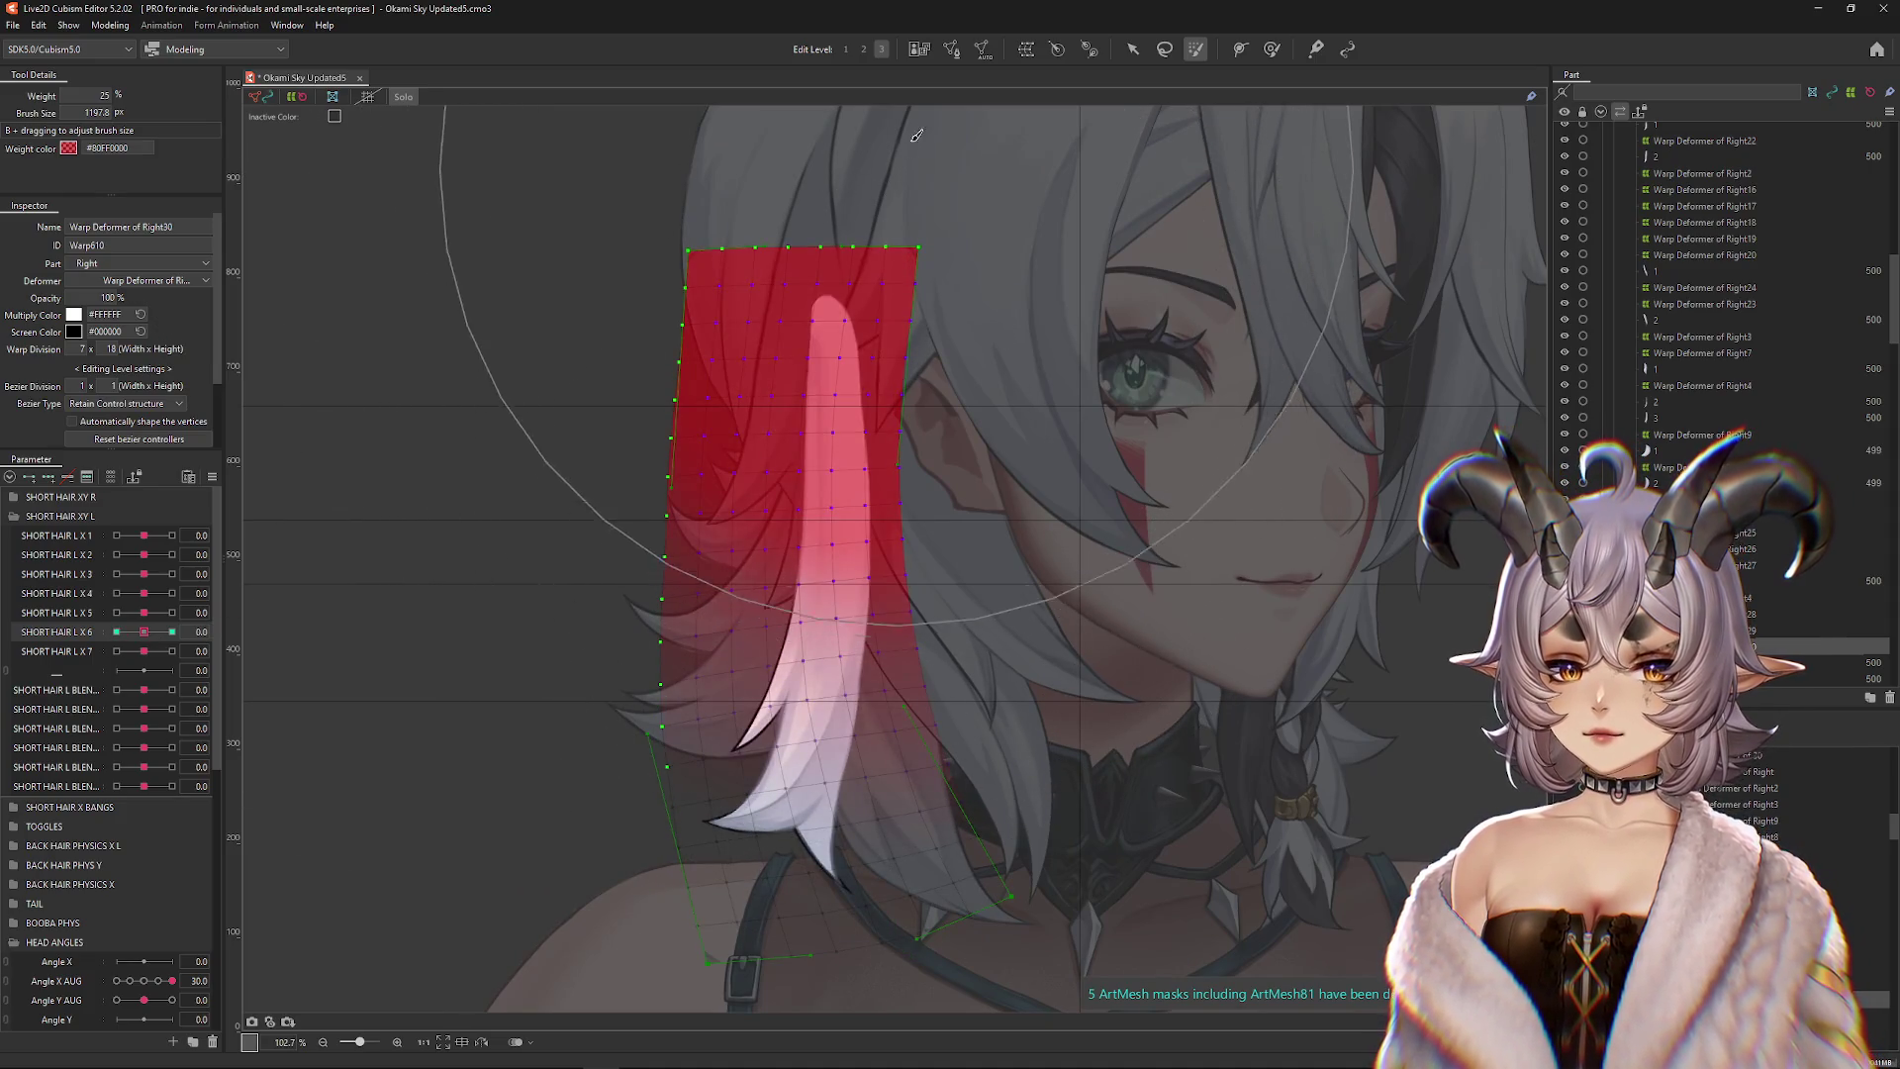
click(115, 631)
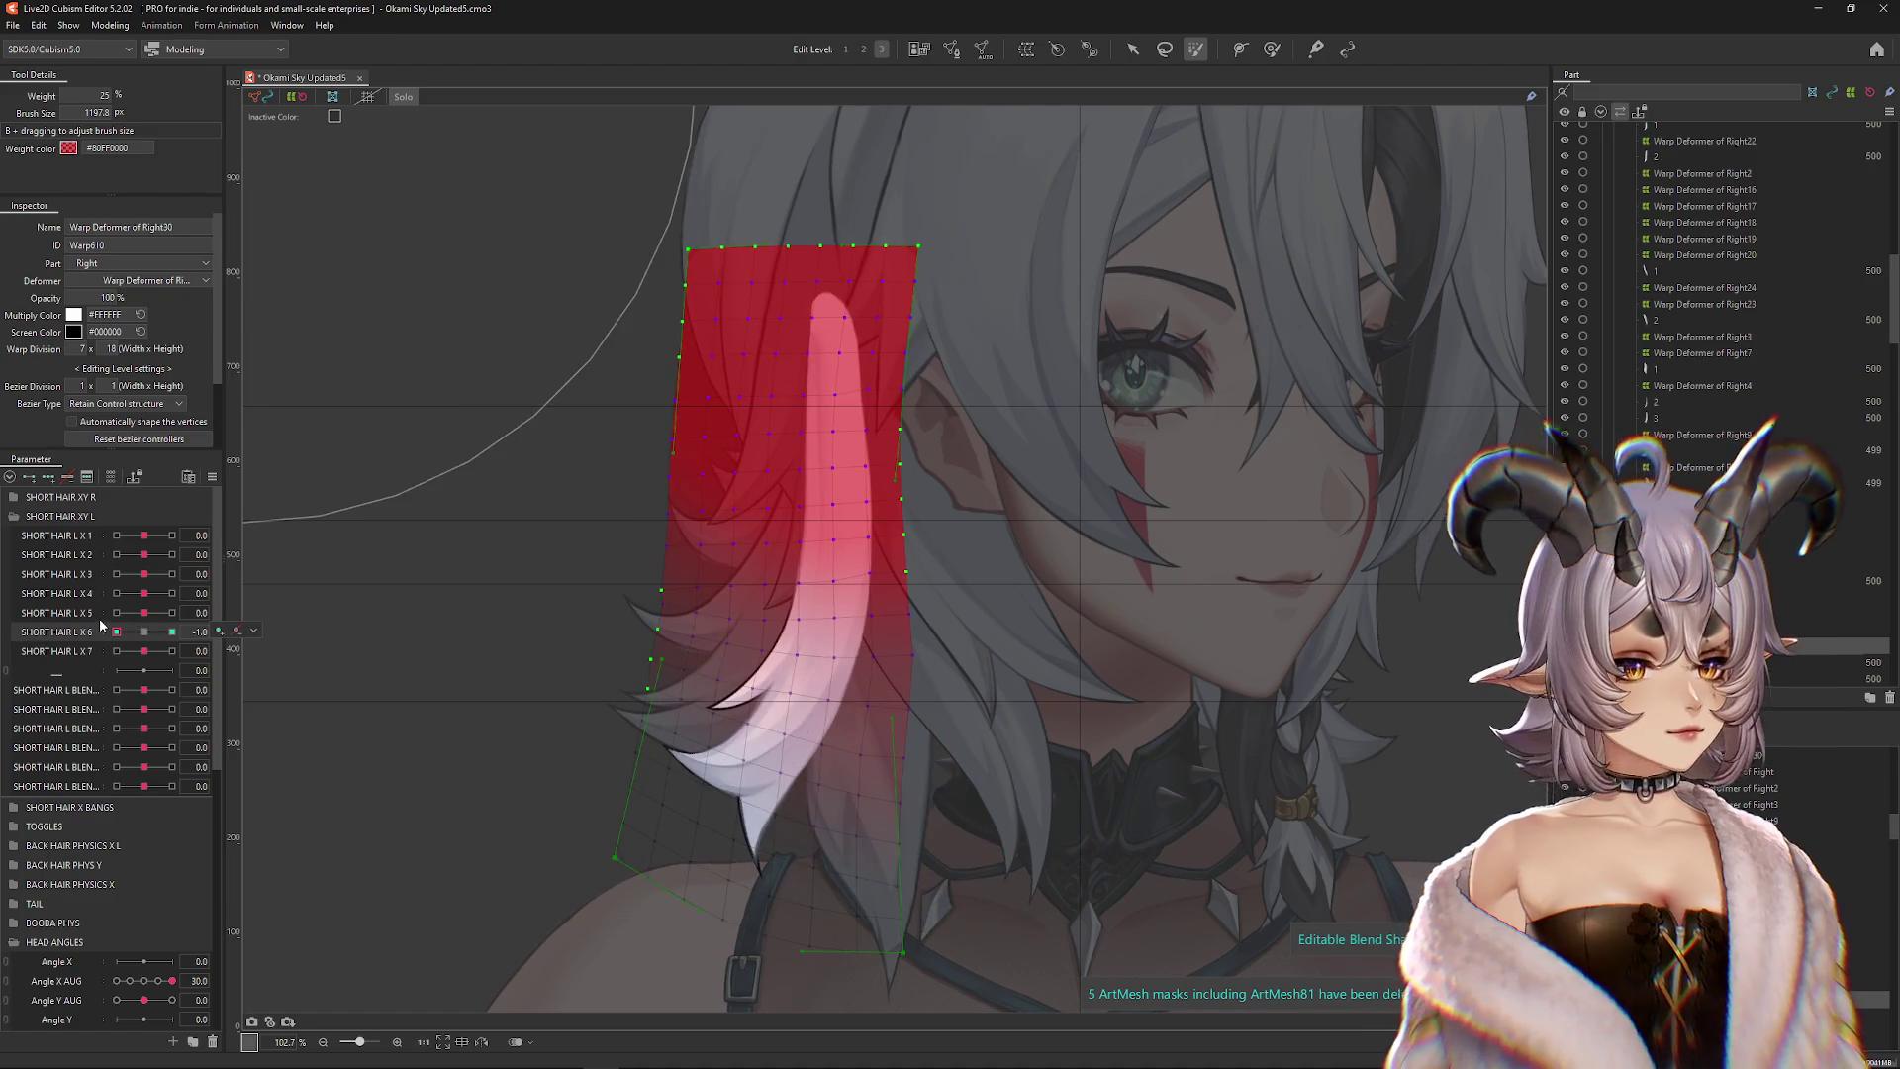
mouse_move(116, 632)
mouse_down()
mouse_move(204, 629)
mouse_move(116, 633)
mouse_move(172, 631)
mouse_up()
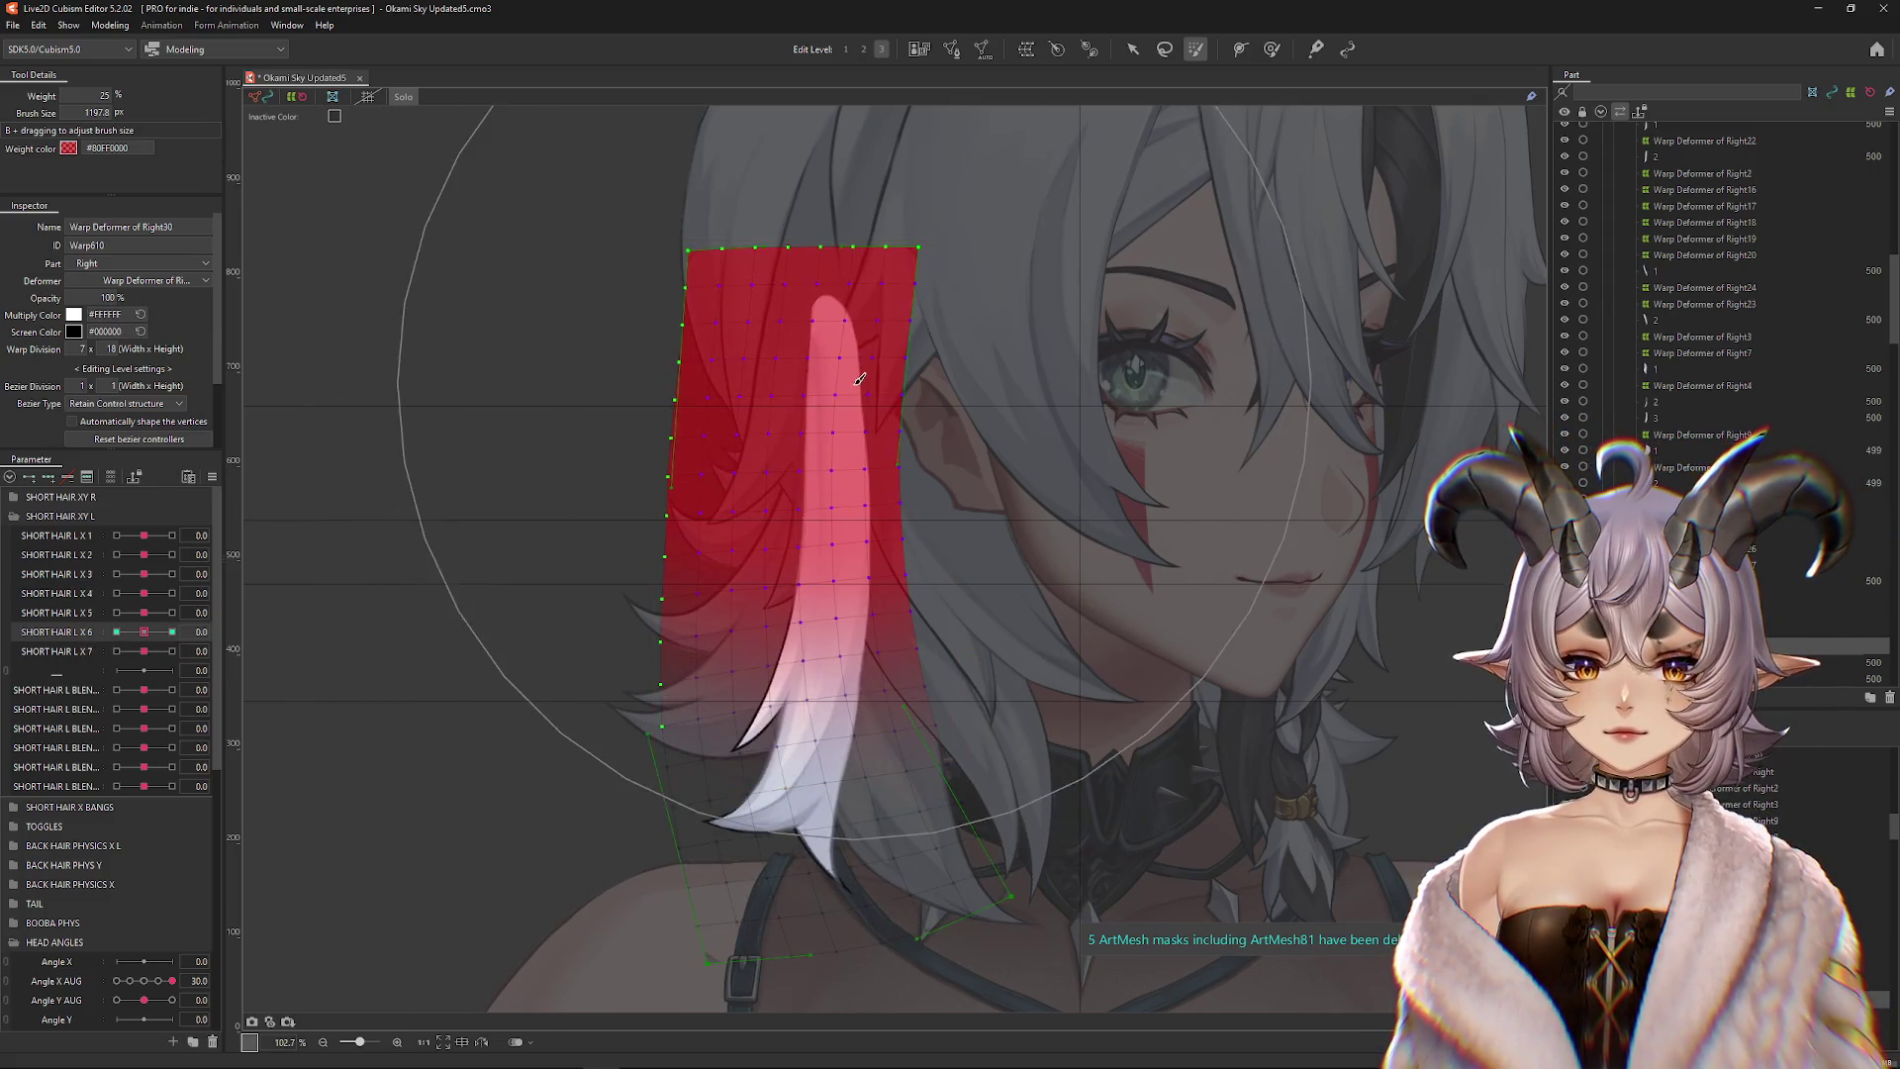
drag(143, 631, 265, 636)
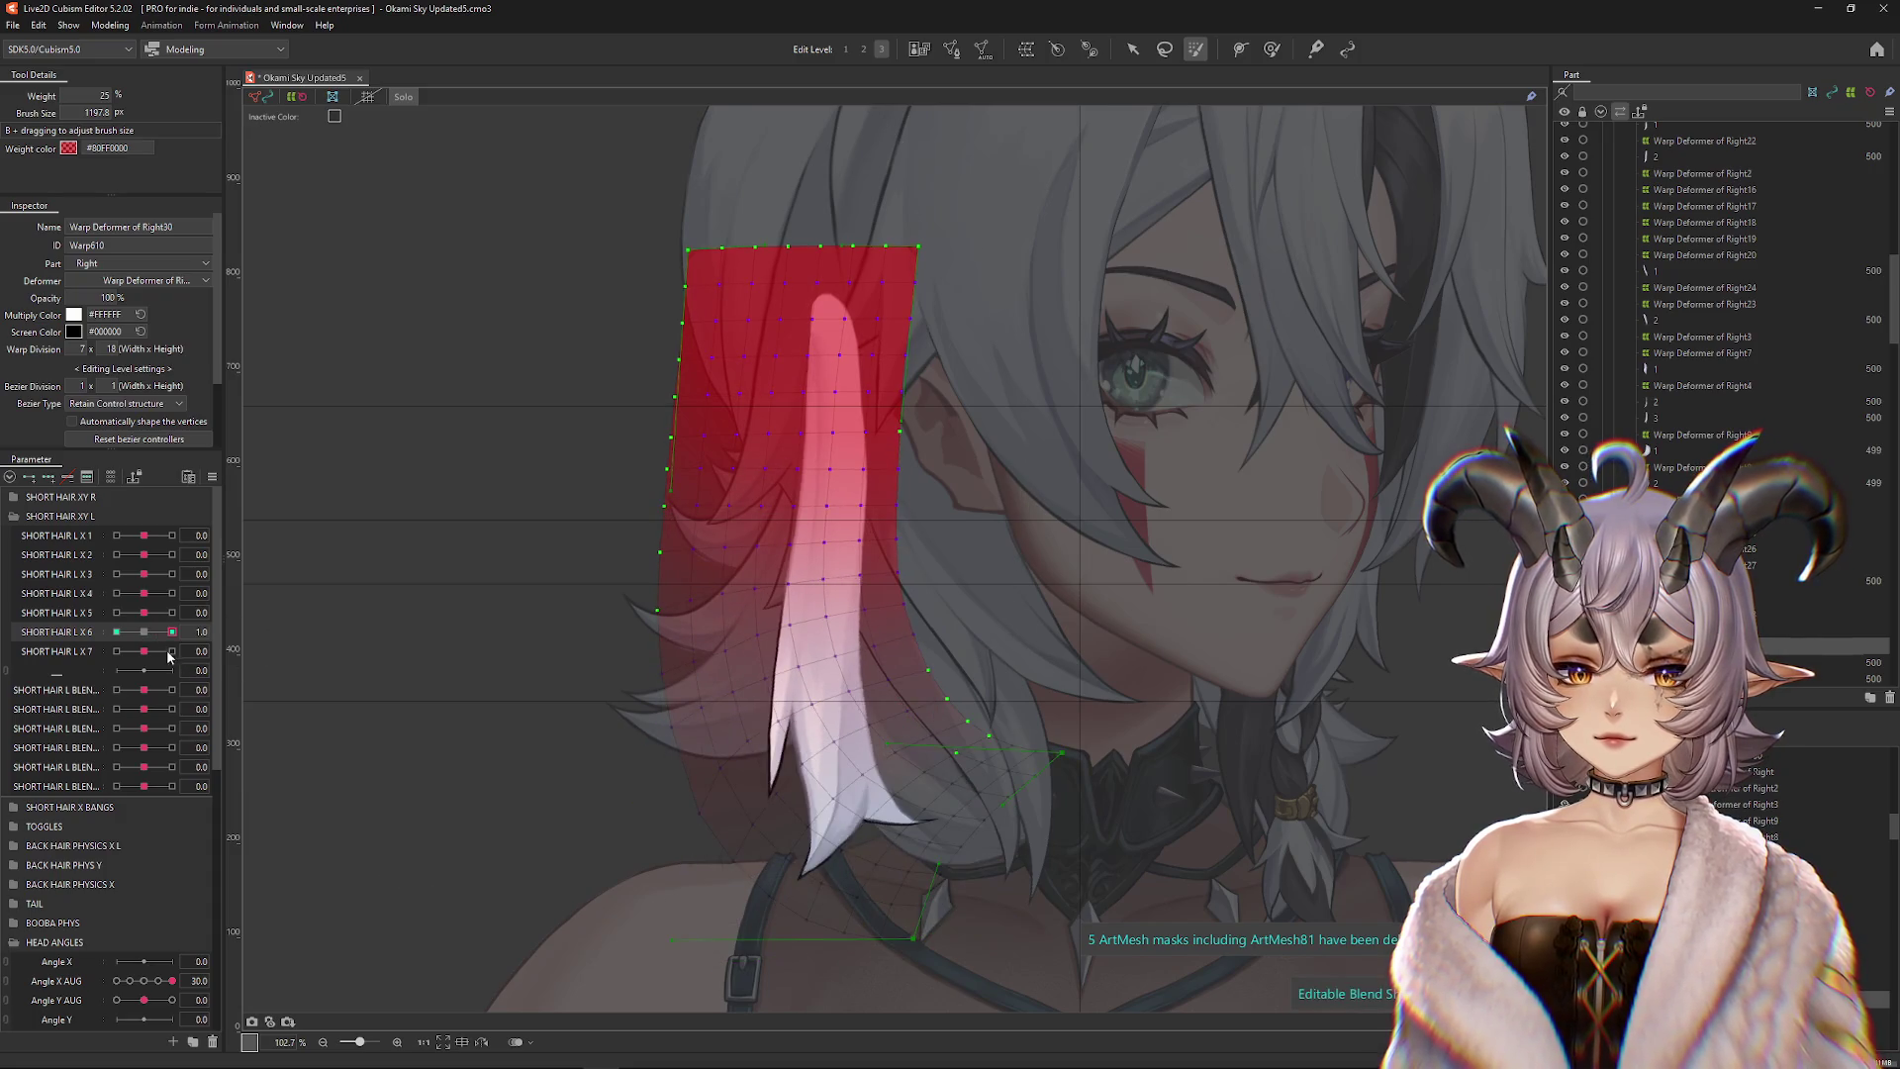
key(ctrl+h)
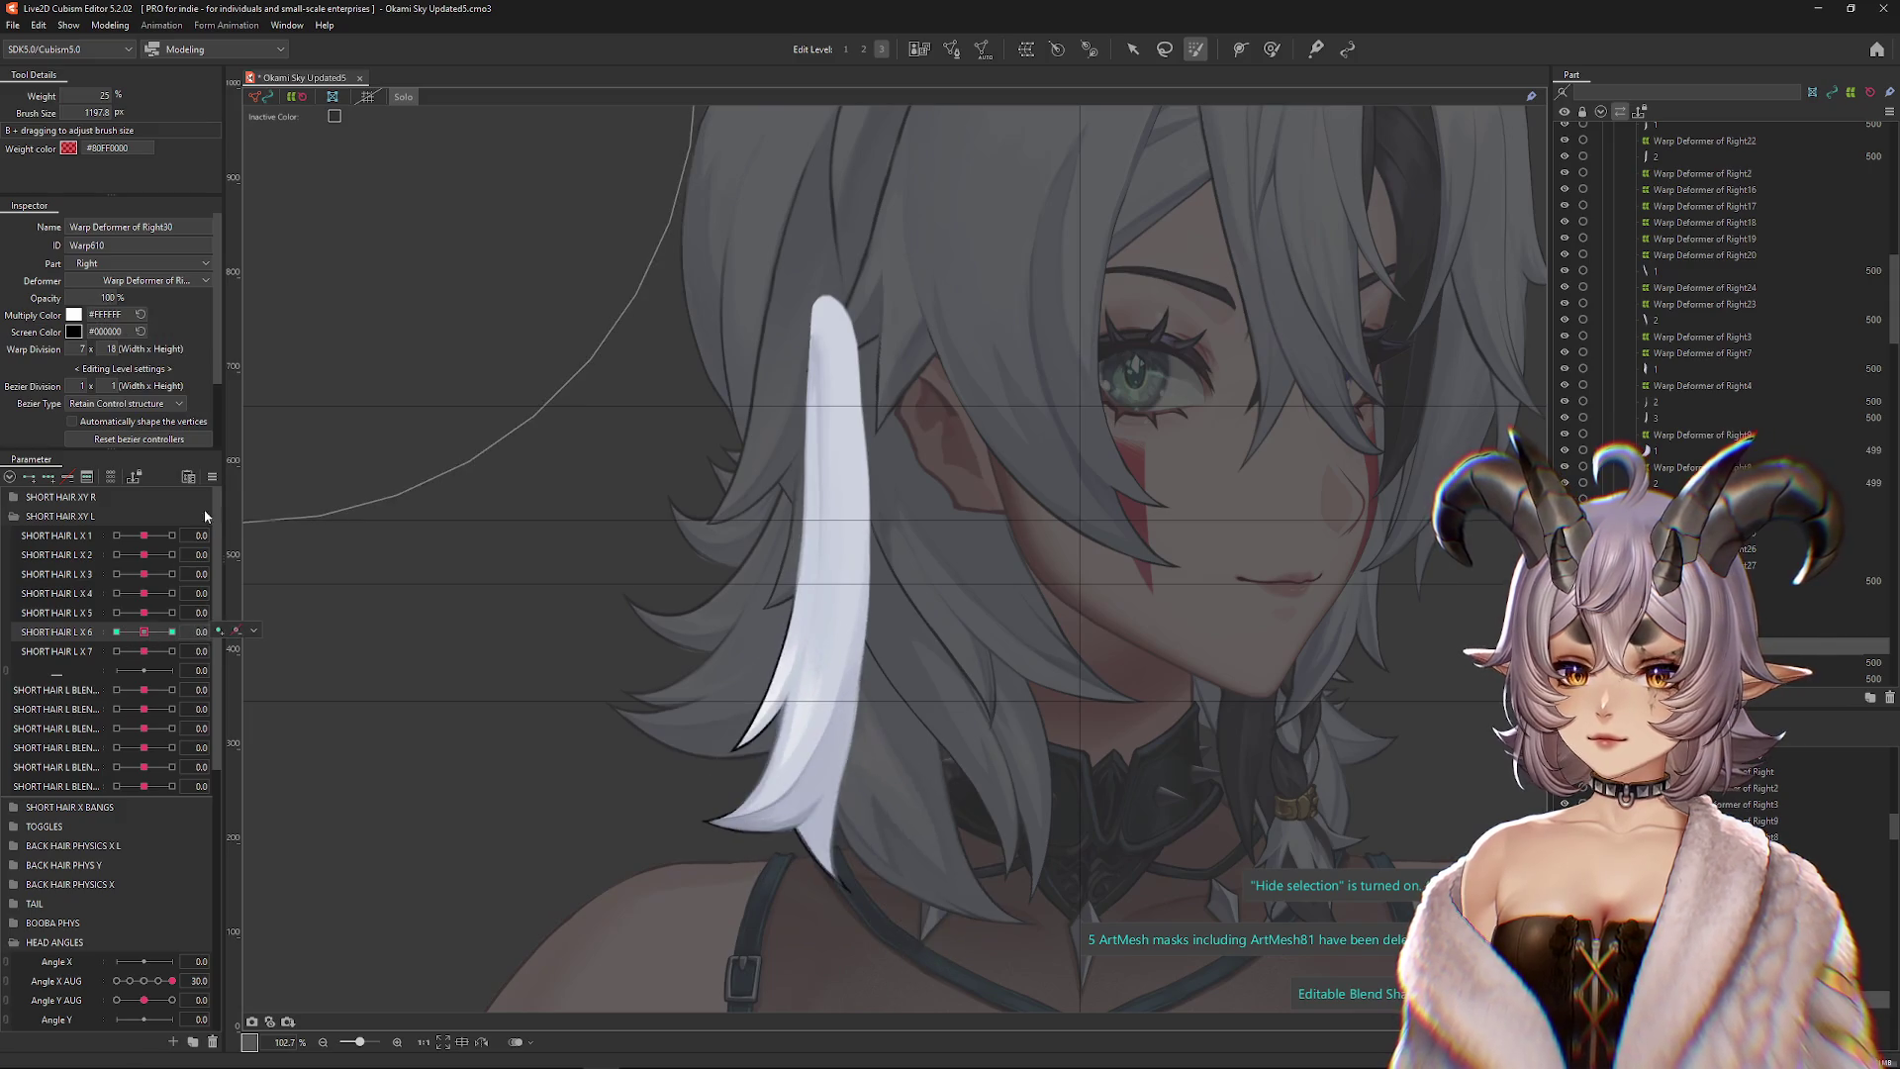
Change SHORT HAIR L X 6's Extended Interpolation from linear to a different method
click(212, 476)
click(294, 762)
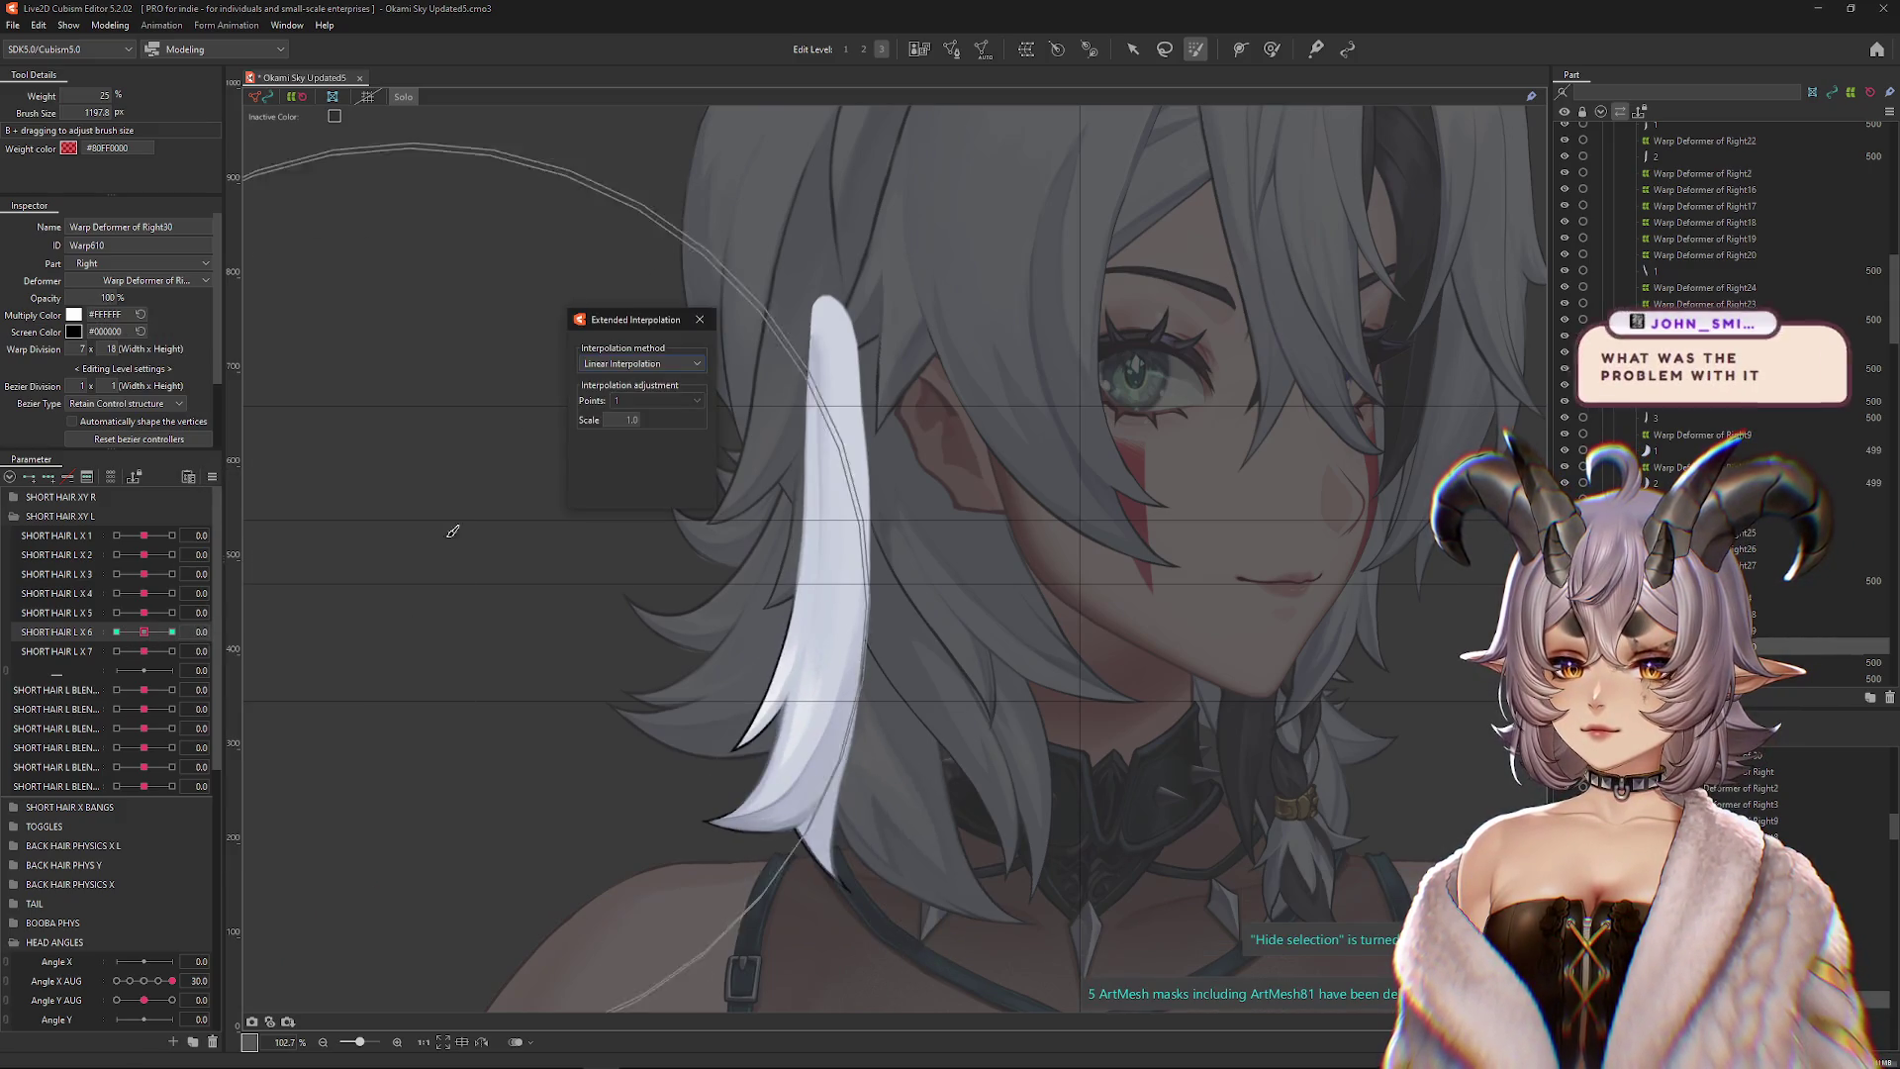
click(615, 402)
click(639, 411)
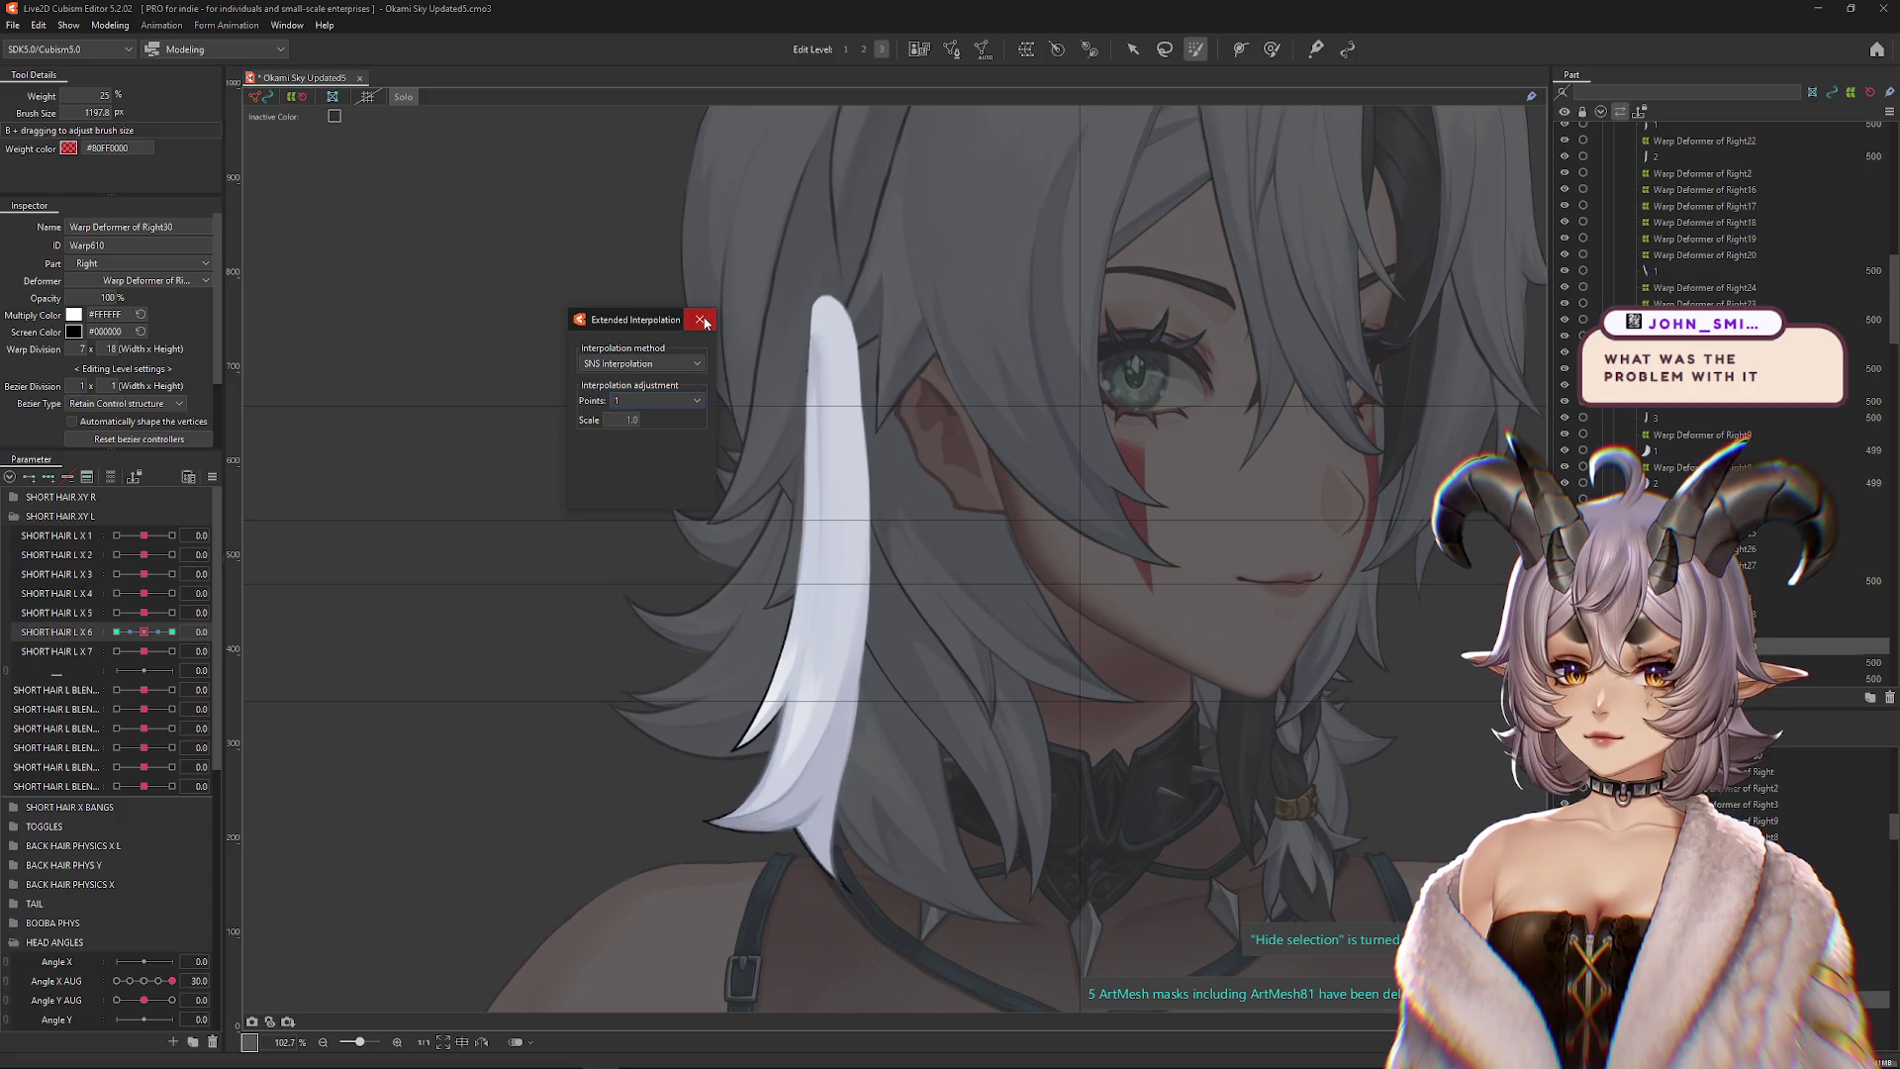
click(699, 319)
click(173, 613)
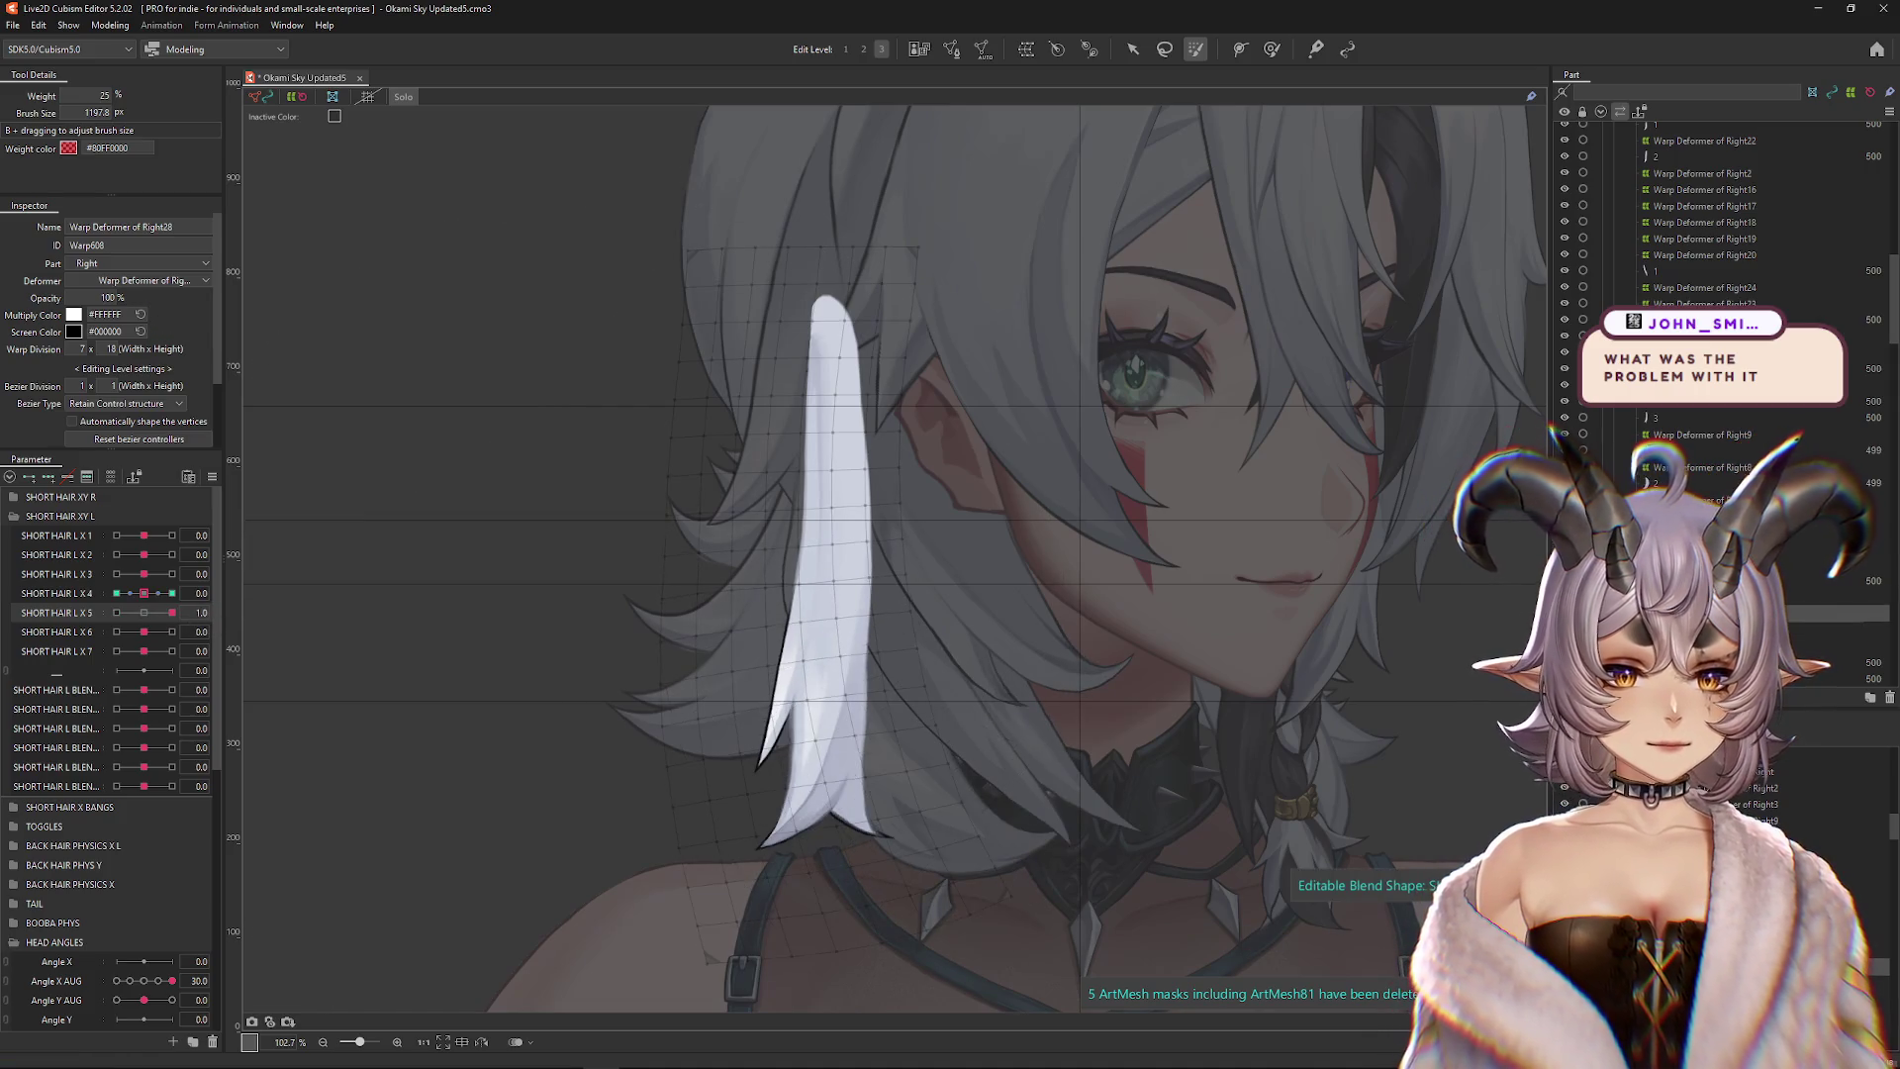
Select the white strand's Warp Deformer of Right29 and paint weight over its lower part
click(826, 494)
click(405, 98)
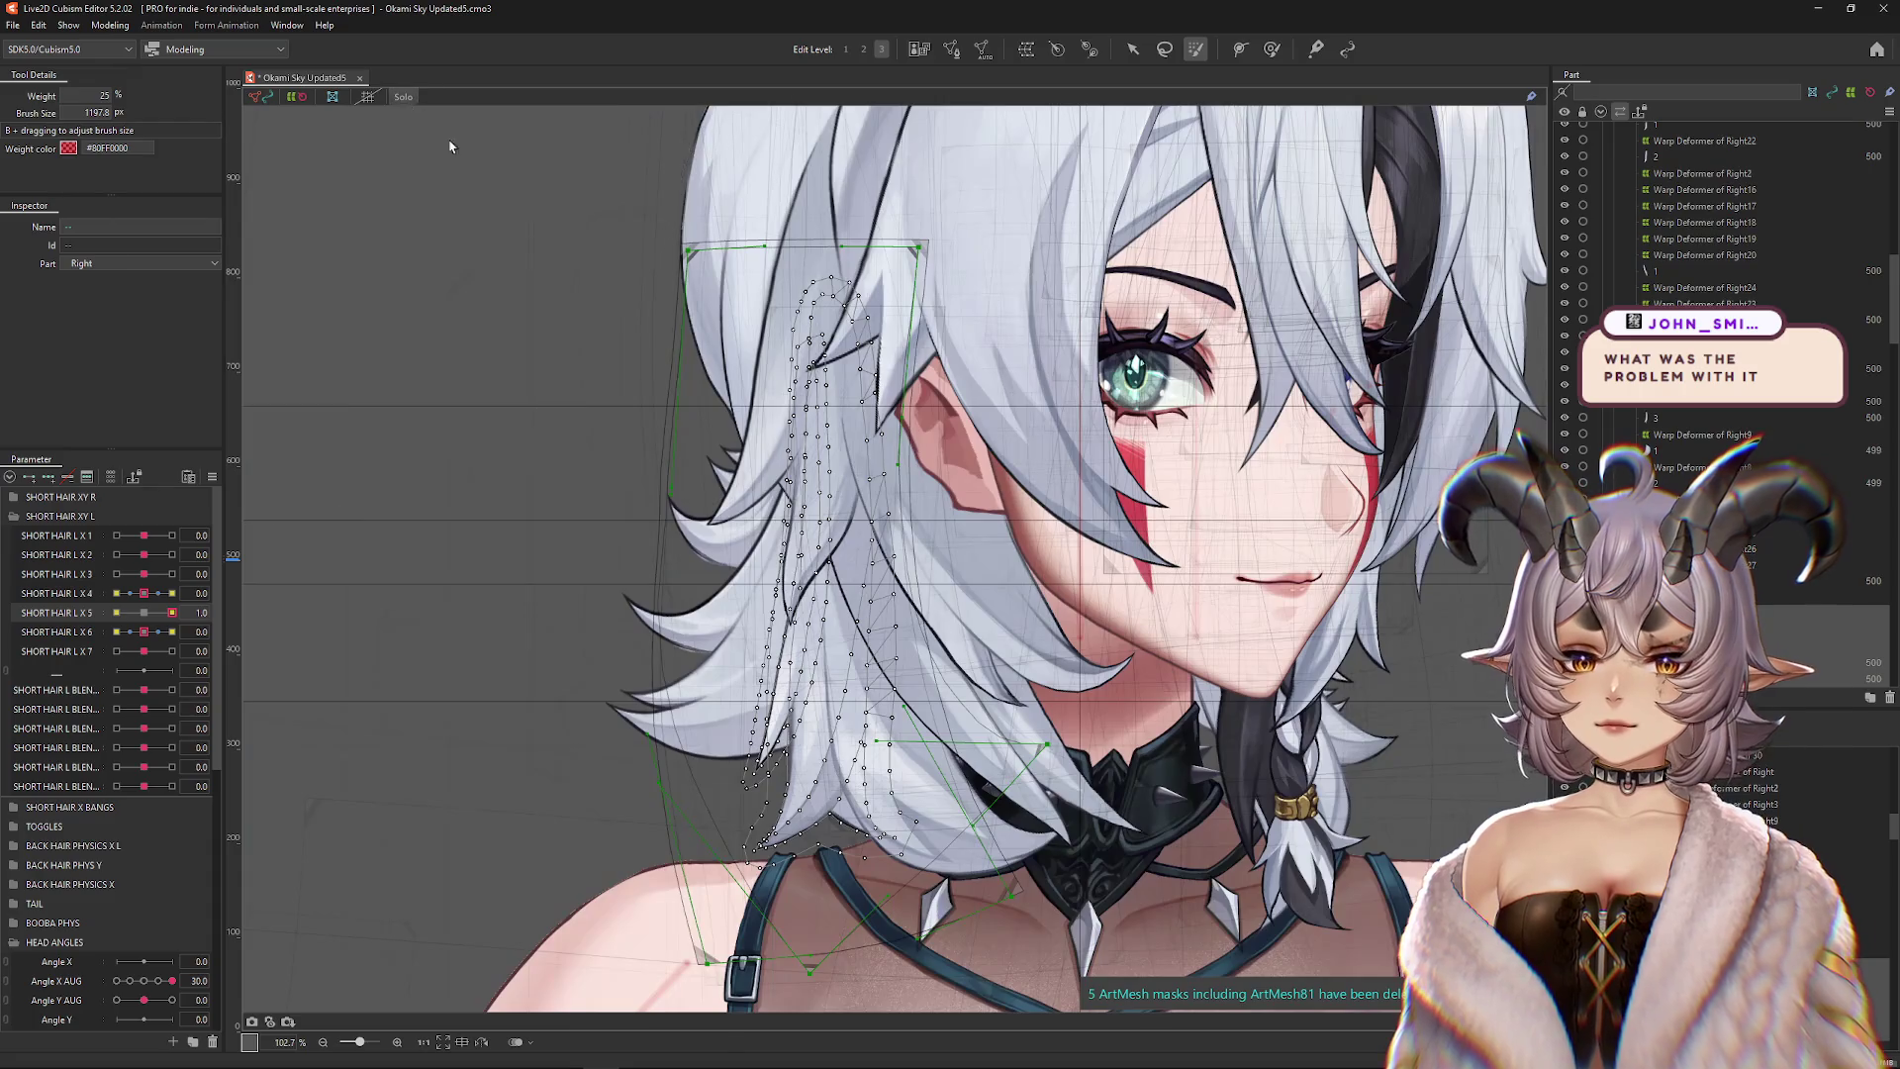
click(405, 98)
click(836, 495)
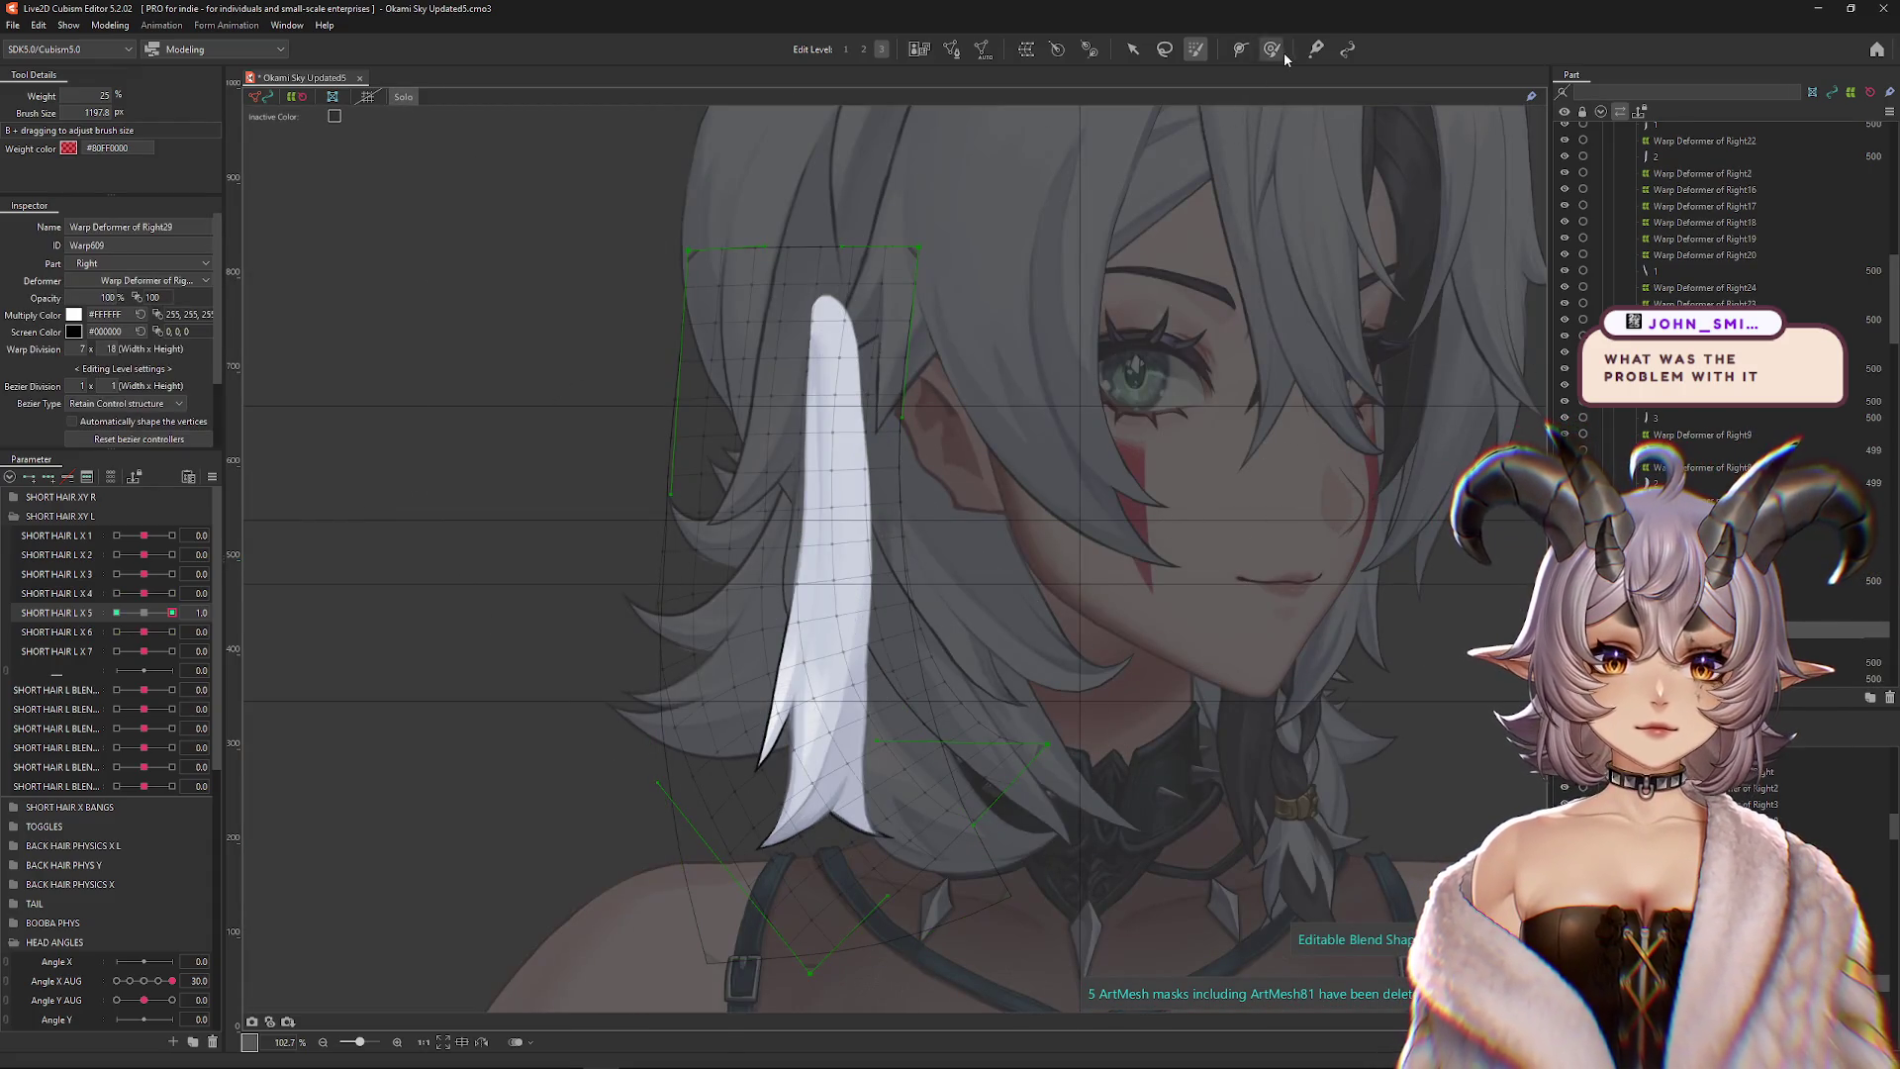
click(149, 614)
click(172, 612)
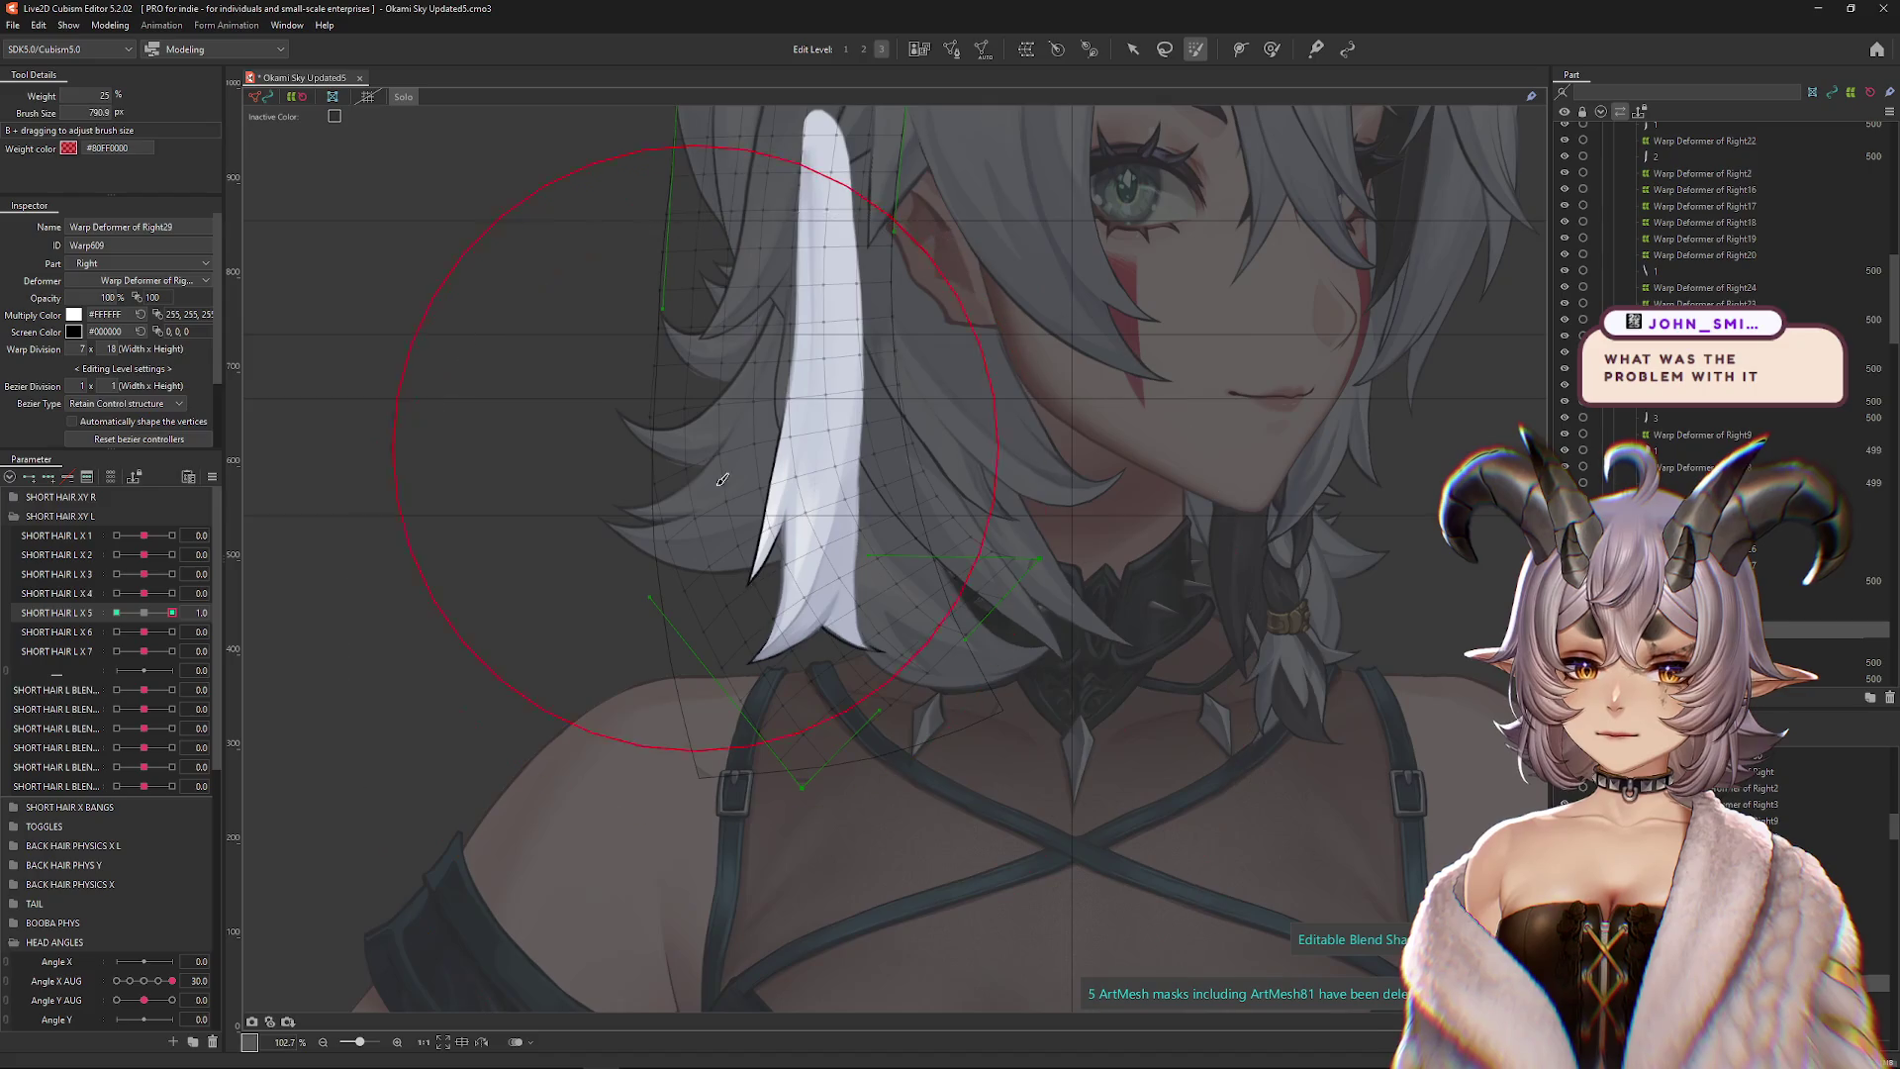
drag(871, 555, 830, 785)
key(ctrl+h)
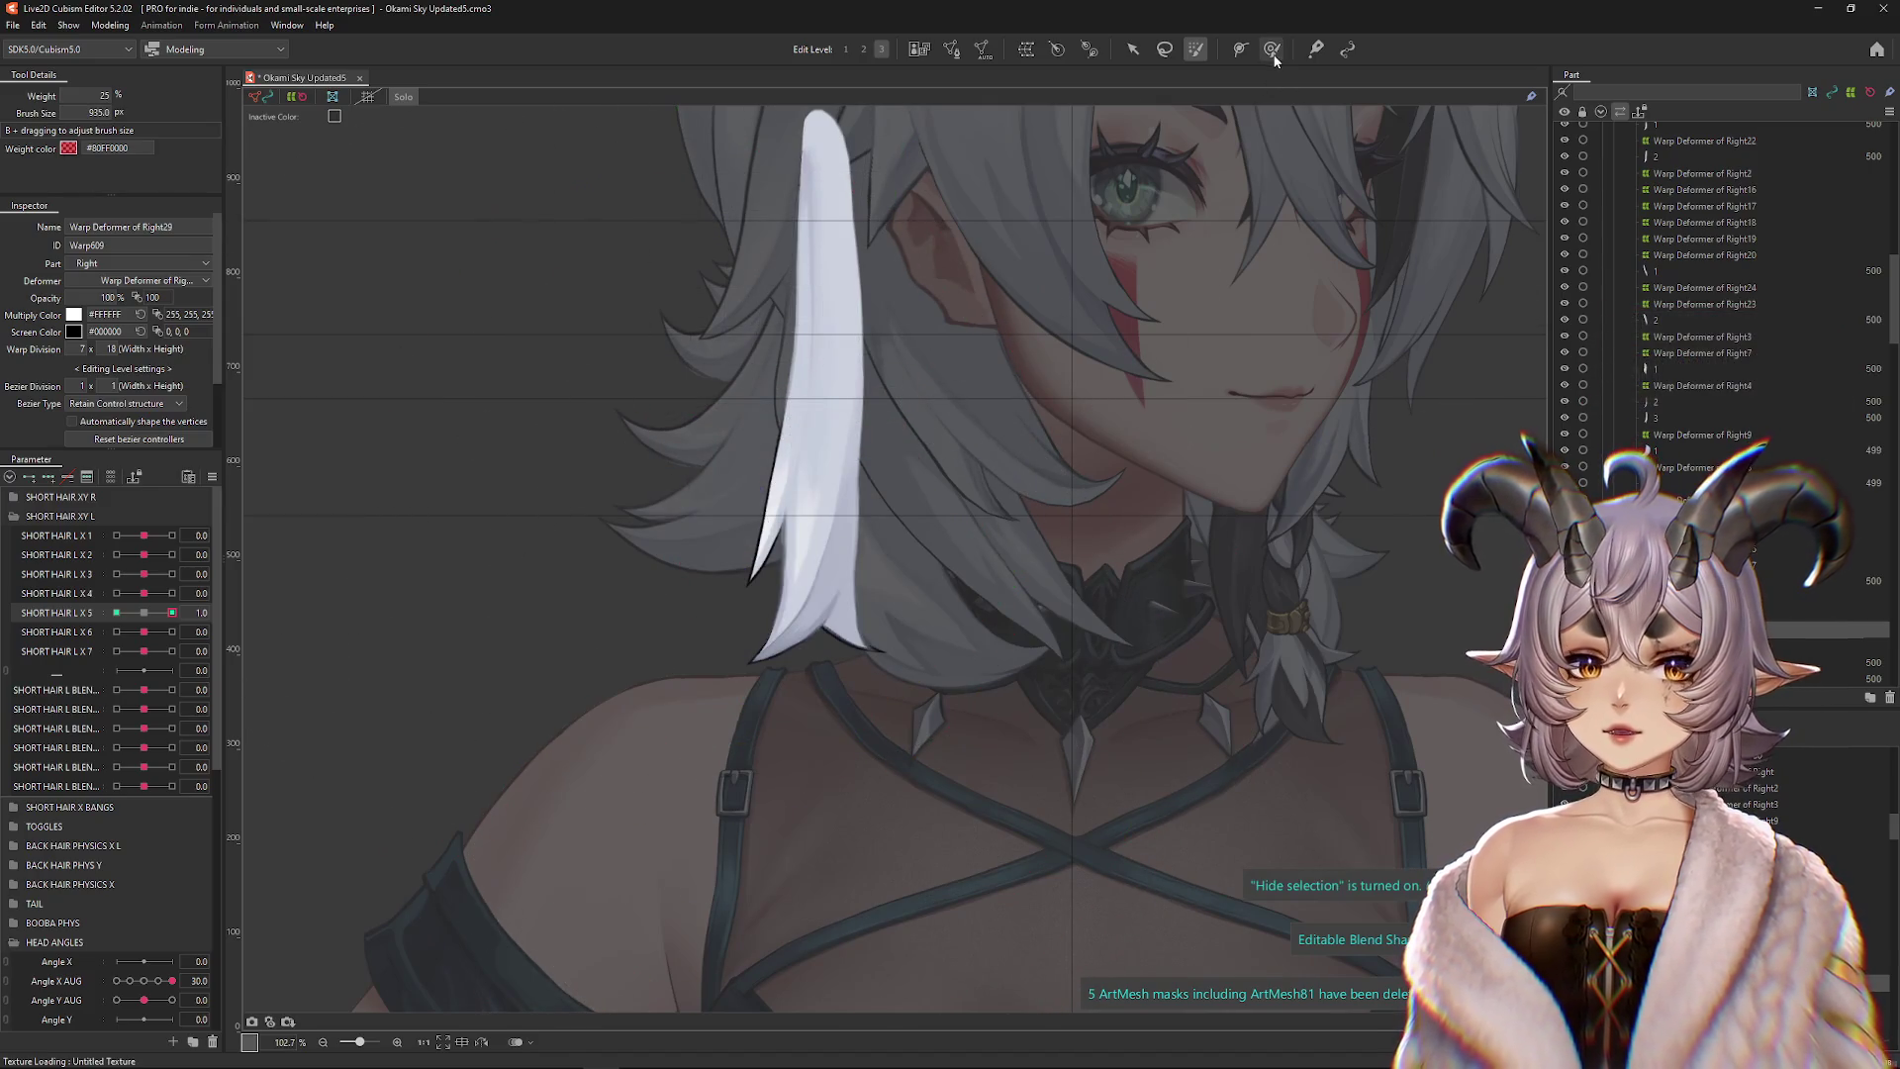
At SHORT HAIR L X 5 = -1.0, bend the strand down and left with the Deform Brush
click(1271, 49)
drag(650, 486, 674, 551)
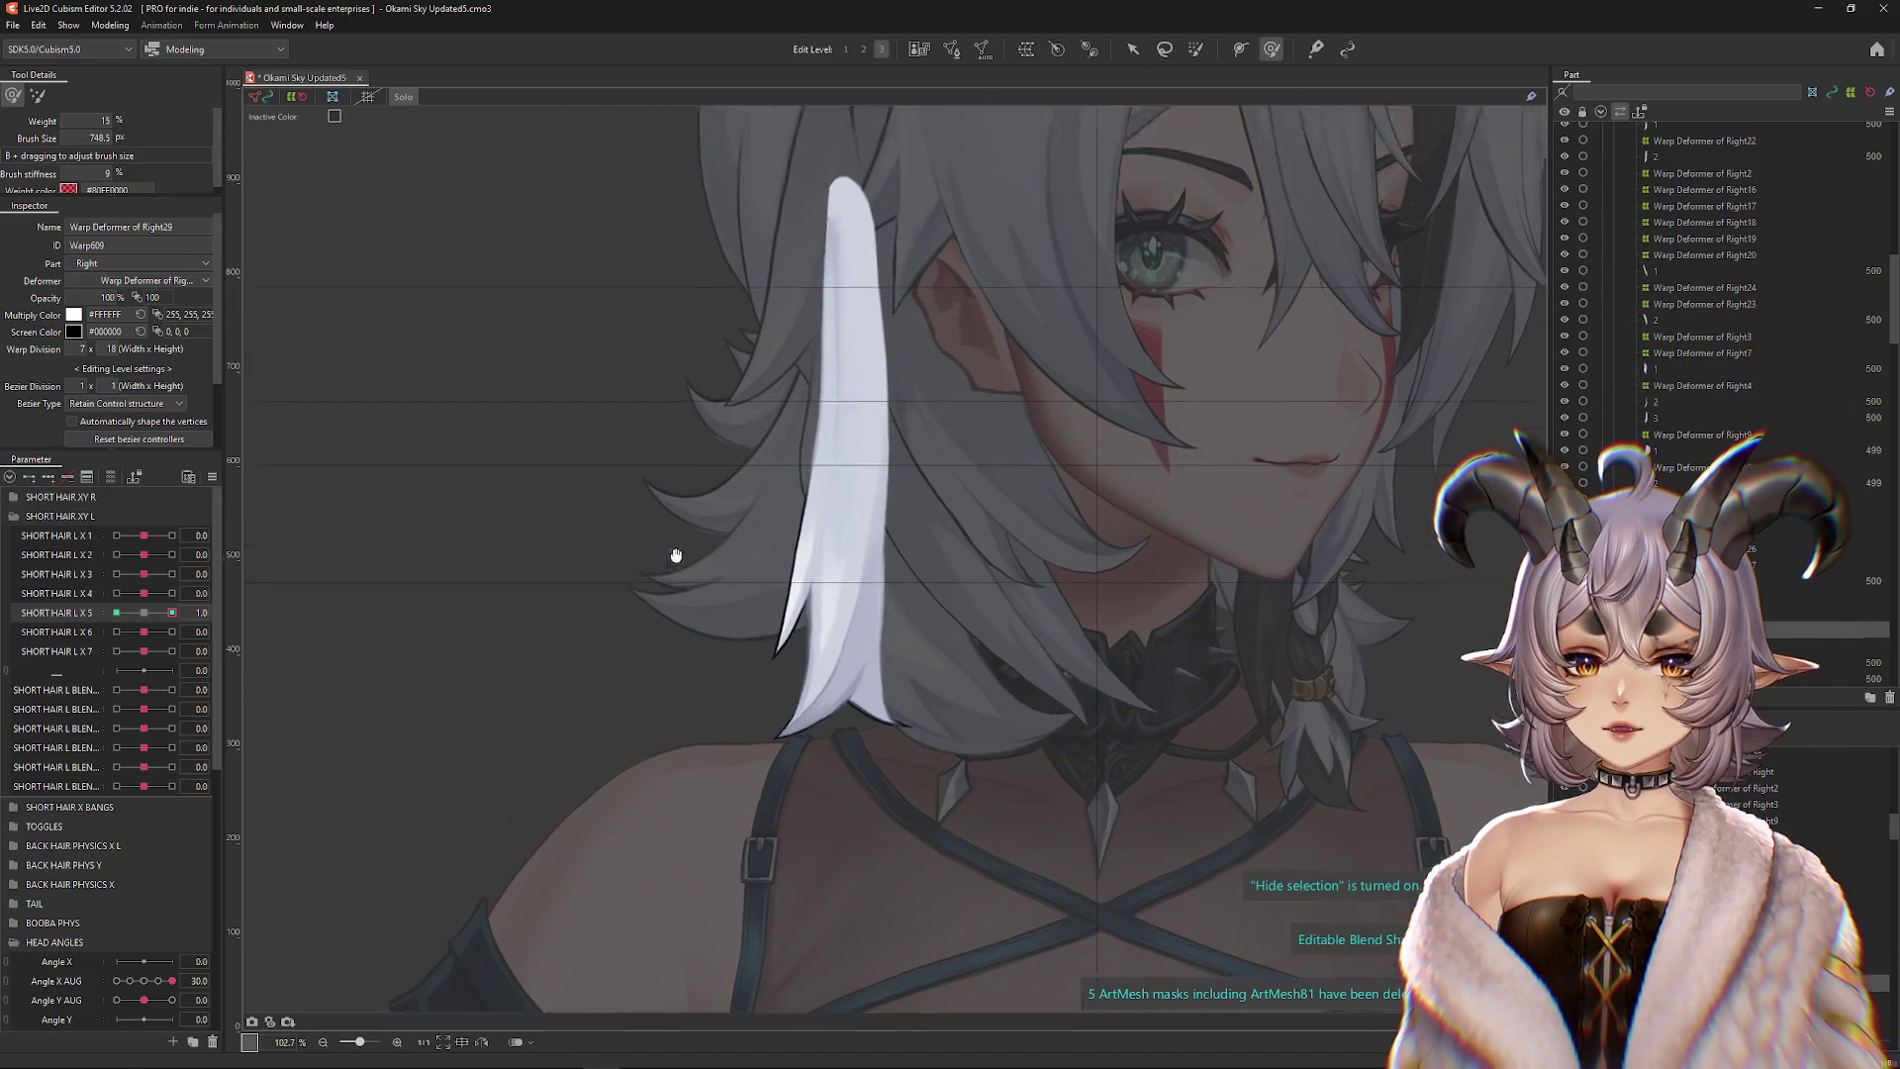
click(37, 95)
drag(777, 497, 785, 501)
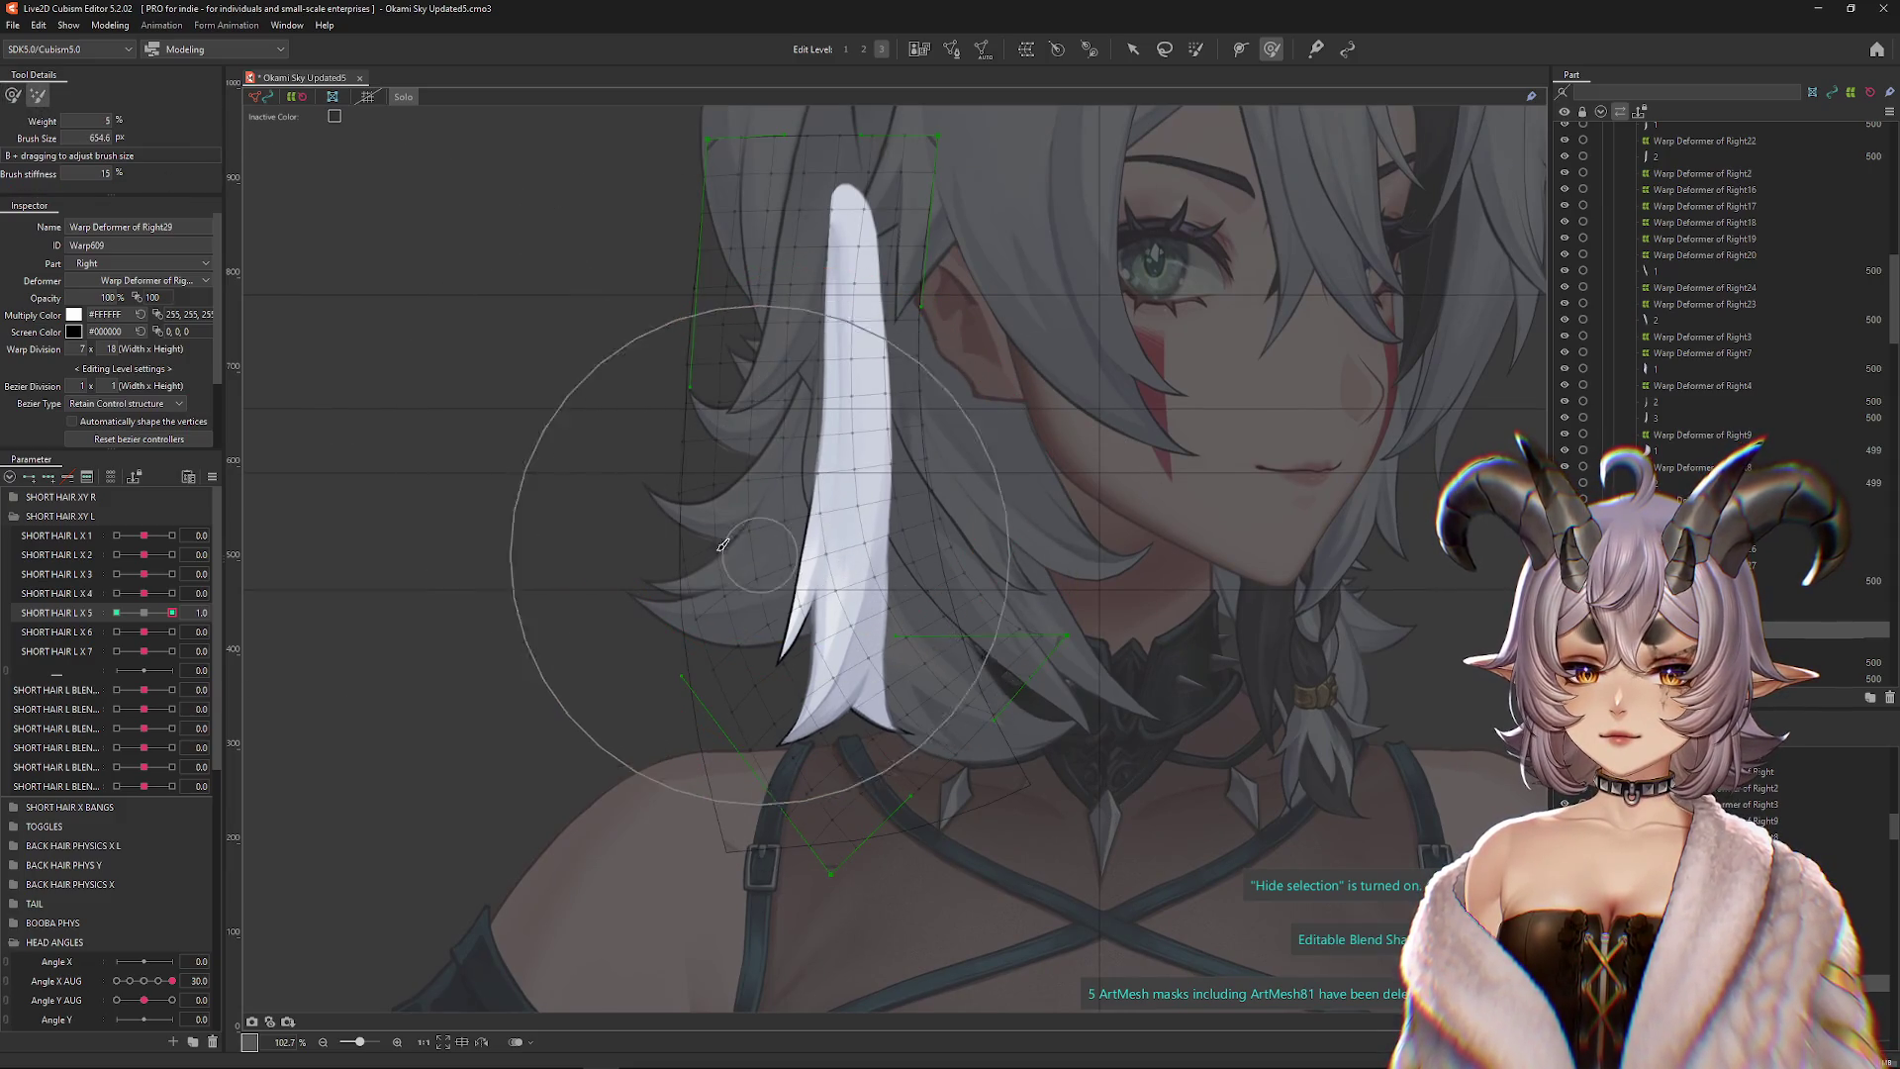
click(144, 613)
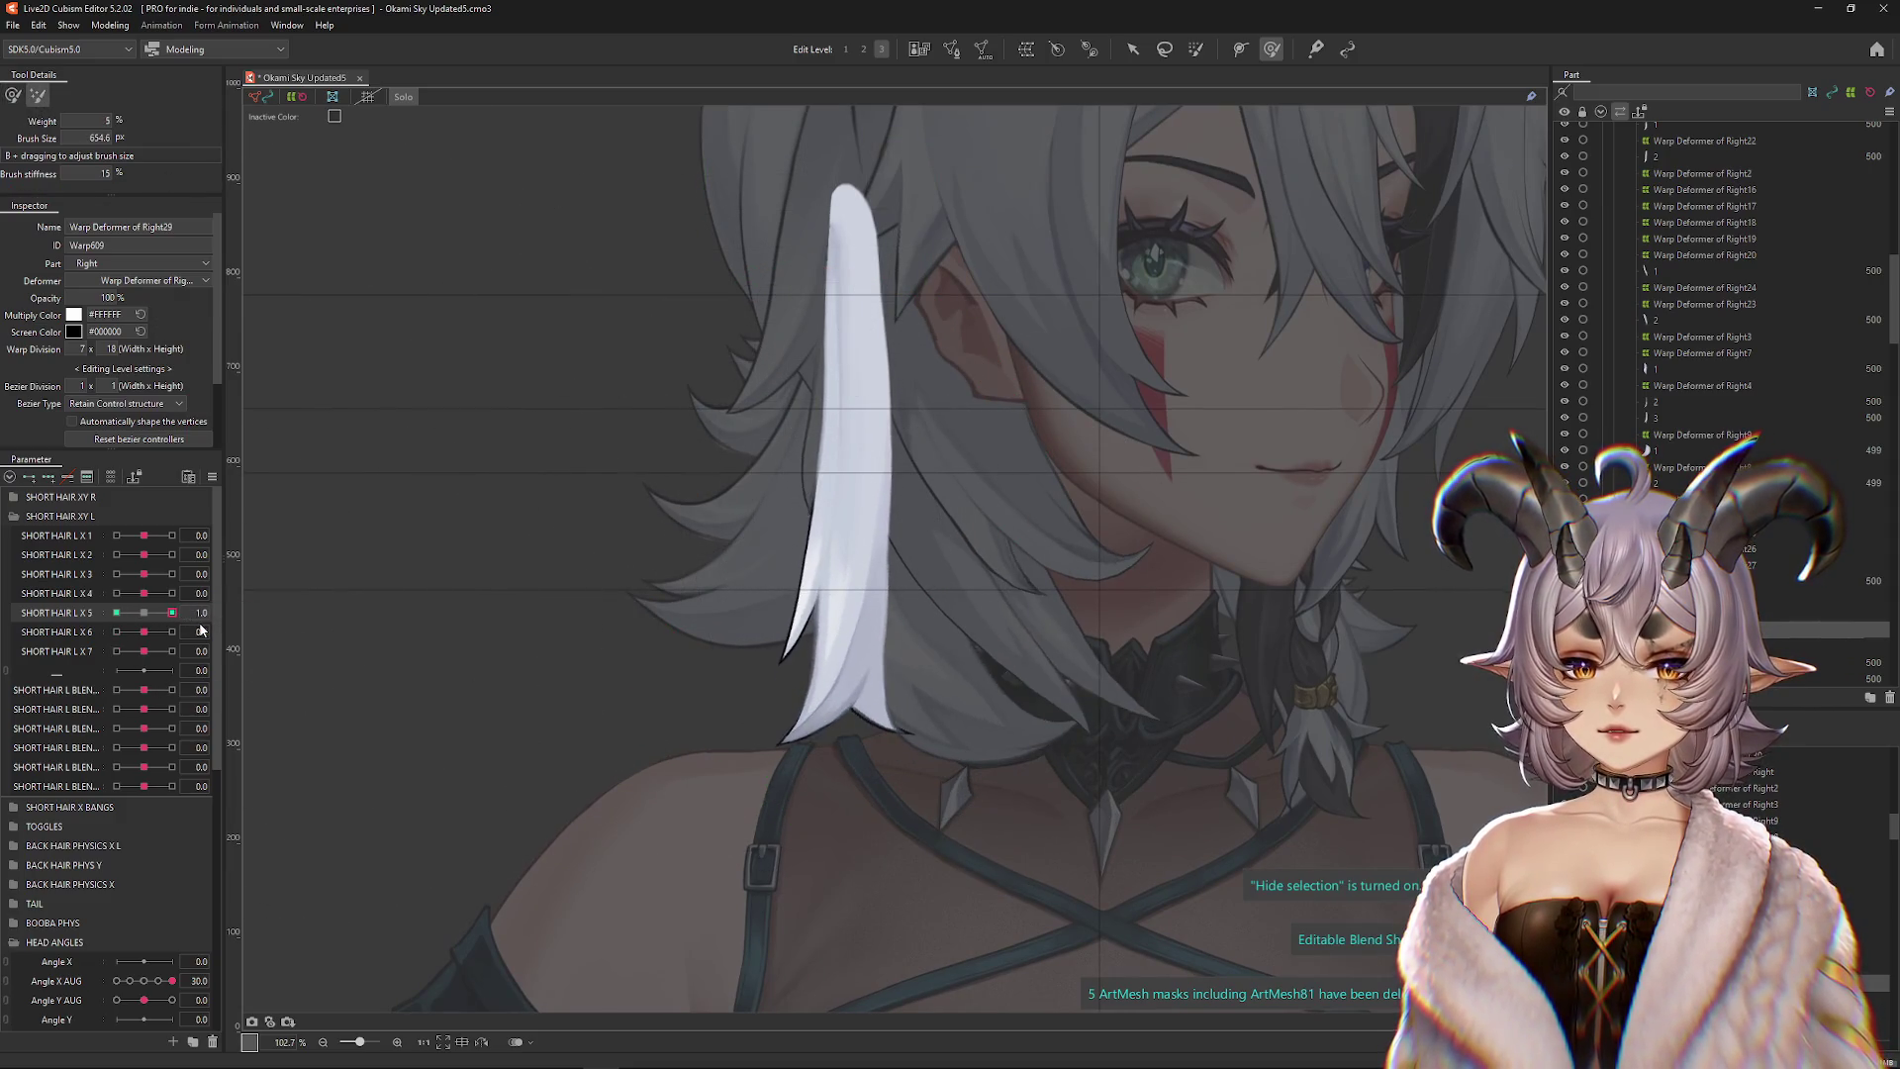
click(13, 95)
drag(172, 612, 41, 623)
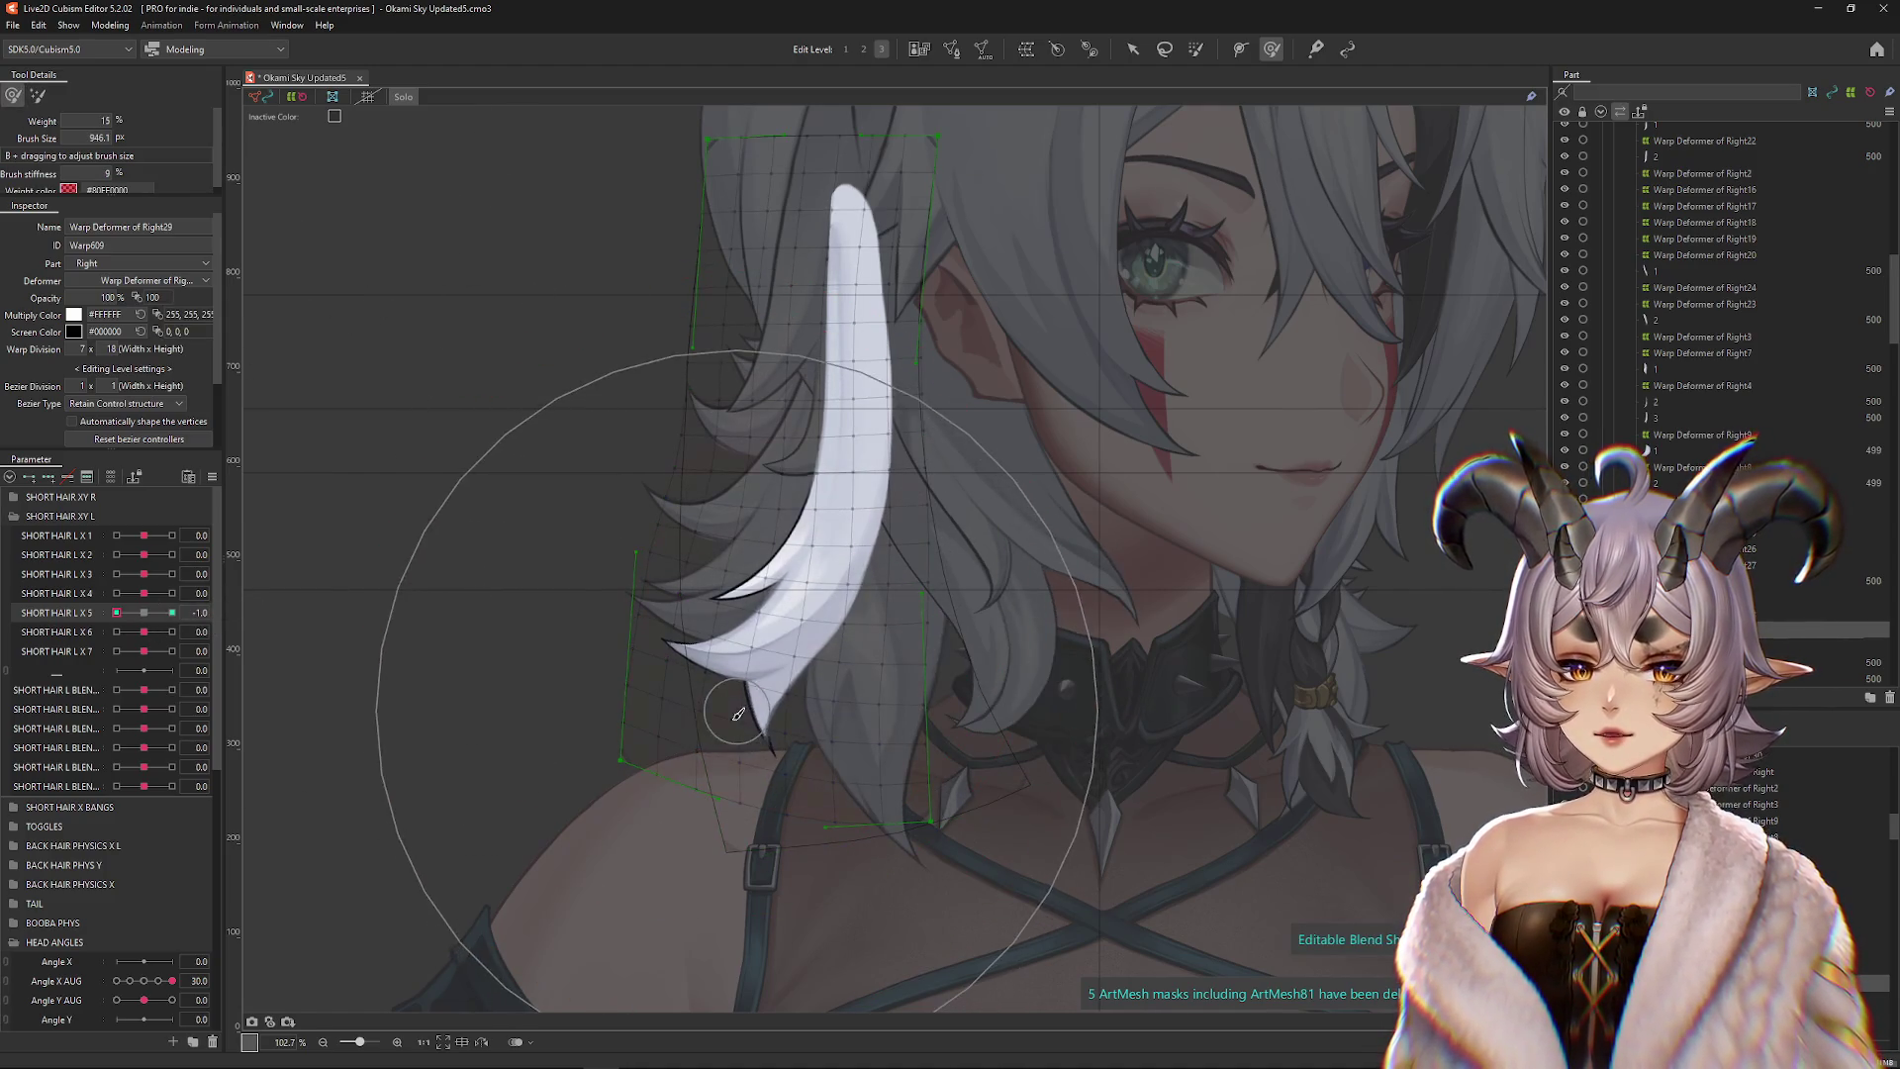
click(38, 95)
drag(741, 414, 752, 450)
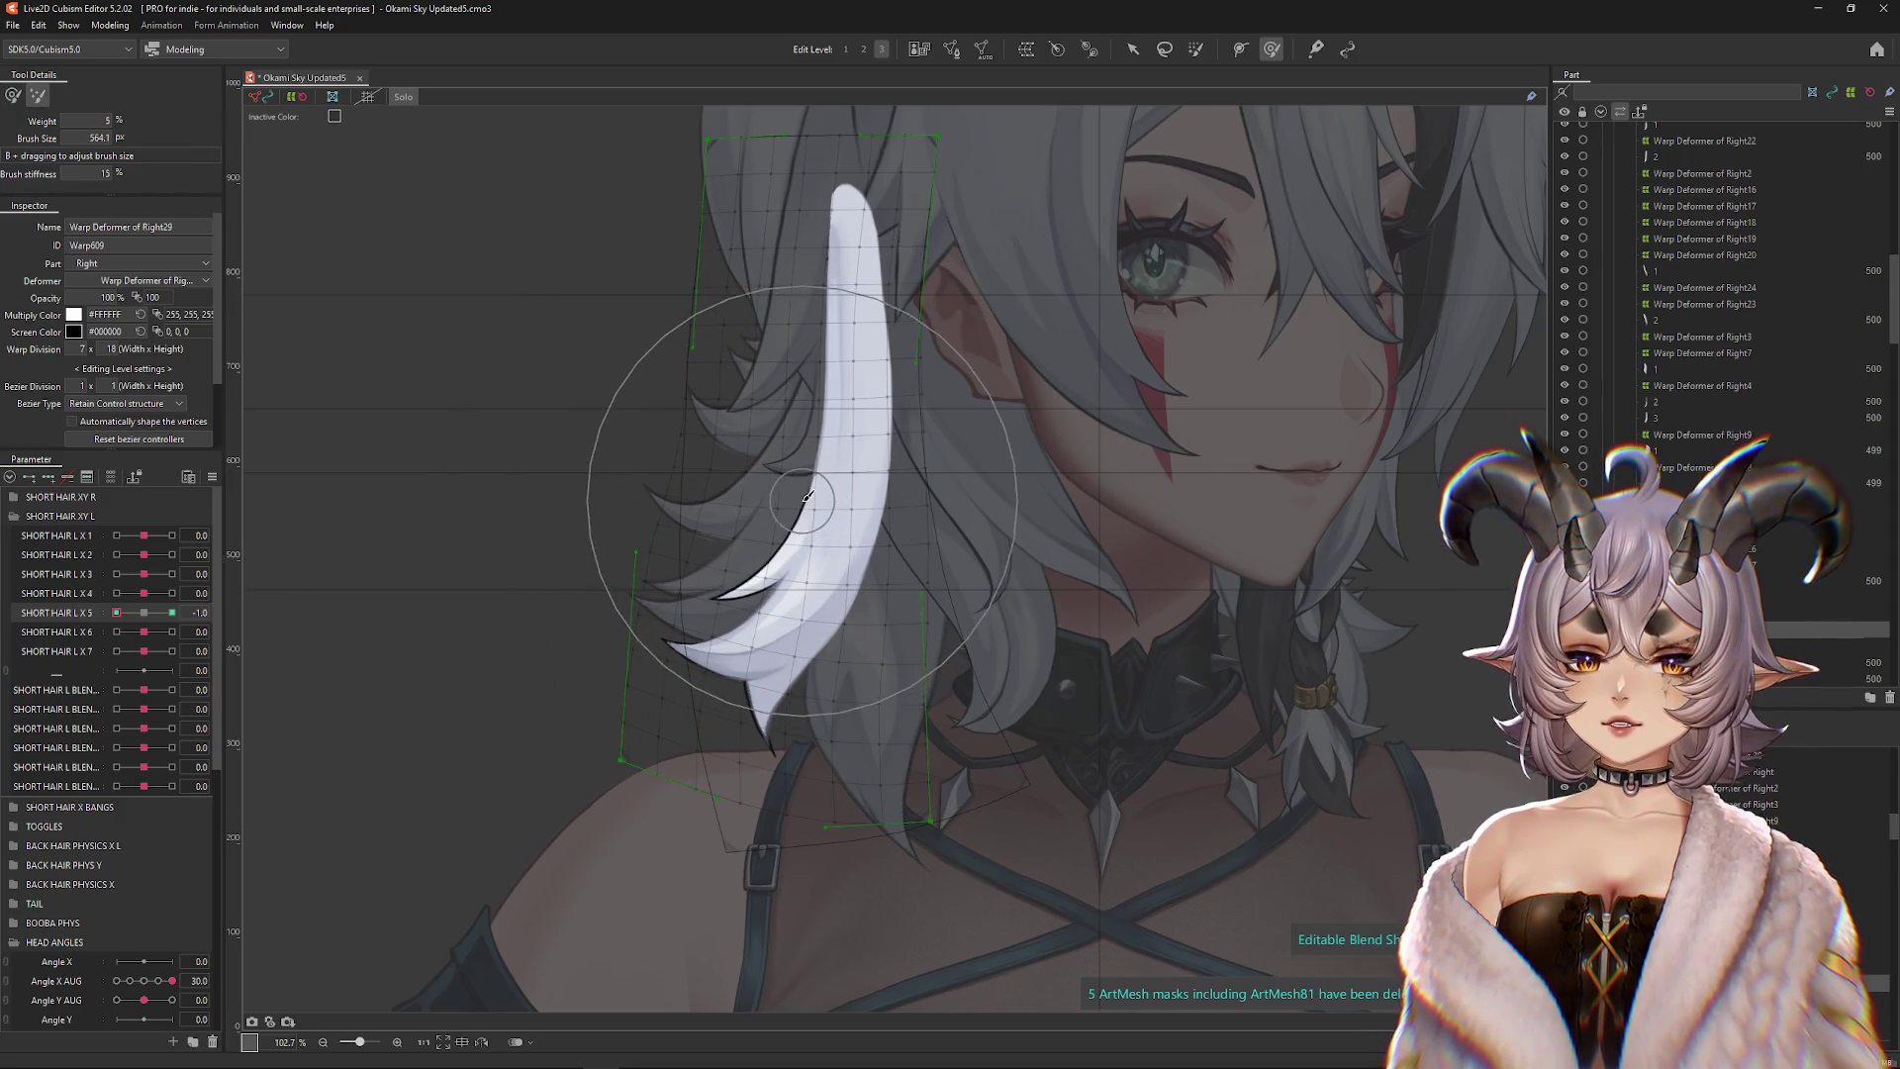
drag(425, 551, 693, 623)
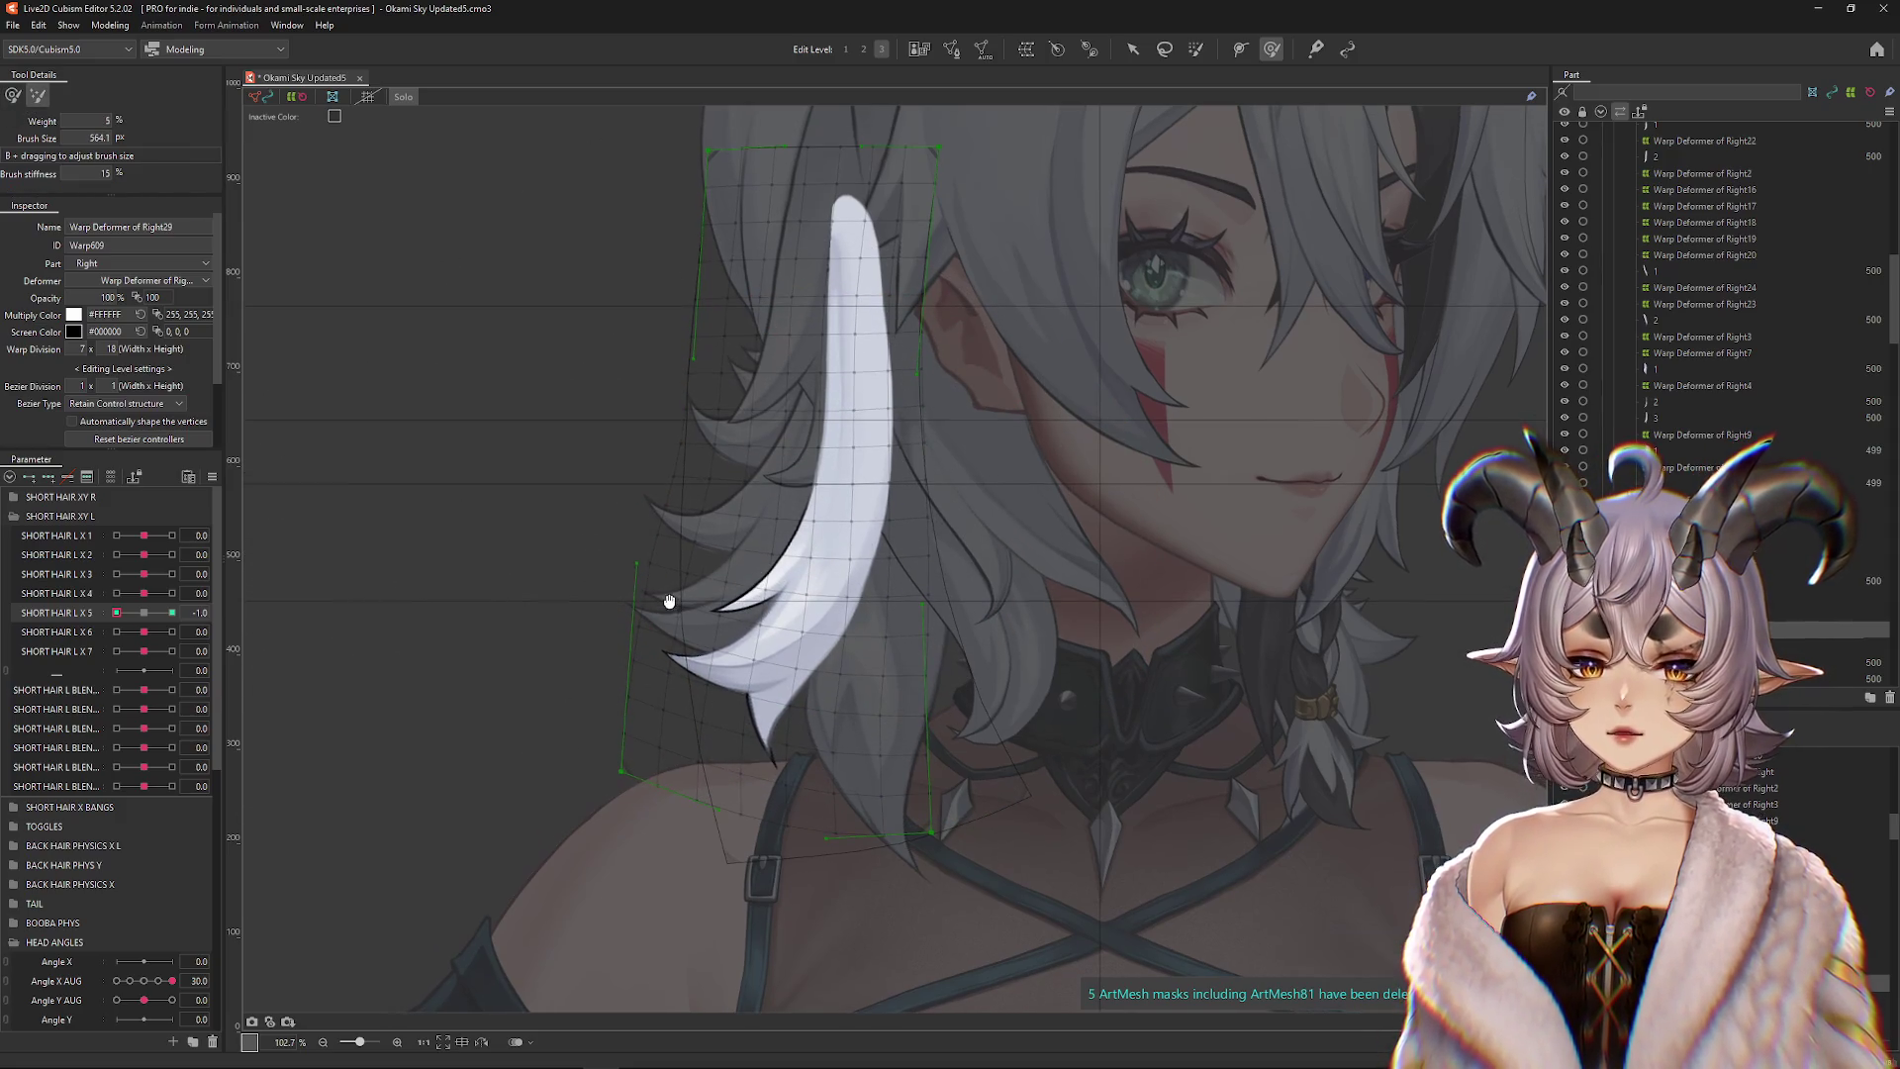
key(b)
drag(388, 341, 605, 620)
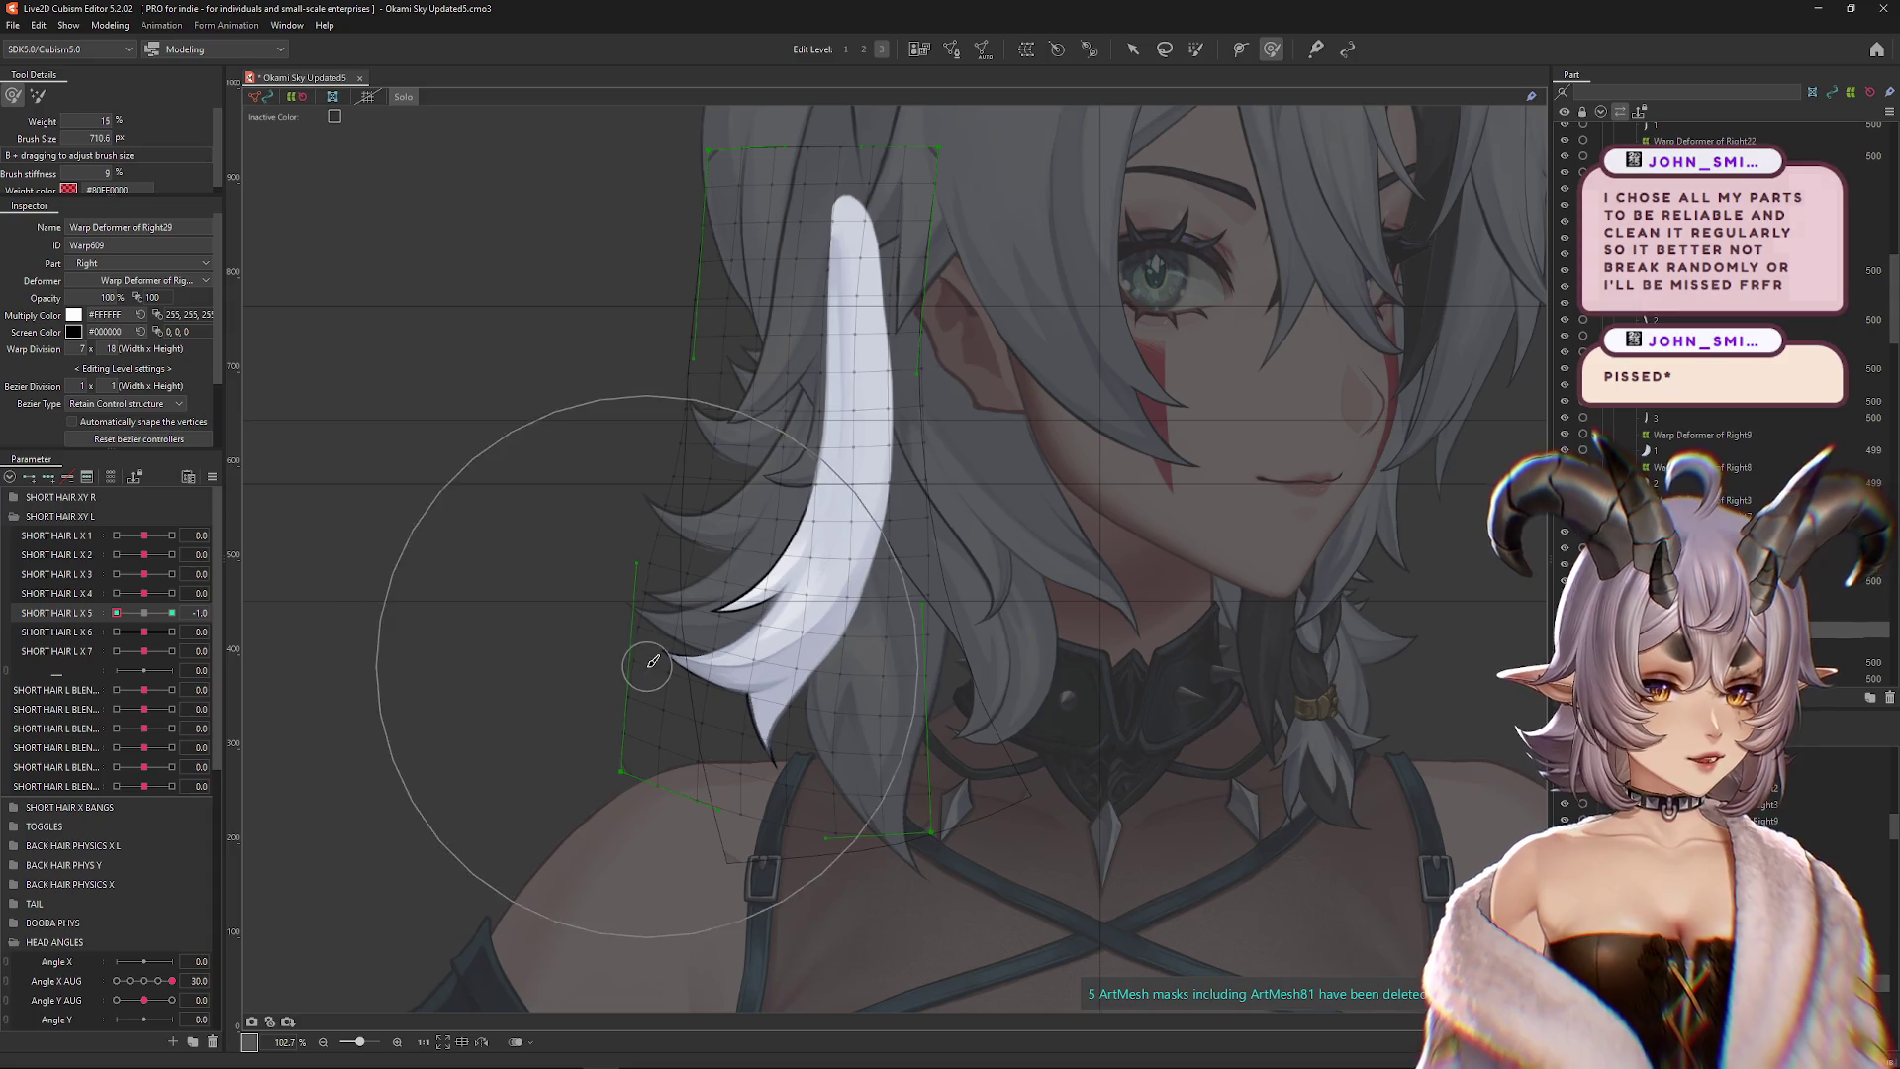
Reshape the white strand's SHORT HAIR L X 5 = 1.0 pose with the Deform Brush
drag(166, 613, 116, 614)
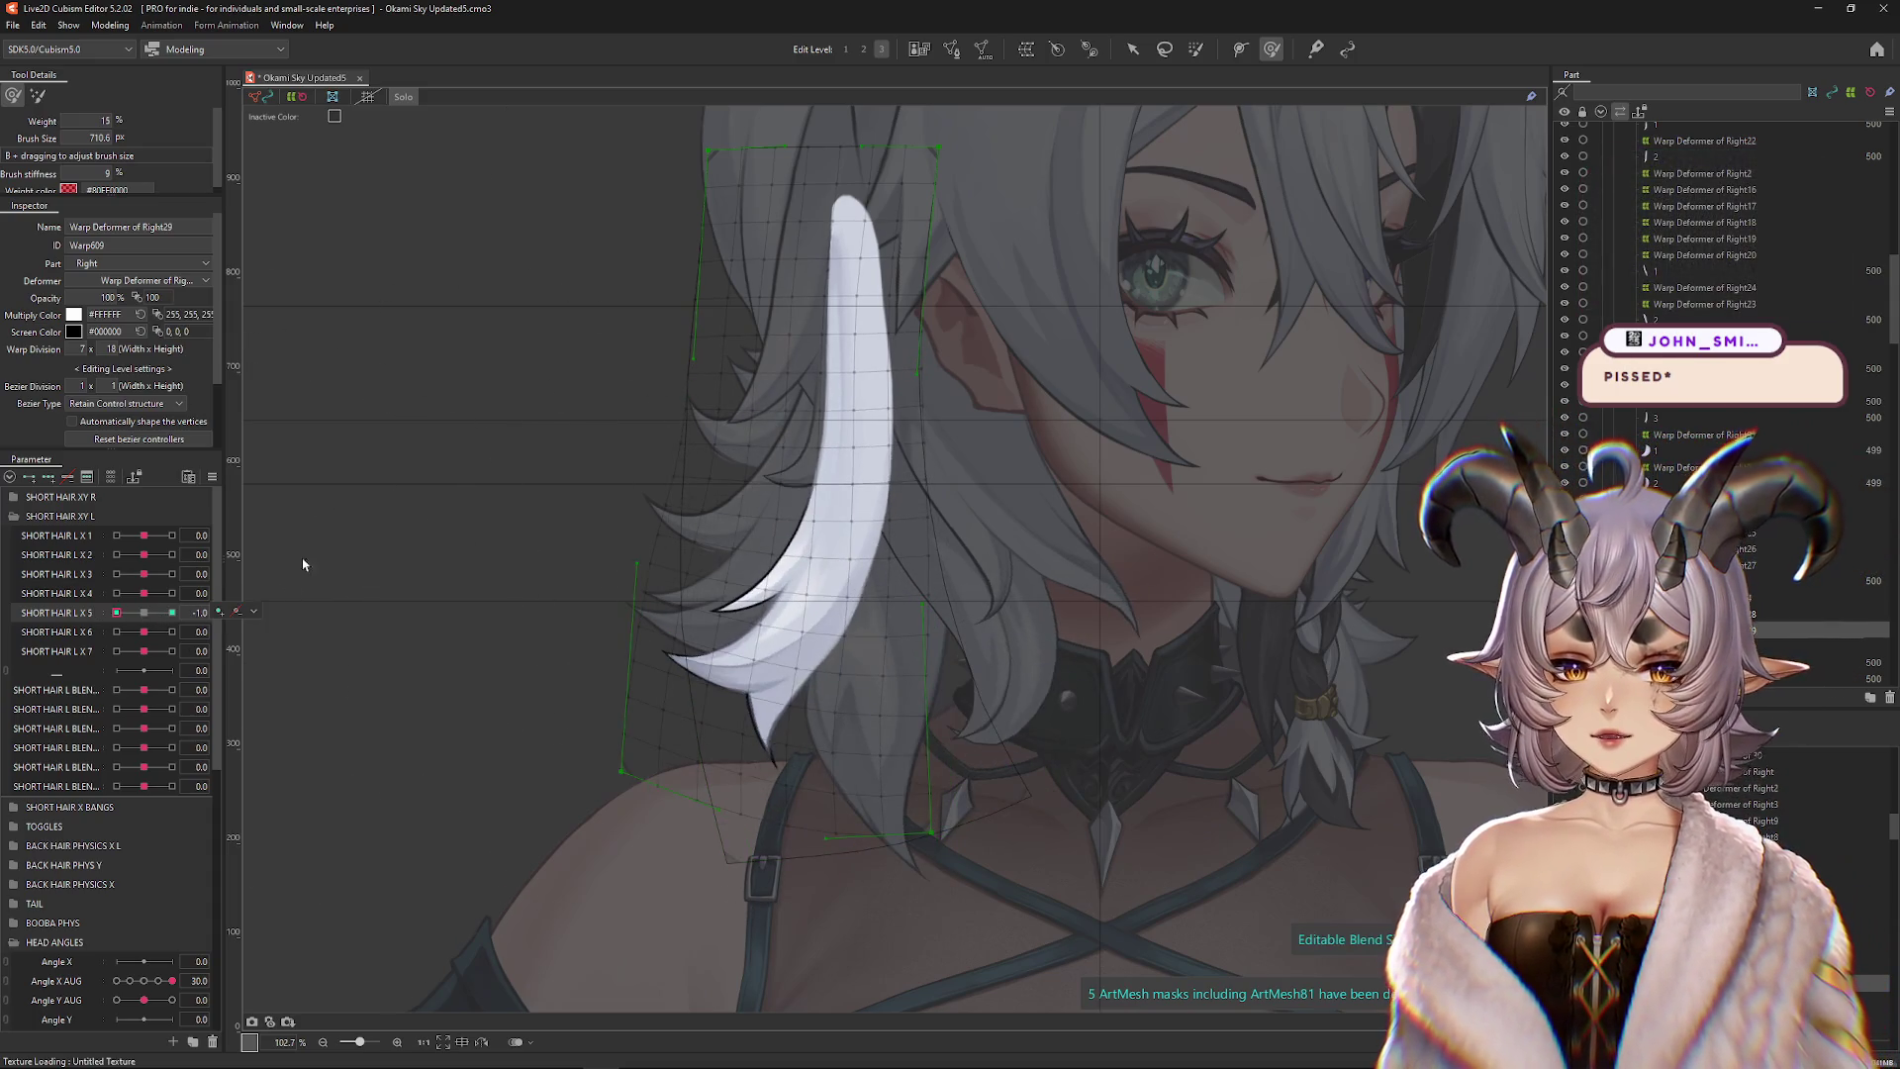
drag(817, 543, 621, 525)
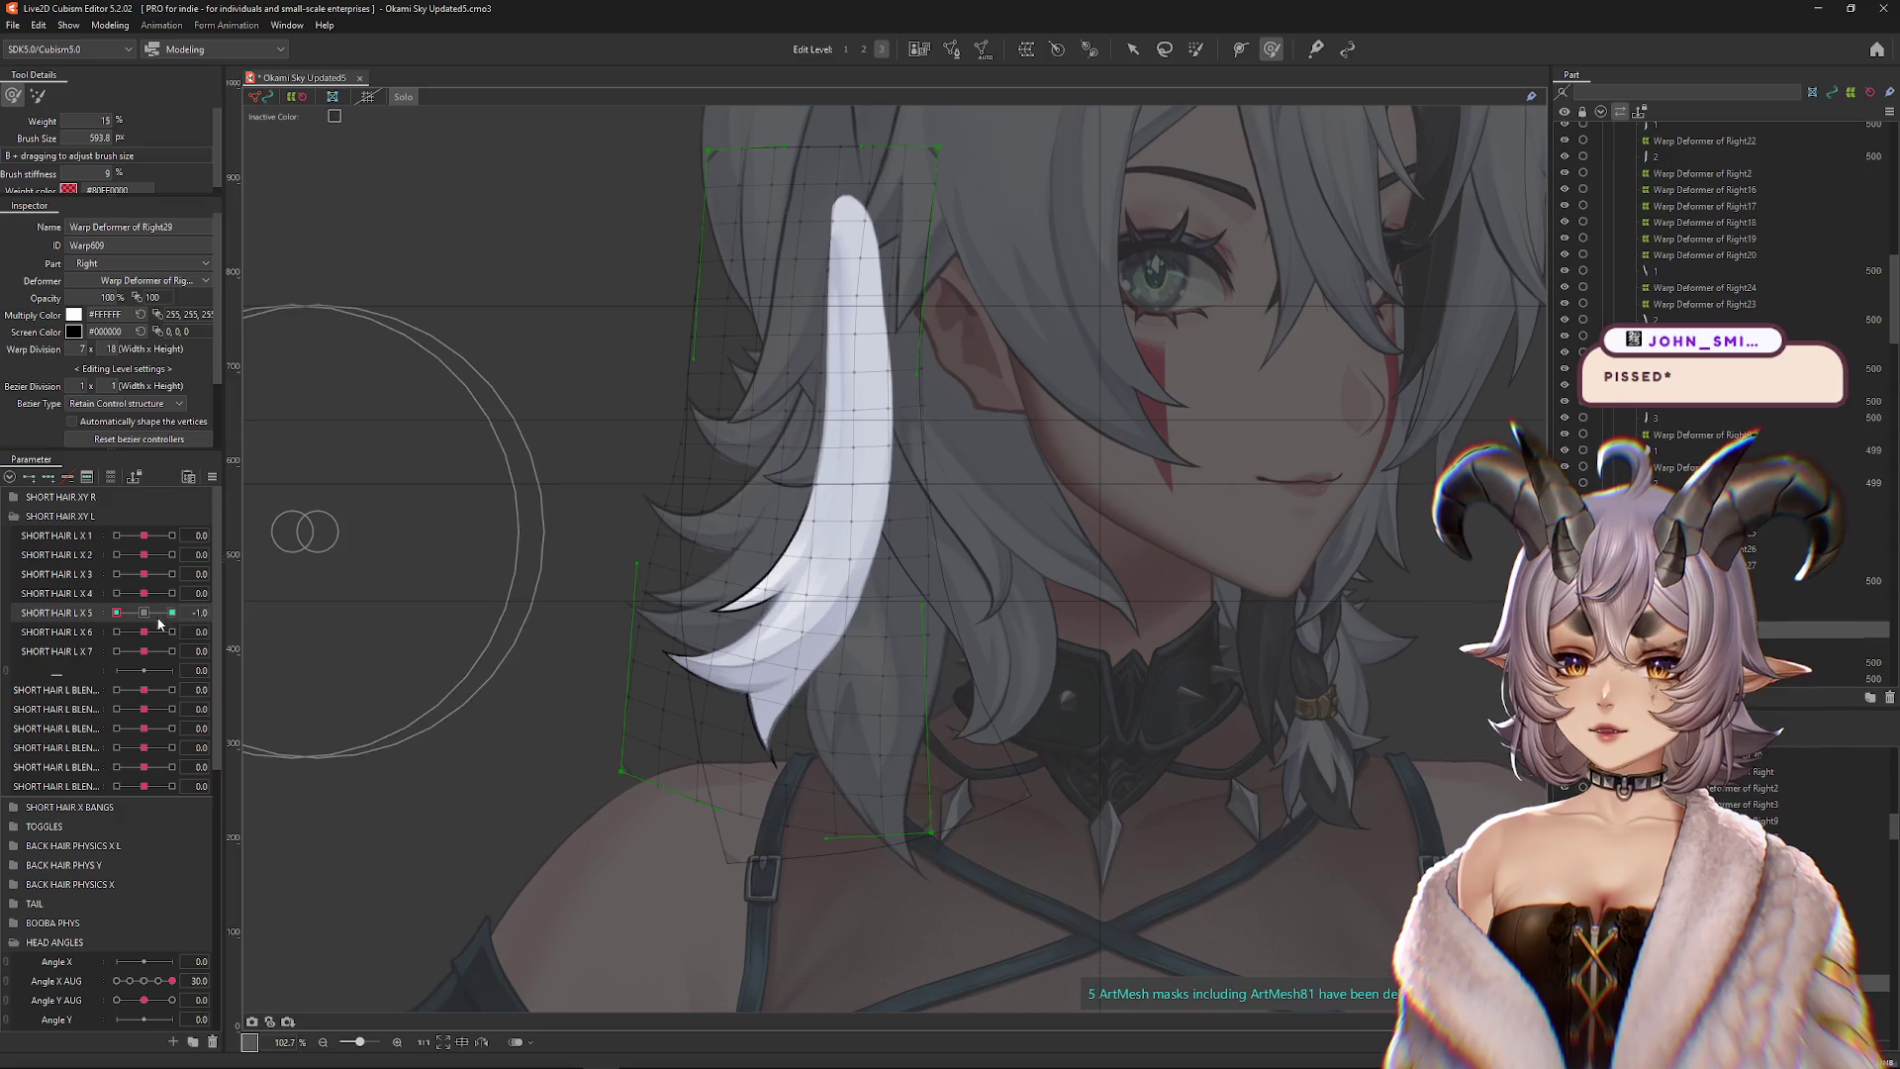
drag(115, 614, 172, 614)
drag(679, 543, 713, 602)
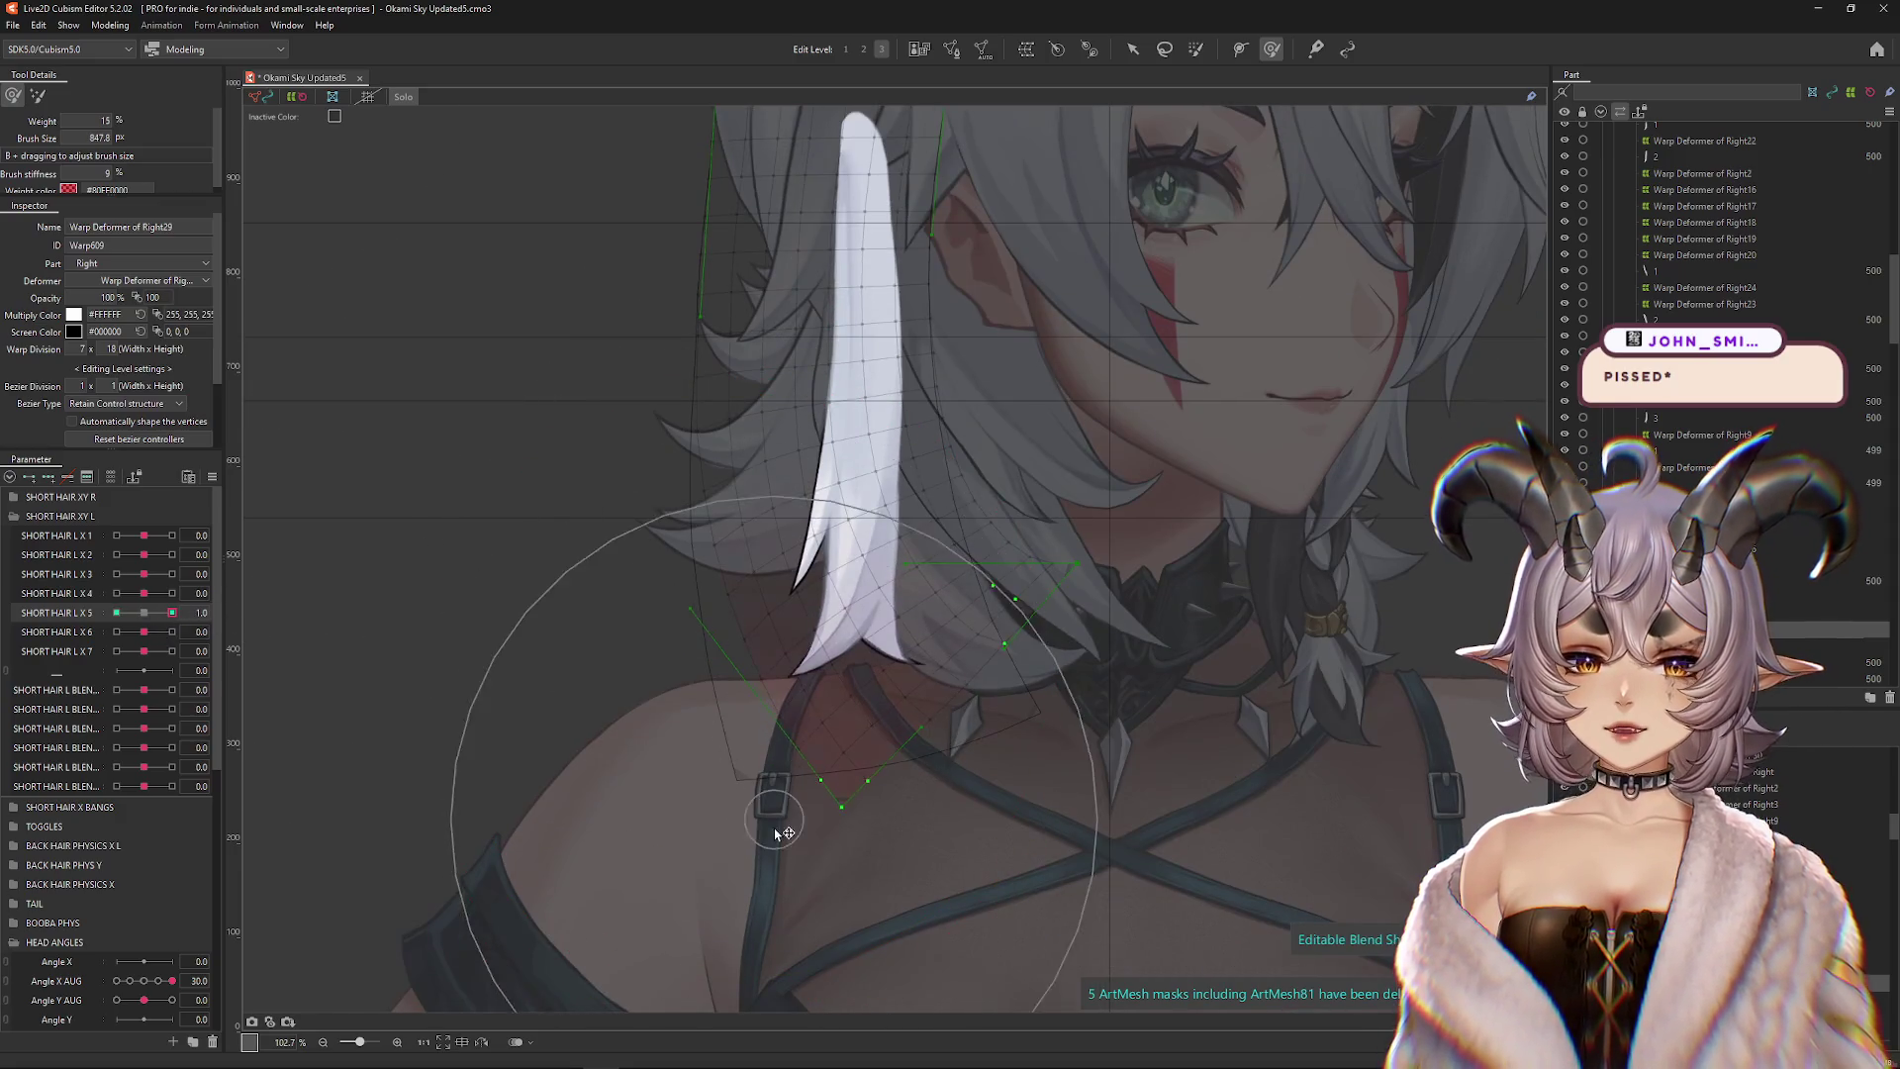
drag(831, 785, 716, 721)
mouse_move(779, 561)
mouse_down()
mouse_move(835, 505)
mouse_move(835, 581)
mouse_move(805, 628)
mouse_move(818, 657)
mouse_up()
drag(565, 665, 522, 671)
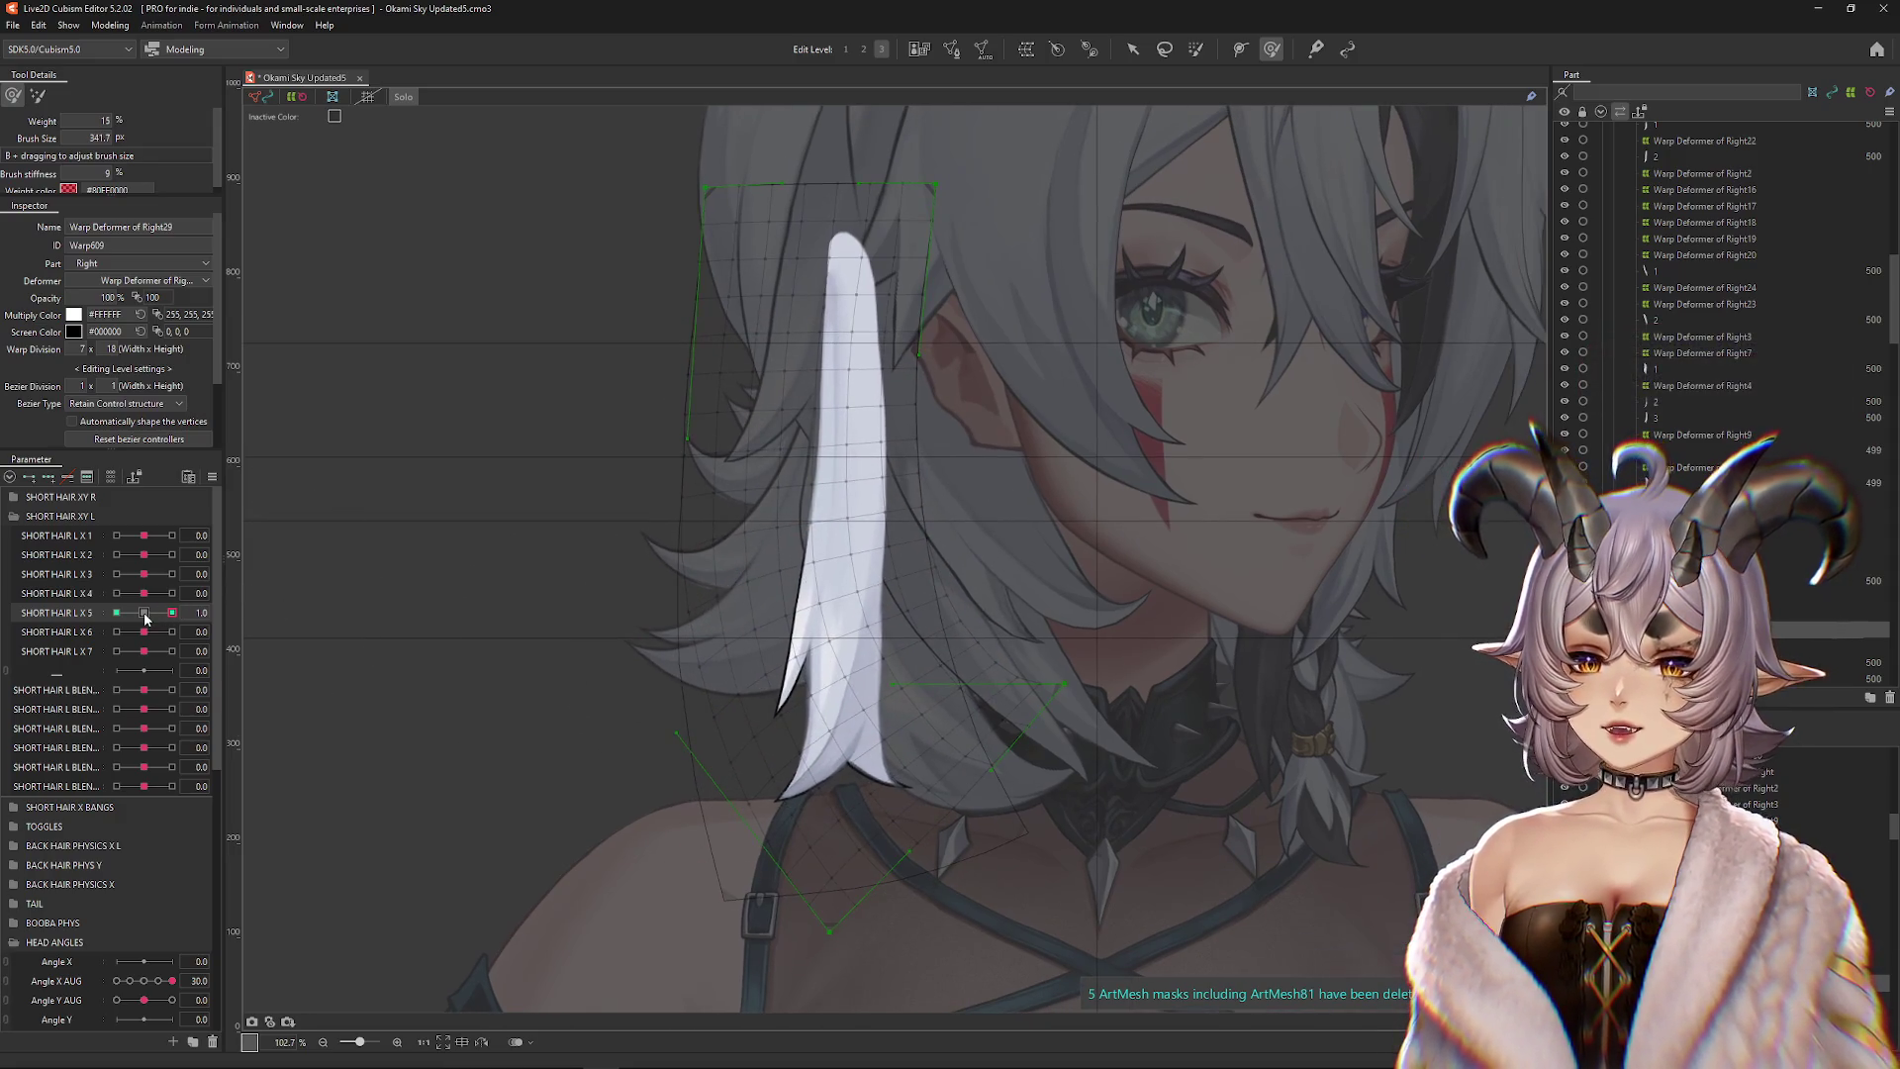
scroll(851, 712, down, 1)
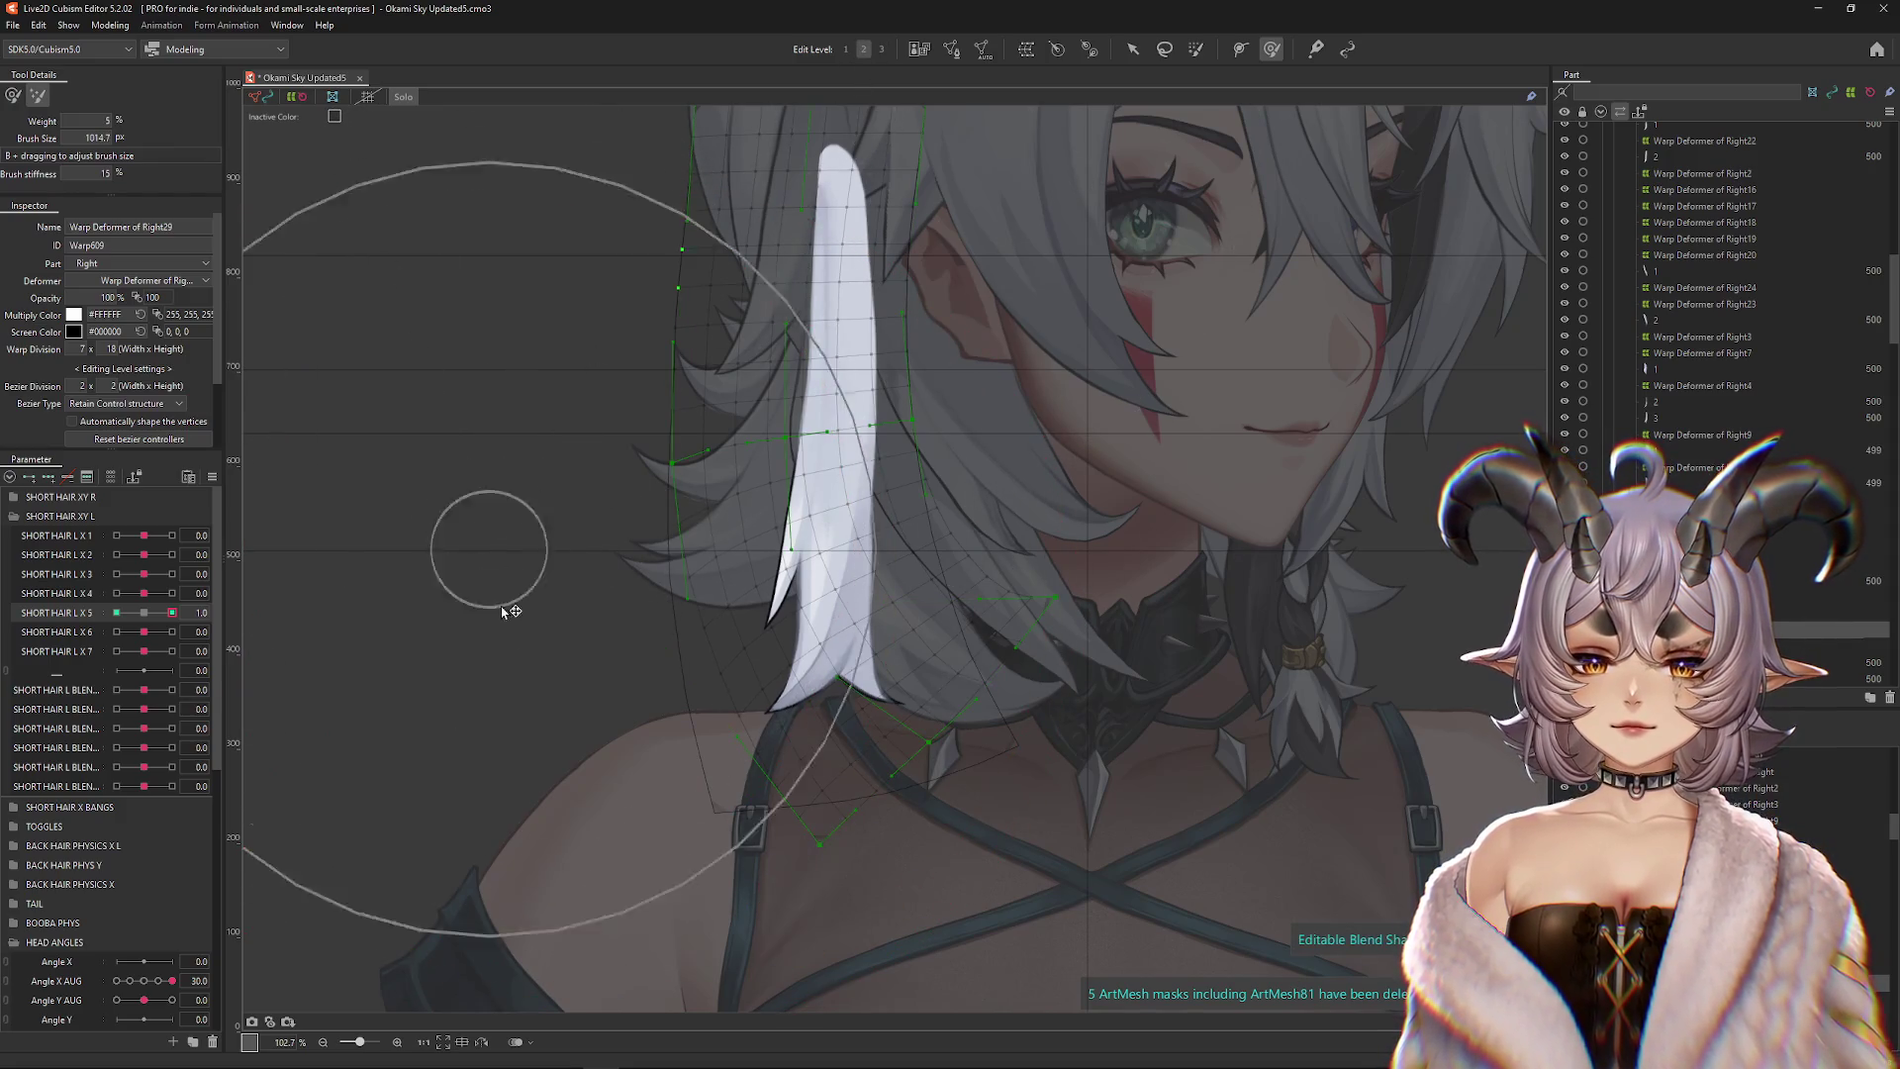
Touch up the strand's bent -1.0 keyform with a resized Deform Brush
click(116, 612)
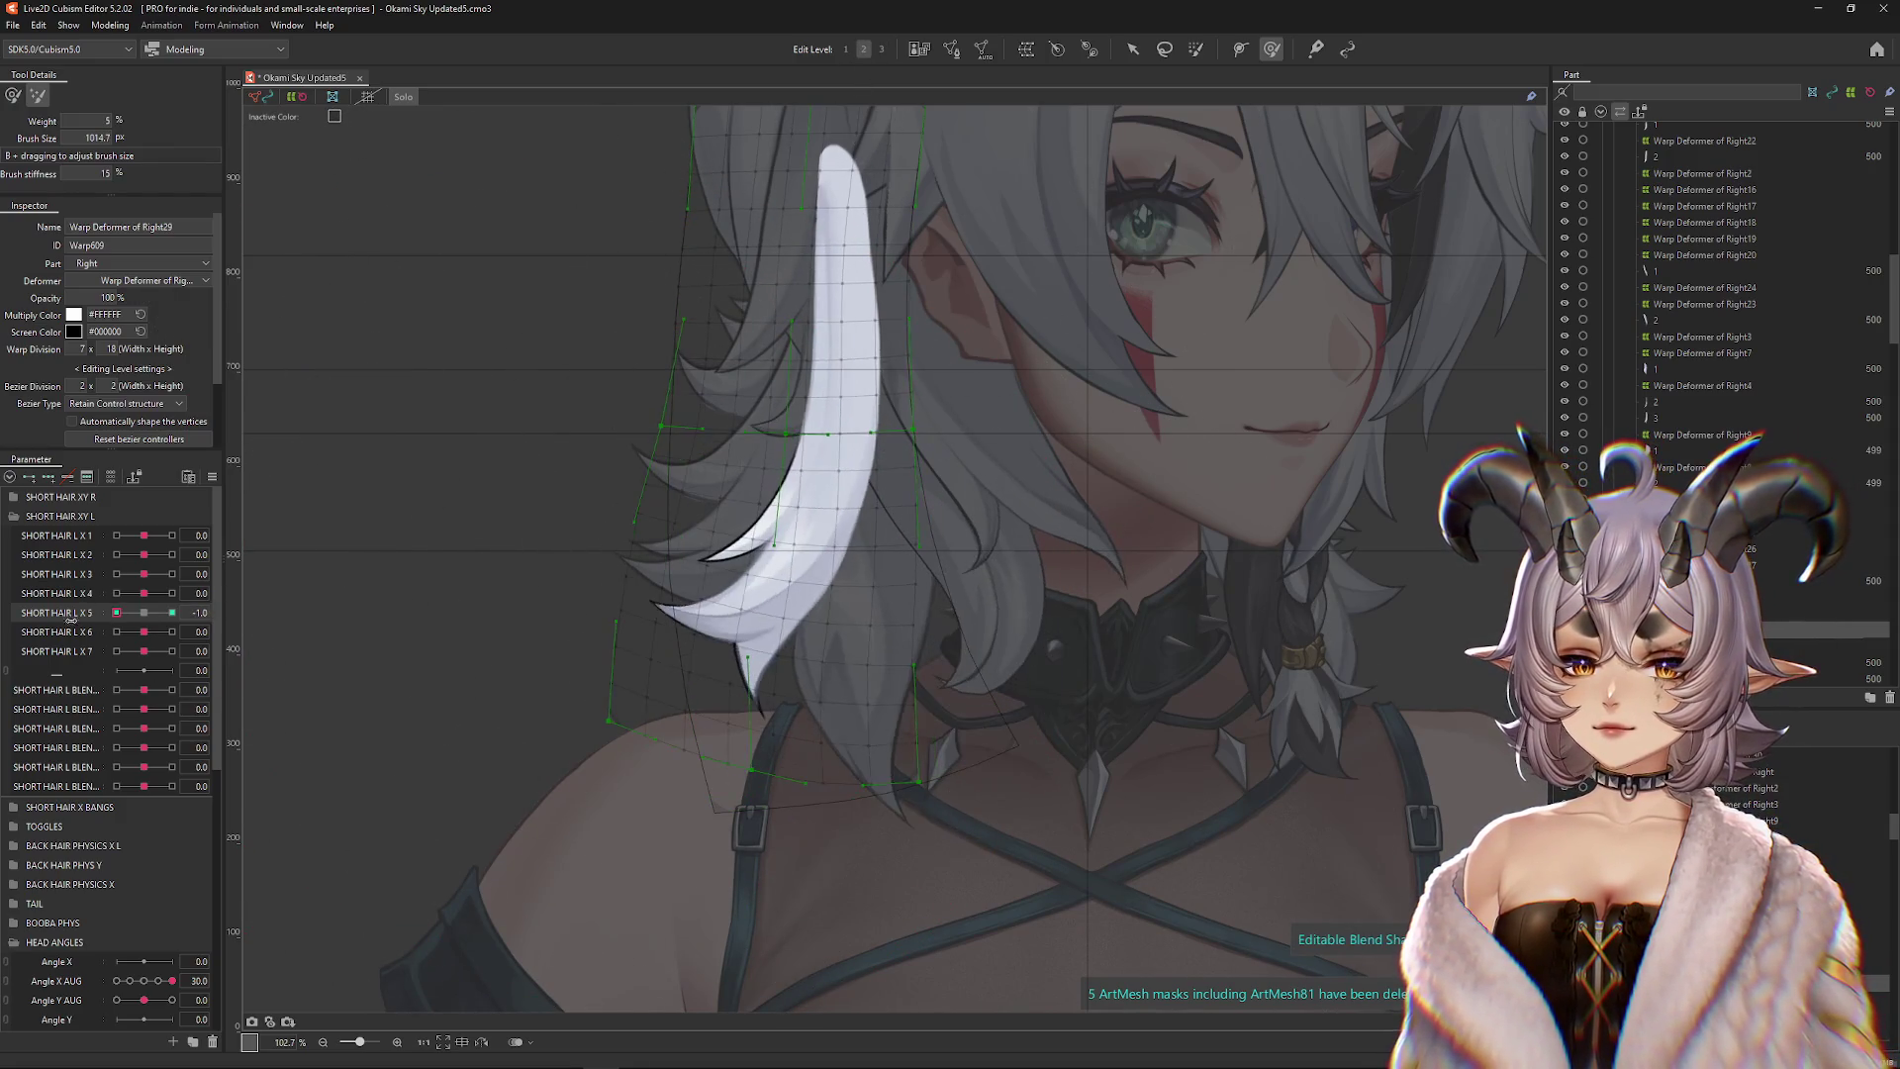
mouse_move(544, 620)
mouse_down()
mouse_move(568, 632)
mouse_move(551, 594)
mouse_up()
mouse_move(312, 508)
mouse_down()
mouse_move(554, 416)
mouse_move(419, 347)
mouse_up()
mouse_move(628, 565)
mouse_down()
mouse_move(699, 670)
mouse_move(683, 683)
mouse_move(820, 574)
mouse_up()
click(152, 614)
click(116, 613)
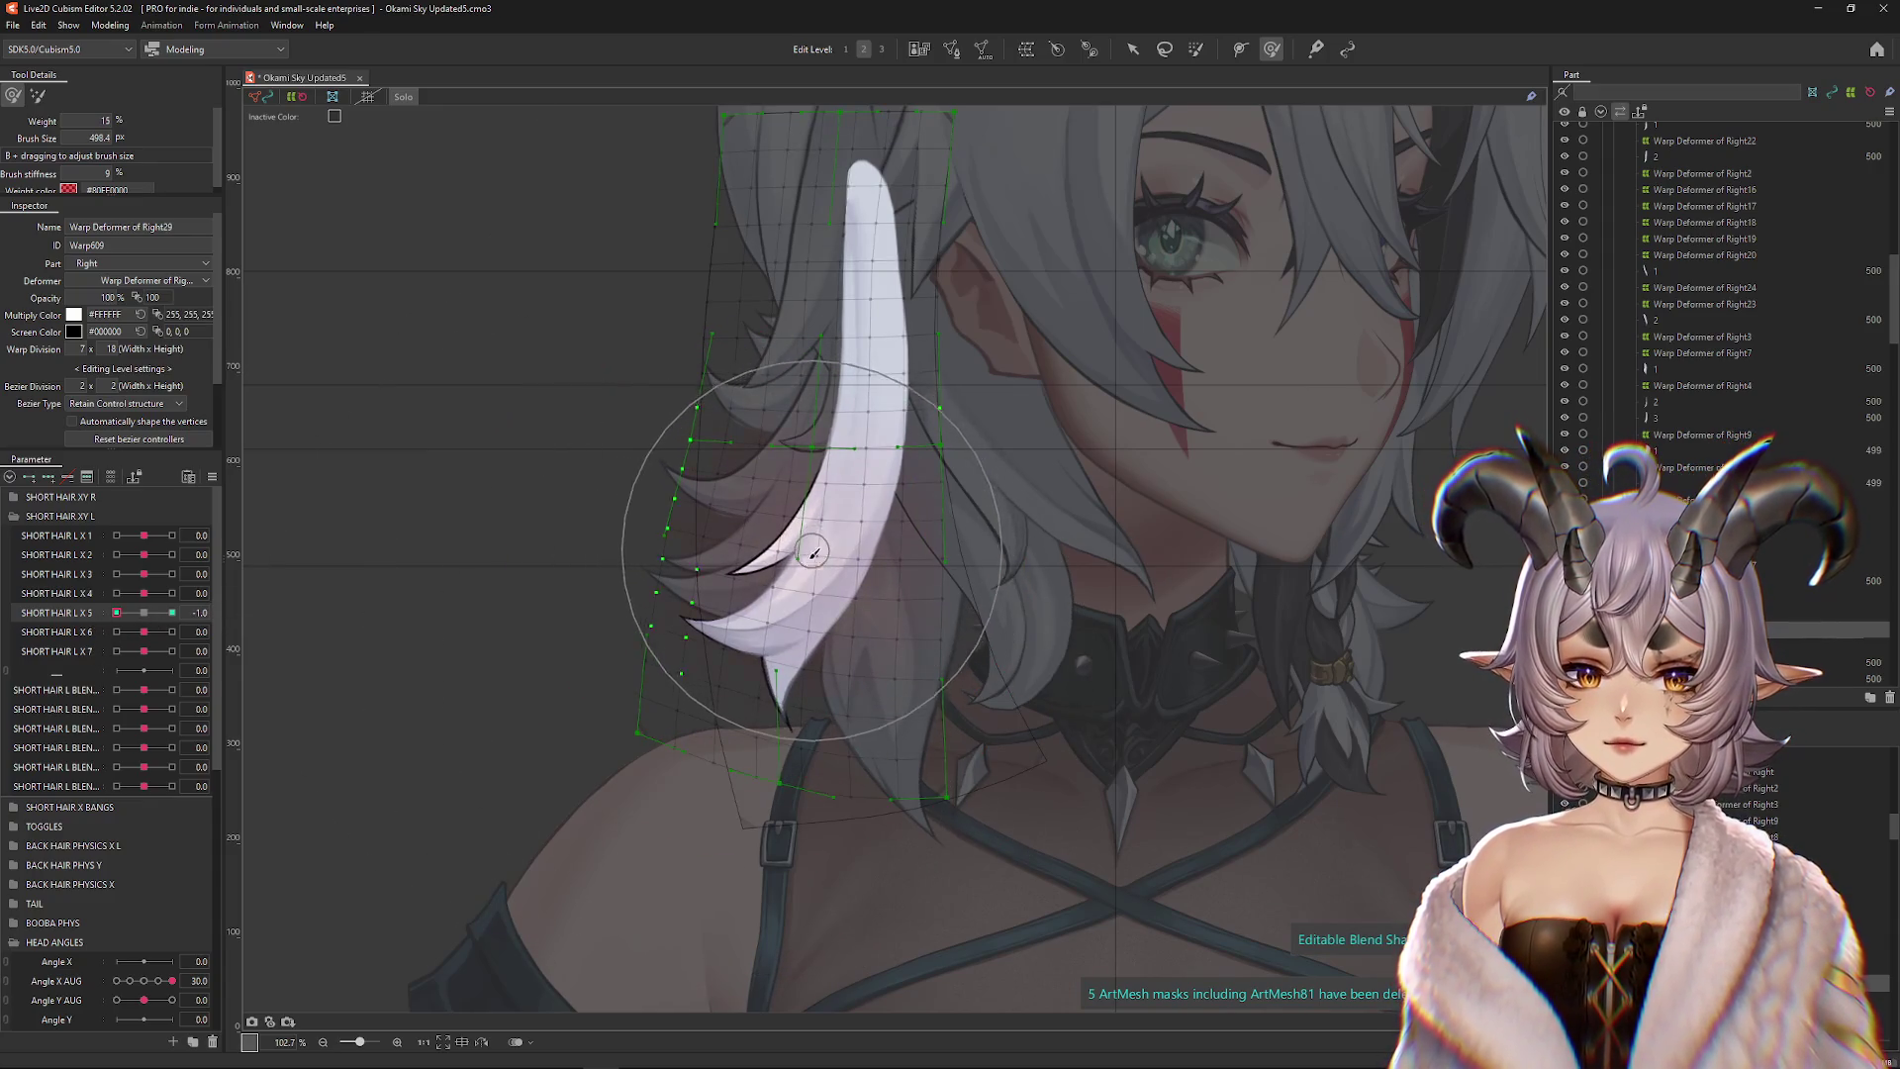
mouse_move(670, 564)
mouse_down()
mouse_move(636, 501)
mouse_move(712, 641)
mouse_move(466, 679)
mouse_up()
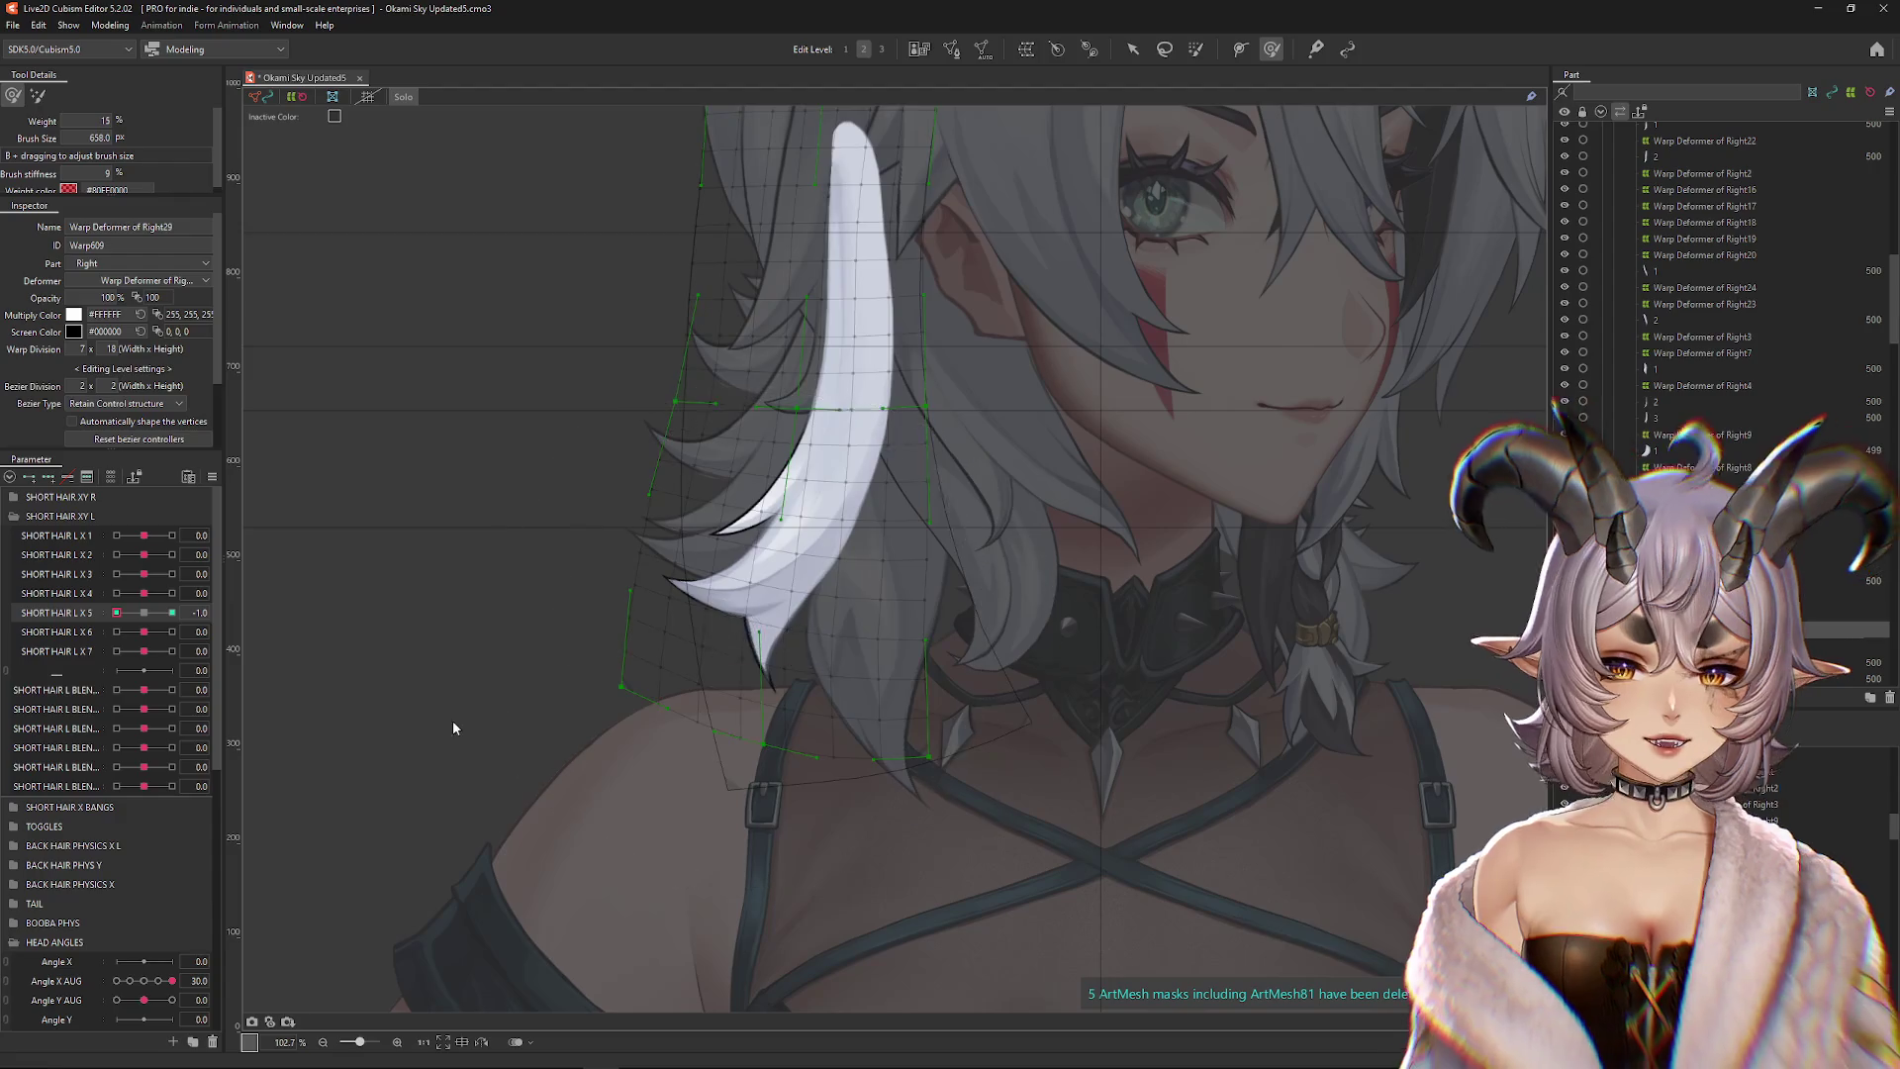
Revisit the 1.0 keyform and undo an unwanted brush stroke
click(172, 612)
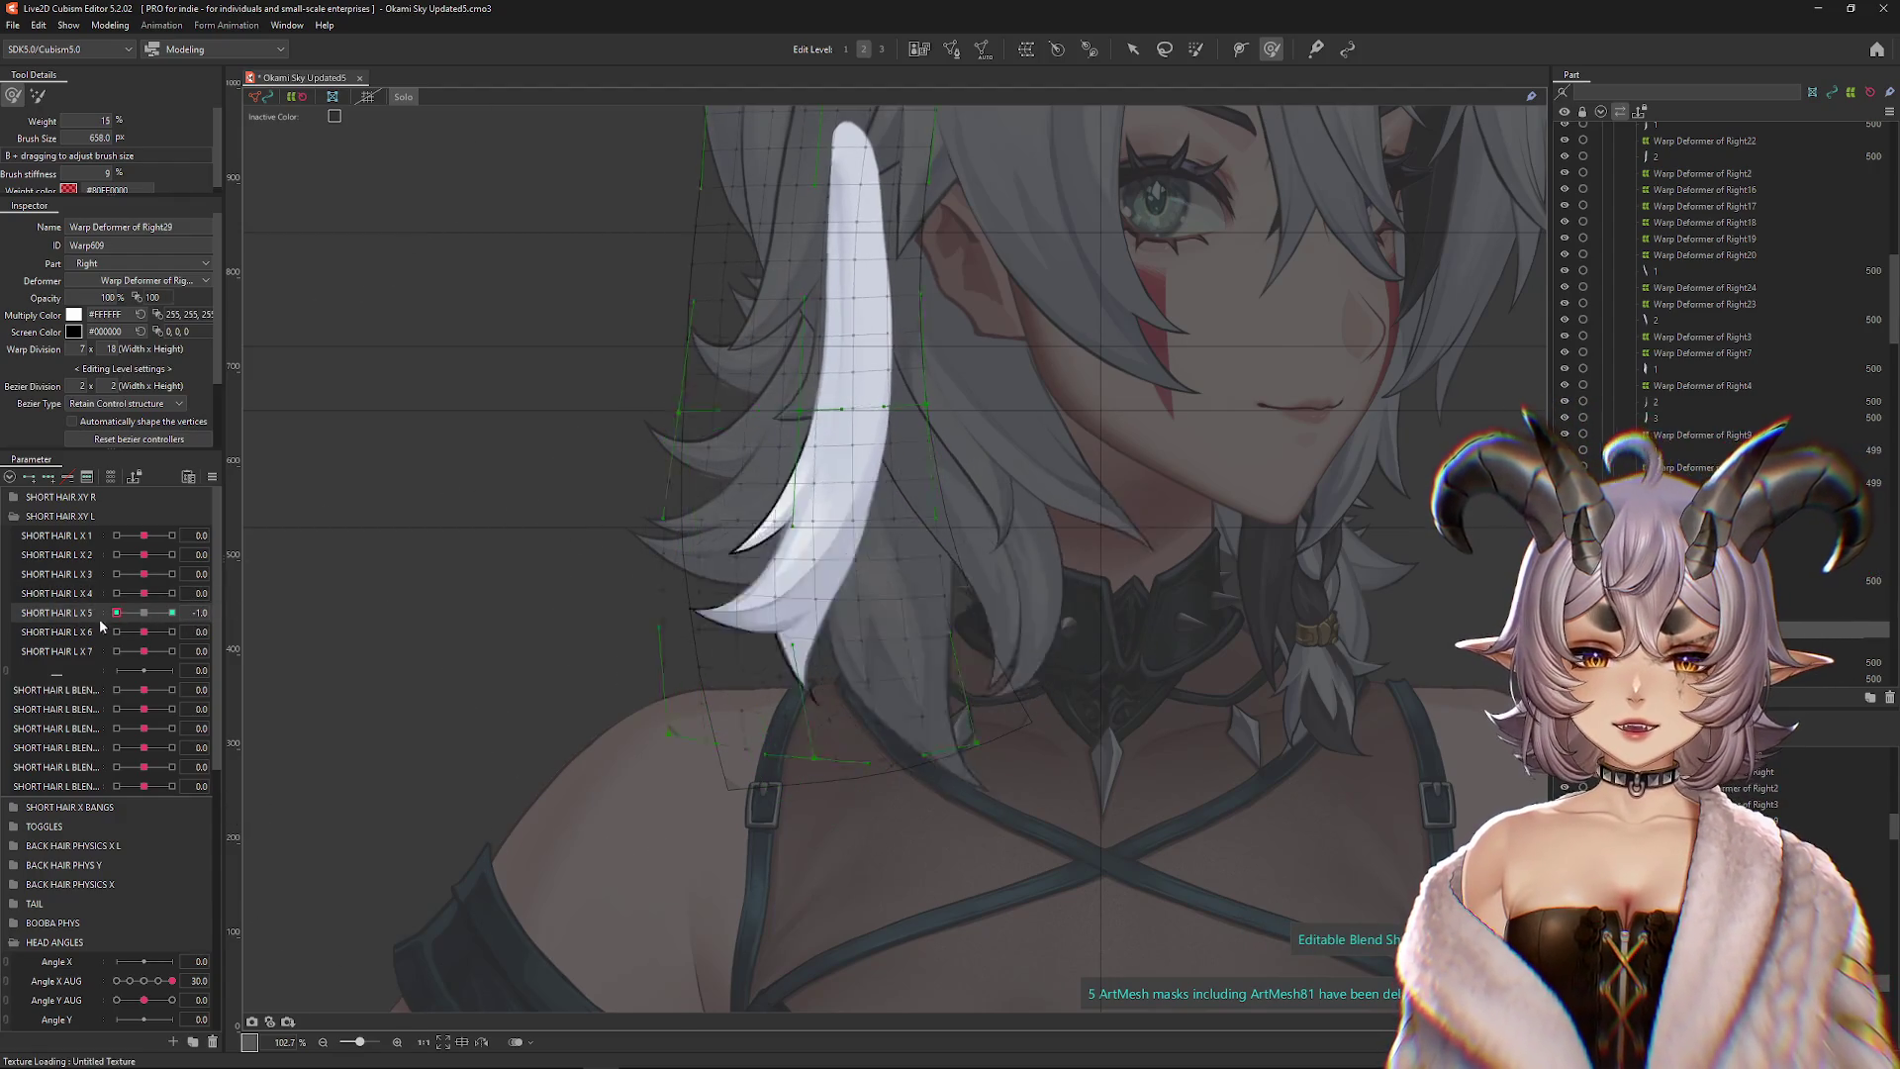
scroll(869, 693, up, 2)
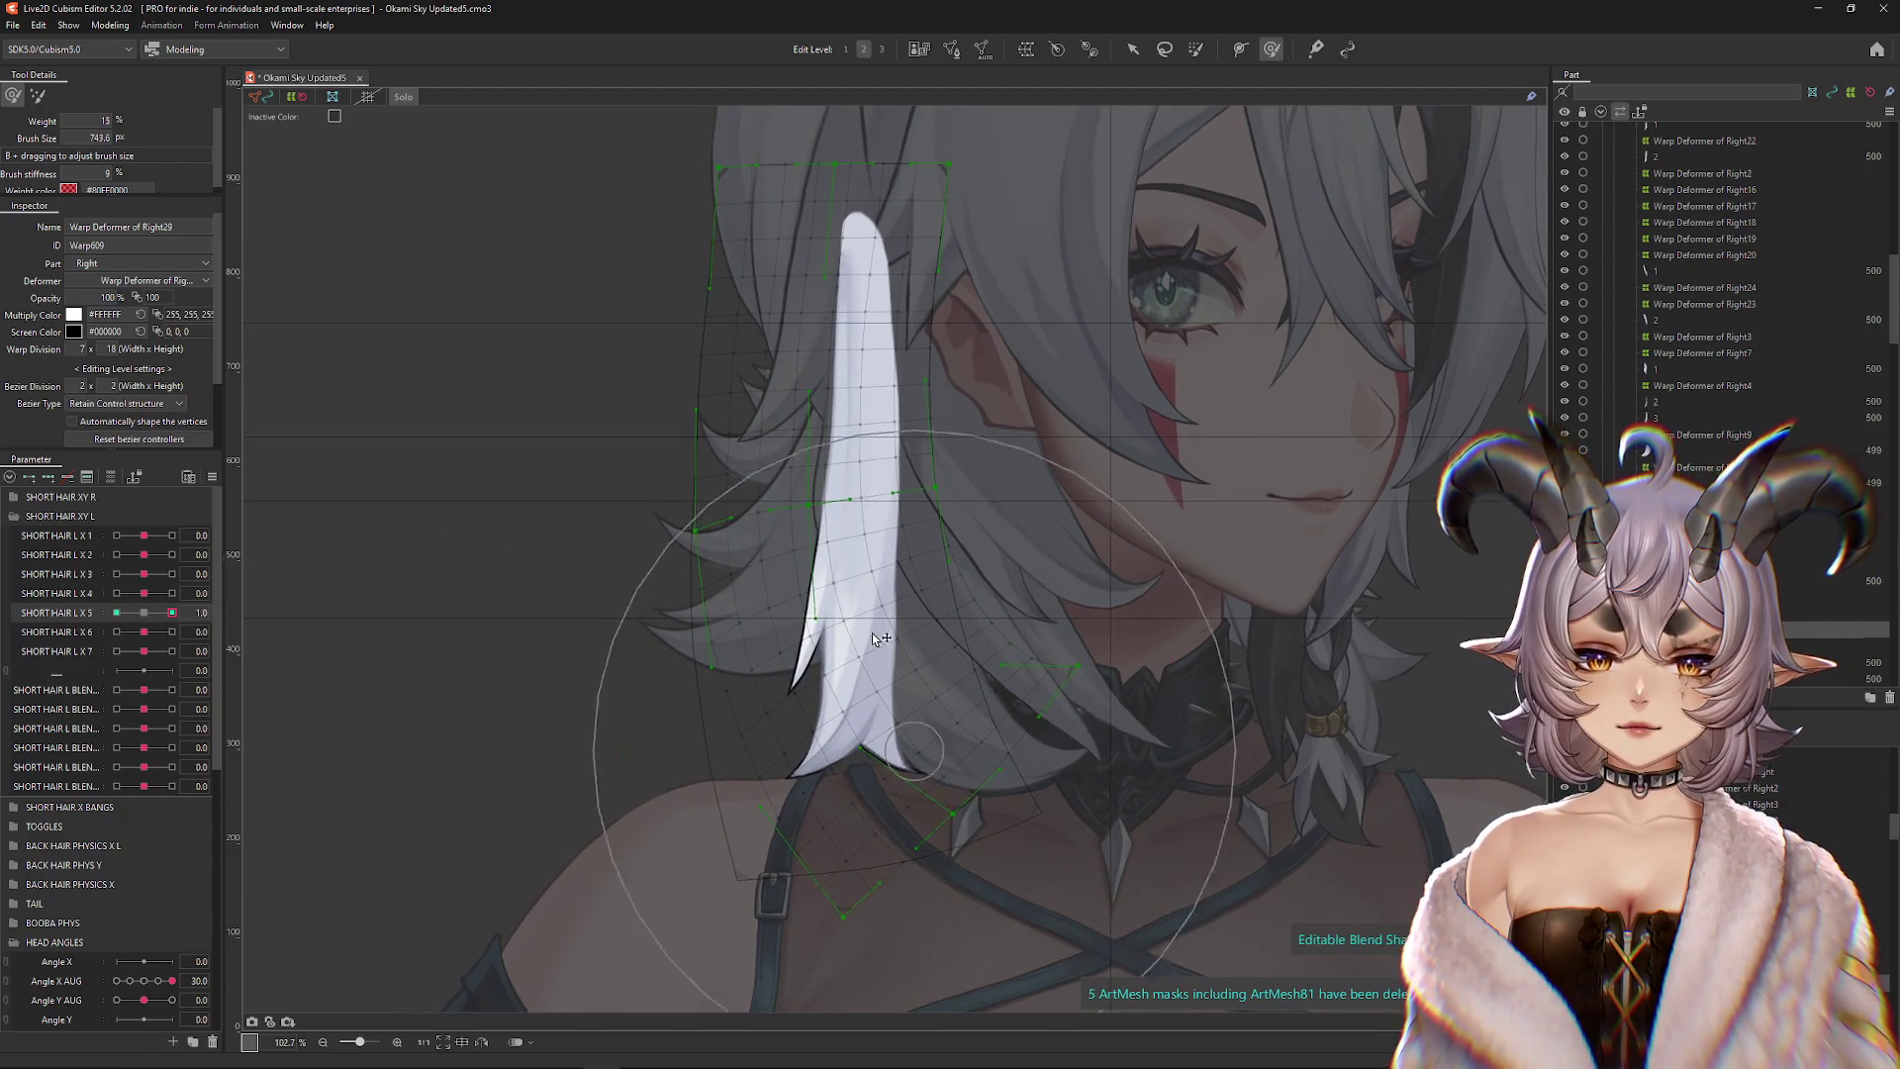
drag(864, 512, 848, 628)
key(ctrl+z)
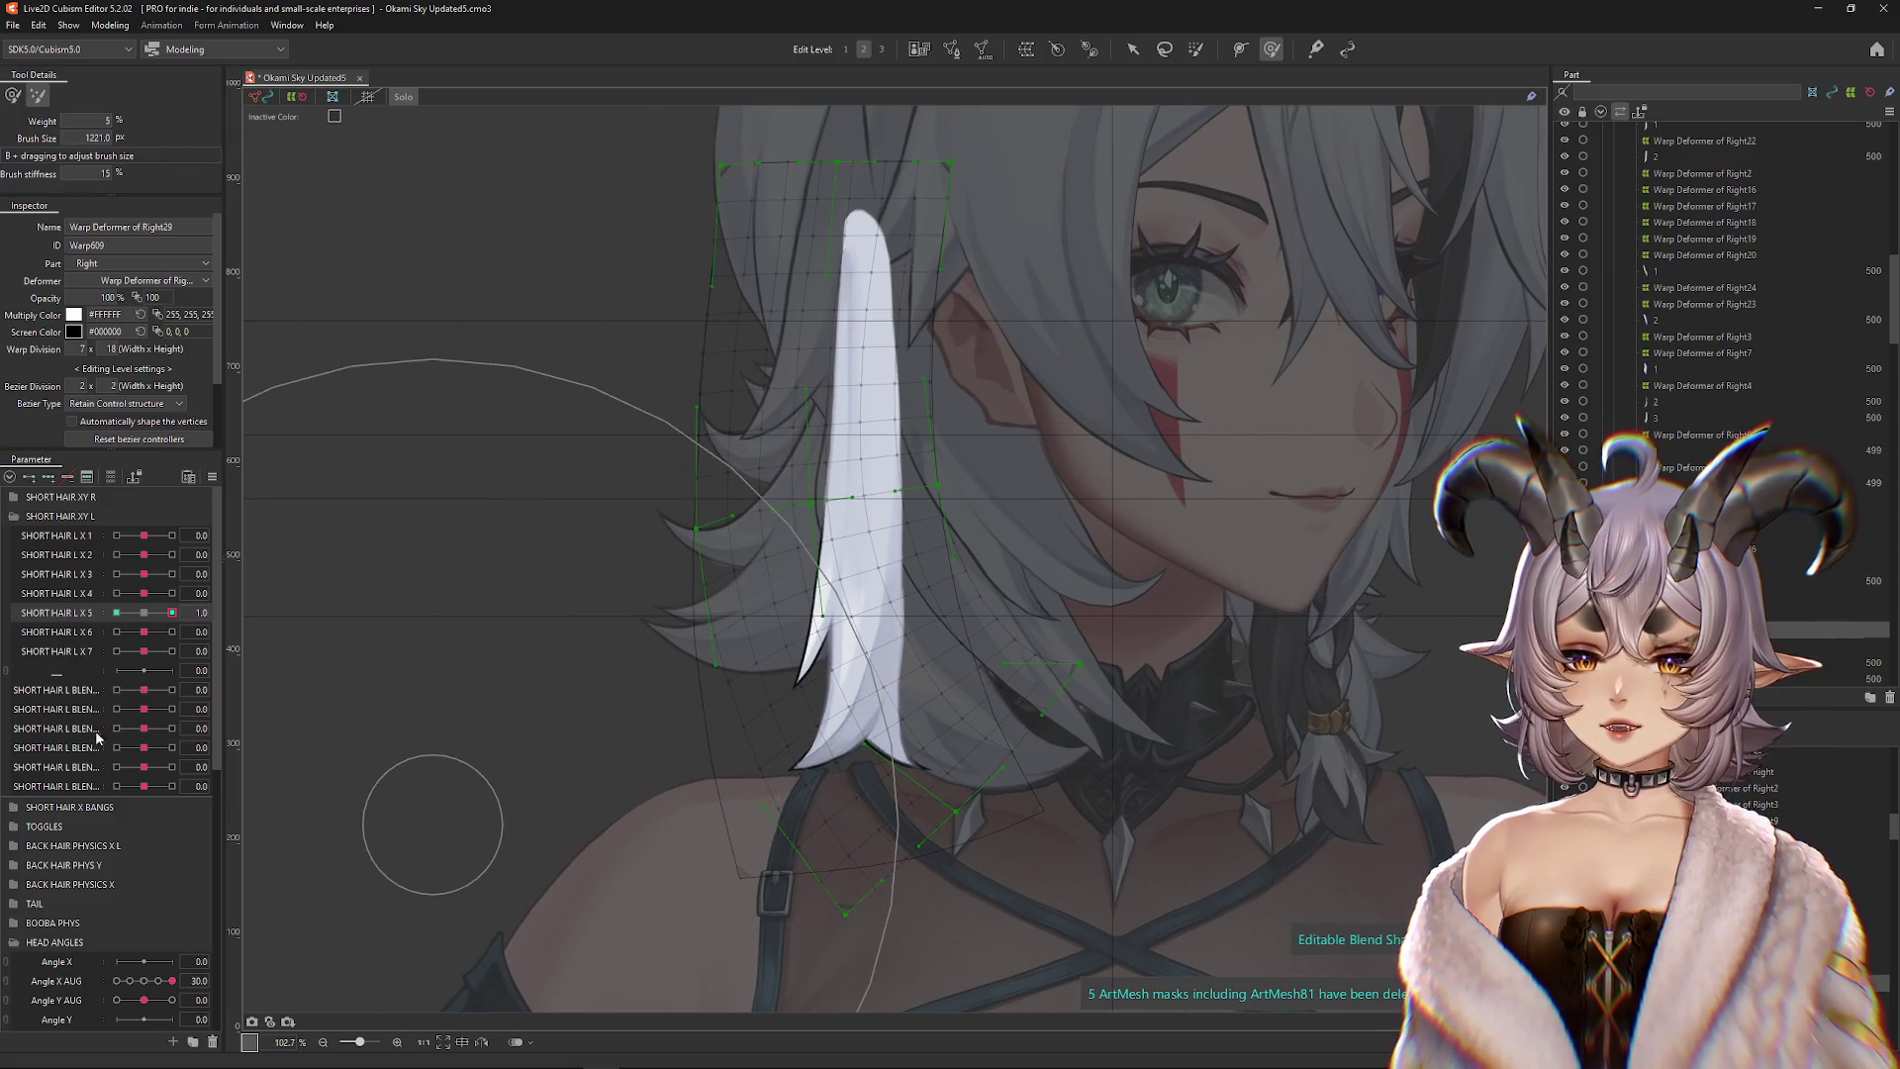
Return to the -1.0 keyform, switch brush settings and hide the selection overlay
click(146, 612)
click(116, 612)
drag(732, 693, 698, 655)
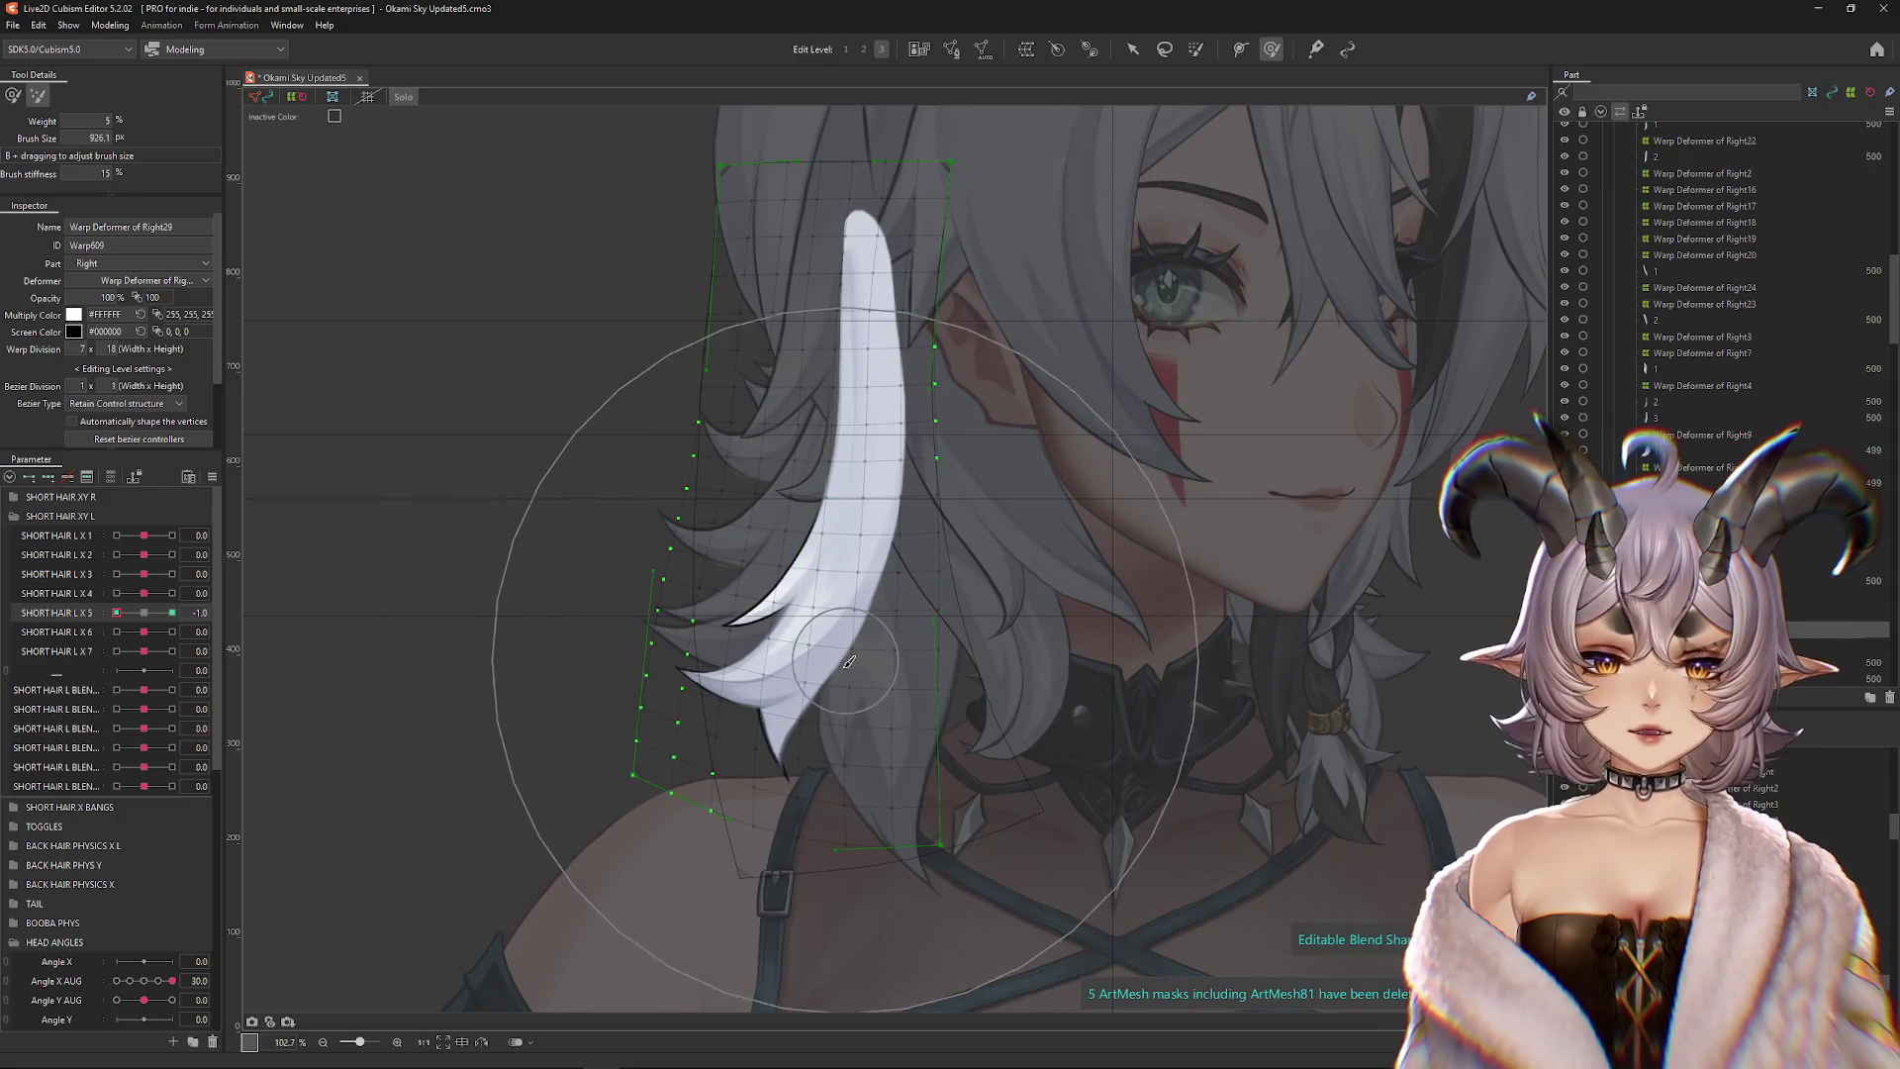
key(b)
key(ctrl+h)
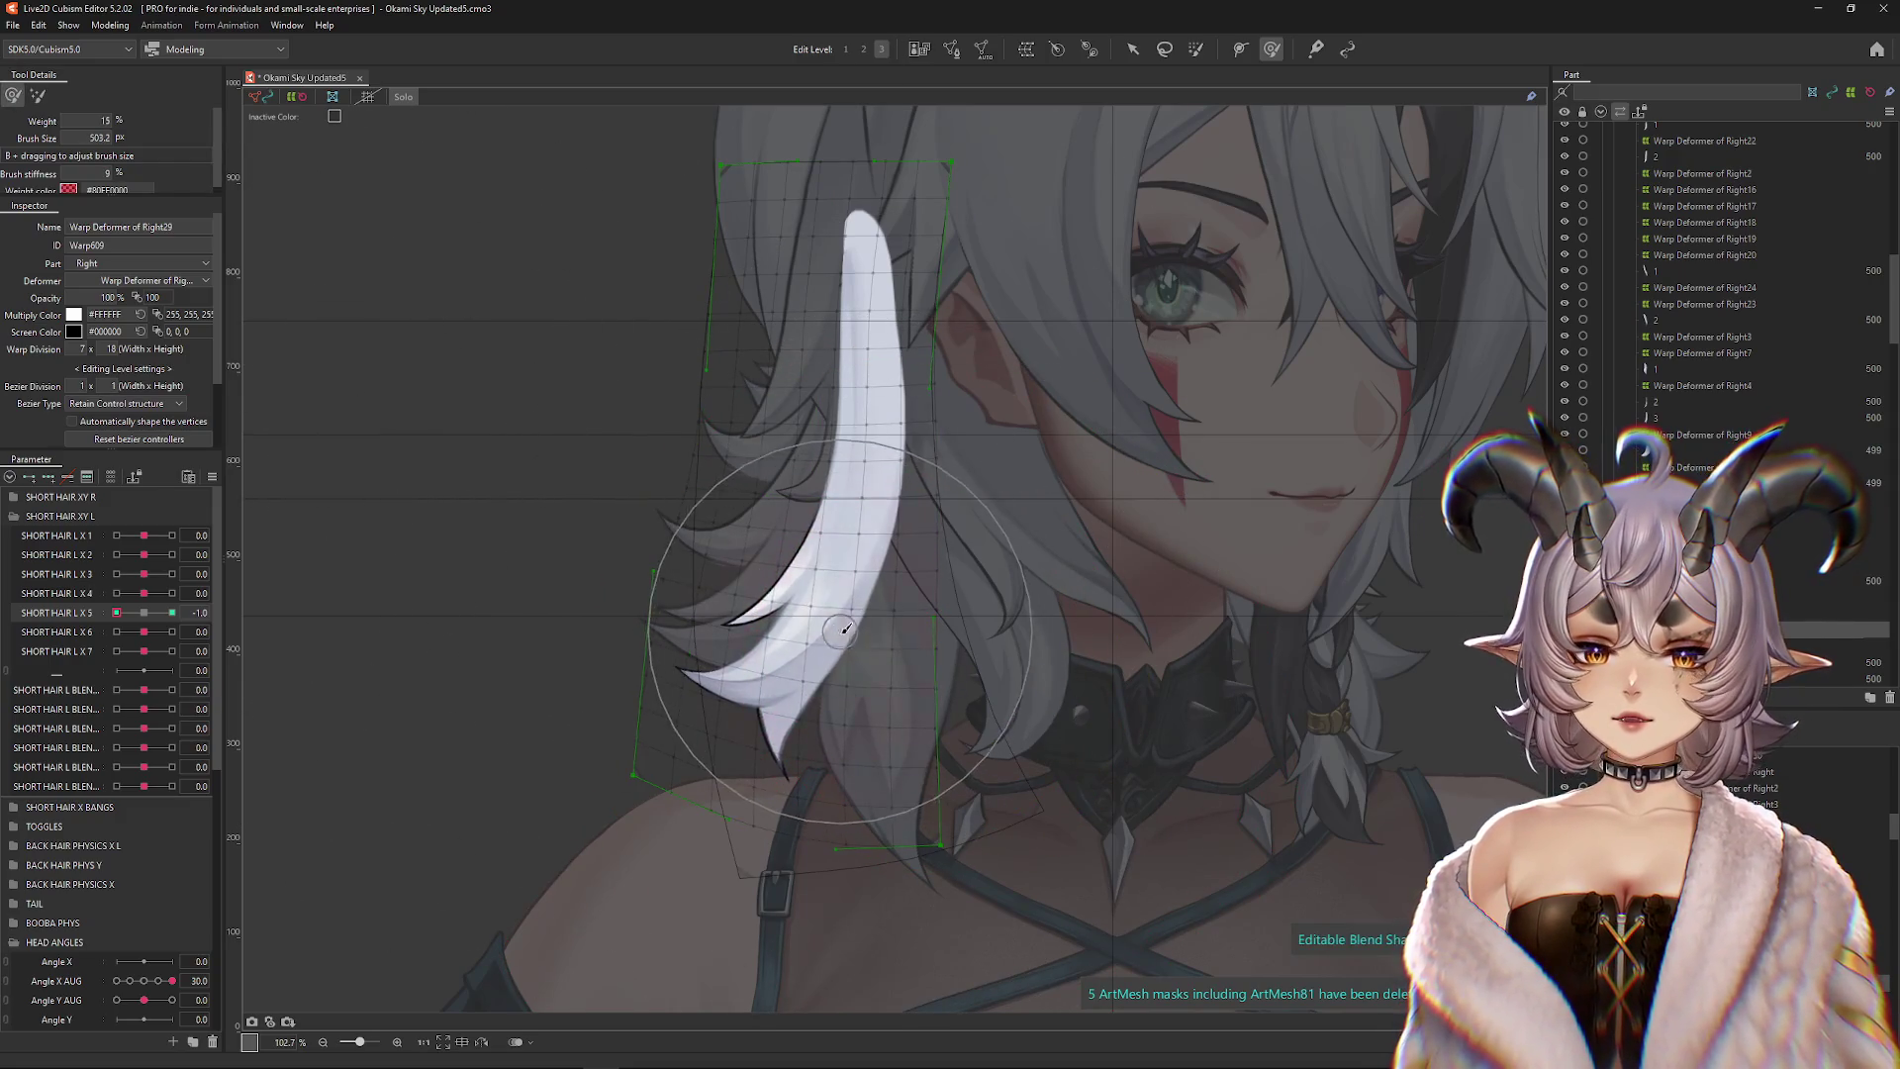
Reshape the strand's lower tip at 1.0 to hang straighter, then reset SHORT HAIR L X 5 to 0
mouse_move(144, 615)
mouse_down()
mouse_move(173, 614)
mouse_move(116, 614)
mouse_move(172, 614)
mouse_up()
drag(909, 740, 818, 804)
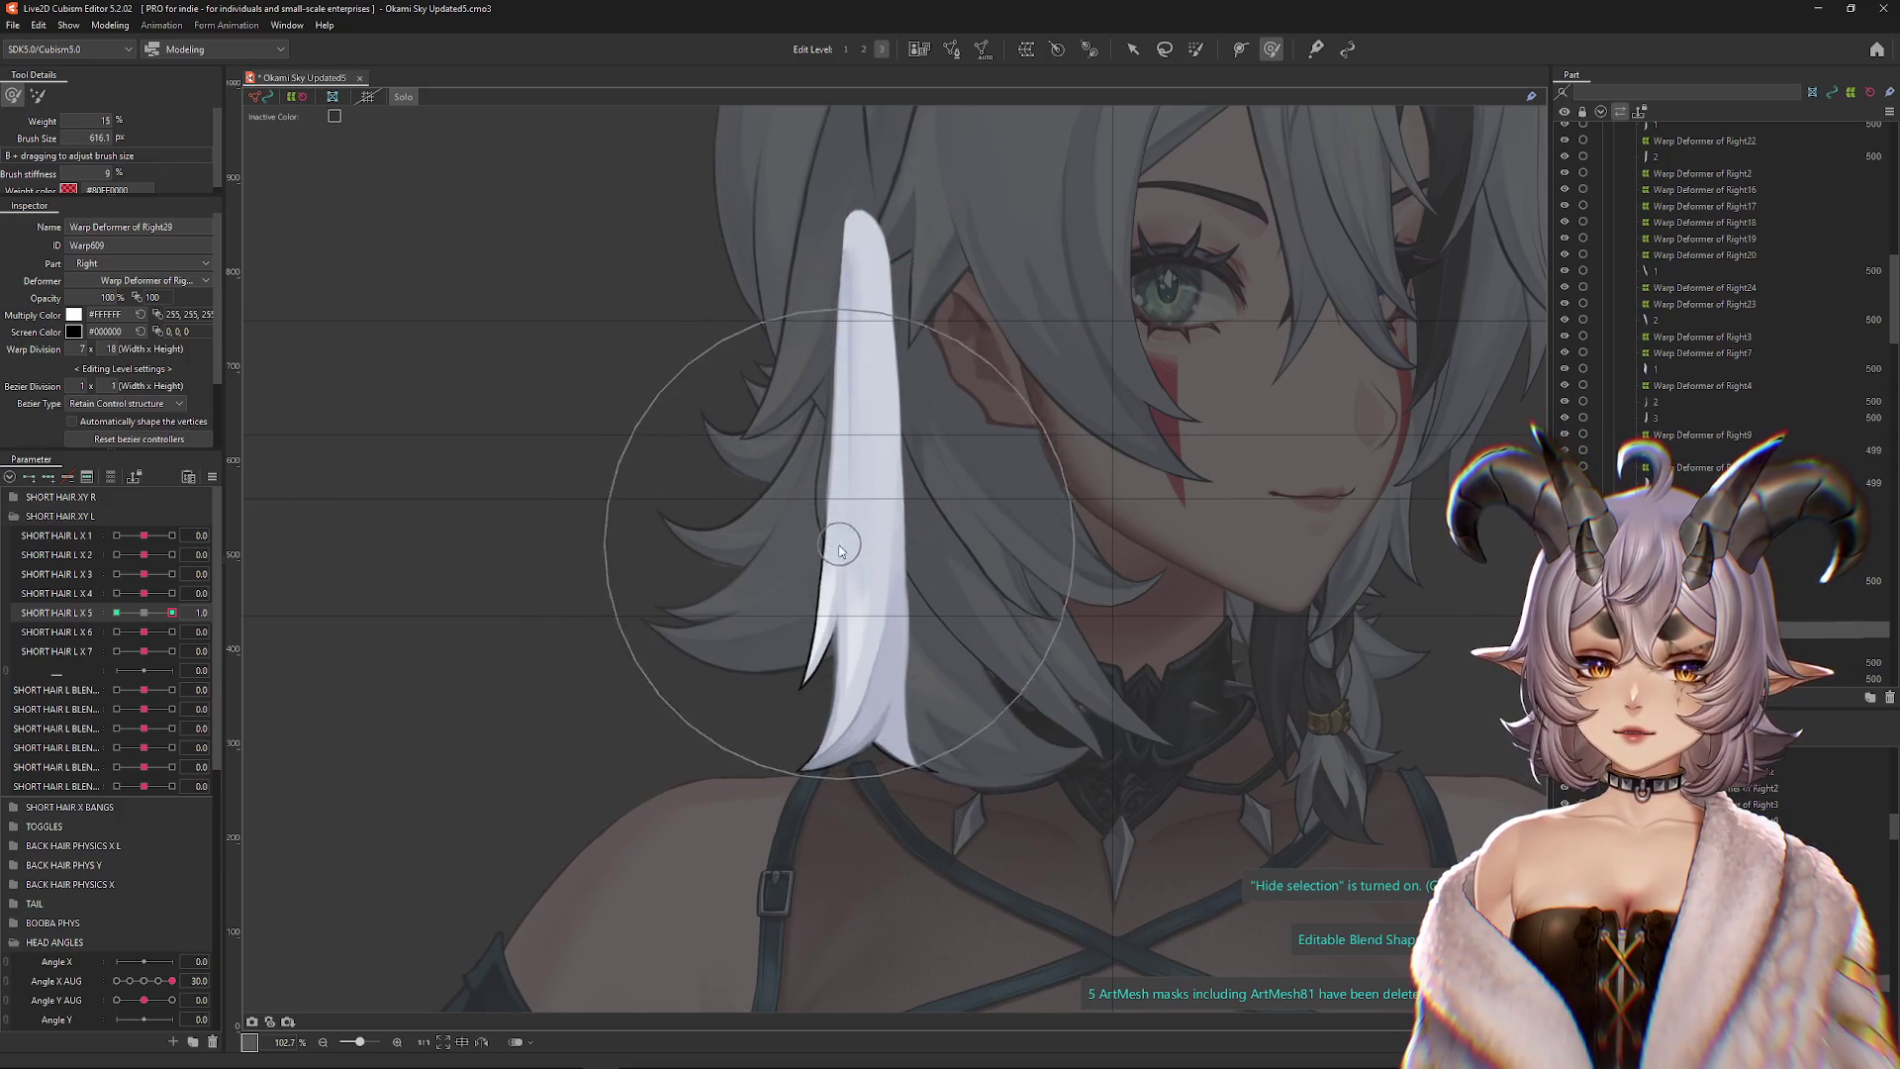
drag(836, 582, 851, 650)
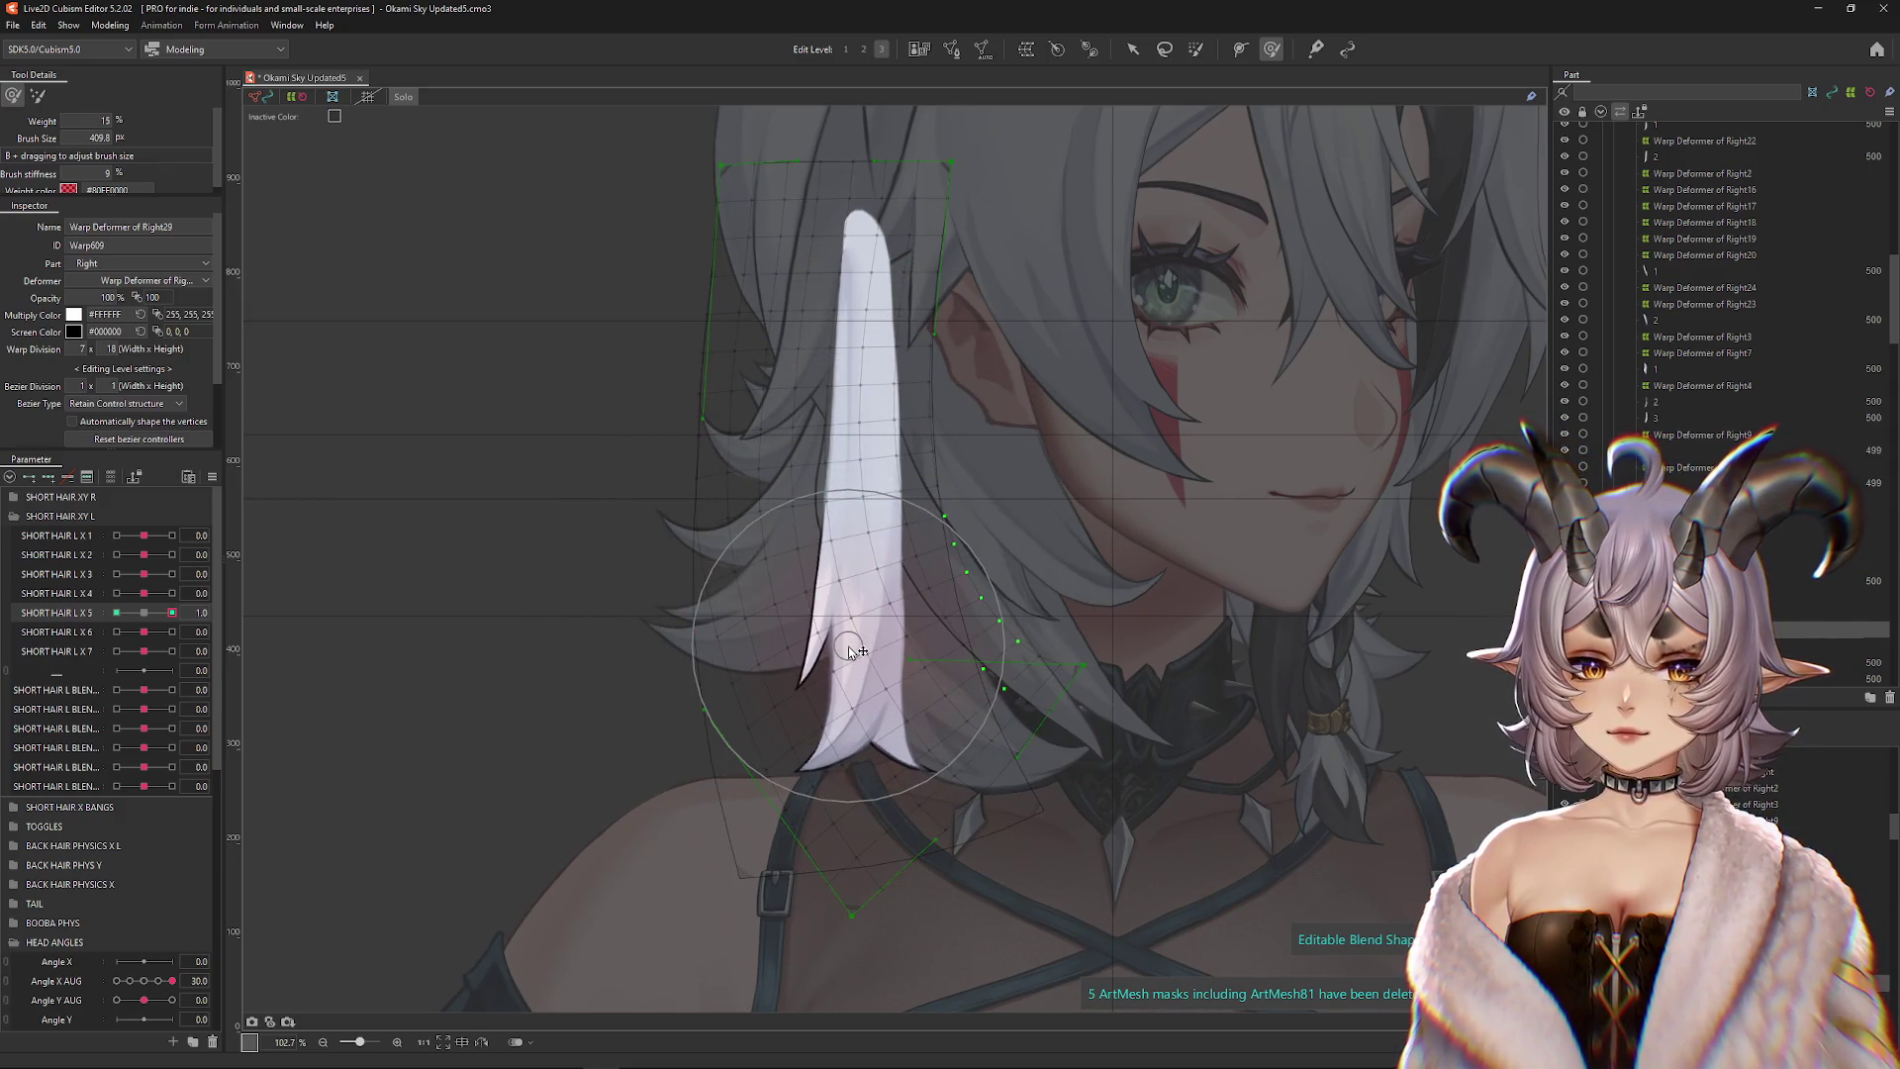
mouse_move(172, 613)
mouse_down()
mouse_move(148, 615)
mouse_move(172, 613)
mouse_up()
mouse_move(894, 902)
mouse_down()
mouse_move(849, 793)
mouse_move(891, 880)
mouse_up()
mouse_move(844, 449)
mouse_down()
mouse_move(840, 513)
mouse_move(614, 573)
mouse_up()
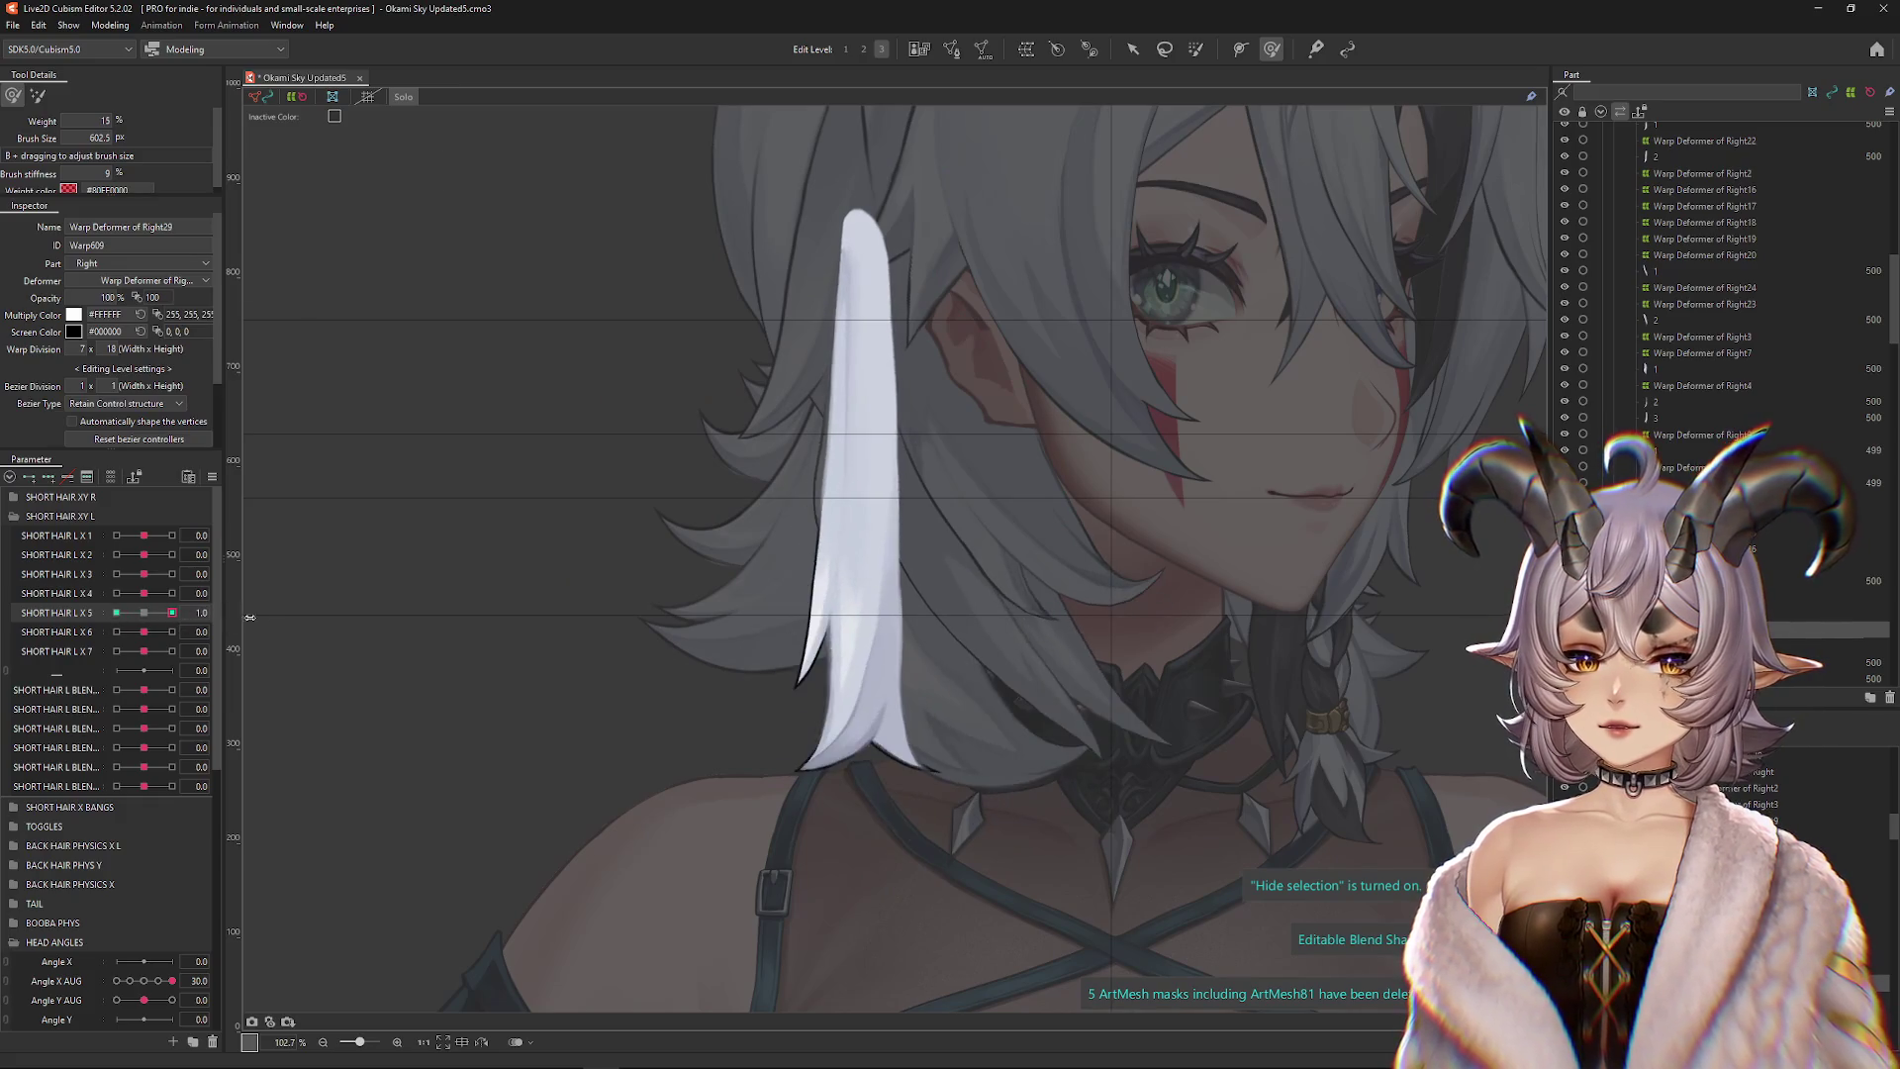
click(144, 613)
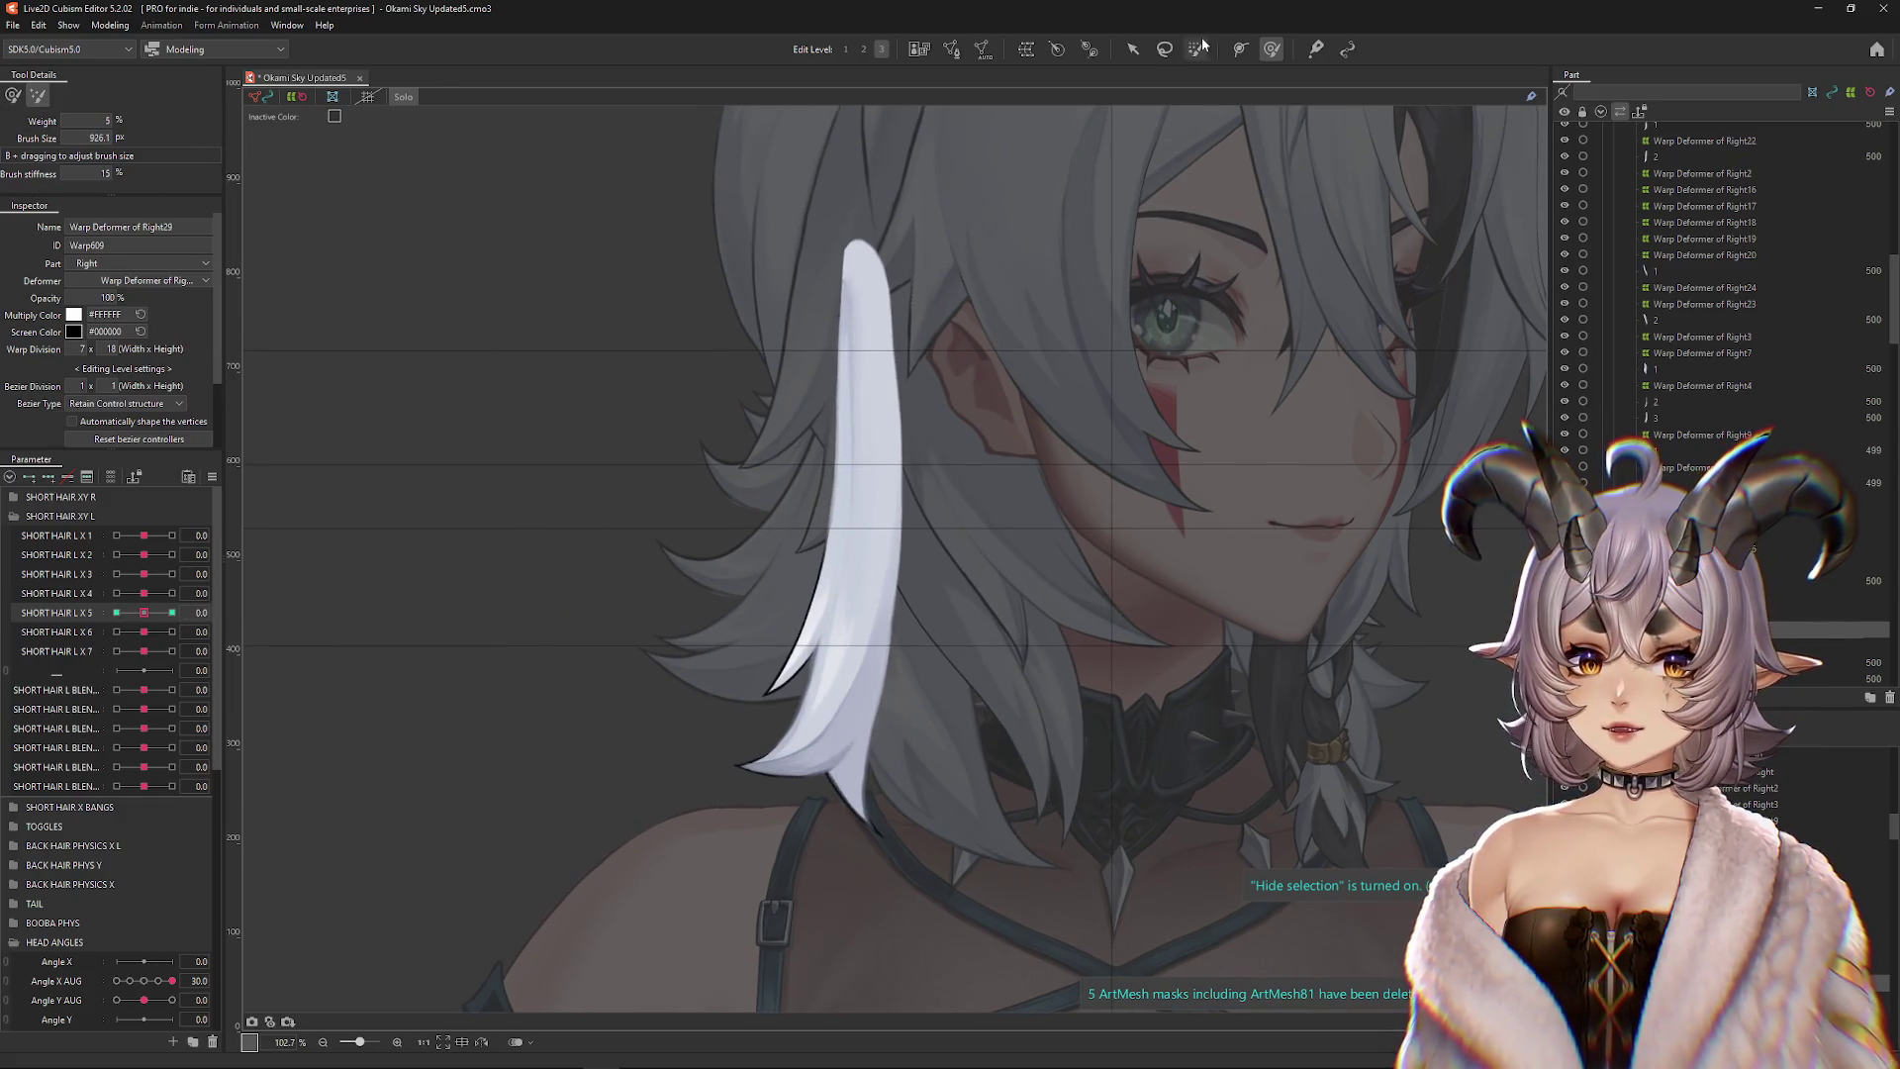
click(1194, 50)
Sweep SHORT HAIR L X5 through 1.0, -1.0 and 0 to check the strand bends each way
drag(882, 318, 360, 575)
click(172, 612)
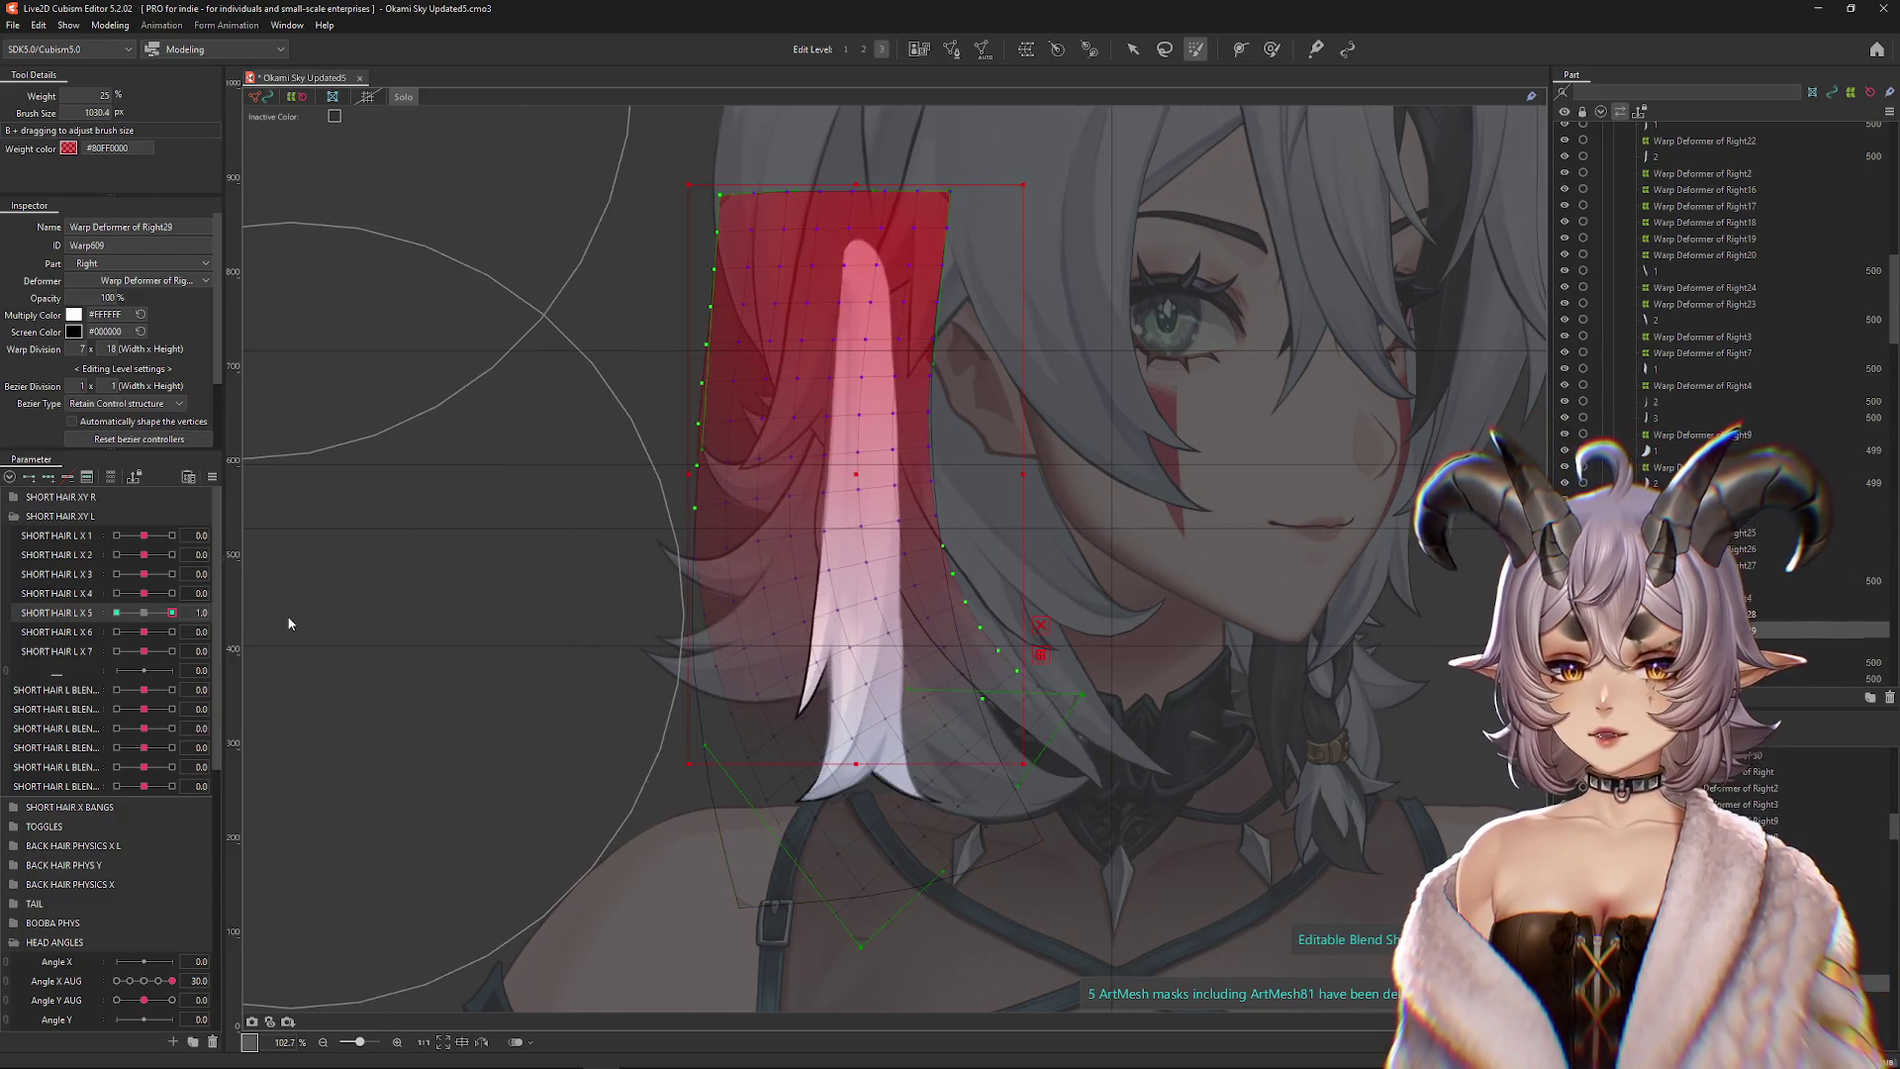
click(116, 612)
click(140, 613)
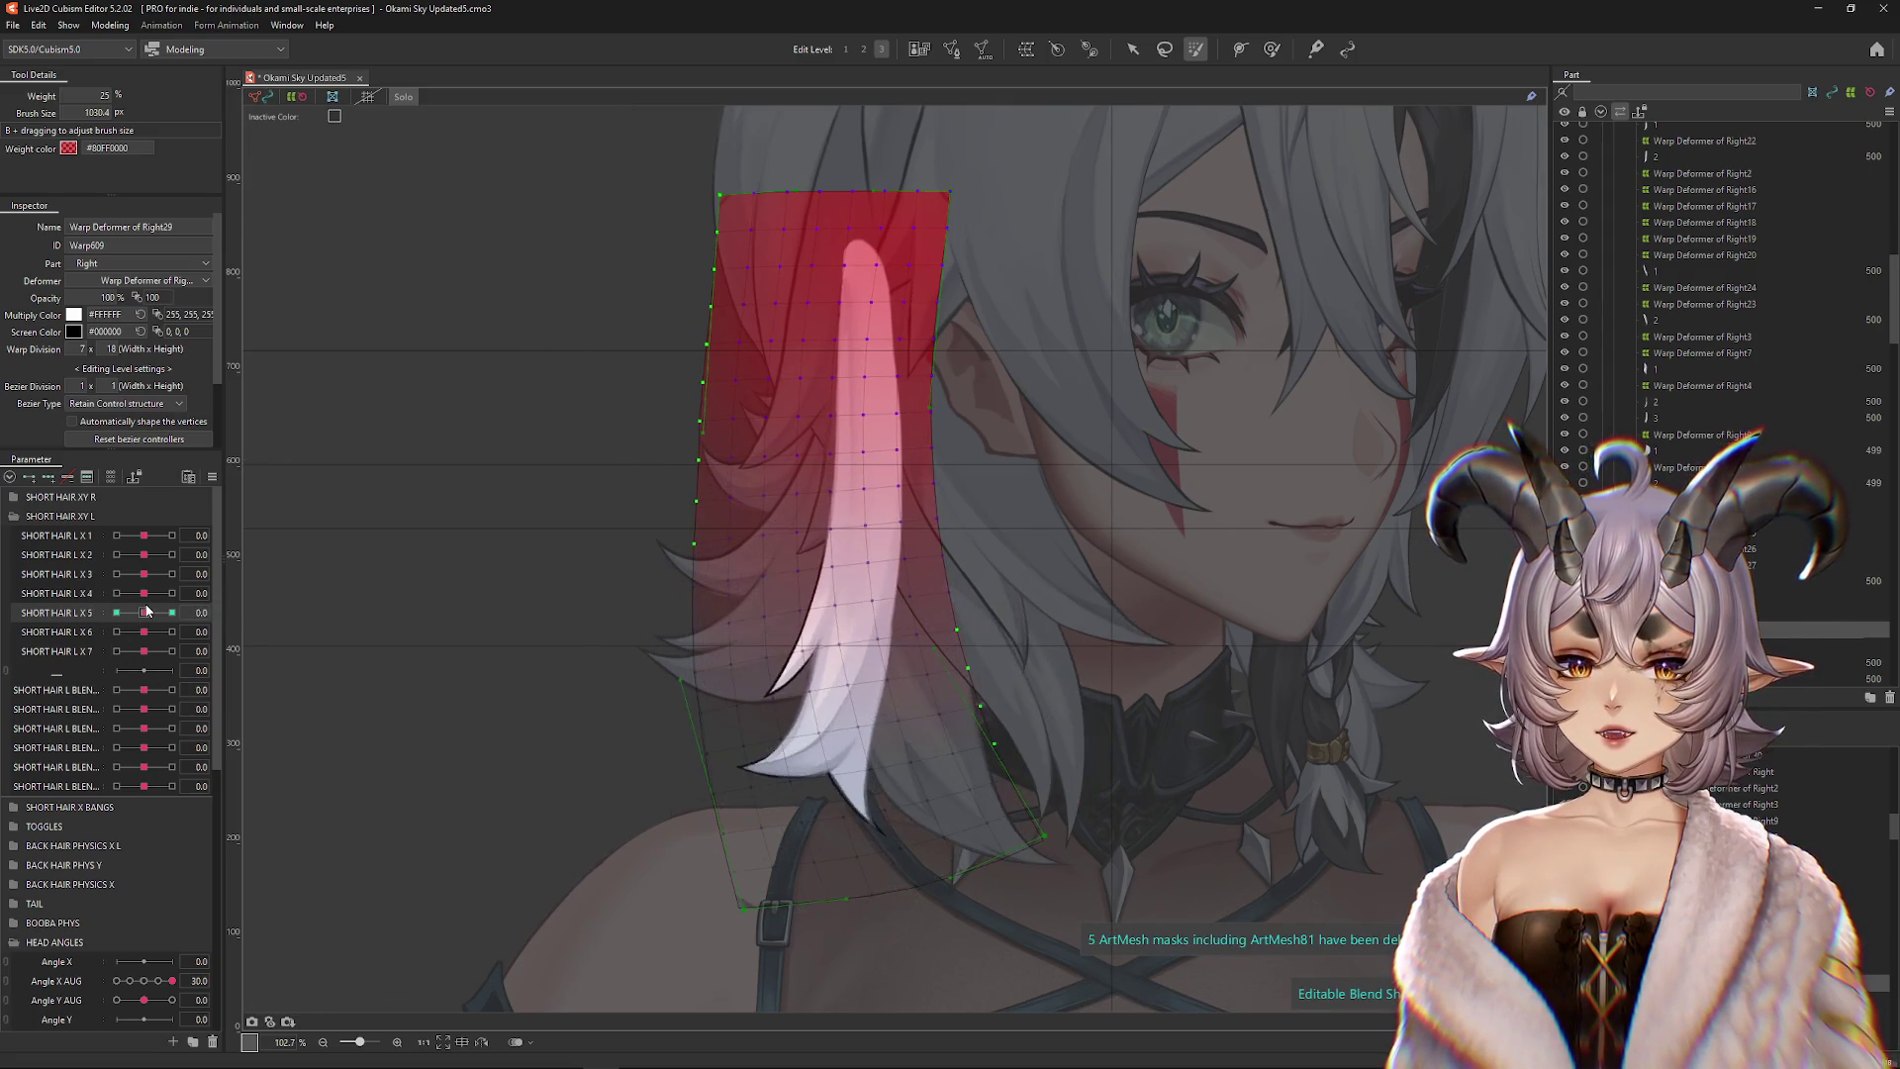
drag(743, 468, 761, 503)
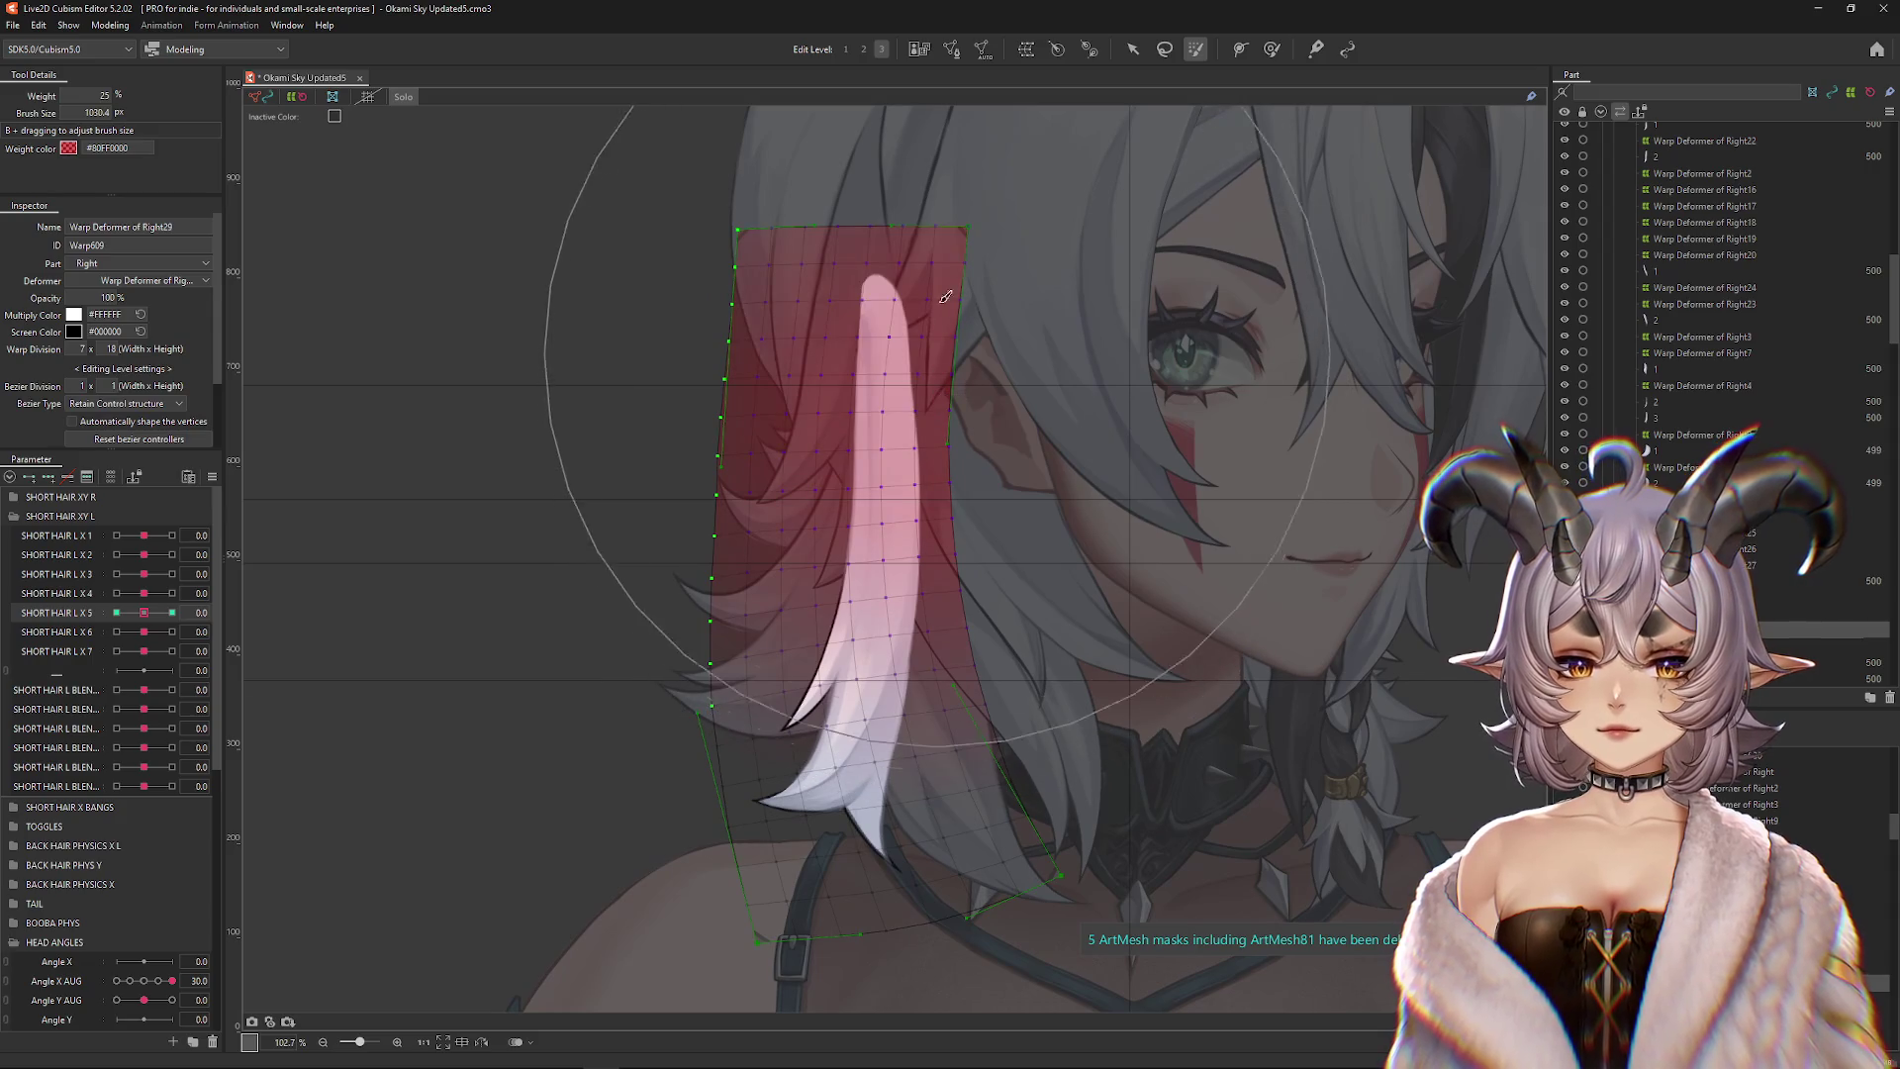
drag(154, 614, 219, 618)
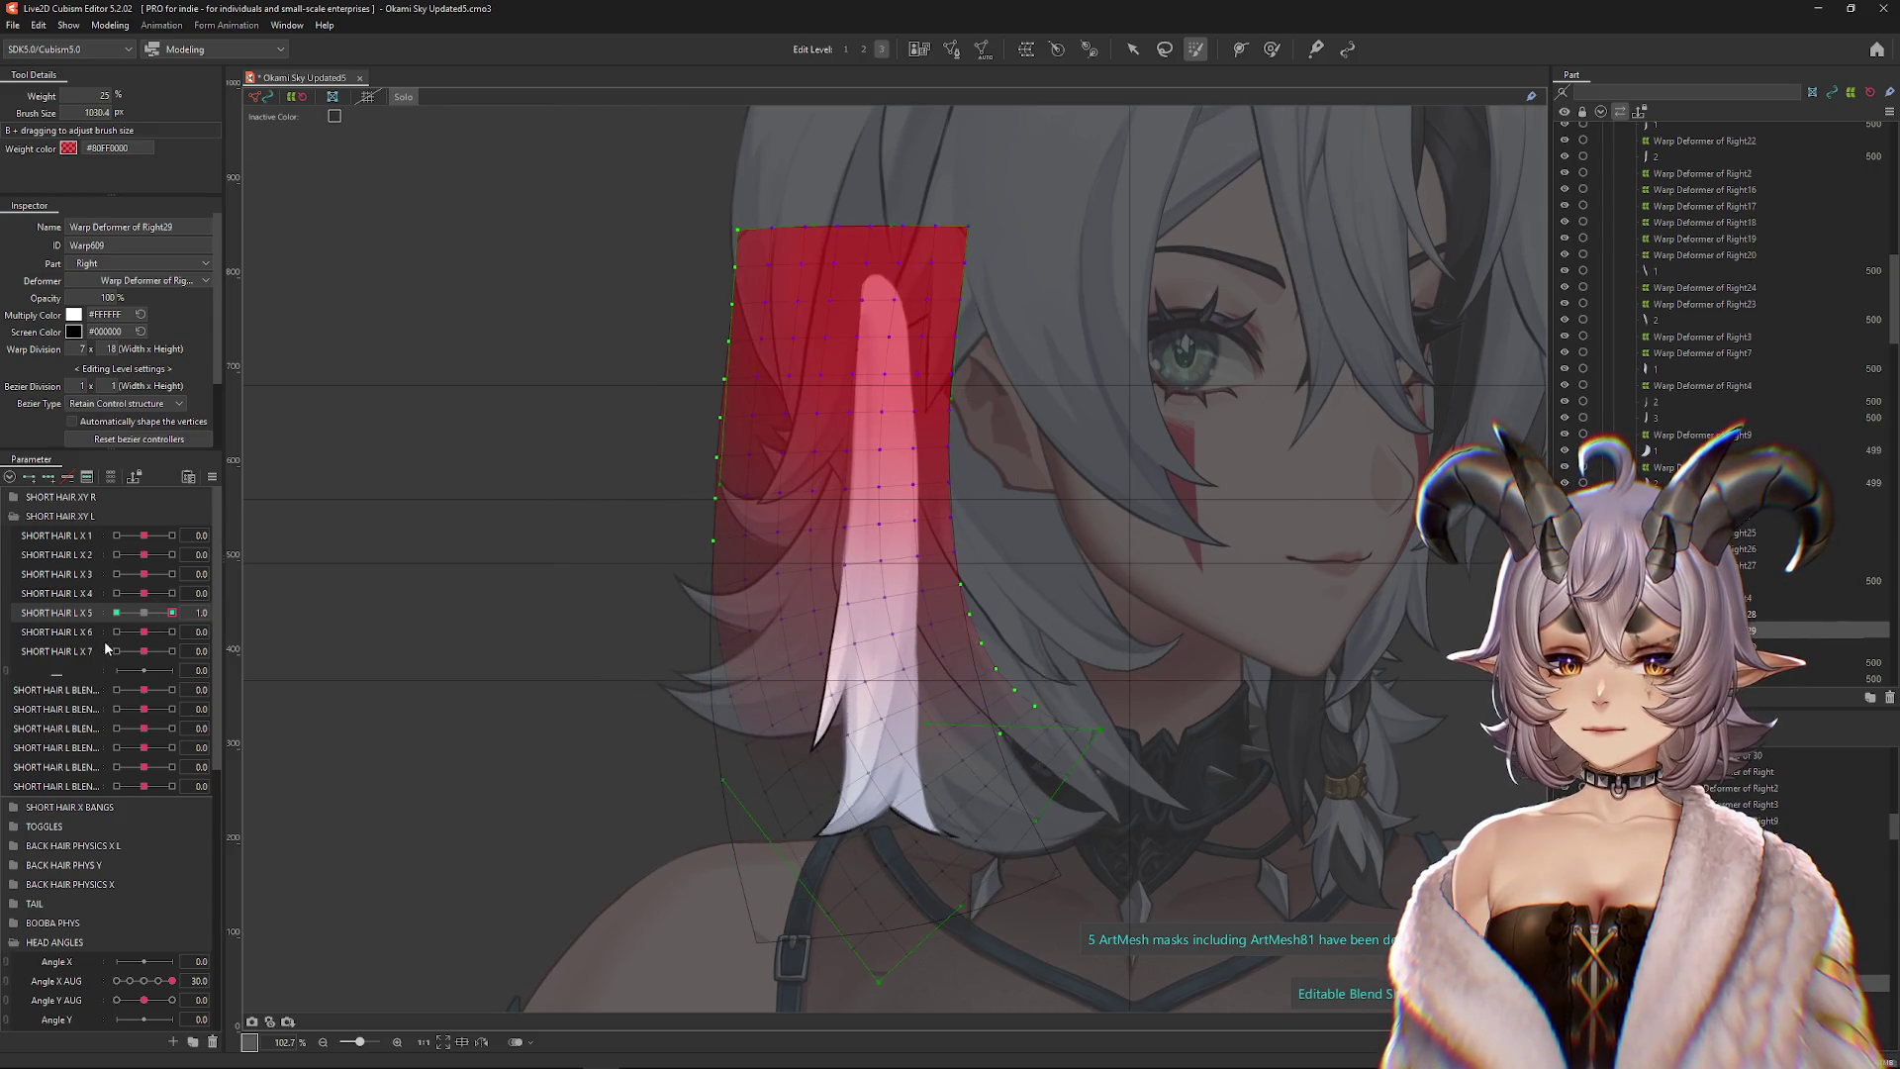
drag(139, 614, 57, 618)
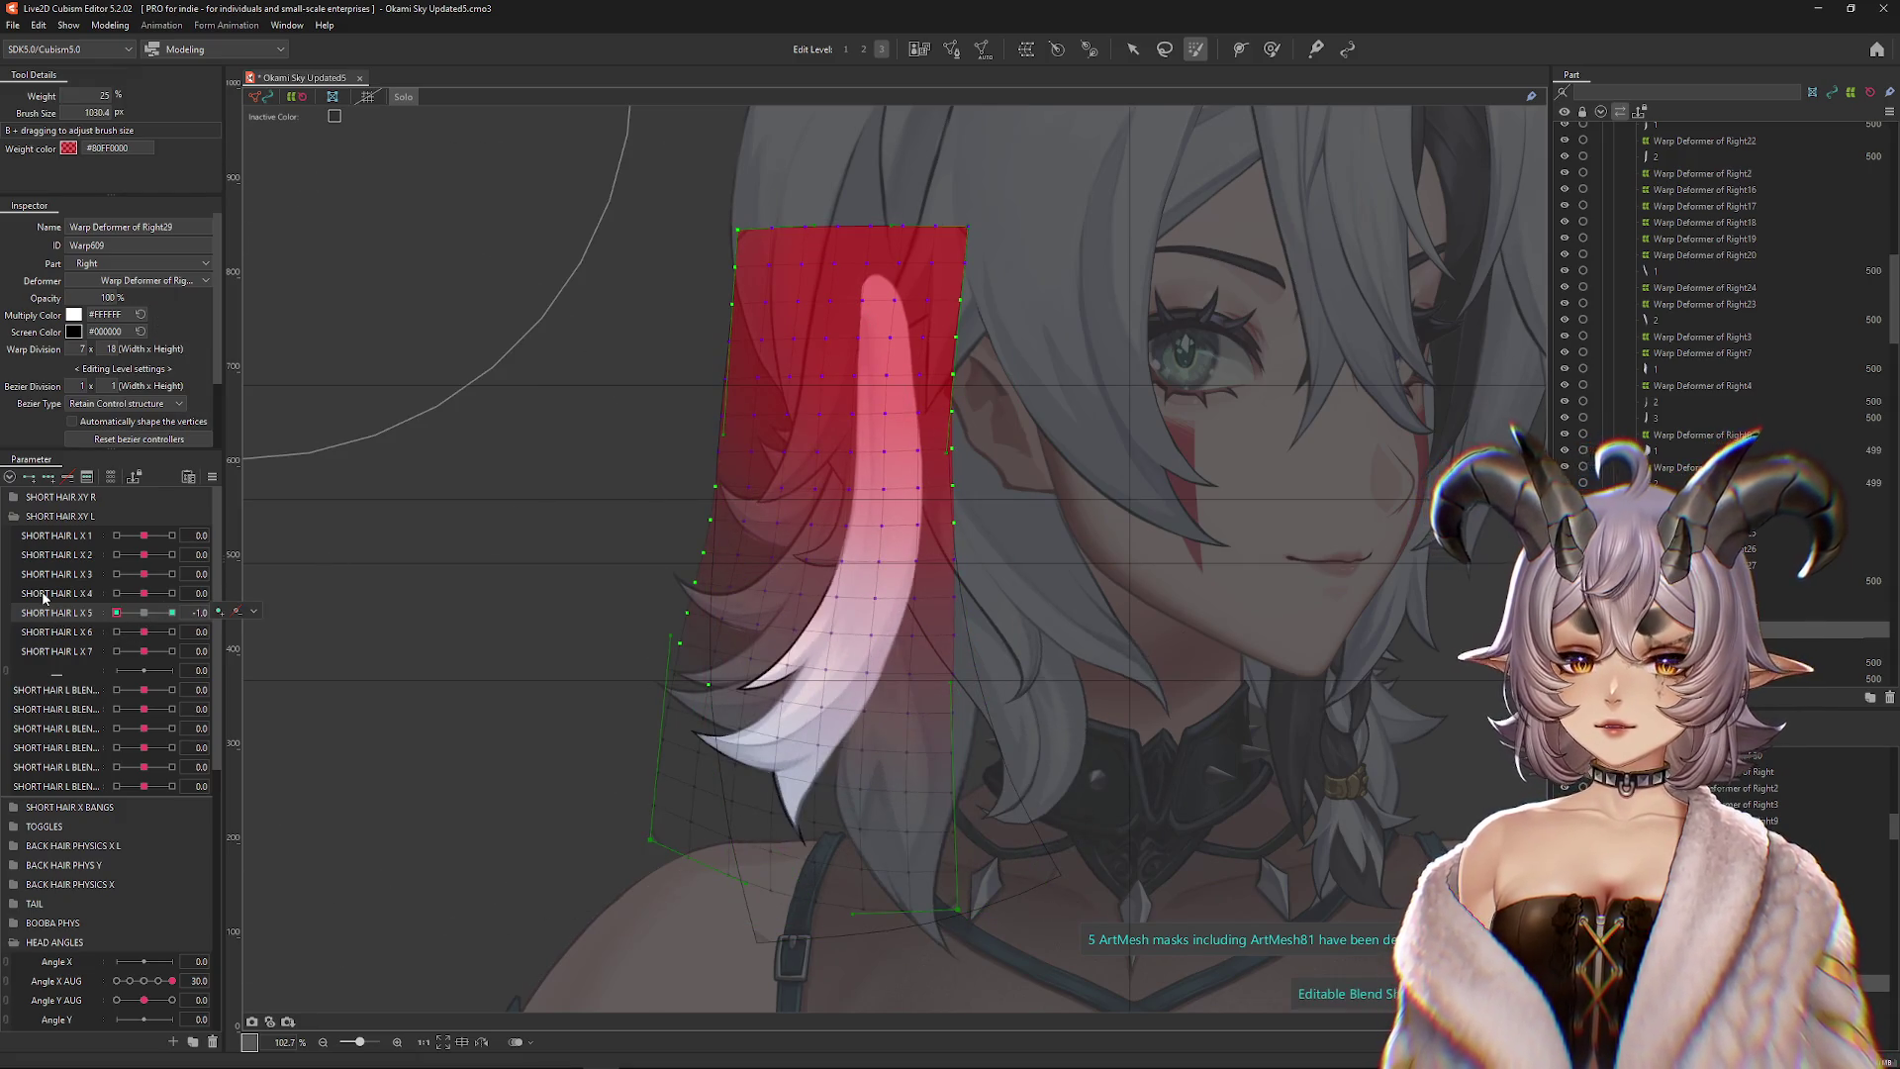
click(144, 612)
Apply Extended Interpolation to SHORT HAIR L X5 with the slider at 1.0
key(ctrl+h)
scroll(615, 572, down, 3)
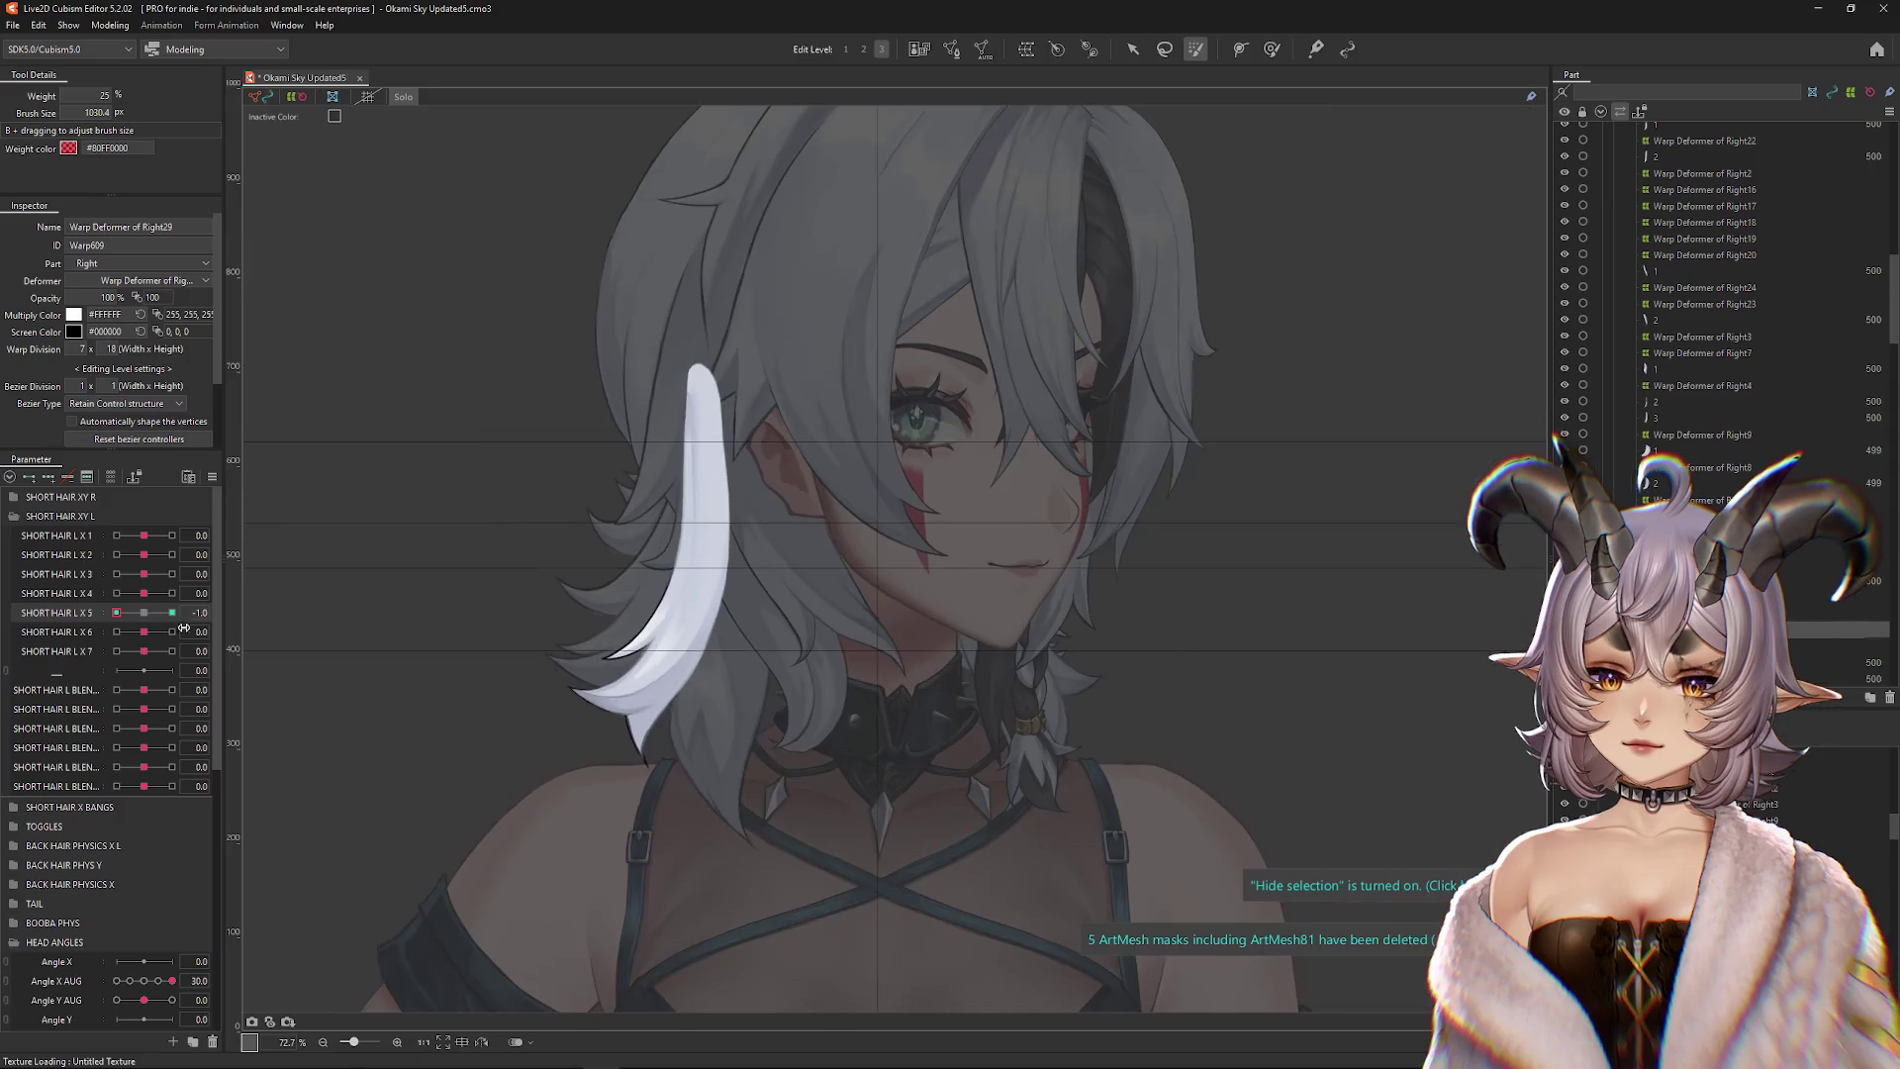
drag(138, 619, 191, 629)
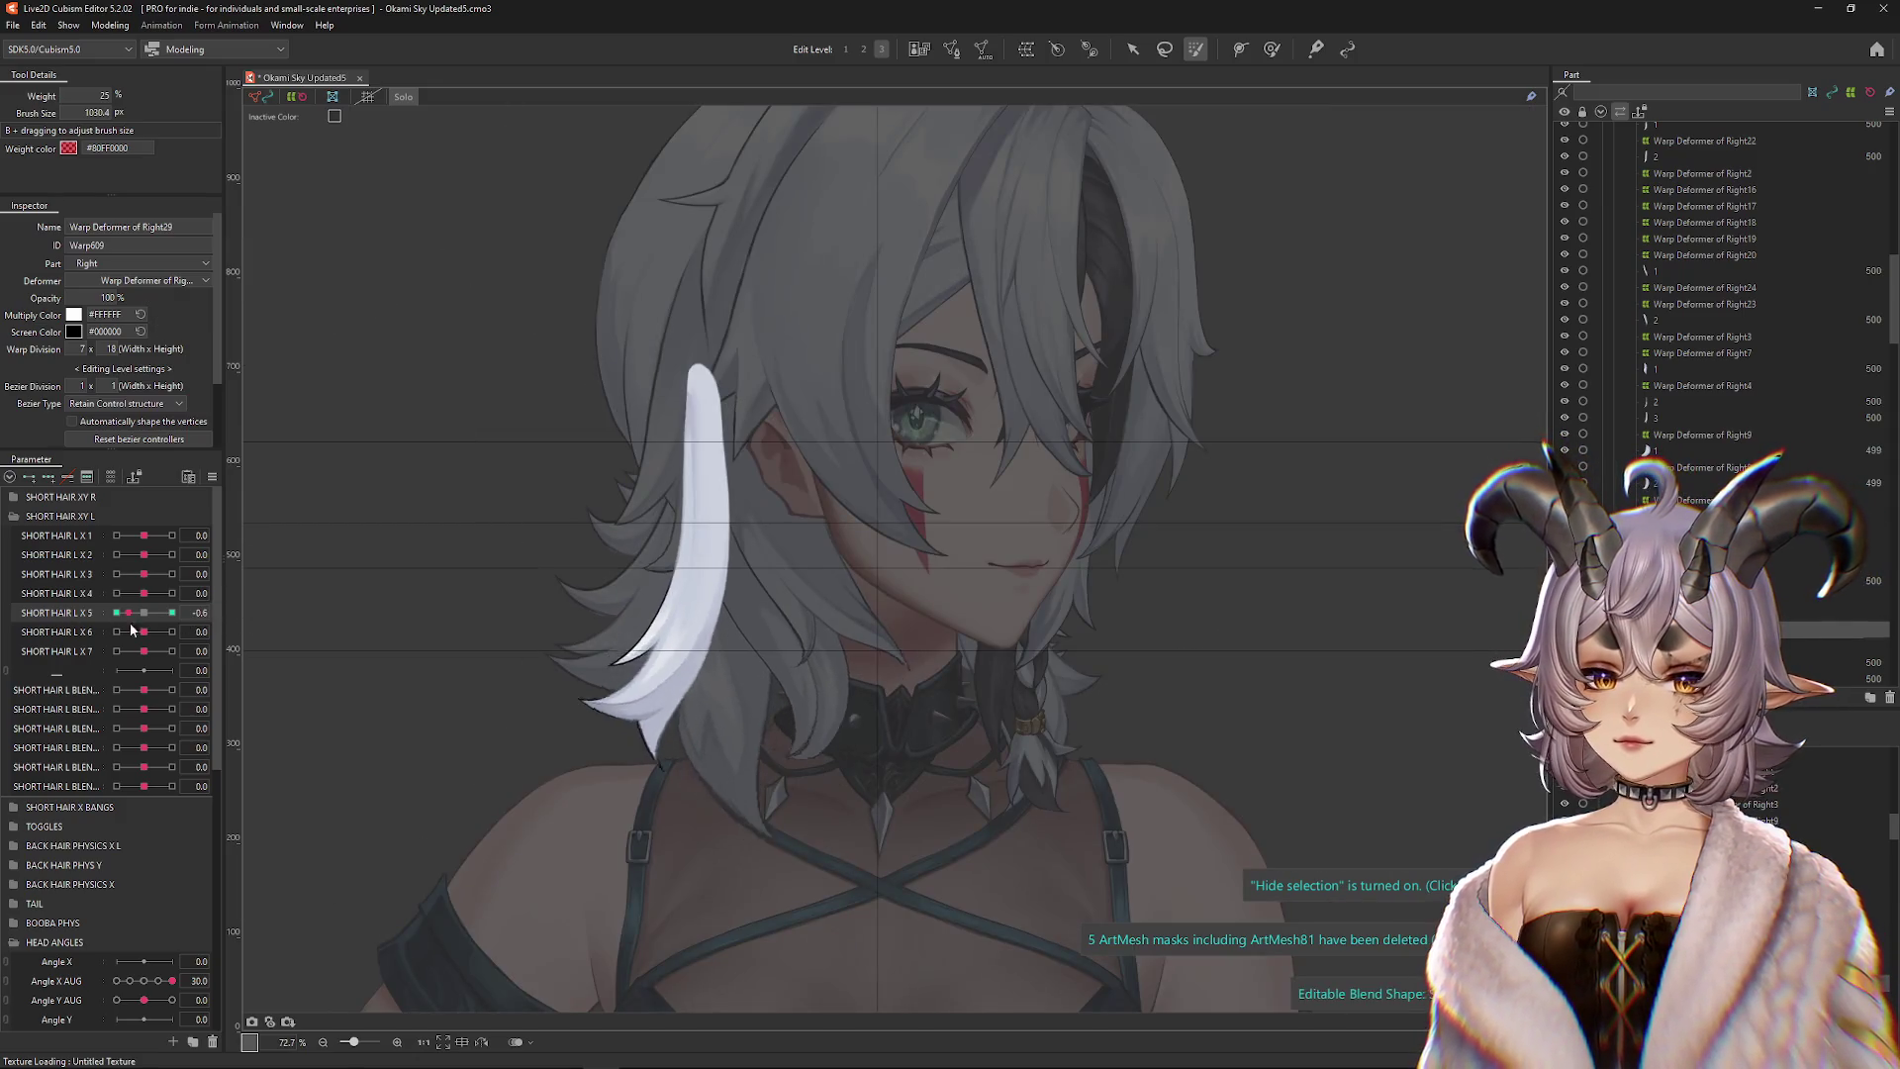
click(210, 478)
click(327, 767)
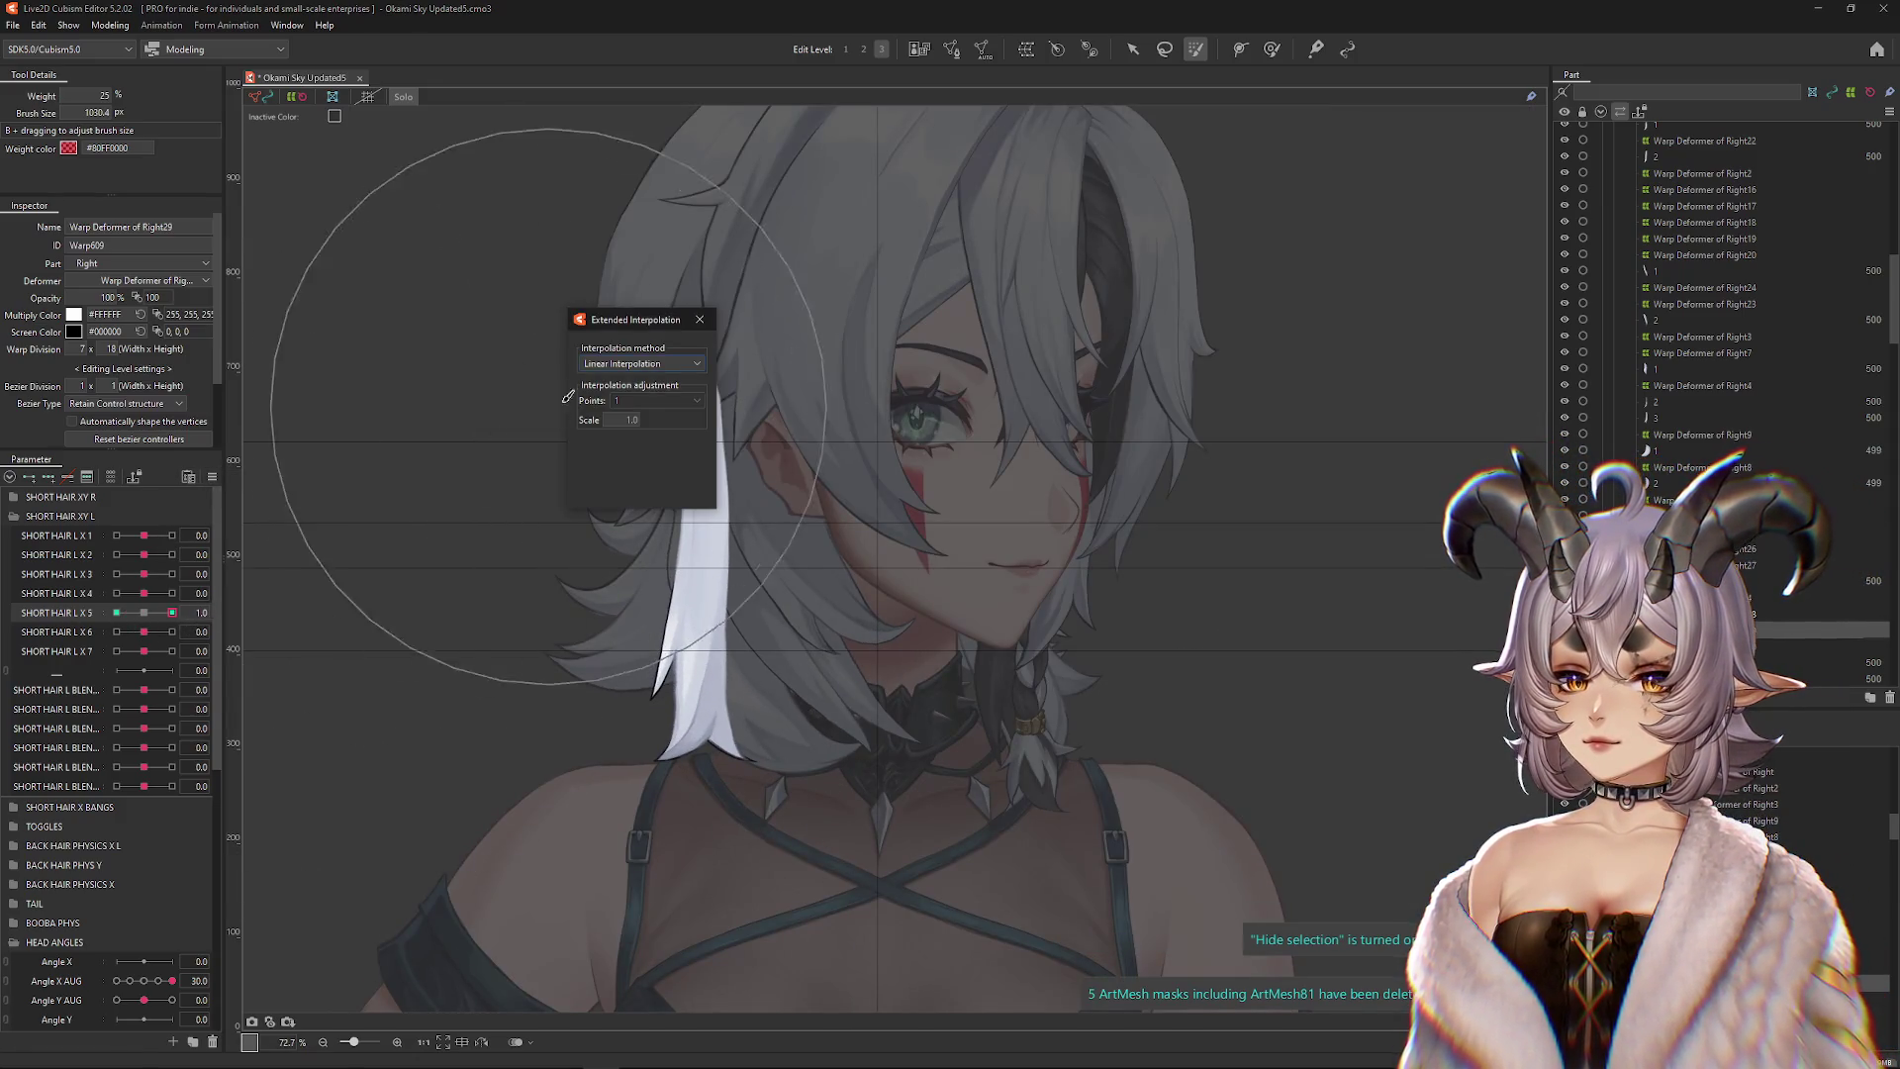
click(653, 400)
click(643, 440)
click(700, 318)
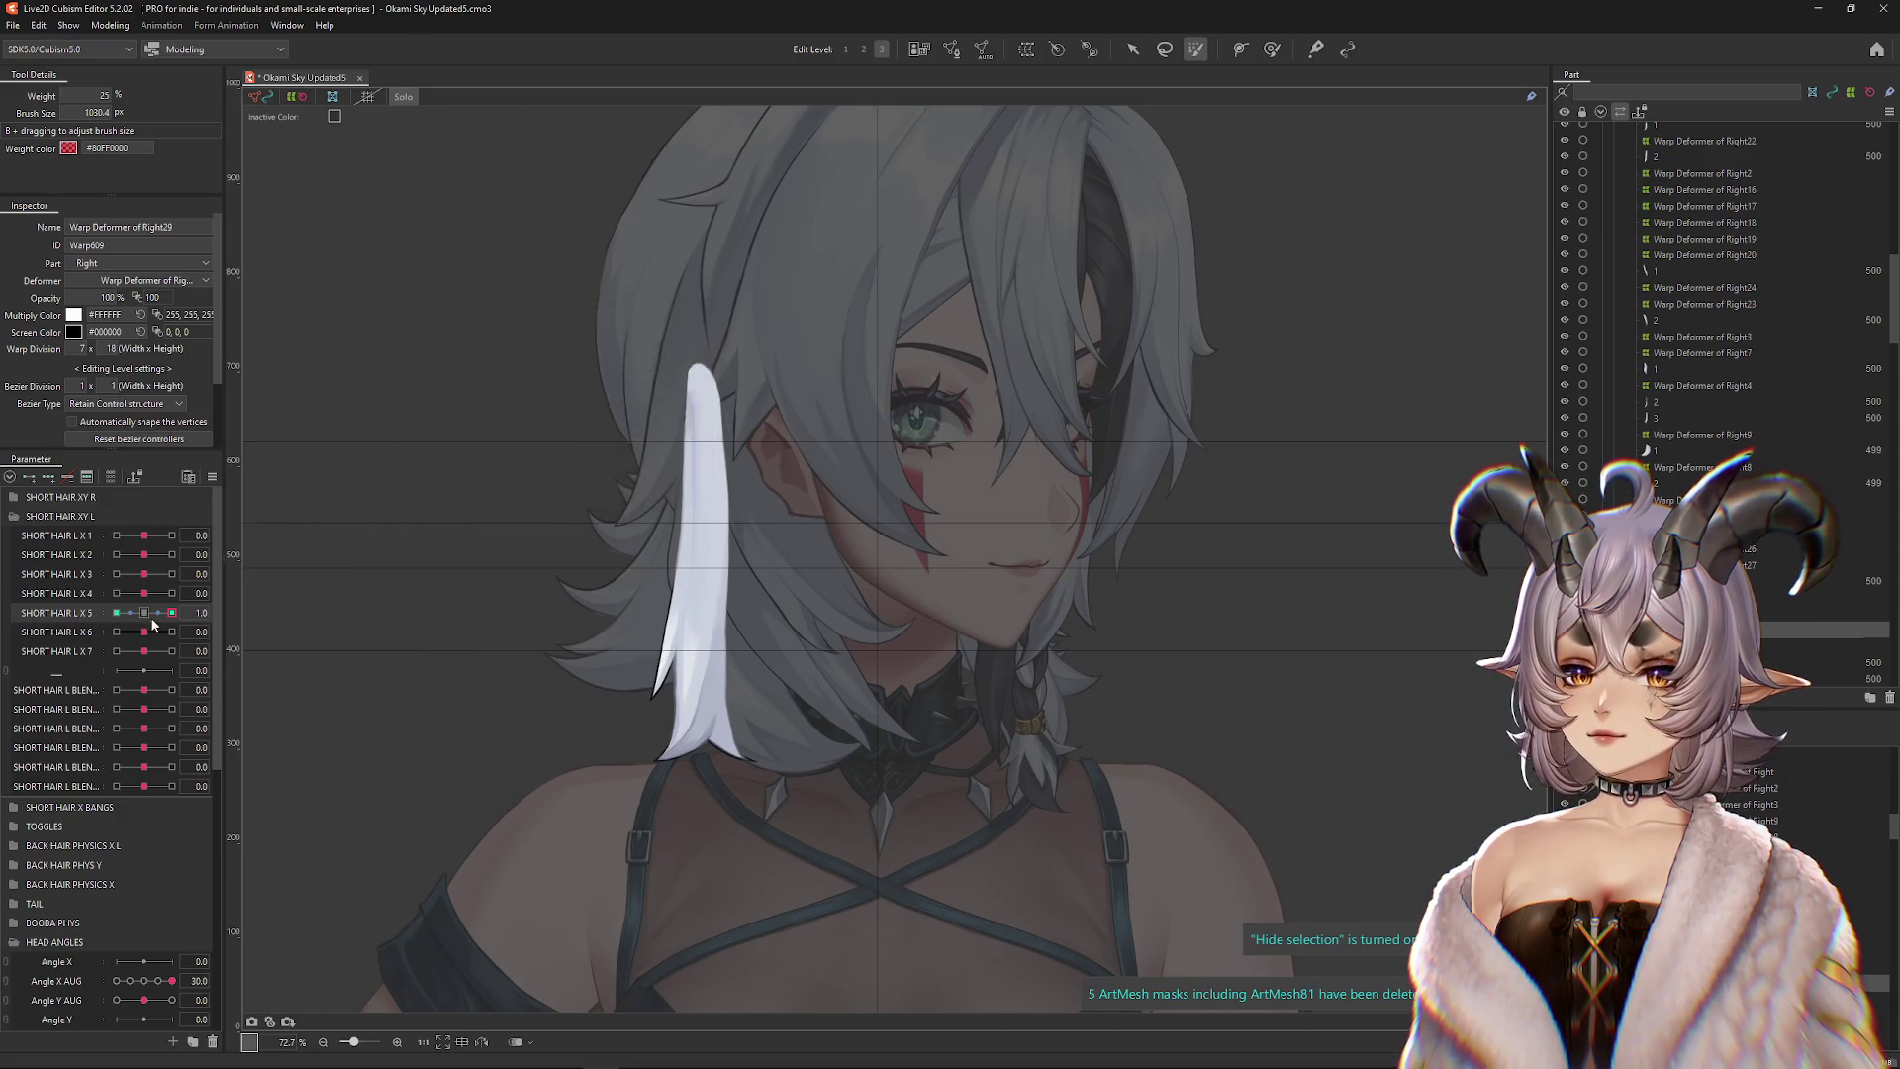
Return SHORT HAIR L X5 to 0 and open Modeling > Physics Settings
click(143, 612)
click(172, 593)
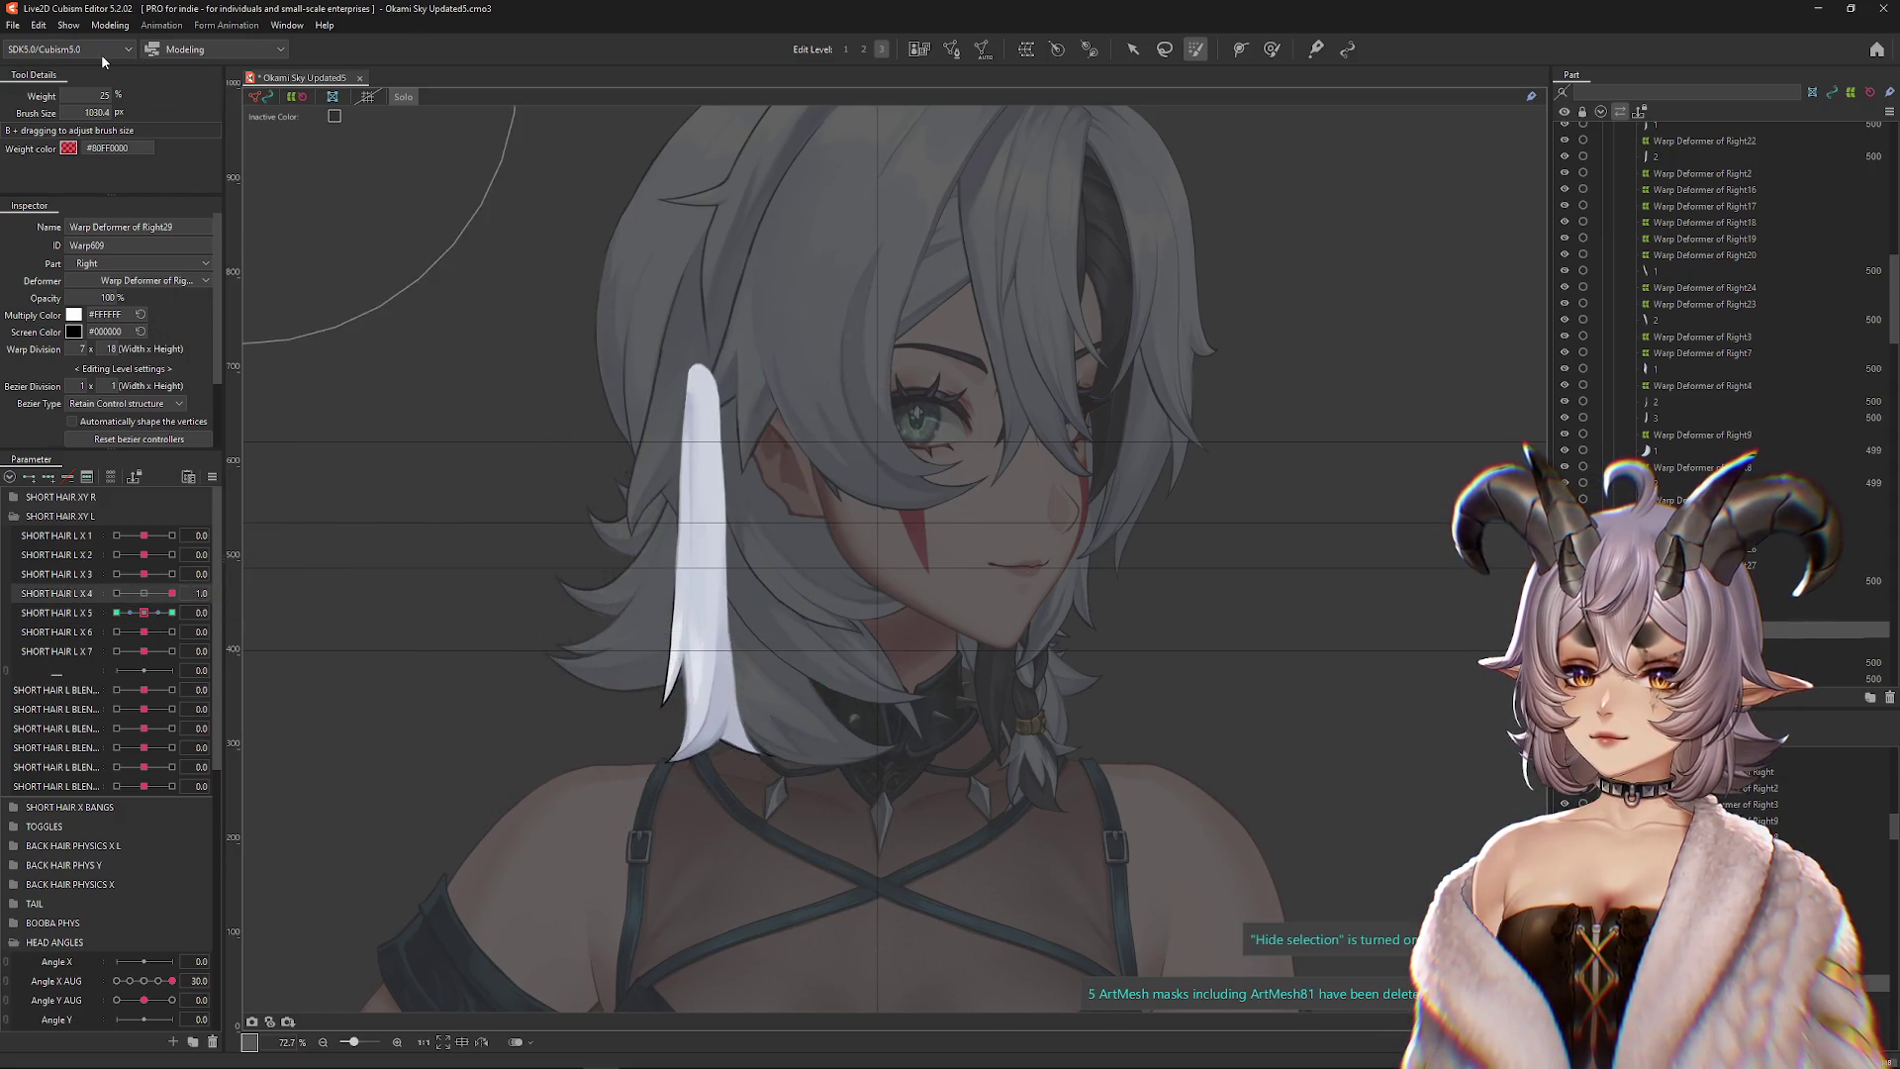
click(110, 24)
click(140, 355)
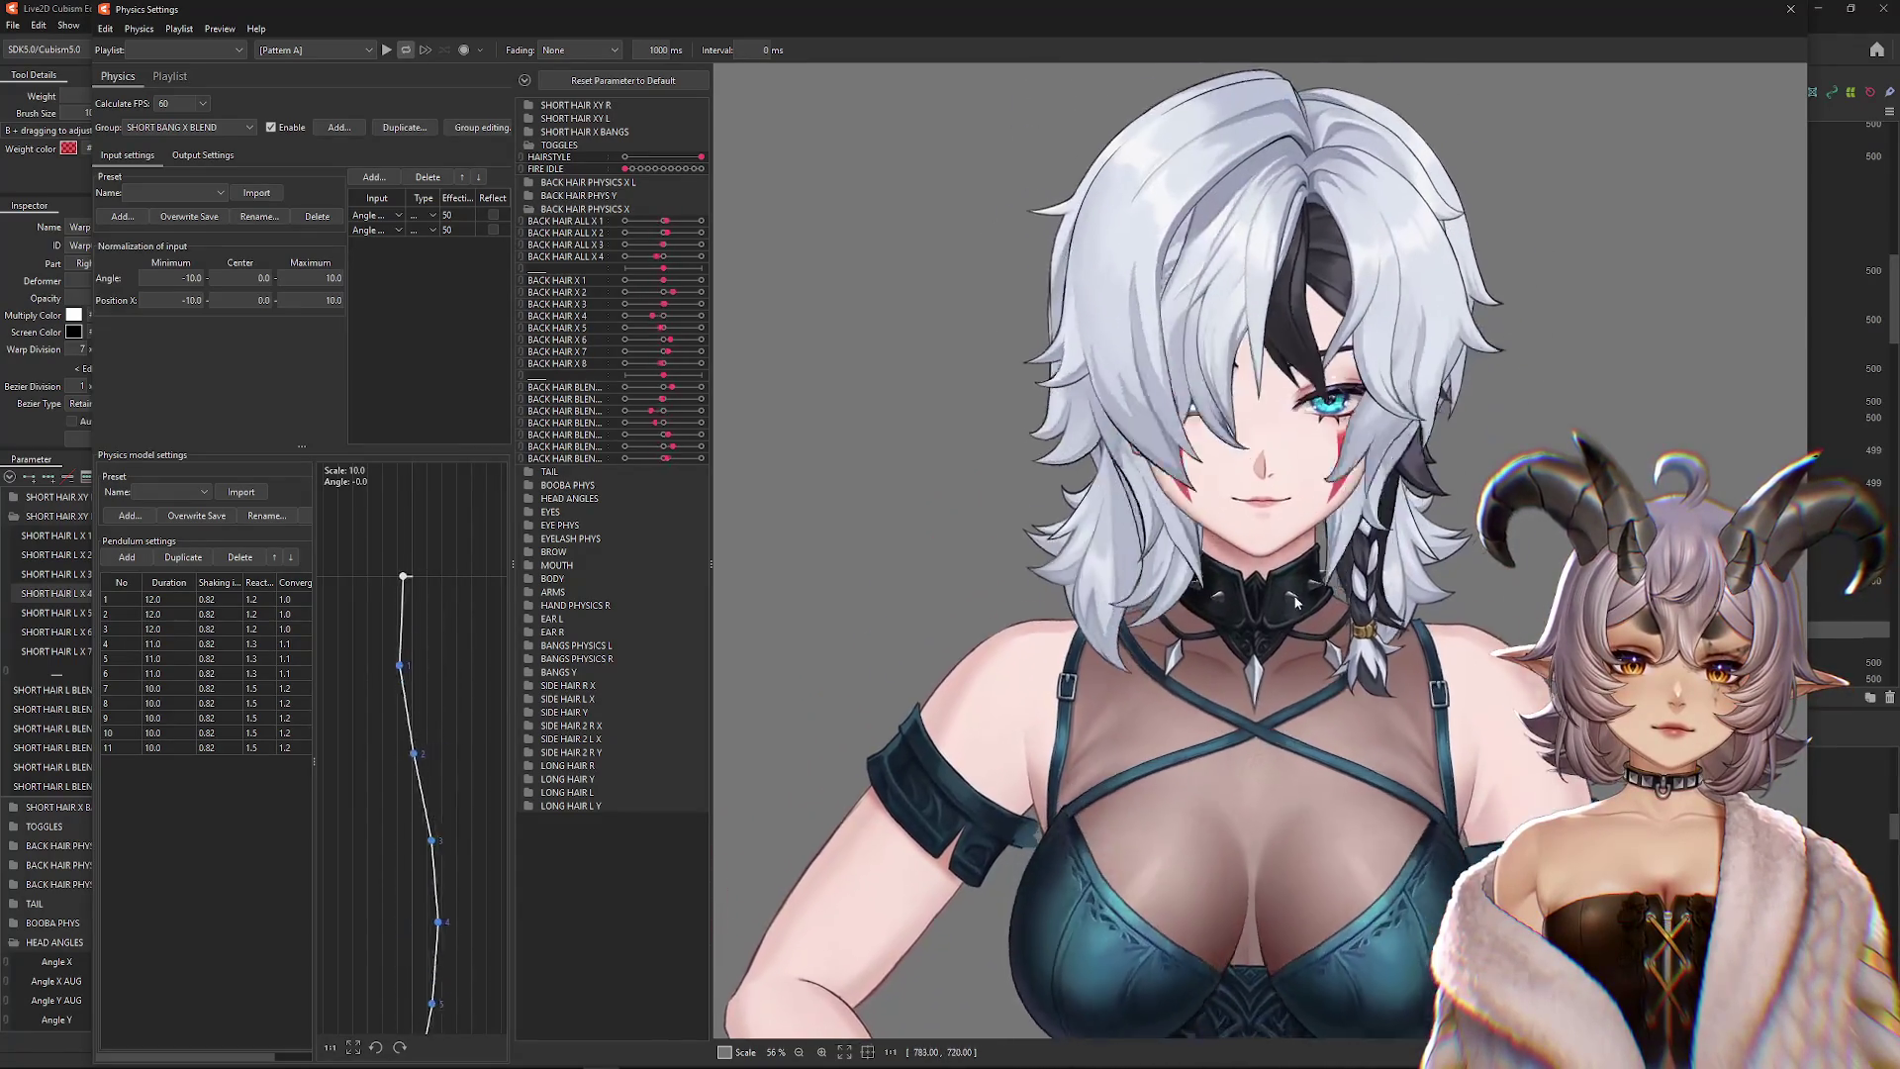
Close Physics Settings and reset all parameters to their defaults
scroll(1258, 532, up, 3)
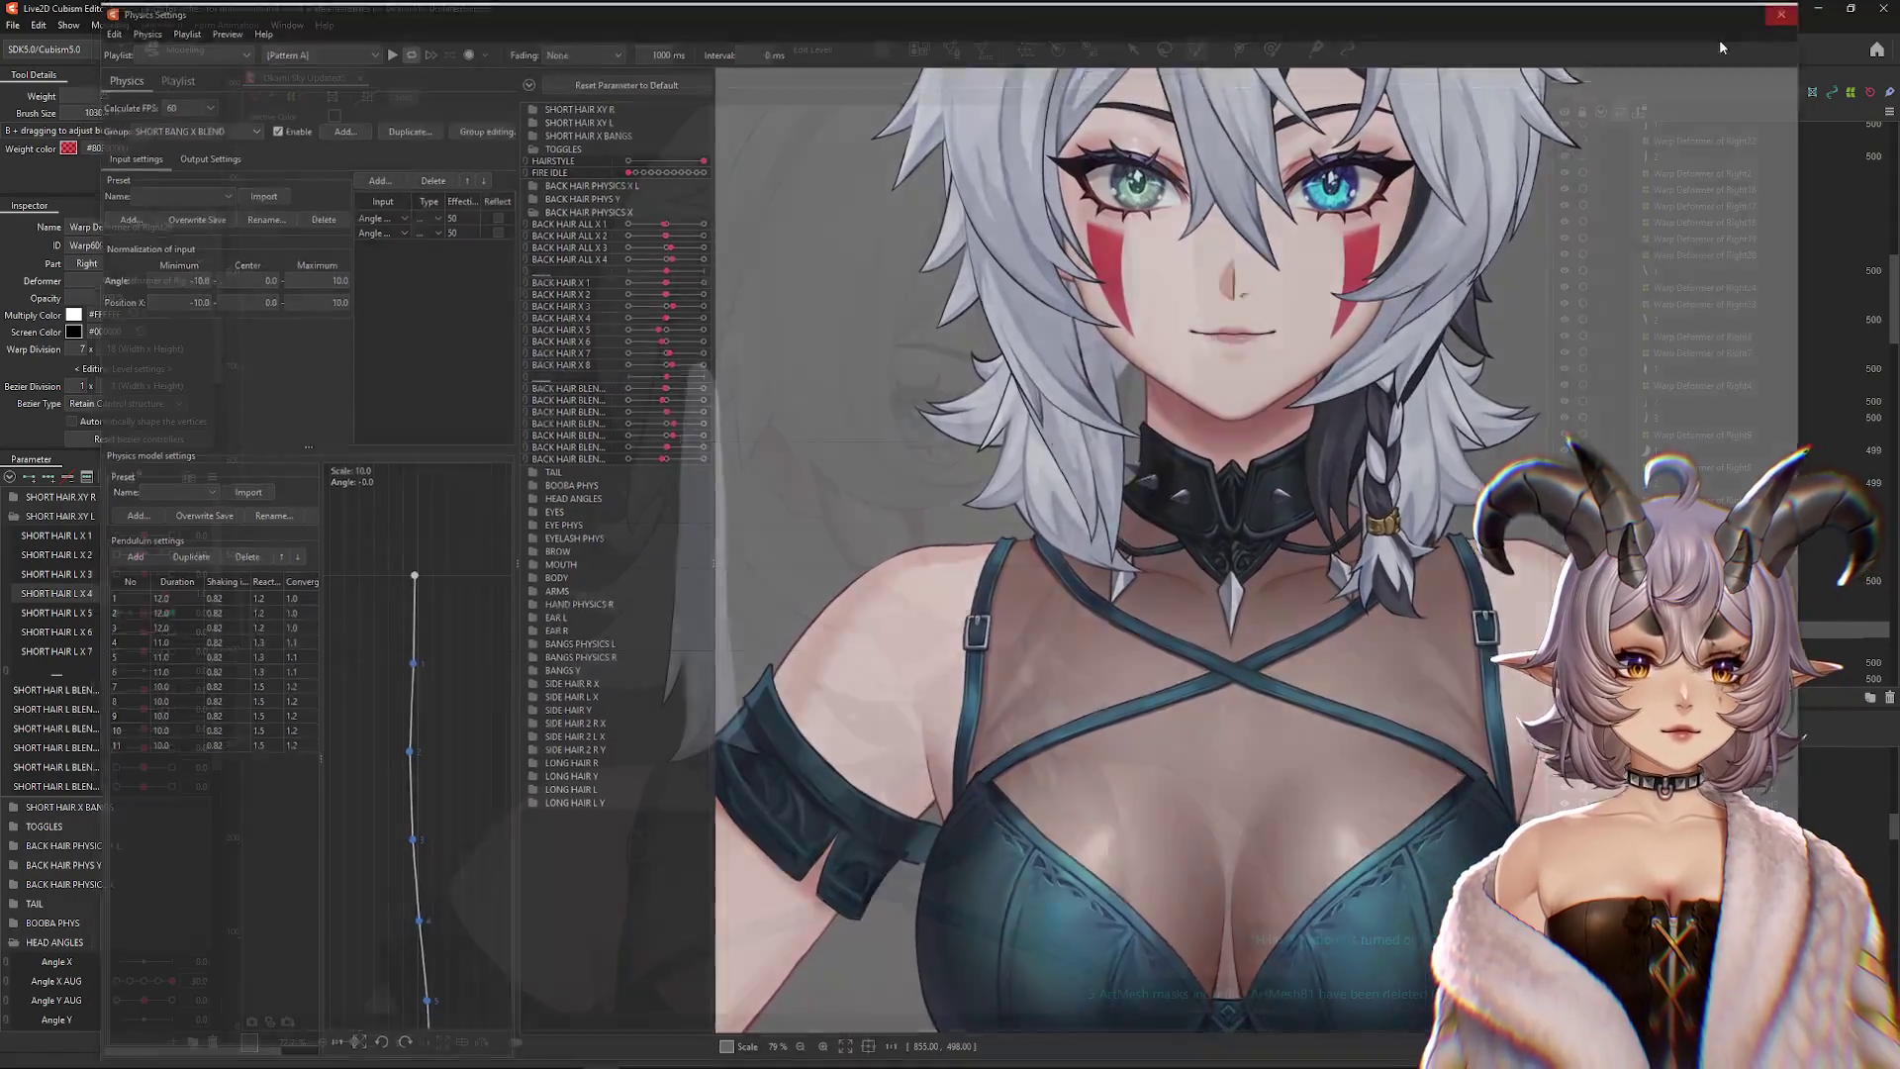
click(1790, 8)
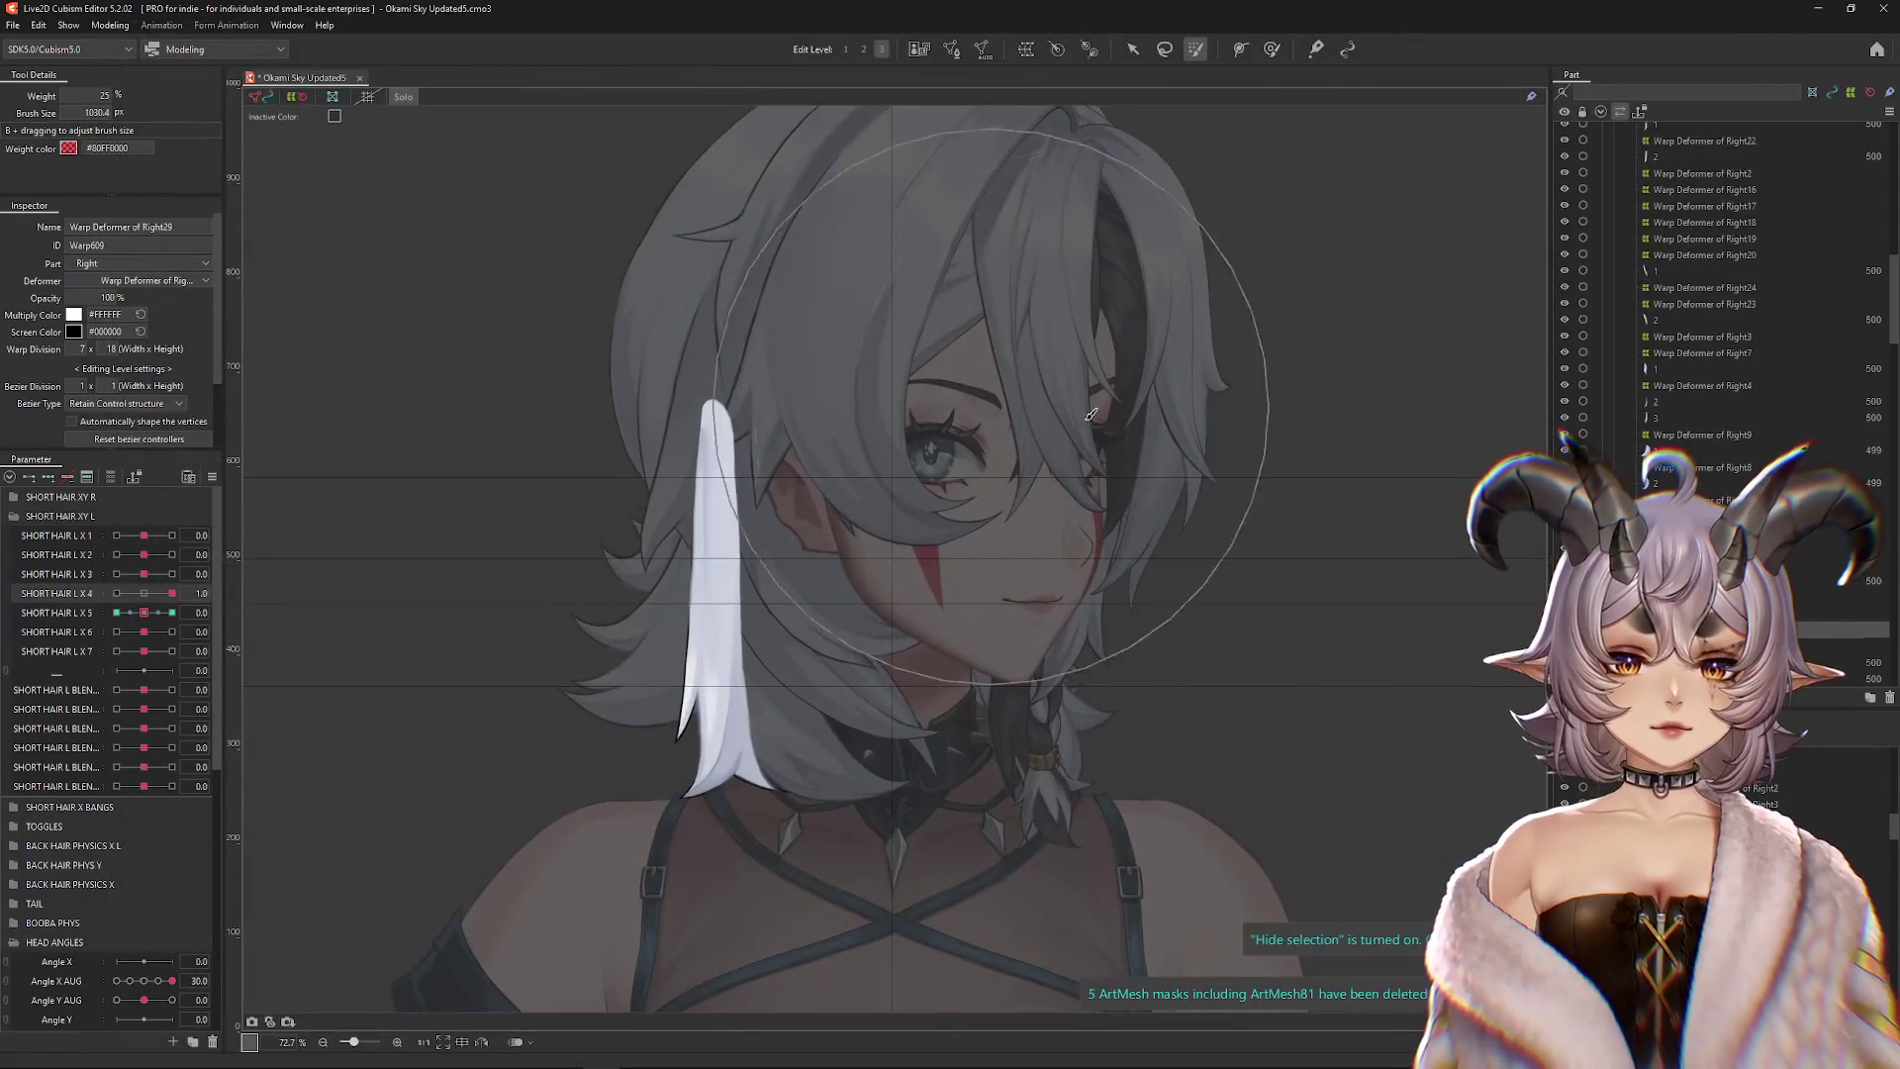
click(148, 612)
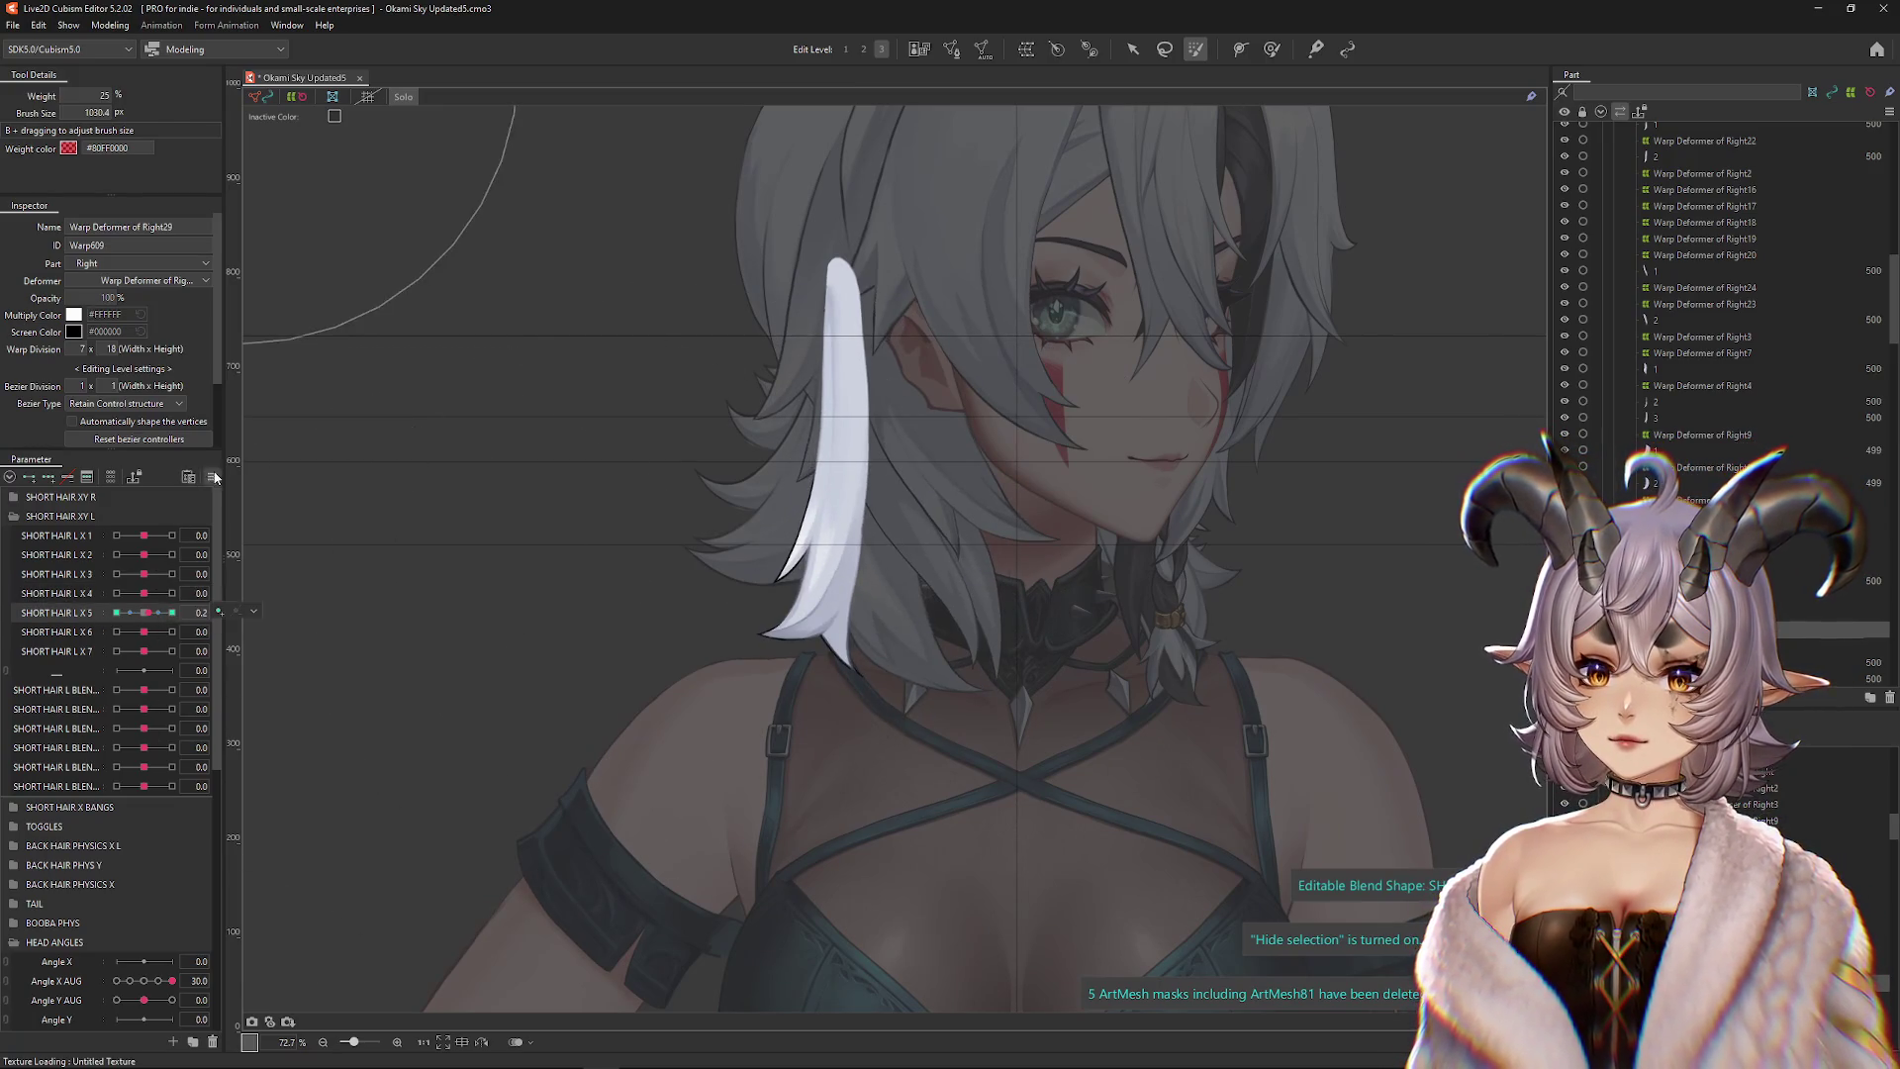
click(214, 477)
click(297, 614)
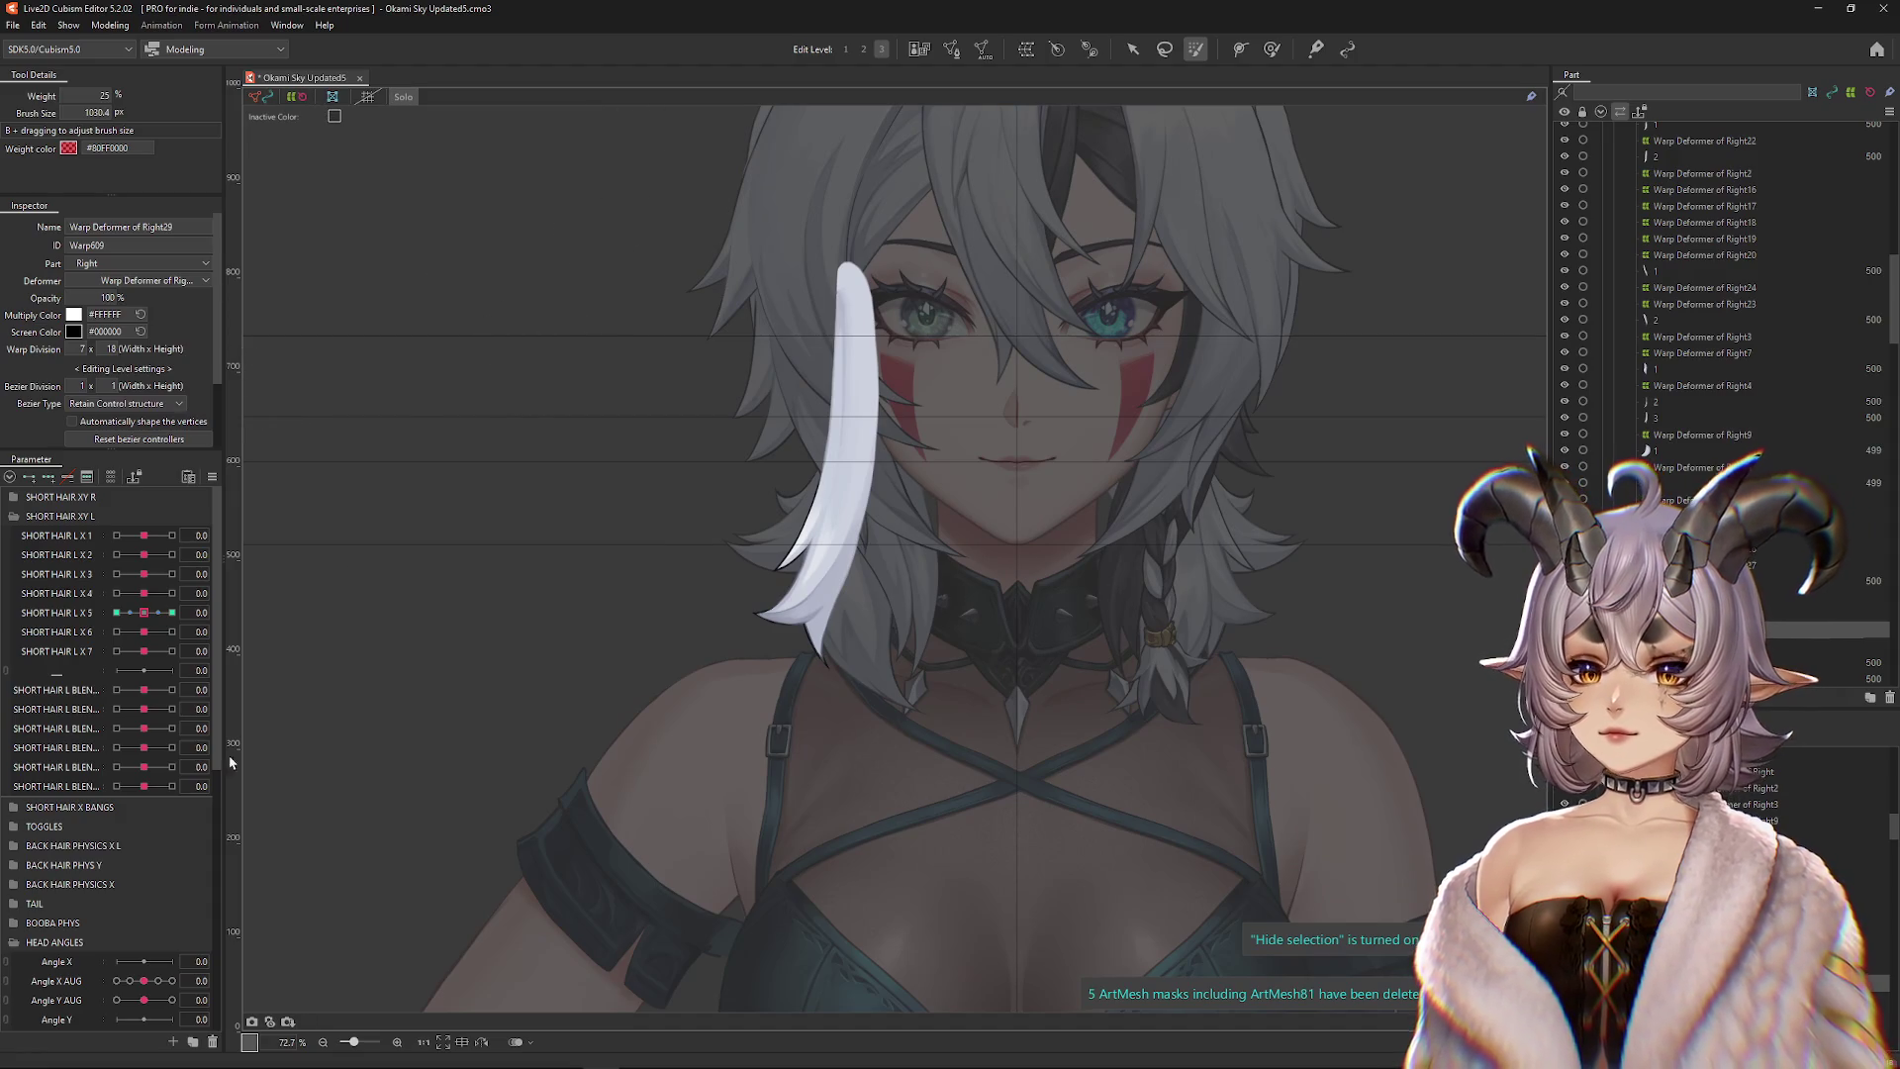
Set Angle X AUG to 30 and swing SHORT HAIR L X6 to test the strand
drag(149, 989, 238, 989)
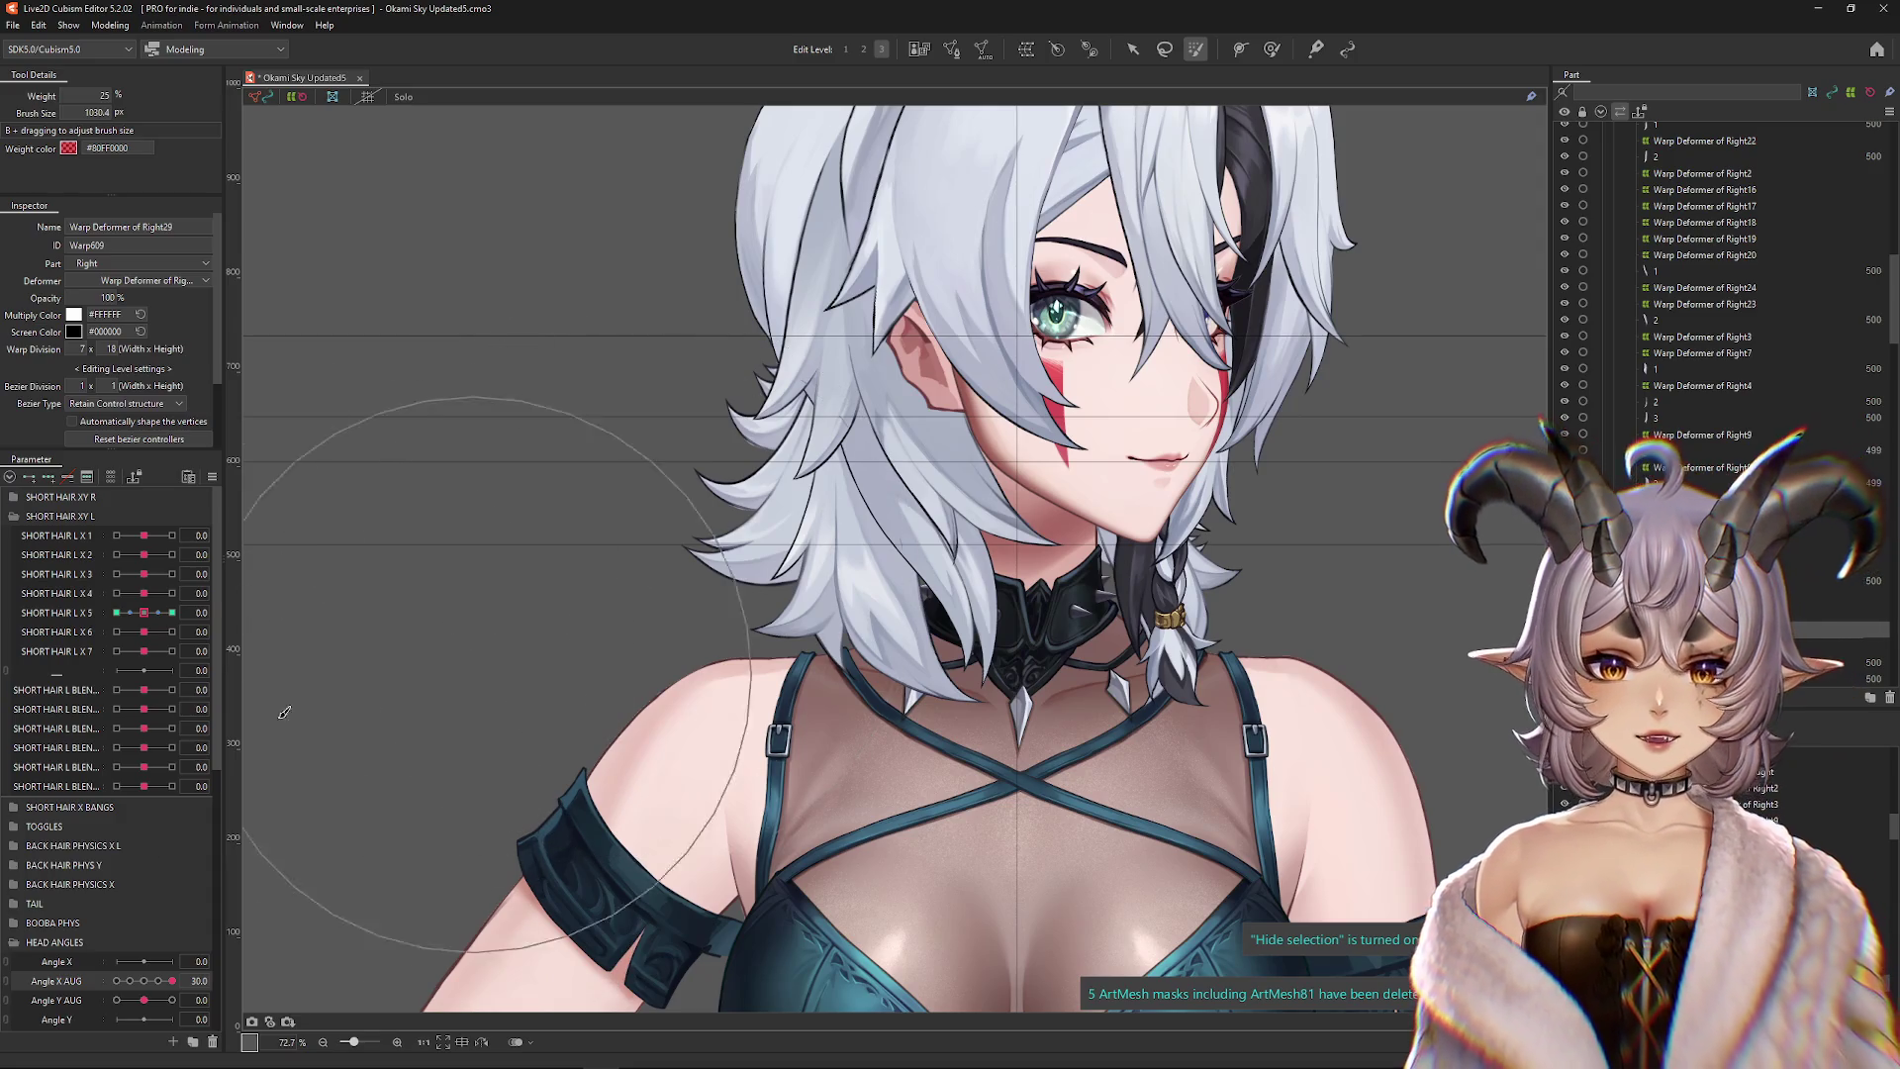
mouse_move(144, 623)
mouse_down()
mouse_move(115, 624)
mouse_move(143, 626)
mouse_up()
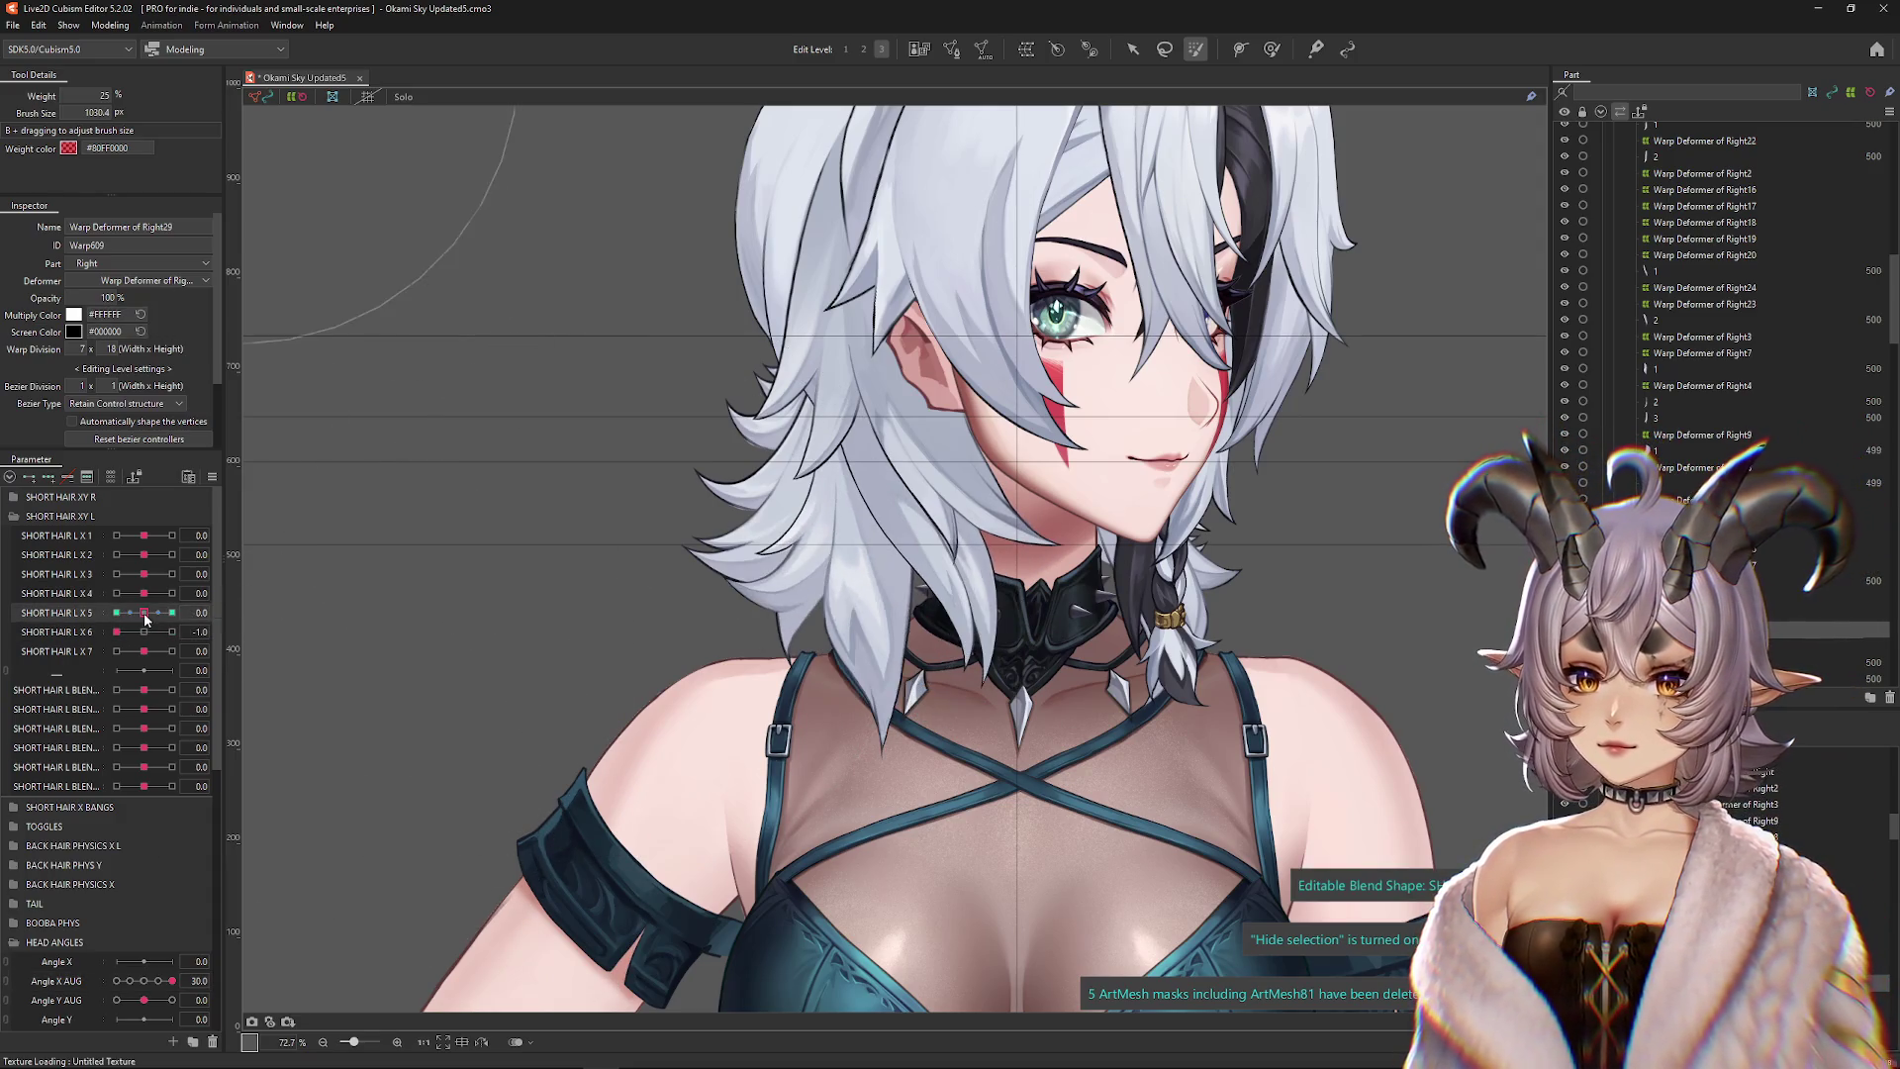
scroll(603, 533, up, 3)
right_click(718, 556)
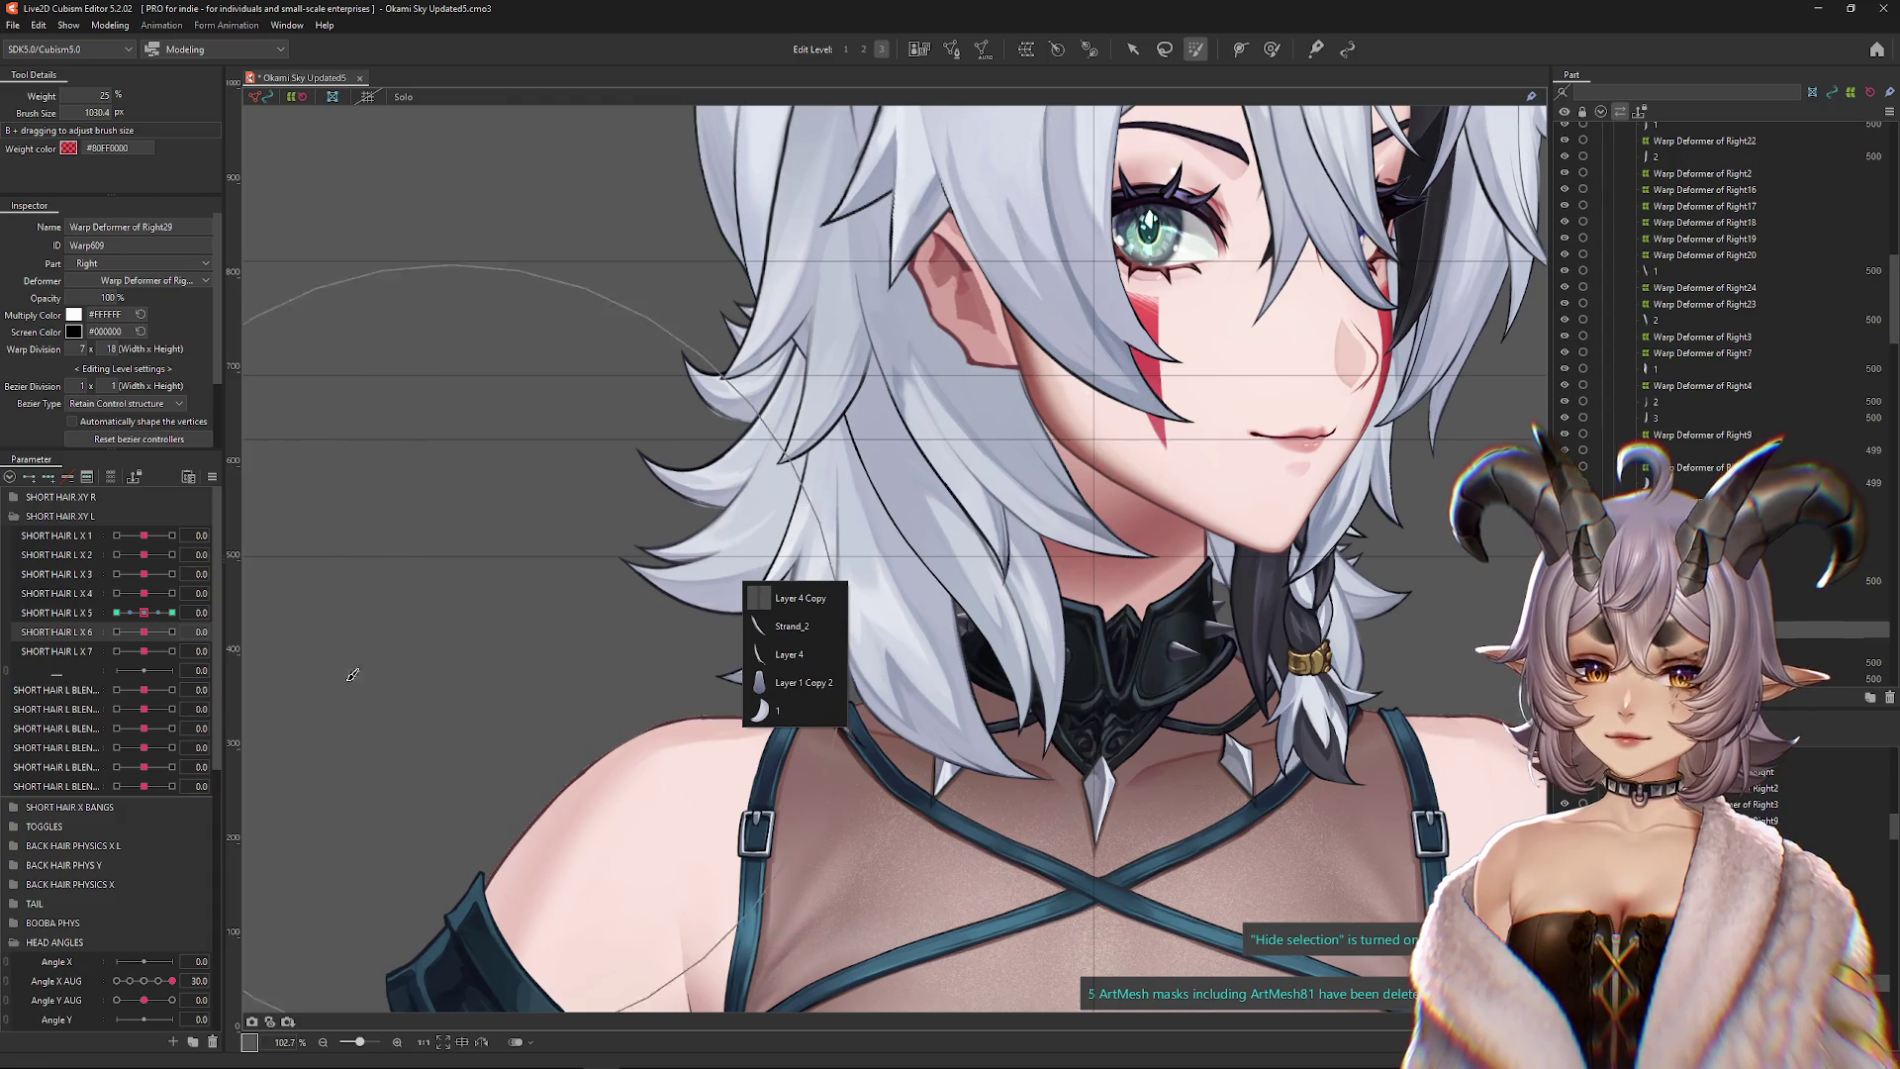
mouse_move(144, 631)
mouse_down()
mouse_move(154, 646)
mouse_move(115, 666)
mouse_move(143, 634)
mouse_up()
scroll(772, 576, up, 3)
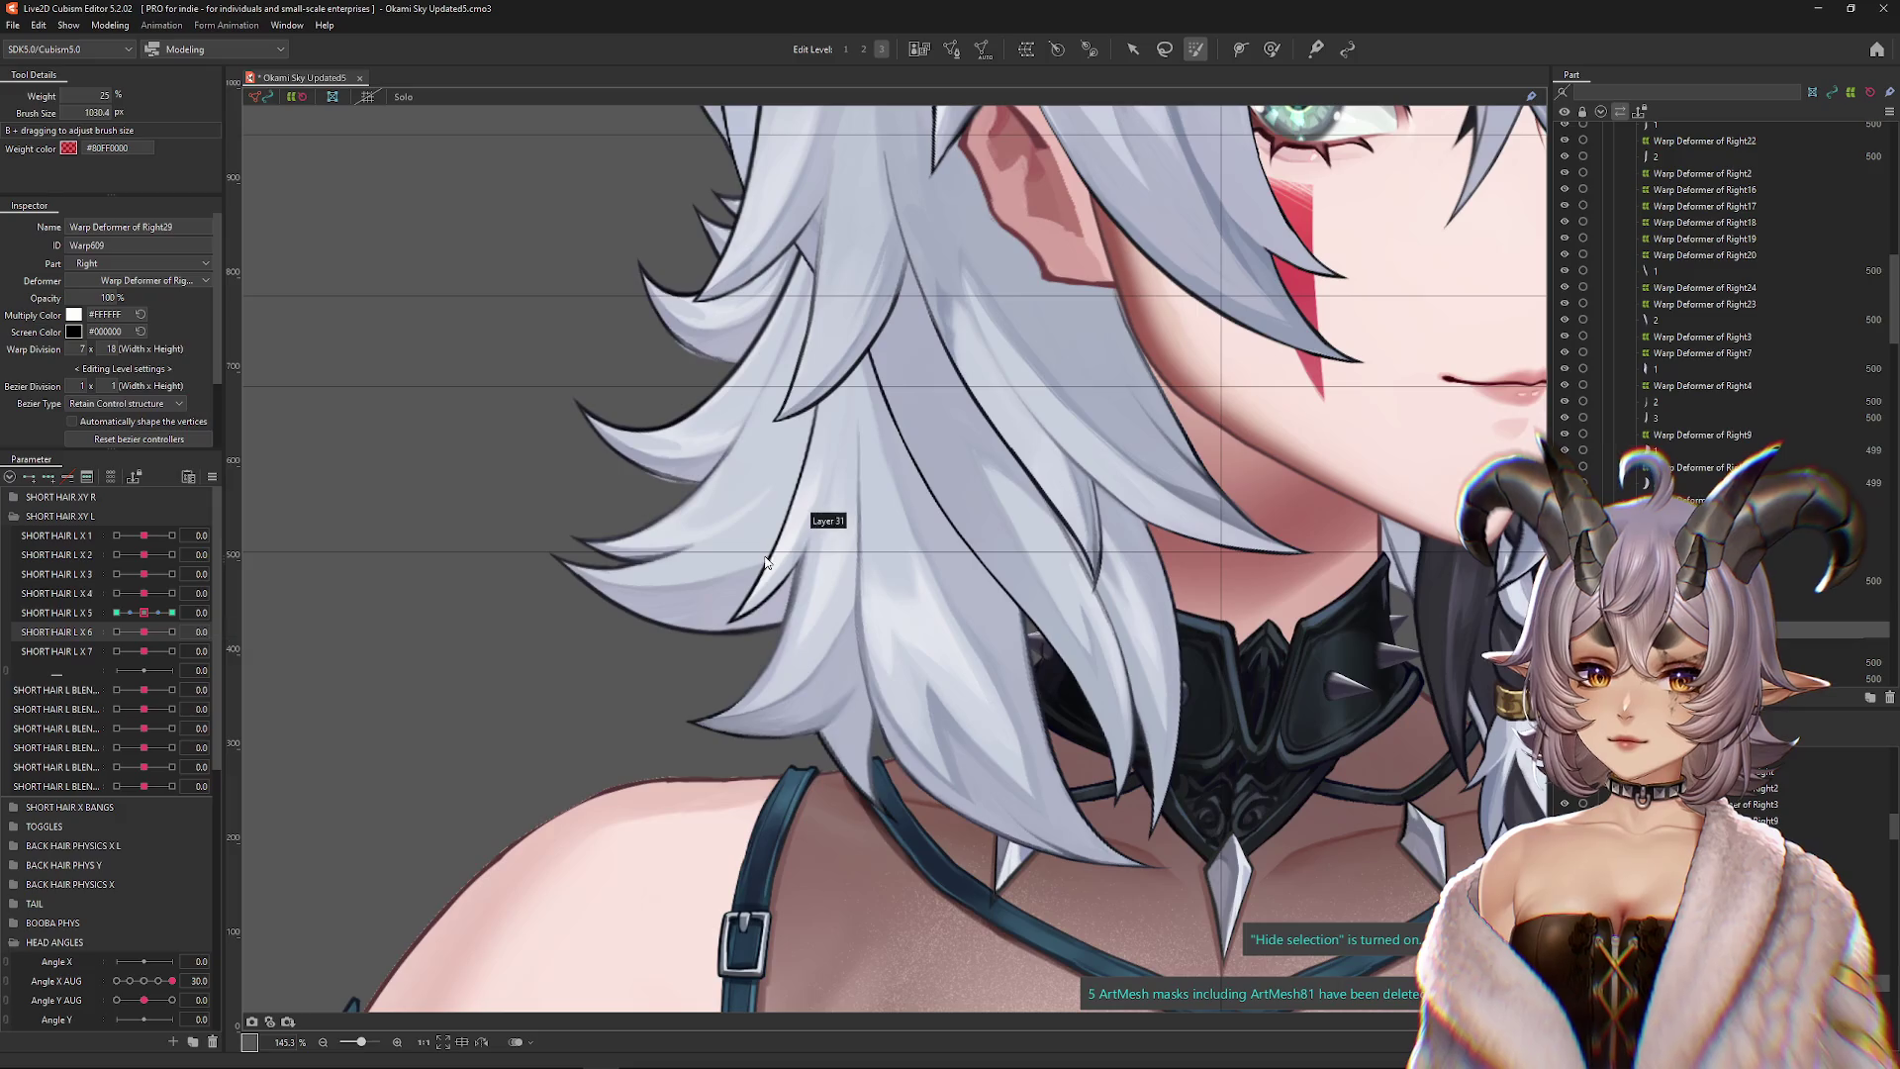
Wrap strand mesh 2 in a new parent warp deformer, Warp Deformer of Right31
right_click(772, 576)
click(841, 722)
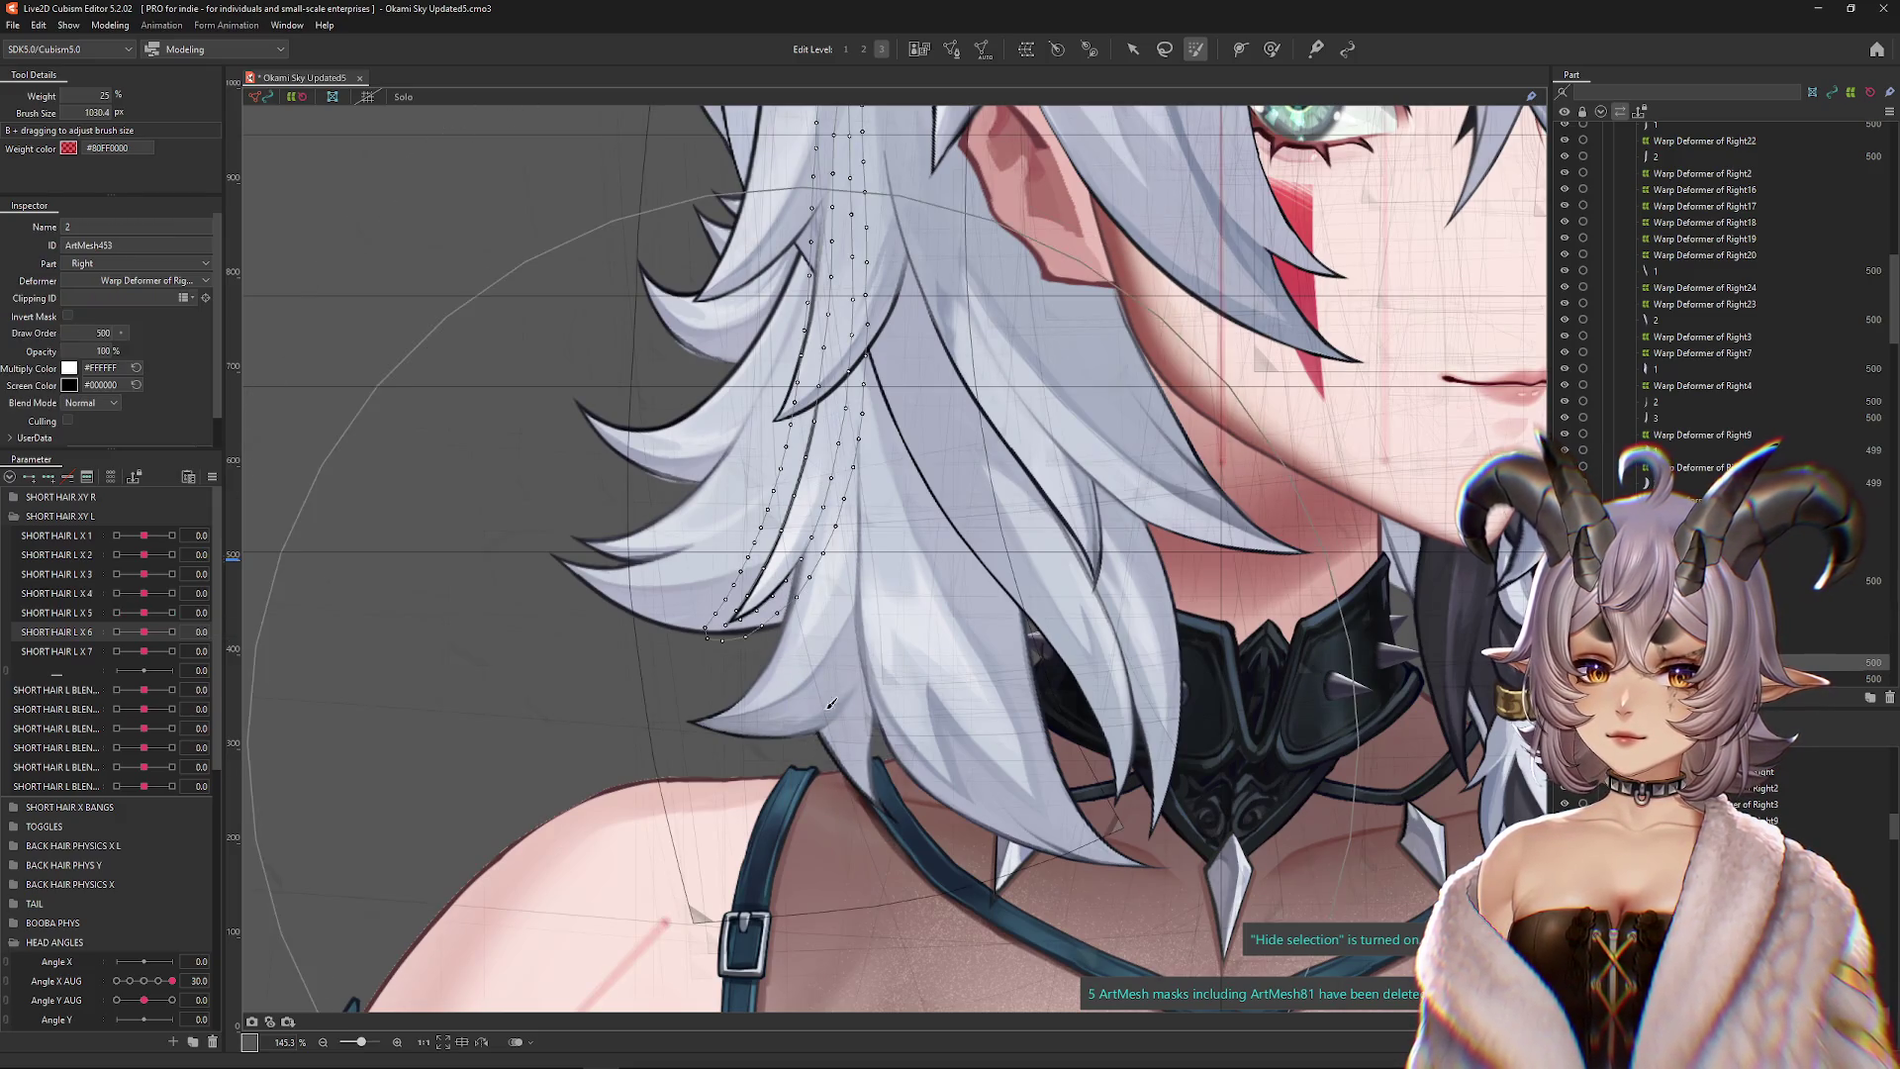
click(1028, 55)
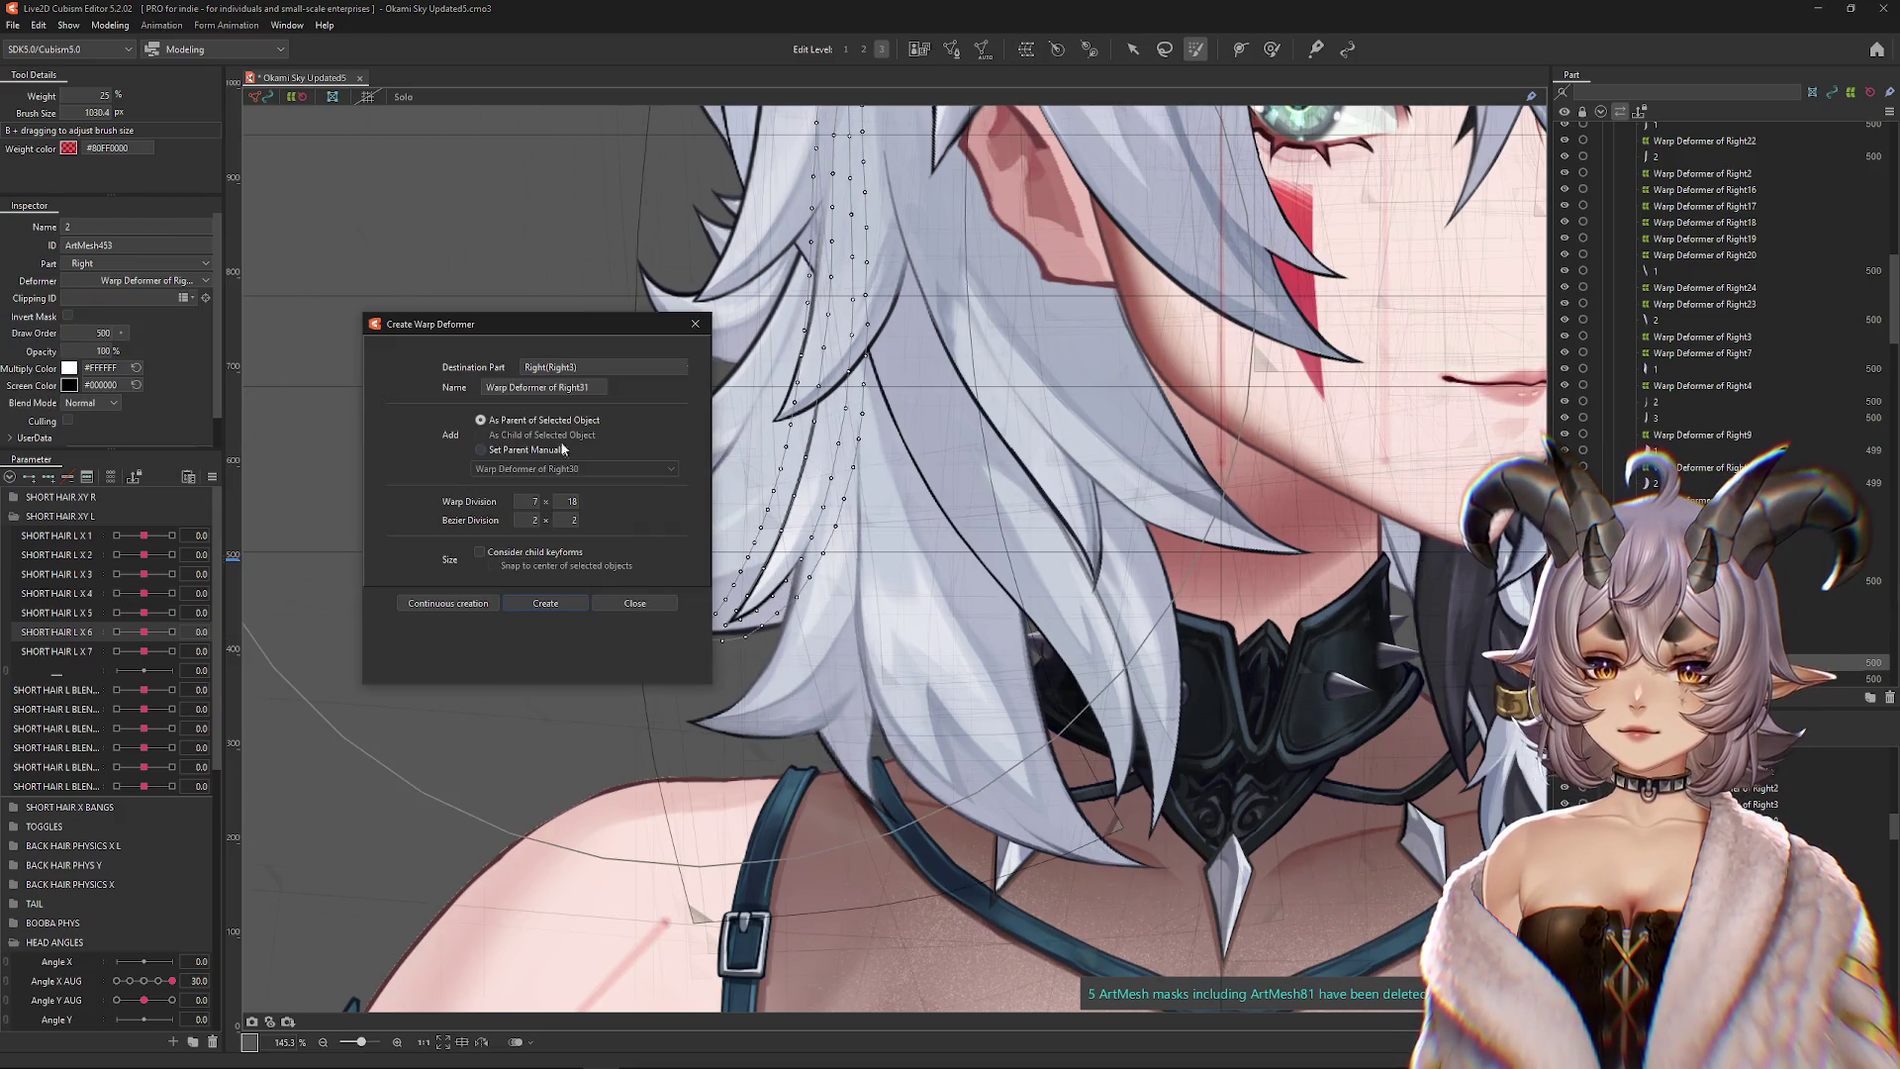
click(546, 606)
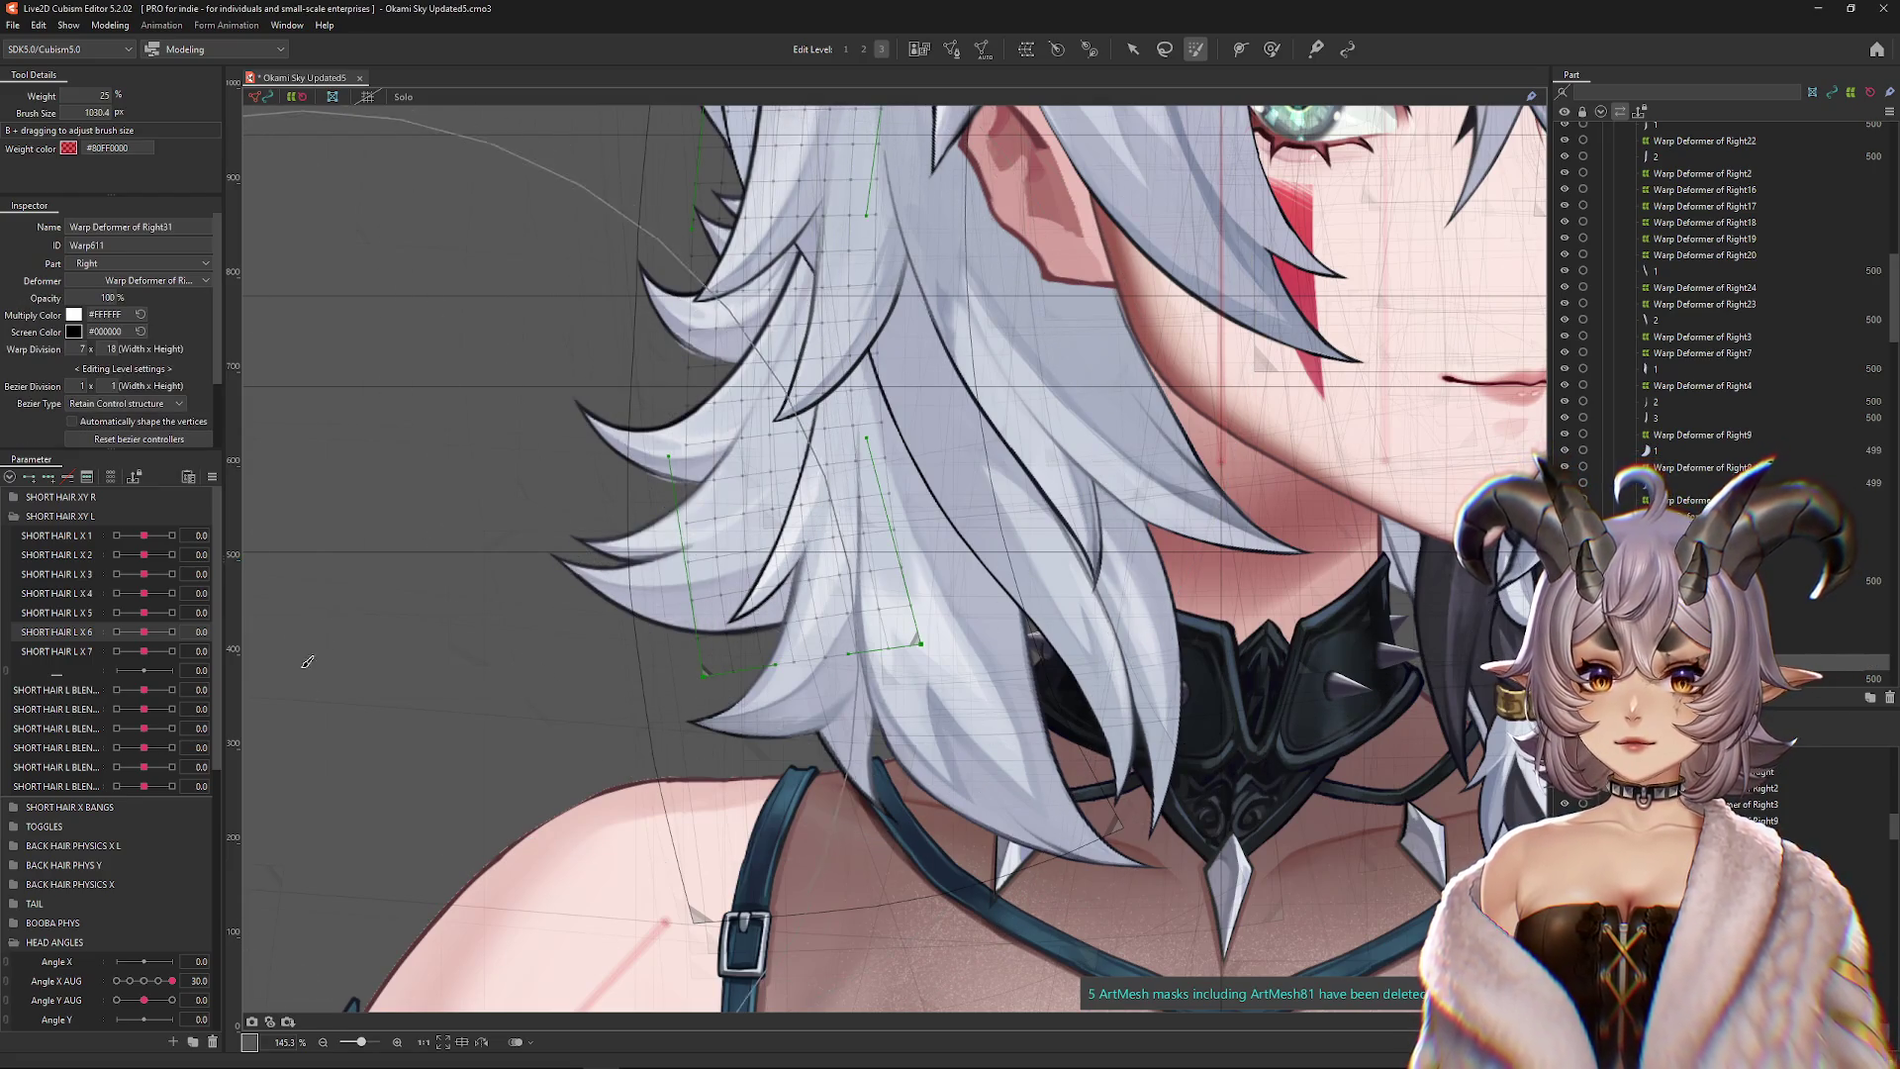
Reset all parameters and reopen Modeling > Physics Settings
click(212, 476)
click(297, 495)
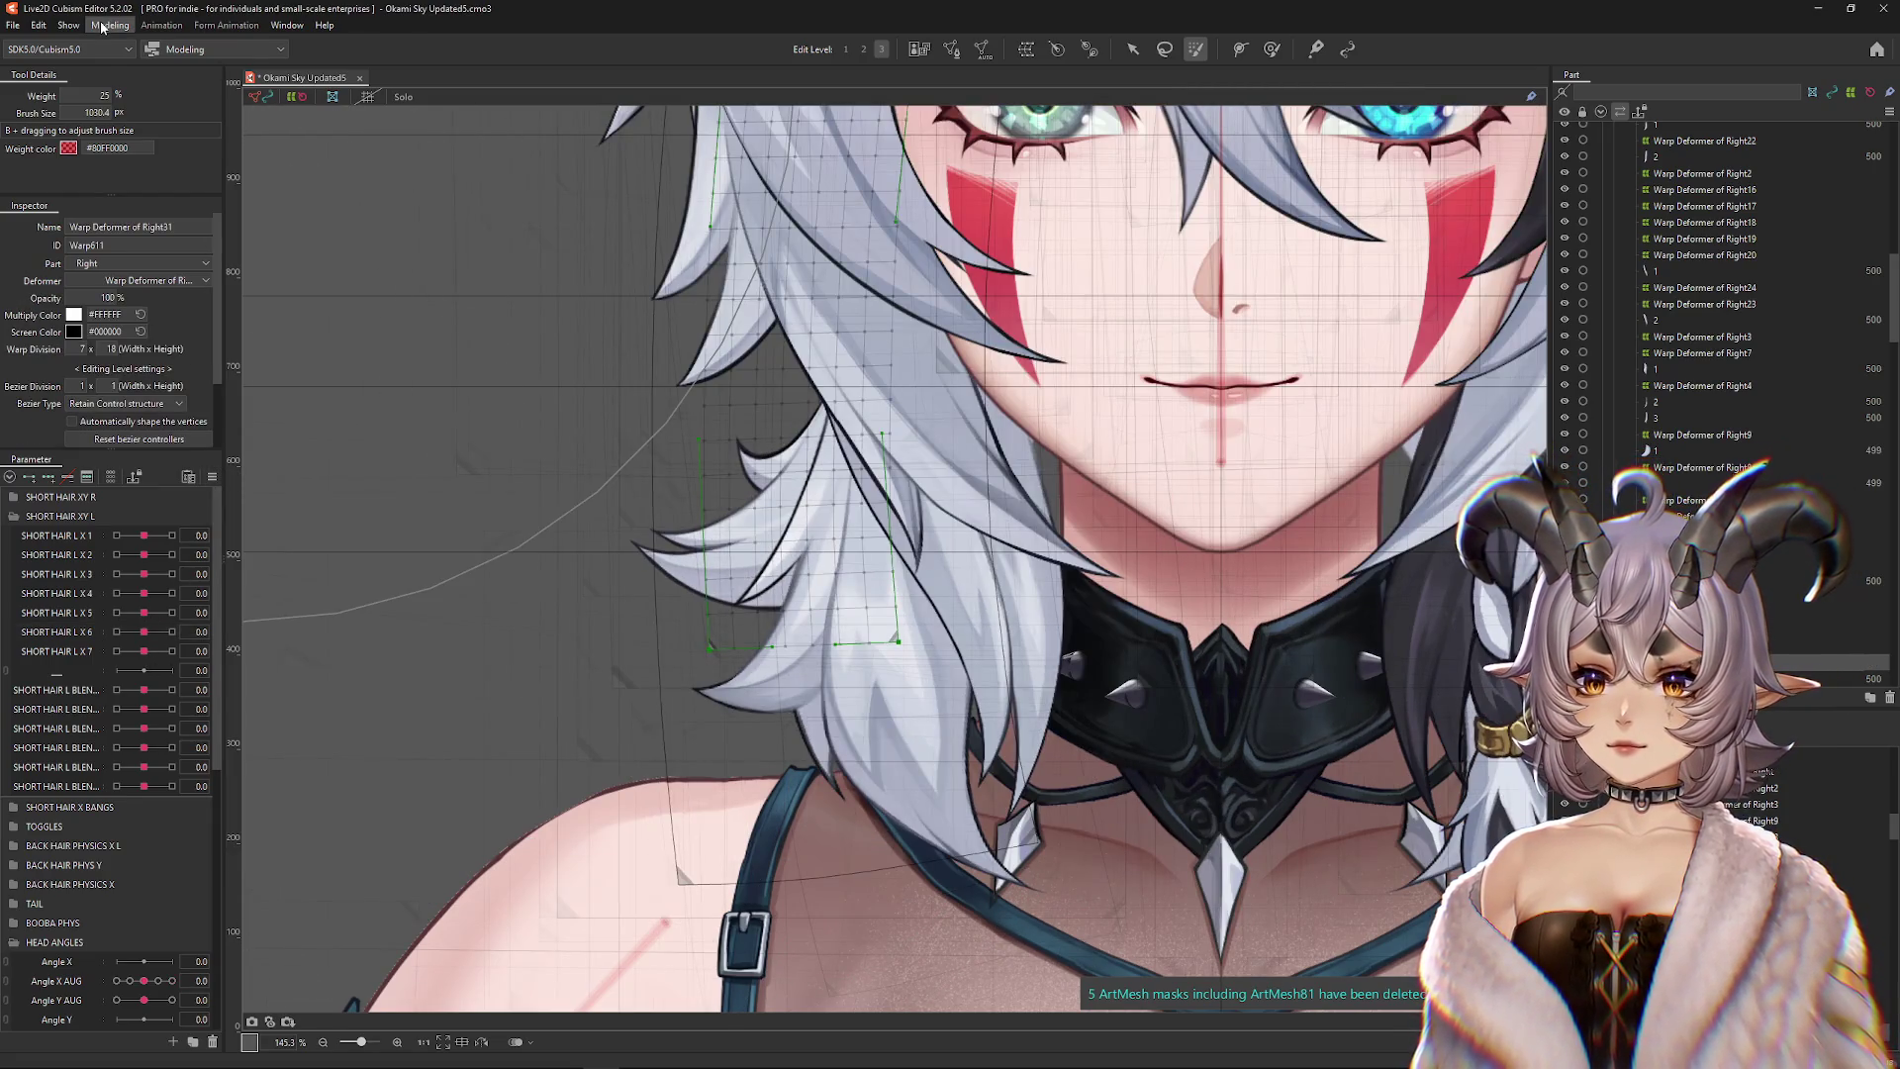
click(102, 26)
click(141, 355)
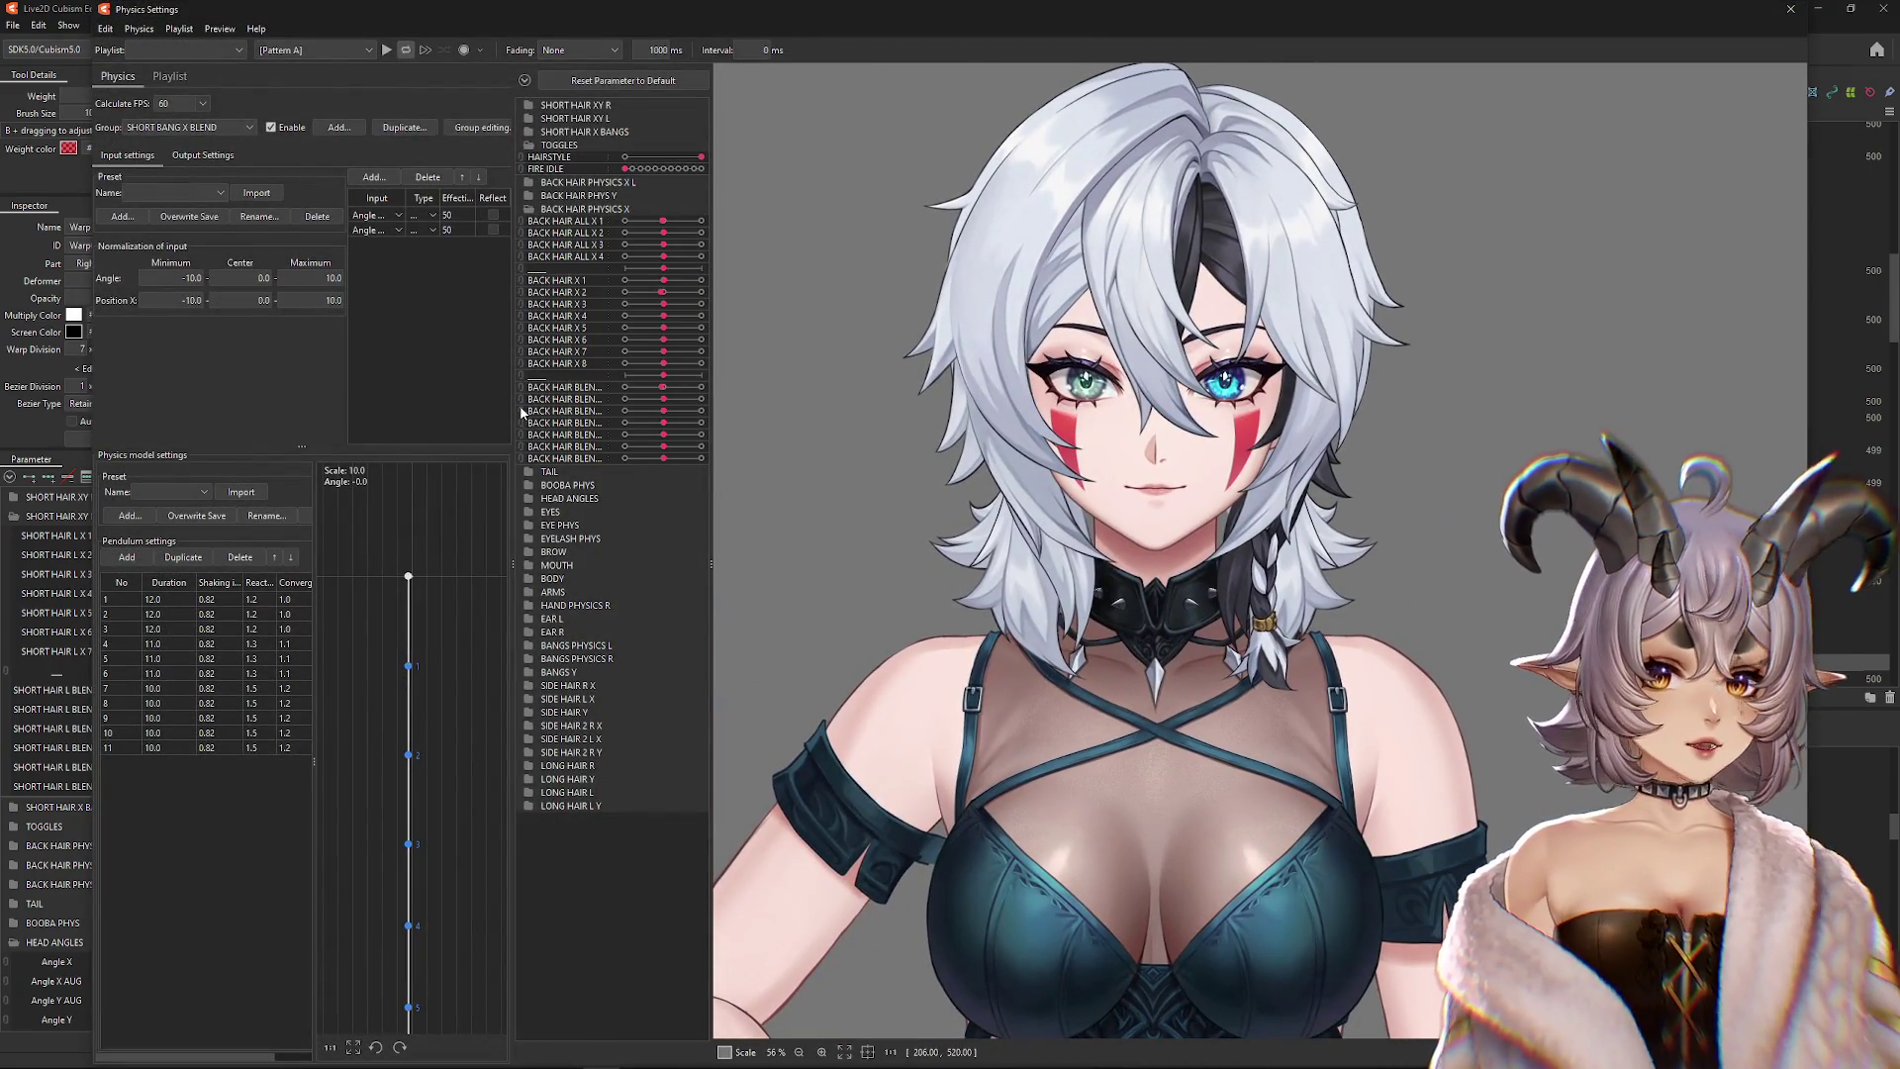
Widen the physics parameter list and model preview panes, then play the physics preview
drag(521, 413, 475, 412)
drag(710, 410, 606, 410)
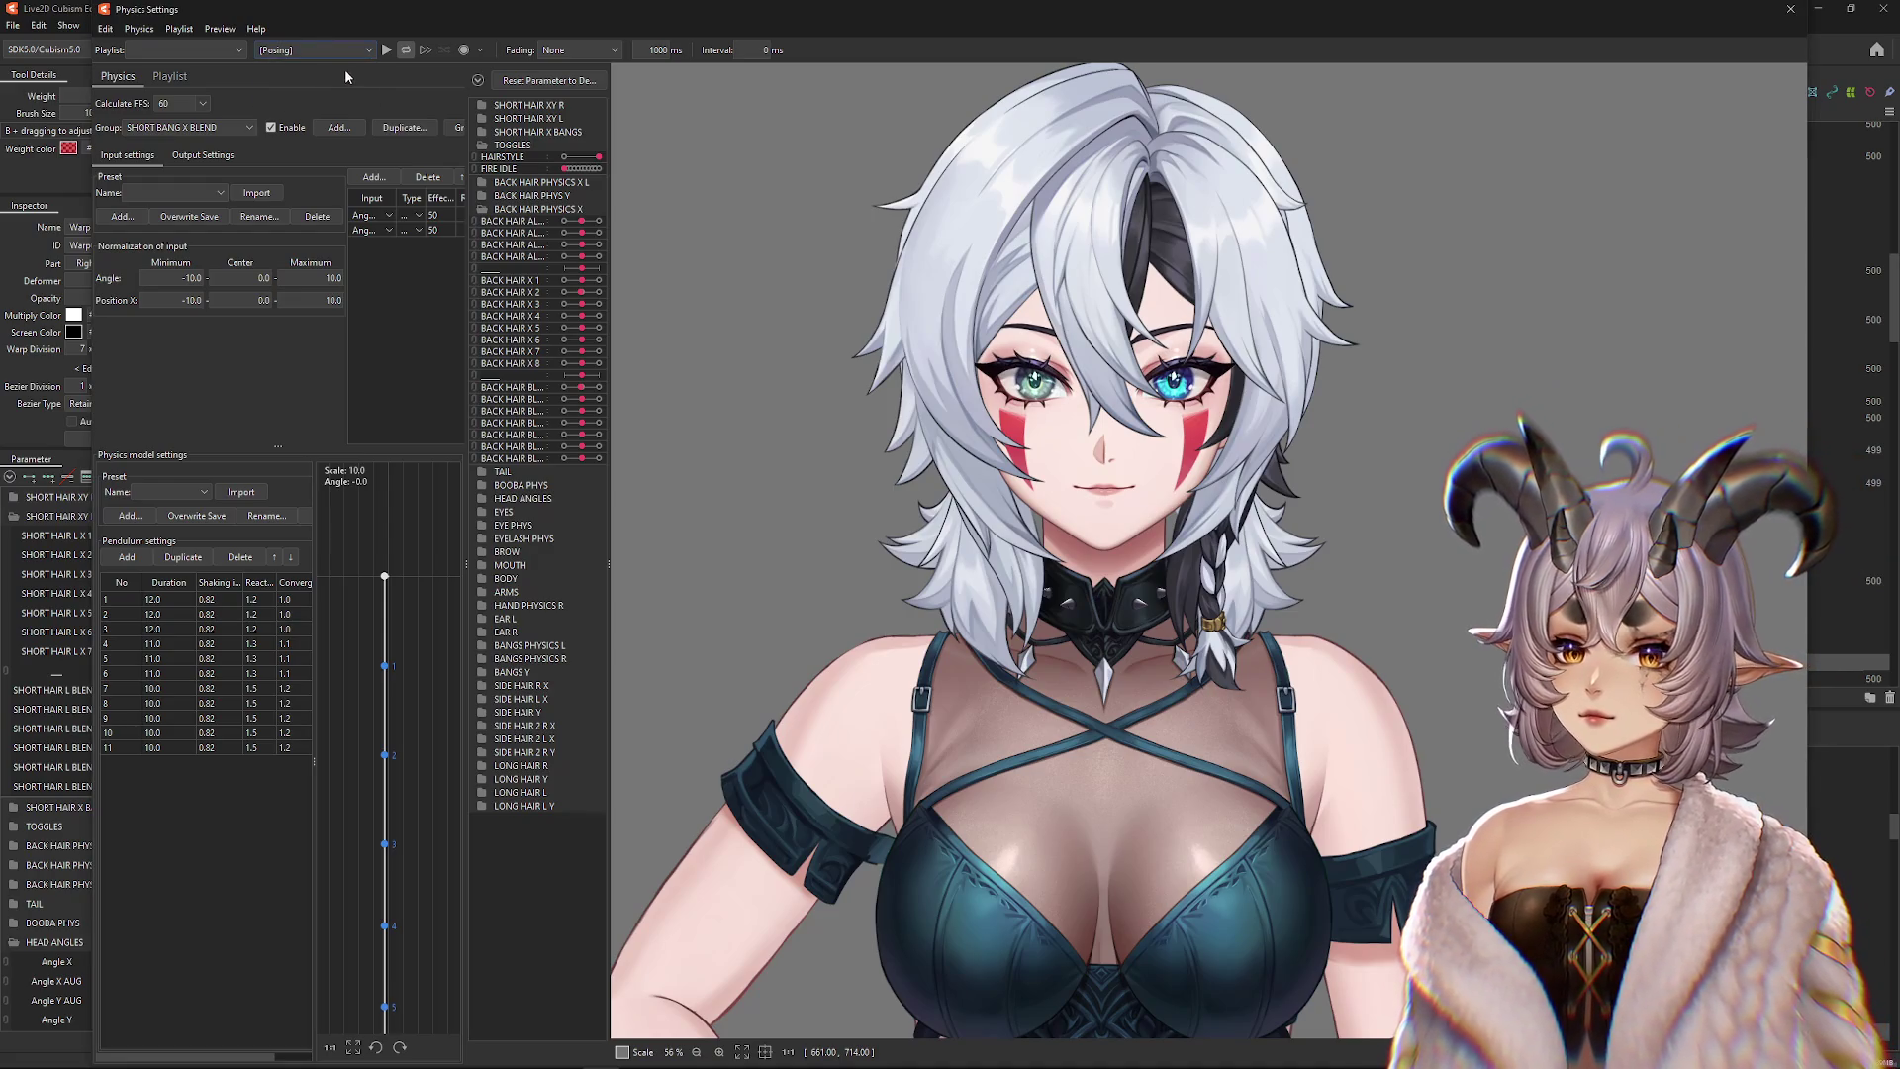
click(387, 50)
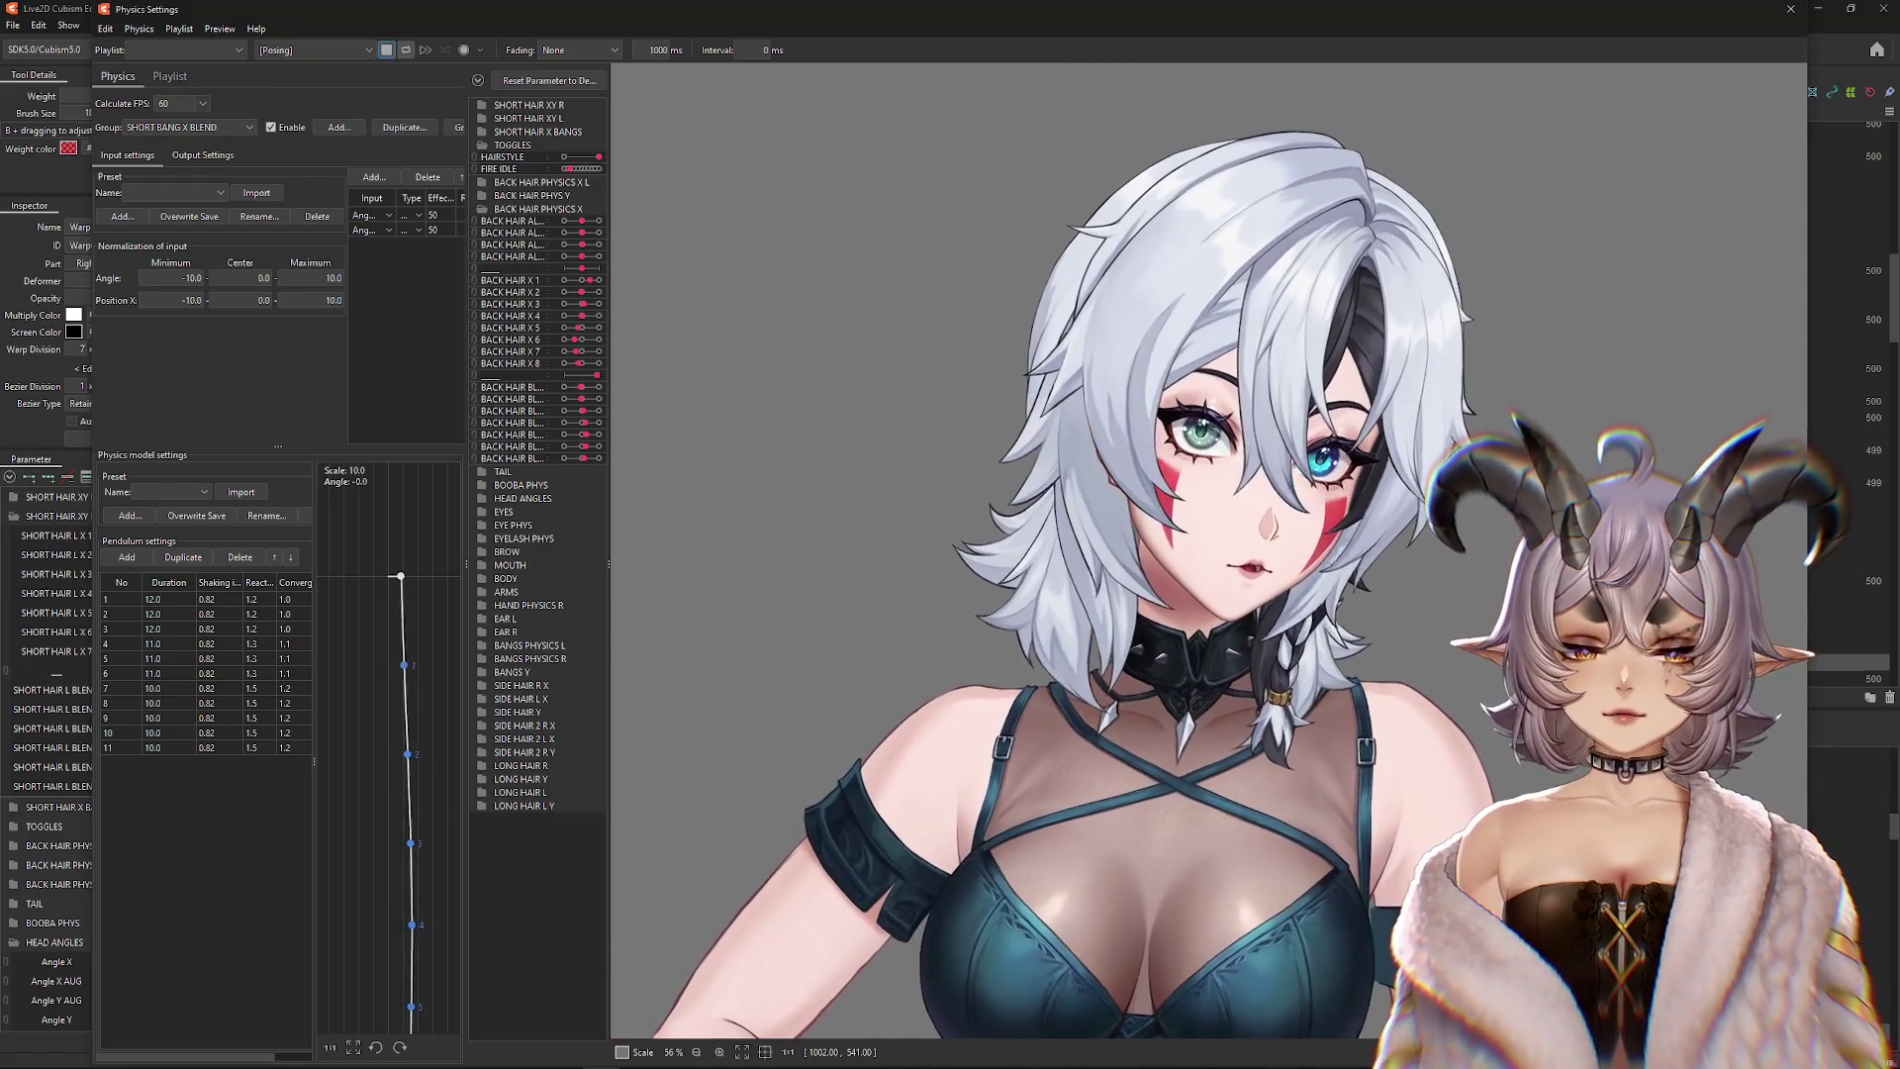